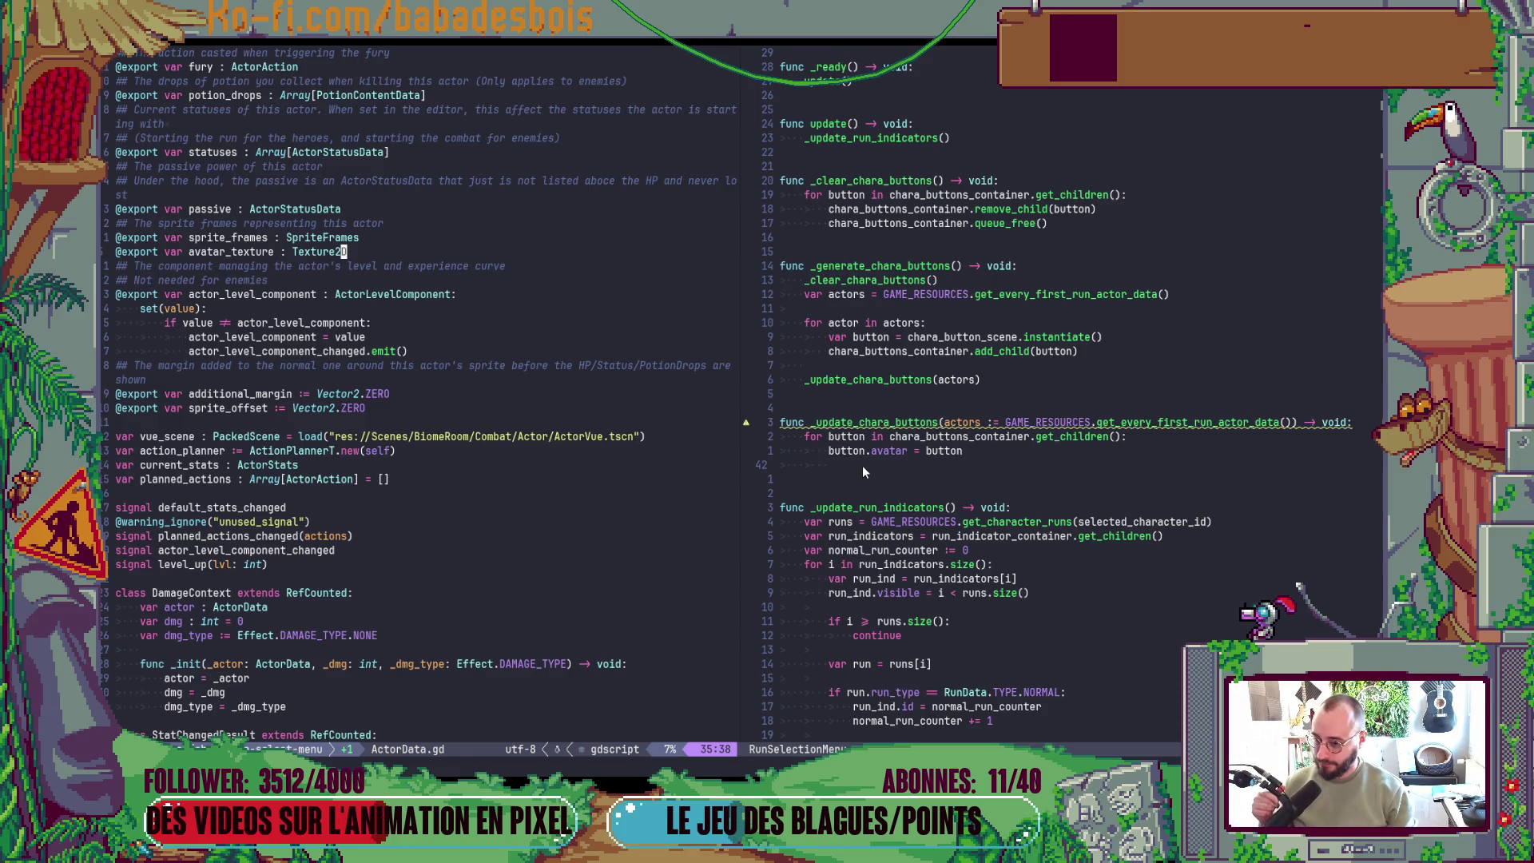
Start inserting on the indented empty line 42 inside the _update_chara_buttons loop of RunSelectionMenu.gd.
left_click(862, 467)
key("shift+s")
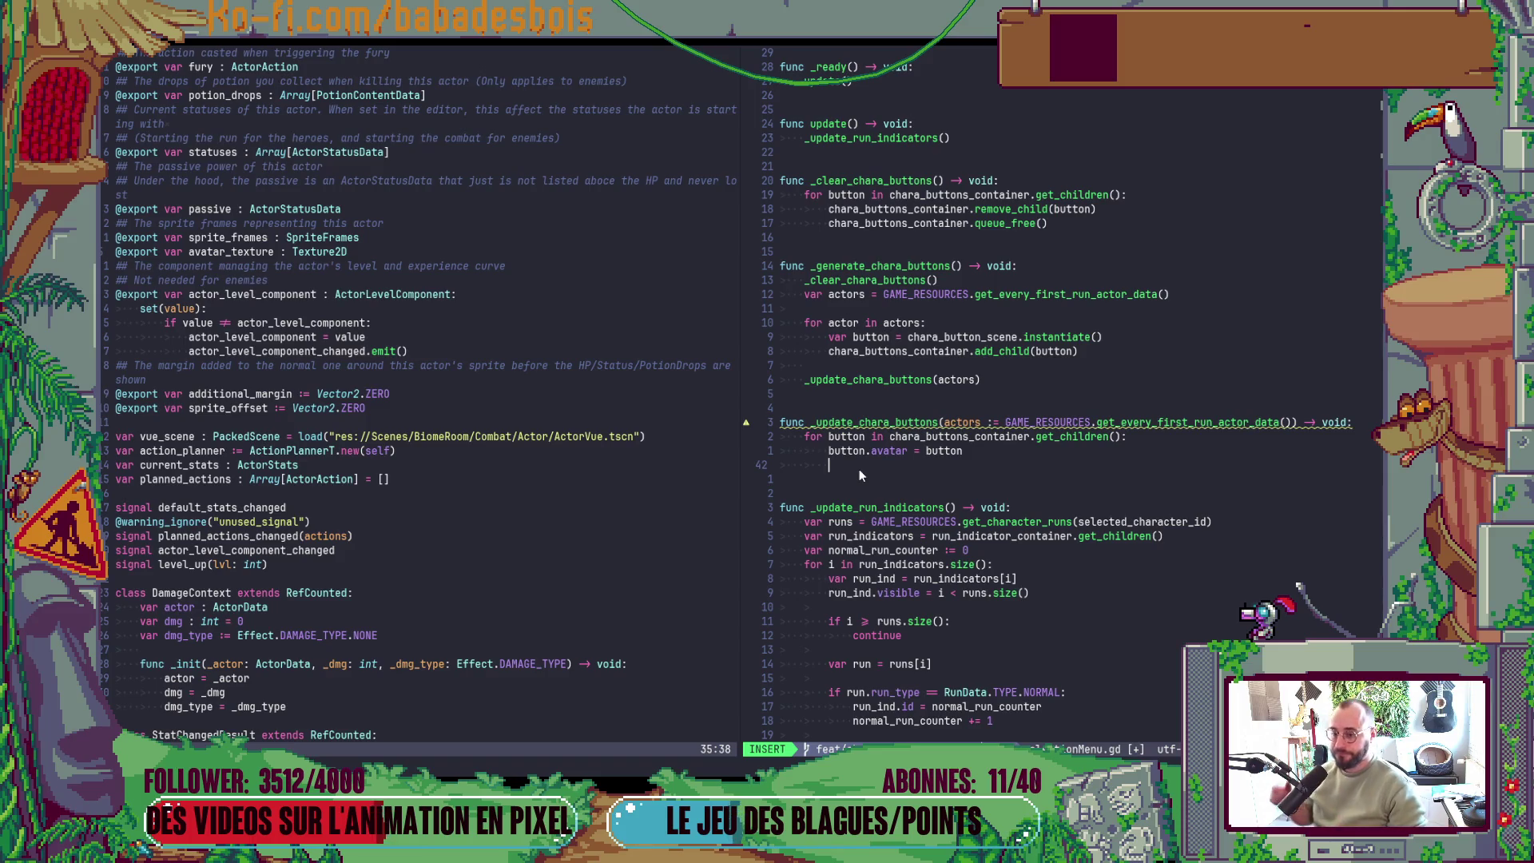
Leave Insert mode and search project files for 'chara' to preview CharaAvatarButton.gd.
key("Escape")
key("space")
key("f")
key("f")
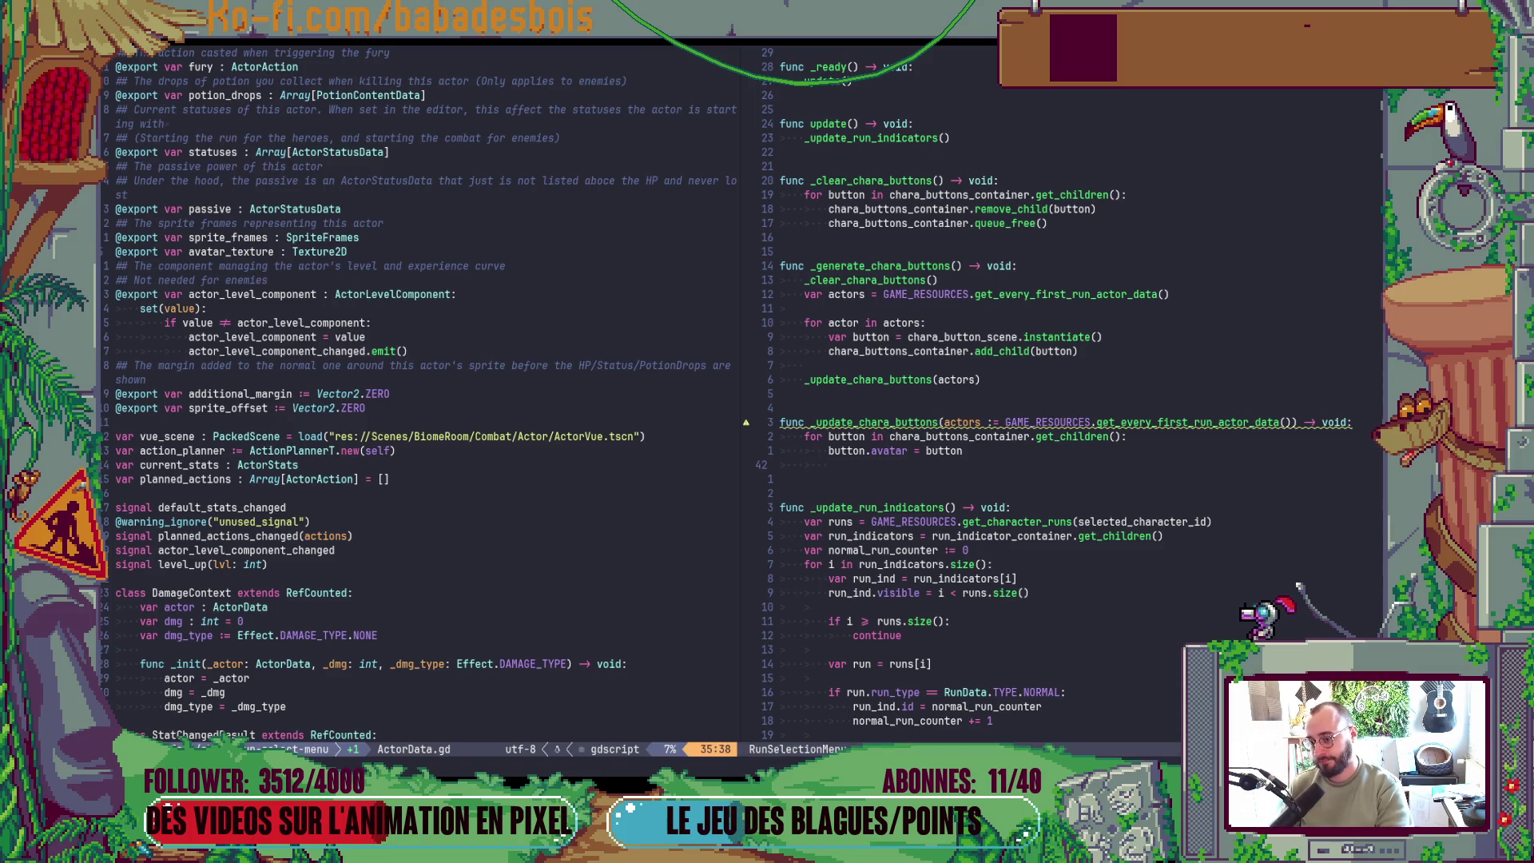
type("hara")
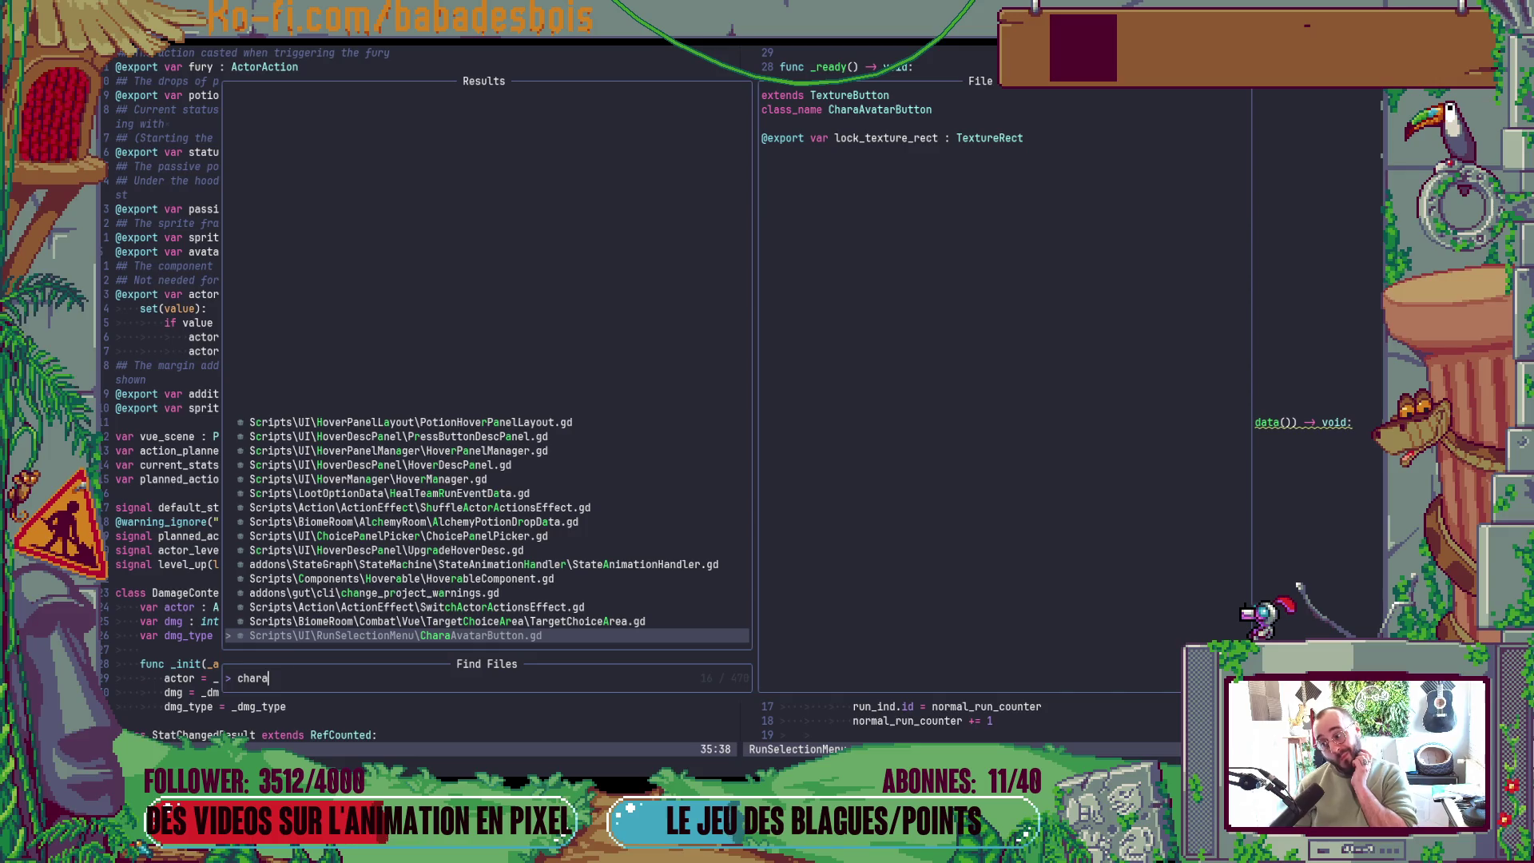
Capitalise the file-finder query to 'Chara'.
key("Home")
key("Delete")
type("C")
key("End")
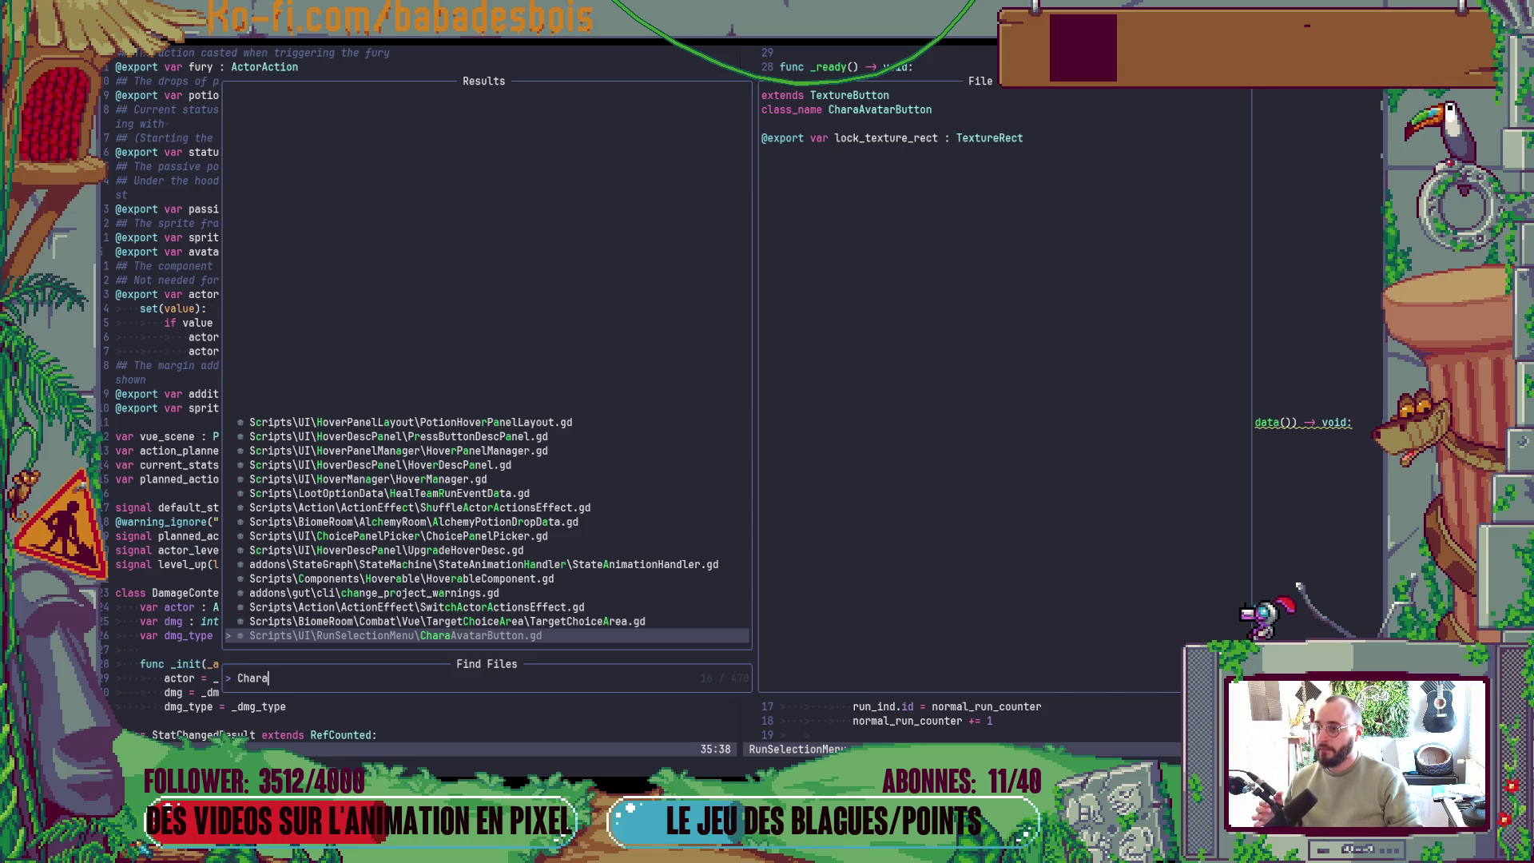
Close the finder without opening a file and resume appending on line 42 of RunSelectionMenu.gd.
key("Escape")
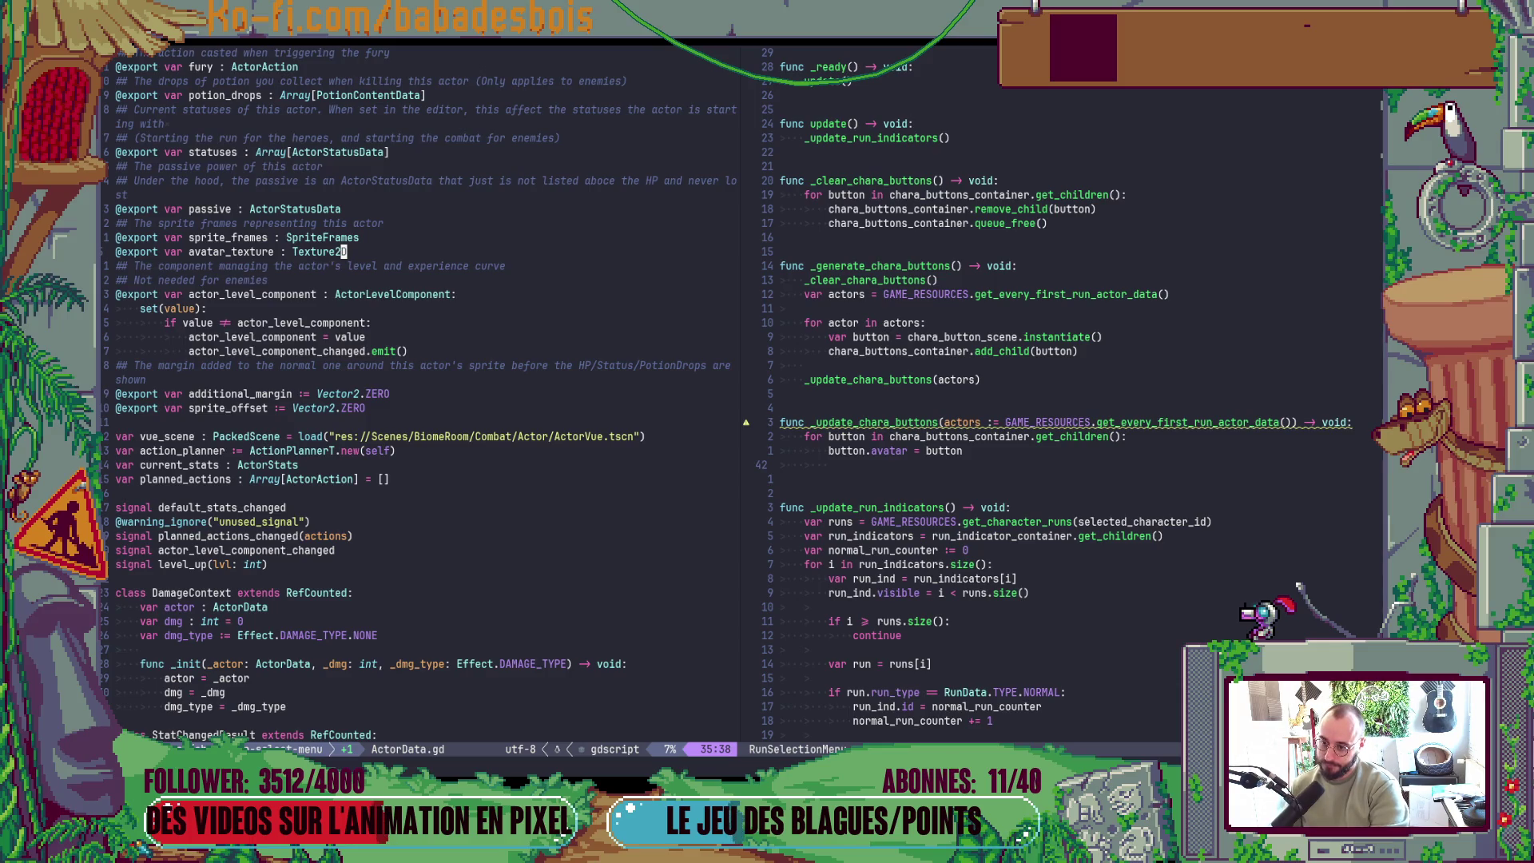
key("ctrl+w")
type("lA")
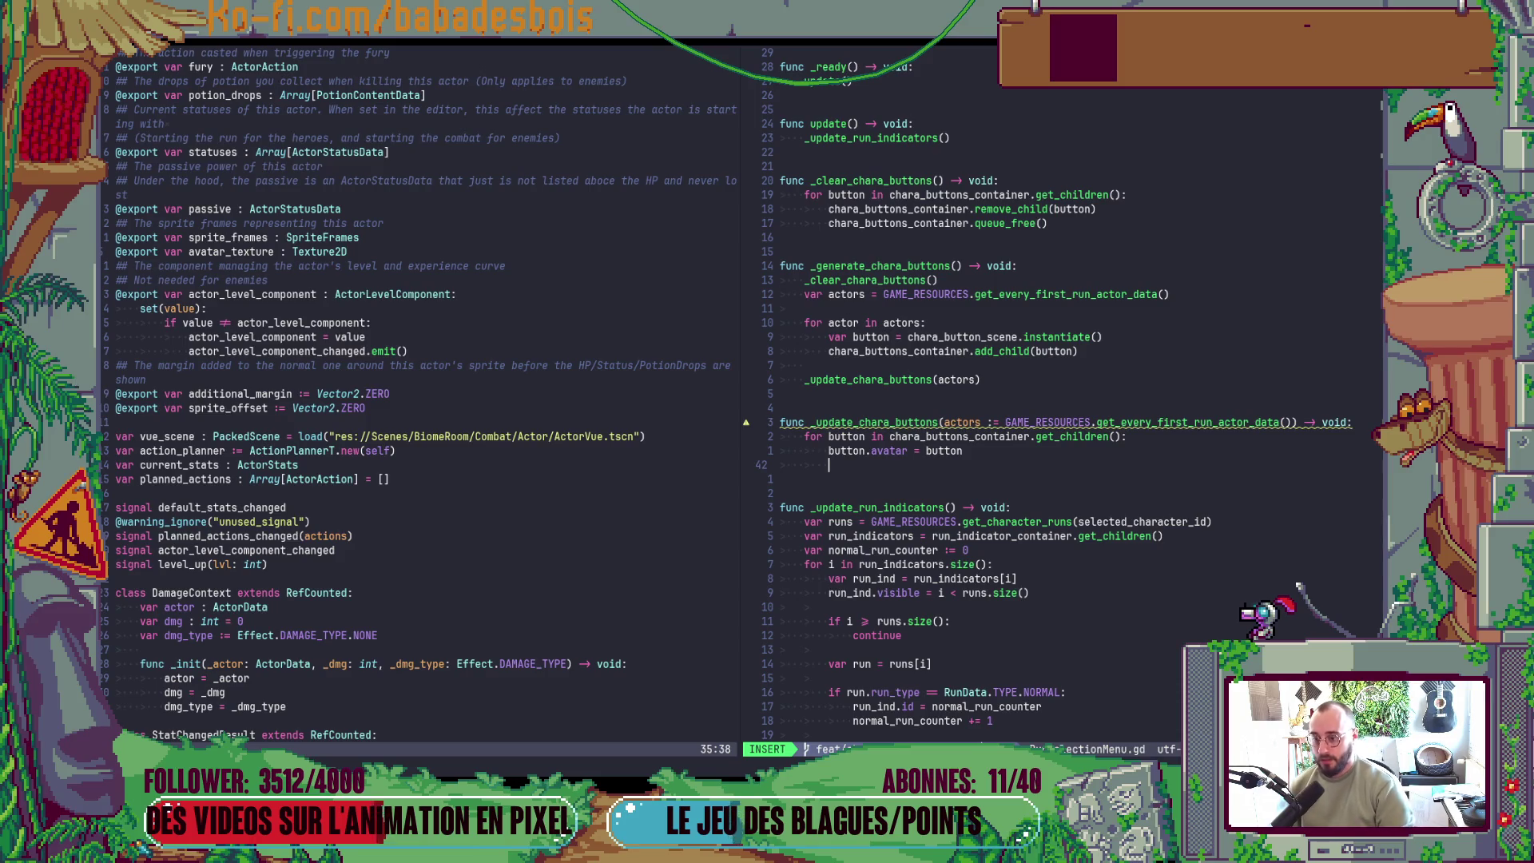
Type the unfinished 'button.' statement on line 42 and return to Normal mode.
type("but")
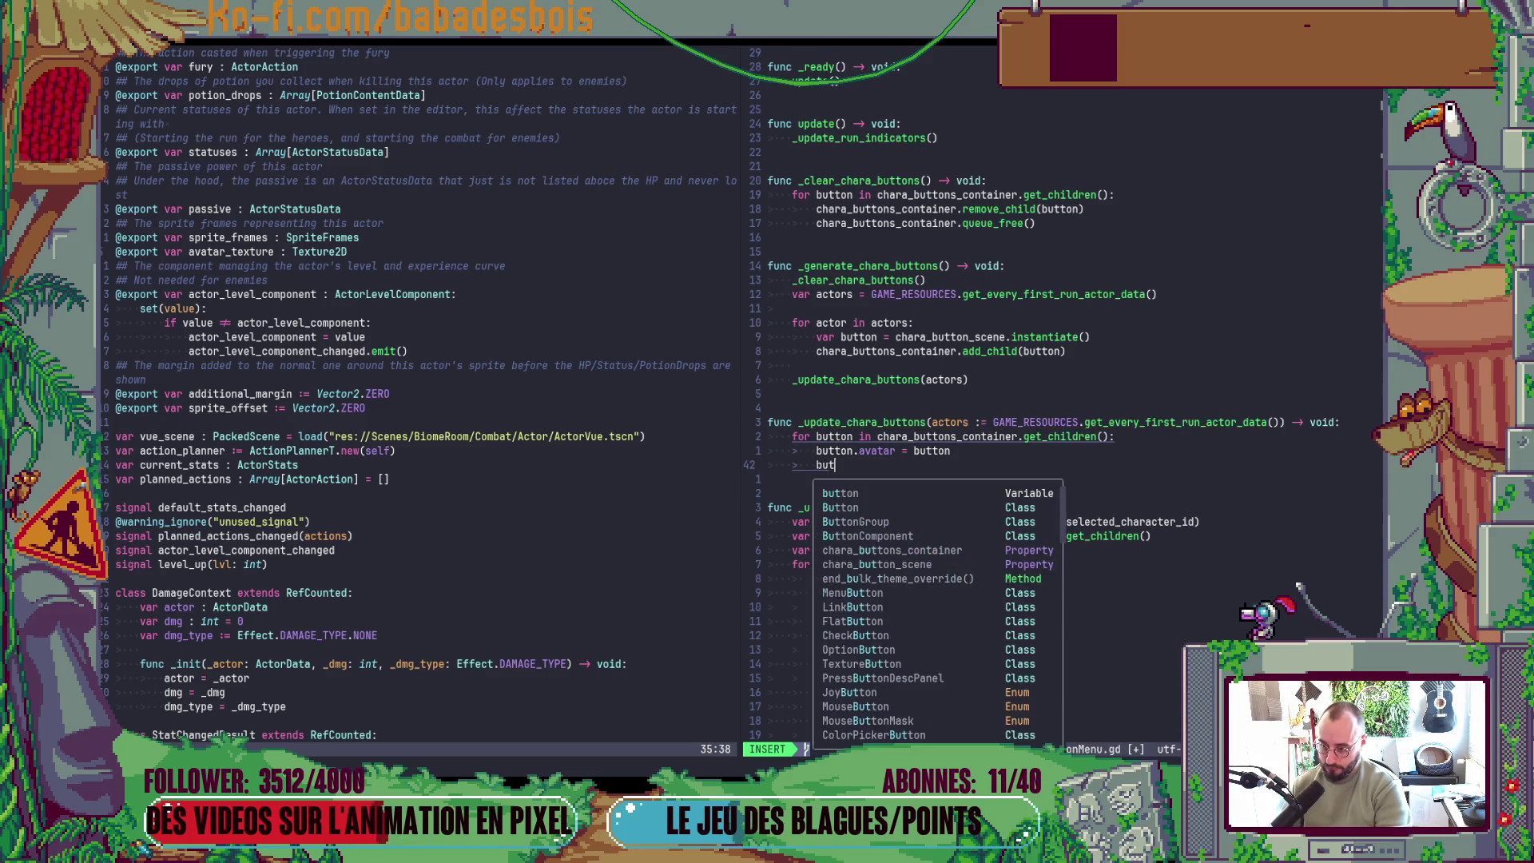
type("ton.")
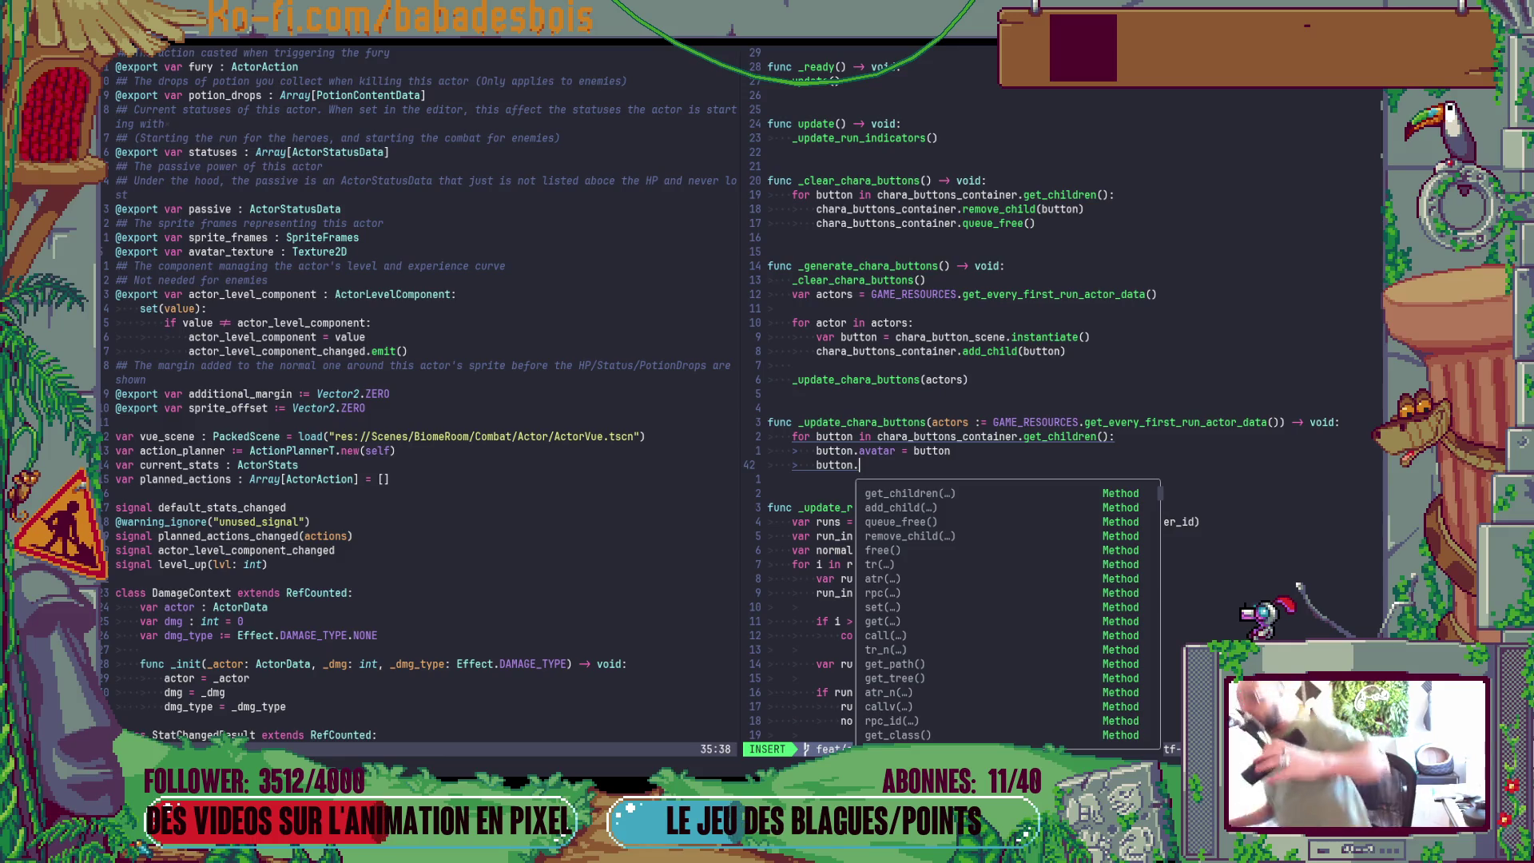
key("Escape")
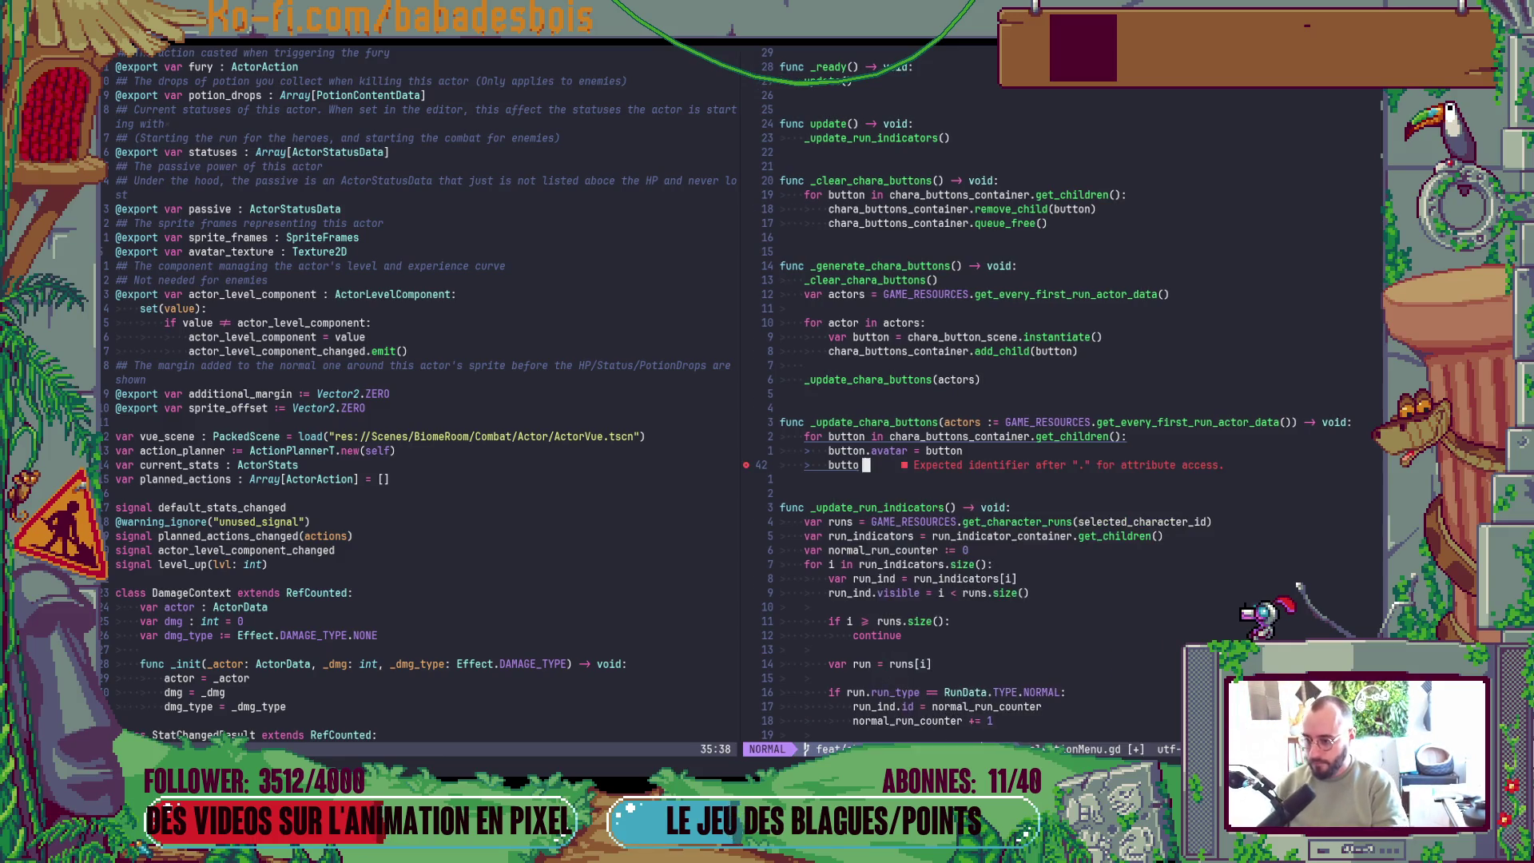
Open CharaAvatarButton.gd in the left pane via the file finder.
key("space")
key("f")
key("f")
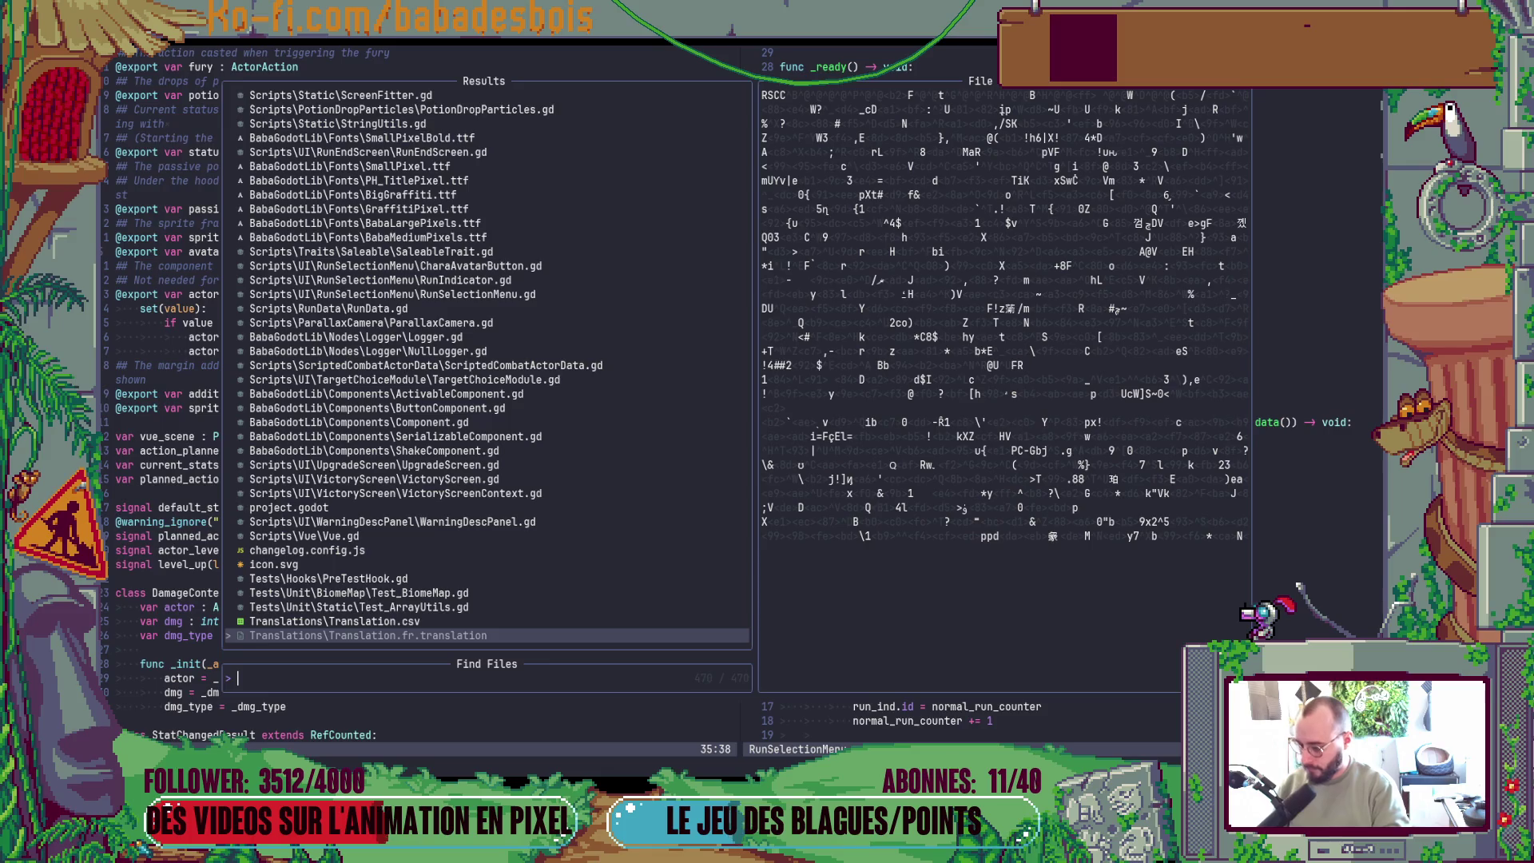
type("CharaBUtt")
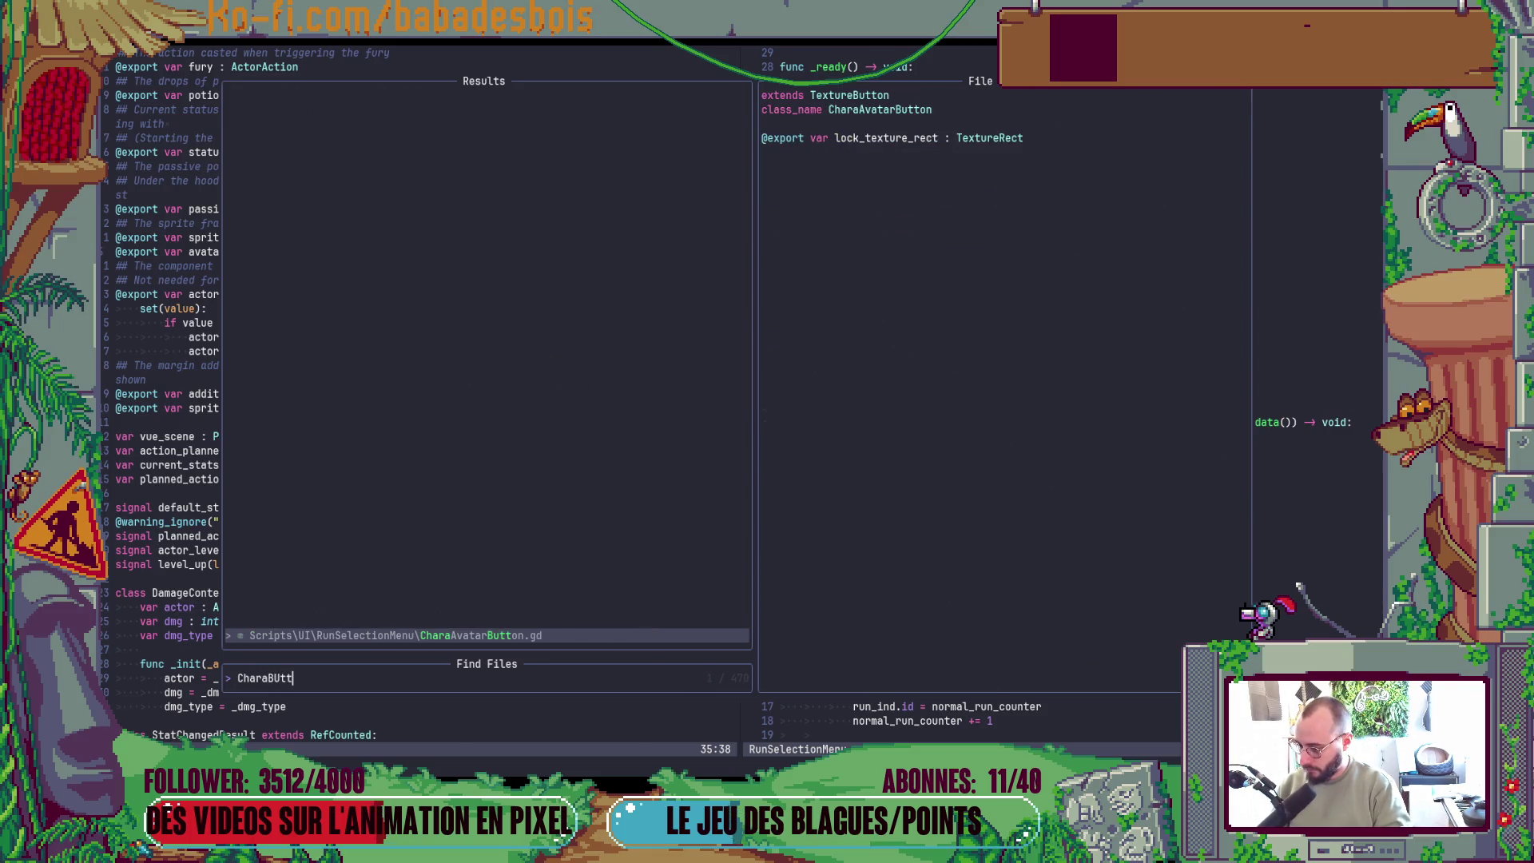
key("Return")
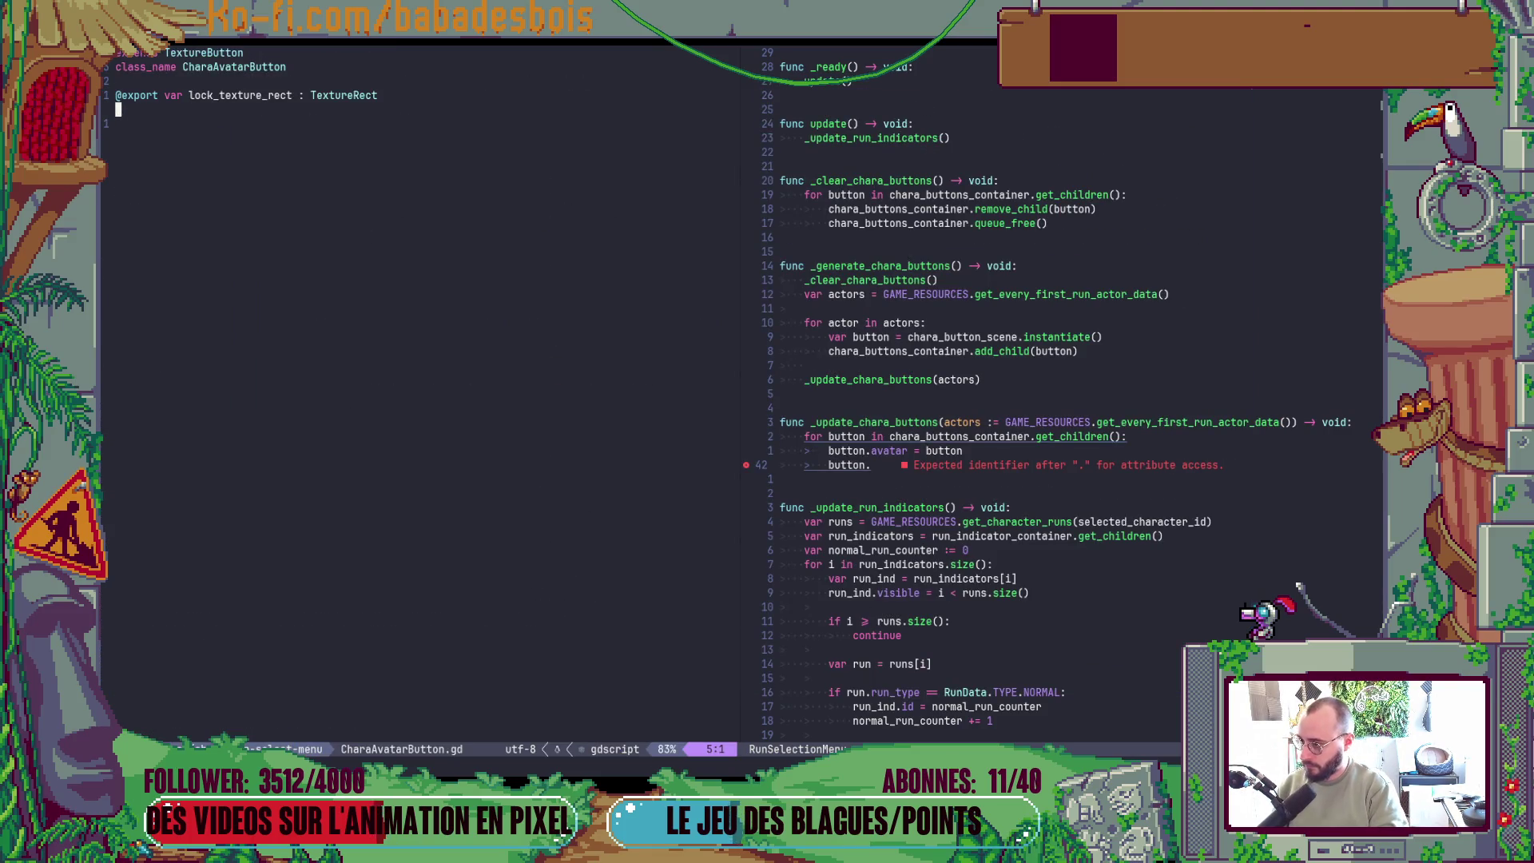
Add the variable 'var locked := false' to CharaAvatarButton.gd.
type("ovar lovk")
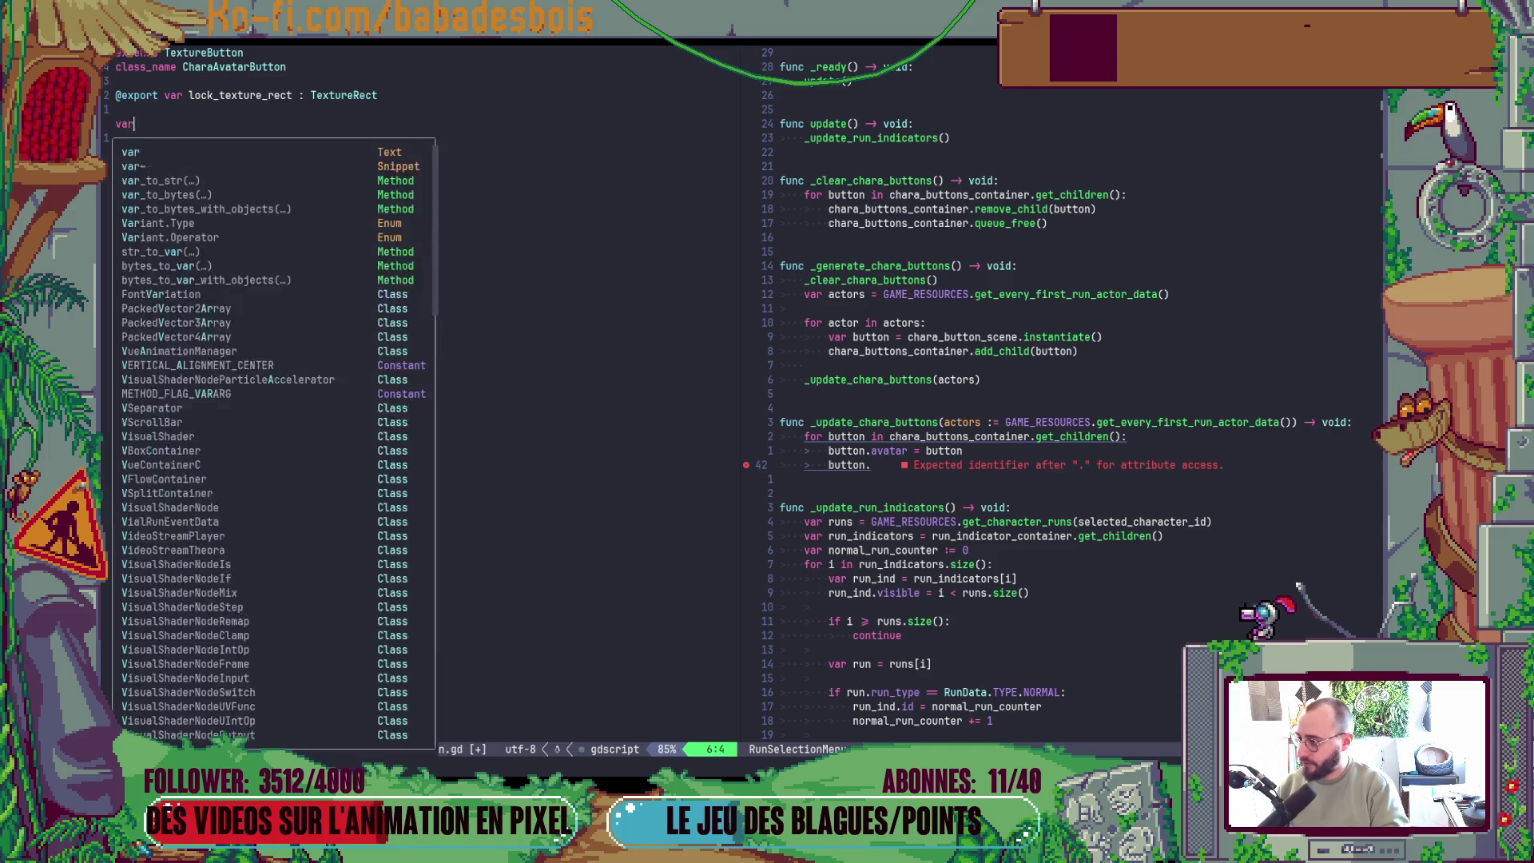
key("BackSpace")
key("BackSpace")
type("cked ")
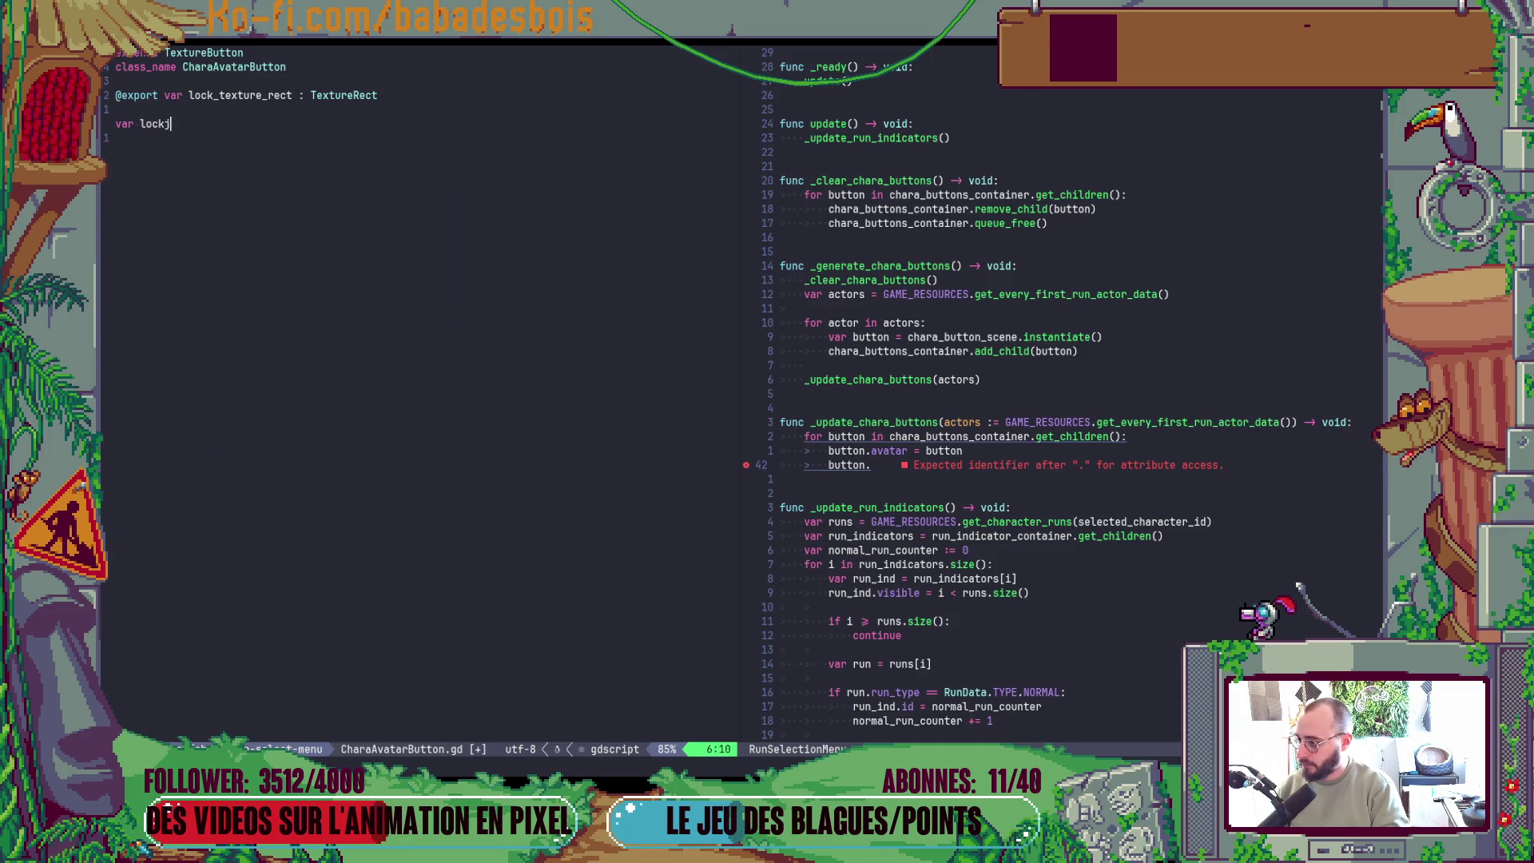
type(":= true")
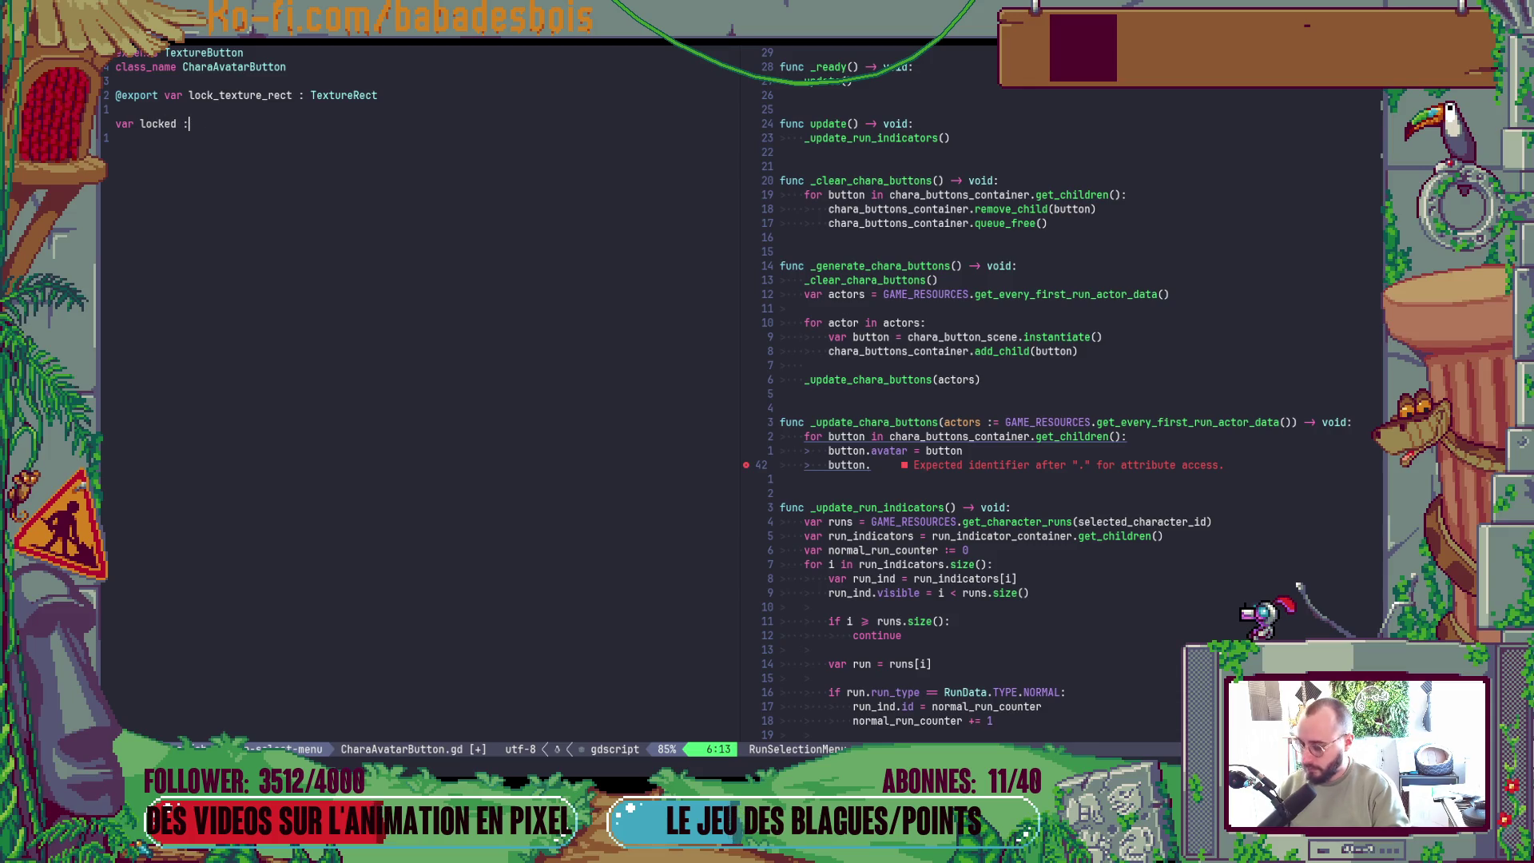
key("Escape")
type("ciw")
type("fals")
type("e")
Add a 'func update() -> void:' stub with 'pass' below the locked variable.
key("Return")
key("Return")
key("Return")
type("func ")
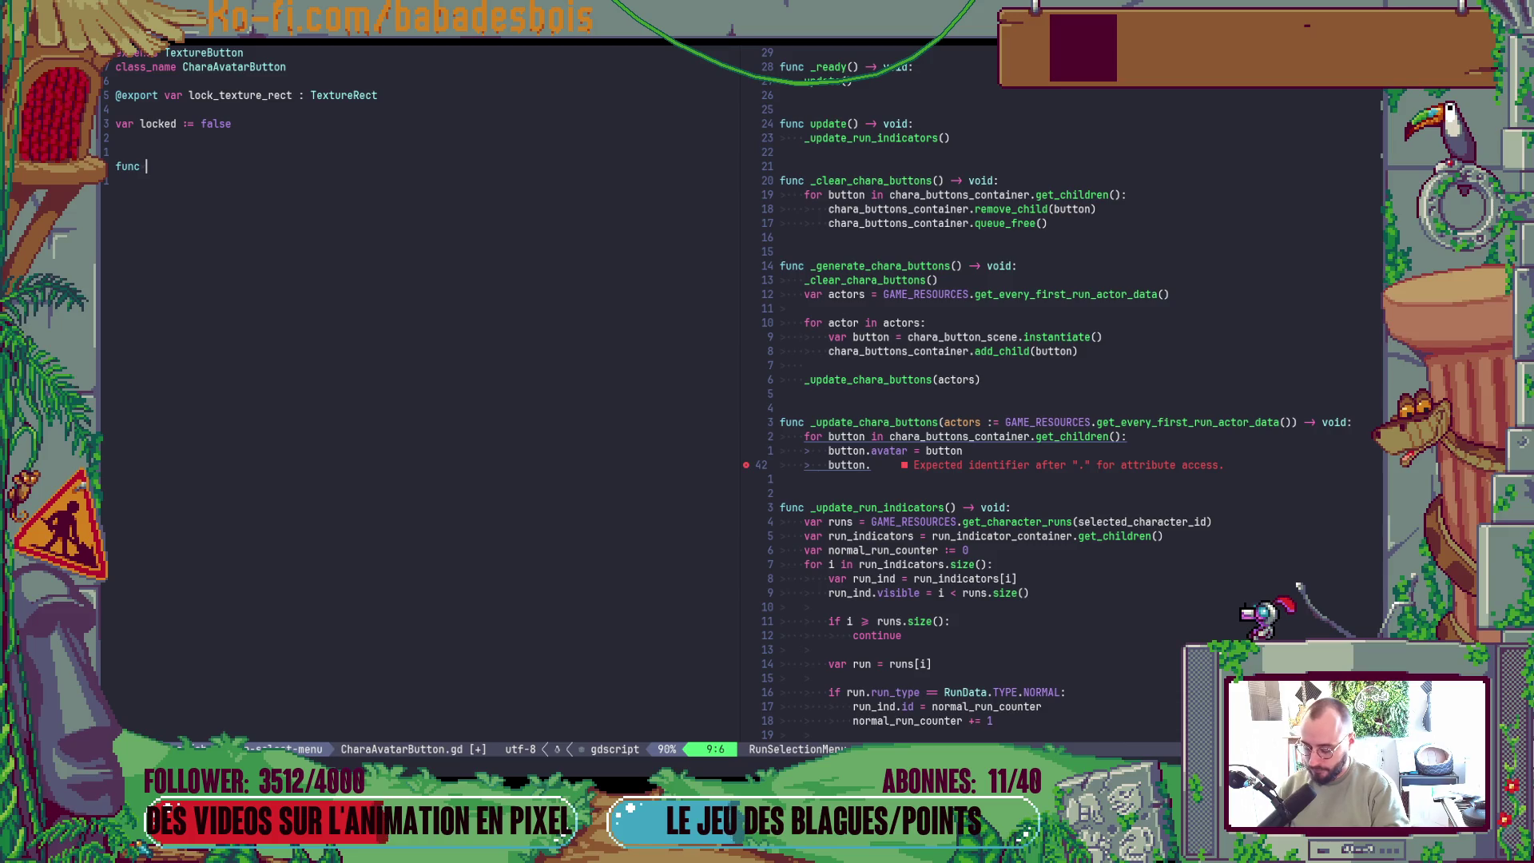
type("update")
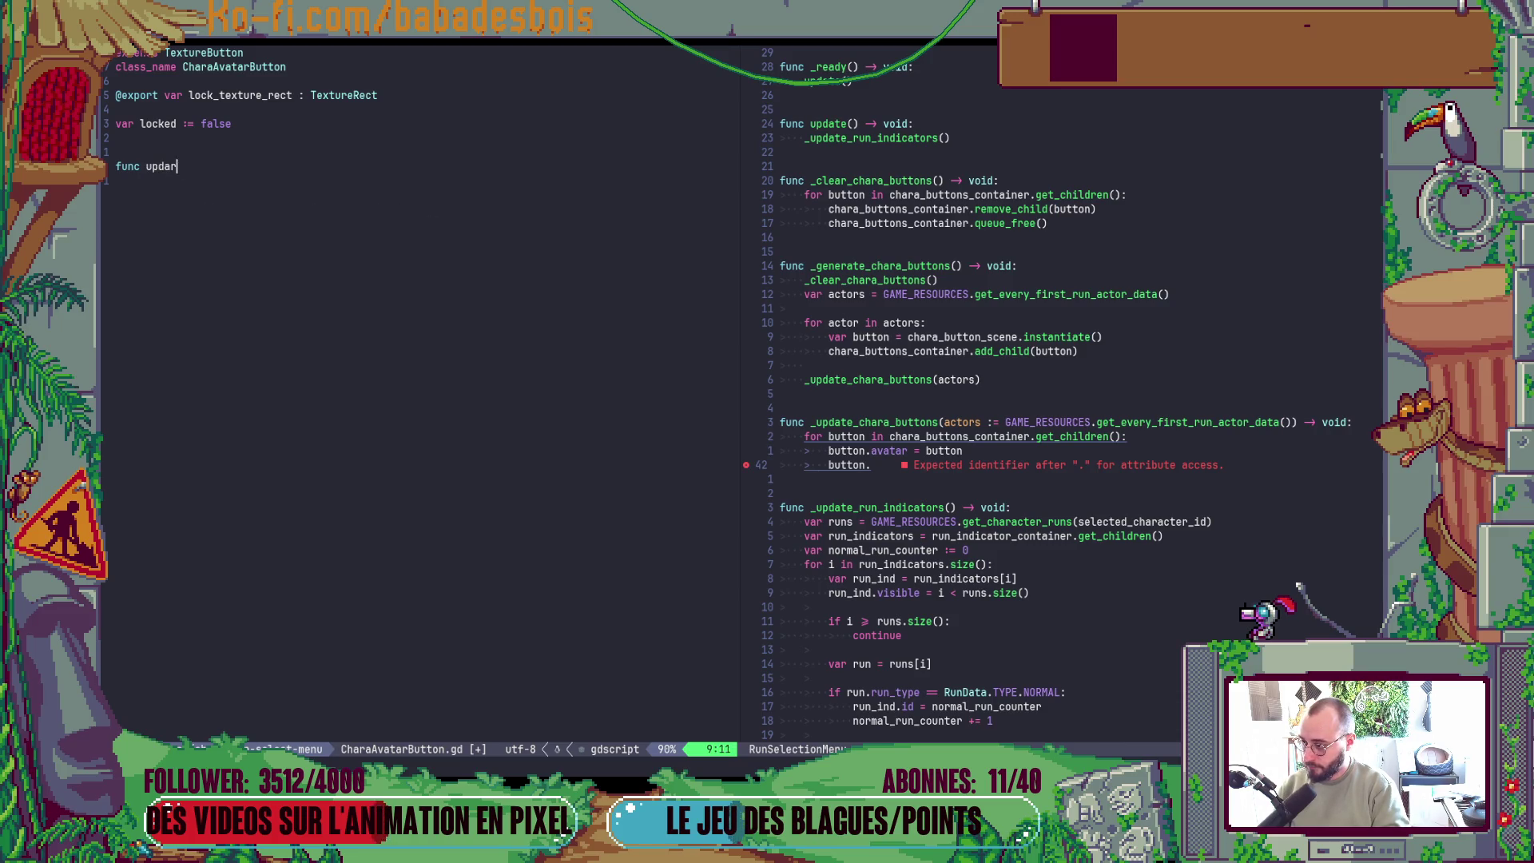
type("() -> vo")
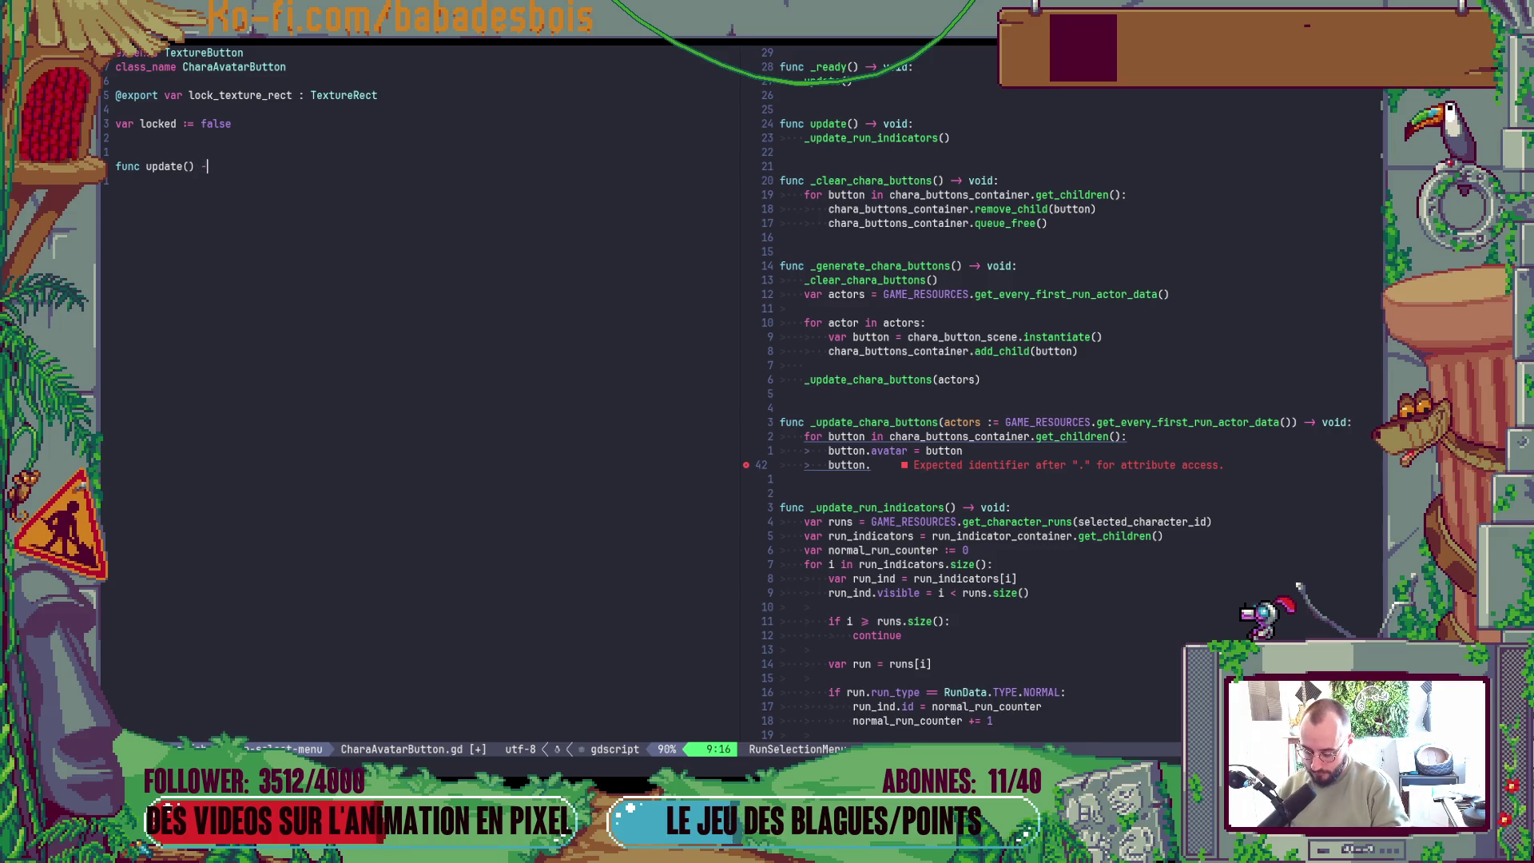
type("id:")
key("Return")
type("pass")
Give locked a setter emitting locked_changed and declare the locked_changed signal.
left_click(117, 109)
key("j")
key("Tab")
key("Down")
key("Down")
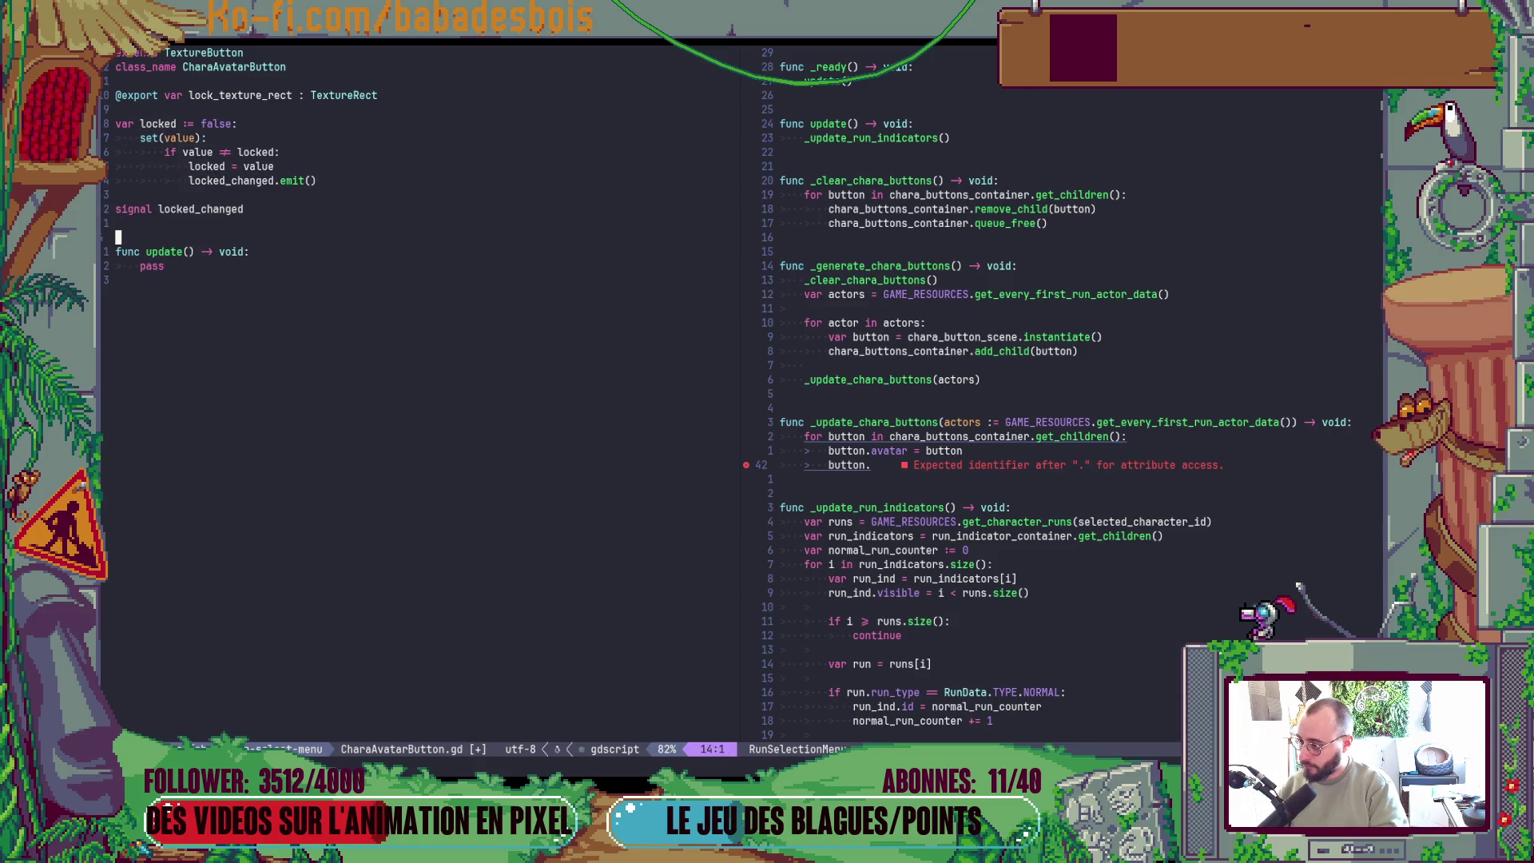
Stub a _ready() function with 'pass' above the update function.
key("o")
key("Return")
key("Return")
key("Up")
key("Up")
type("func _ready() -> void:")
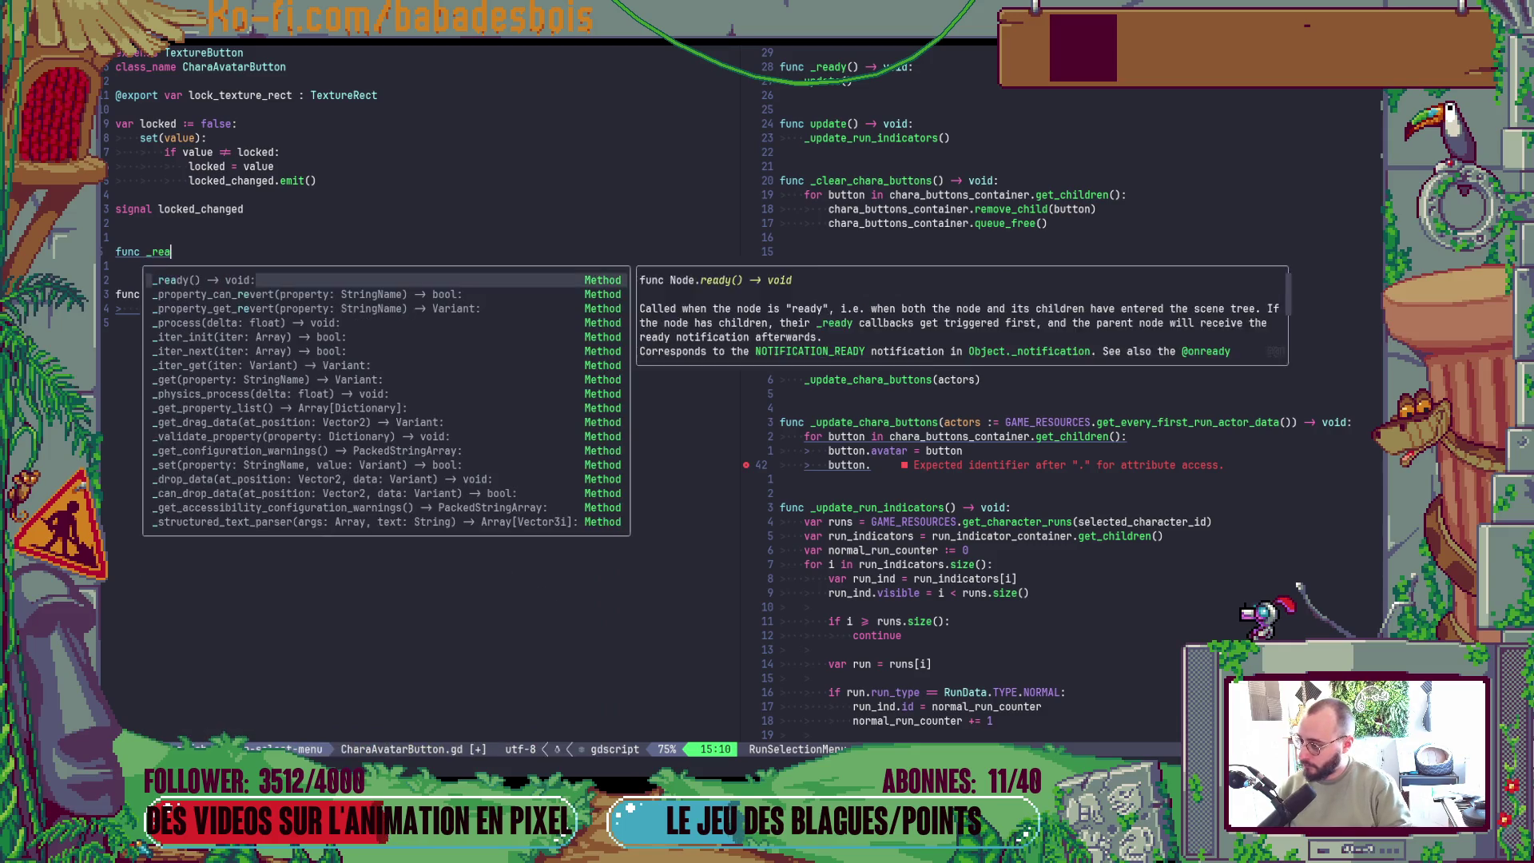
key("Return")
key("Return")
type("pass")
key("Escape")
Tidy the blank lines above update and save CharaAvatarButton.gd.
key("j")
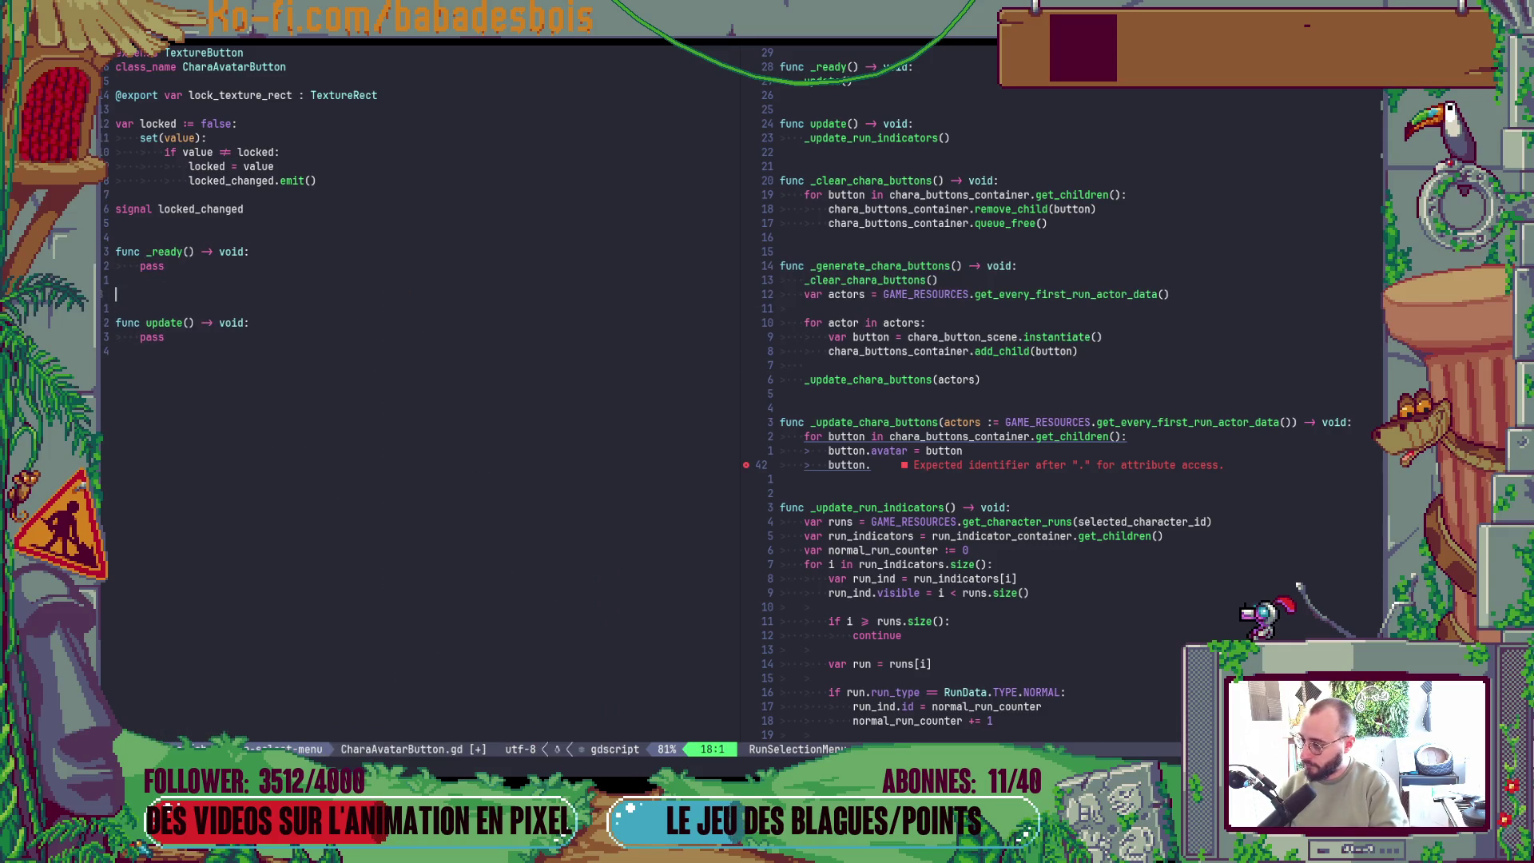
key("d")
key("d")
key("j")
key("j")
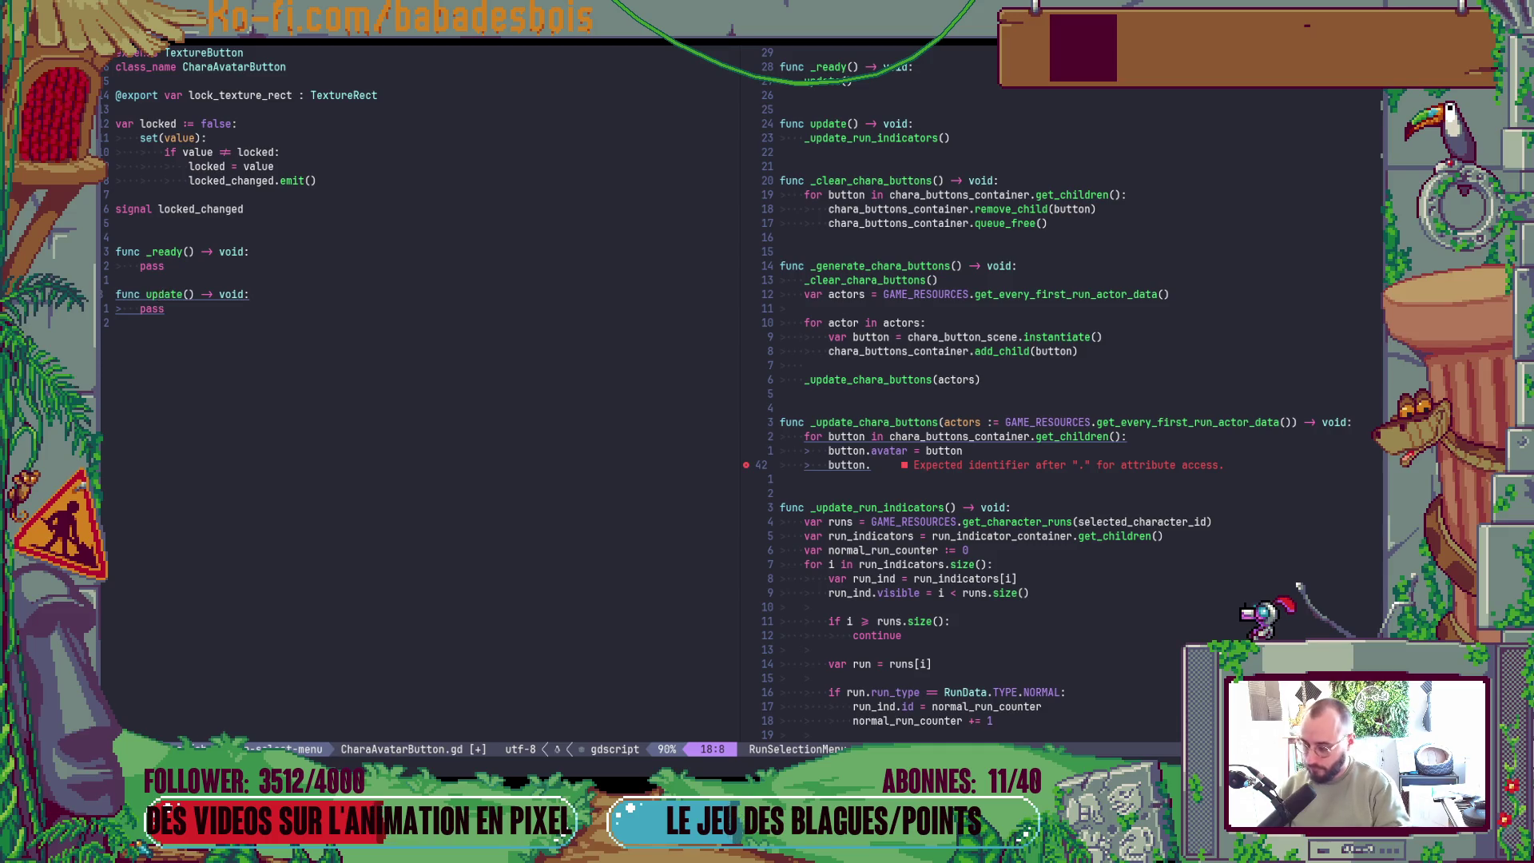
key("bracketleft")
key("space")
key("ctrl+s")
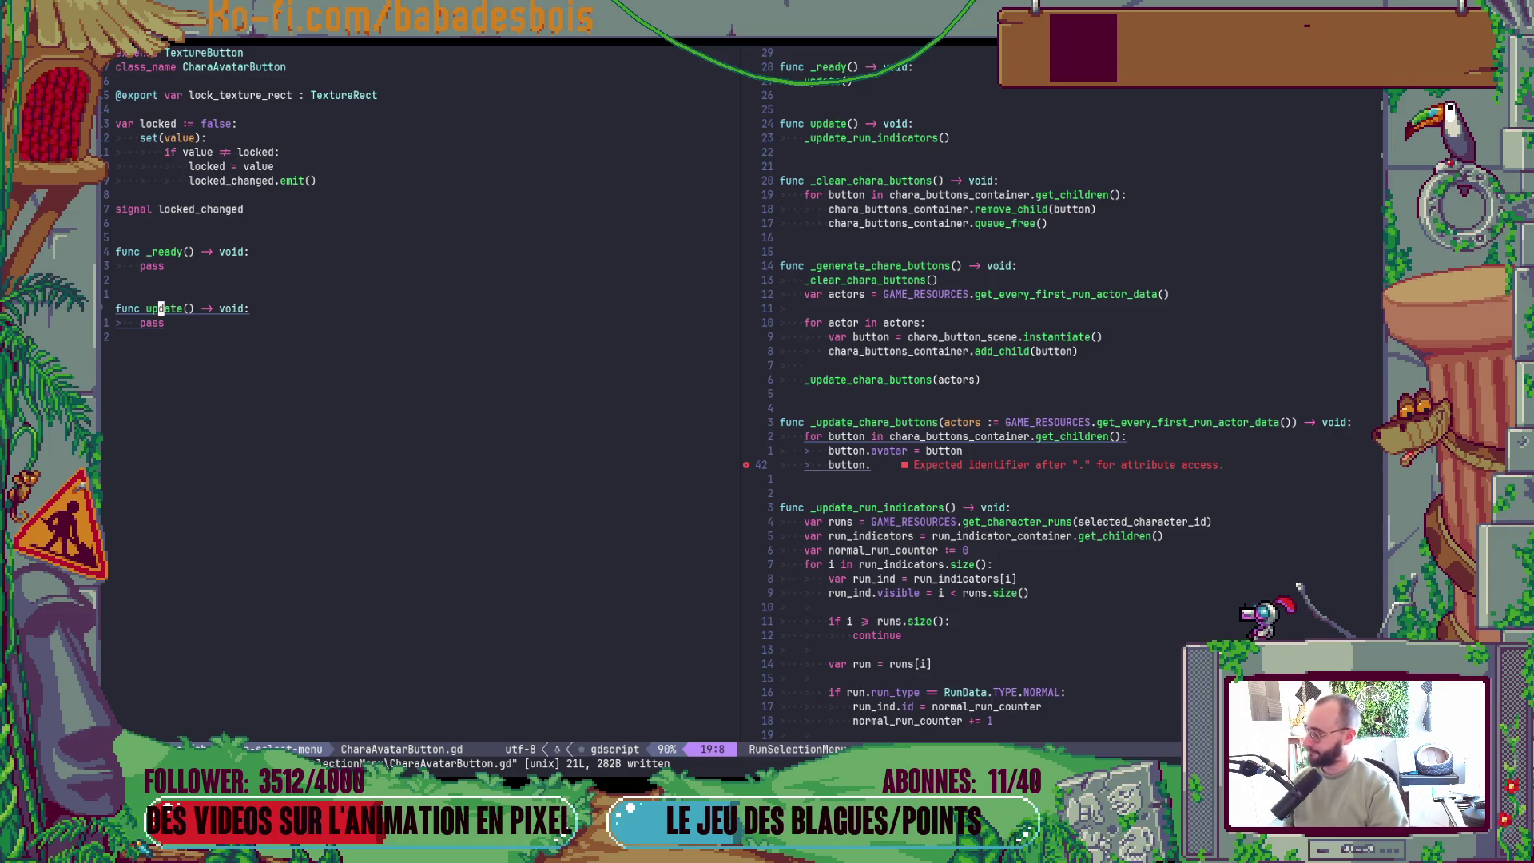
Add a 'button.locked =' assignment line in the _update_chara_buttons loop.
key("j")
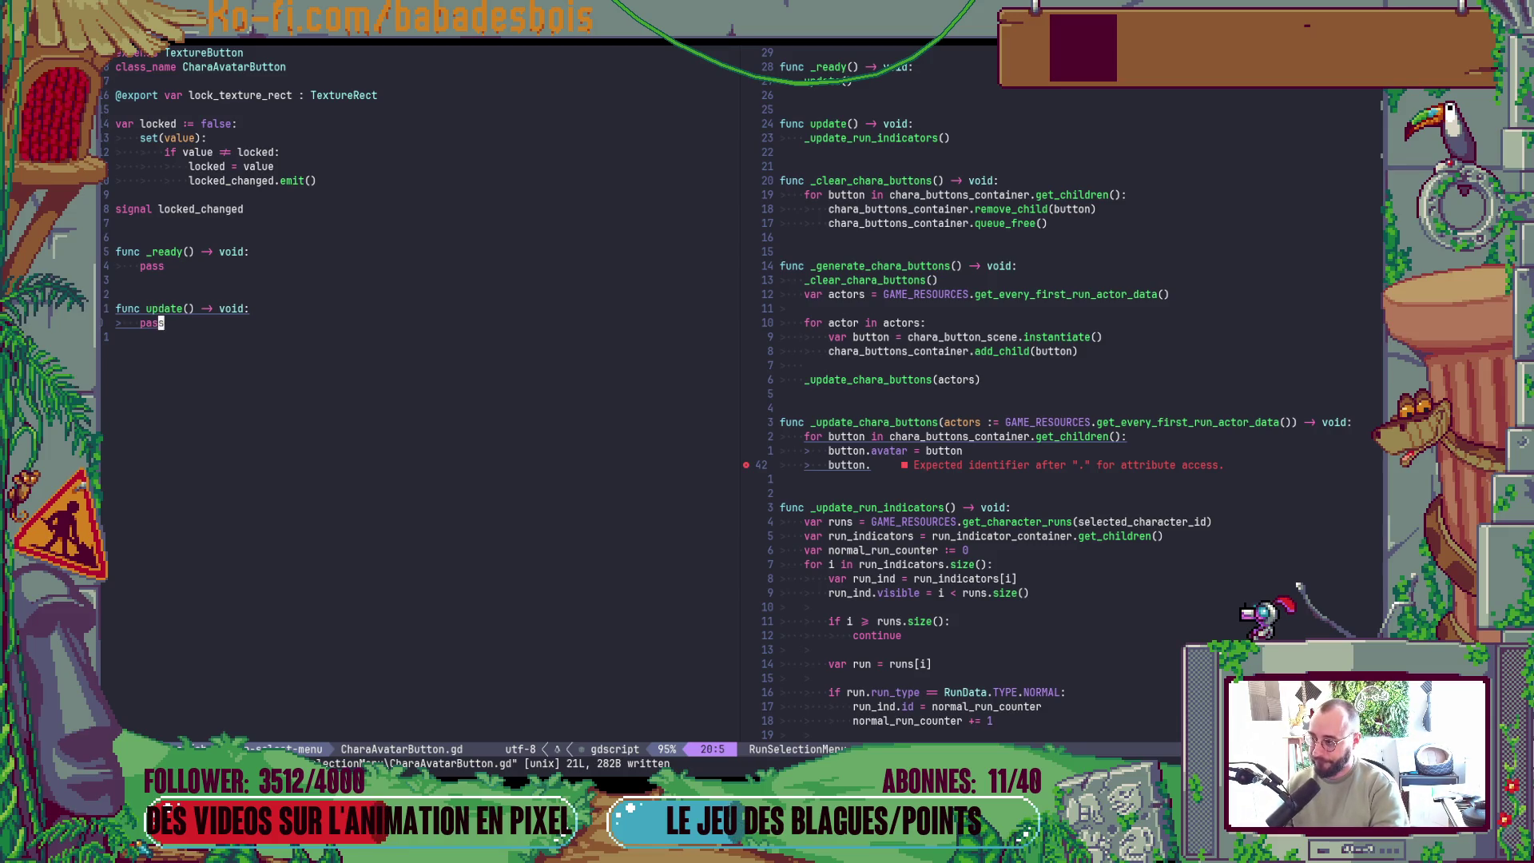
key("ctrl+w")
key("l")
type("a")
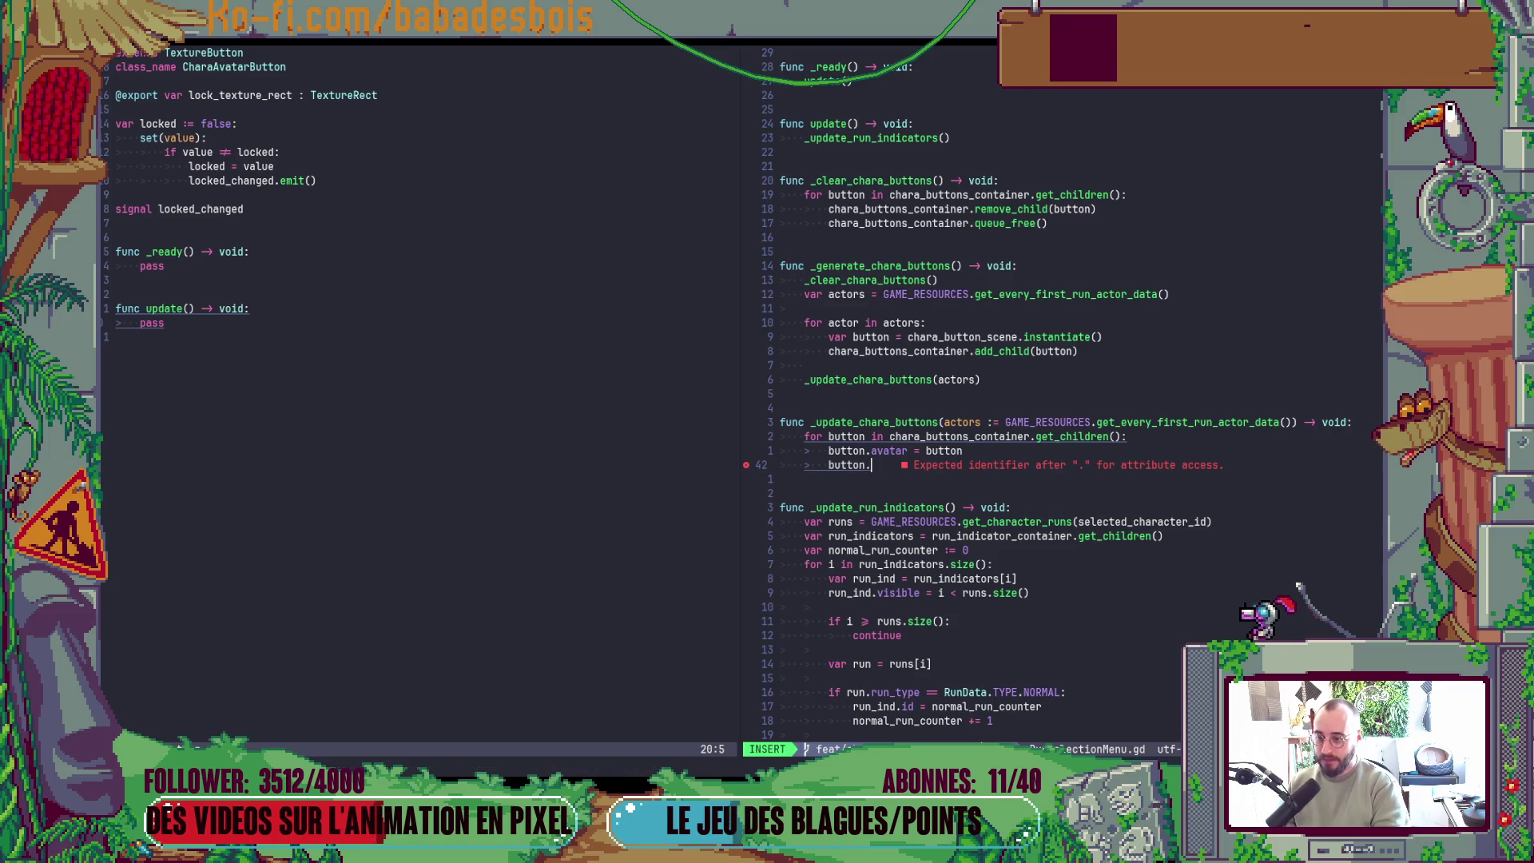
type("locked =")
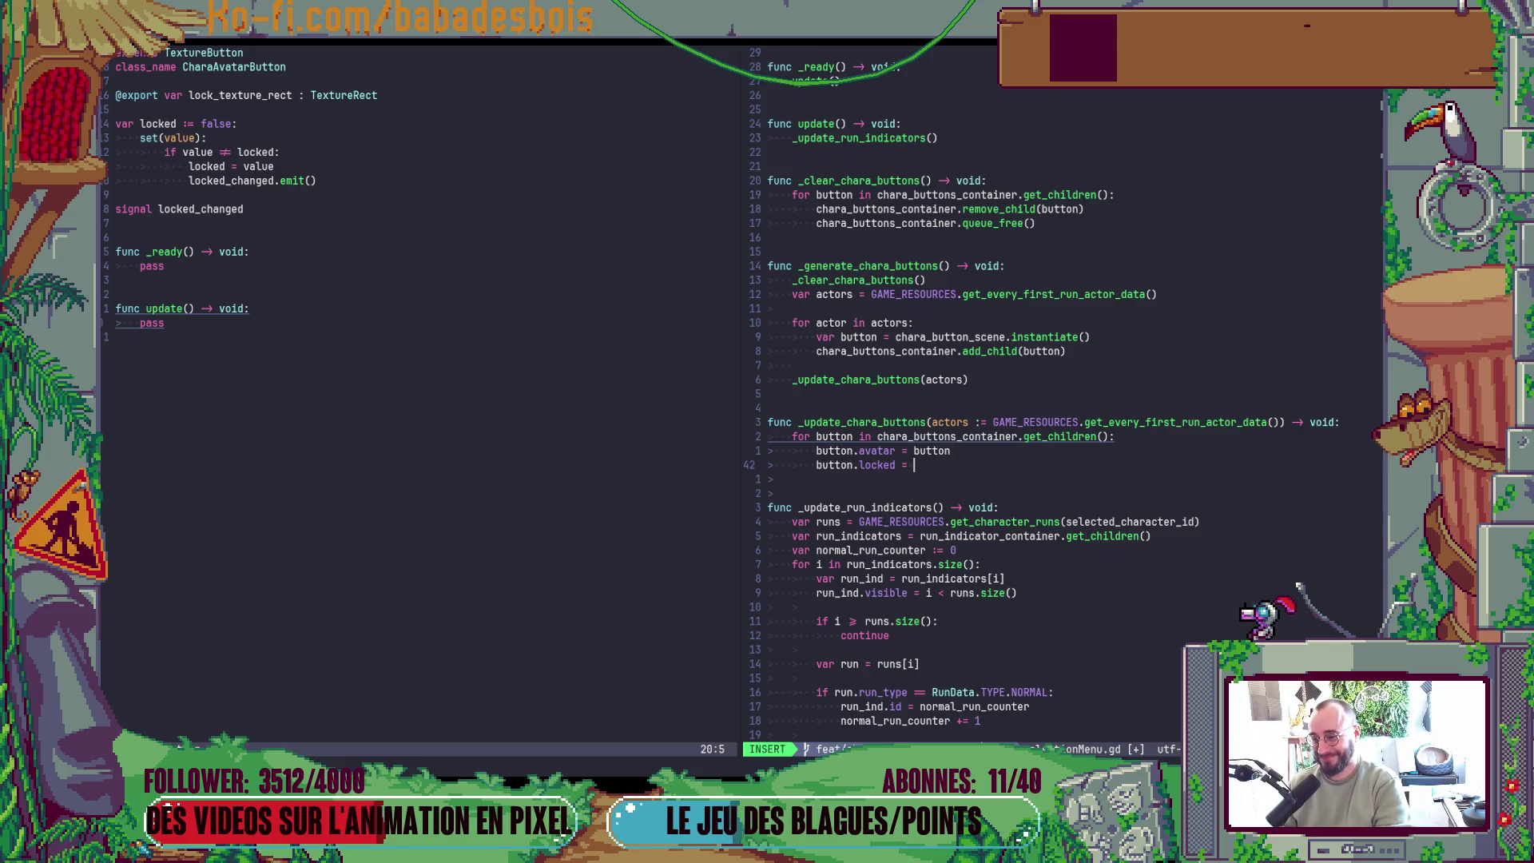
key("Escape")
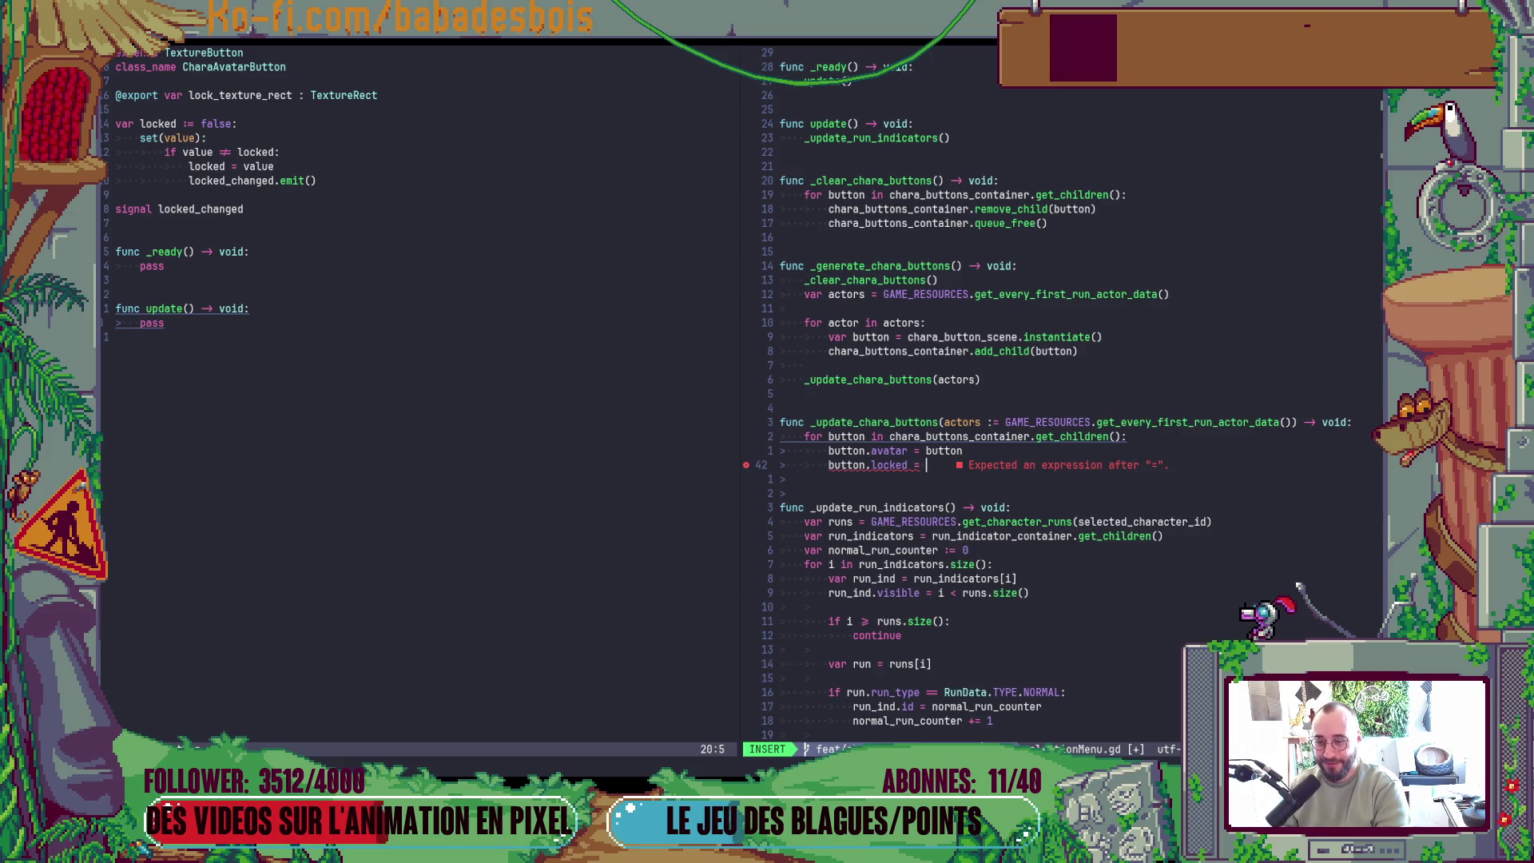
key("k")
key("k")
key("j")
key("j")
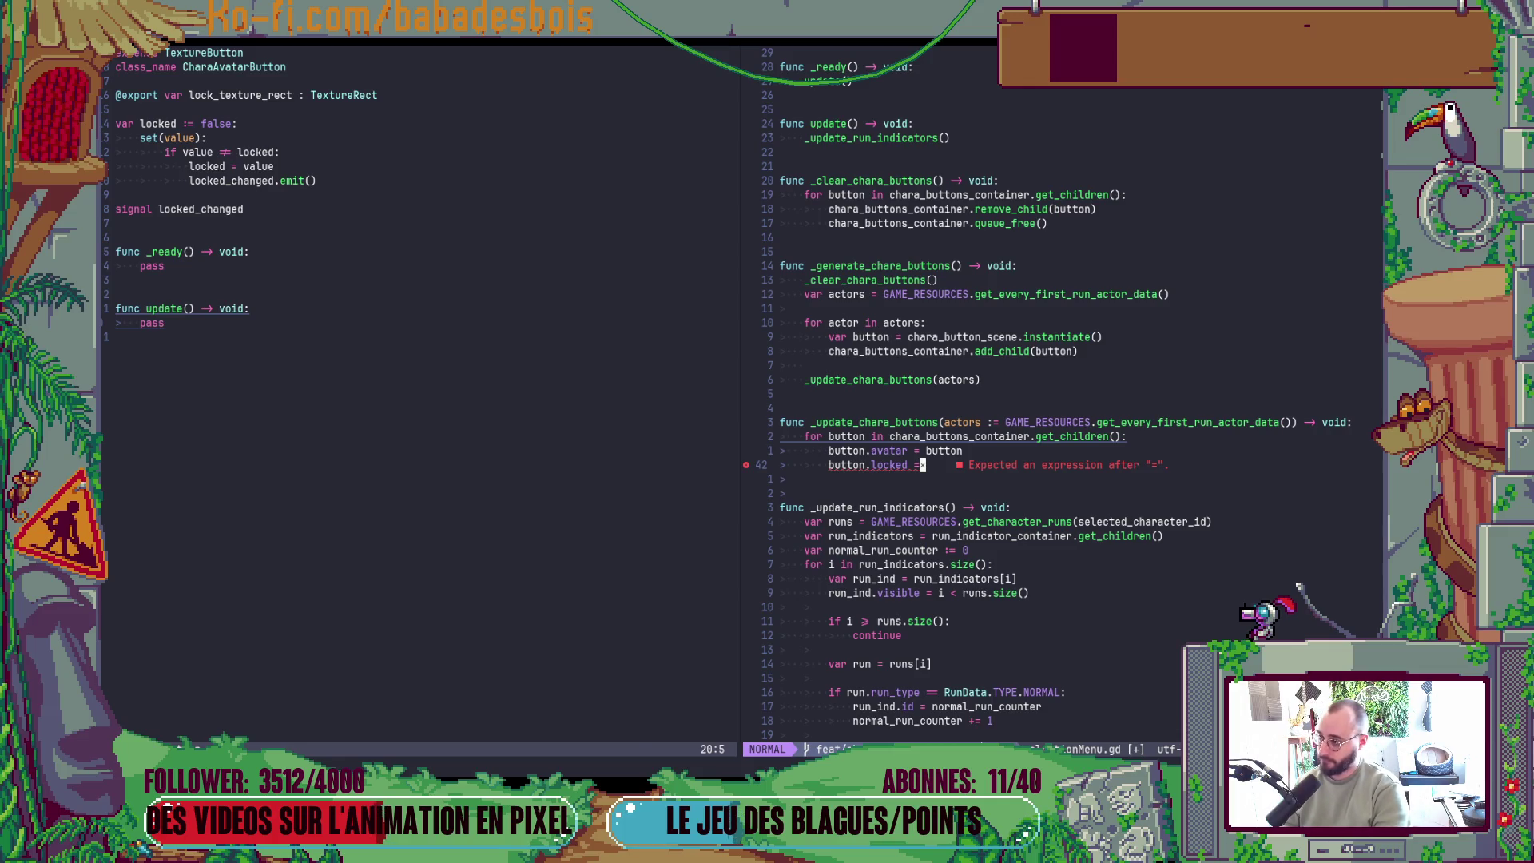
Complete the assignment as 'button.locked = button', correcting the misspelt 'buton'.
key("ctrl+w")
key("h")
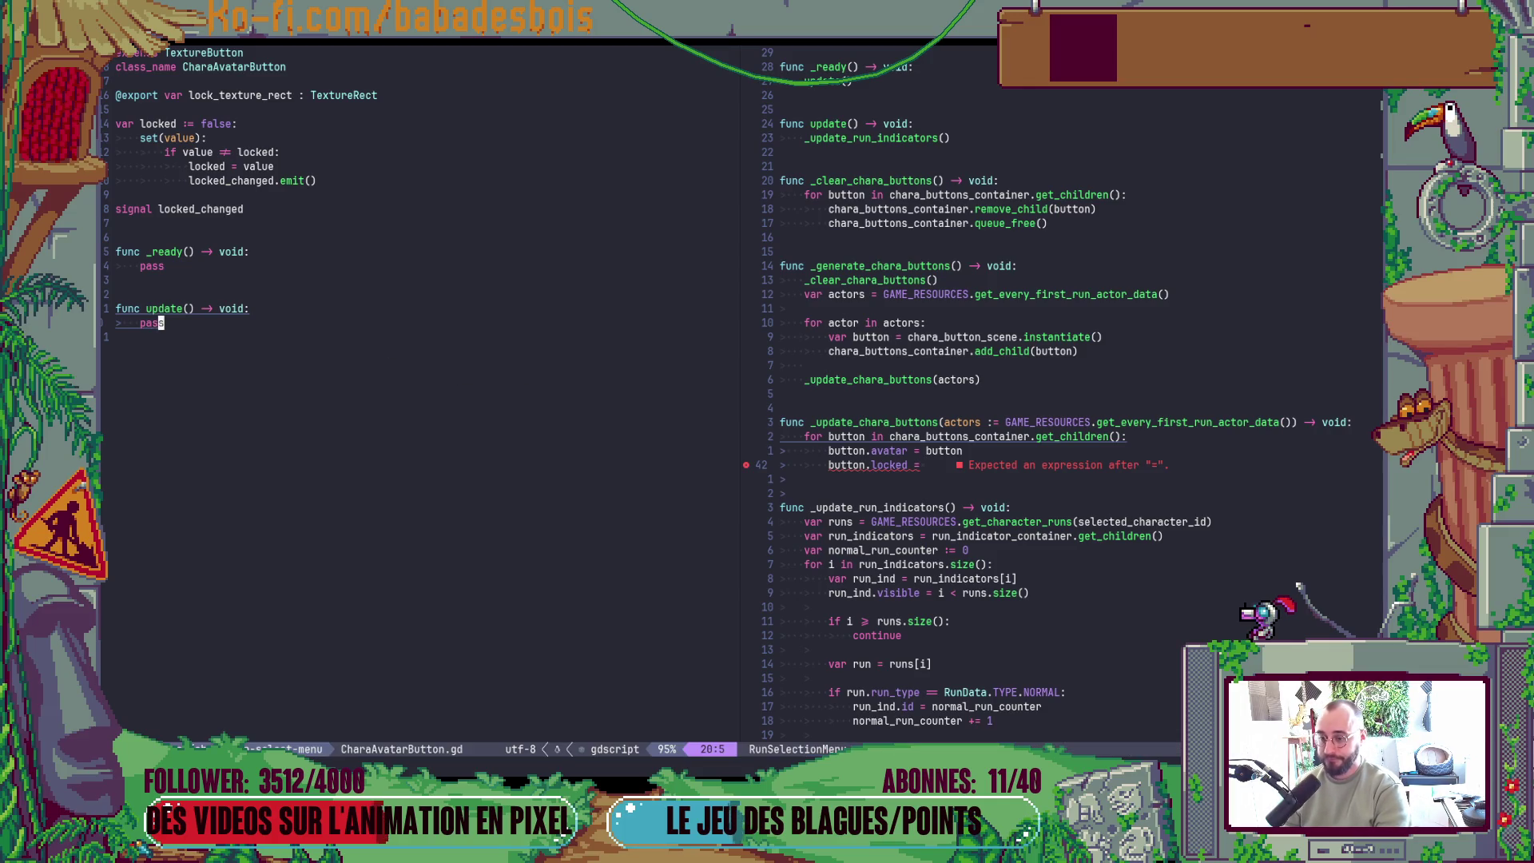
key("ctrl+w")
key("l")
type("A")
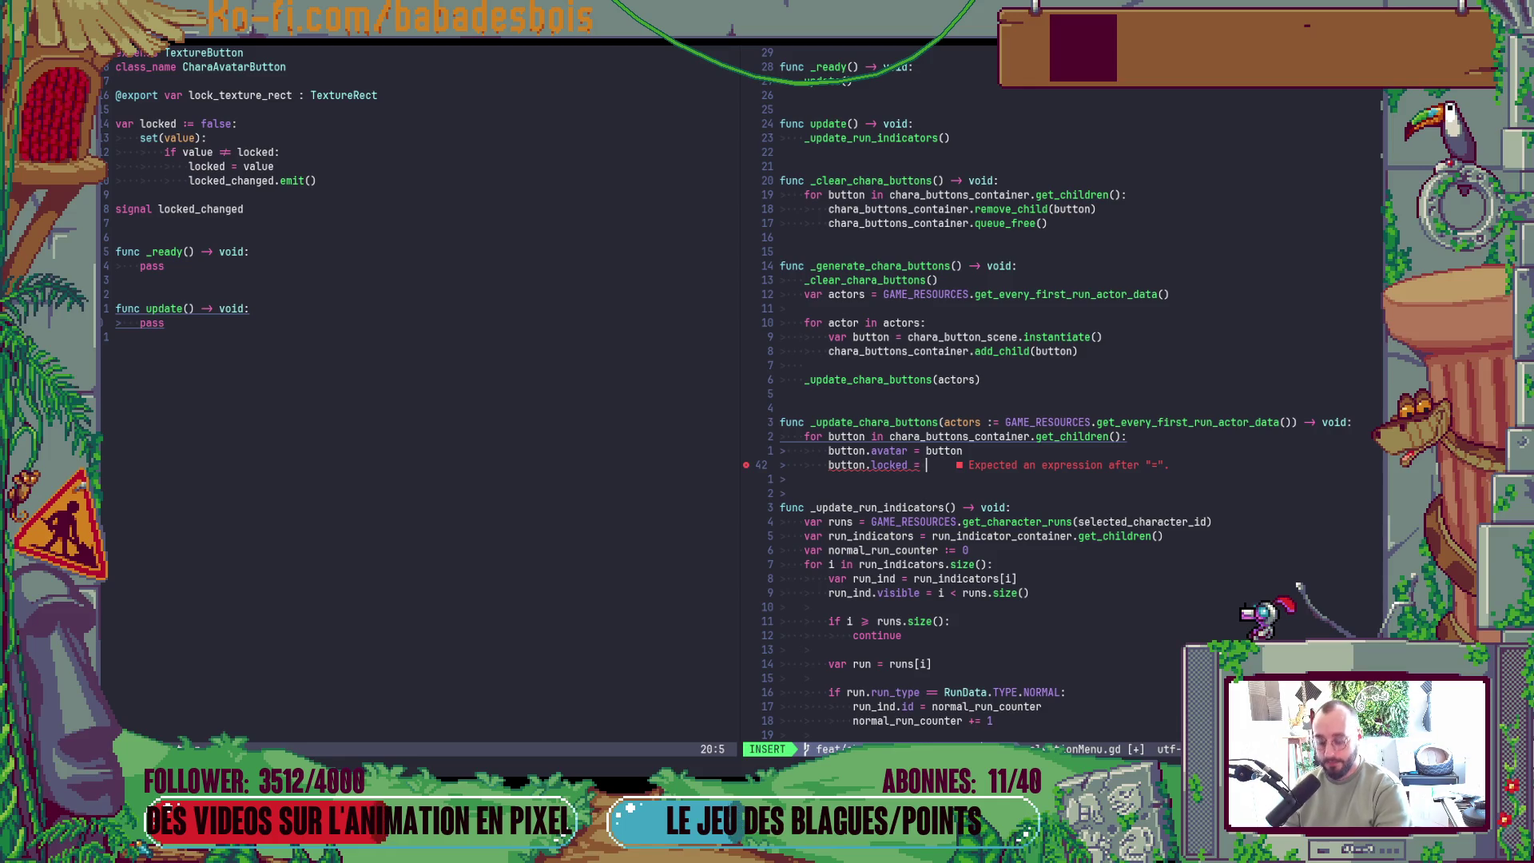
type("buton")
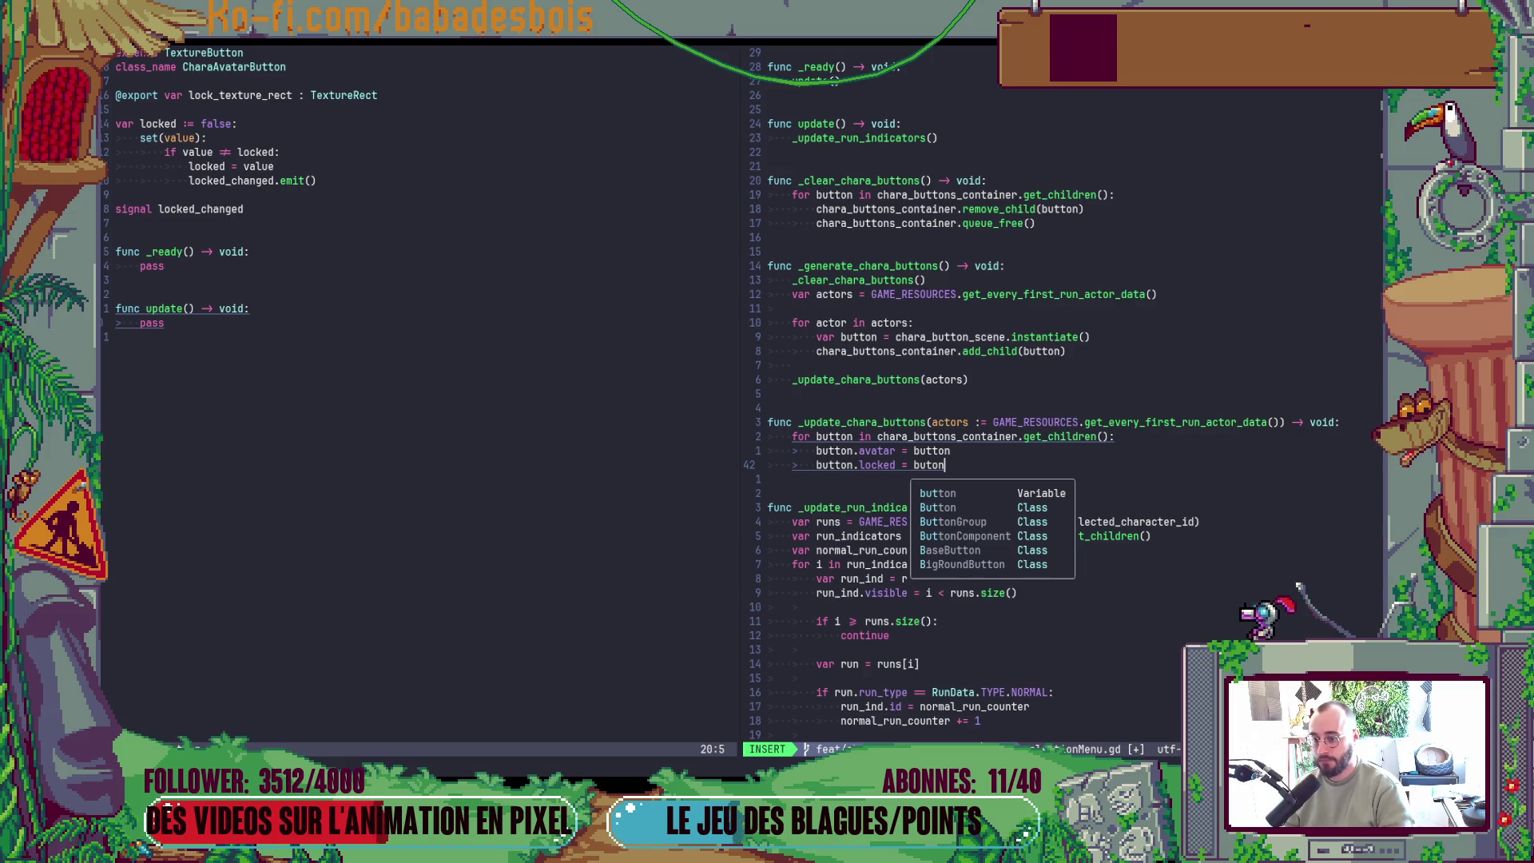
key("Tab")
key("Escape")
key("k")
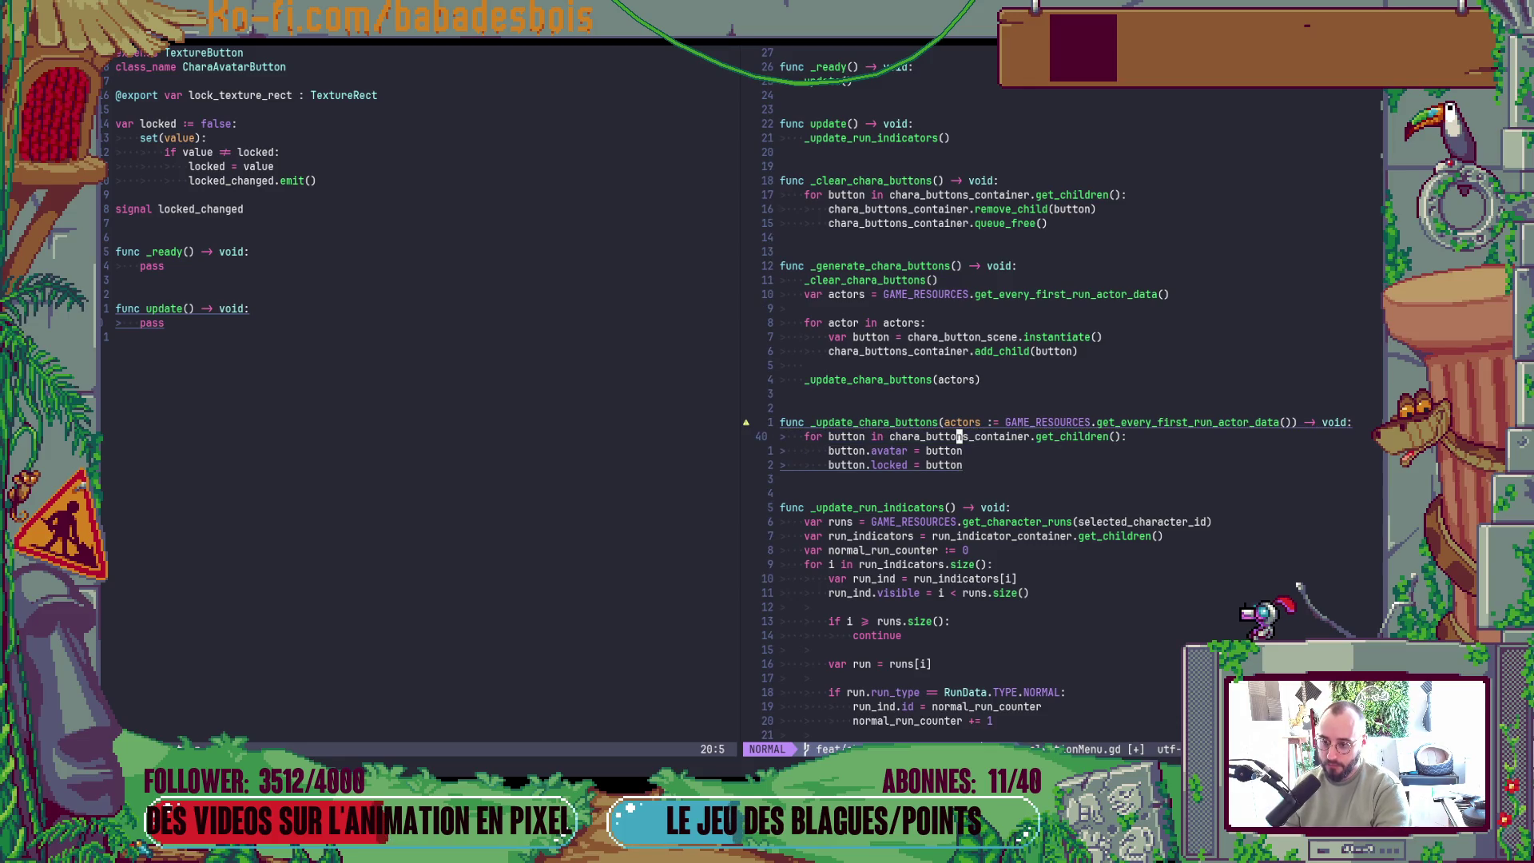
Rename the loop variable to i.
key("b")
key("b")
key("b")
type("ciw")
type("i")
key("Escape")
Move the container into 'var buttons = chara_buttons_container.get_children()' above the loop.
key("e")
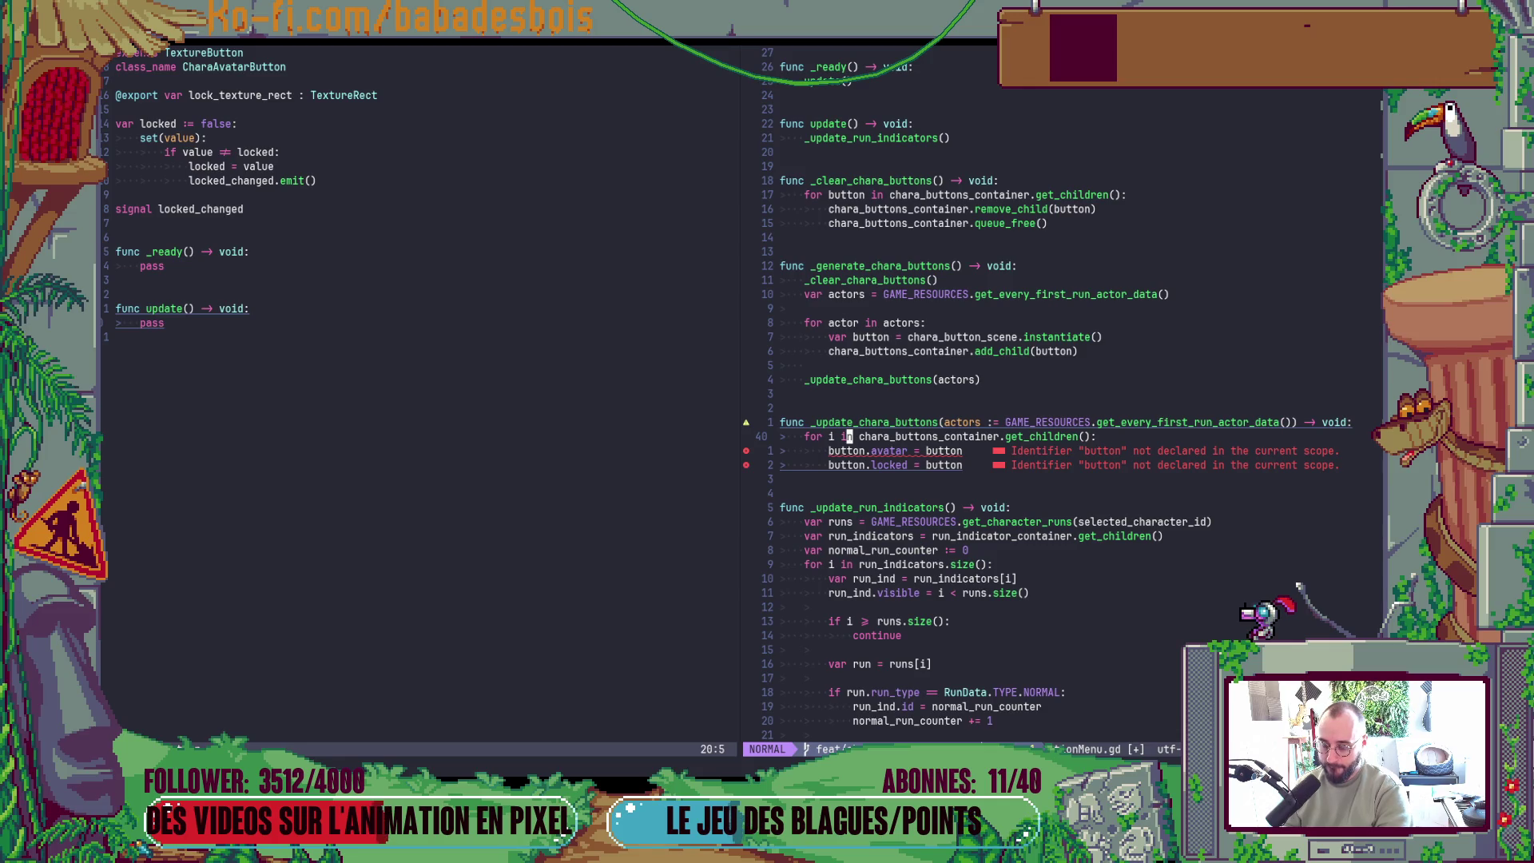
key("f")
key("n")
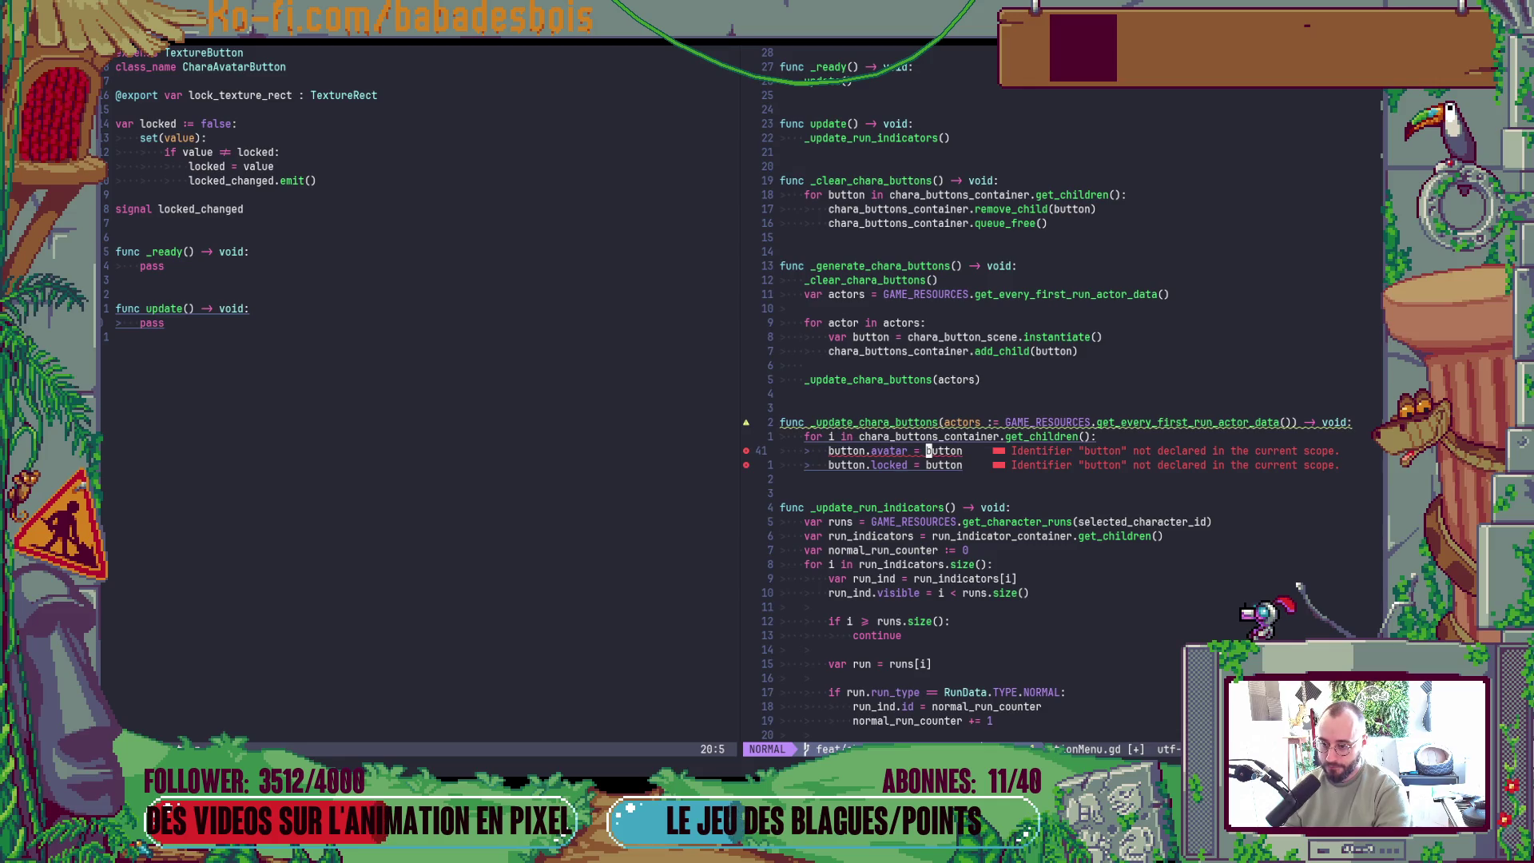
type("daWOvar v")
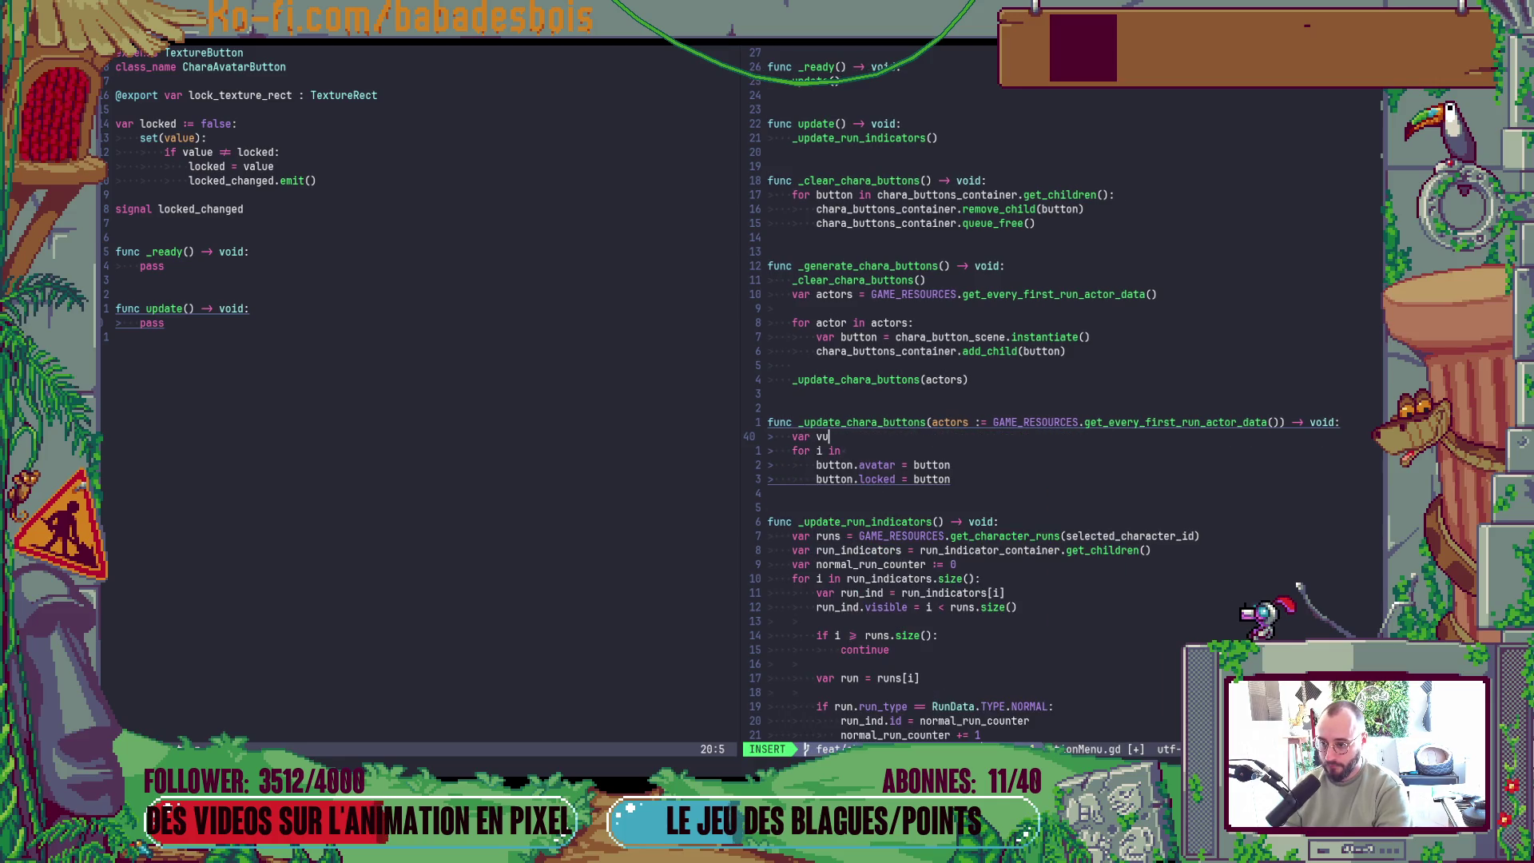
type("uttons = chara_buttons_container.get_children()")
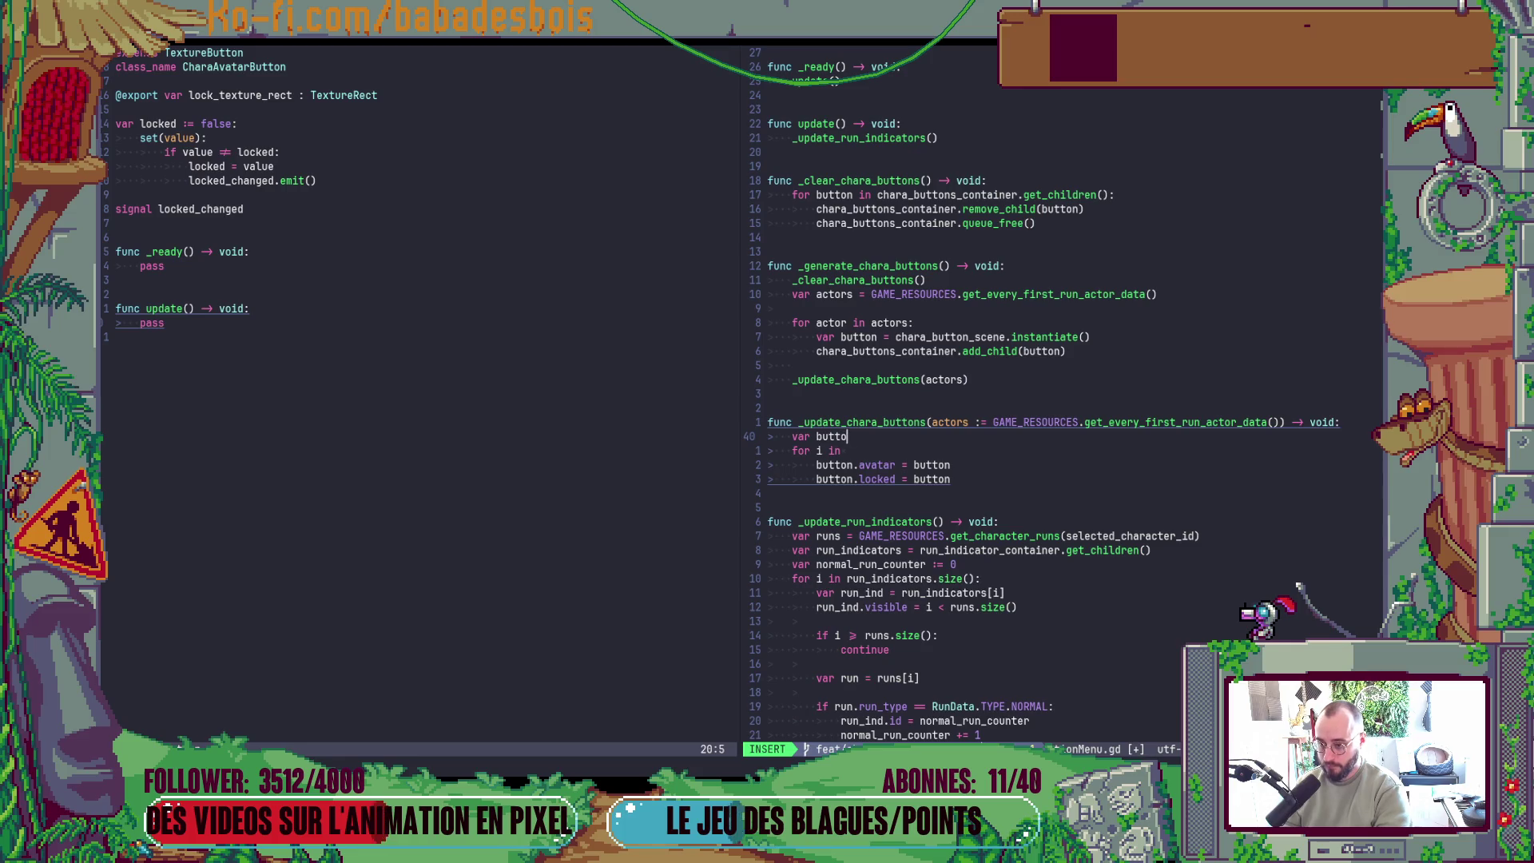
key("Escape")
Loop over buttons.size(), add 'var button = buttons[i]', and save with :w.
key("j")
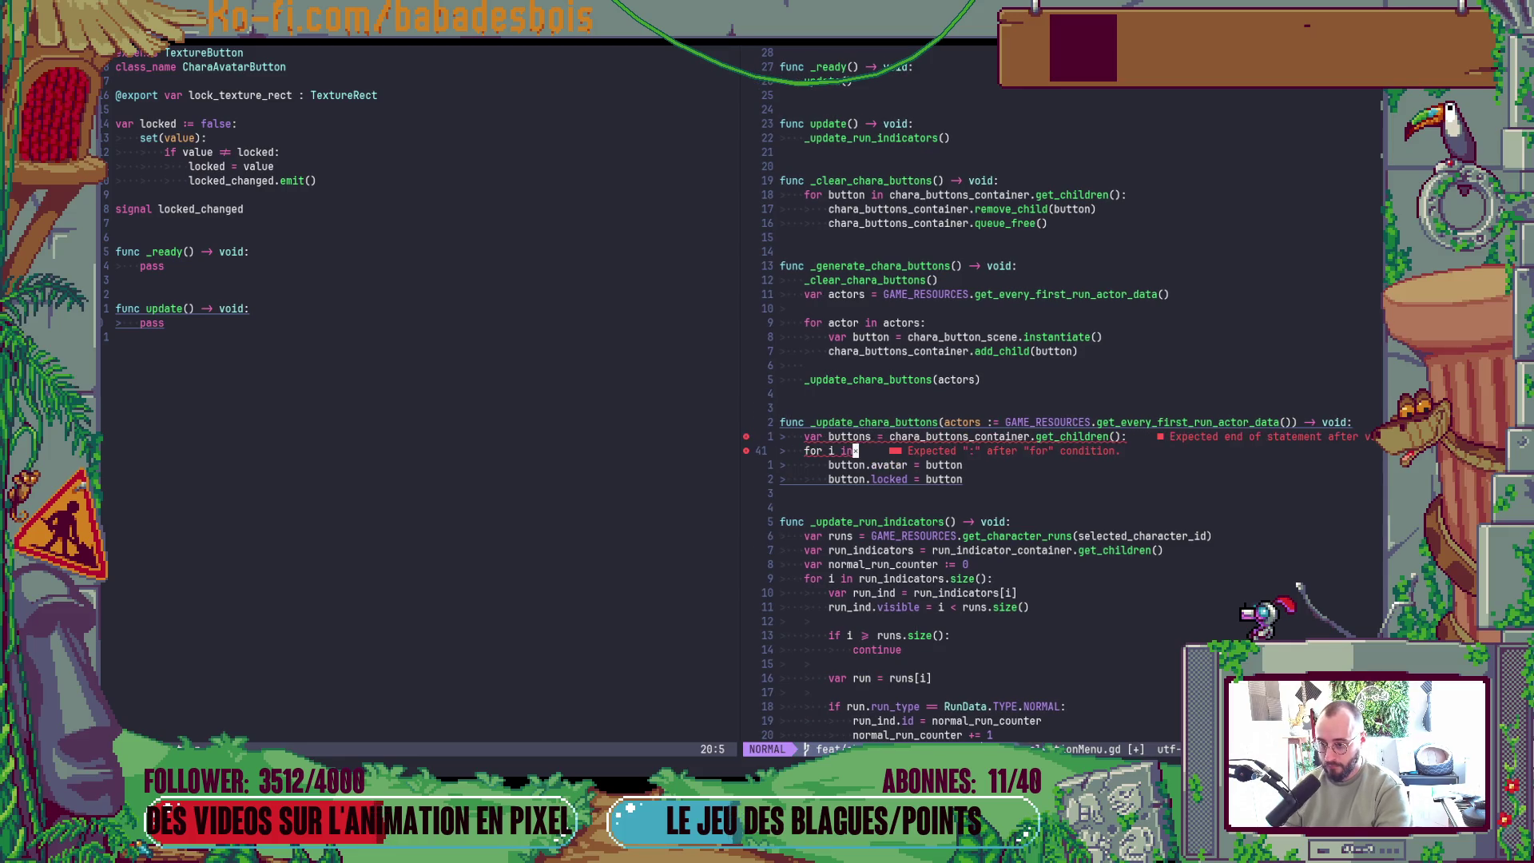
type("Abuttons.s")
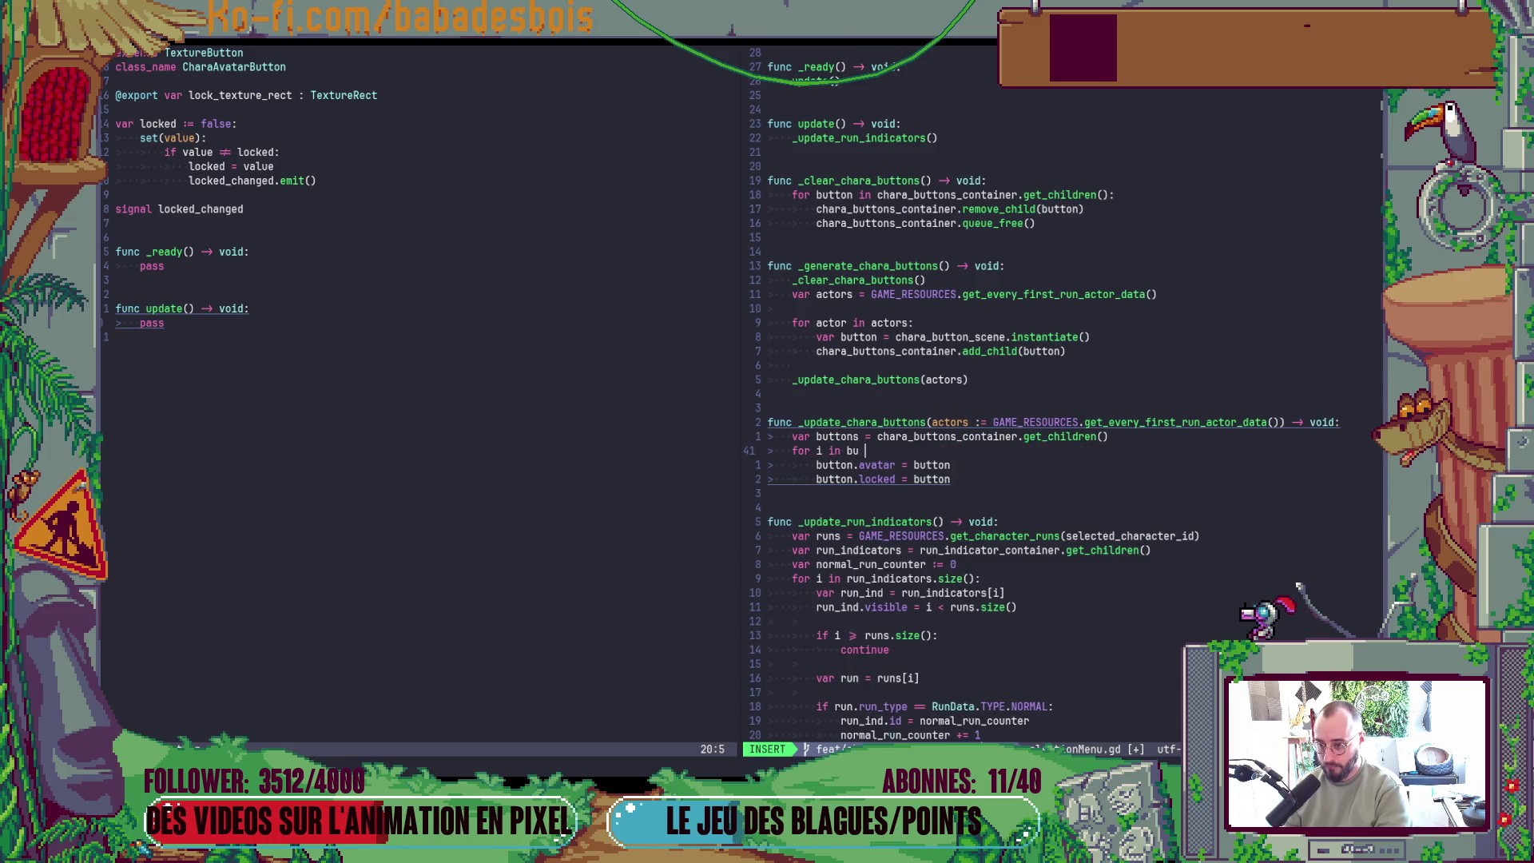
type("ize():")
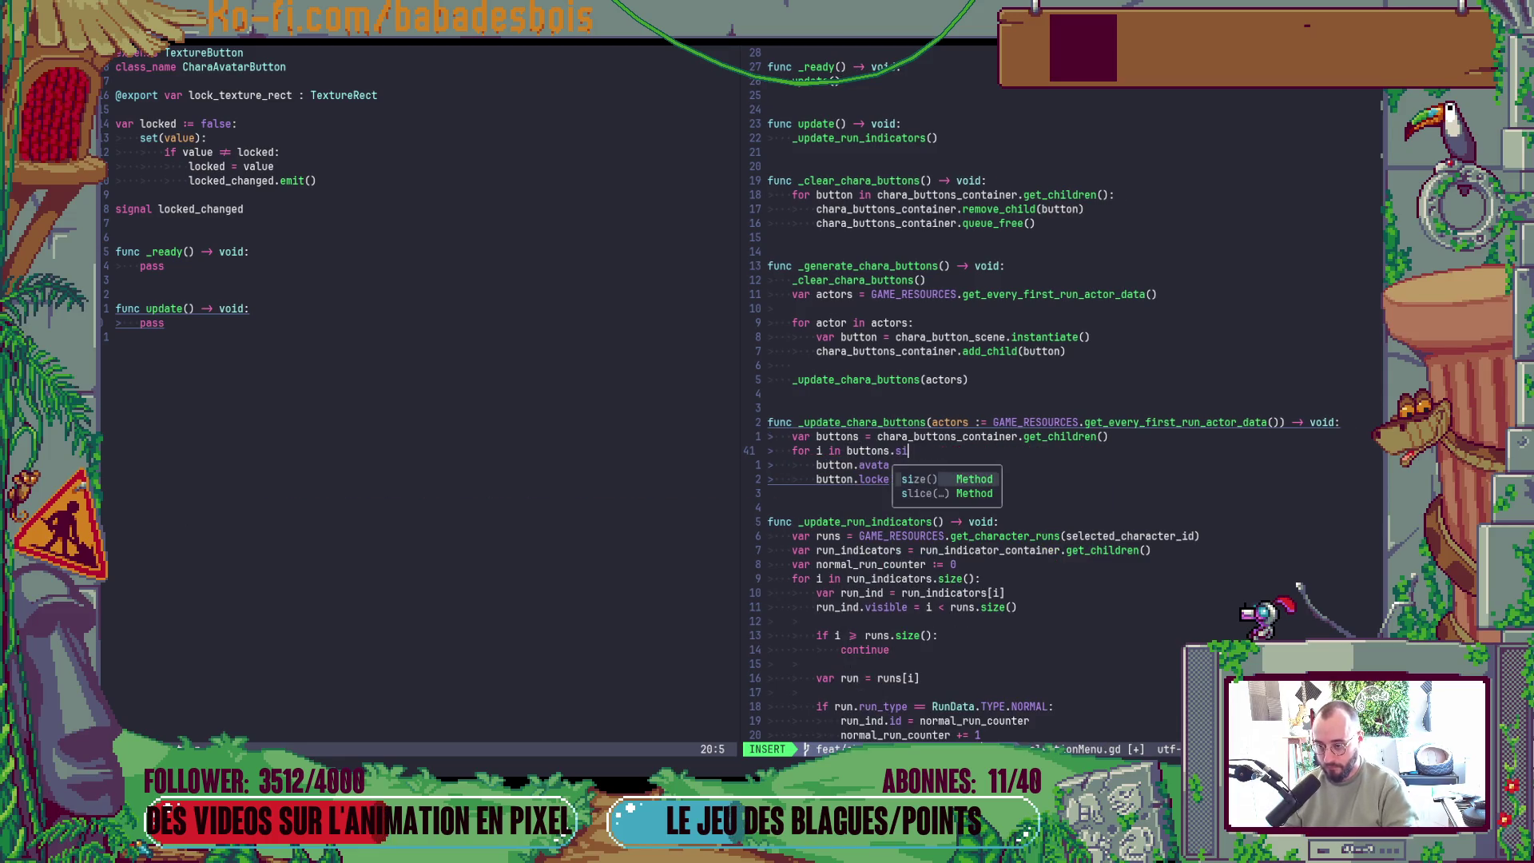
key("Return")
type("var button = ")
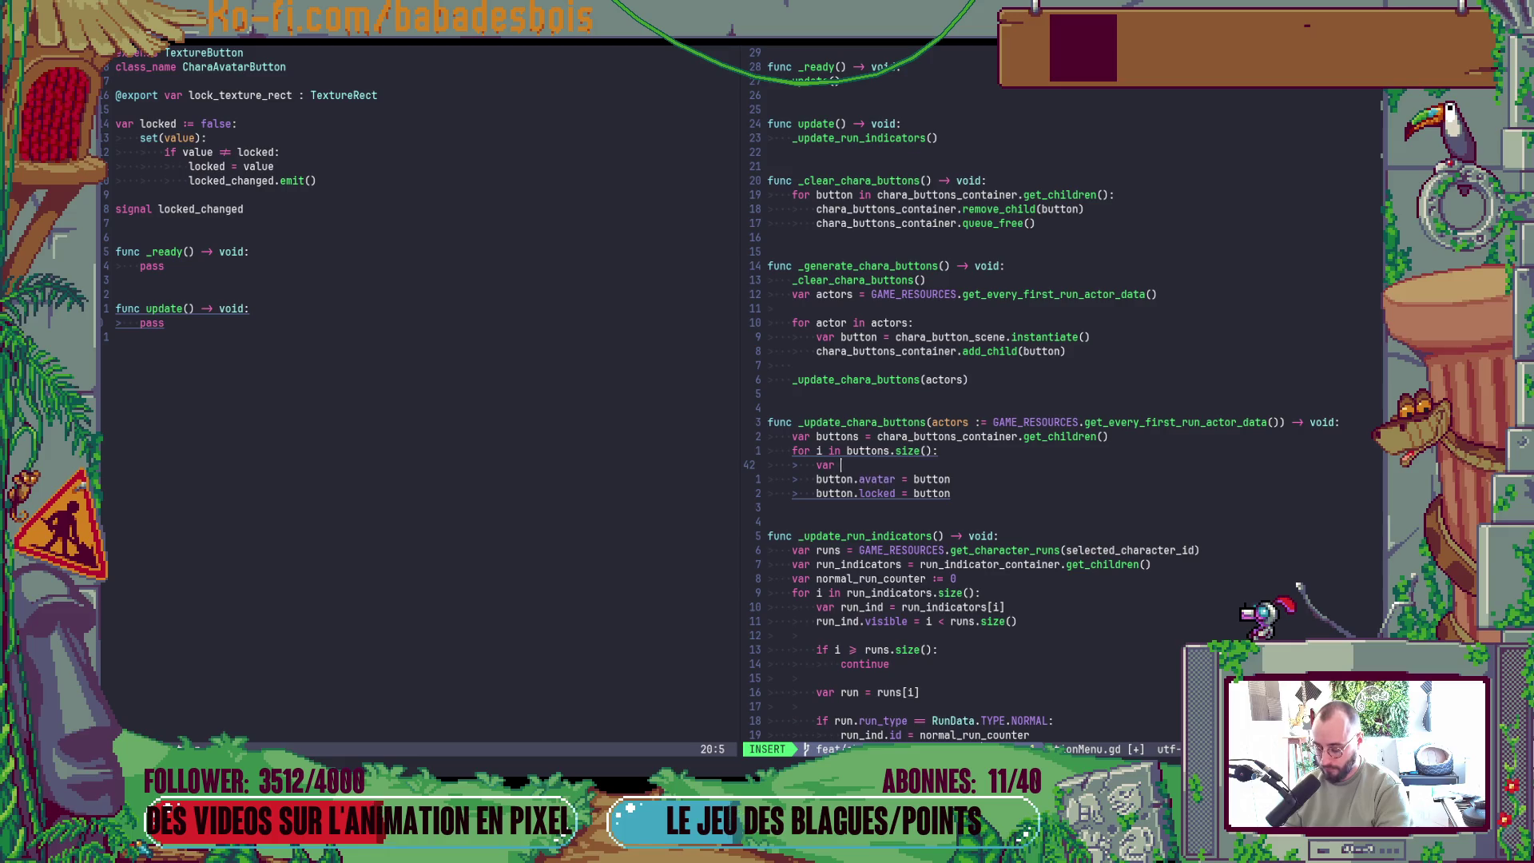
type("buttons[")
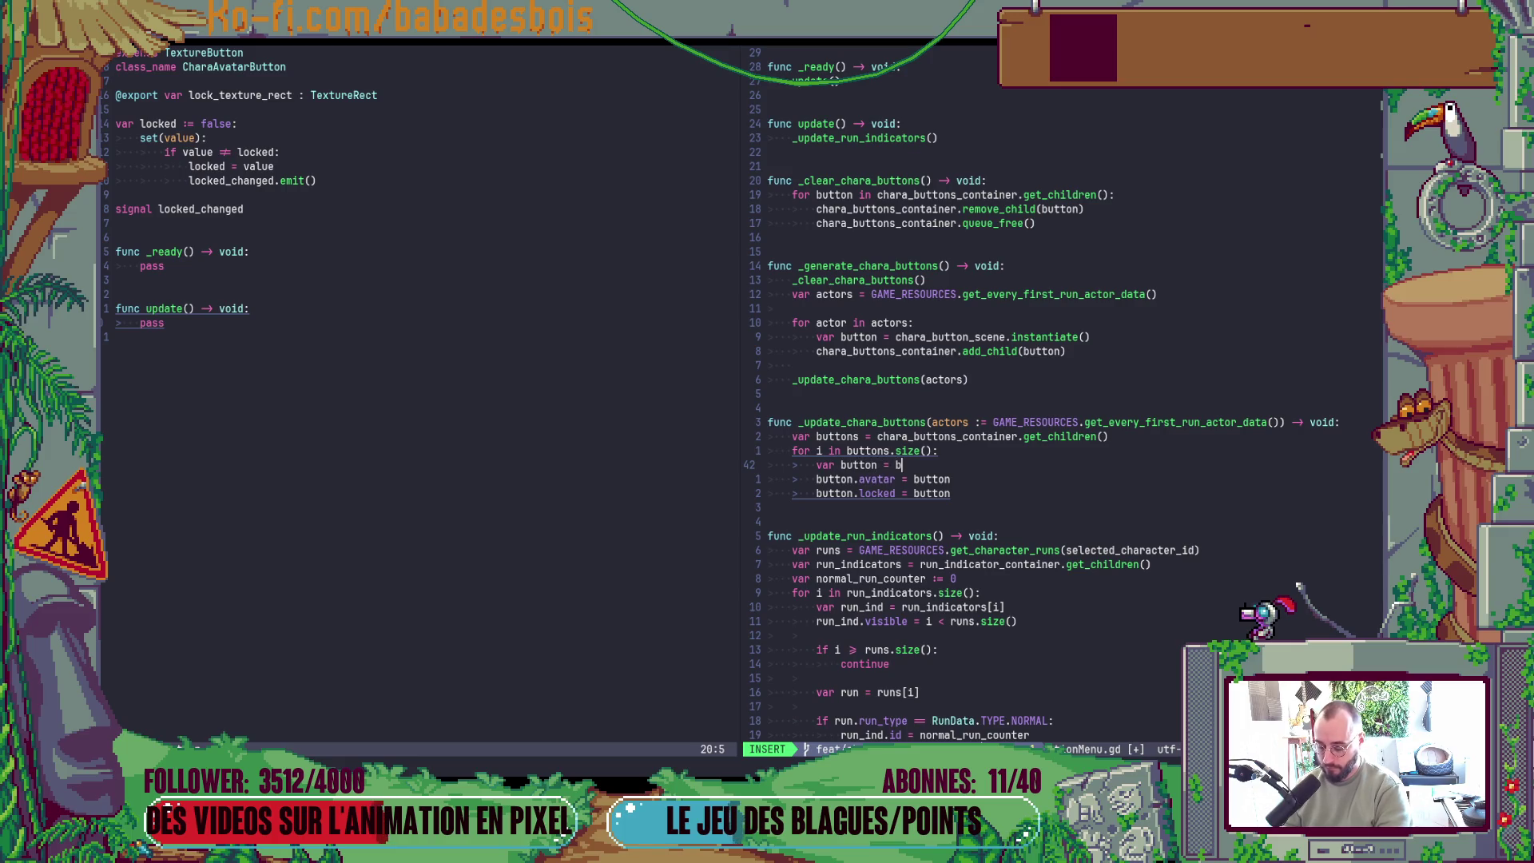
type("i")
key("Escape")
type(":w")
key("Return")
key("j")
Go to the end of the avatar line, then switch to the YouTube Music browser tab.
key("b")
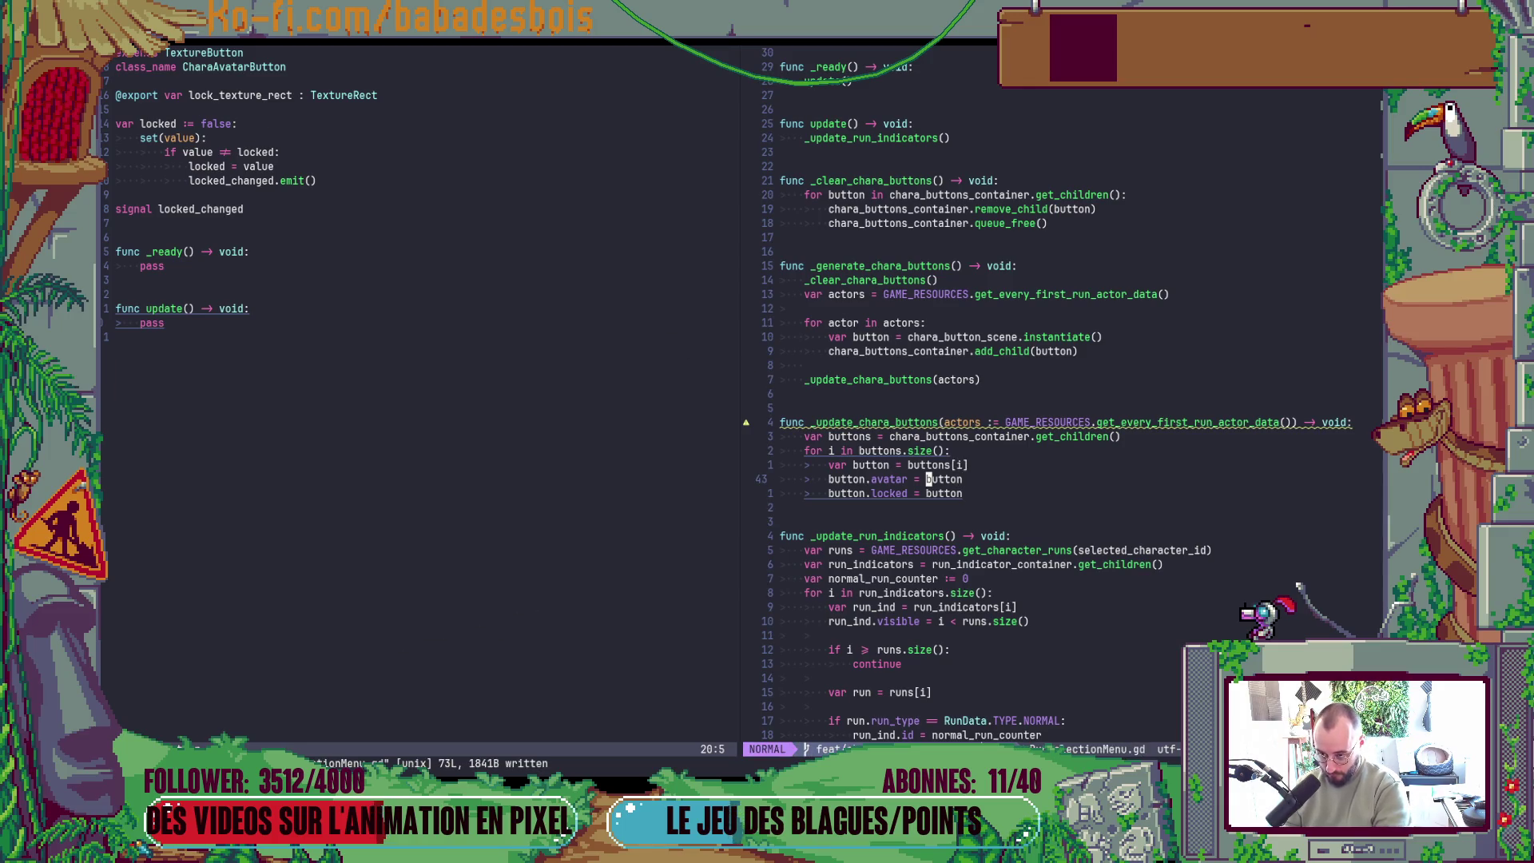
key("A")
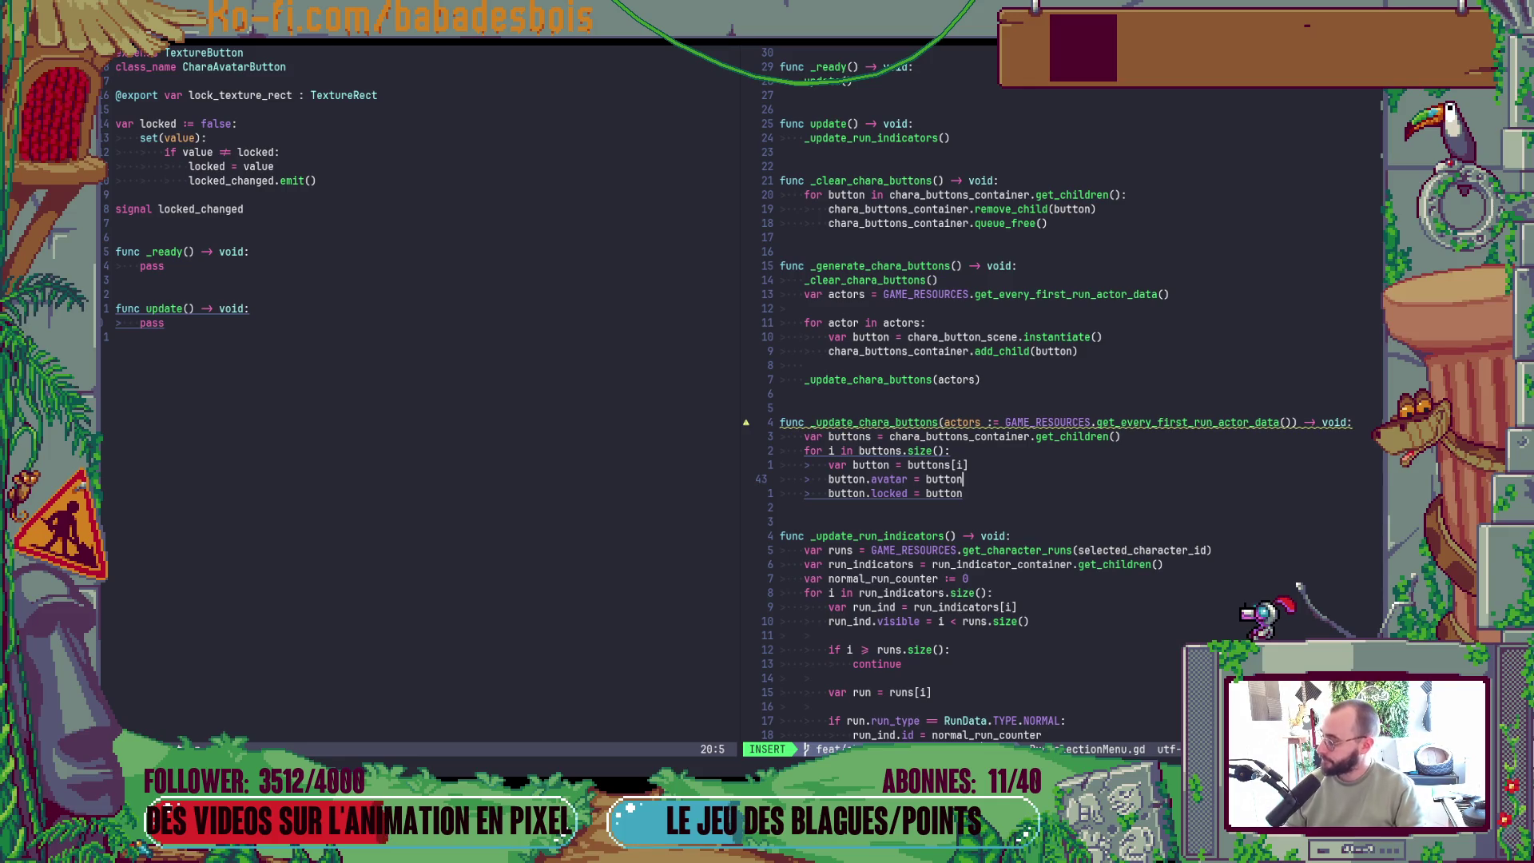
key("alt+Tab")
key("ctrl+shift+Tab")
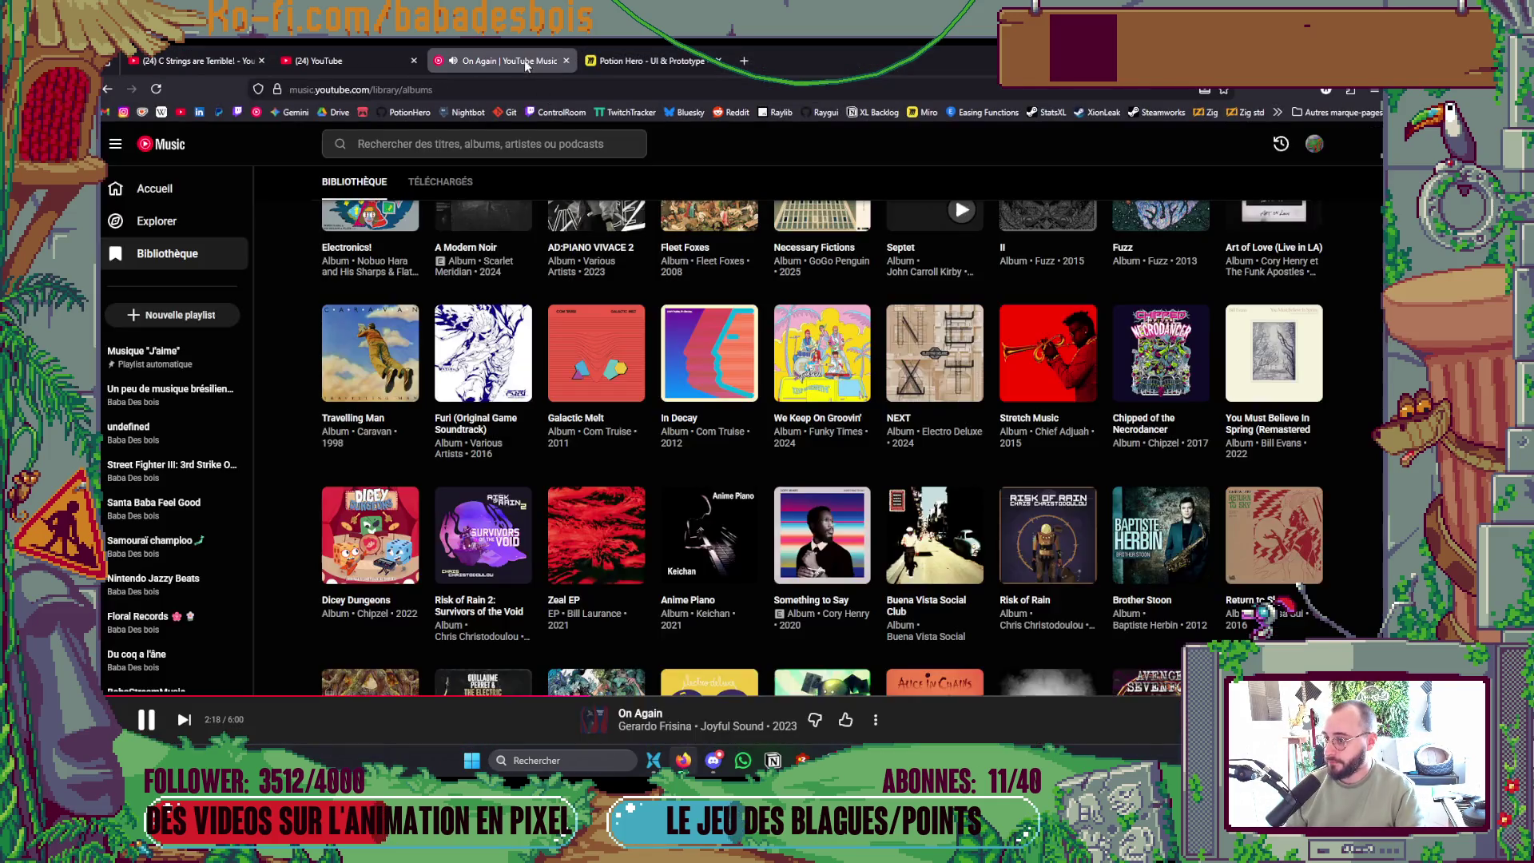
From the playing artist's page, save the Joyful Sound album to the library and return to Neovim.
left_click(660, 733)
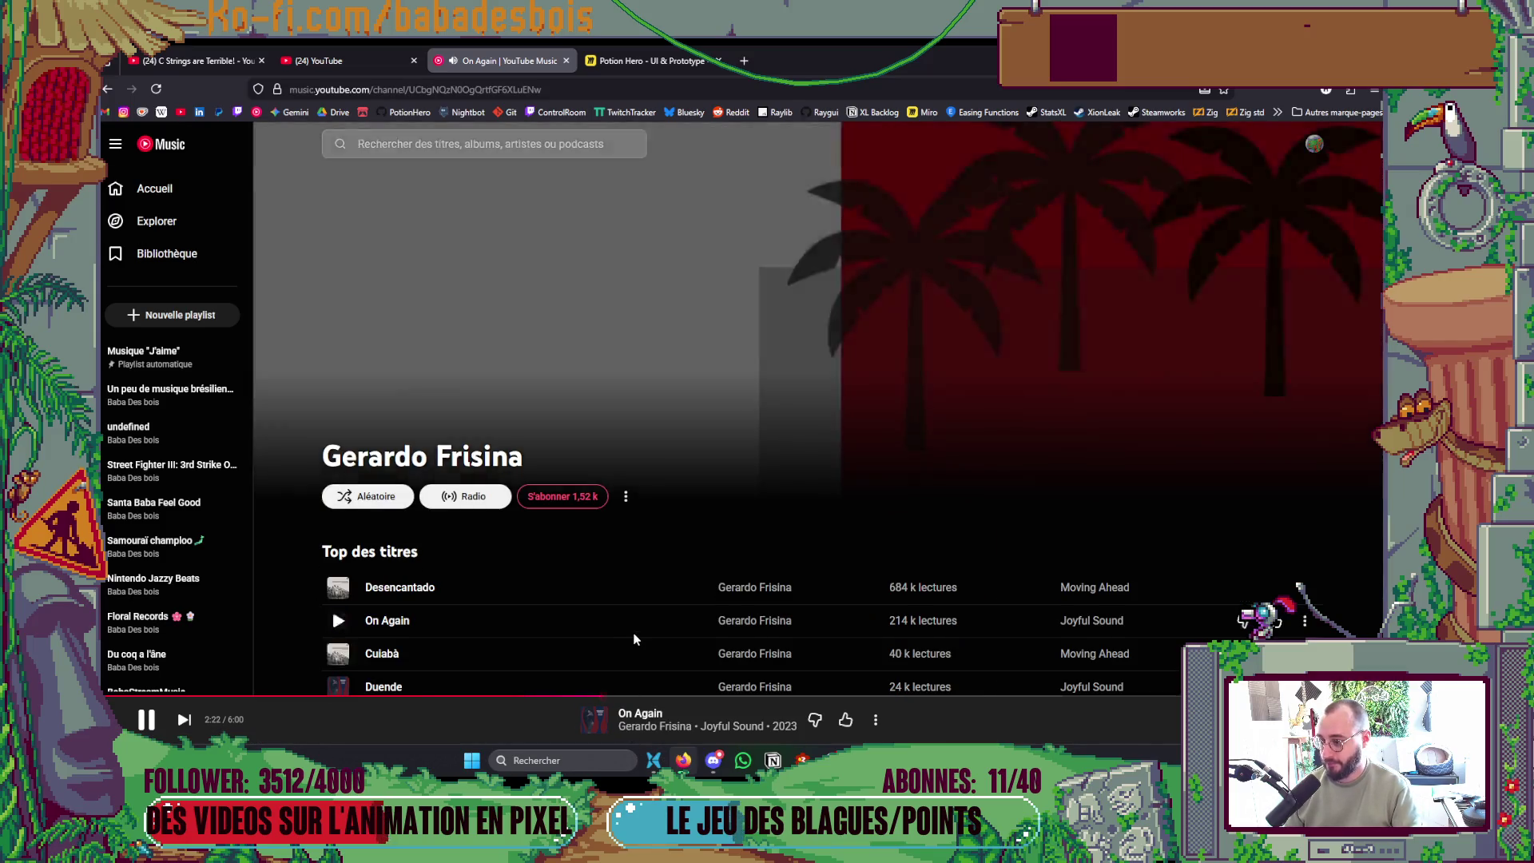
scroll(631, 633, "down", 5)
scroll(630, 633, "down", 3)
scroll(630, 627, "up", 6)
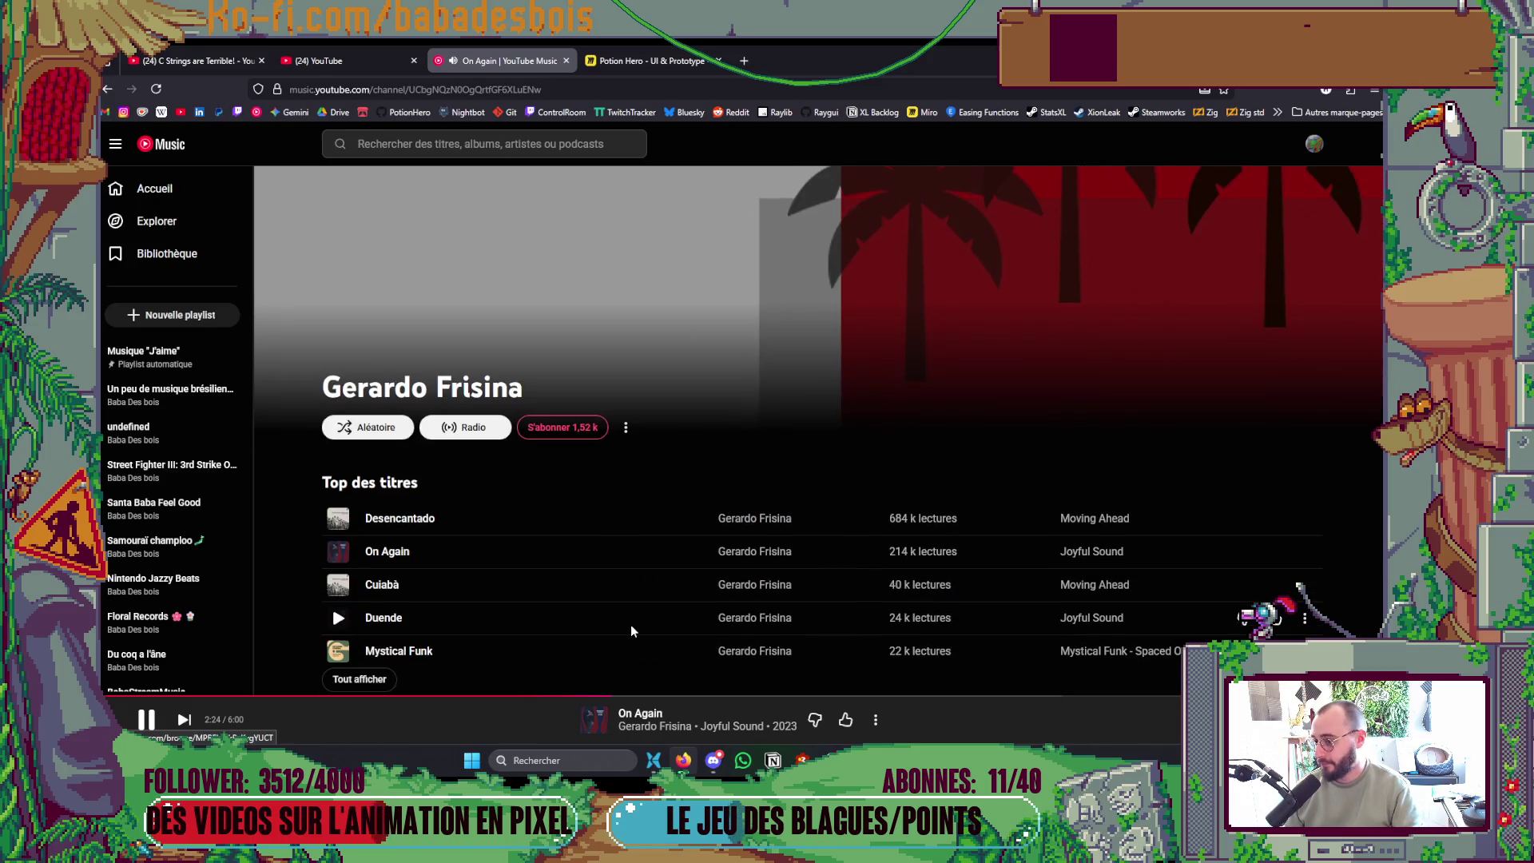
scroll(631, 625, "down", 10)
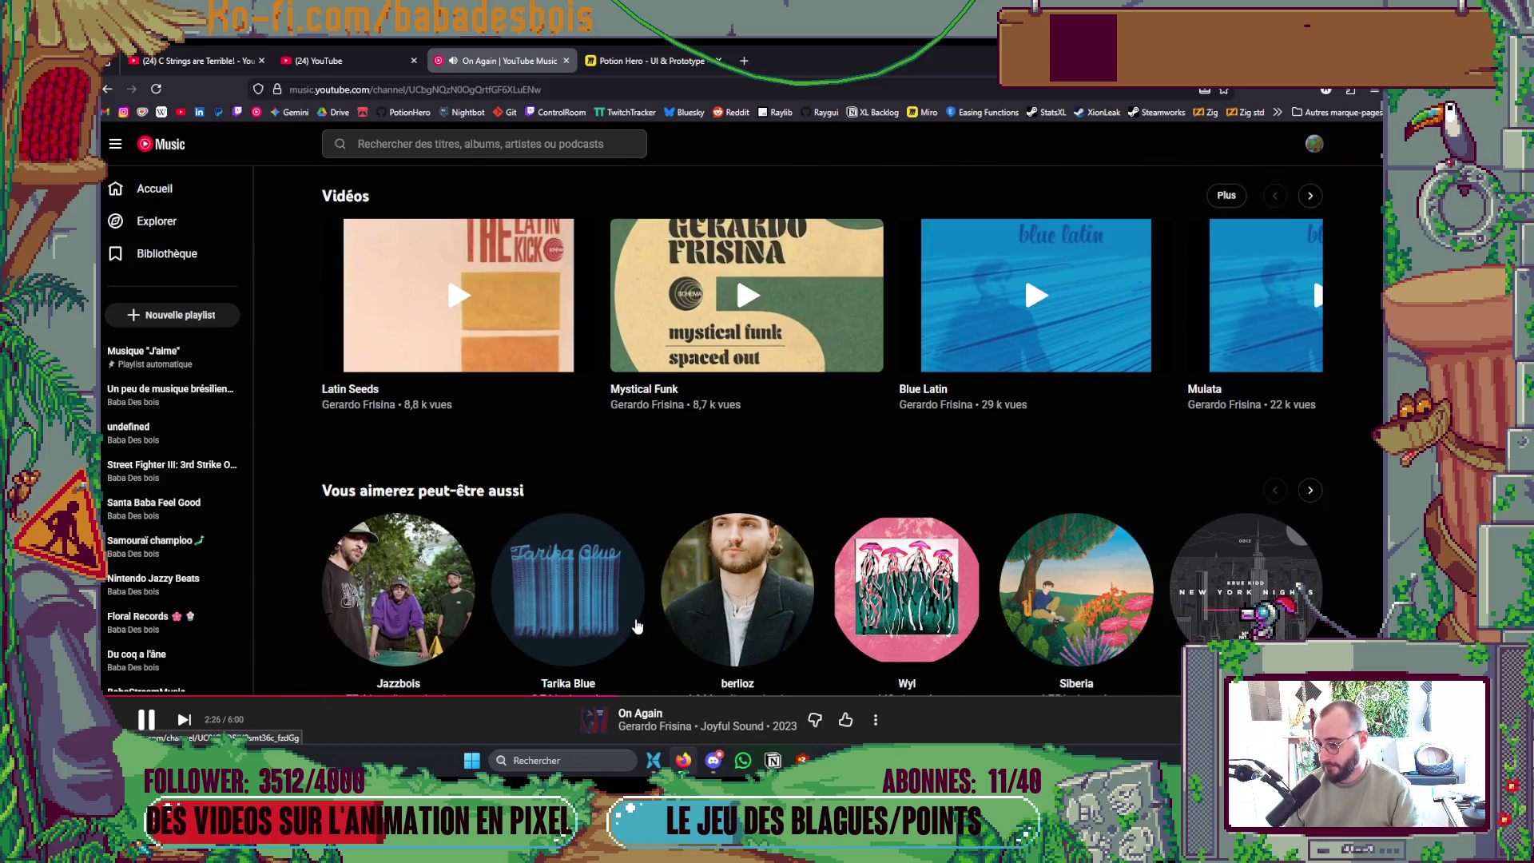
scroll(635, 618, "up", 10)
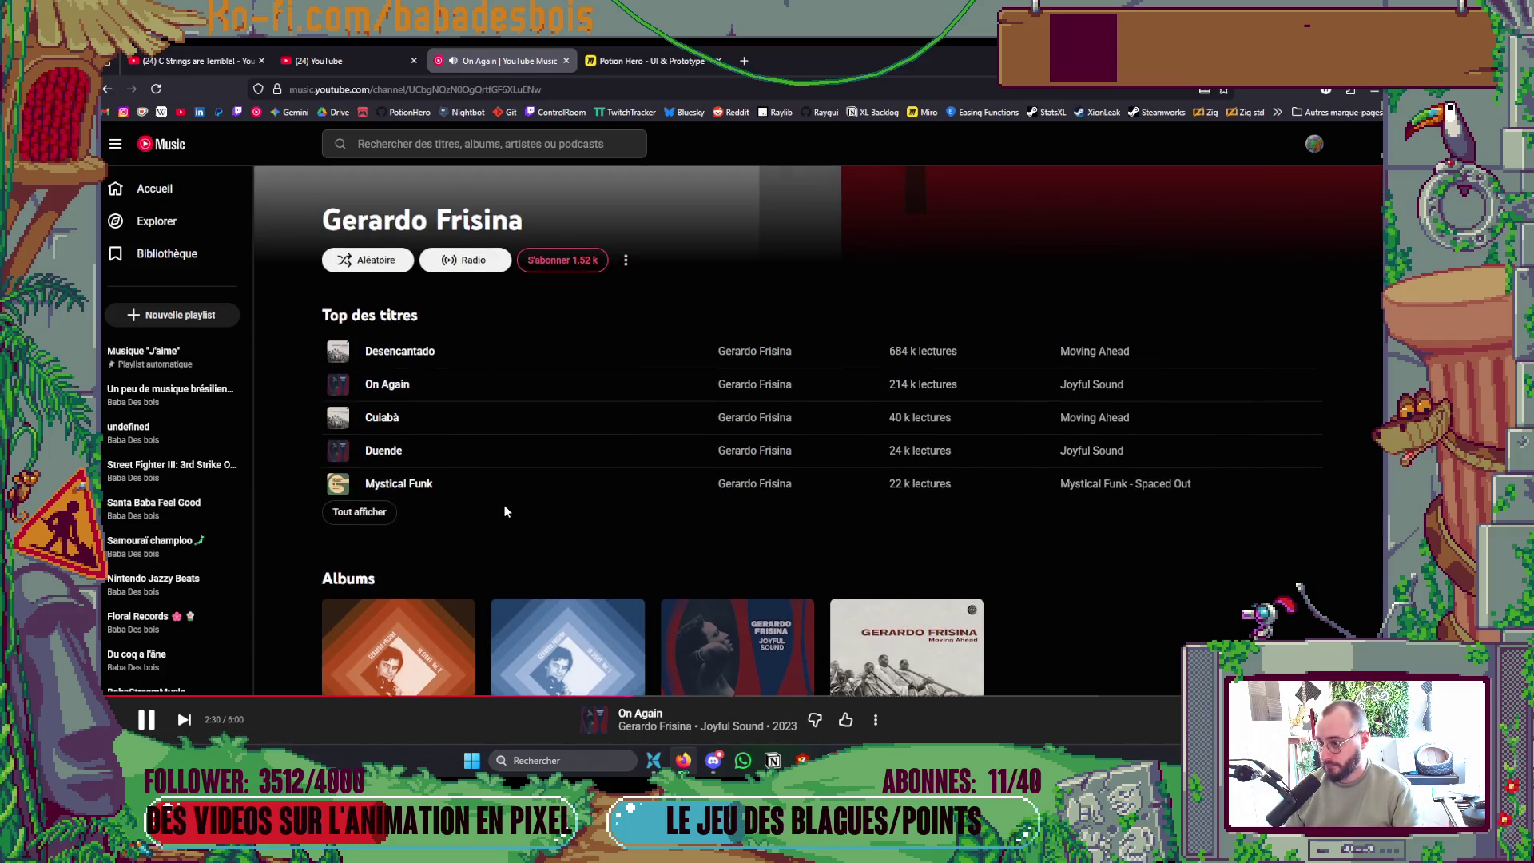
scroll(507, 512, "down", 1)
scroll(506, 512, "down", 3)
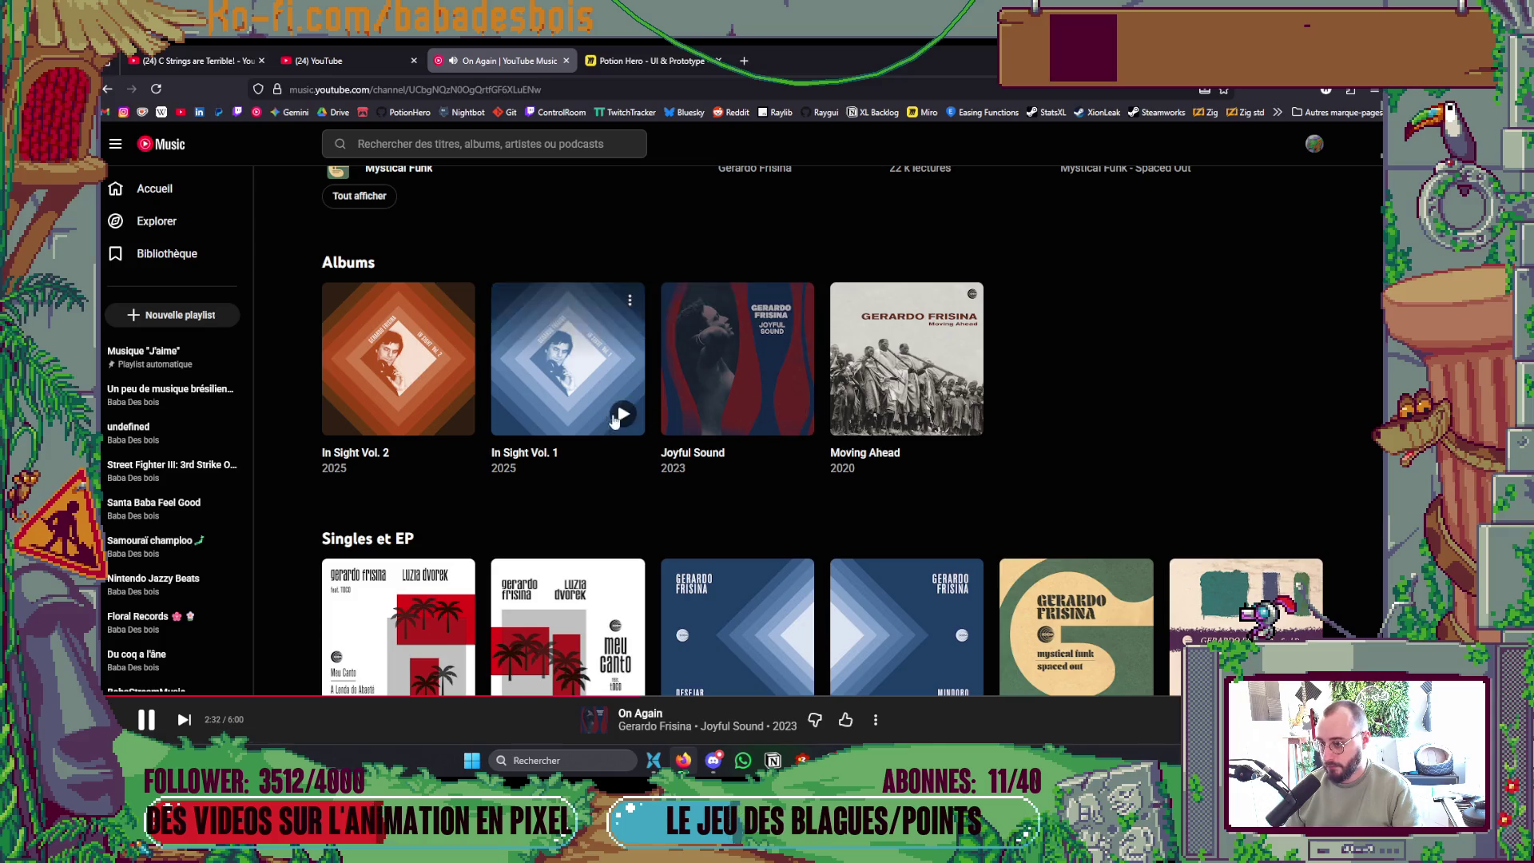
left_click(764, 338)
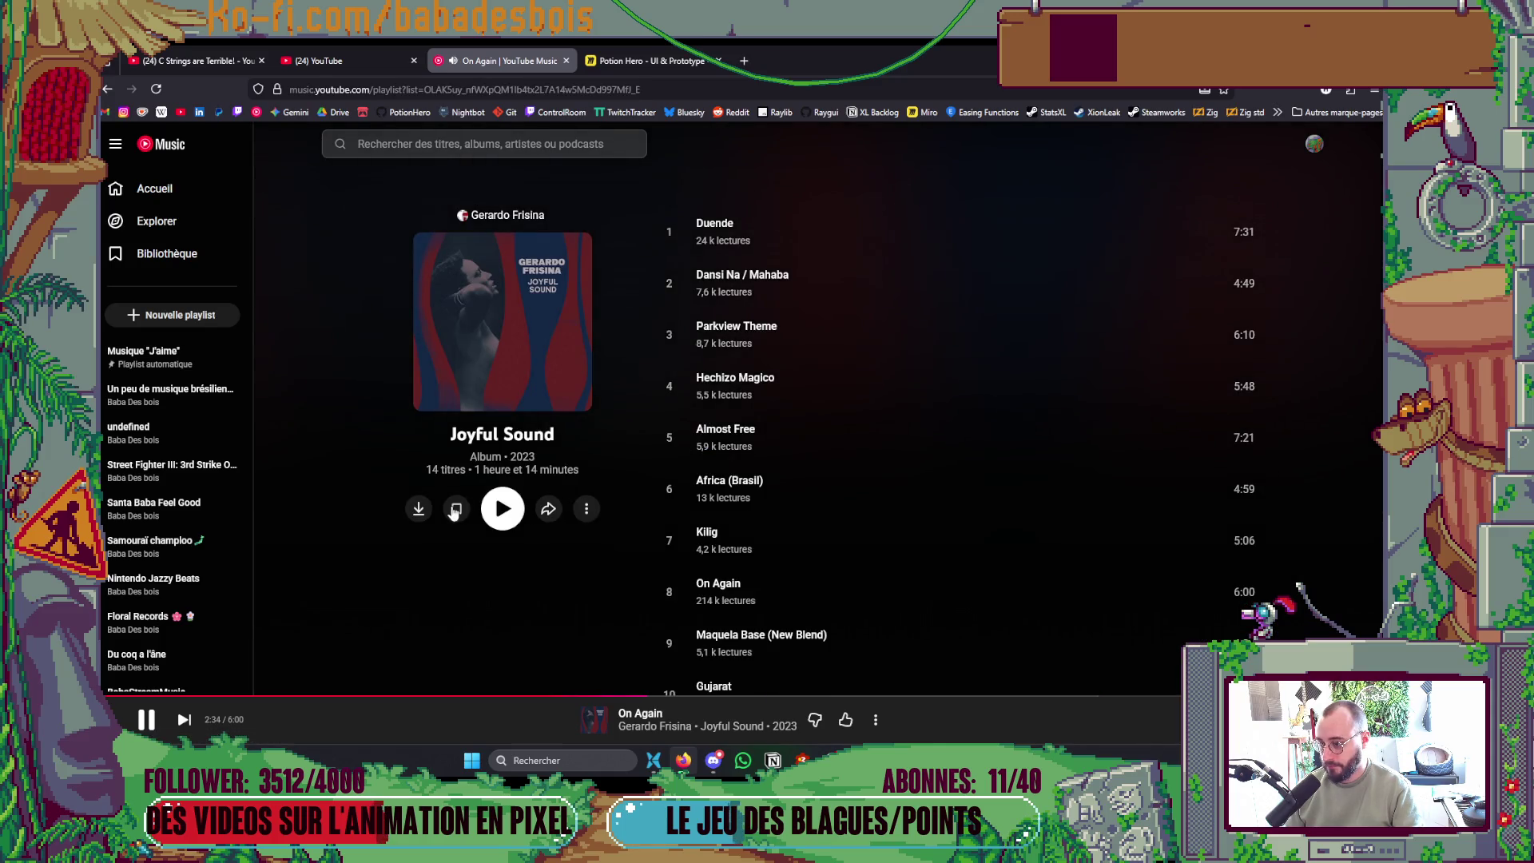
key("alt+Tab")
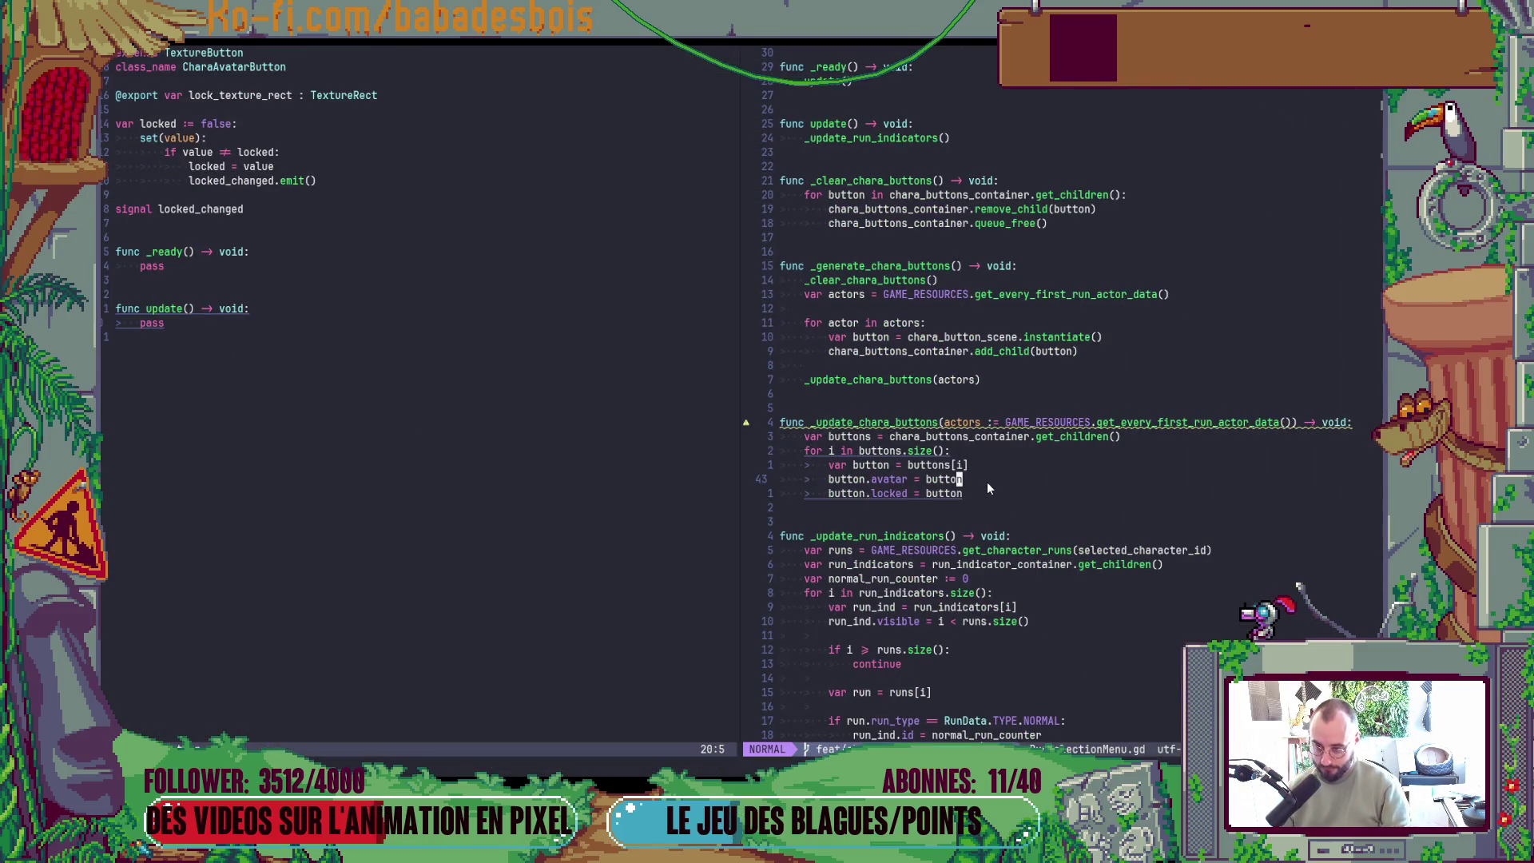
Replace the value of button.avatar with a 'PROGRESS.is_ch…' call.
key("ctrl+w")
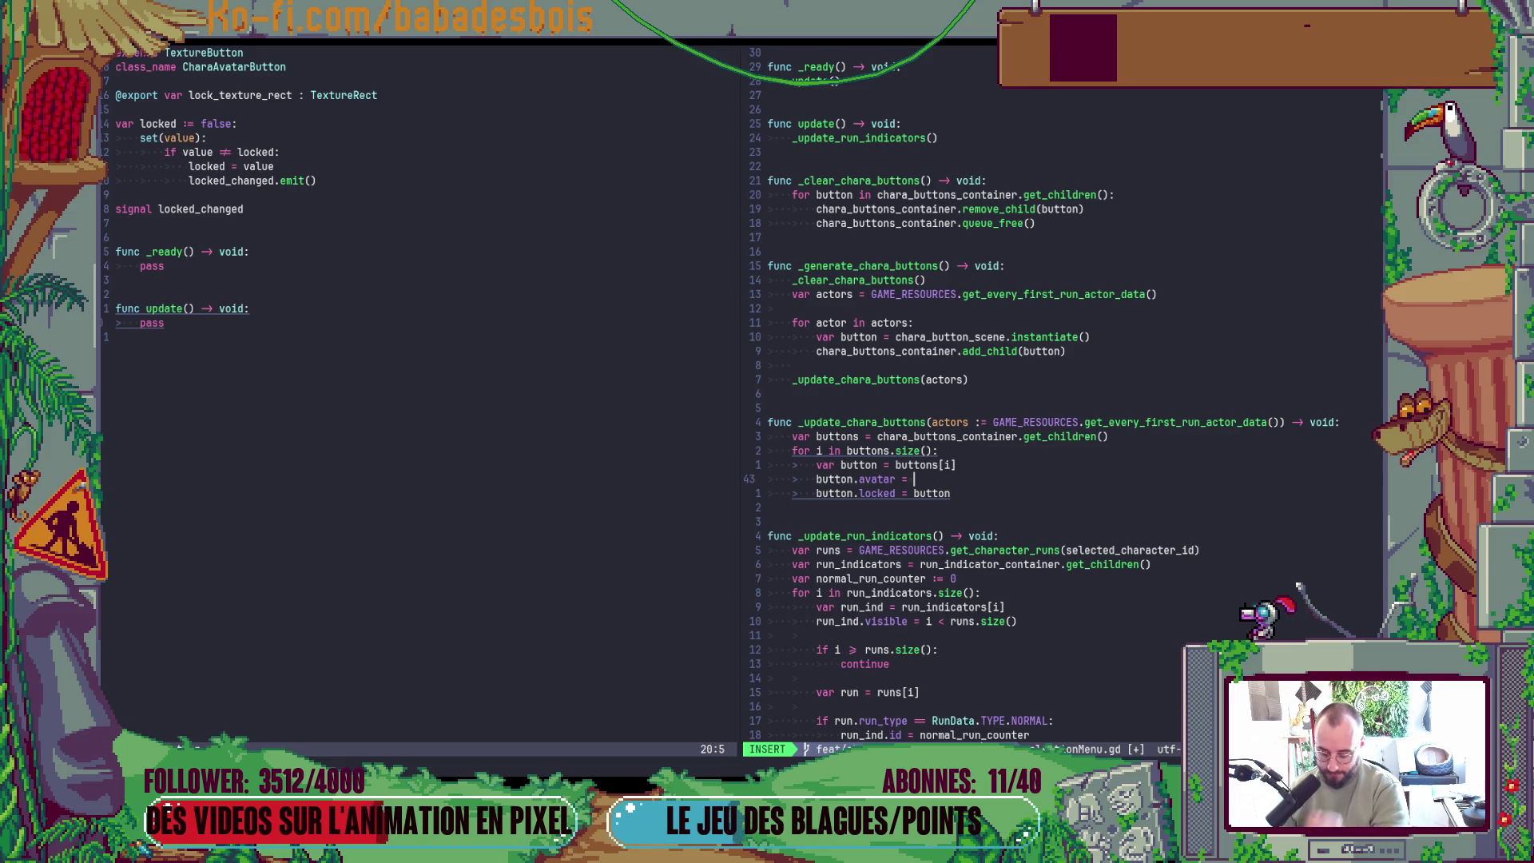
type("C")
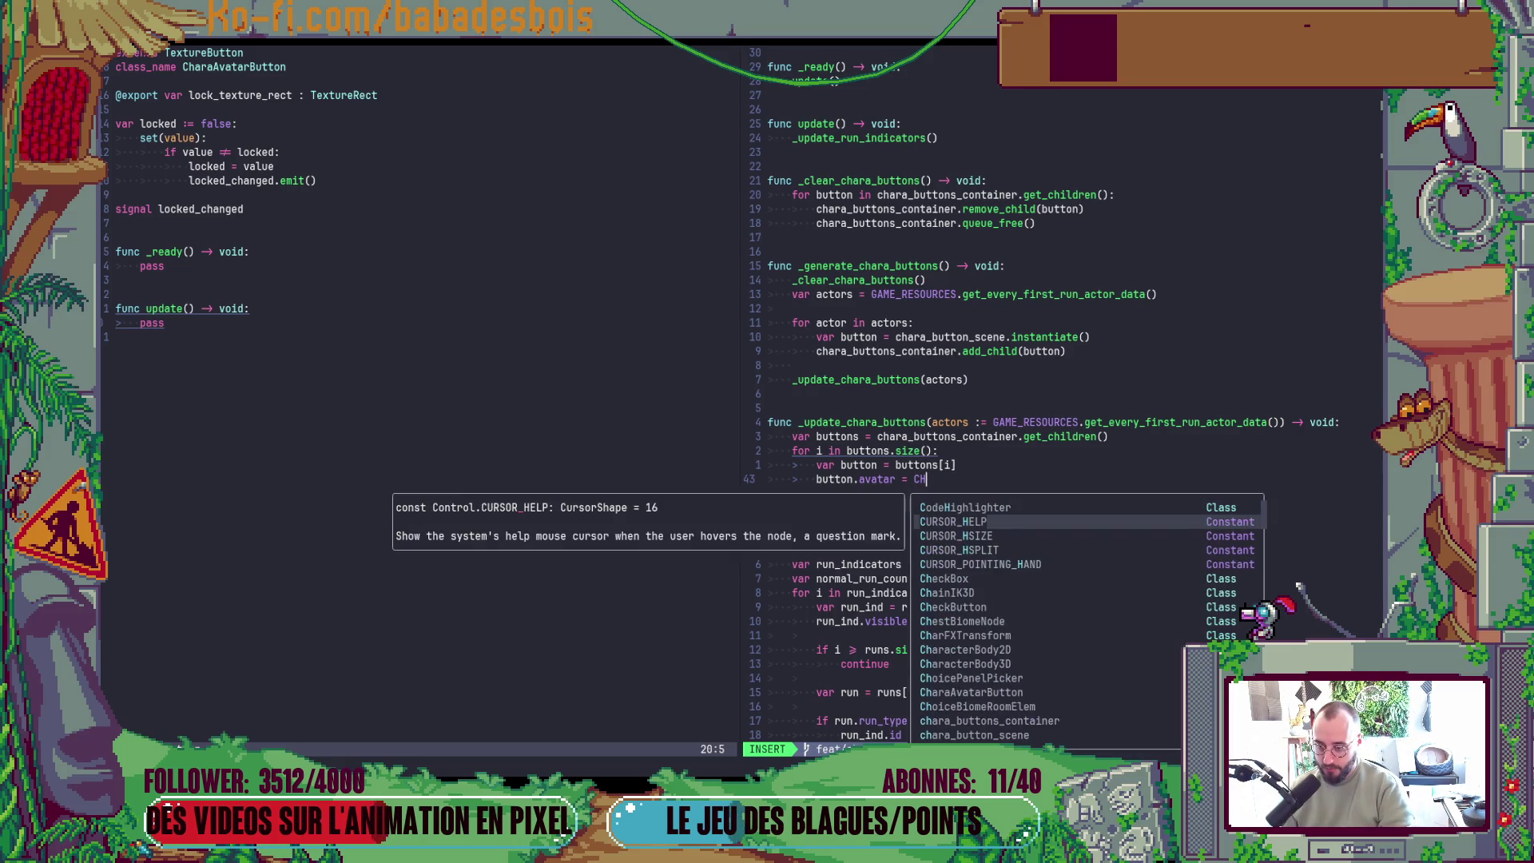
key("BackSpace")
type("R")
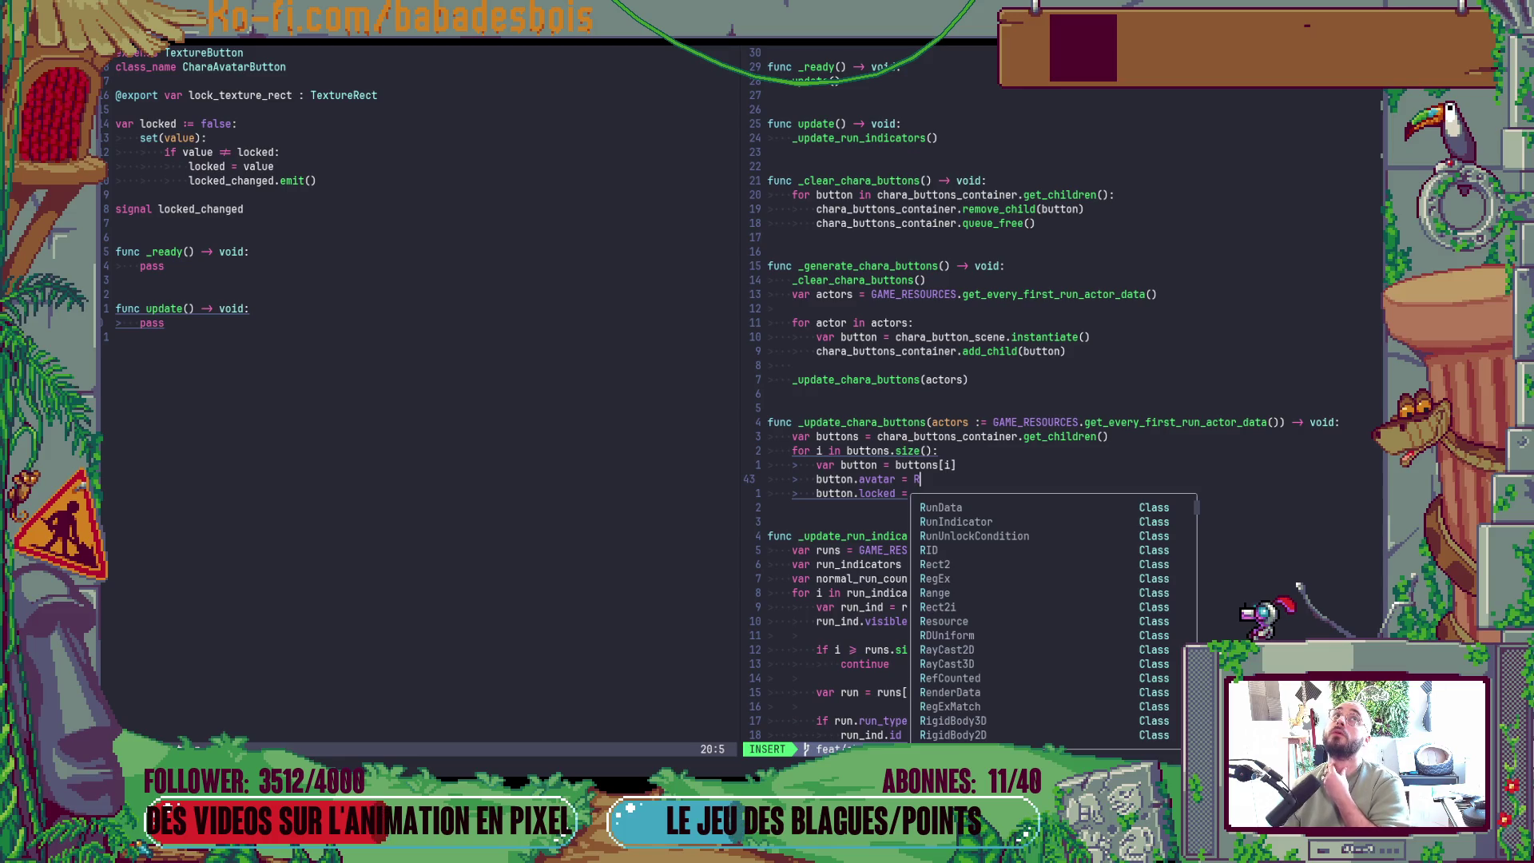
key("BackSpace")
type("PROGRESS.g")
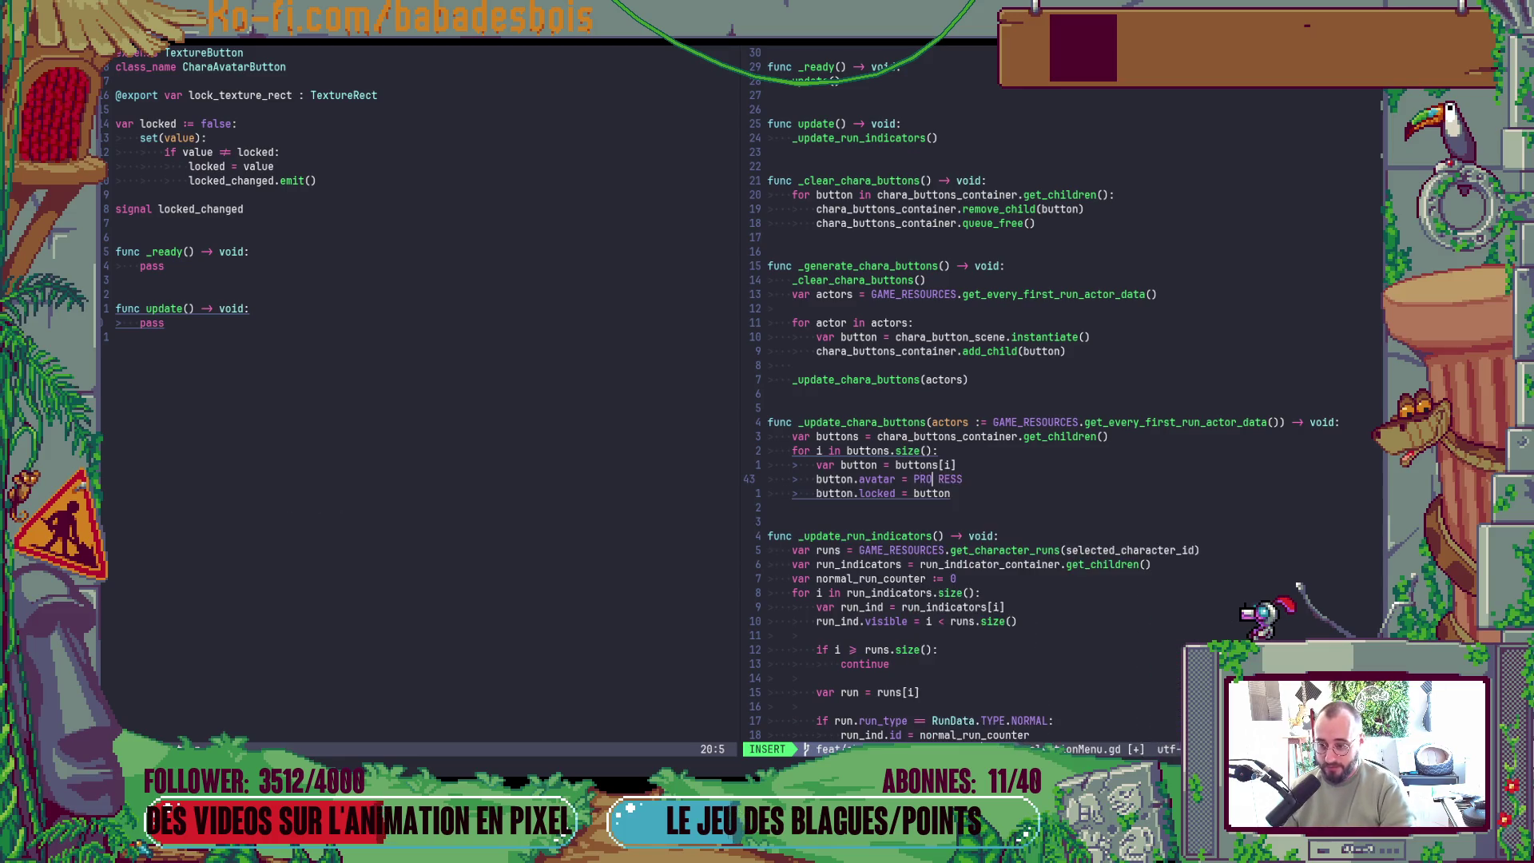
type("et_")
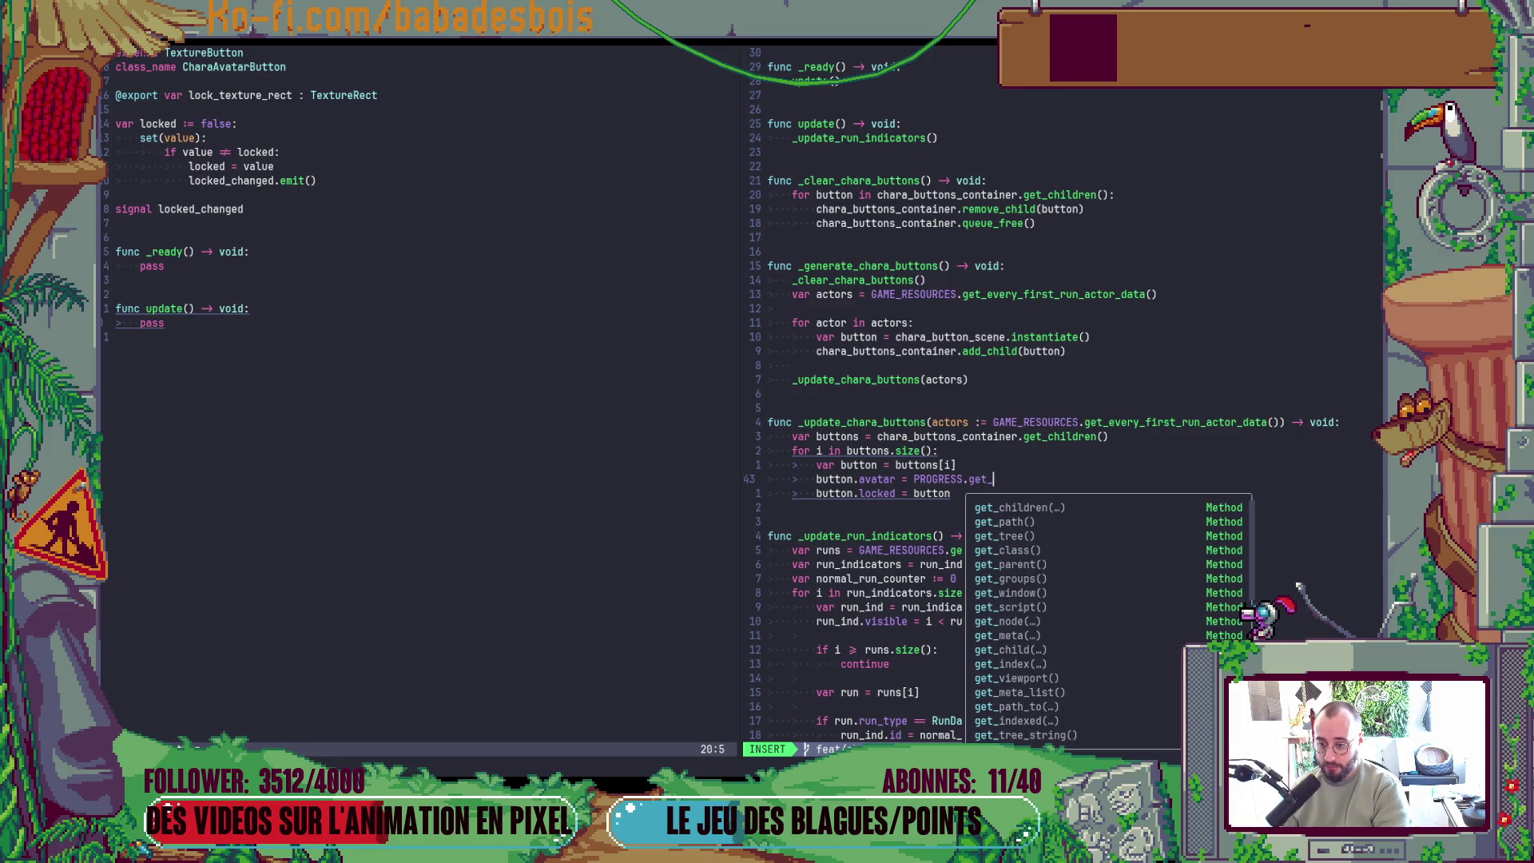
key("BackSpace")
key("BackSpace")
key("BackSpace")
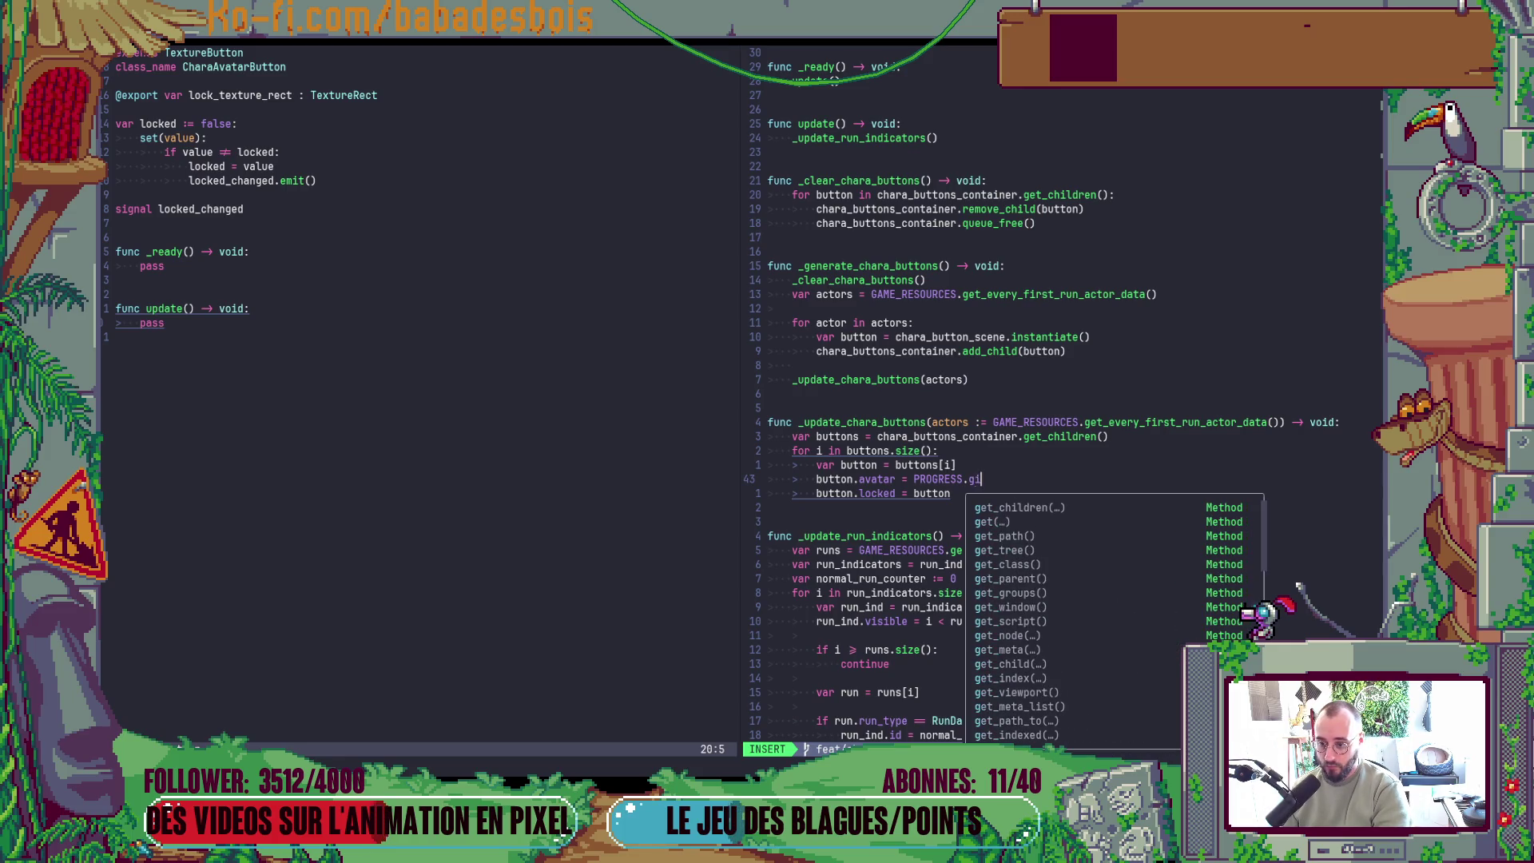
type("is_ch")
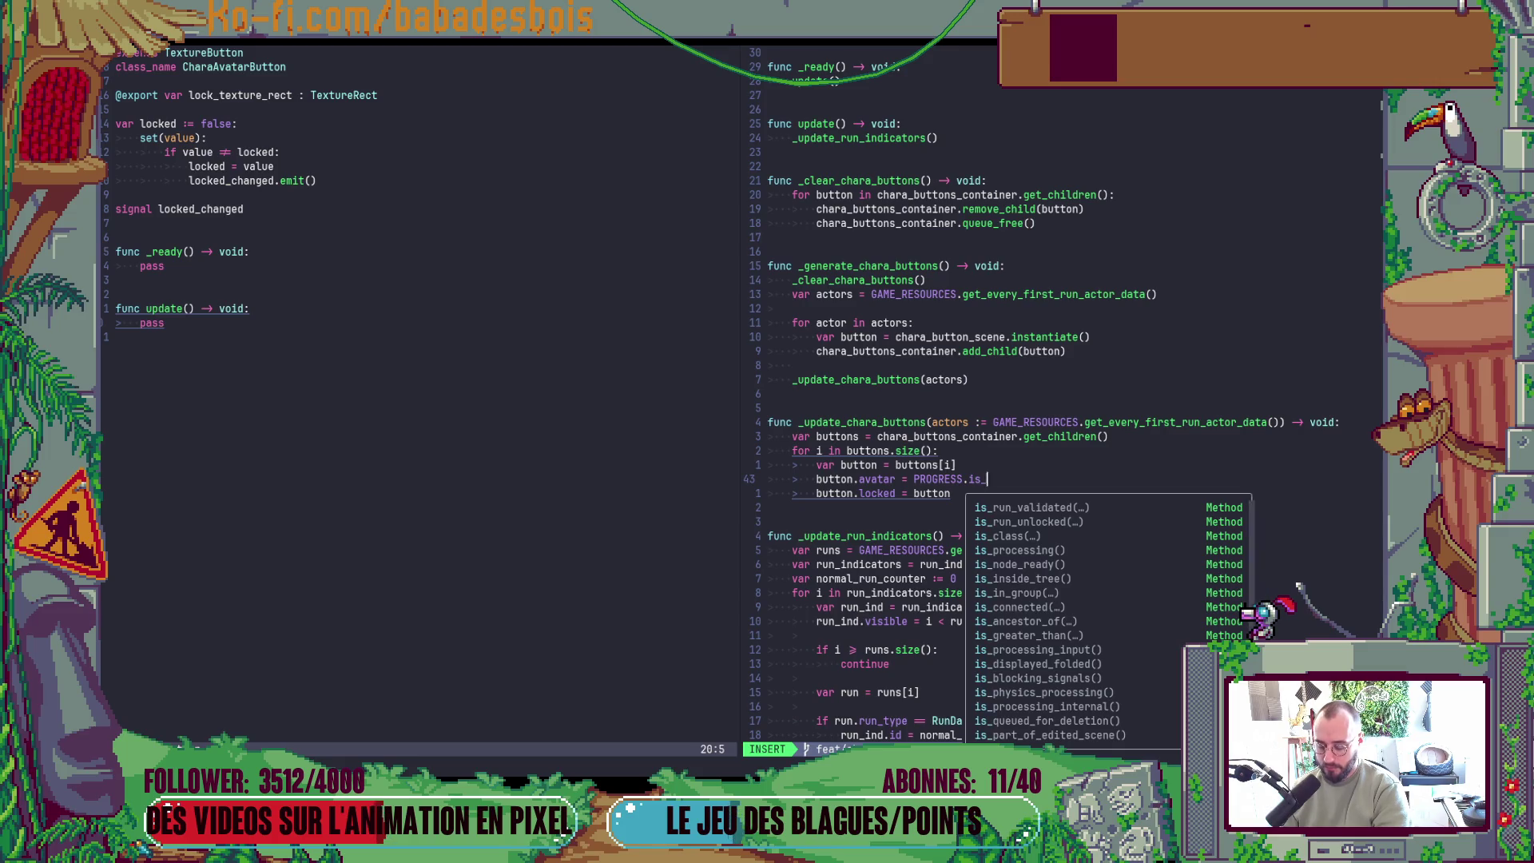
key("Escape")
Switch to the left split and open the project file finder.
key("ctrl+w")
key("h")
key("space")
Open Progress.gd through the file finder by searching 'Progress'.
key("f")
key("f")
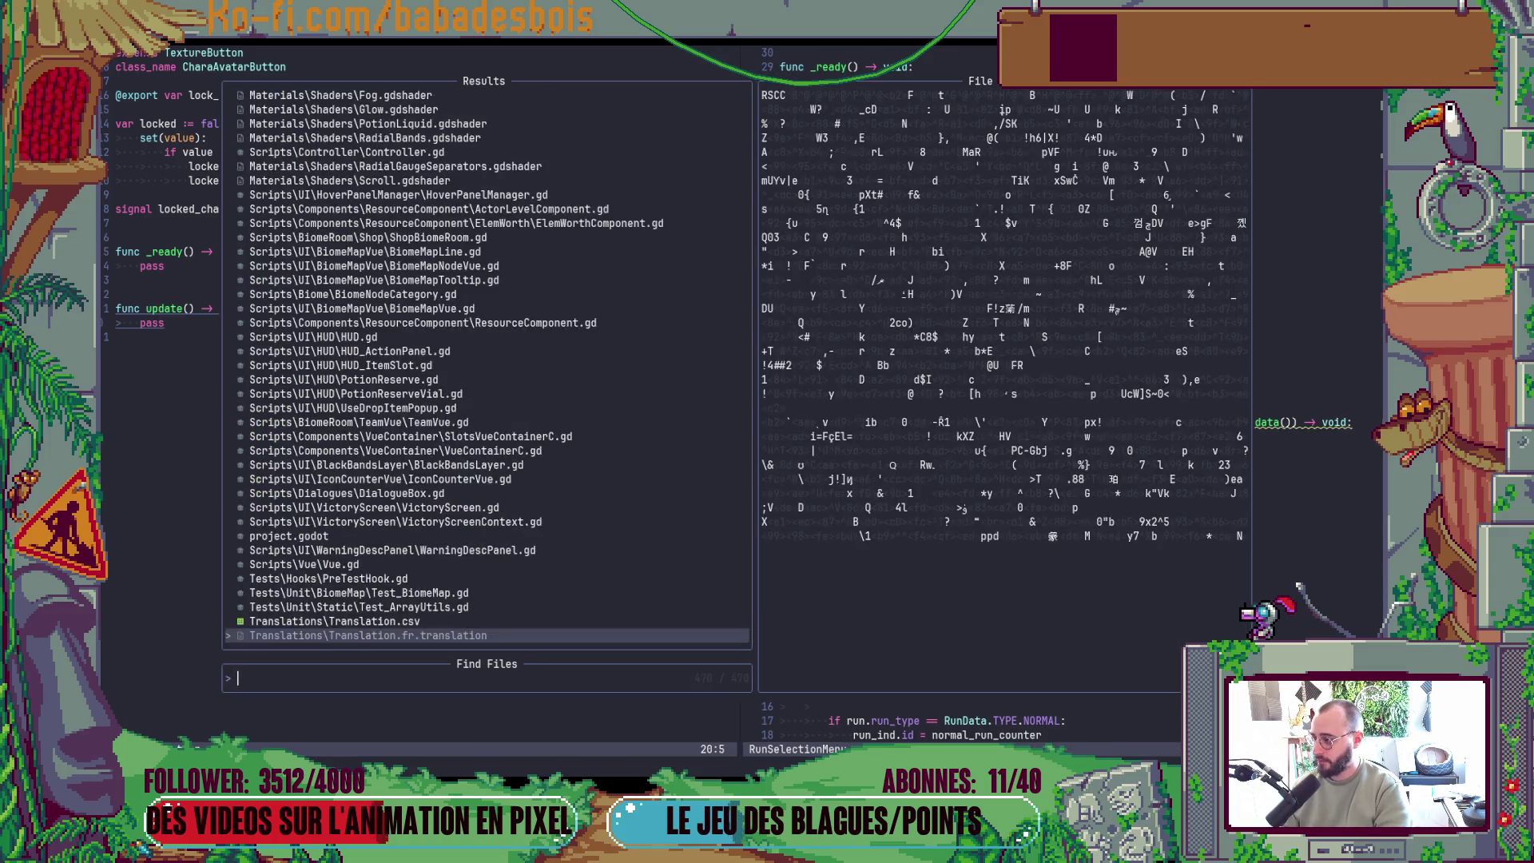
type("P")
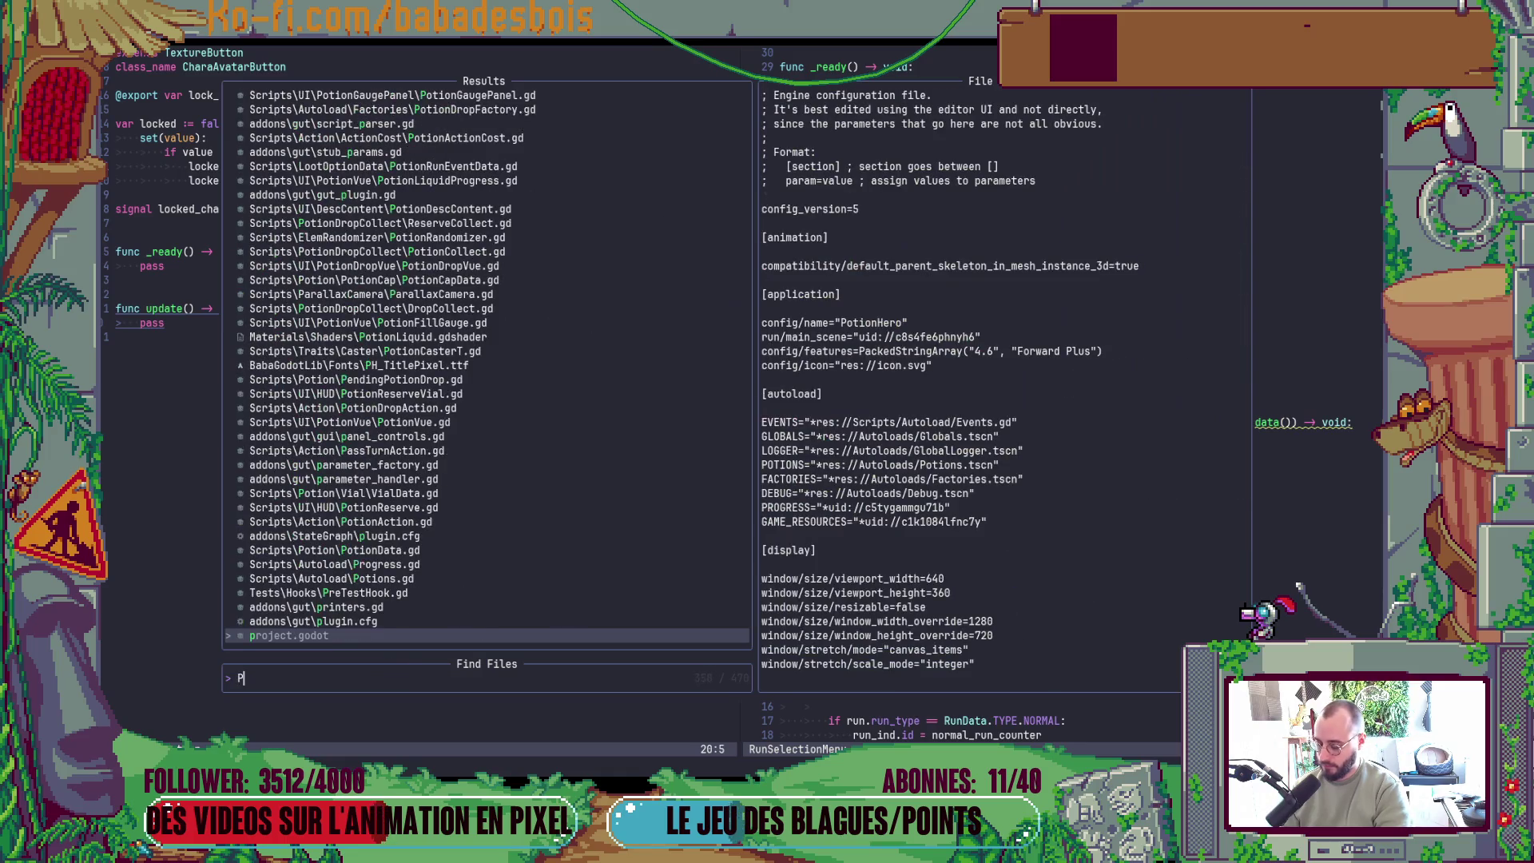
type("rogress")
key("Return")
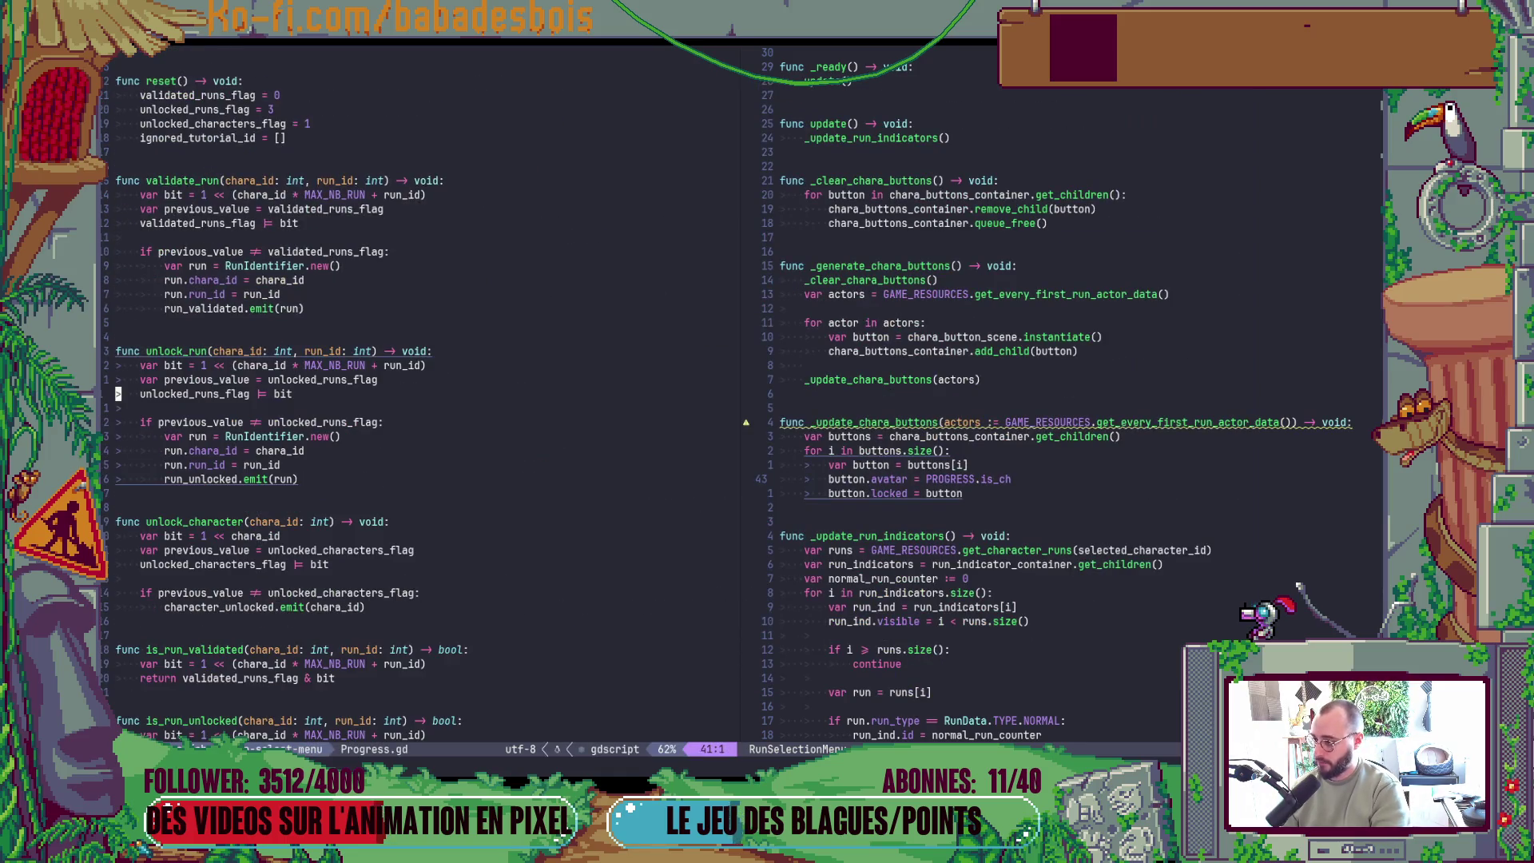
Duplicate the is_run_unlocked function directly below itself.
key("ctrl+d")
key("k")
key("k")
key("j")
key("V")
key("j")
key("j")
key("=")
key("y")
key("i")
key("p")
key("braceright")
key("p")
Rename the copied function to is_character_unlocked, fixing the spelling of 'unlocked'.
key("O")
key("Escape")
key("j")
key("w")
key("l")
key("l")
key("l")
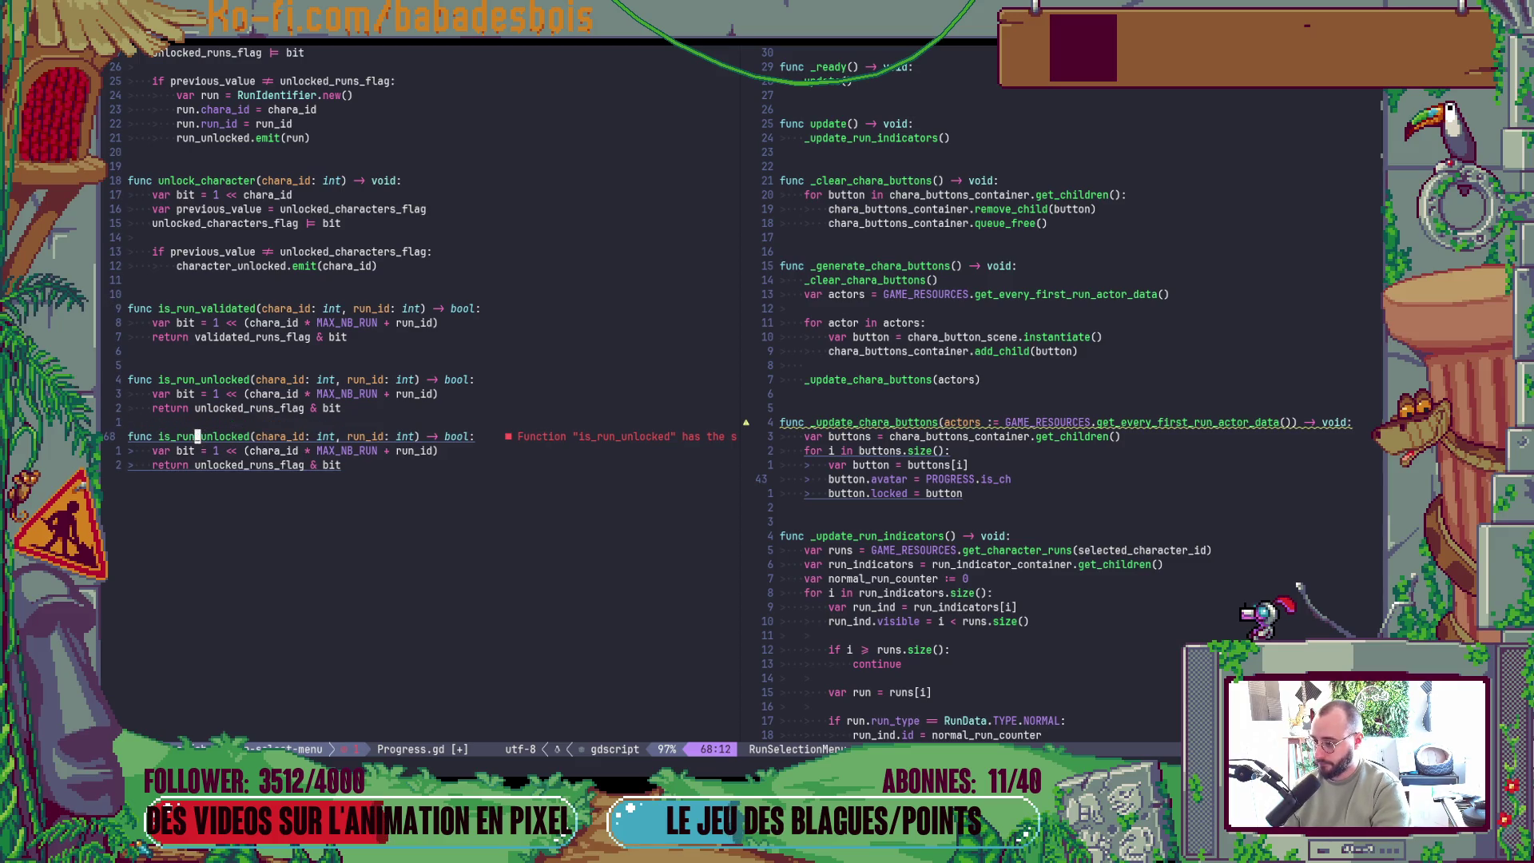
type("cwcharacter")
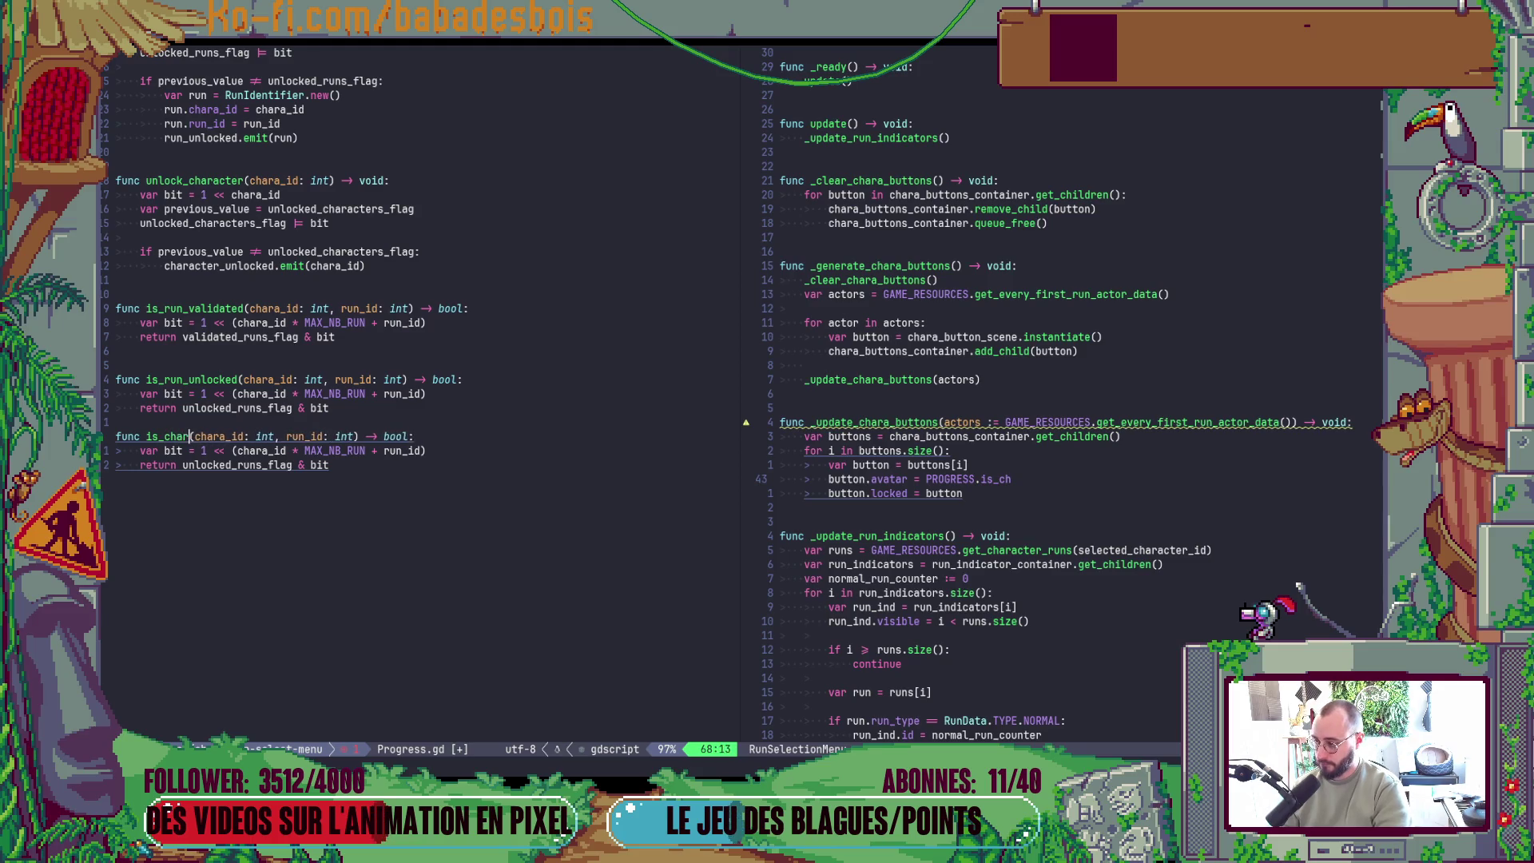
key("Escape")
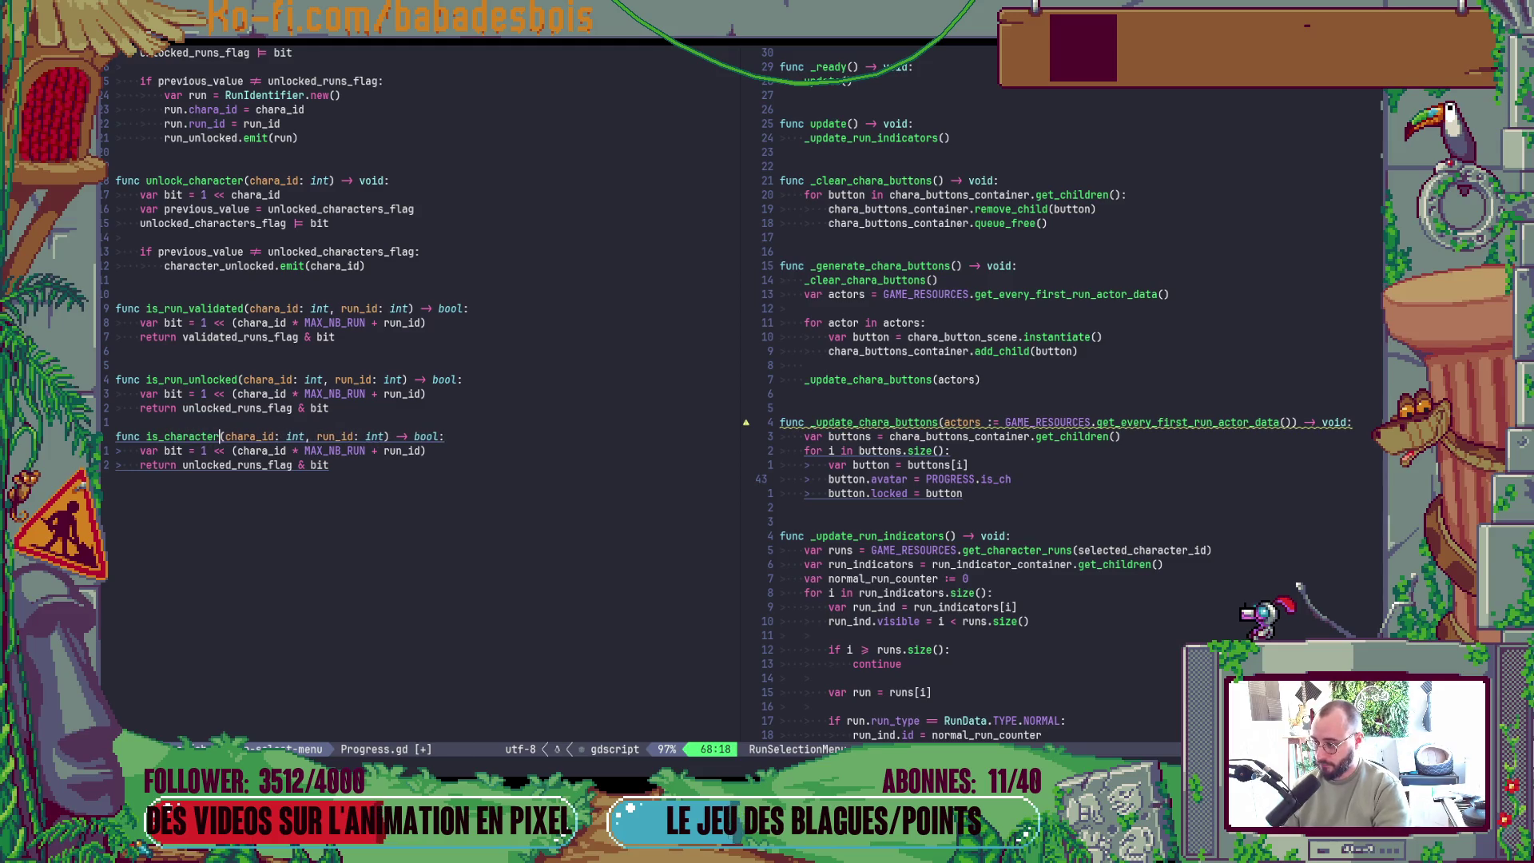
type("_unlocked")
key("Escape")
key("h")
key("h")
key("h")
key("x")
type("locd")
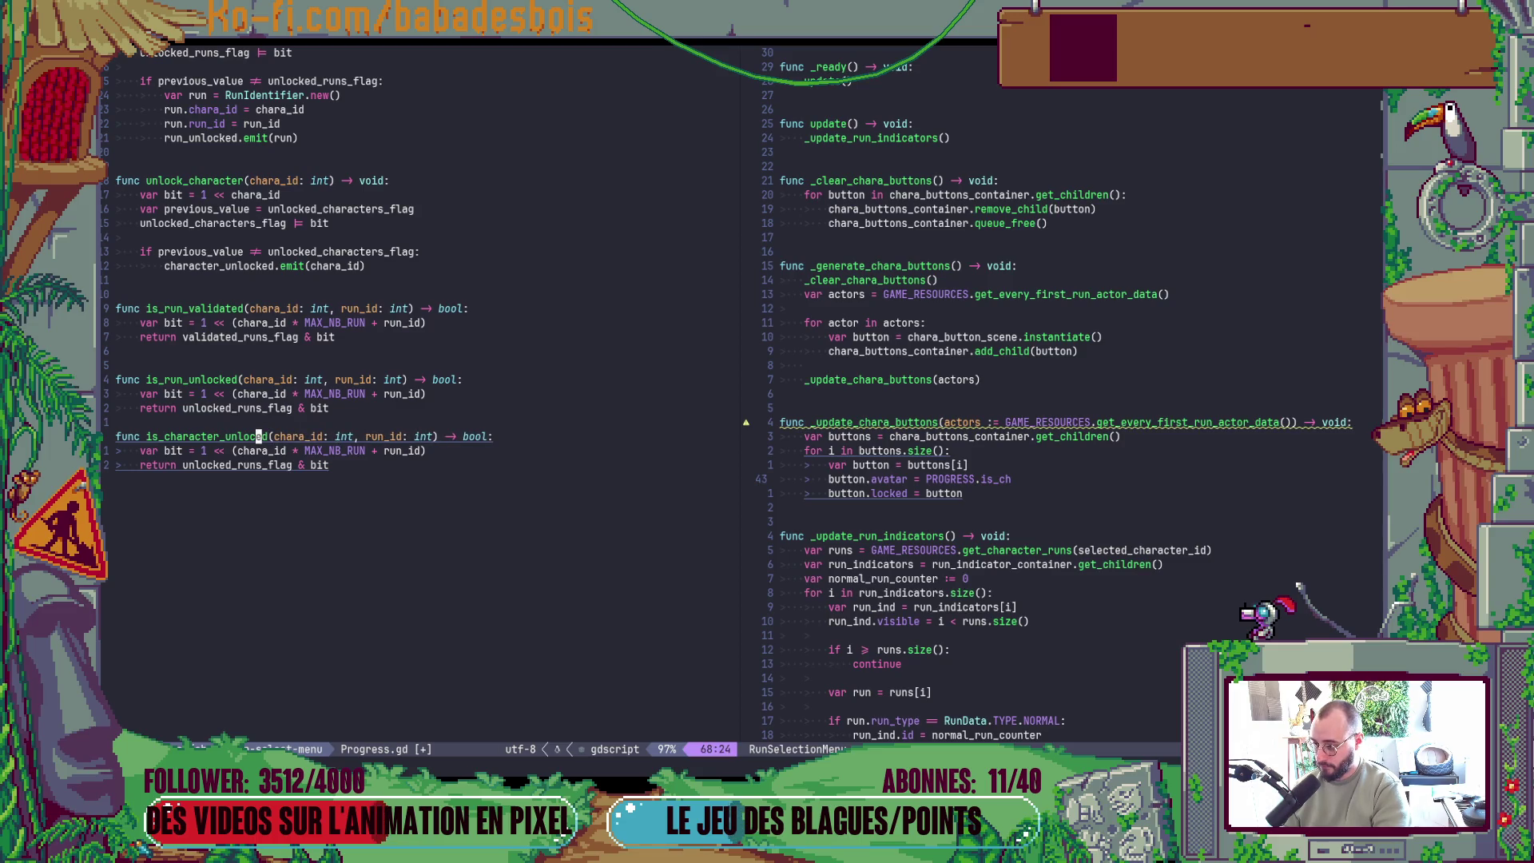
type("ik")
key("Escape")
Remove the run_id parameter so the signature takes only chara_id.
key("w")
key("w")
key("w")
key("e")
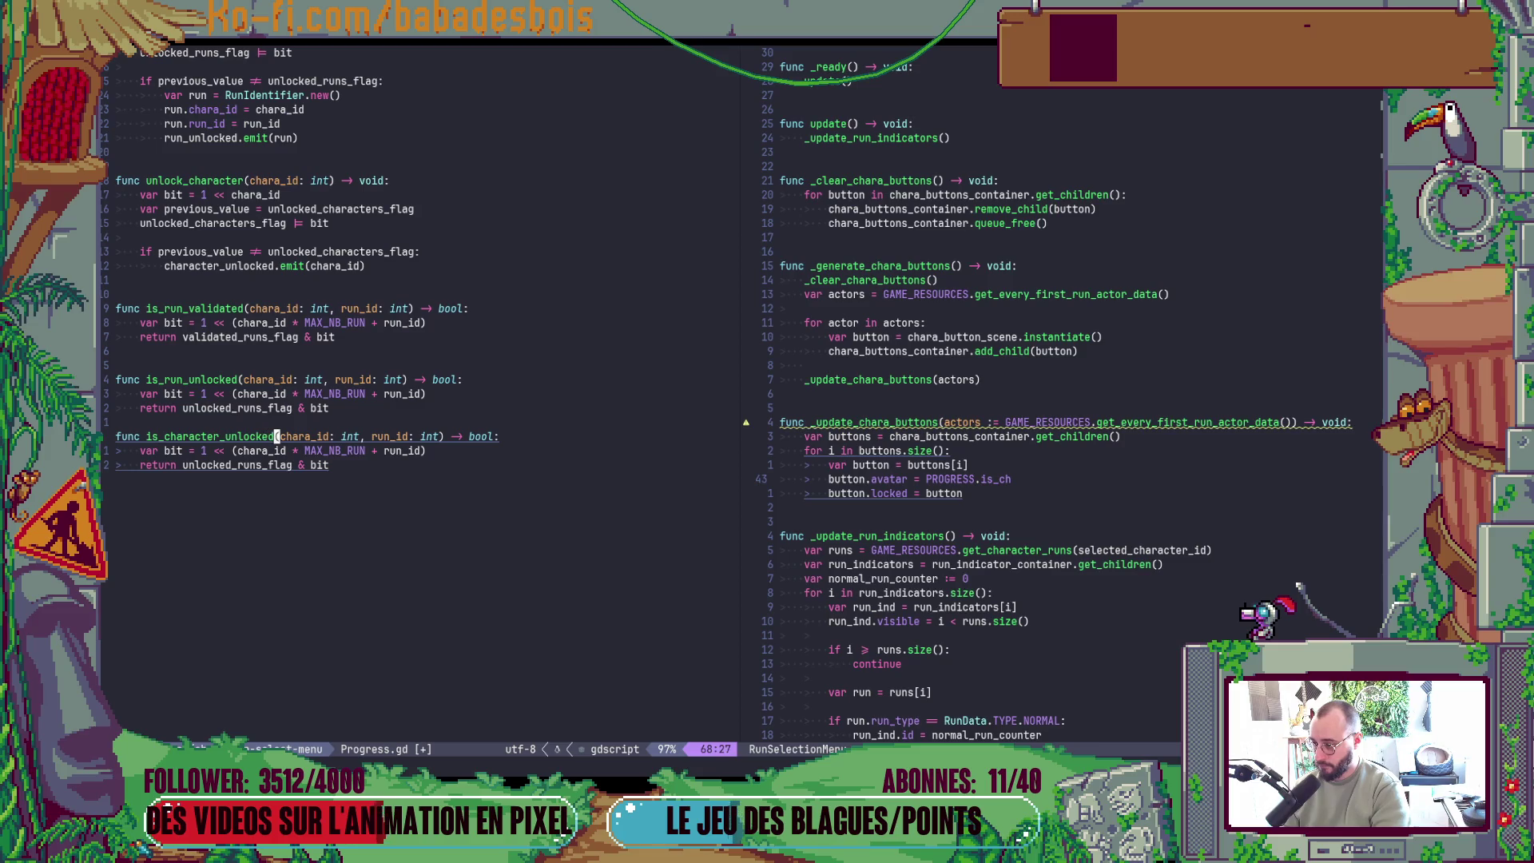
key("l")
key("t")
key("parenright")
key("d")
key("j")
key("b")
key("F(")
key("x")
key("dollar")
Make the function return character_unlocked & bit, dropping the run offset.
key("b")
key("b")
key("b")
key("h")
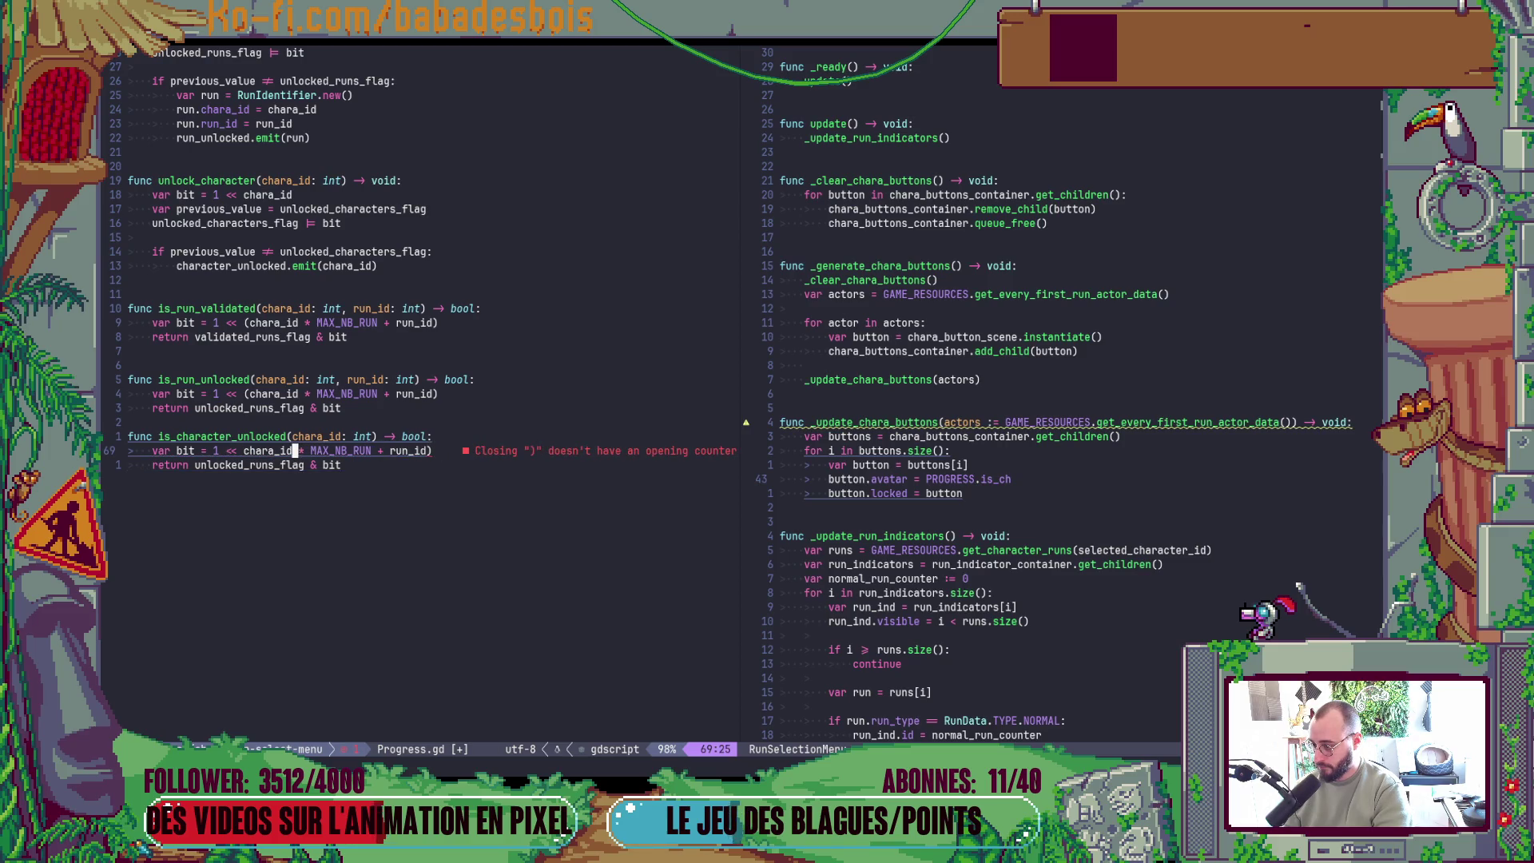
key("D")
type("j")
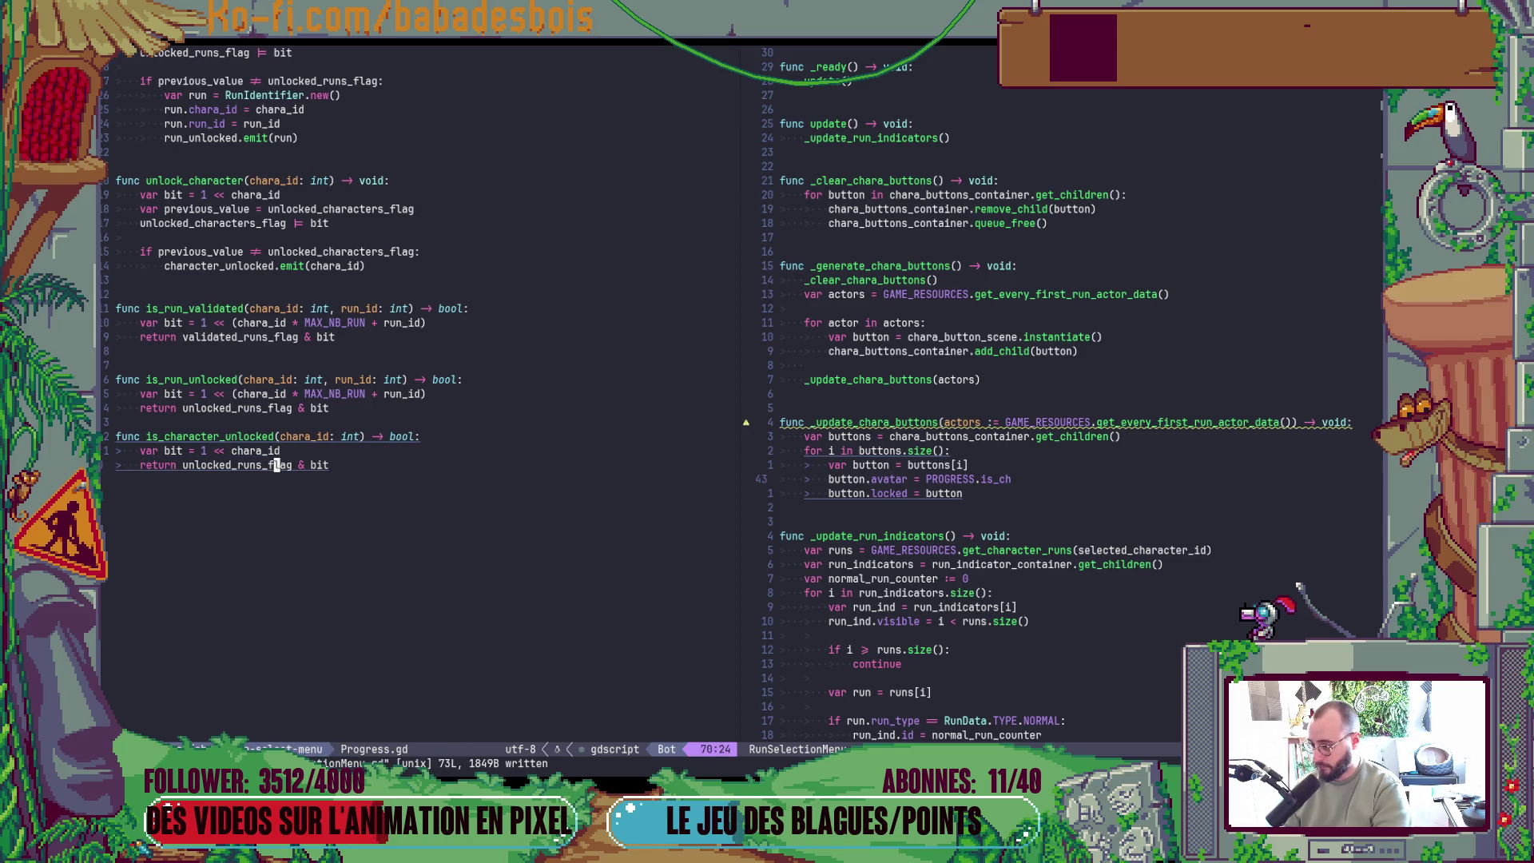
type("bcwcharacter_unlocked")
key("Escape")
key("k")
key("k")
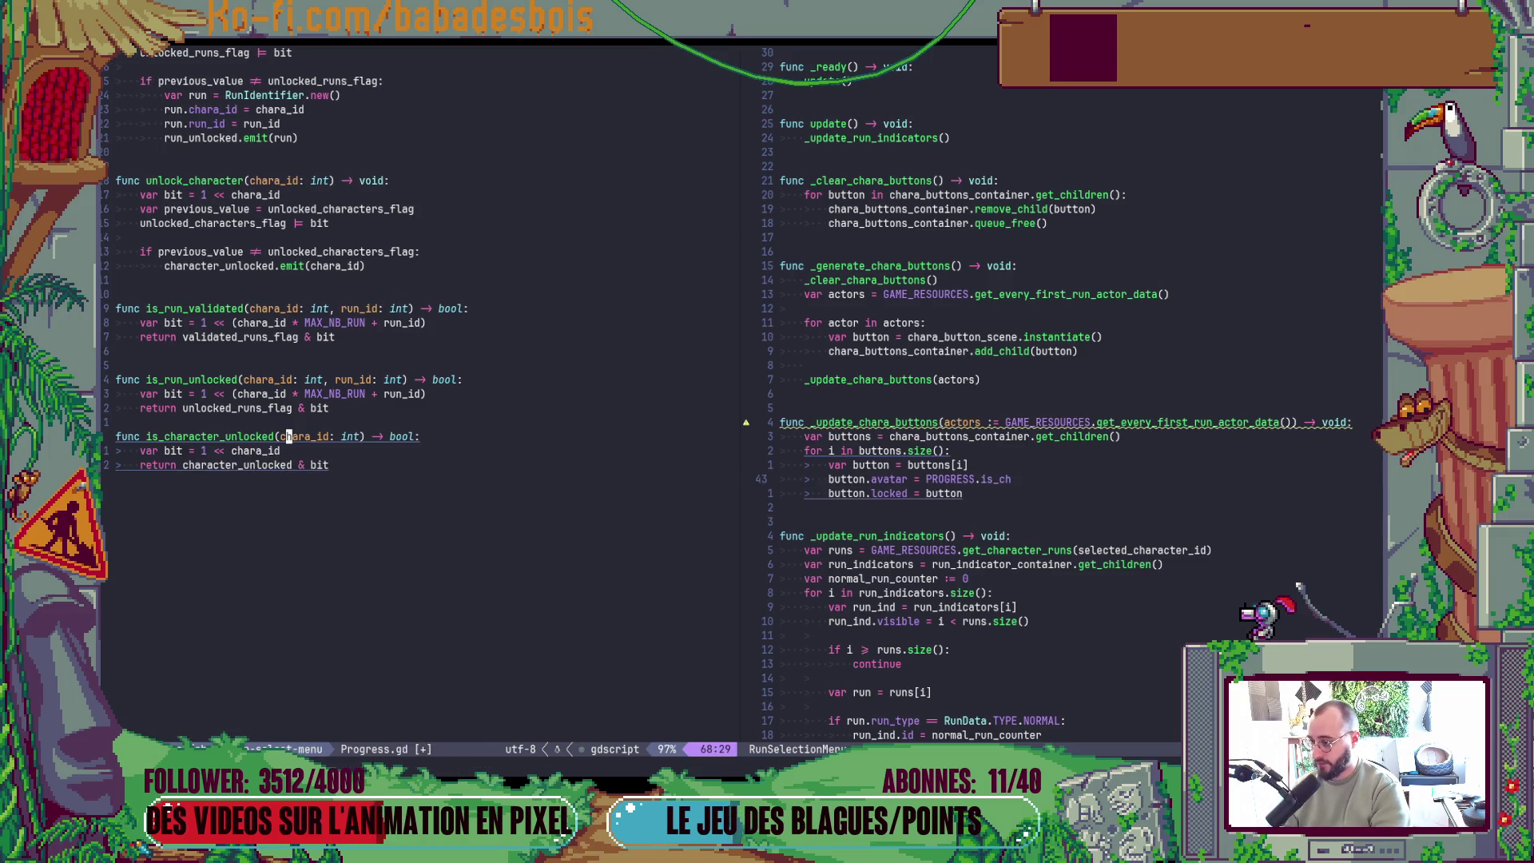
Add spacing below the function, switch to the RunSelectionMenu.gd split and type 'ava'.
key("bracketleft")
key("space")
key("ctrl+l")
type("av")
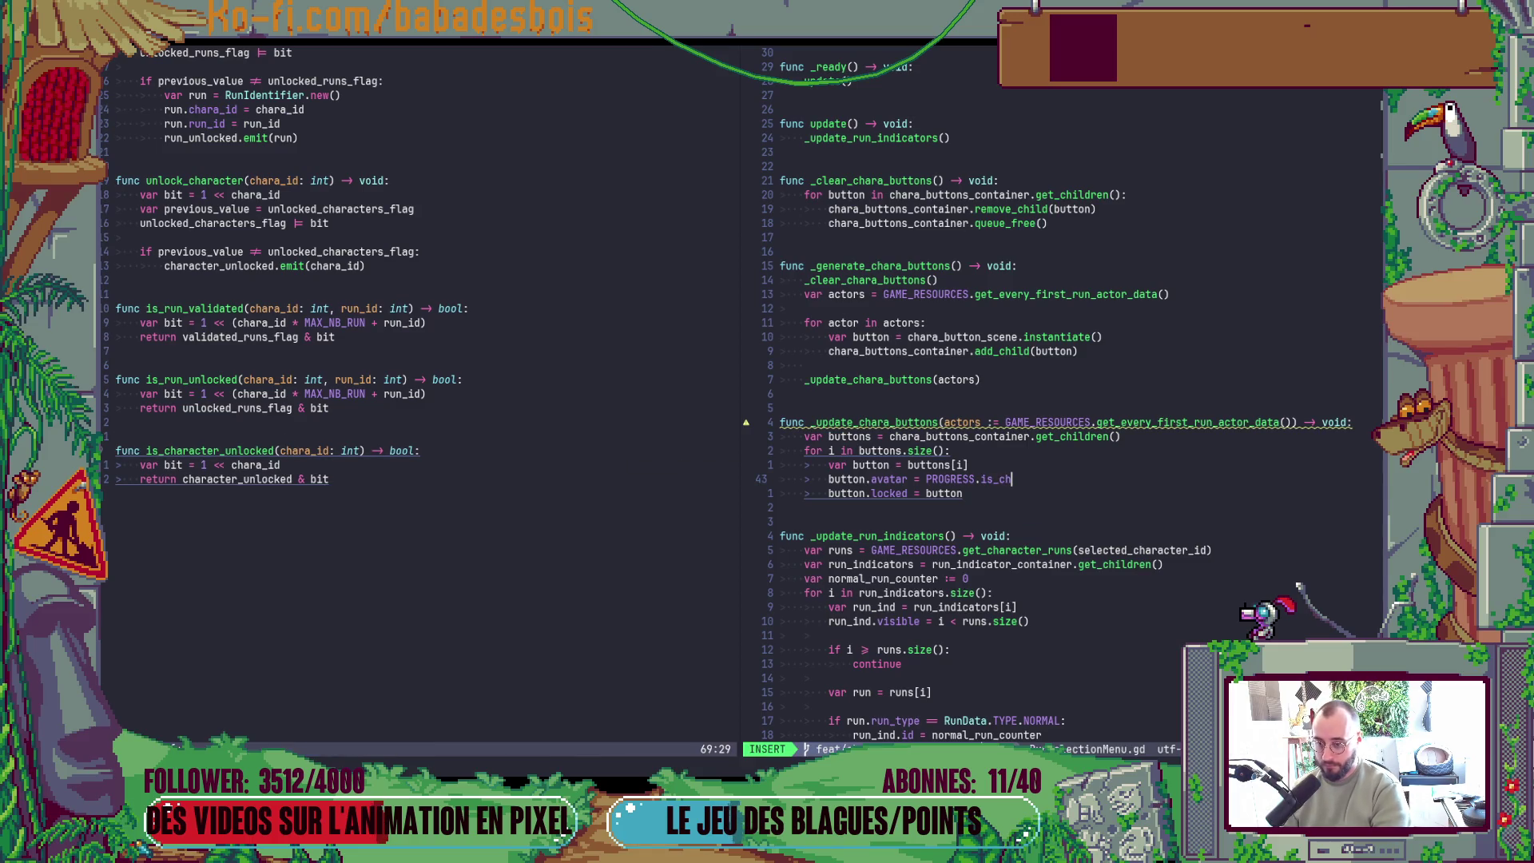
type("ara")
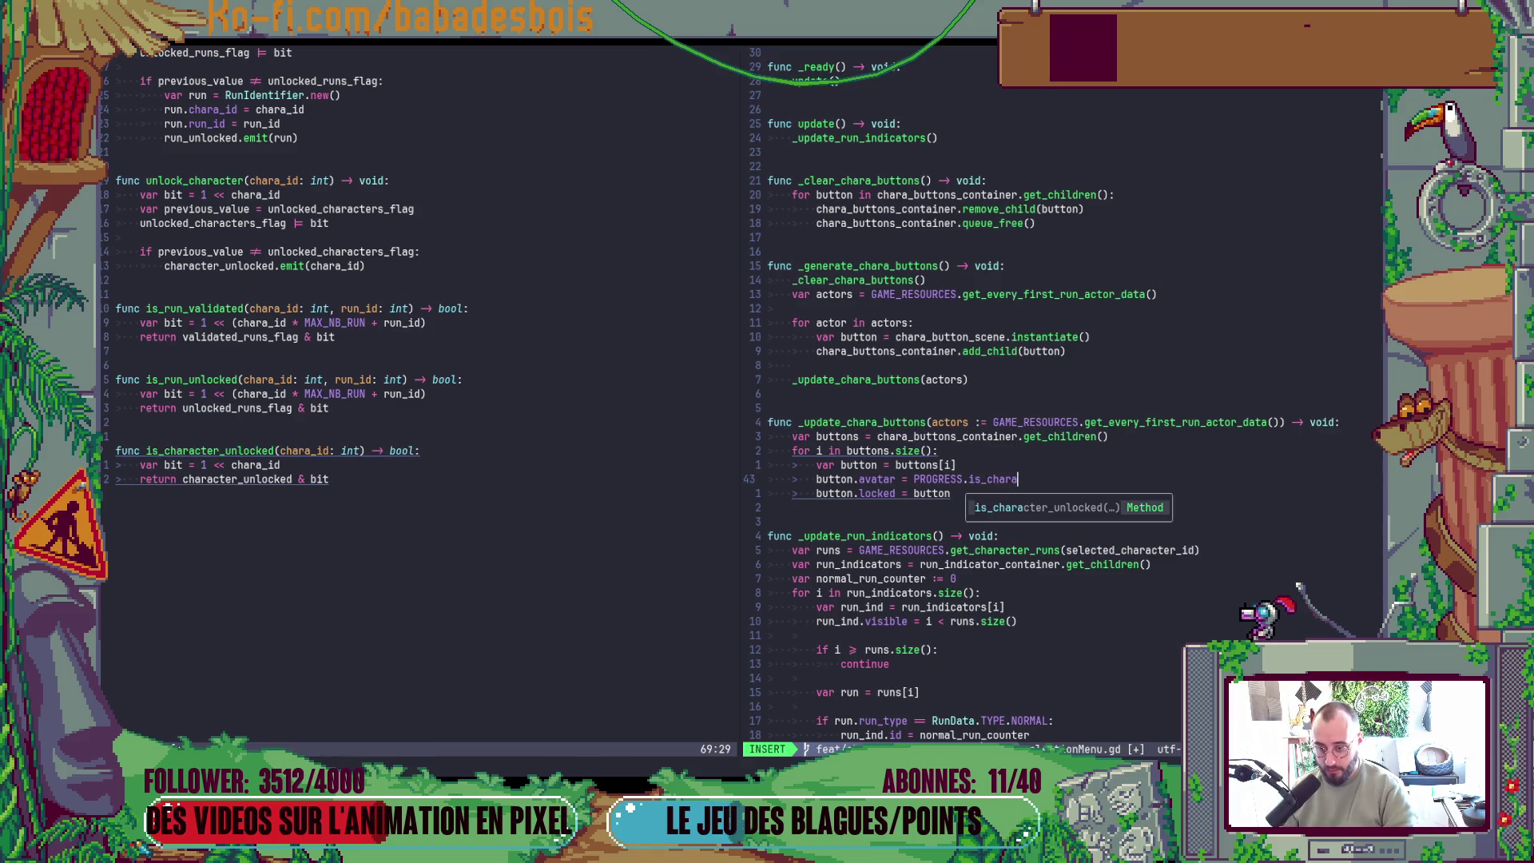
Complete the is_character_unlocked(i) call and save the file.
key("Return")
type("i")
key("Escape")
key("ctrl+s")
Move the unlock check from the avatar line to button.locked, negated with '!'.
key("B")
key("D")
key("j")
key("v")
key("e")
key("p")
key("k")
key("A")
key("Escape")
key("j")
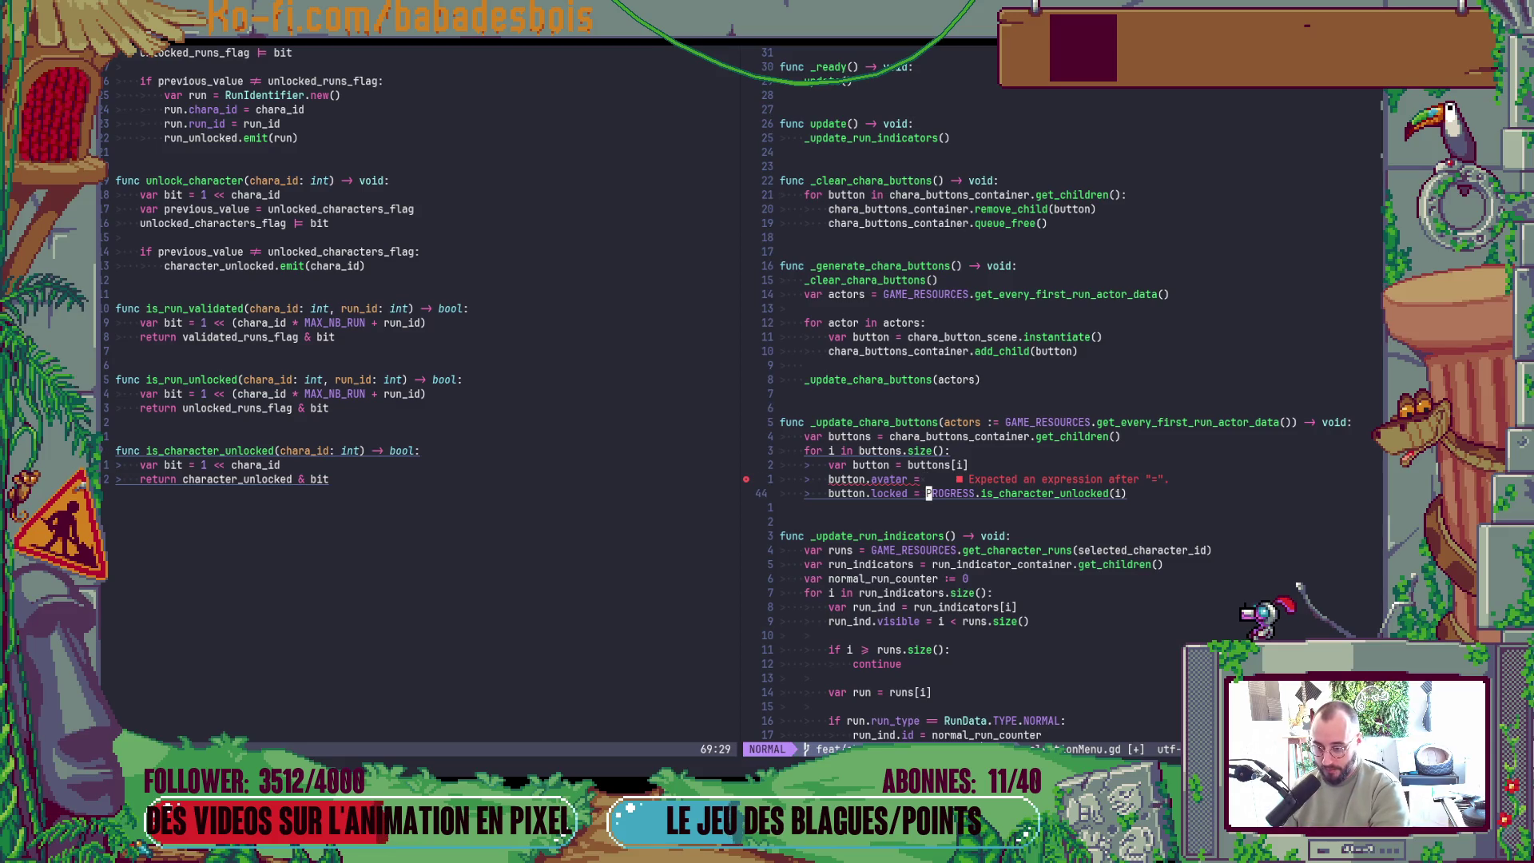
key("k")
key("A")
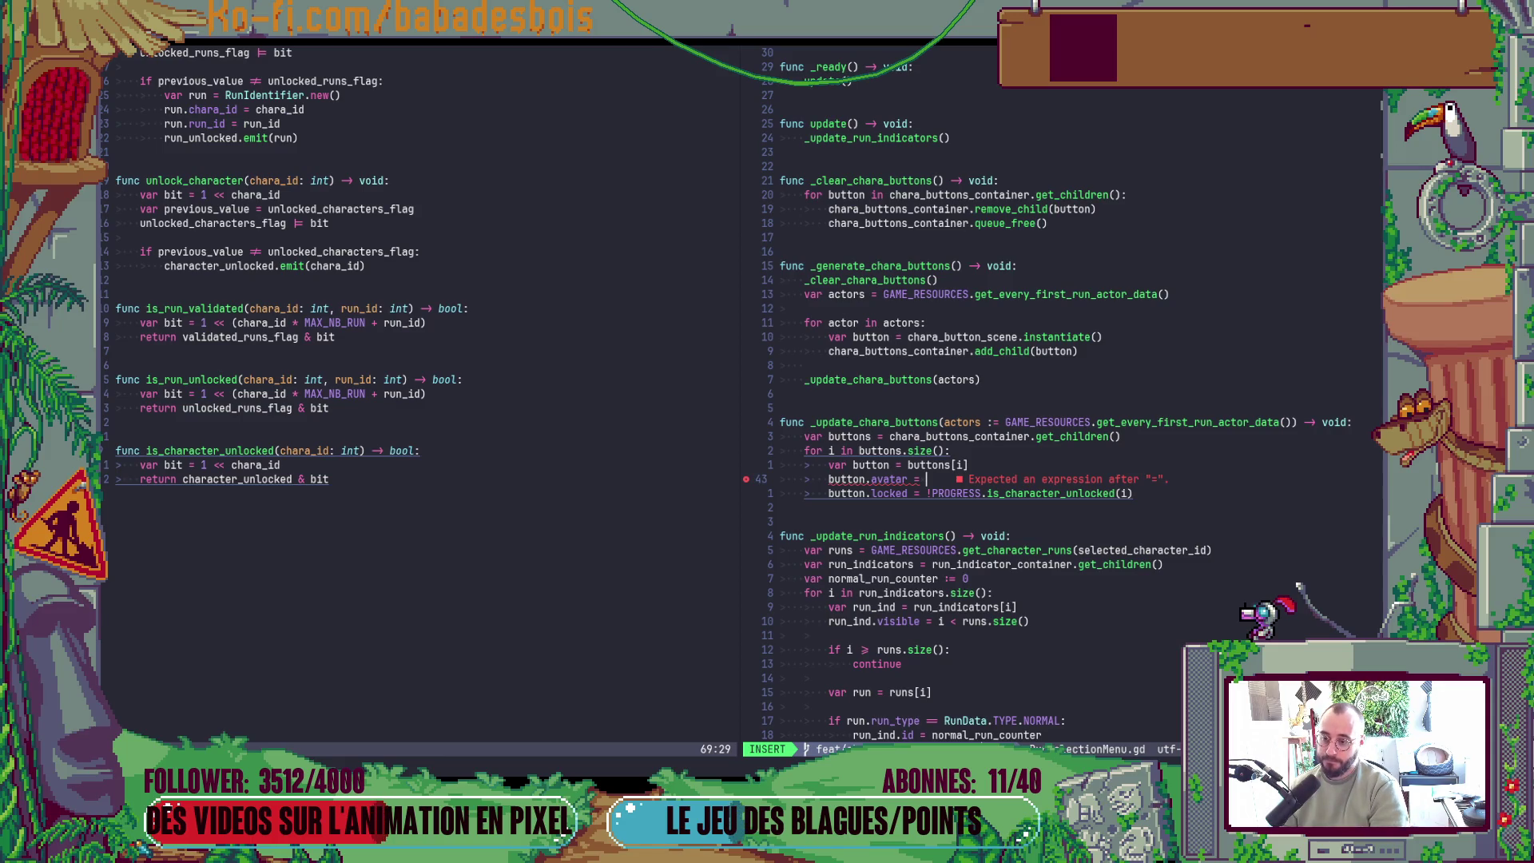
Add 'var actor = actors.get()' above the avatar assignment and save with :w.
key("Escape")
type("Ovar acto")
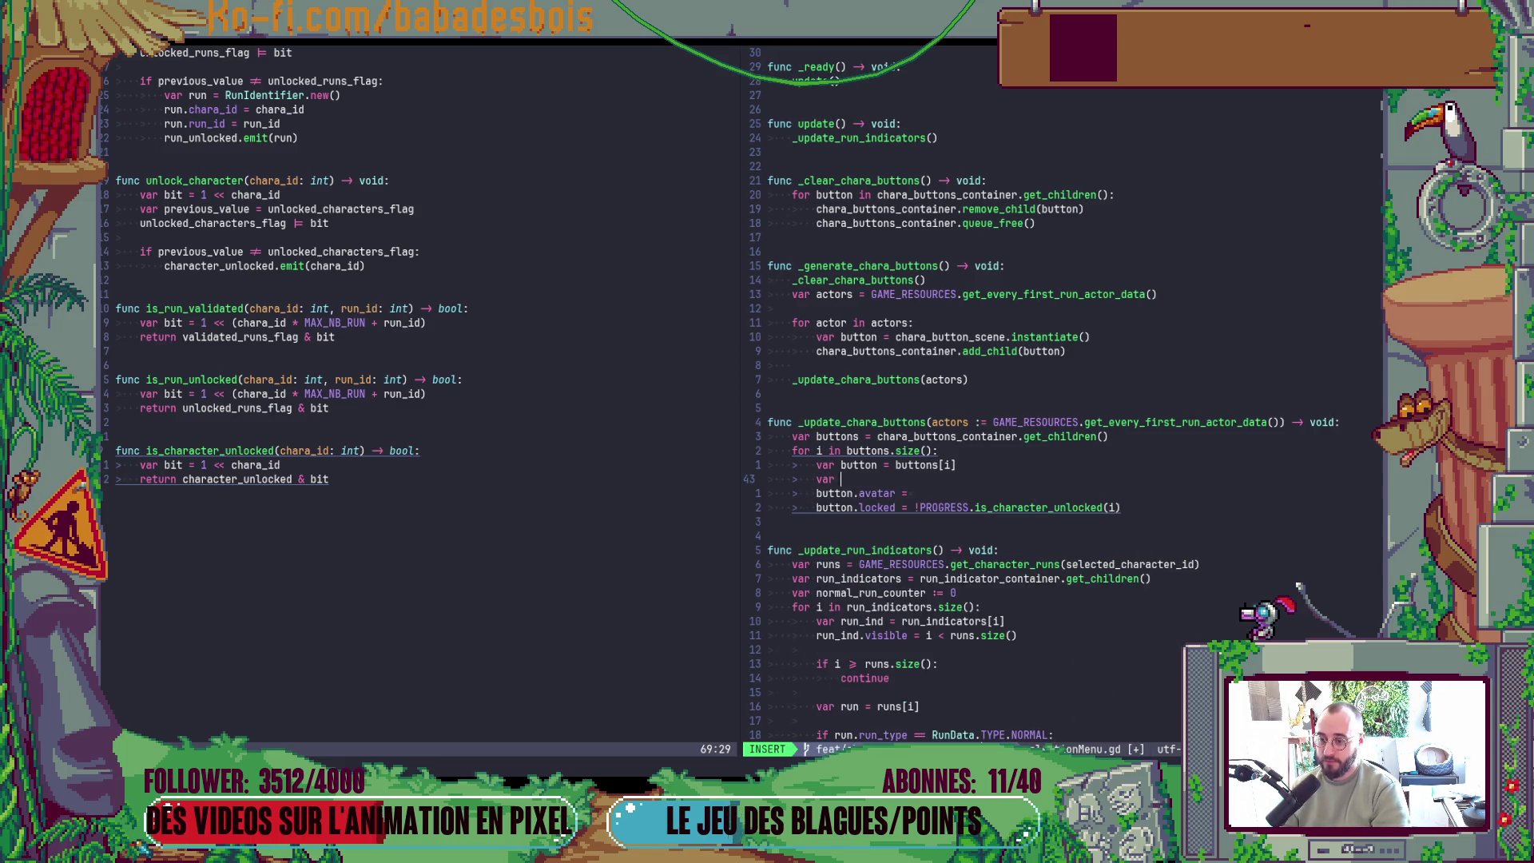
type("r =")
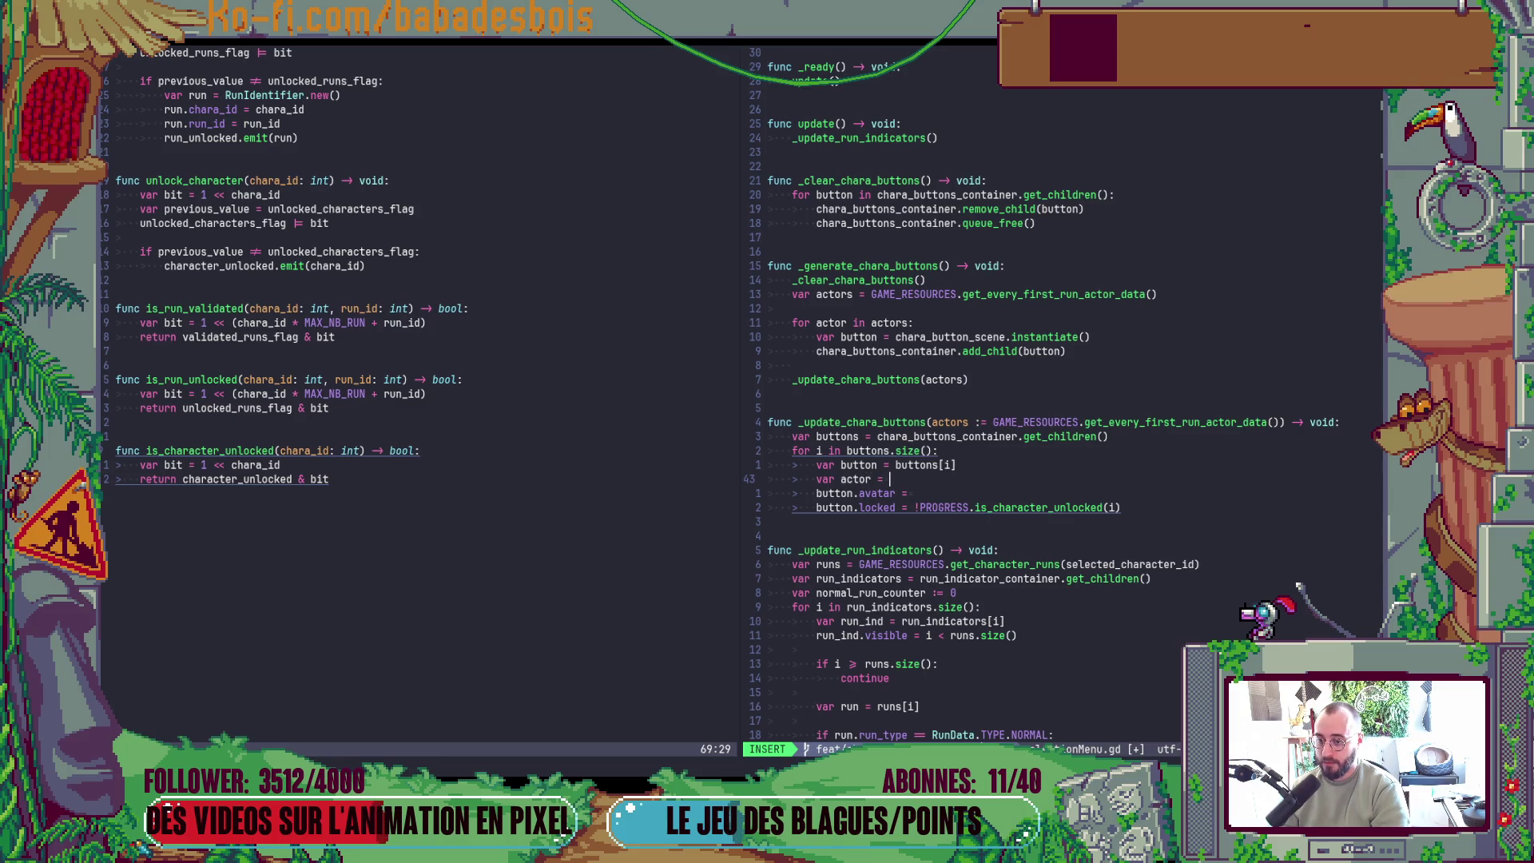
type("ac")
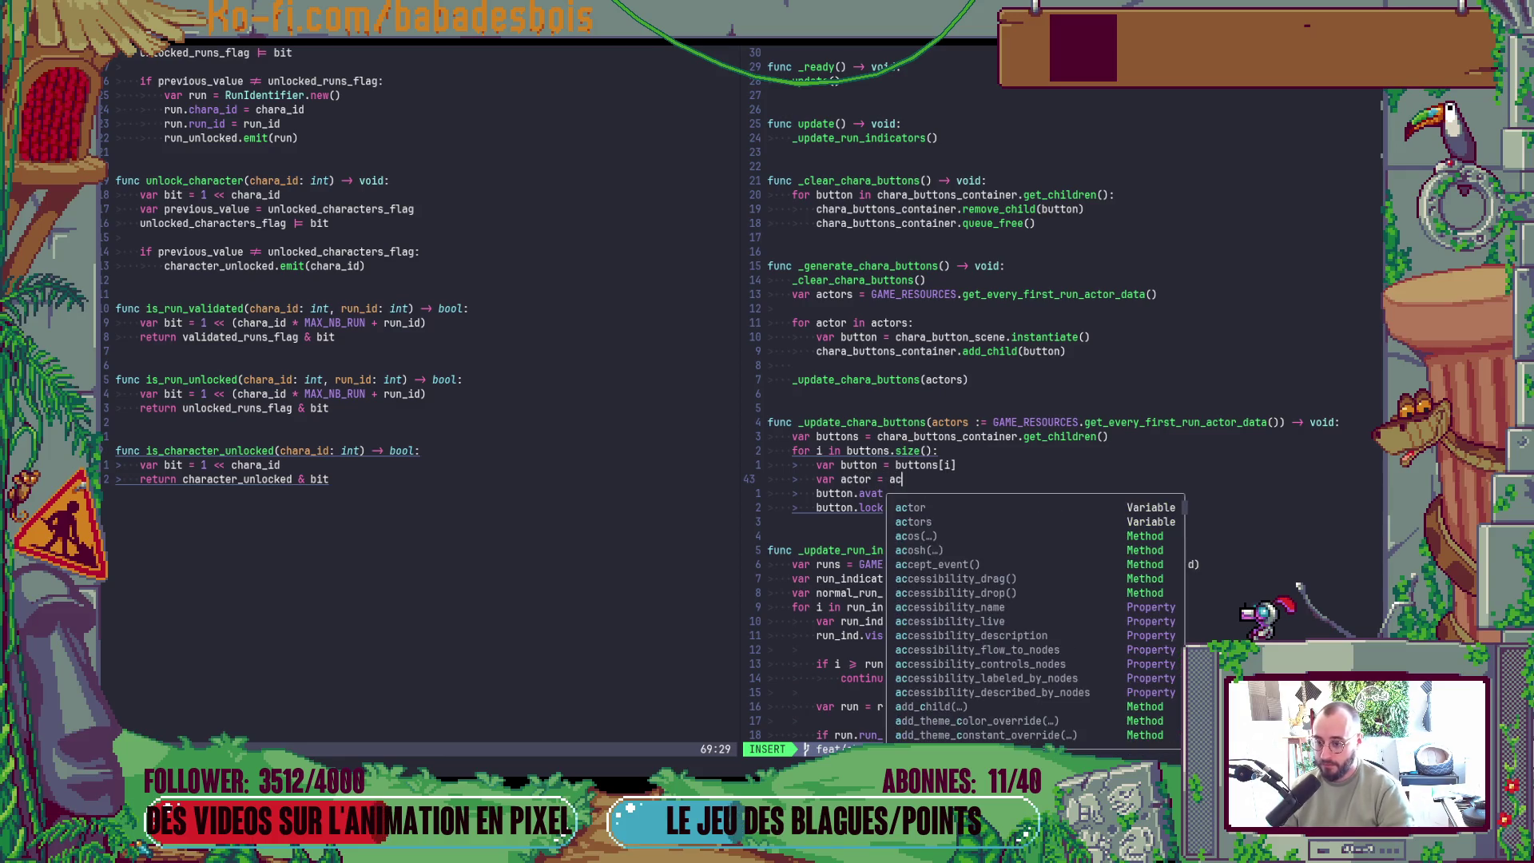
type("tors.get(")
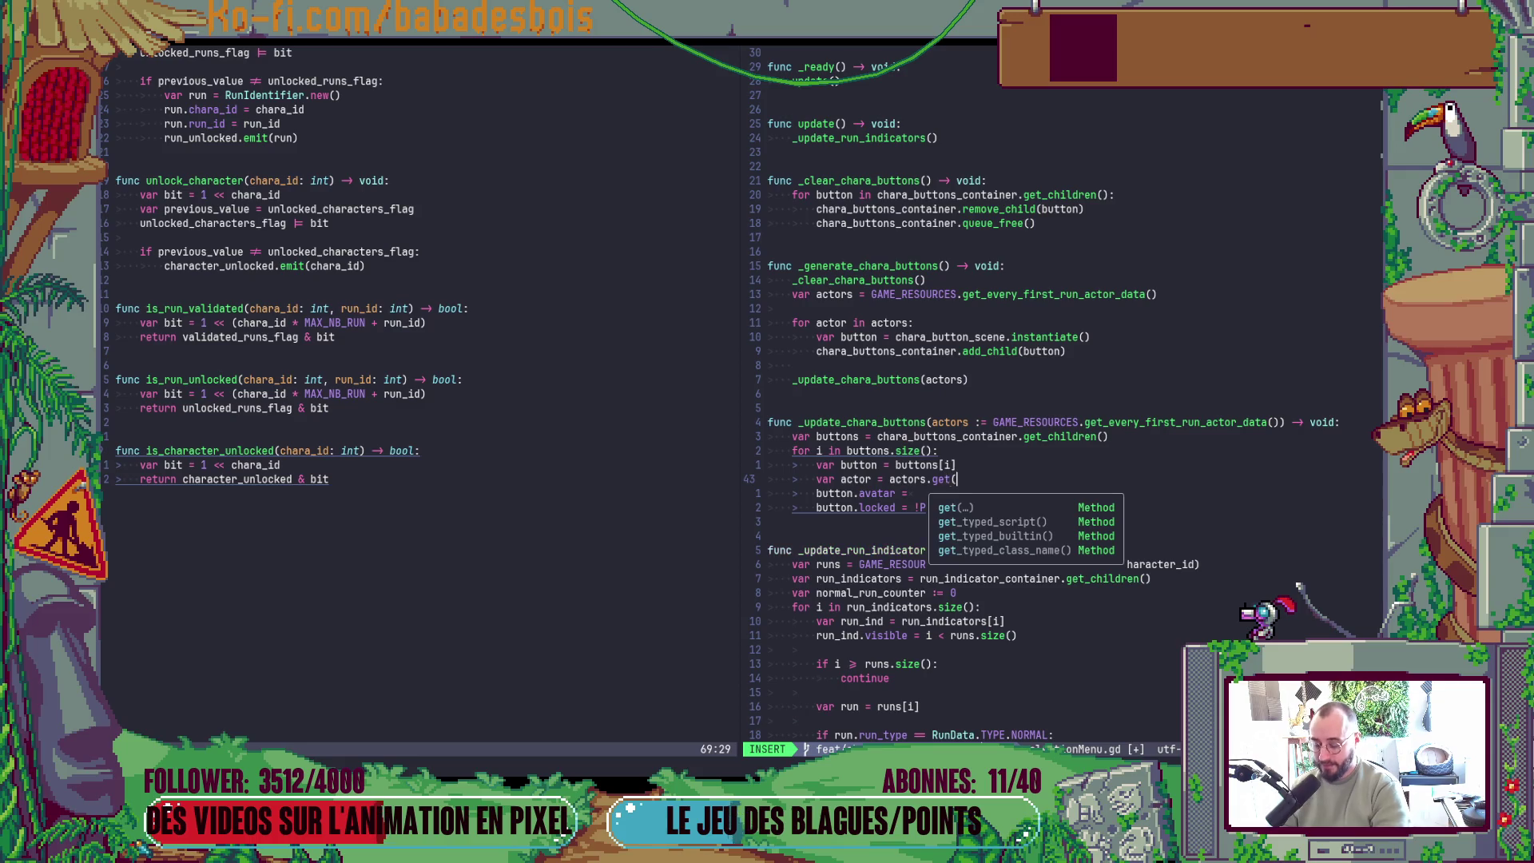
type(")")
key("Escape")
type(":w")
key("Return")
key("k")
key("k")
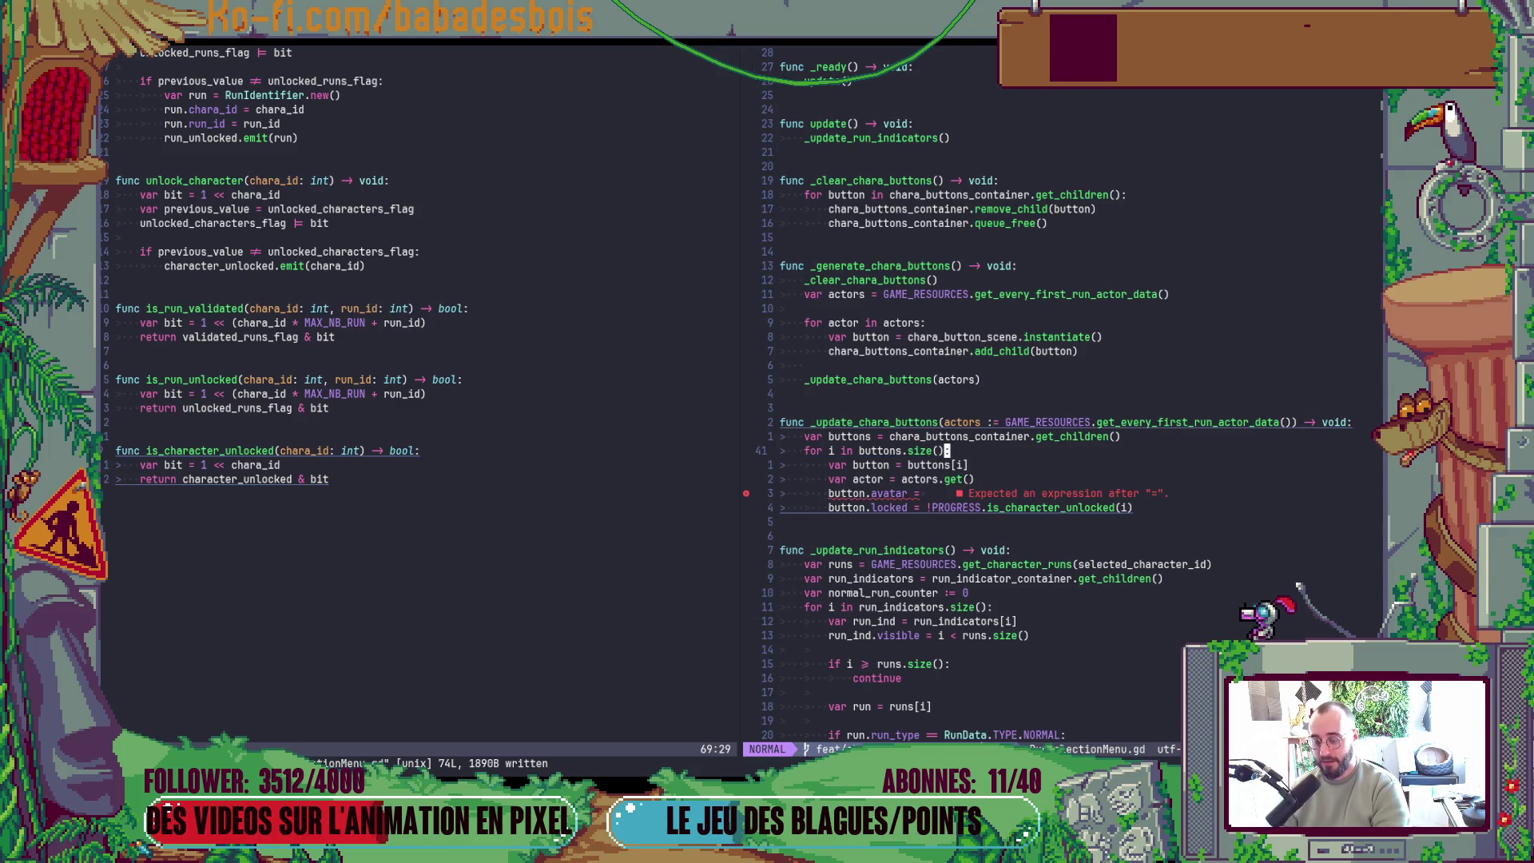
Add and then remove blank lines above the button loop.
key("O")
key("Return")
key("Return")
key("Up")
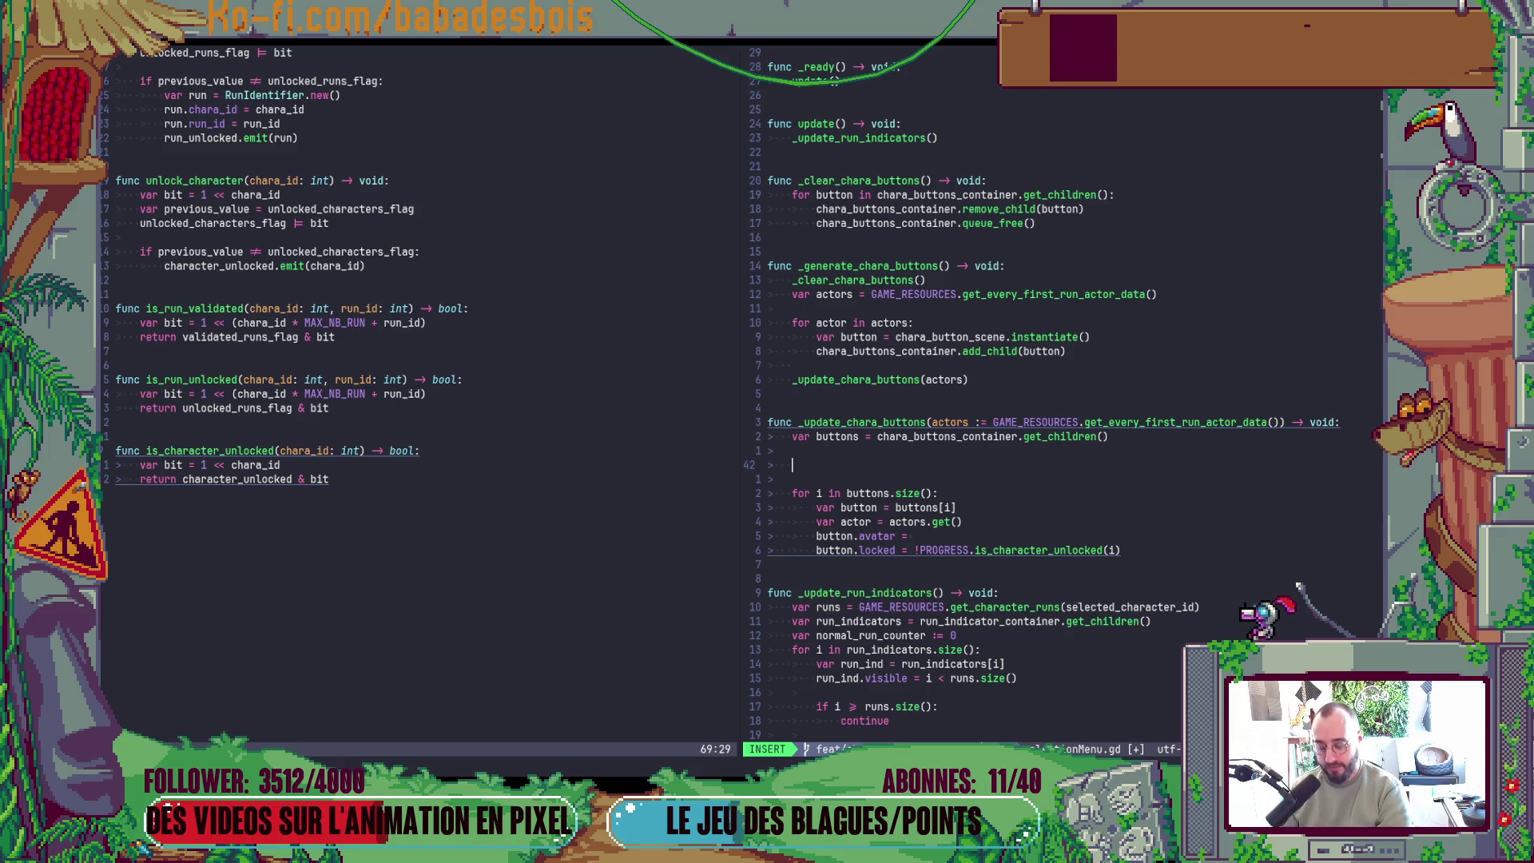
key("BackSpace")
key("BackSpace")
key("BackSpace")
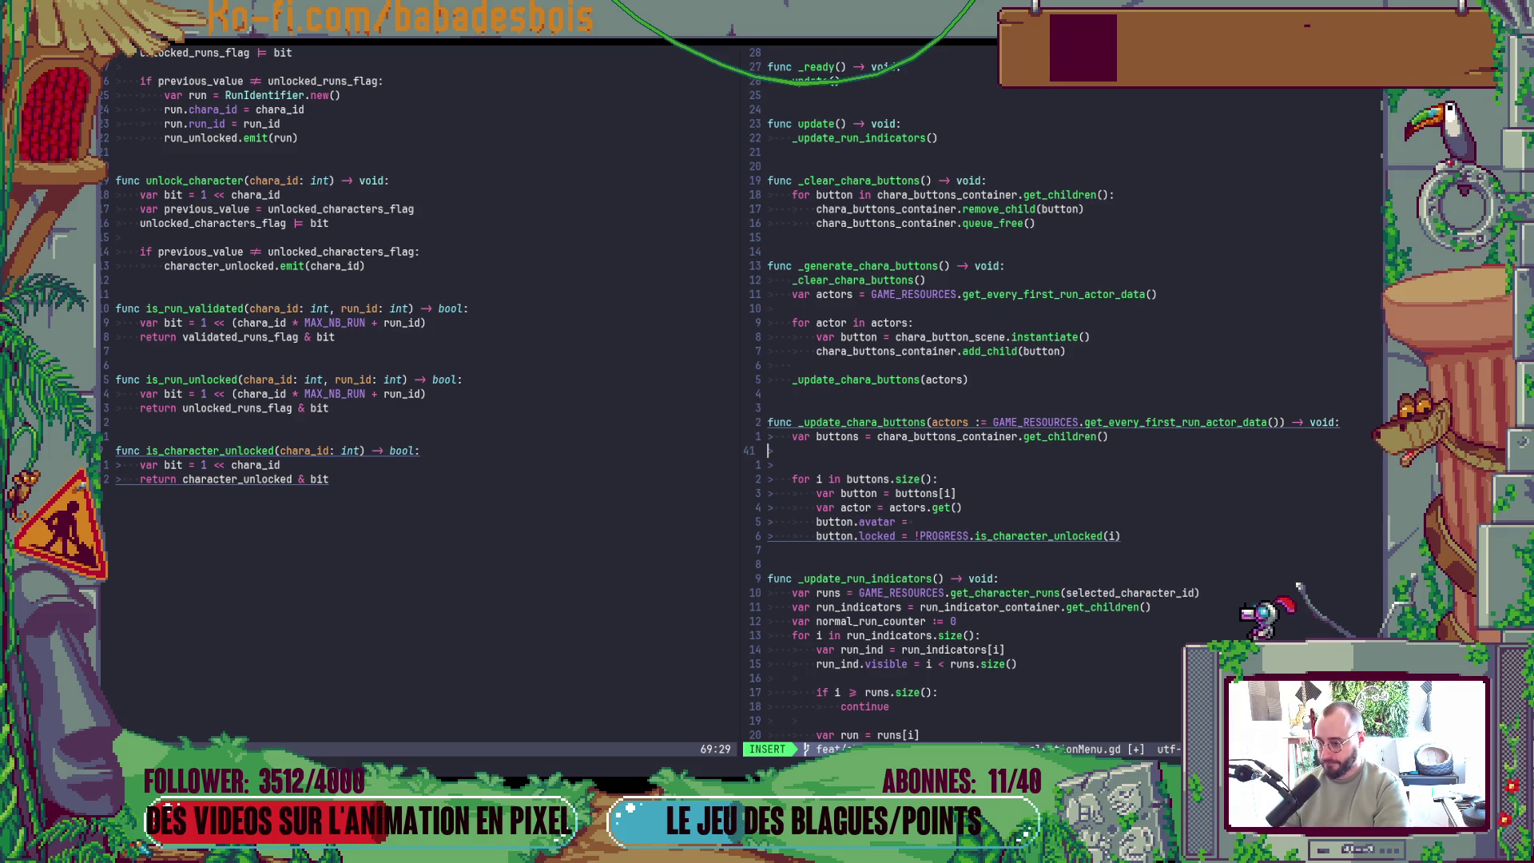
key("BackSpace")
key("Escape")
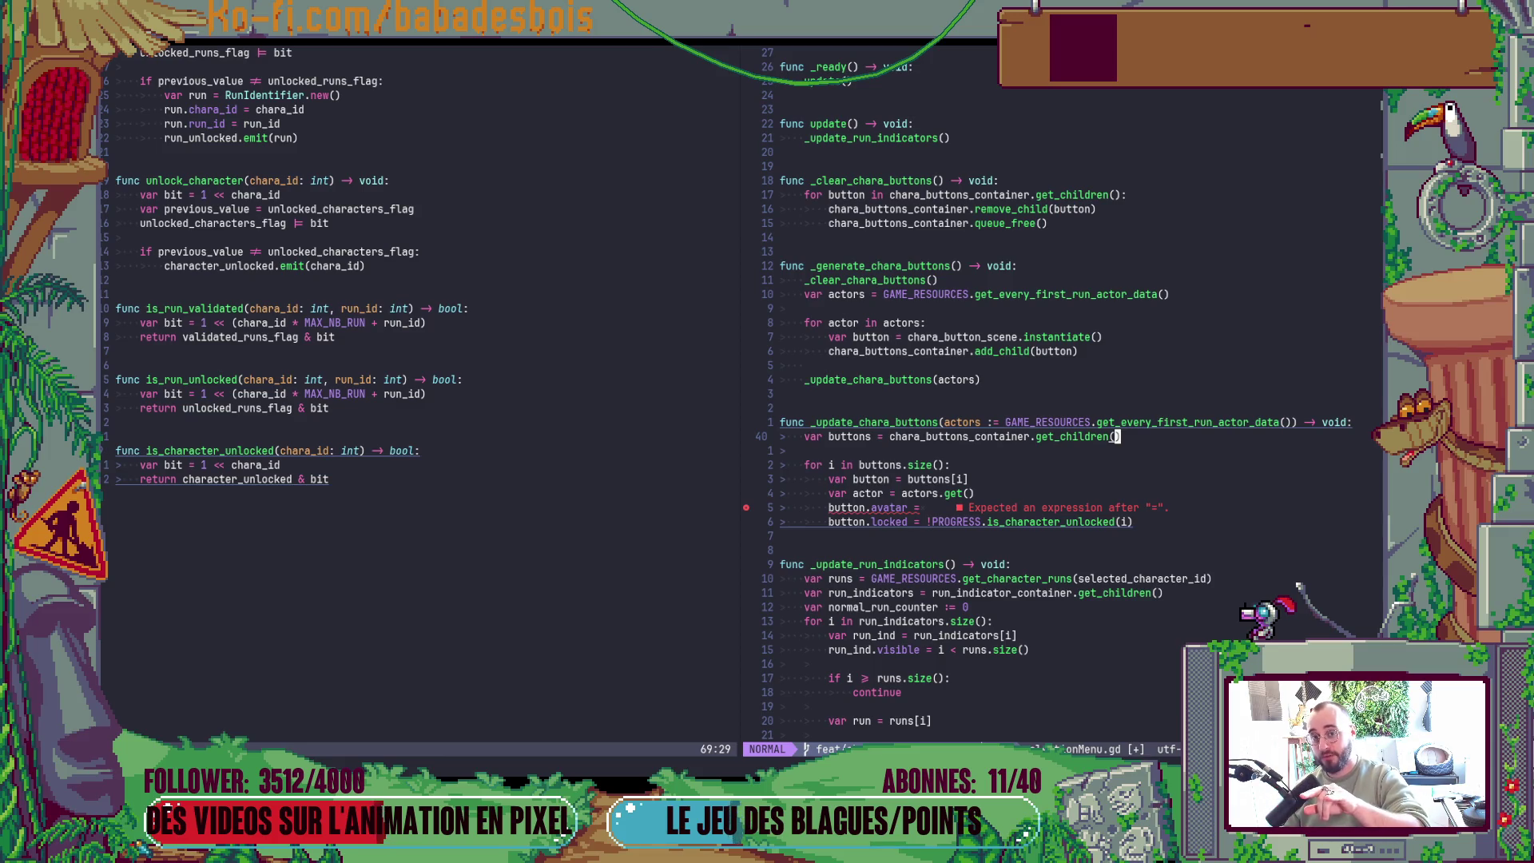
Pass the index i into actors.get(i) and move to the end of the avatar line.
key("j")
key("j")
key("j")
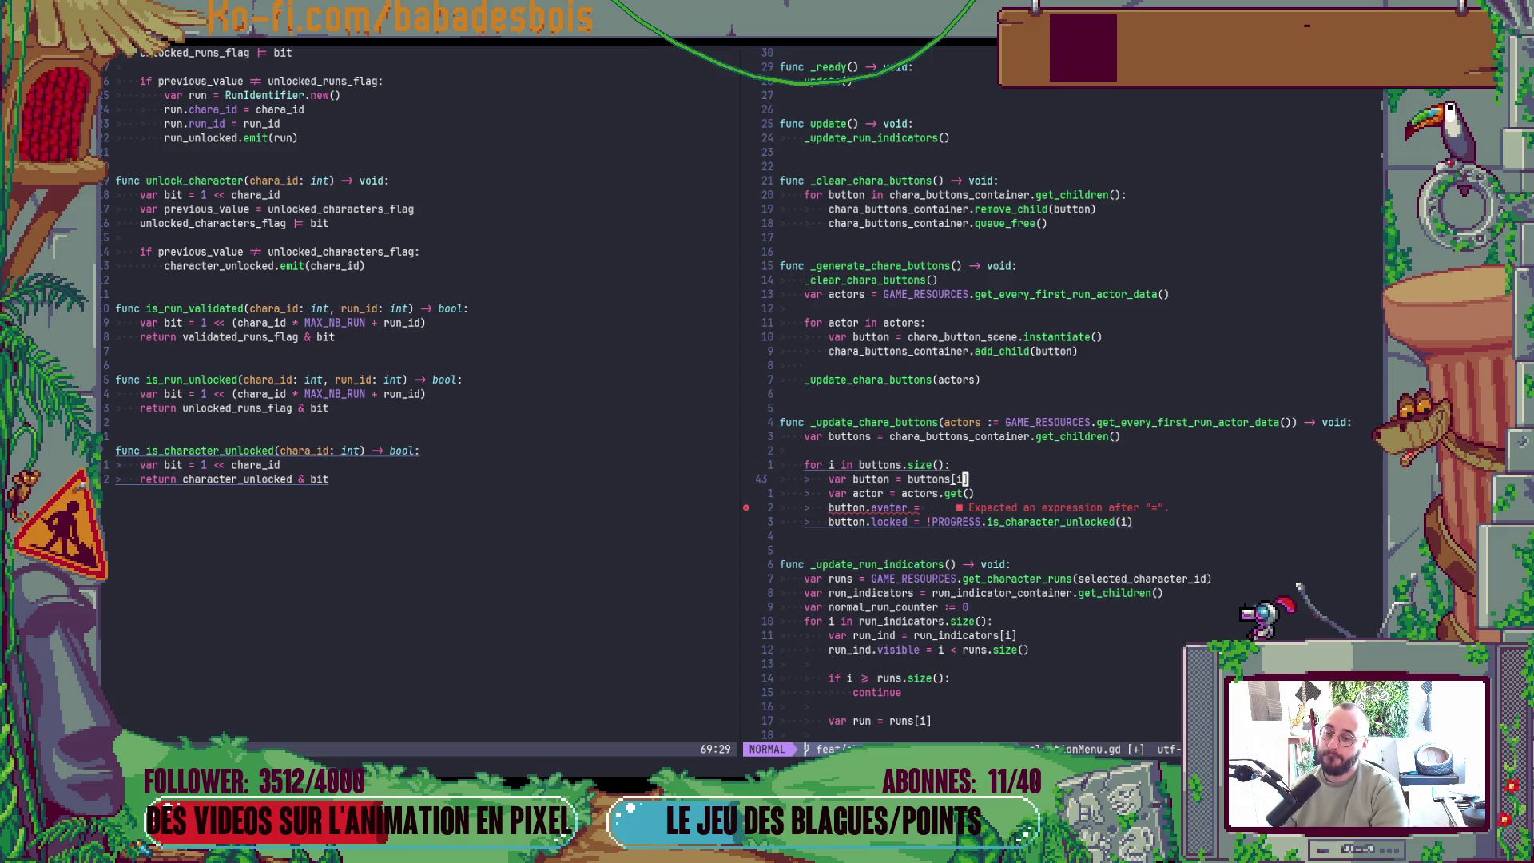
type("ii")
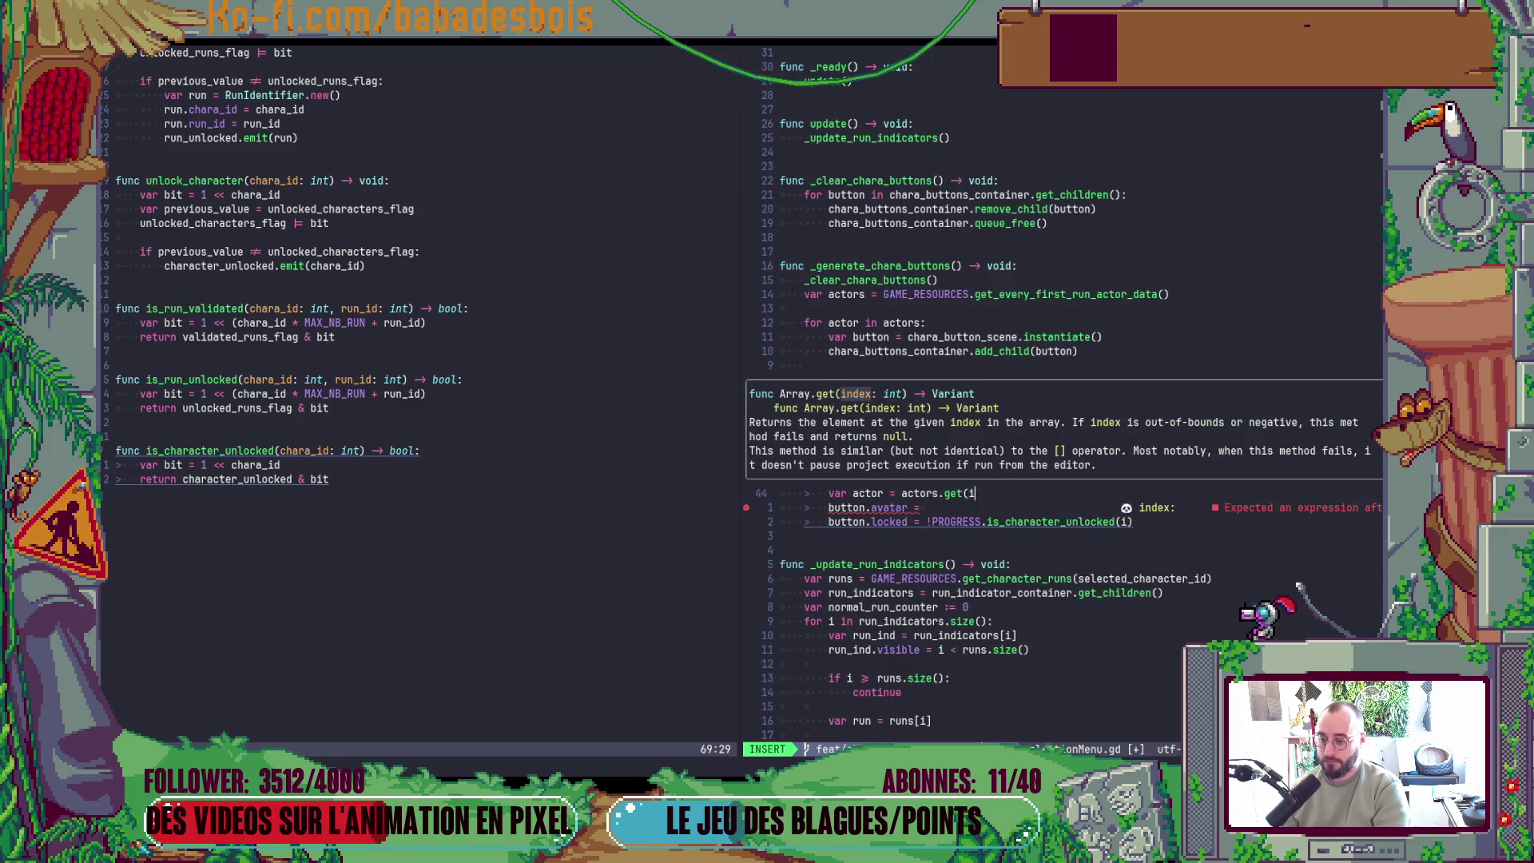
key("Escape")
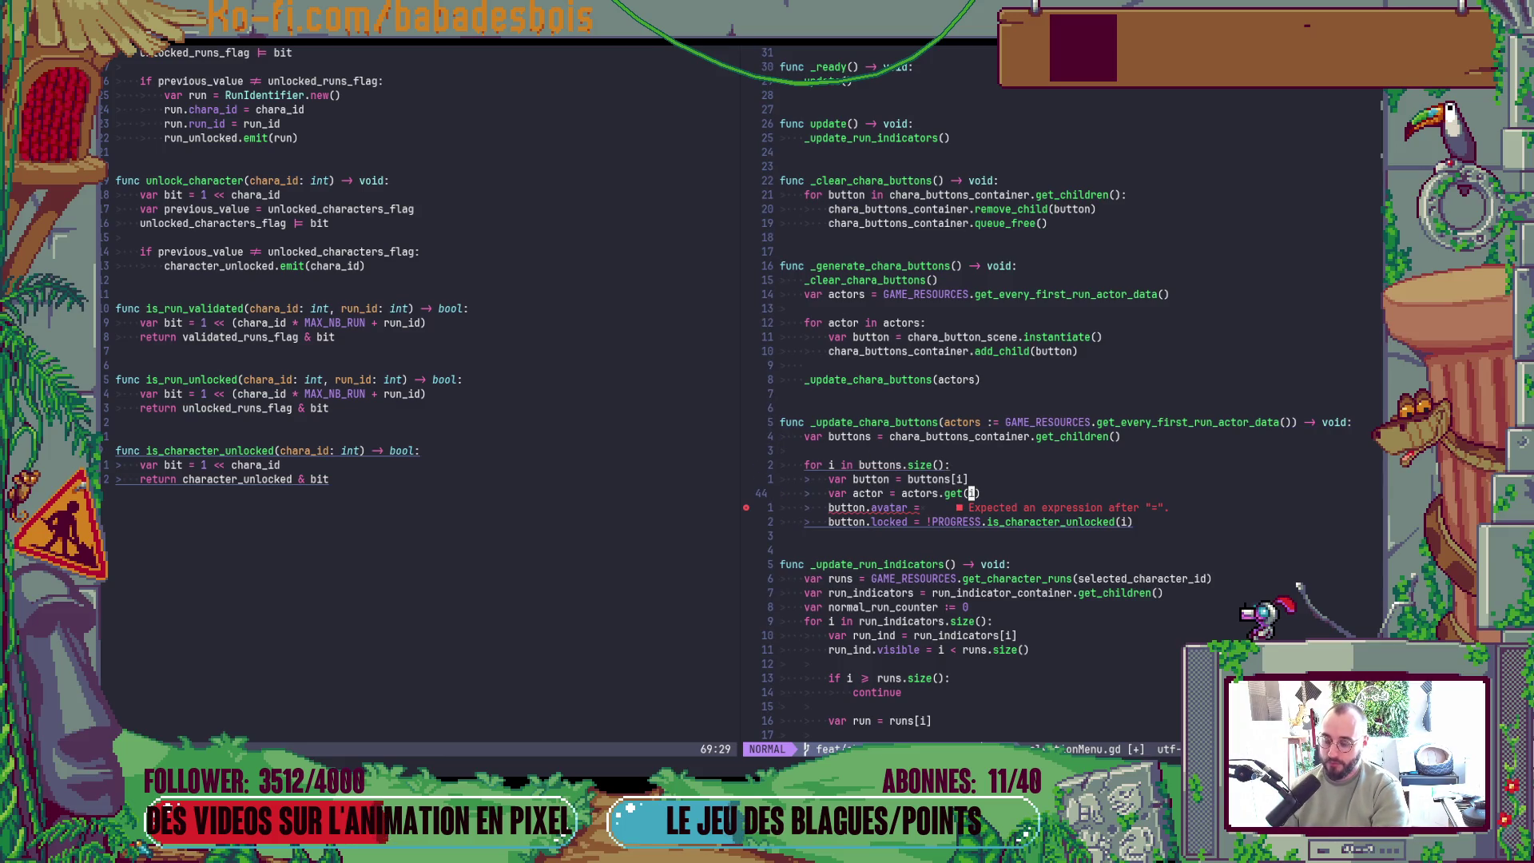
key("j")
key("dollar")
key("a")
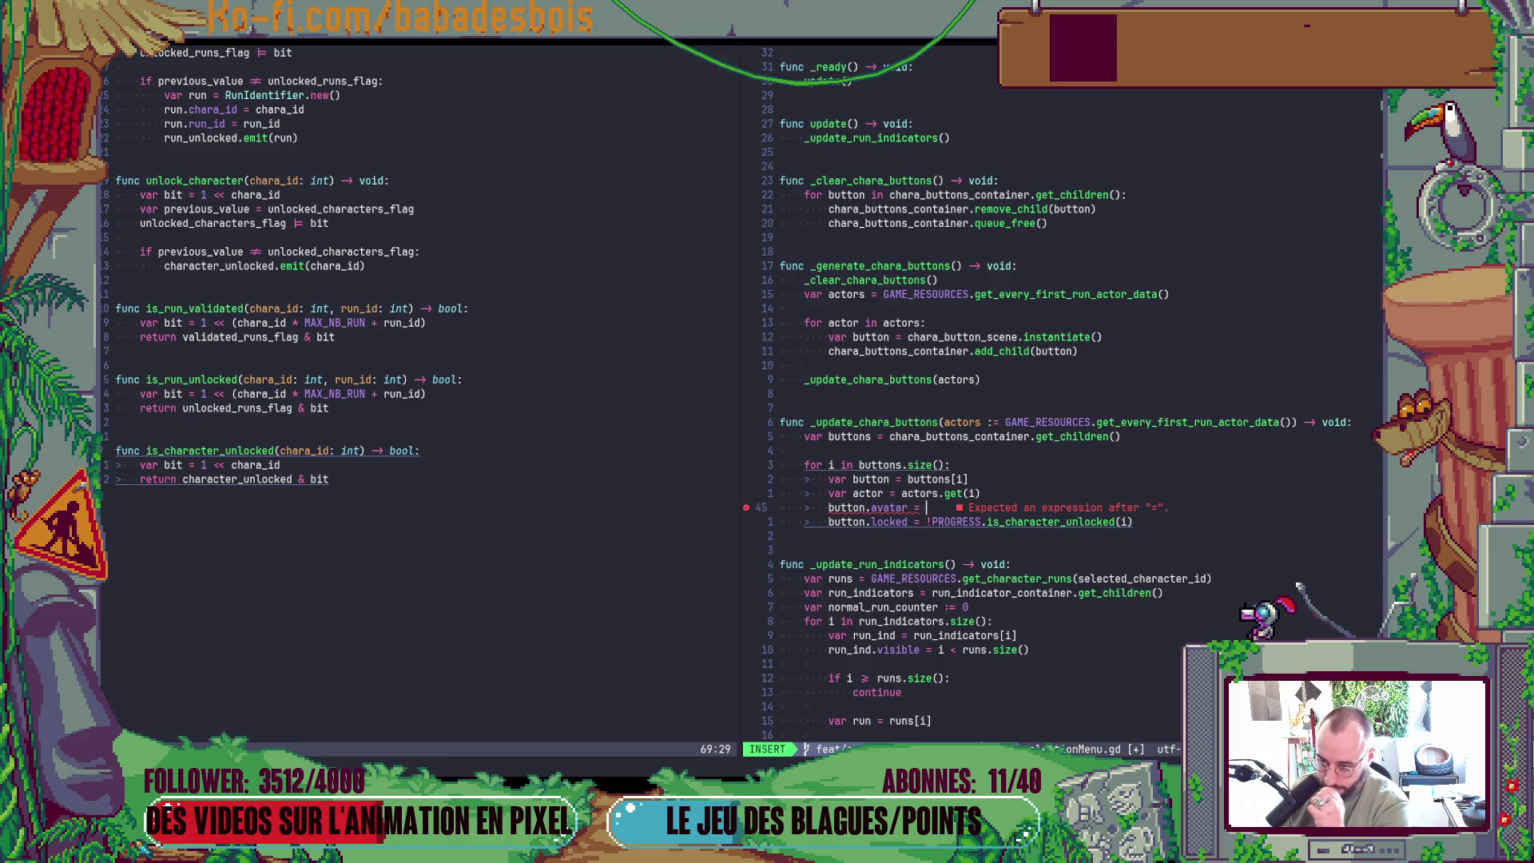
key("Escape")
Declare avatar as actor.avatar_texture if actor else null, assign button.avatar = avatar, and save.
type("O")
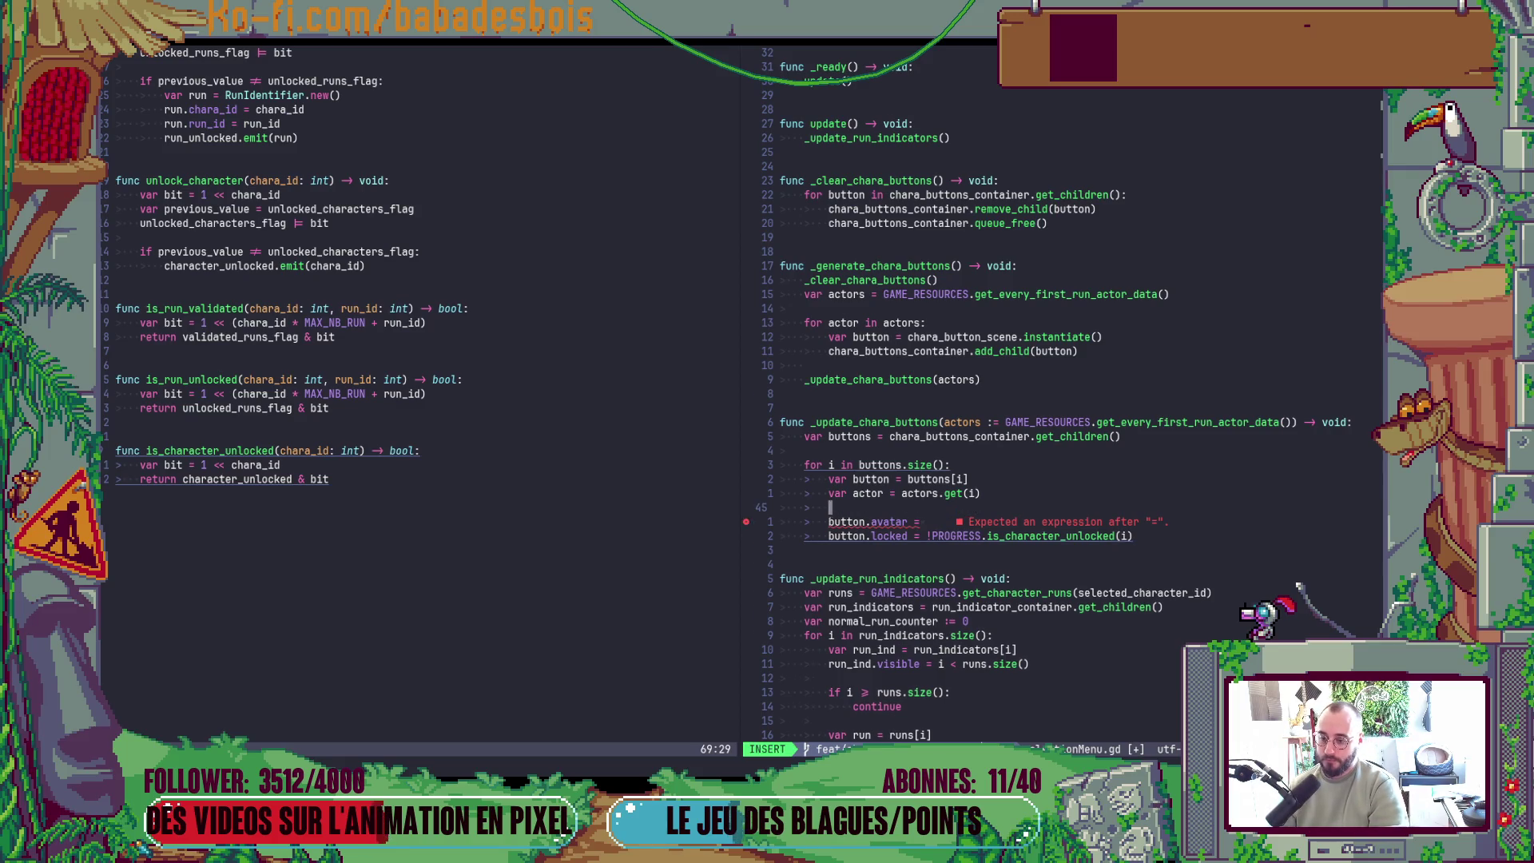
type("if")
key("BackSpace")
key("BackSpace")
key("BackSpace")
type("var ")
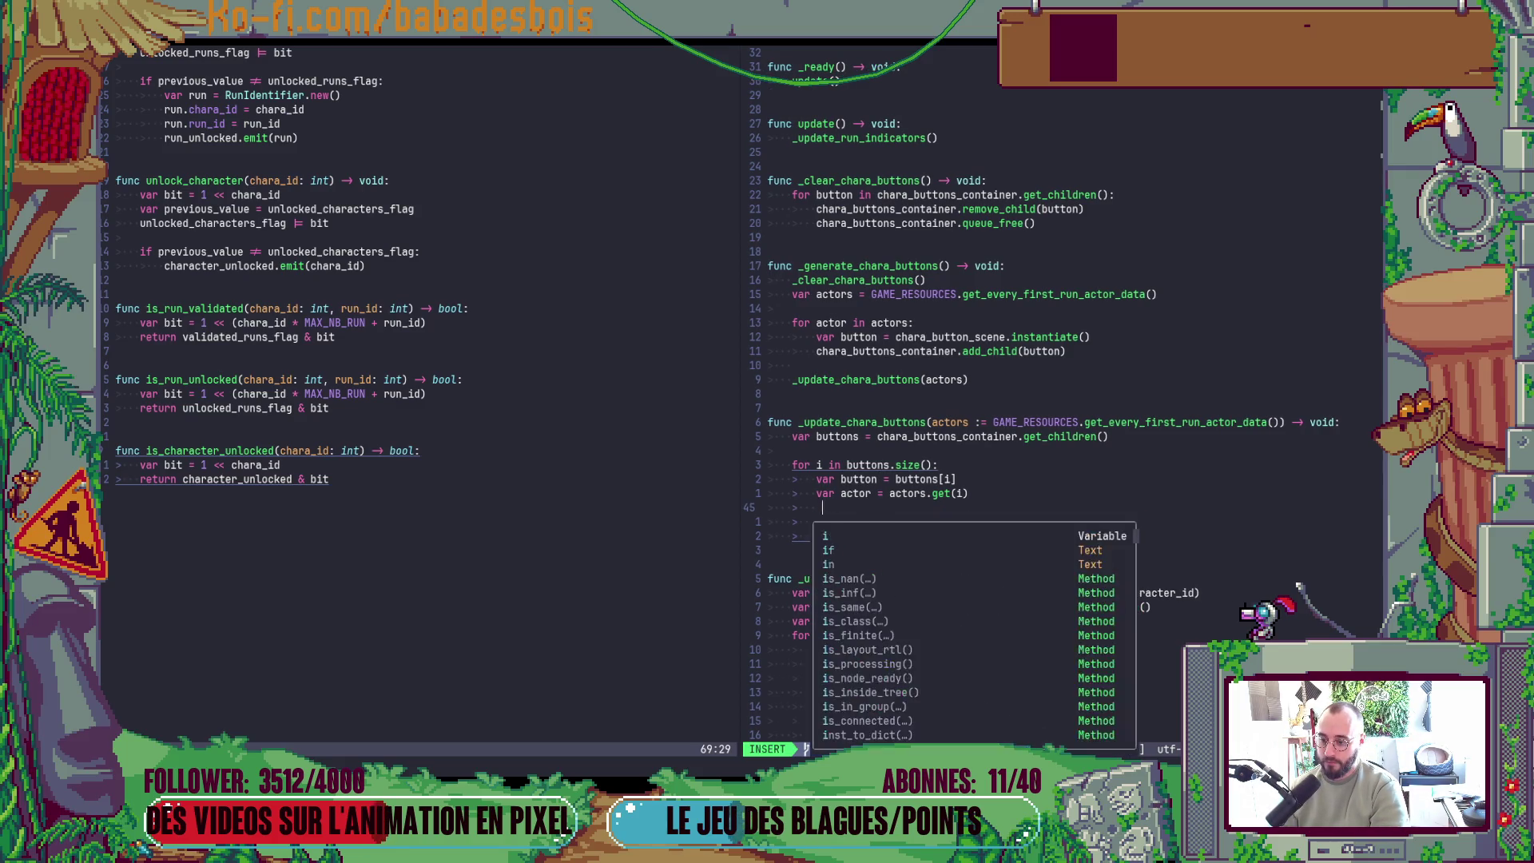
type("avata")
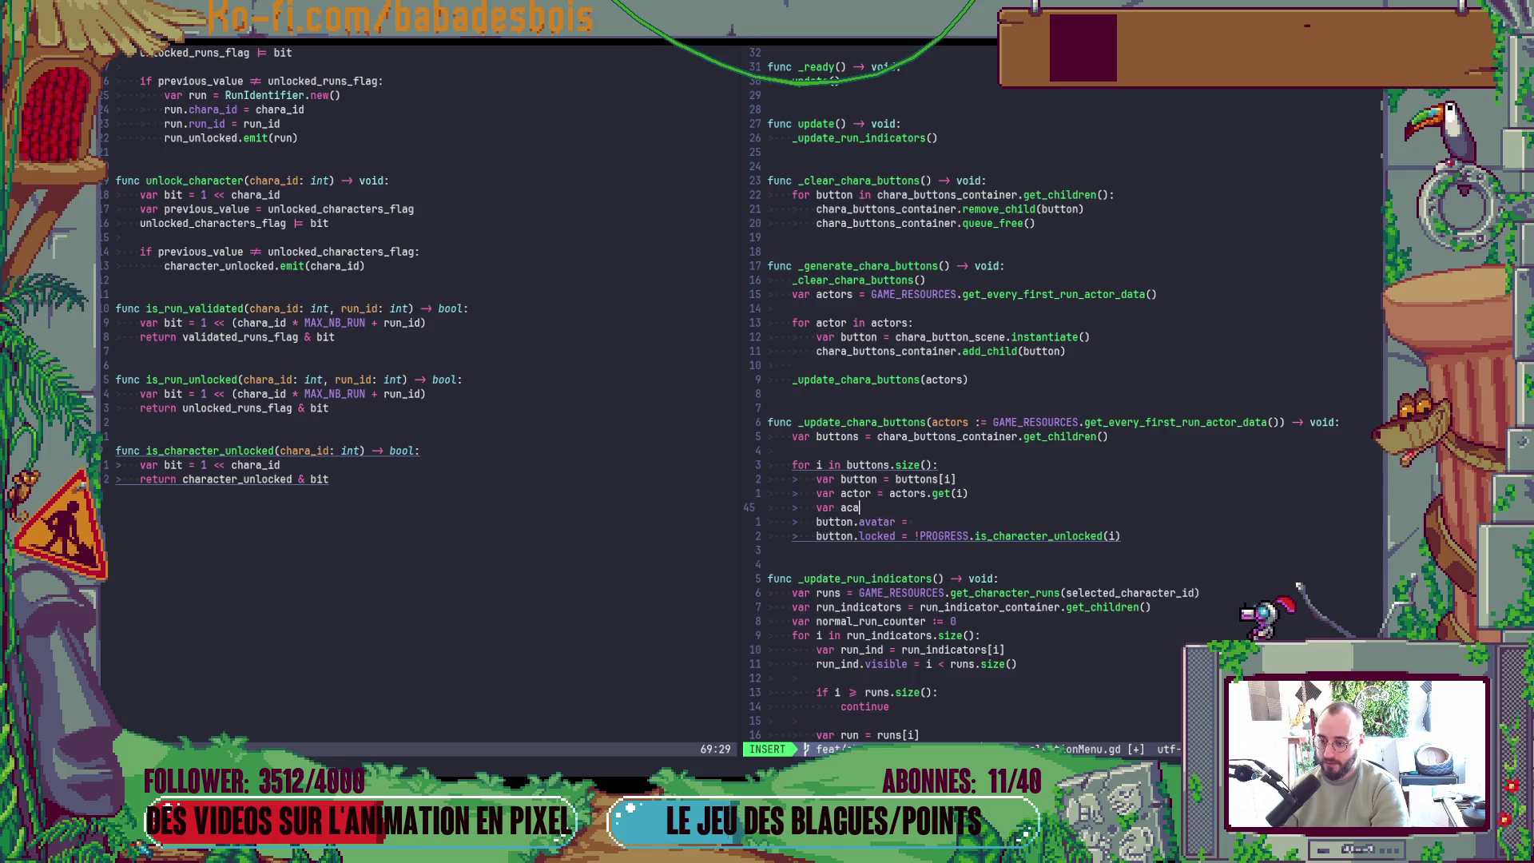
type("r")
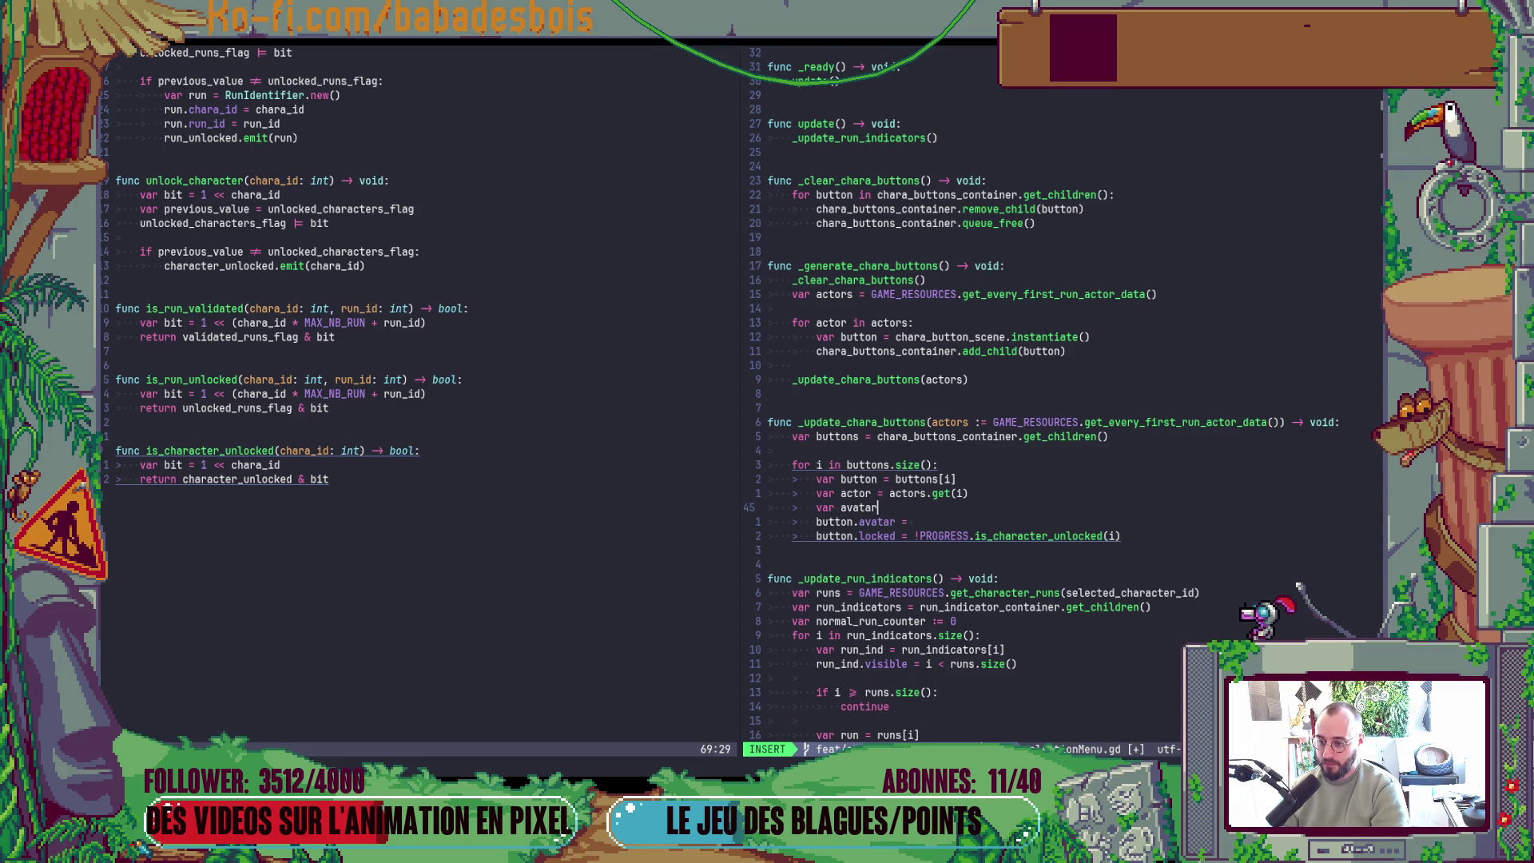
type("actor.ac")
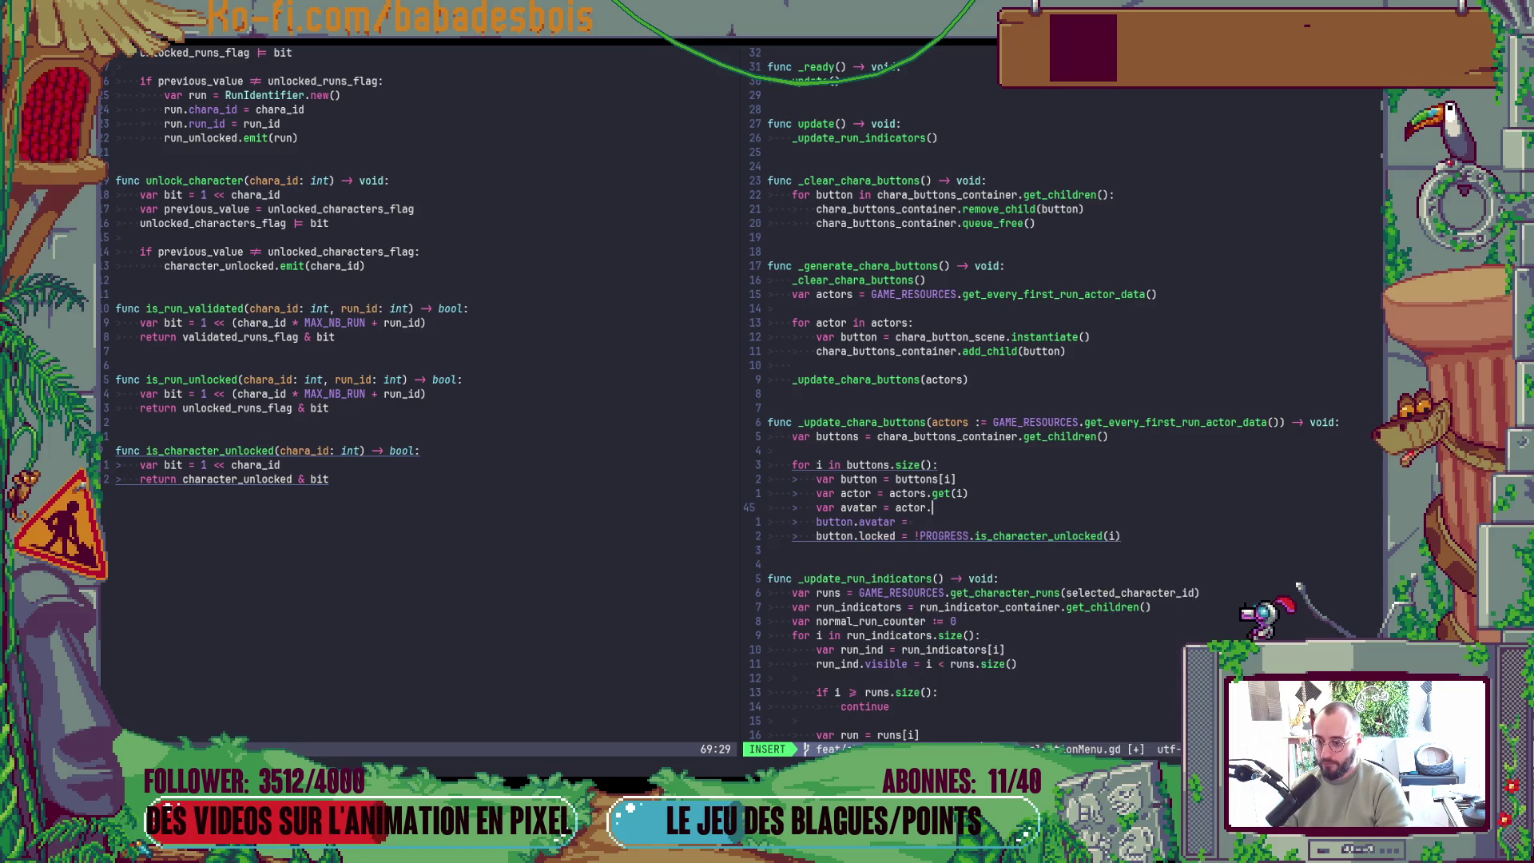
type("va")
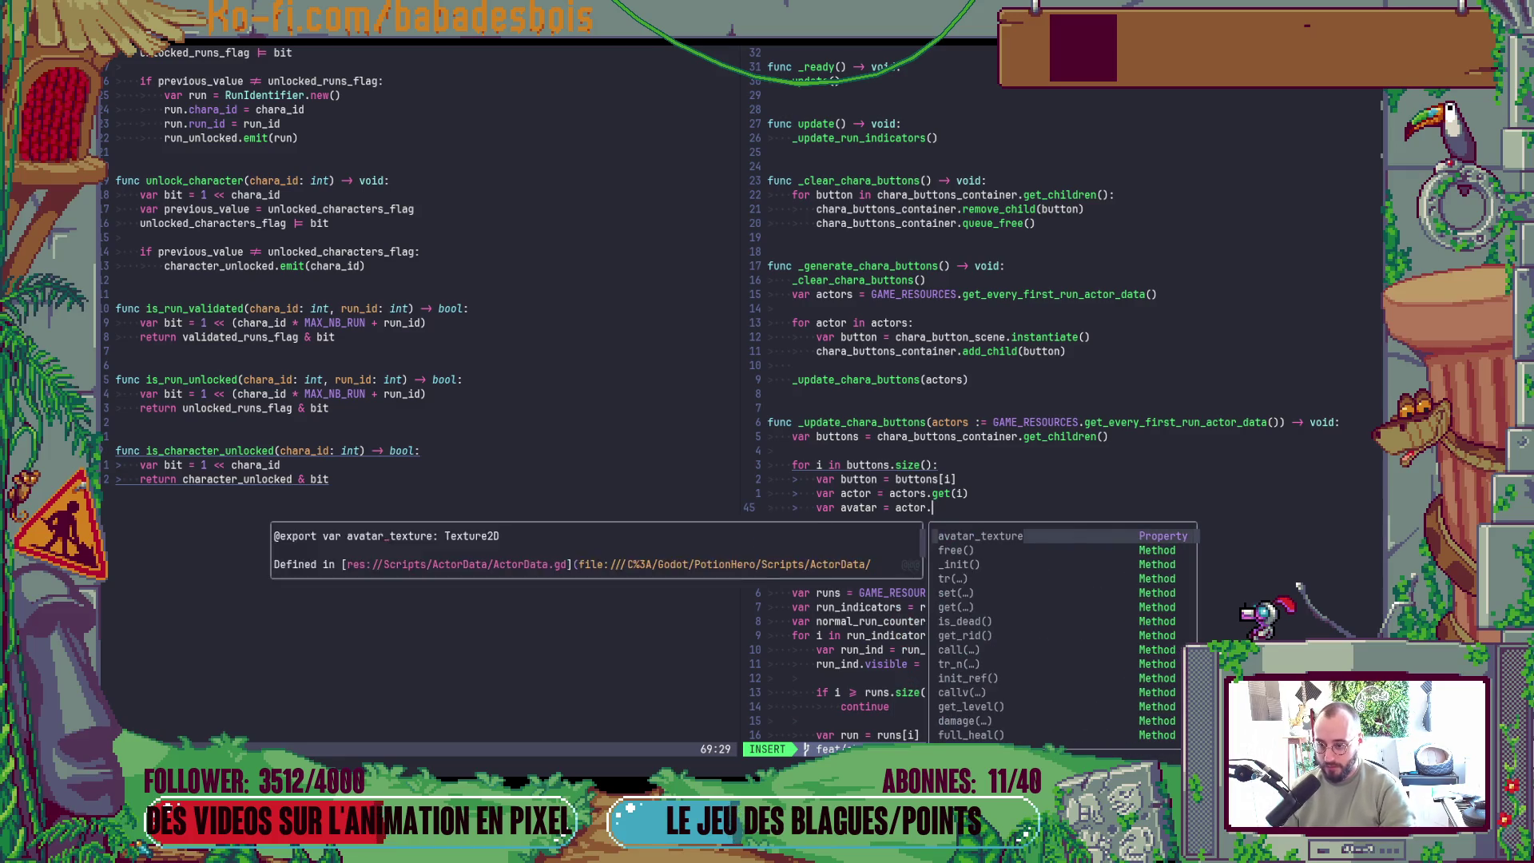
key("Return")
type("if acter")
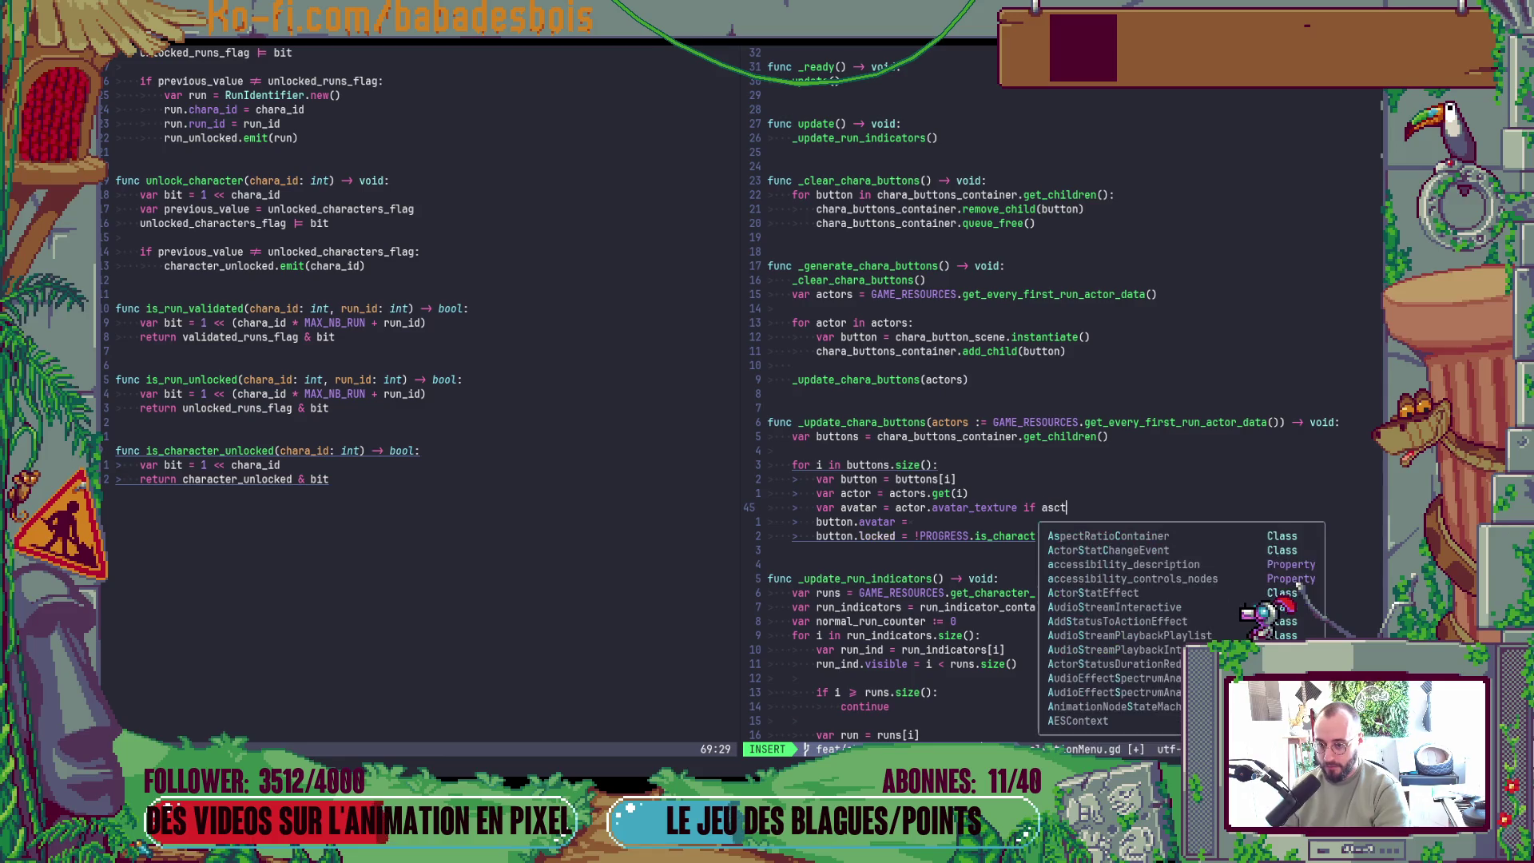
key("BackSpace")
key("BackSpace")
type("or else")
type("ull")
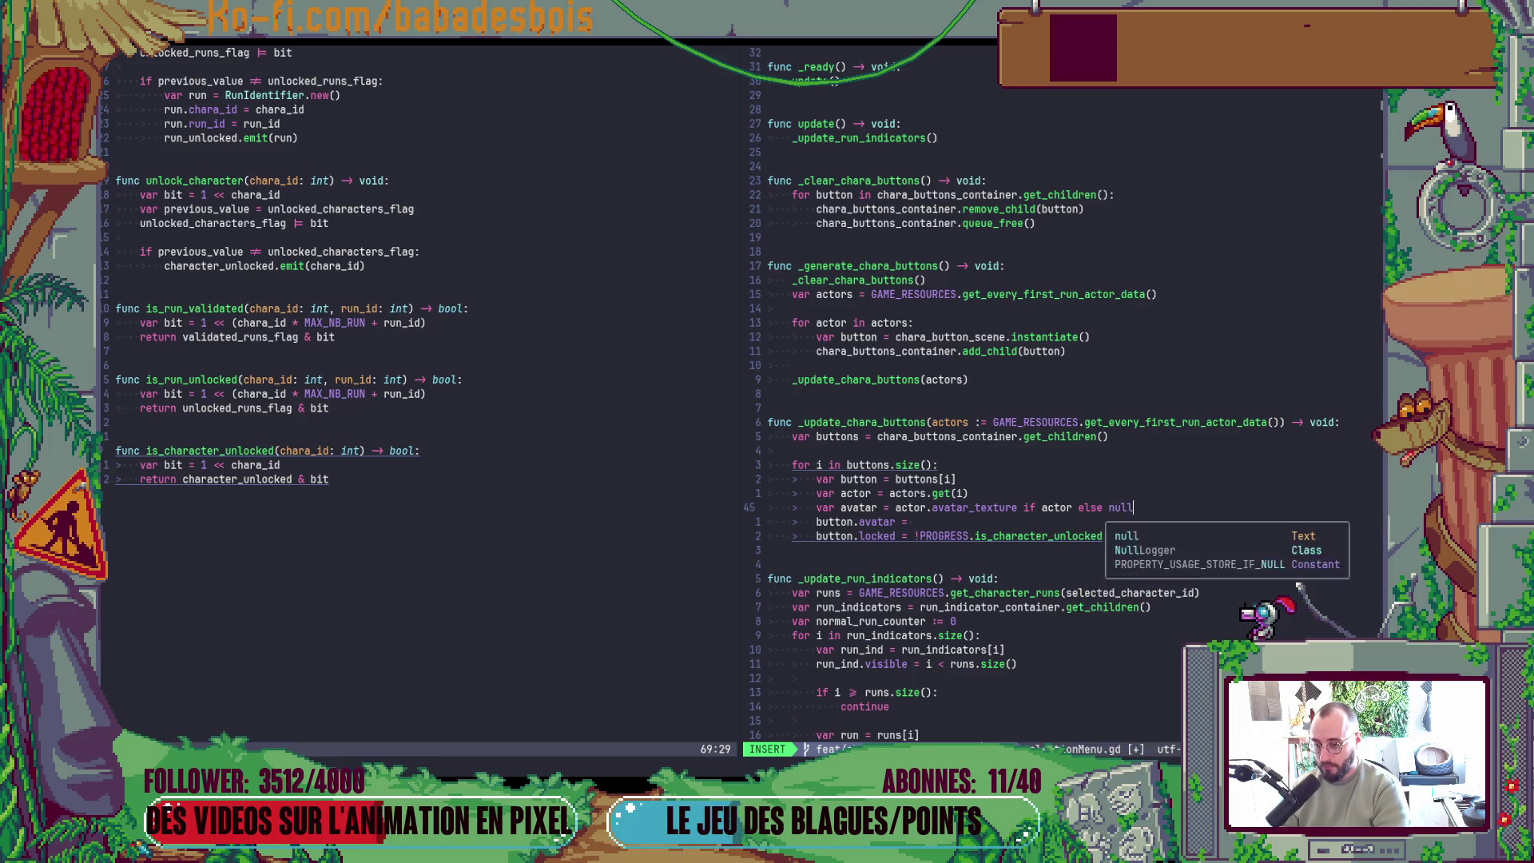
key("Down")
type("avata")
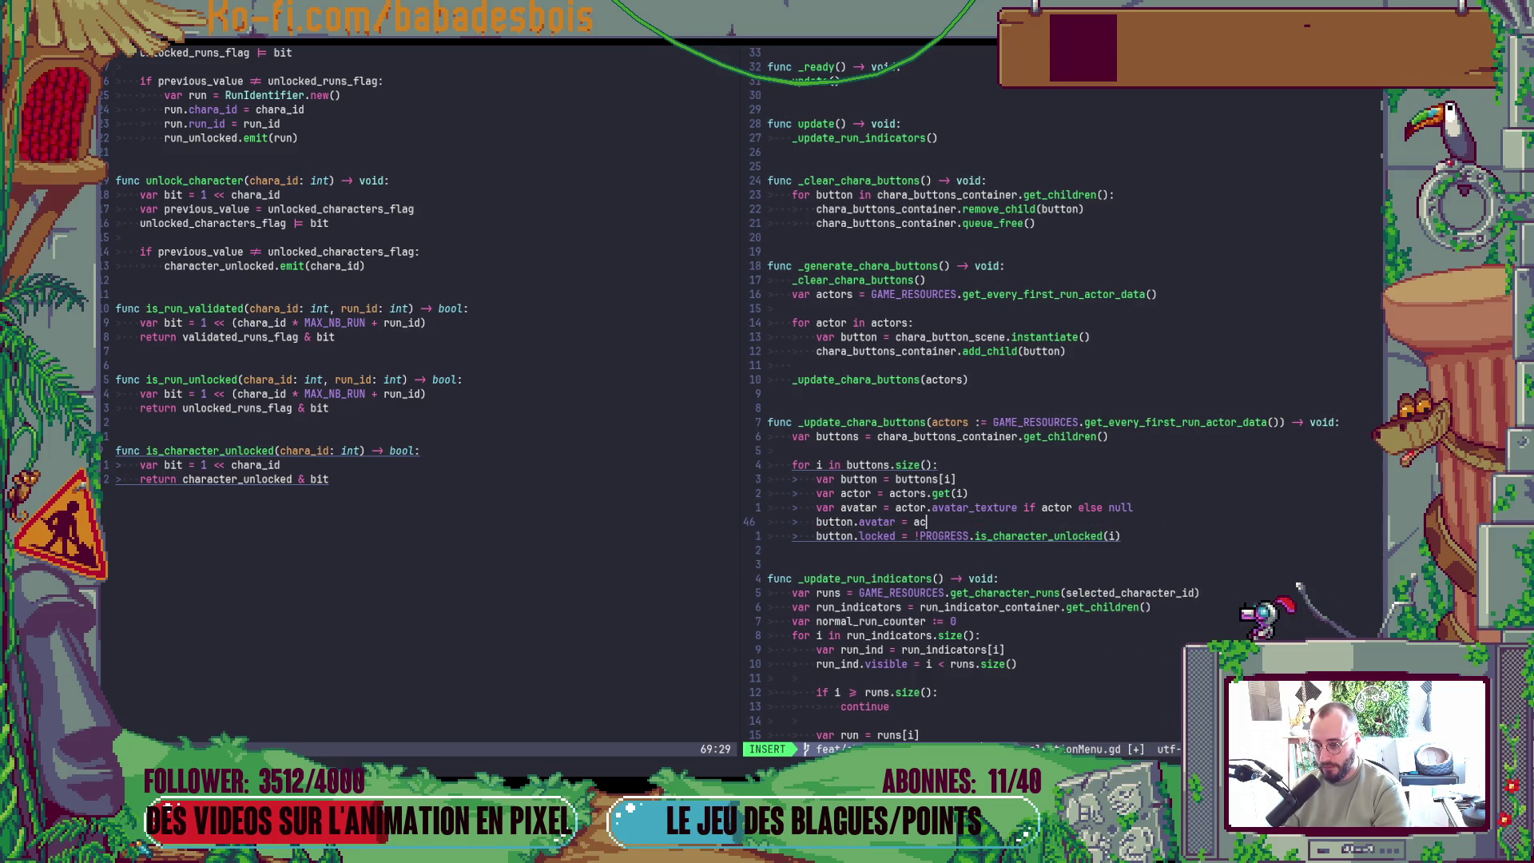
key("Escape")
type(":w")
key("Return")
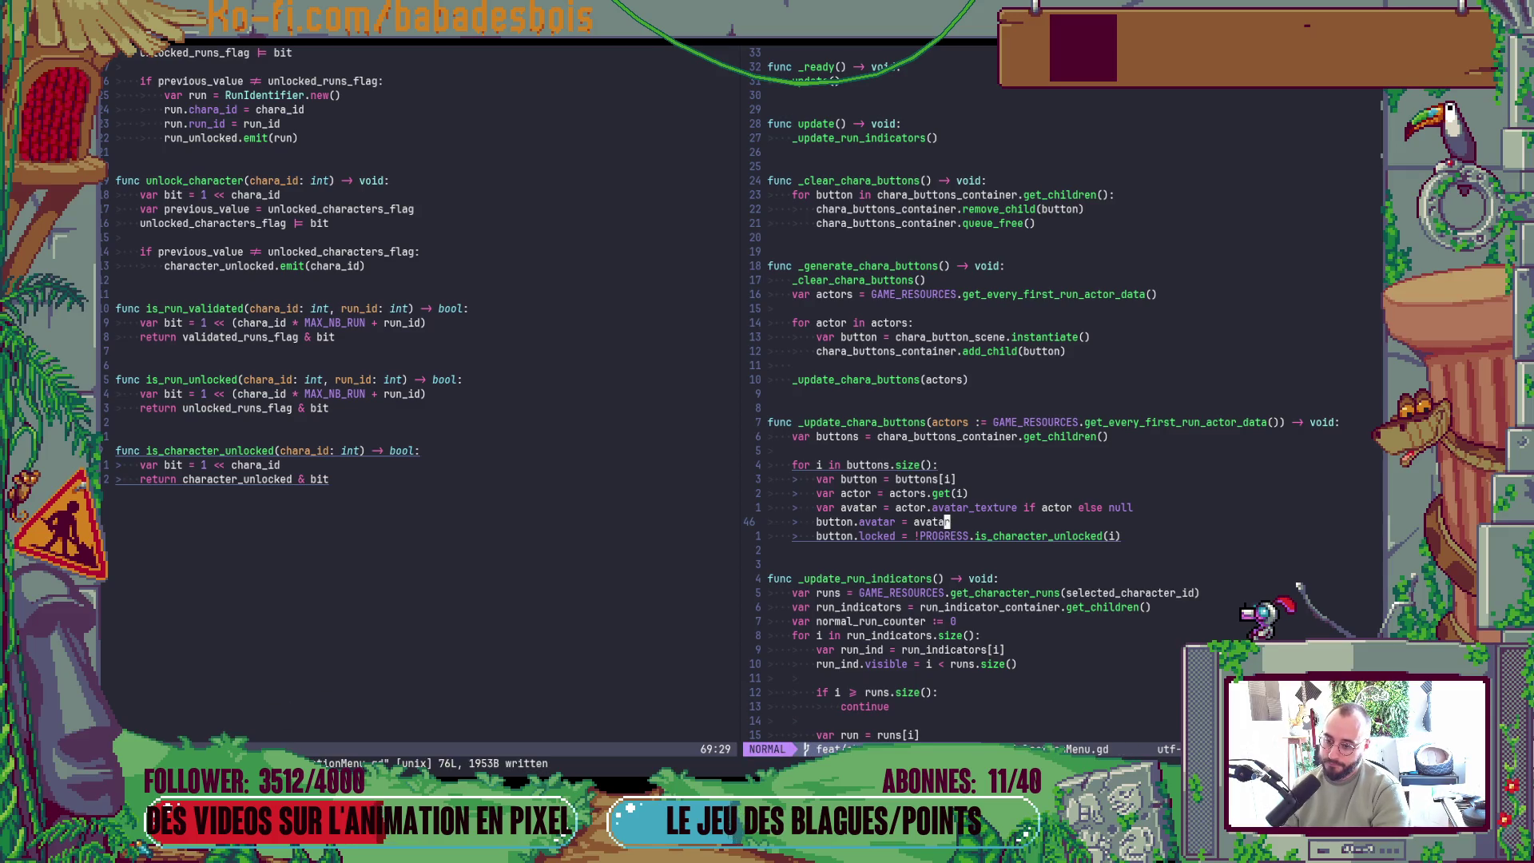
Replace a draft 'if actor:' check with 'button.visible = actor != null' and save.
type("Oif ")
type("ac")
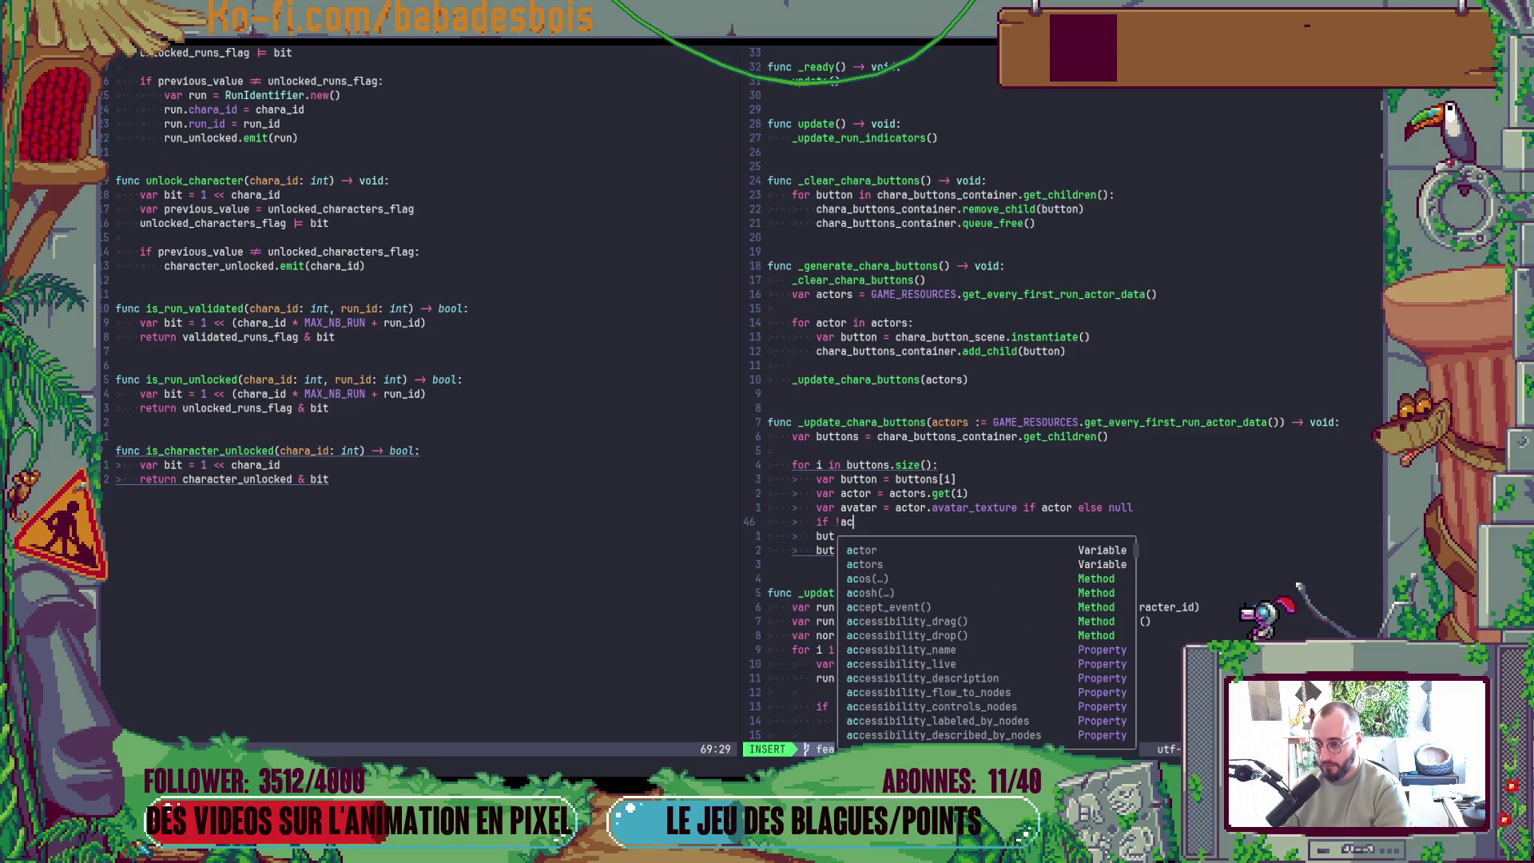
type("tor:")
key("Return")
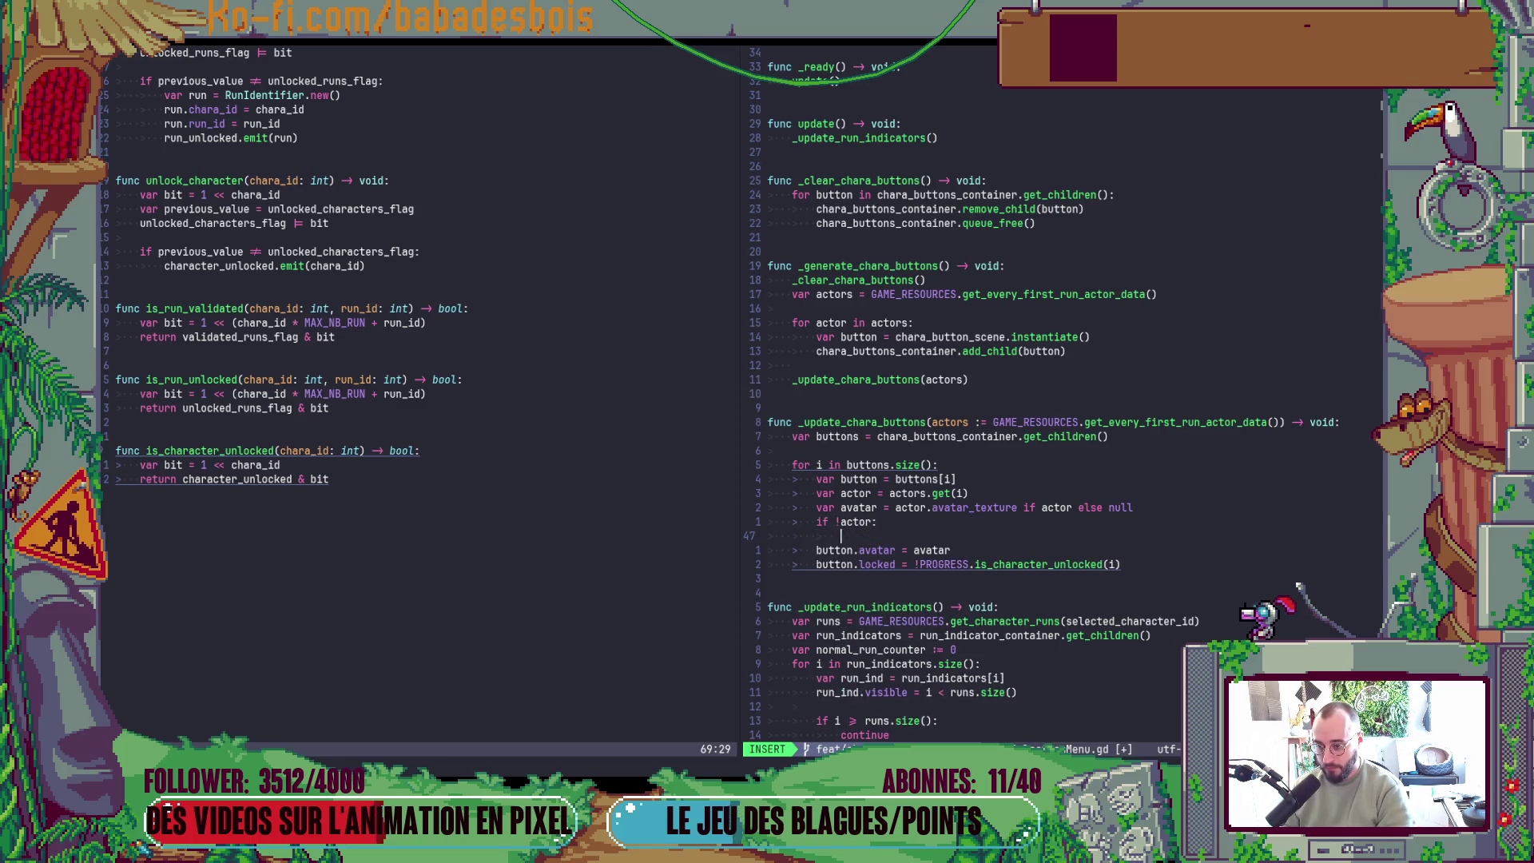
key("Escape")
key("k")
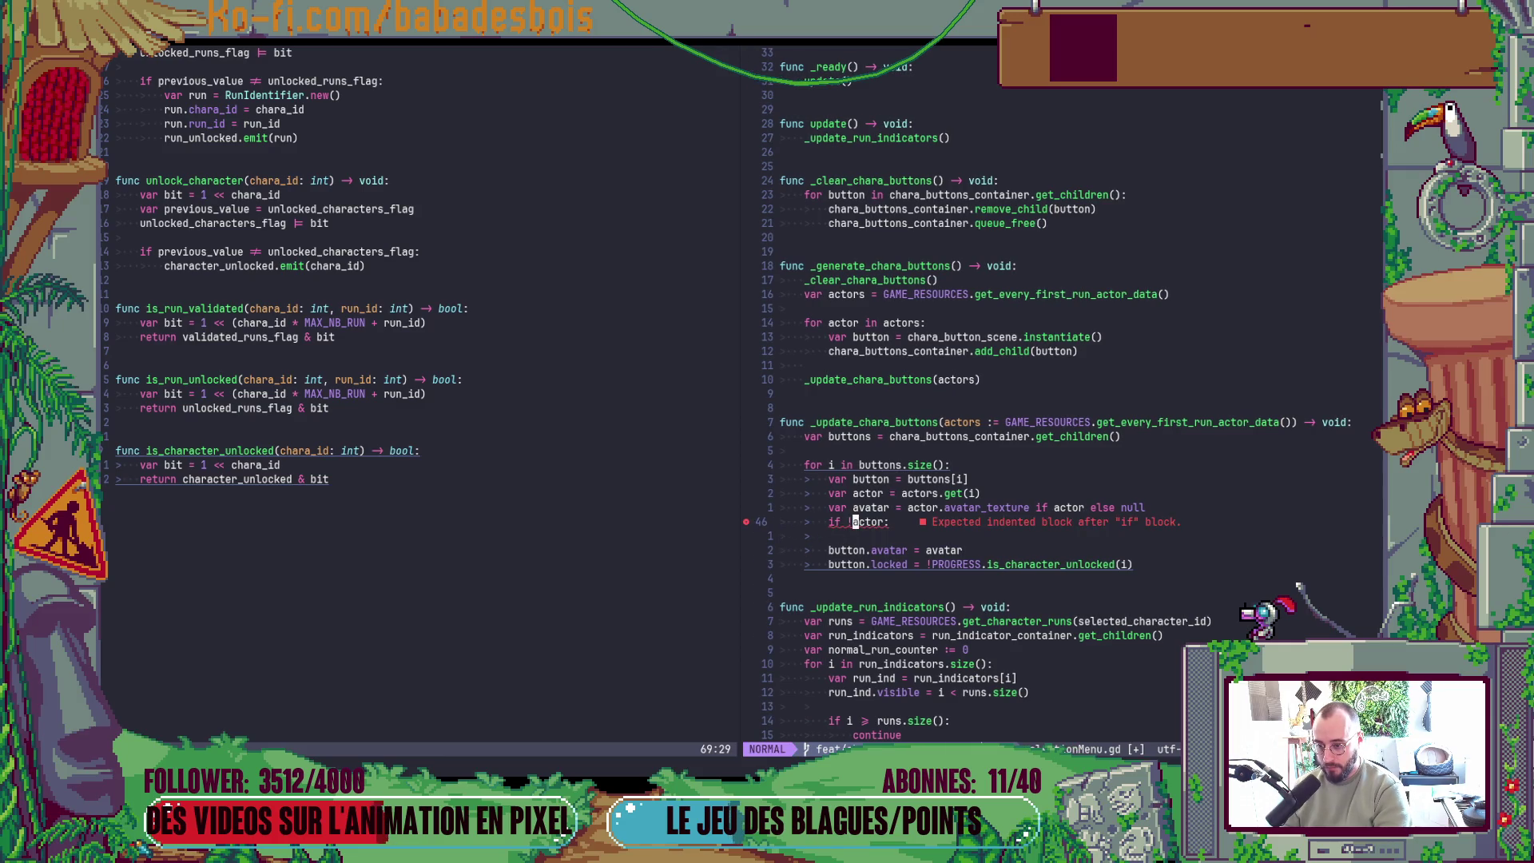
key("j")
key("j")
key("d")
key("d")
key("k")
key("k")
key("c")
key("c")
type("button.")
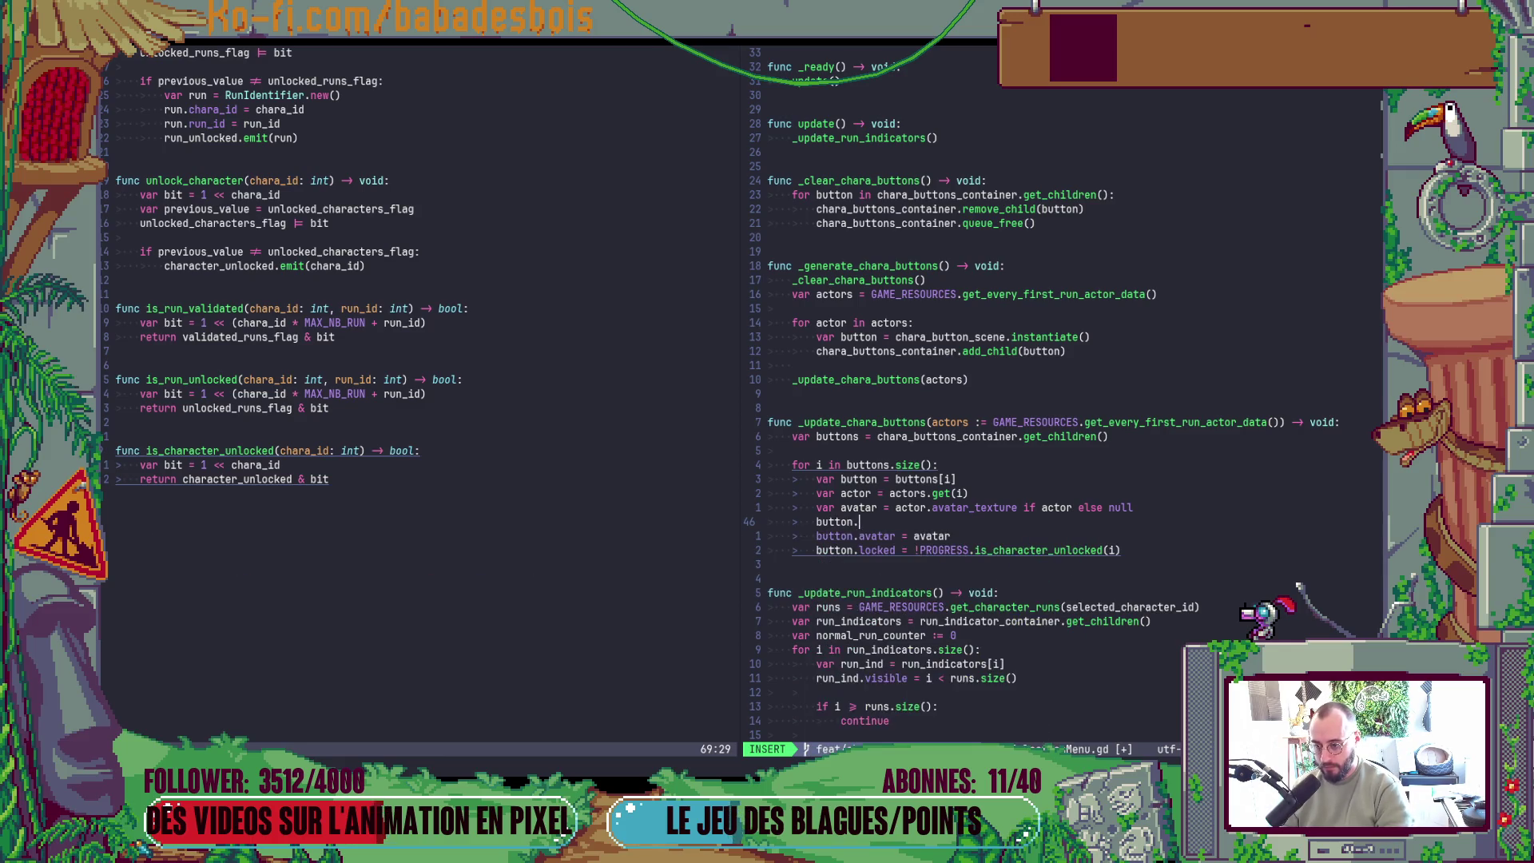
type("visible = ")
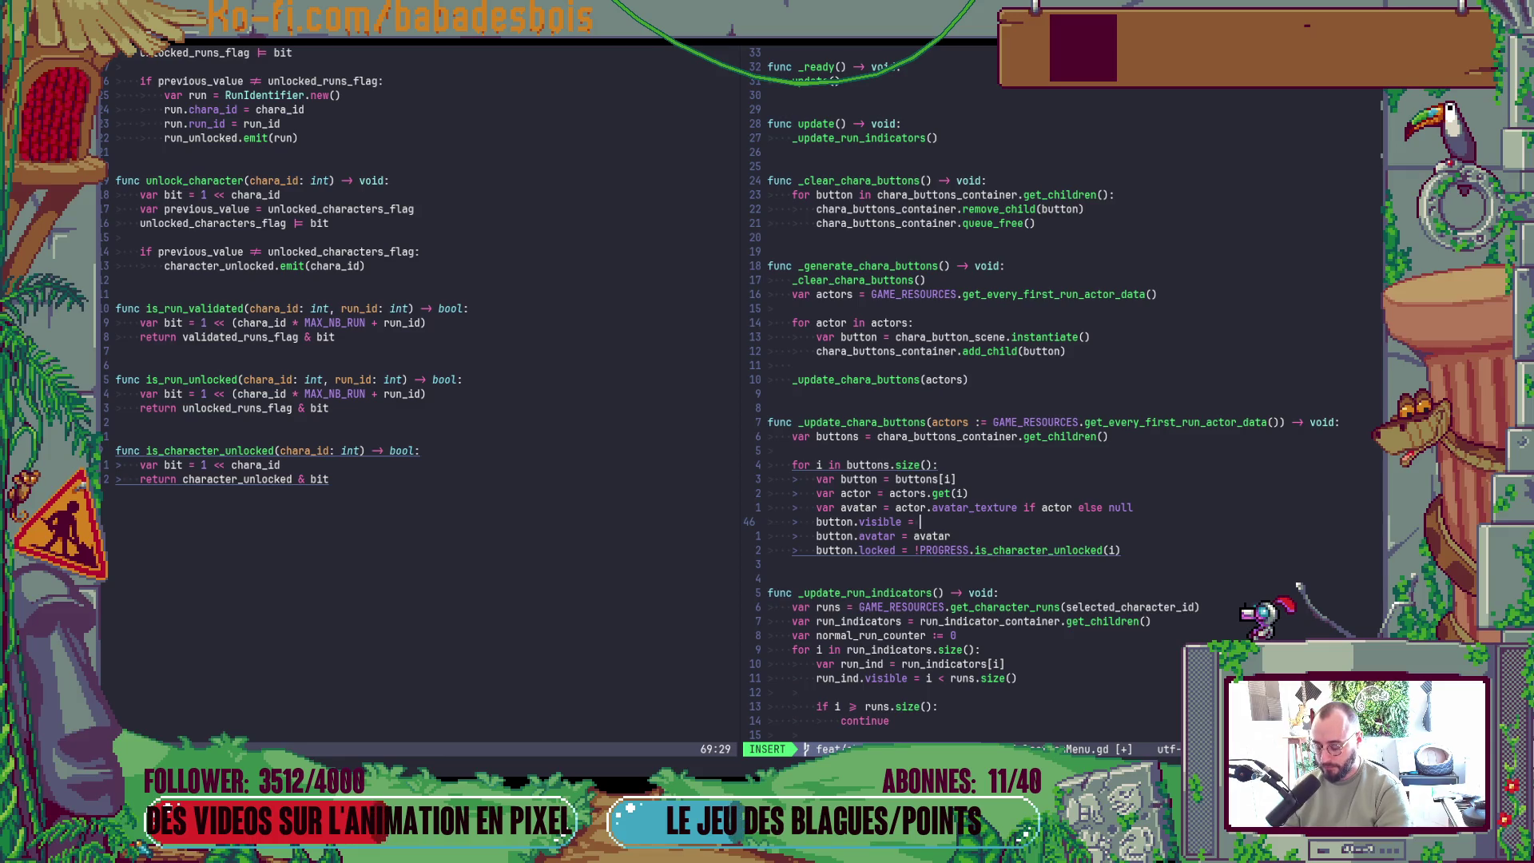
type("actor != null")
key("Escape")
type(":w")
key("Return")
In the RunSelectionMenu pane, call _generate_chara_buttons() right after update() in _ready and save.
left_click(285, 450)
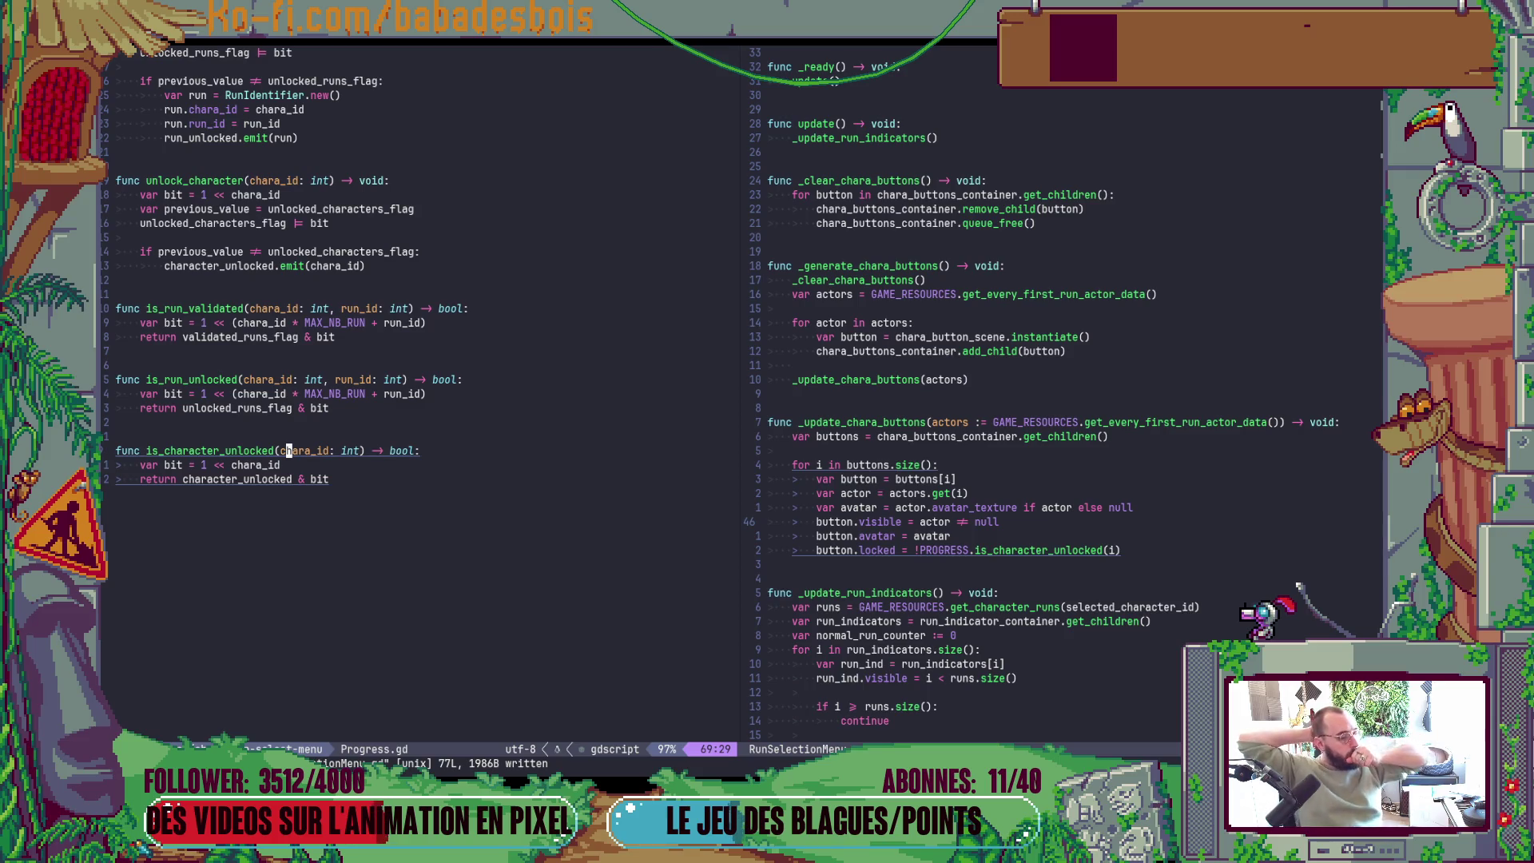
scroll(1302, 472, "down", 4)
left_click(1264, 492)
scroll(563, 521, "up", 2)
key("A")
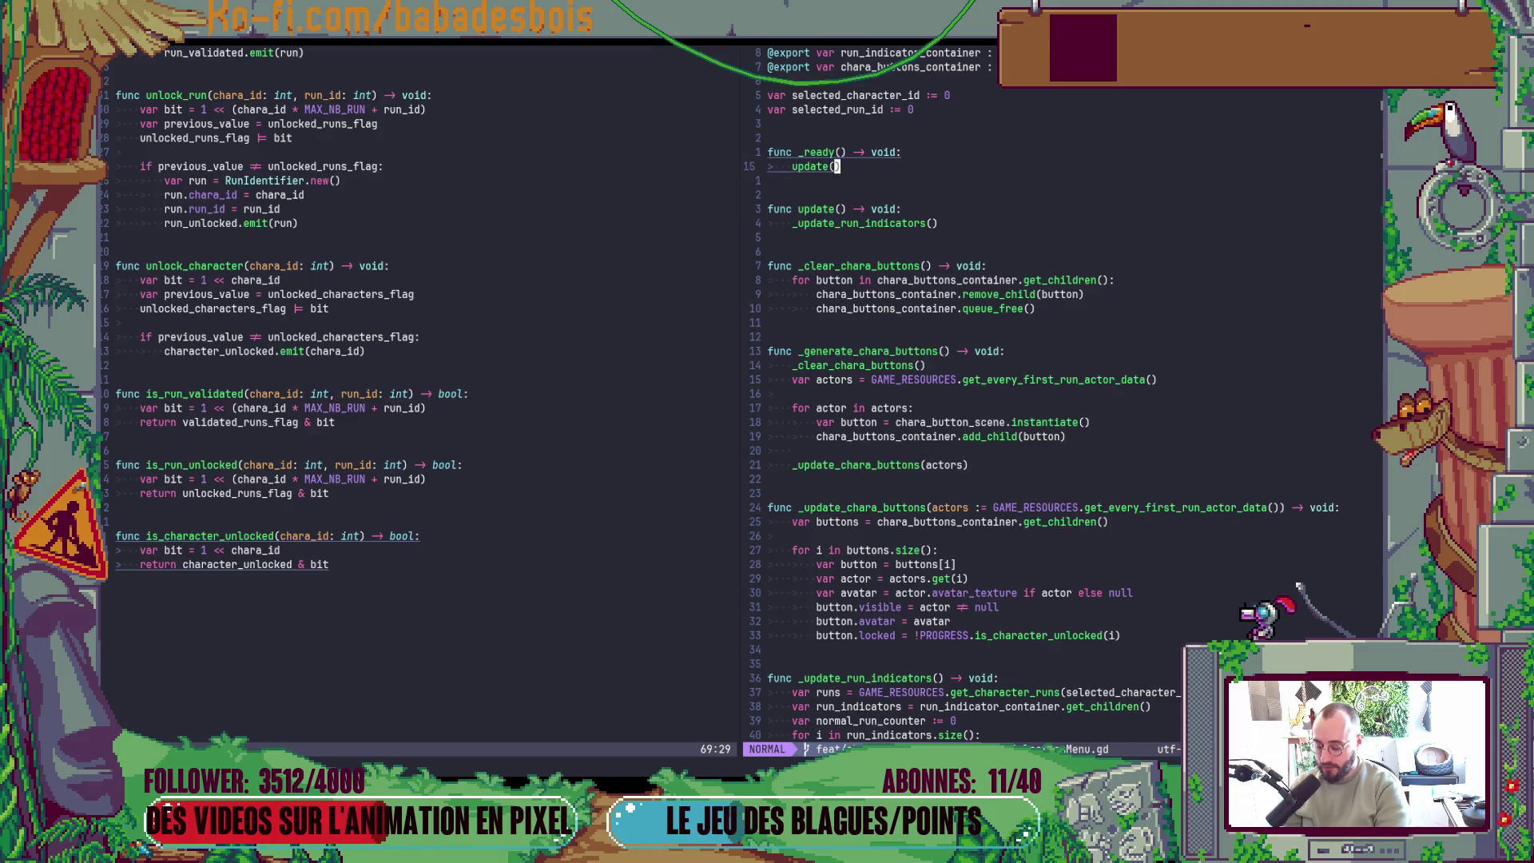
key("Return")
type("_gen")
key("Return")
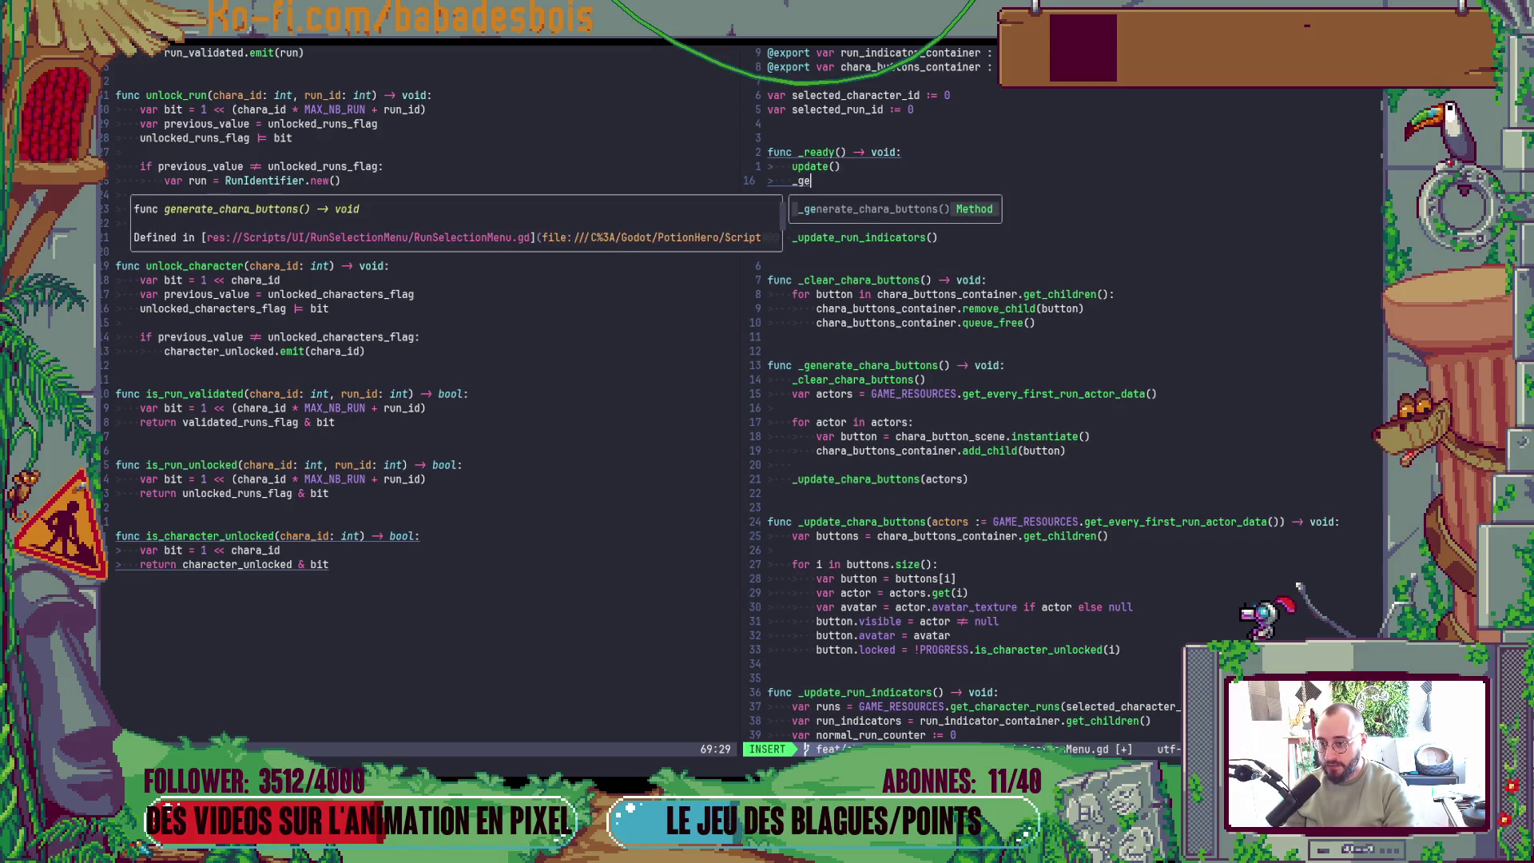
key("Escape")
type(":w")
key("Return")
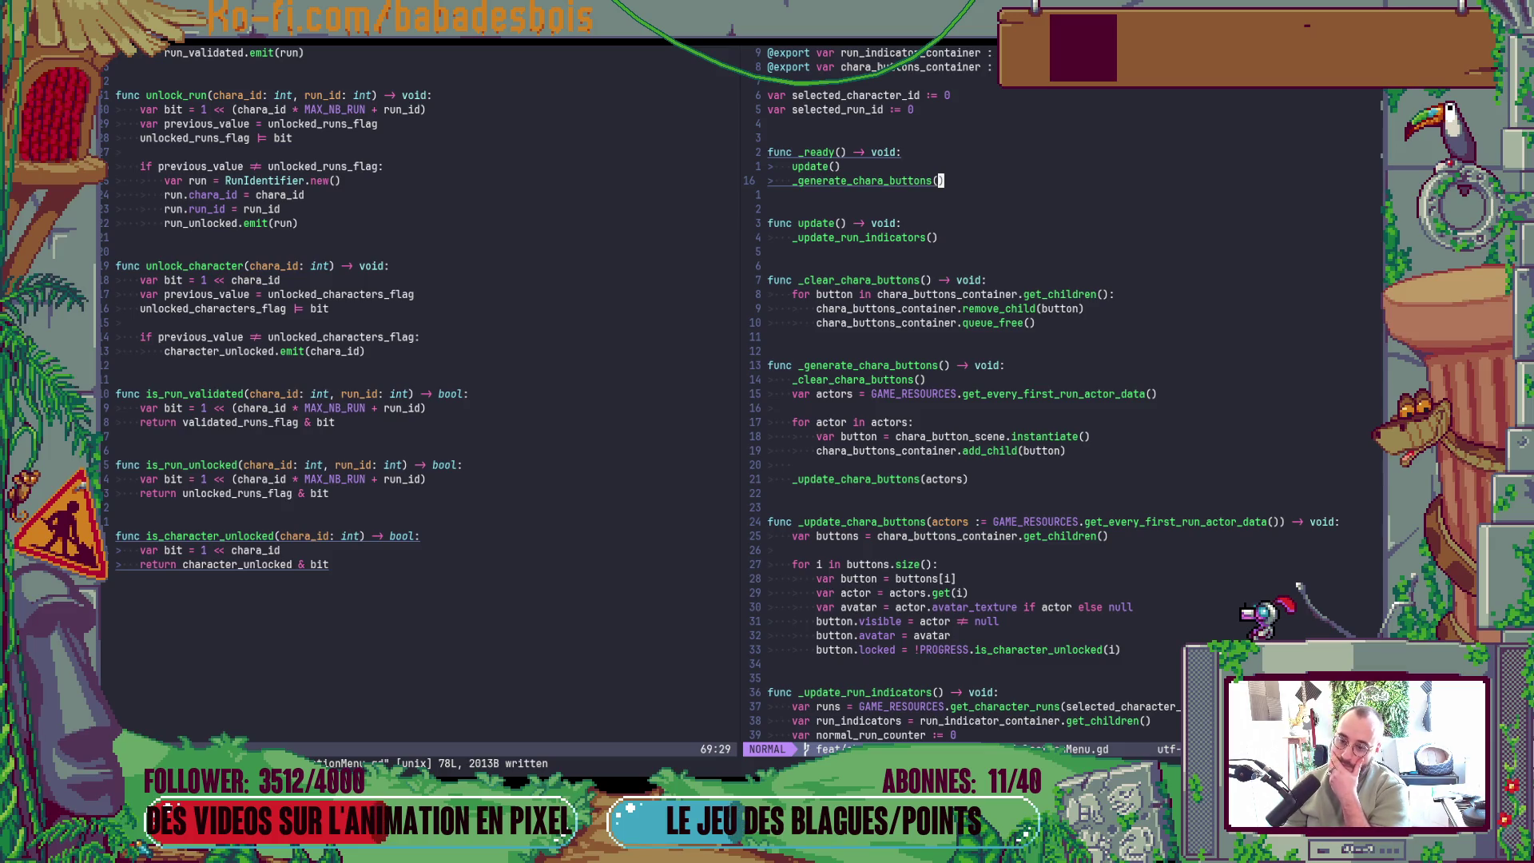
Switch to Godot and launch a test run of the game with F5.
type(":")
key("Escape")
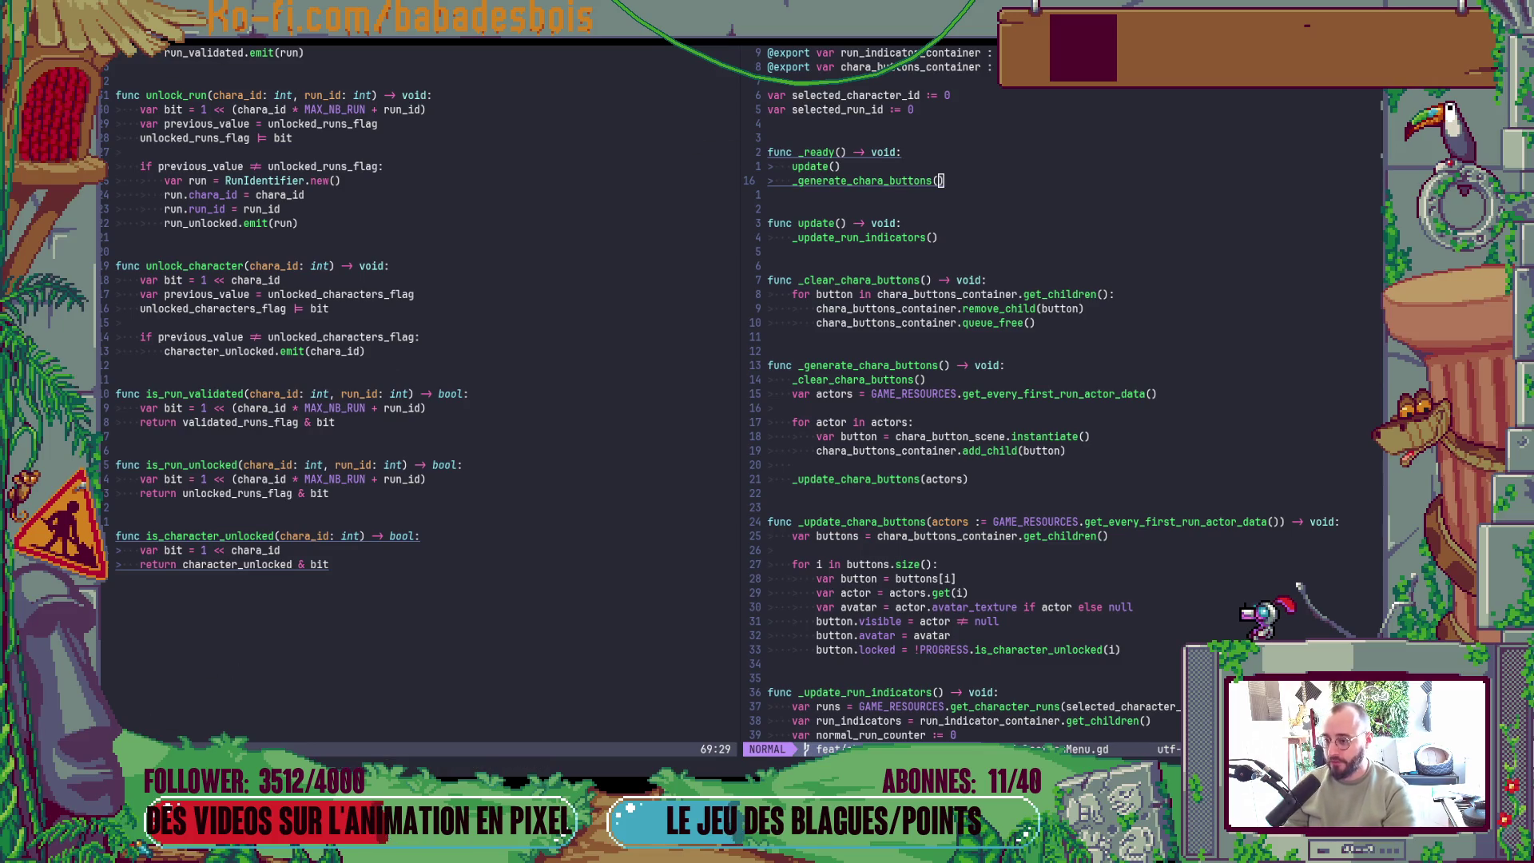
key("alt+Tab")
key("F5")
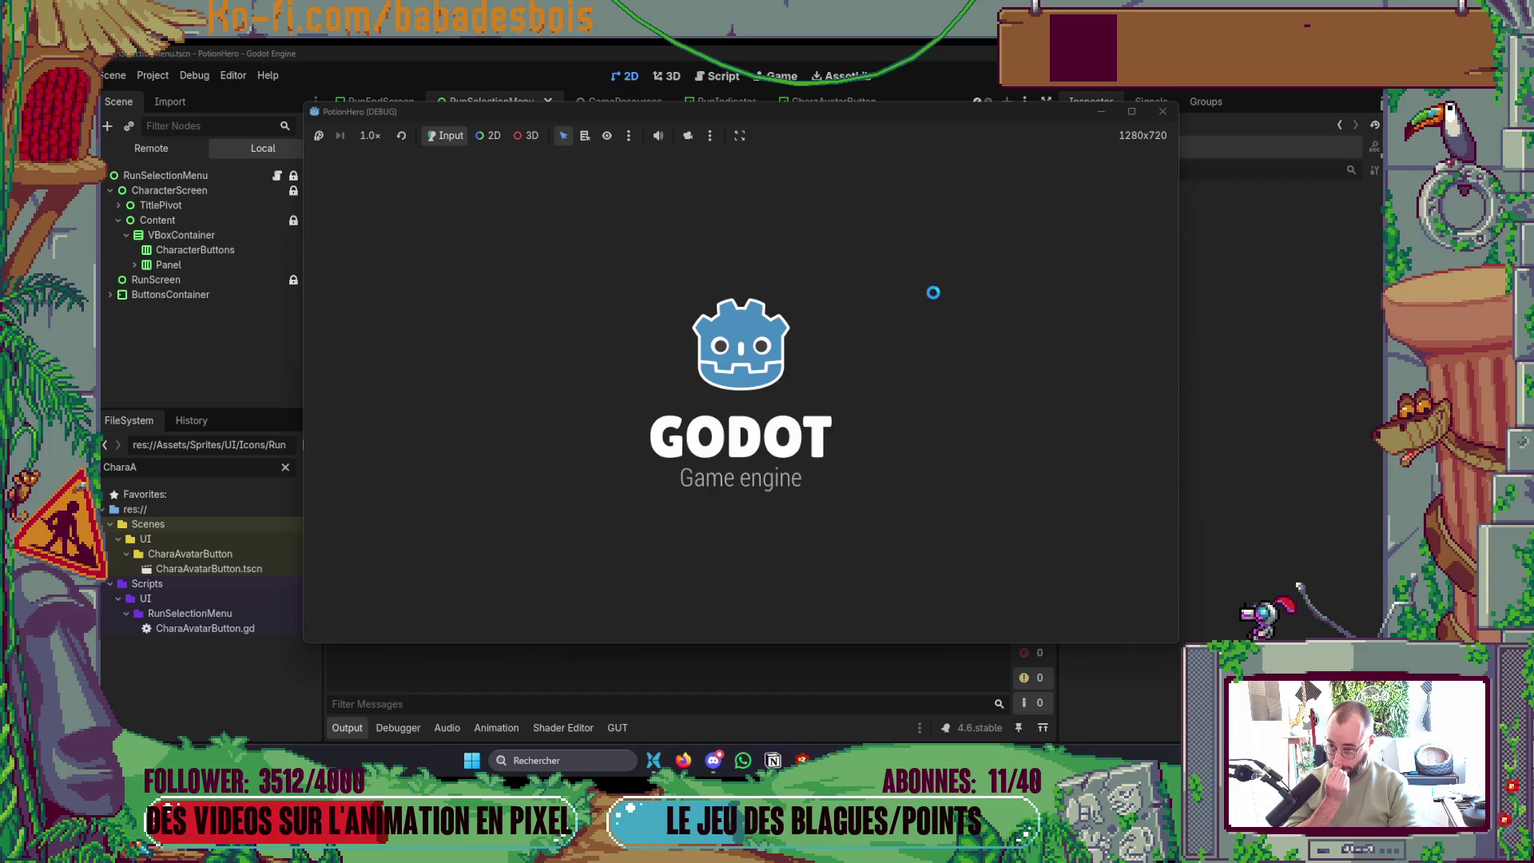
Set RunSelectionMenu's Chara Buttons Container export to the CharacterButtons node.
scroll(577, 373, "up", 3)
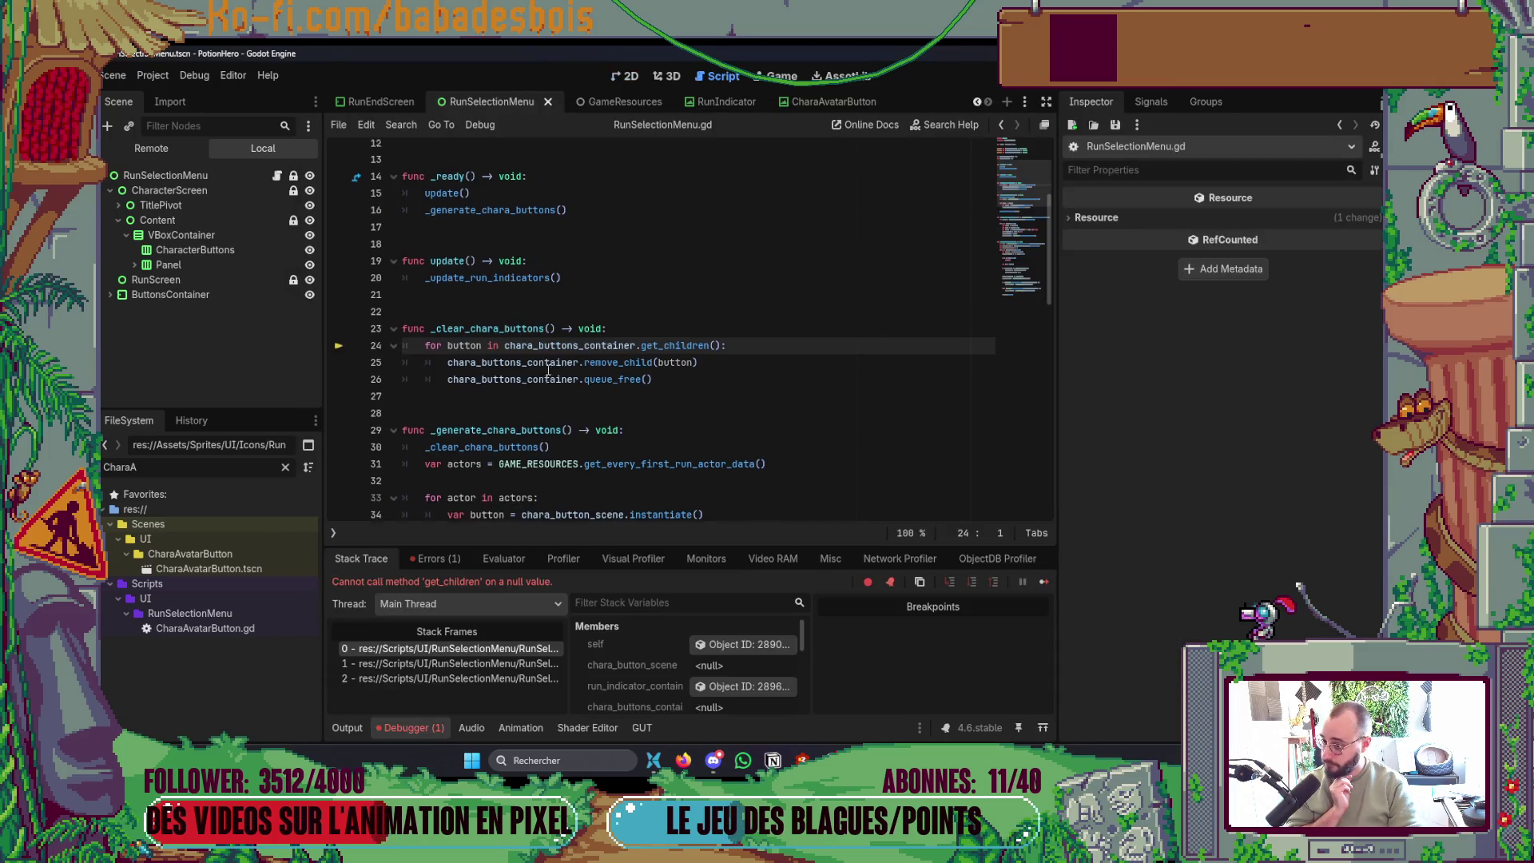
left_click(219, 175)
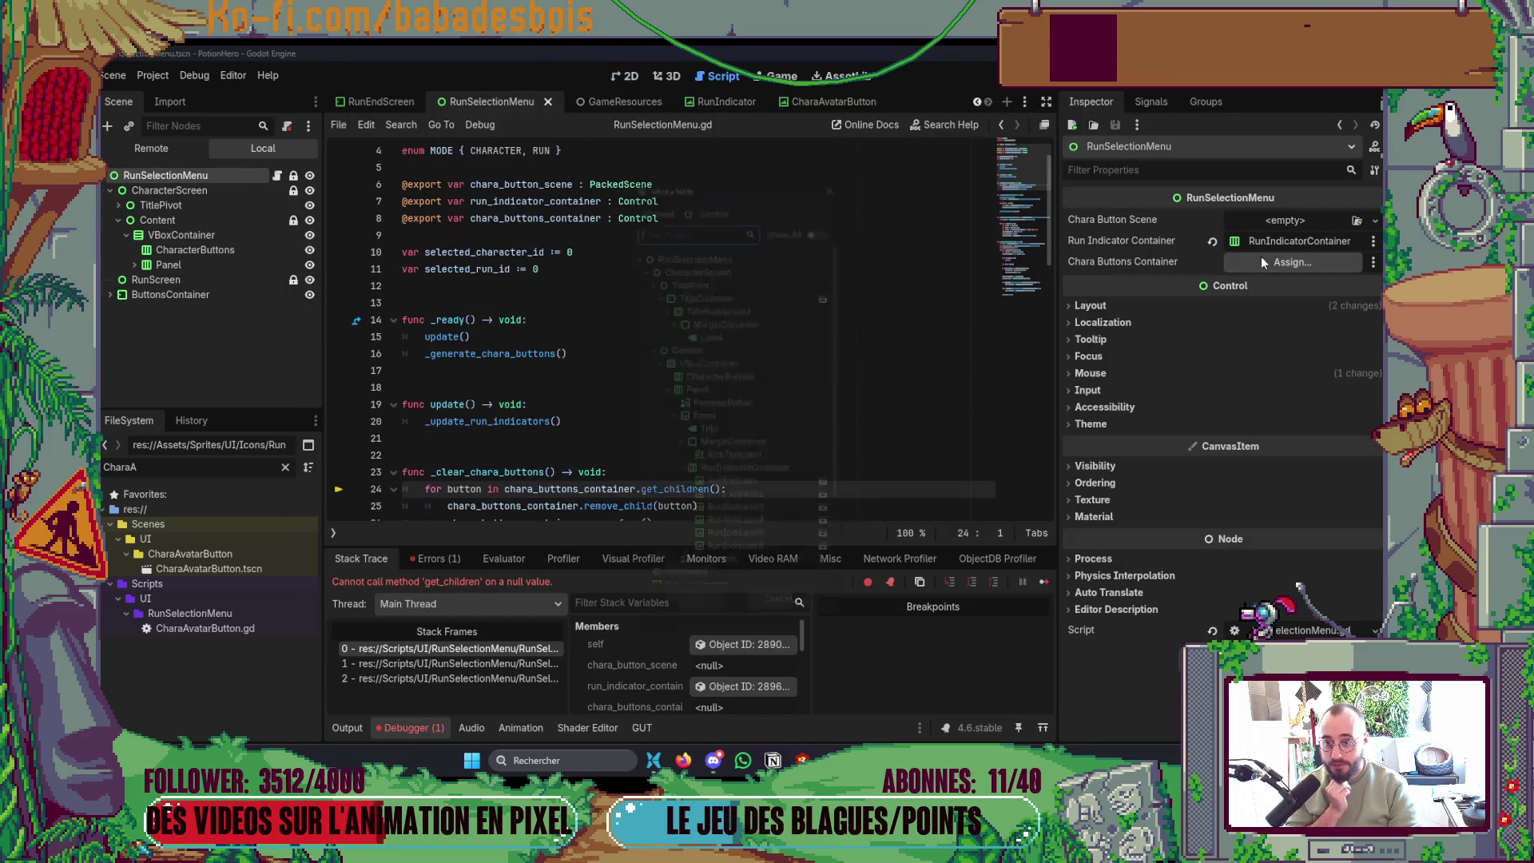
left_click(1293, 261)
scroll(767, 435, "down", 3)
scroll(763, 442, "up", 2)
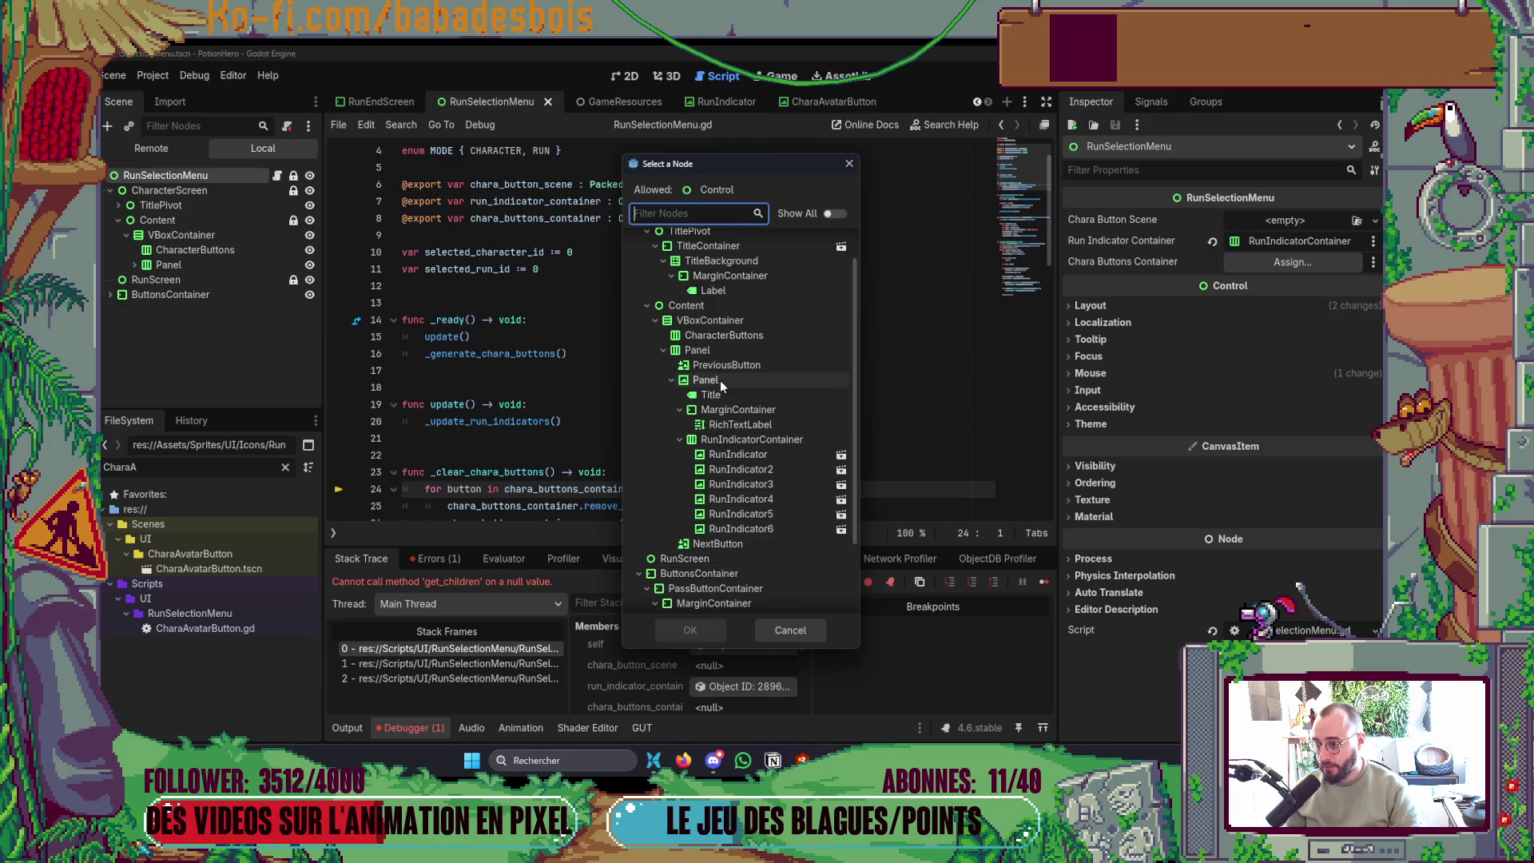
double_click(723, 335)
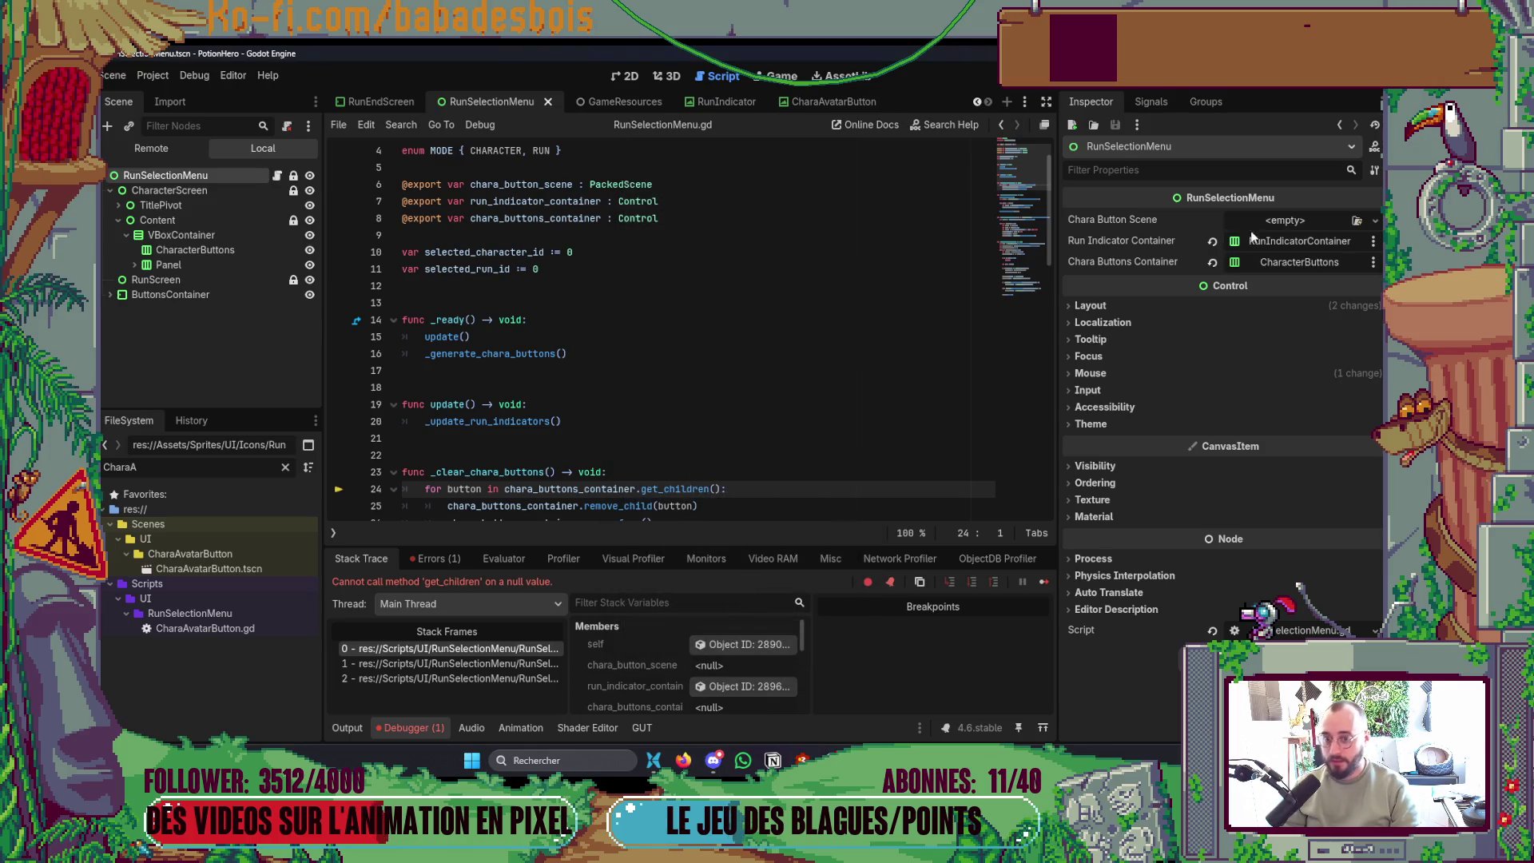
Drop CharaAvatarButton.tscn into Chara Button Scene, save the scene, and launch a test run with F6.
left_click(176, 467)
key("BackSpace")
type("Butto")
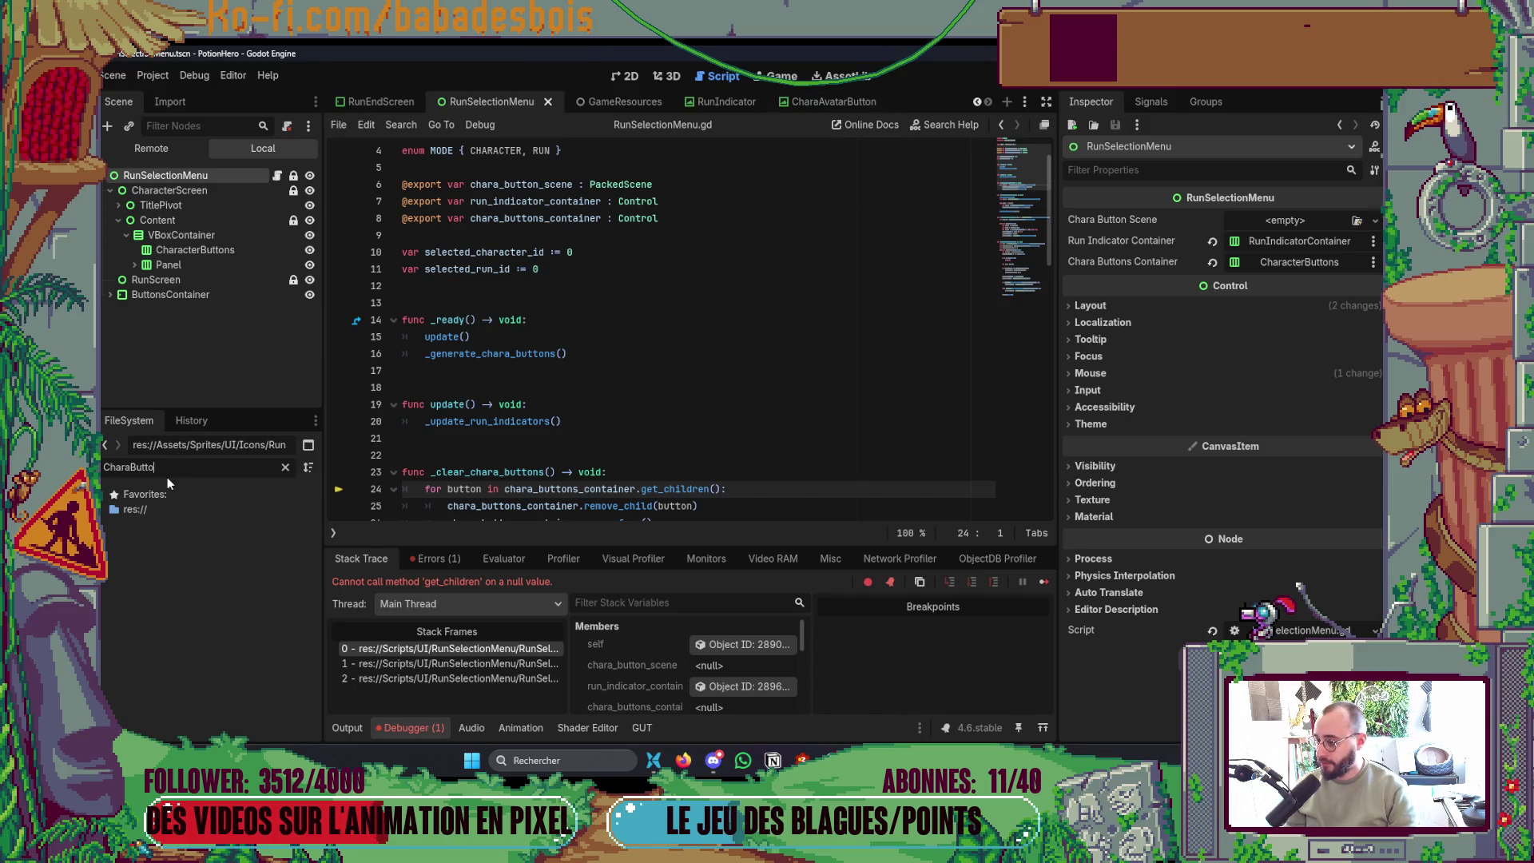
key("BackSpace")
key("BackSpace")
key("BackSpace")
type("Ava")
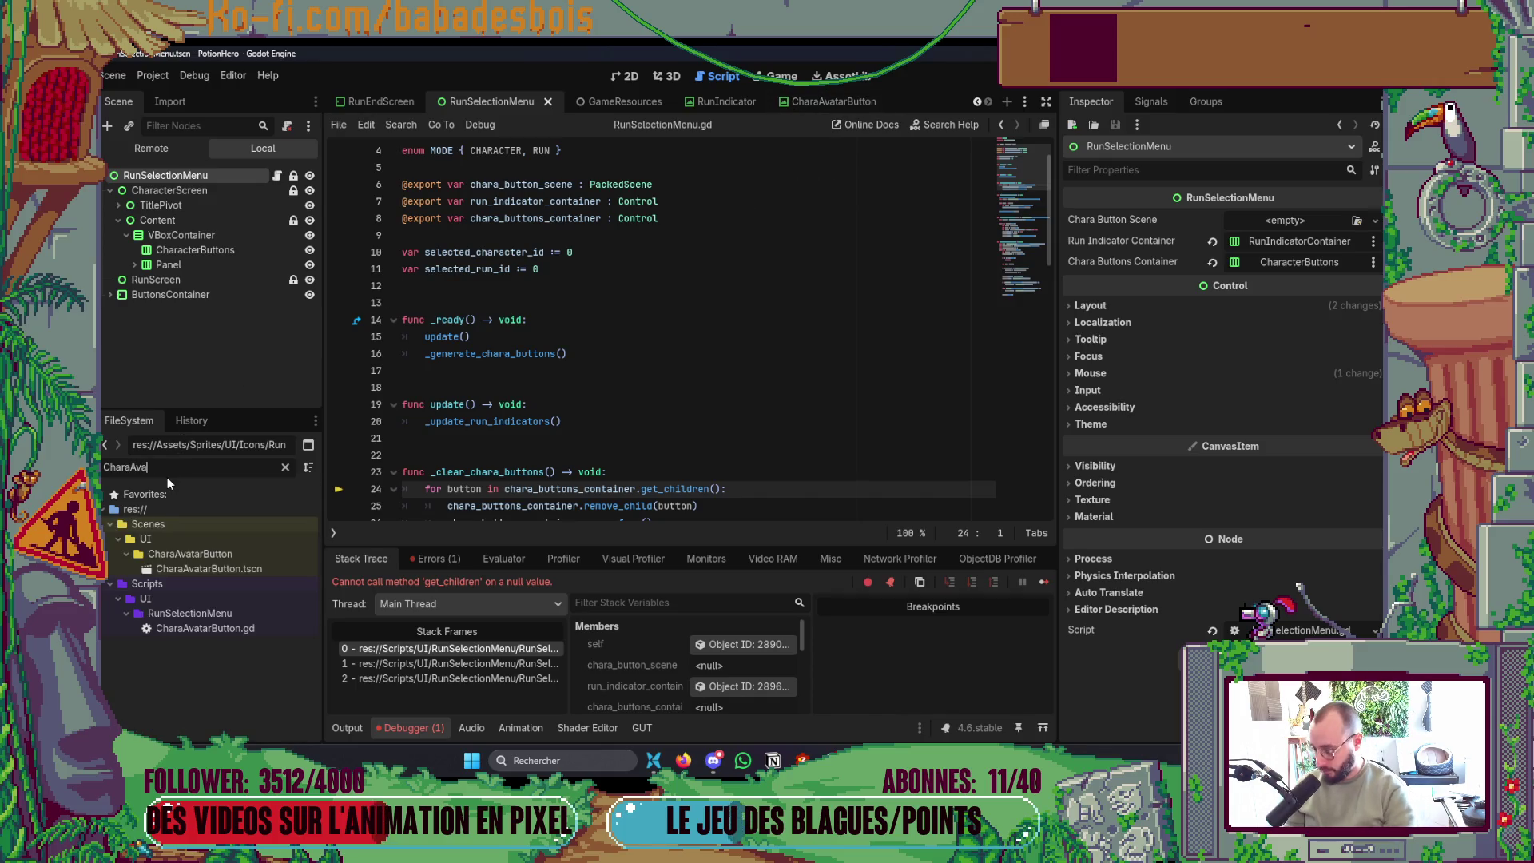
mouse_move(209, 568)
left_mouse_down()
mouse_move(719, 440)
mouse_move(1311, 235)
mouse_move(1276, 233)
left_mouse_up()
key("ctrl+s")
left_click(626, 76)
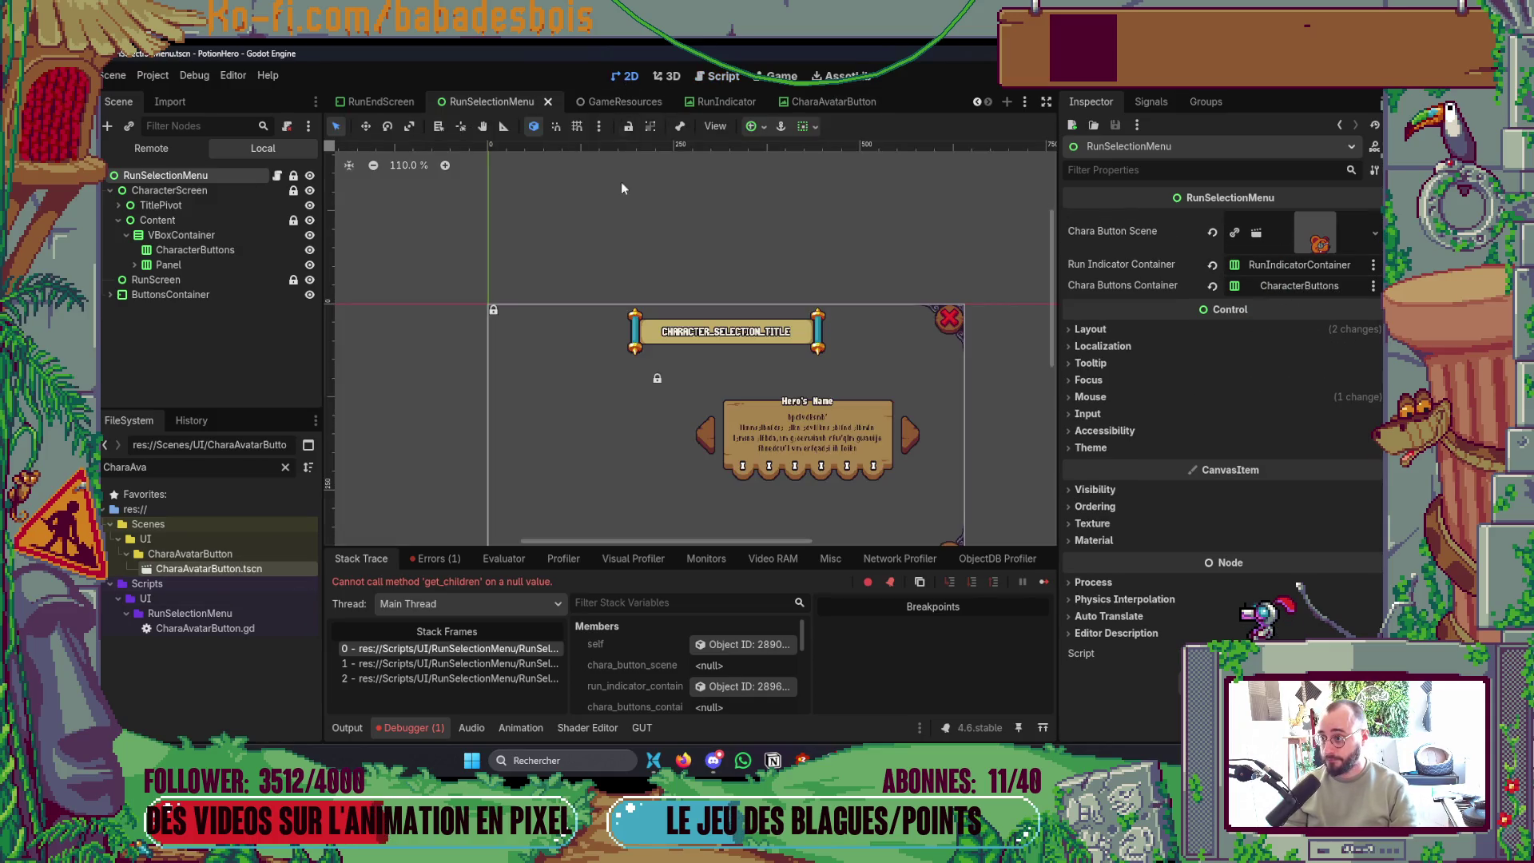
key("F6")
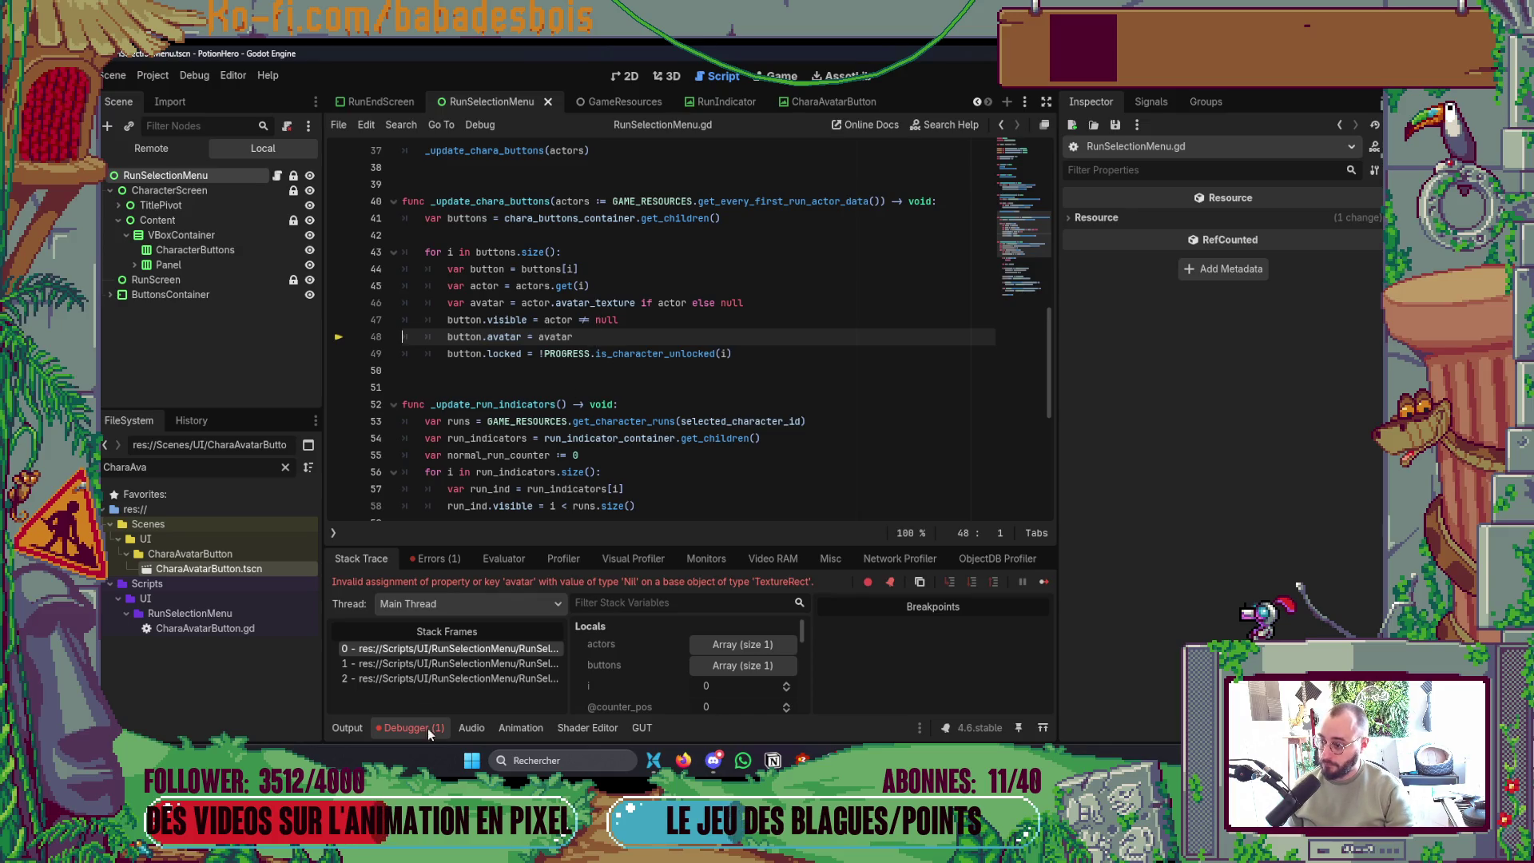
Trace the Nil 'avatar' error at RunSelectionMenu.gd line 48 and its line-37 call site, then open the CharaAvatarButton scene.
left_click(441, 563)
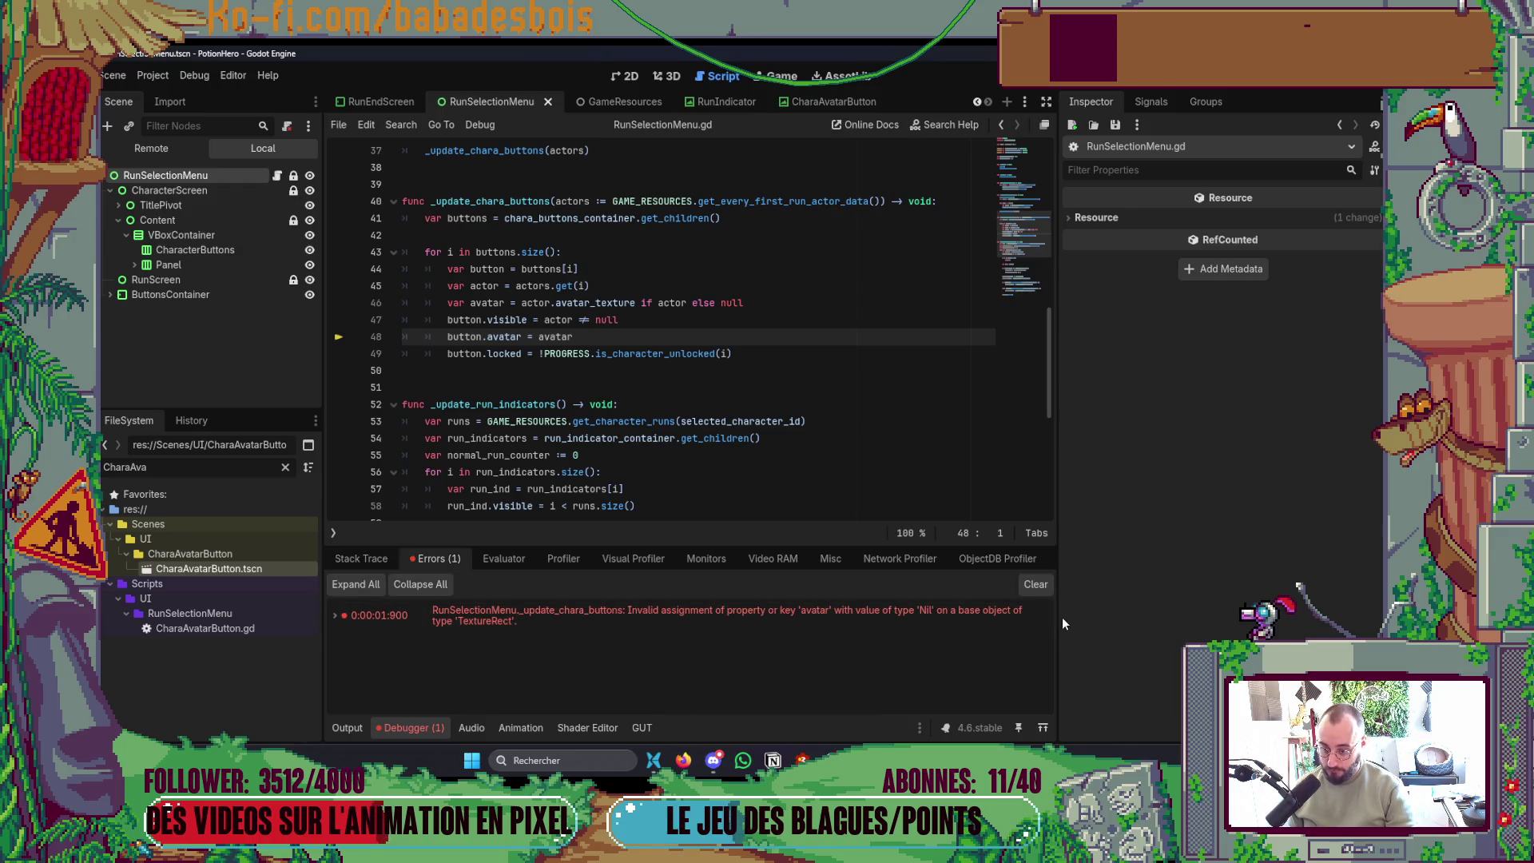
left_click_drag(1062, 616, 1180, 616)
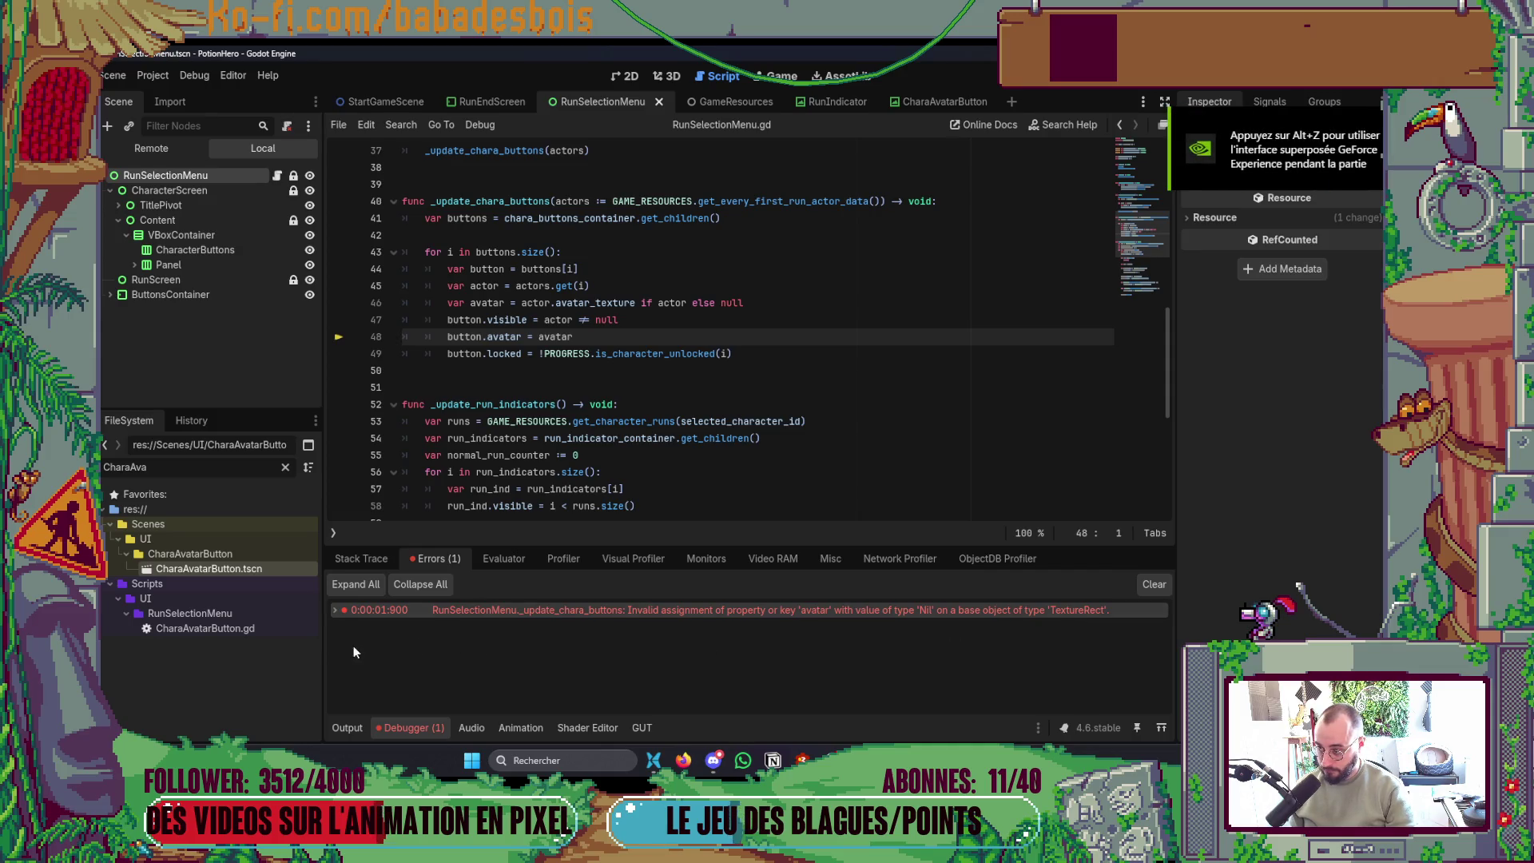
left_click(334, 610)
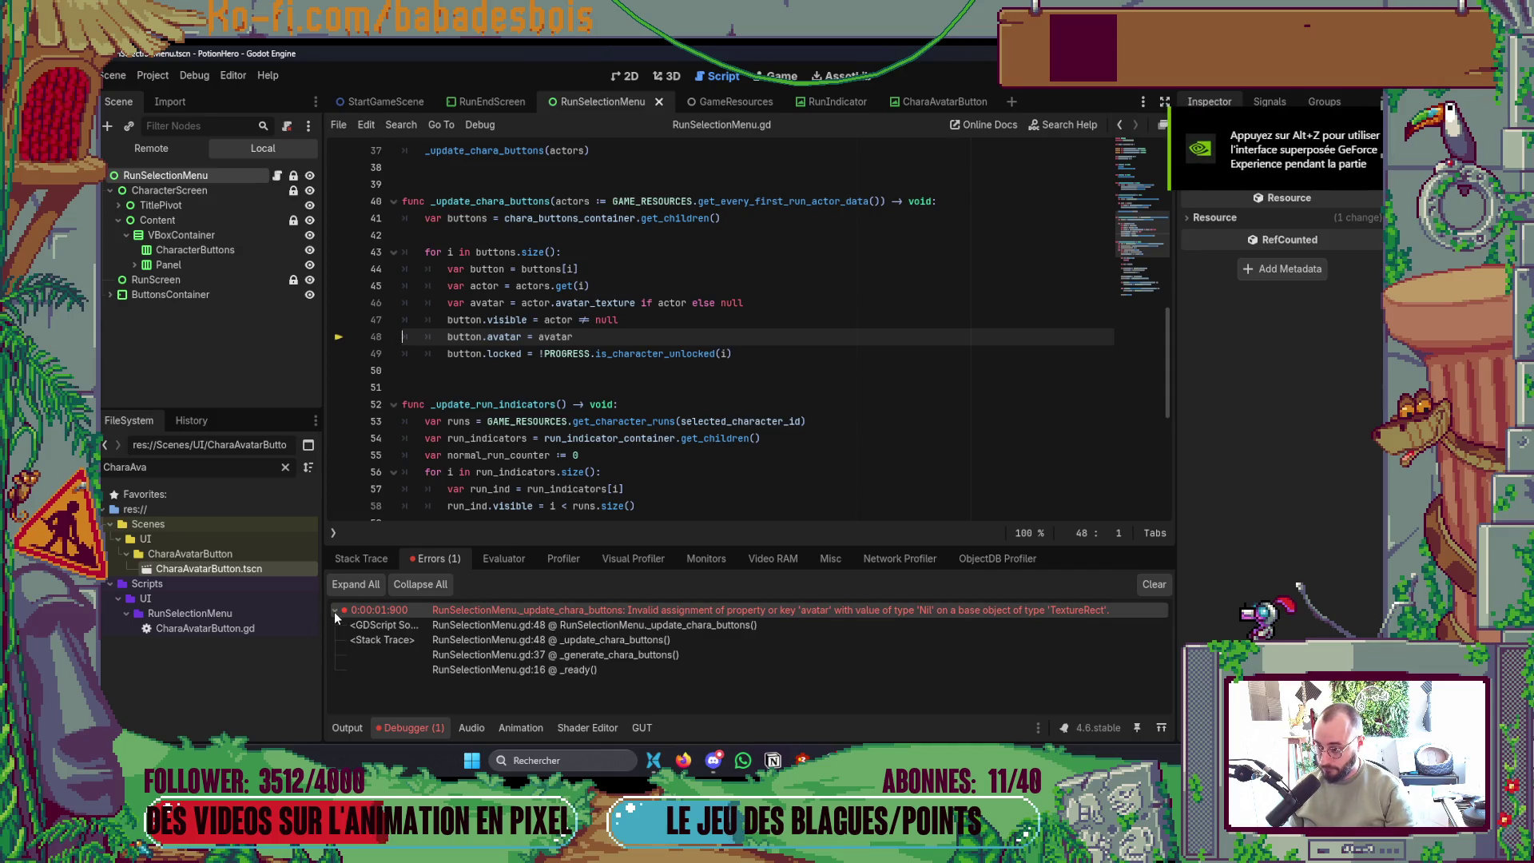
left_click(499, 640)
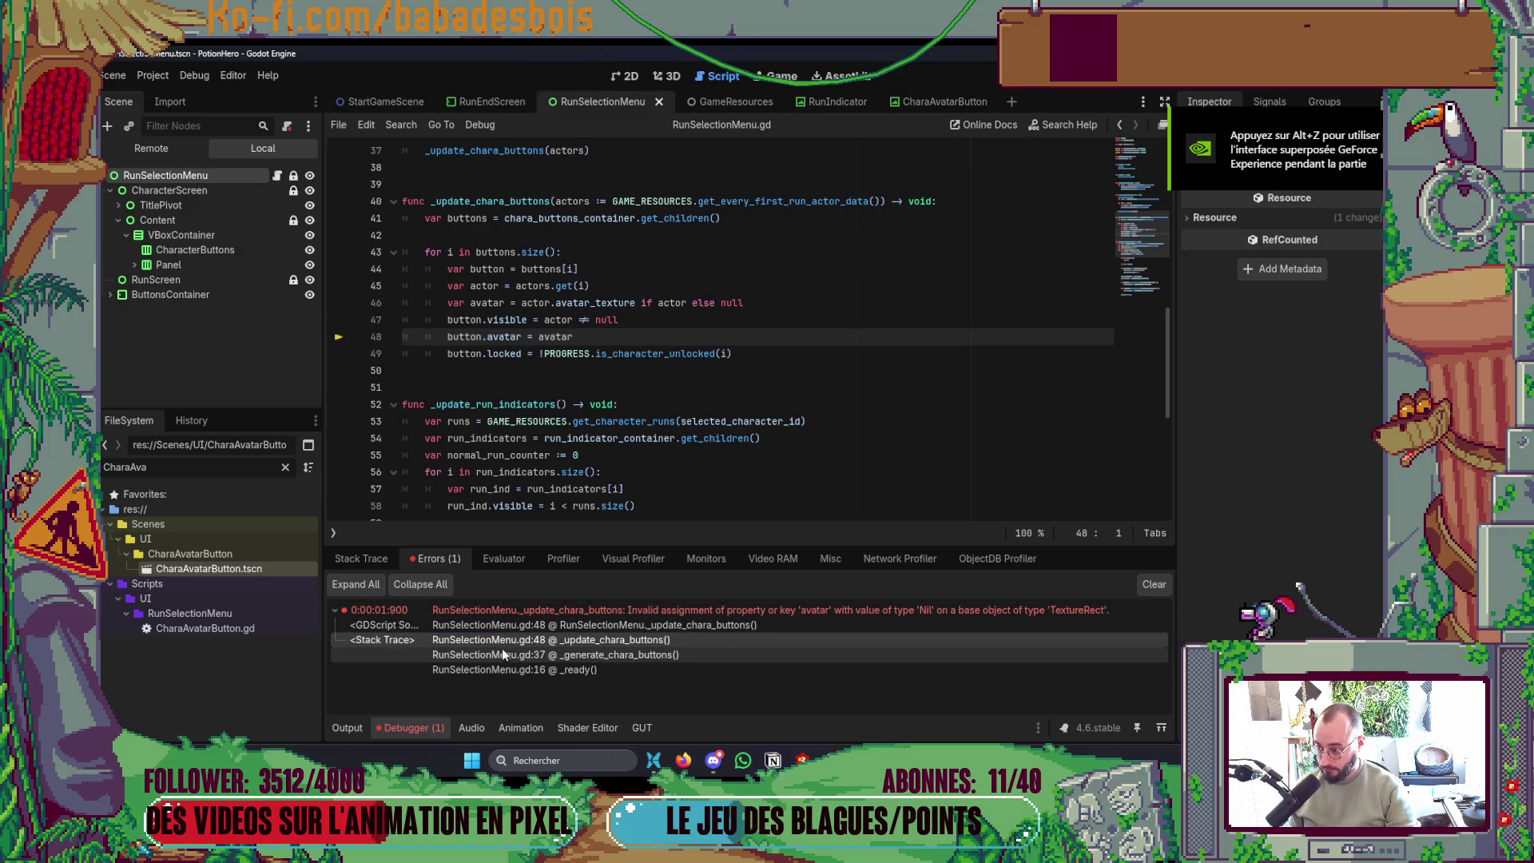
left_click(503, 654)
left_click(510, 639)
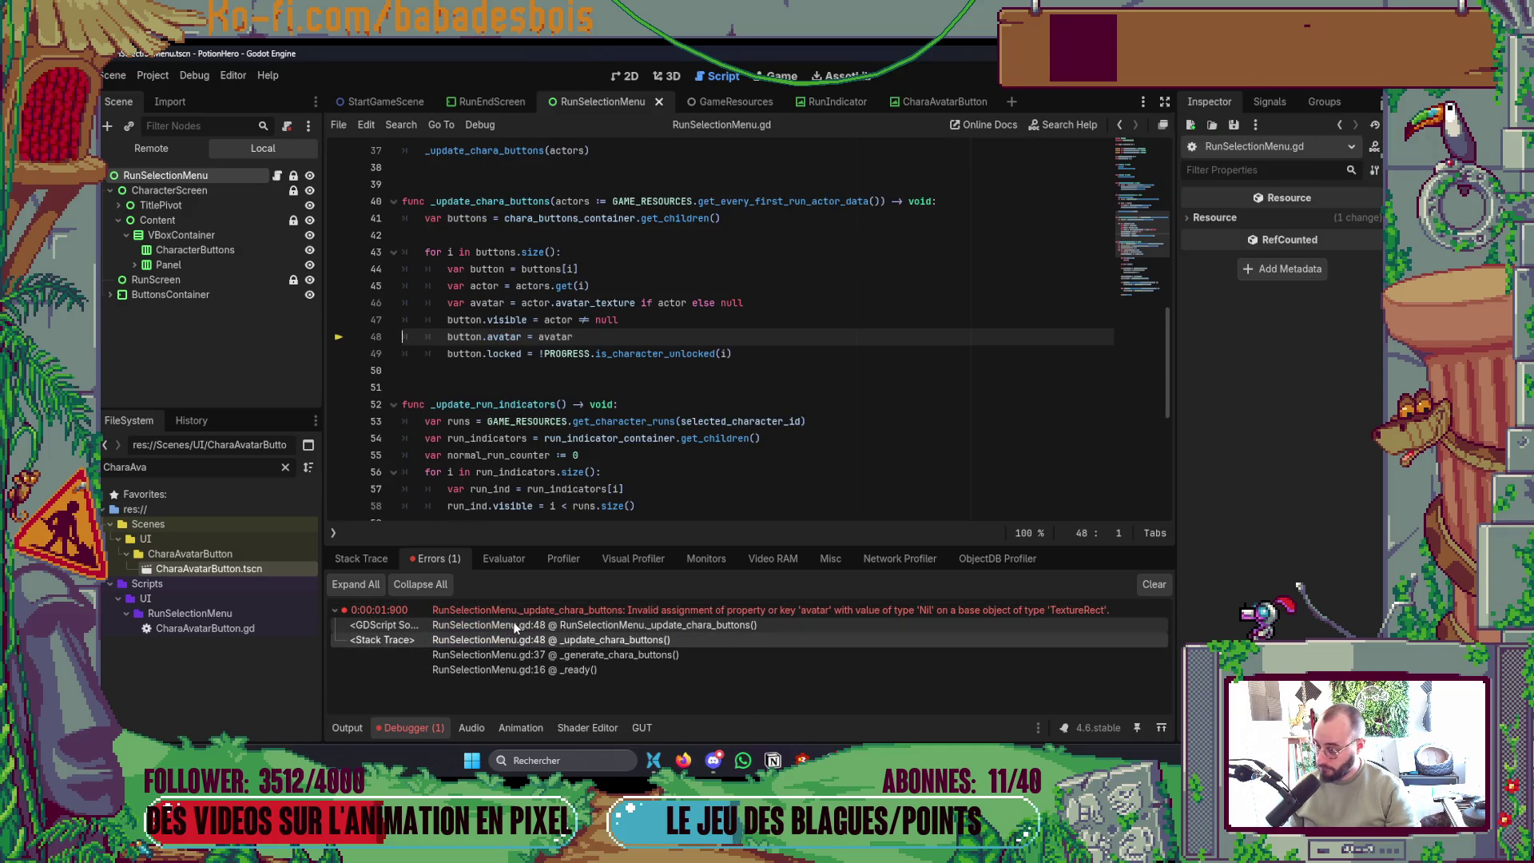
left_click(514, 625)
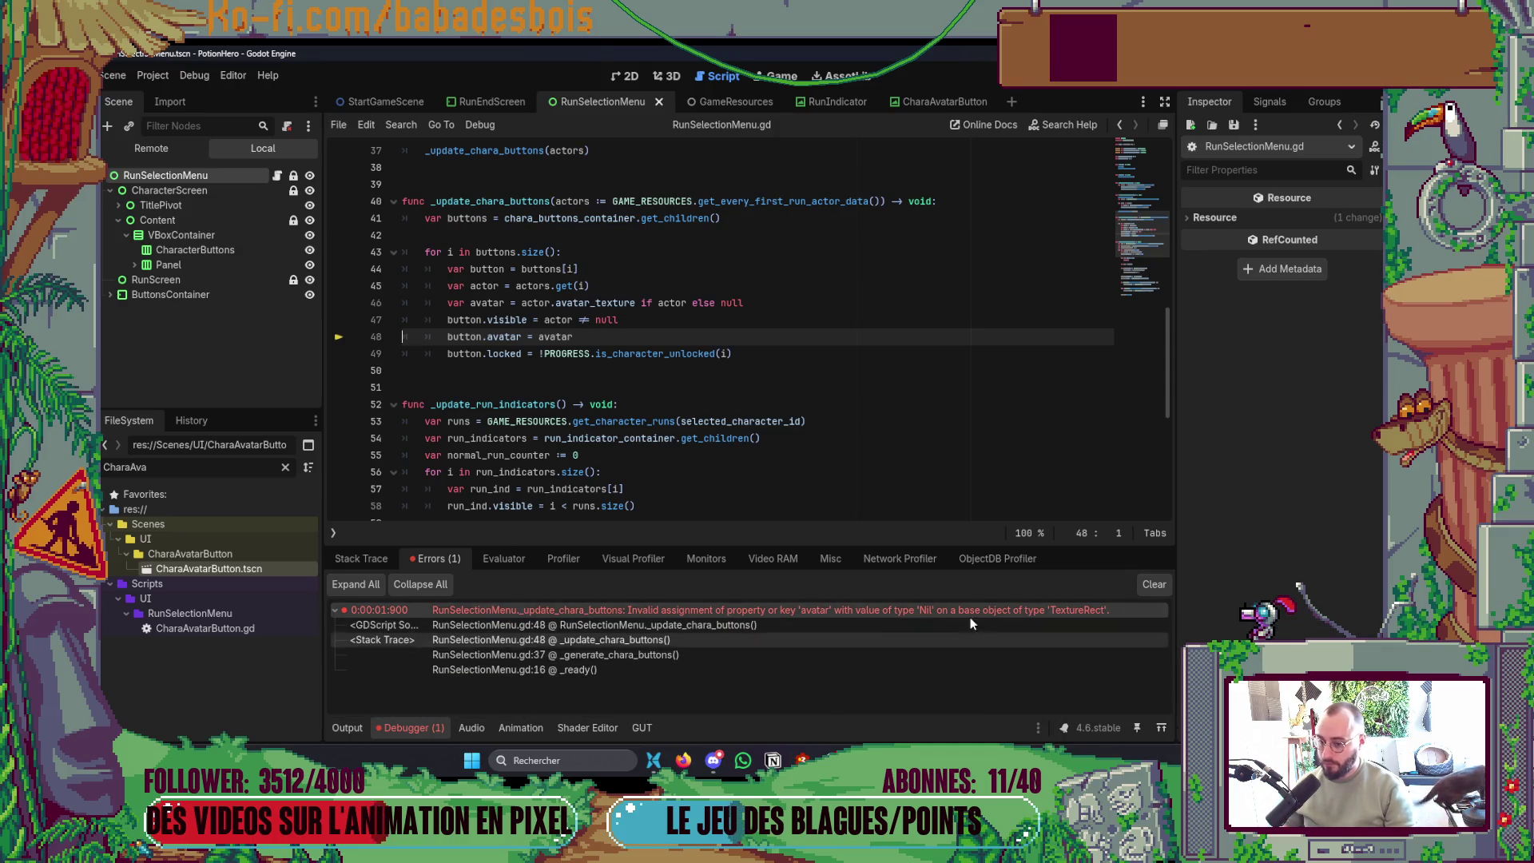
left_click(923, 105)
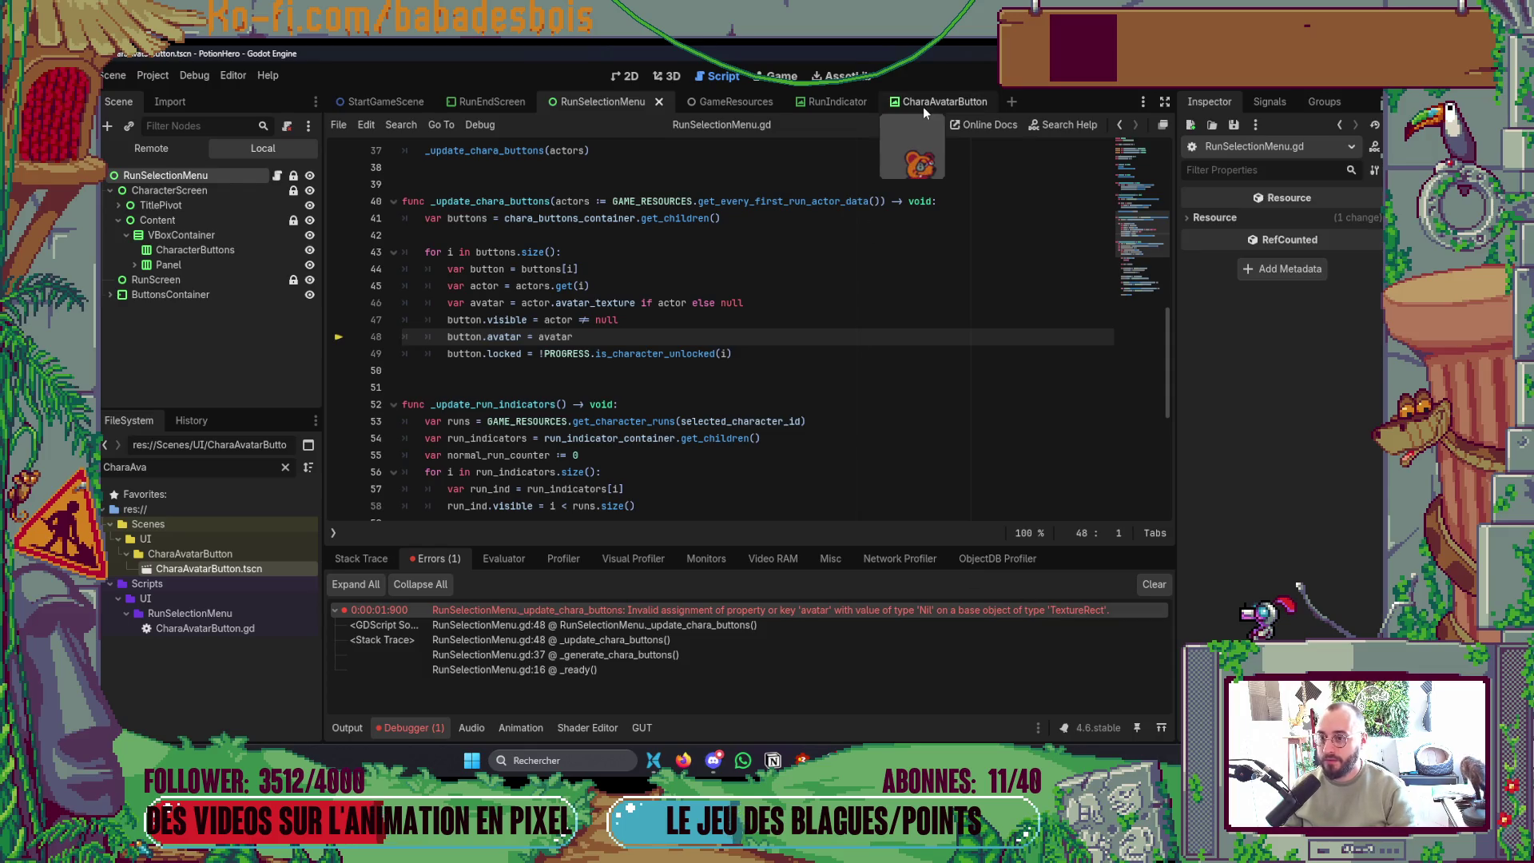
Attach CharaAvatarButton.gd to the root node and assign TextureRect as its Lock Texture Rect.
mouse_move(205, 628)
left_mouse_down()
mouse_move(254, 626)
mouse_move(214, 177)
left_mouse_up()
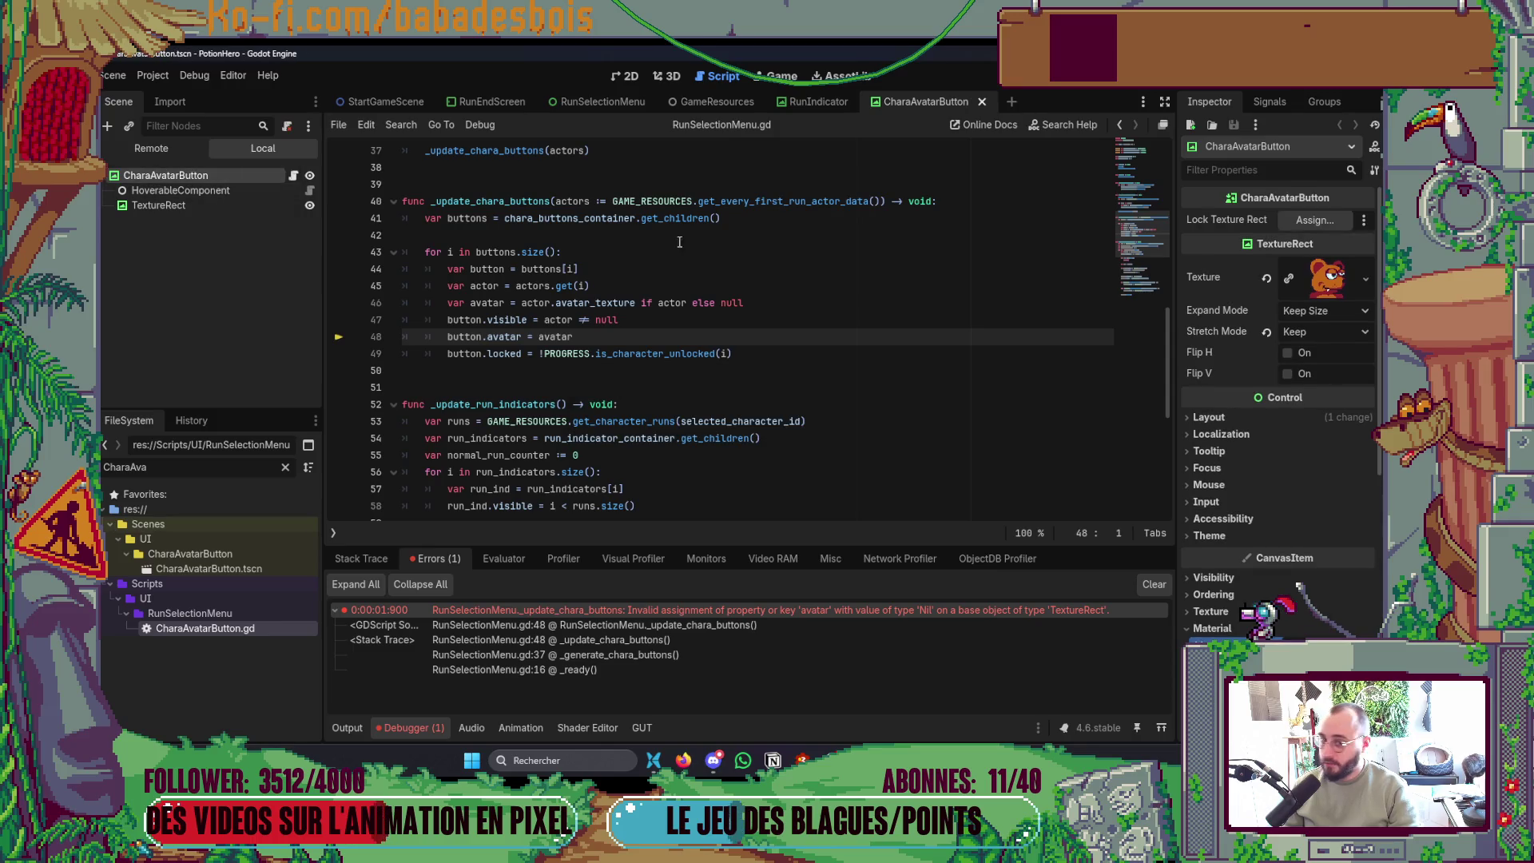
left_click(1310, 221)
left_click(700, 252)
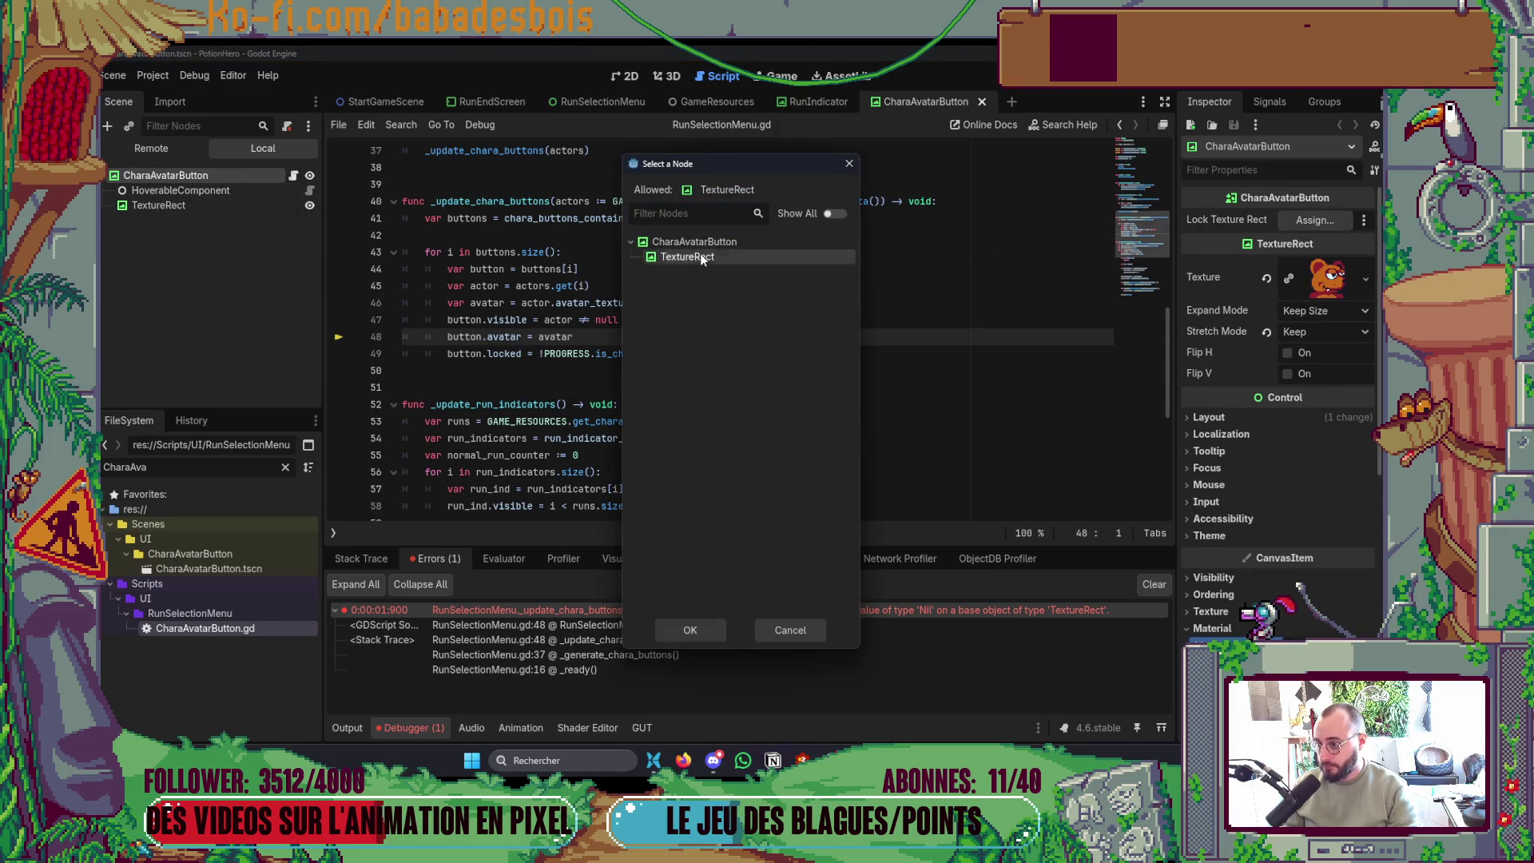
double_click(700, 252)
Rename the TextureRect to LockTextureRect, save the scene, and start a test run.
left_click(190, 205)
type("Lock")
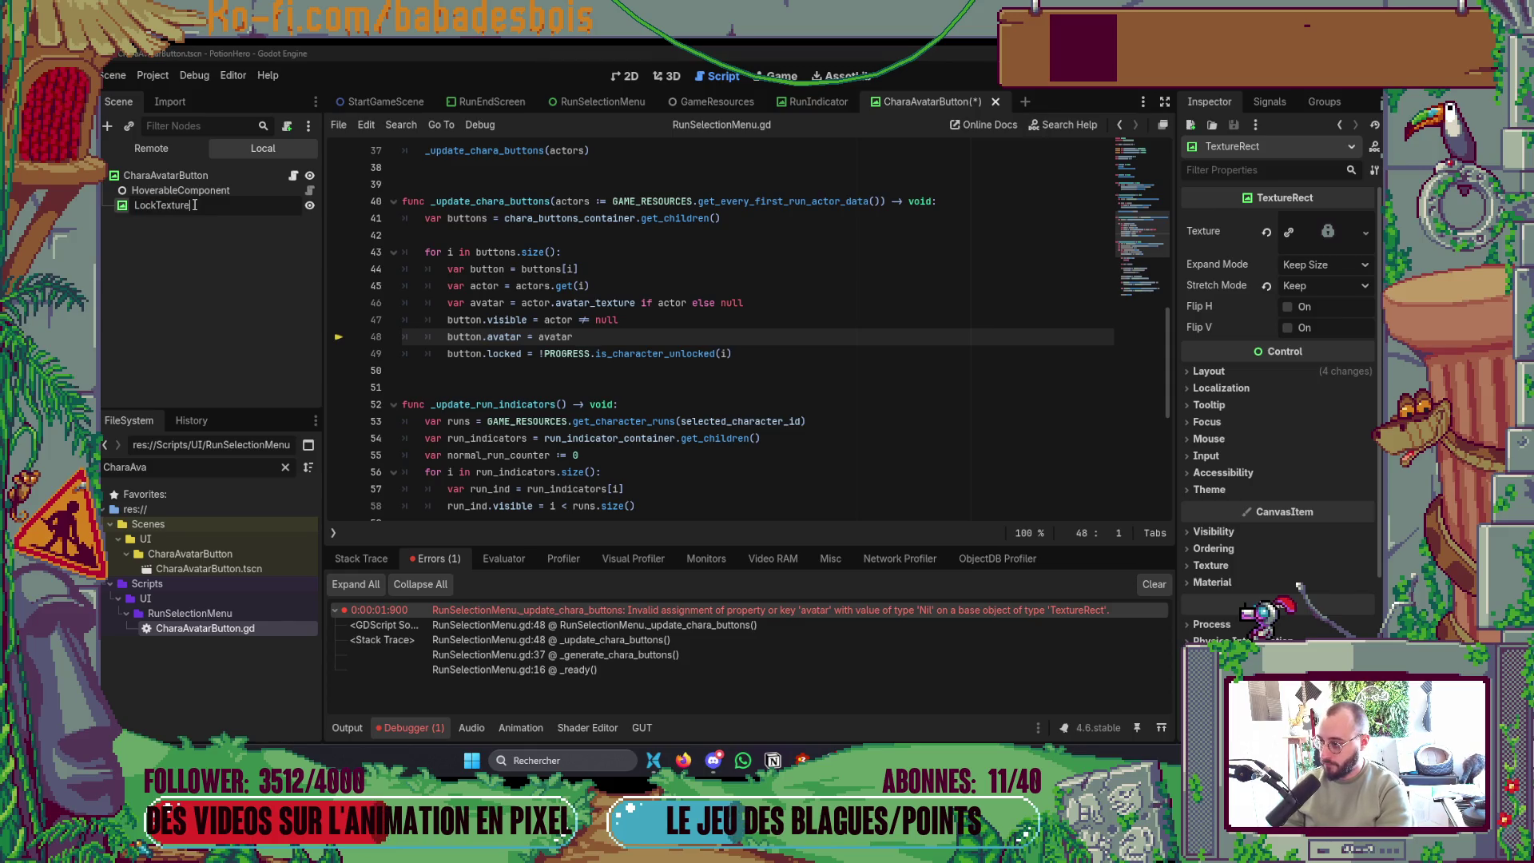
key("Return")
key("ctrl+s")
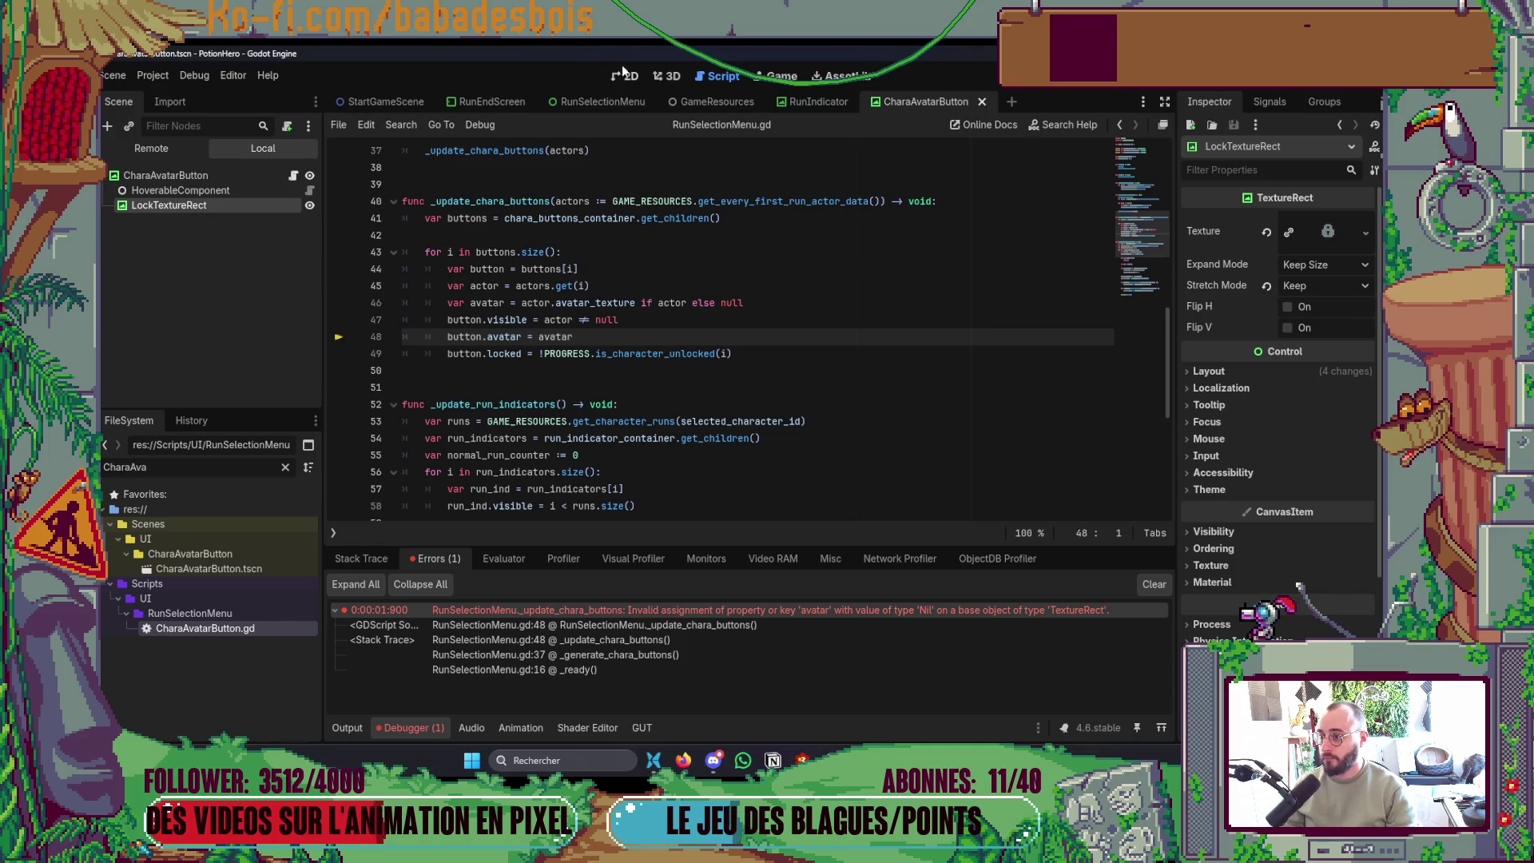
left_click(625, 75)
key("F5")
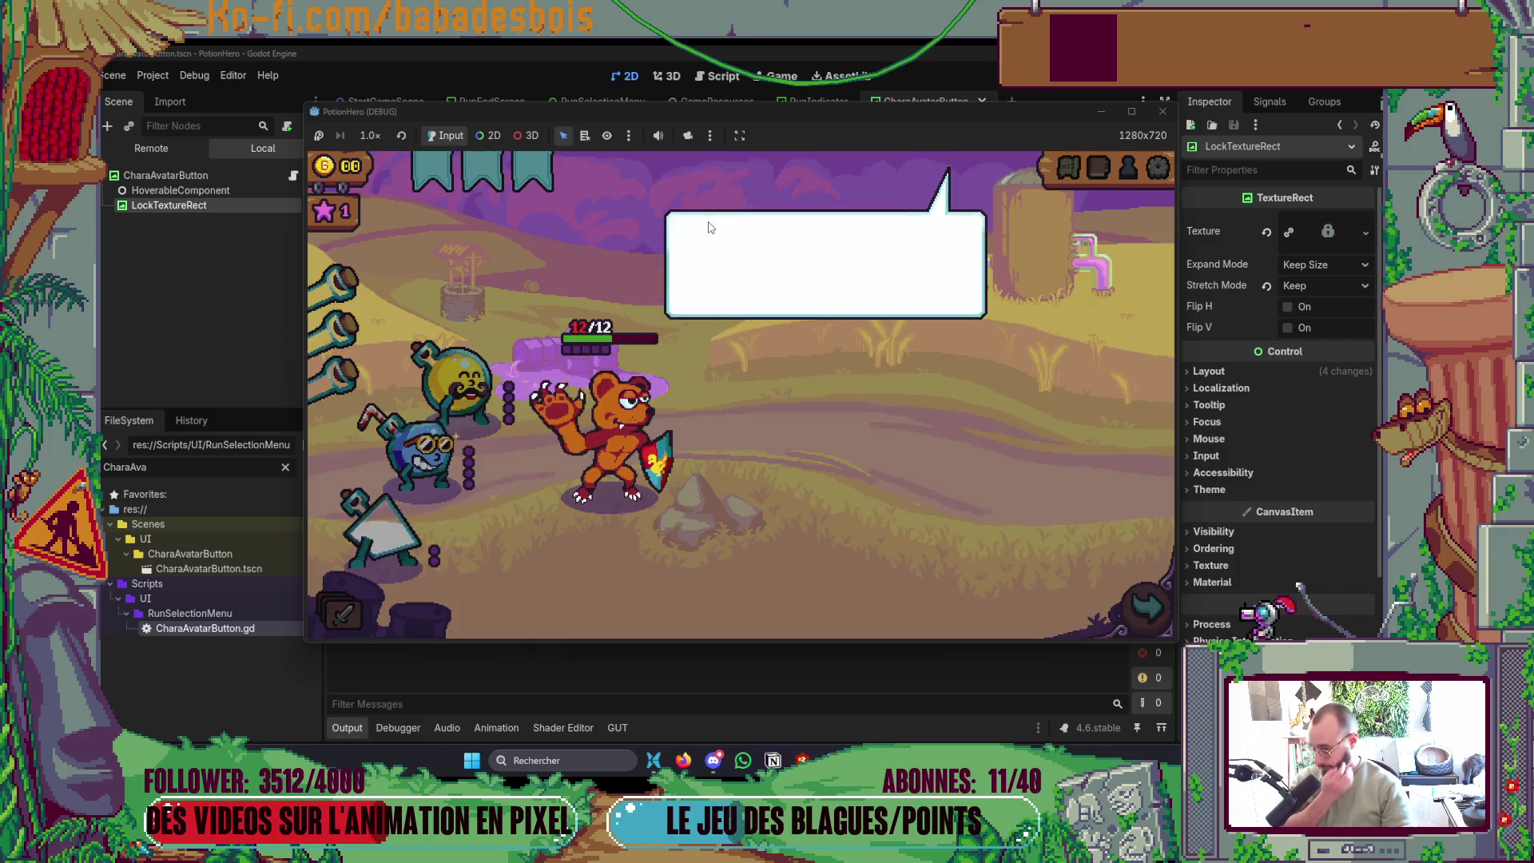
Stop the running game and test-run the RunSelectionMenu scene with F6.
left_click(847, 385)
key("F8")
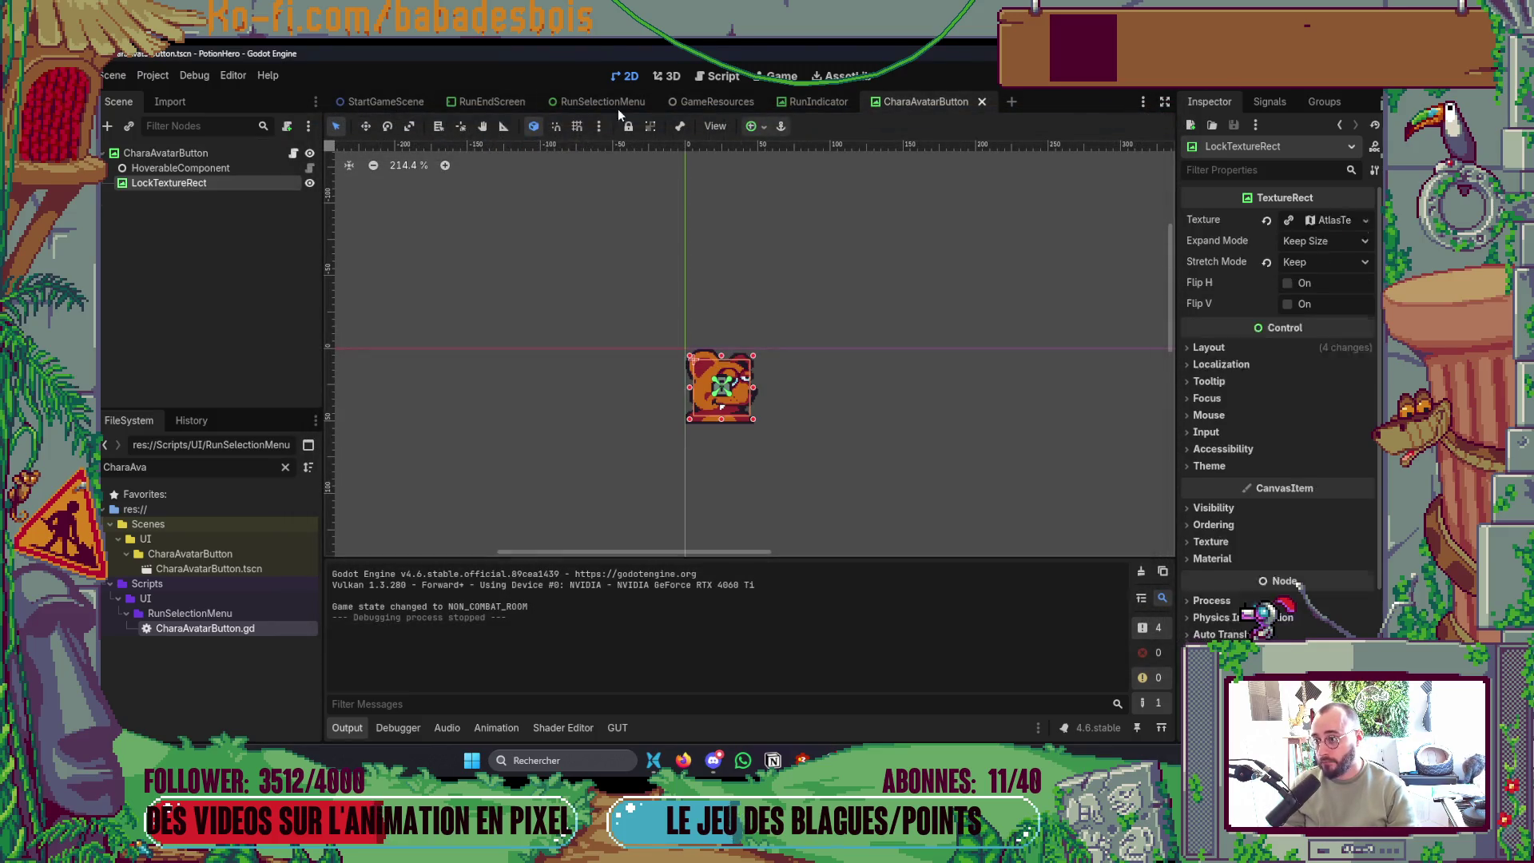
left_click(599, 100)
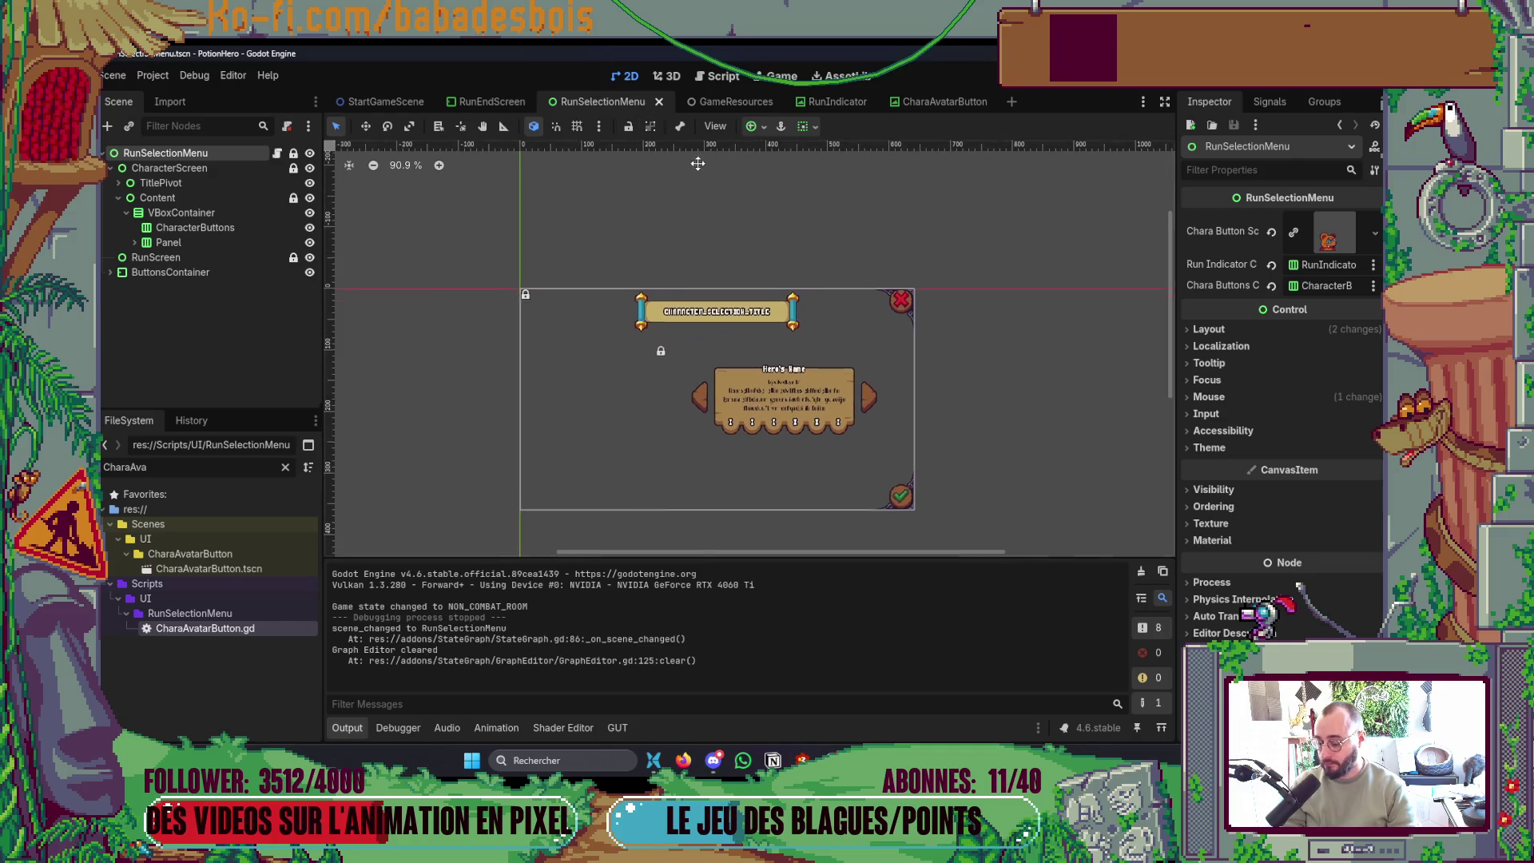
key("F6")
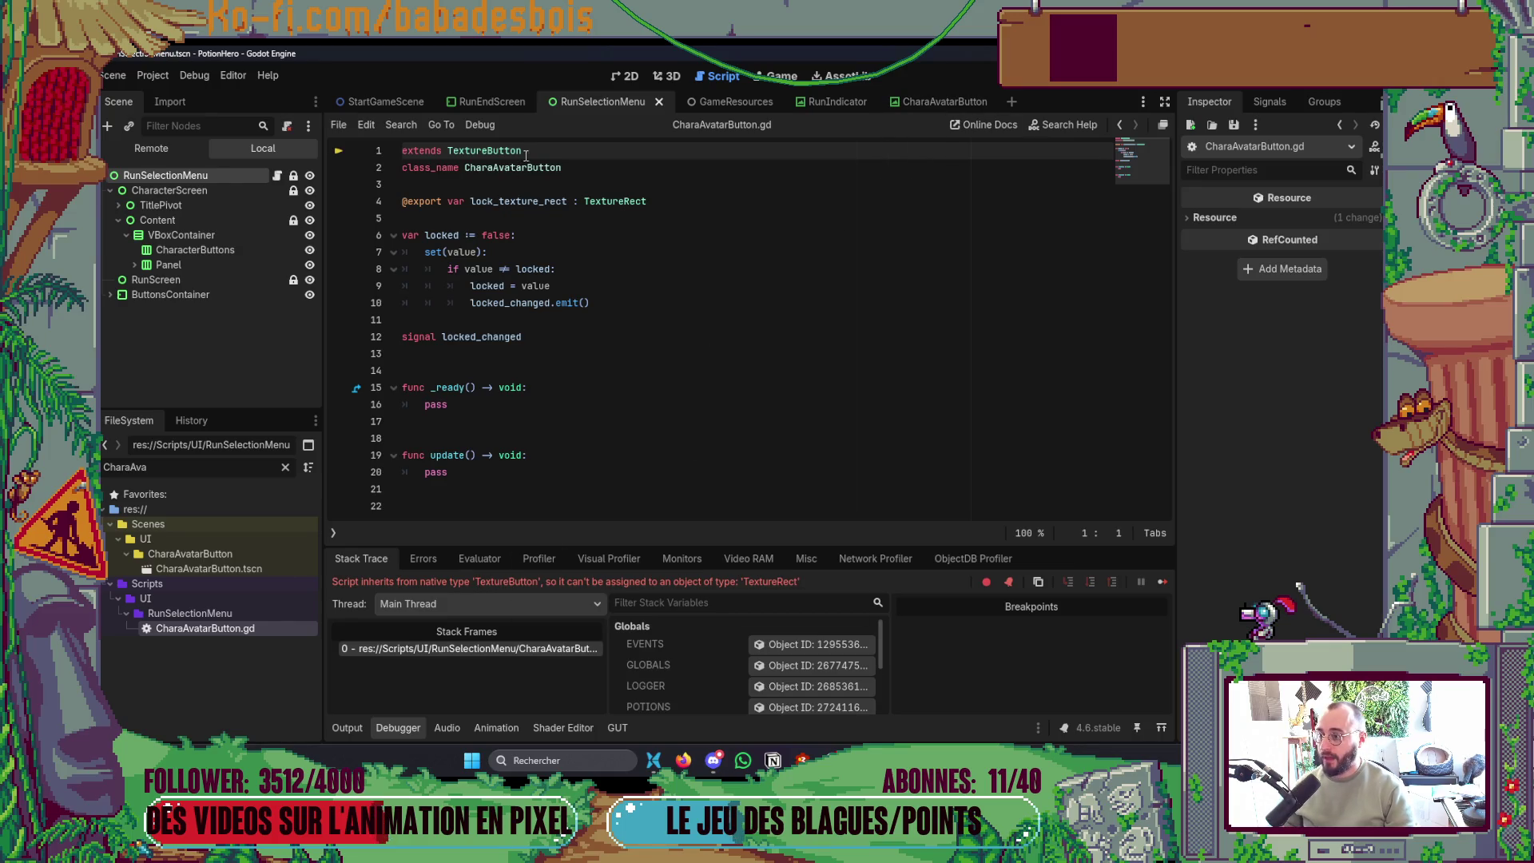
Change CharaAvatarButton.gd to extend TextureRect, save, and run the game again.
key("ctrl+shift+Left")
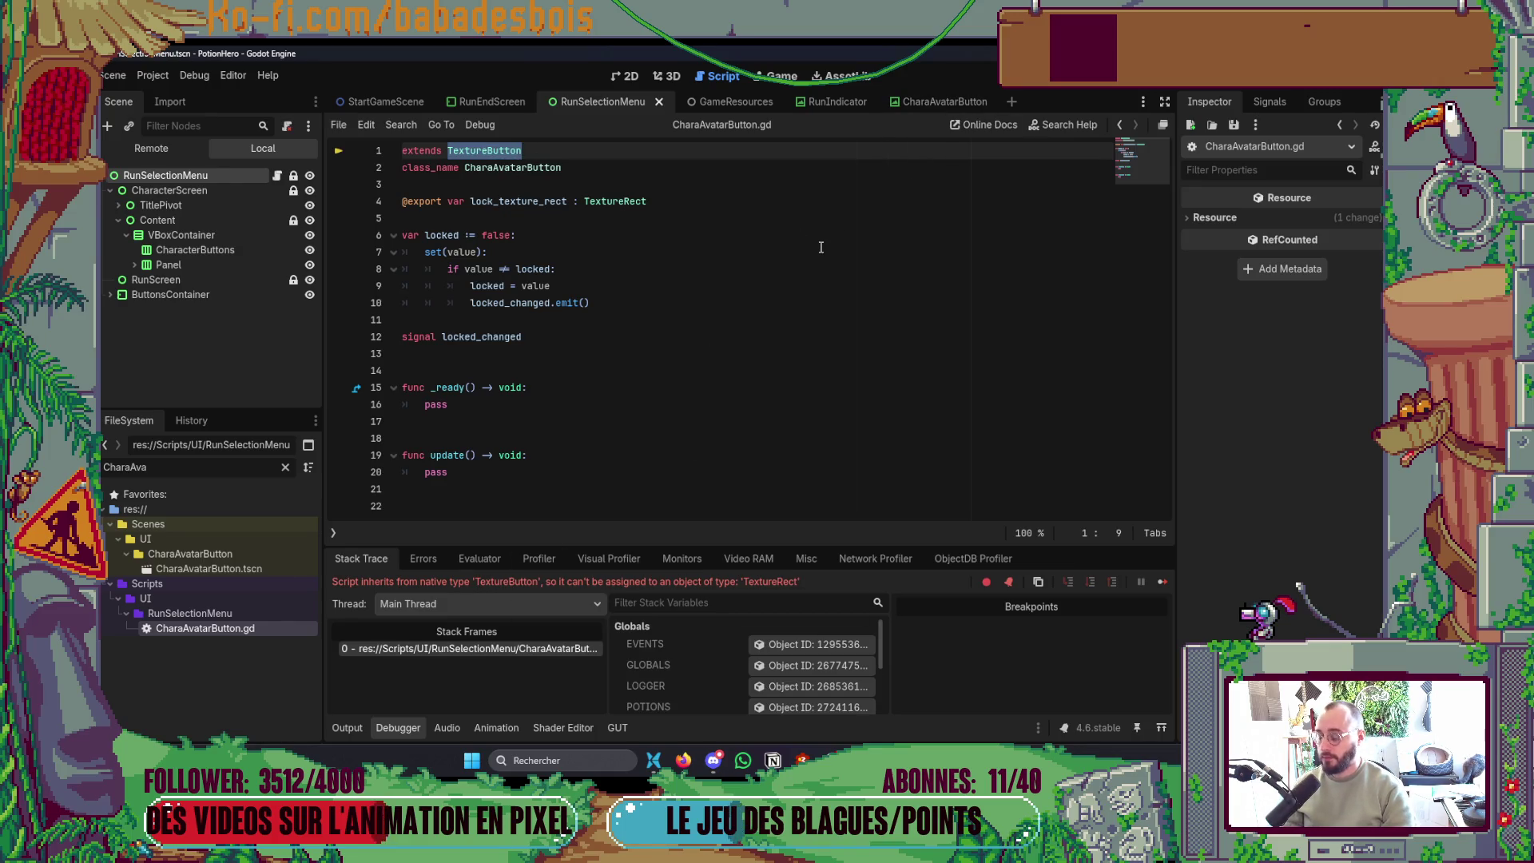
type("Texture")
key("Return")
key("ctrl+s")
left_click(631, 76)
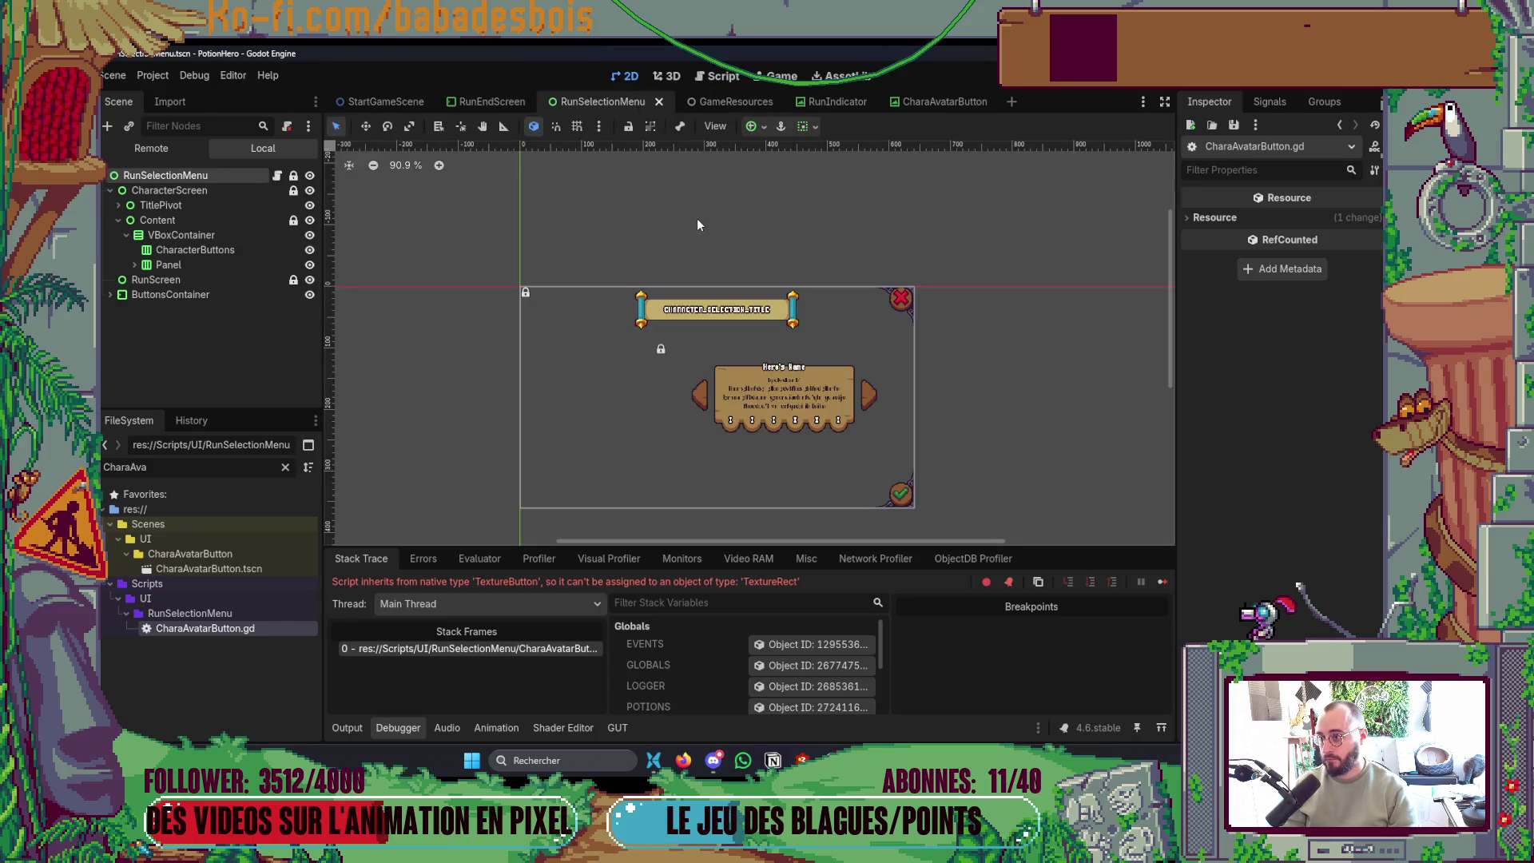
key("F5")
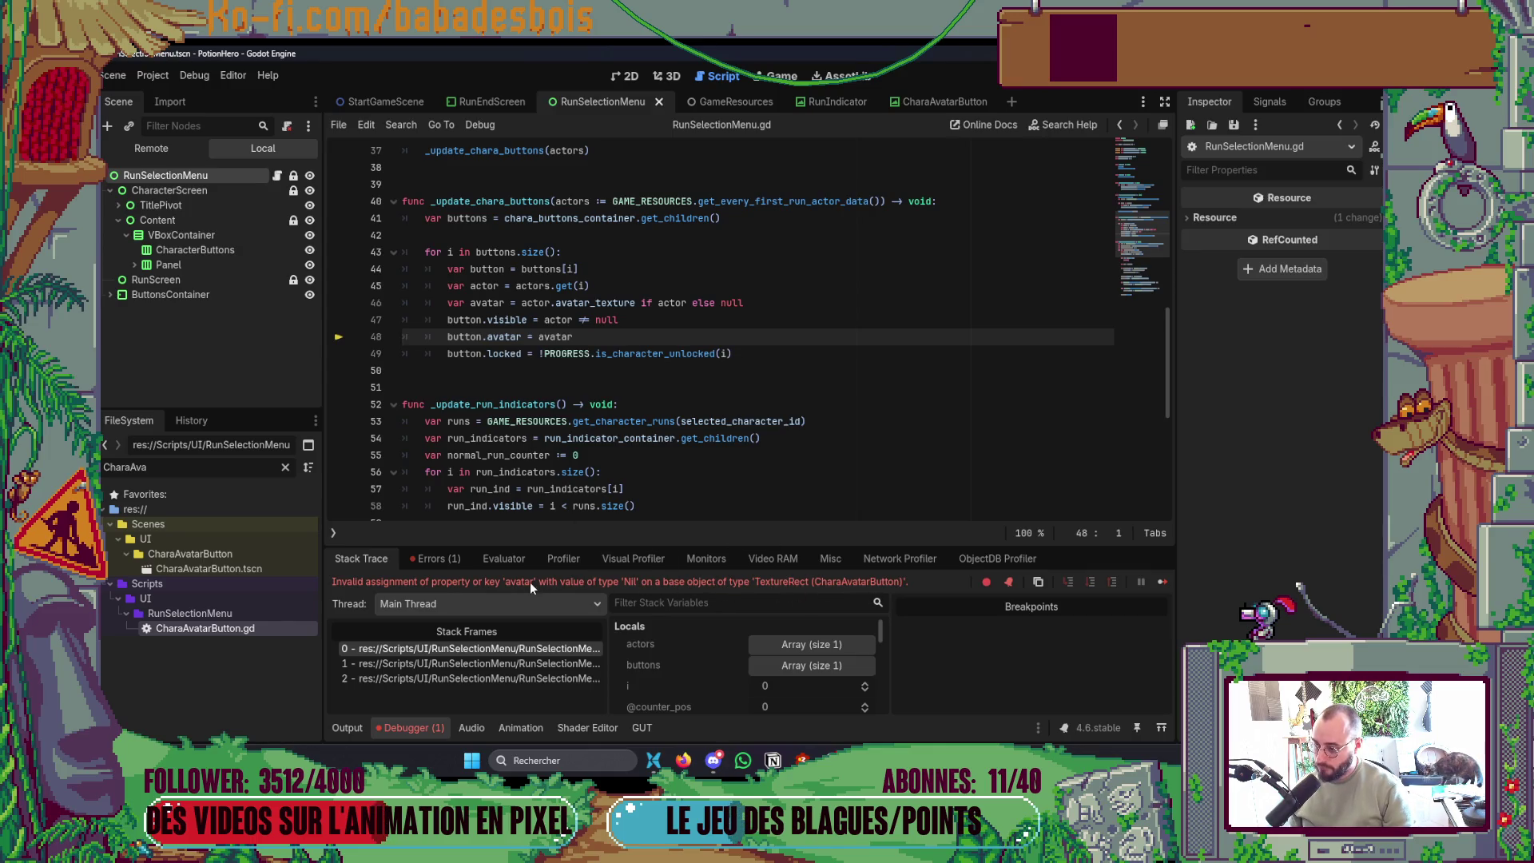
key("alt+Tab")
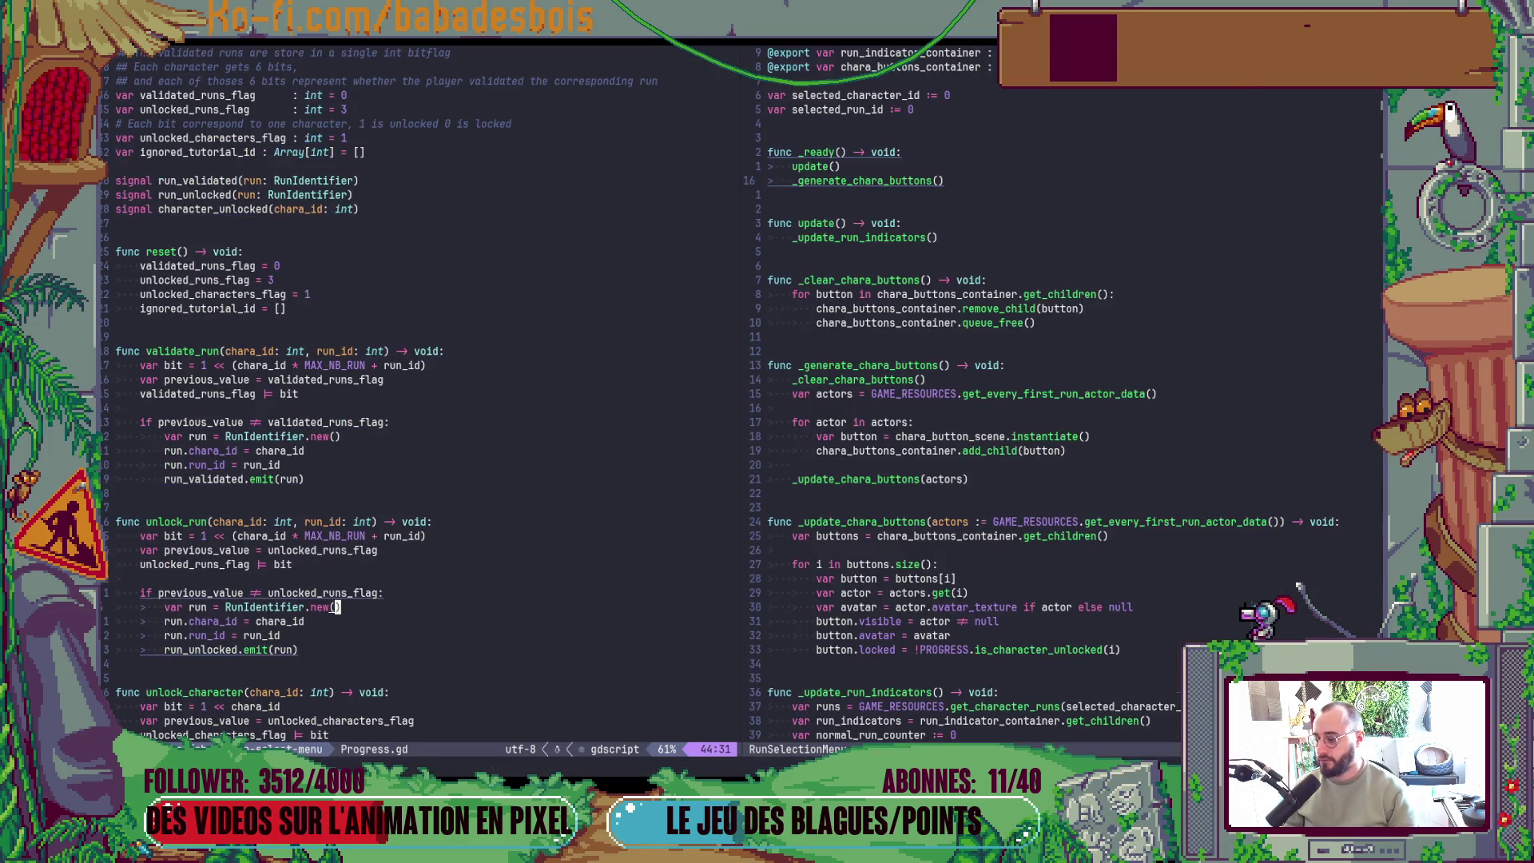
Open CharaAvatarButton.gd through the project file finder.
key("space")
key("f")
key("f")
type("Ava")
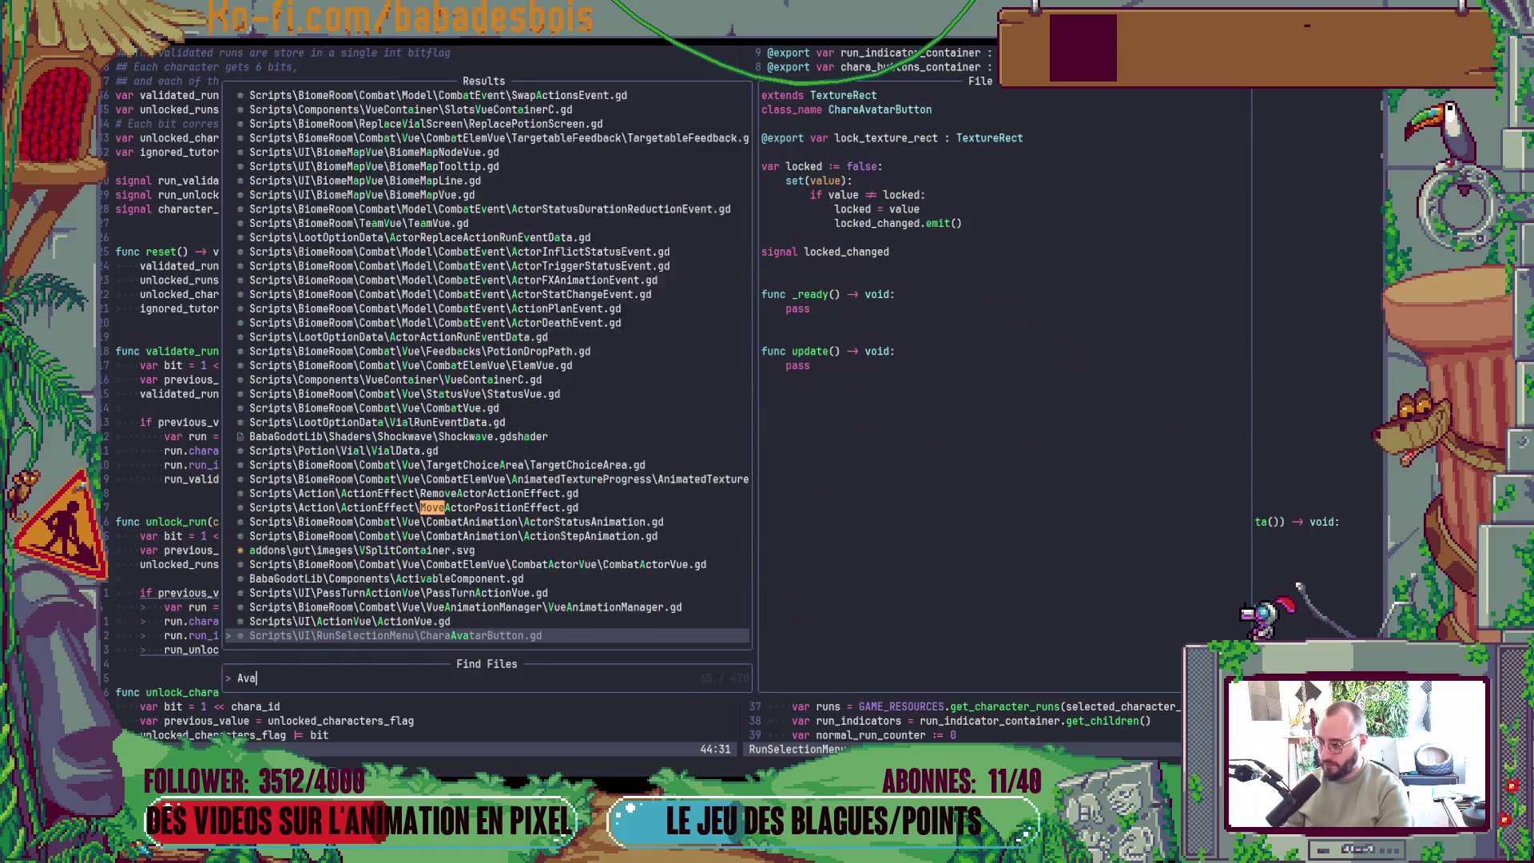
type("tar")
key("Return")
Add a var avatar declaration and delete the locked setter and locked_changed signal lines.
key("k")
key("k")
key("k")
key("k")
key("k")
key("k")
type("kOvar a")
key("BackSpace")
type("vatar")
key("Escape")
key("j")
key("j")
key("j")
key("k")
key("k")
key("k")
key("V")
key("j")
key("j")
key("j")
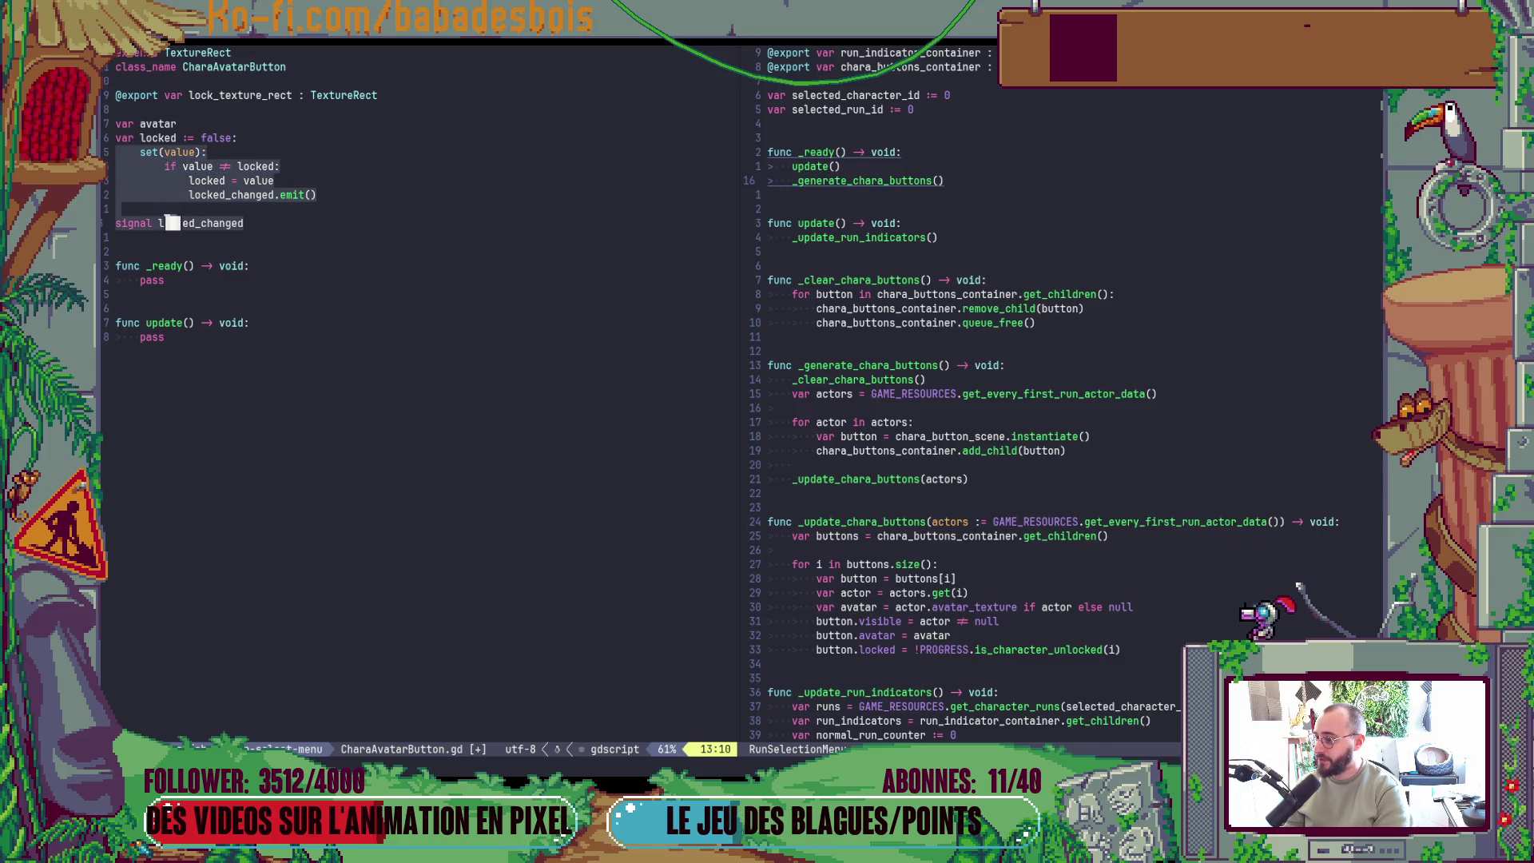
key("d")
Clean up the avatar declaration's stray equals sign and remove an extra blank line.
type("k$xkA ")
type(":")
type("=")
key("Escape")
key("j")
key("j")
key("d")
key("d")
key("k")
key("k")
key("dollar")
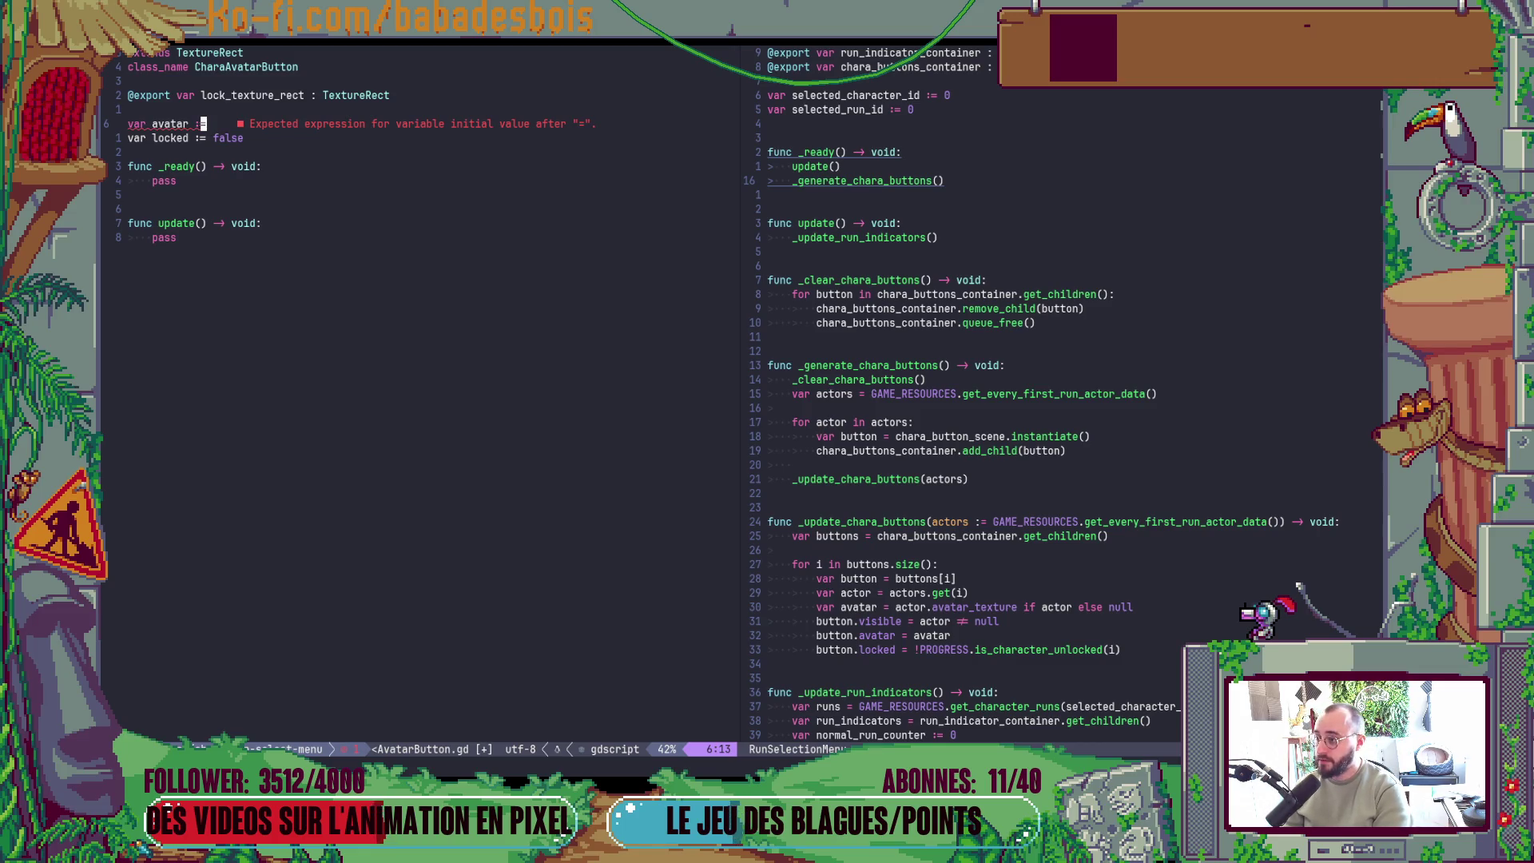
key("x")
Type the avatar variable as Texture2D and save the file.
left_click(134, 137)
key("k")
key("$")
key("a")
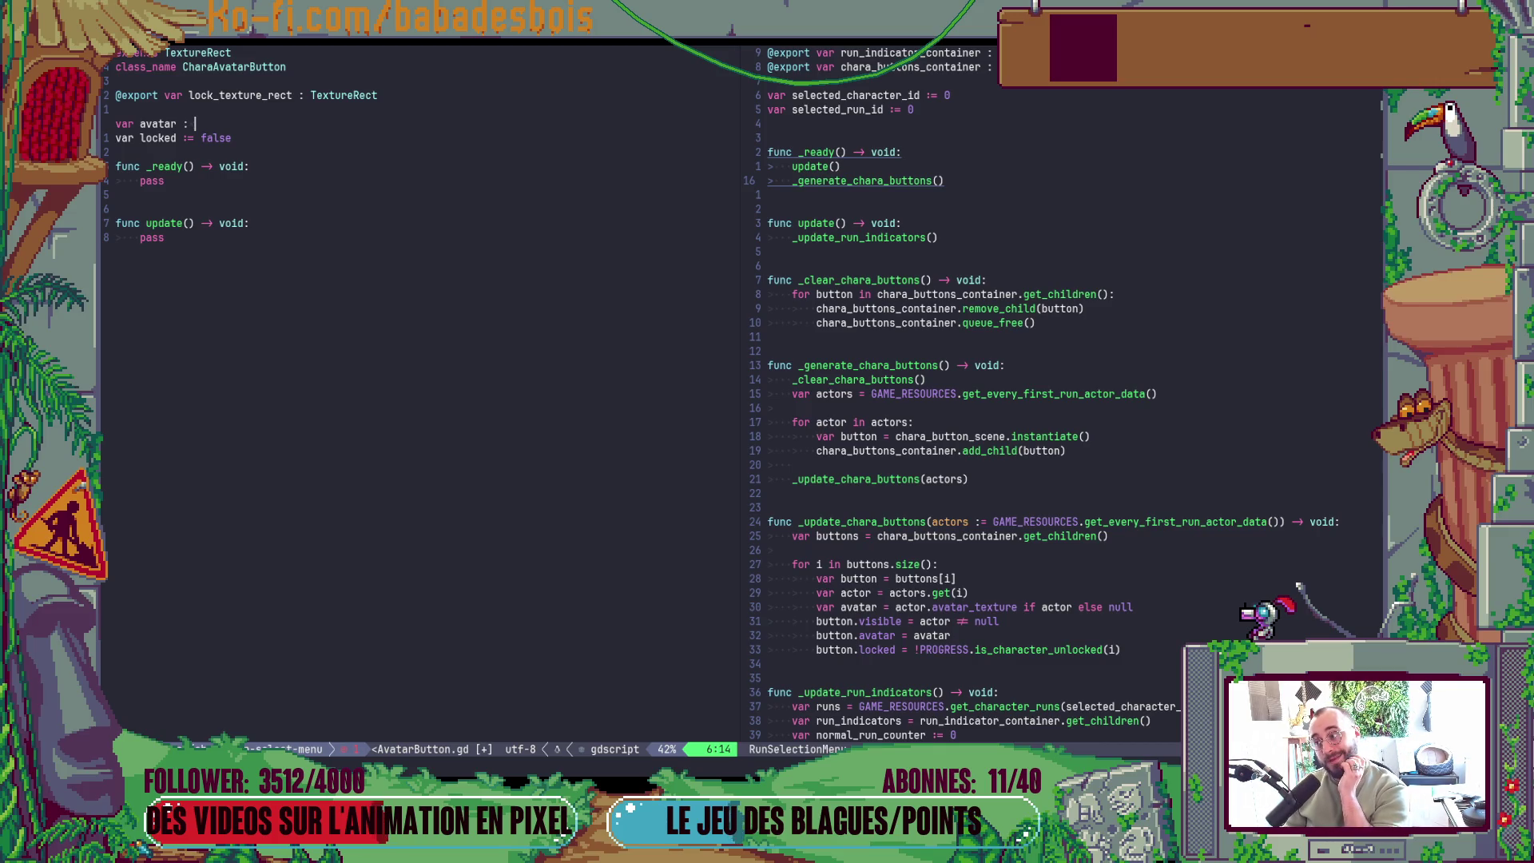
type("Texture2D")
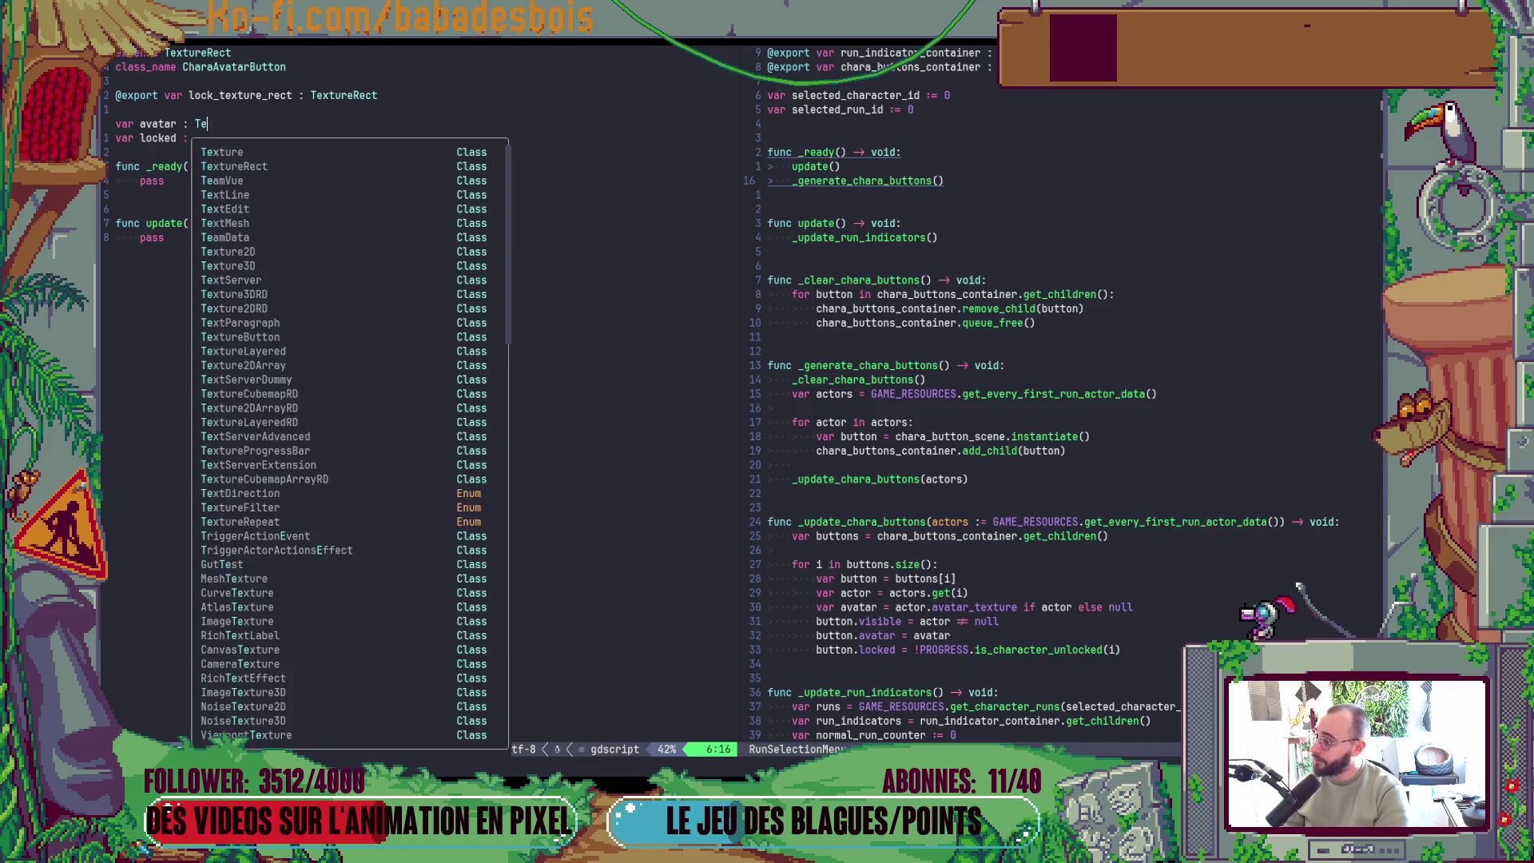
key("Escape")
type(":w")
key("Return")
key("j")
key("j")
key("j")
Delete the empty _ready function and save the script.
key("k")
key("k")
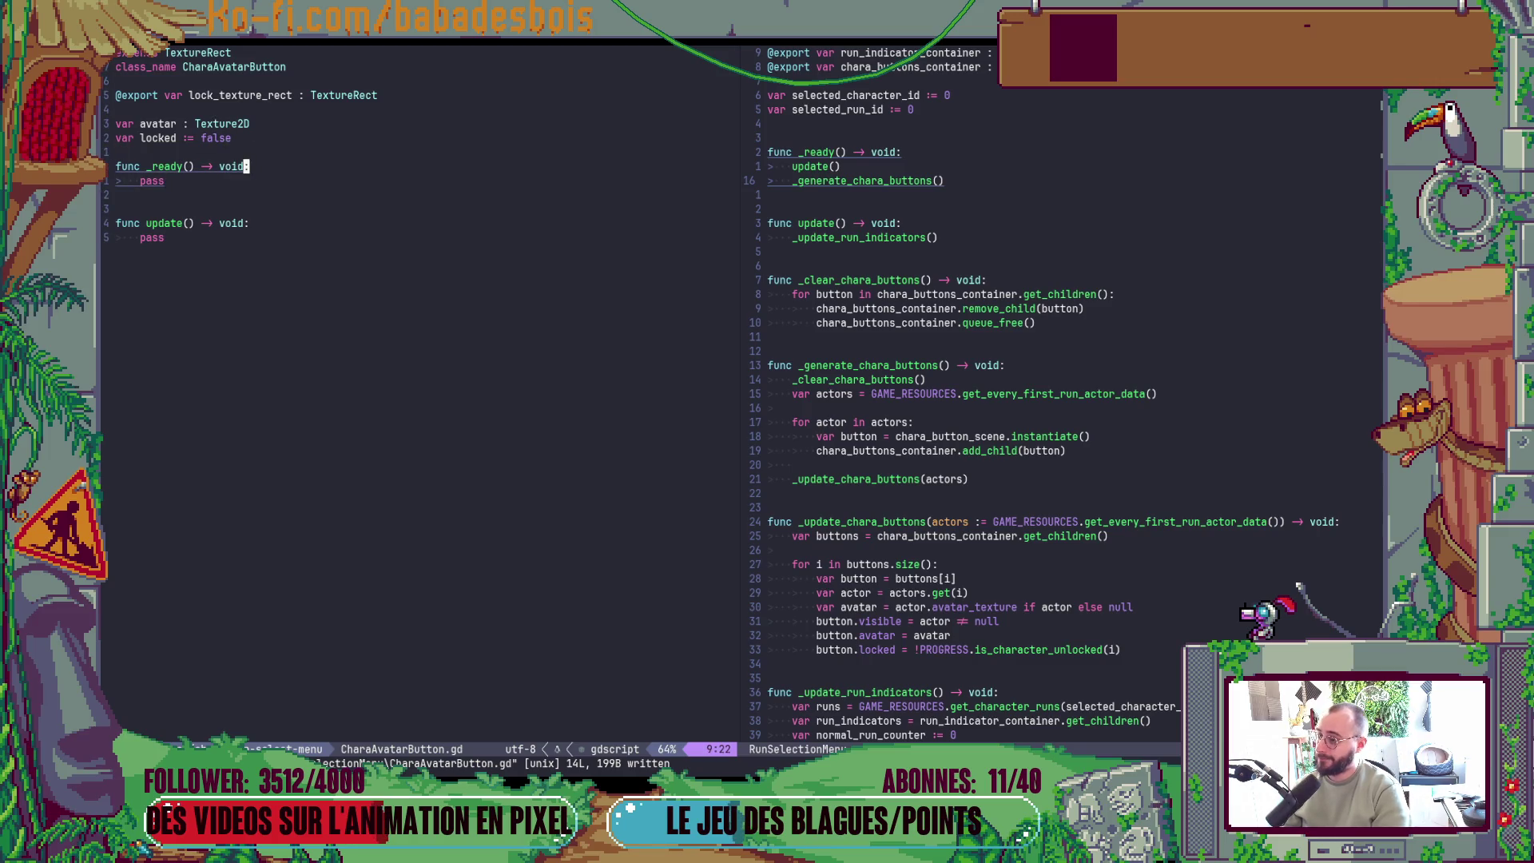
key("J")
key("j")
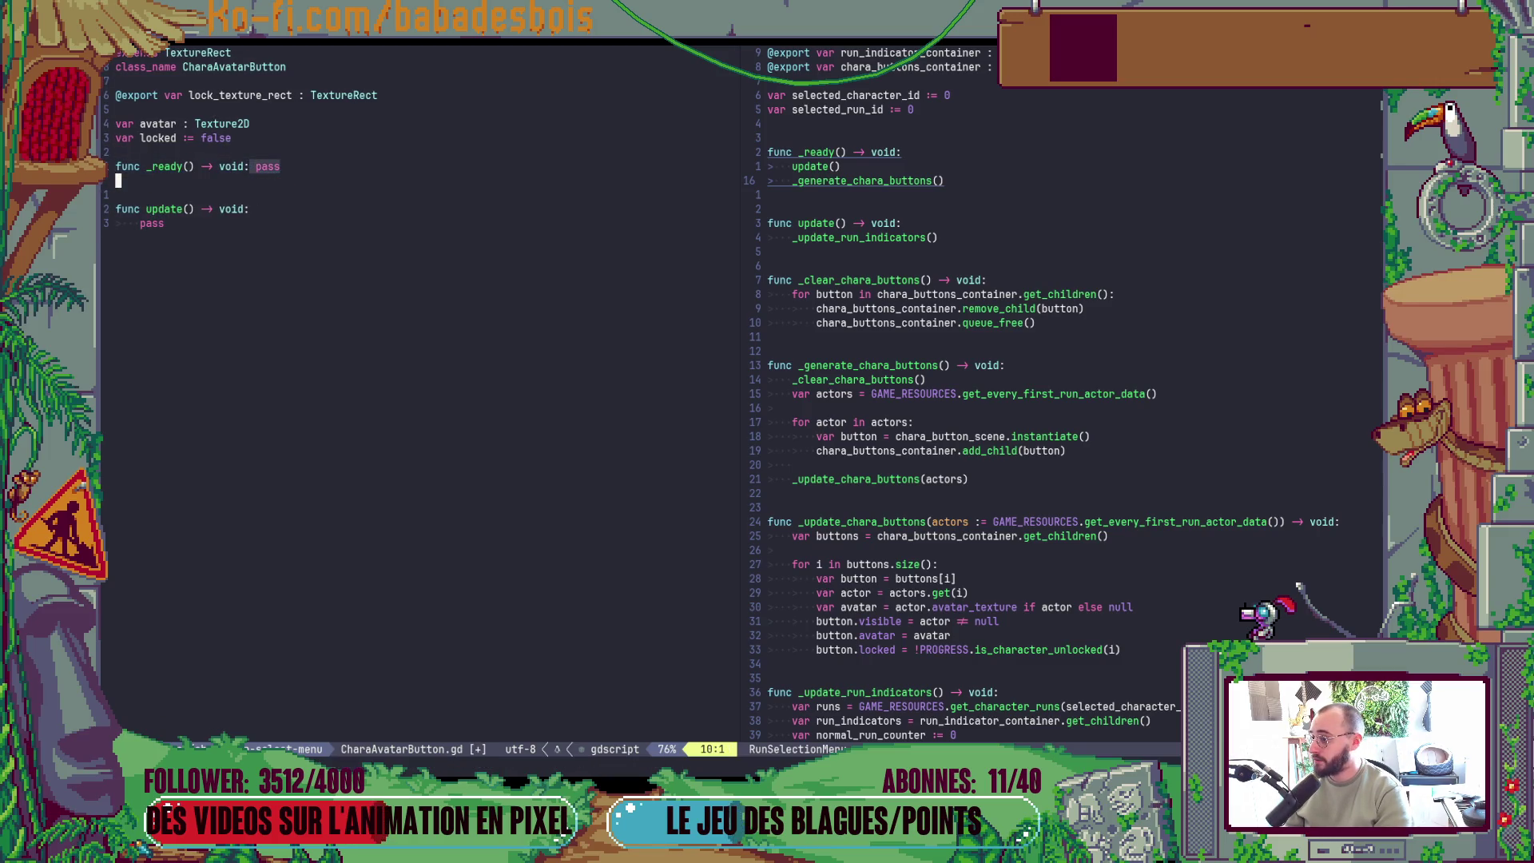
key("k")
key("3dd")
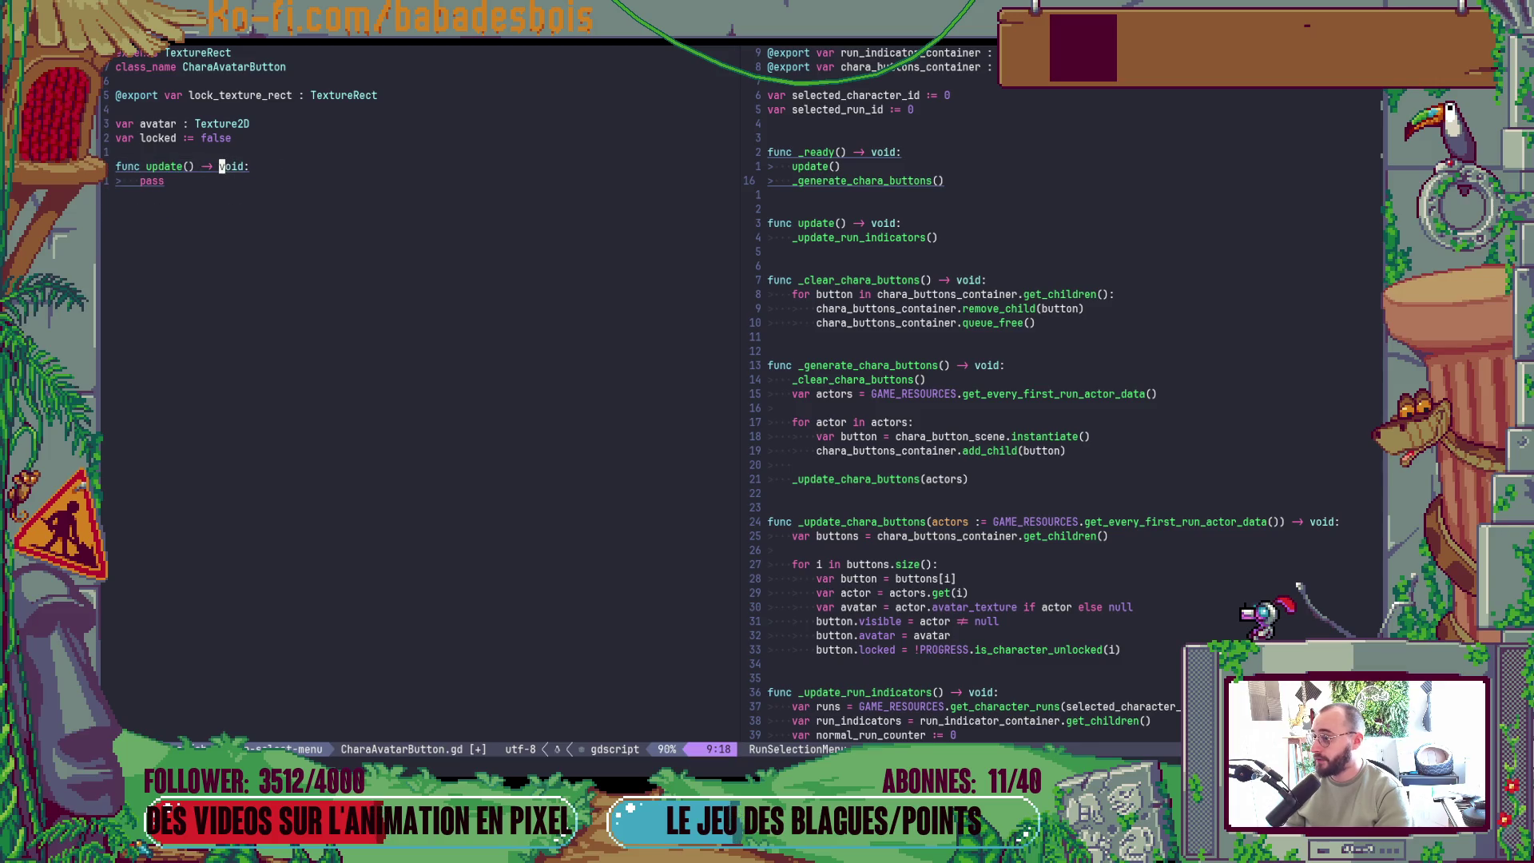
key("k")
key("bracketleft")
key("space")
type(":w")
key("Return")
key("j")
Replace pass in update() with lock_texture_rect.visible = locked and save.
key("c")
key("c")
type("lock_texture_rect")
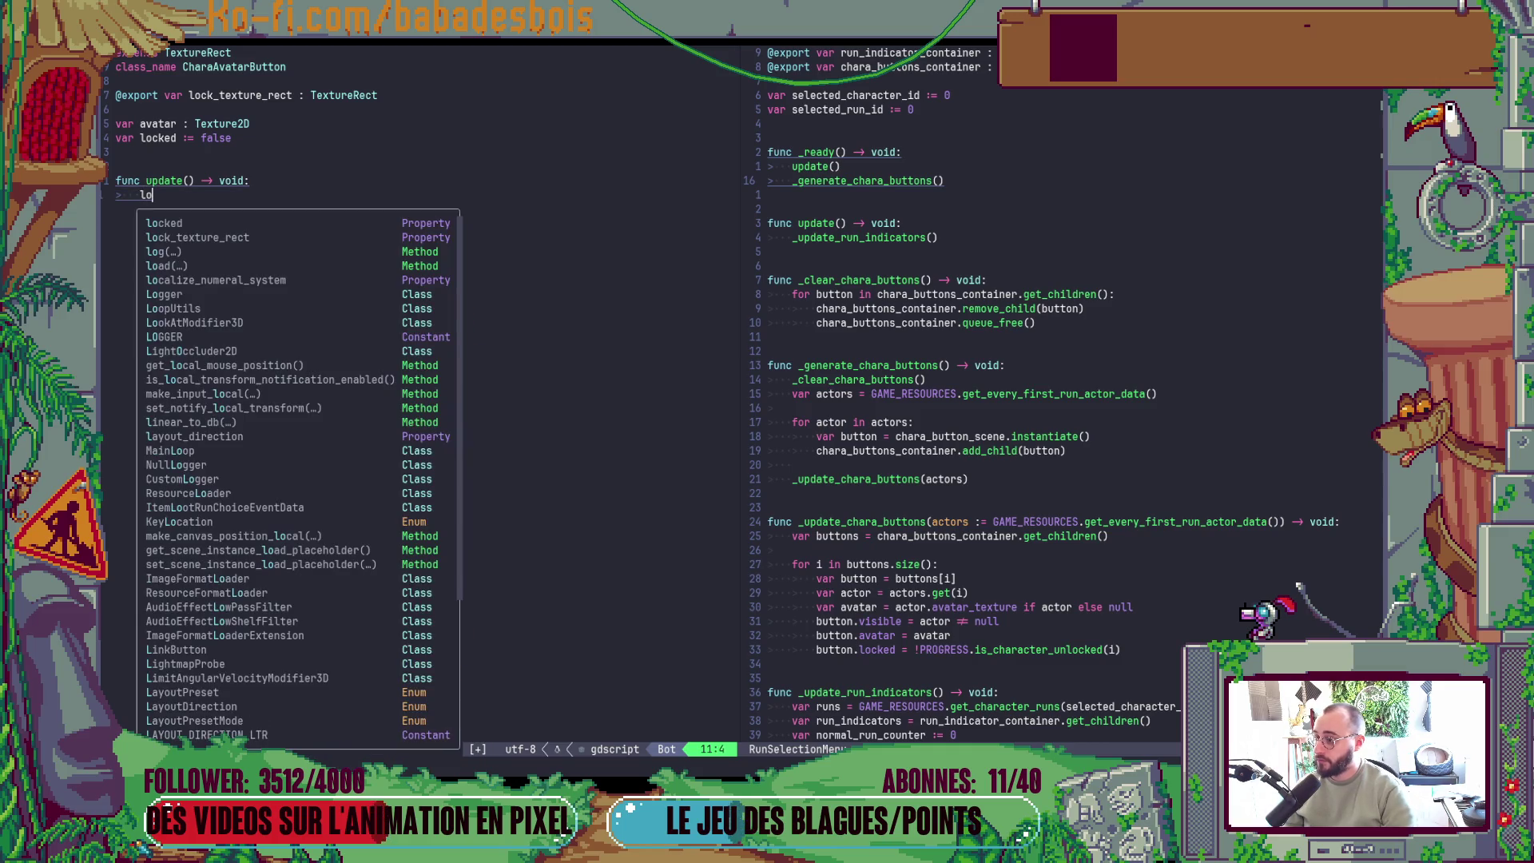
type(".si")
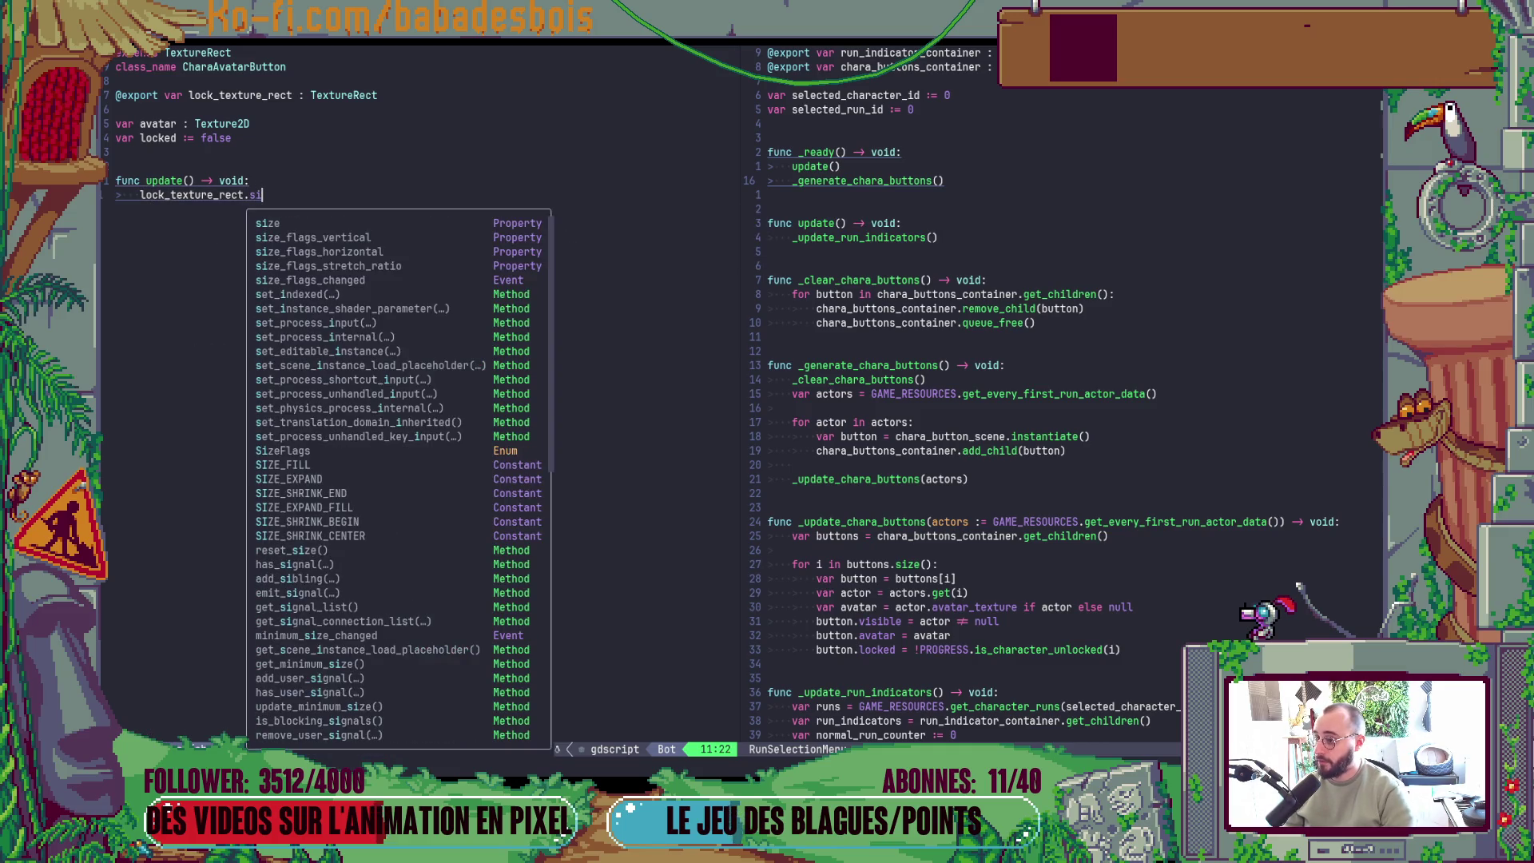
type("visible =")
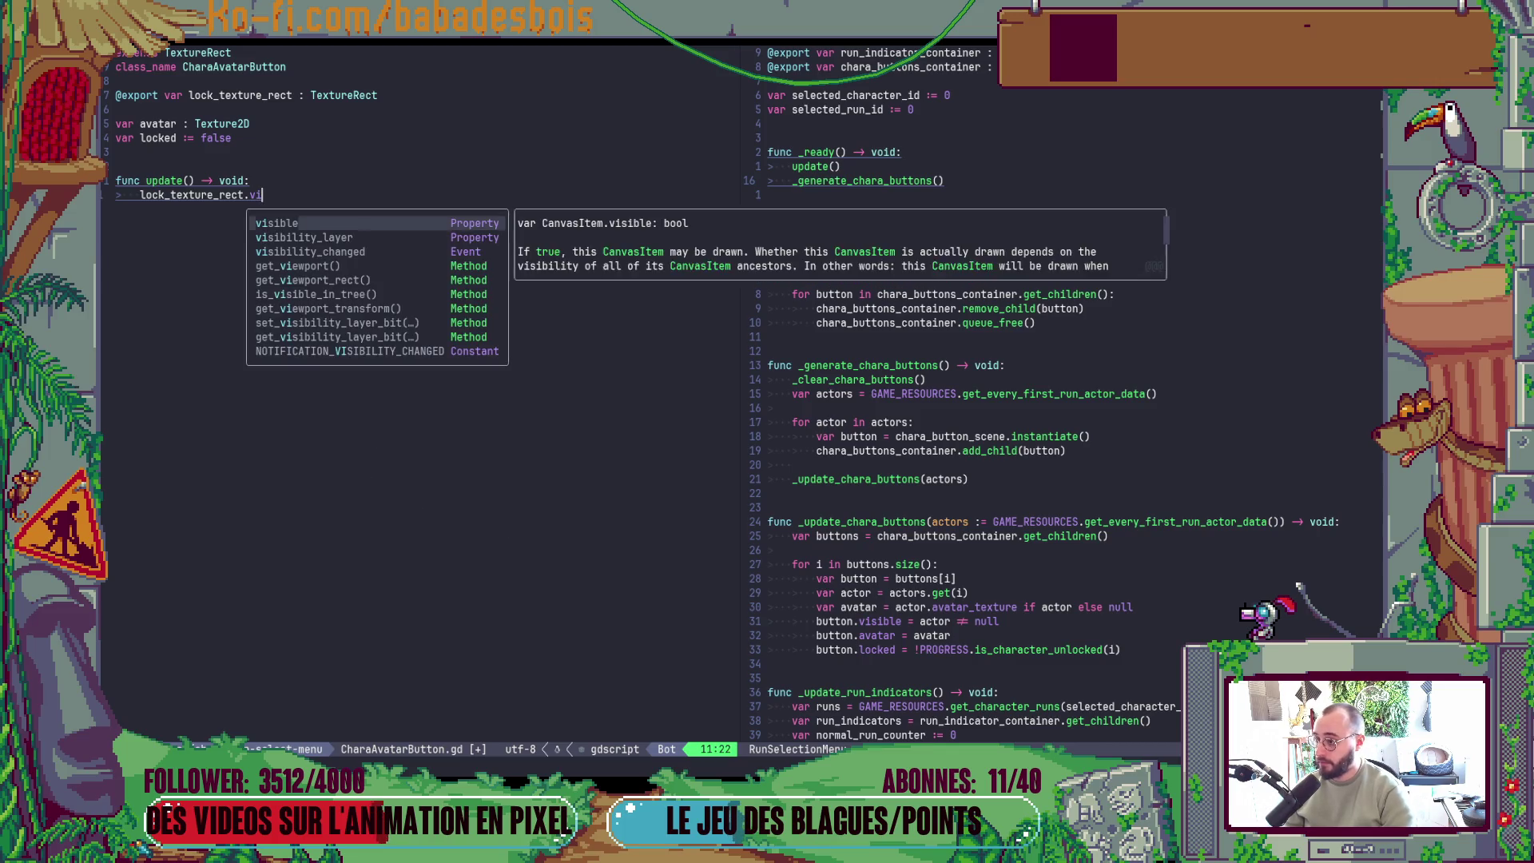
type(" locked")
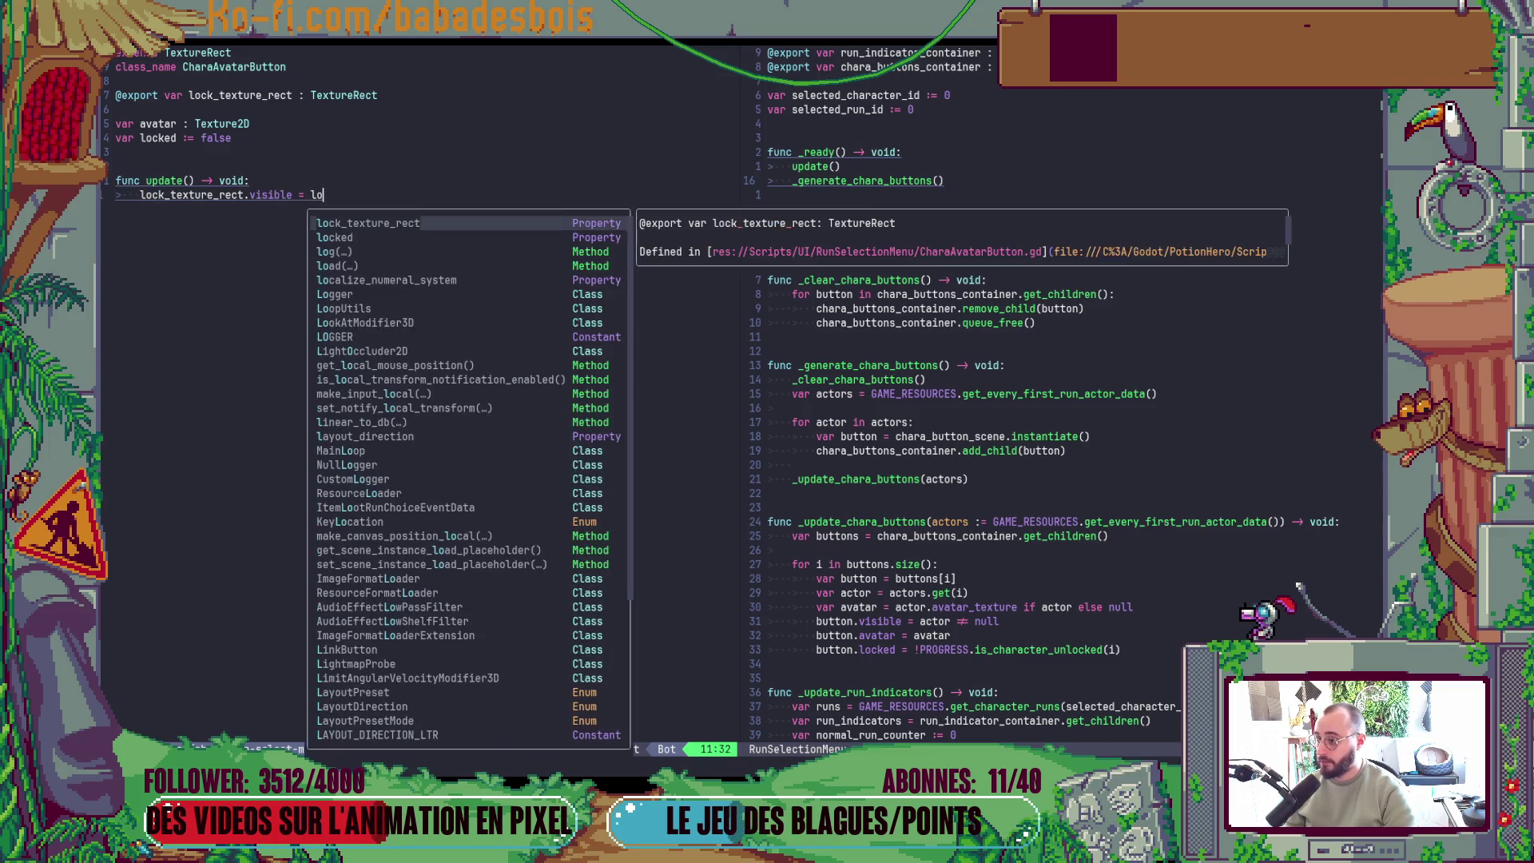
key("Escape")
type(":w")
key("Return")
Delete the unused avatar variable and an extra blank line, then save.
key("k")
key("k")
key("k")
key("k")
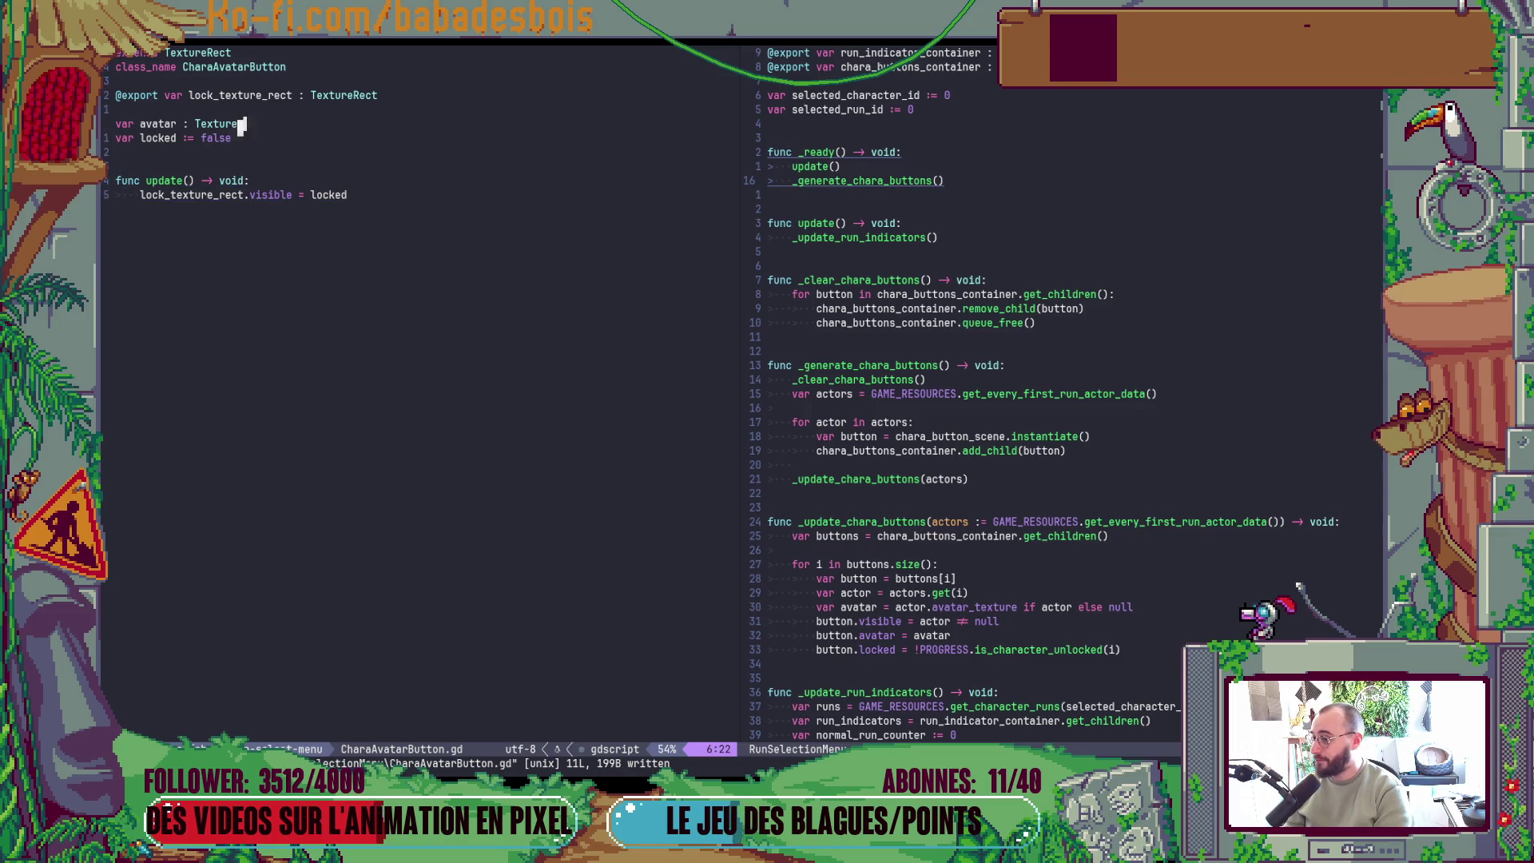
key("d")
key("d")
key("j")
key("d")
key("d")
type(":w")
key("Return")
key("ctrl+w")
key("l")
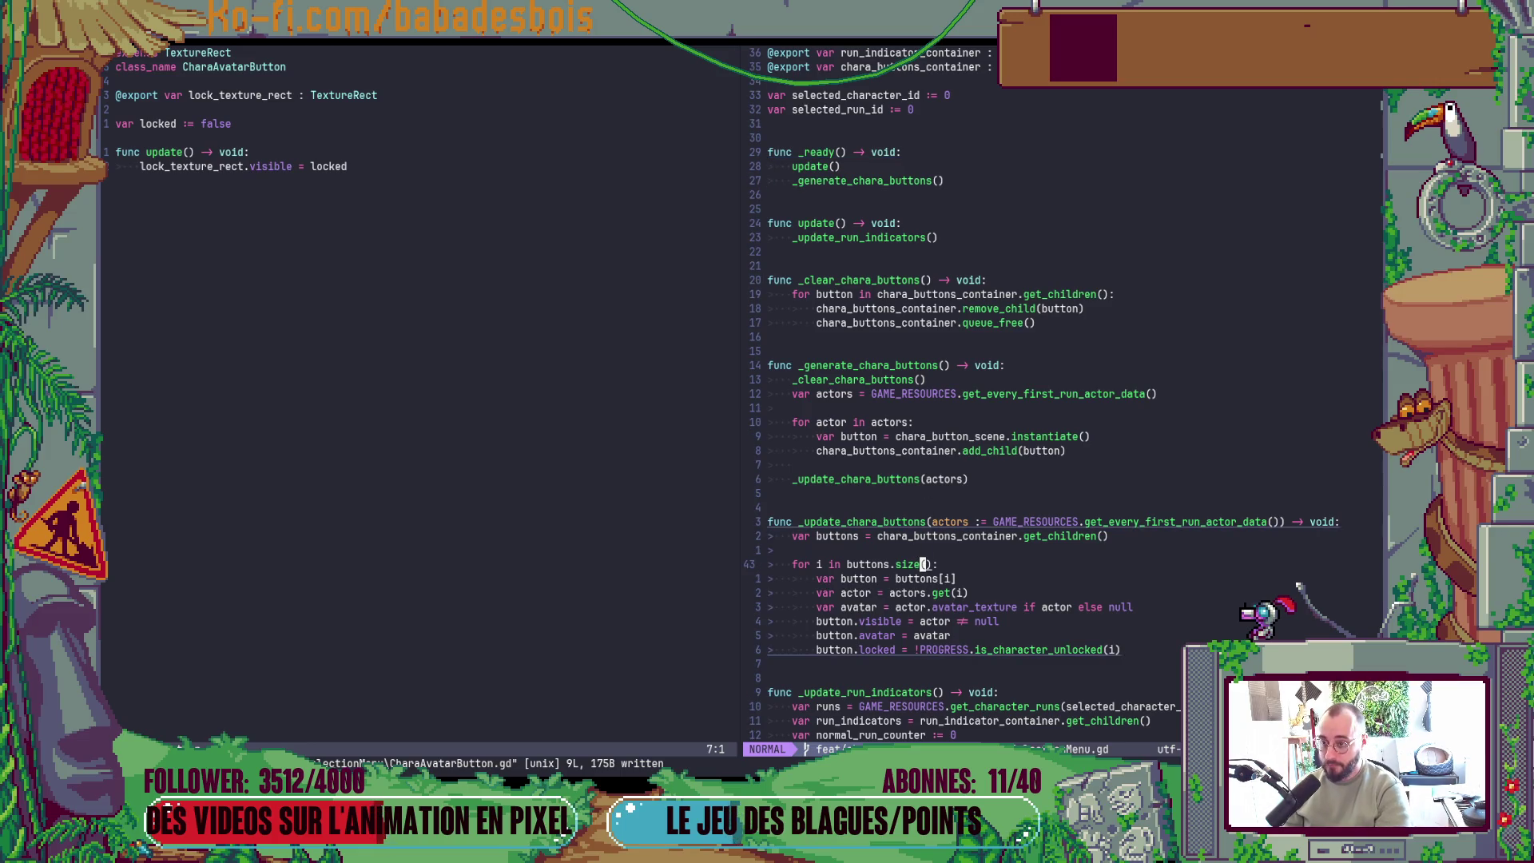
Fix button.tex to button.texture = avatar in the chara-button loop and save.
left_click(769, 294)
key("j")
key("j")
key("j")
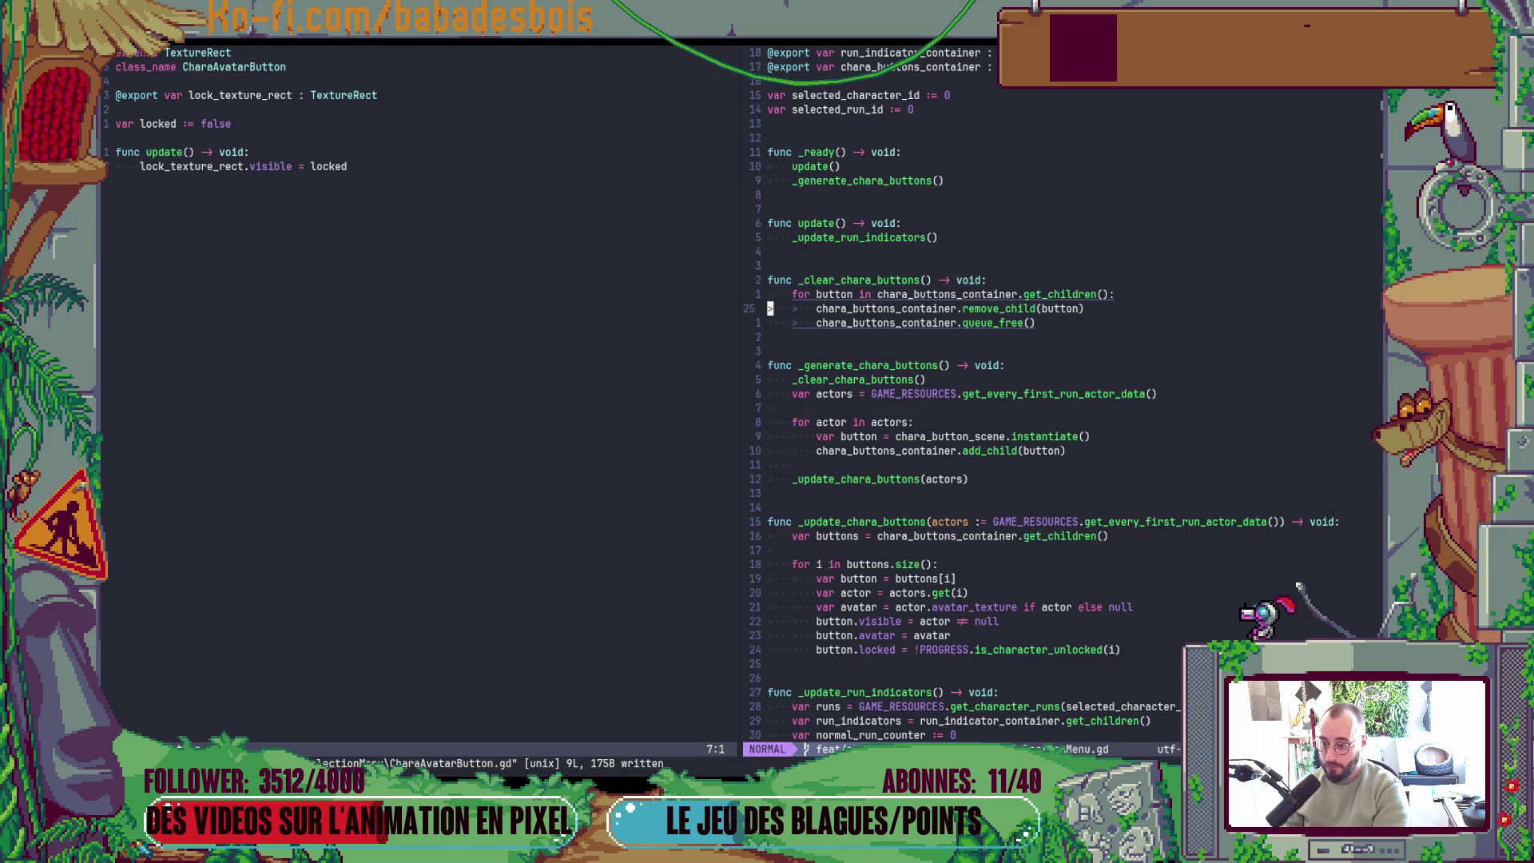
key("j")
key("j")
key("j")
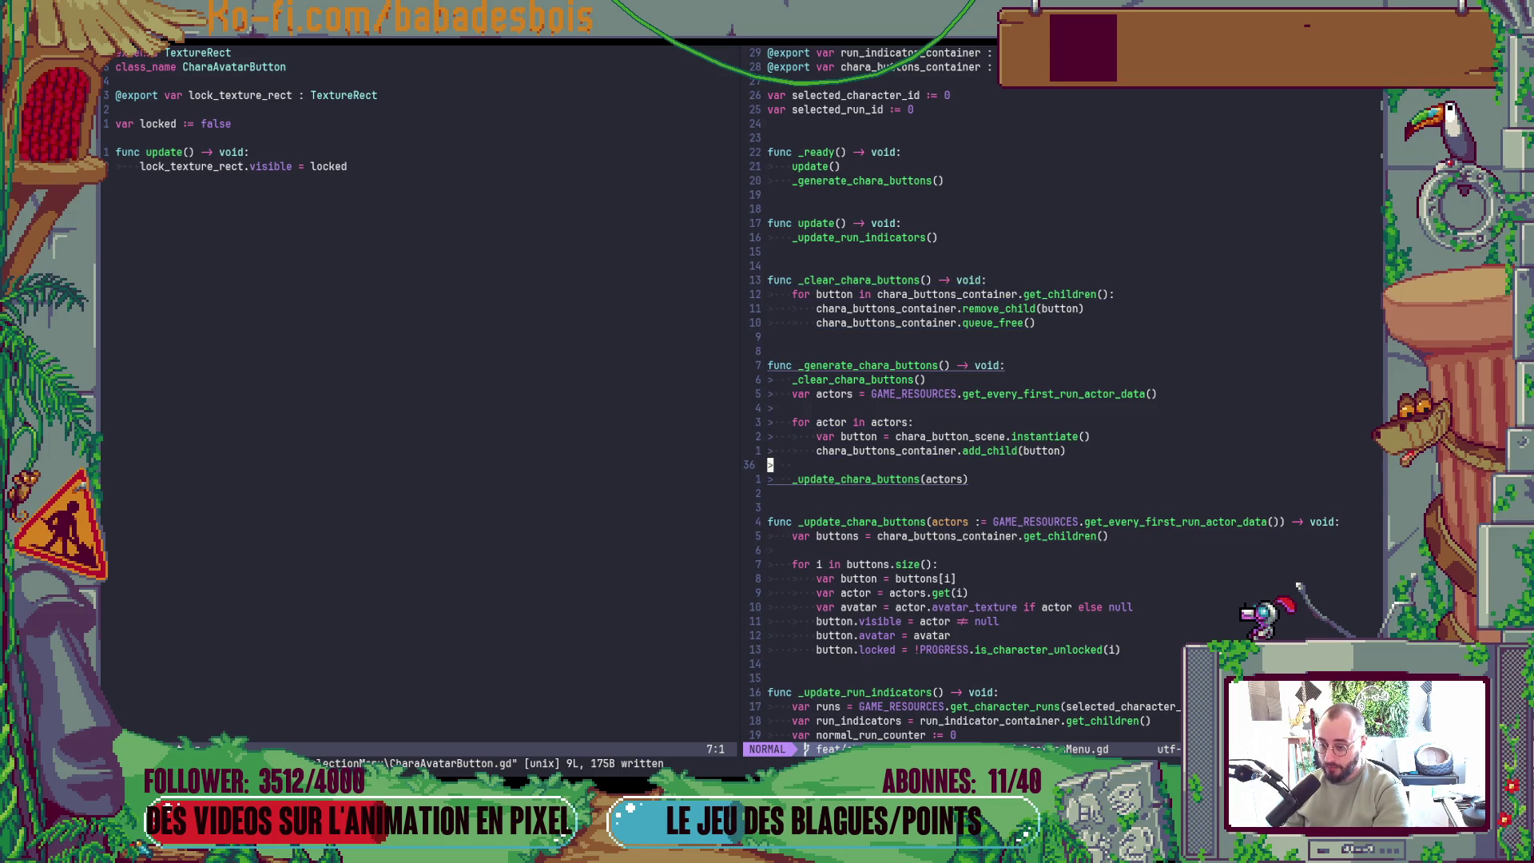
key("j")
key("j")
key("w")
key("w")
key("w")
type("bbciwtex")
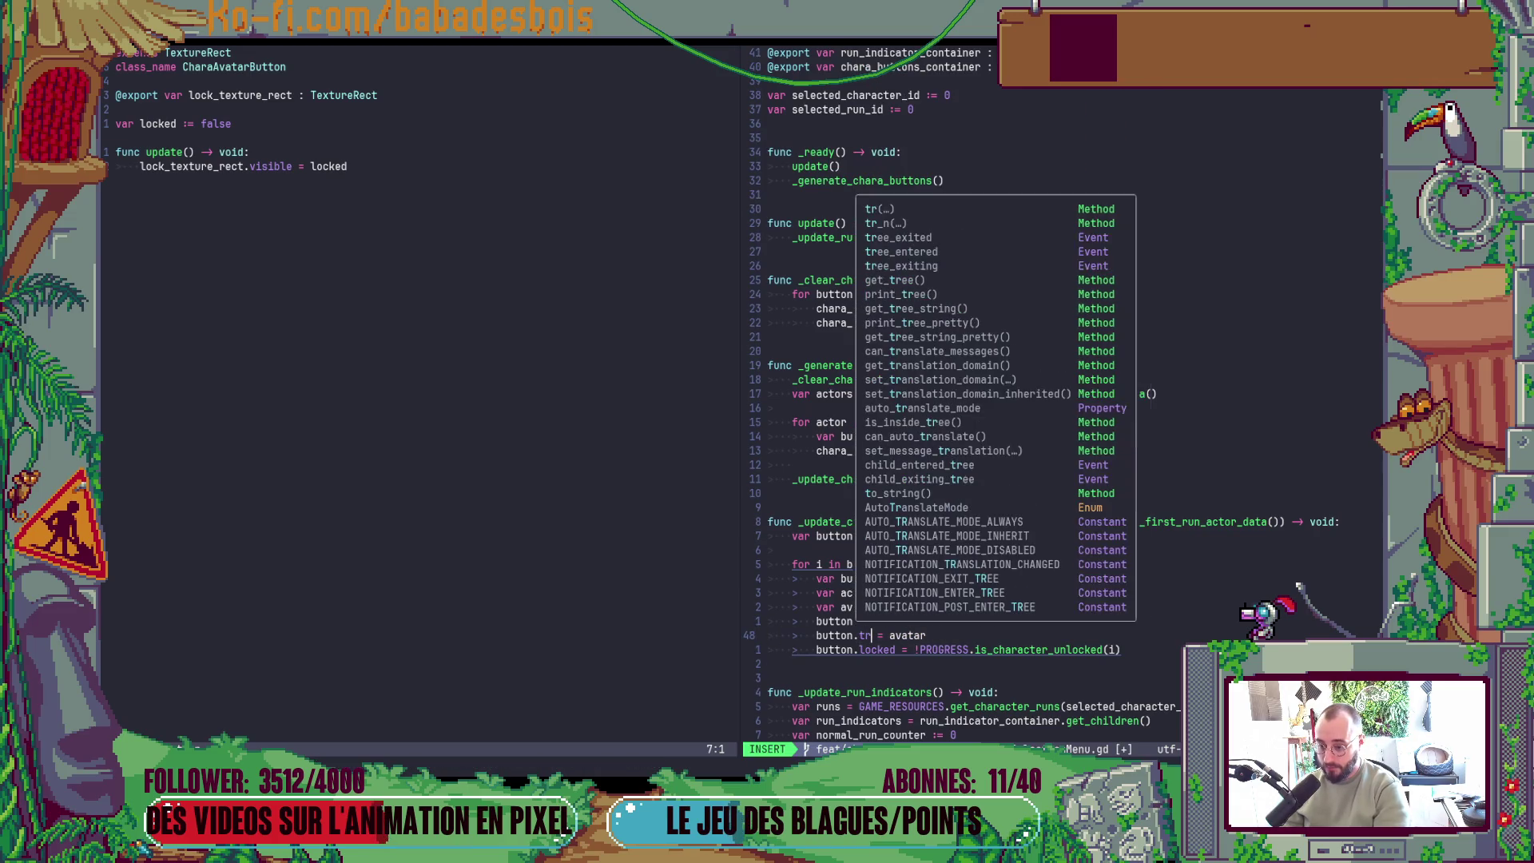
key("Escape")
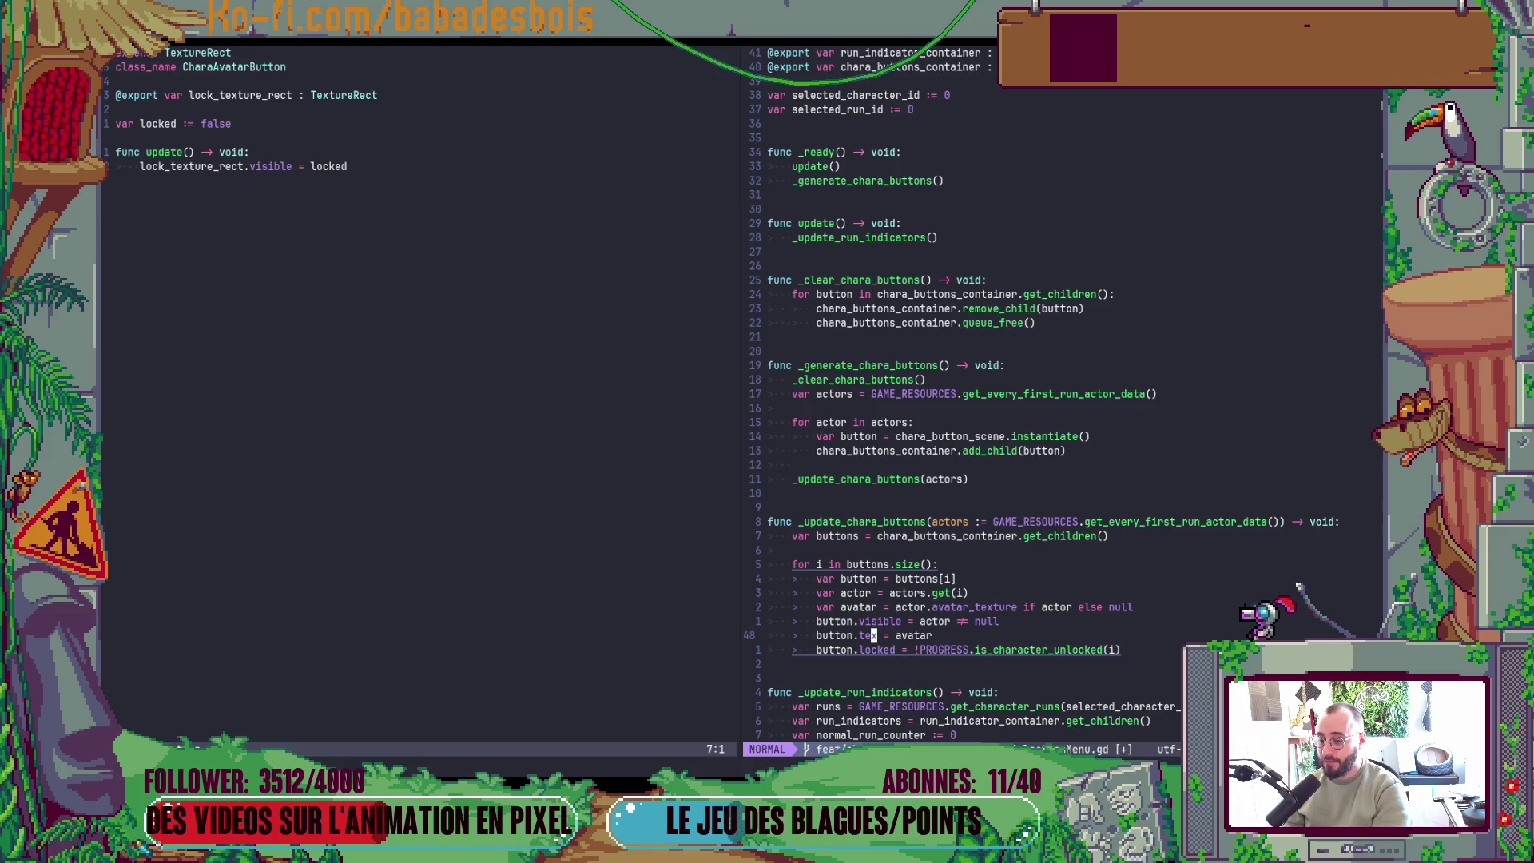
type("at")
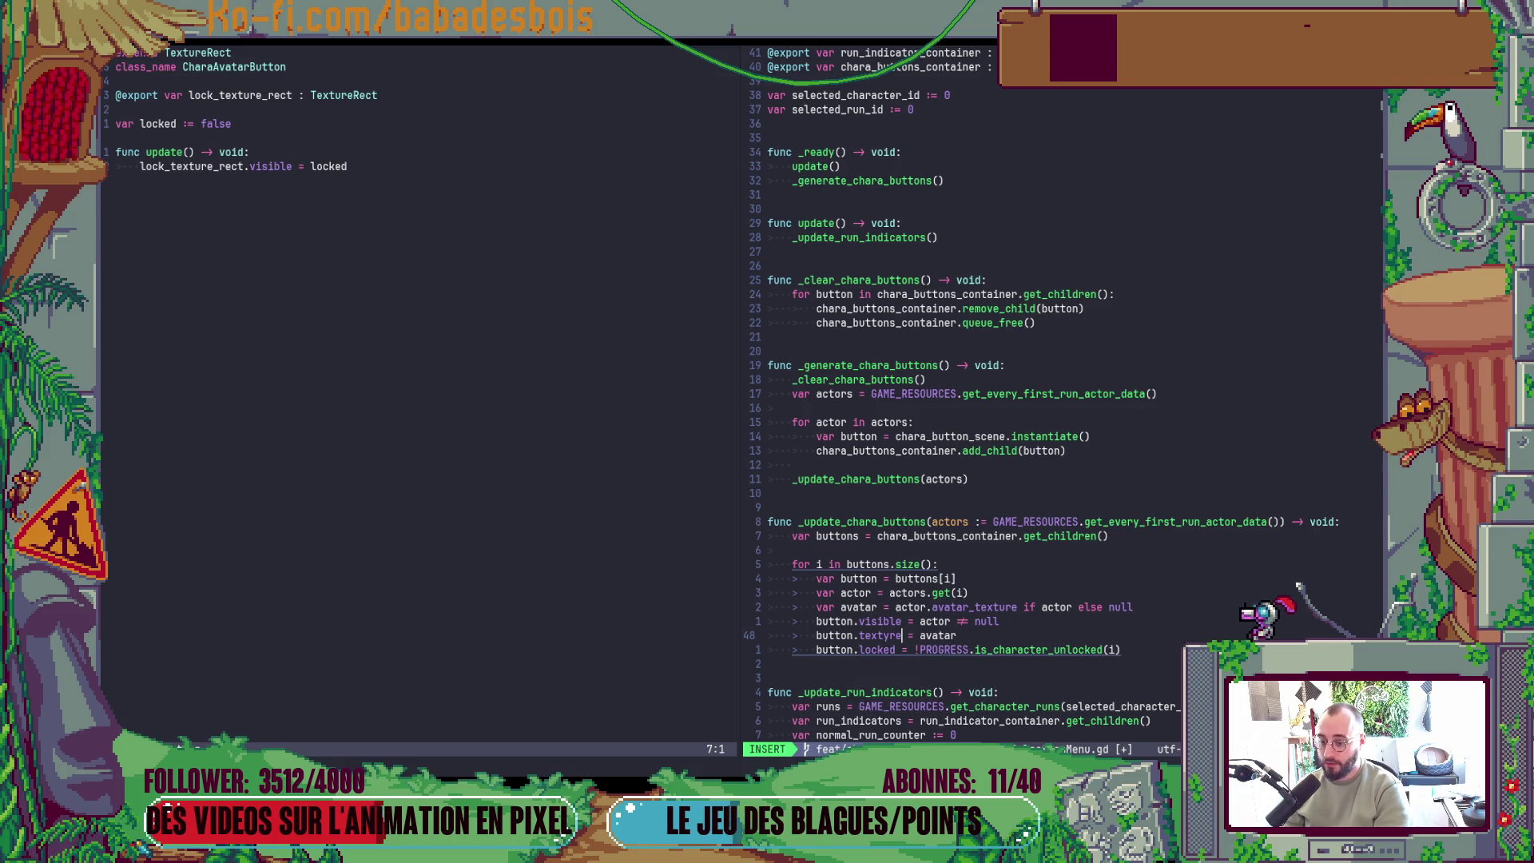
type("ure")
key("Escape")
type(":w")
key("Return")
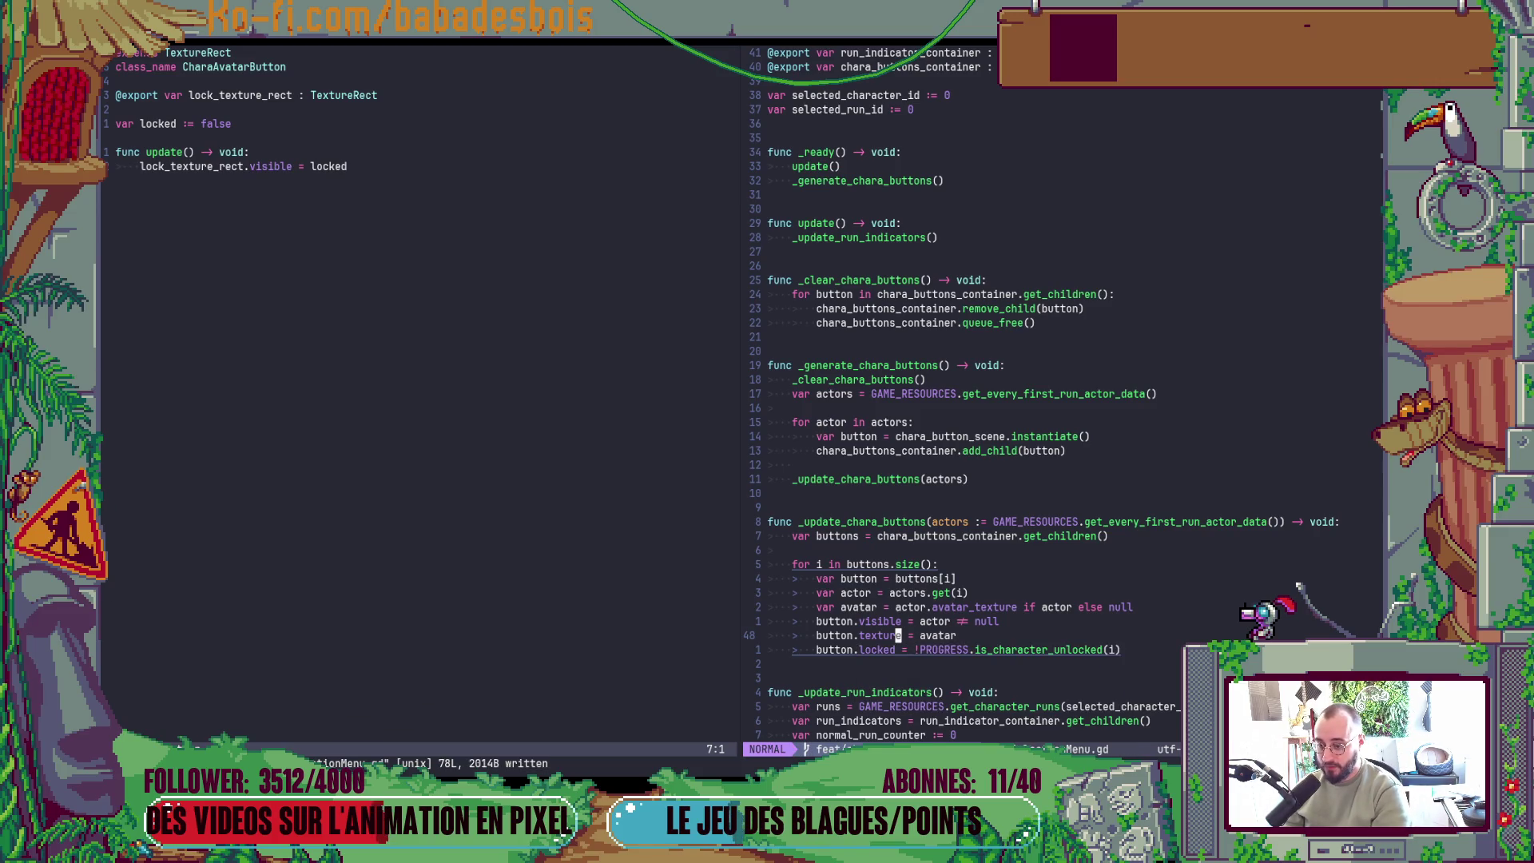
Add button.update() below the locked assignment and save RunSelectionMenu.gd.
key("ctrl+w")
key("h")
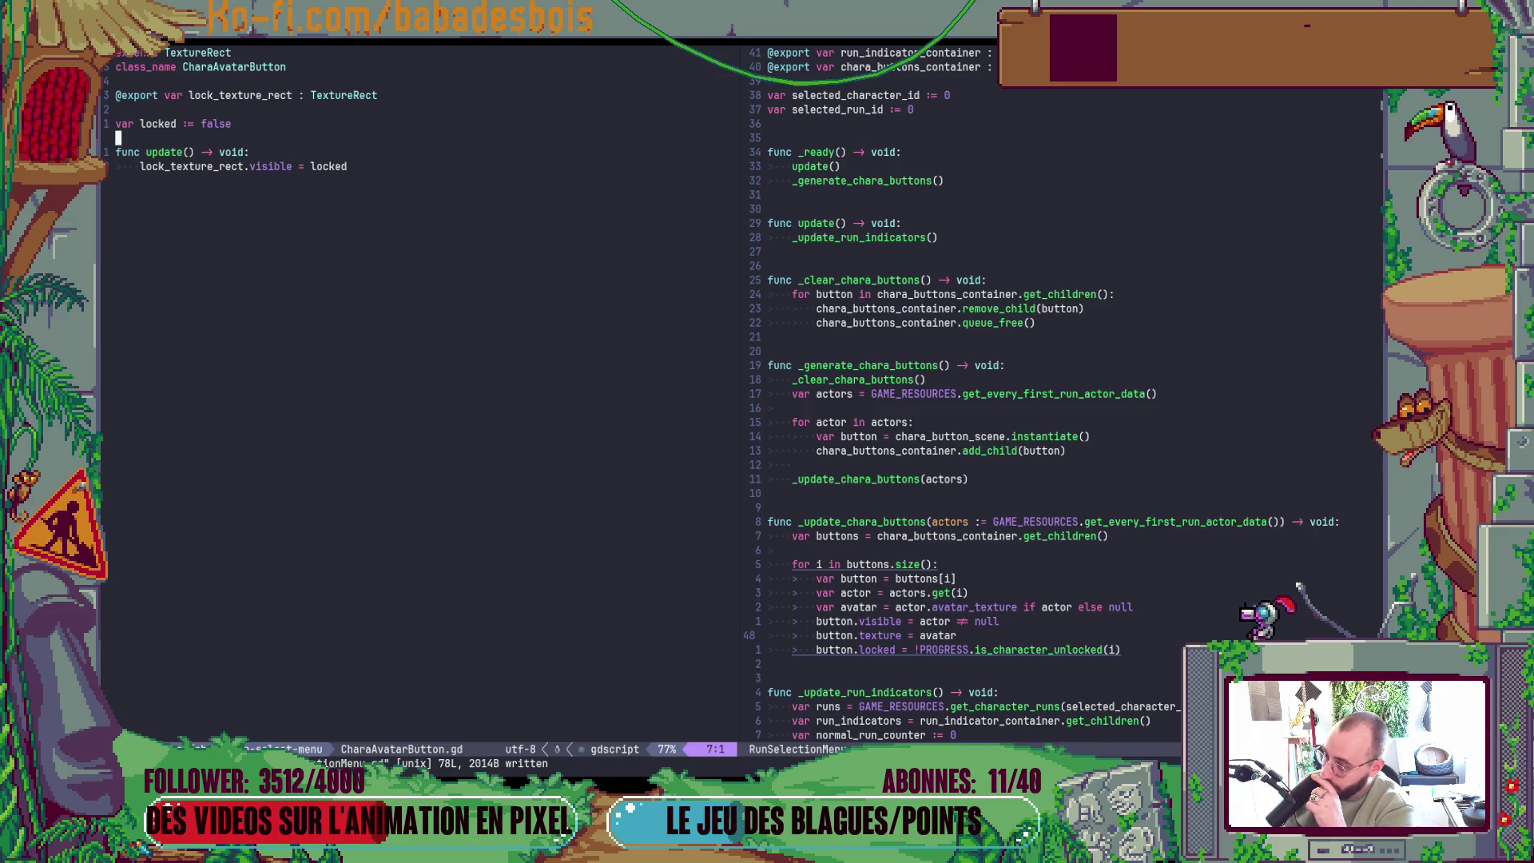
key("ctrl+w")
key("l")
type("jobutton.upda")
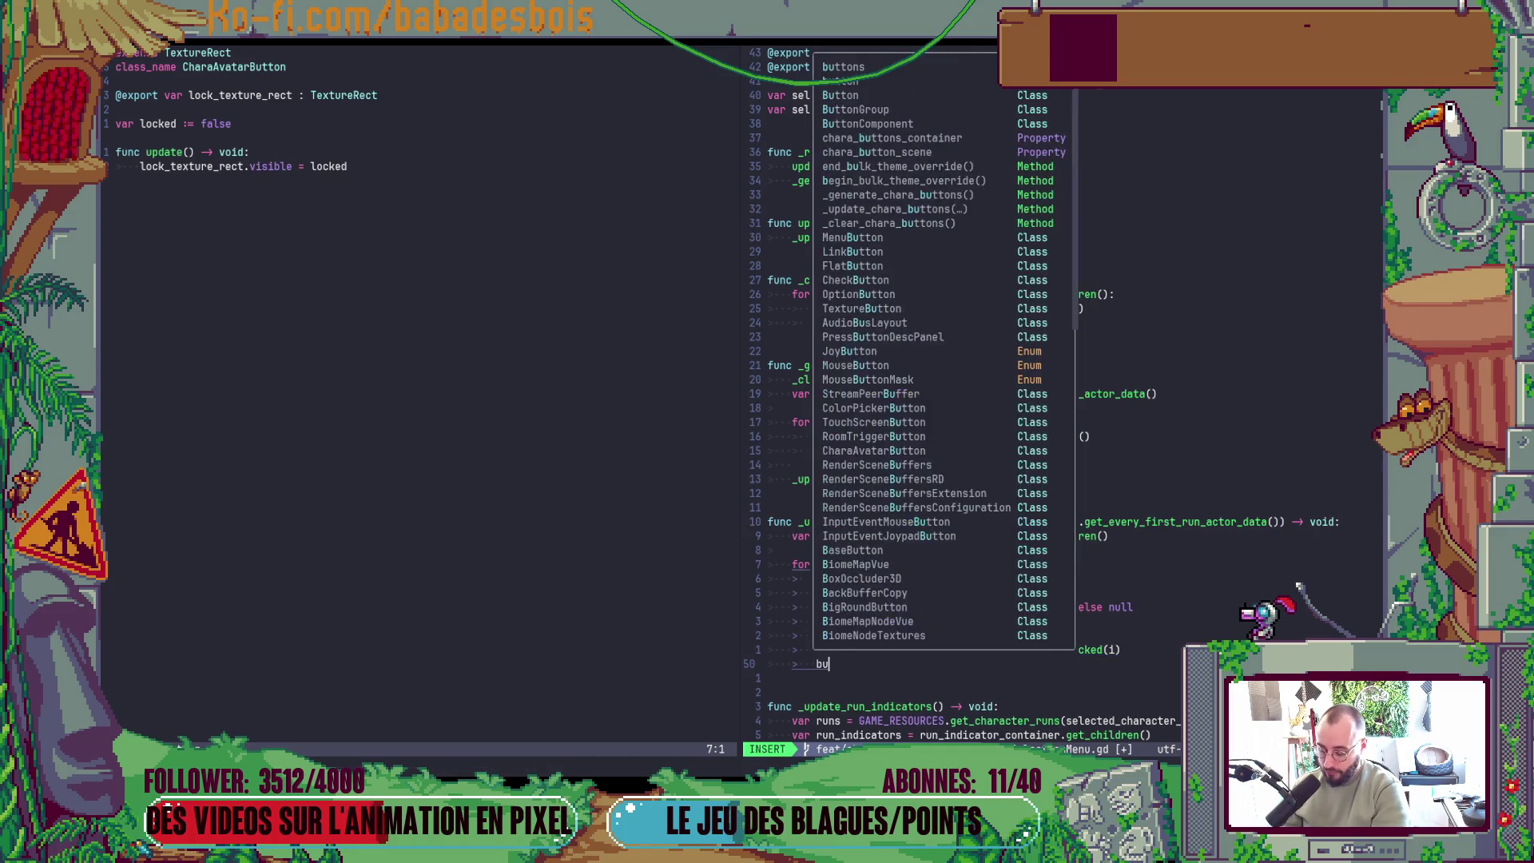
type("te()")
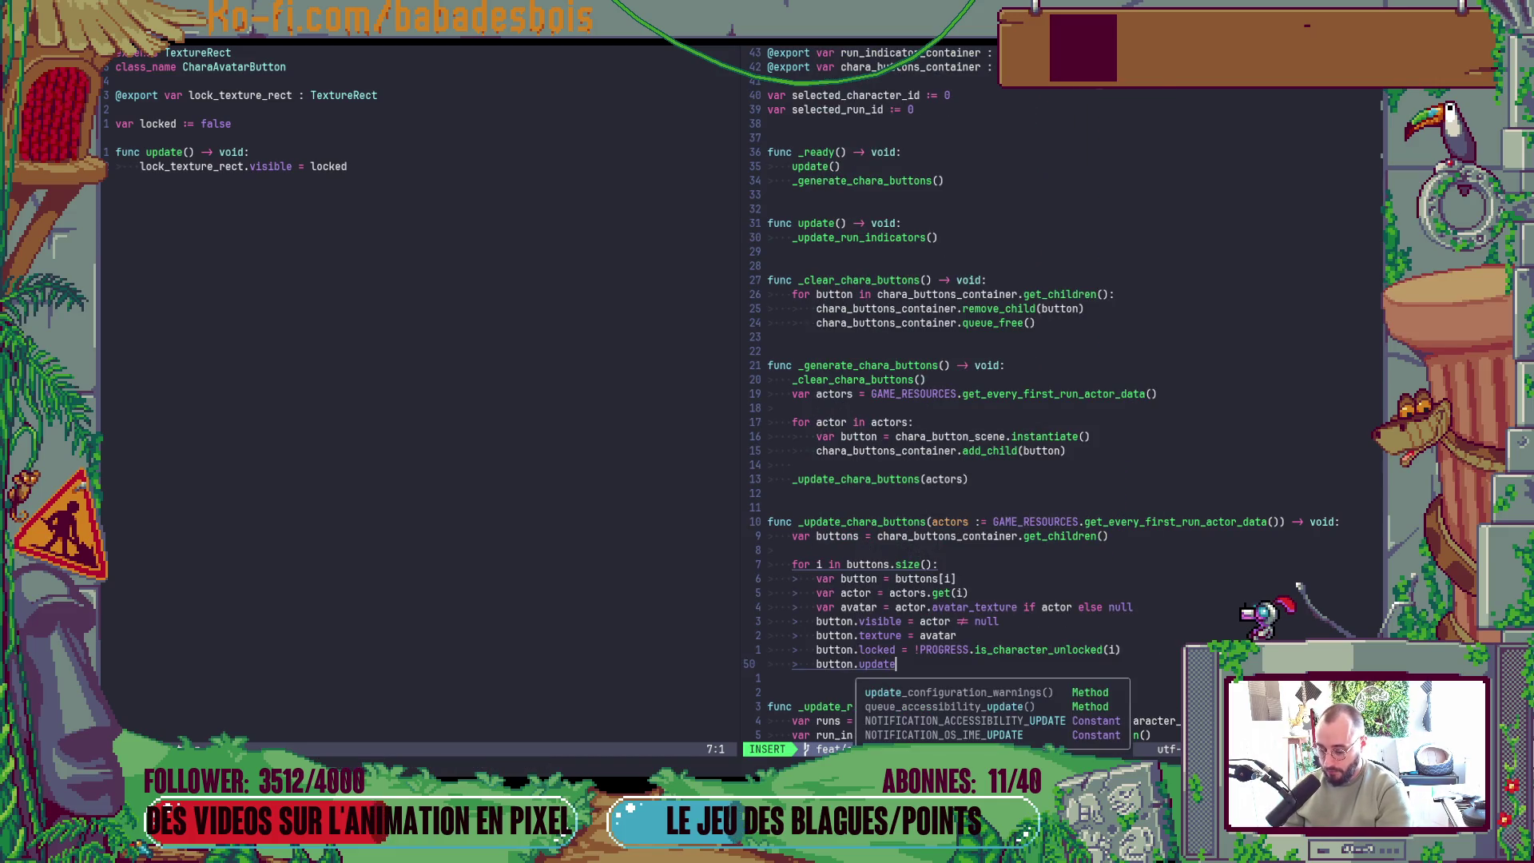
key("Escape")
type(":w")
key("Return")
key("ctrl+w")
key("h")
key("alt+Tab")
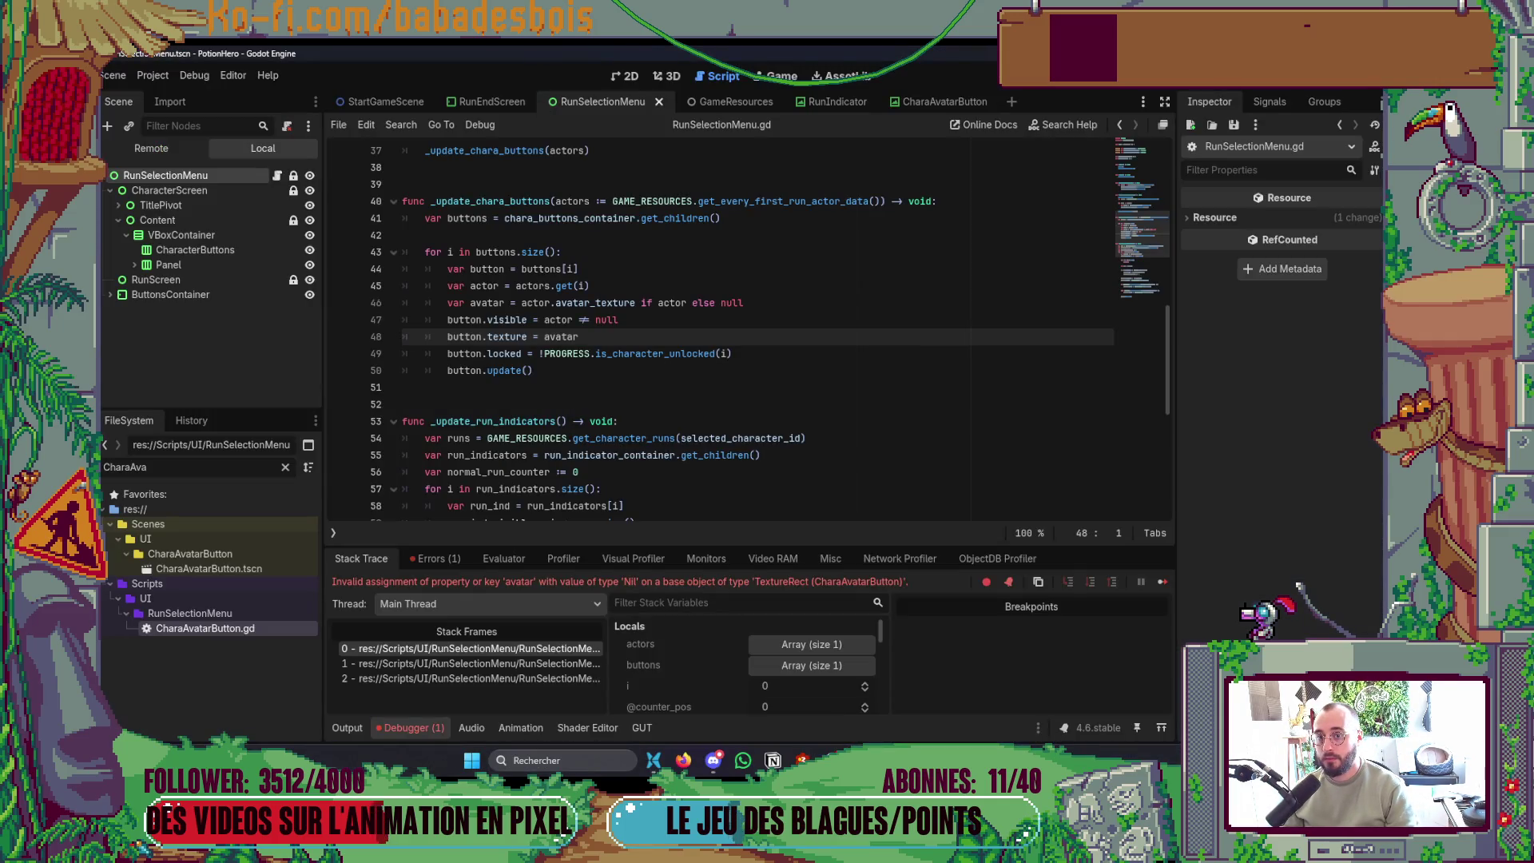
Relaunch the game, stop it, and run again until it breaks at Progress.gd line 71.
key("F5")
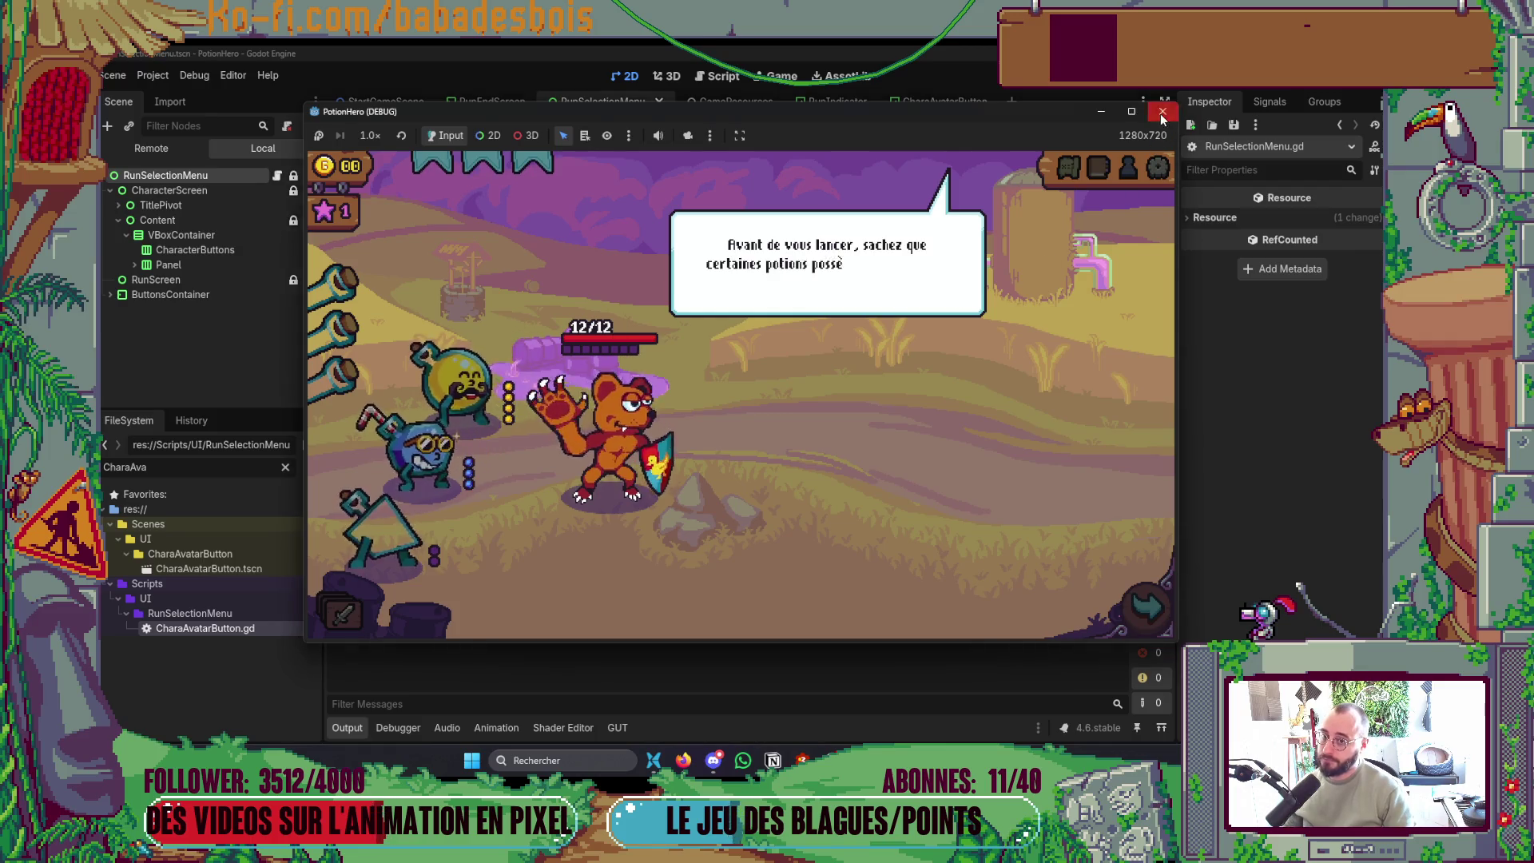
left_click(1162, 112)
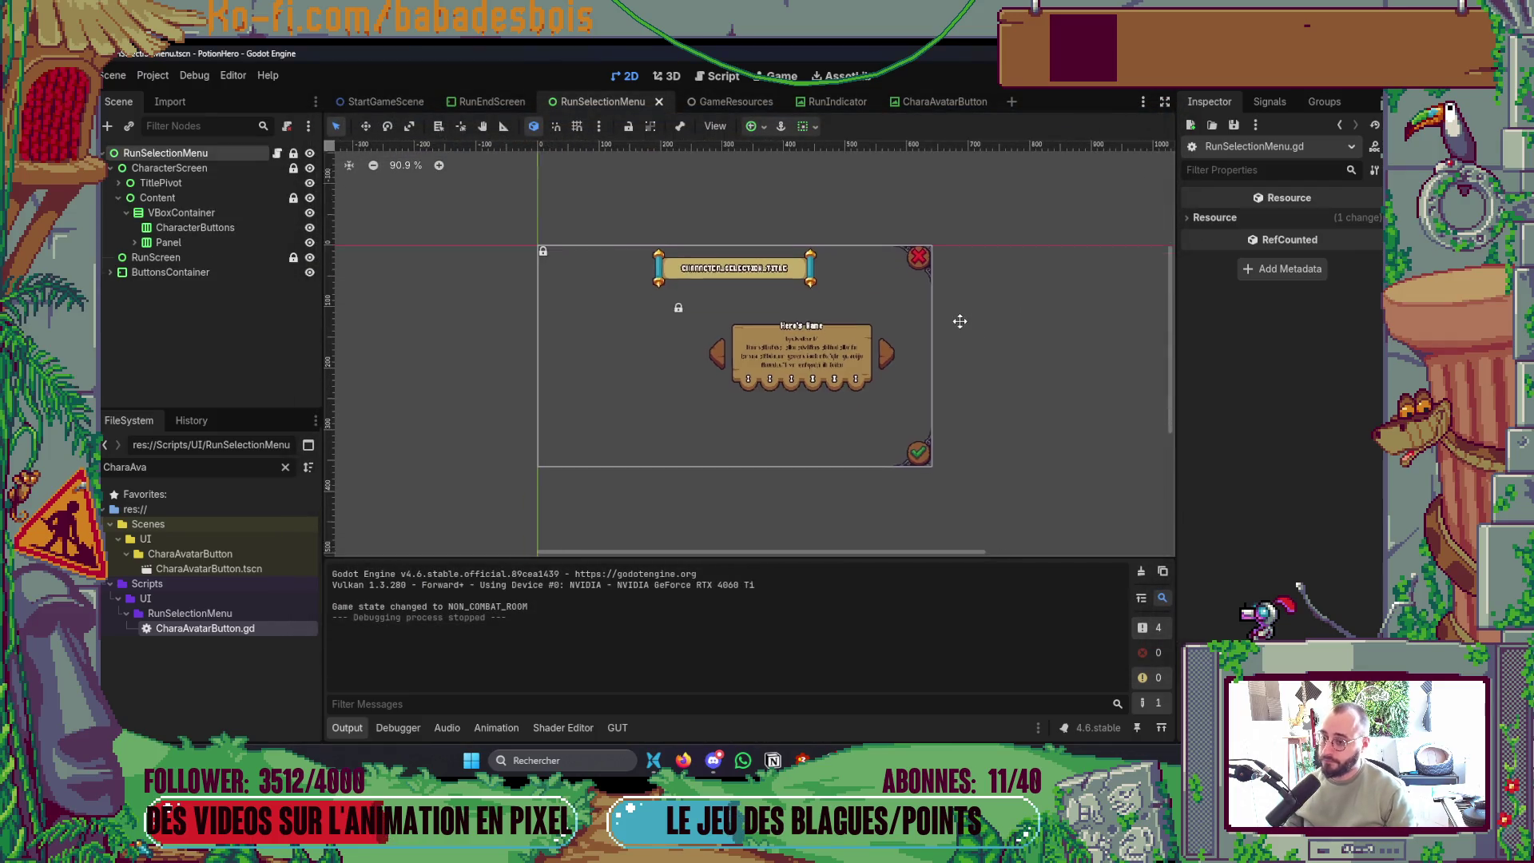
key("F5")
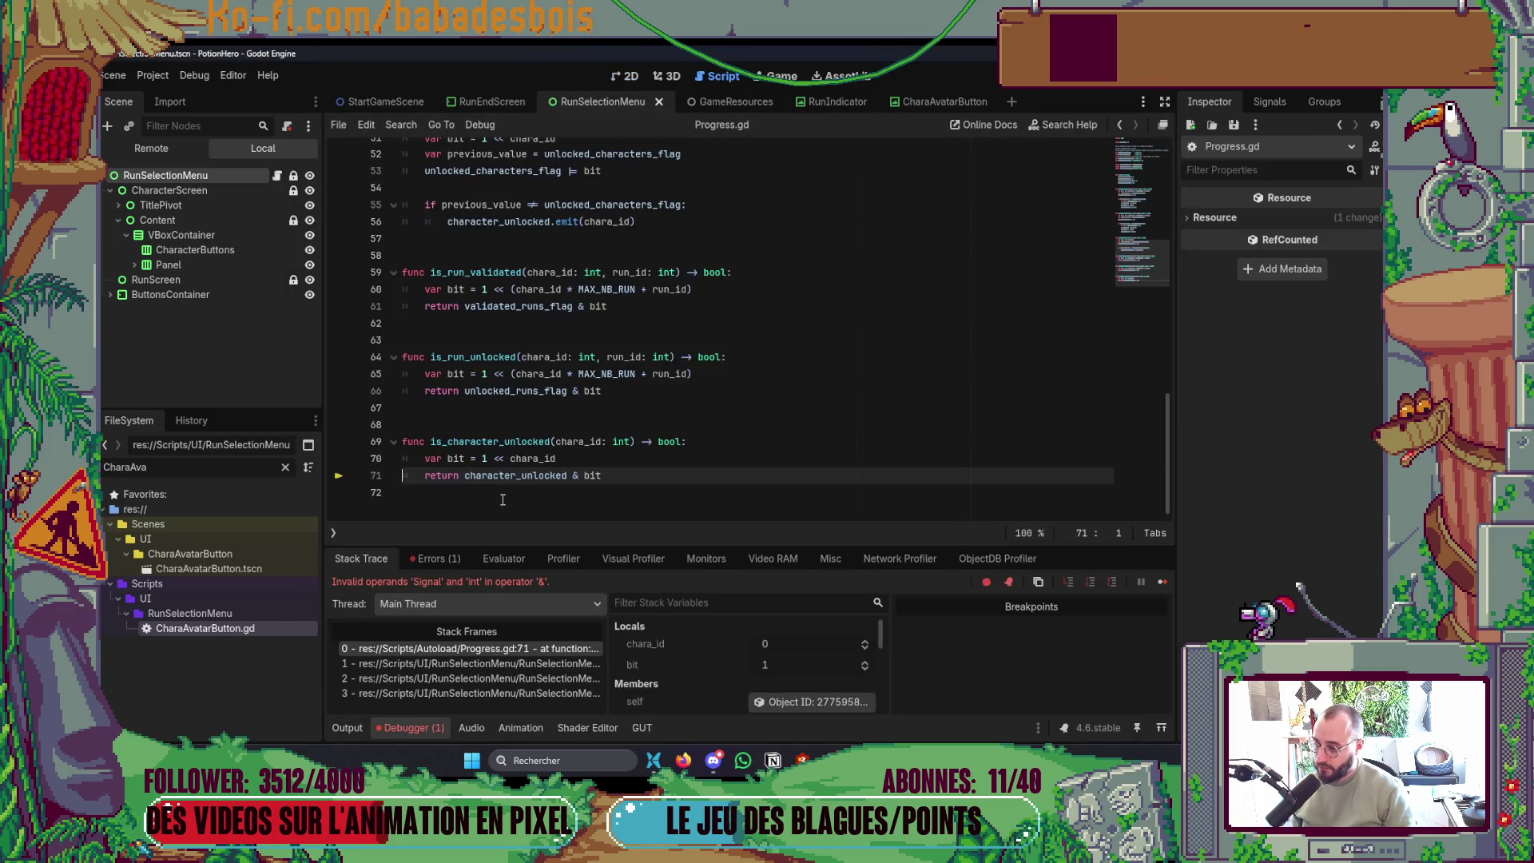
Replace the undeclared flag on Progress.gd line 71 with unlocked_characters_flag and save.
left_click(569, 475)
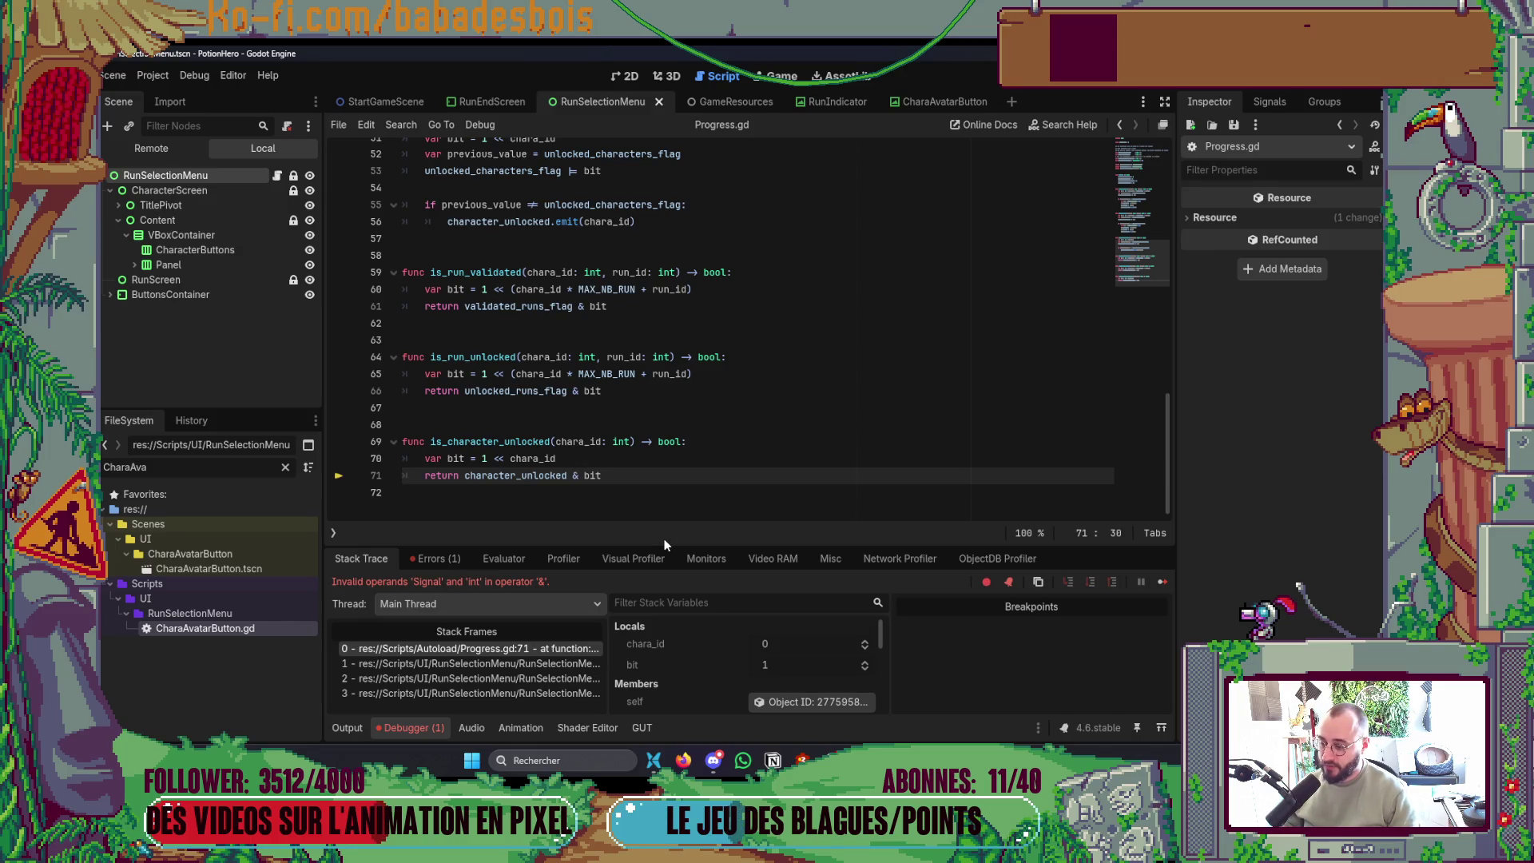
type("_")
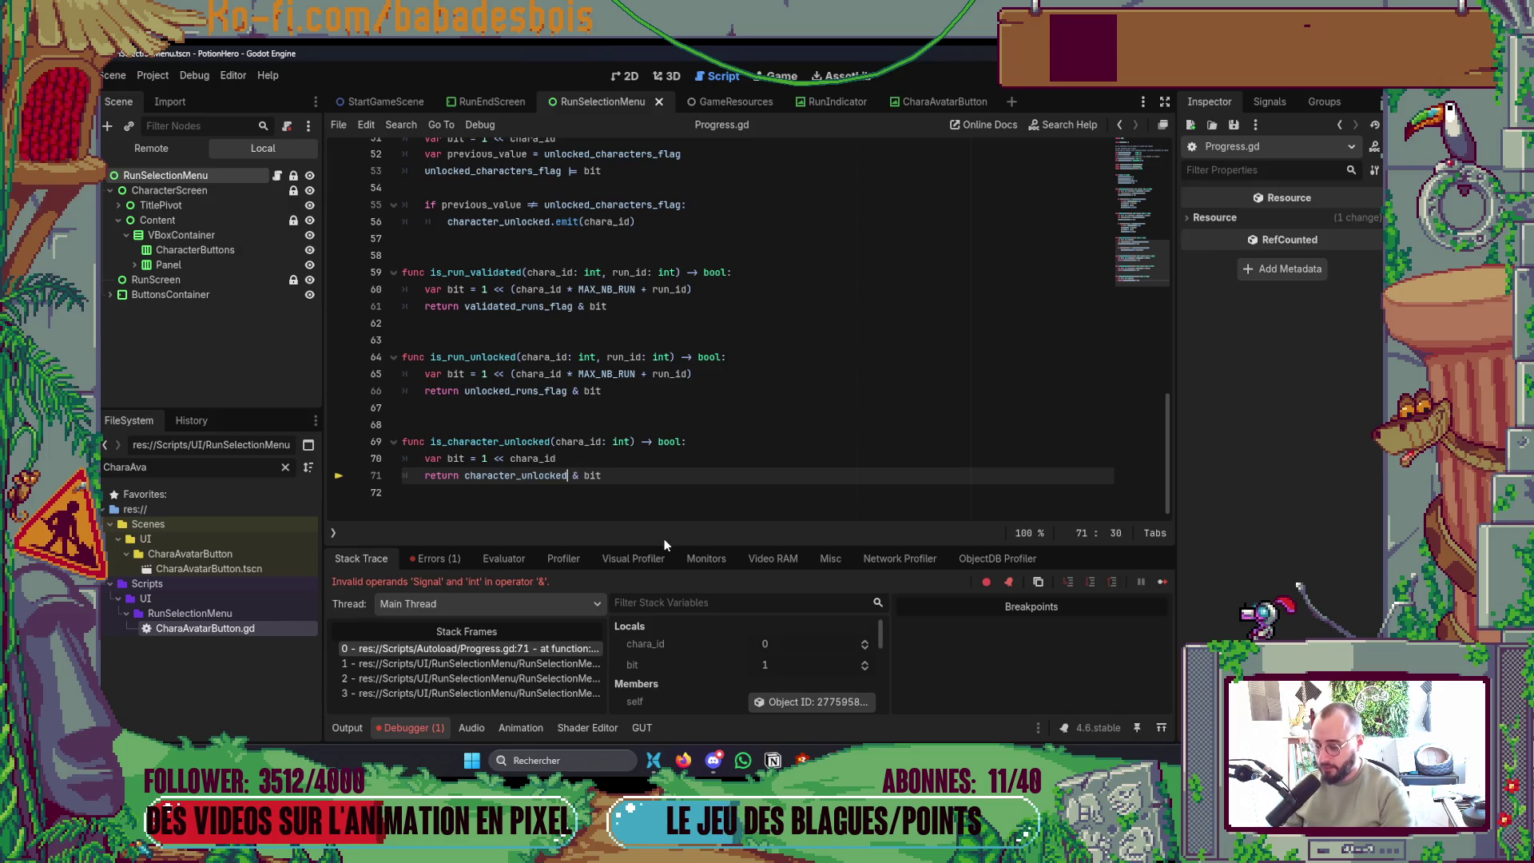
type("flags")
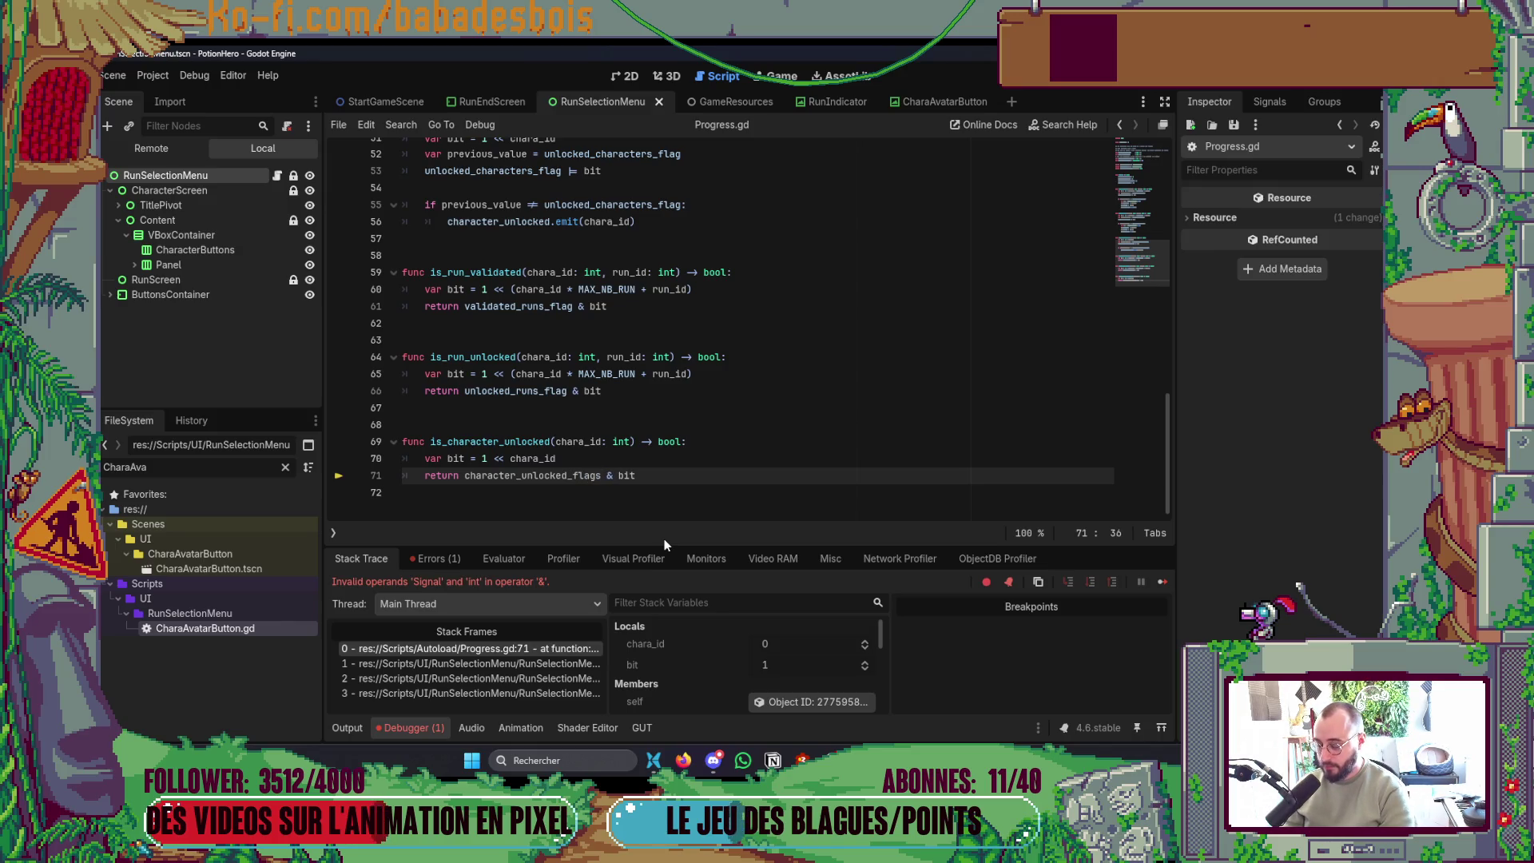
key("BackSpace")
scroll(641, 449, "up", 15)
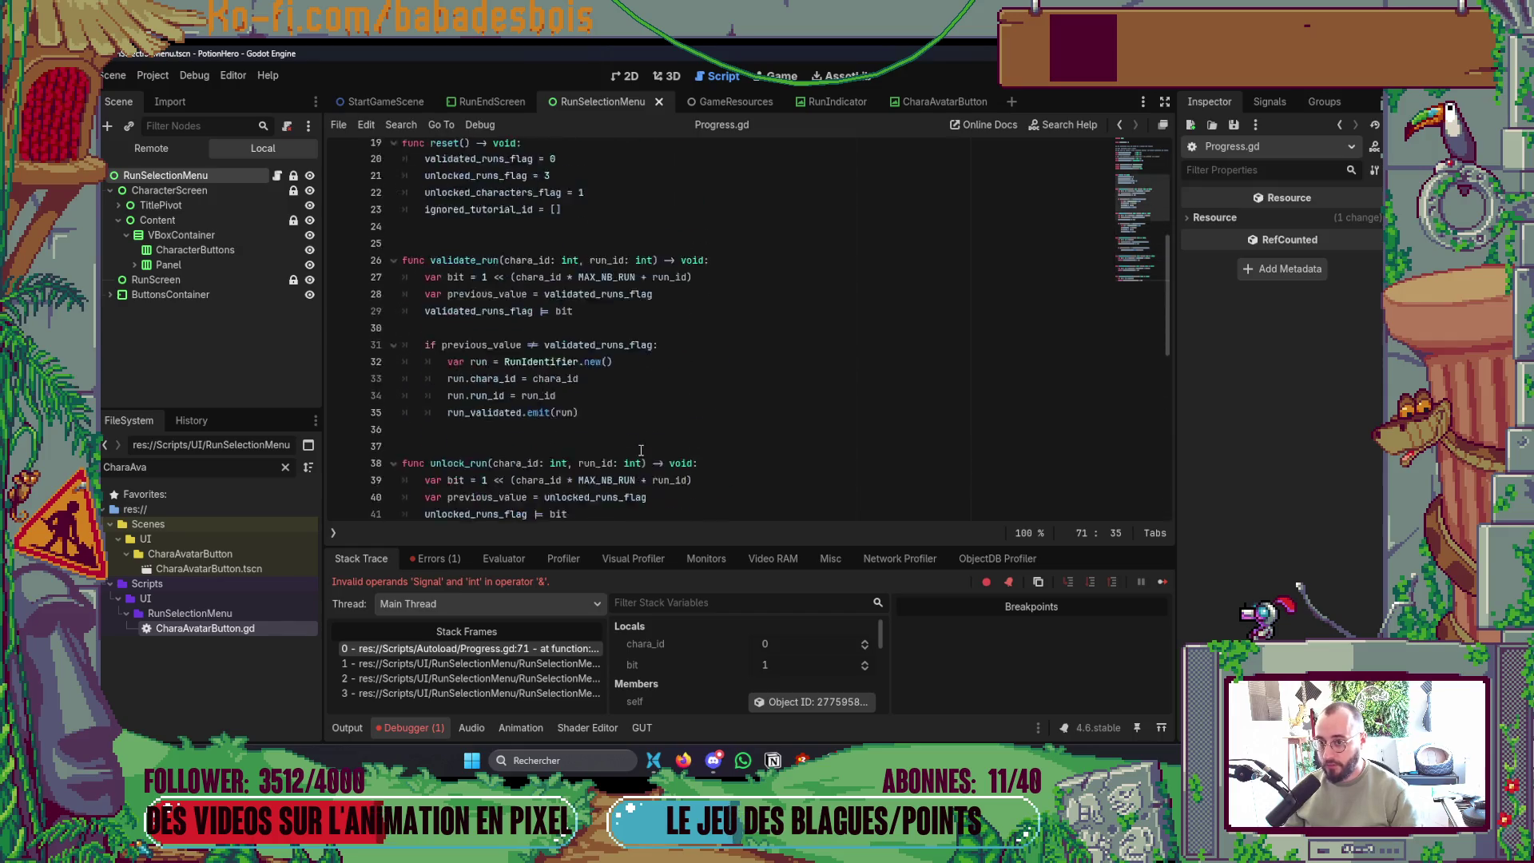
scroll(640, 450, "down", 15)
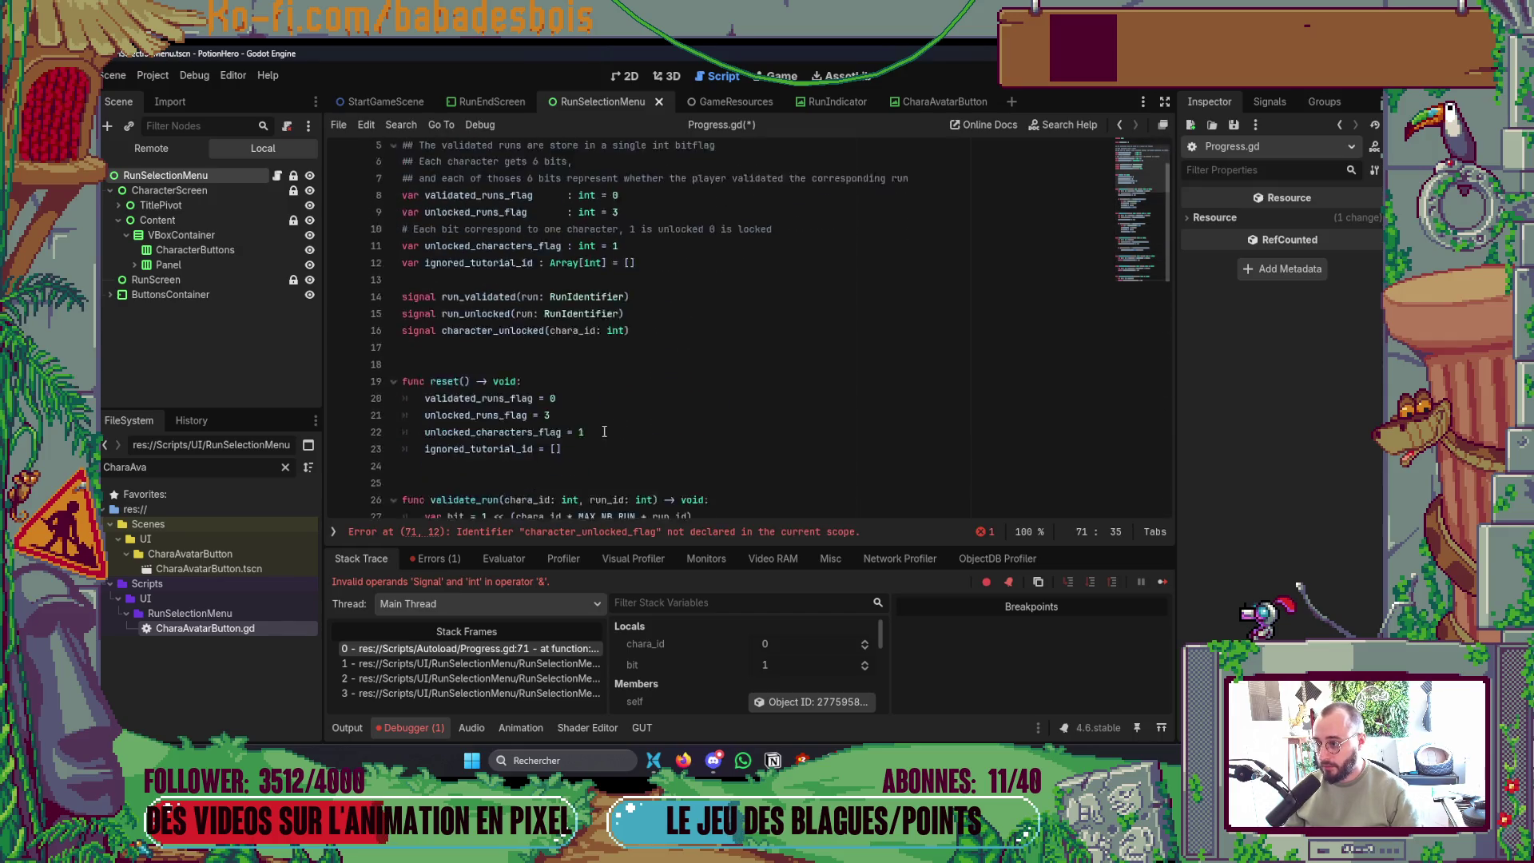
key("ctrl+BackSpace")
type("unlo & bit")
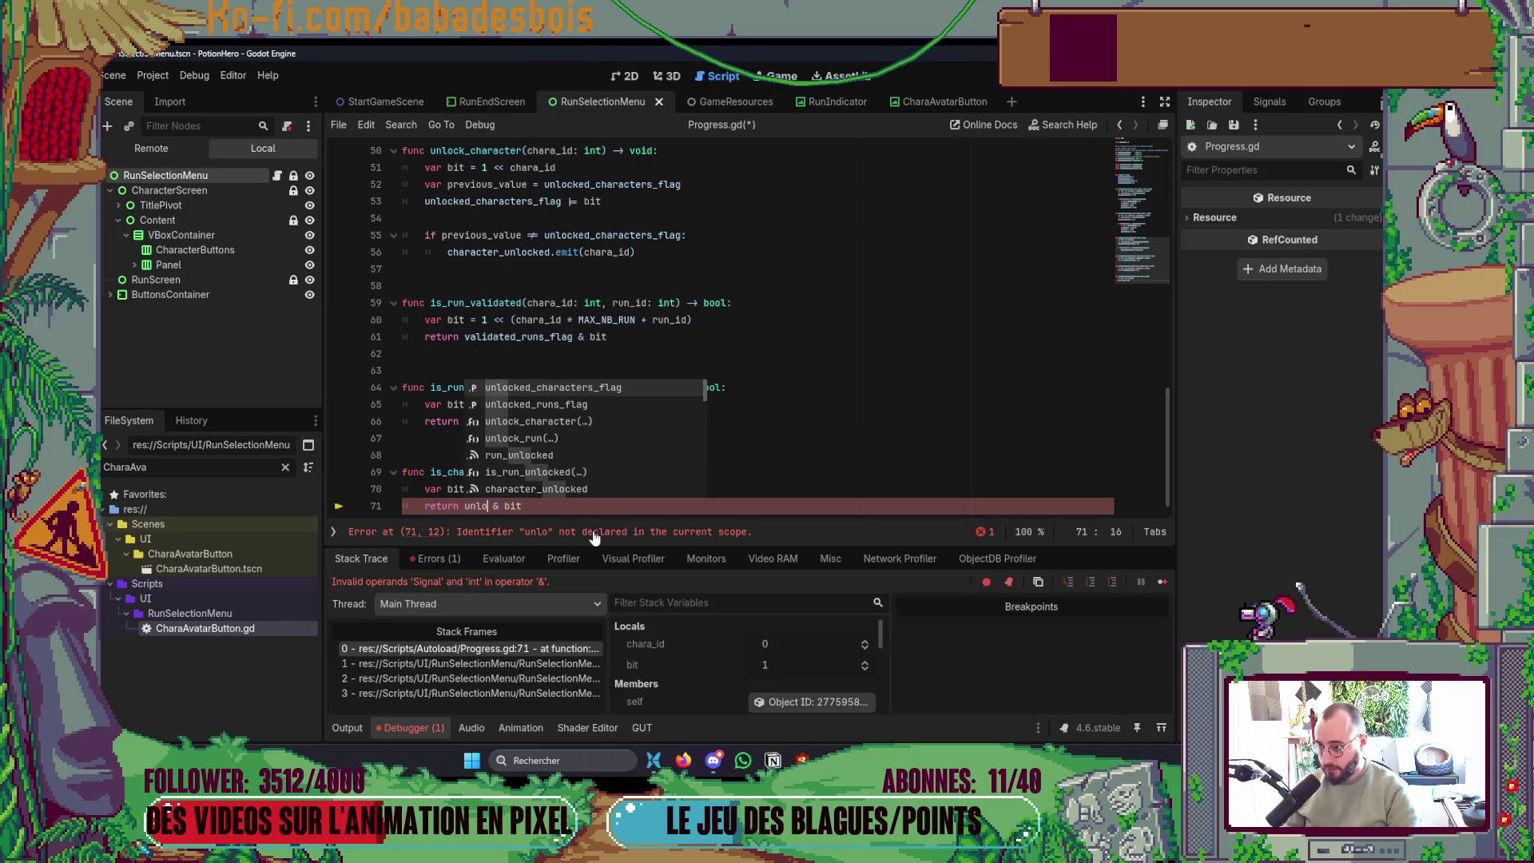
key("Return")
key("ctrl+s")
left_click(625, 77)
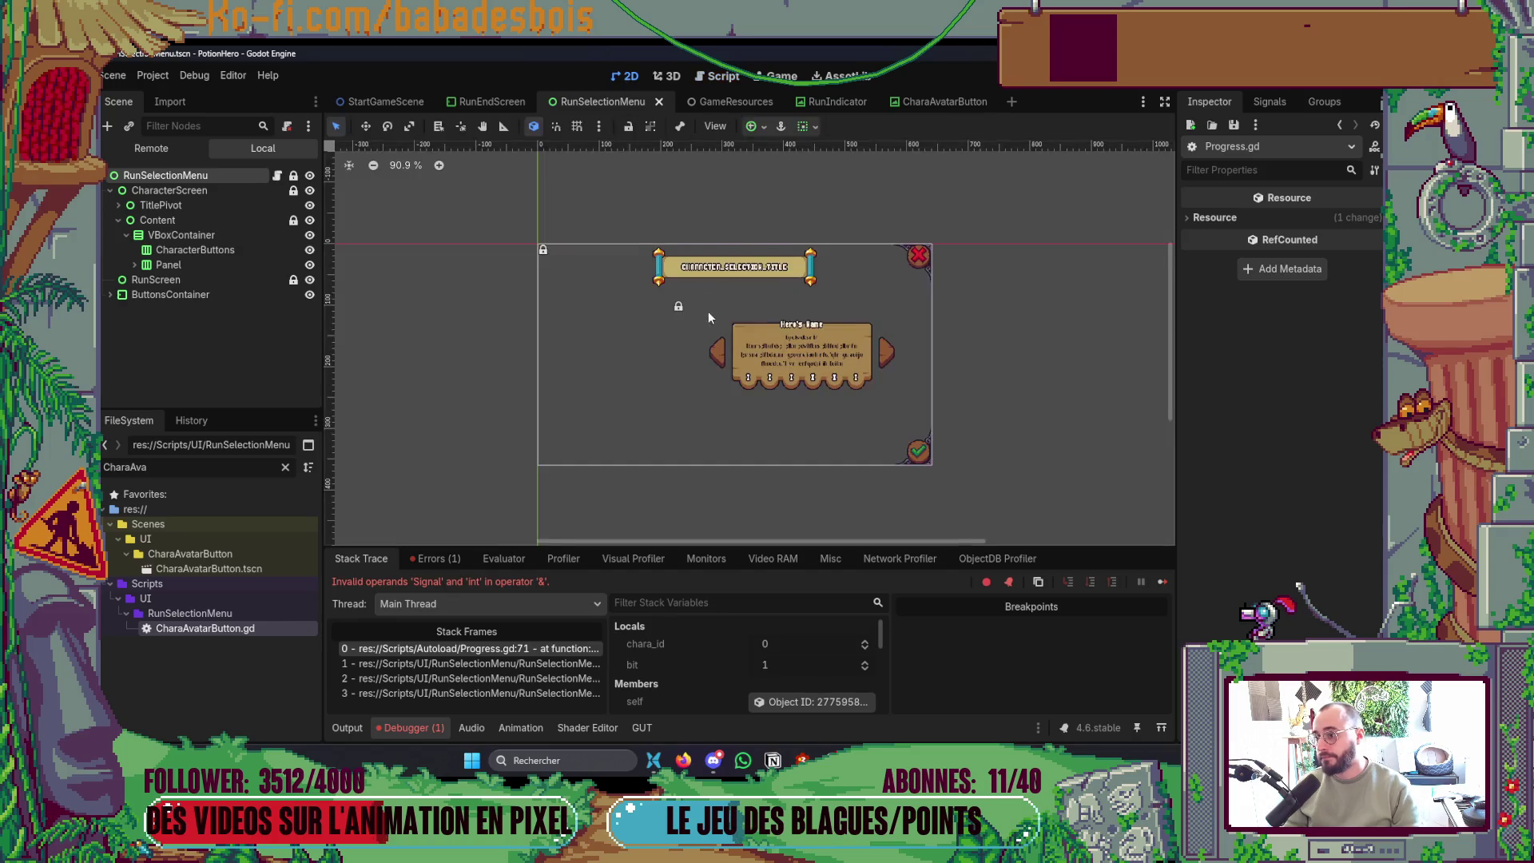
Run the game to check the hero buttons' lock overlays, close it, and return to Neovim.
key("F5")
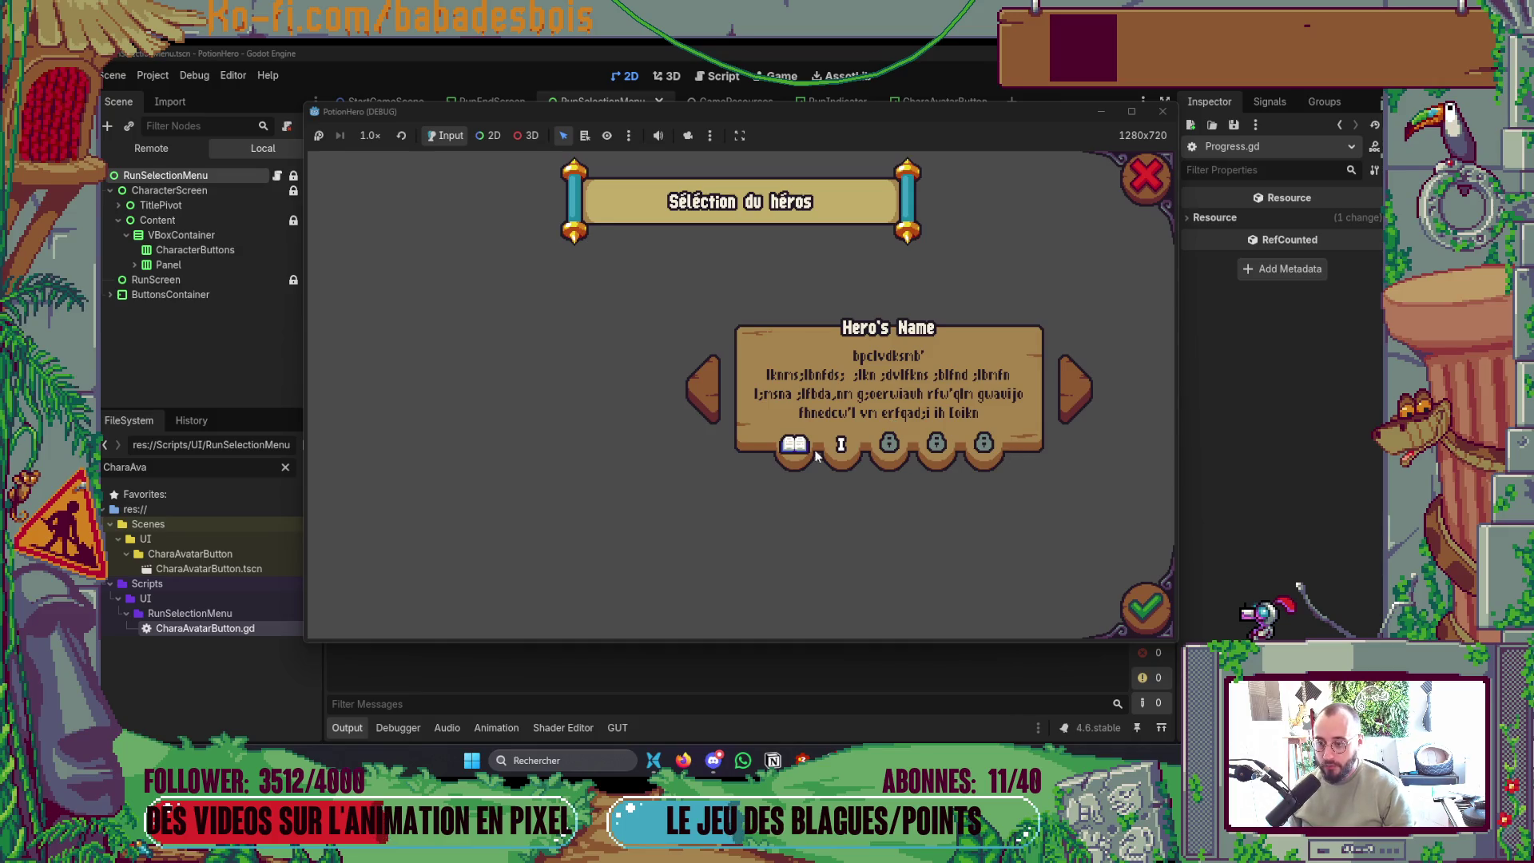
left_click(1146, 176)
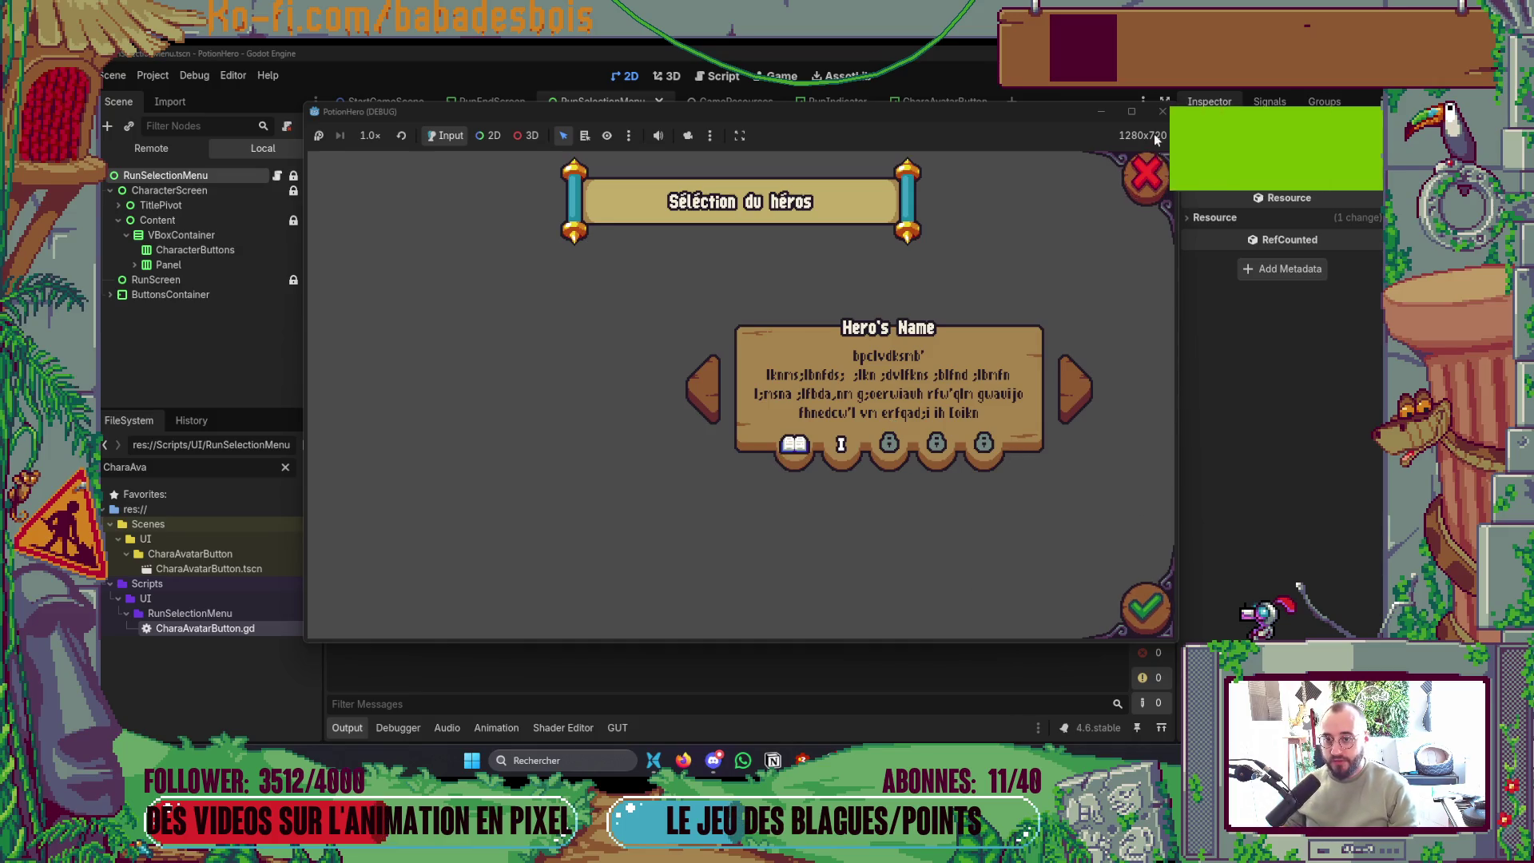
left_click(157, 197)
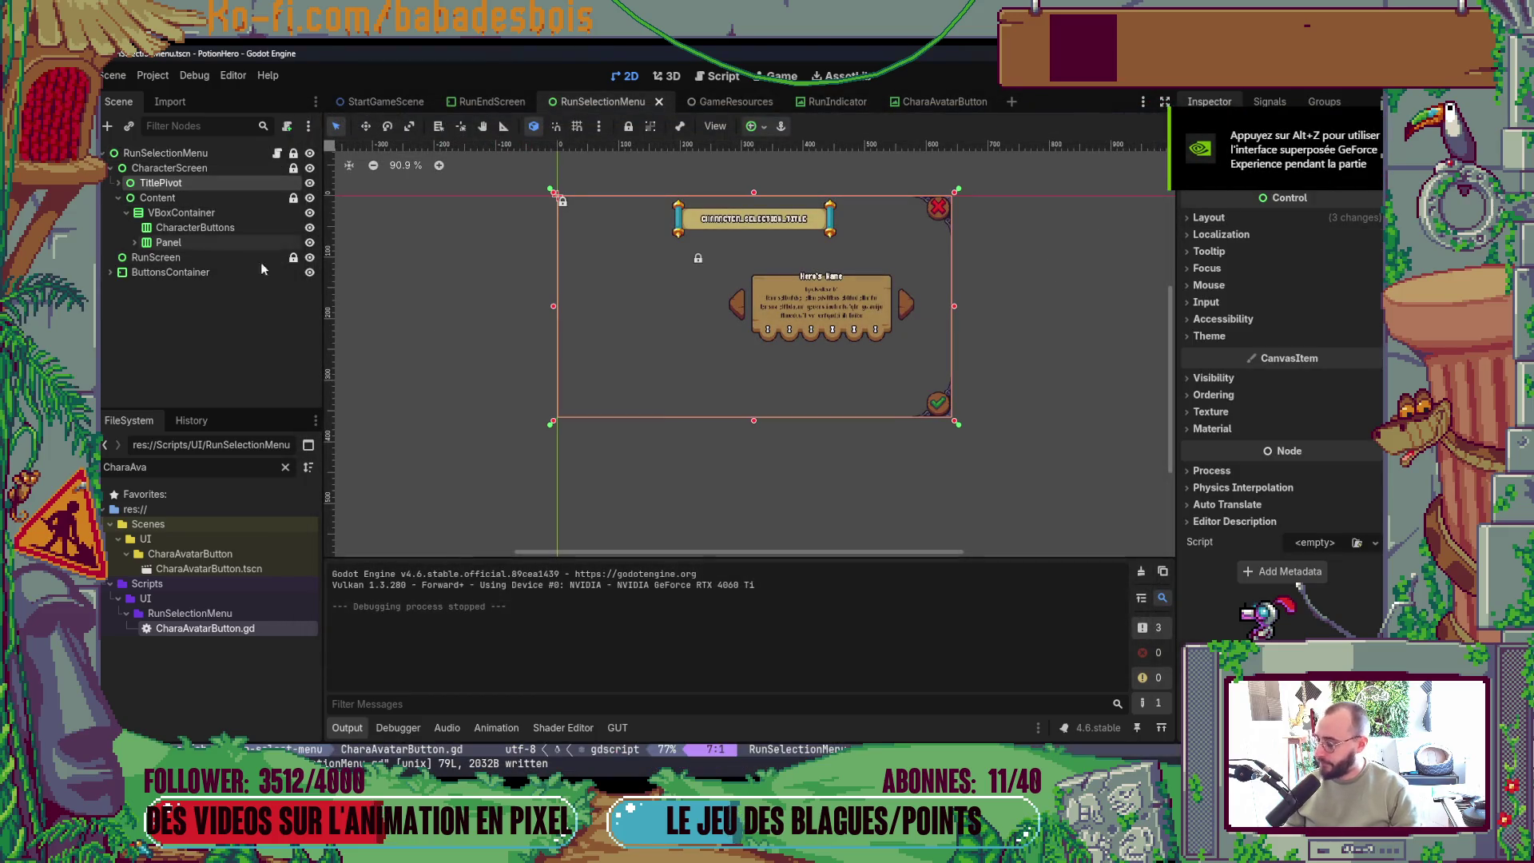
key("alt+Tab")
scroll(1005, 505, "down", 3)
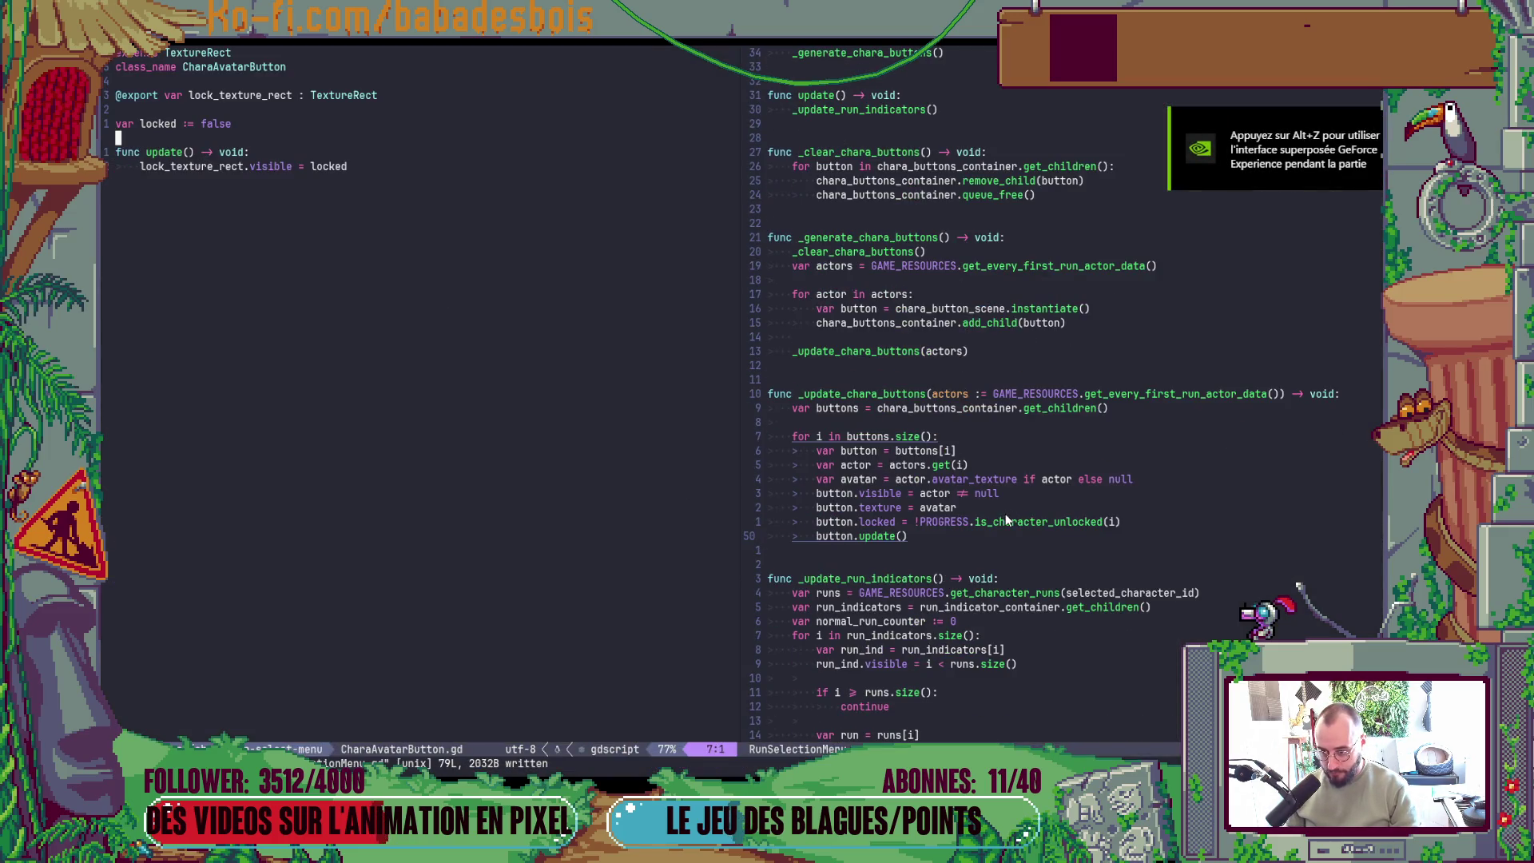
Add print("Add character") after add_child(button) in the loop and save.
scroll(998, 518, "up", 1)
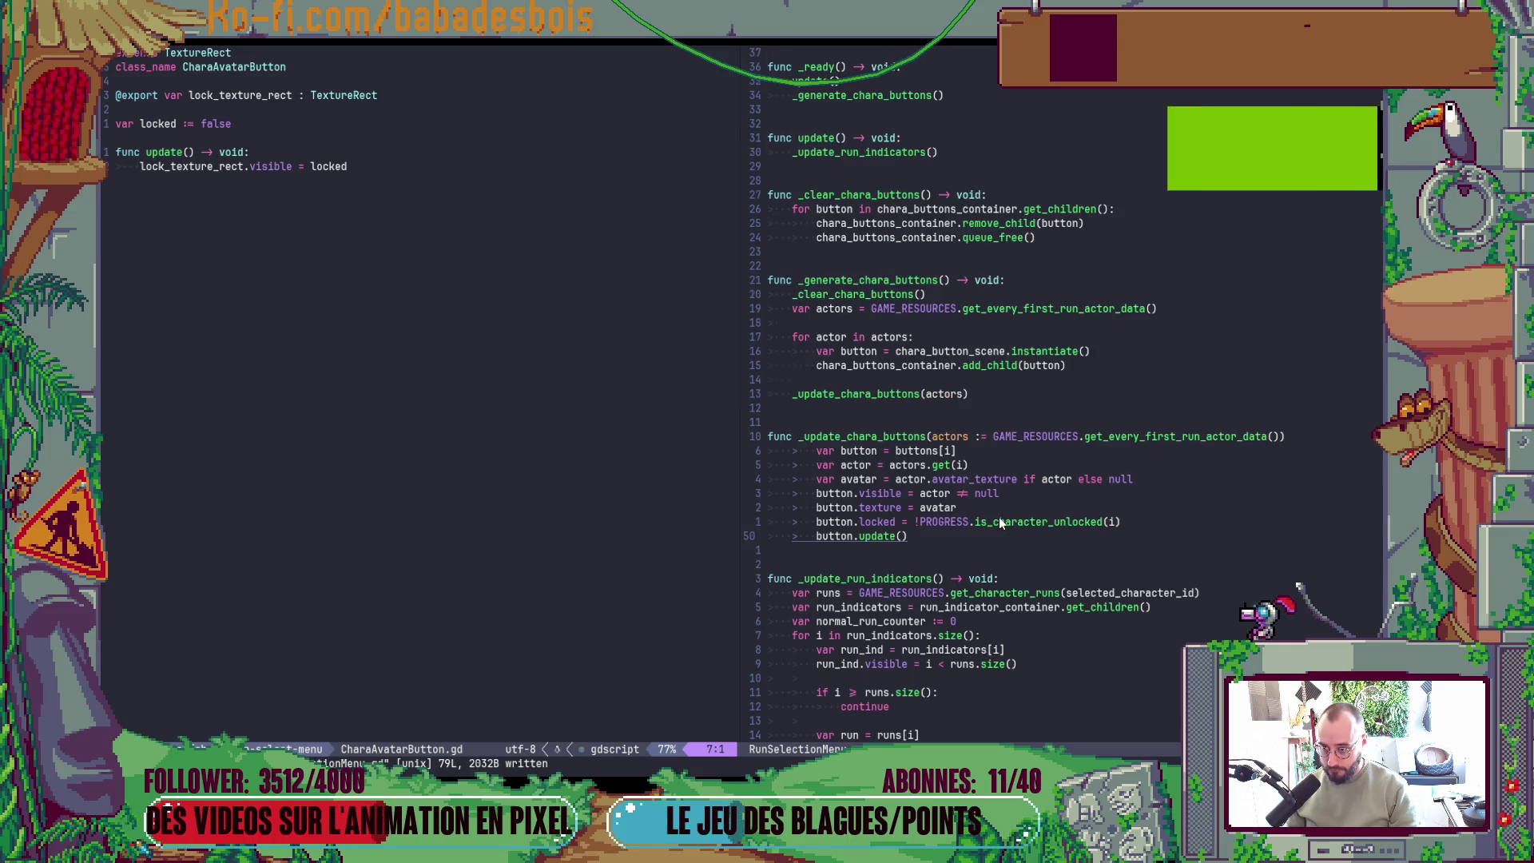
left_click(1019, 379)
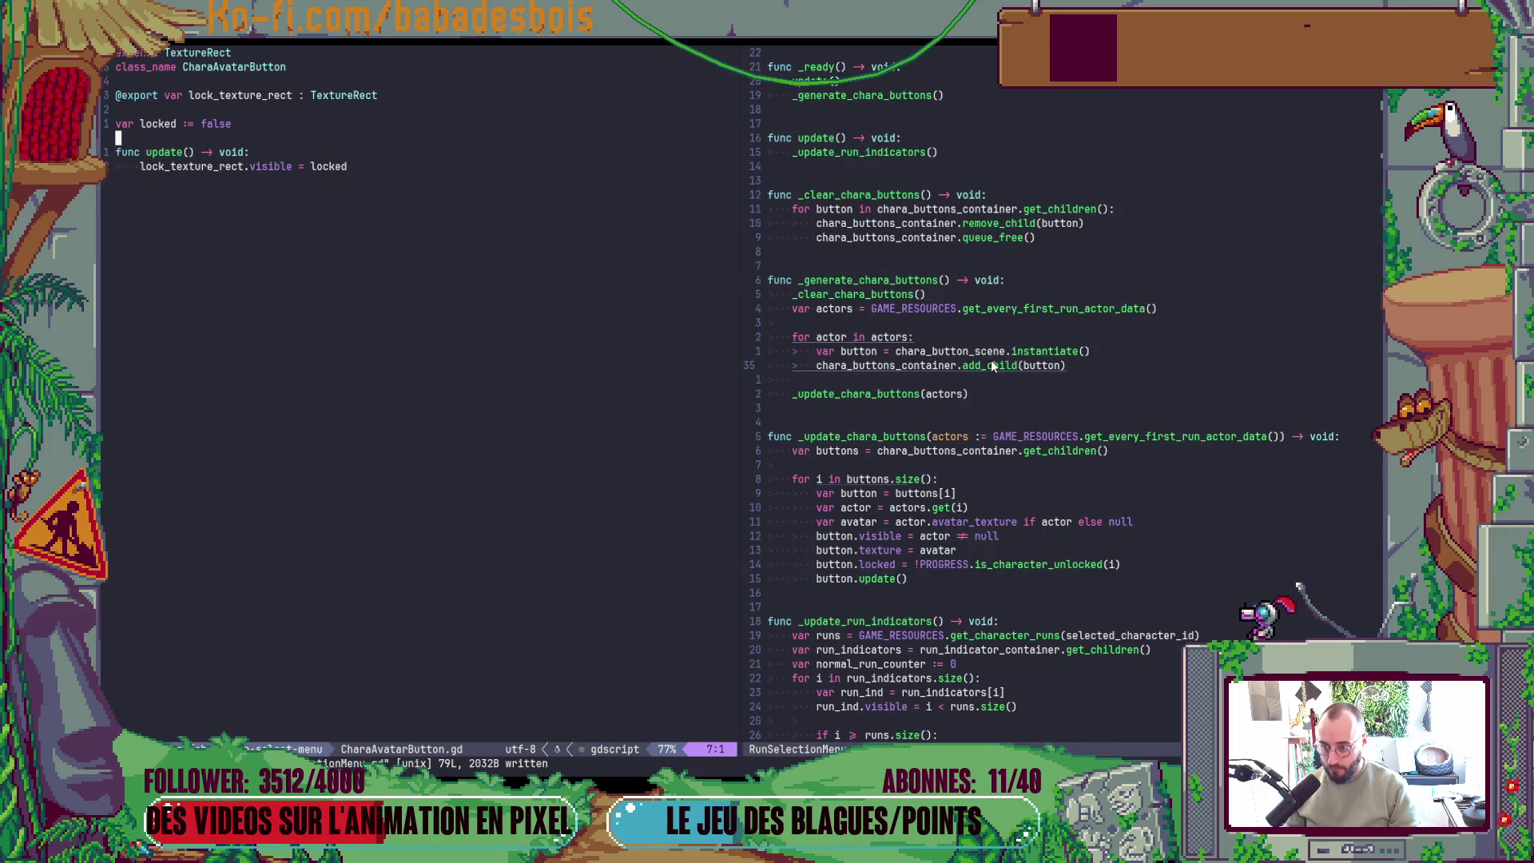
type("Oprint")
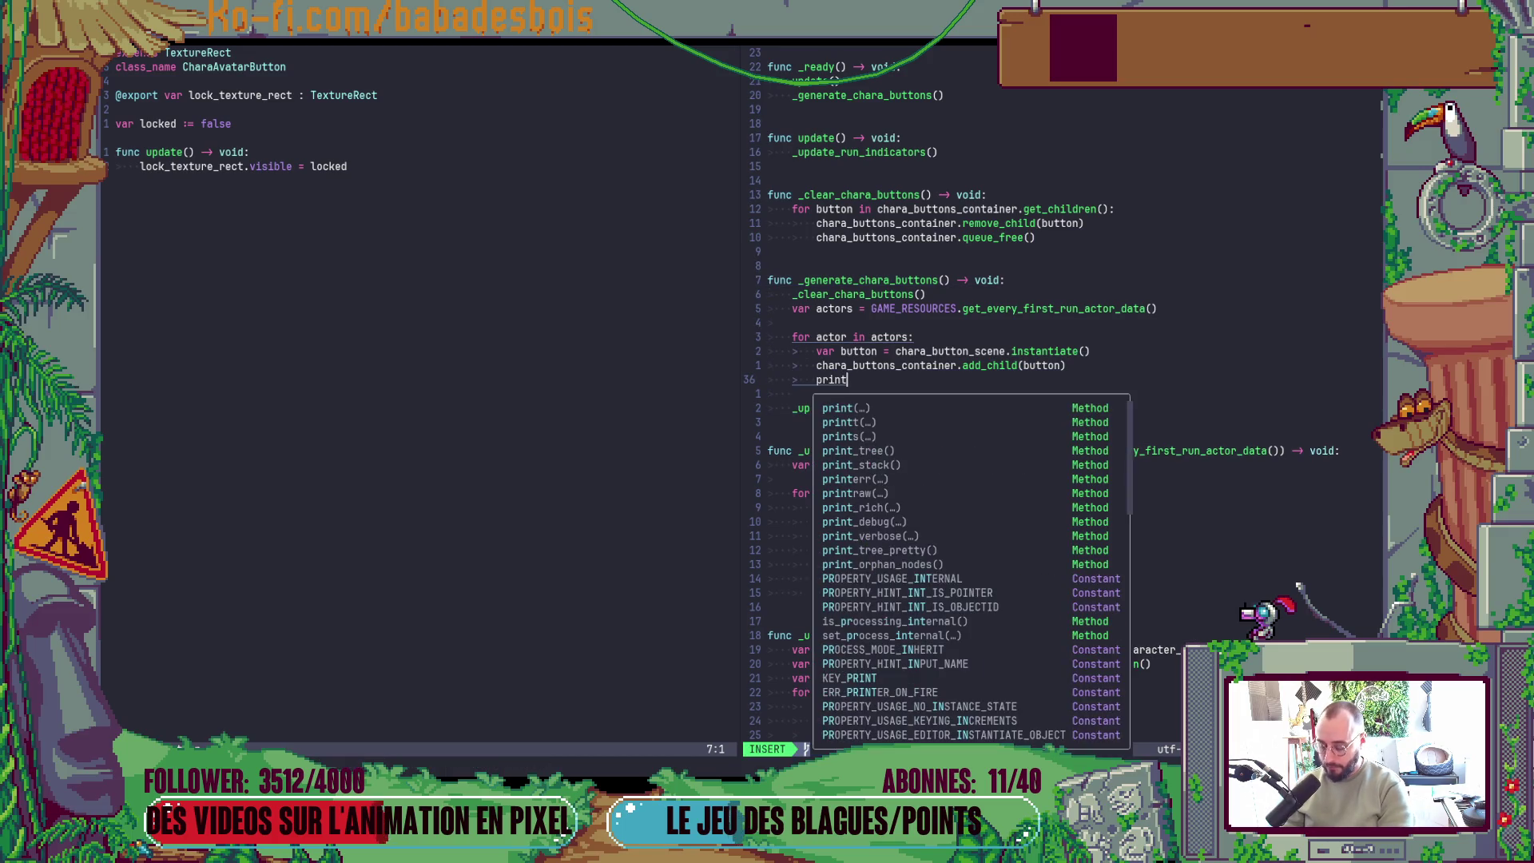
key("BackSpace")
type("(\"A")
type("dd char")
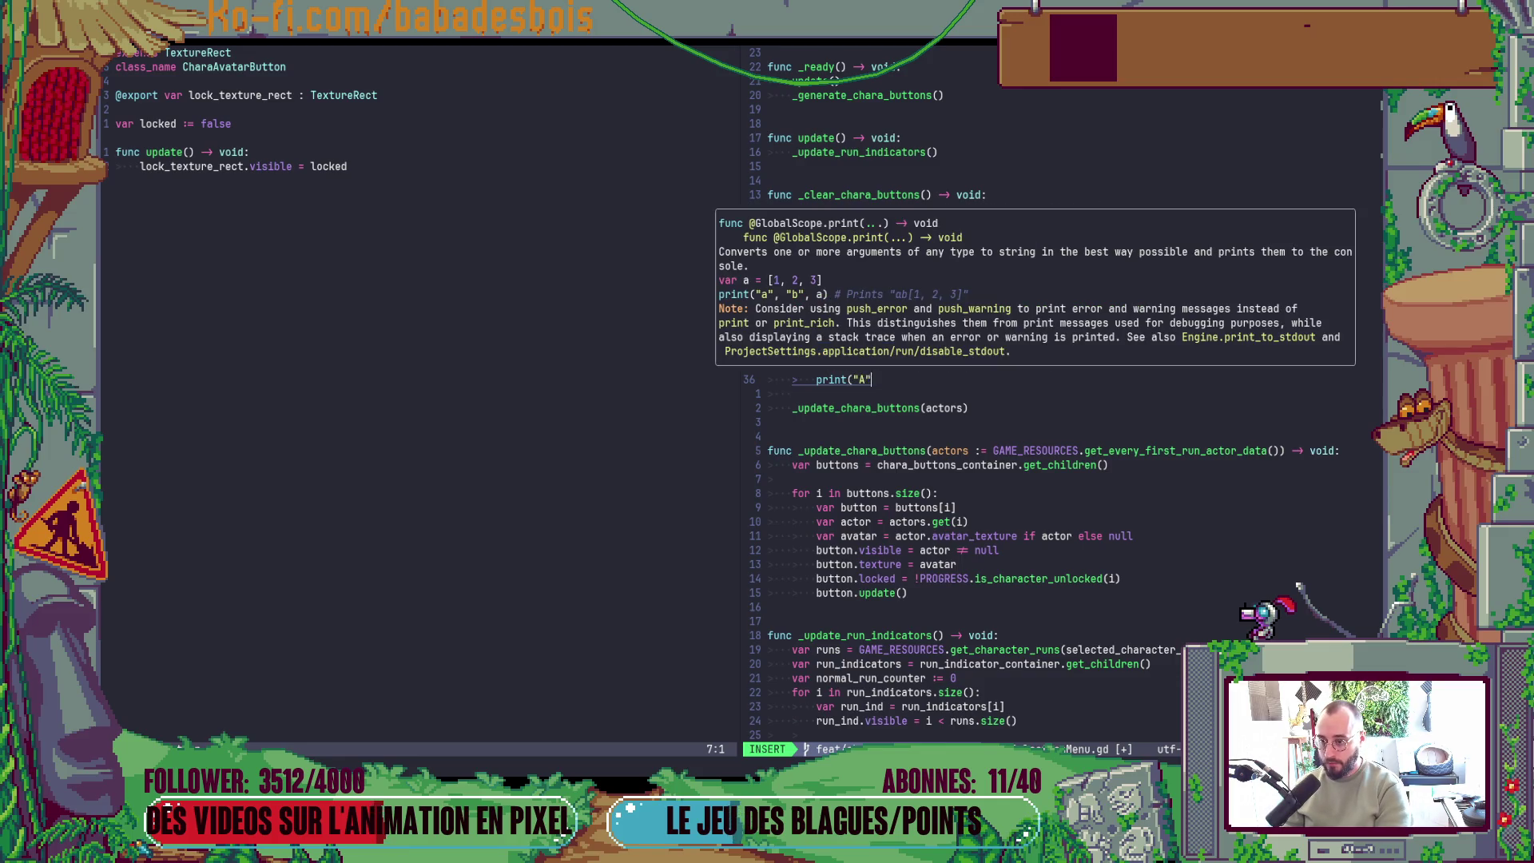
type("acter")
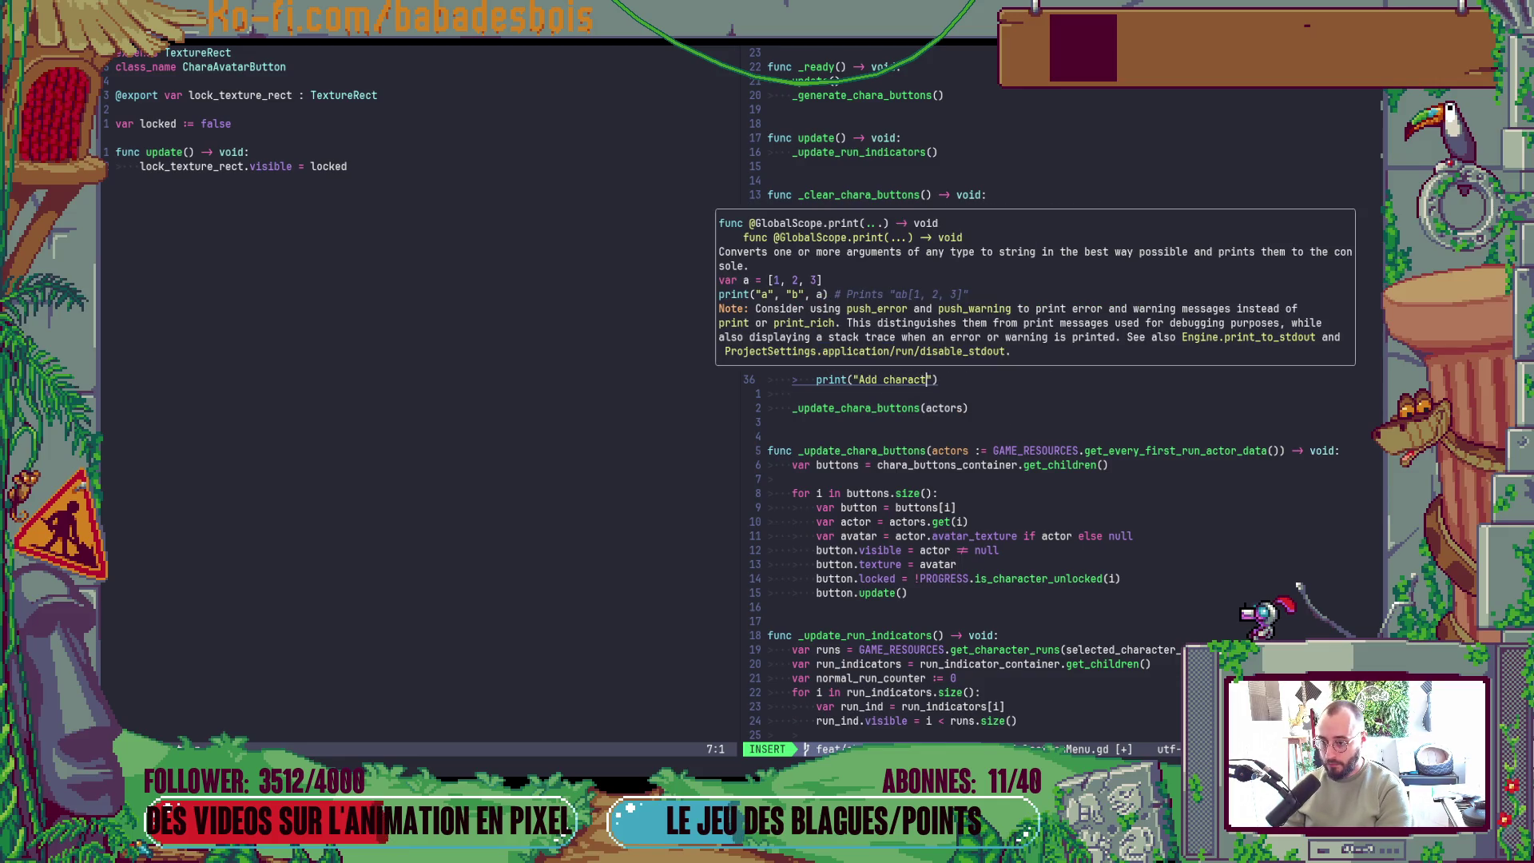
key("Escape")
type(":w")
key("Return")
Run the game in Godot to see the debug output, then stop it.
key("alt+Tab")
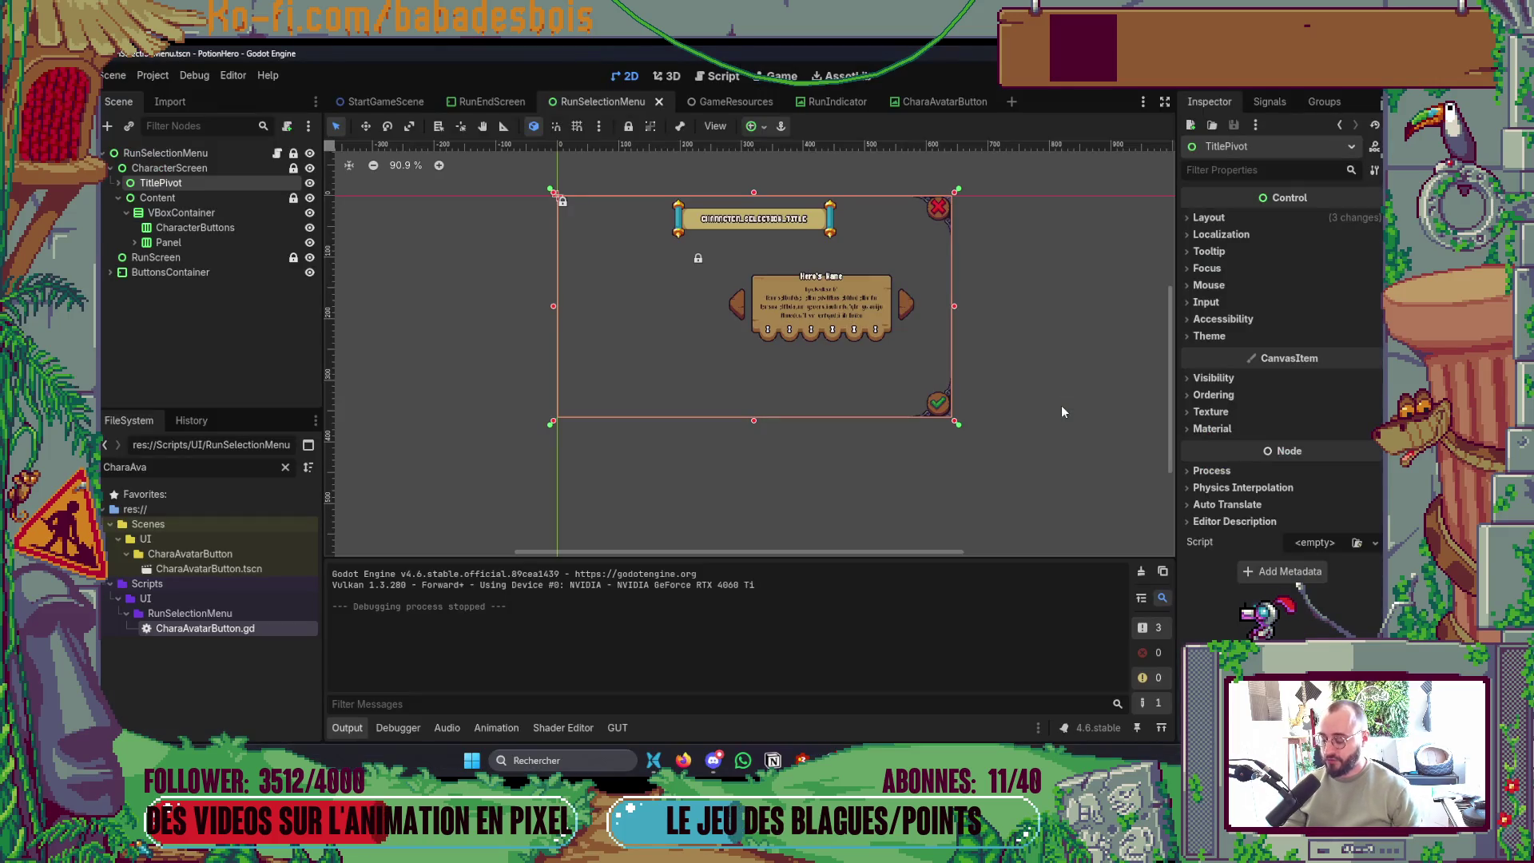
key("F5")
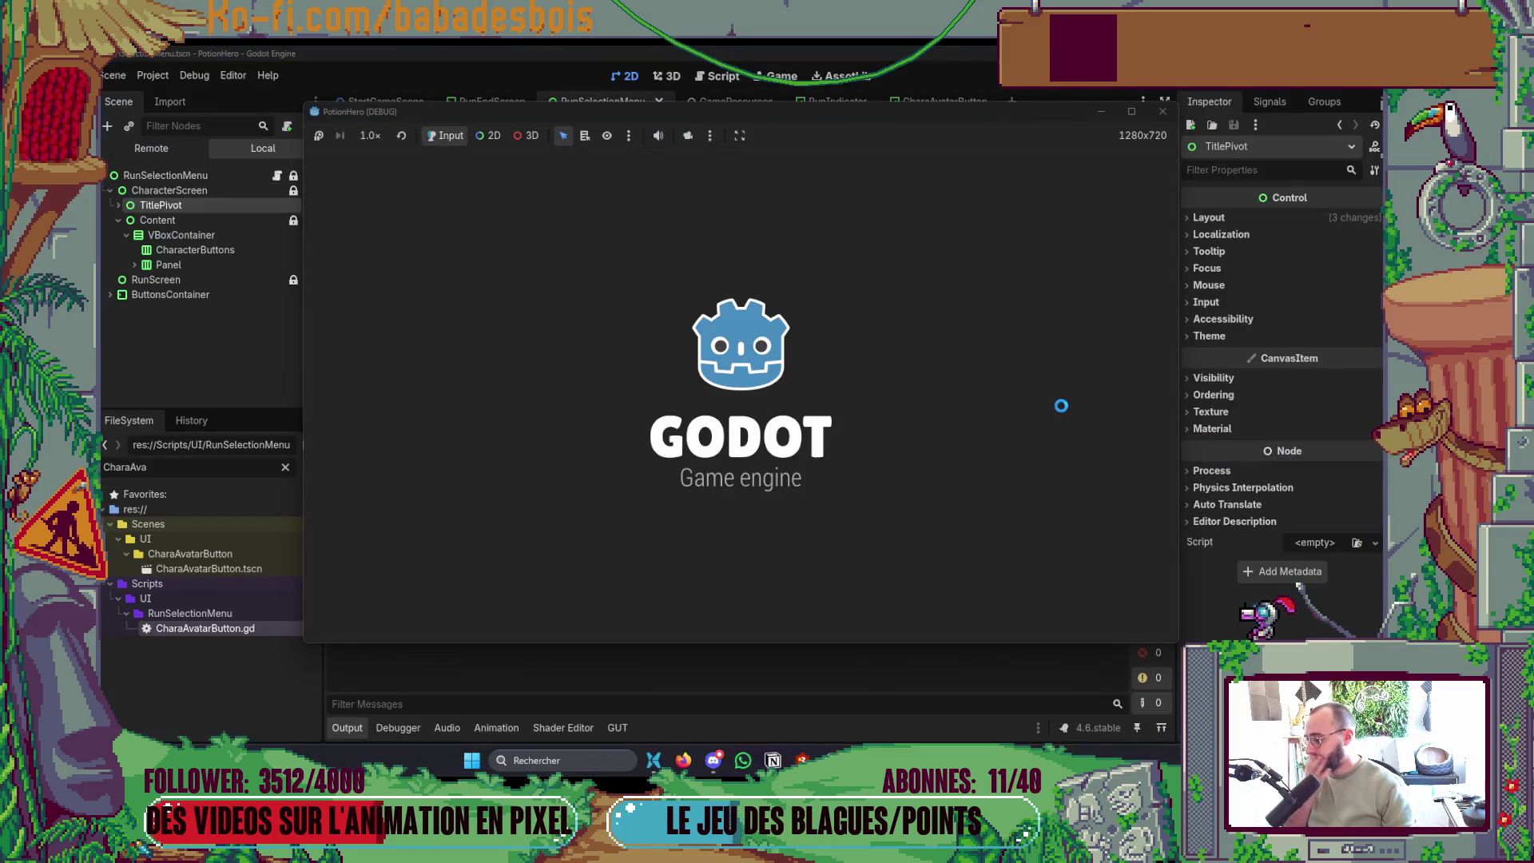
key("F8")
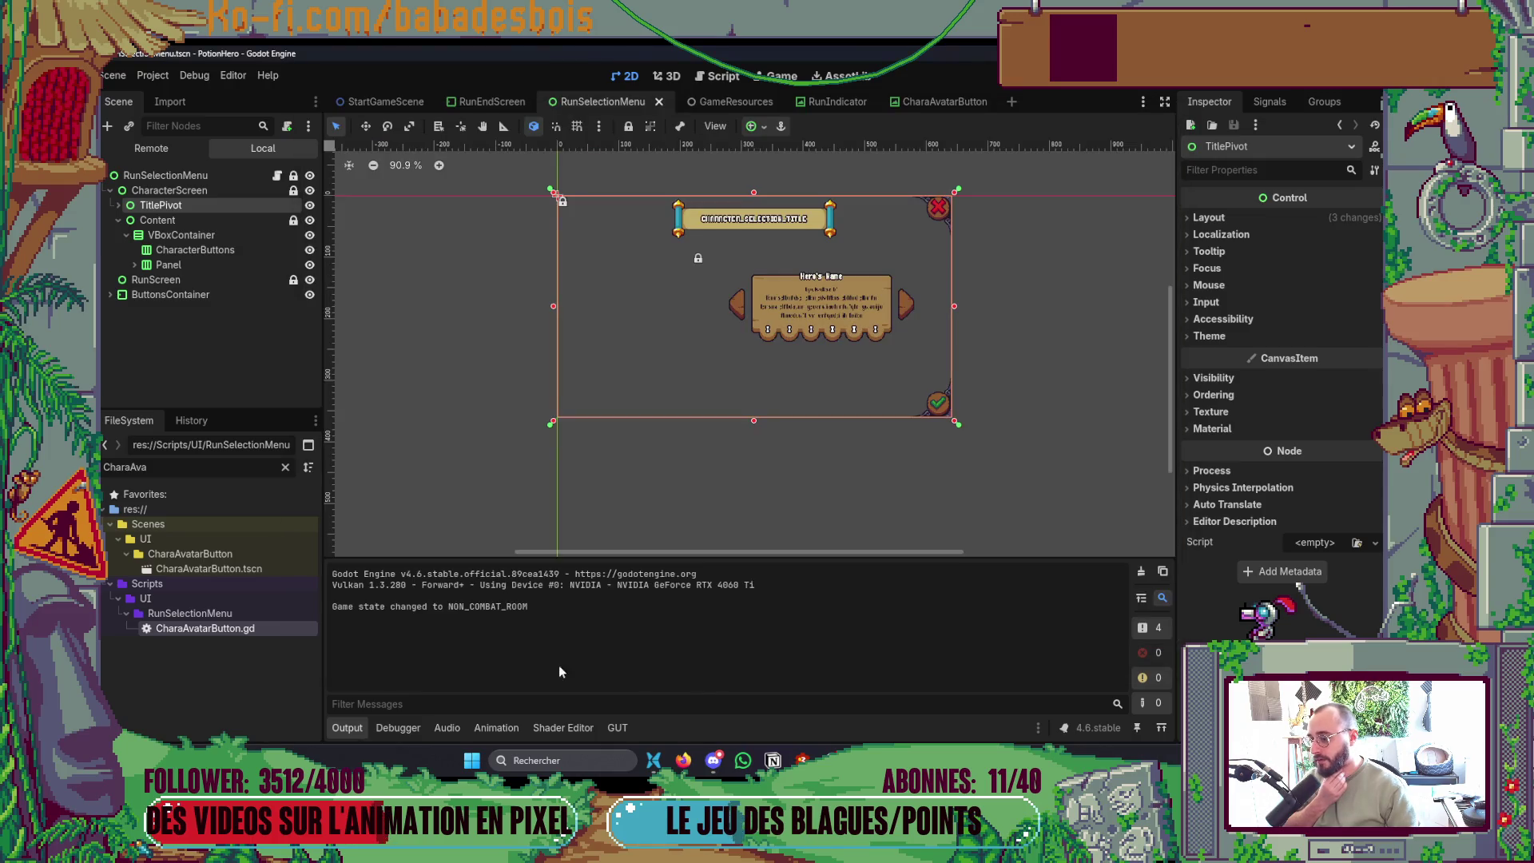
key("alt+Tab")
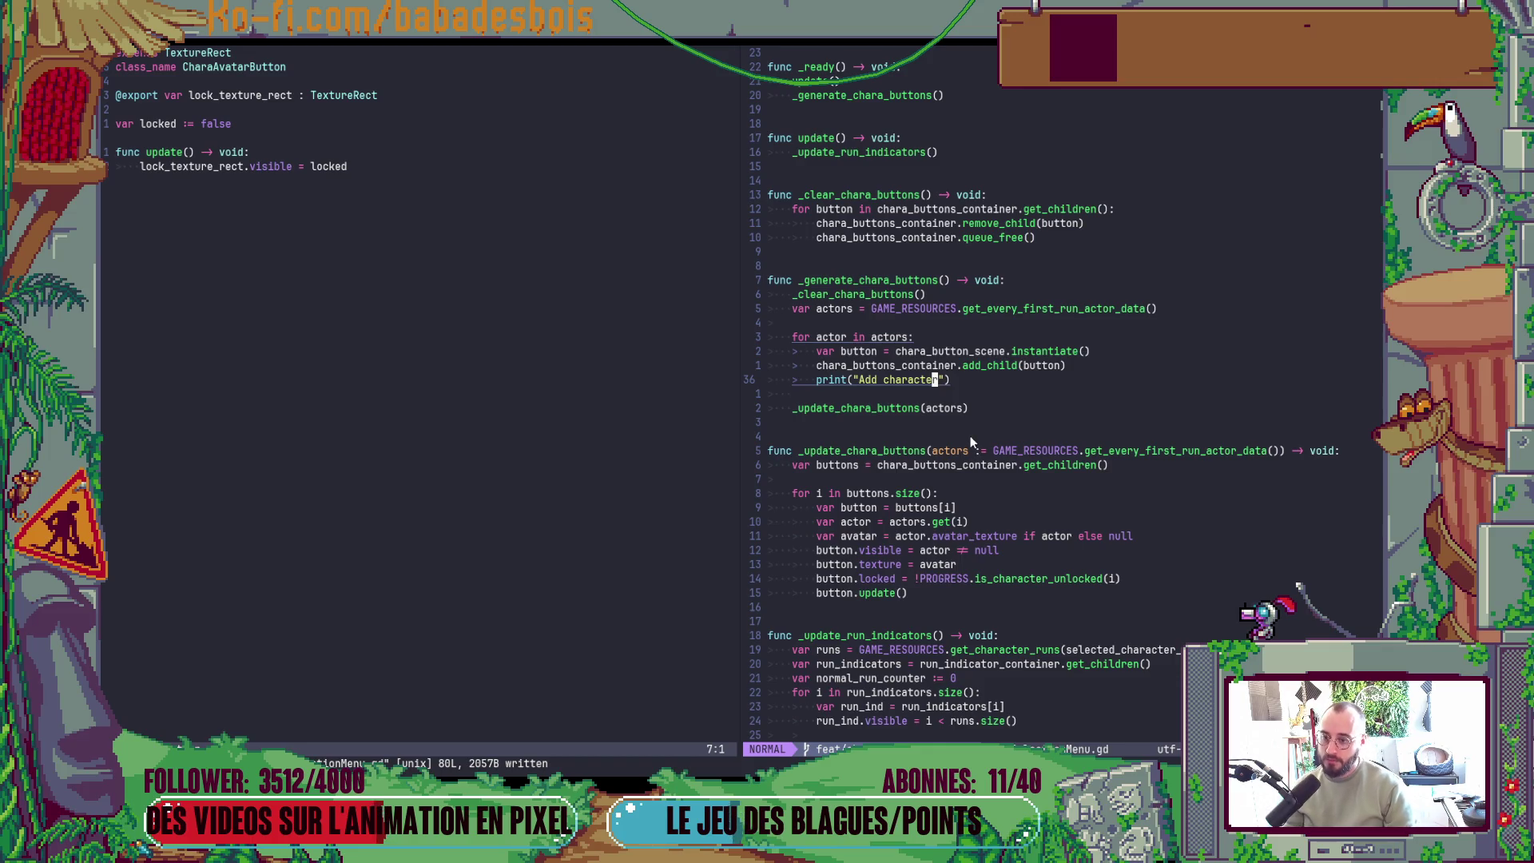
Delete the debug print line from the button-generation loop and reindent the leftover blank line.
key("d")
key("d")
key("shift+v")
key("j")
key("=")
Jump to get_every_first_run_actor_data's definition in GameResources.gd, at the actor_datas declaration.
key("k")
key("k")
key("k")
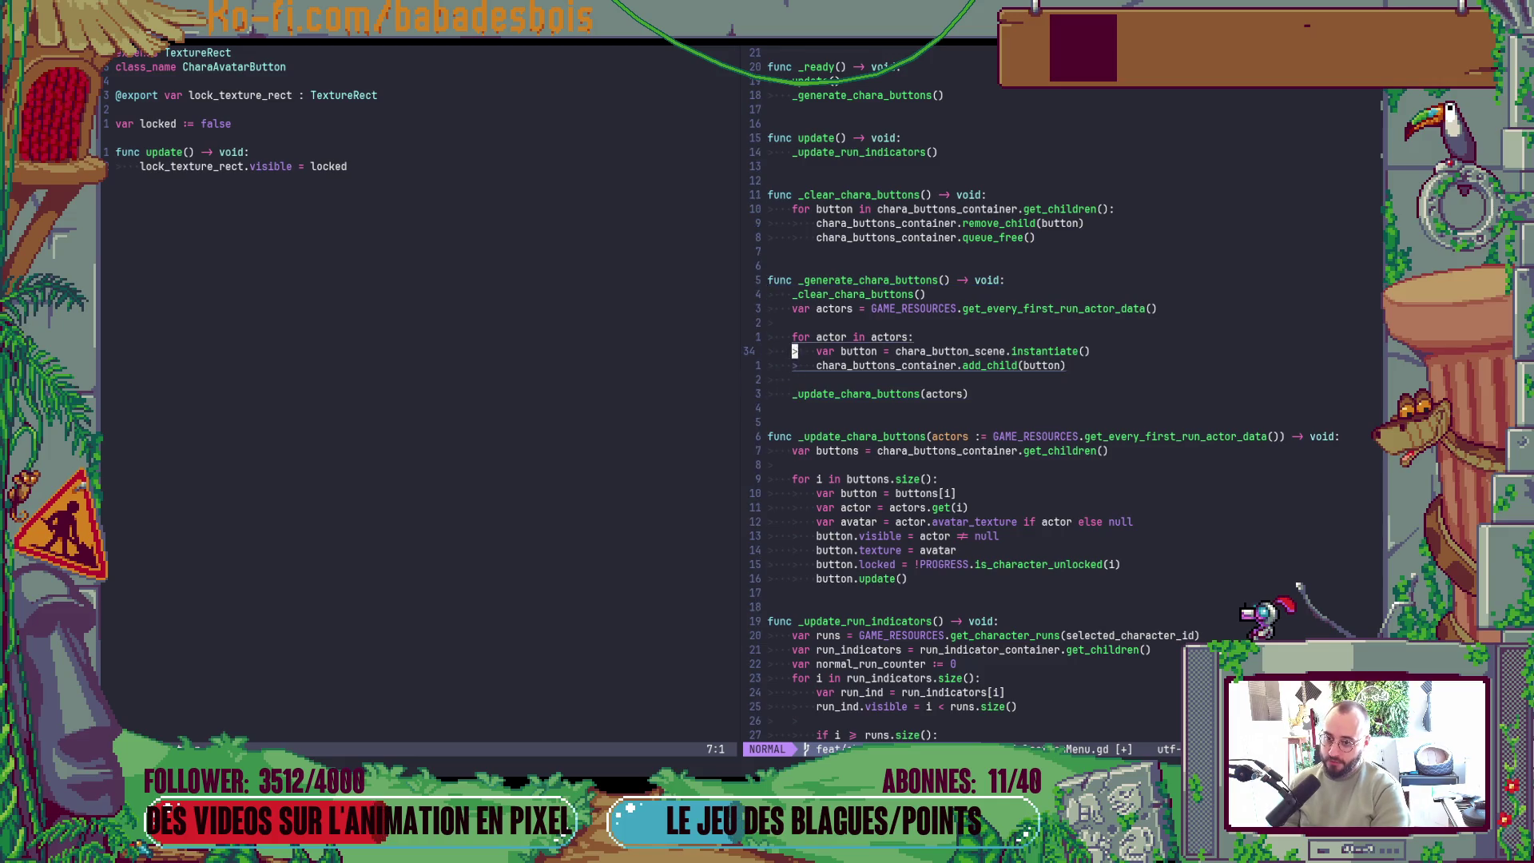
key("$")
key("h")
key("h")
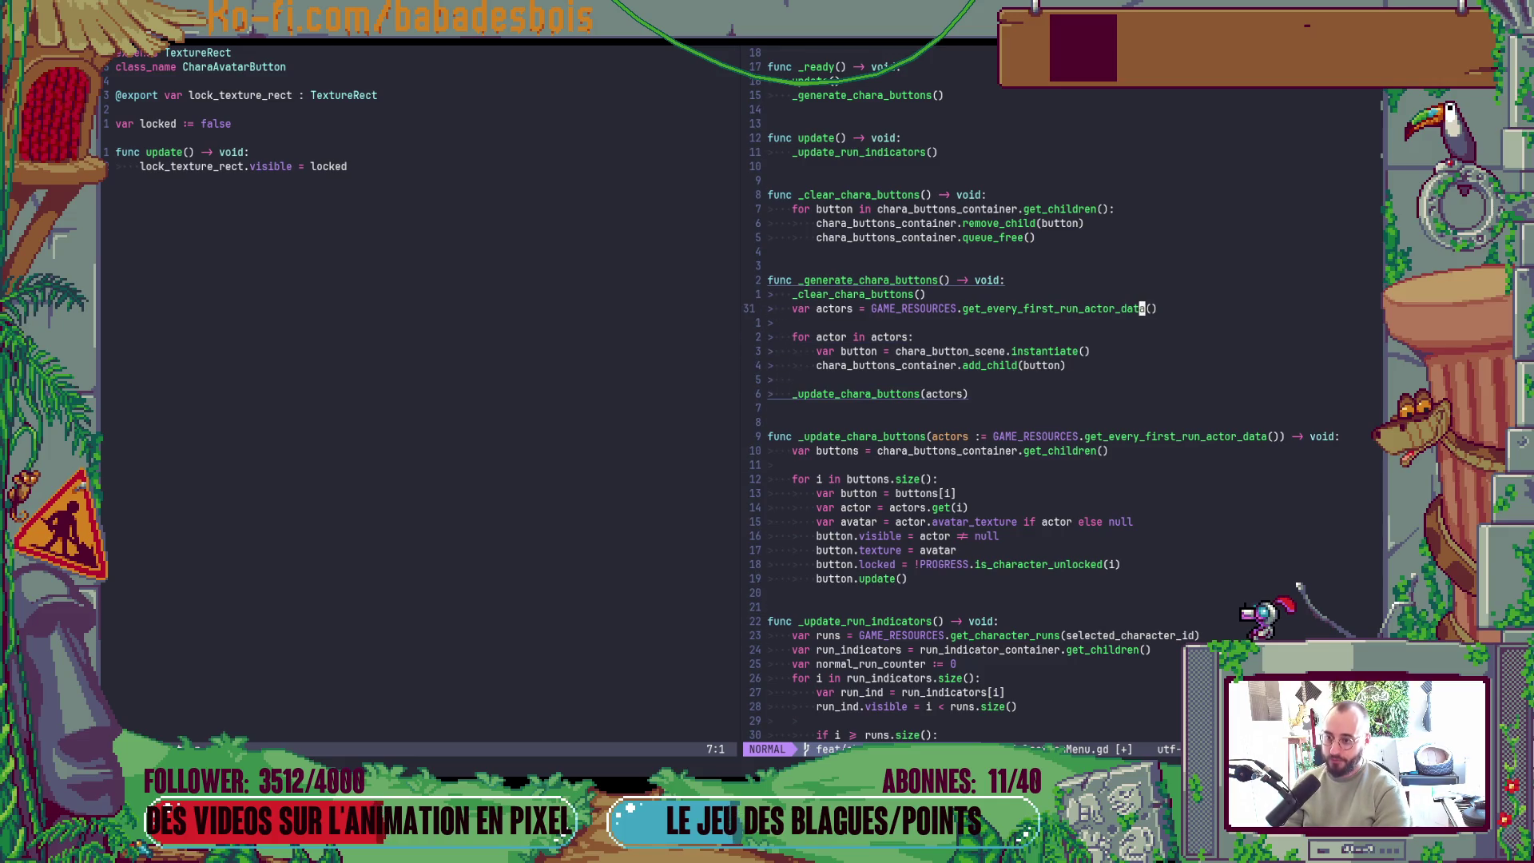
key("g")
key("d")
key("j")
key("j")
key("j")
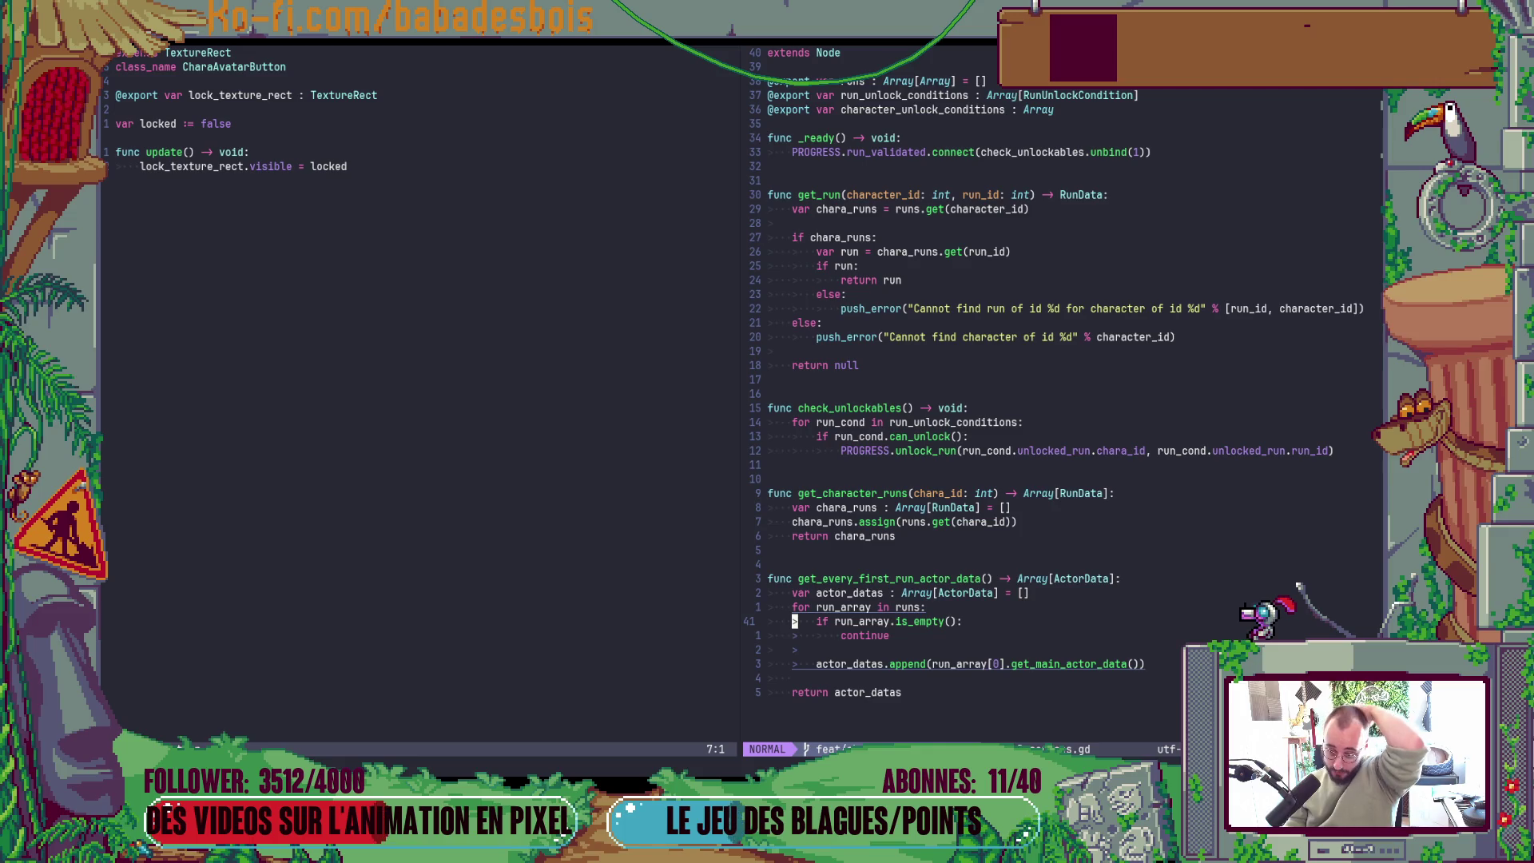
Save the script and glance at Godot before returning to Neovim.
type(":w")
key("Return")
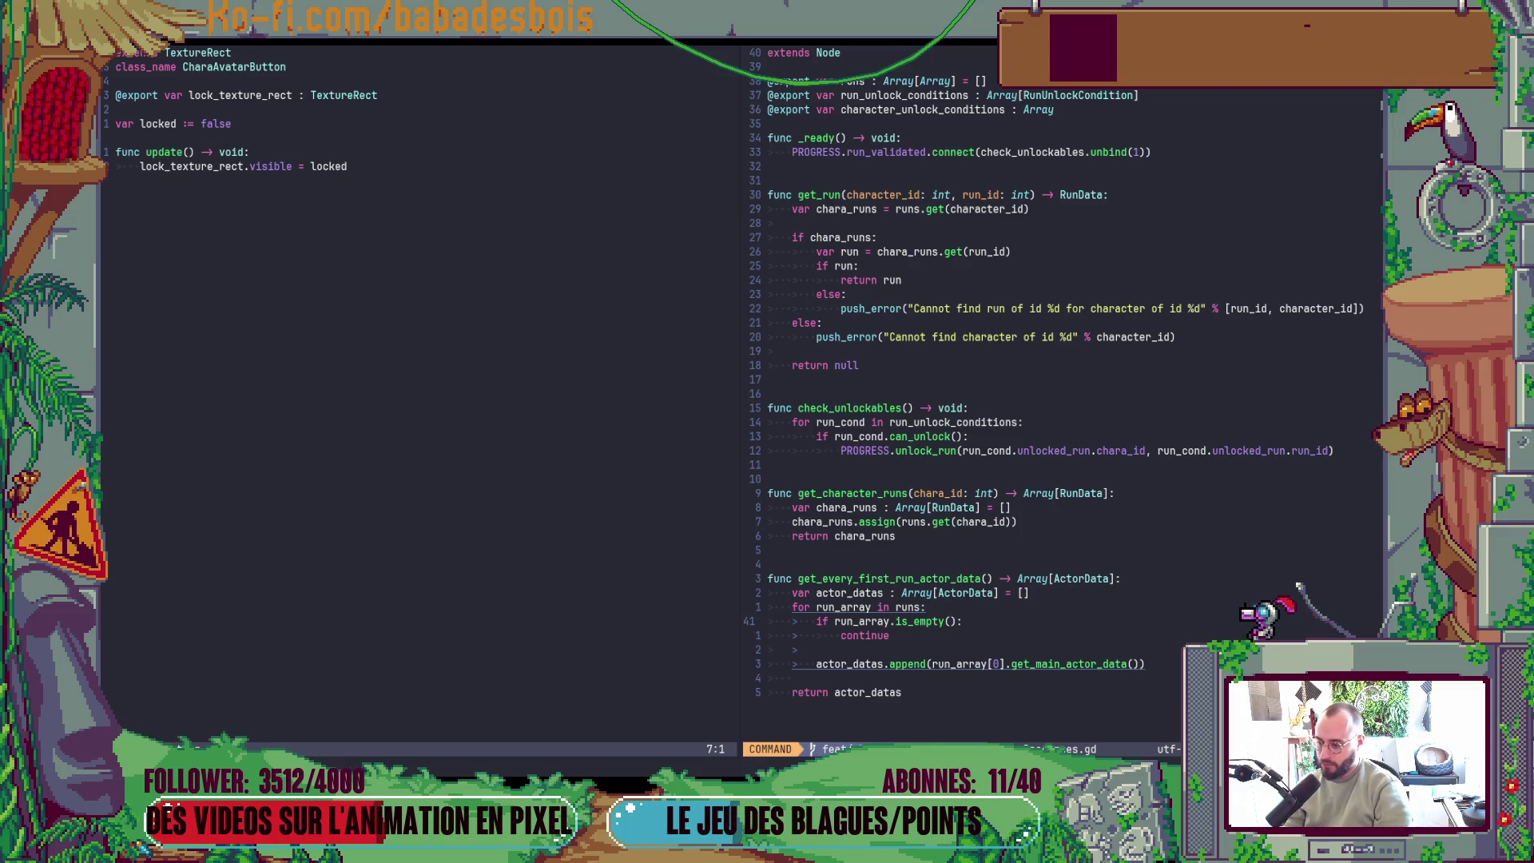
key("alt+Tab")
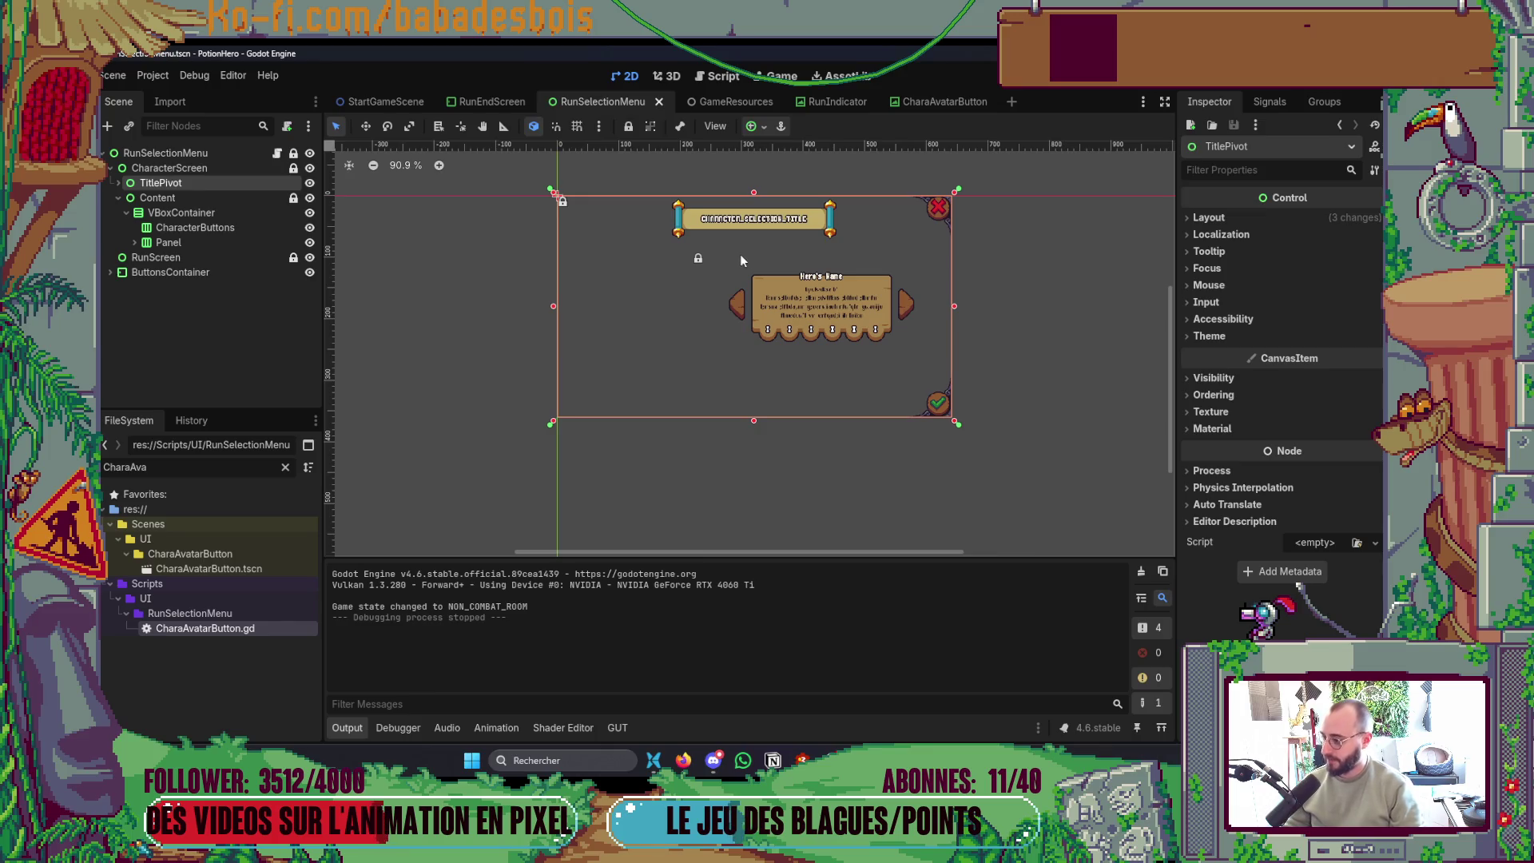
key("alt+Tab")
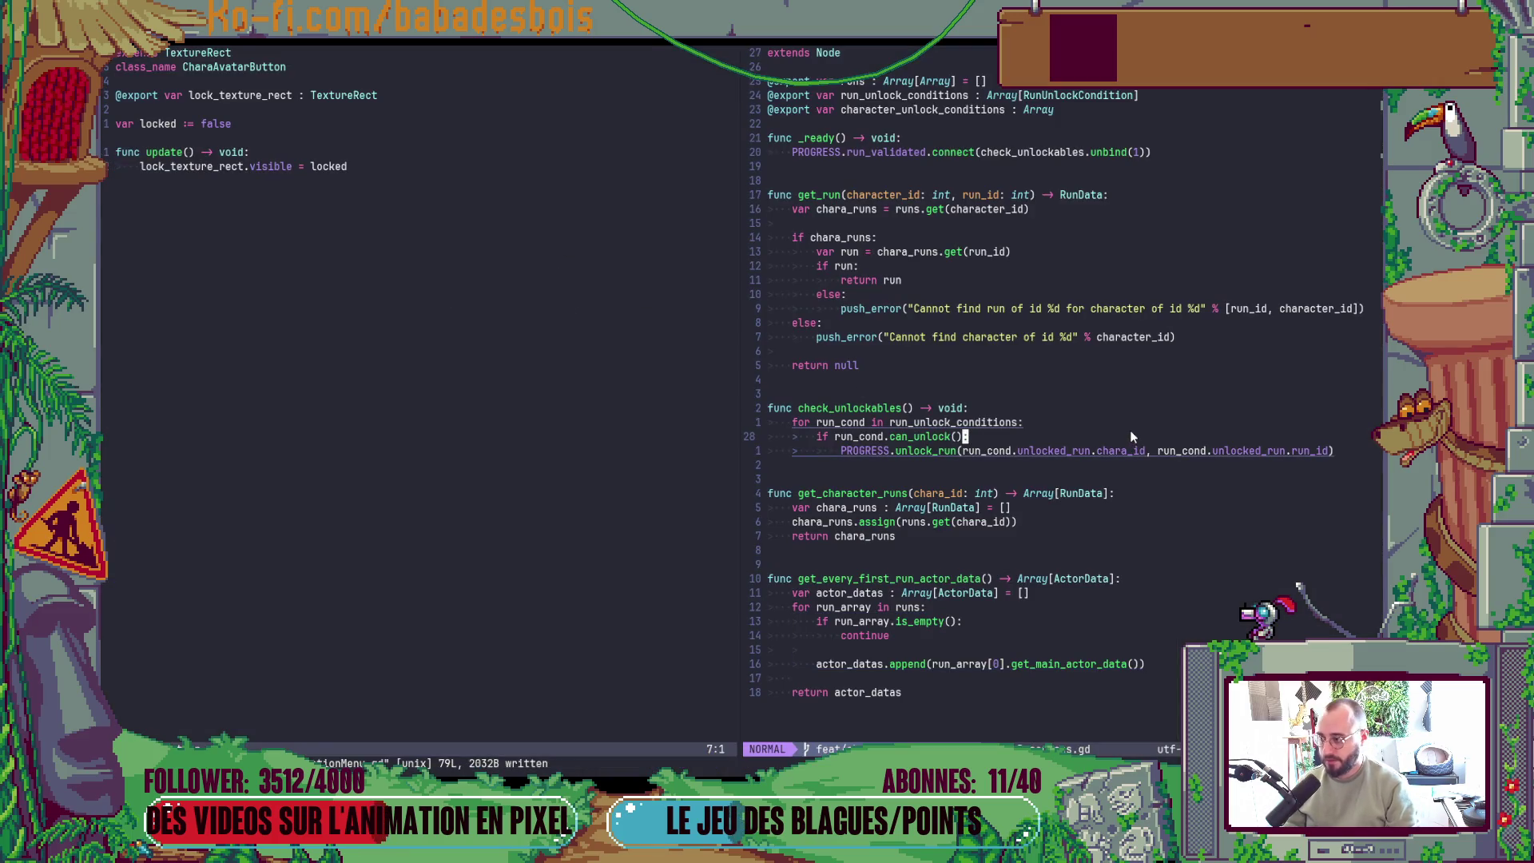
Open RunData.gd in the left split with a 'Run' file search and review its fields.
left_click(477, 409)
key("ctrl+p")
type("Run")
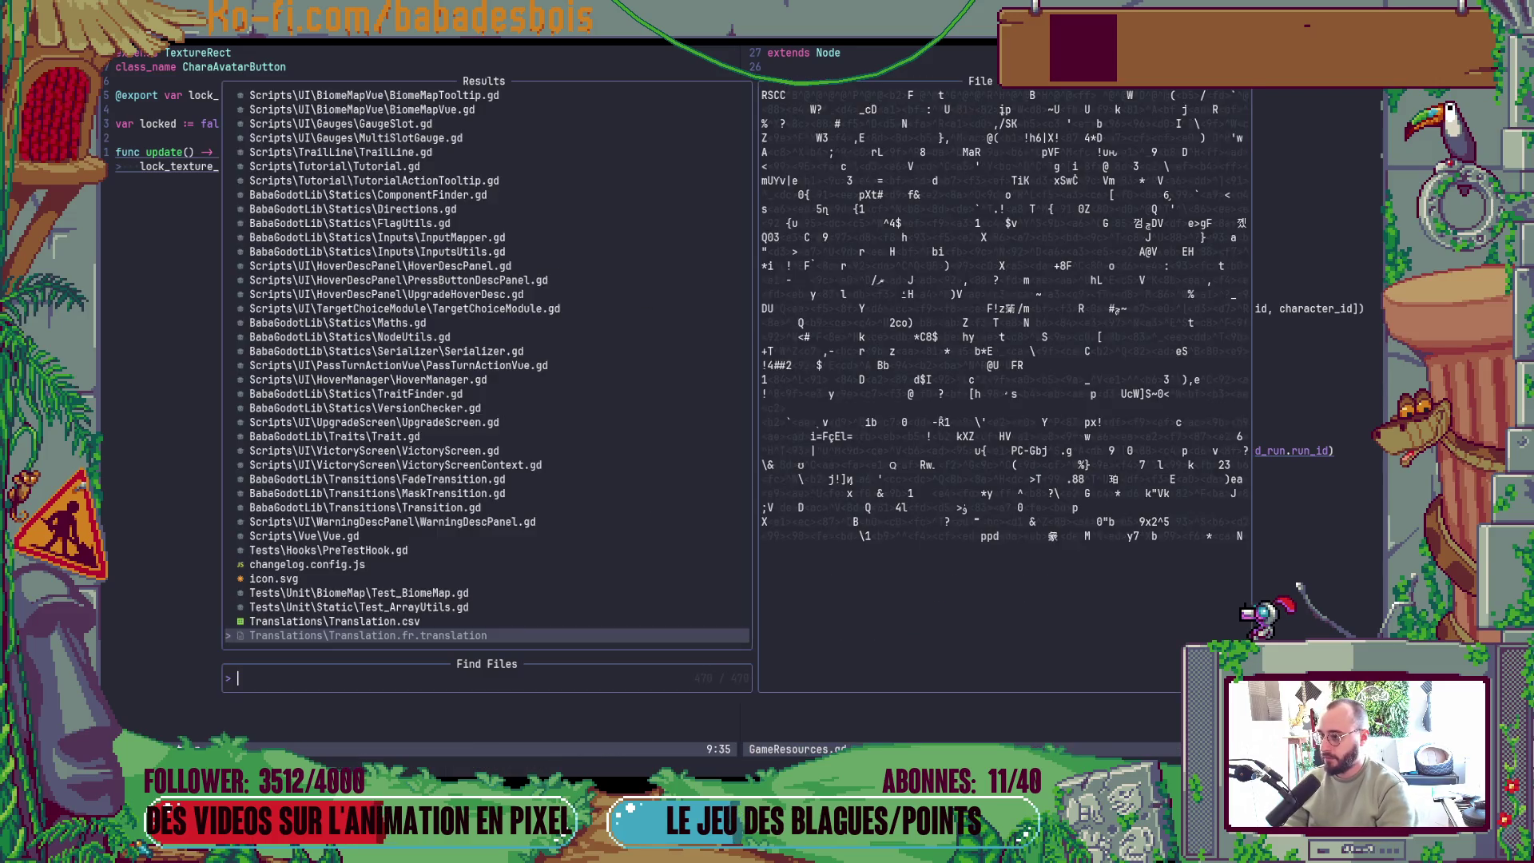
key("Return")
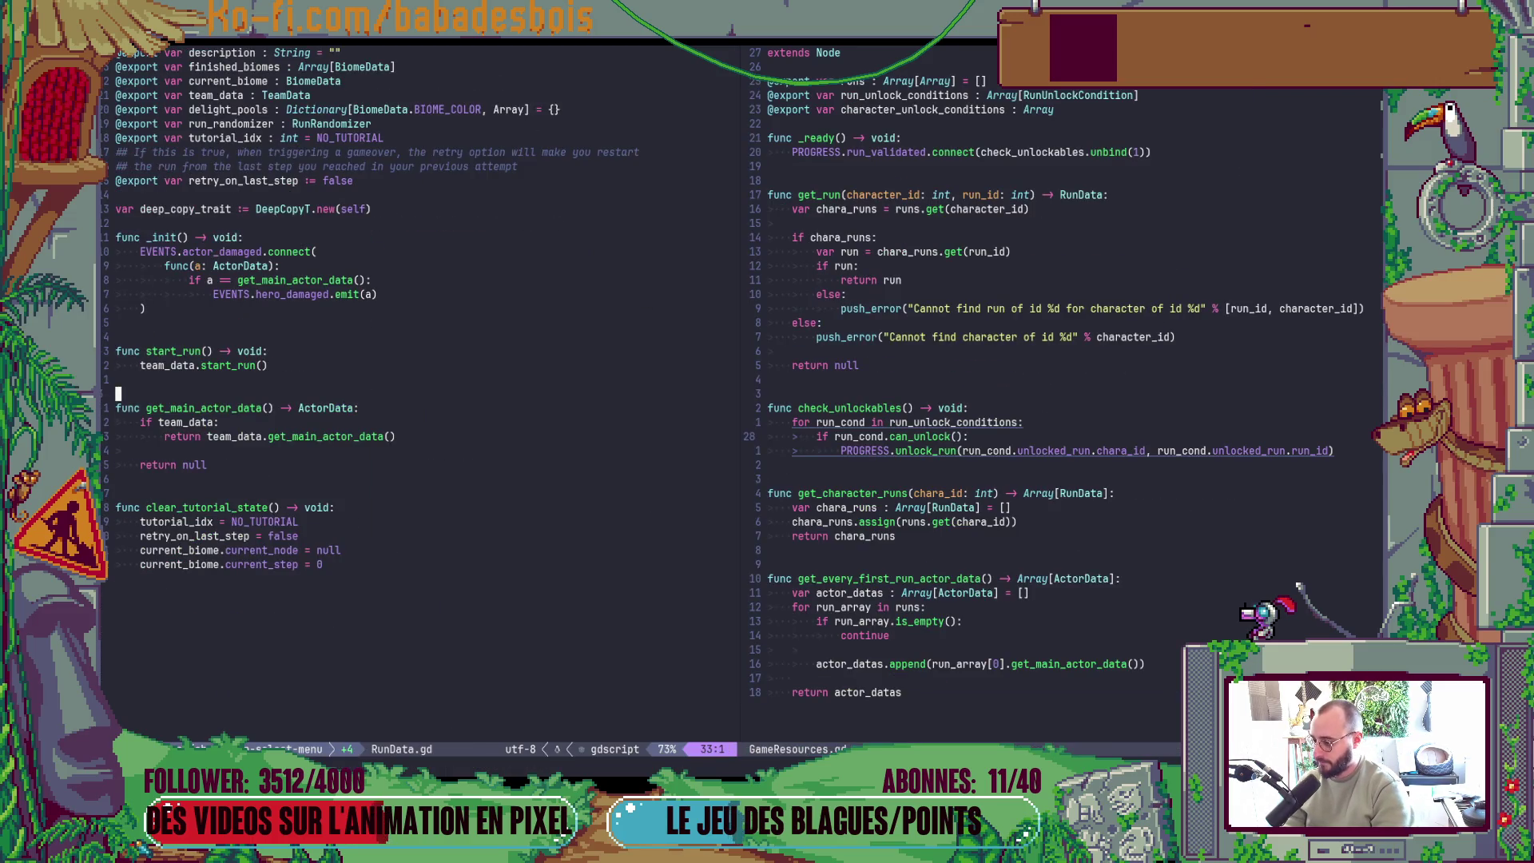
left_click(253, 53)
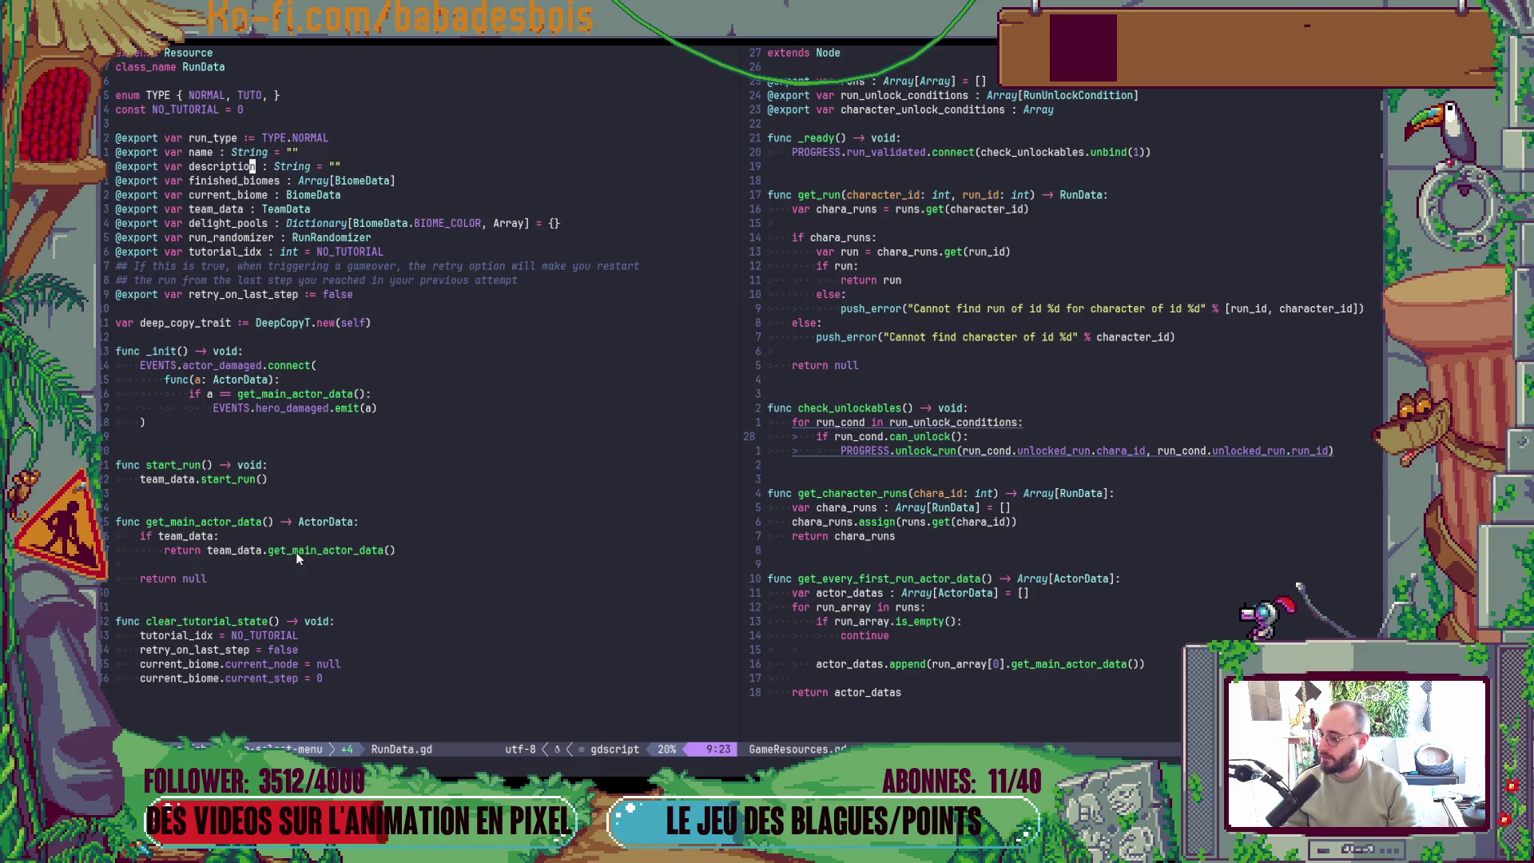
Go to the TeamData definition and place the cursor on get_main_actor_data's return null line.
left_click(239, 550)
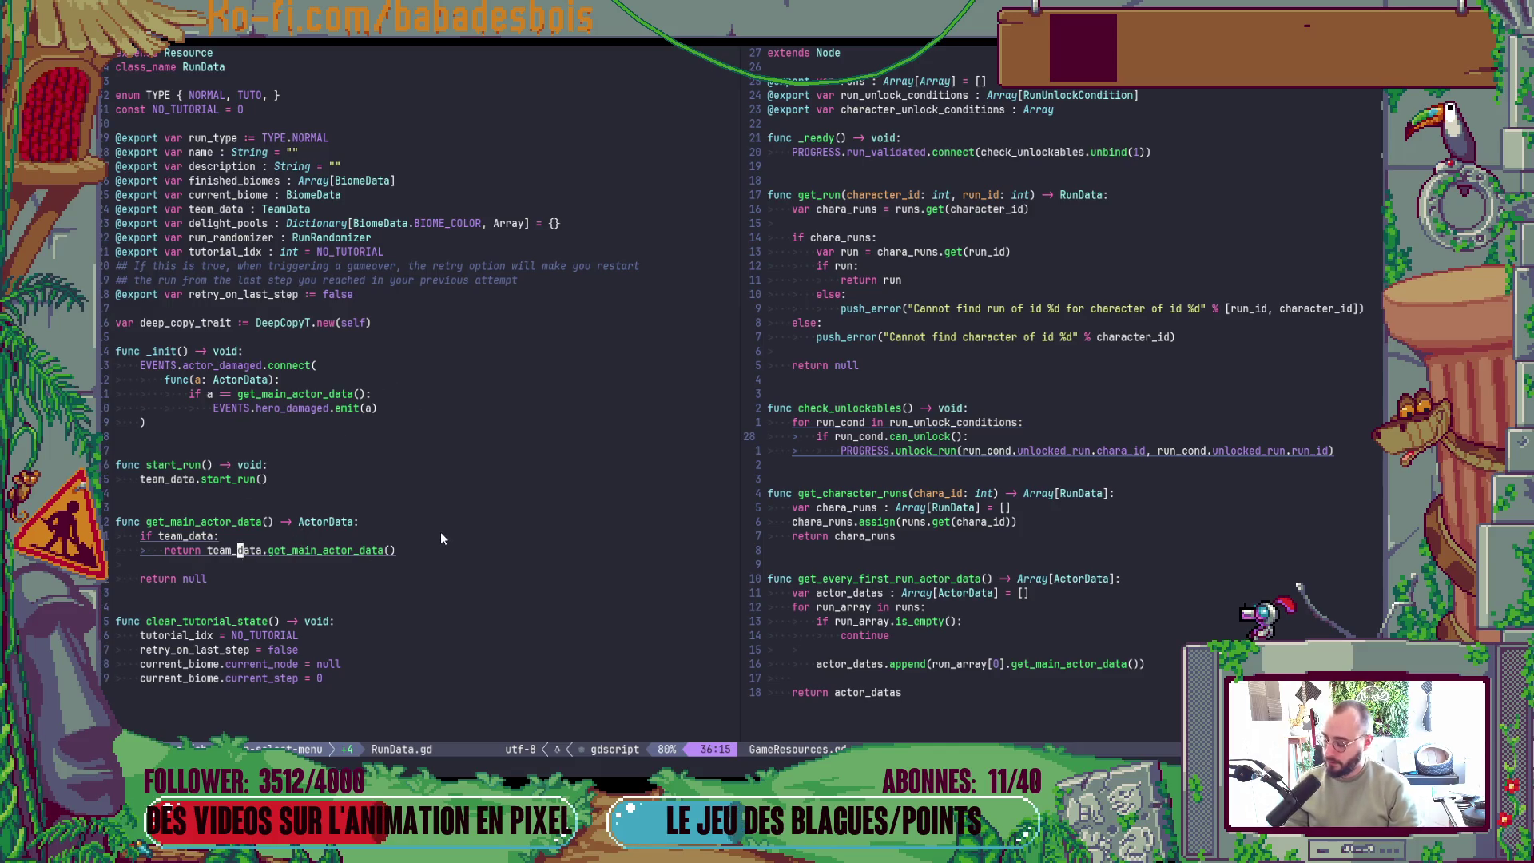
left_click(284, 208)
key("g")
key("d")
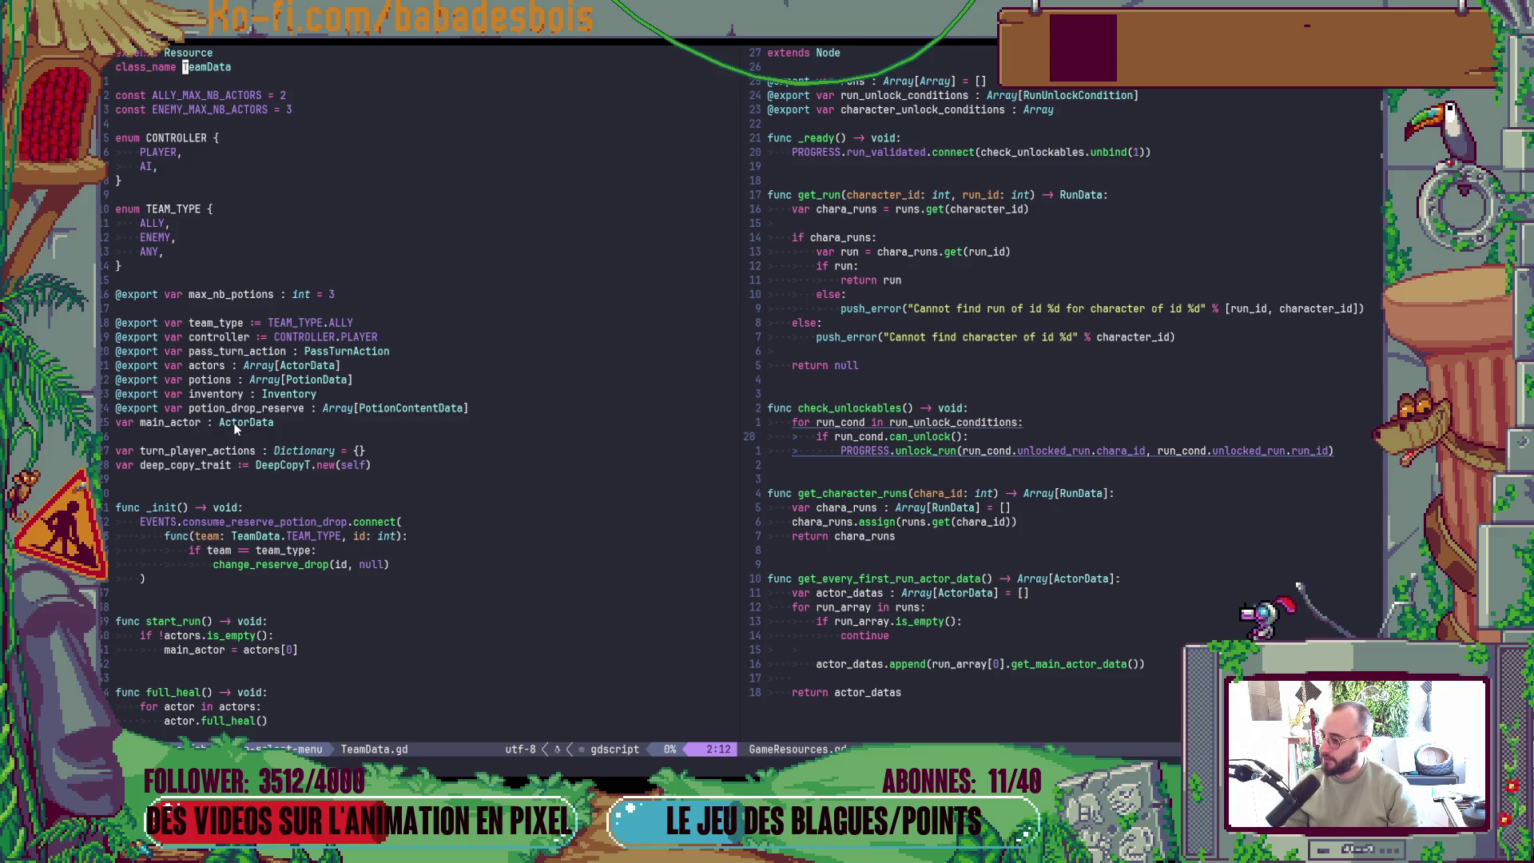
scroll(233, 420, "down", 3)
scroll(236, 407, "down", 13)
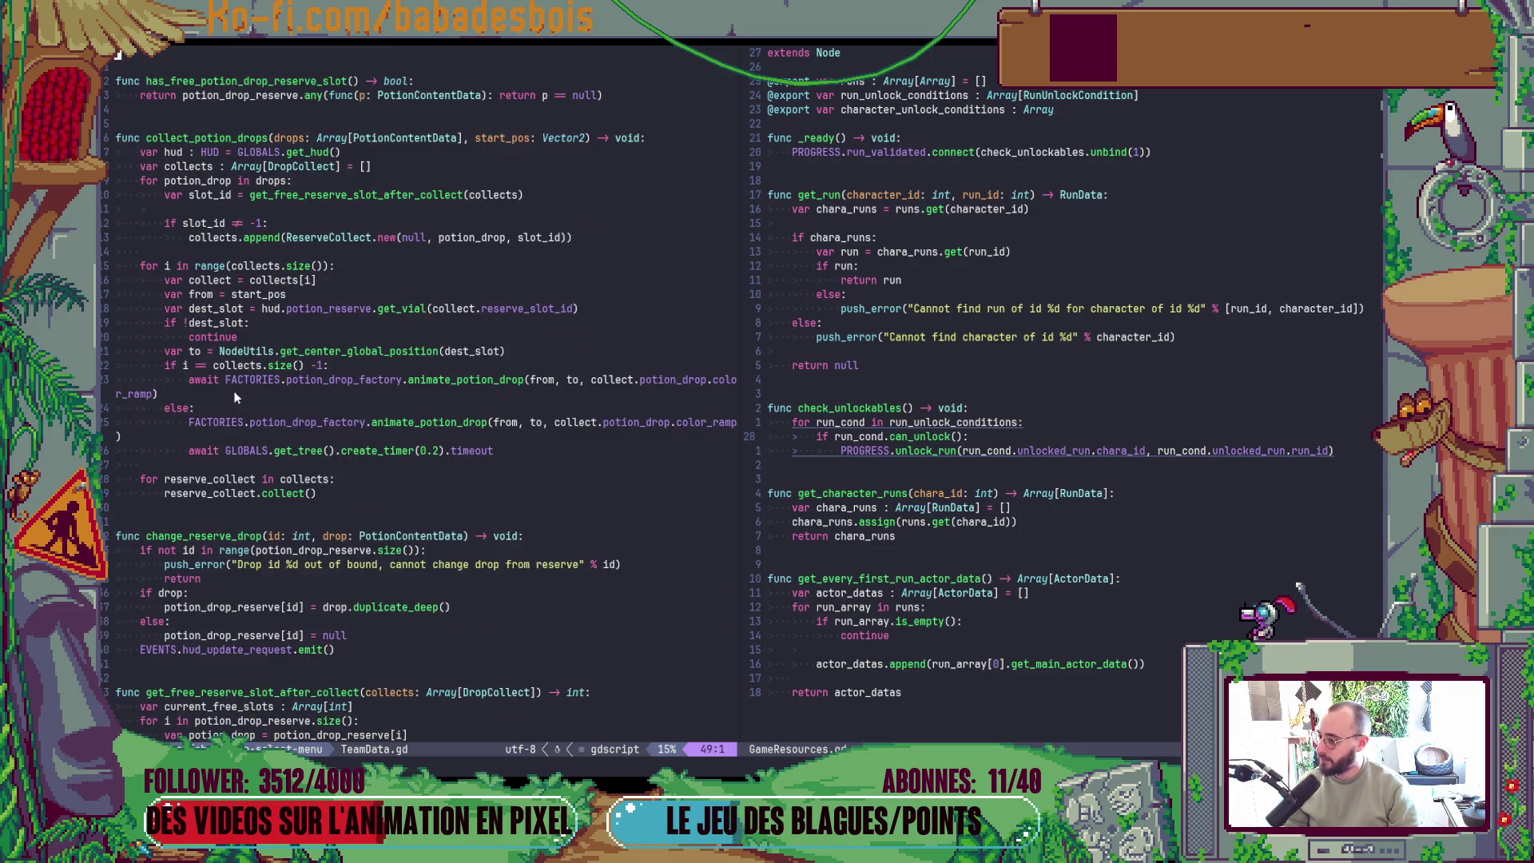
scroll(233, 391, "down", 13)
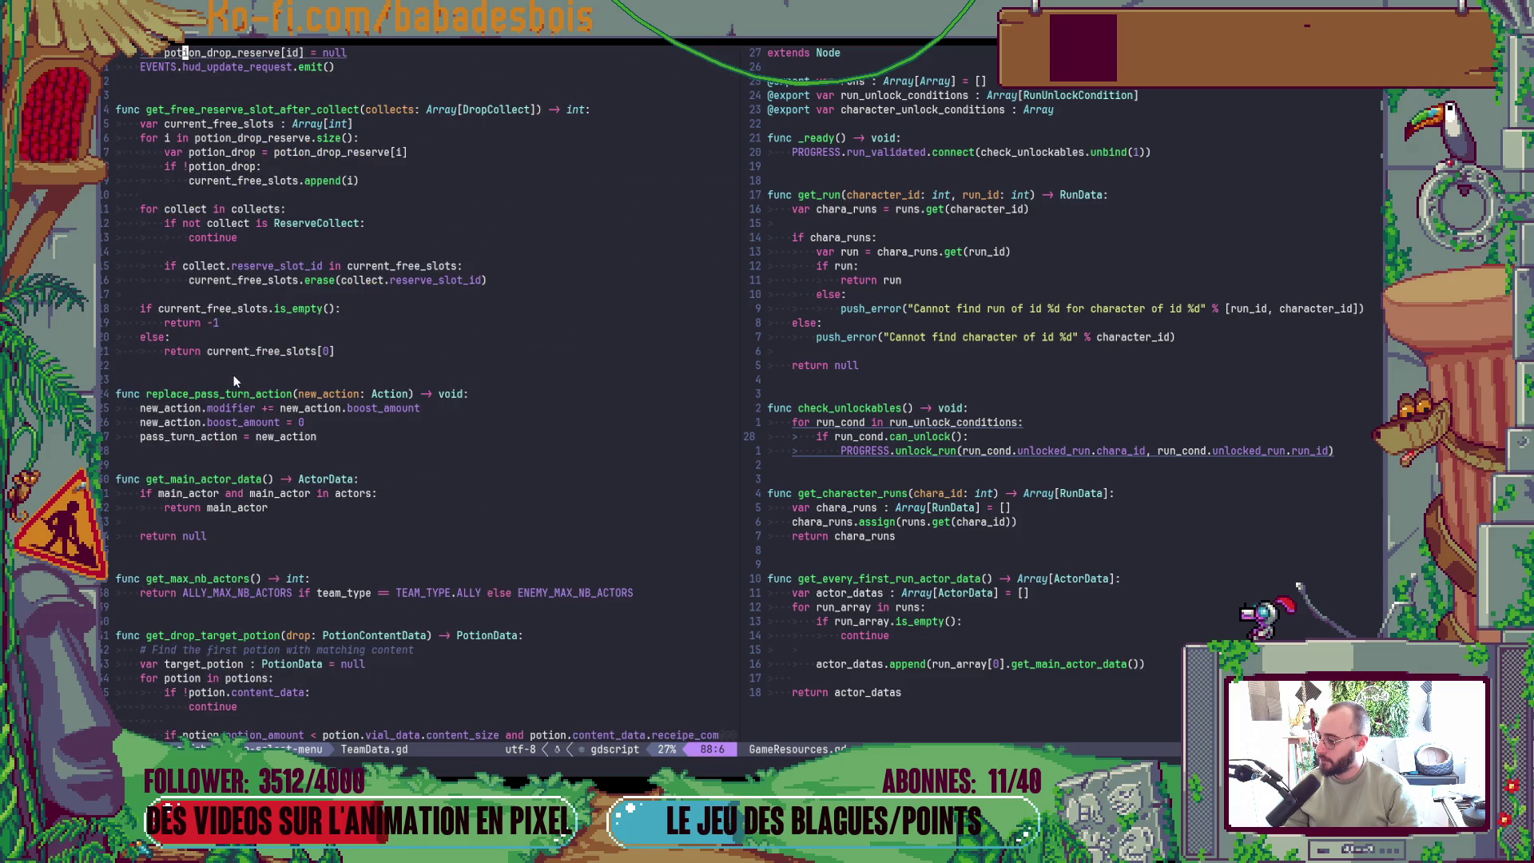
left_click(271, 532)
Change the return value to actors[0] and open a new line above it.
key("b")
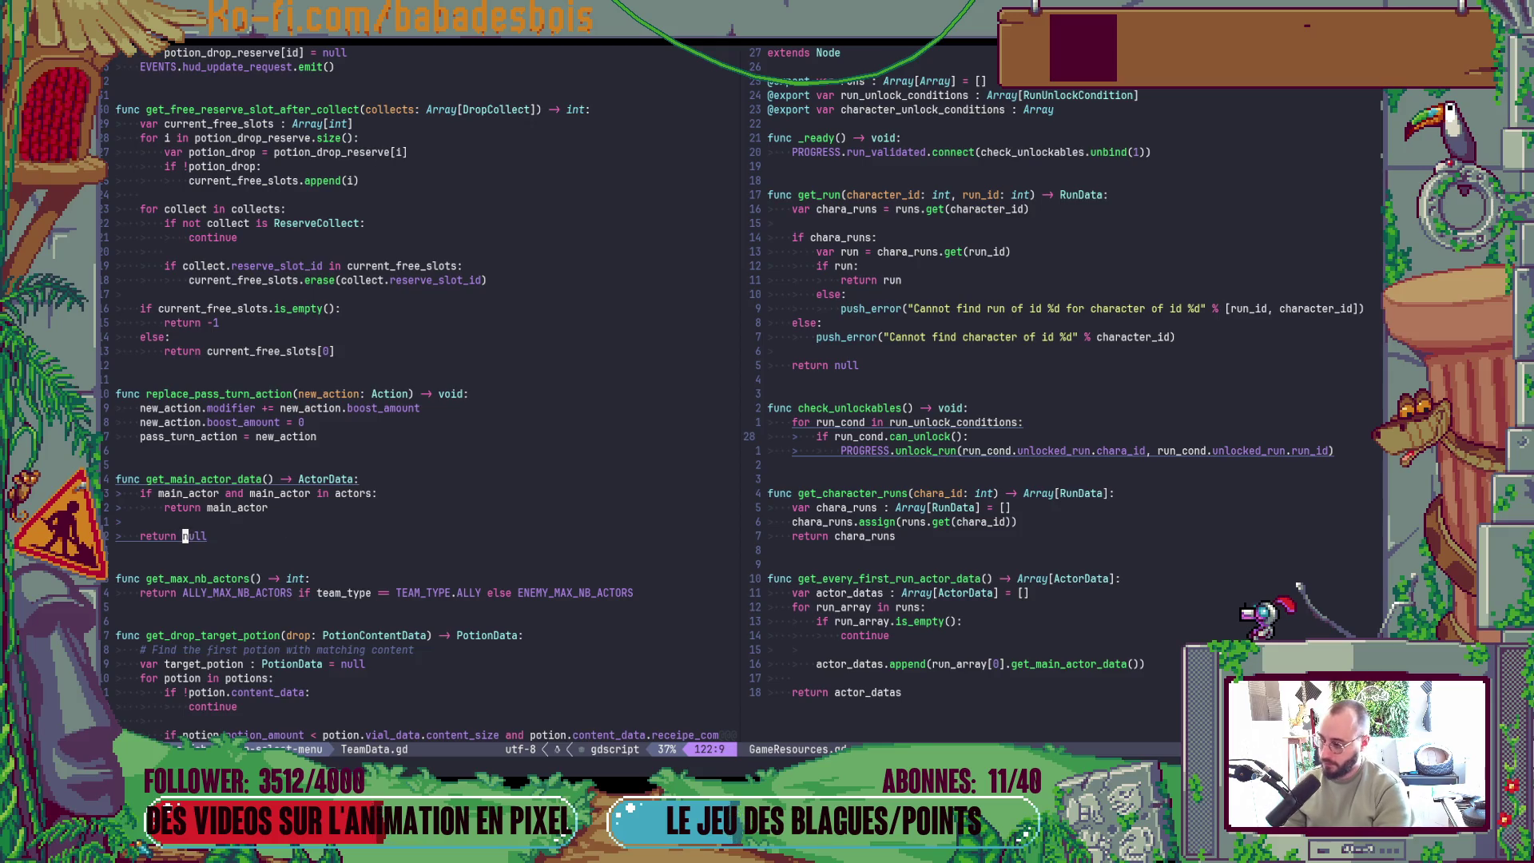
key("c")
key("w")
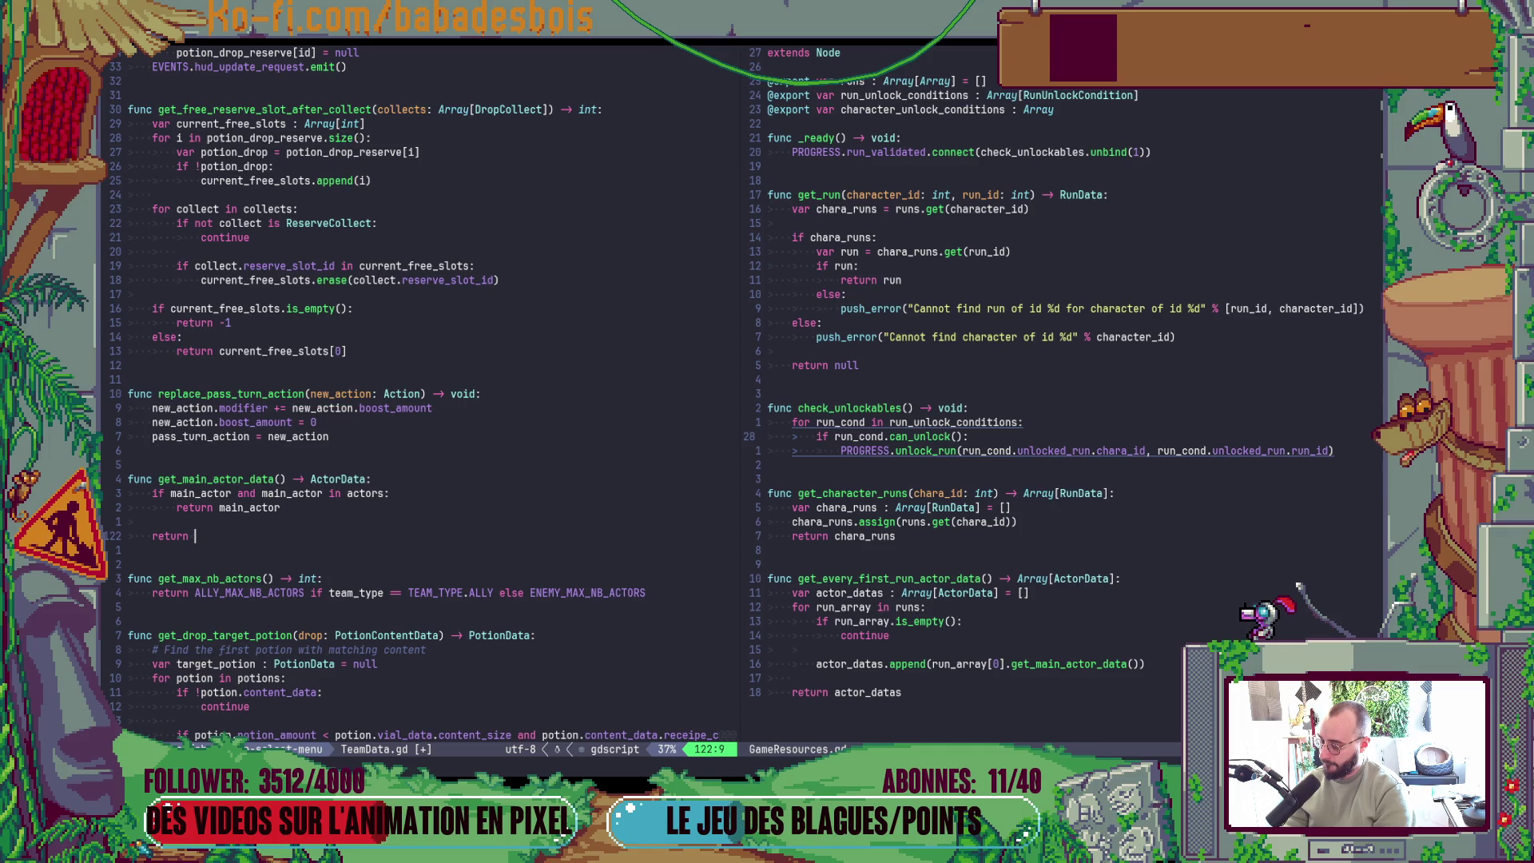
type("actors[")
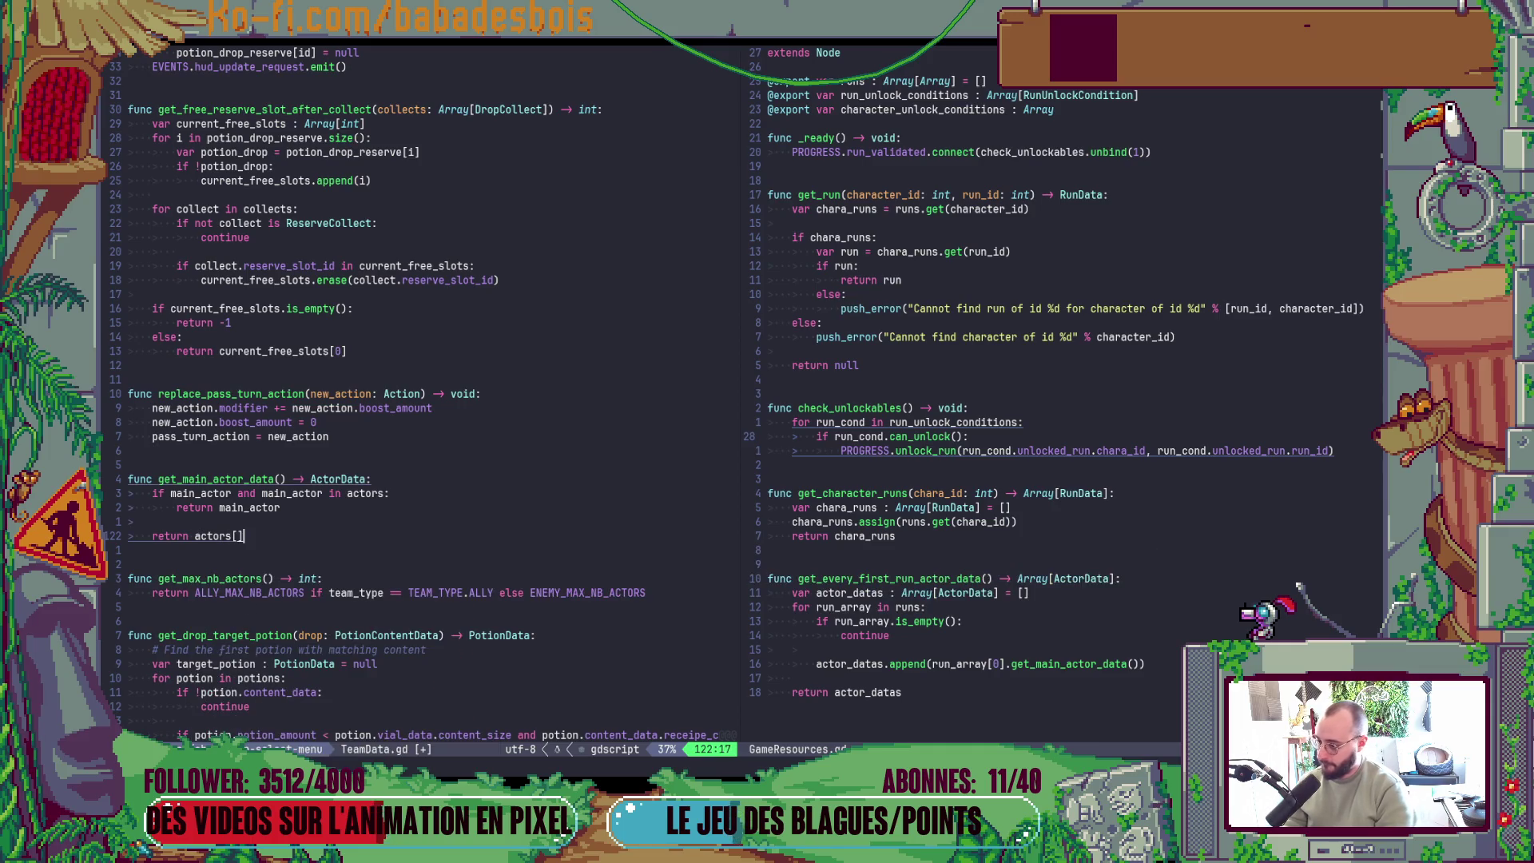
type("0.")
key("BackSpace")
key("Escape")
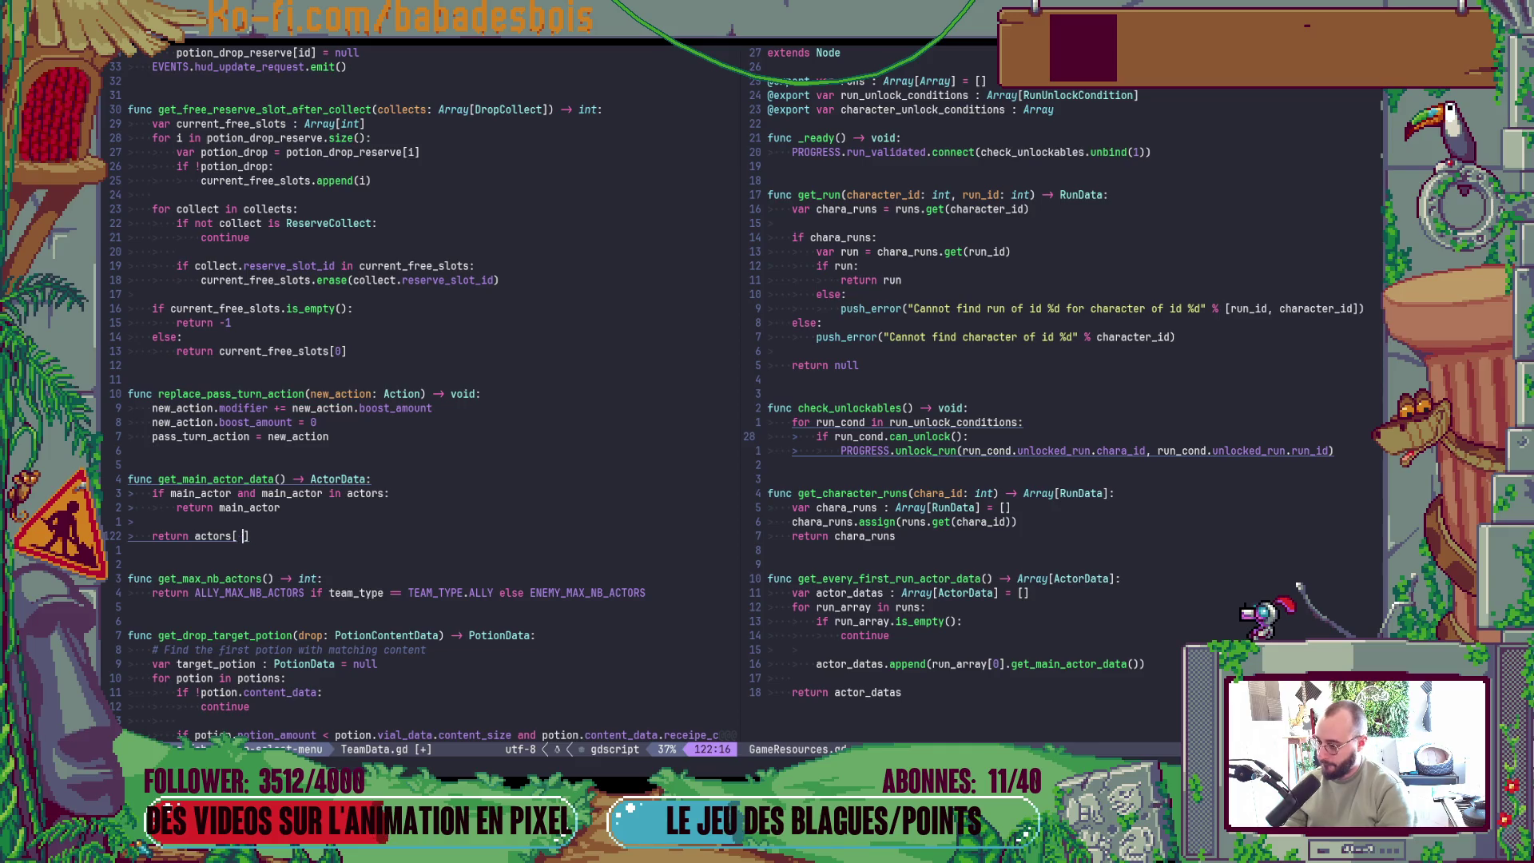
key("shift+o")
Start the new if line with an actors.is_empty() check using completion.
type("if ")
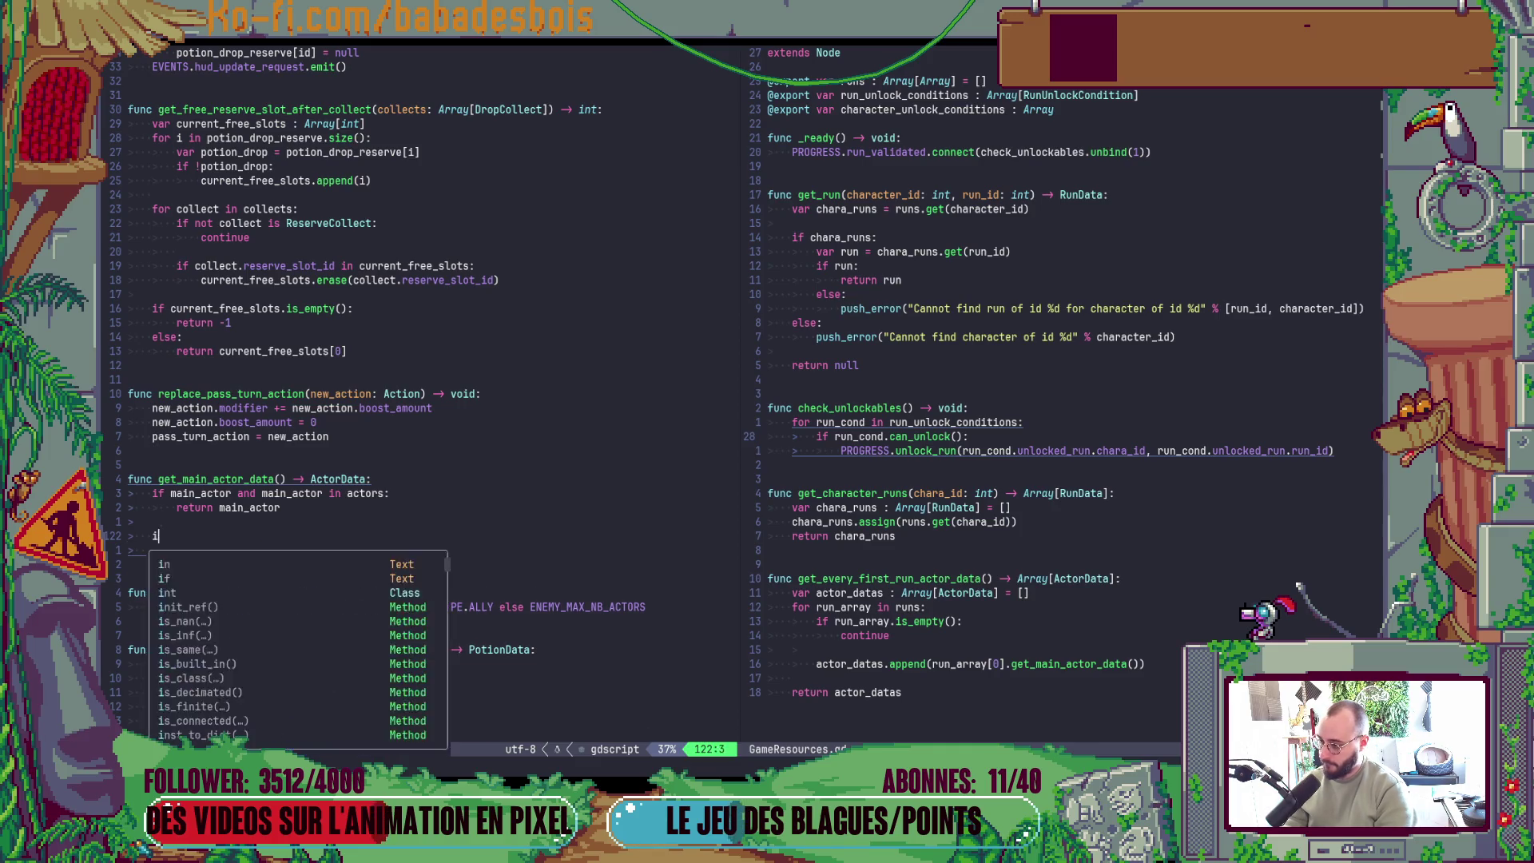
type("actors")
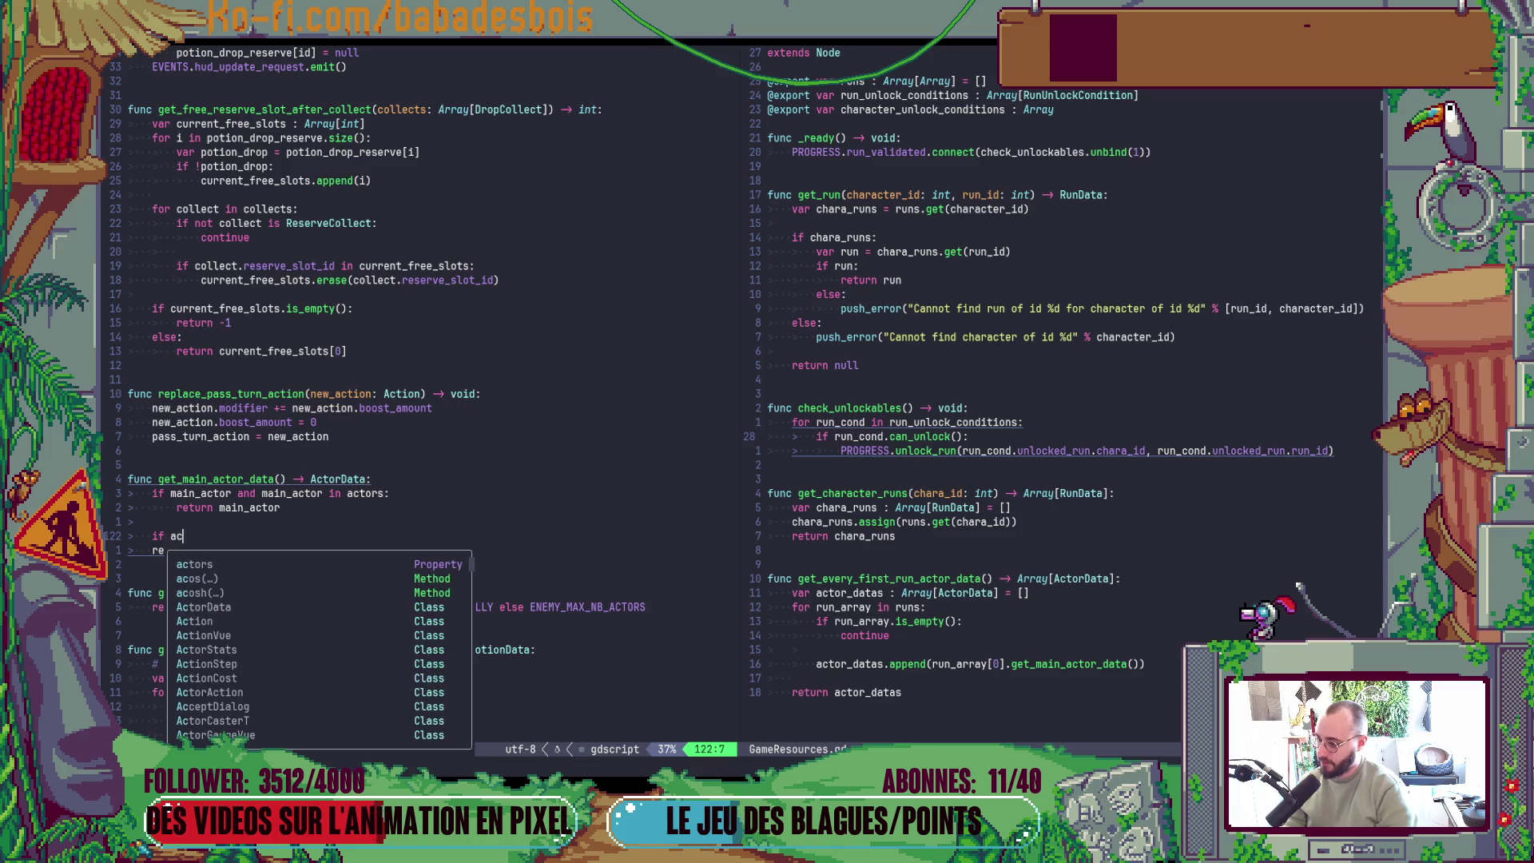
key("Escape")
type("if isactors")
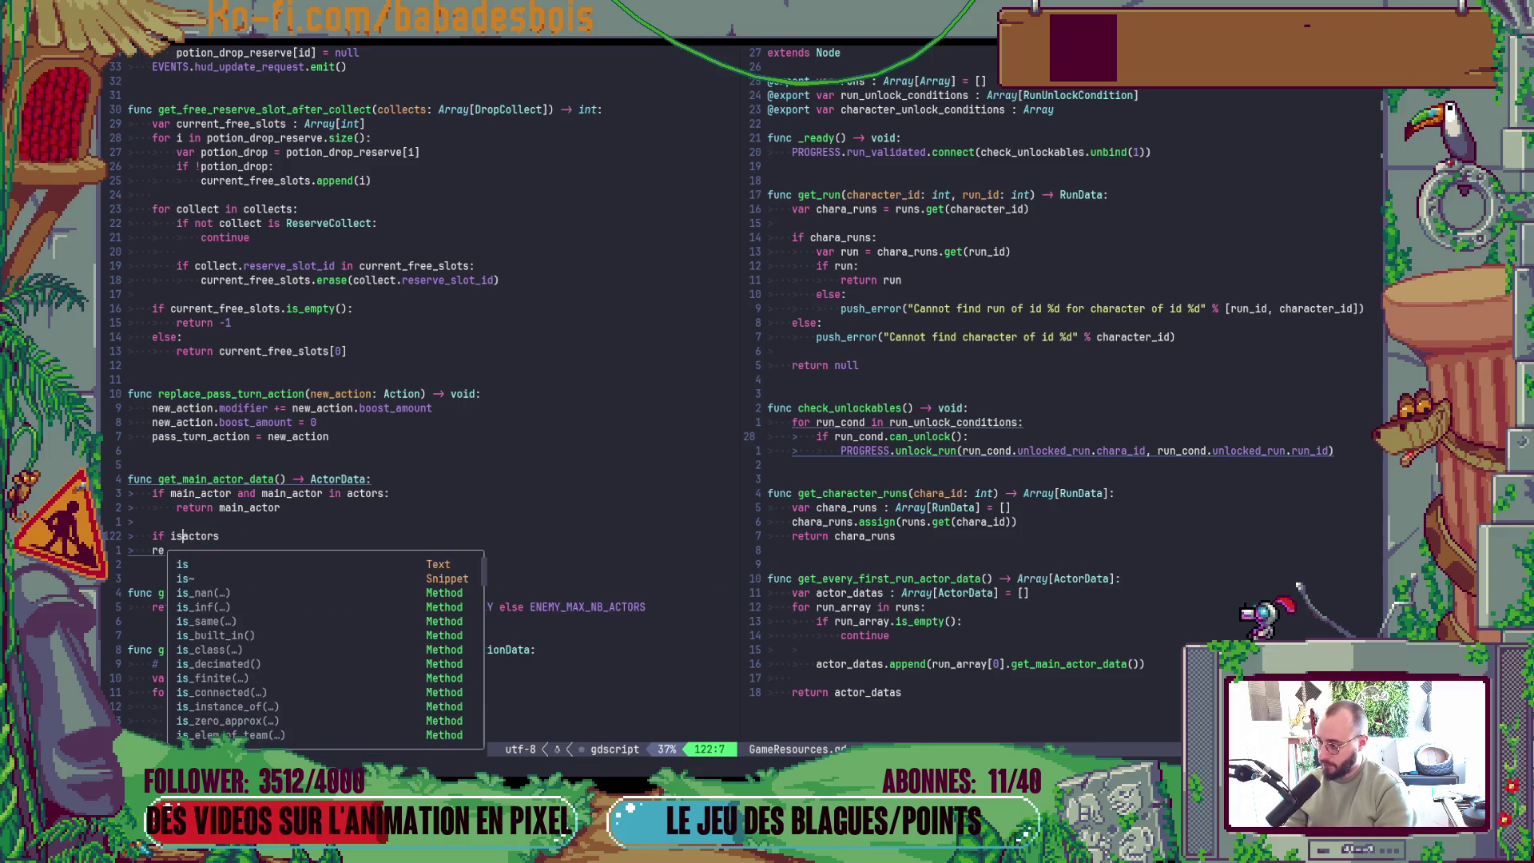
key("BackSpace")
key("BackSpace")
key("Escape")
type("A.is")
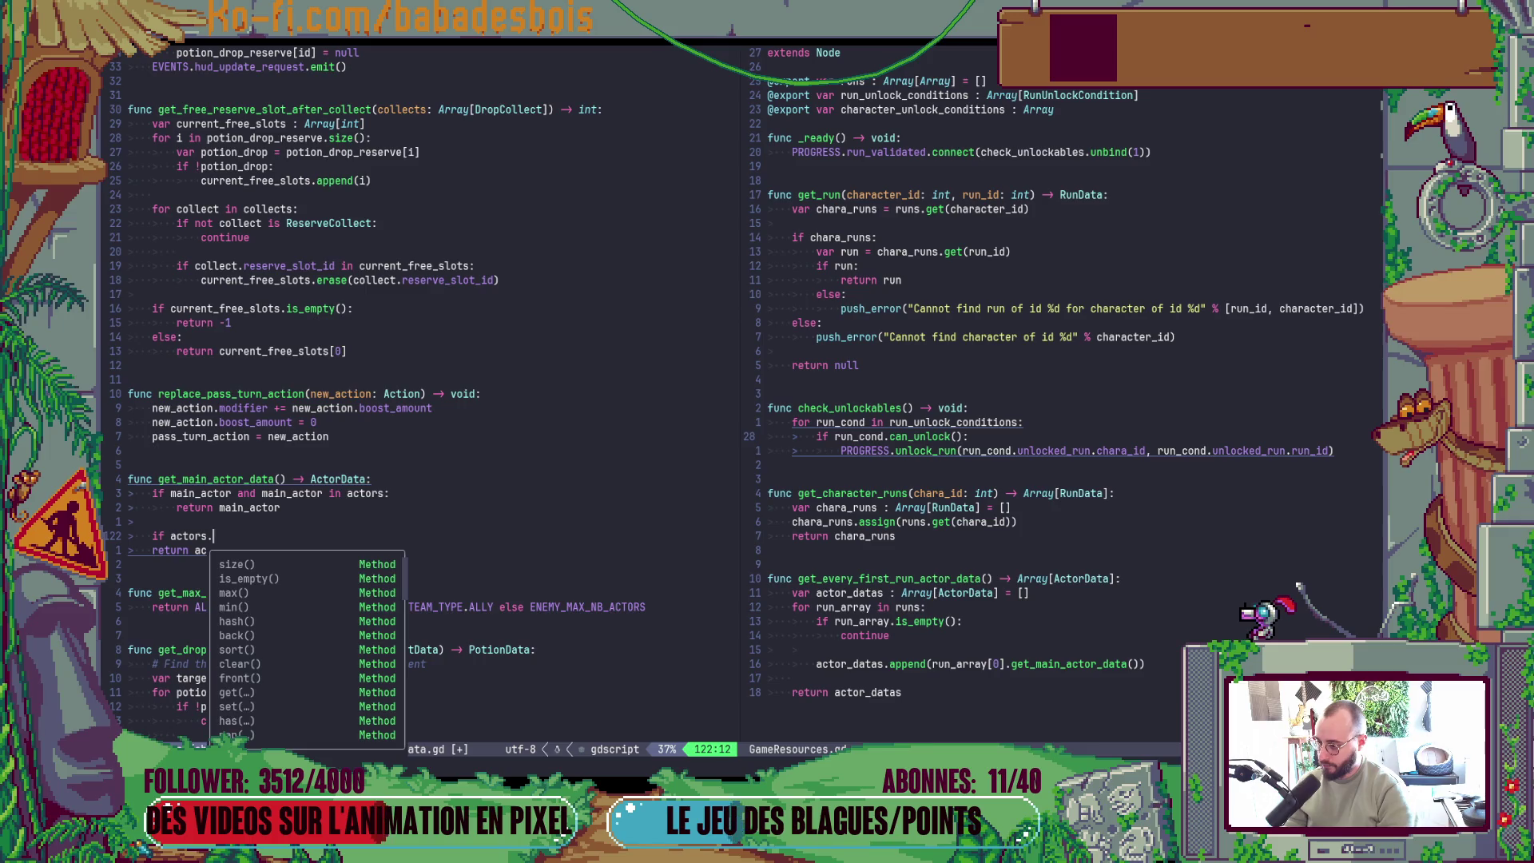
key("Return")
key("Escape")
Make the condition 'if !actors.is_empty():' and indent return actors[0] beneath it.
type("Bi!")
key("Escape")
type("A")
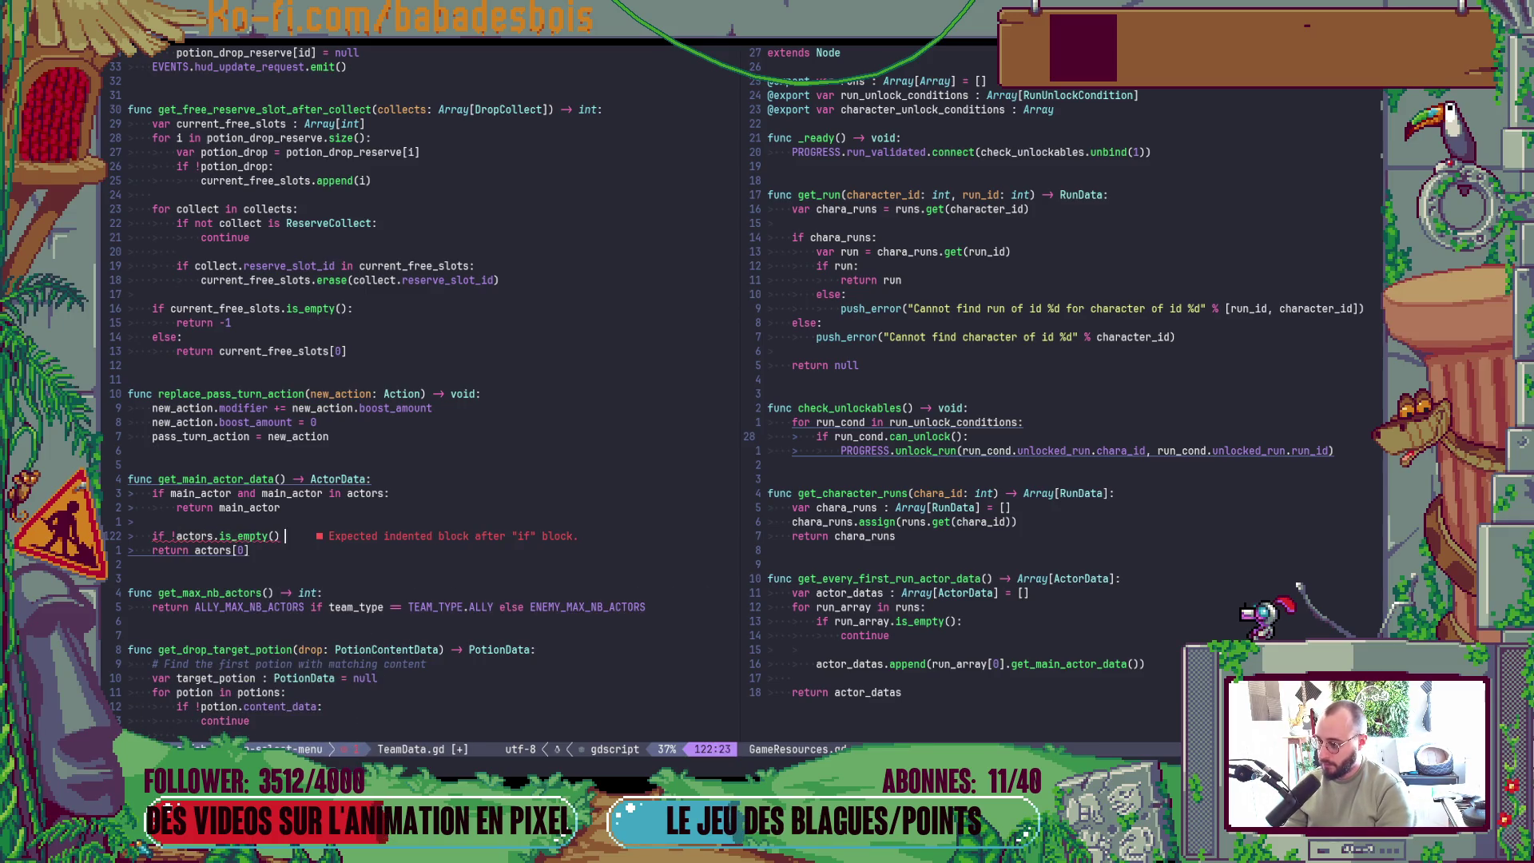
type(":")
key("Escape")
key("j")
key("greater")
key("greater")
key("k")
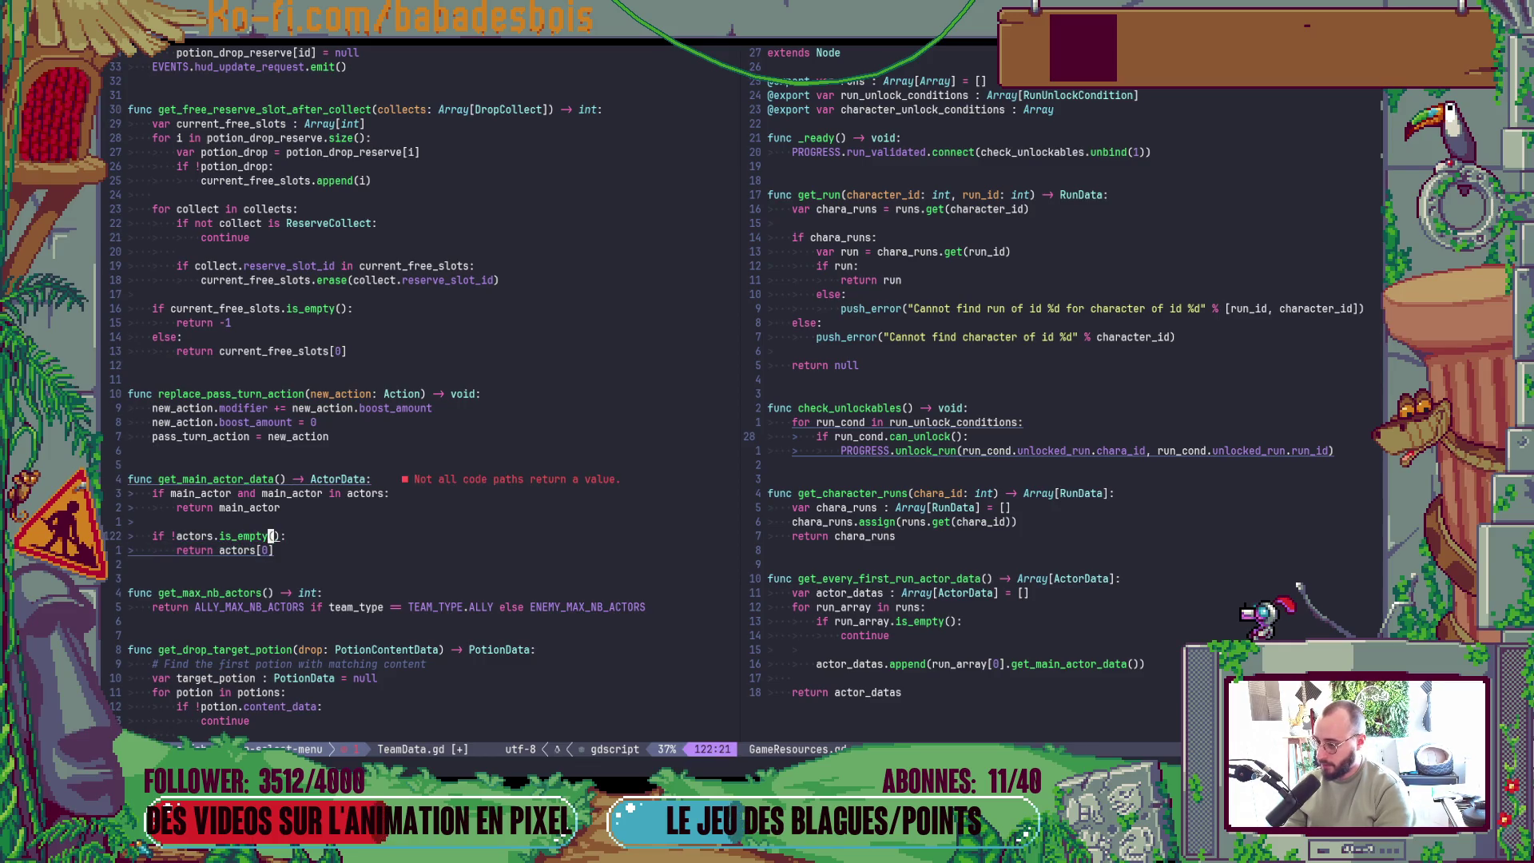
Add a fallback 'return null' after the if block and save TeamData.gd.
key("j")
key("o")
key("Return")
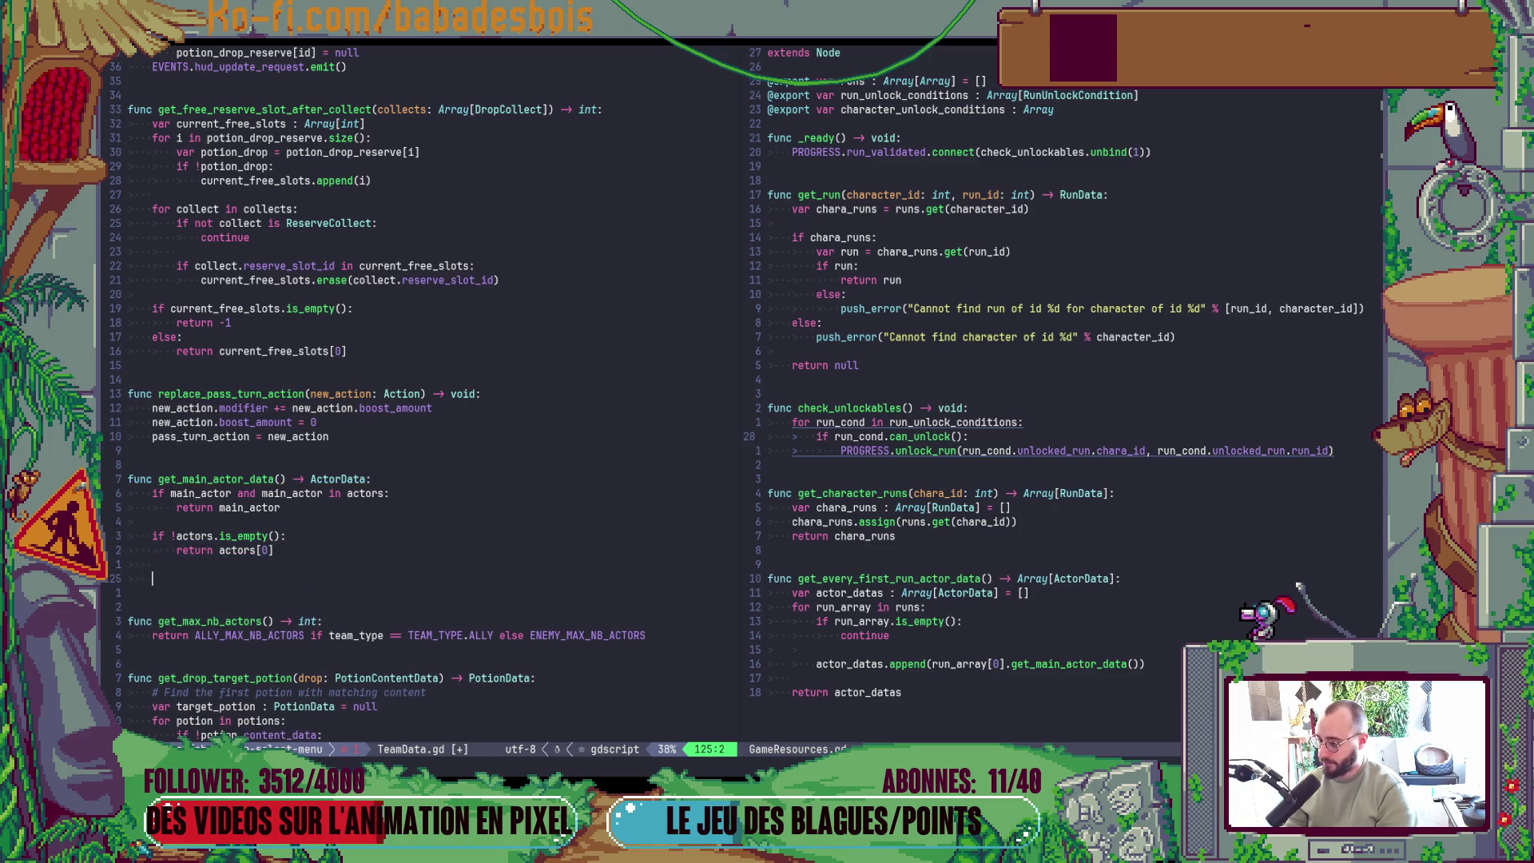
type("return nukk")
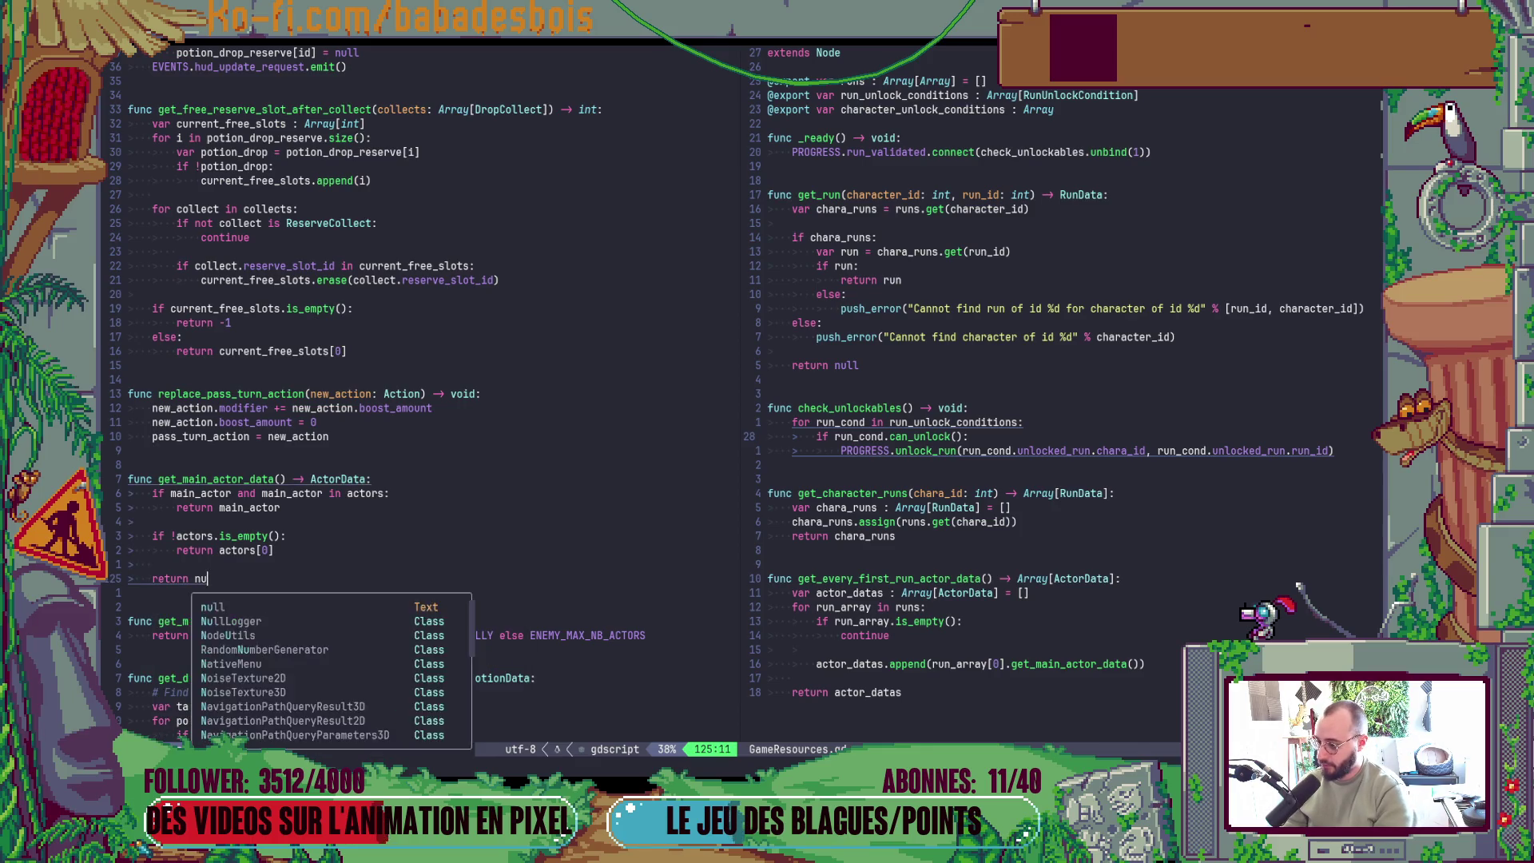
type("rlh")
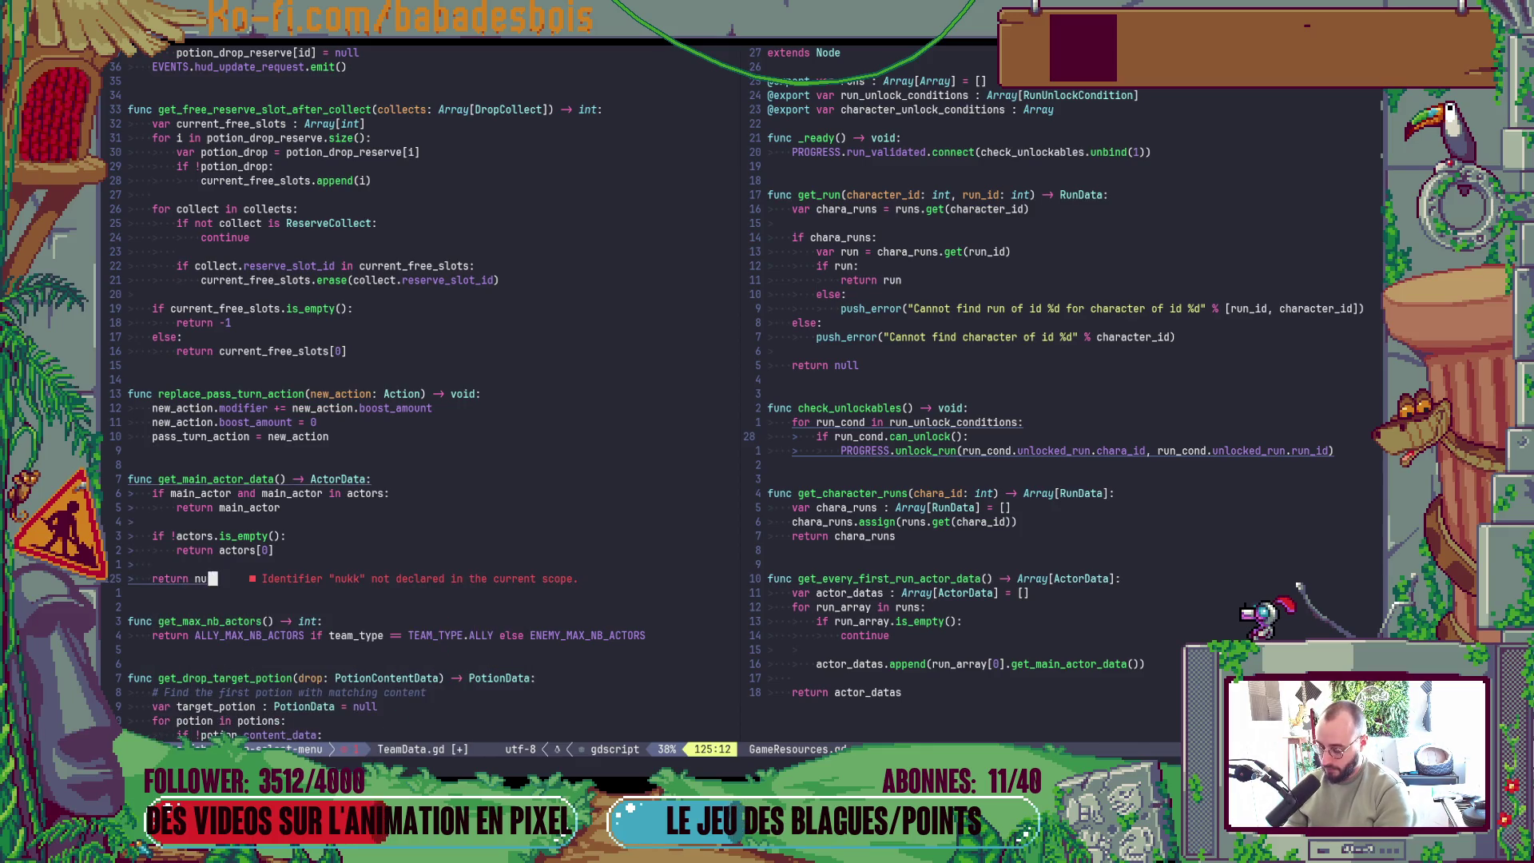
type("rl:w")
key("Return")
key("alt+Tab")
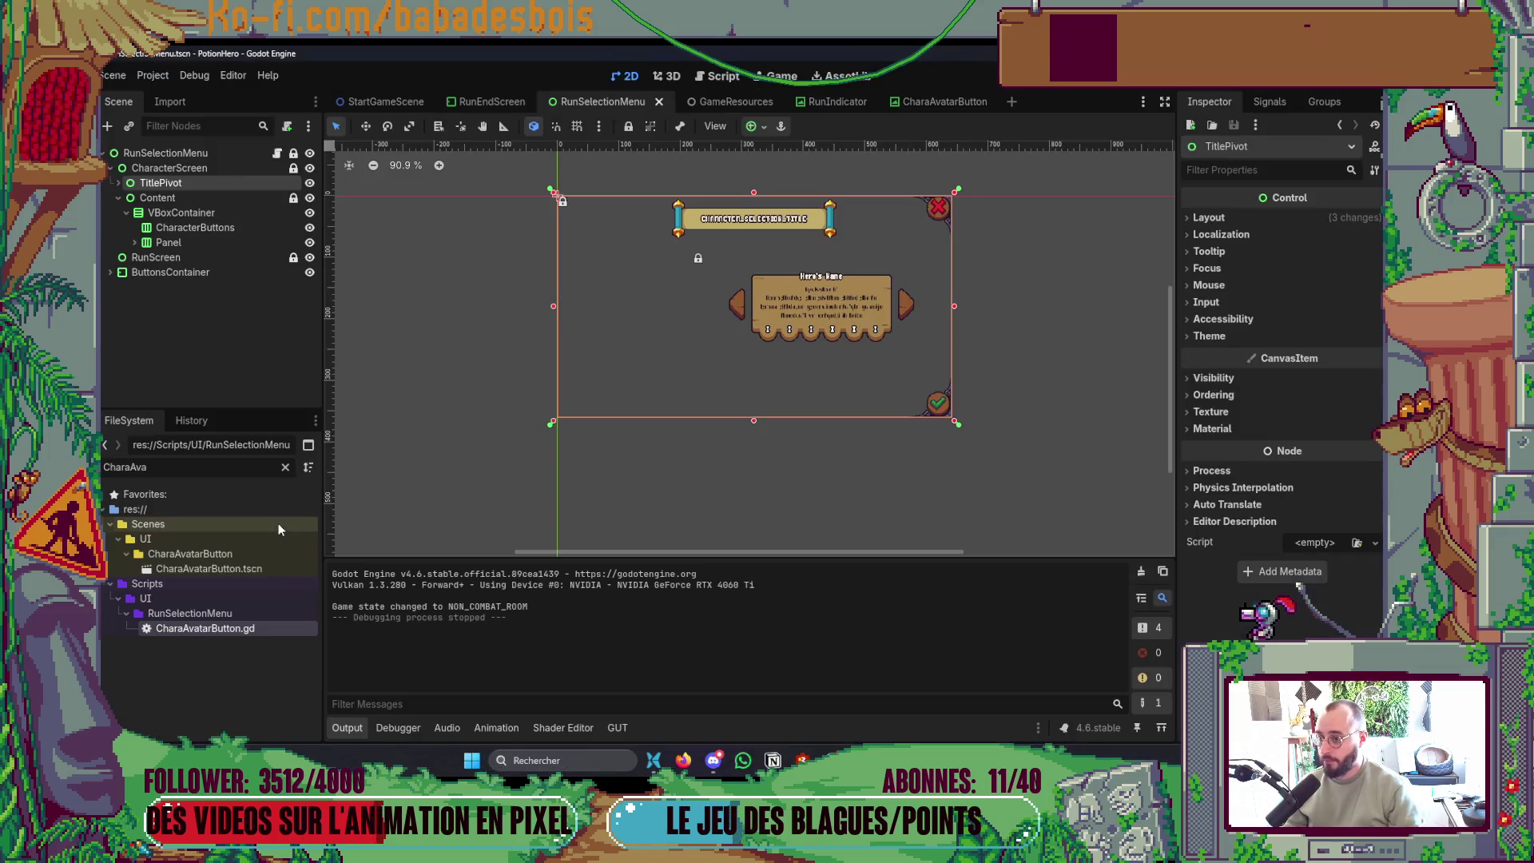
Run the game to check the hero selection's locked avatars, close it, and open GameResources.
key("F5")
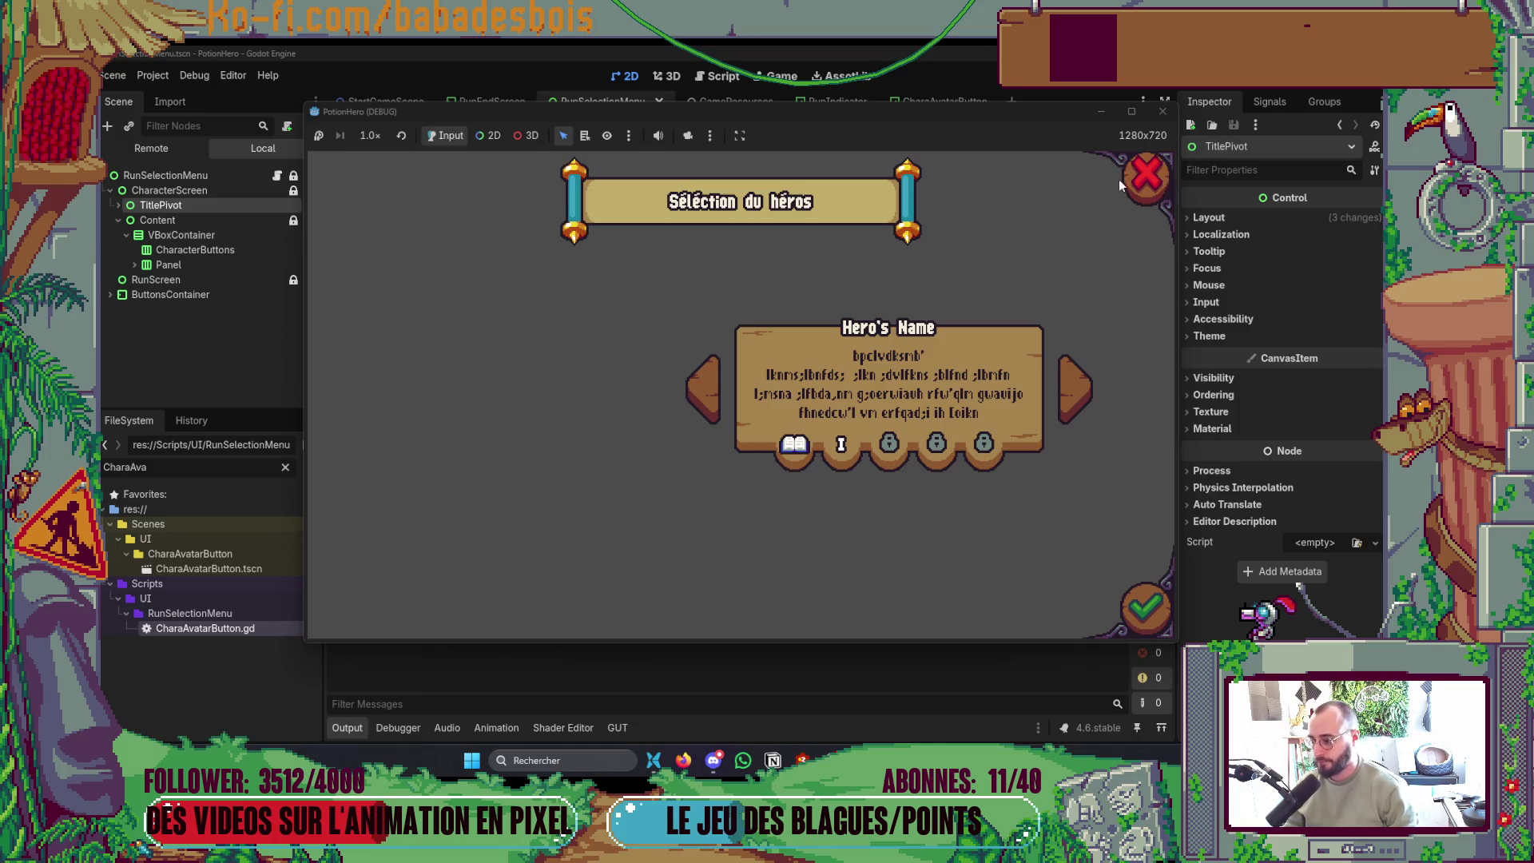
left_click(1163, 111)
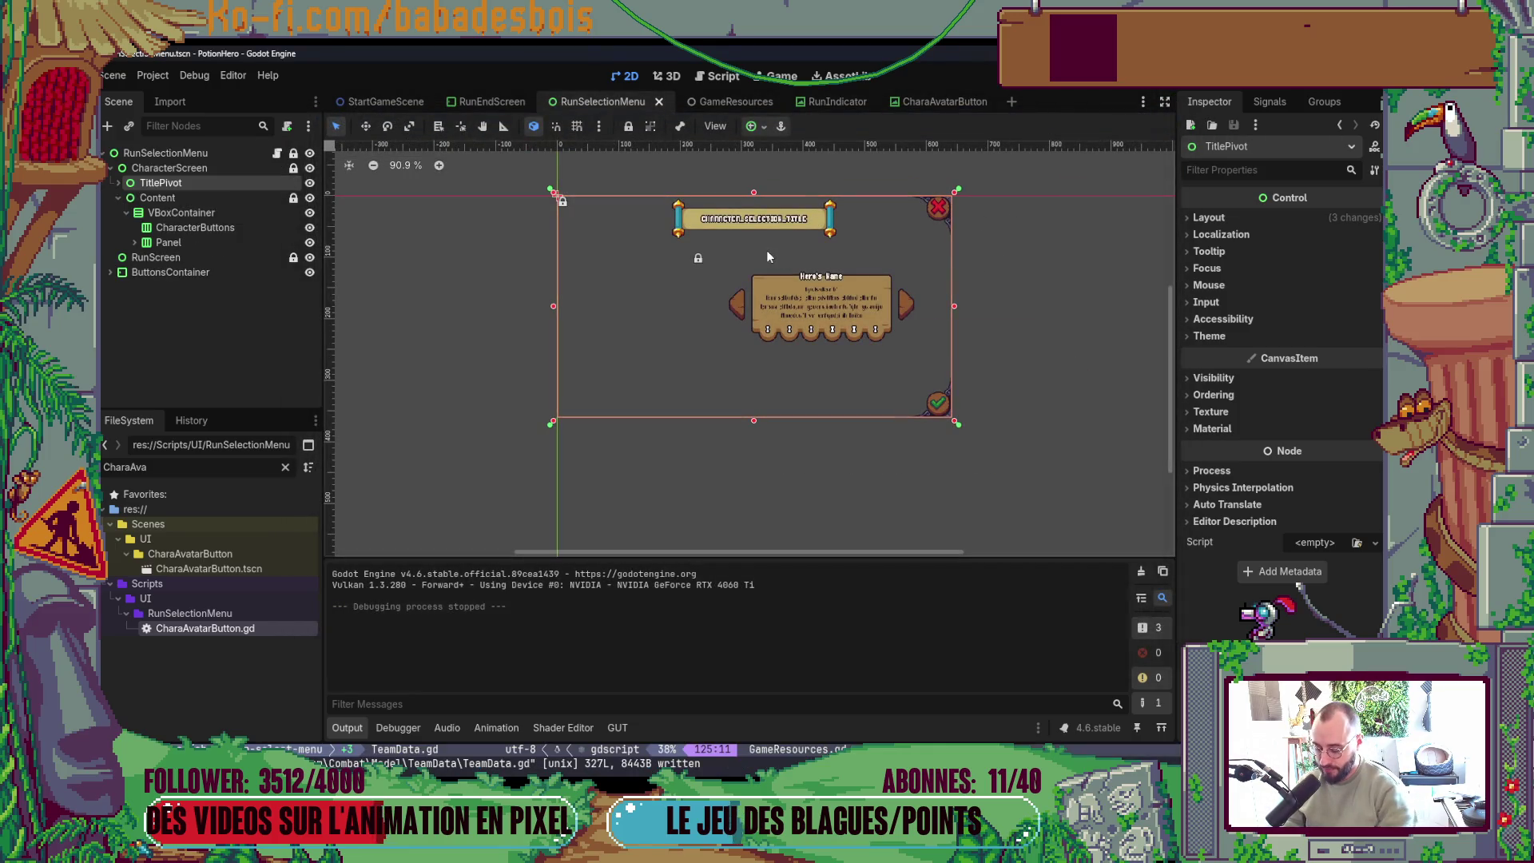
left_click(743, 102)
Expand Runs element 0 to show the tutorial run's properties and widen the Inspector dock.
left_click(1315, 266)
left_click(1323, 260)
left_click(1323, 259)
left_click(1323, 310)
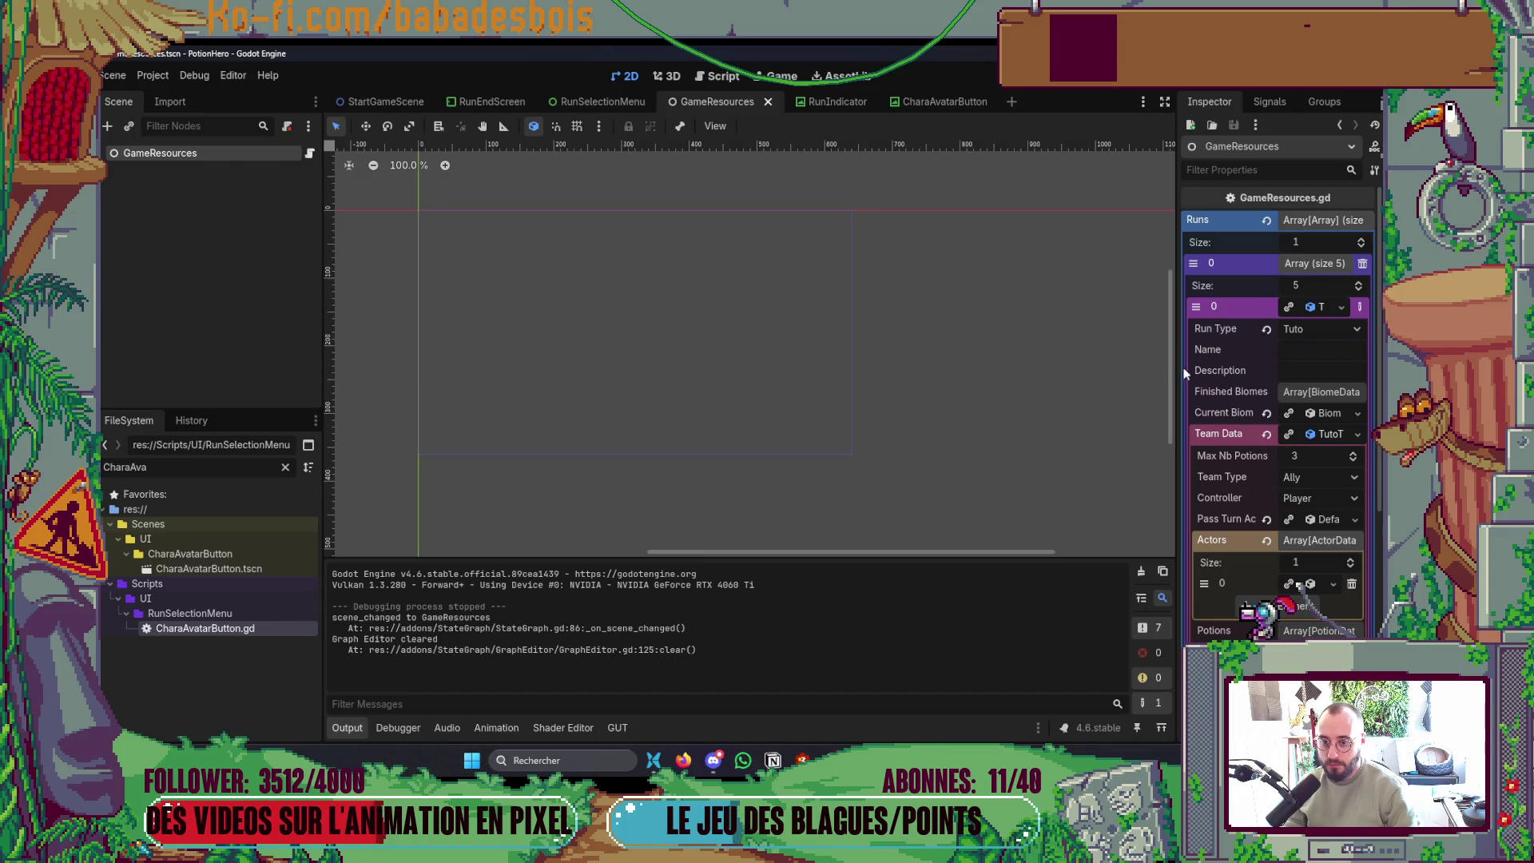
left_click_drag(1177, 397, 1056, 400)
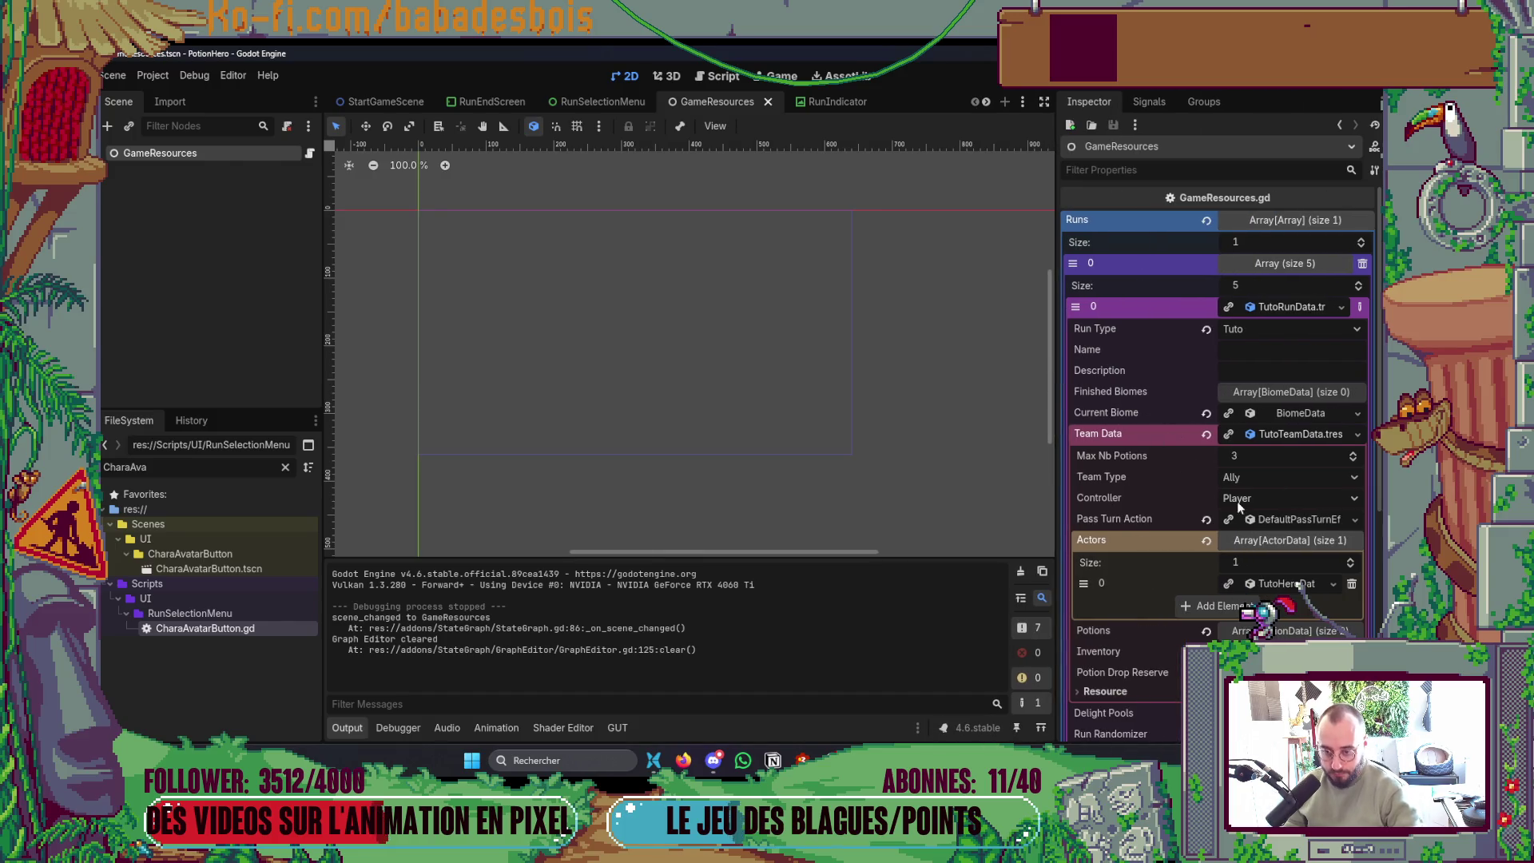
left_click(1298, 433)
left_click(1297, 433)
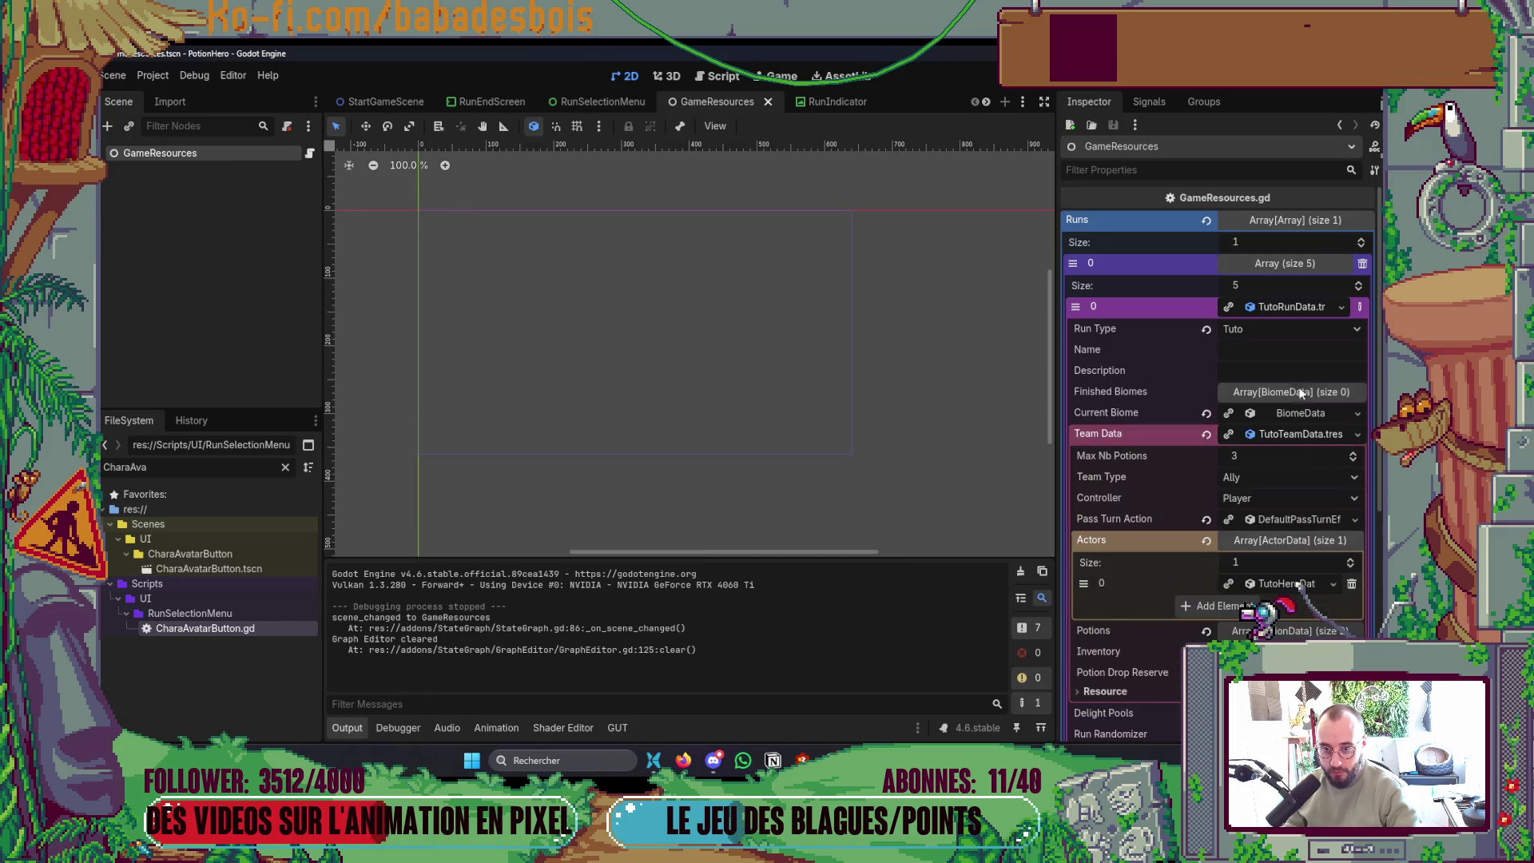
mouse_move(1058, 389)
left_mouse_down()
mouse_move(1176, 393)
mouse_move(990, 403)
left_mouse_up()
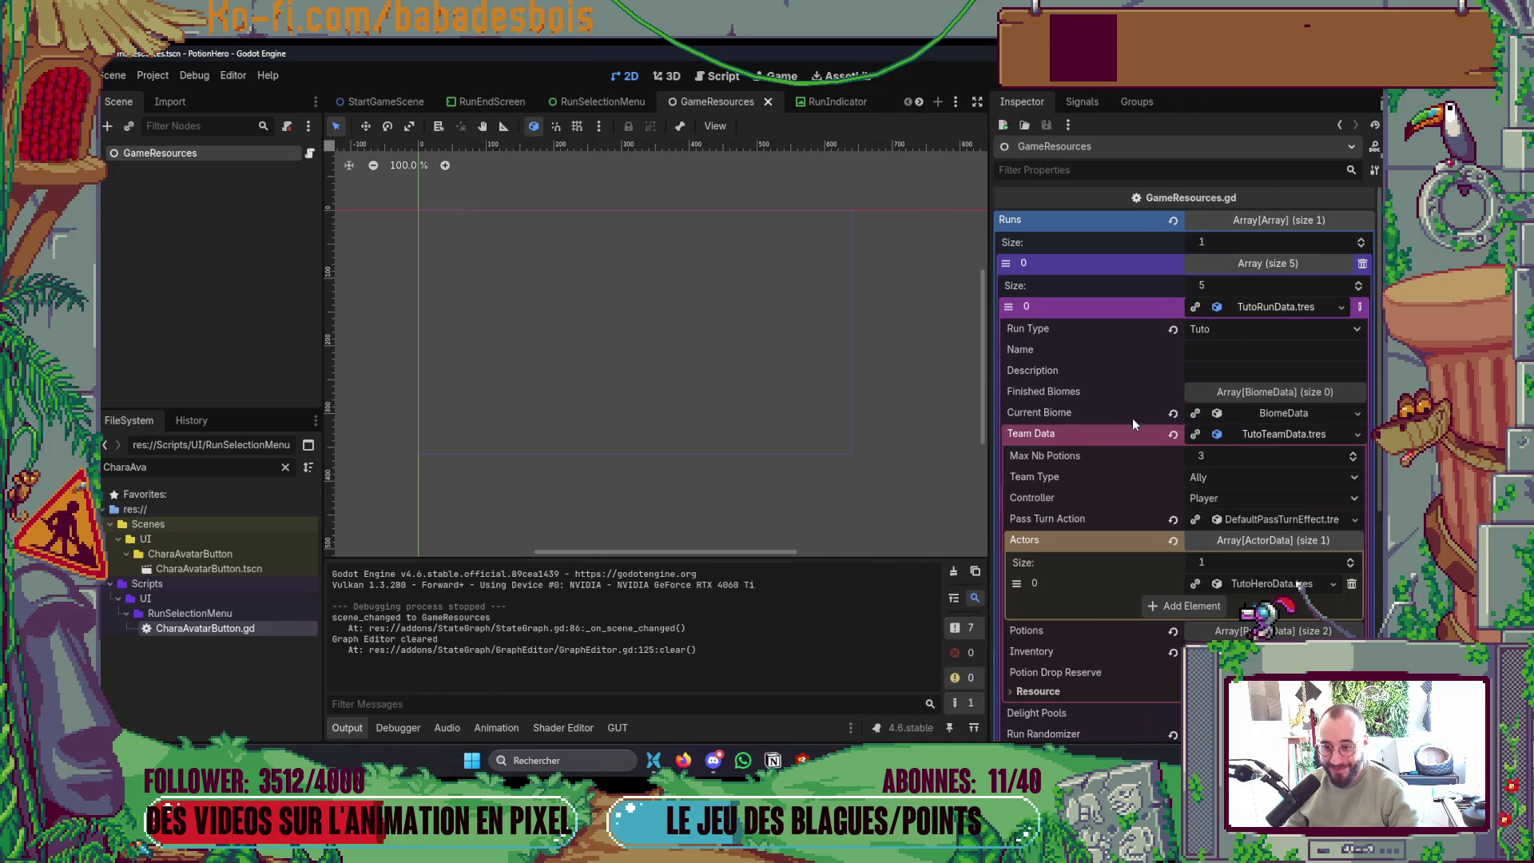
Expand Team Data to reveal TutoHeroData.tres's properties and select the FileSystem filter text.
left_click(1270, 437)
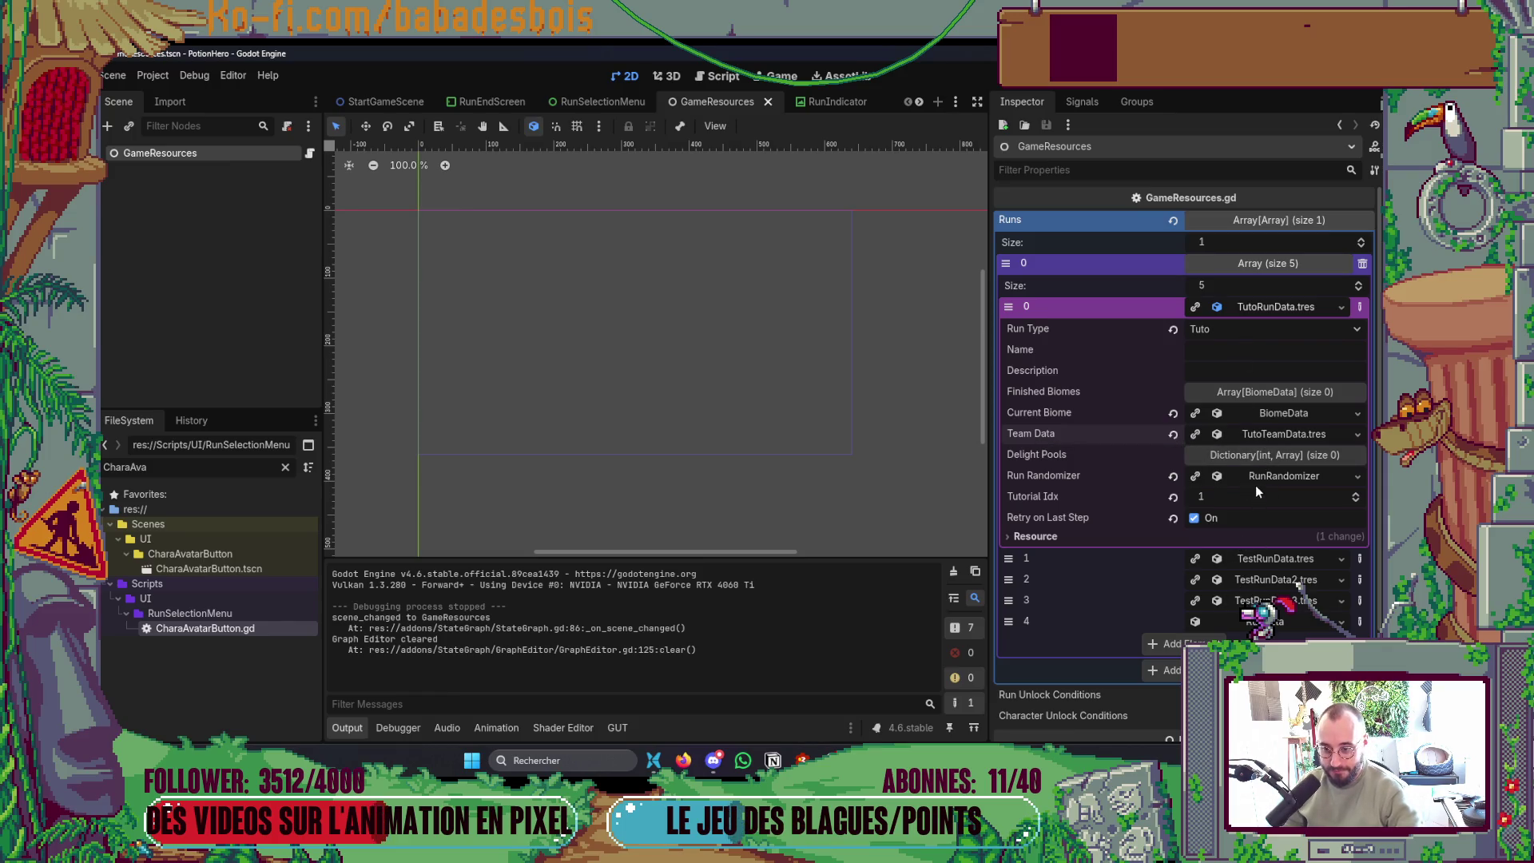
left_click(1275, 435)
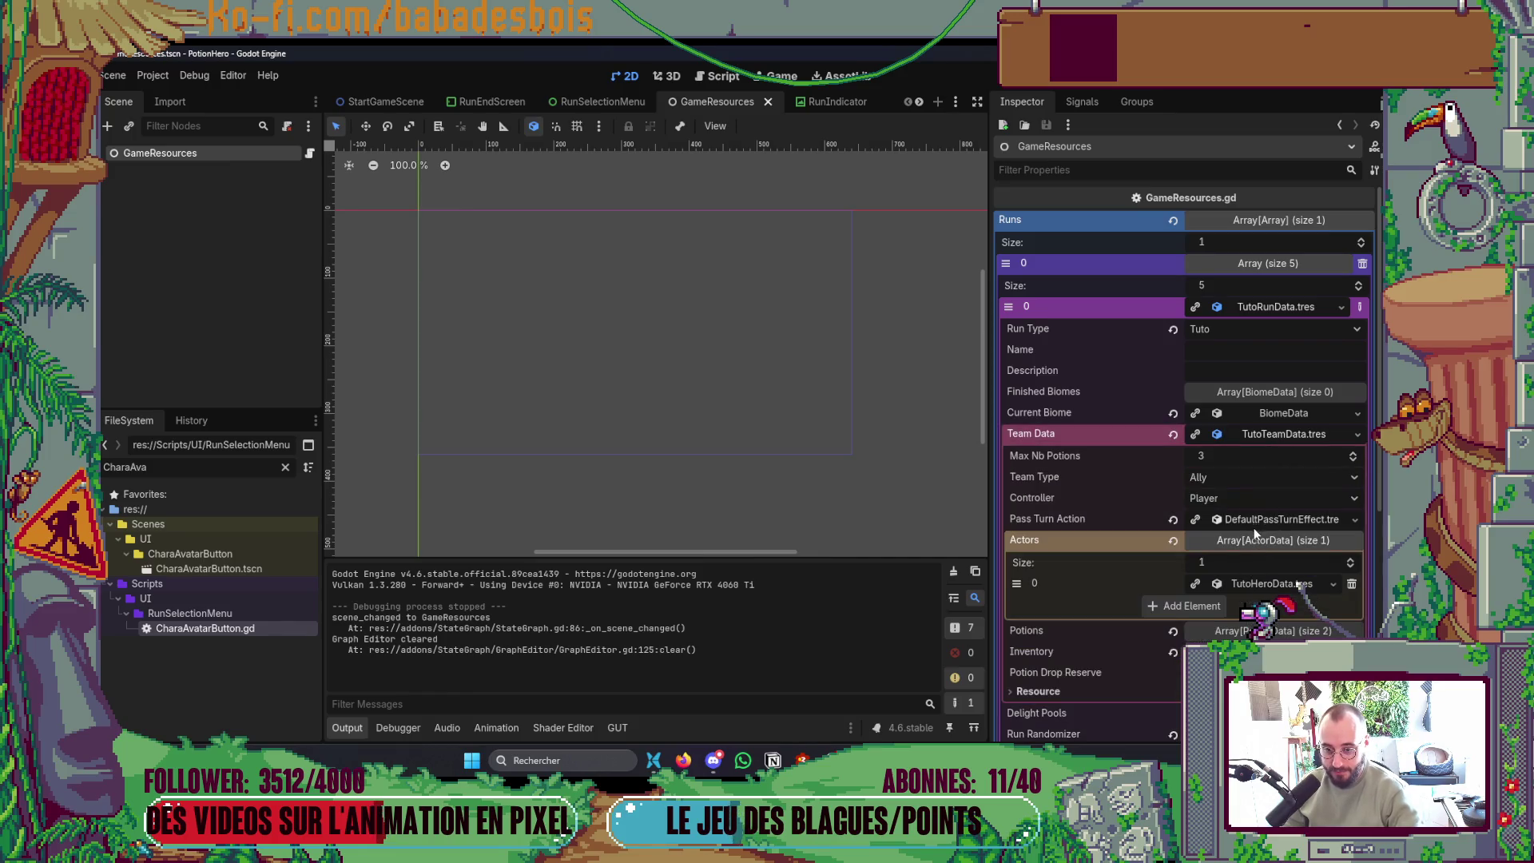
left_click(1255, 581)
scroll(1213, 637, "down", 3)
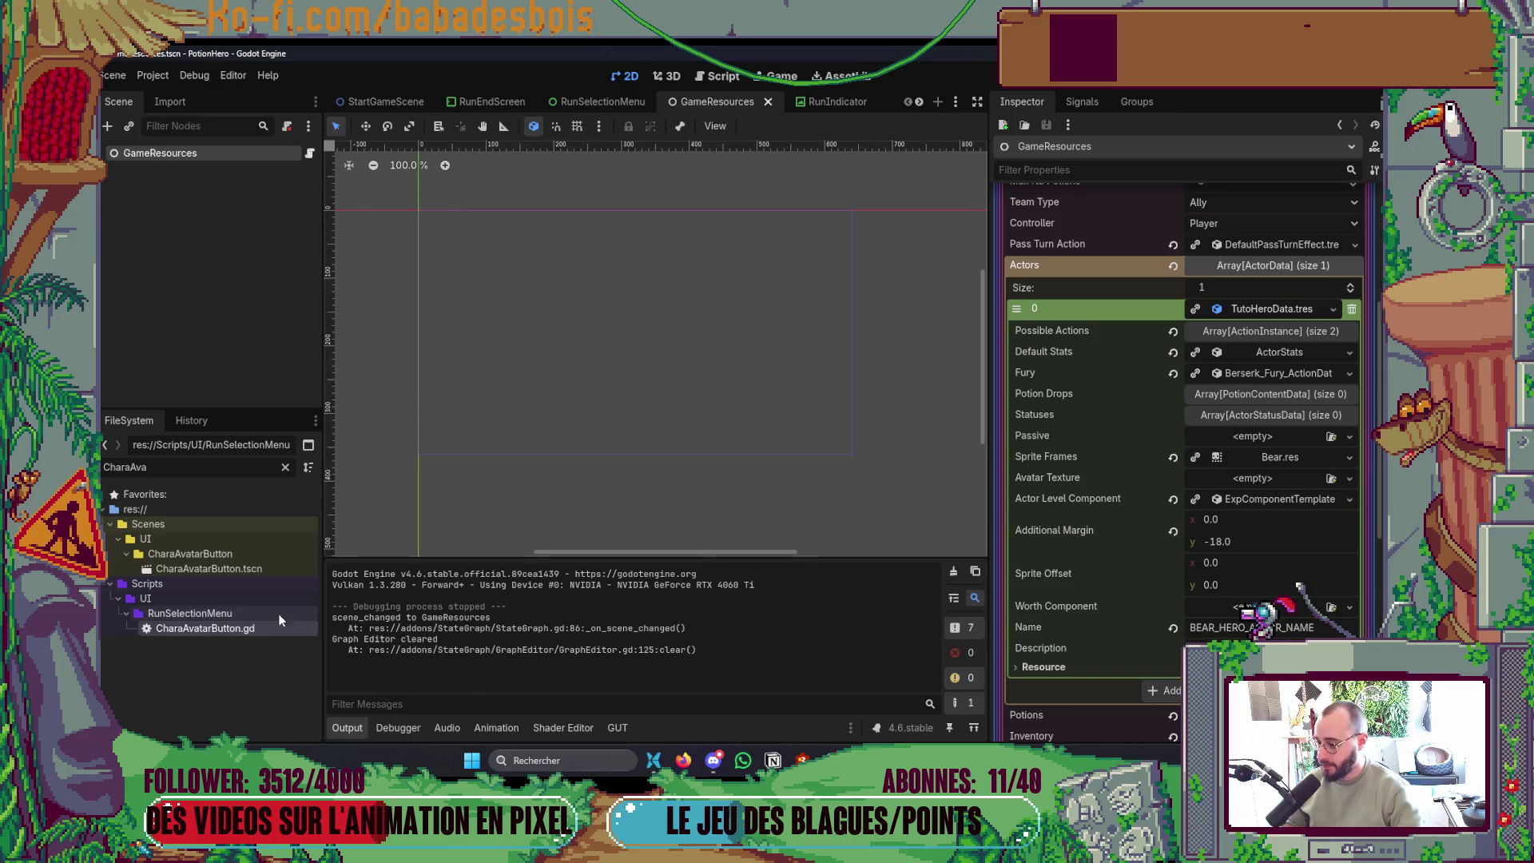
left_click(124, 467)
Filter FileSystem for 'Ava', set BearHeroAvatar.png as TutoHeroData's Avatar Texture, and save.
type("Avart")
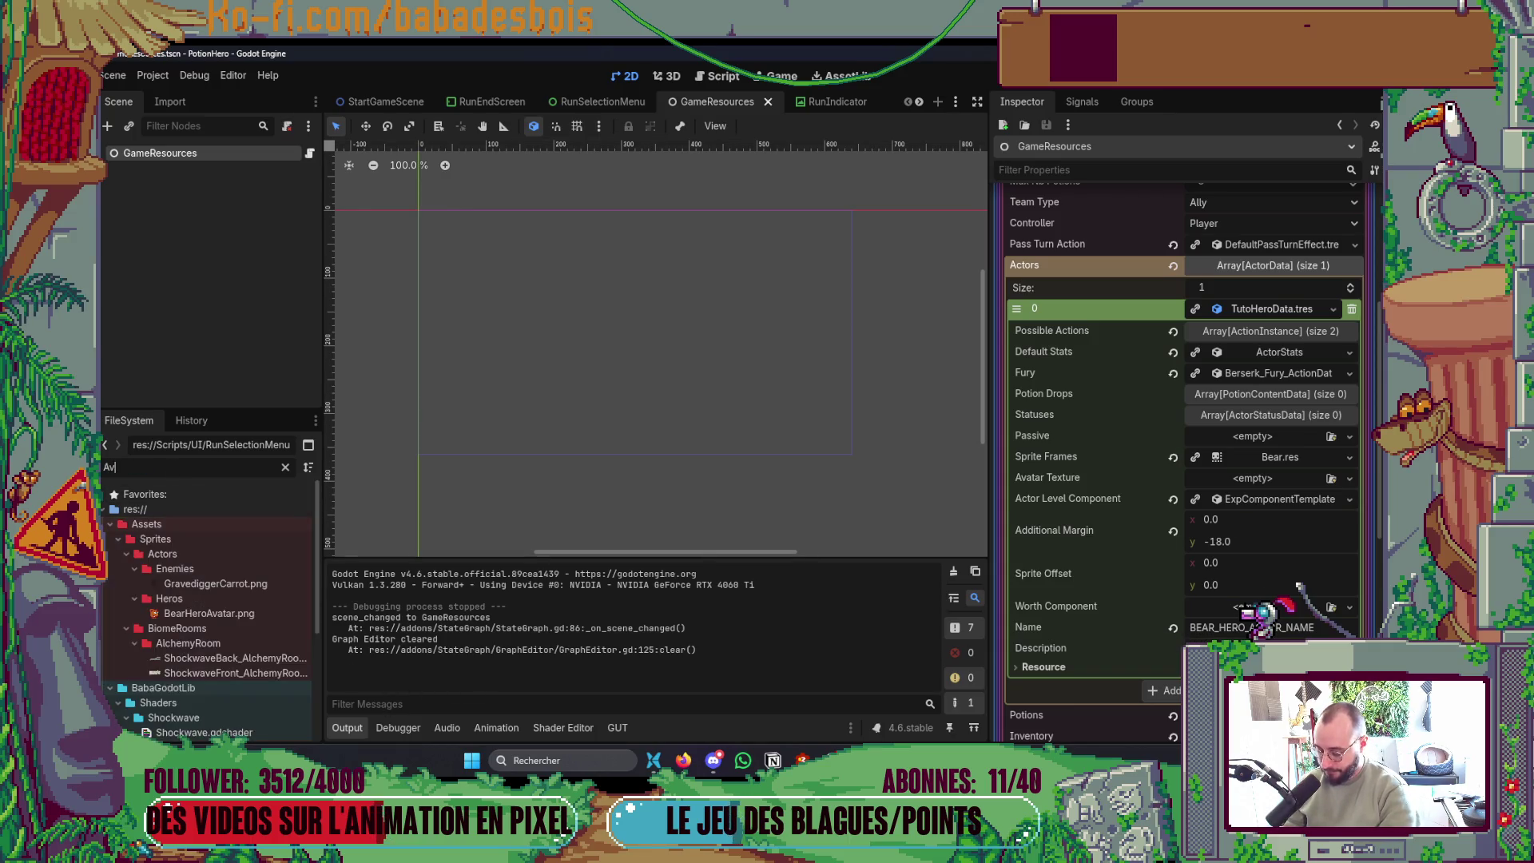
key("BackSpace")
key("BackSpace")
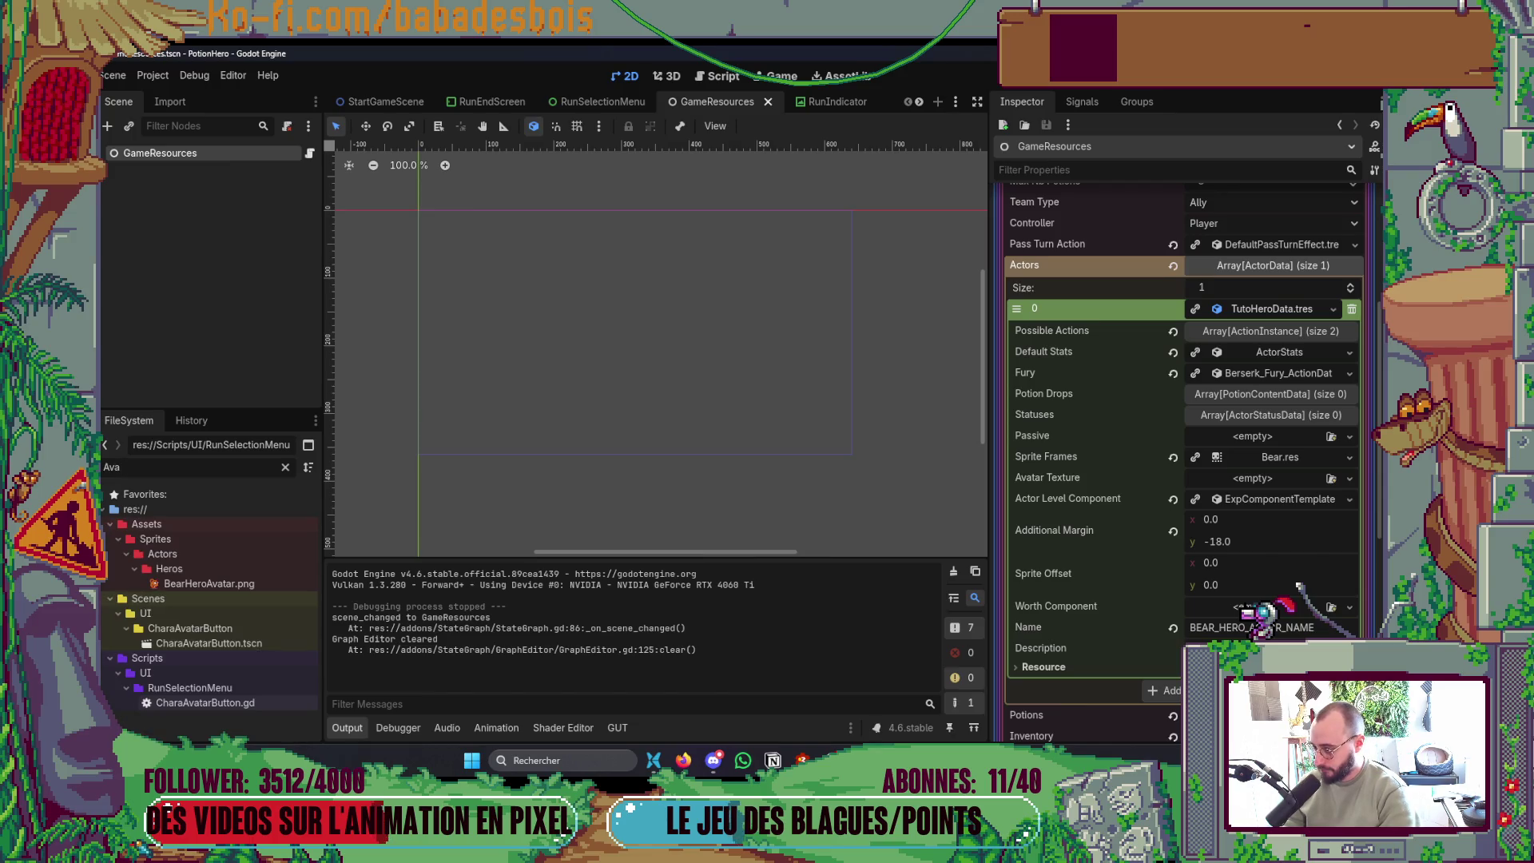
left_click_drag(209, 583, 1278, 489)
key("ctrl+s")
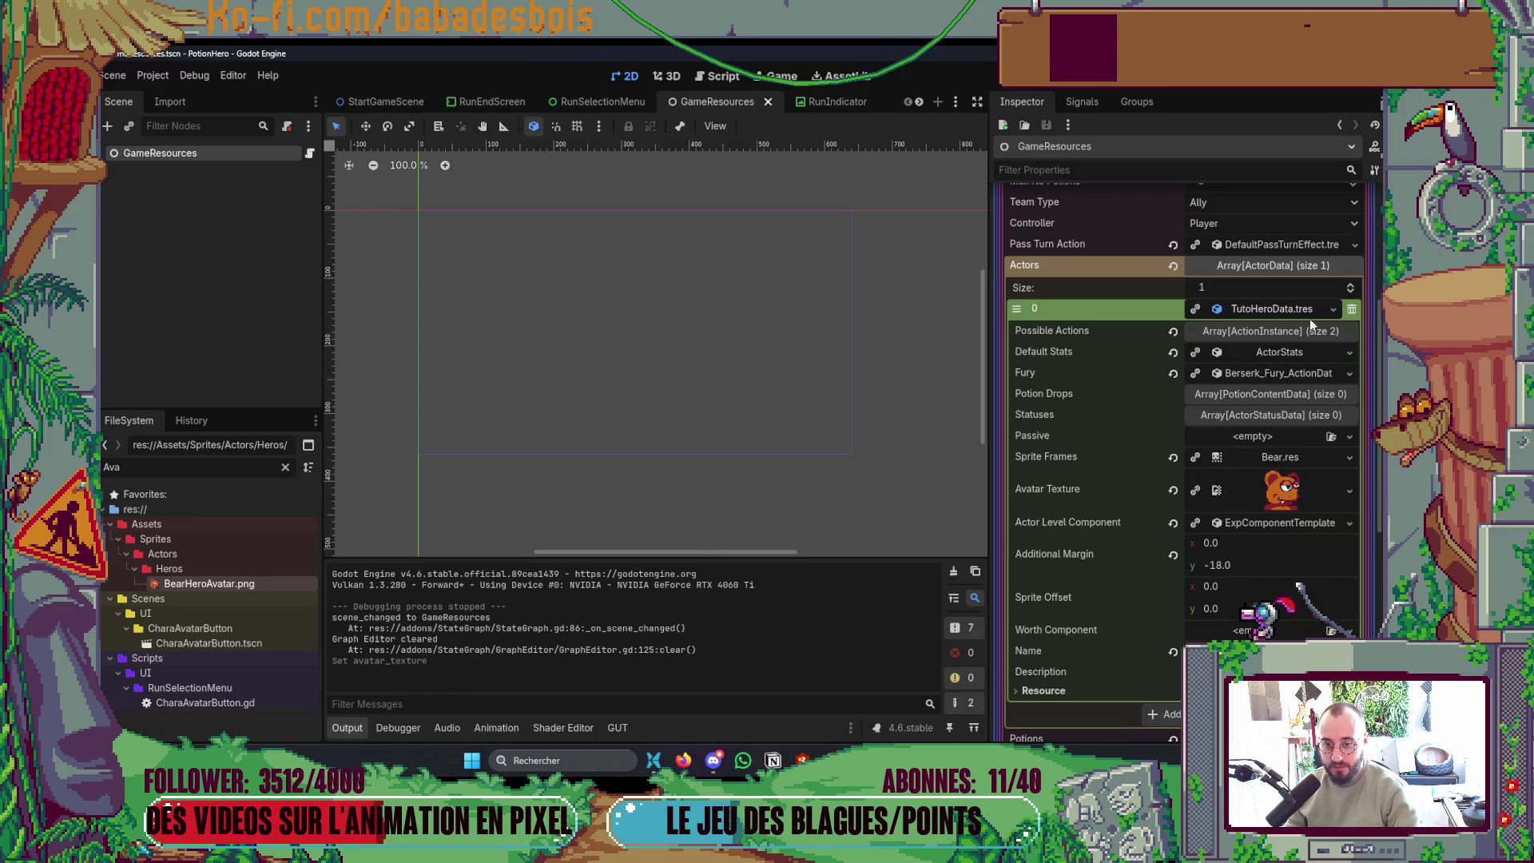
Collapse the tutorial hero, actors list, team data and tutorial run to list all runs.
left_click(1287, 308)
left_click(1290, 268)
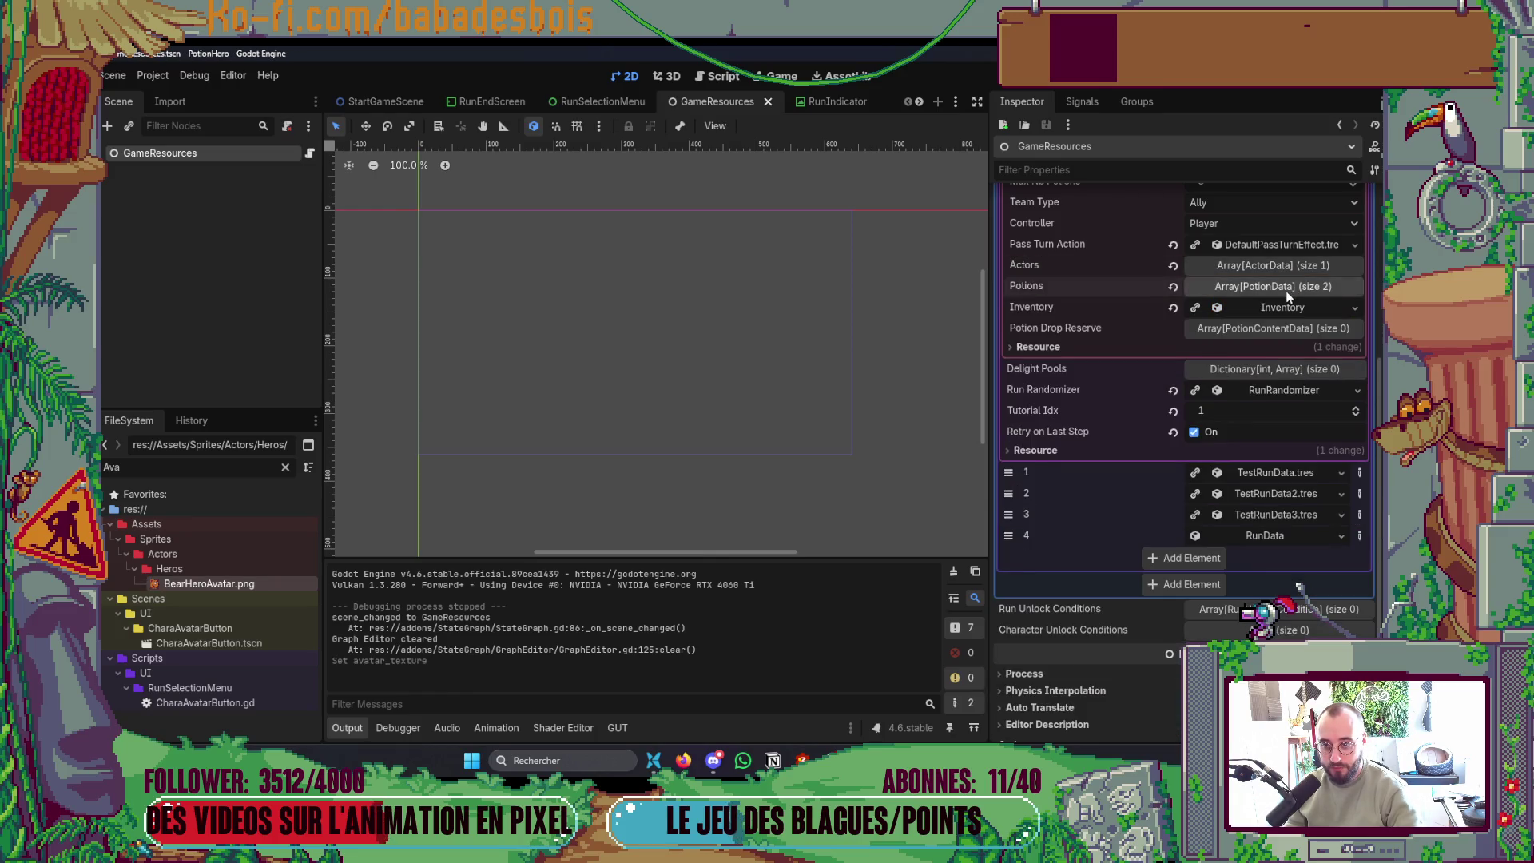
scroll(1286, 289, "up", 3)
left_click(1294, 300)
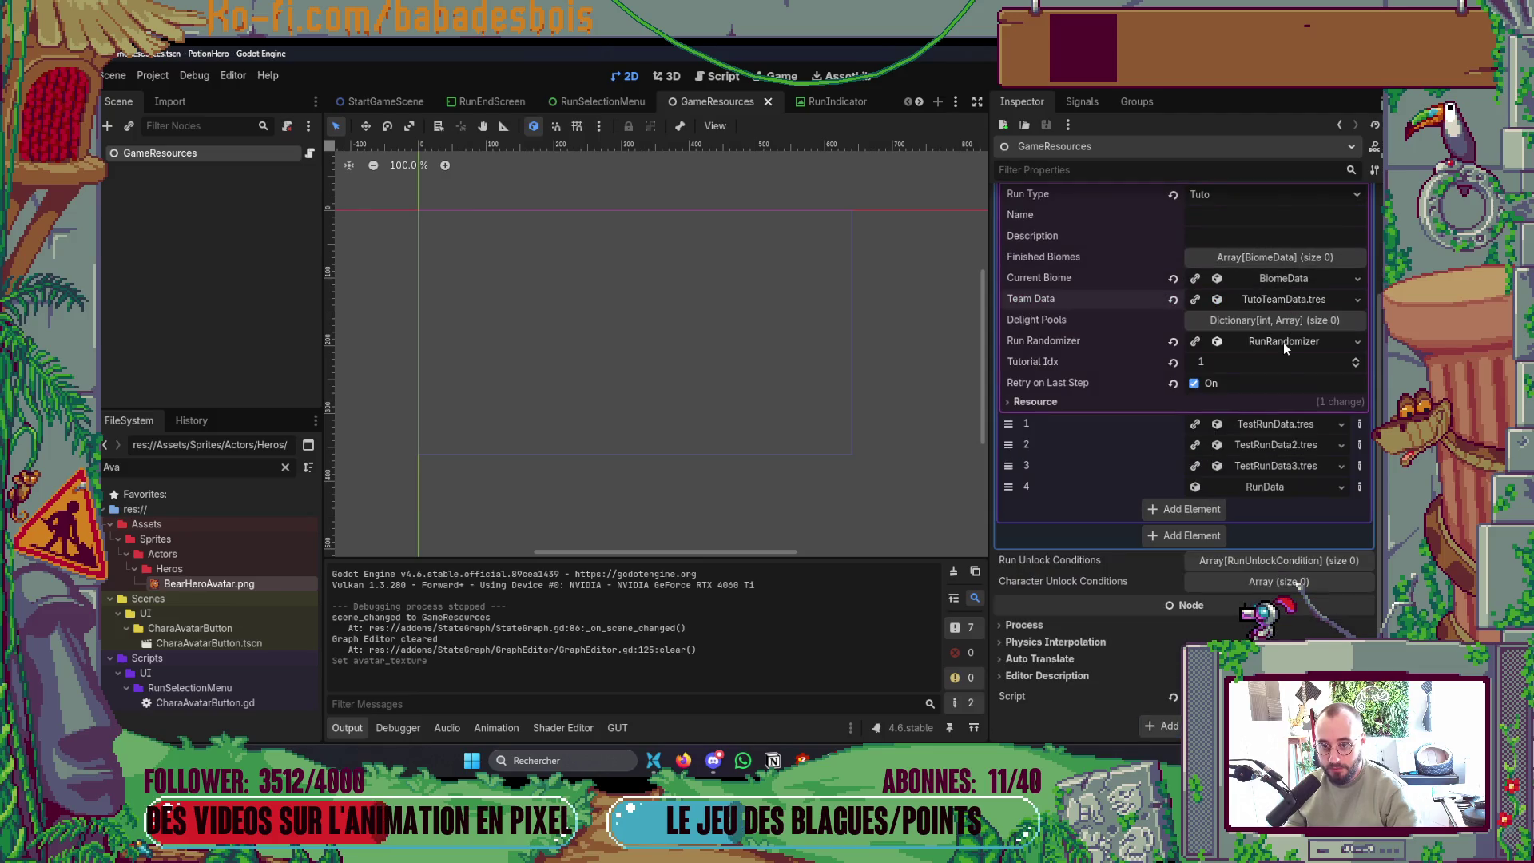
scroll(1277, 357, "up", 3)
left_click(1279, 304)
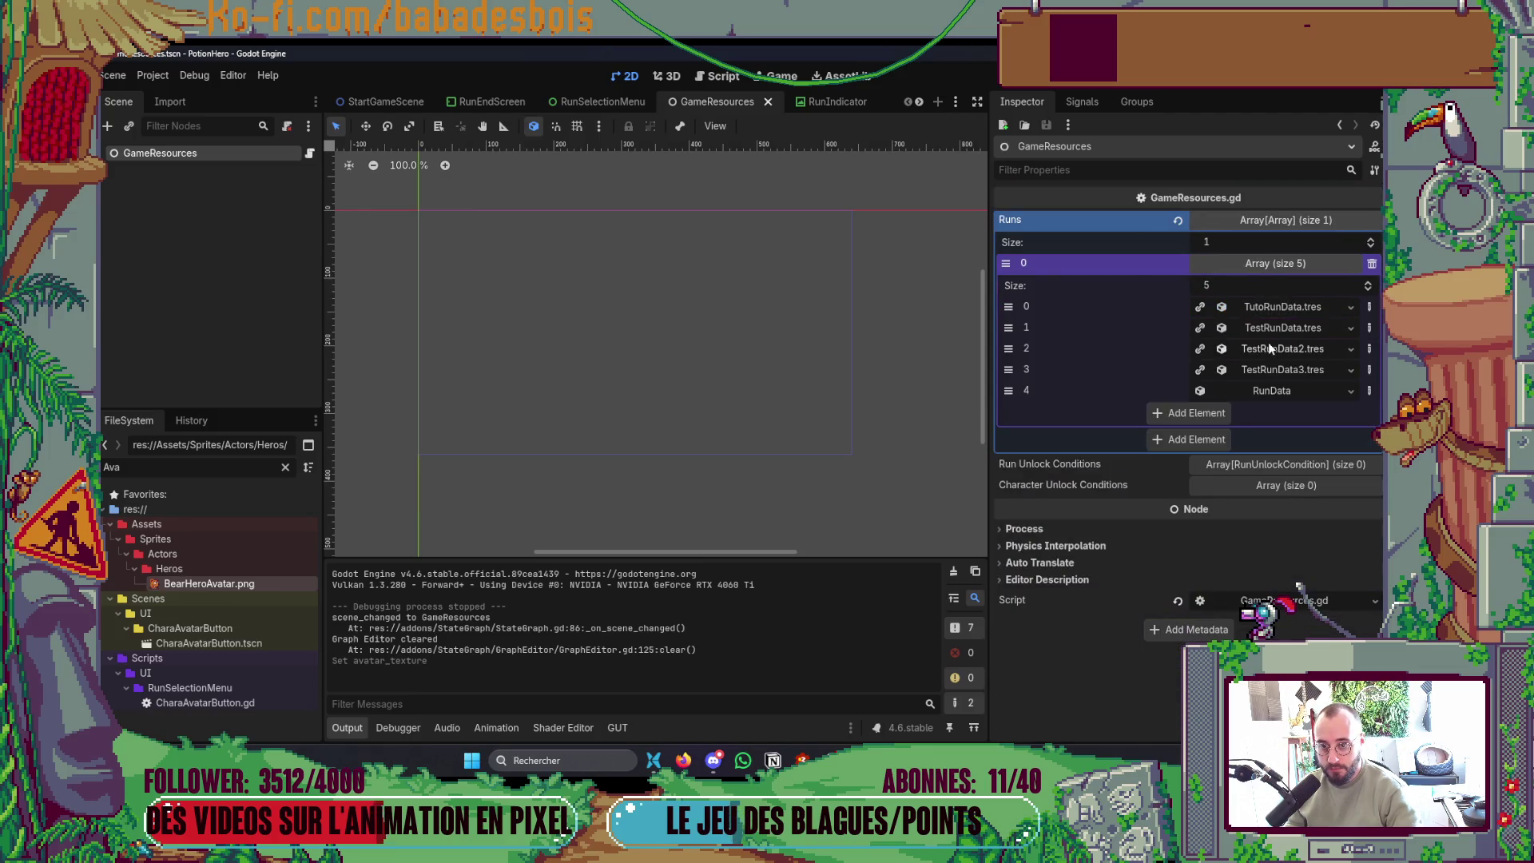
Expand the first test run's hero ProtoHeroData.tres and give it the BearHeroAvatar.png Avatar Texture.
left_click(1275, 329)
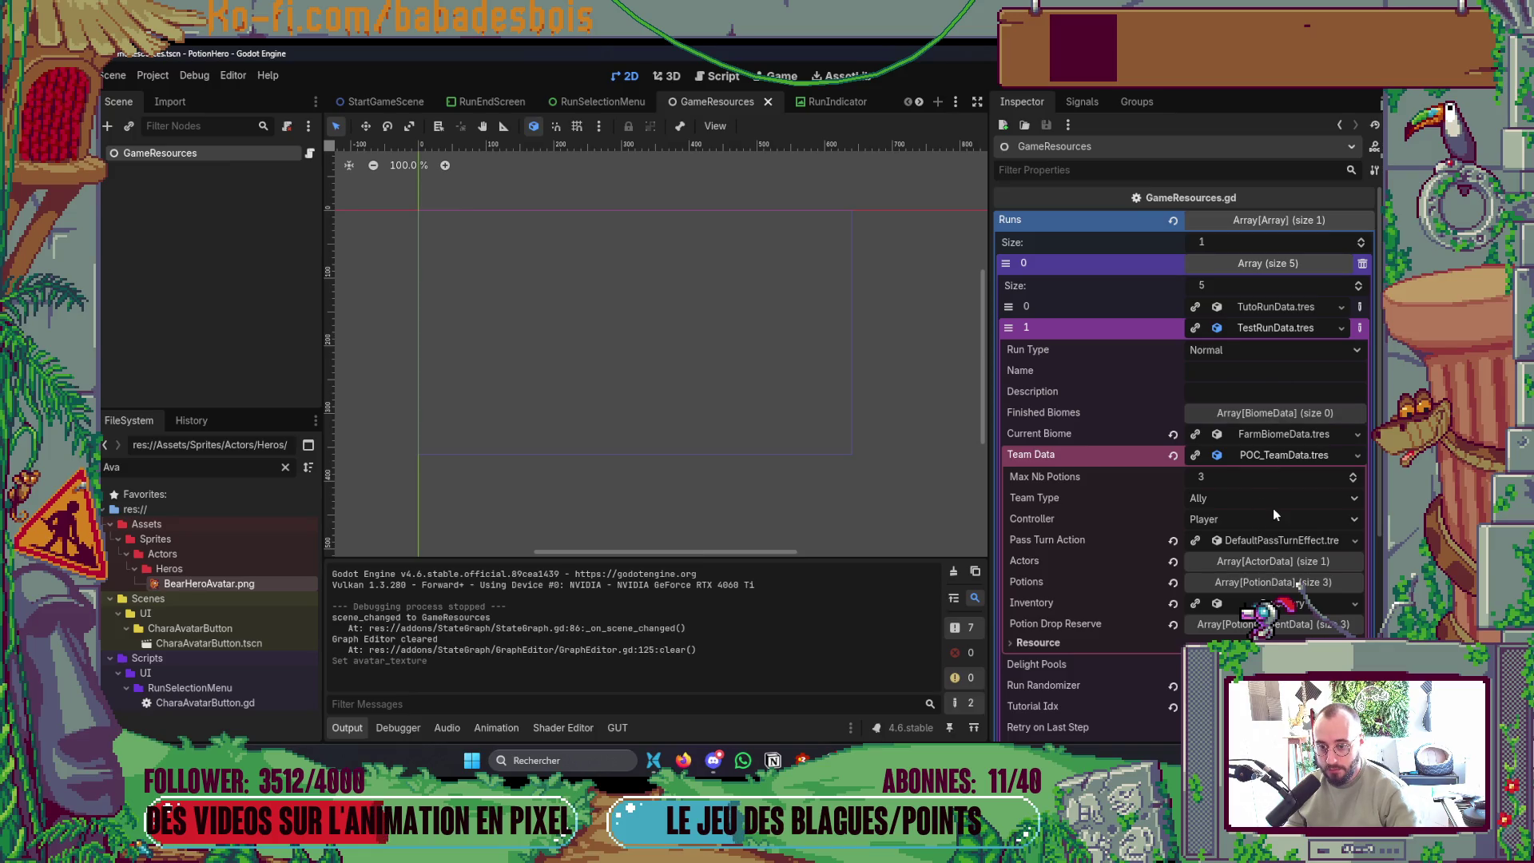
left_click(1269, 457)
left_click(1269, 457)
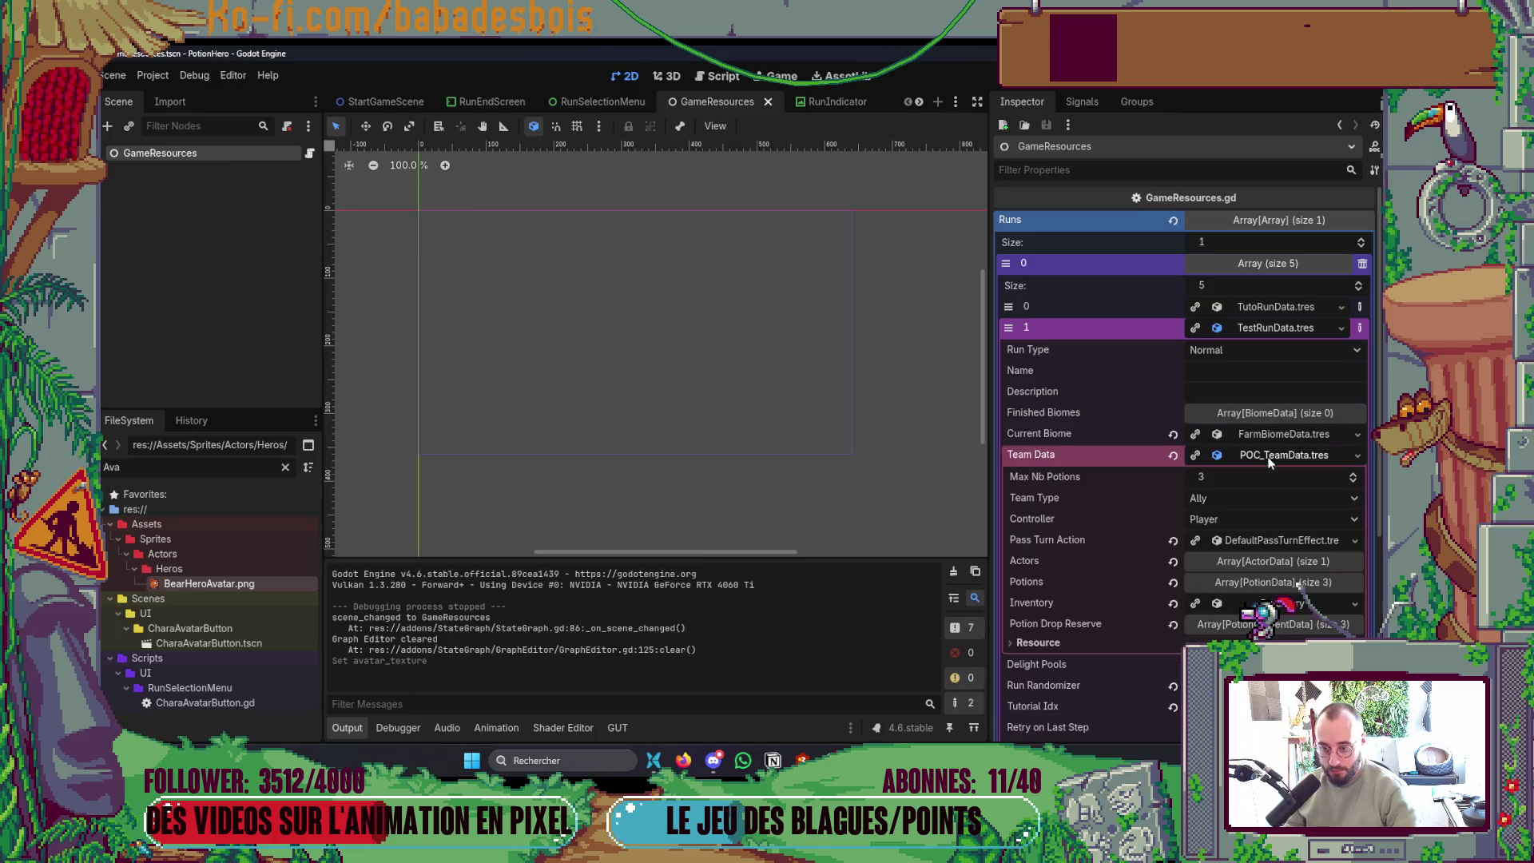
left_click(1274, 563)
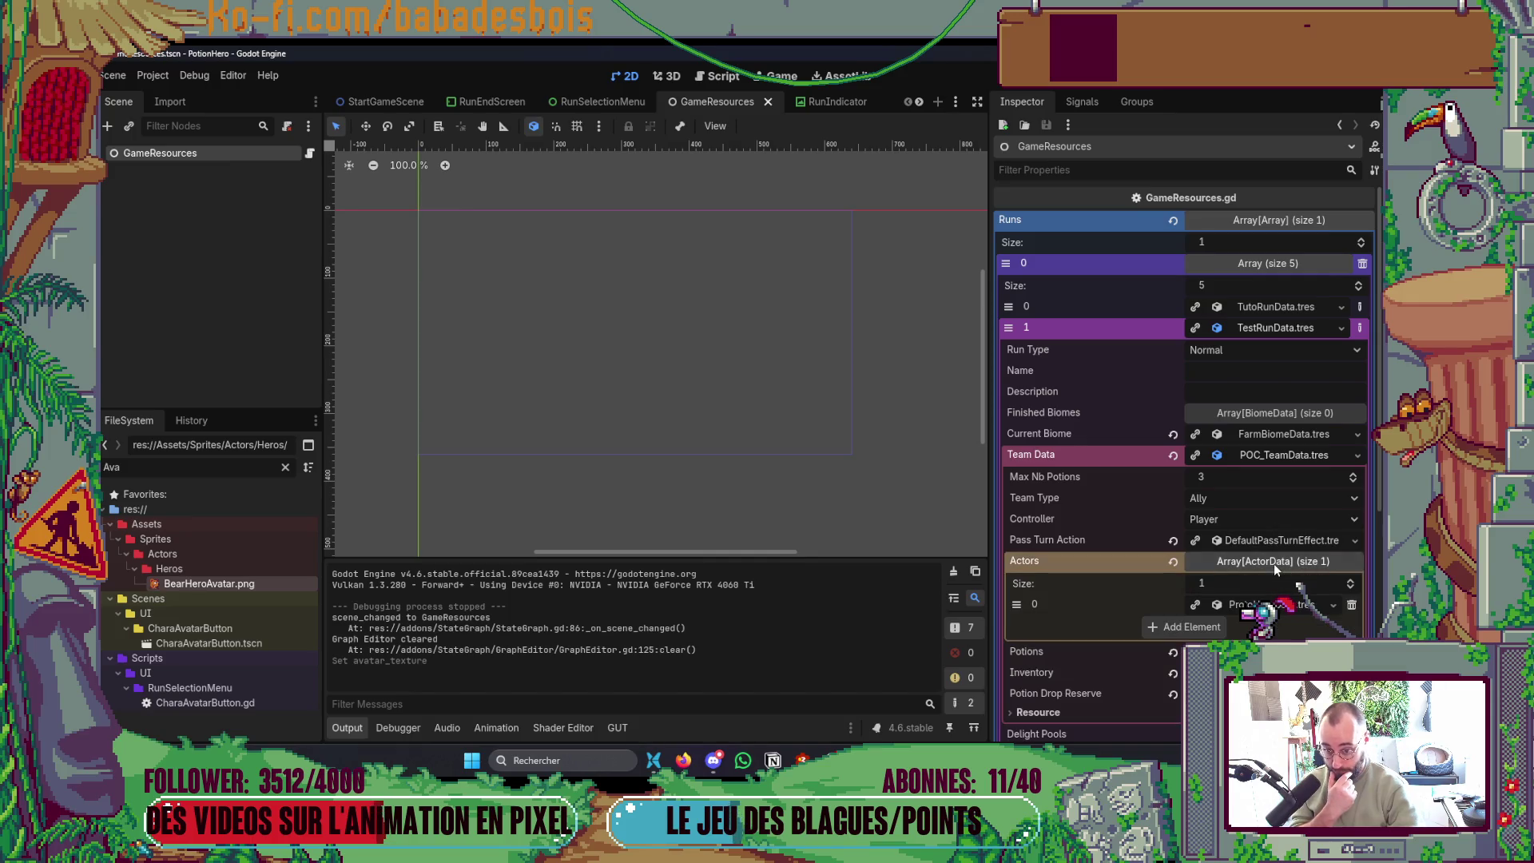
left_click(1270, 604)
scroll(1199, 479, "down", 5)
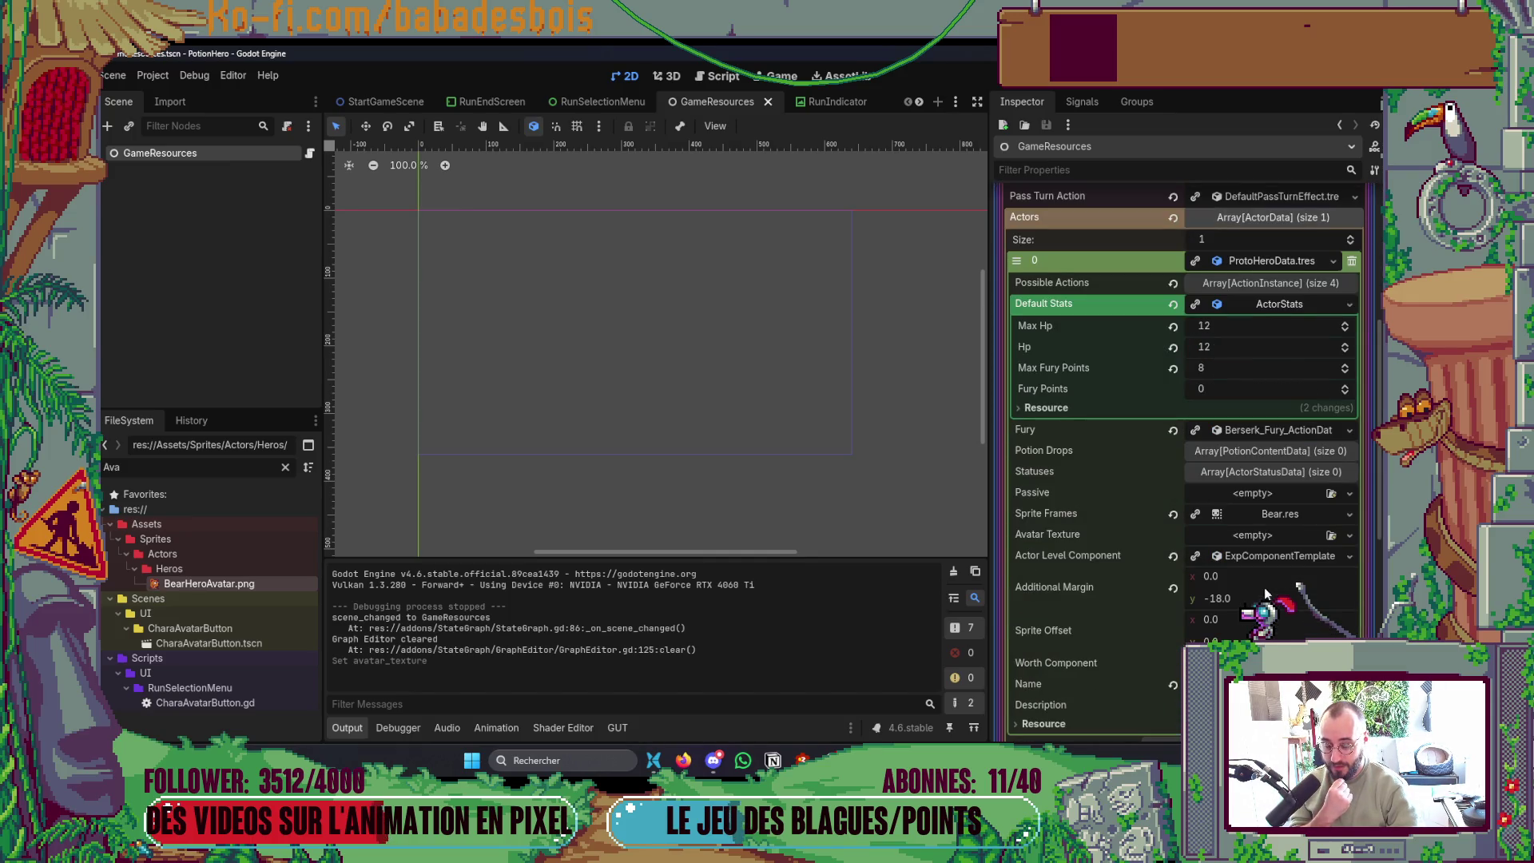
mouse_move(212, 584)
left_mouse_down()
mouse_move(1135, 529)
mouse_move(1207, 545)
left_mouse_up()
Look over the pass turn action settings, then fold the hero's default stats and properties.
scroll(1230, 535, "up", 3)
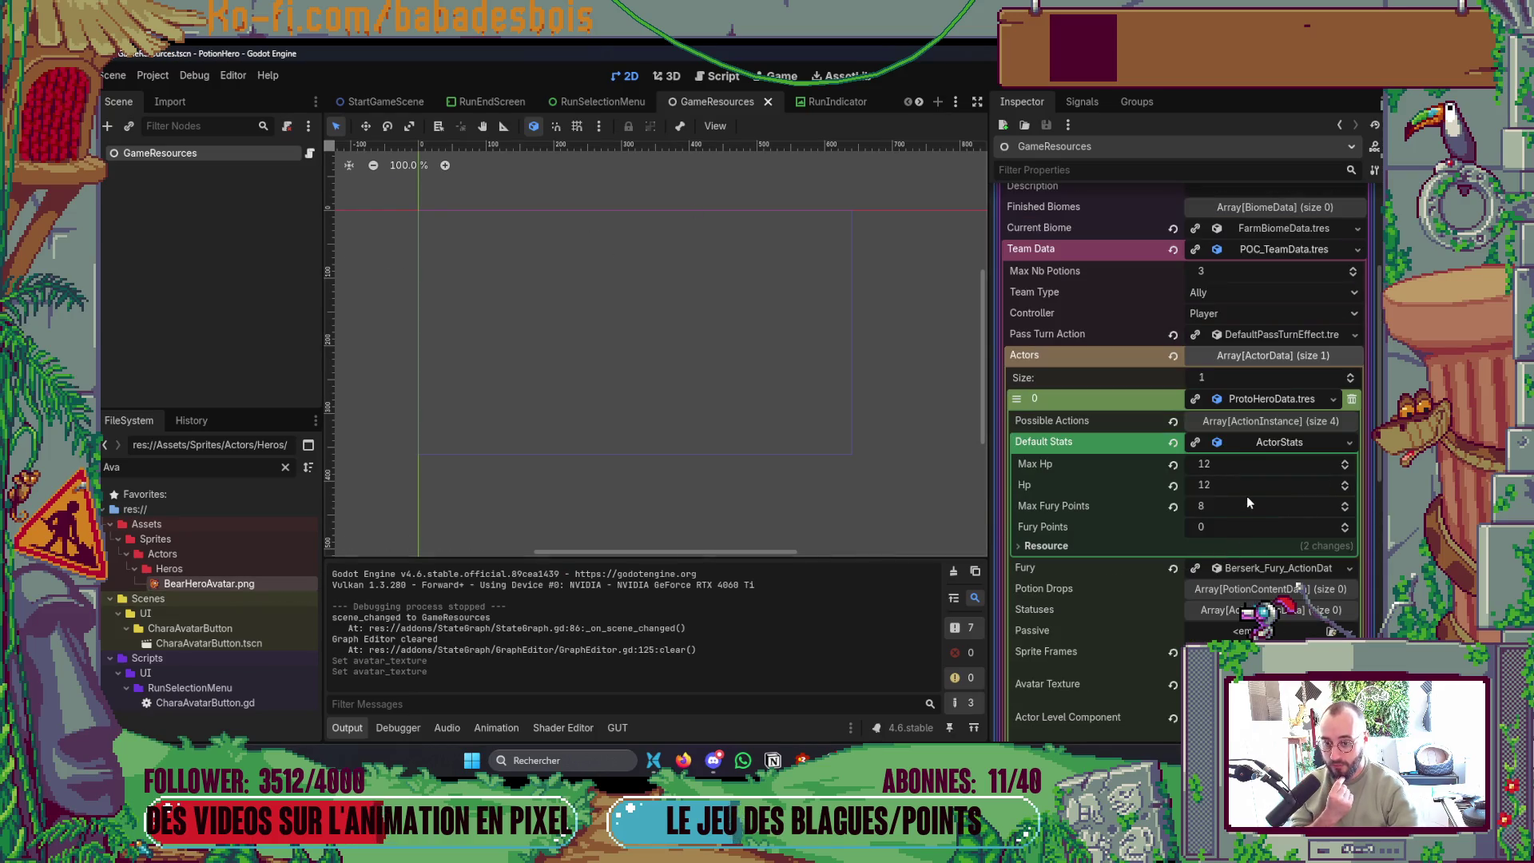
left_click(1250, 335)
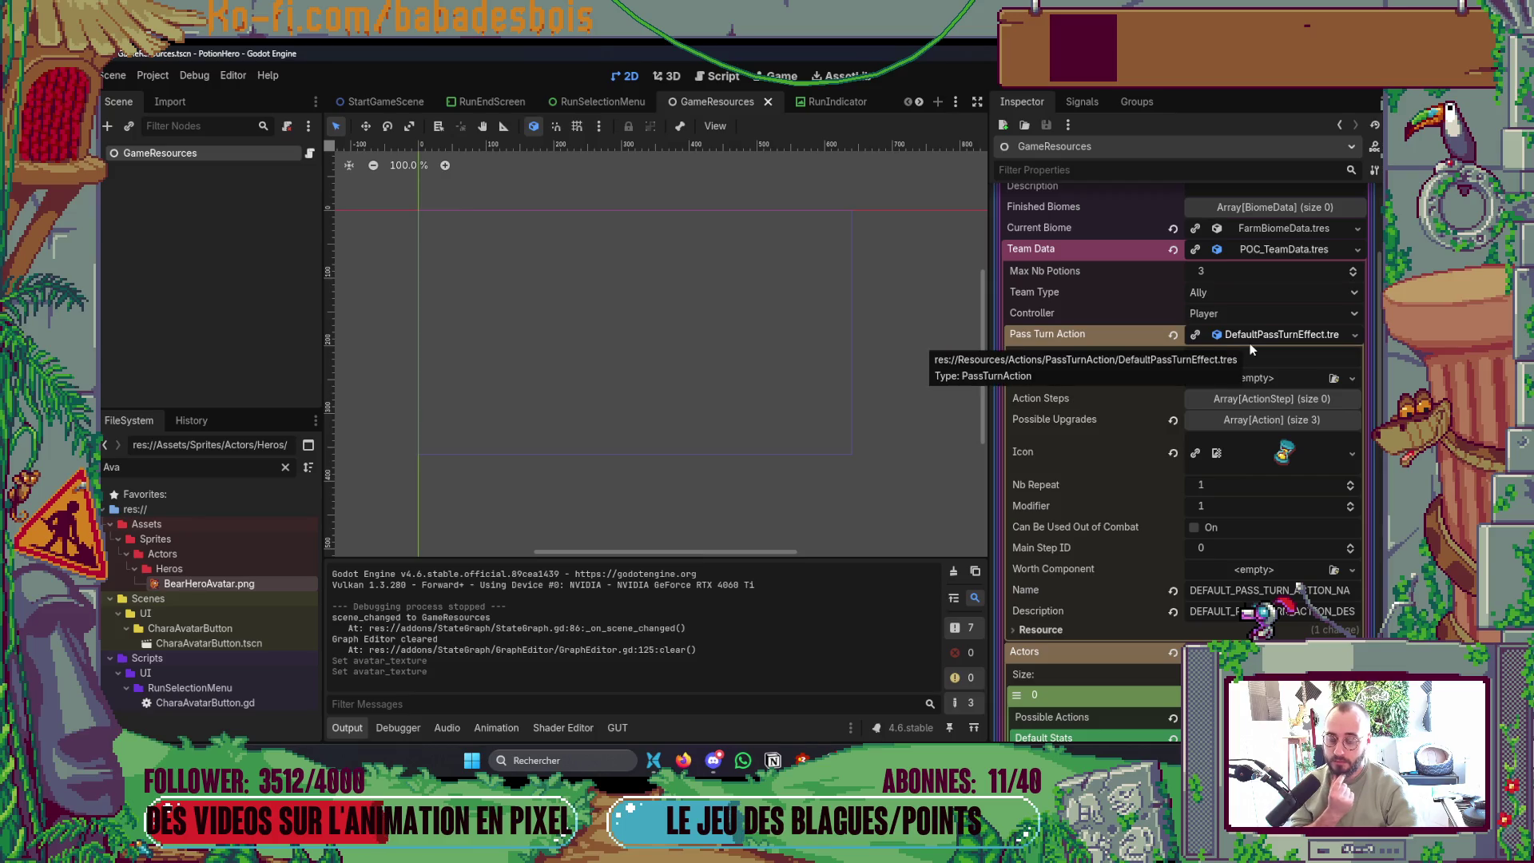
left_click(1251, 338)
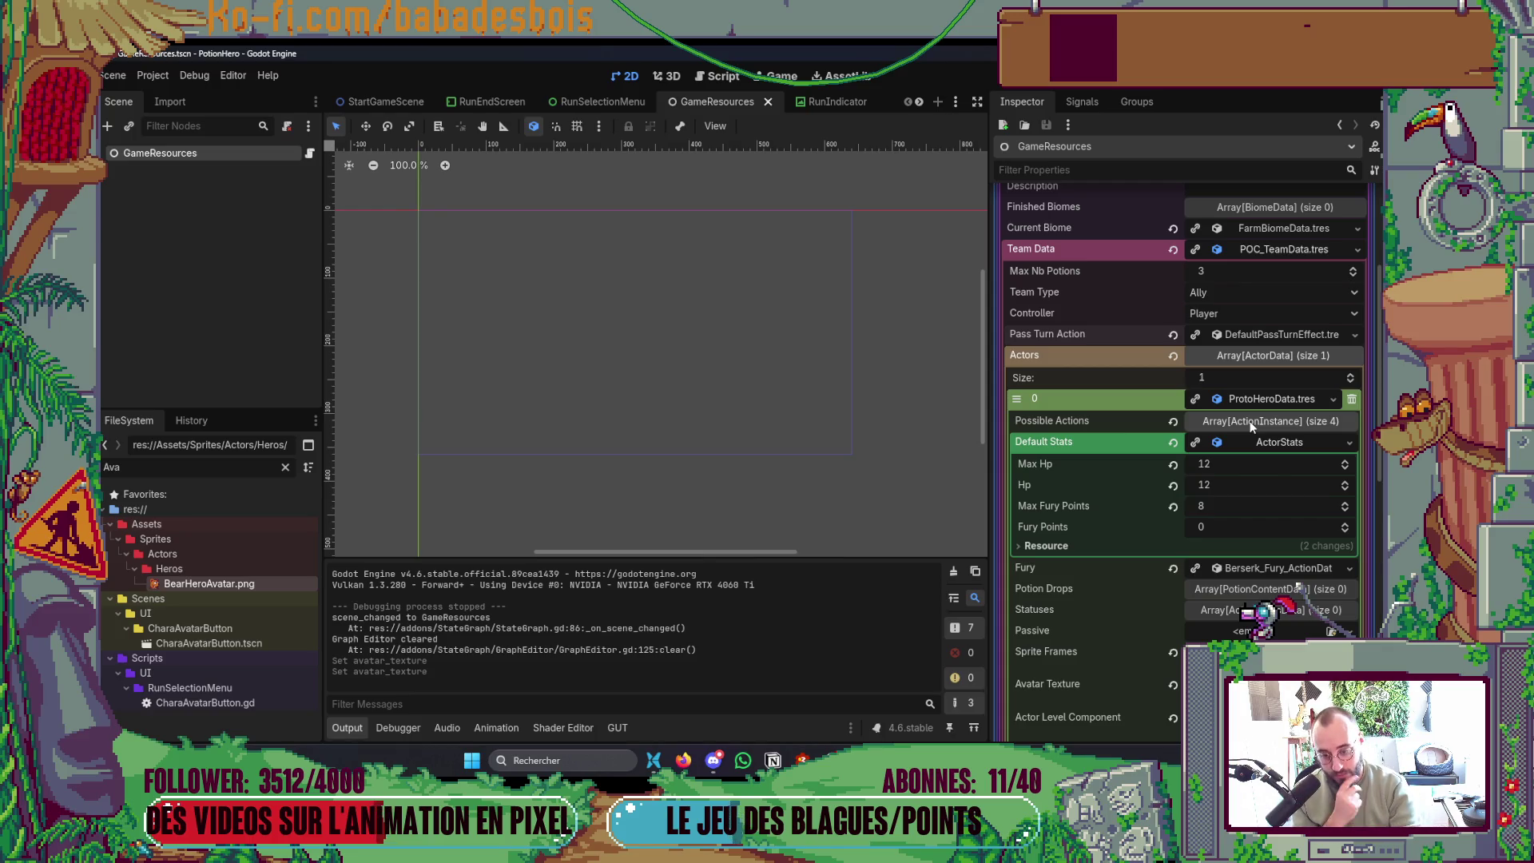
left_click_drag(1378, 414, 1377, 494)
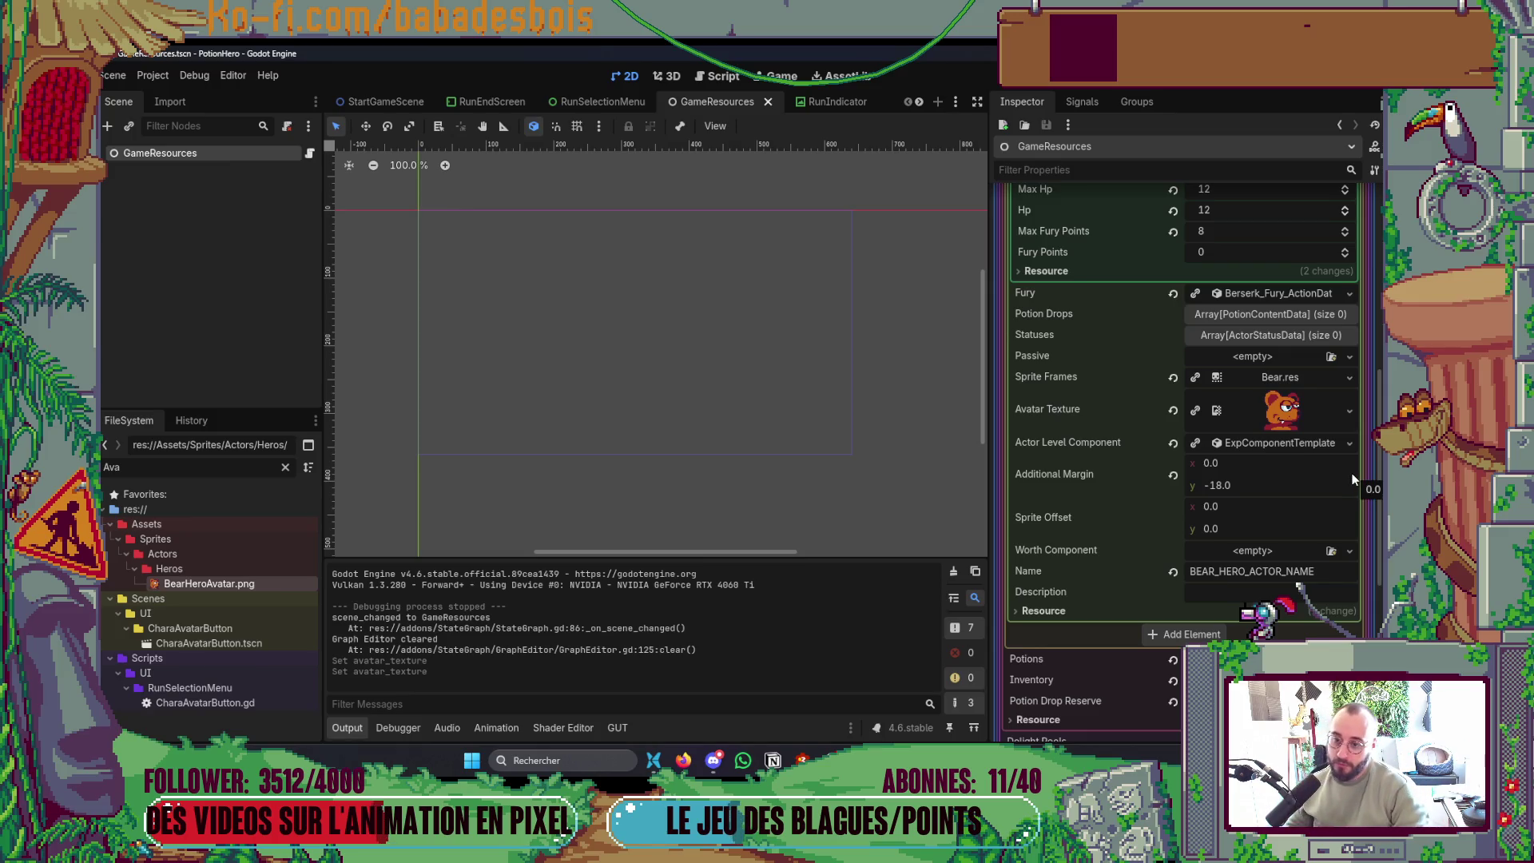
scroll(1257, 420, "up", 3)
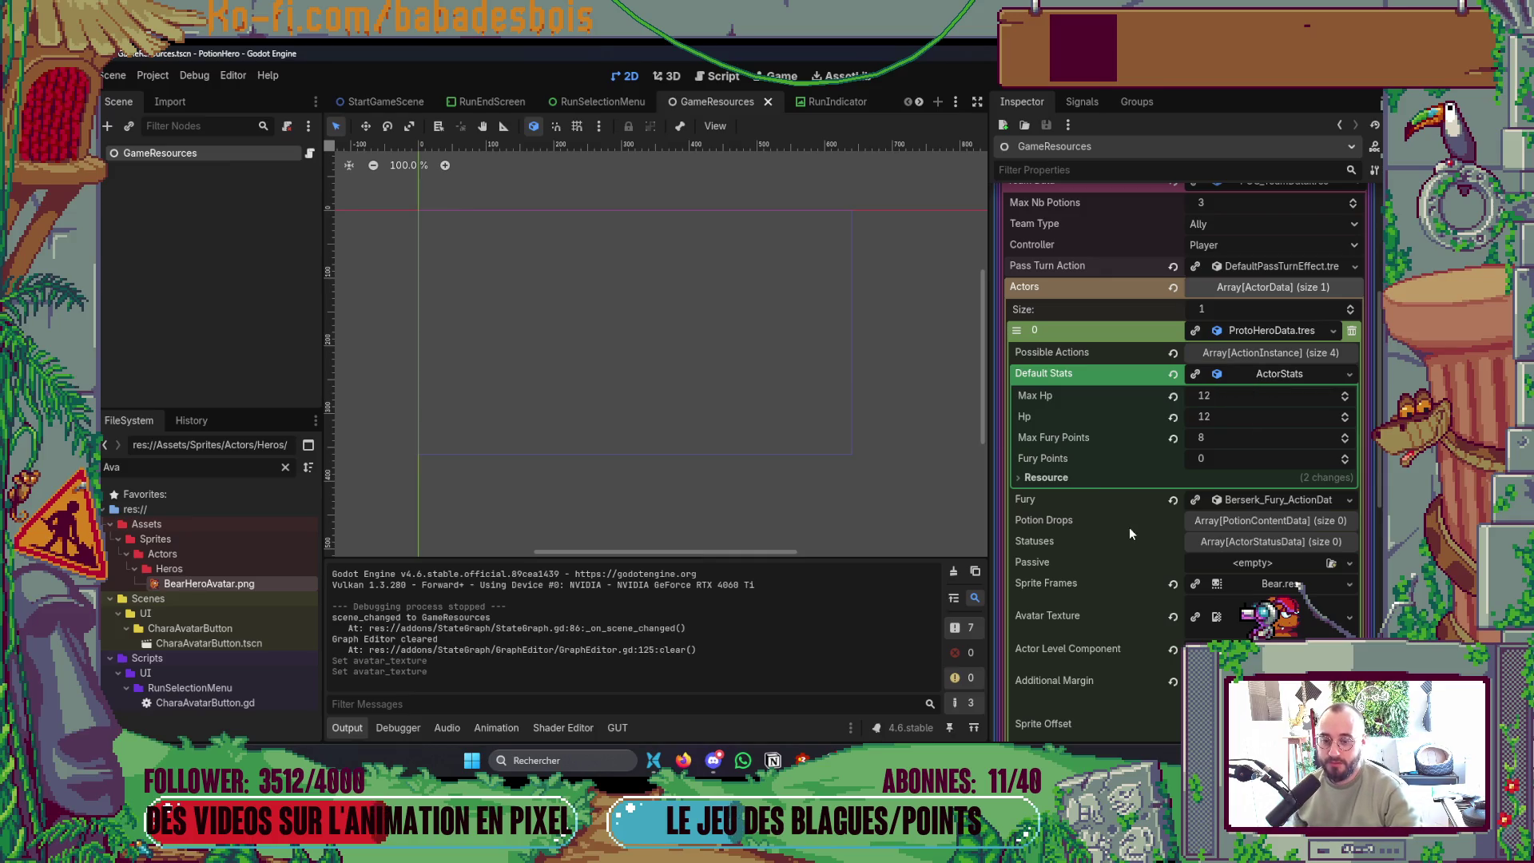
left_click(1272, 375)
left_click(1277, 332)
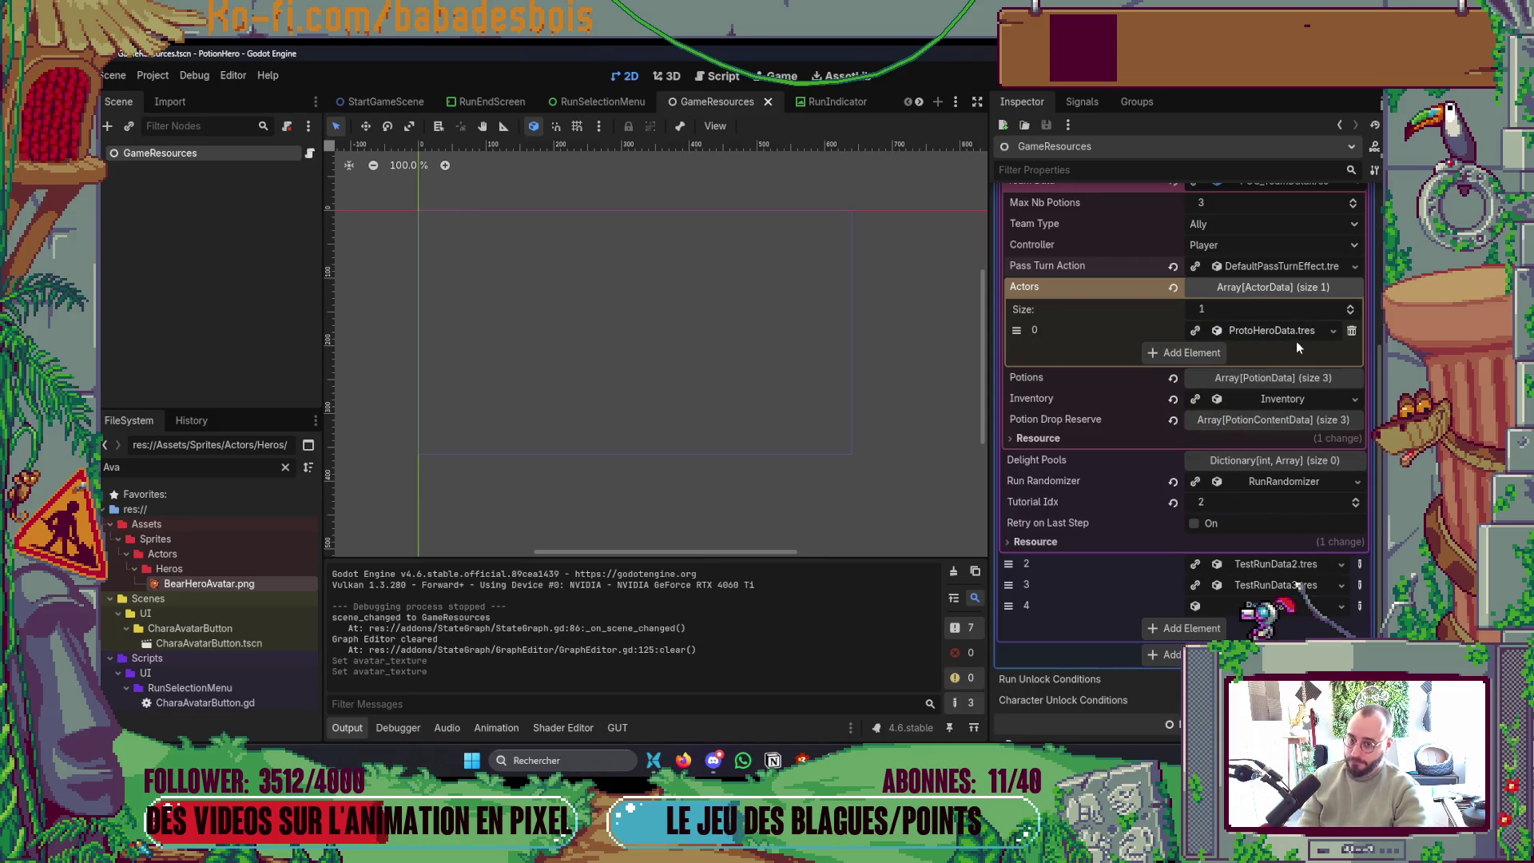
Reopen the test hero's properties, save the scene, and expand the bear sprite frames.
left_click(1269, 296)
left_click(1268, 296)
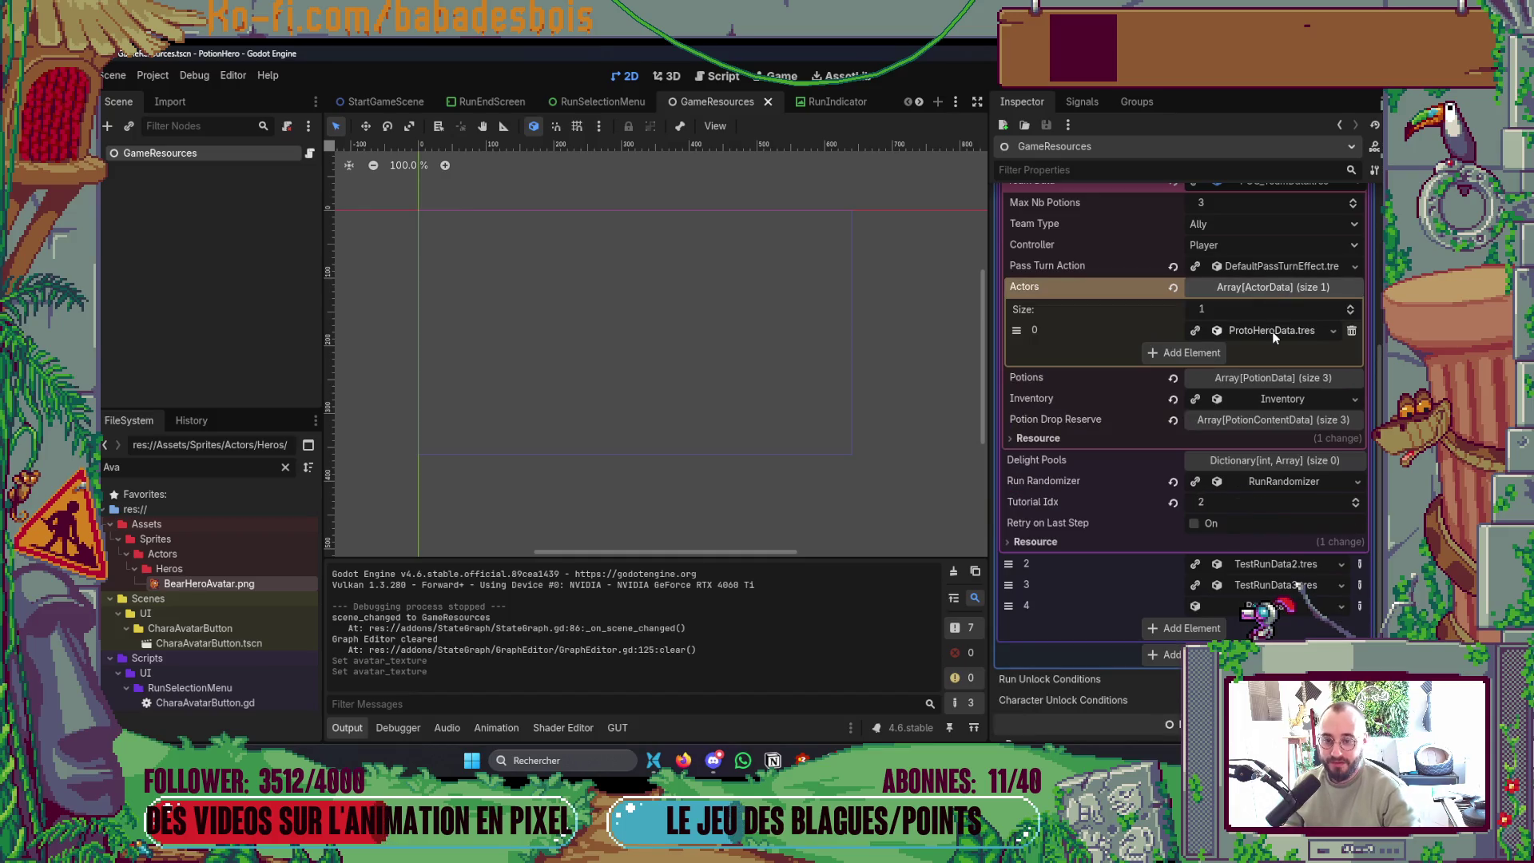
left_click(1271, 330)
left_click(1278, 331)
key("ctrl+s")
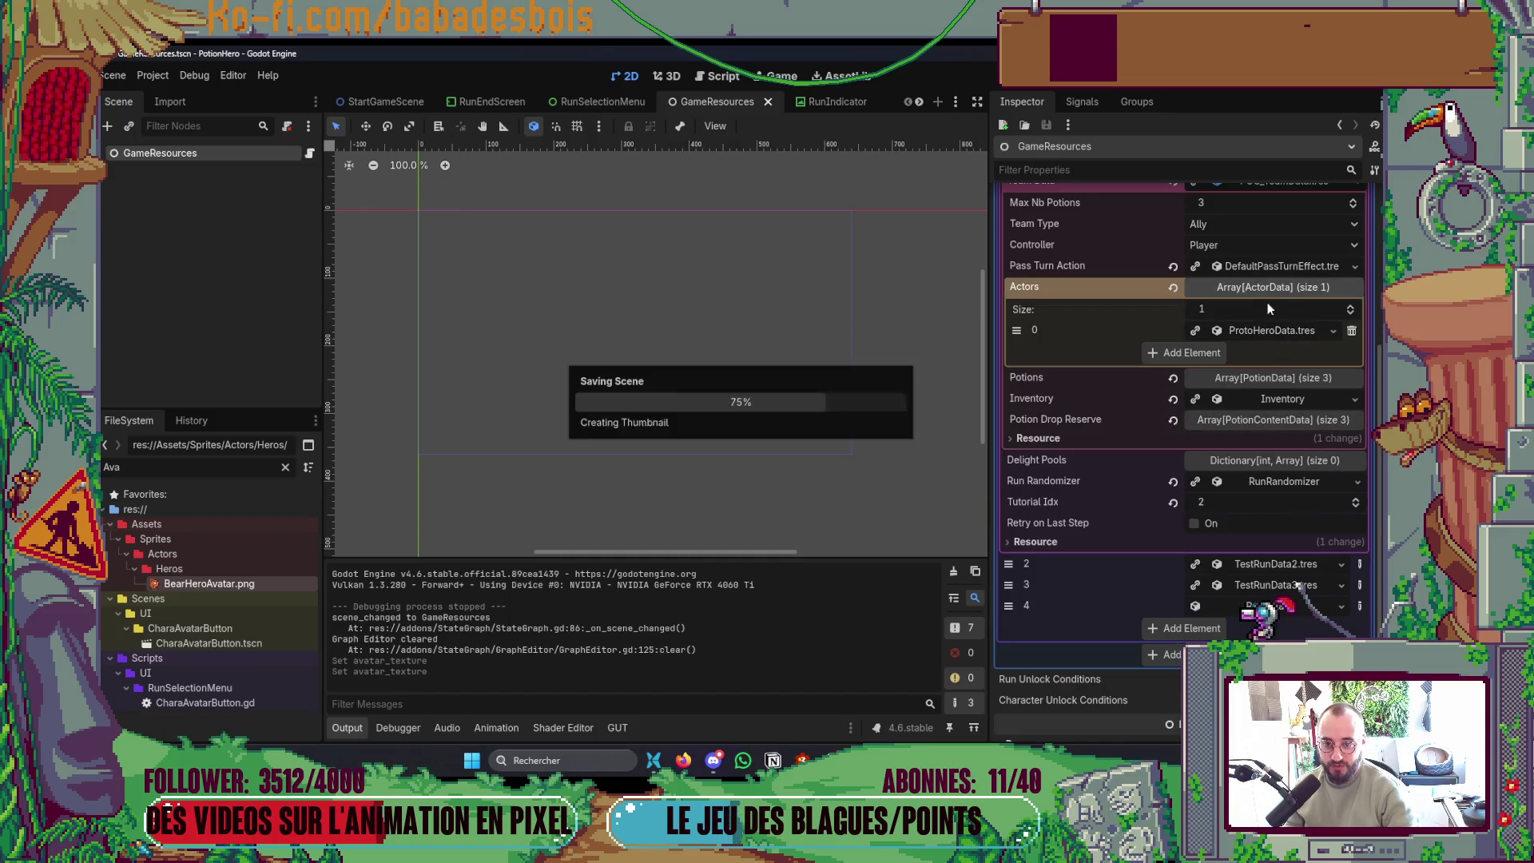
left_click(1264, 330)
left_click(1269, 478)
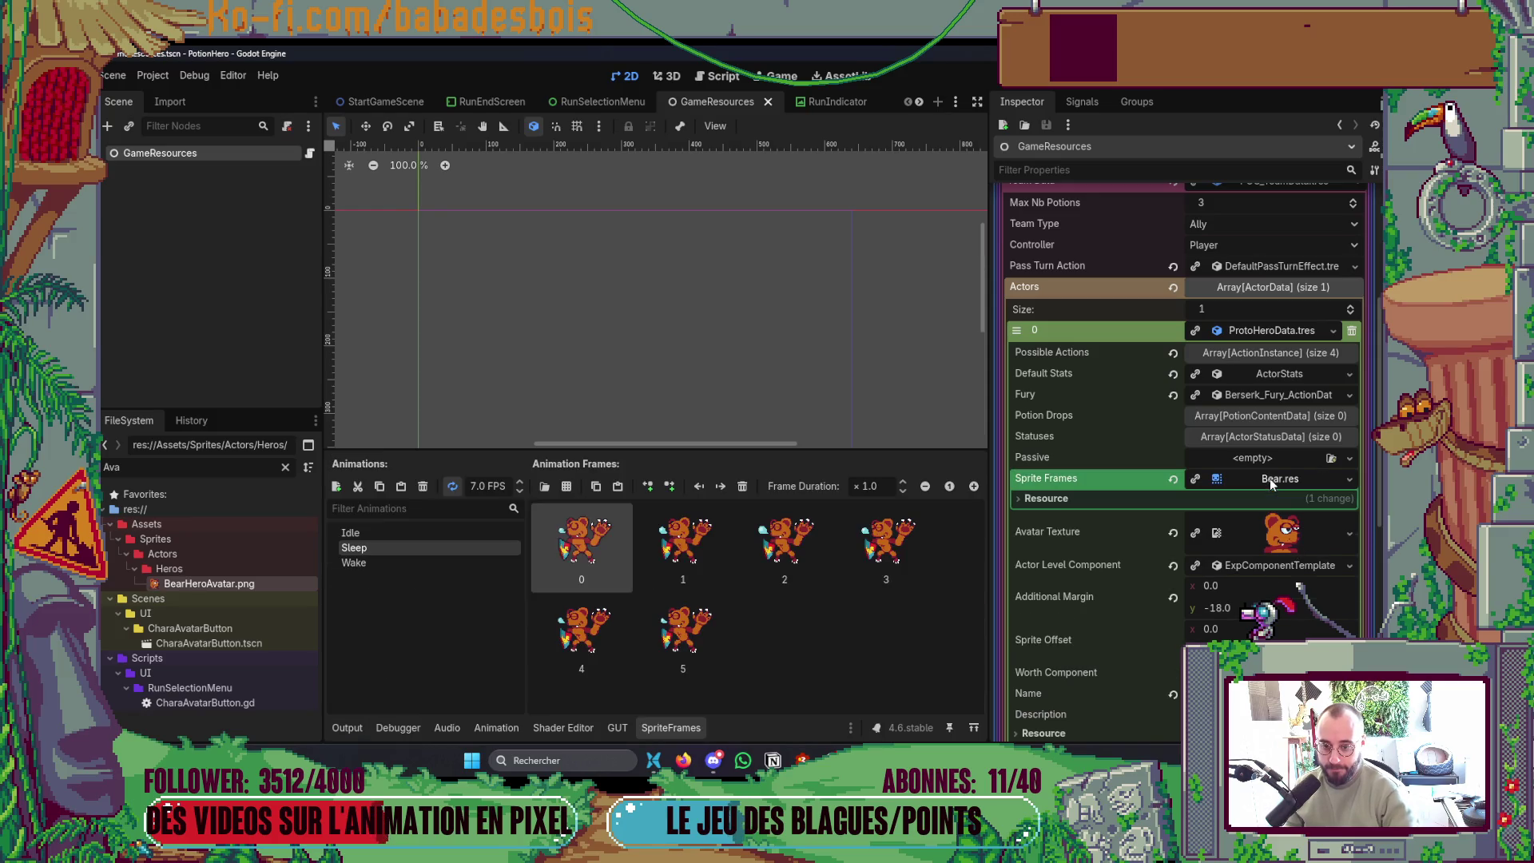
Fold the bear sprite frames, test hero, team data and first test run, then save.
left_click(1270, 480)
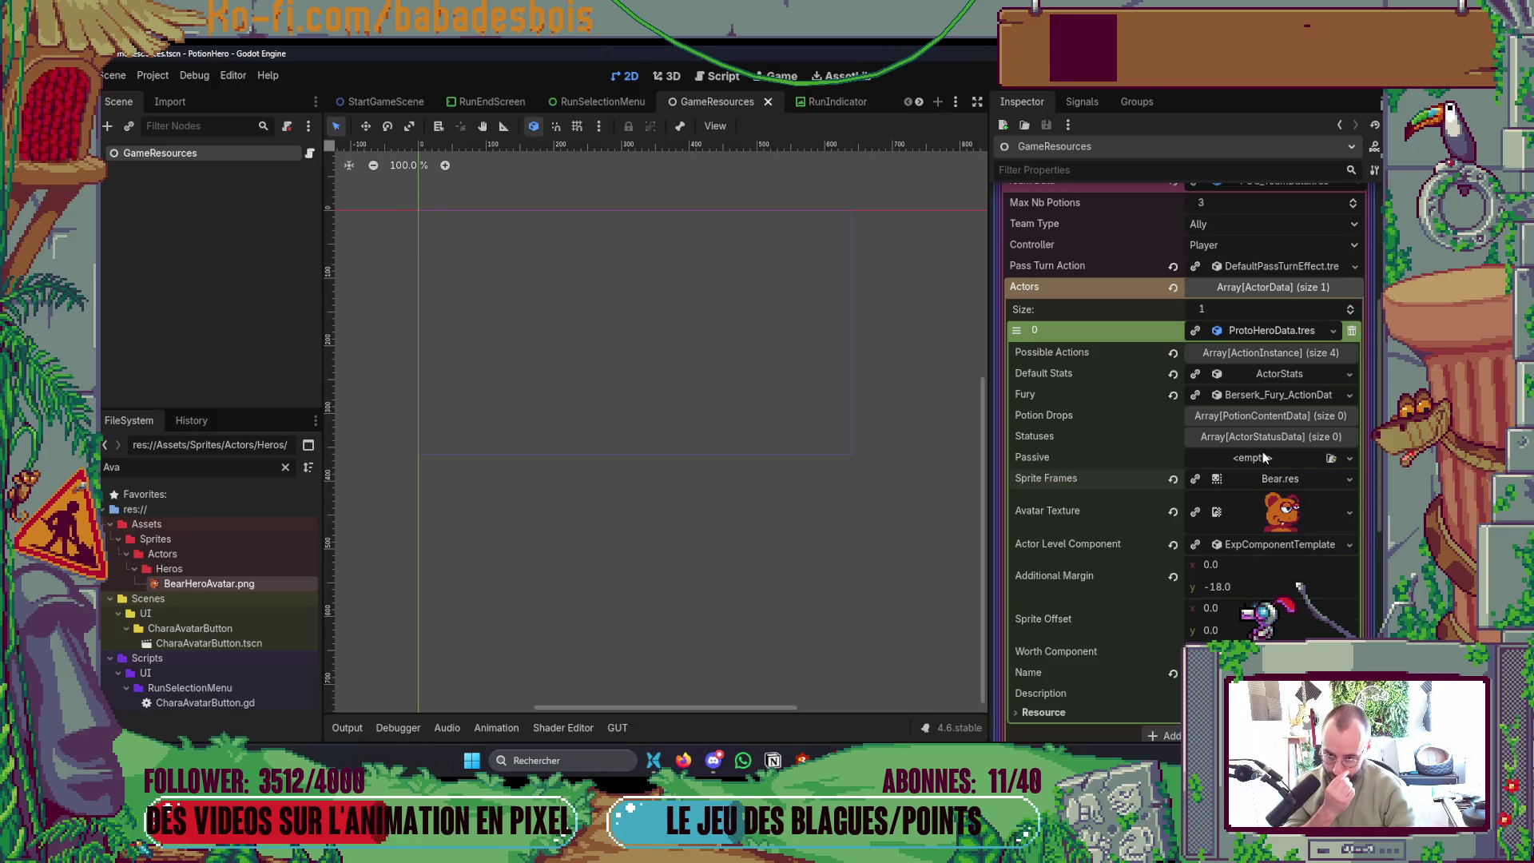
left_click(1264, 334)
scroll(1260, 285, "up", 3)
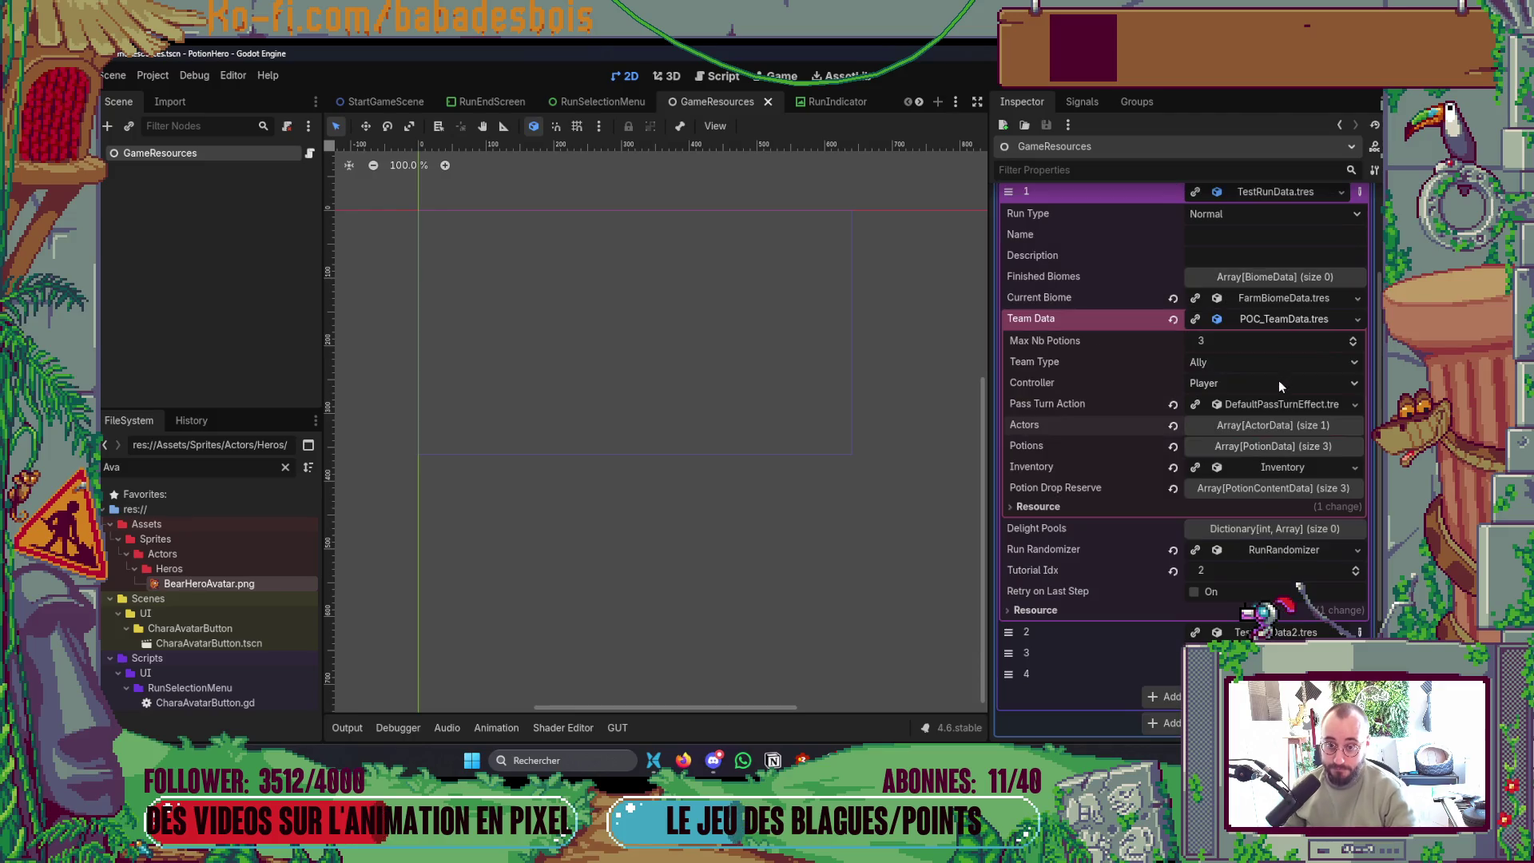
left_click(1259, 316)
scroll(1263, 319, "up", 3)
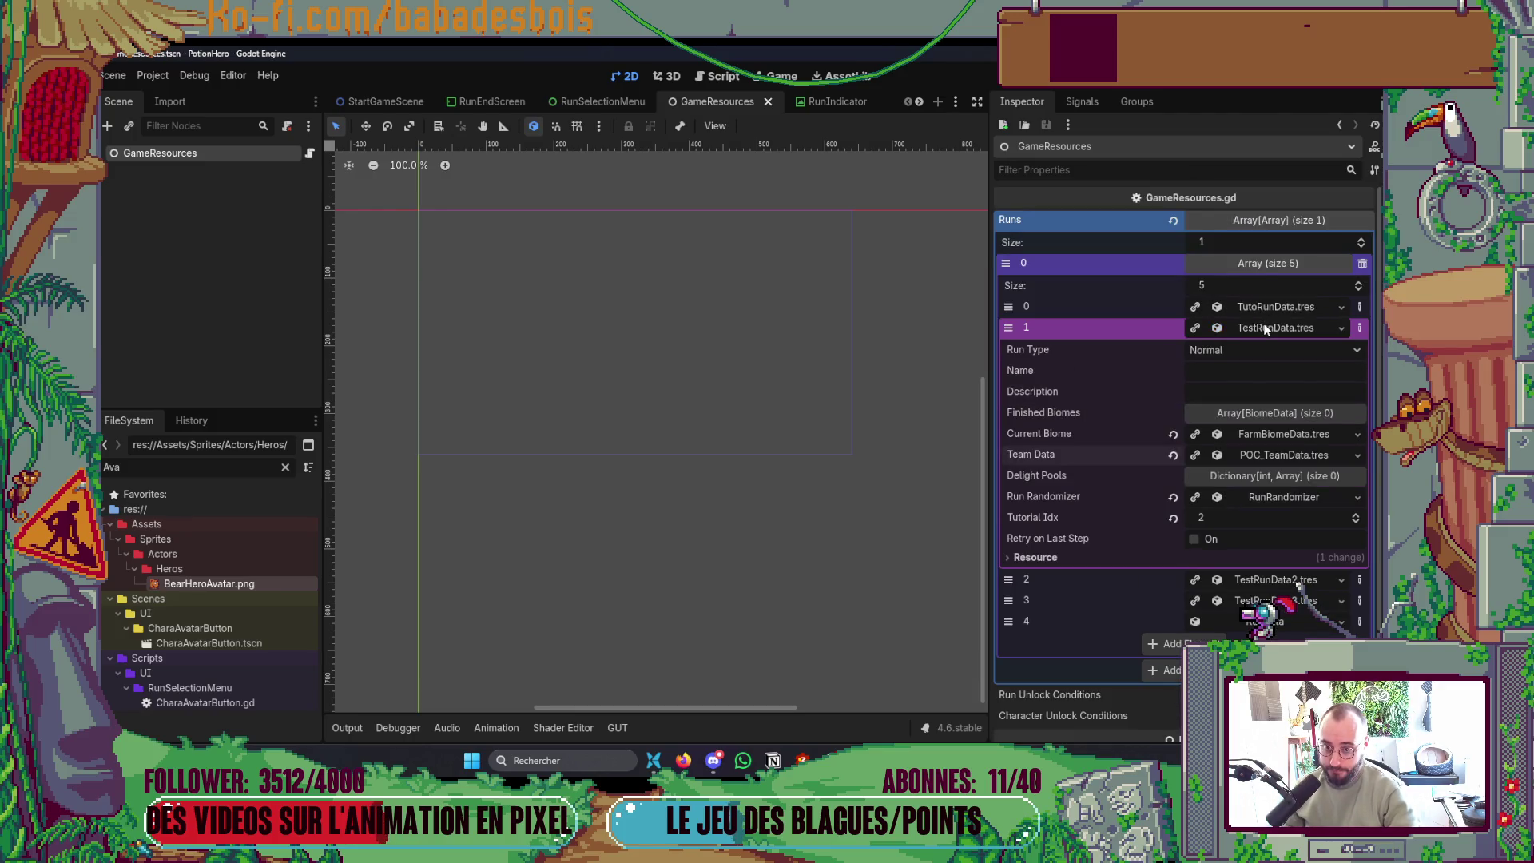
left_click(1265, 328)
key("ctrl+s")
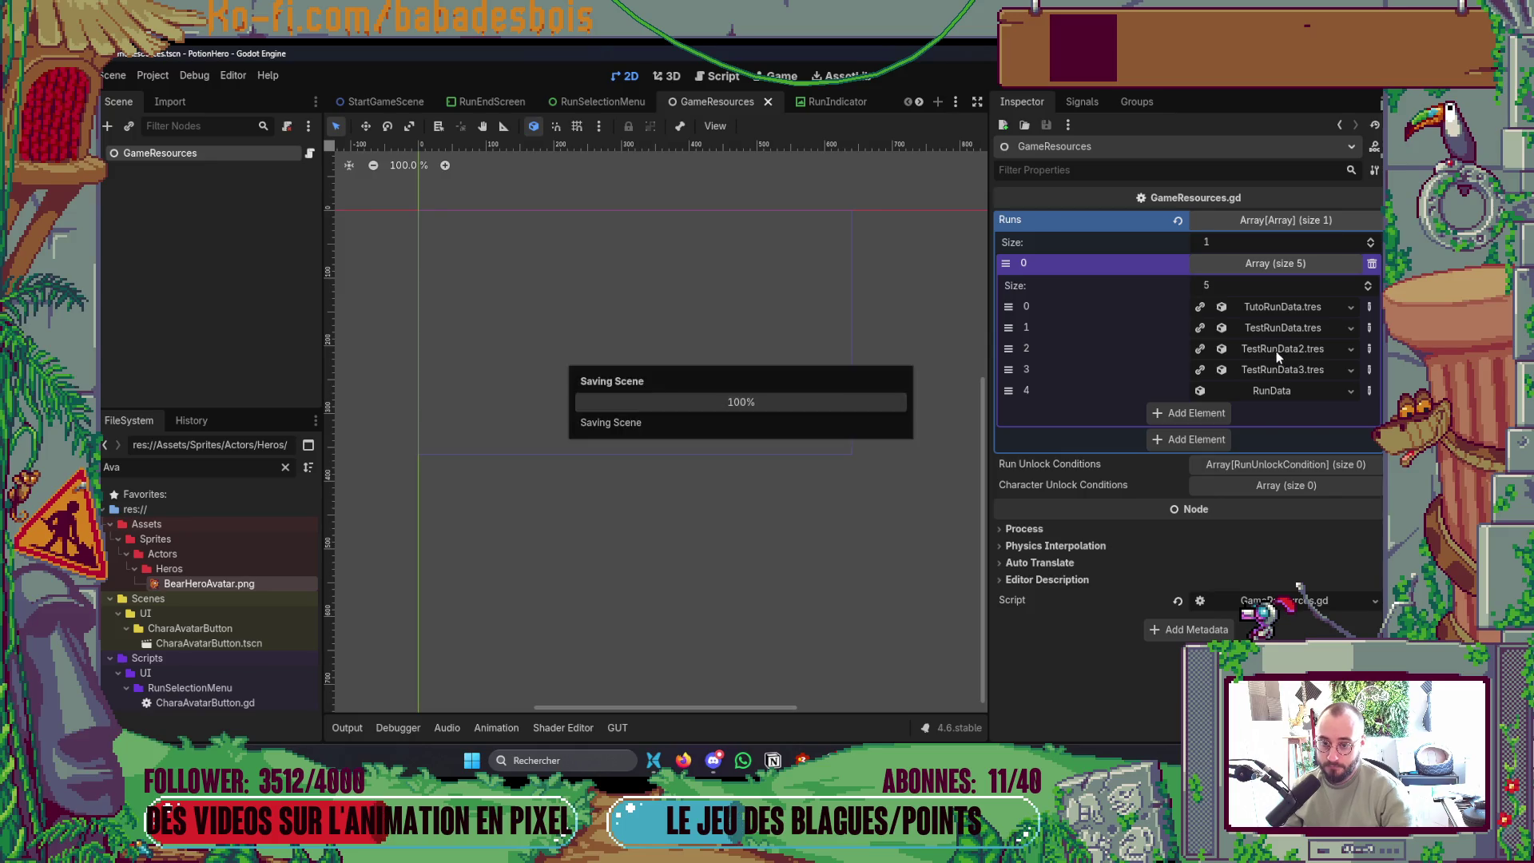
Expand TestRunData2's hero ProtoHeroData2 and assign BearHeroAvatar.png as its Avatar Texture.
left_click(1272, 356)
scroll(1279, 535, "down", 2)
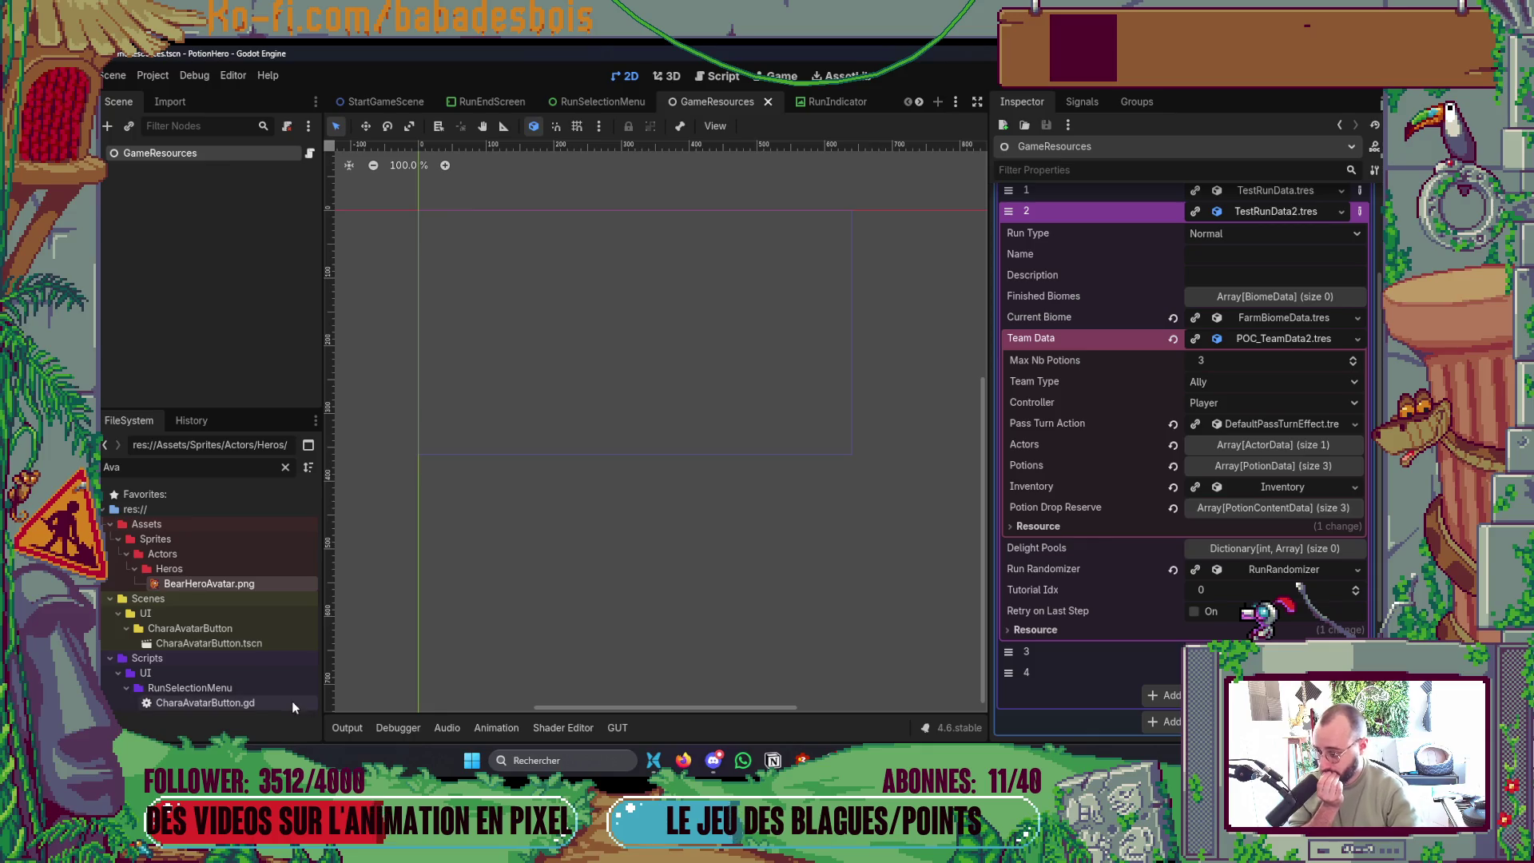
left_click(1250, 448)
left_click(1257, 496)
scroll(1115, 567, "down", 3)
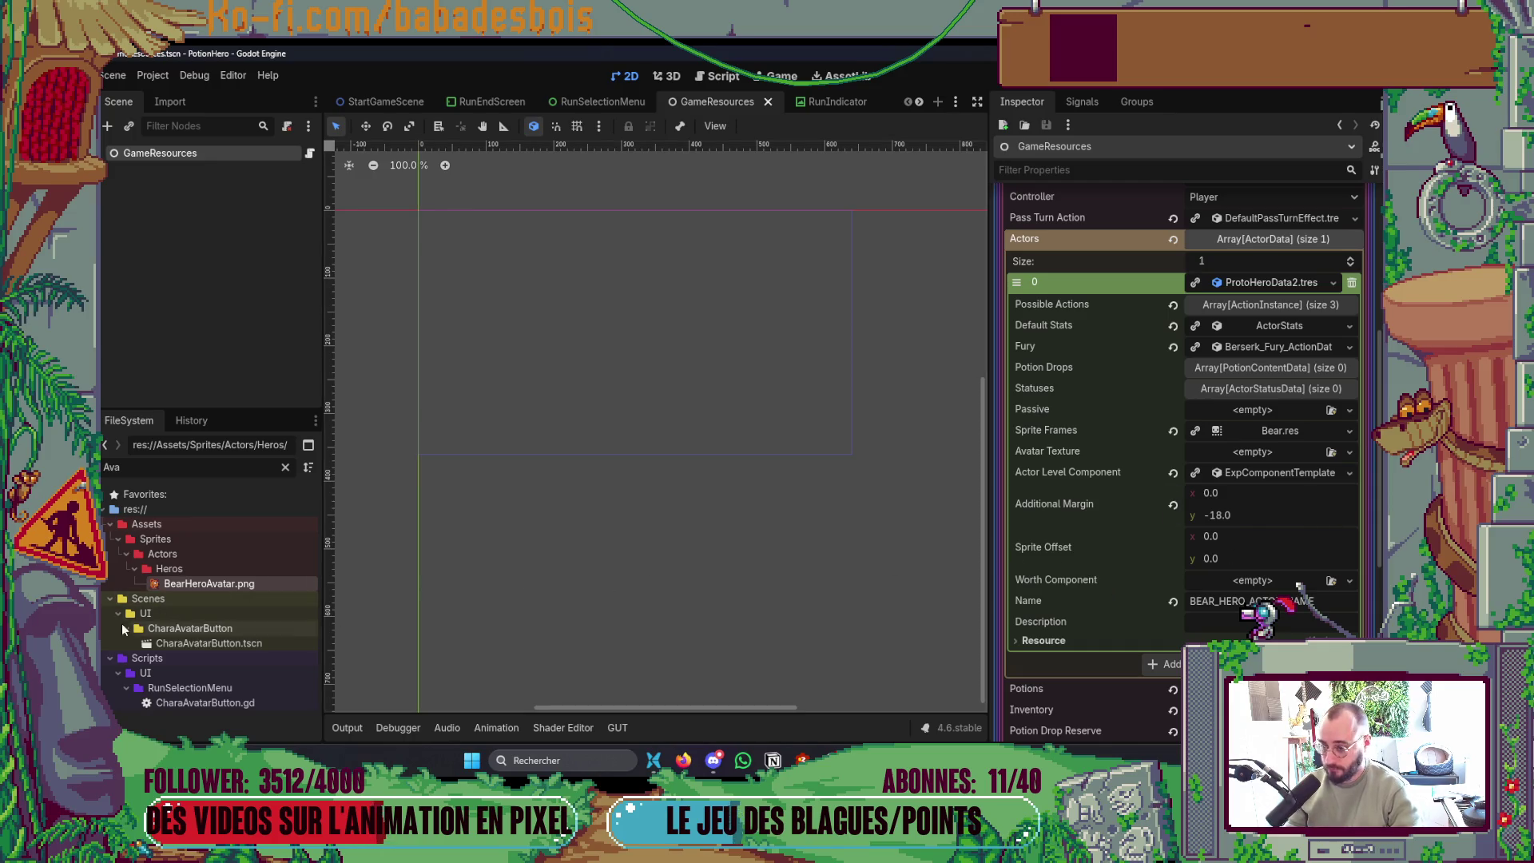
left_click_drag(233, 588, 1310, 454)
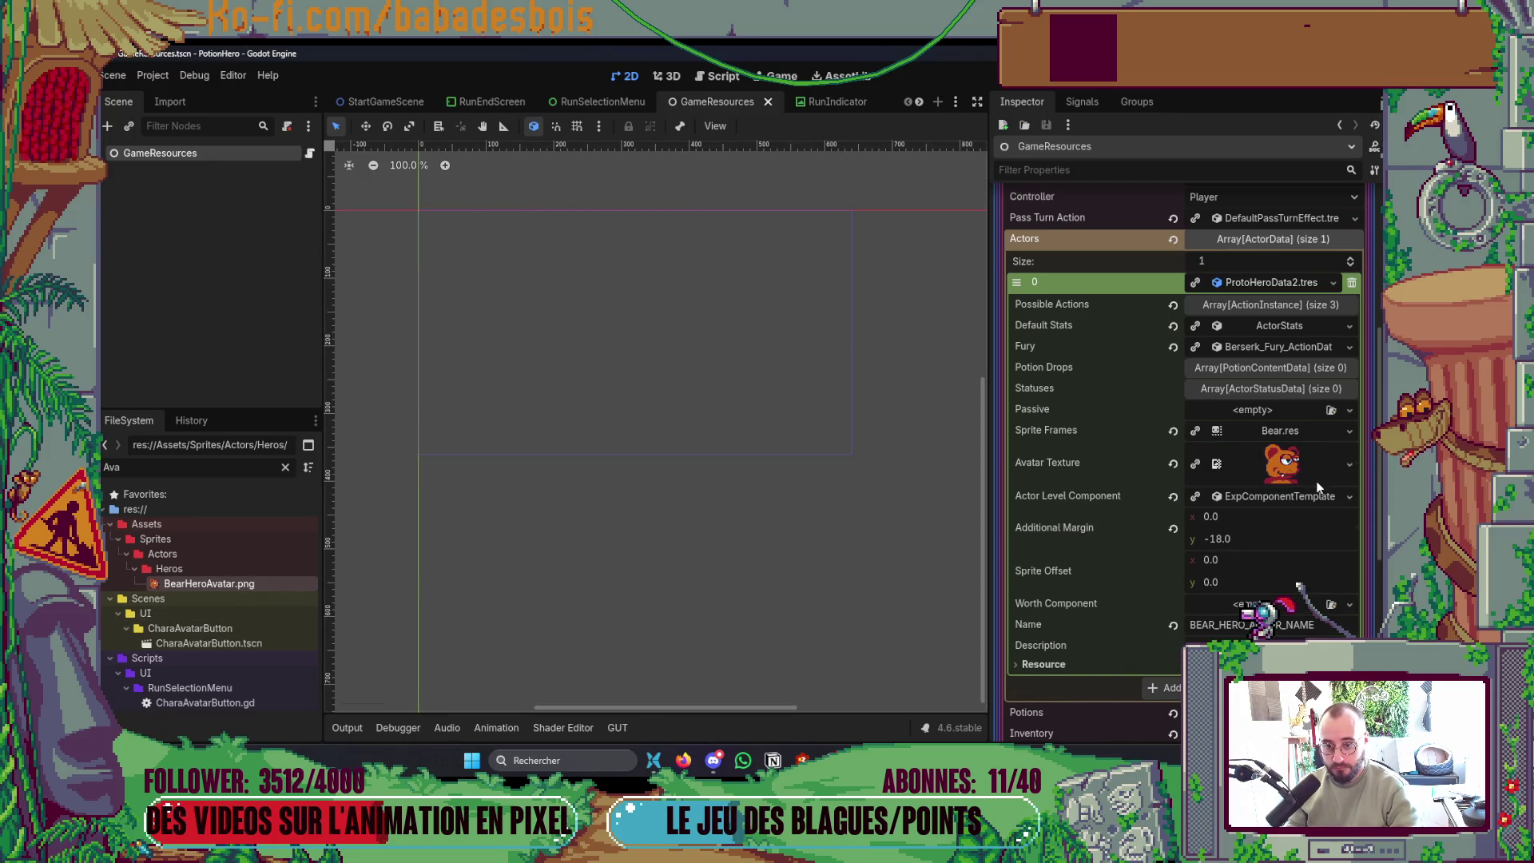
scroll(1294, 504, "up", 5)
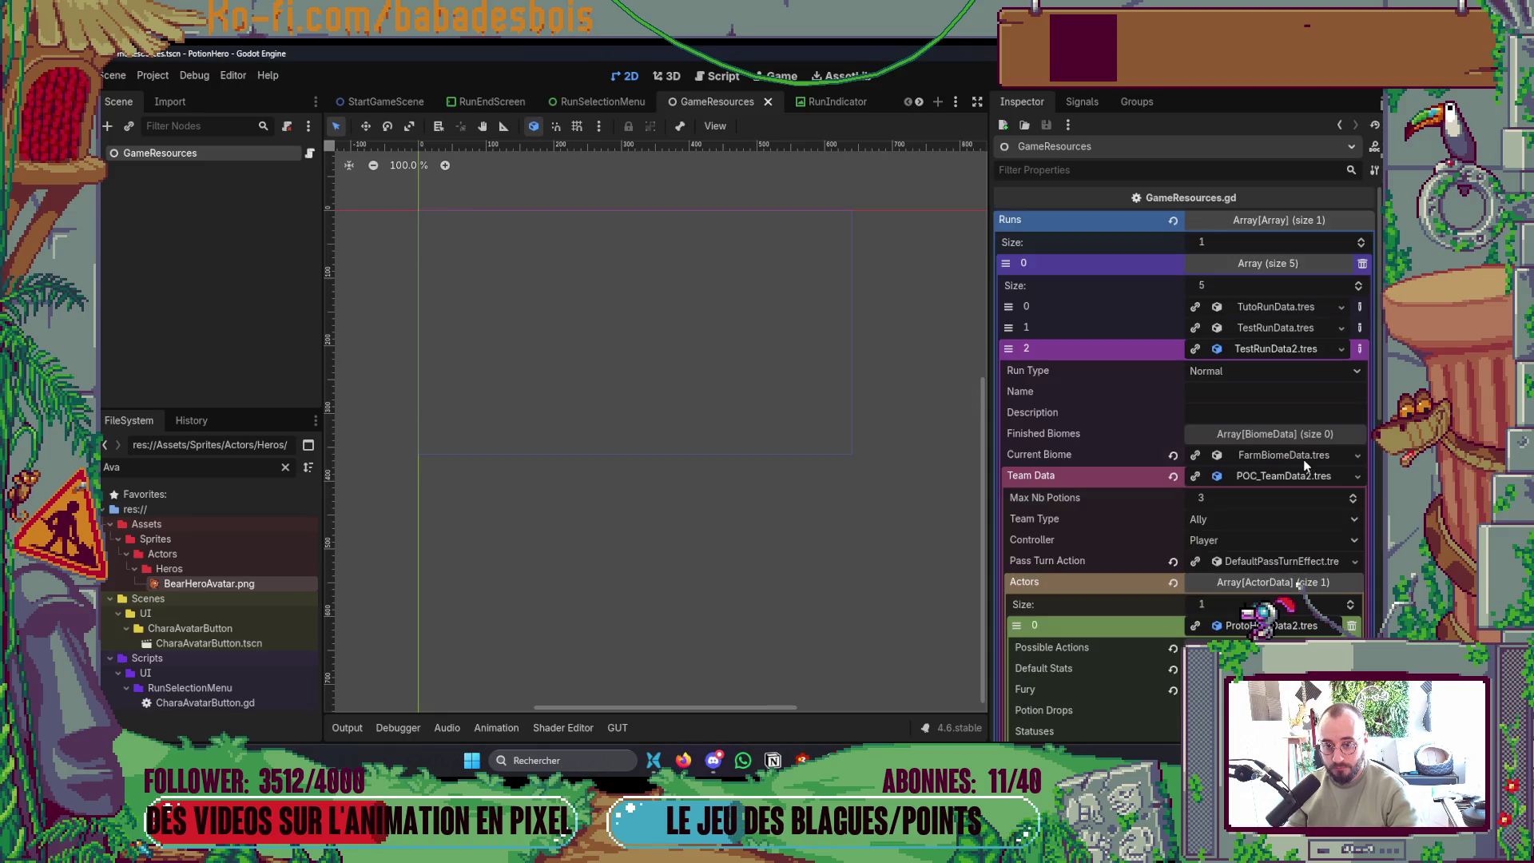
Collapse run 2, expand TestRunData3's hero ProtoHeroData3, and give it the bear avatar texture.
left_click(1254, 476)
left_click(1274, 350)
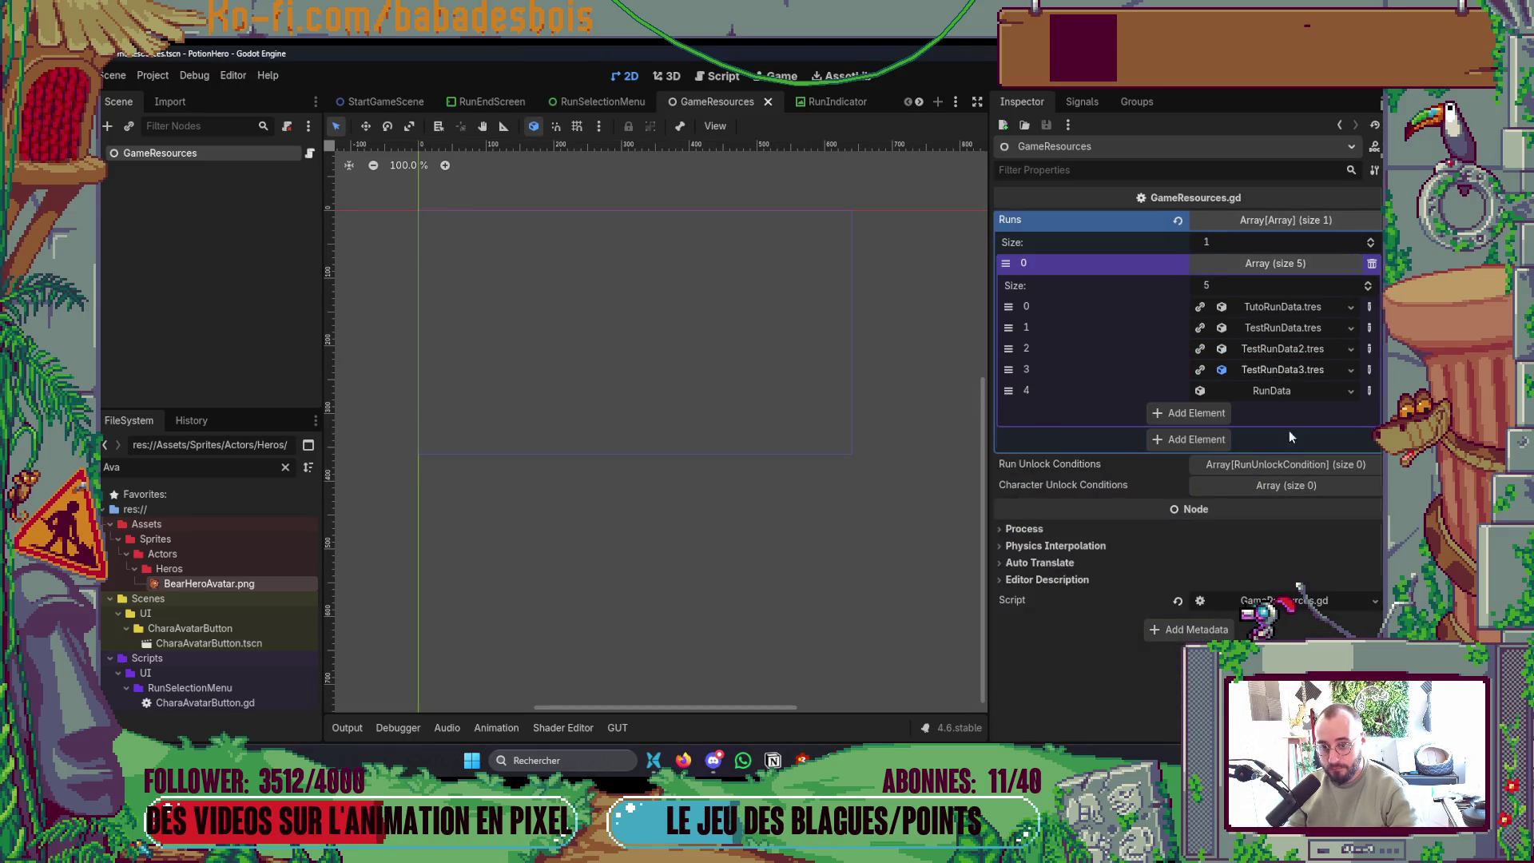
left_click(1282, 369)
scroll(1288, 479, "down", 1)
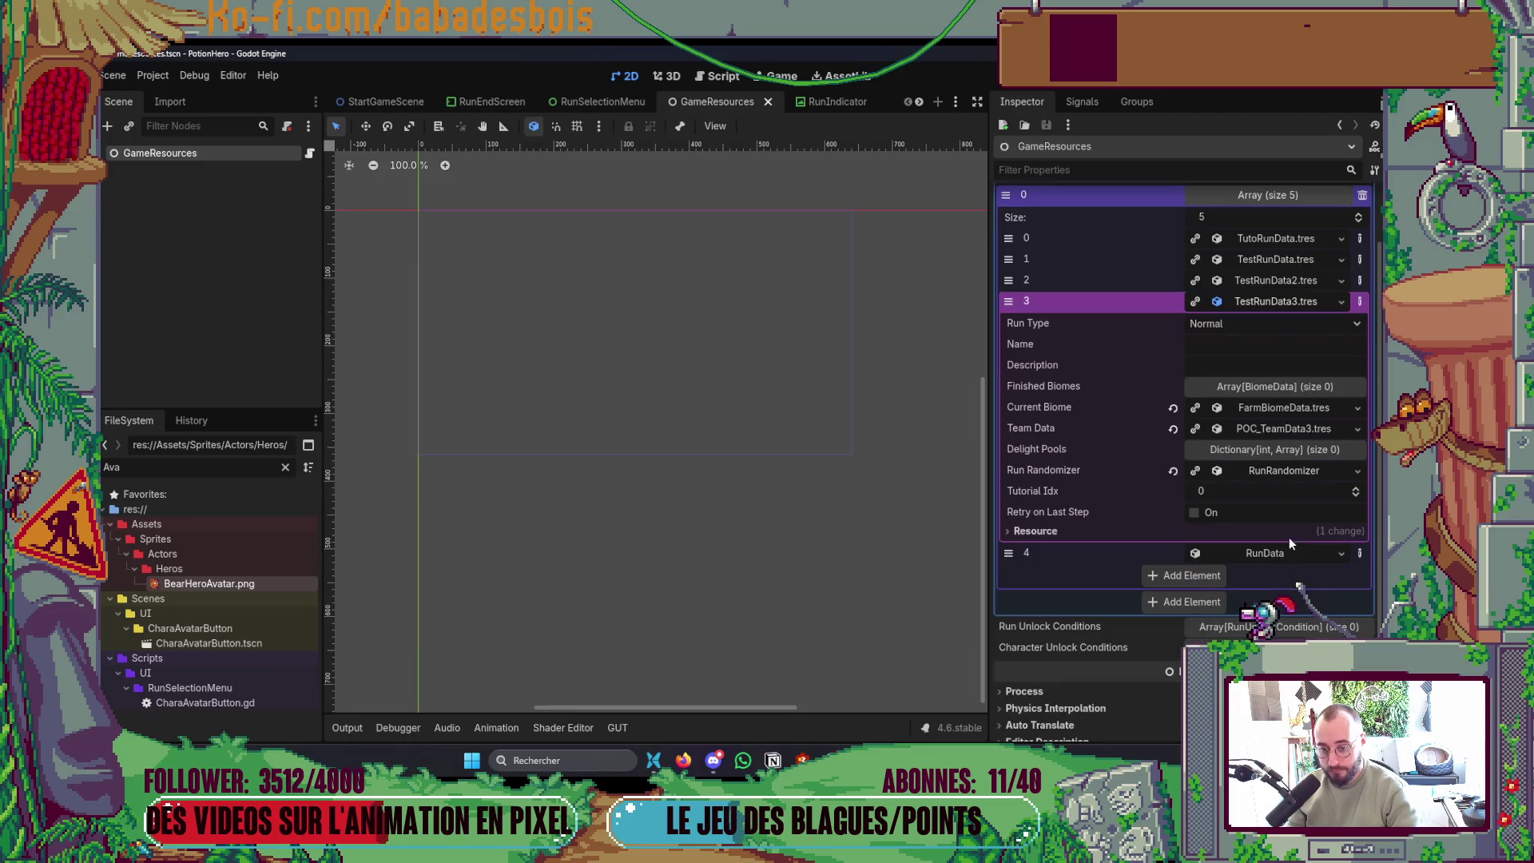
left_click(1256, 431)
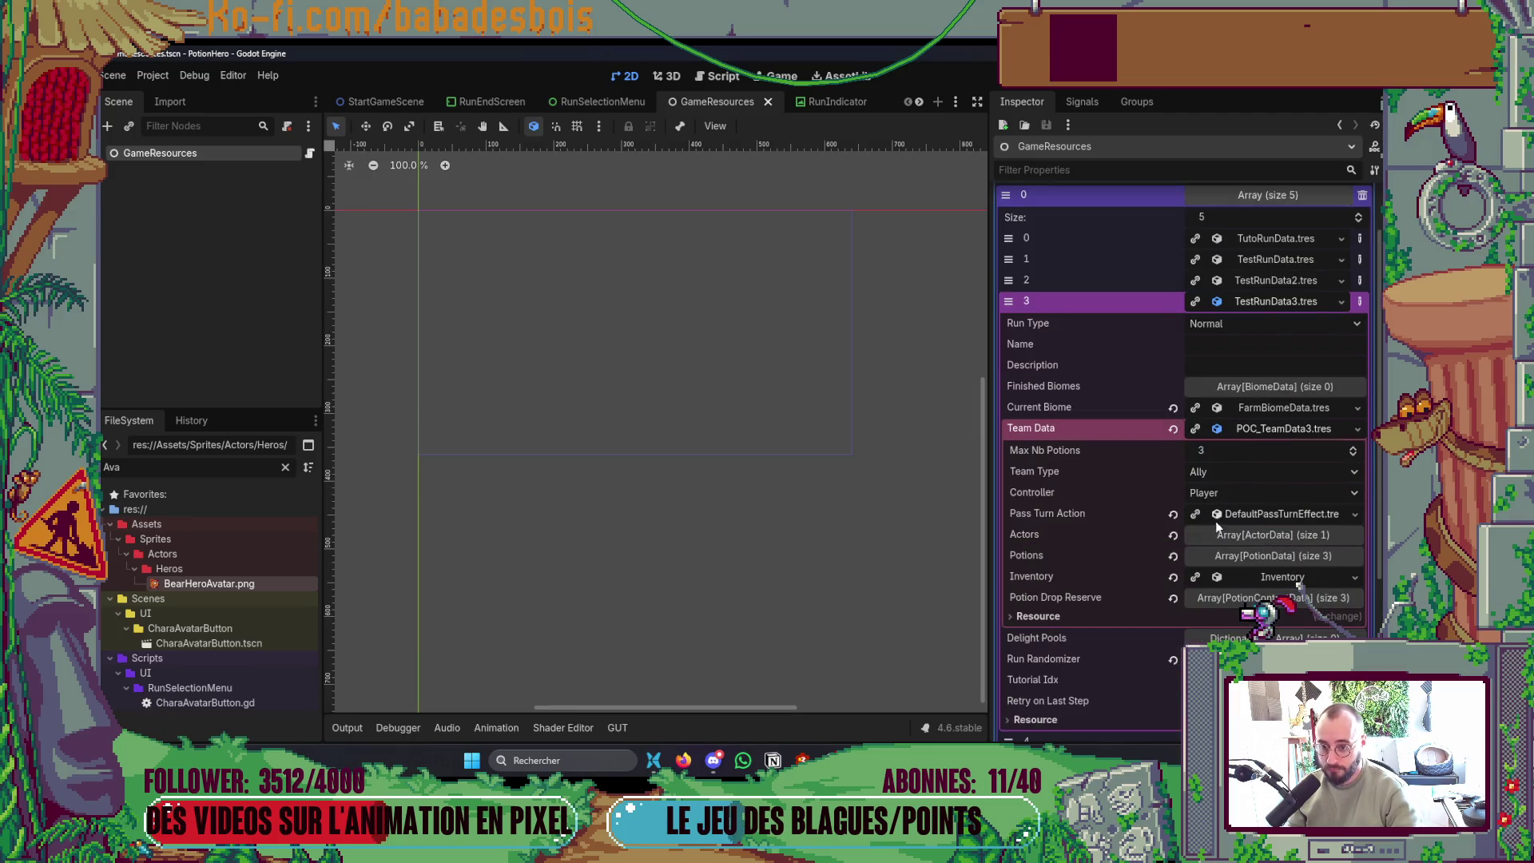
left_click(1247, 534)
scroll(1256, 553, "down", 1)
left_click(1259, 510)
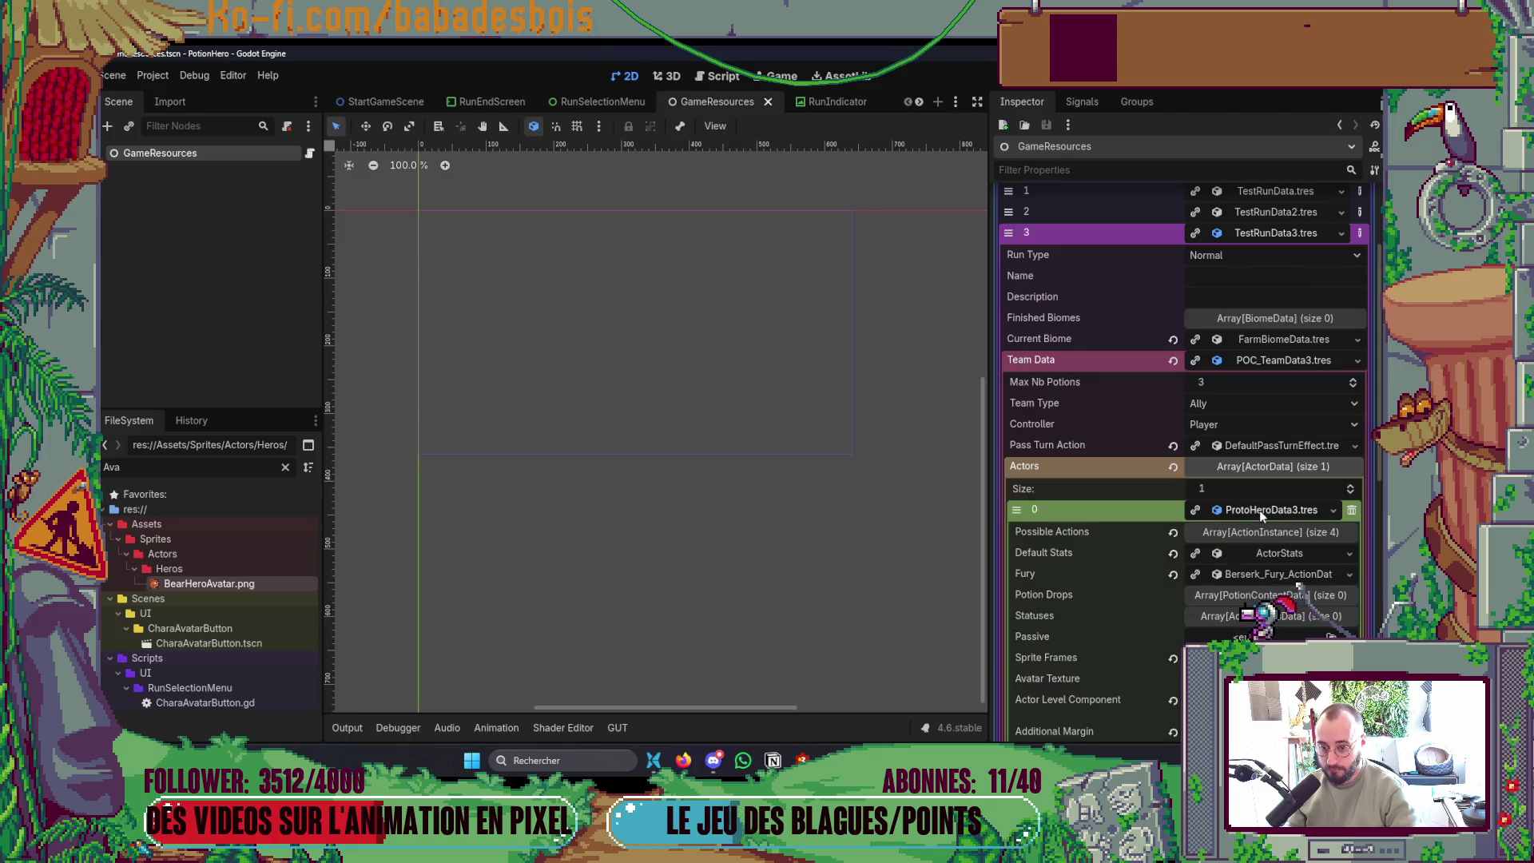
scroll(1224, 563, "down", 3)
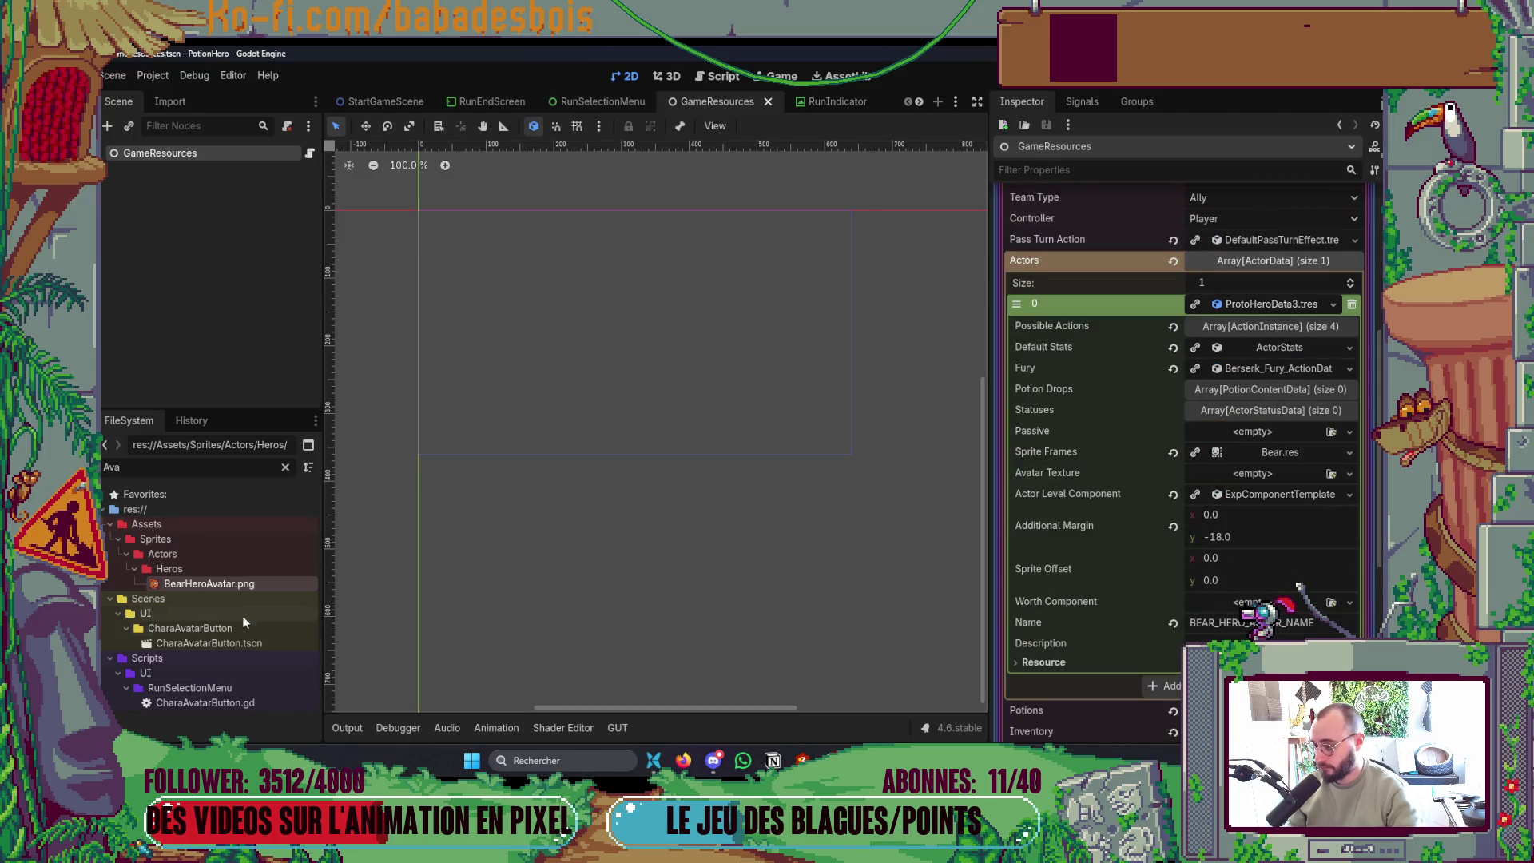
mouse_move(239, 584)
left_mouse_down()
mouse_move(871, 560)
mouse_move(1235, 495)
mouse_move(1258, 475)
left_mouse_up()
Save the GameResources scene and switch to the RunSelectionMenu scene.
scroll(682, 523, "down", 5)
key("ctrl+s")
scroll(720, 564, "down", 1)
key("ctrl+s")
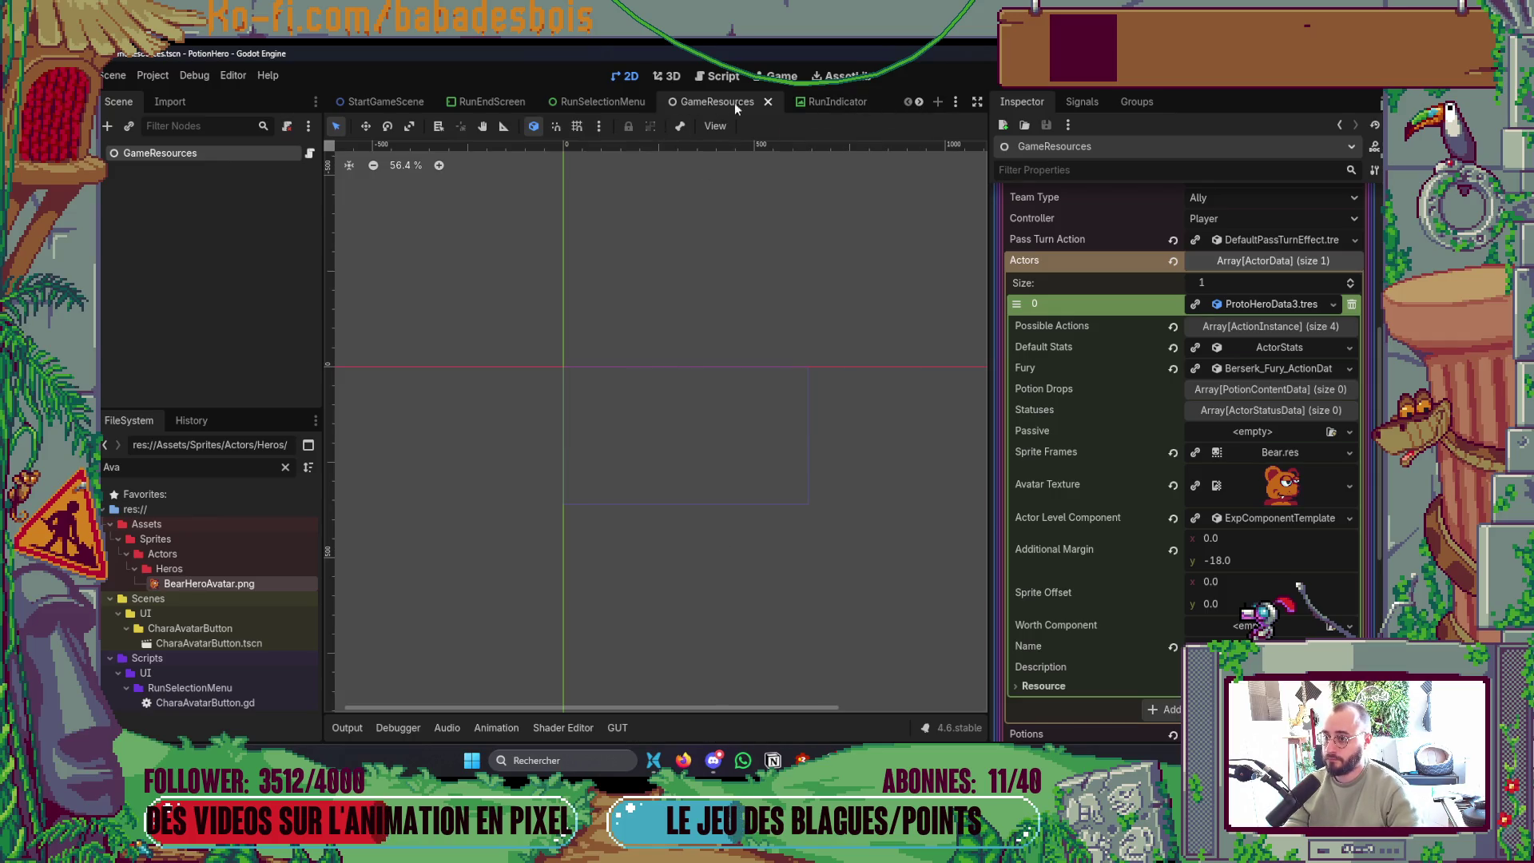
left_click(597, 104)
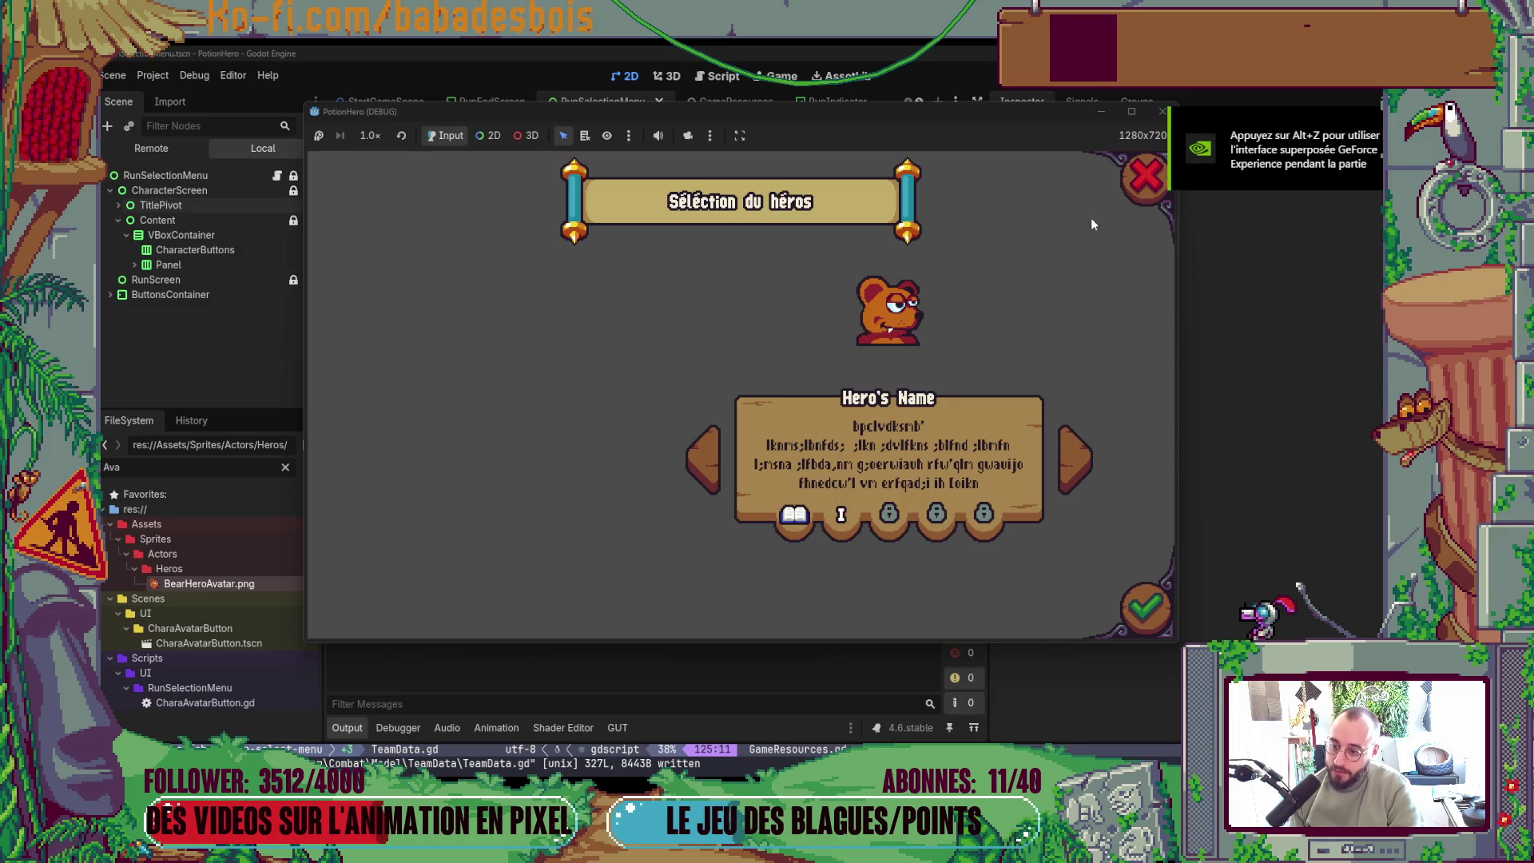
Close the test game after seeing the bear avatar on the hero selection screen.
left_click(1163, 111)
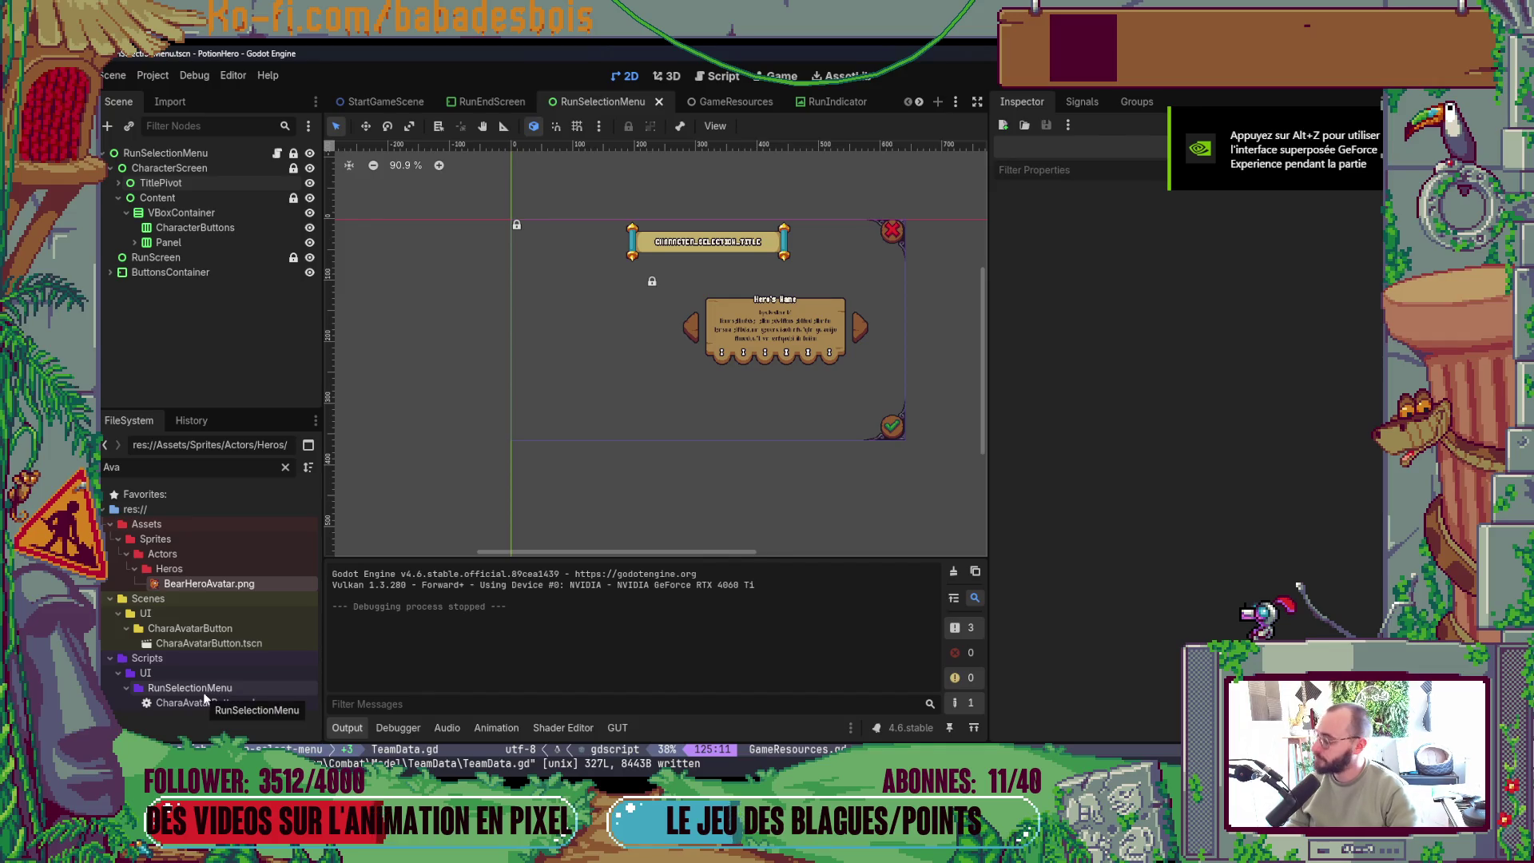
Back in Neovim, open Translation.csv in the right split via a 'Tran' file search.
key("alt+Tab")
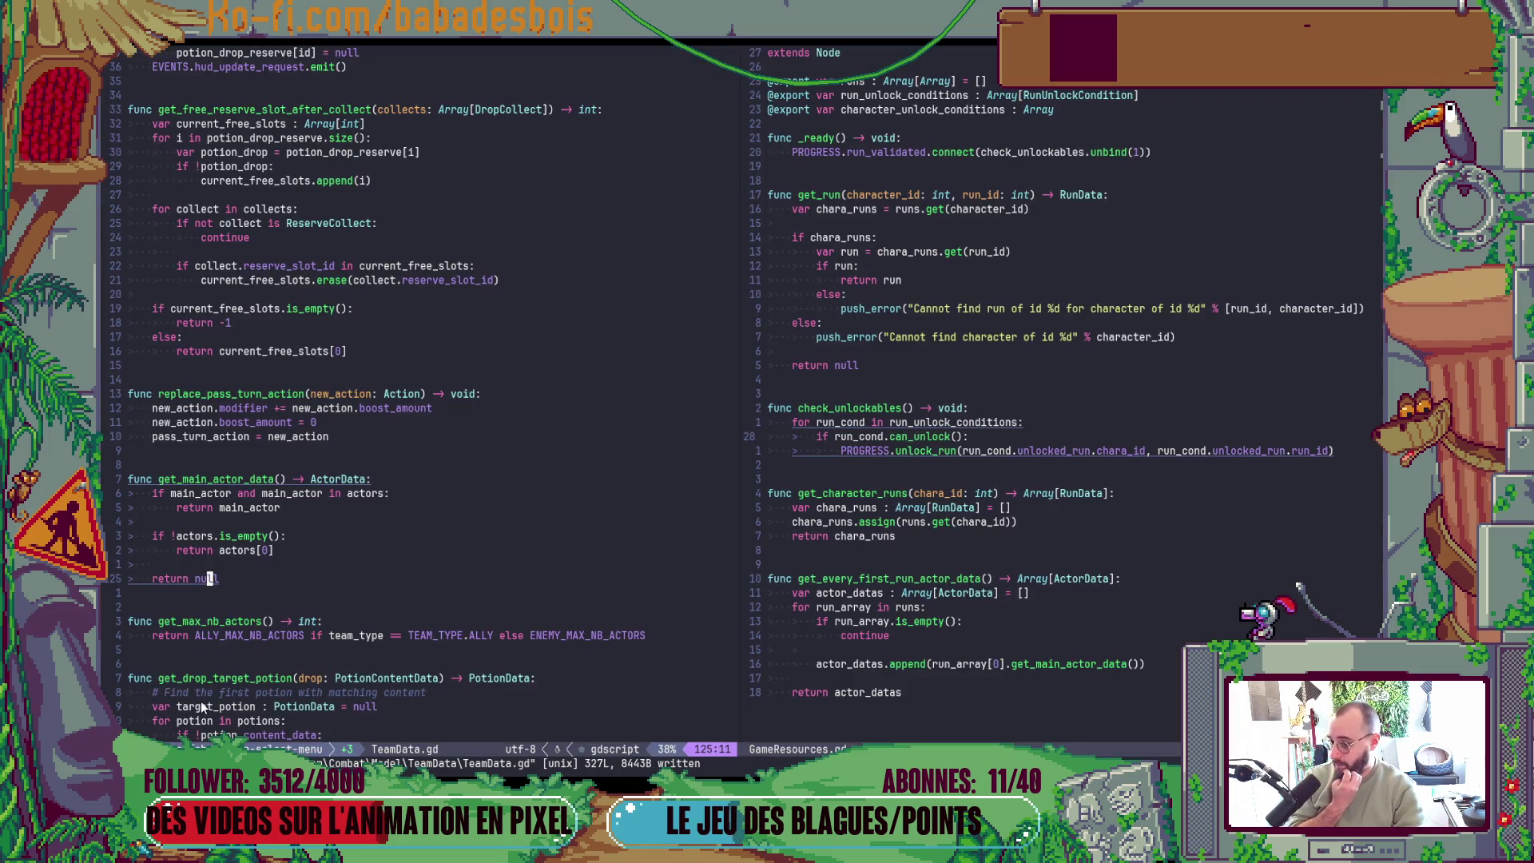
left_click(878, 496)
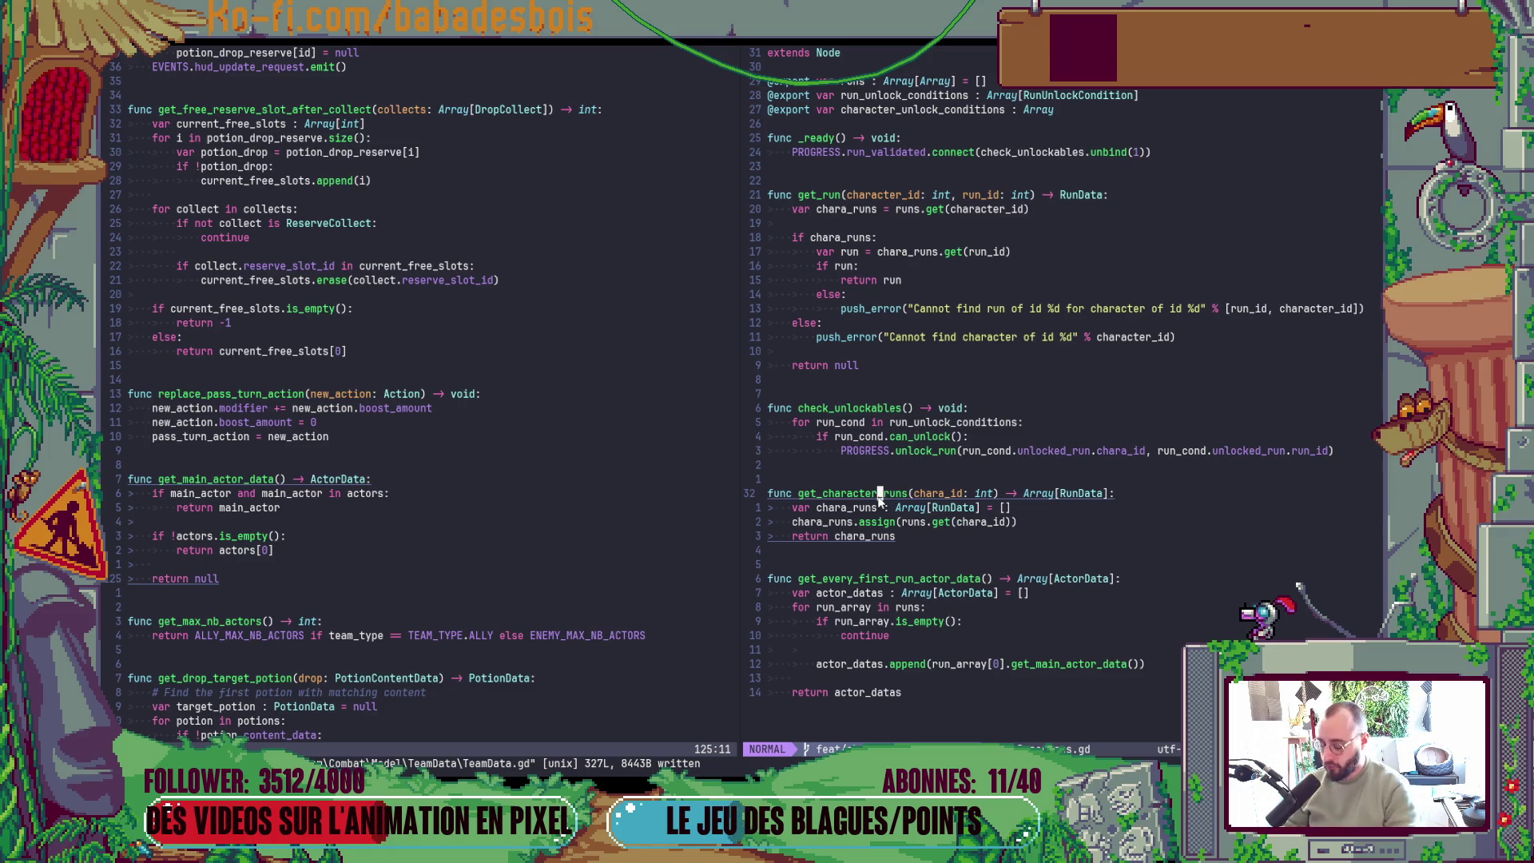
key("space")
key("f")
key("f")
type("Tran")
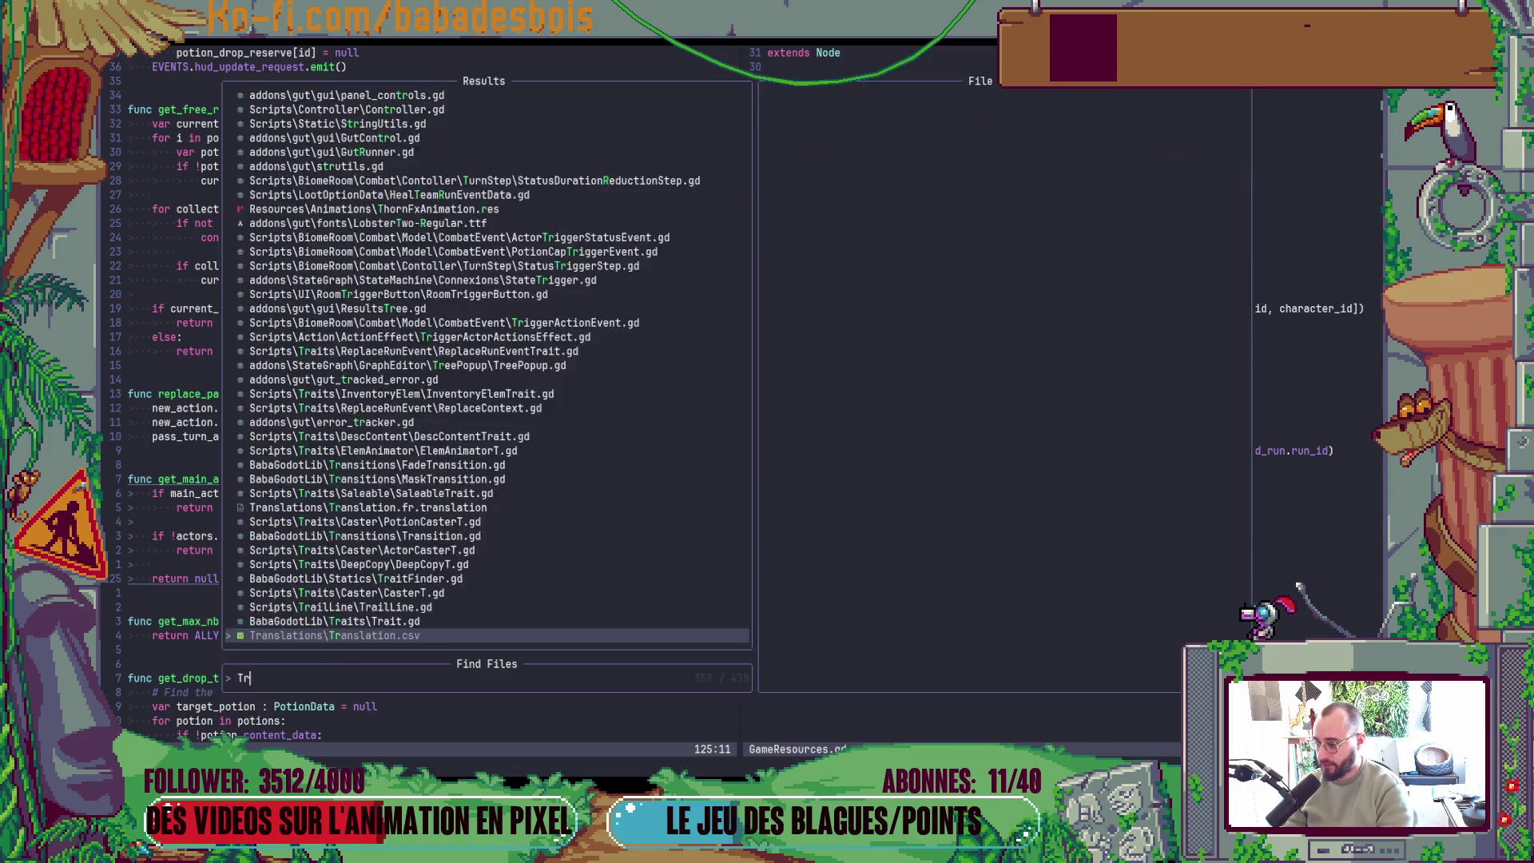
key("Return")
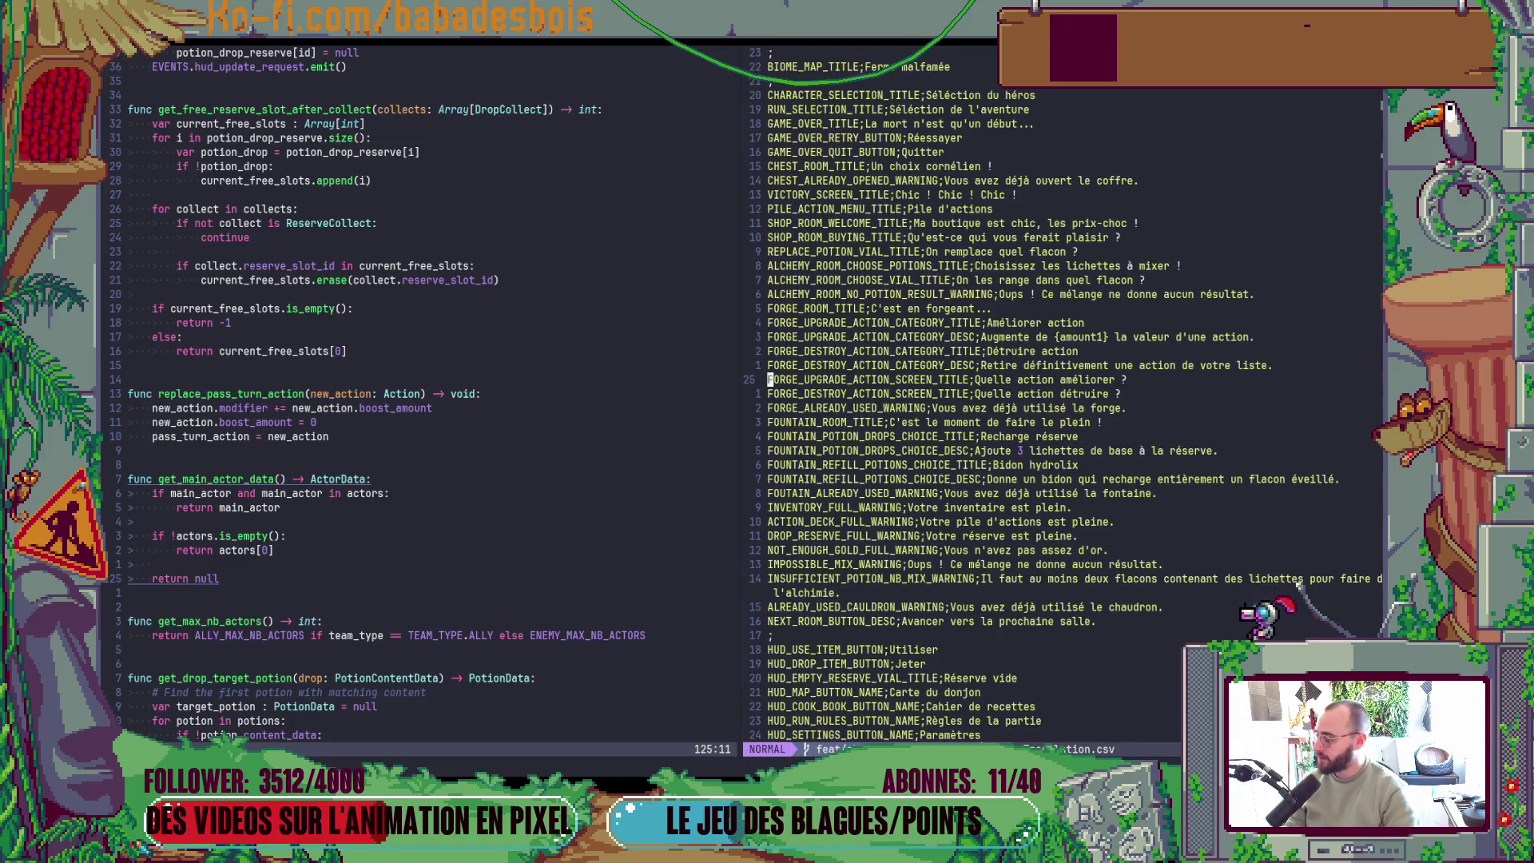
key("alt+Tab")
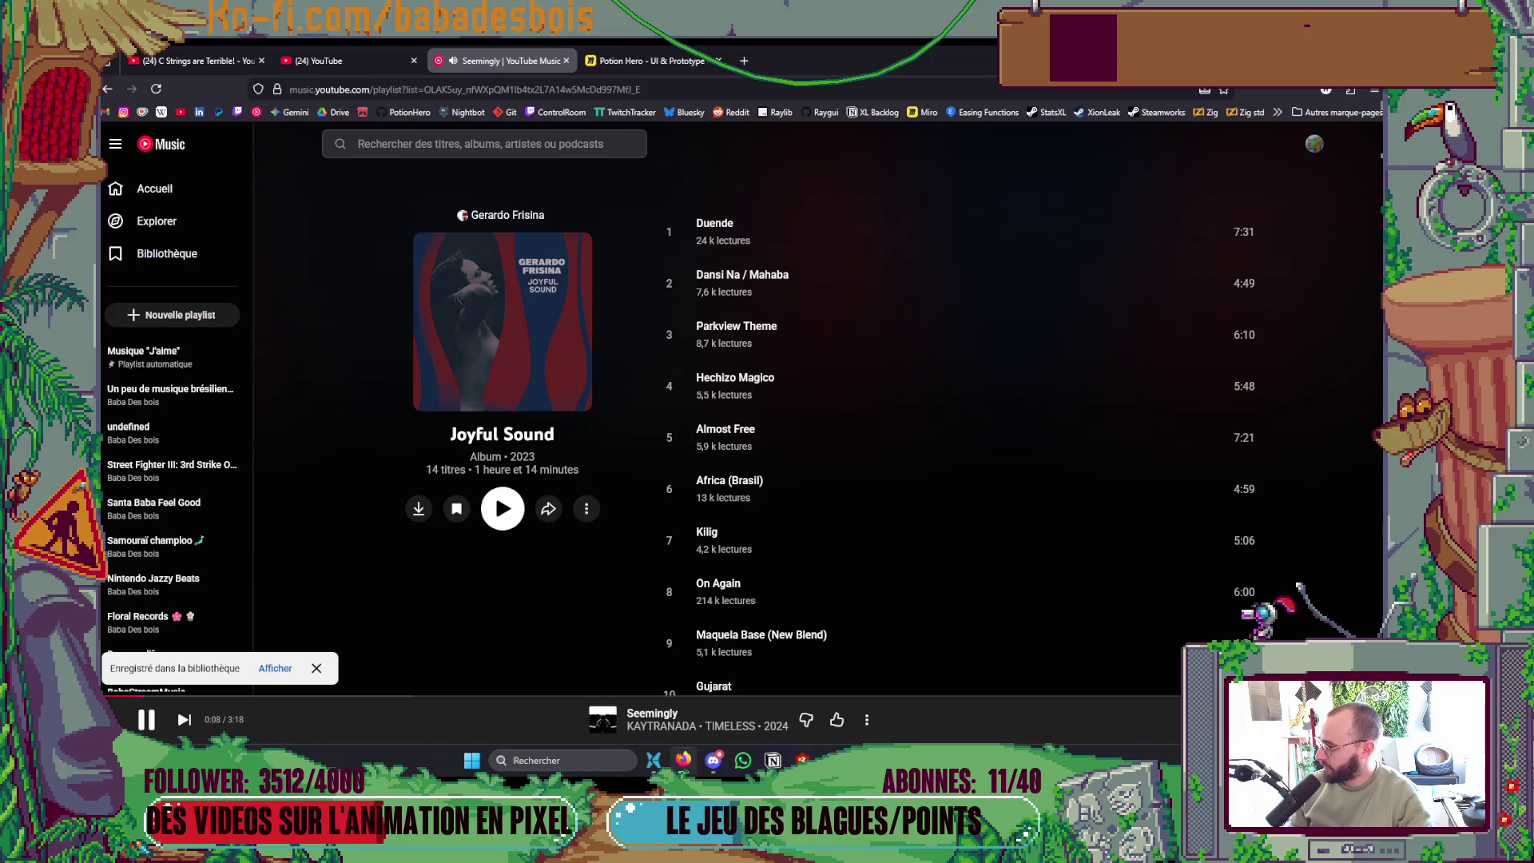
Bring up the Potion Hero - UI & Prototype board in Miro and zoom into the hero selection mockup.
left_click(640, 60)
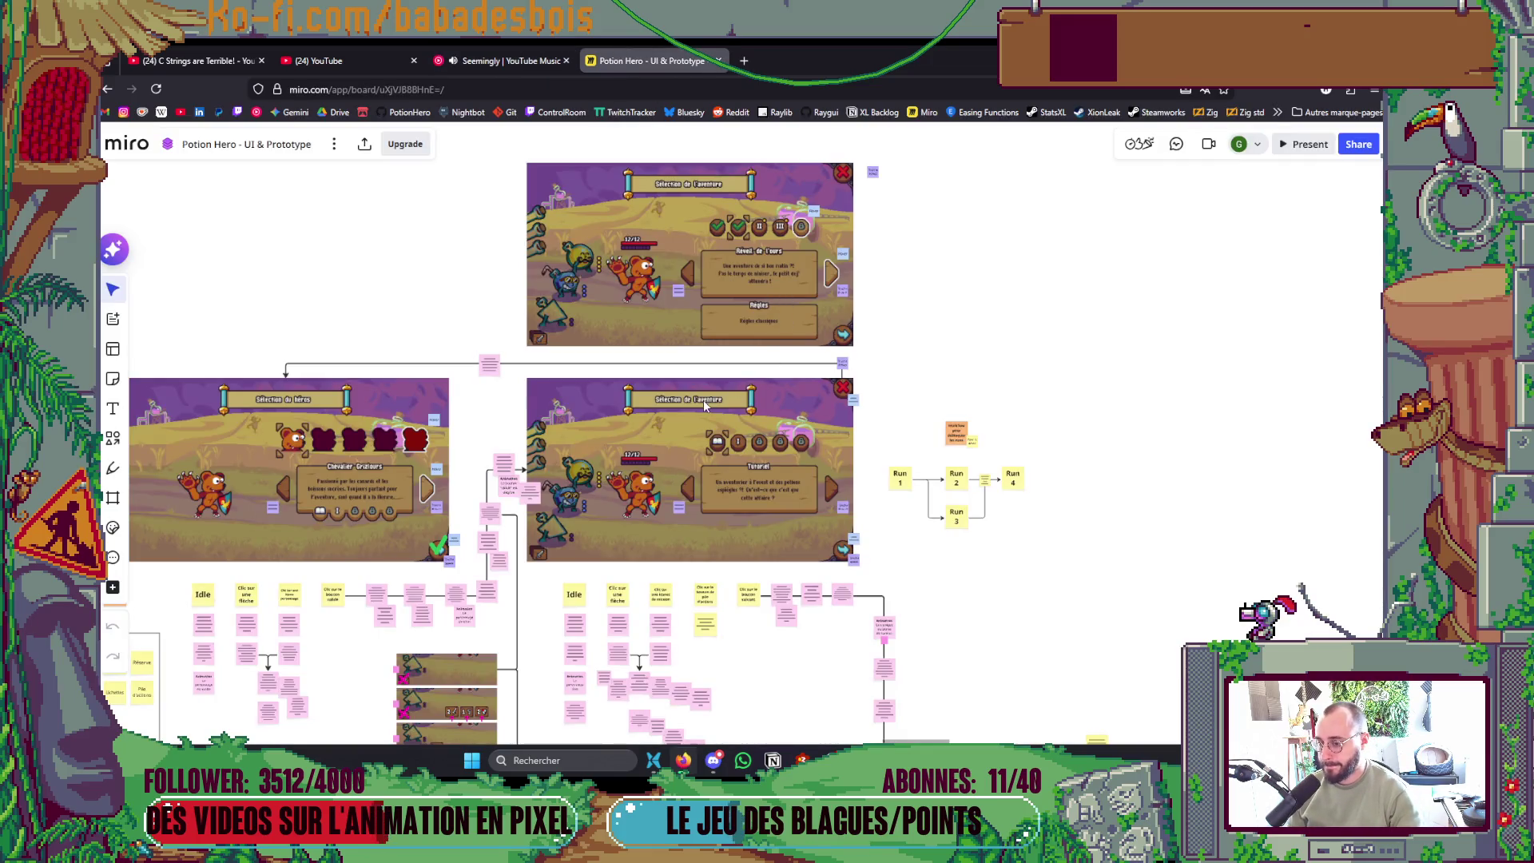
scroll(429, 465, "up", 5)
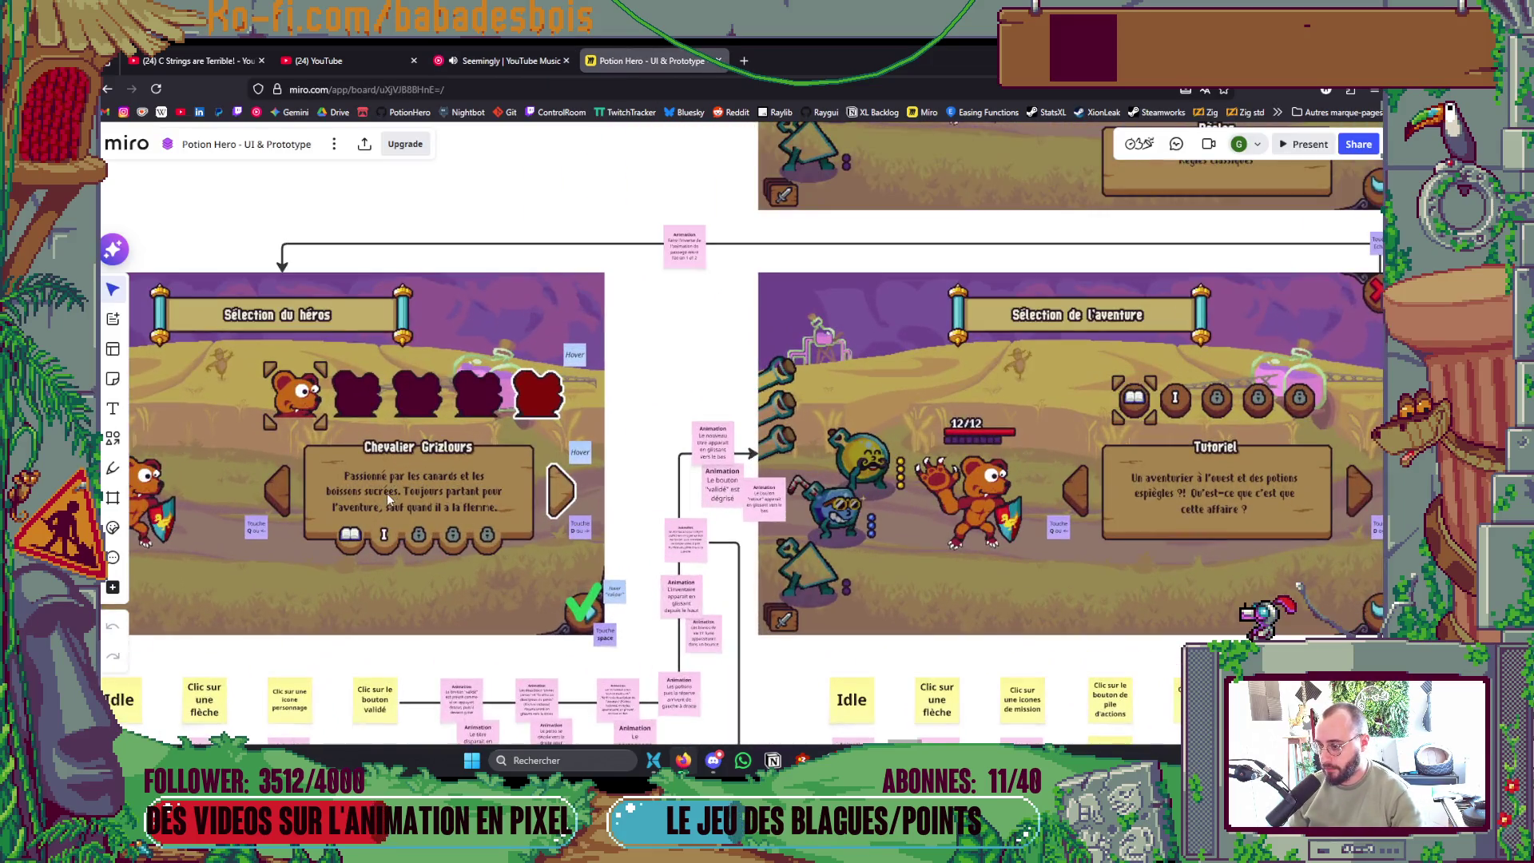
scroll(387, 492, "left", 2)
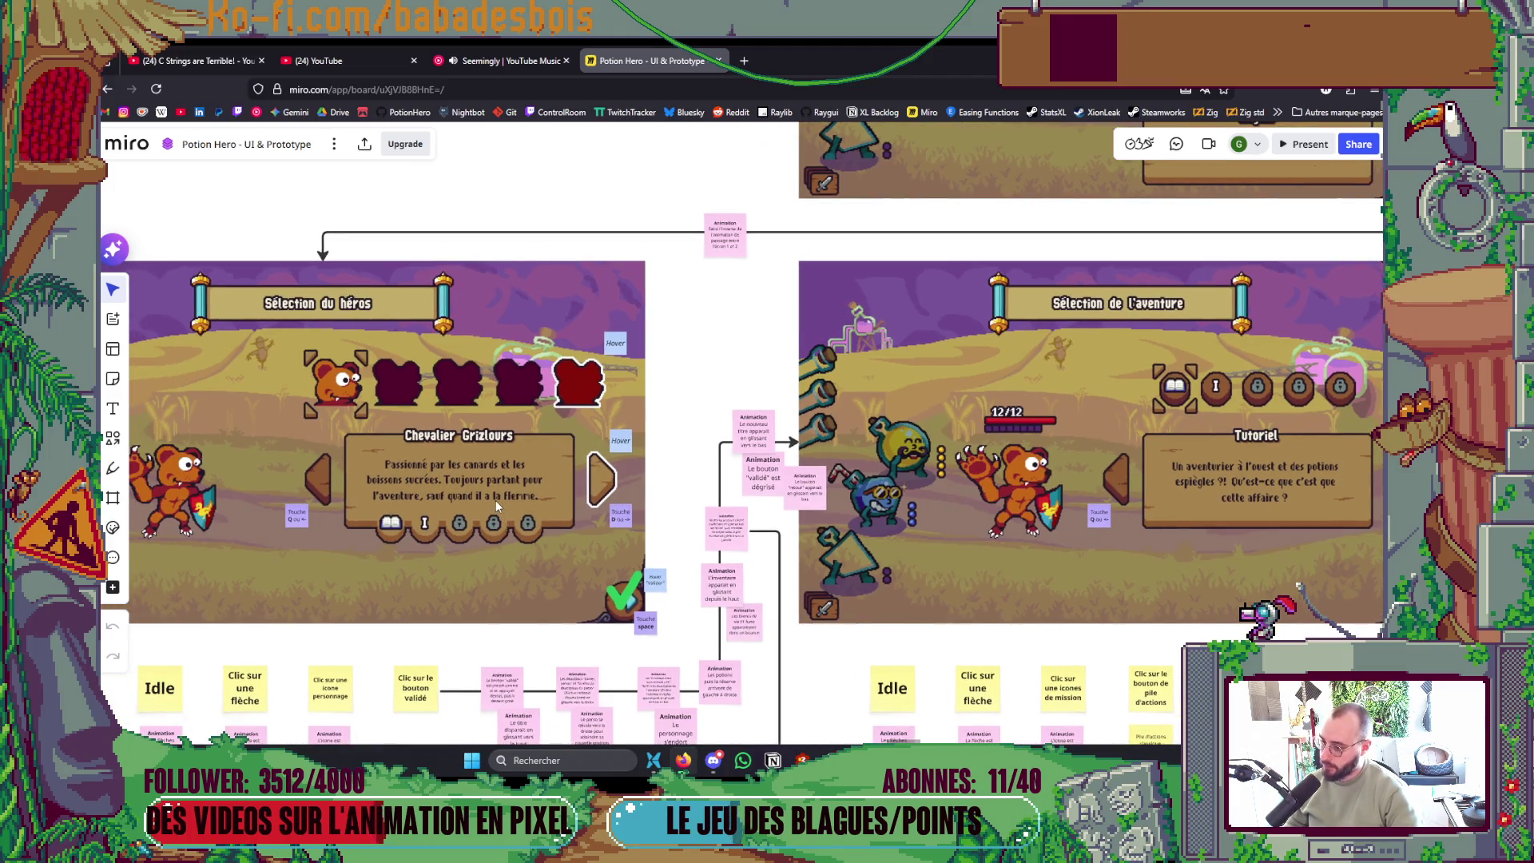
scroll(424, 468, "up", 2)
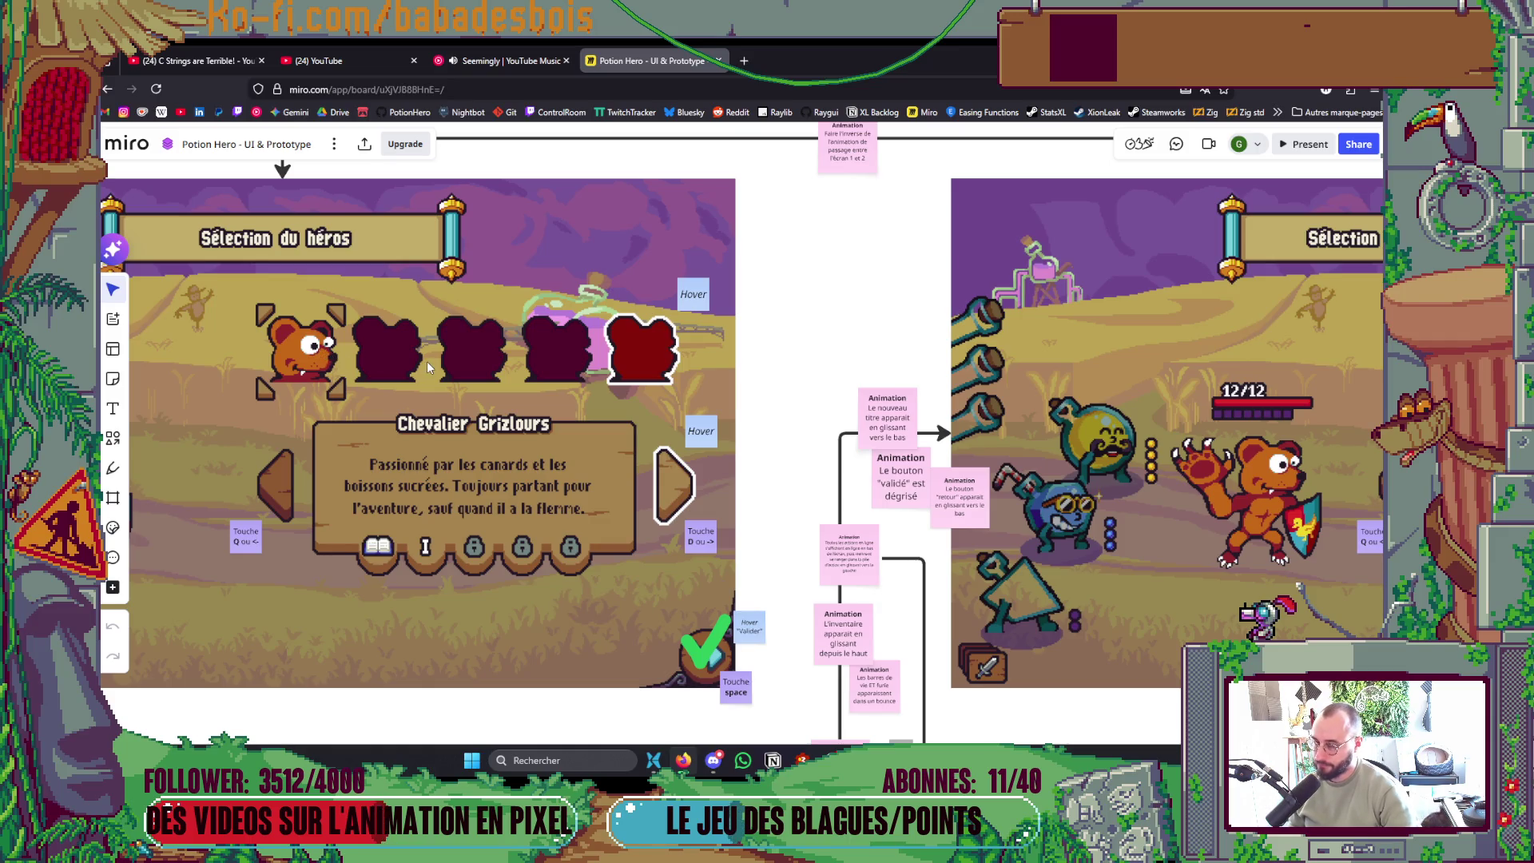
scroll(447, 415, "left", 5)
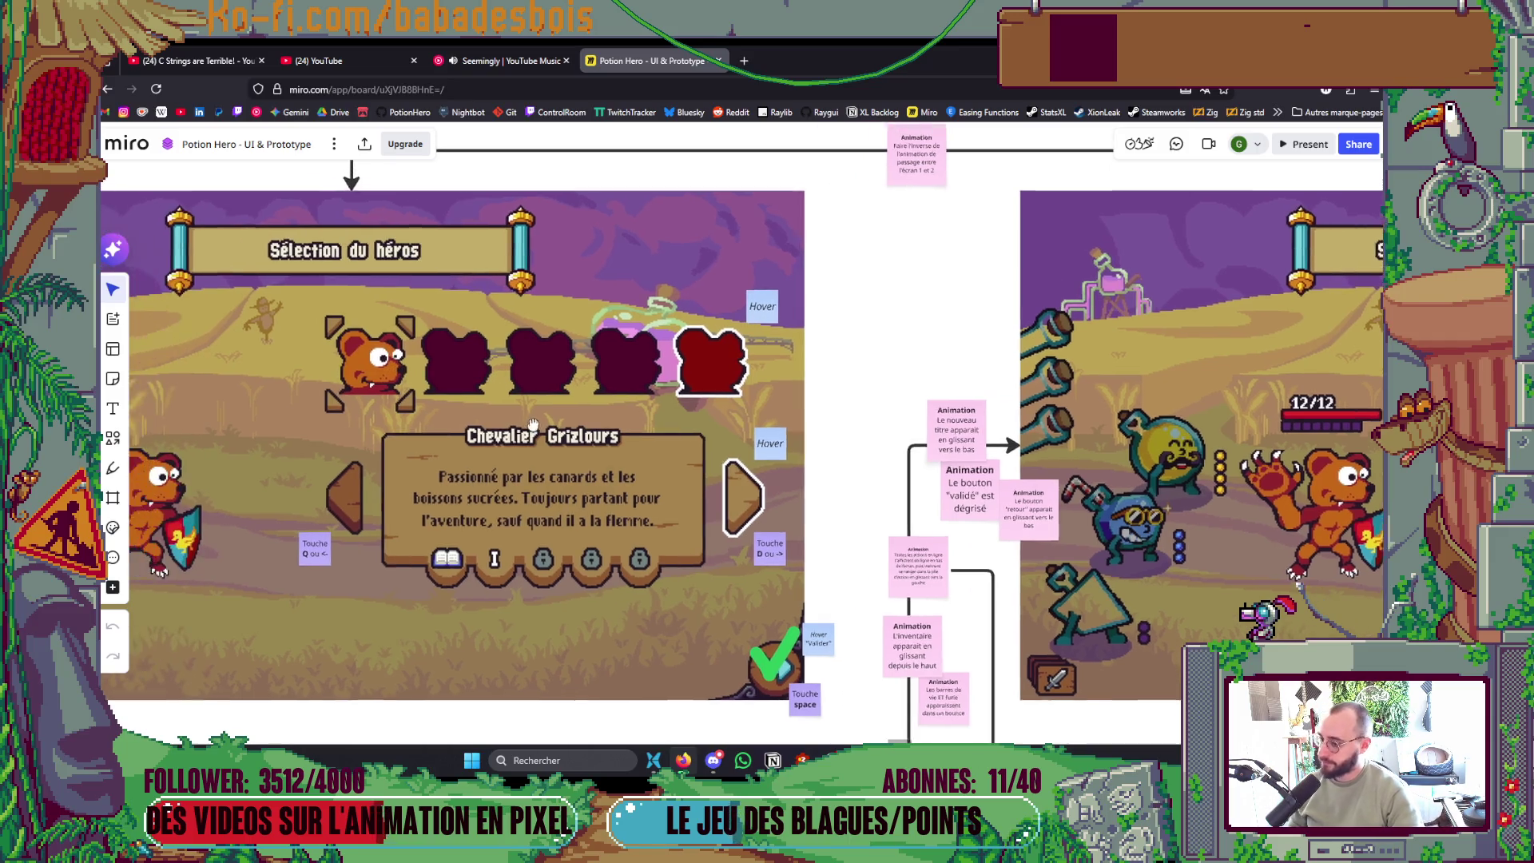
Snip a screenshot of the hero selection mockup area with Win+Shift+S, then bring up Discord.
key("super+shift+s")
mouse_move(408, 278)
left_mouse_down()
mouse_move(497, 356)
mouse_move(908, 579)
left_mouse_up()
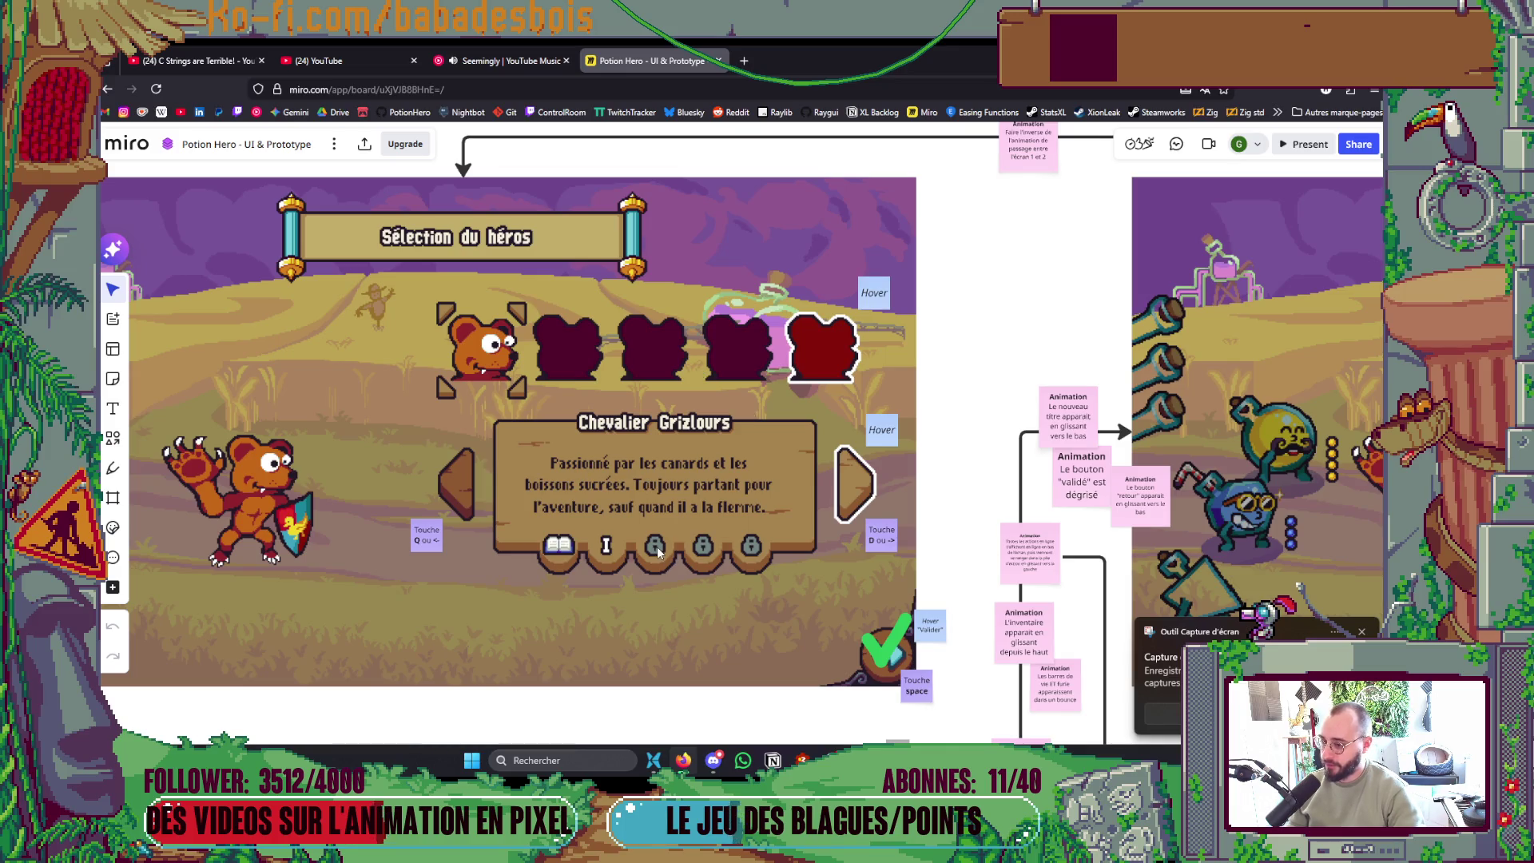
scroll(671, 547, "down", 5)
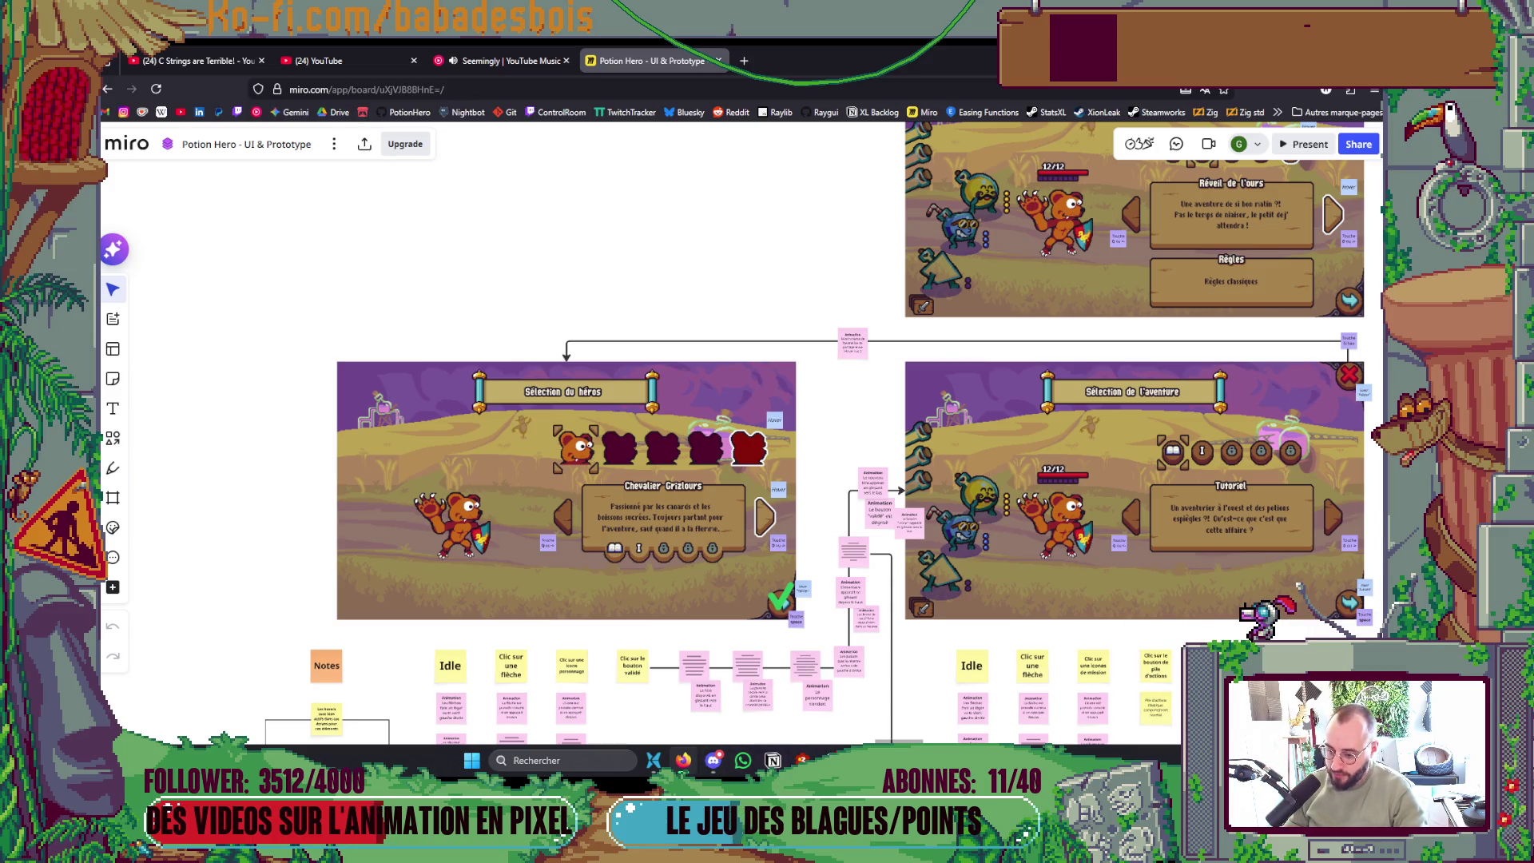
left_click(708, 763)
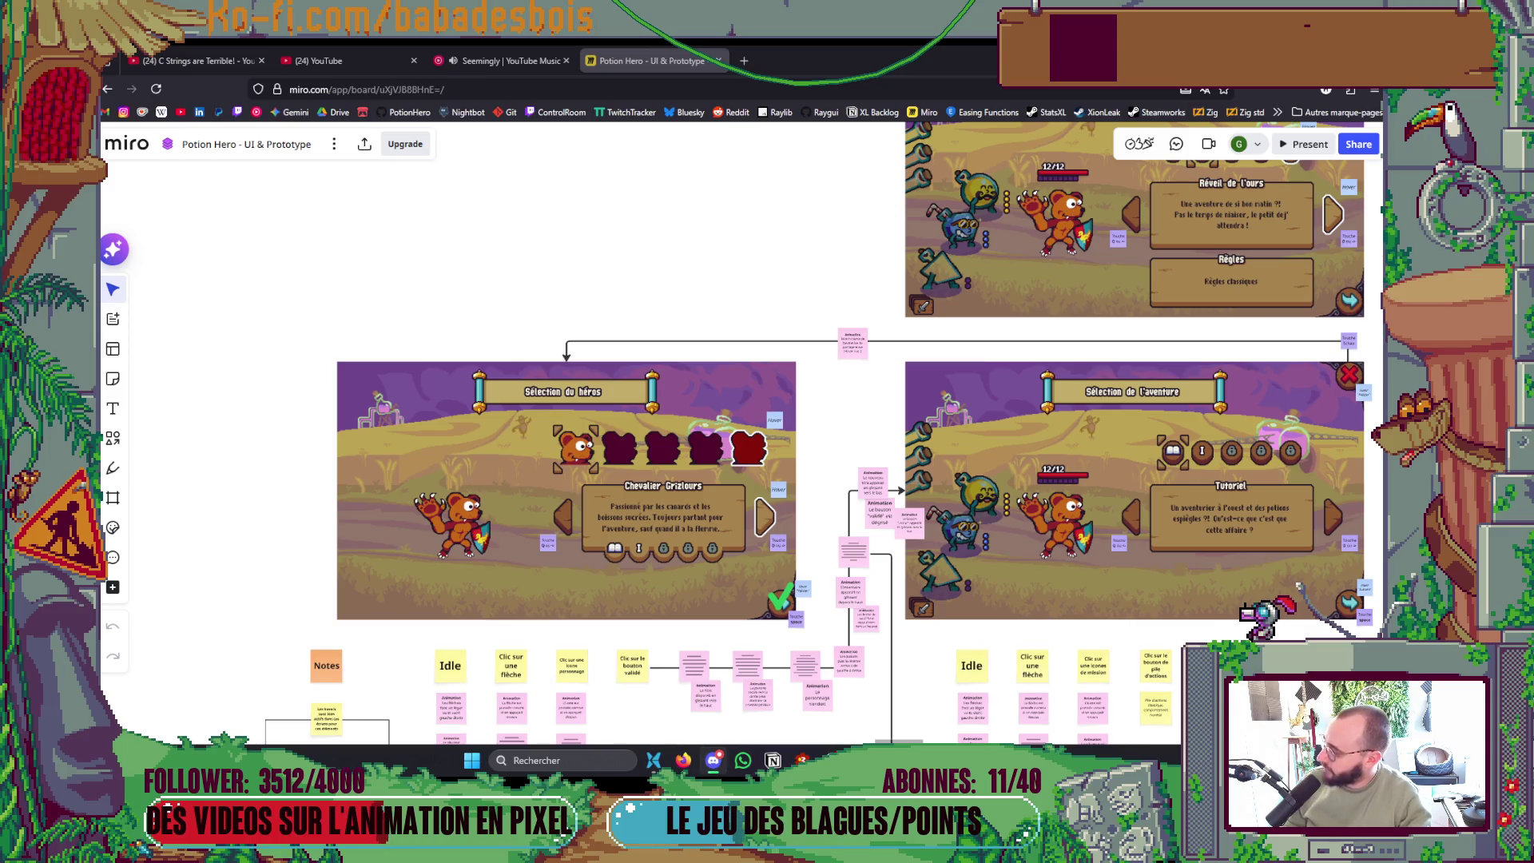
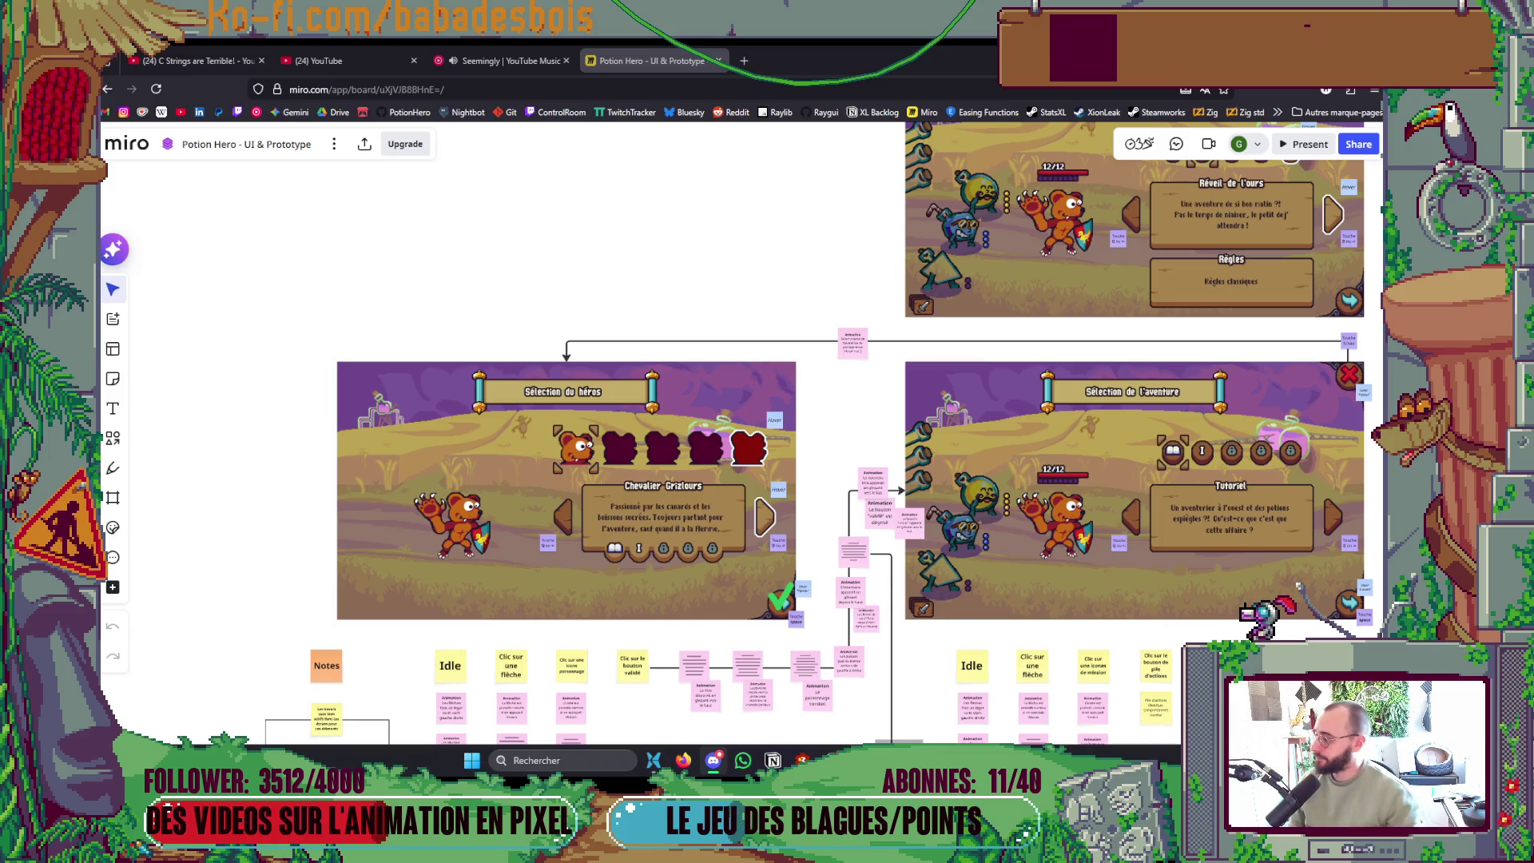
Back in Neovim, page down to the end of translation.csv and start editing the last empty line.
key("alt+Tab")
scroll(1070, 400, "down", 10)
key("v")
key("Escape")
key("ctrl+d")
key("ctrl+d")
key("ctrl+d")
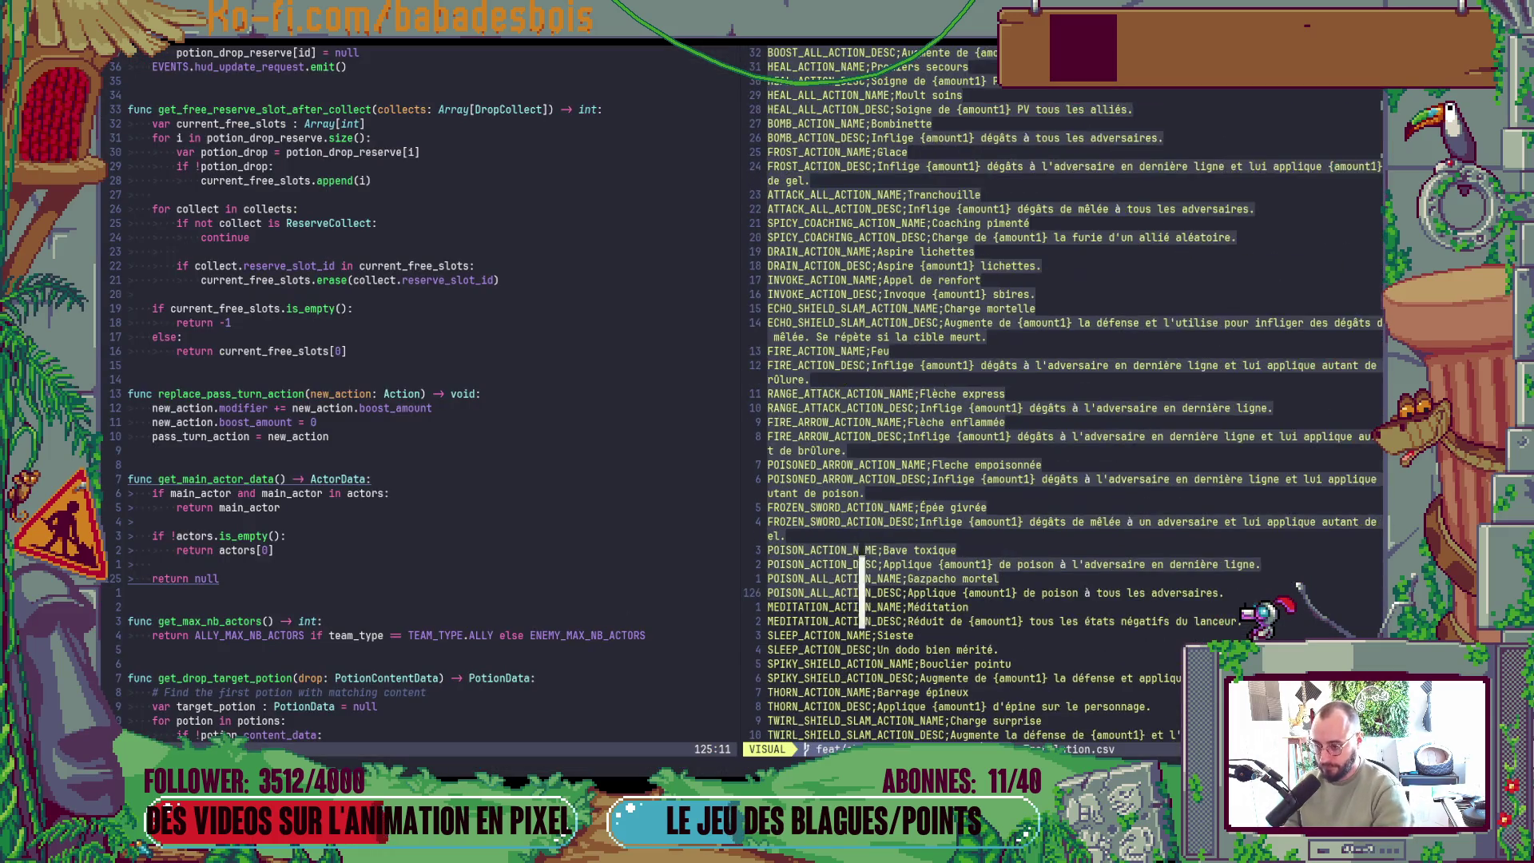
key("ctrl+d")
key("ctrl+d")
key("ctrl+d")
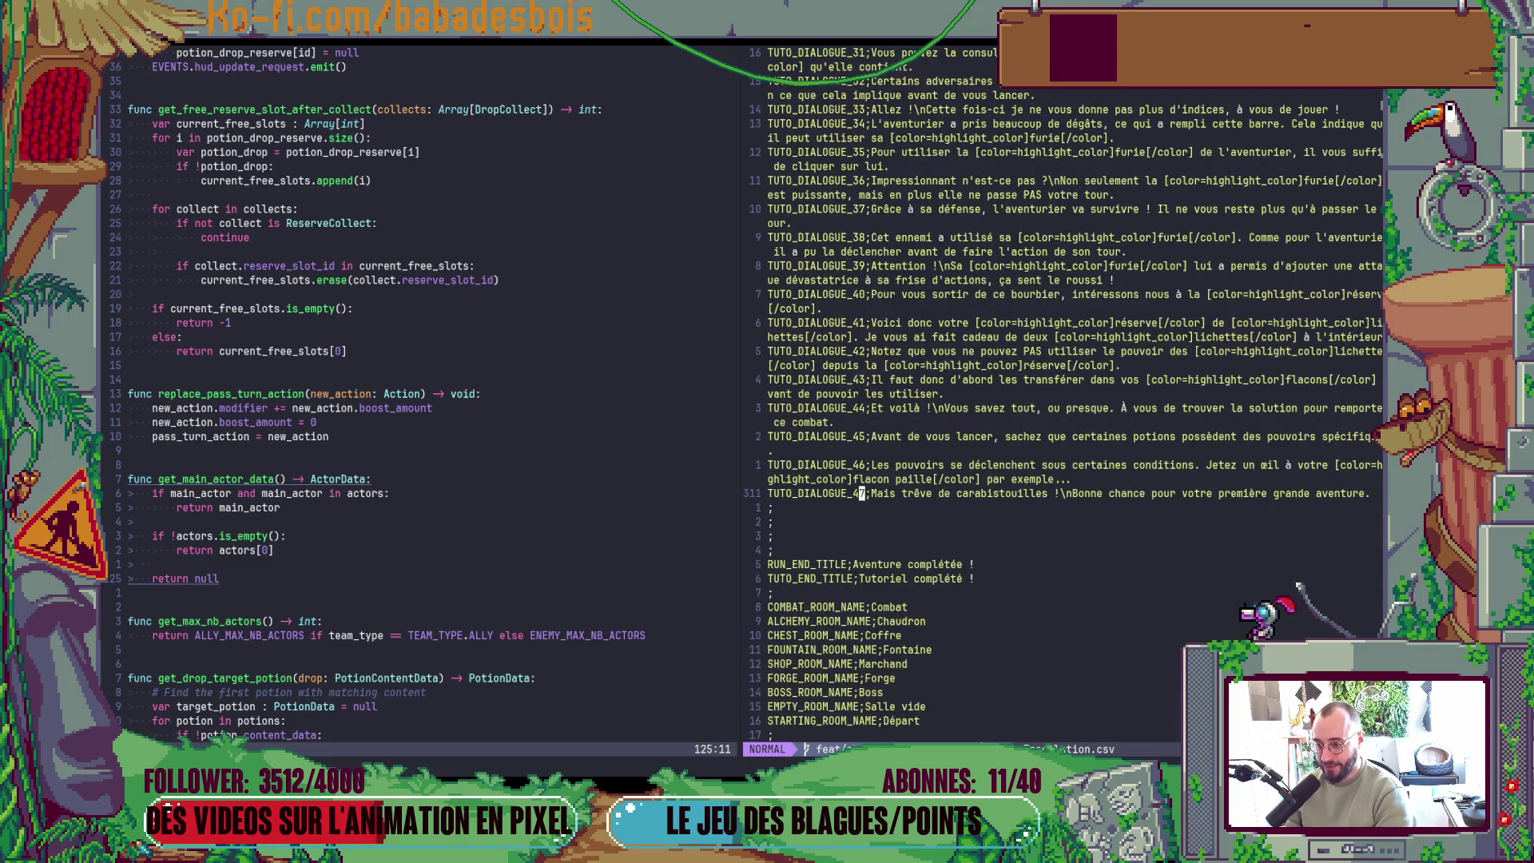
key("ctrl+d")
key("i")
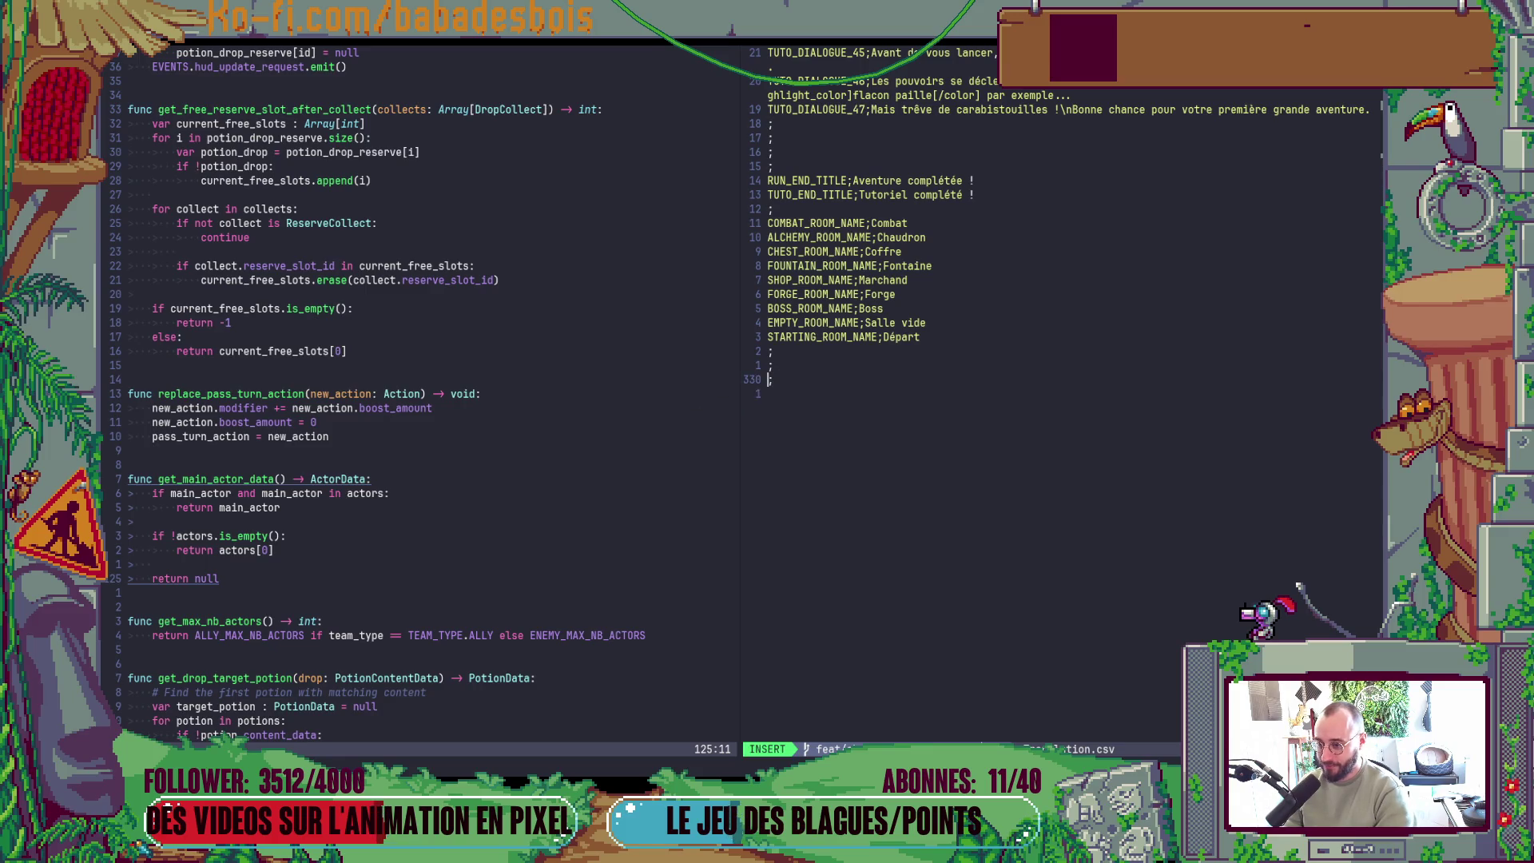
Add the translation entry BEAR_CHARA_NAME;Chevalier Grizlours.
type("a")
key("BackSpace")
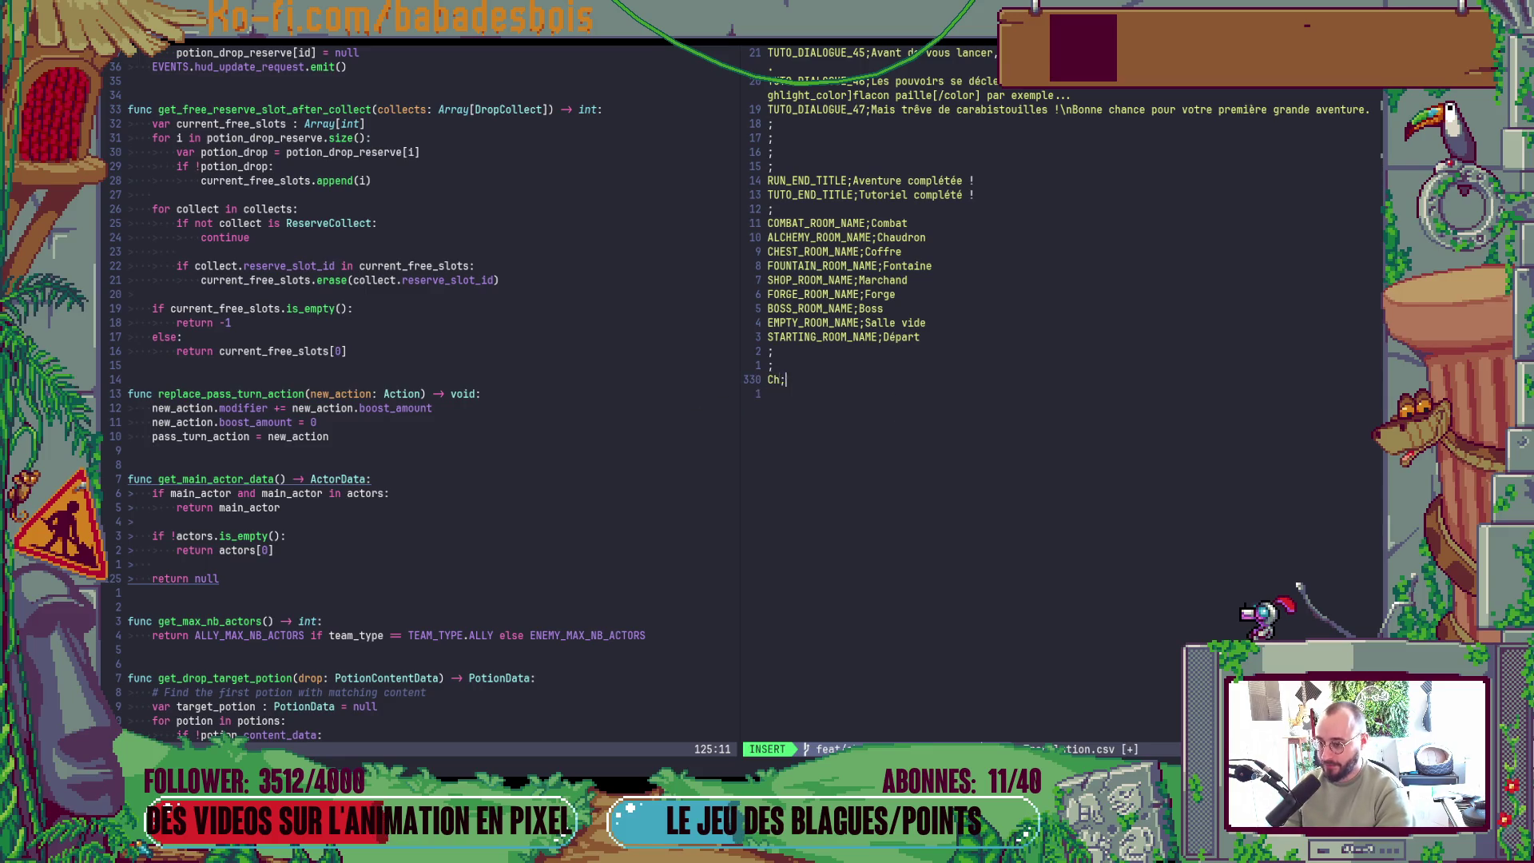
type("CHARAC")
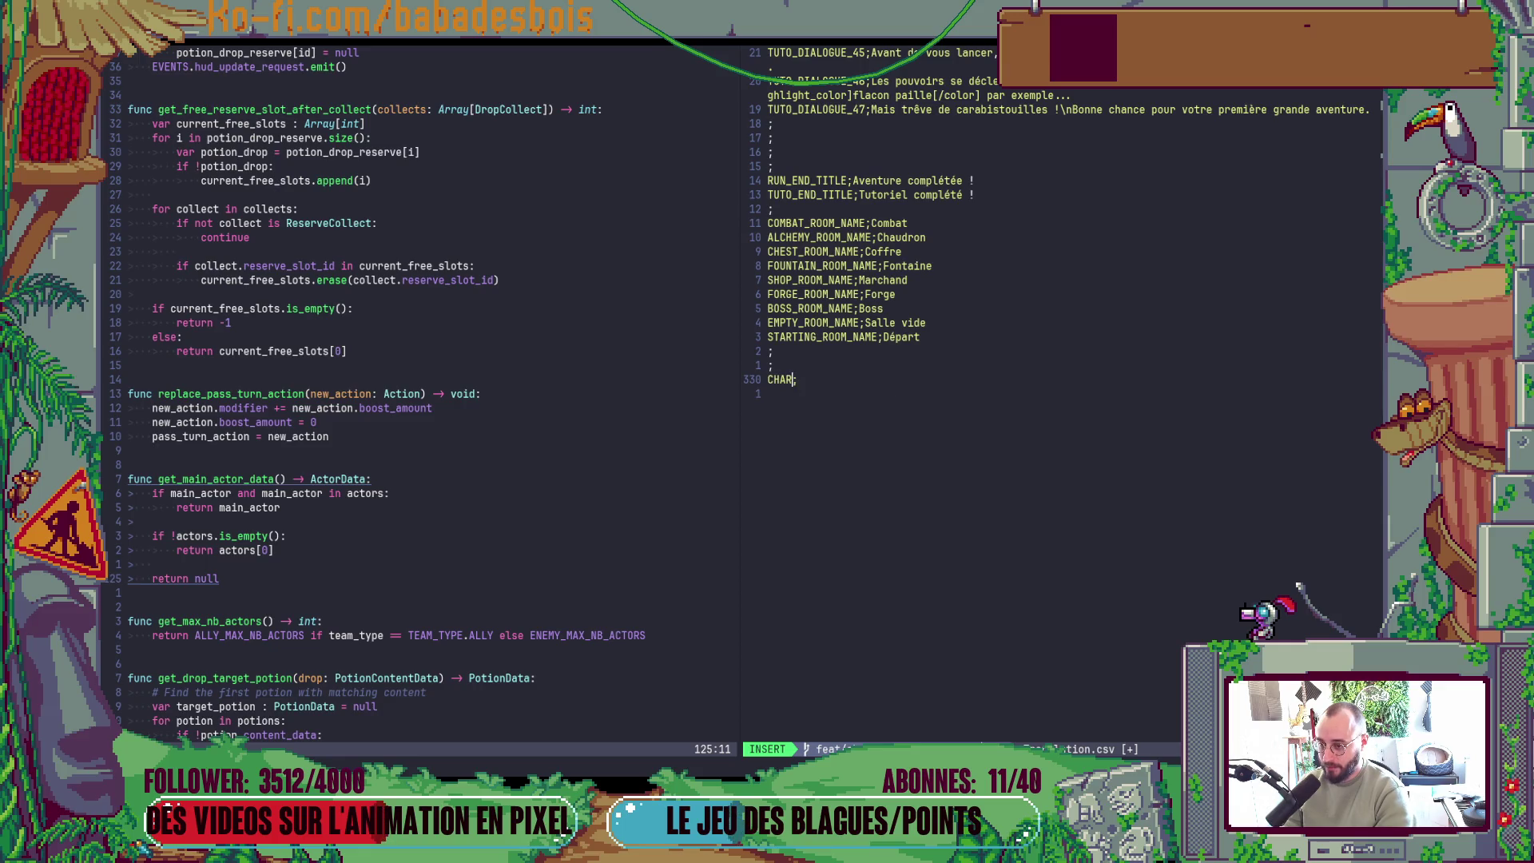
key("BackSpace")
type("_NAME")
key("Escape")
type("0iBEAR_")
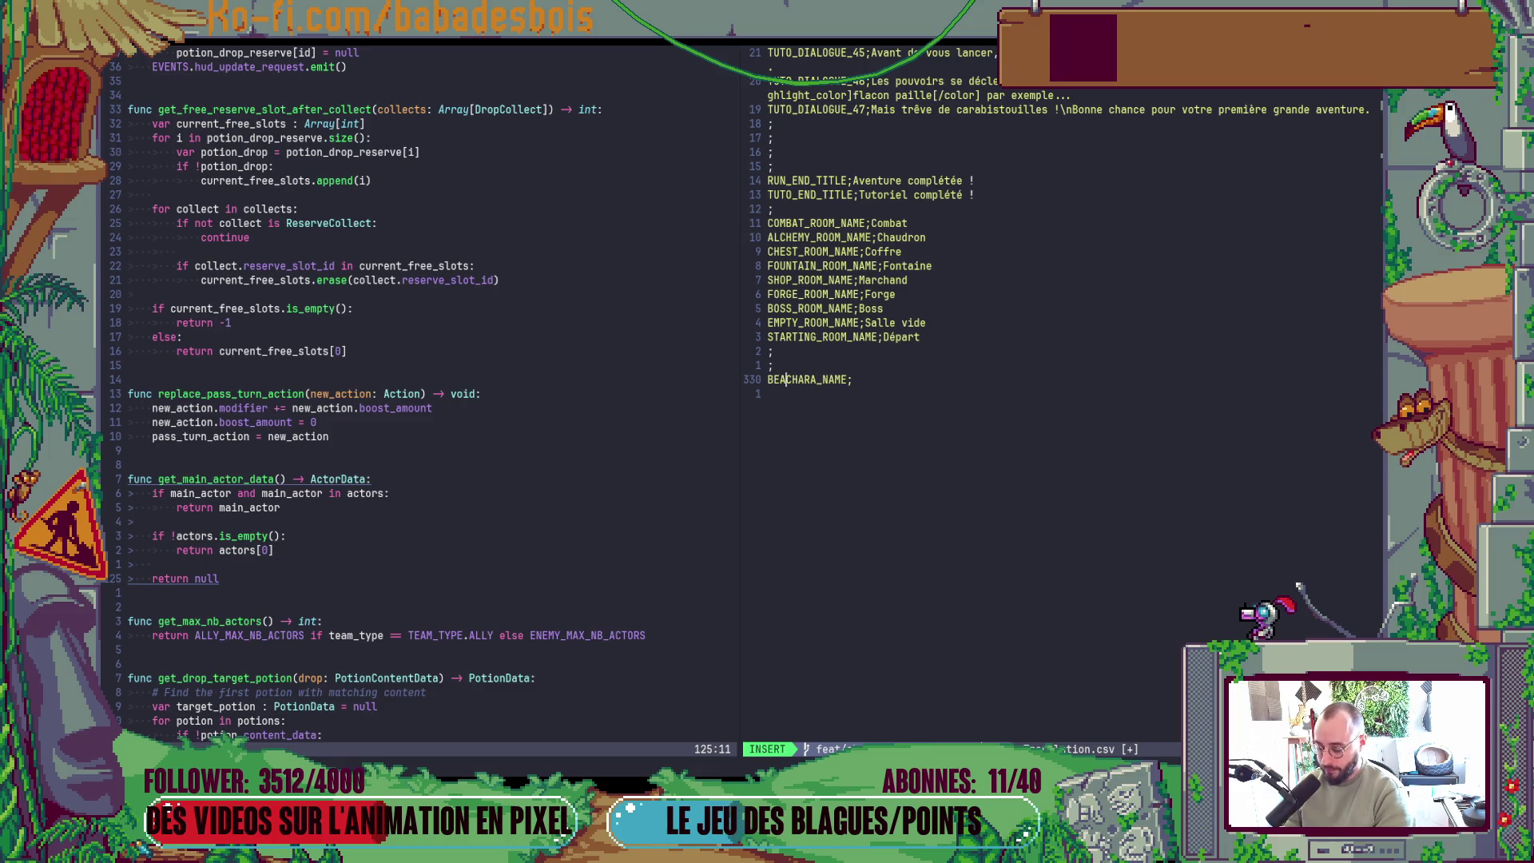
key("Escape")
key("dollar")
type("aChevalier Gri")
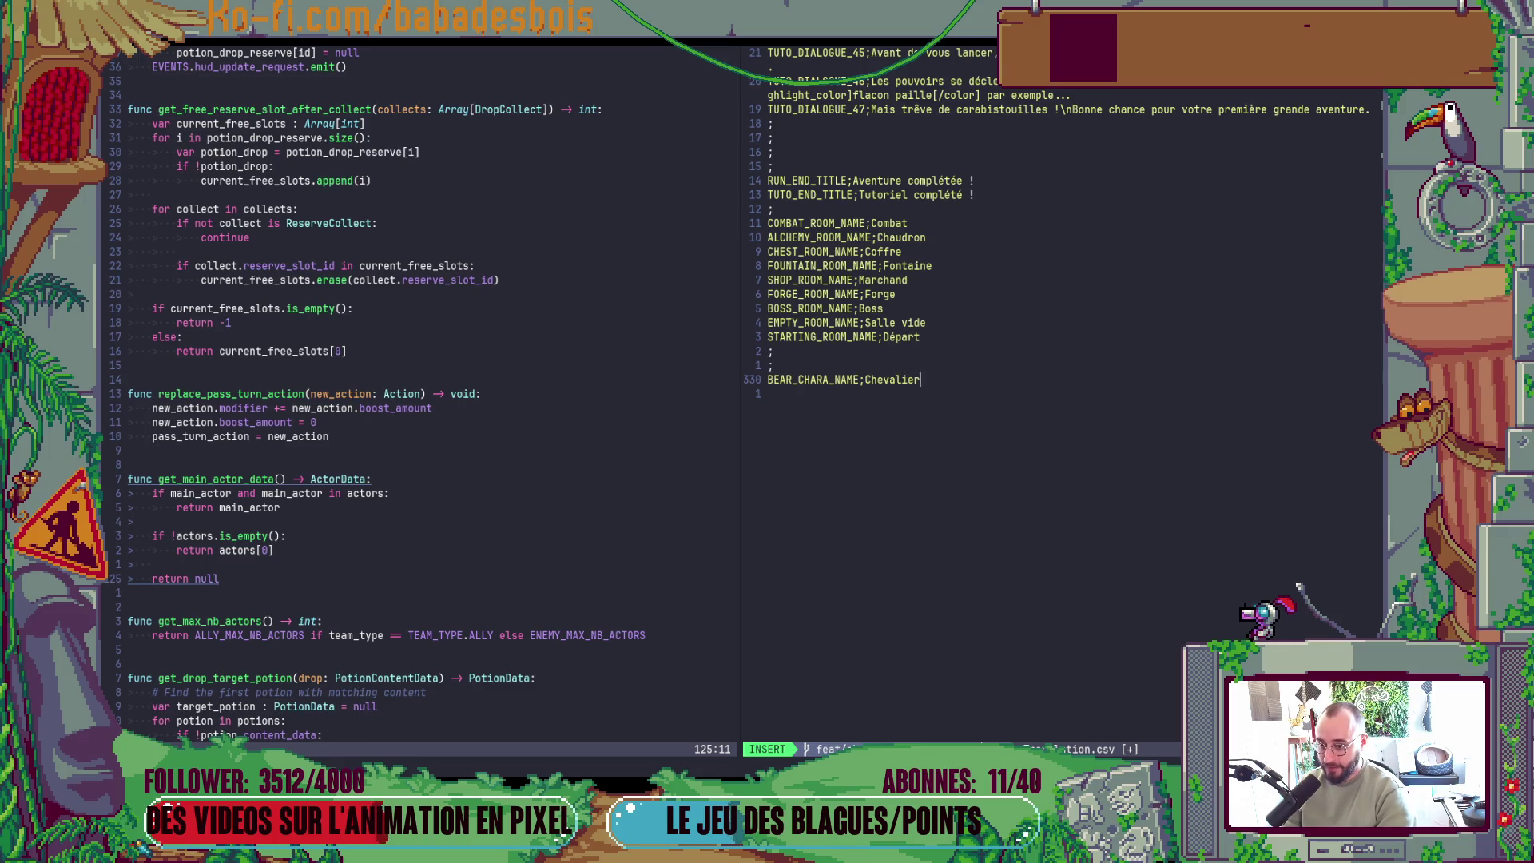
type("zlour")
type("s")
key("Escape")
Duplicate the line as a BEAR_CHARA_DESC key with an empty value and save the file.
key("y")
key("y")
key("p")
key("b")
key("0")
key("l")
key("l")
key("l")
key("l")
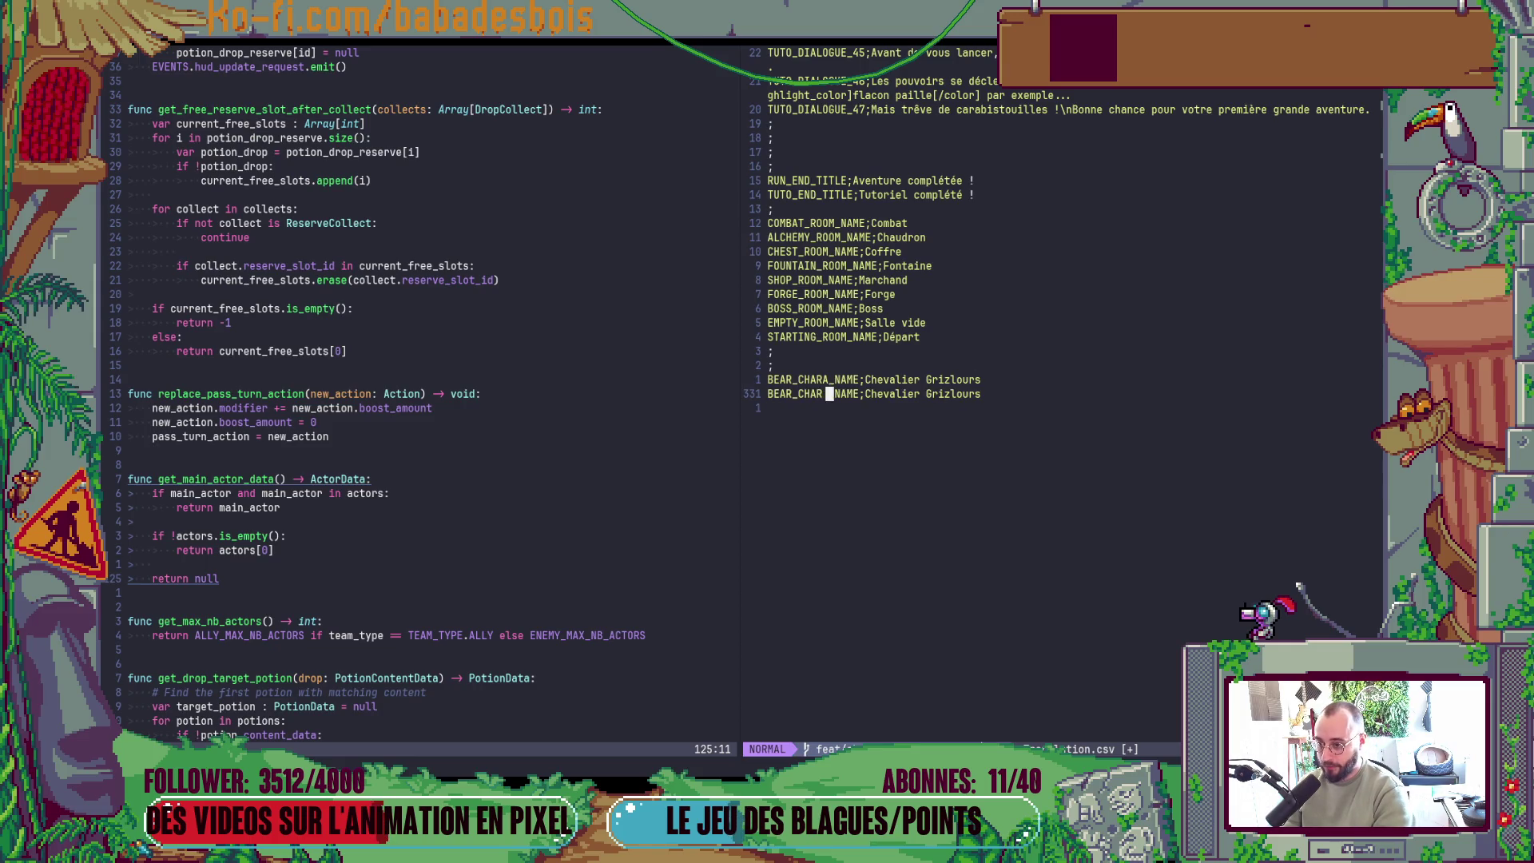
type("cwDESC")
key("Escape")
key("l")
key("l")
type("D:w")
key("Return")
key("a")
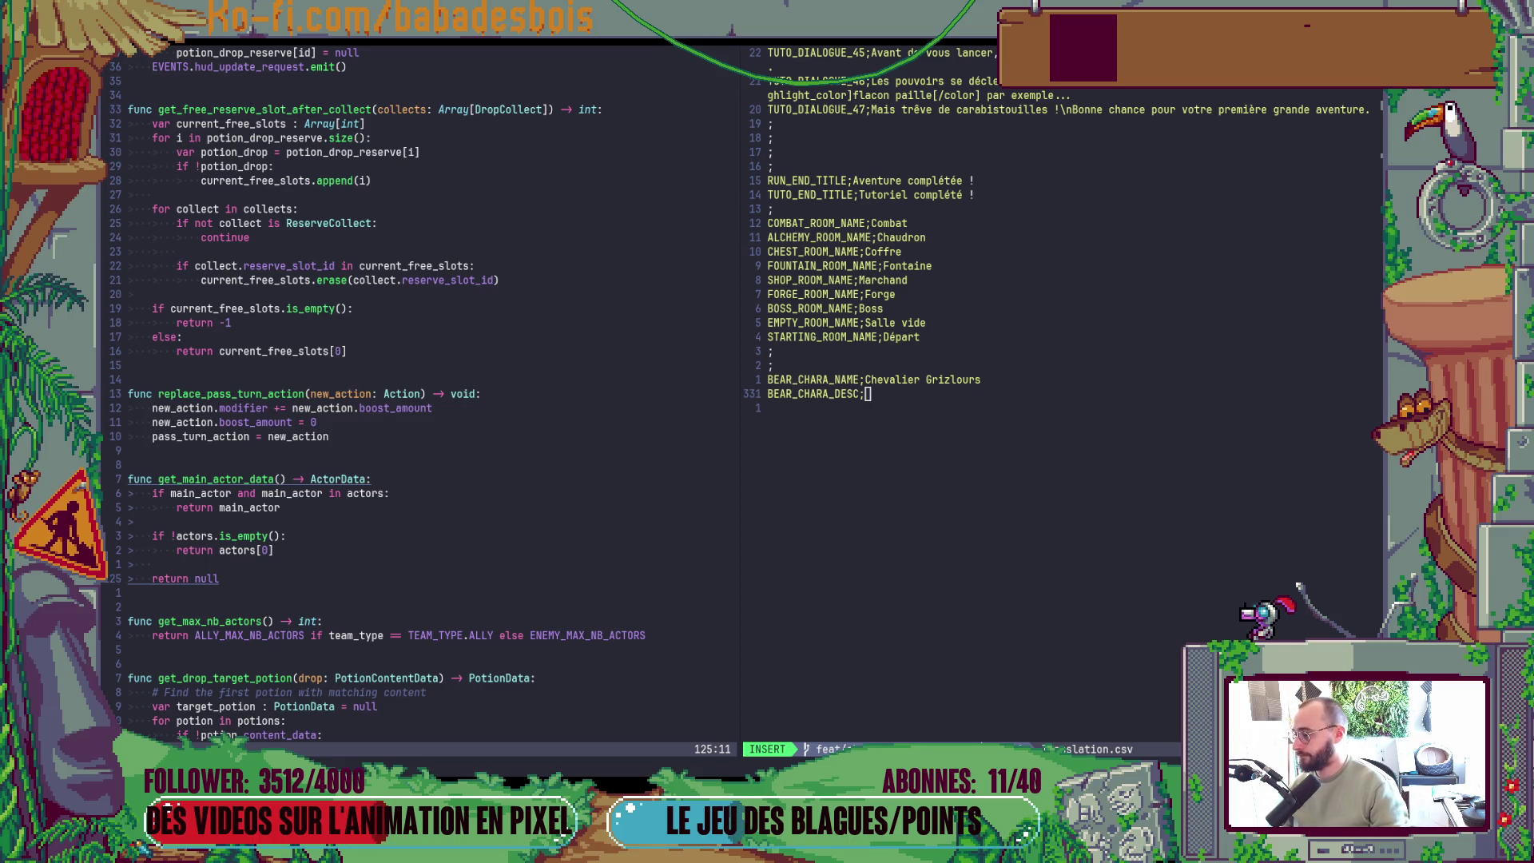
Switch to the Miro hero-selection mockup in the browser.
key("alt+Tab")
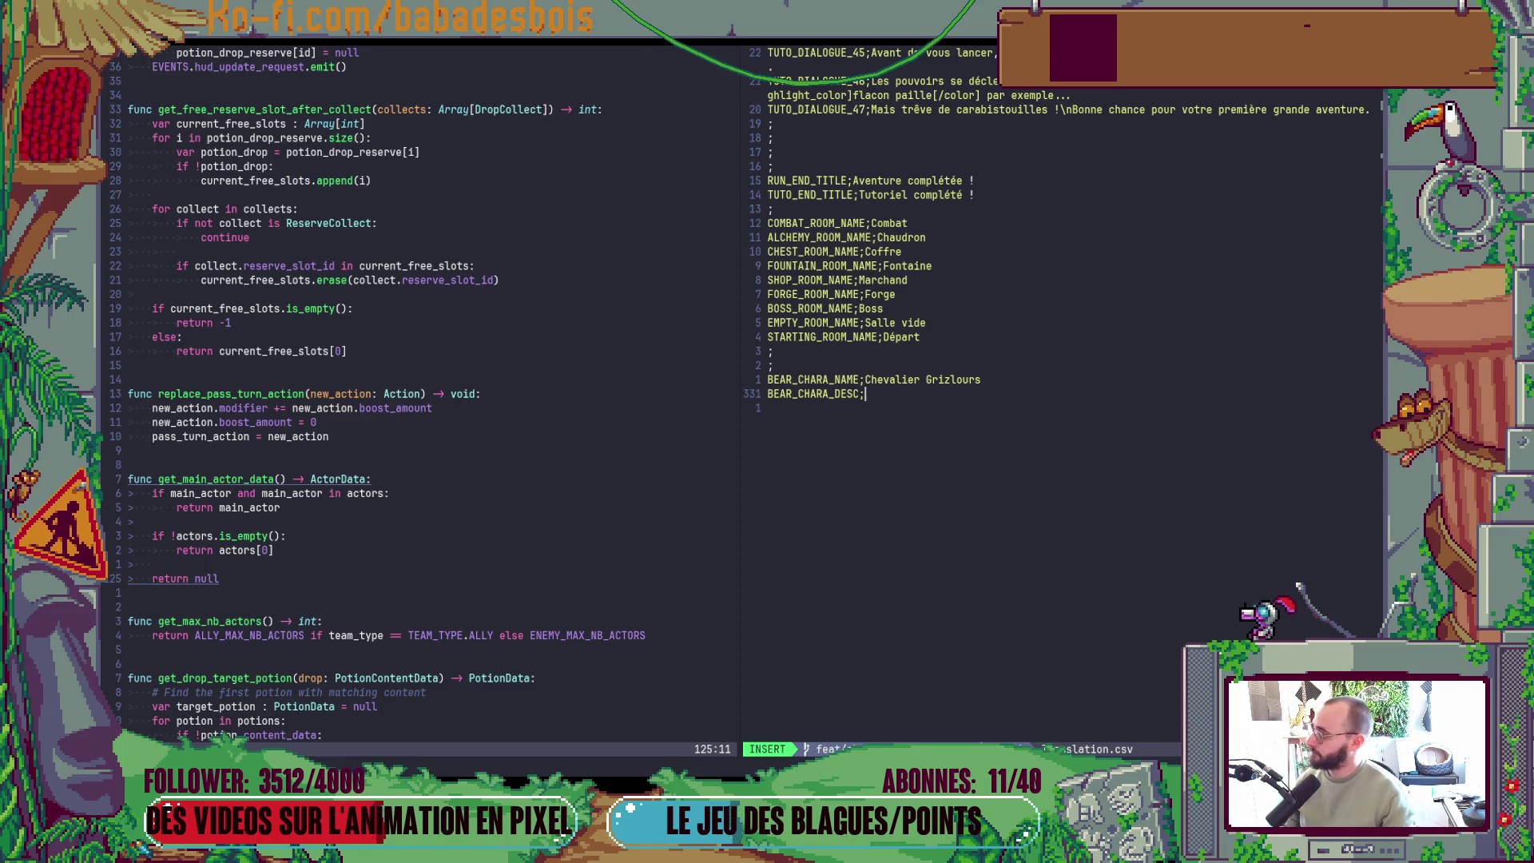
key("alt+Tab")
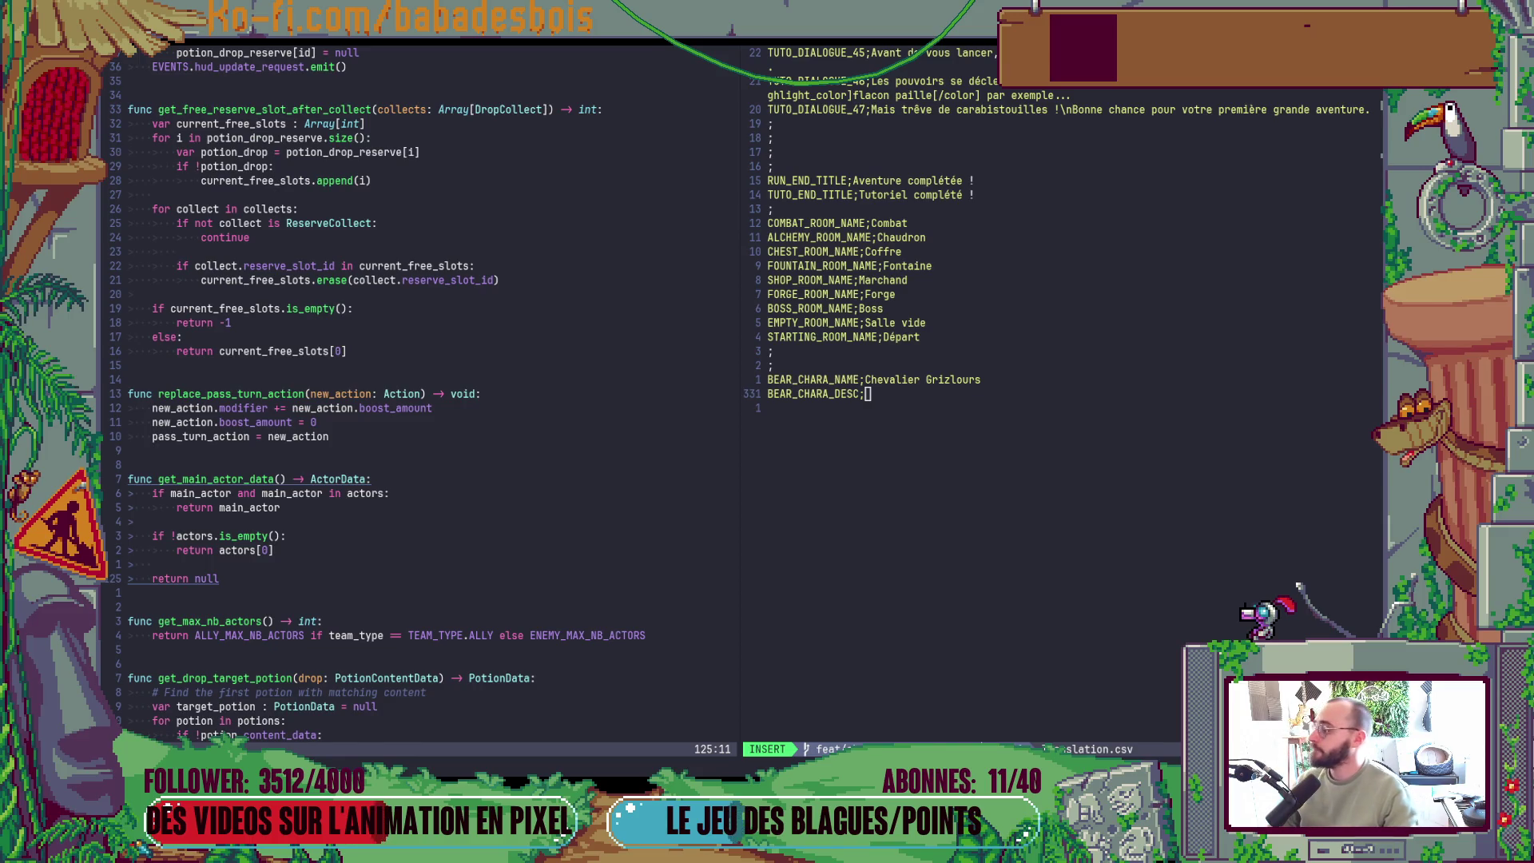
key("alt+Tab")
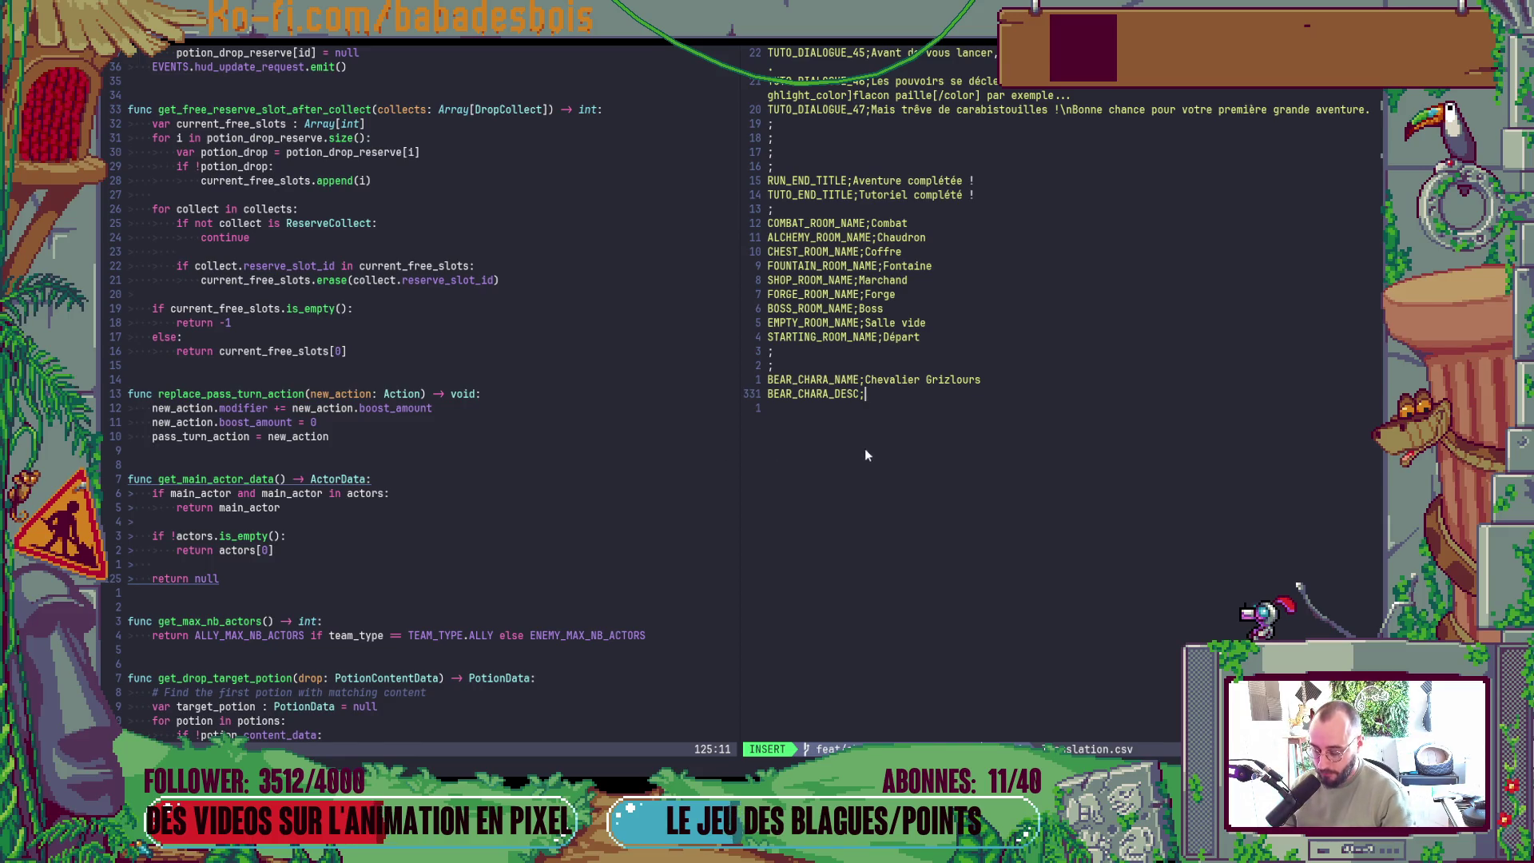
key("alt+Tab")
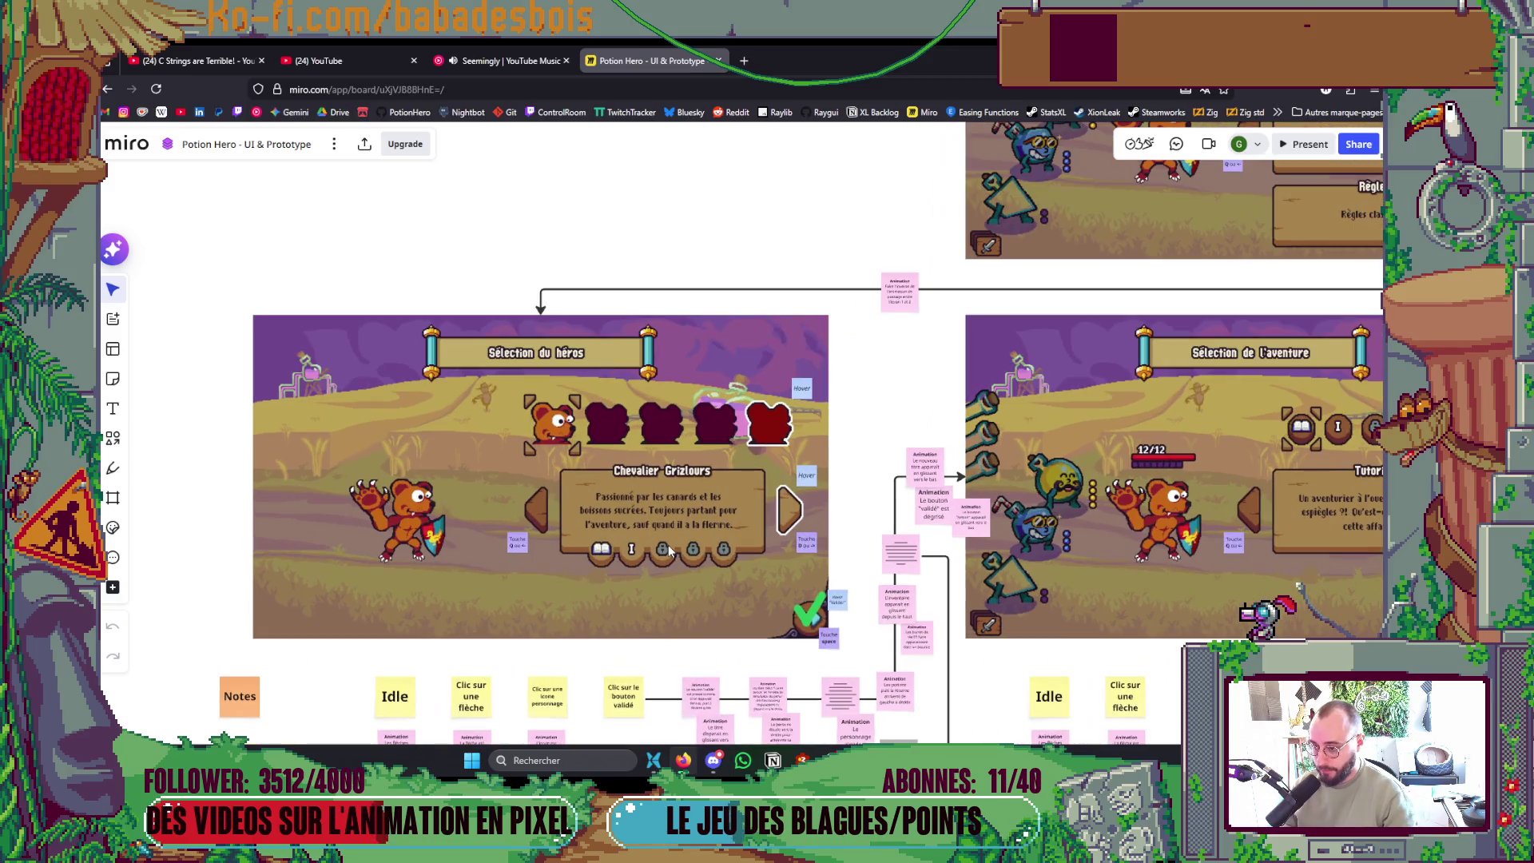
Start the BEAR_CHARA_DESC value with 'Passionné par les canards et', copying from the mockup.
scroll(668, 545, "up", 2)
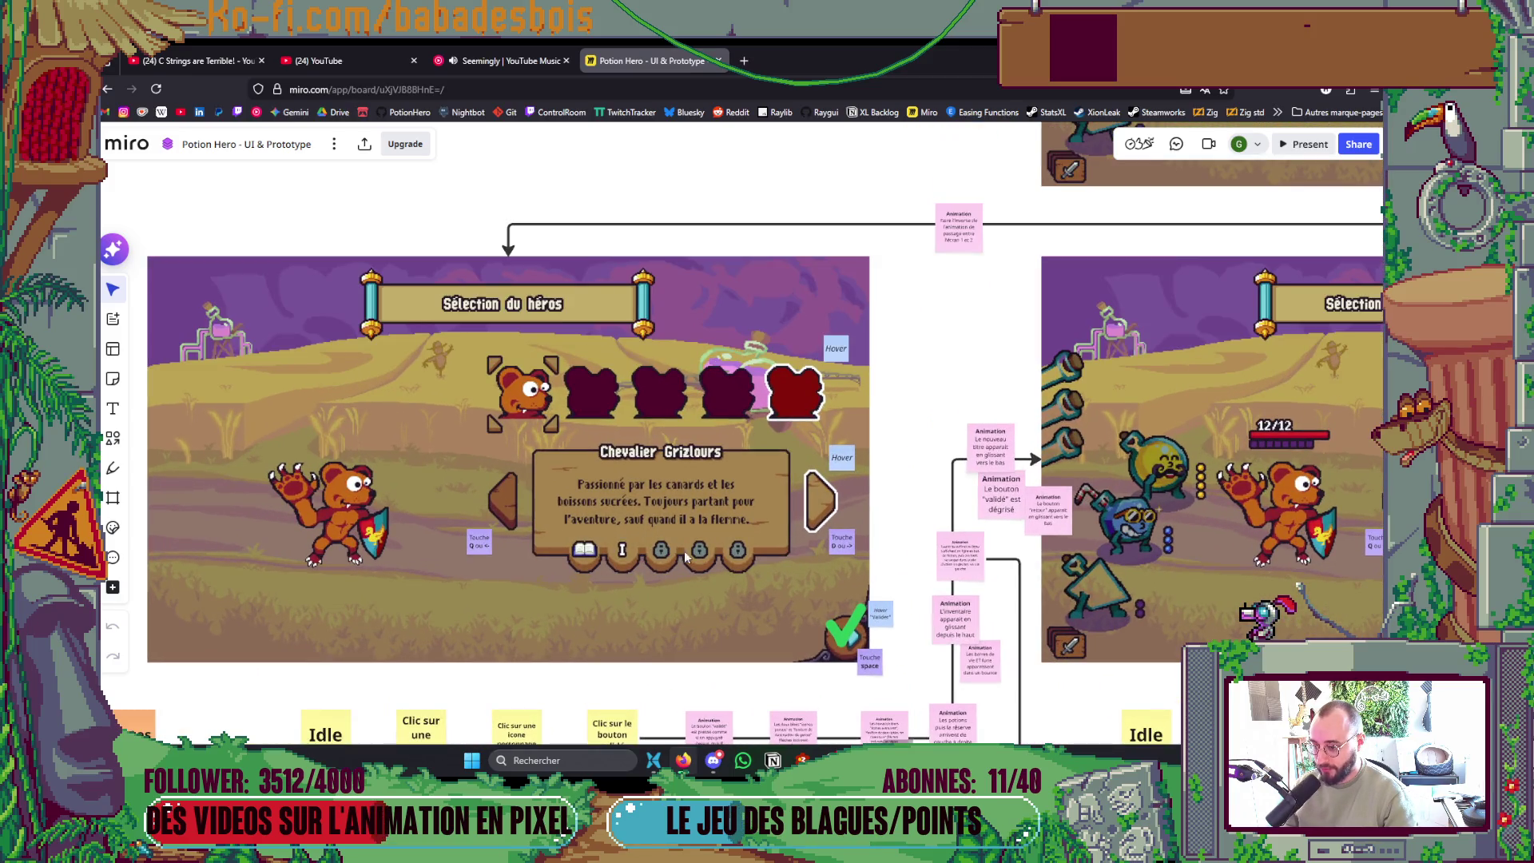
key("alt+Tab")
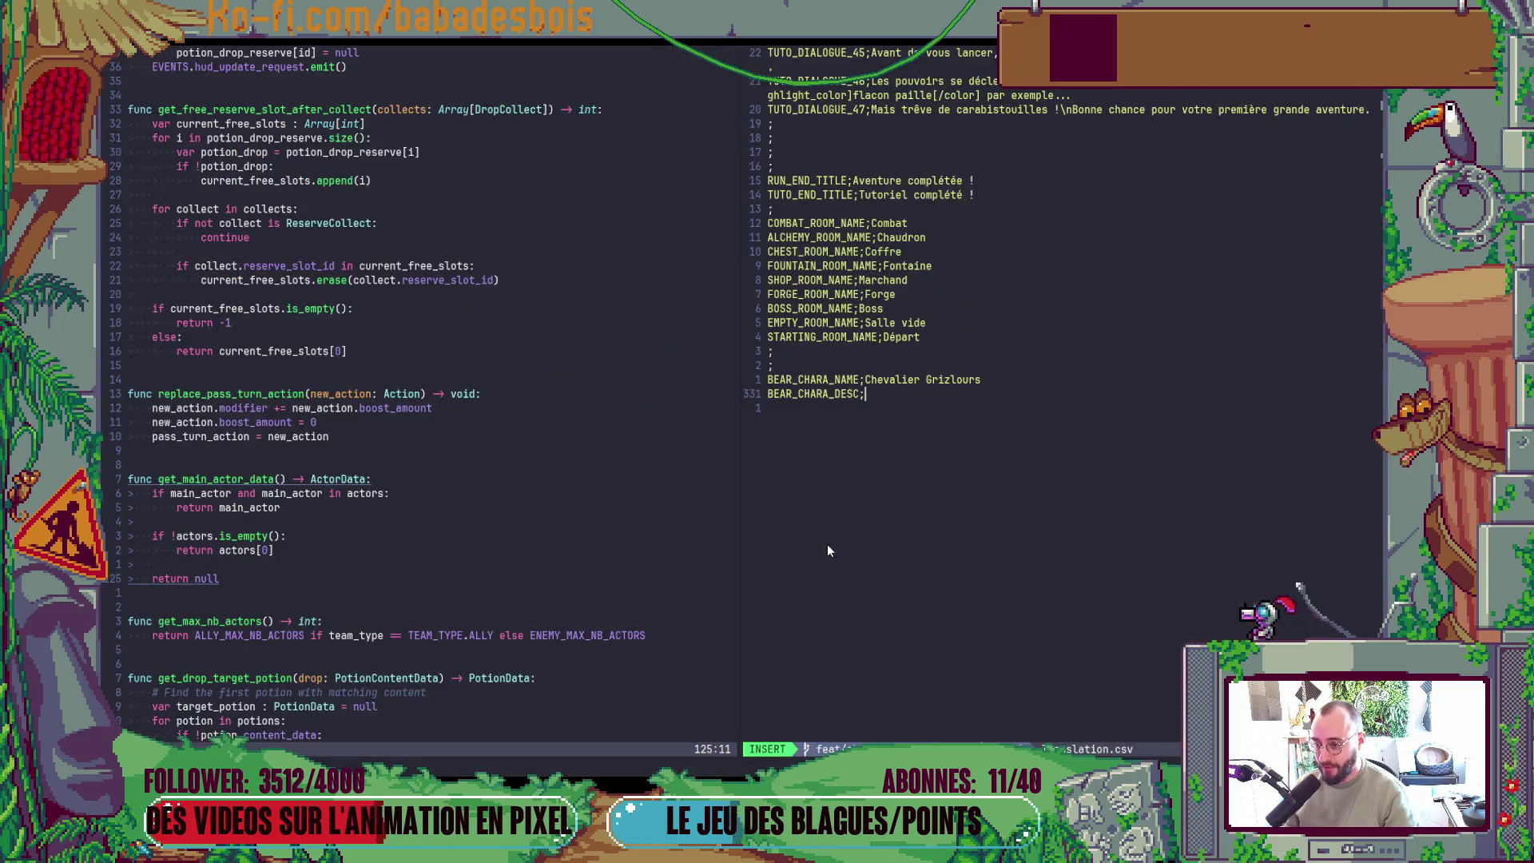
type("Passion")
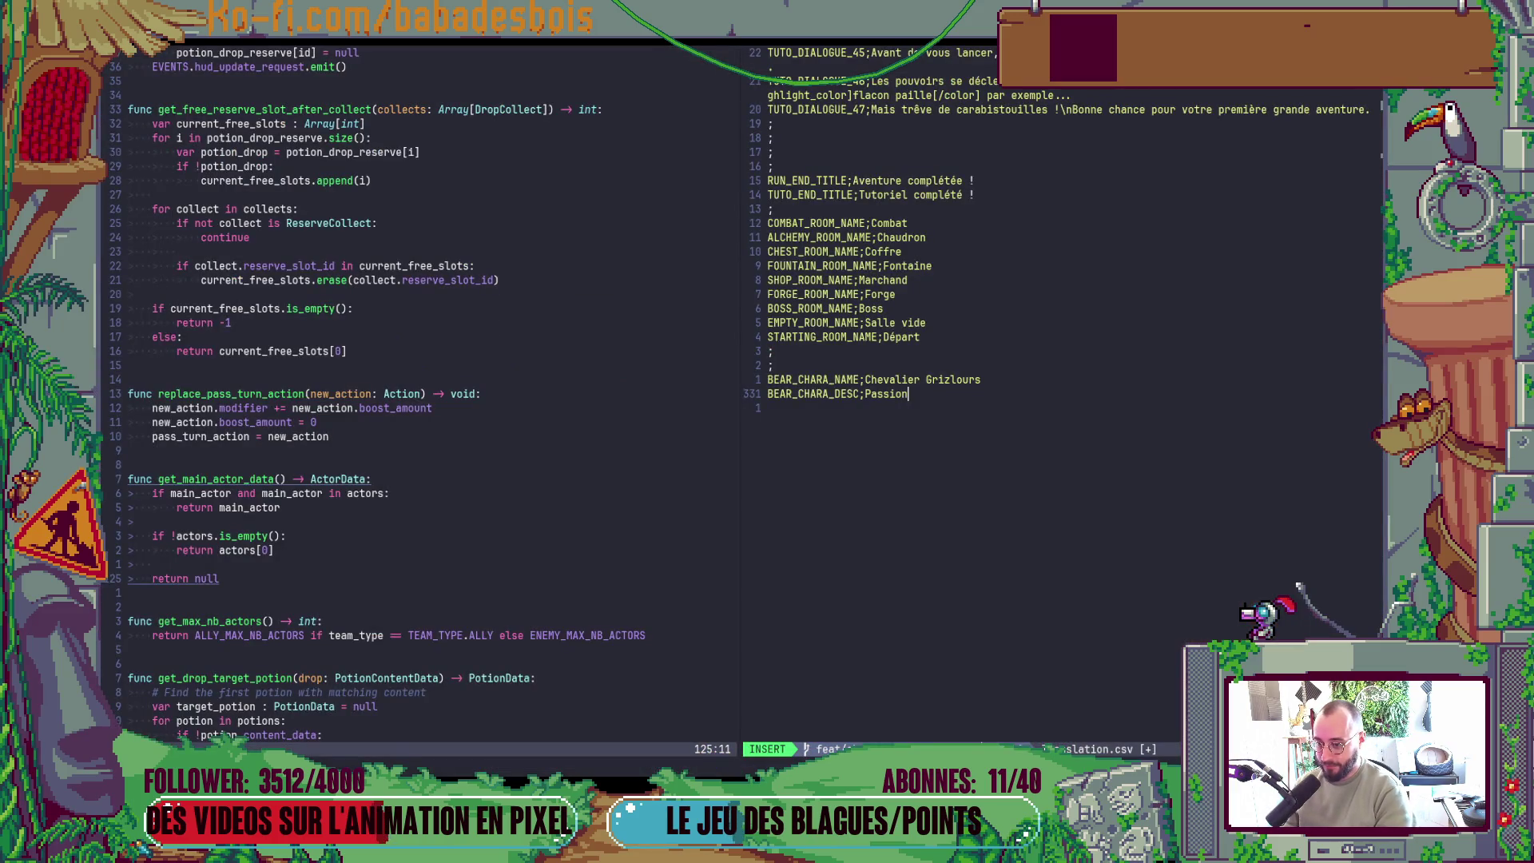
type("né par")
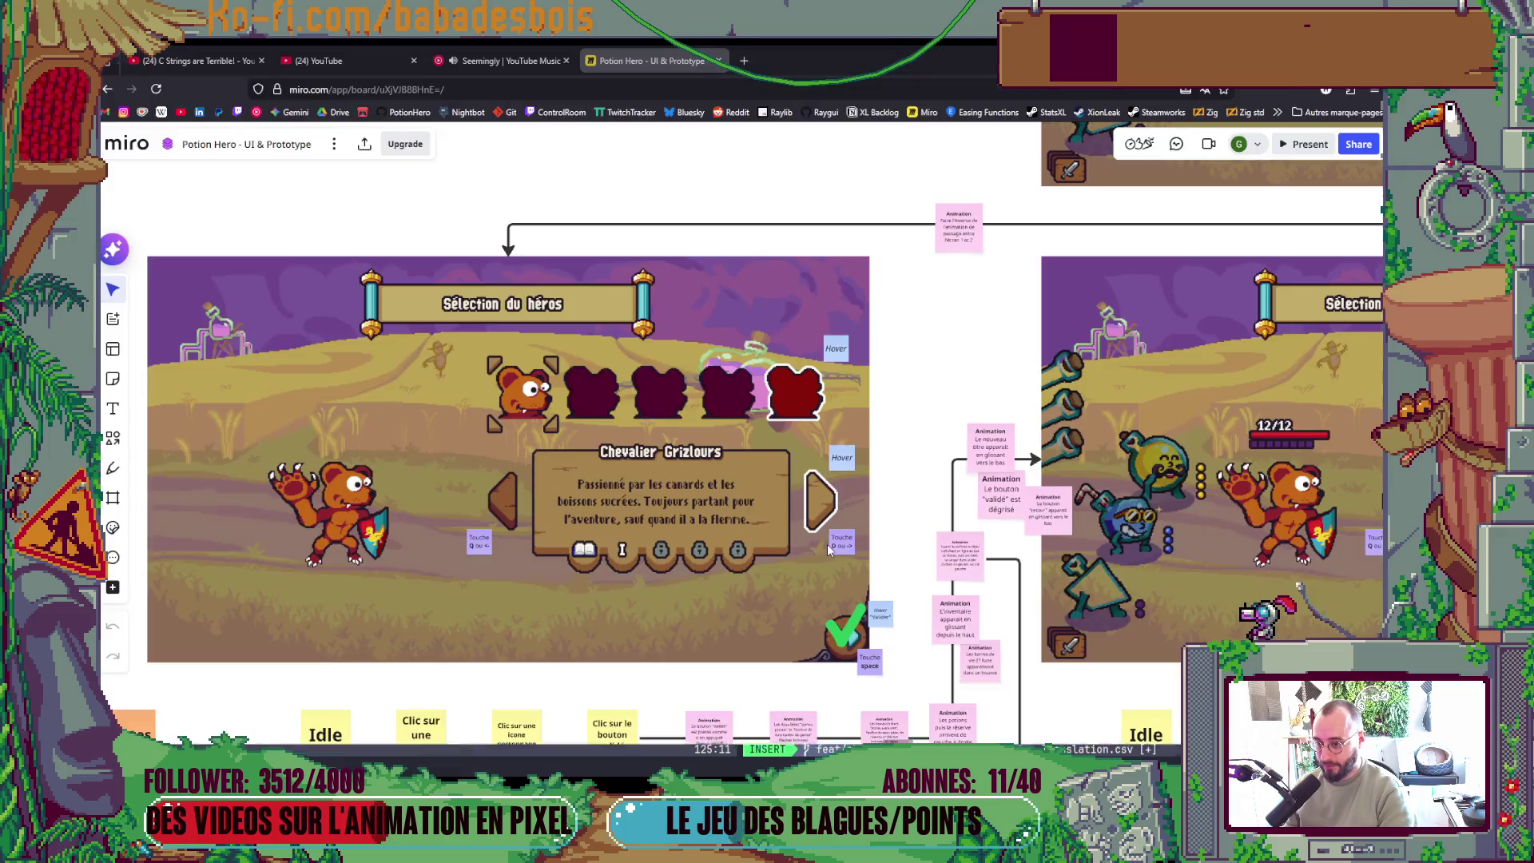
key("alt+Tab")
key("alt+Tab")
type("l")
key("Left")
key("Left")
key("Left")
key("Delete")
type("é")
key("Escape")
type("Aes cana")
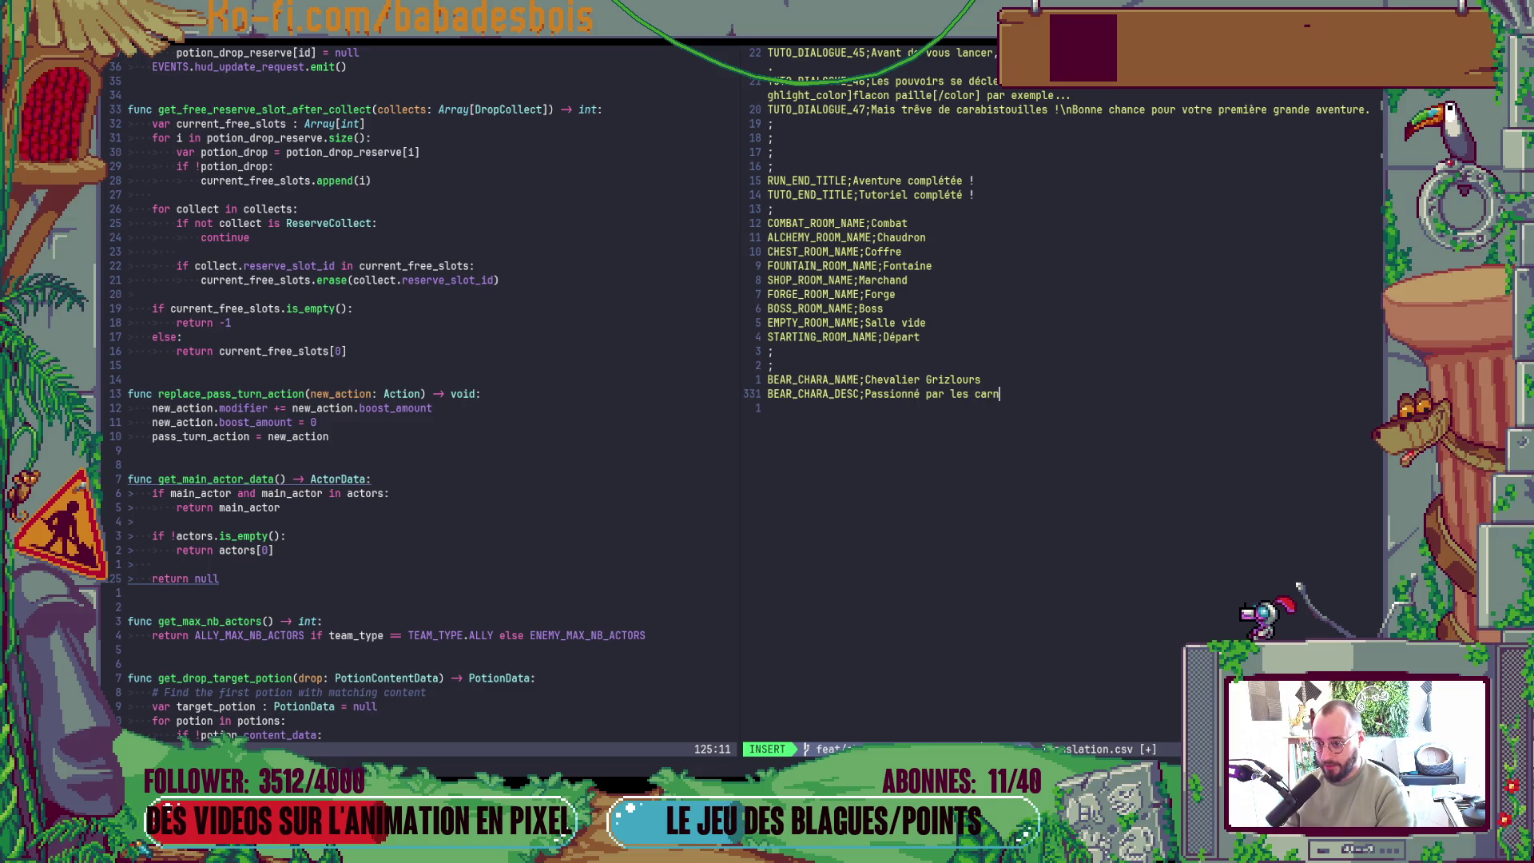
type("rds et")
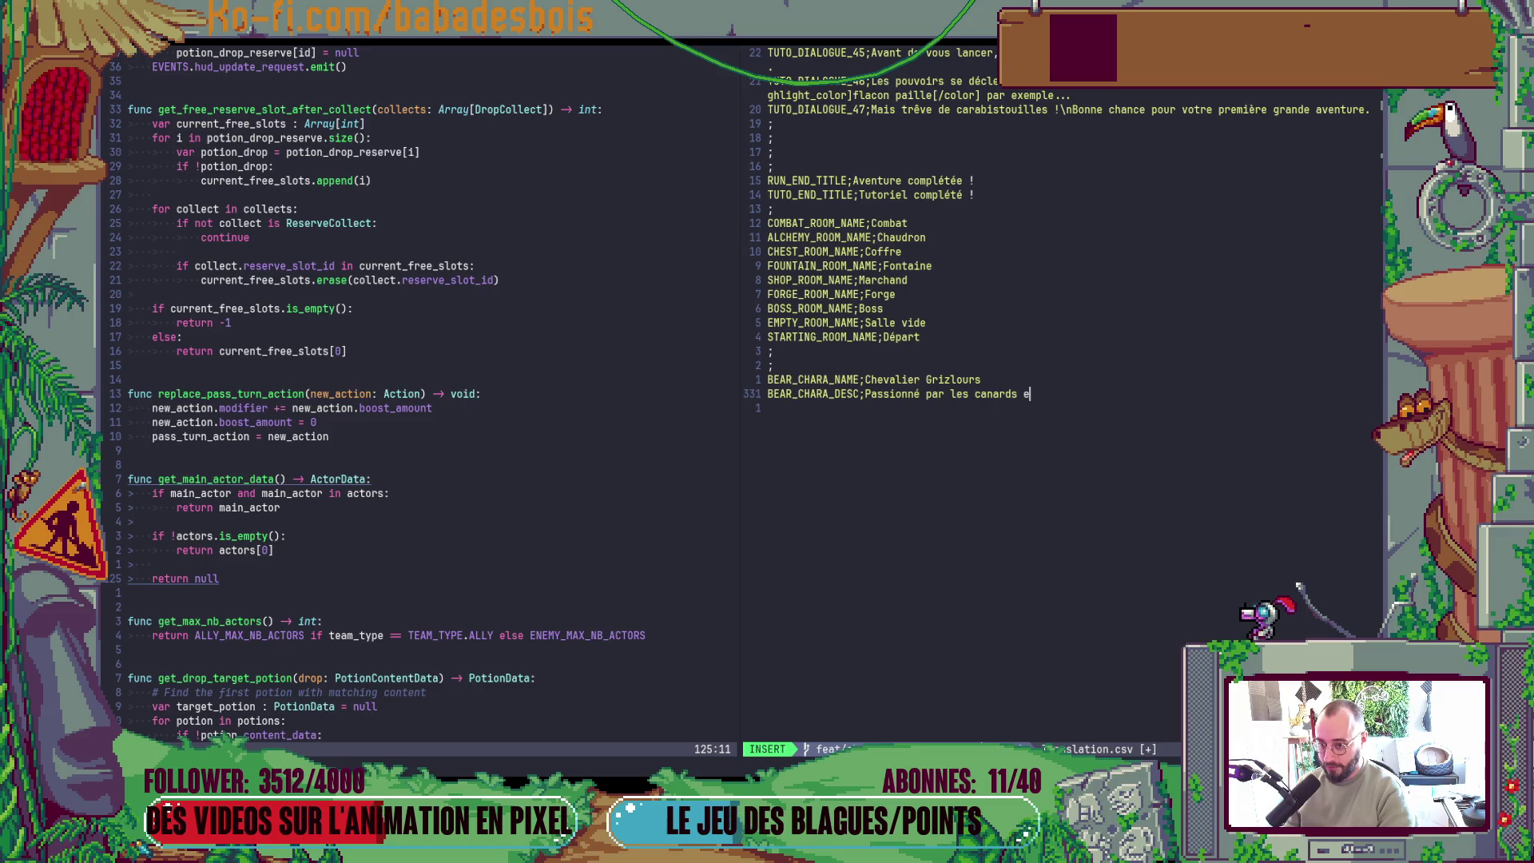
Finish it with 'les boissons sucrées. Toujours partant pour l'aventure, sauf quand il a la flemme.' and save.
key("alt+Tab")
key("alt+Tab")
type("les boi")
type("ssons")
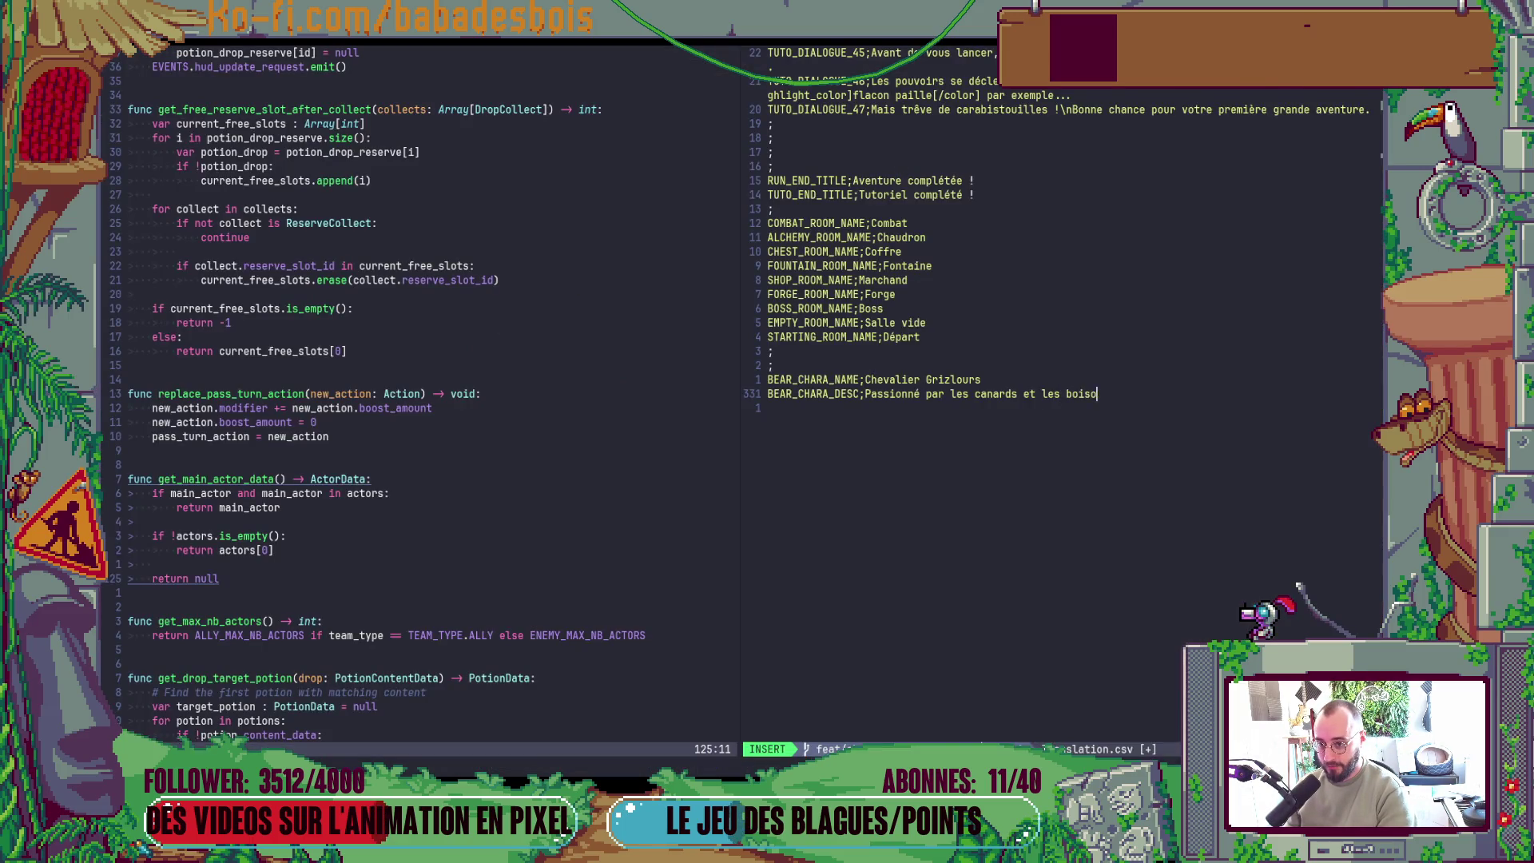
type(" sucrées")
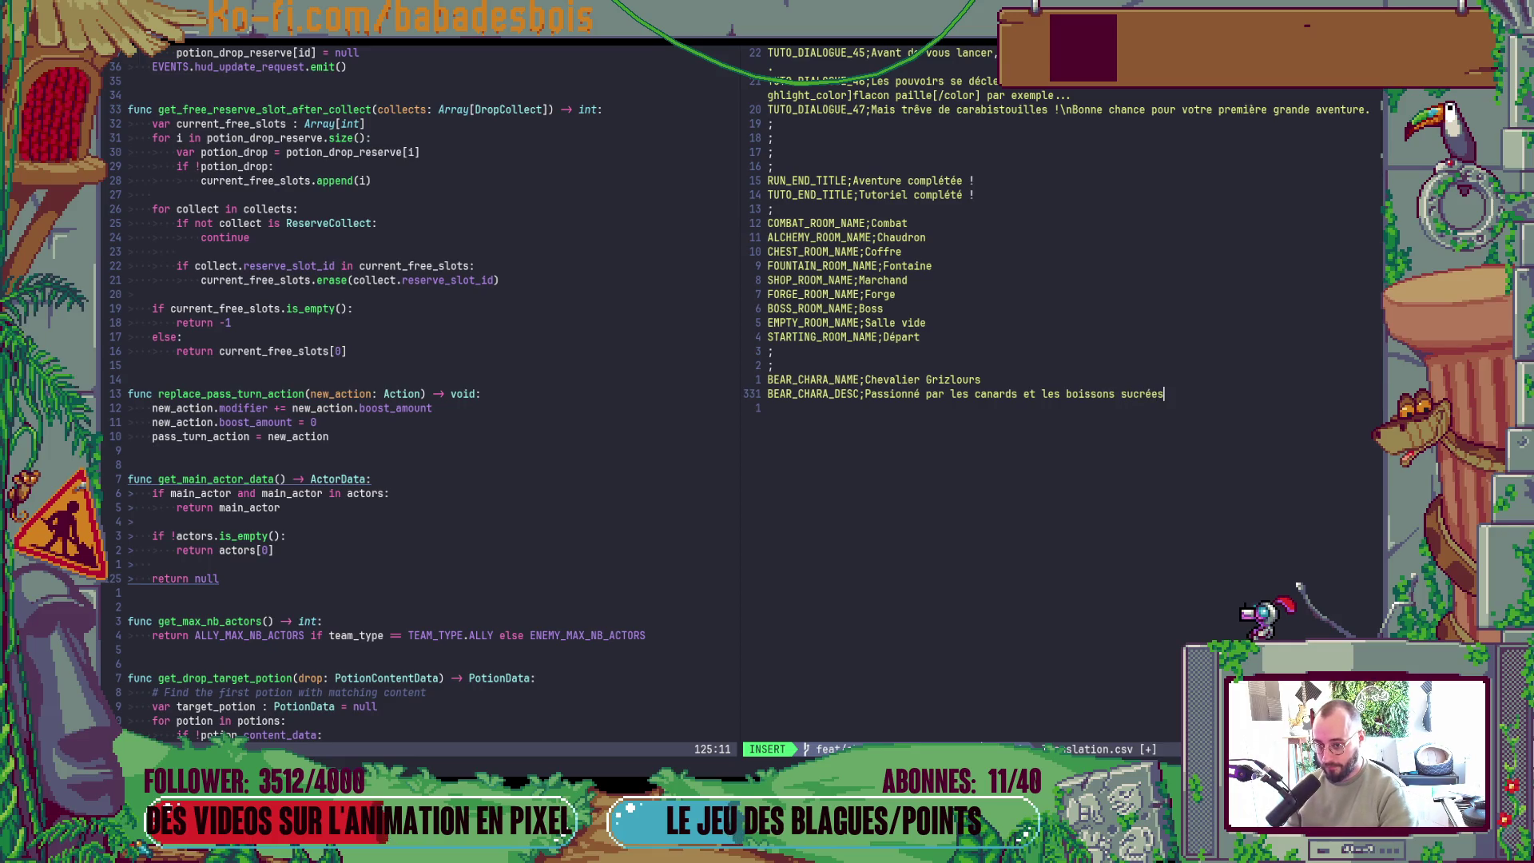
key("alt+Tab")
key("alt+Tab")
key("alt+Tab")
key("alt+Tab")
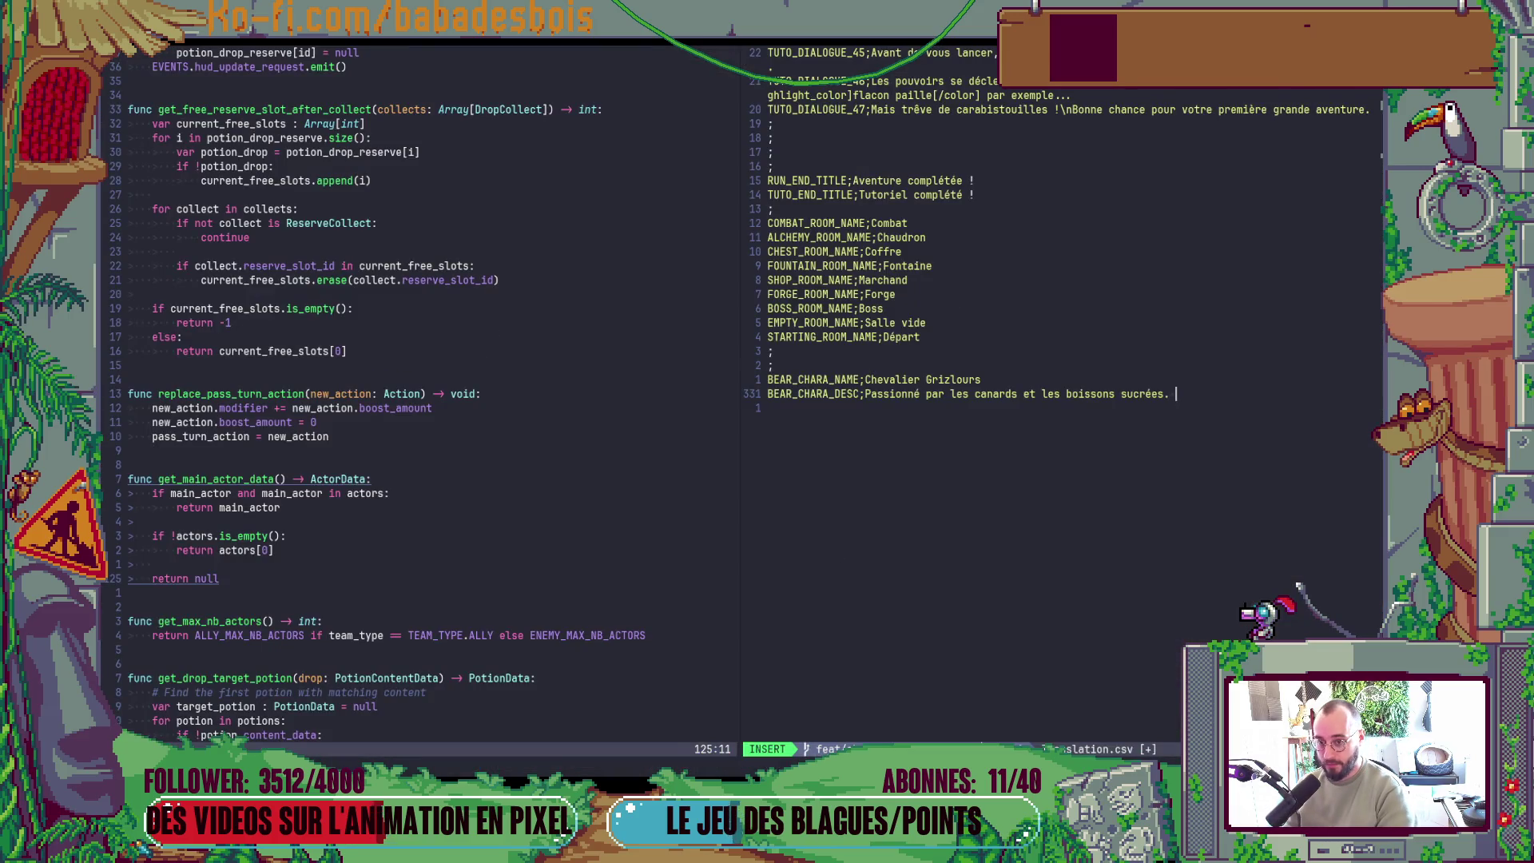
type("Toujours partant")
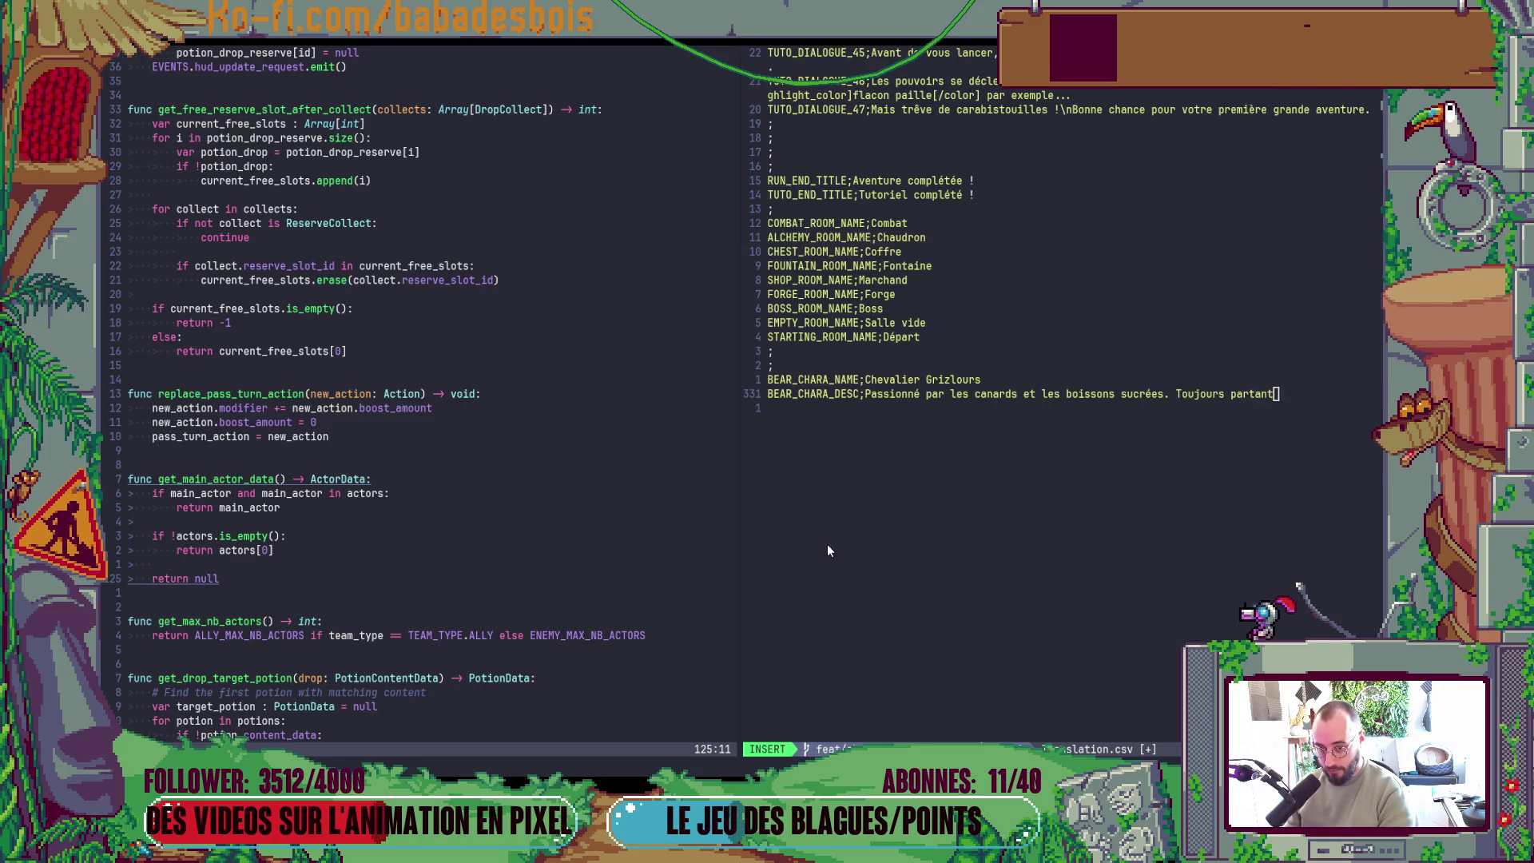
key("alt+Tab")
key("alt+Tab")
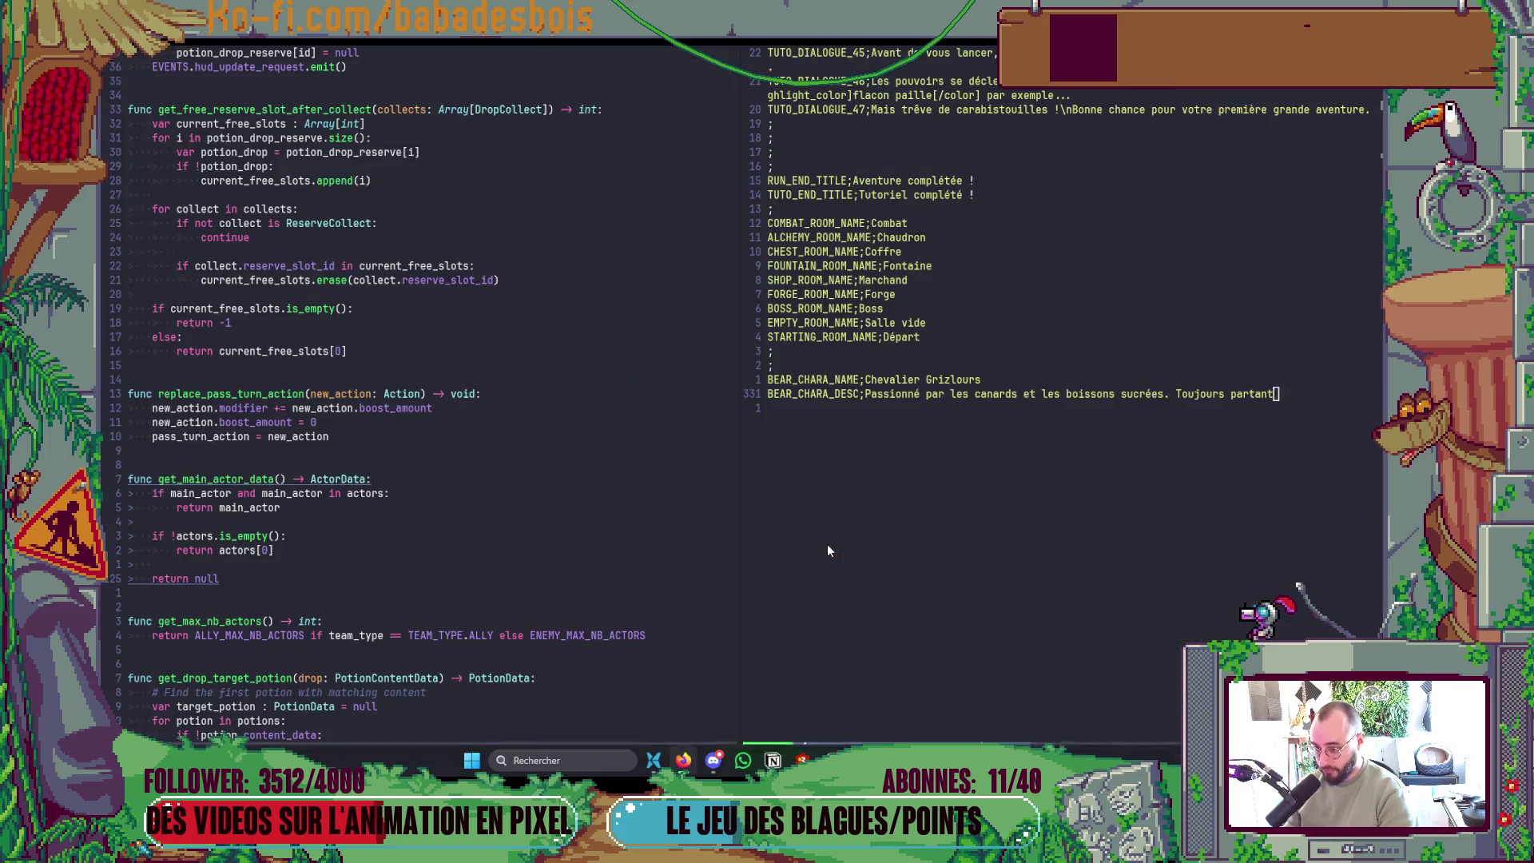
type("pour l'av")
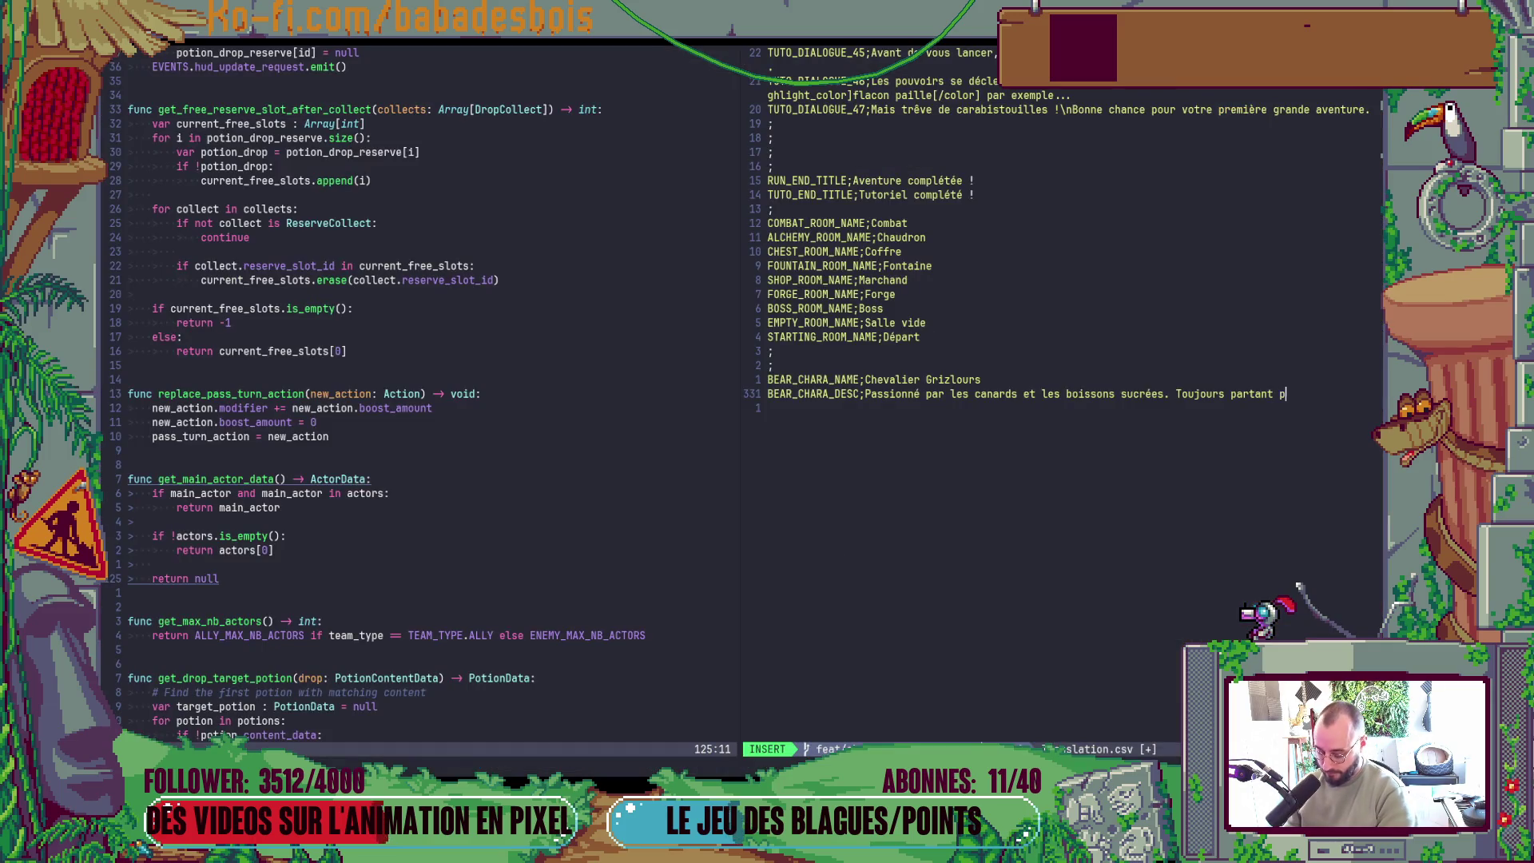
type("enture, sauf qu")
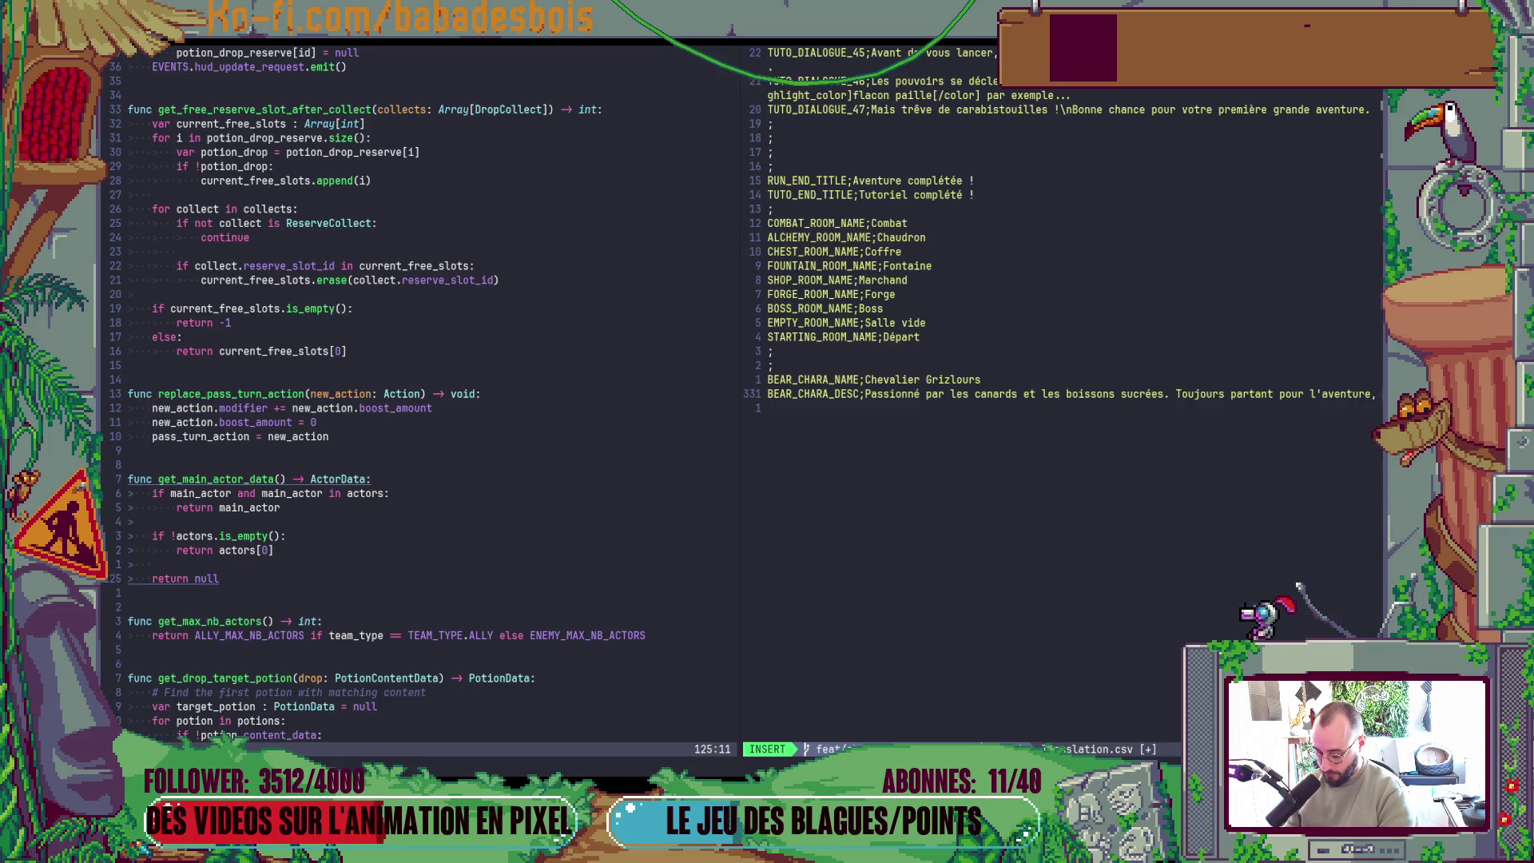
type("and il a la ")
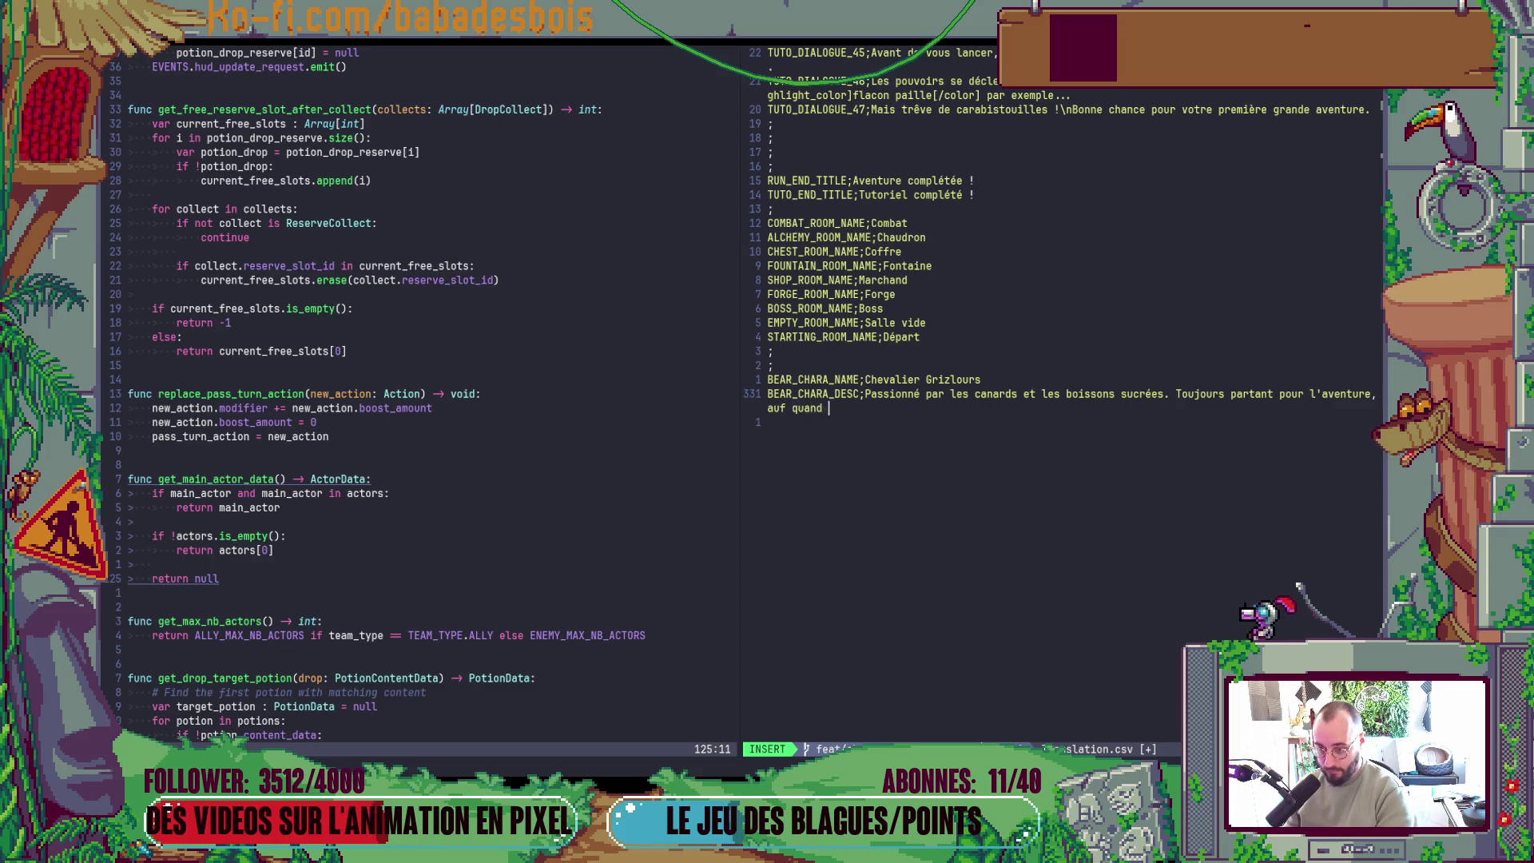
type("flemme.")
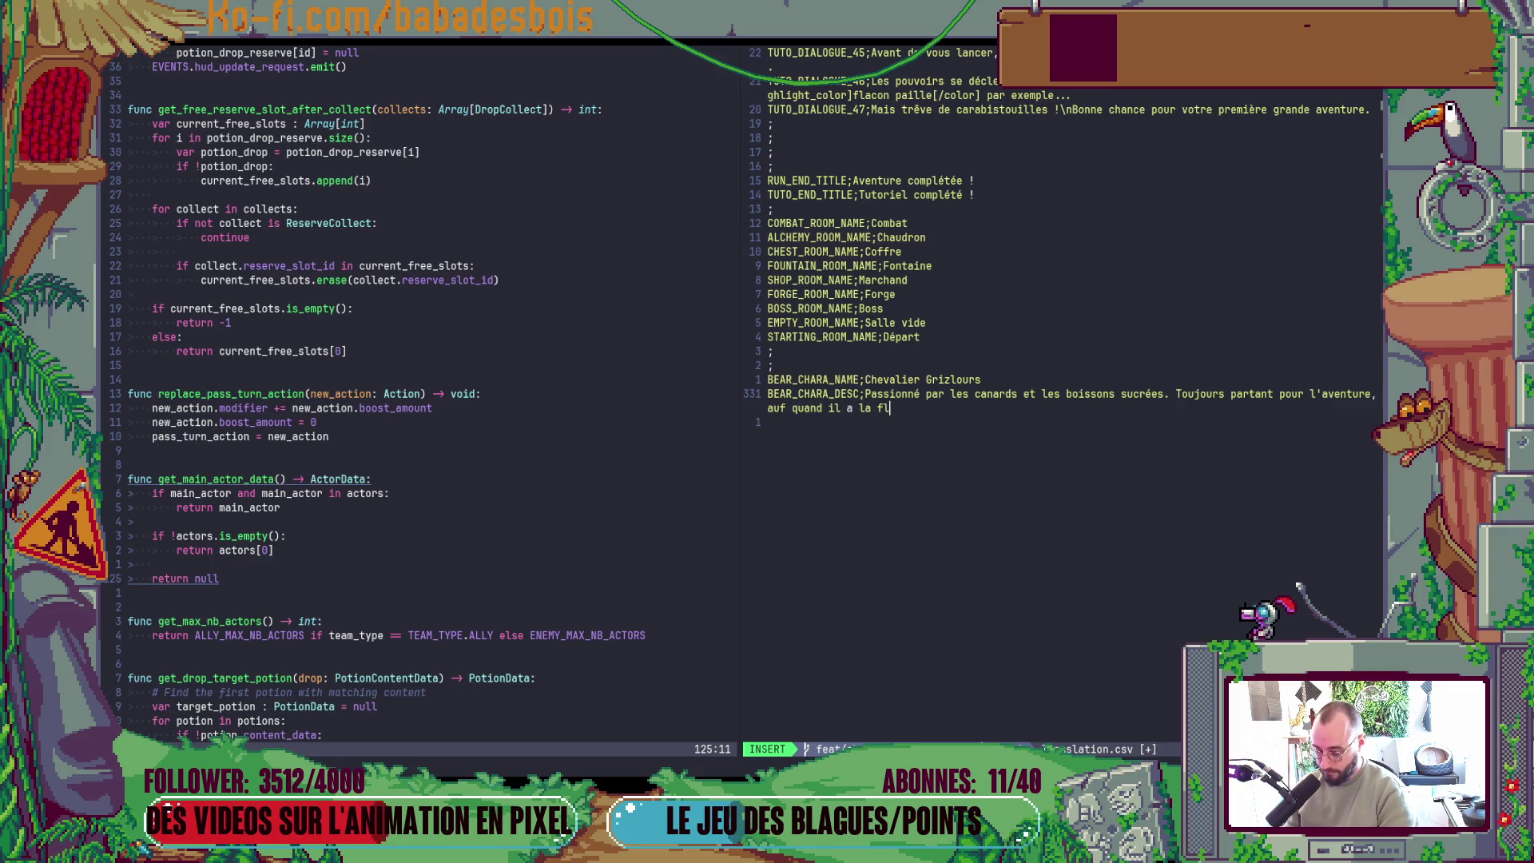
key("Escape")
type(":w")
key("Return")
Bring the Miro hero-selection mockup back to the front.
key("alt+Tab")
key("Tab")
key("Tab")
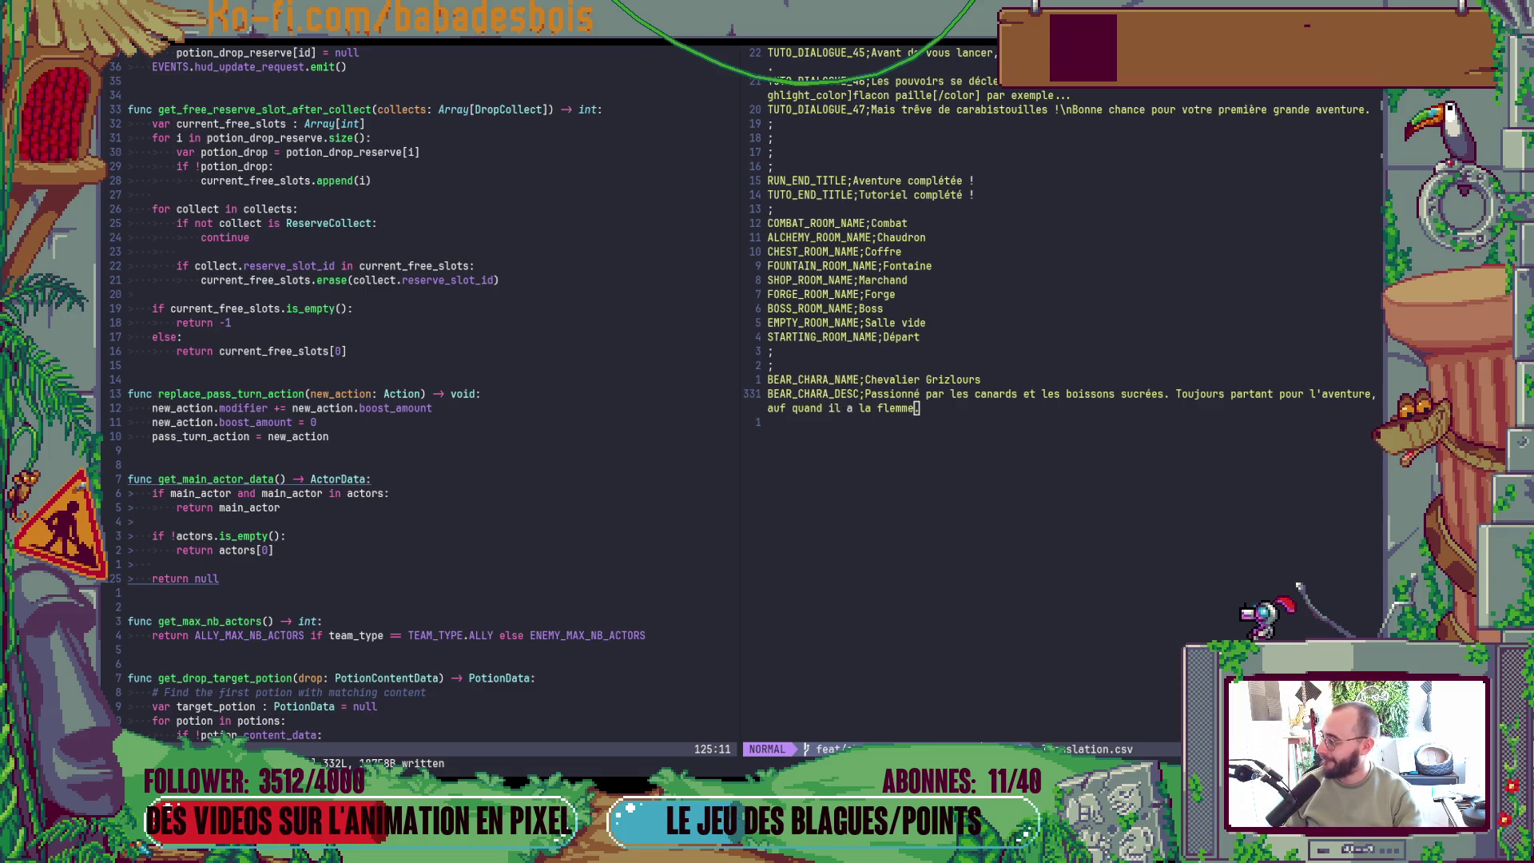
key("alt+Tab")
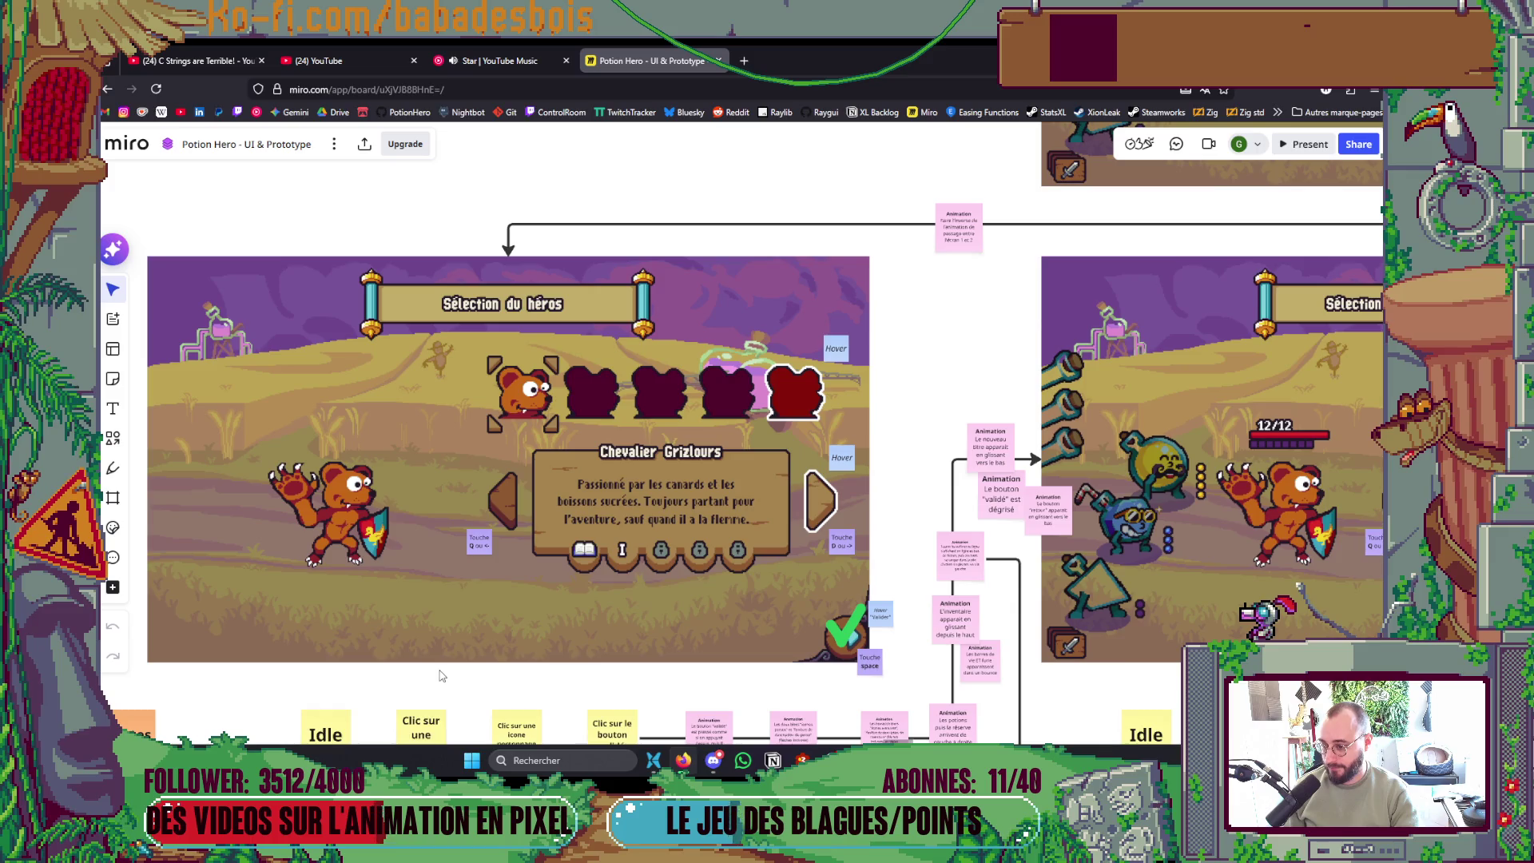
Copy the BEAR_CHARA_NAME key in Neovim and return to Godot.
key("alt+Tab")
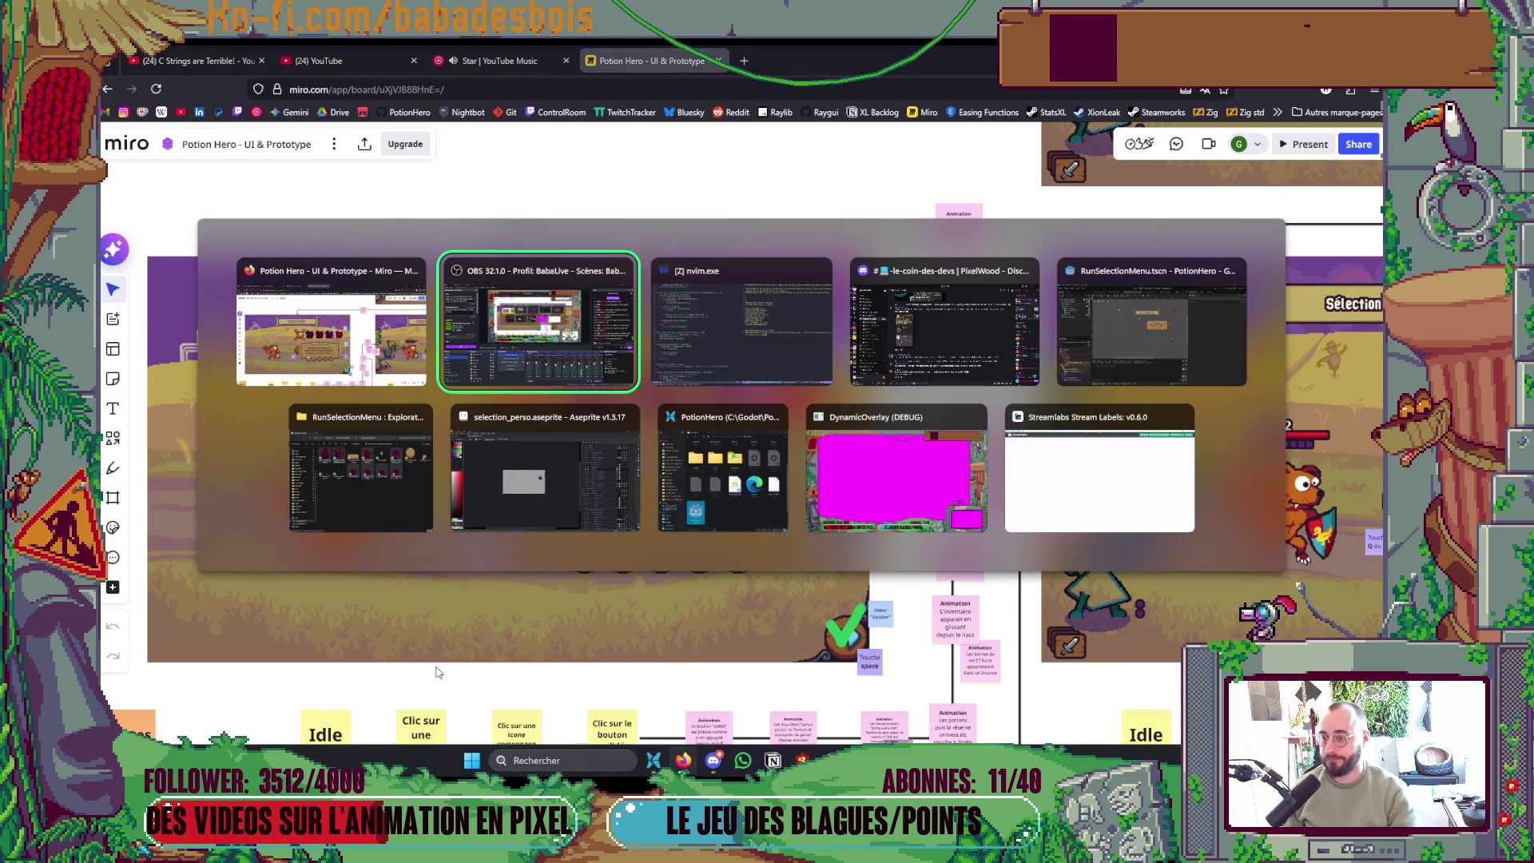
left_click(794, 382)
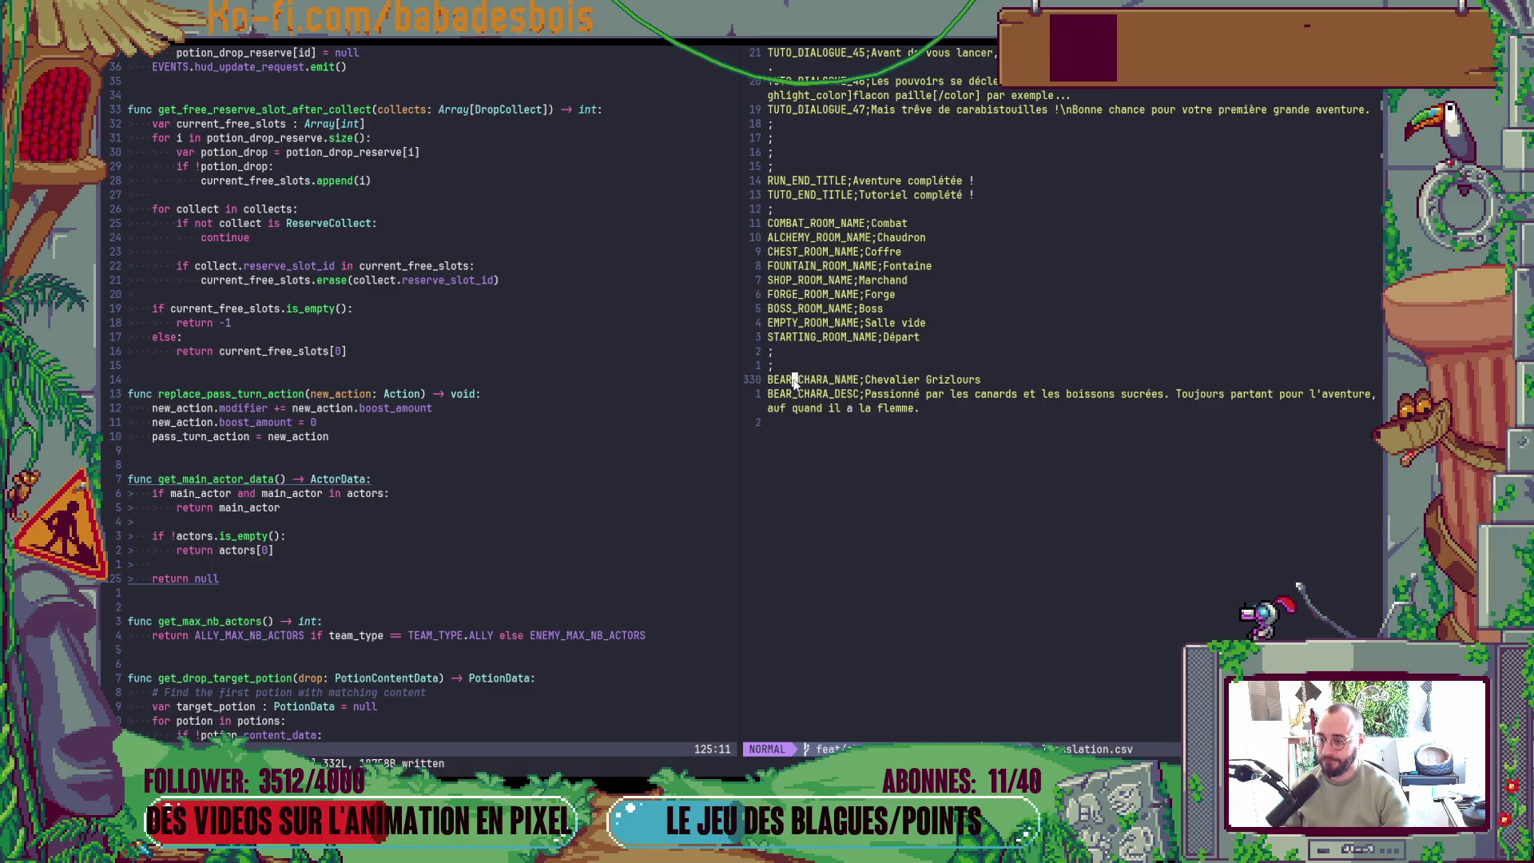
key("y")
key("i")
key("w")
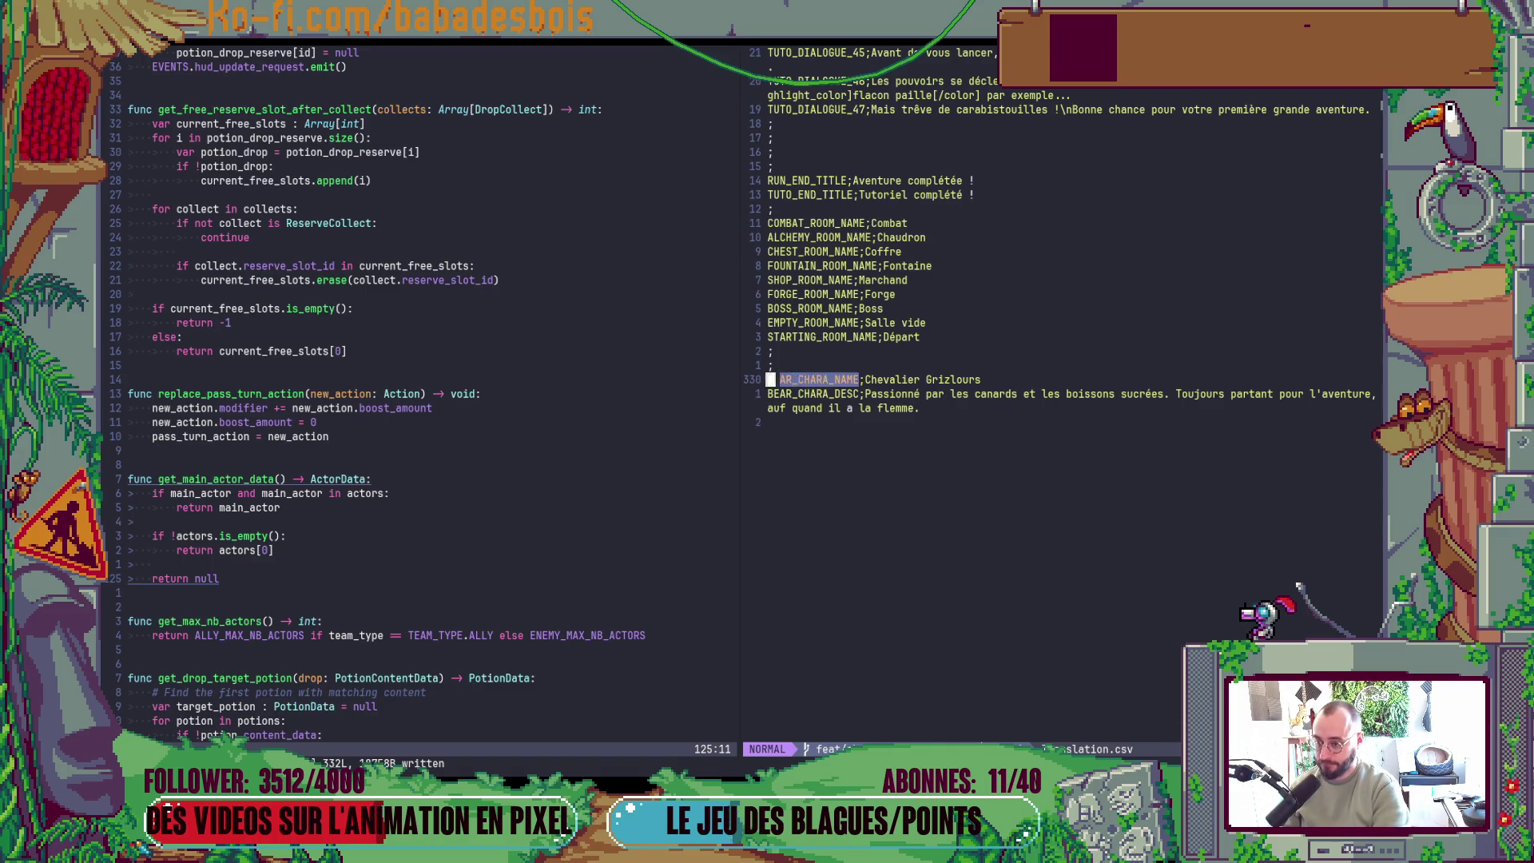
key("alt+Tab")
key("alt+Tab")
key("Tab")
key("Tab")
key("Tab")
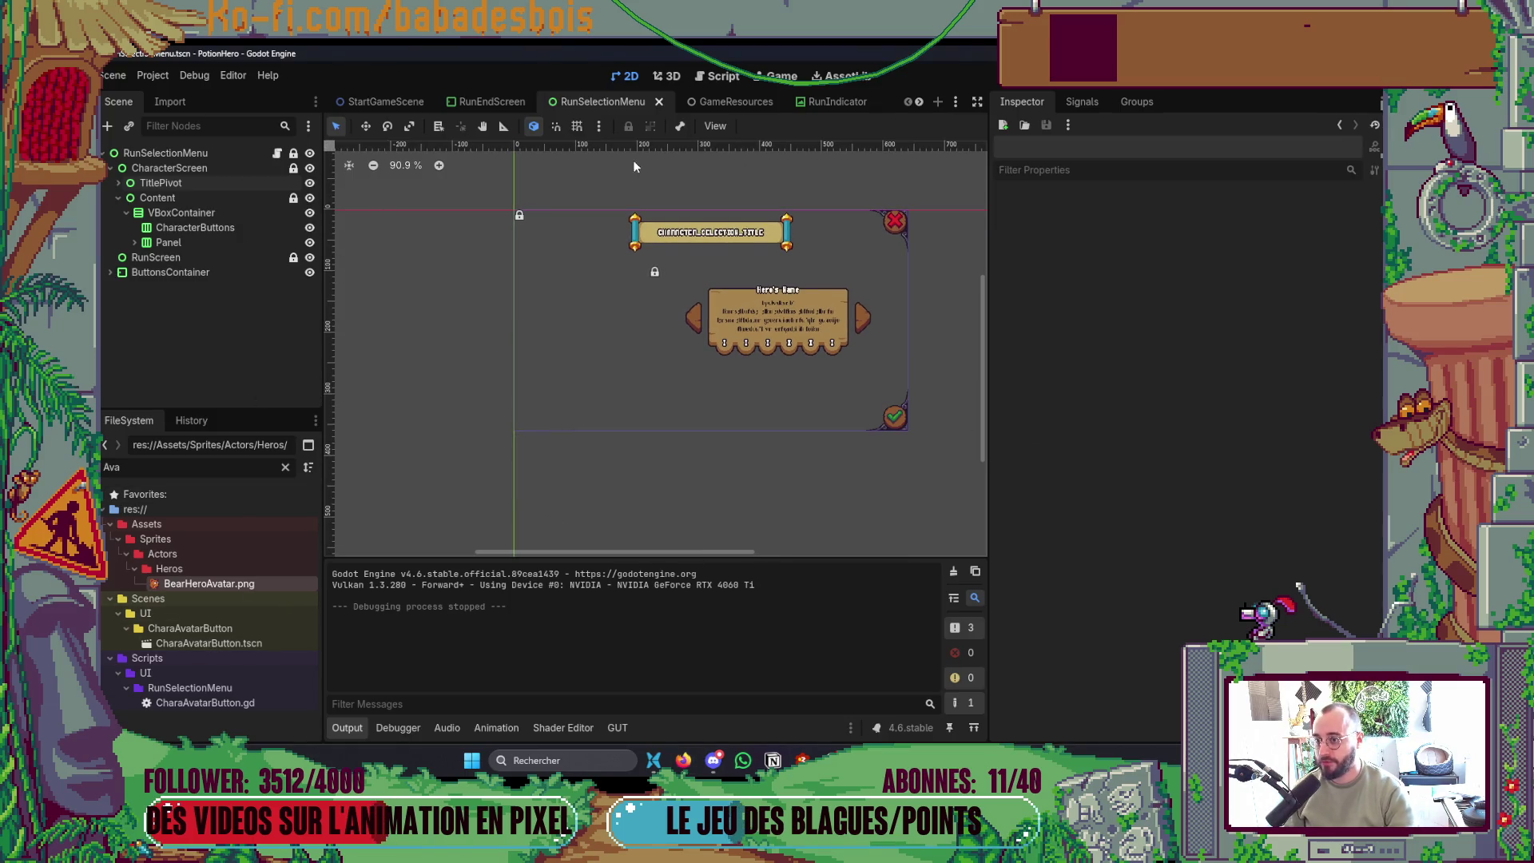
In the RunSelectionMenu scene, fold the Content and CharacterScreen branches and close the Output panel.
left_click(721, 103)
left_click(596, 101)
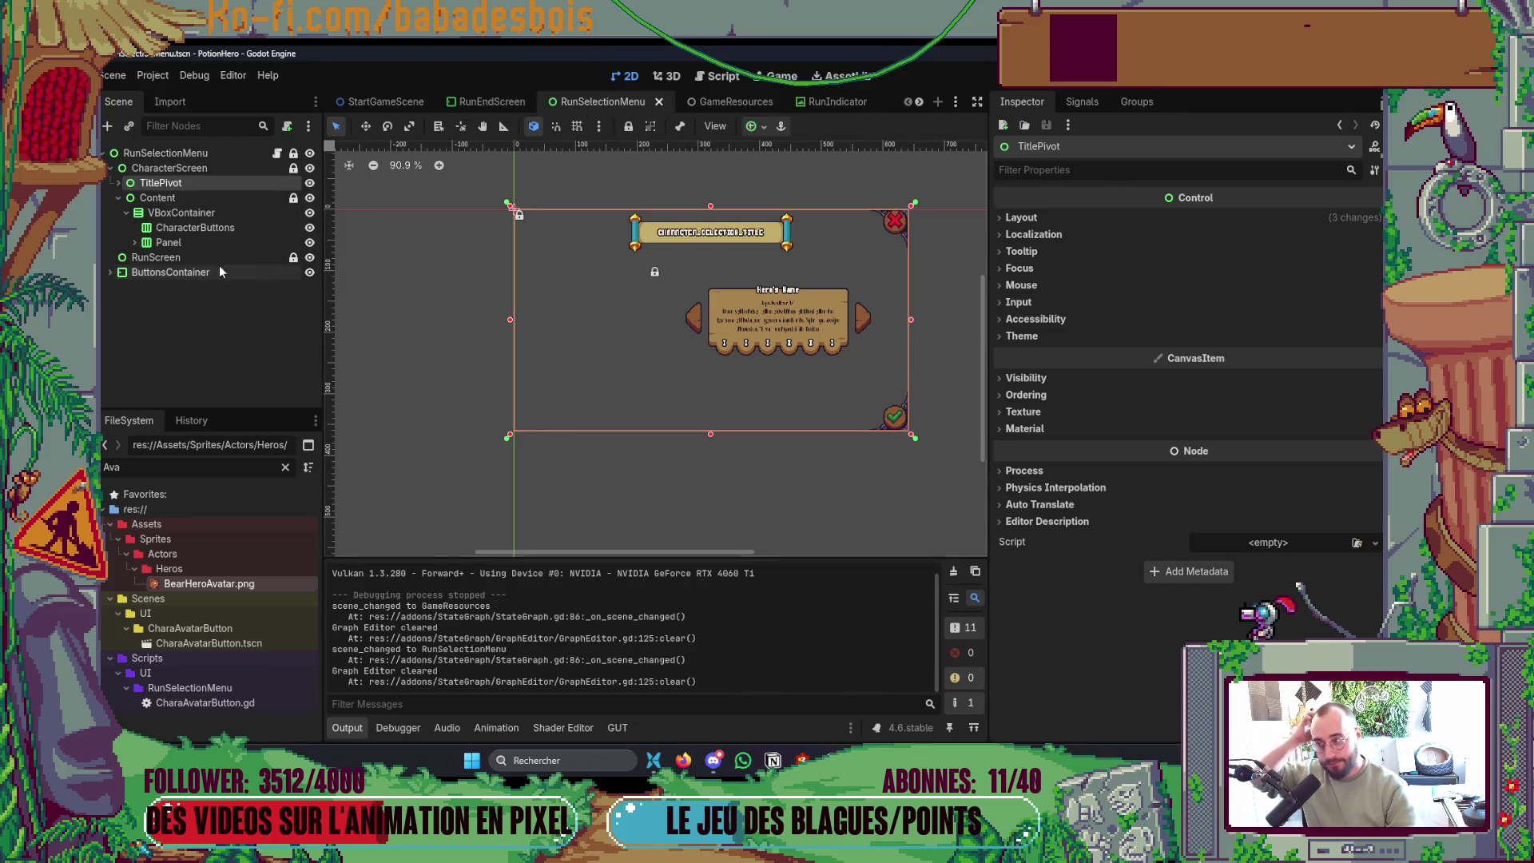
left_click(118, 198)
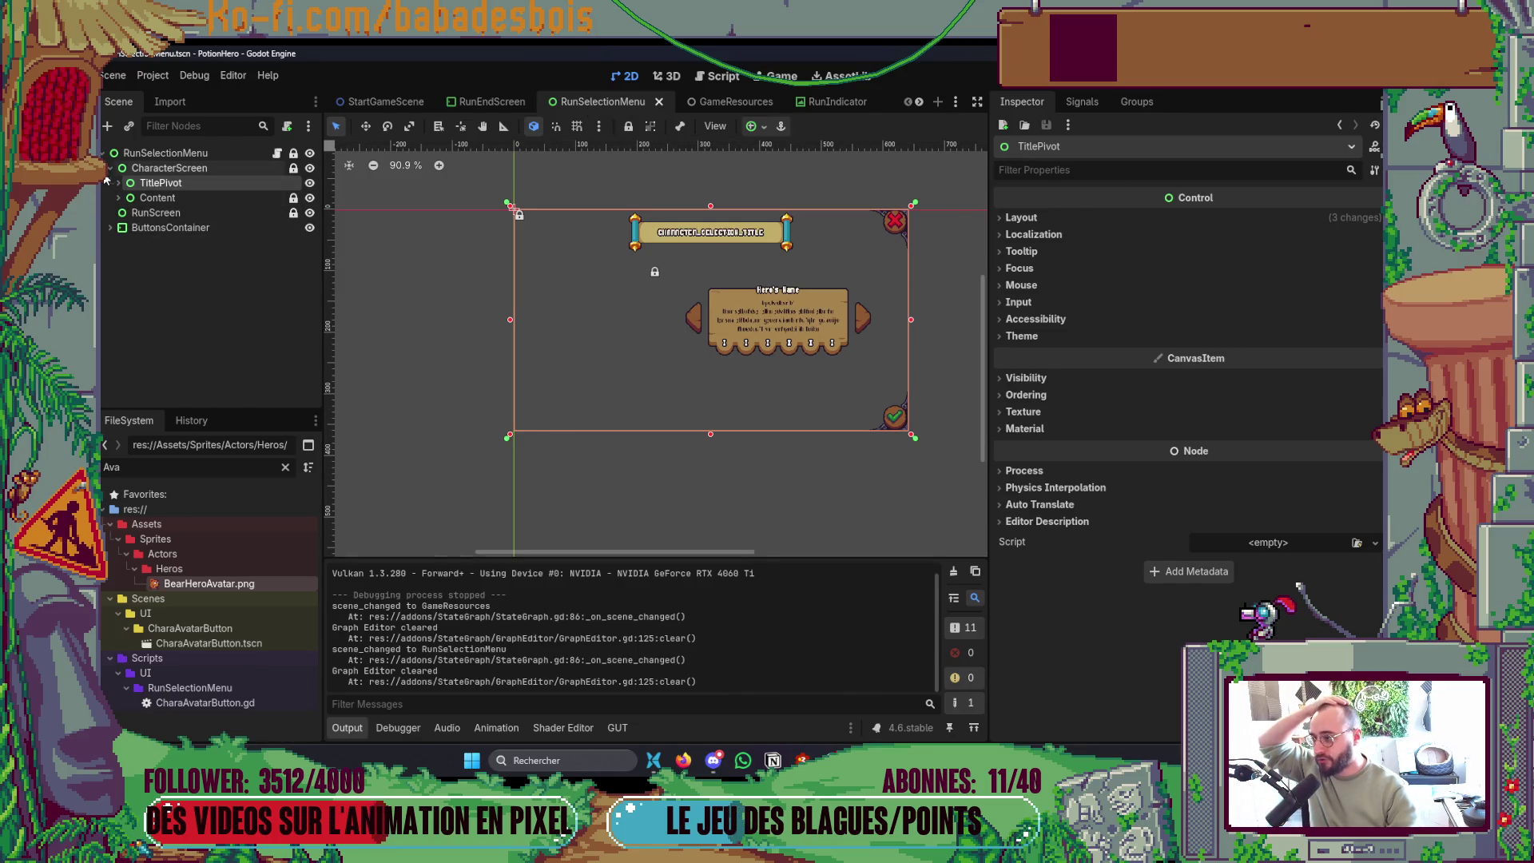
left_click(111, 169)
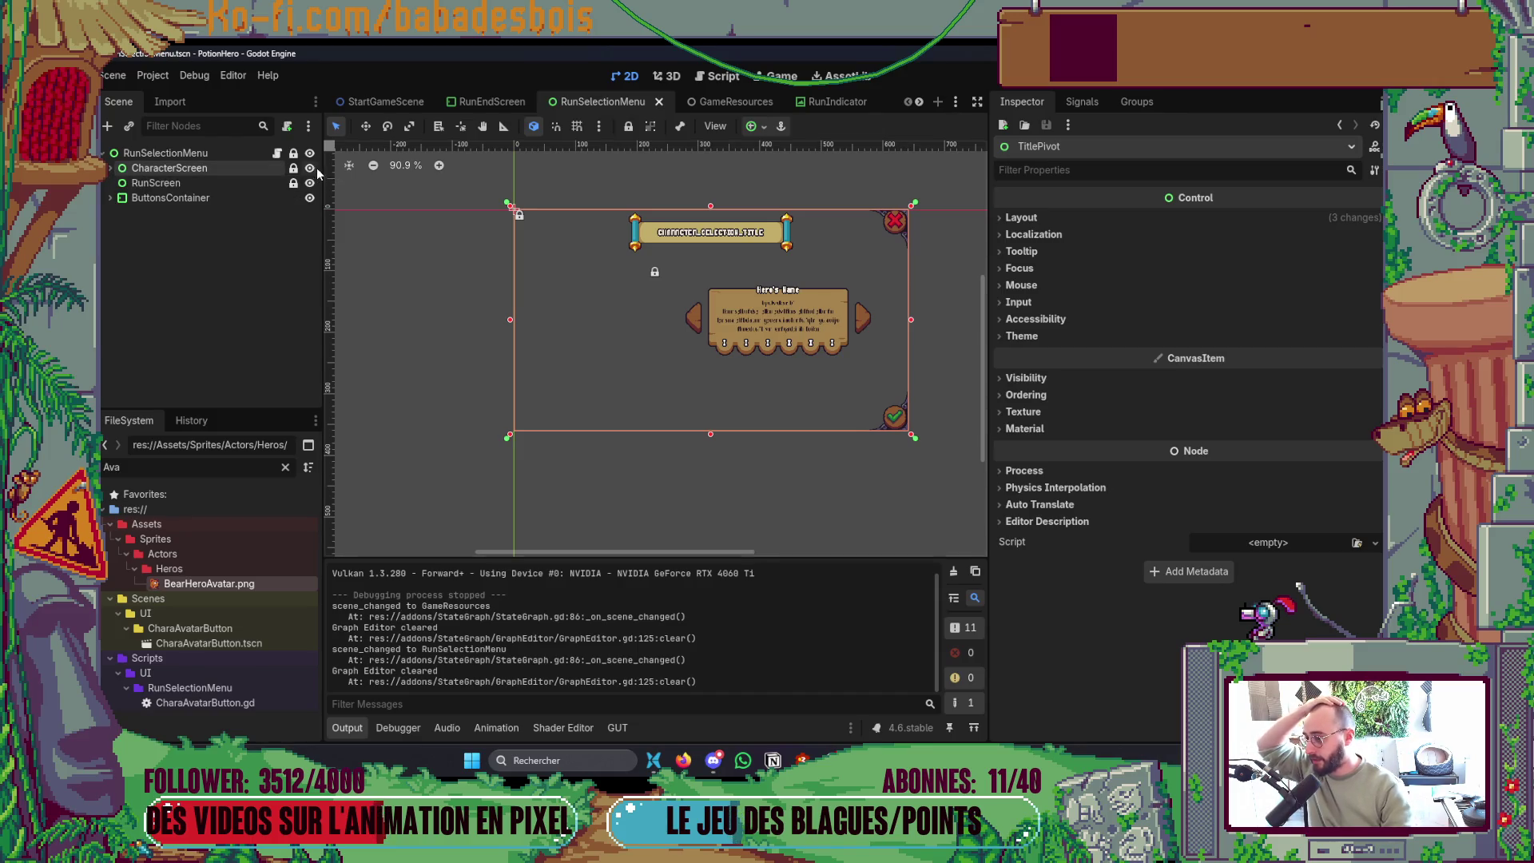
left_click(278, 152)
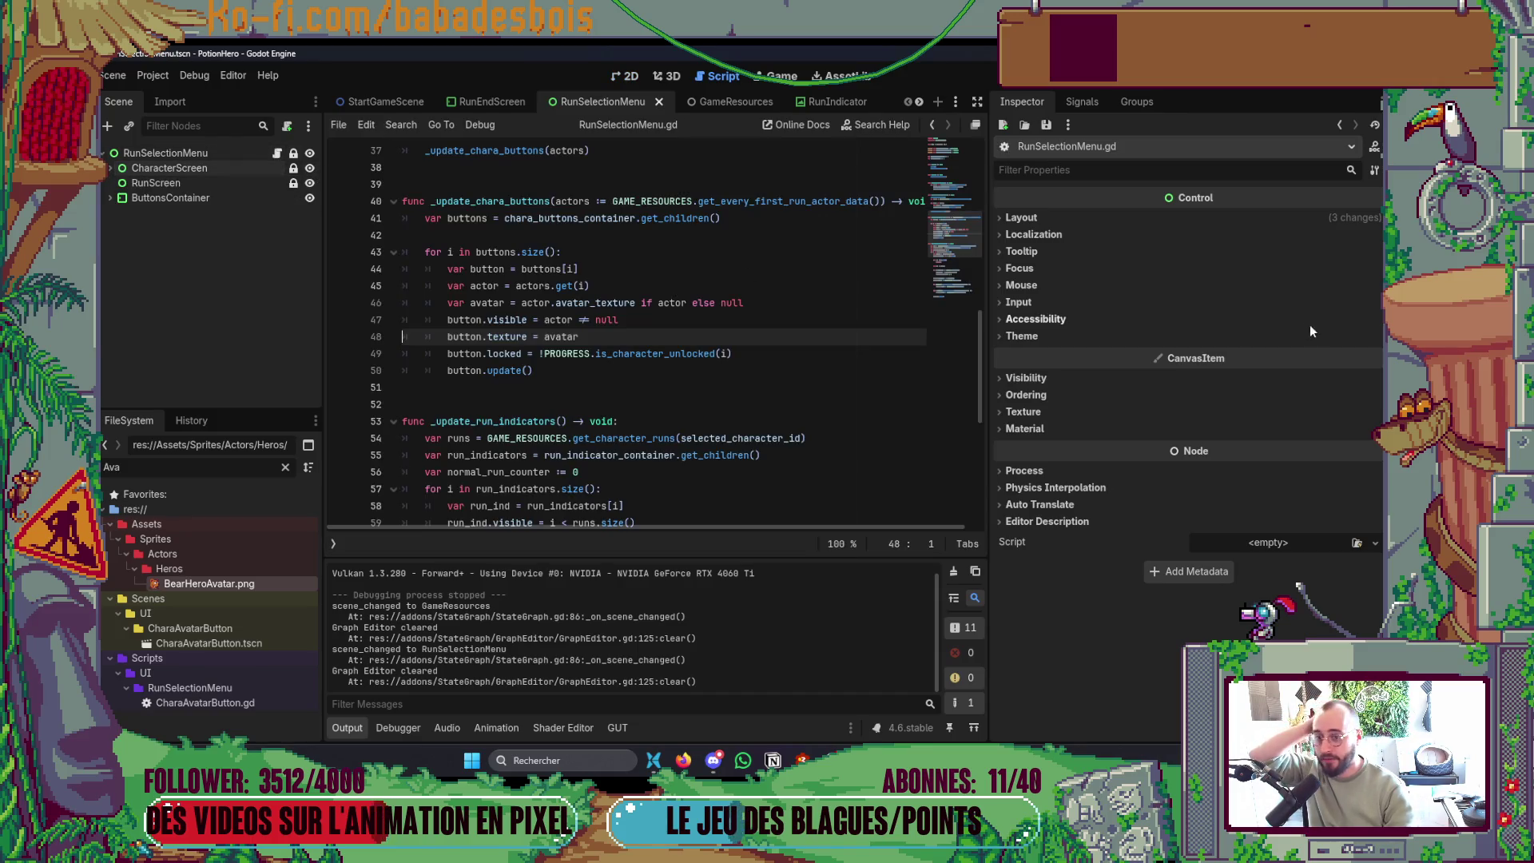
left_click(366, 725)
left_click(630, 76)
Select the RunSelectionMenu root node and check its character button scene property.
left_click(814, 242)
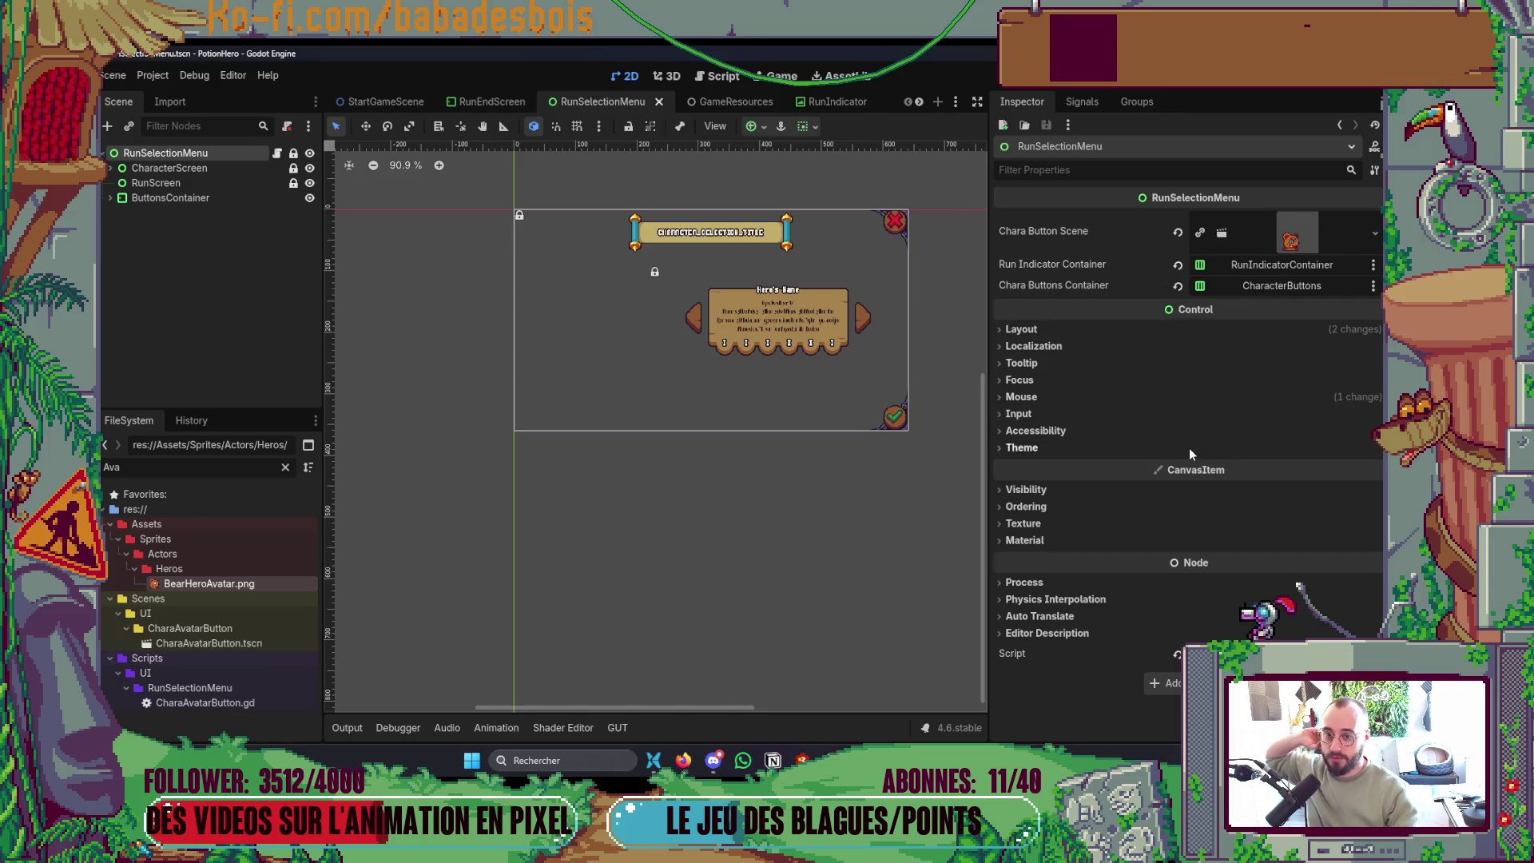
left_click(1285, 233)
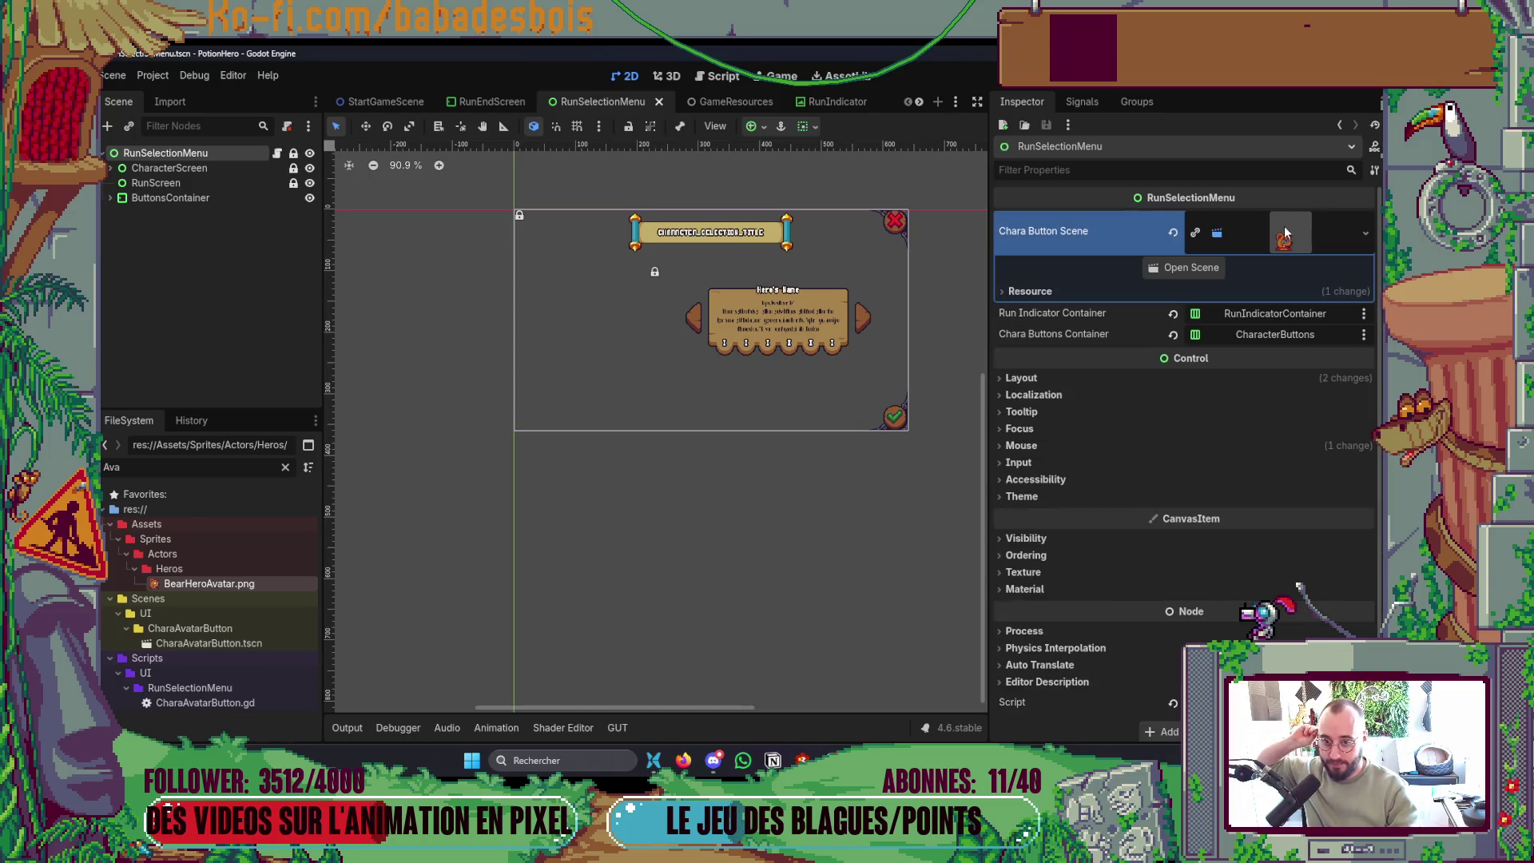
left_click(1312, 228)
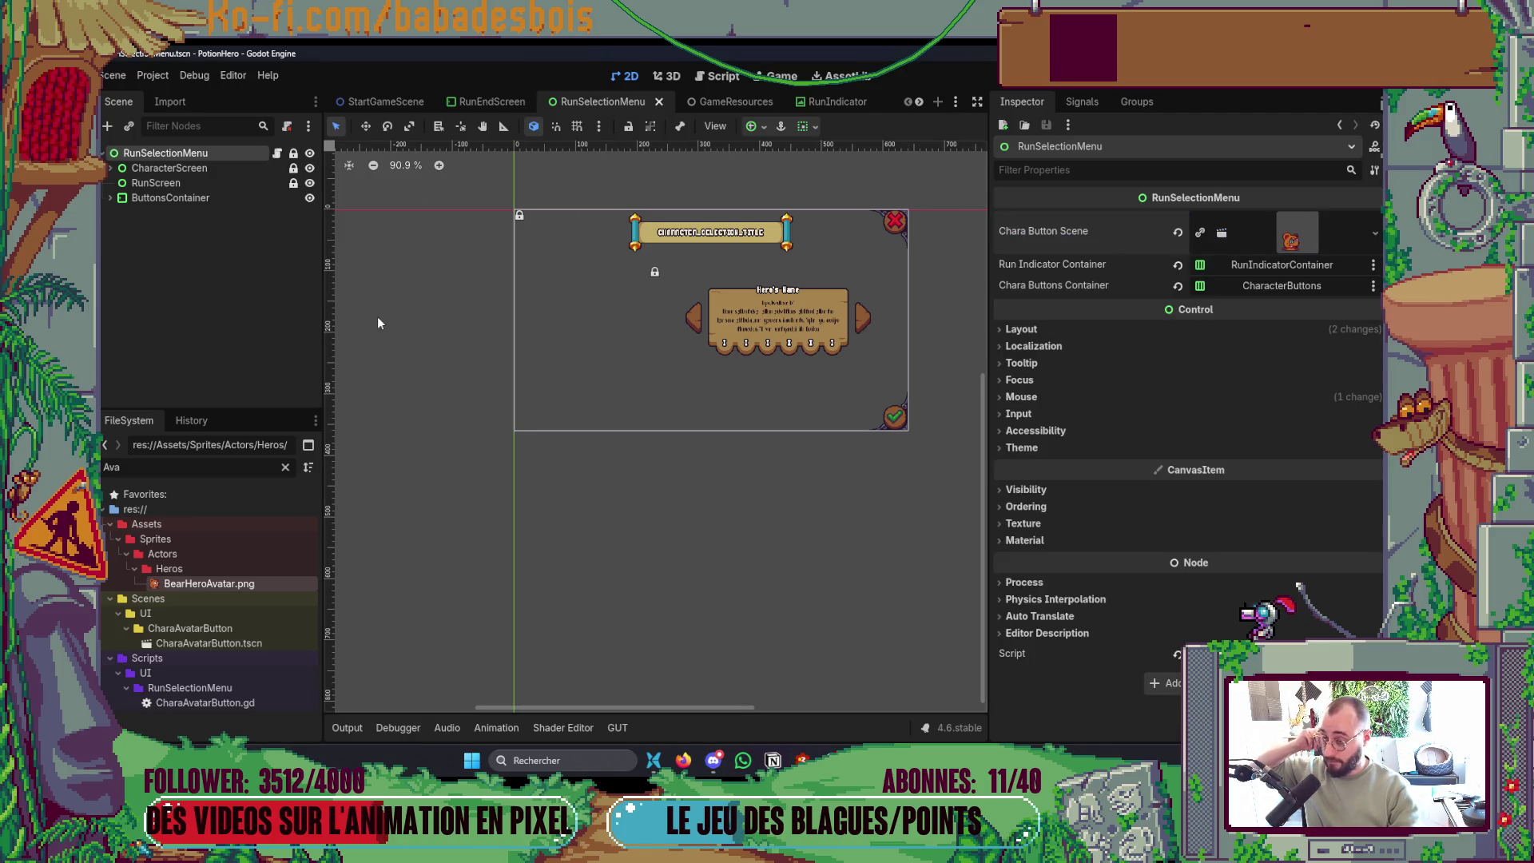
In GameResources, expand Runs > TutoRunData.tres > Team Data > Actors down to TutoHeroData.tres.
left_click(717, 101)
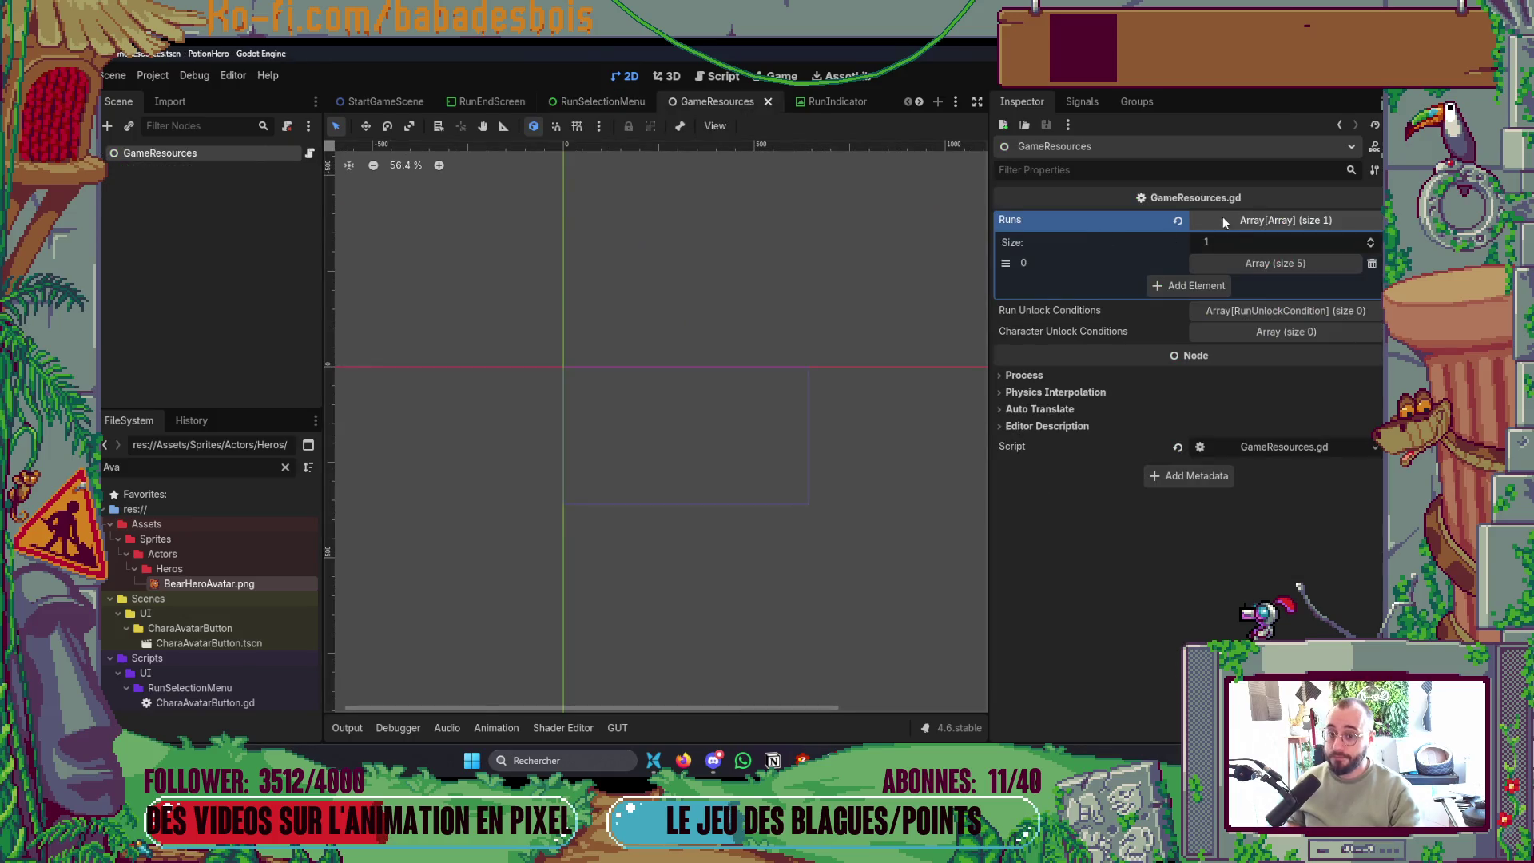
left_click(1278, 265)
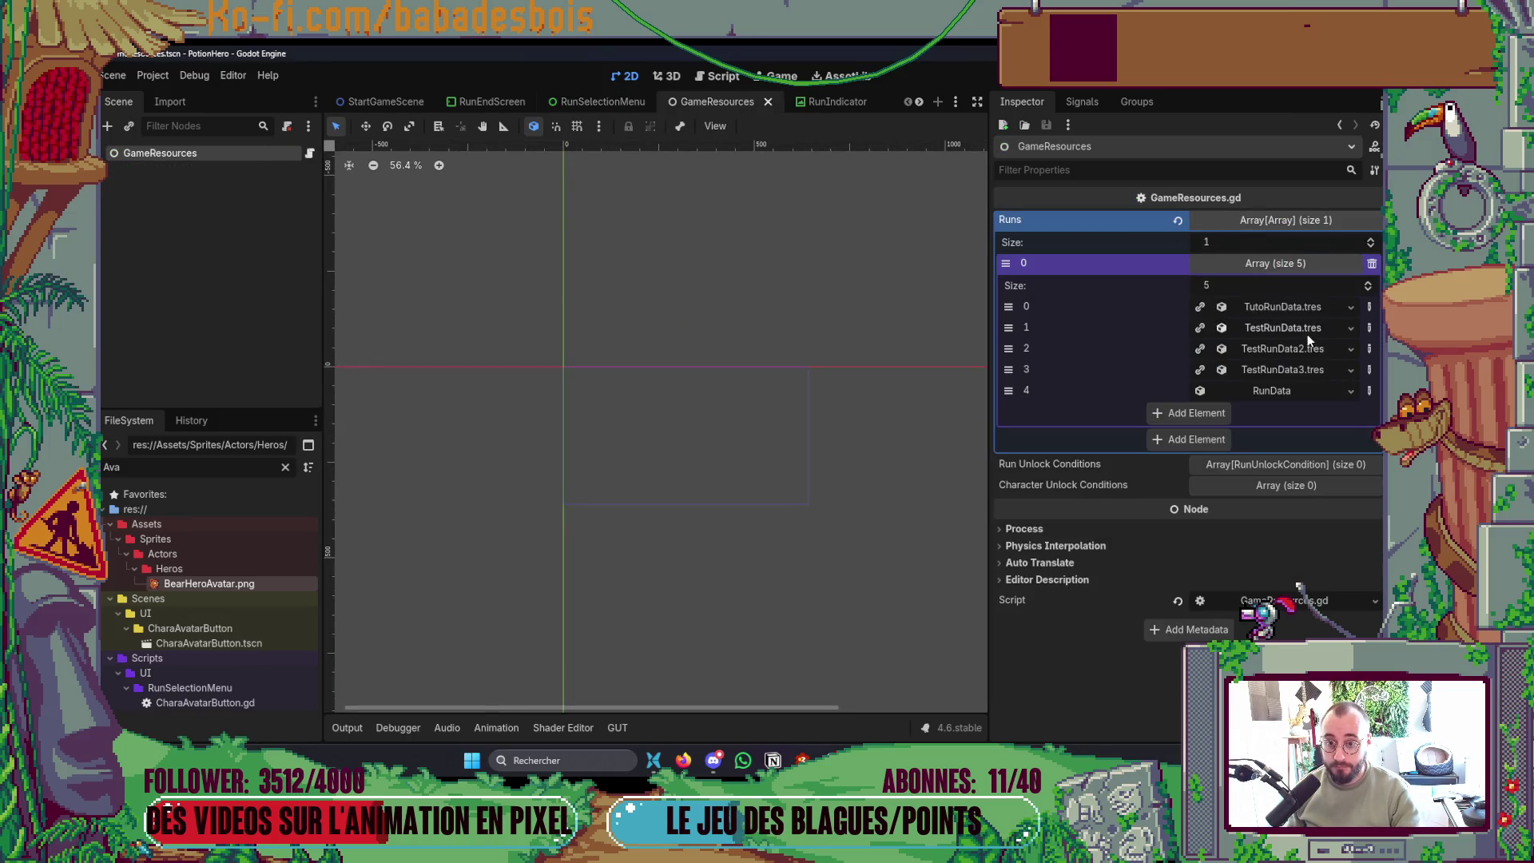
left_click(1276, 309)
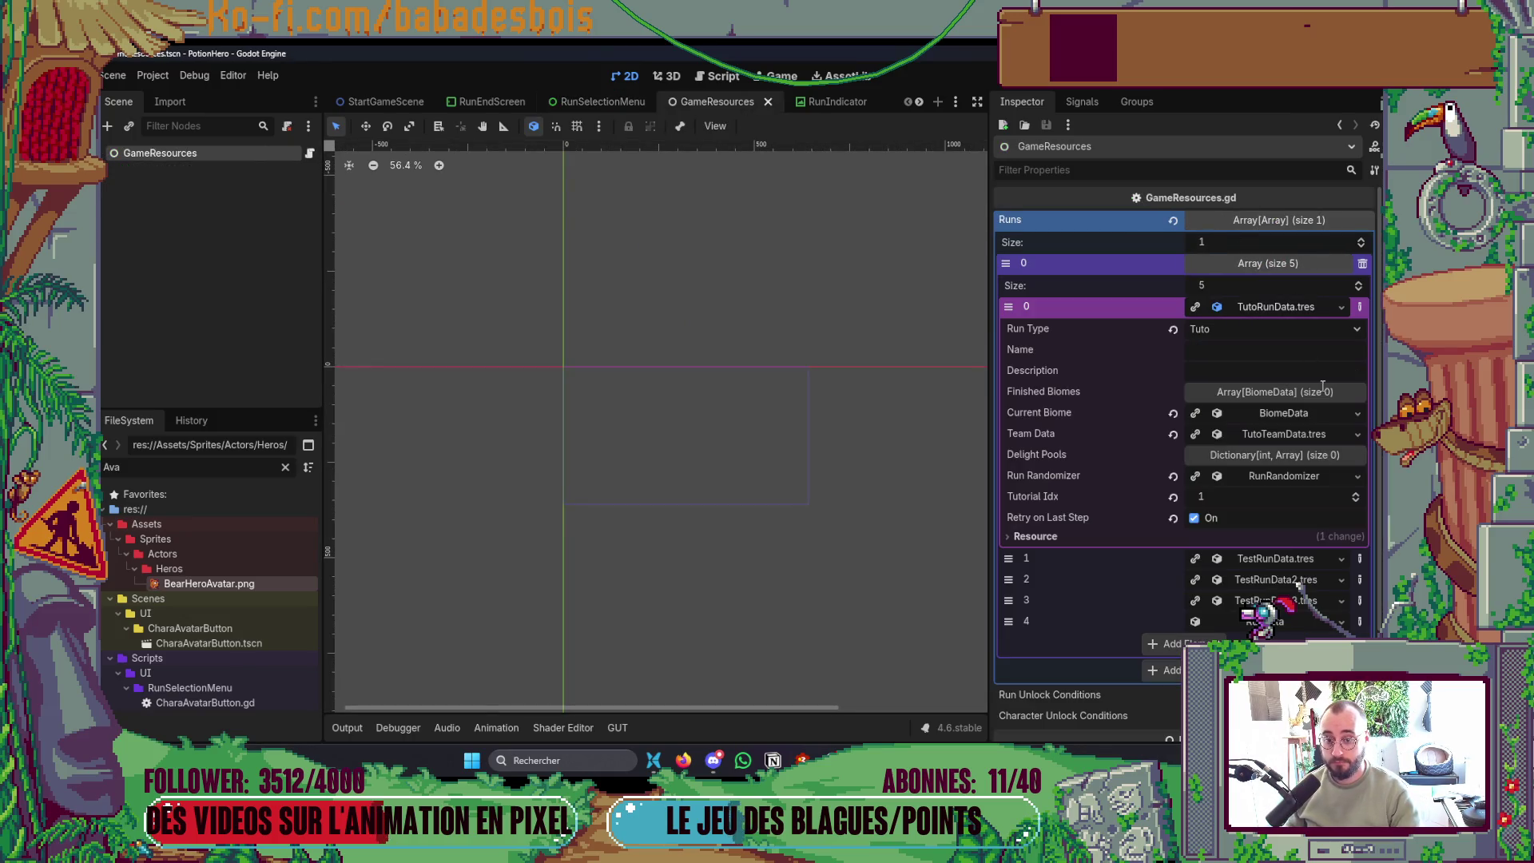
left_click(1268, 436)
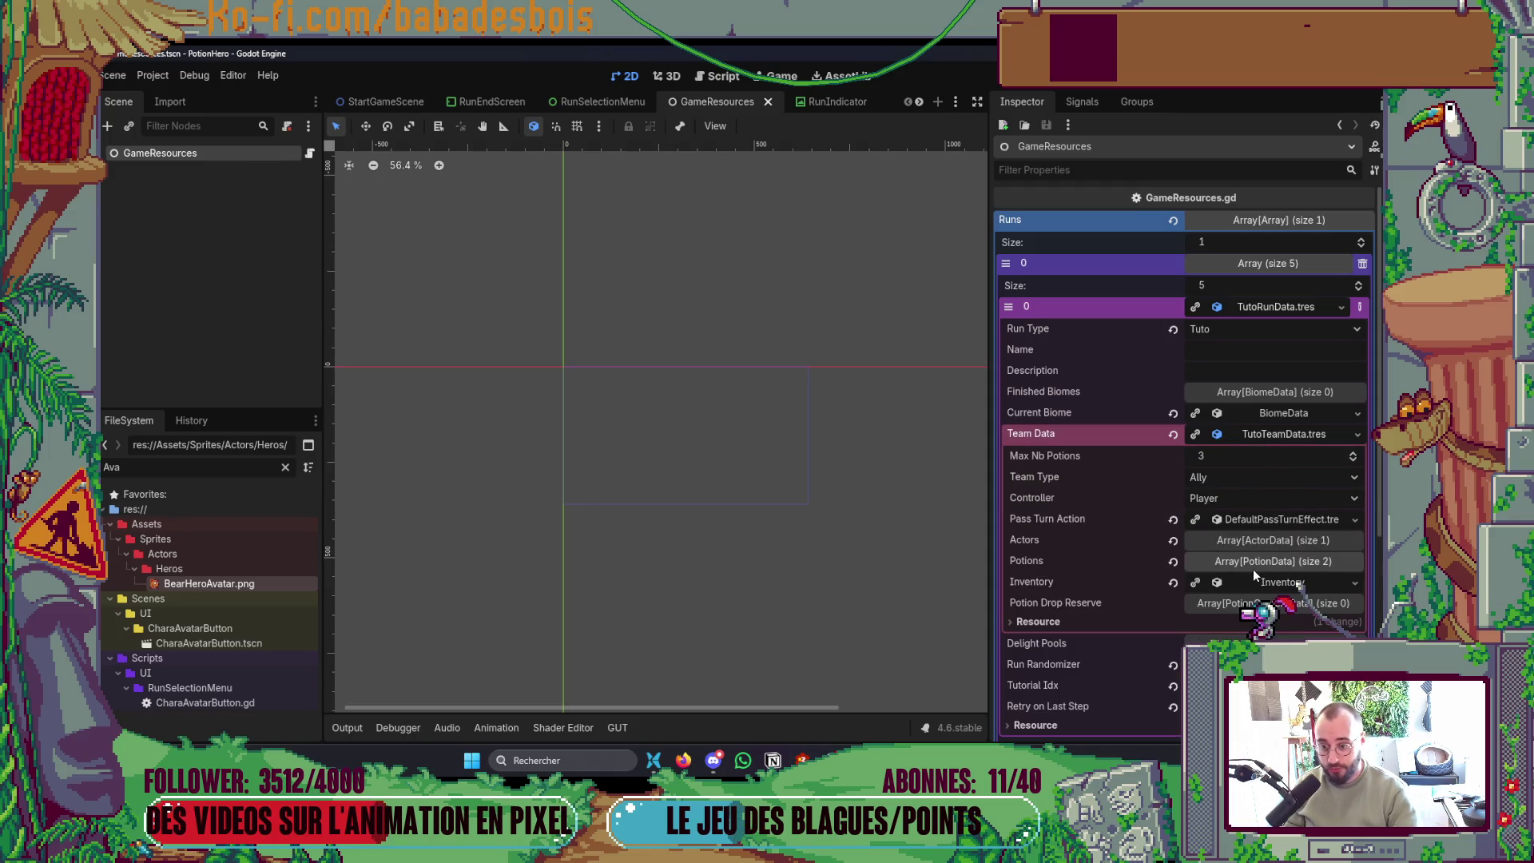
left_click(1261, 542)
left_click(1254, 583)
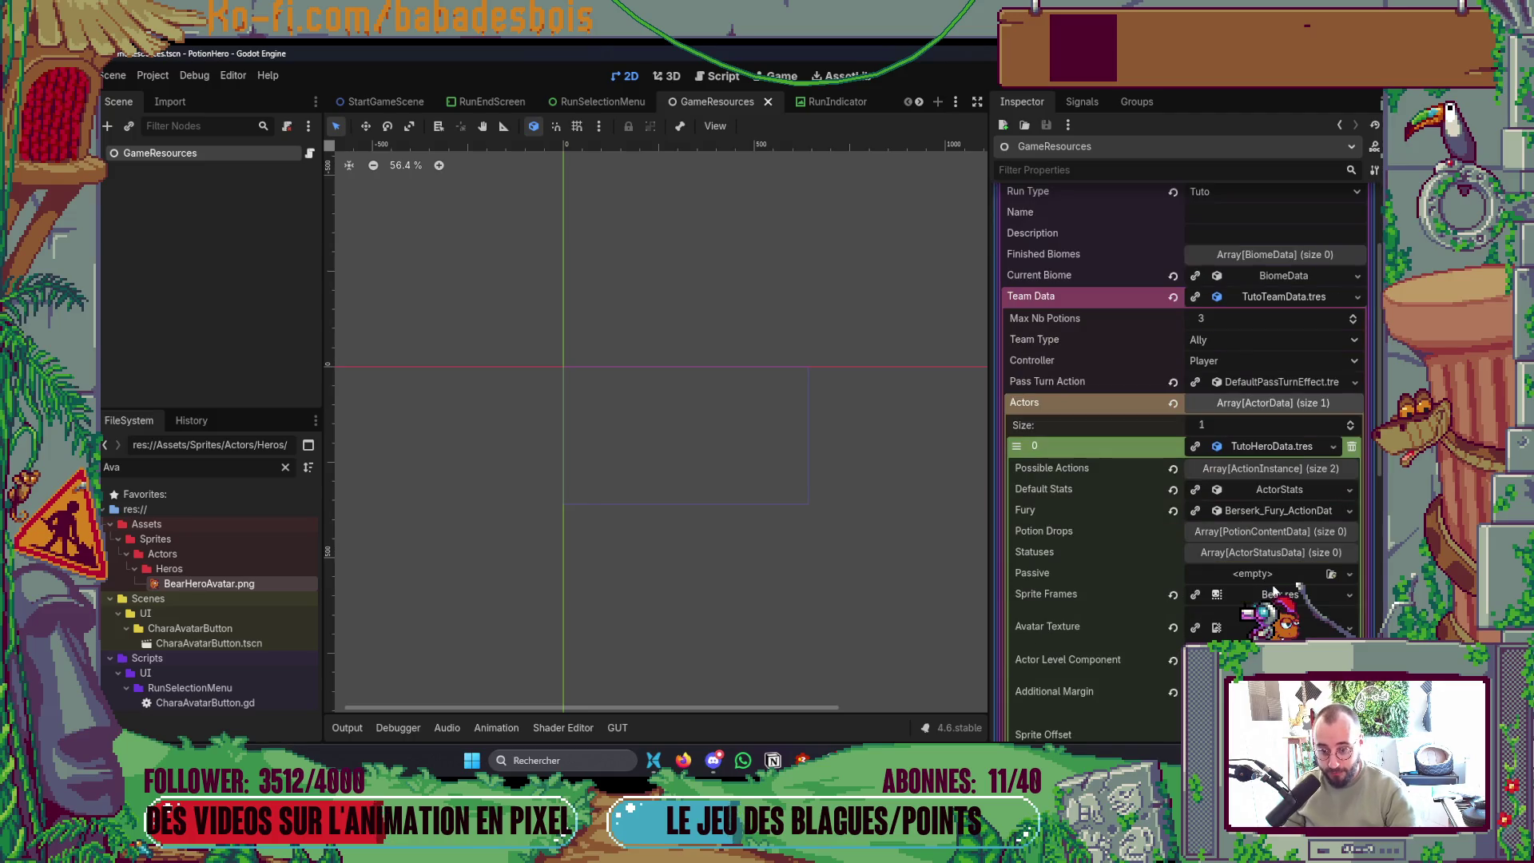
scroll(1255, 591, "down", 5)
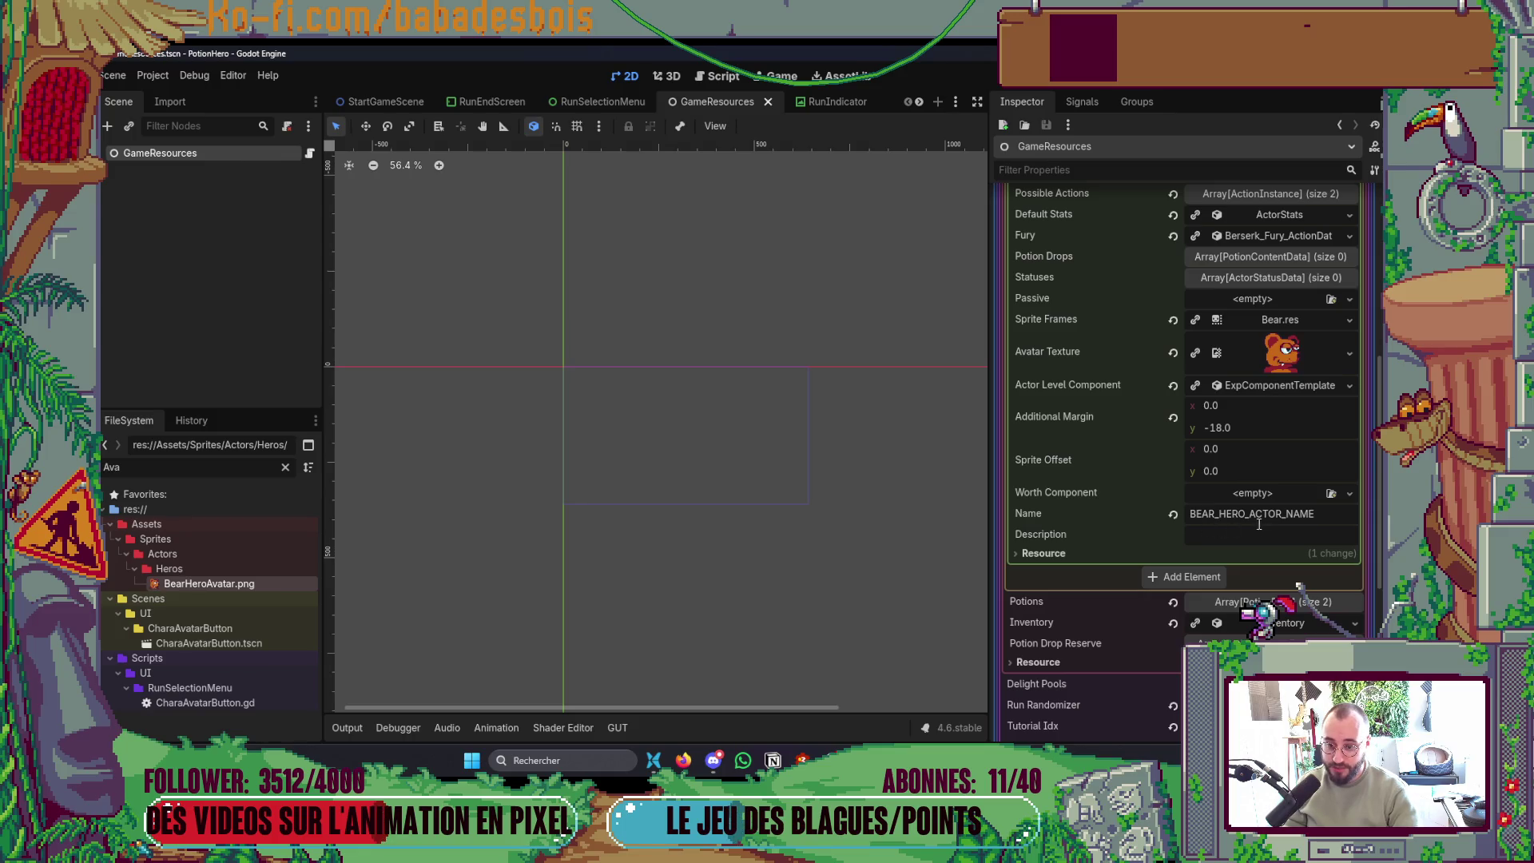
Set the tutorial hero's Name to BEAR_CHARA_NAME.
double_click(1323, 514)
type("BEAR_CHARA_NAME")
key("alt+Tab")
key("alt+Tab")
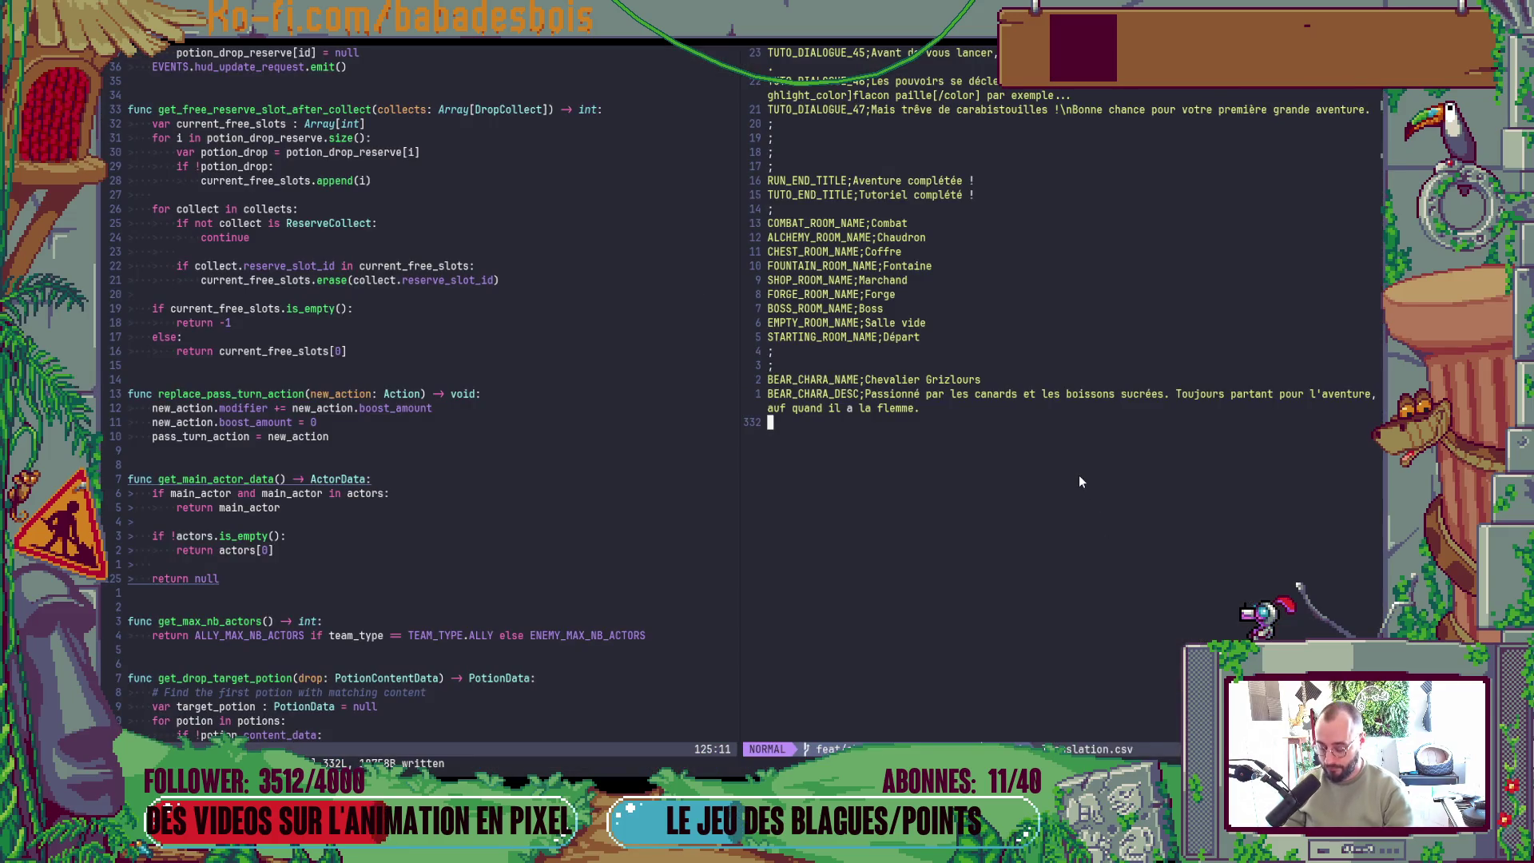
Find and delete the old BEAR_HERO_ACTOR_NAME line in translation.csv and save it.
type("/BE")
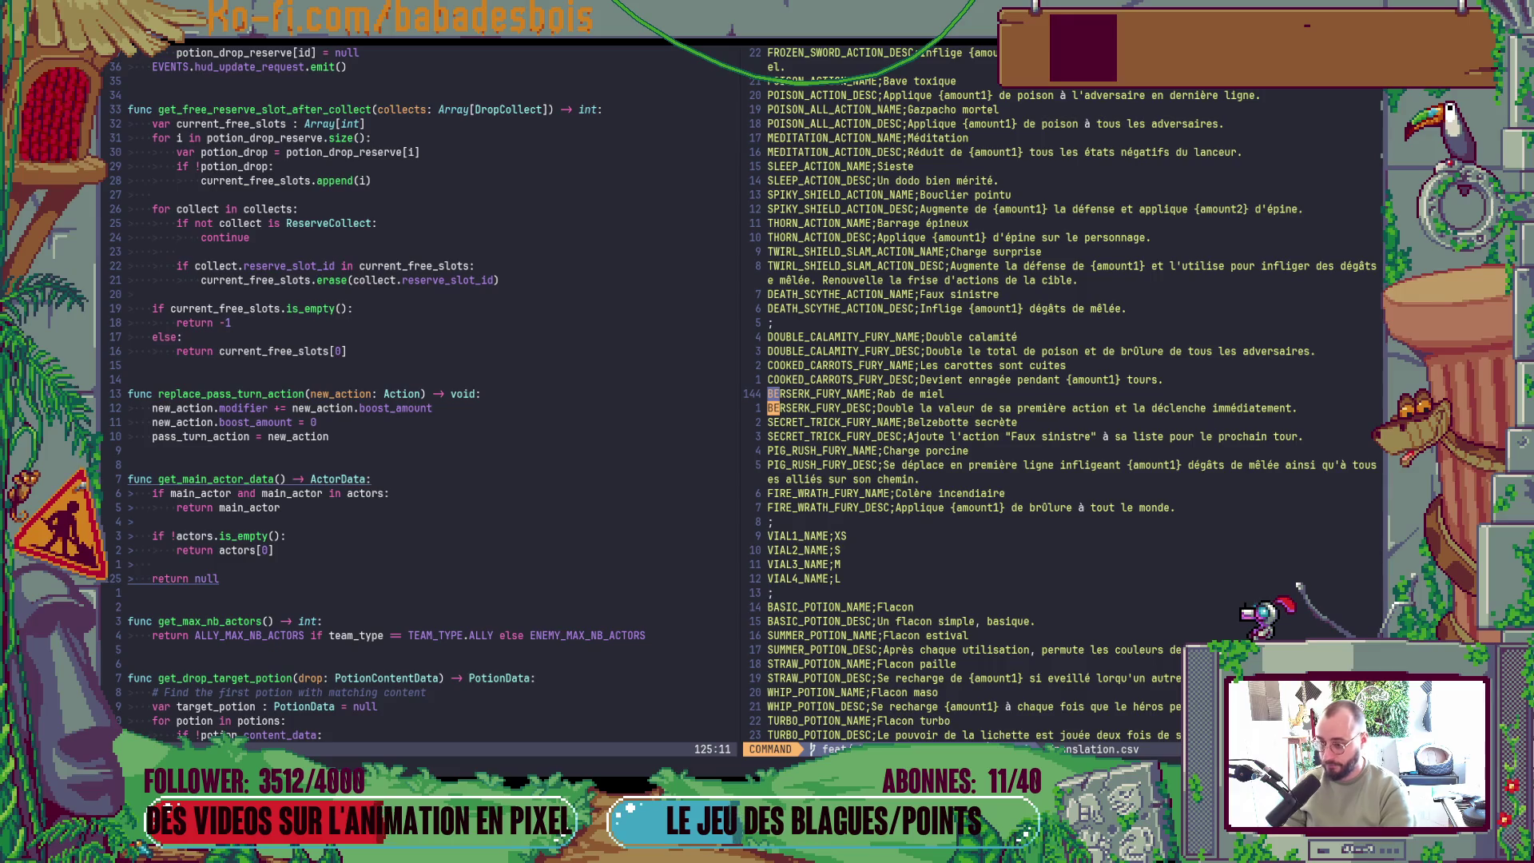
type("A")
key("Escape")
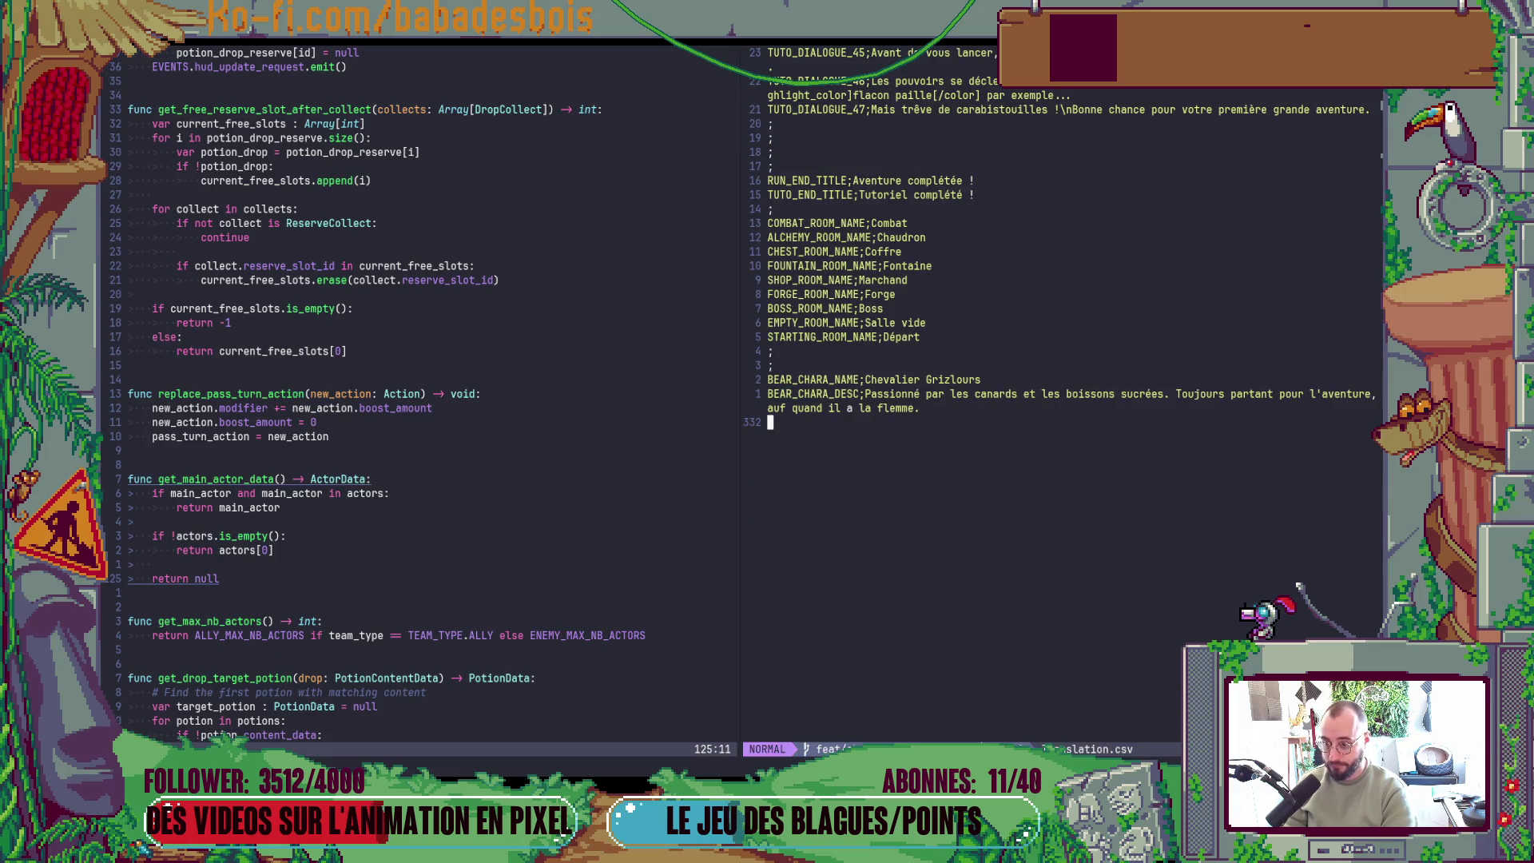
type("/BEA")
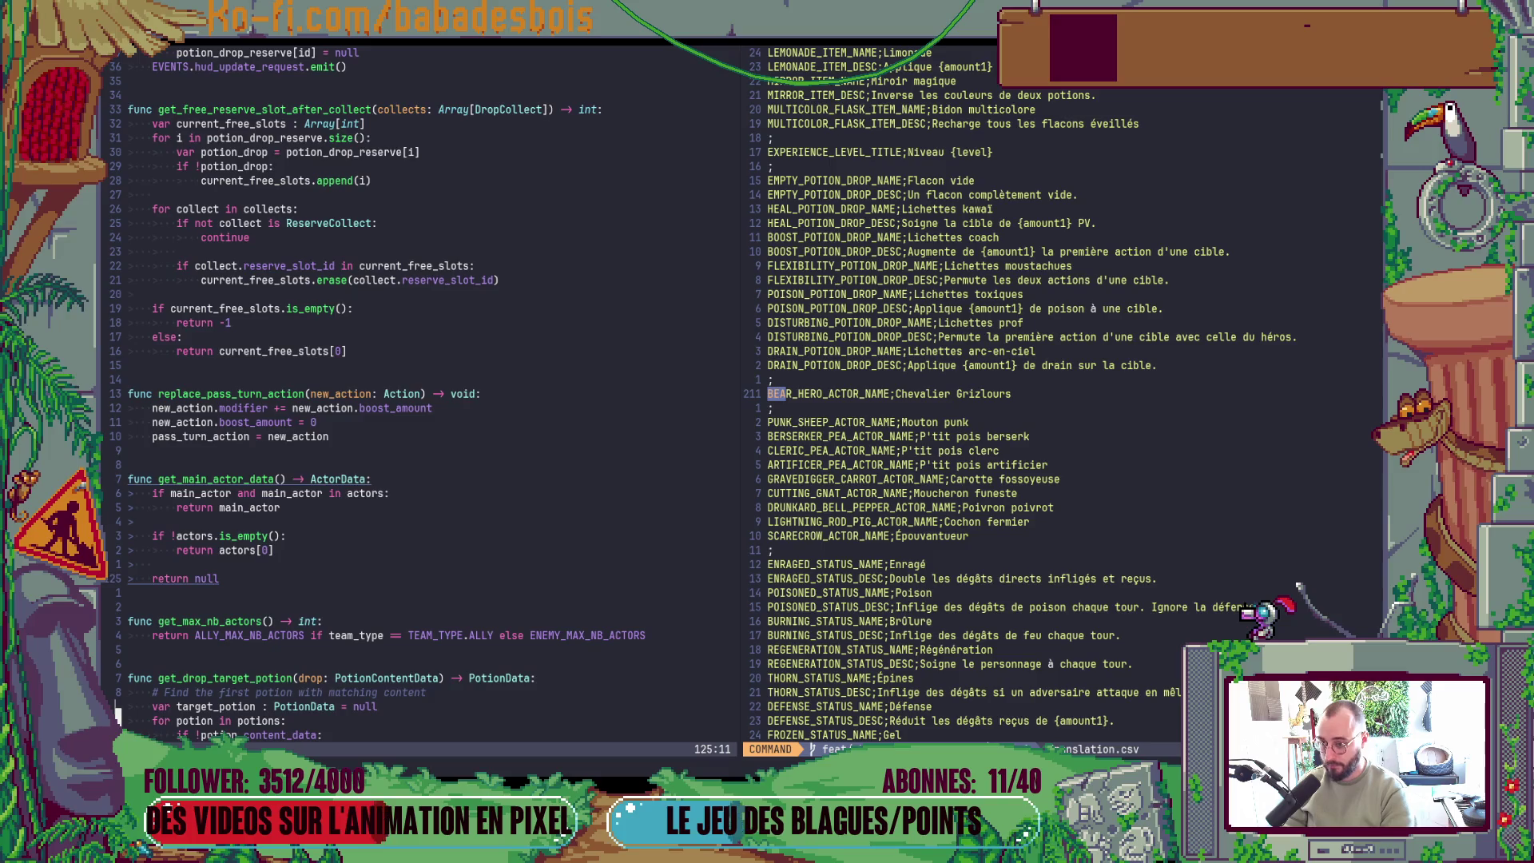
key("Return")
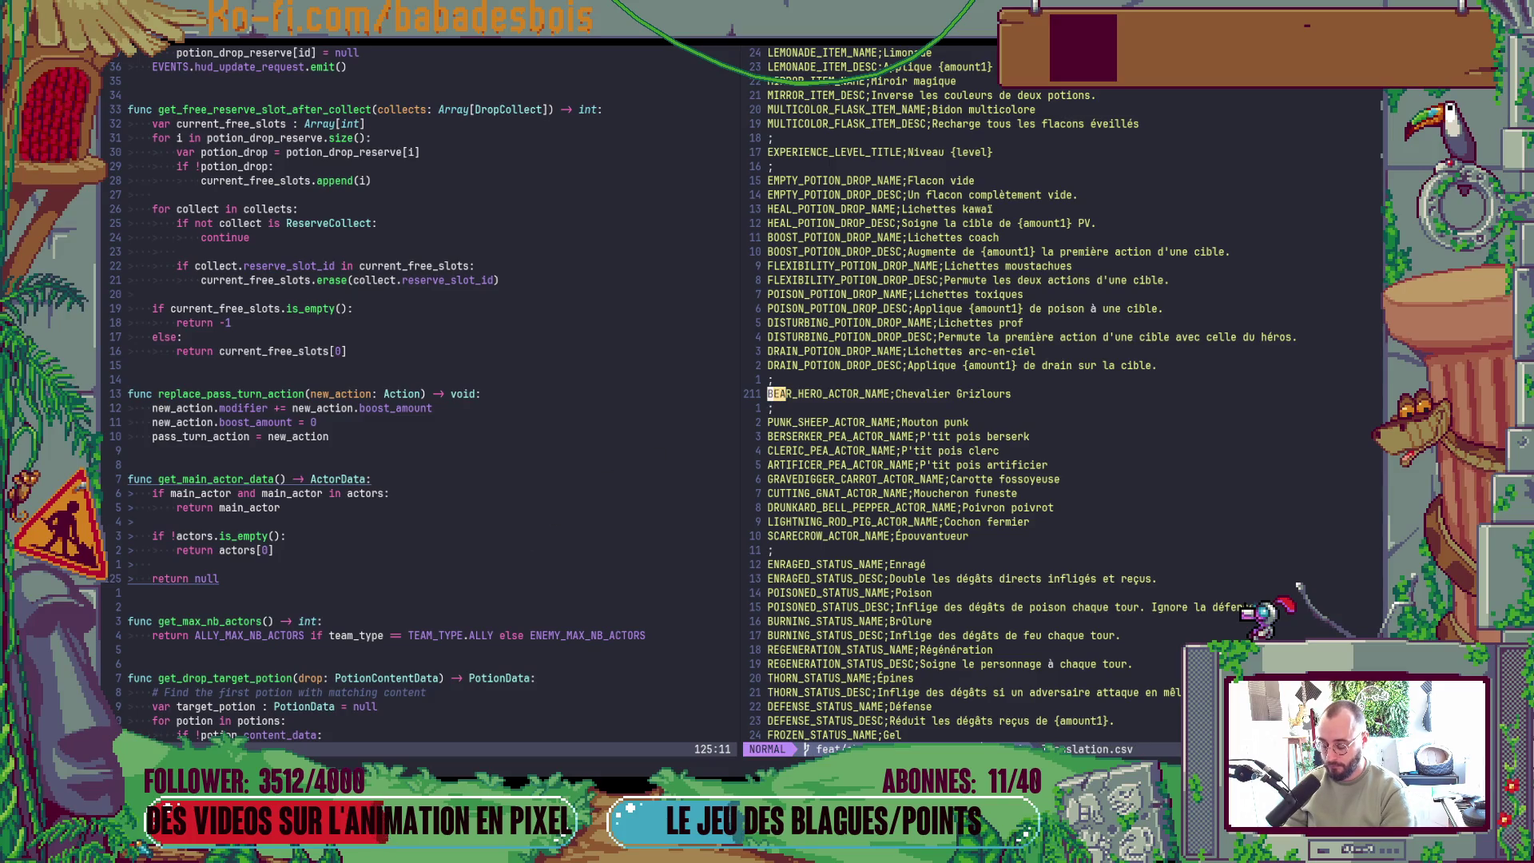
key("space")
key("s")
key("w")
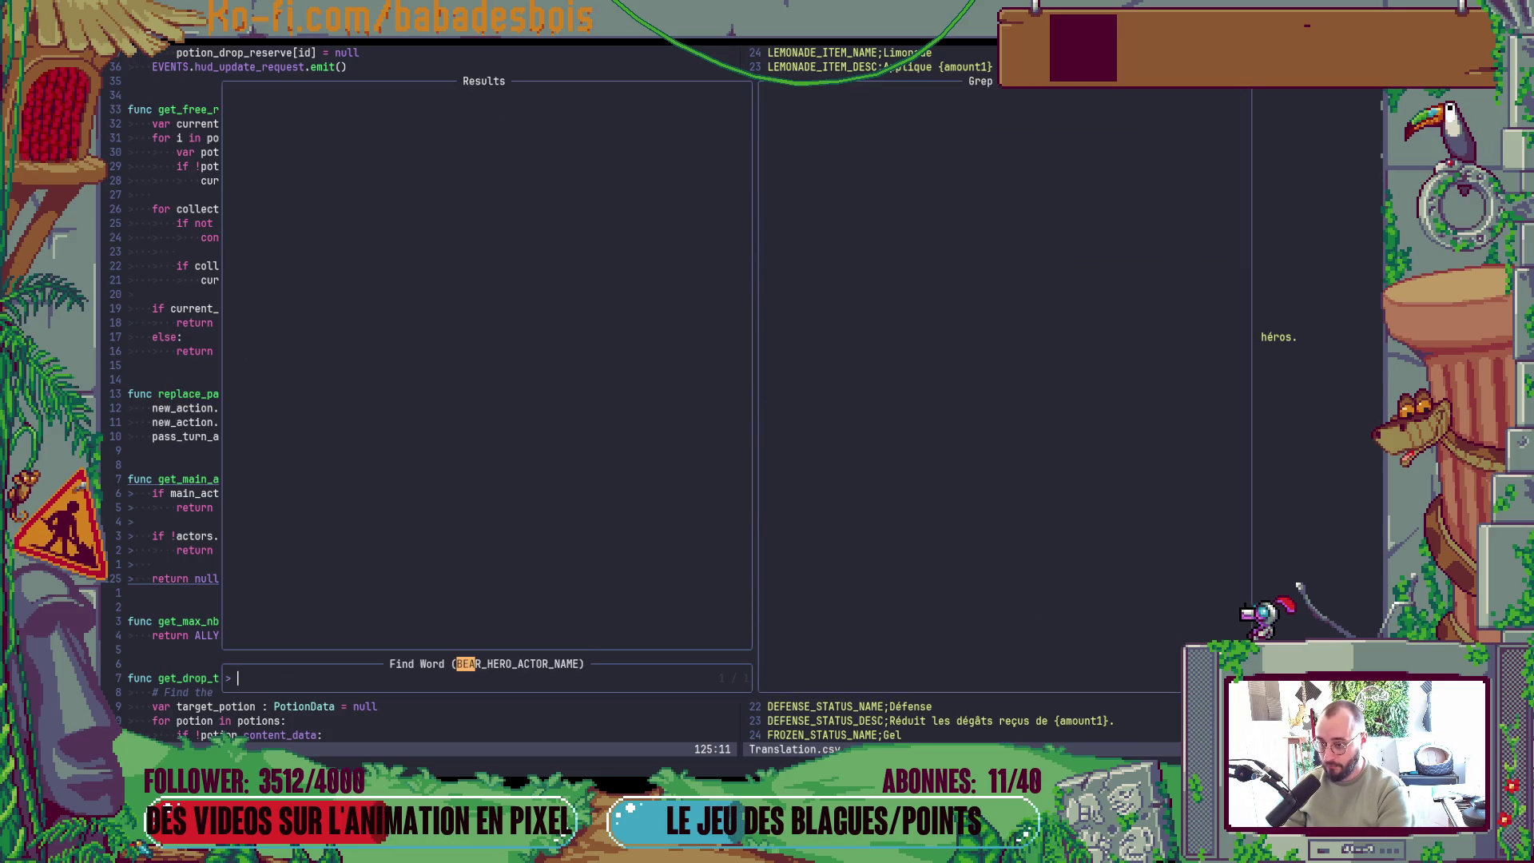
key("Escape")
key("d")
key("d")
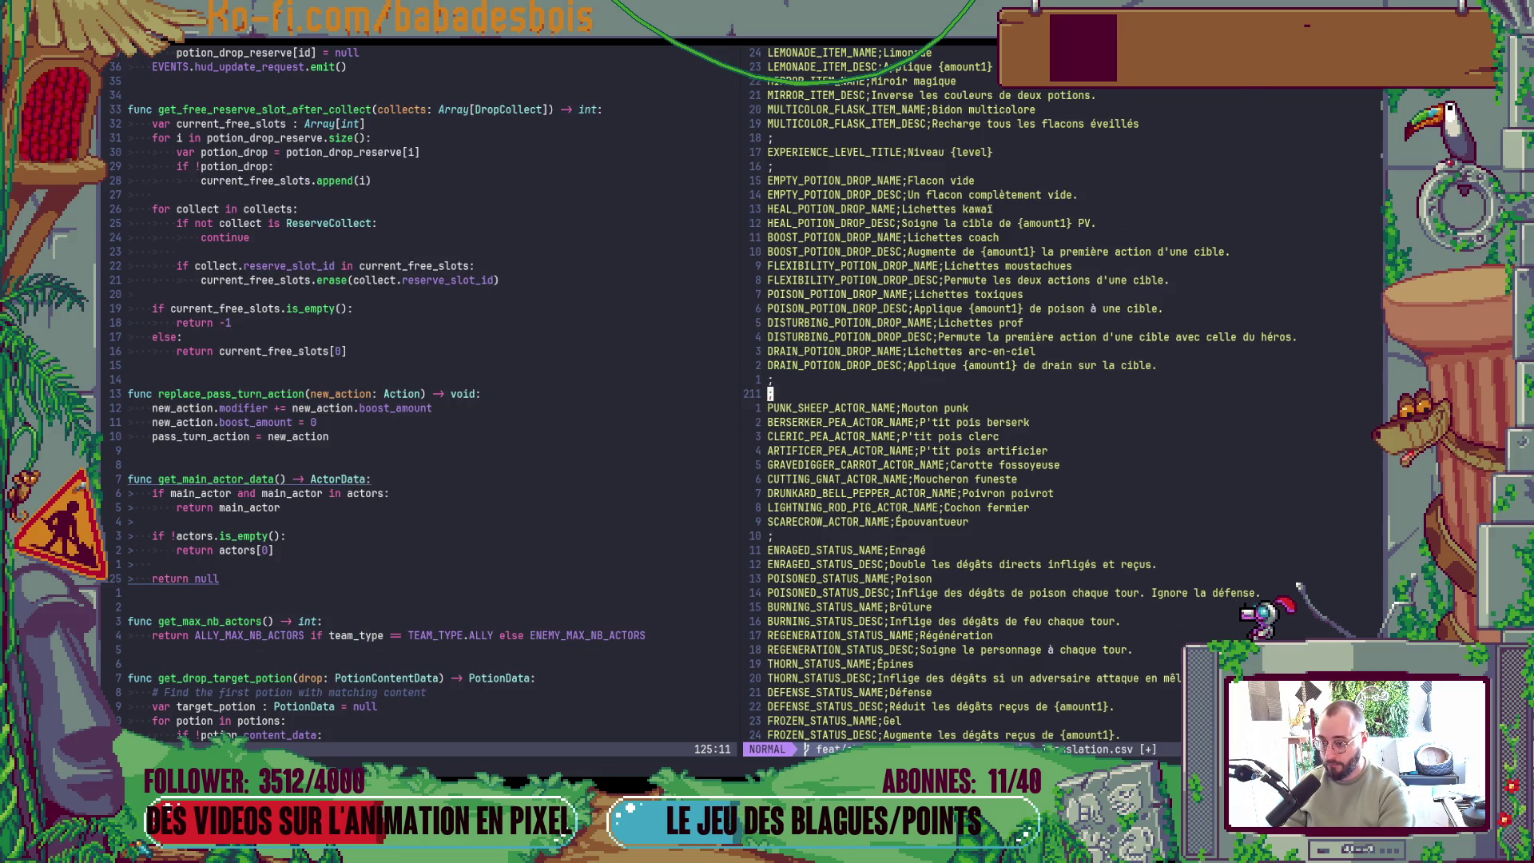
type(":w")
key("Return")
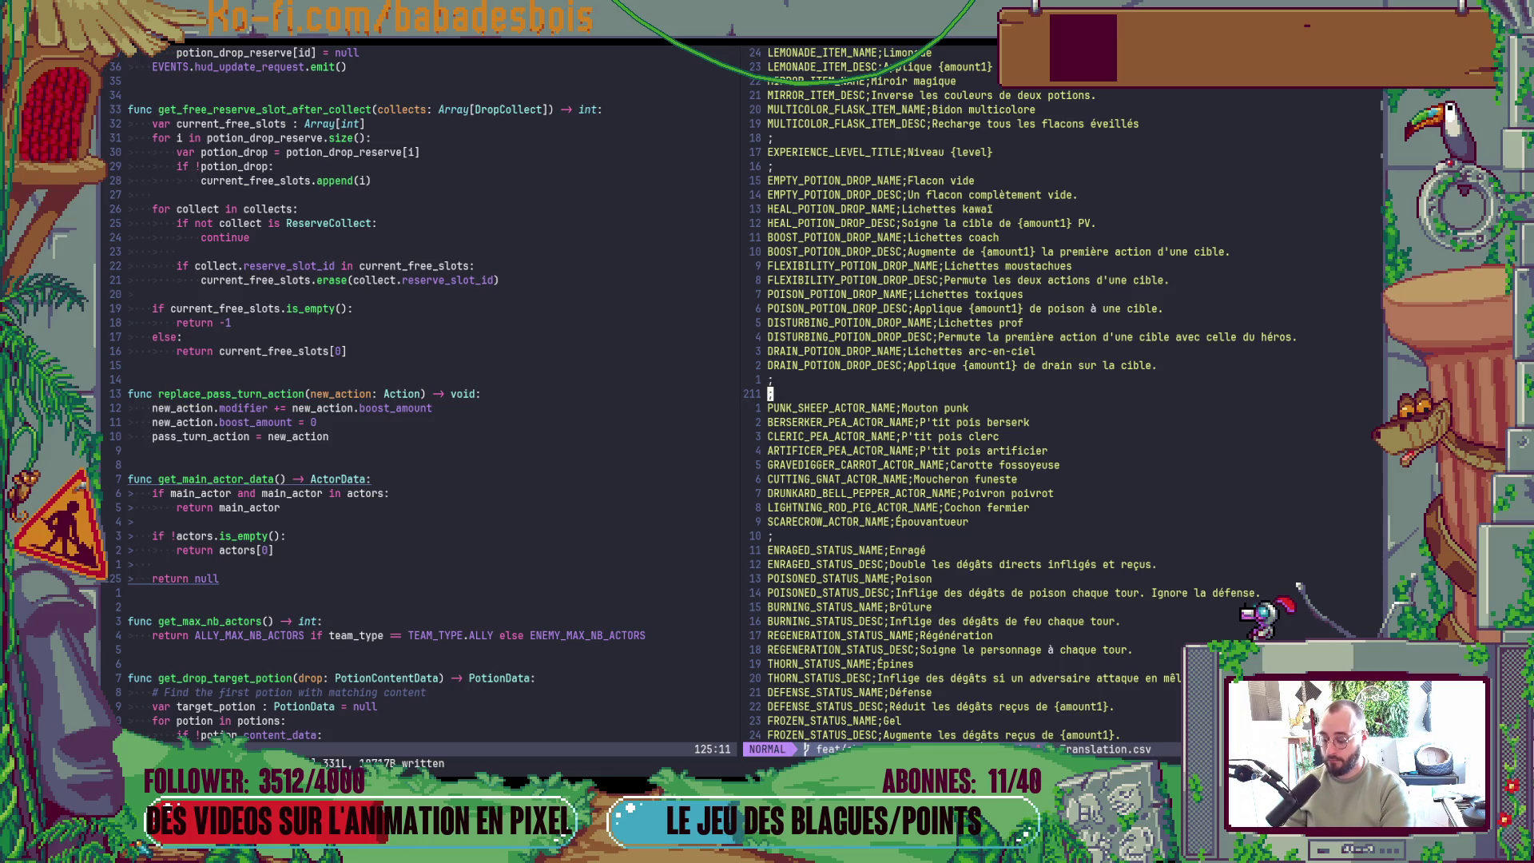
key("alt+Tab")
key("alt+Tab")
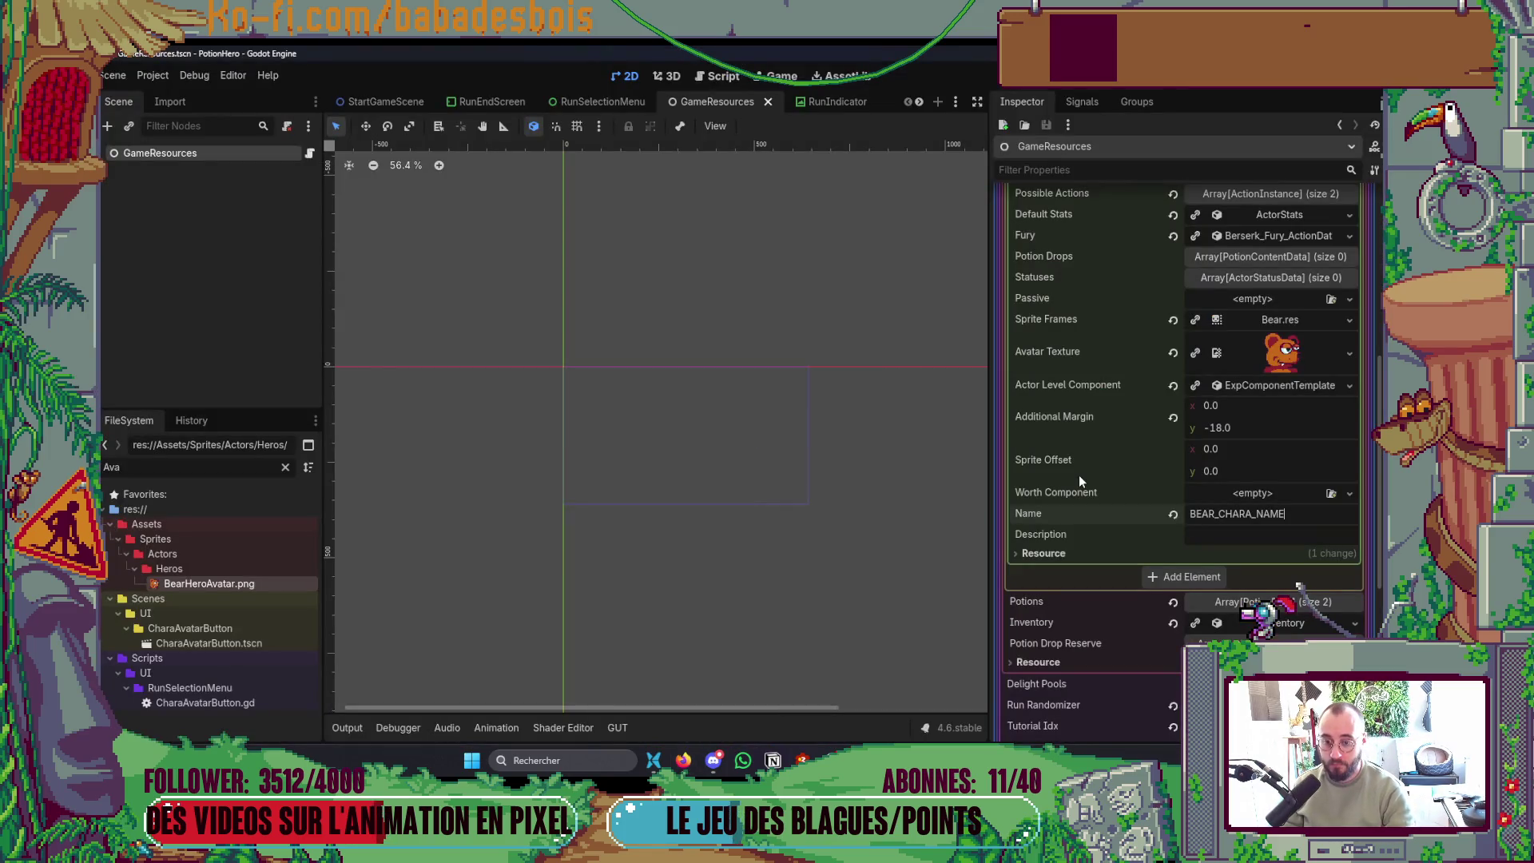
Set TutoHeroData's Description to BEAR_CHARA_DESC, save the scene and collapse the hero.
double_click(1300, 518)
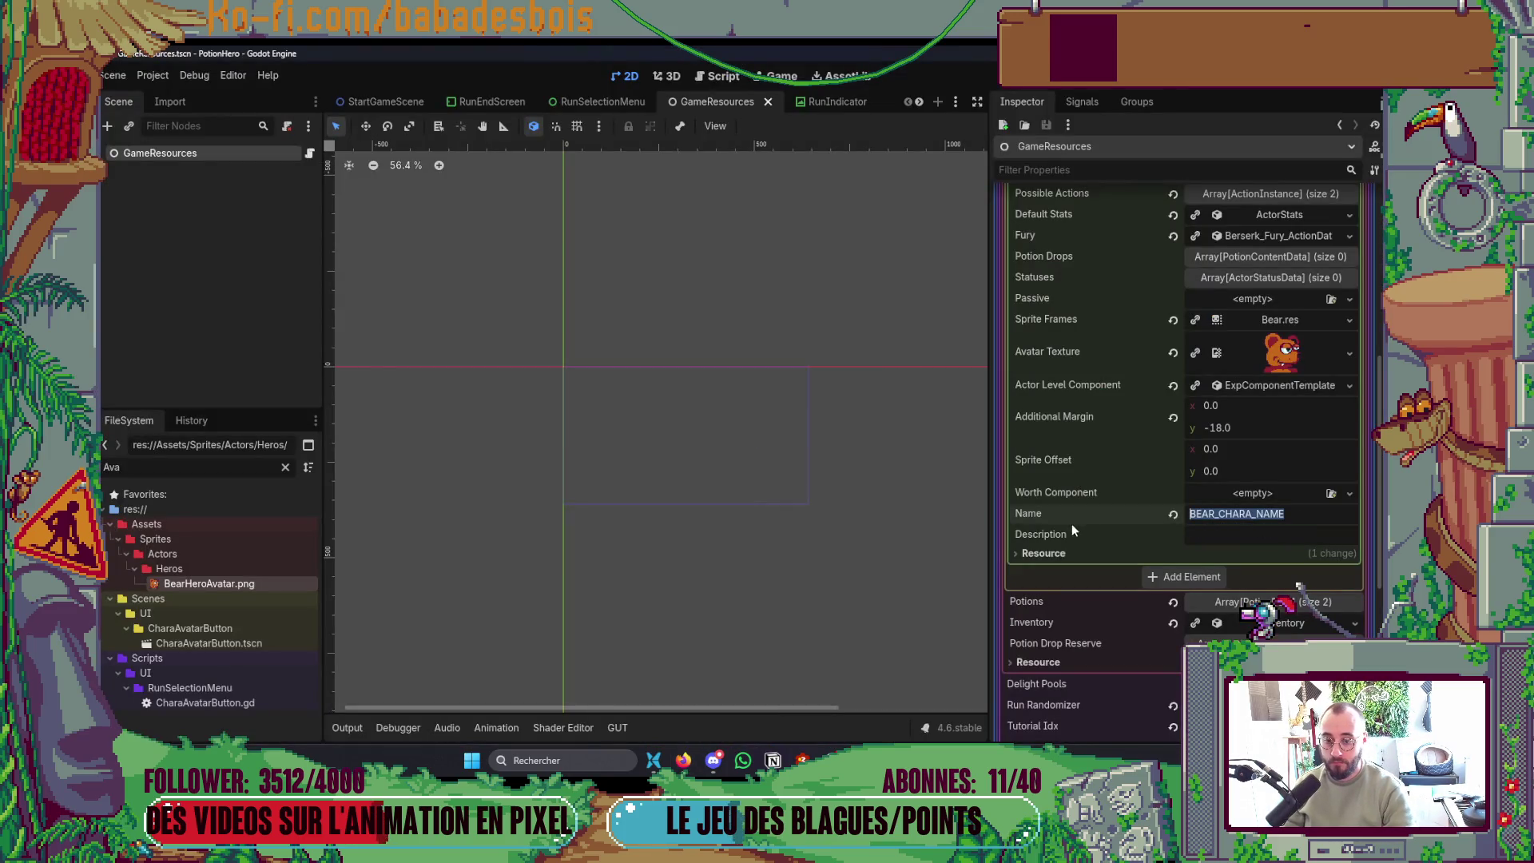
scroll(1226, 587, "up", 2)
left_click(1251, 604)
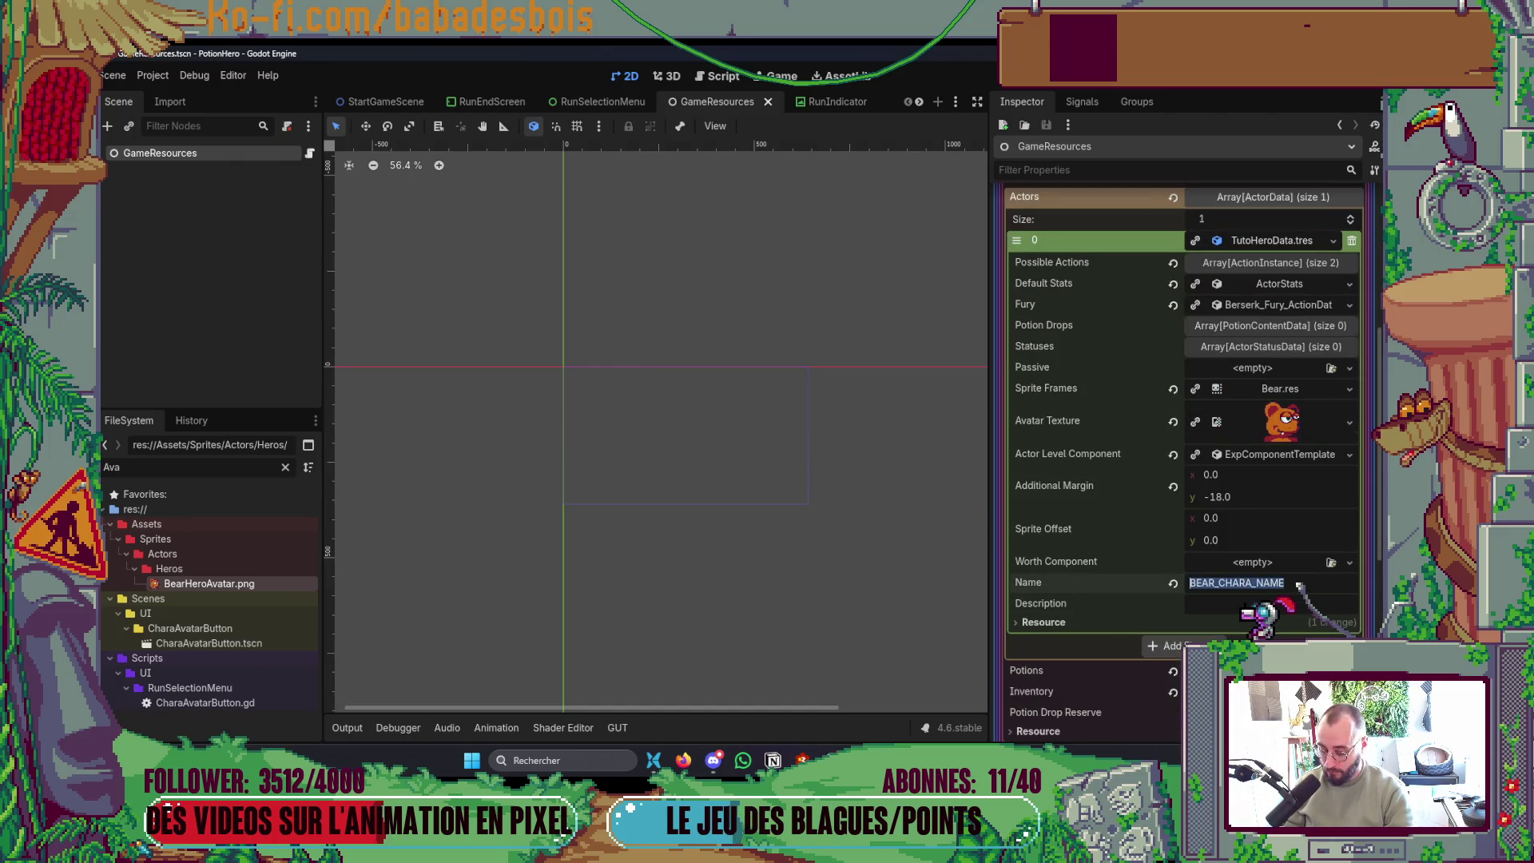
key("ctrl+v")
type("DE")
key("Return")
key("ctrl+s")
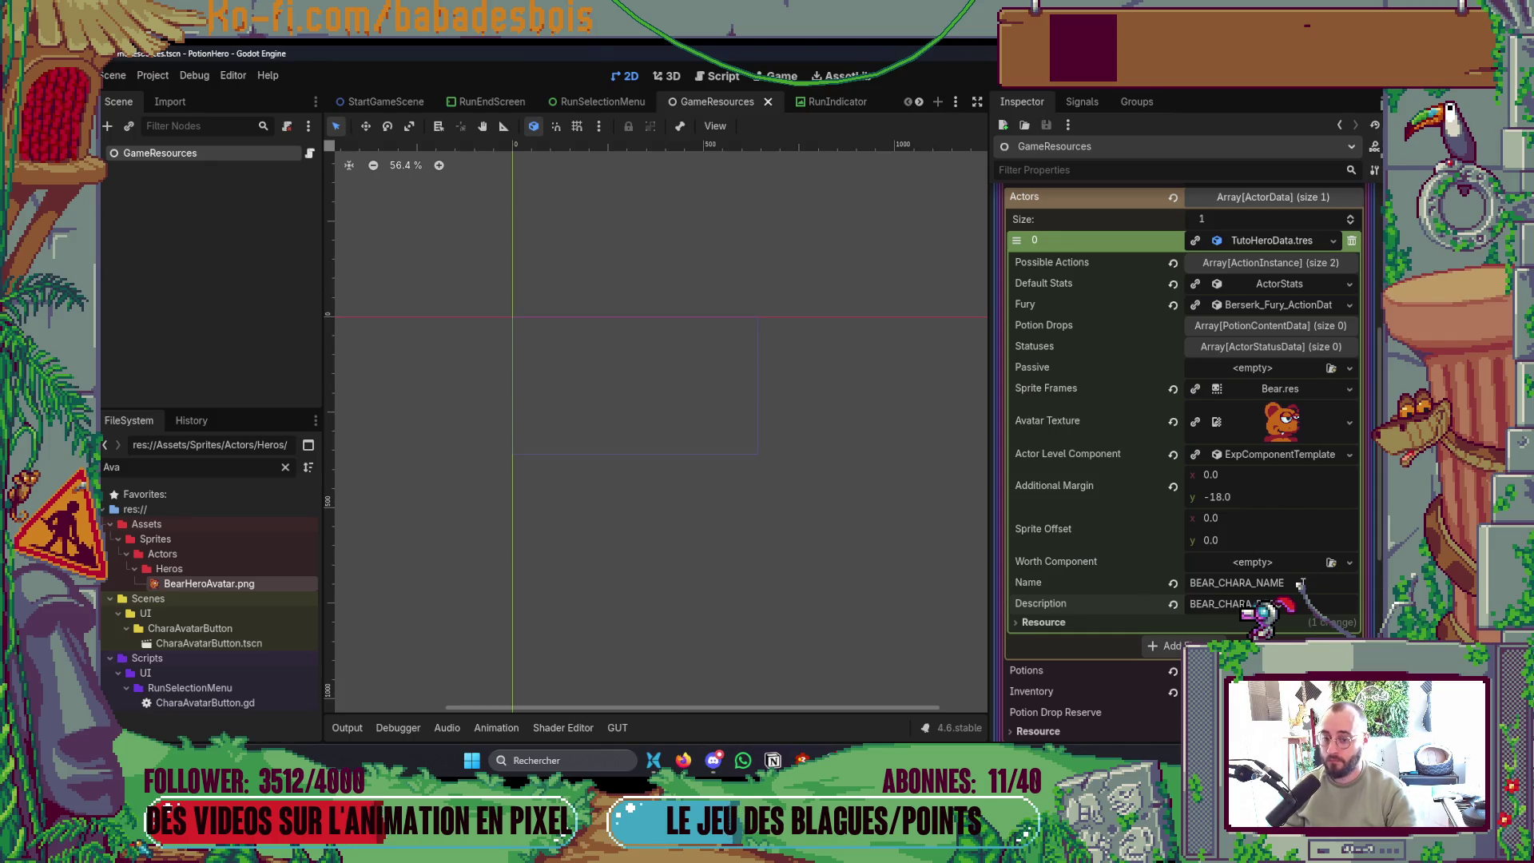
double_click(1300, 584)
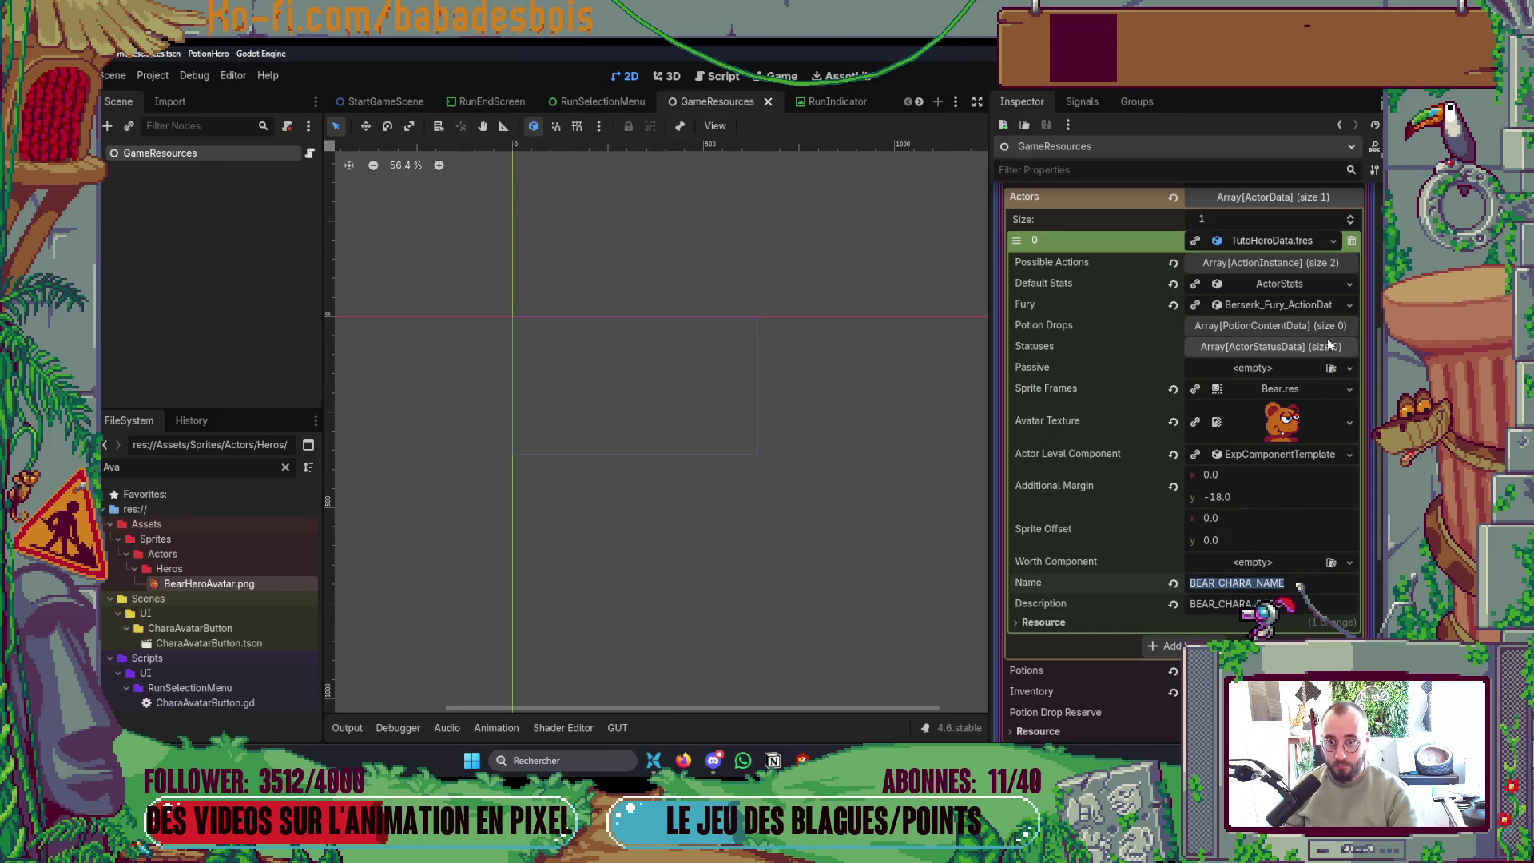
left_click(1271, 240)
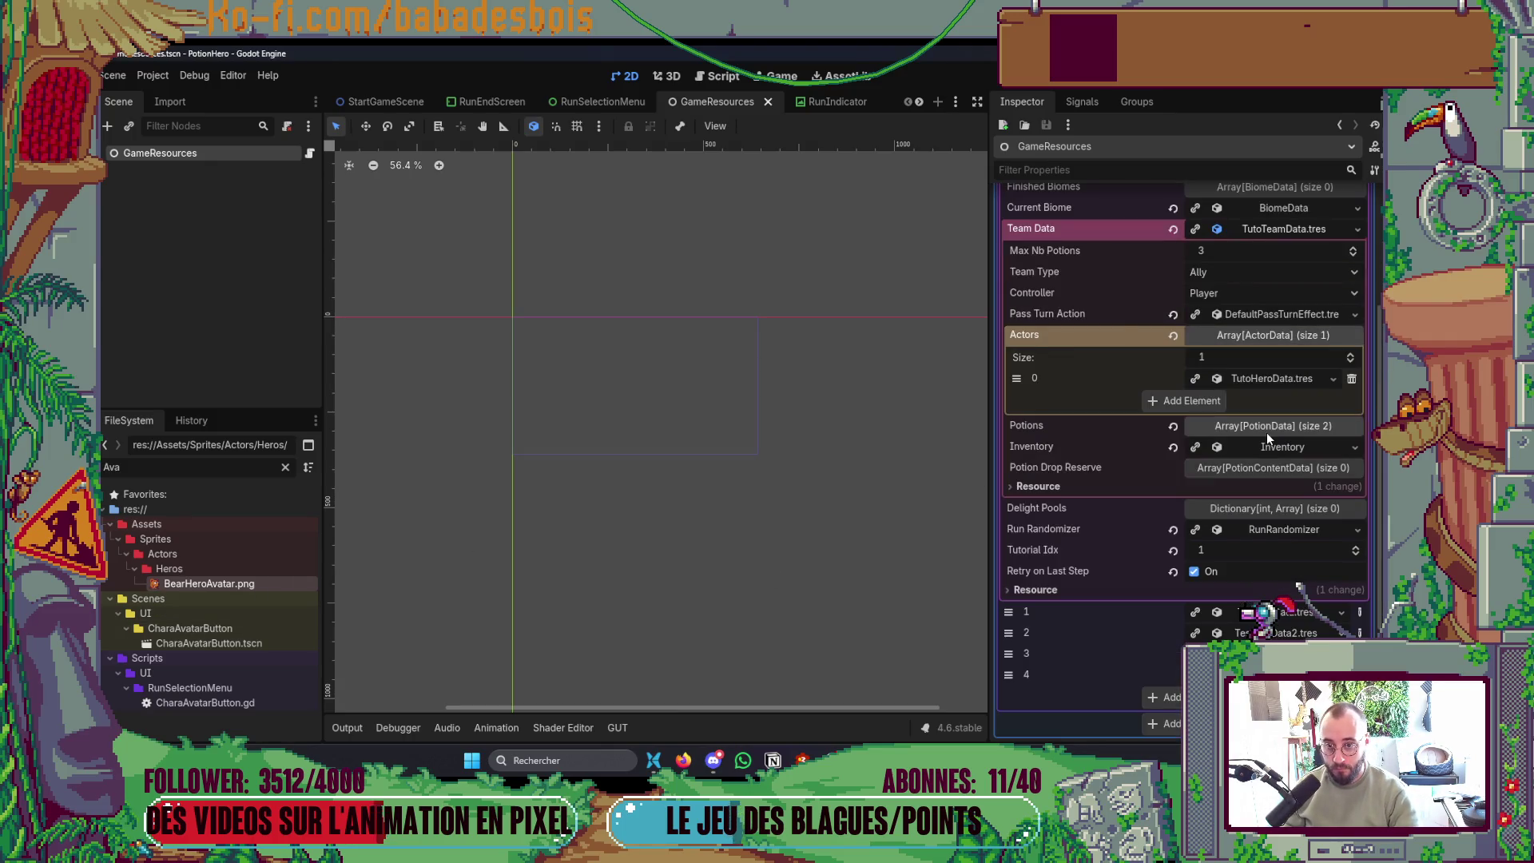
Fold up the tutorial run's Team Data in the Inspector and save the scene.
left_click(1272, 236)
scroll(1302, 400, "up", 3)
left_click(1273, 299)
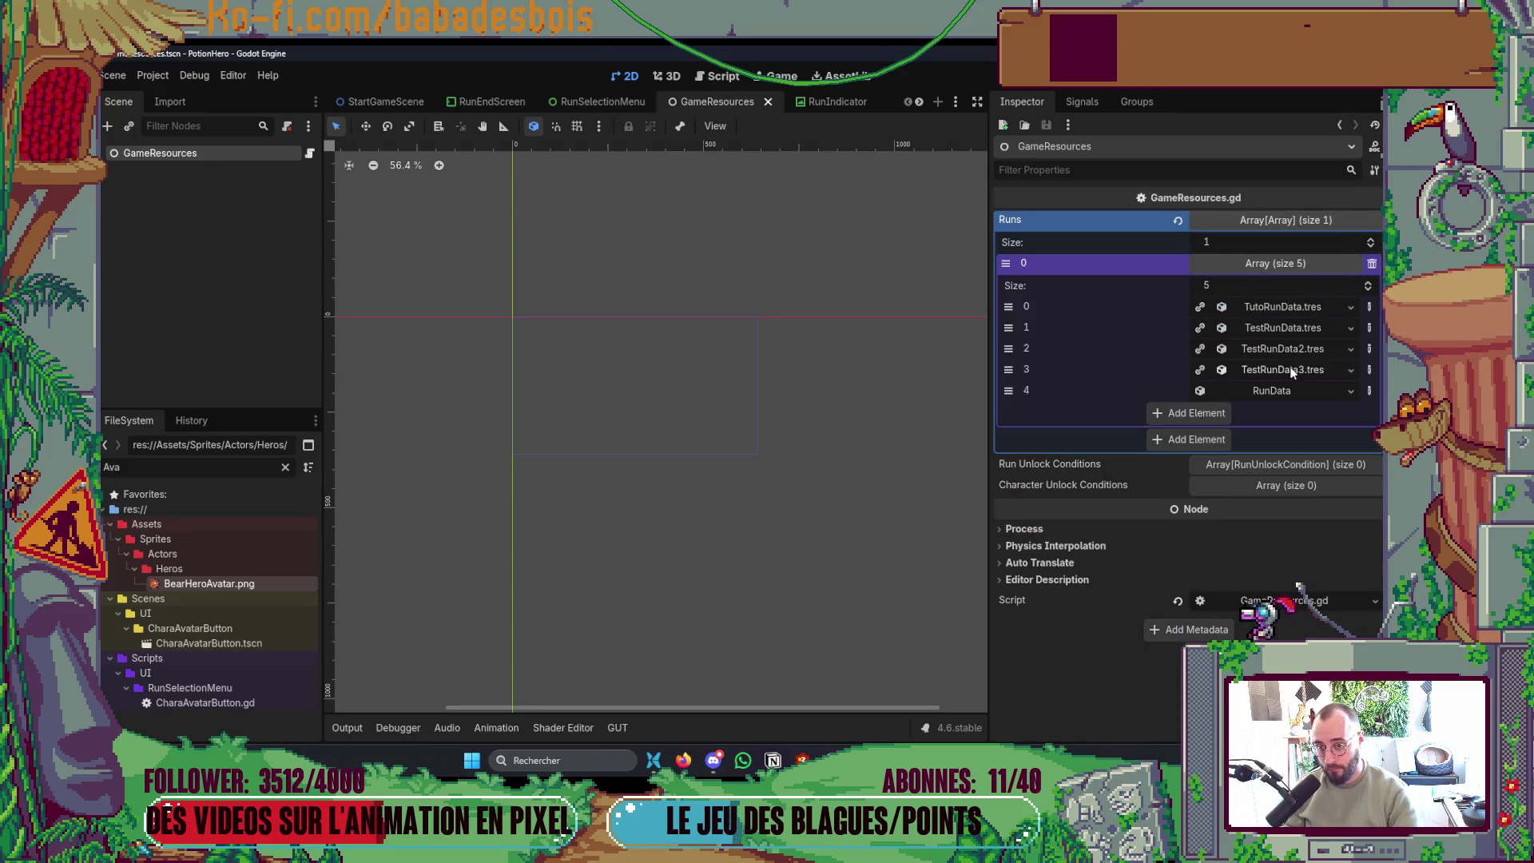
key("ctrl+s")
Expand TestRunData.tres through Team Data and Actors to its ProtoHeroData.tres hero properties.
left_click(1298, 326)
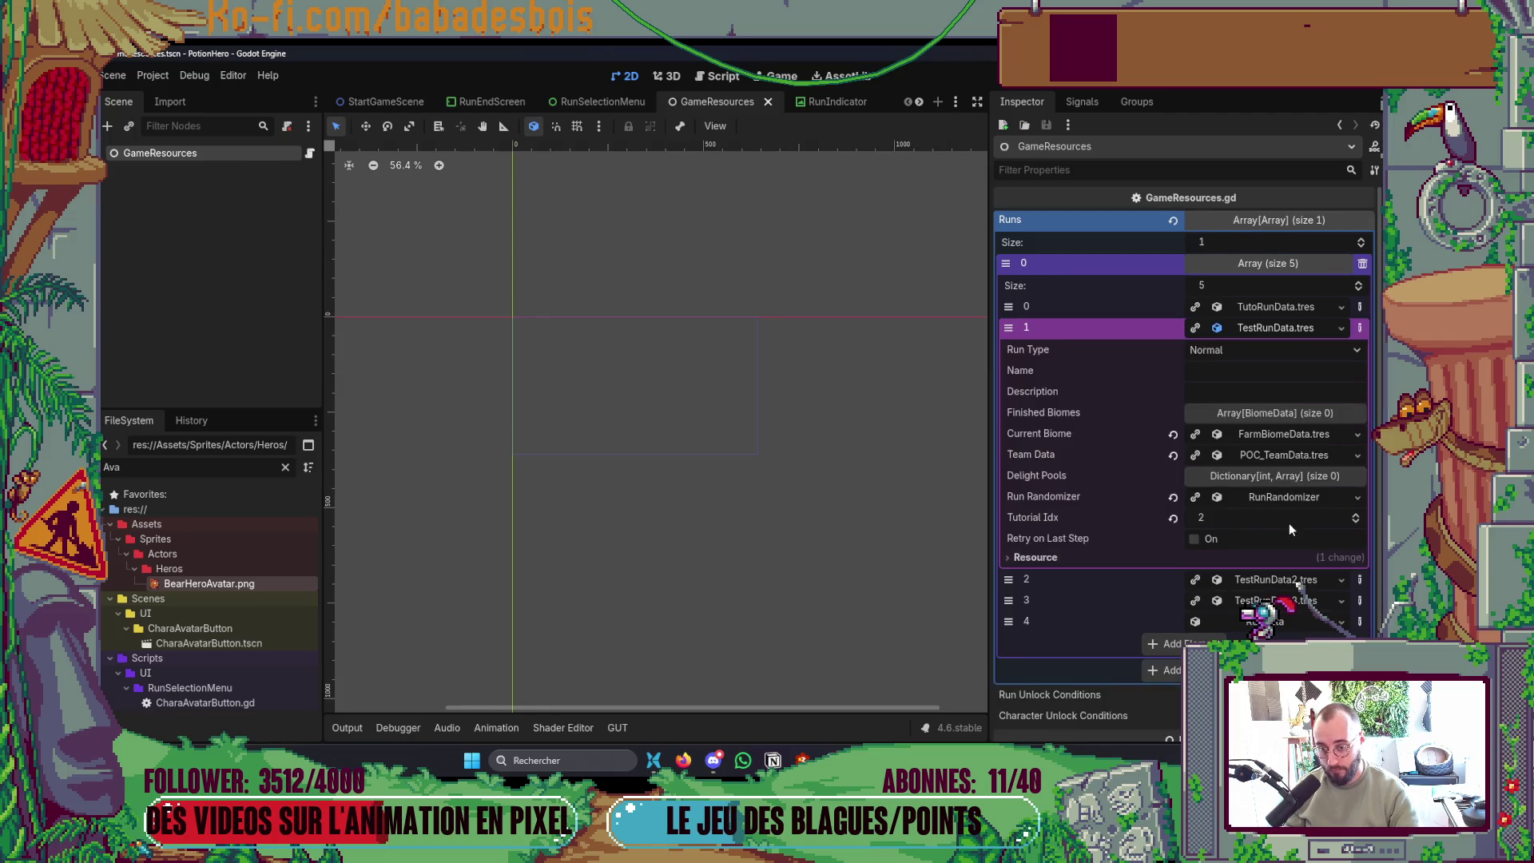
scroll(1288, 523, "down", 2)
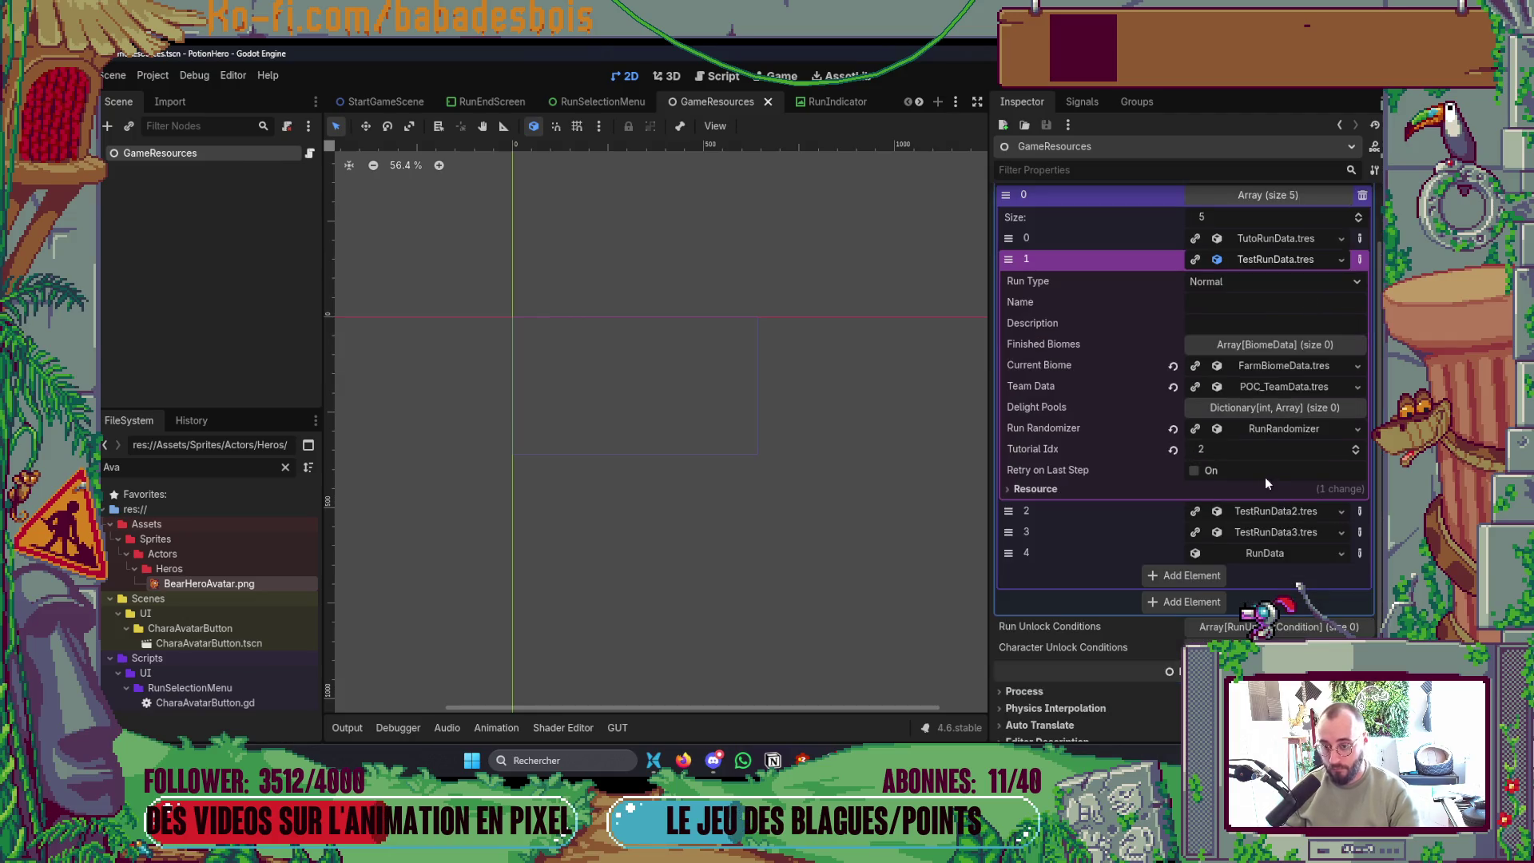
left_click(1279, 388)
left_click(1281, 388)
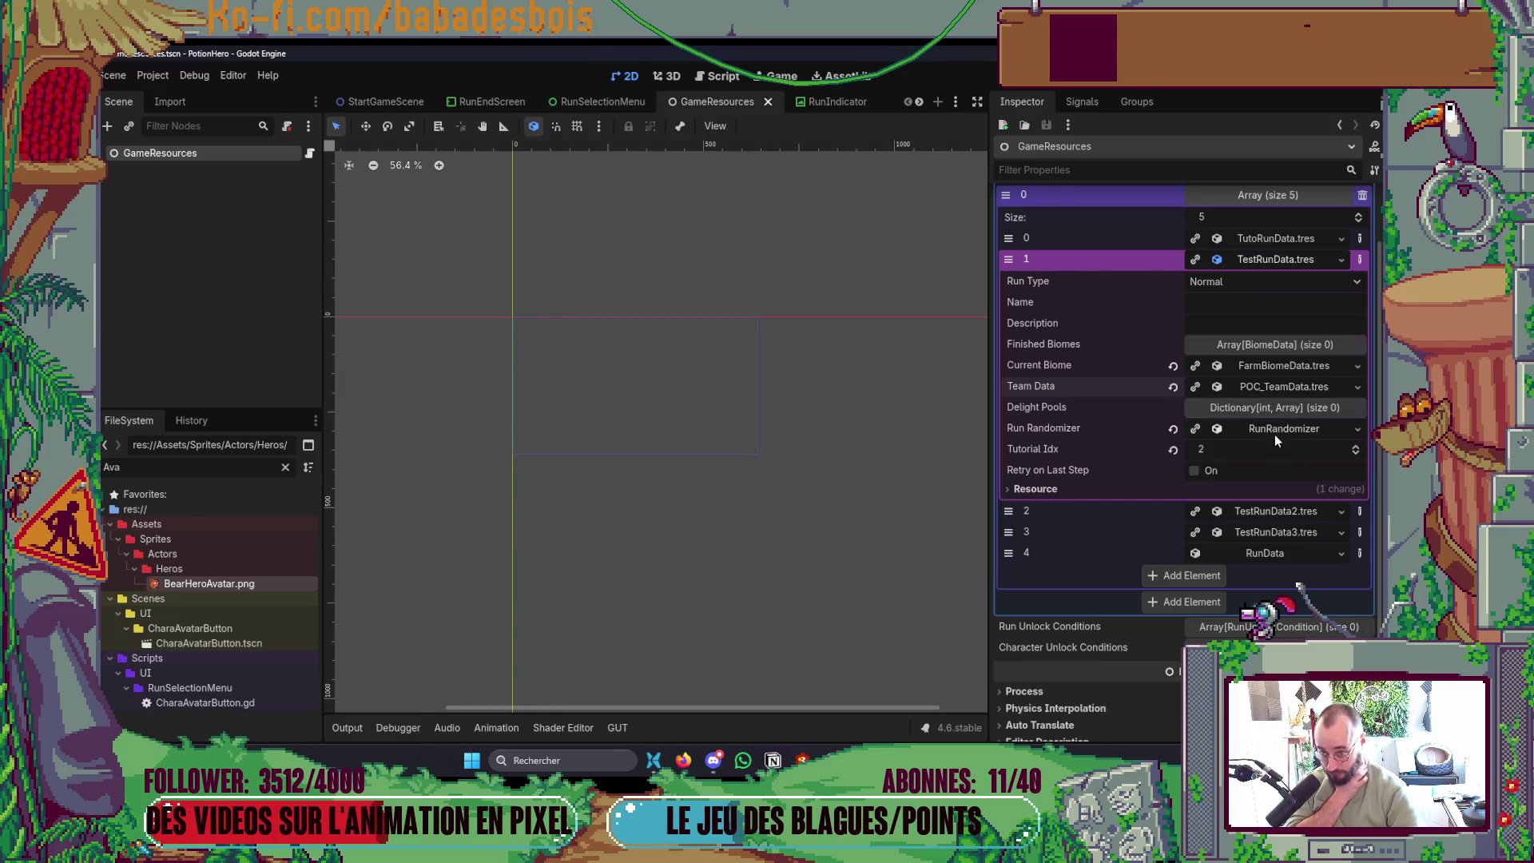
left_click(1268, 388)
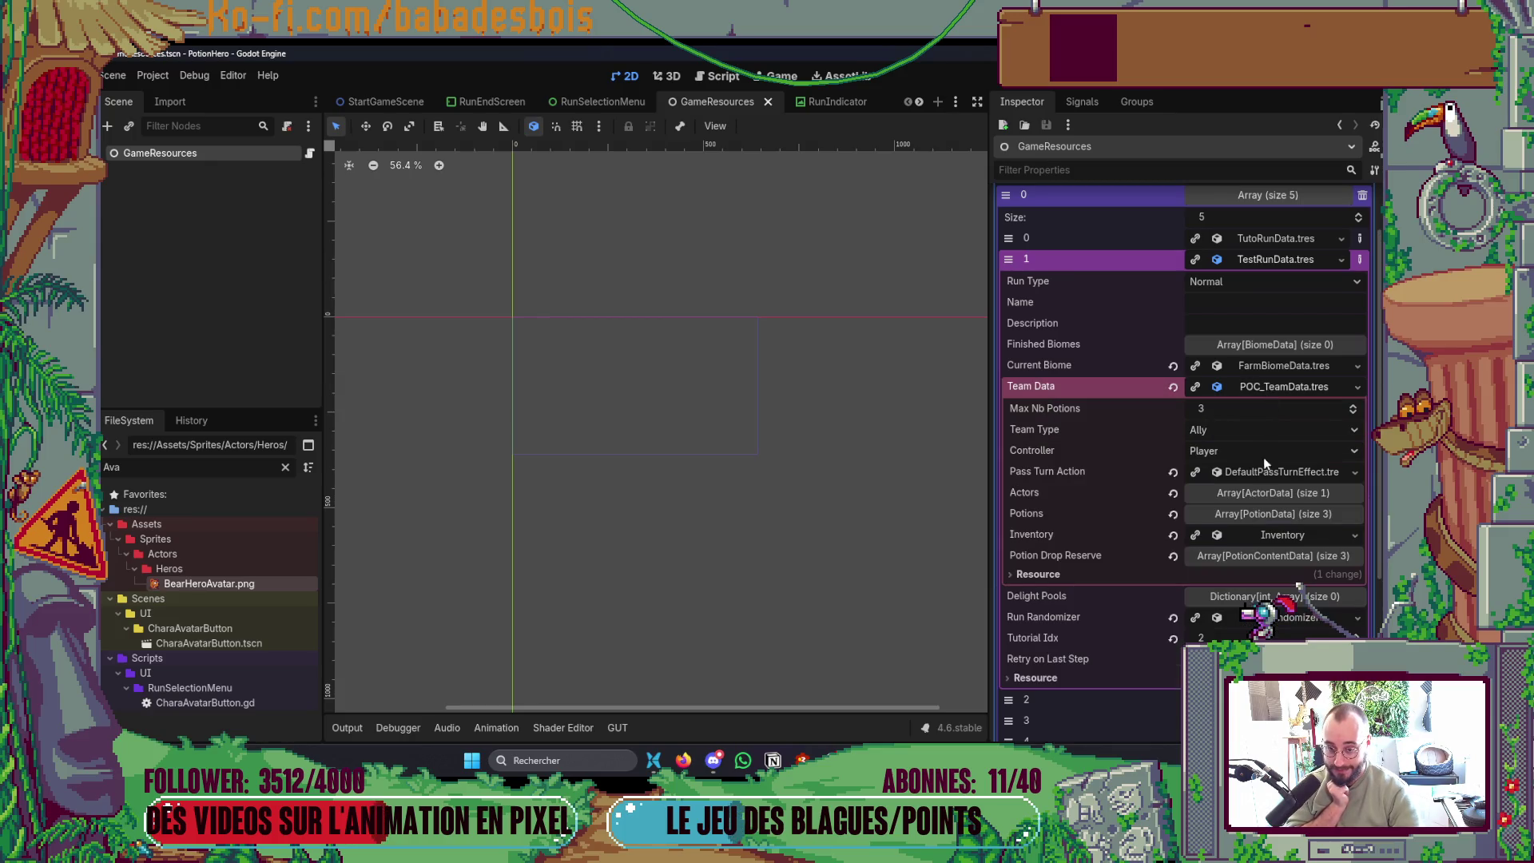
left_click(1266, 499)
left_click(1272, 538)
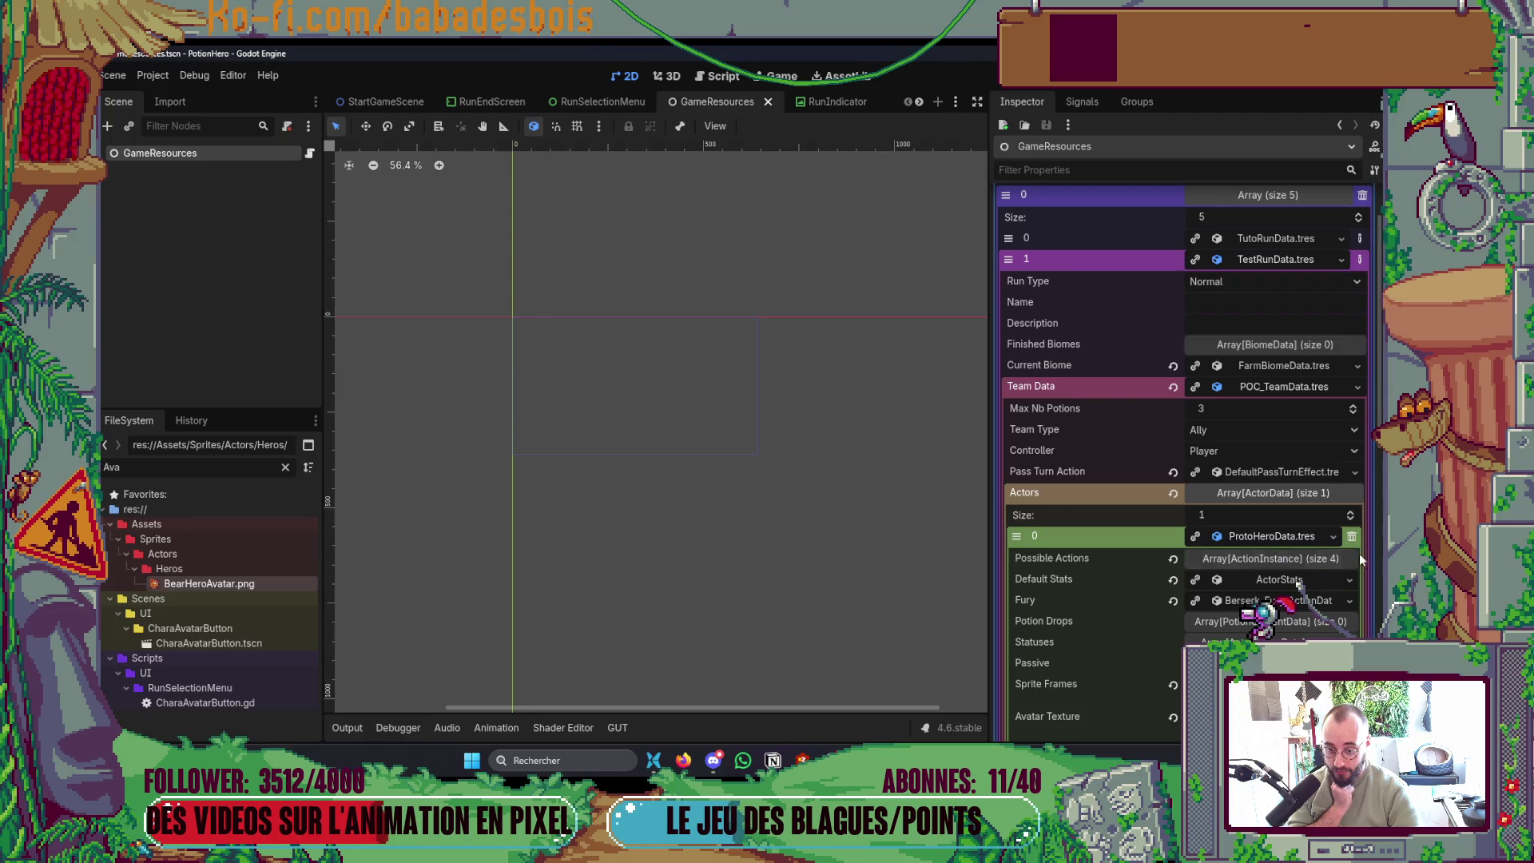
scroll(1359, 554, "down", 3)
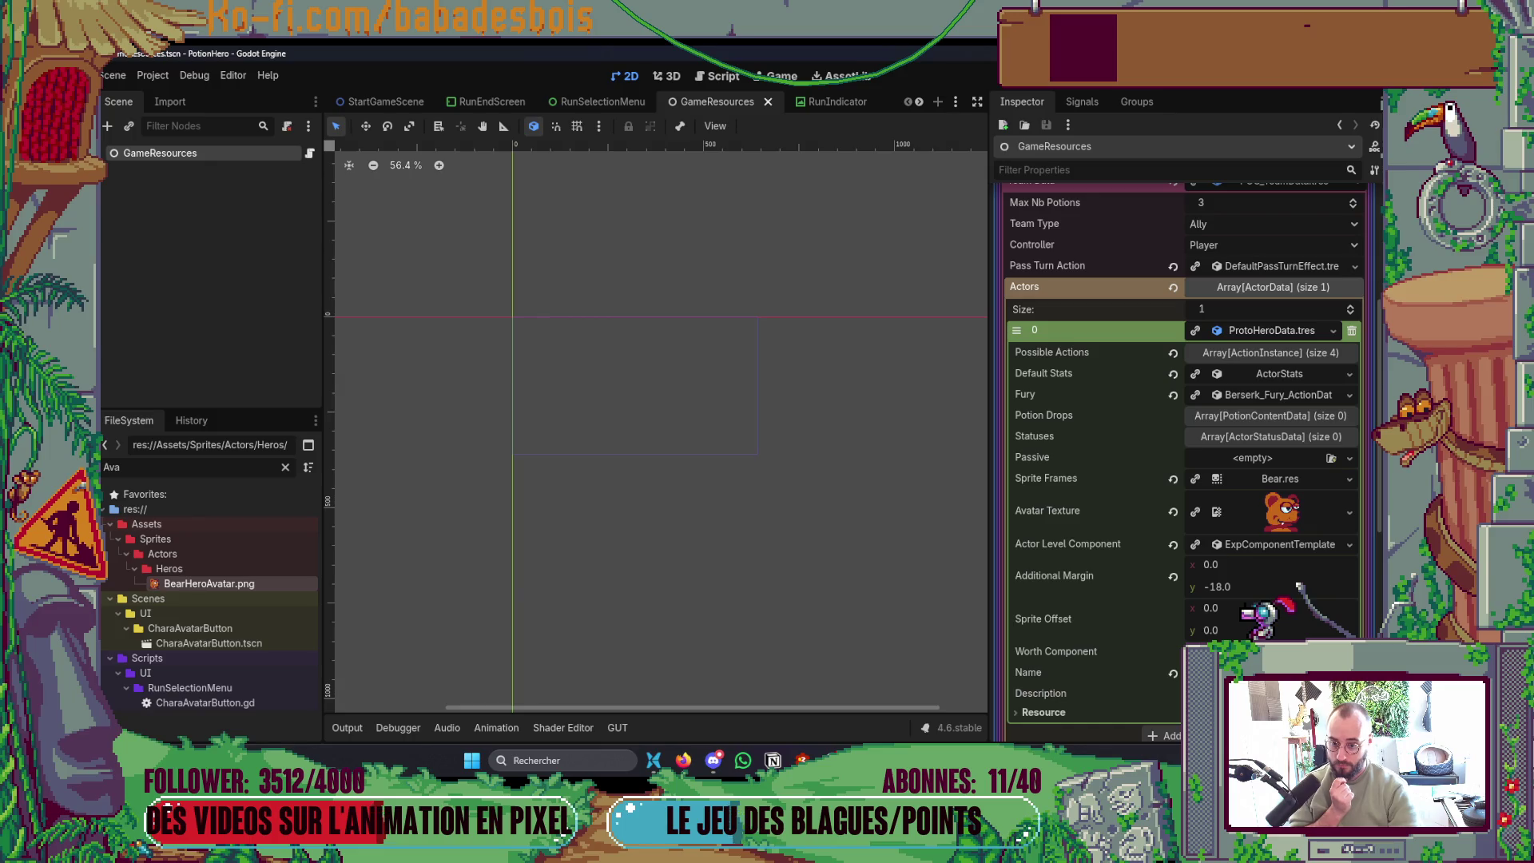
Paste the key into that hero's Description, save, and fold TestRunData.tres back up.
key("ctrl+v")
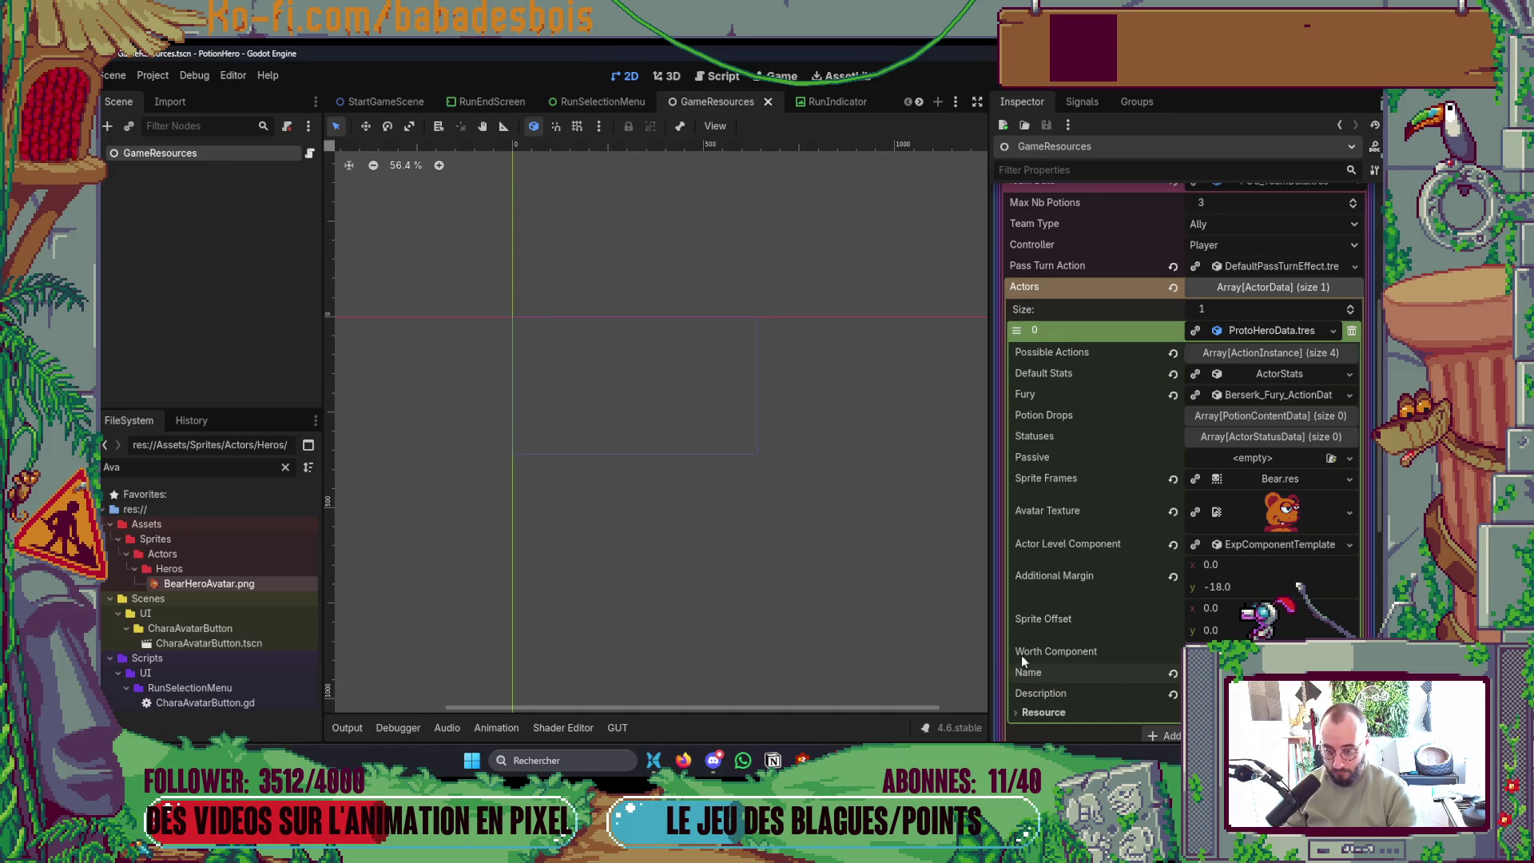
scroll(1086, 680, "down", 3)
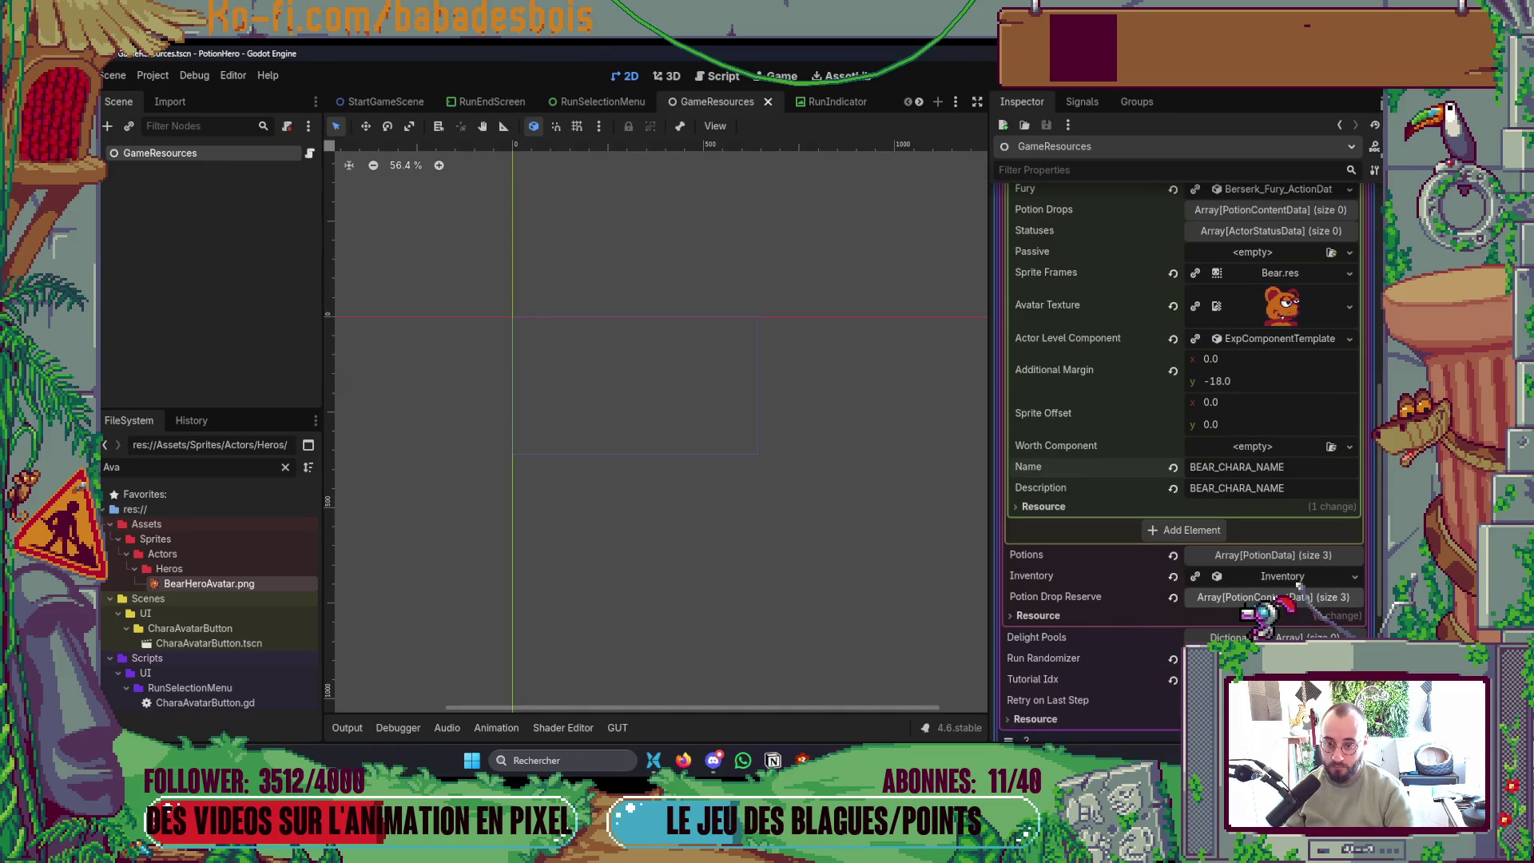
scroll(1299, 586, "up", 3)
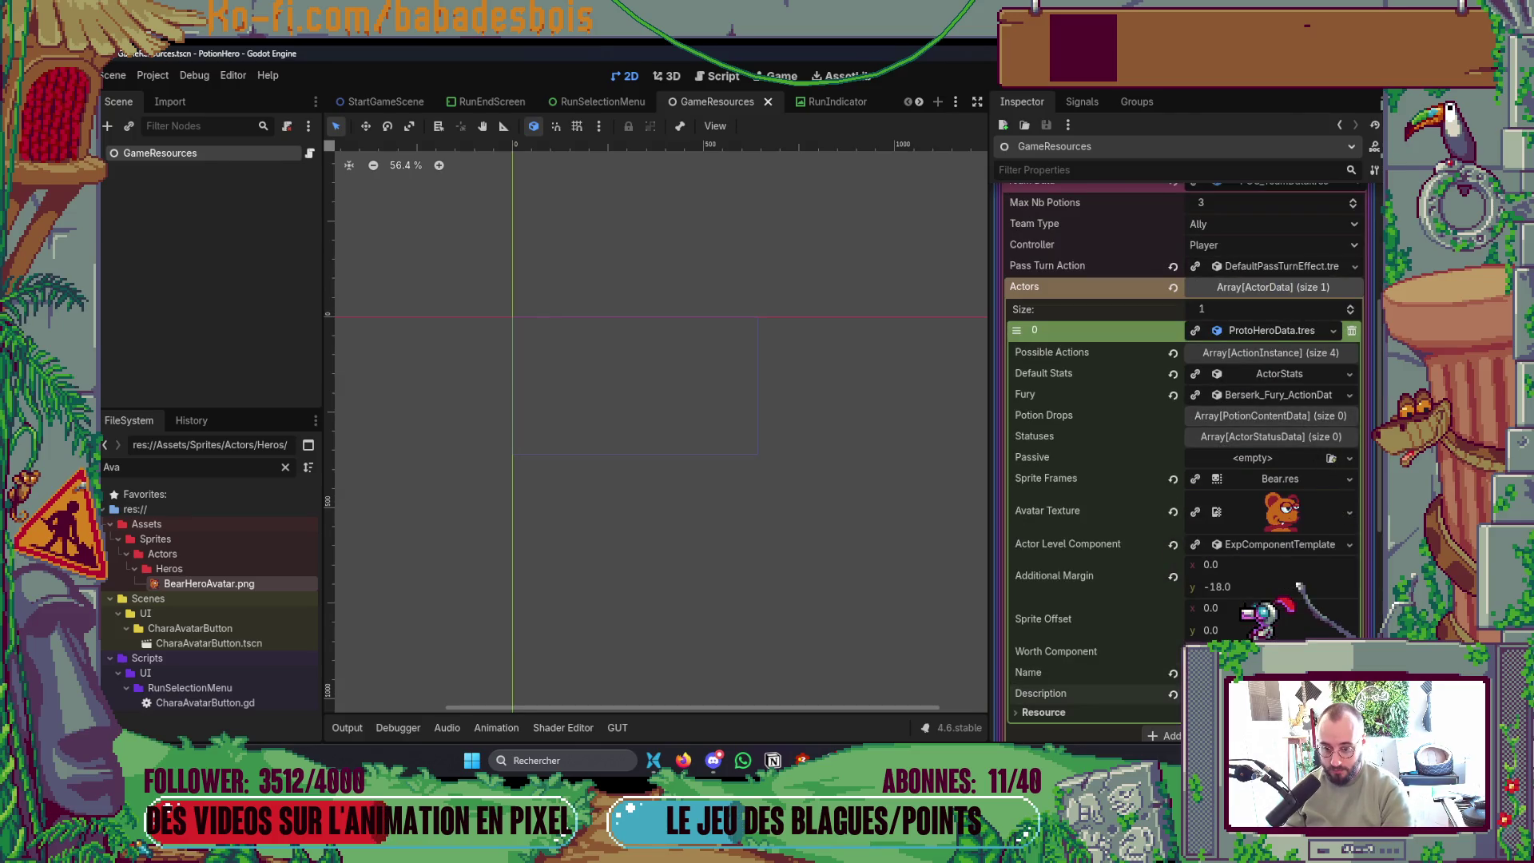
left_click(1275, 289)
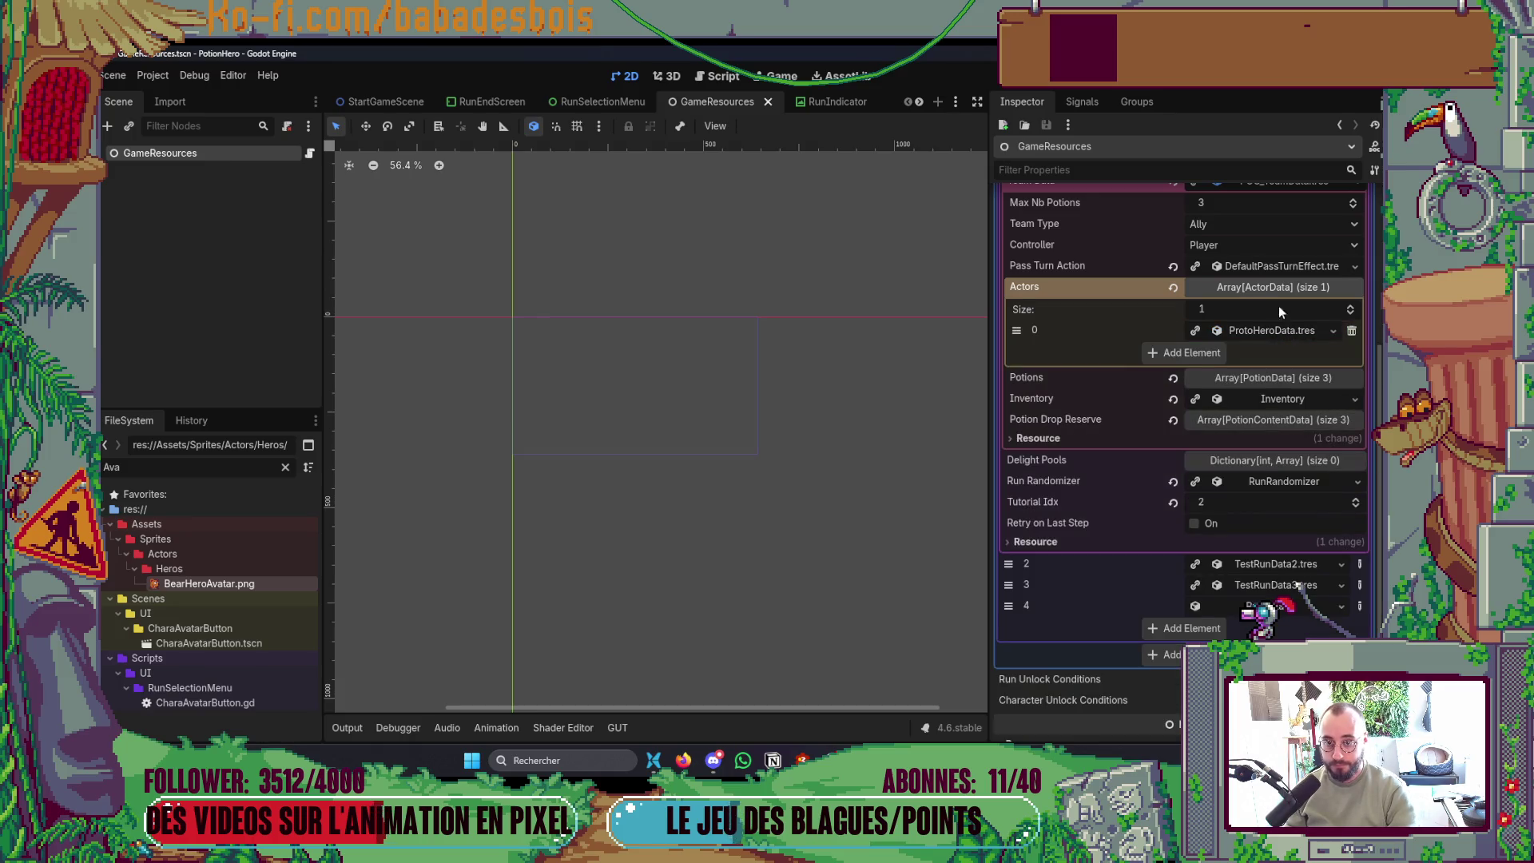
key("ctrl+s")
scroll(1317, 430, "up", 3)
left_click(1288, 319)
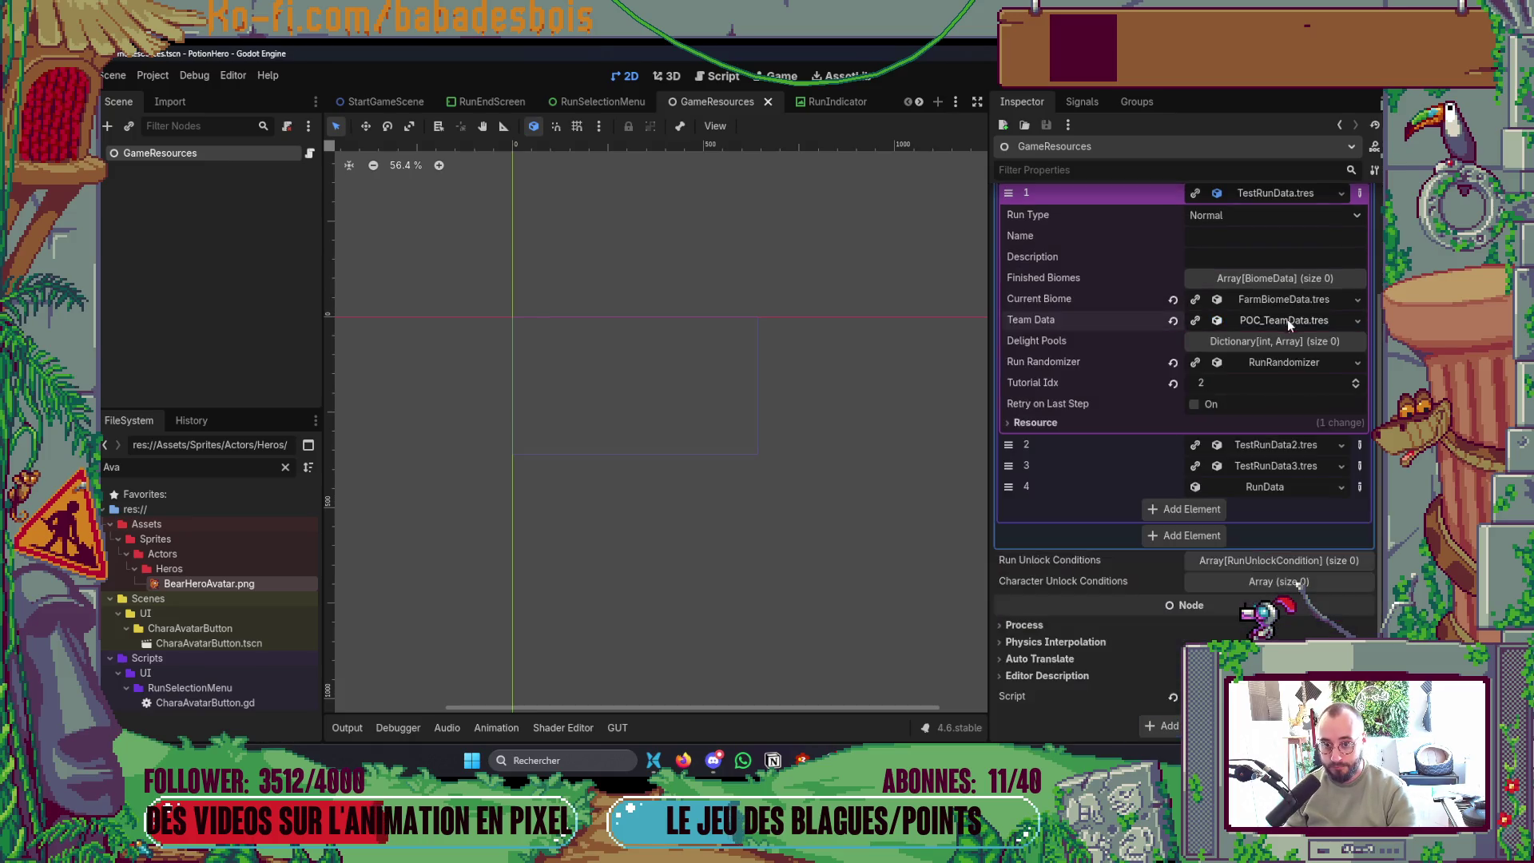
scroll(1285, 336, "up", 3)
left_click(1283, 355)
Rename the TestRunData2.tres hero ProtoHeroData2.tres to BEAR_CHARA_NAME.
left_click(1279, 348)
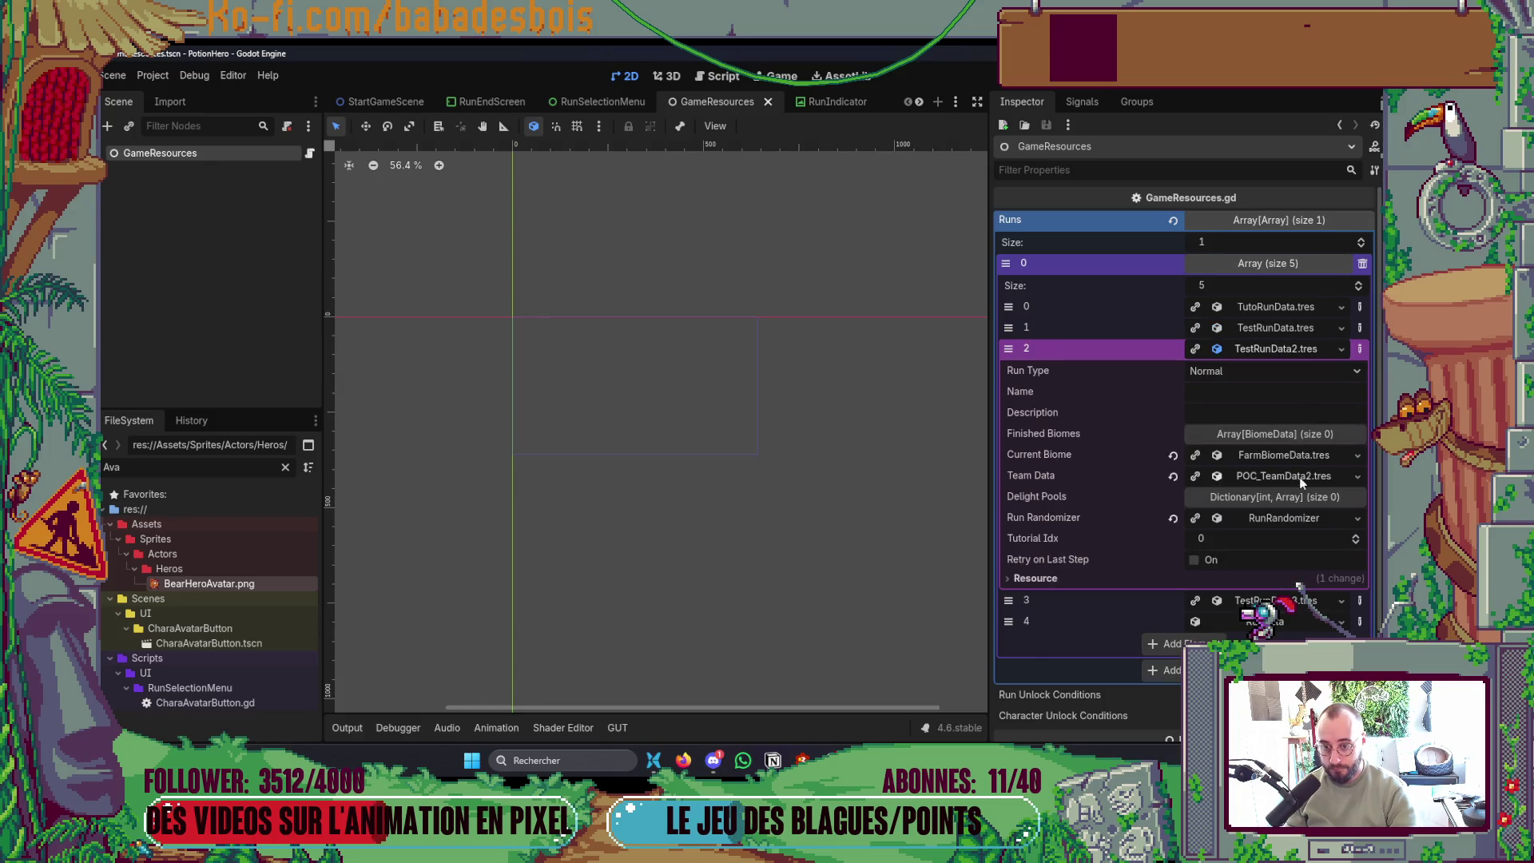
left_click(1285, 473)
left_click(1285, 473)
left_click(1285, 473)
left_click(1277, 625)
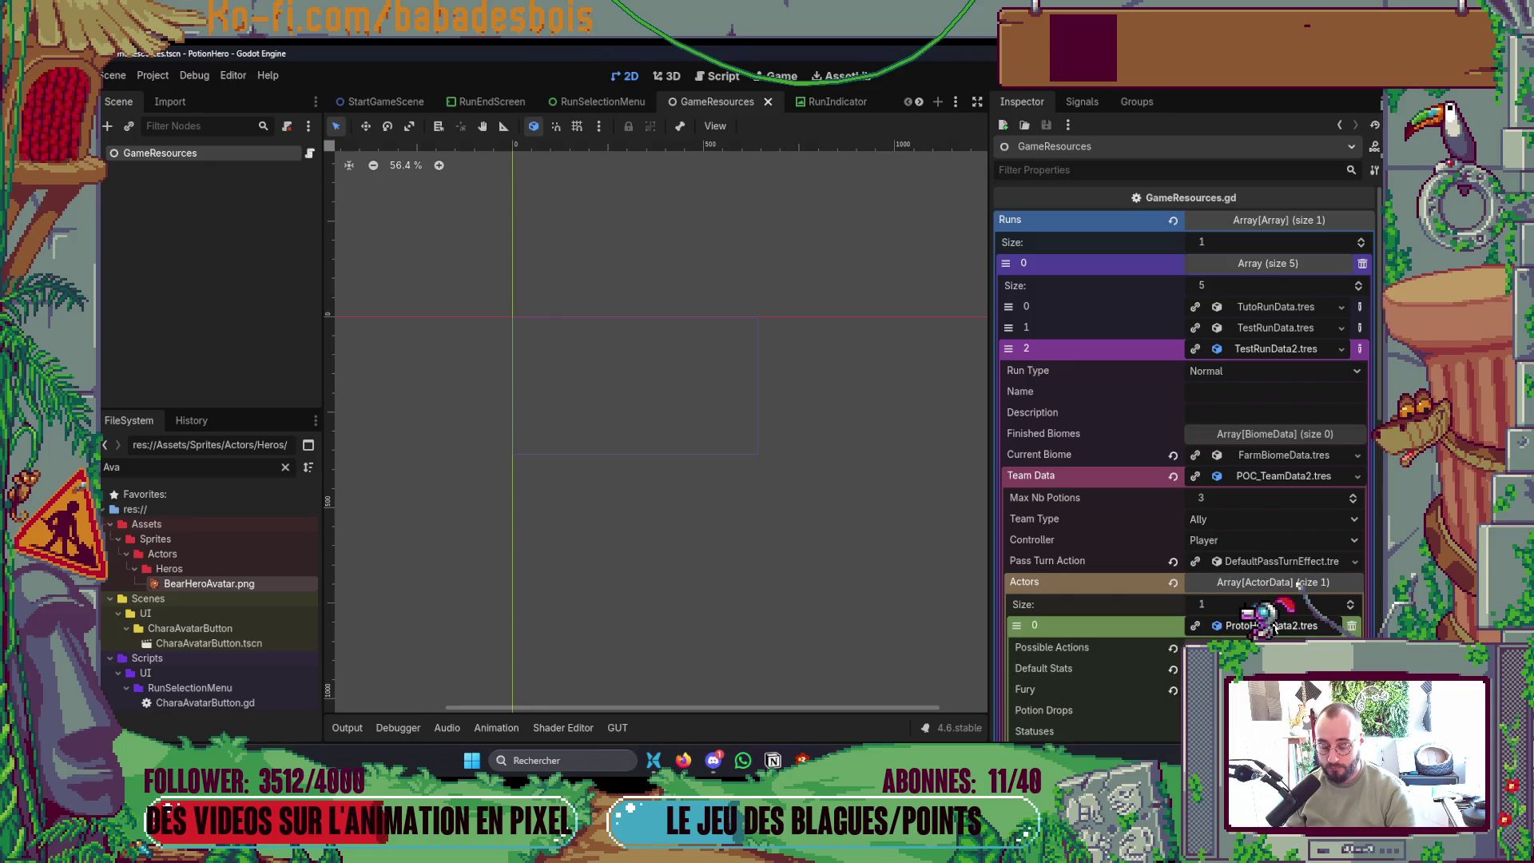
scroll(1277, 626, "down", 5)
left_click(1279, 555)
type("BEAR_CHARA_NAME")
Set its Description to BEAR_CHARA_DESC and fold the TestRunData2.tres entry back up.
left_click(1286, 576)
type("BEAR_CHARA_NAME")
key("BackSpace")
key("BackSpace")
key("BackSpace")
type("DESC")
scroll(1250, 559, "up", 5)
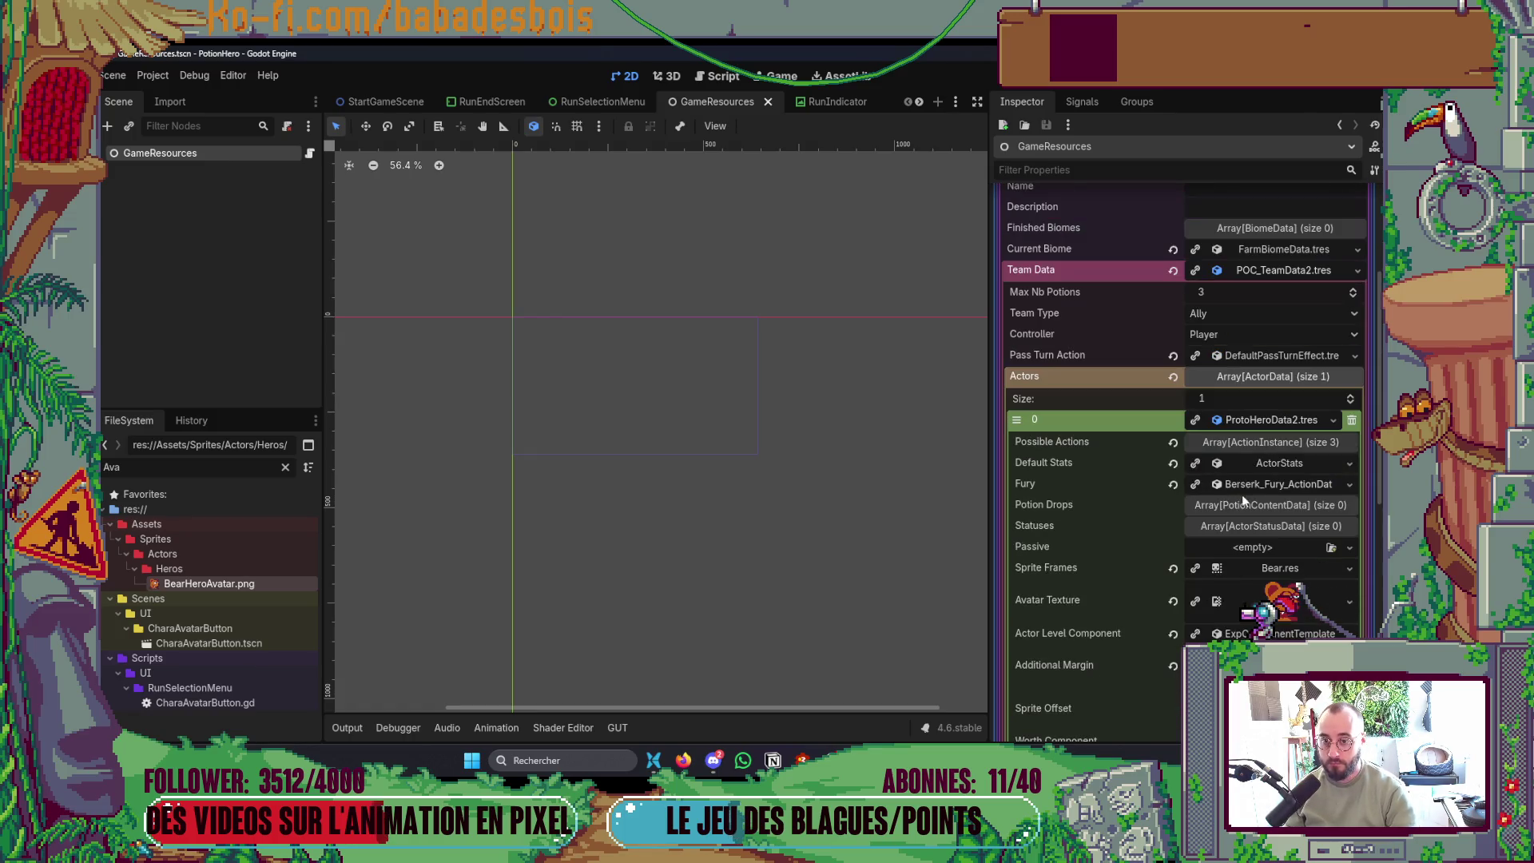
left_click(1253, 422)
left_click(1274, 375)
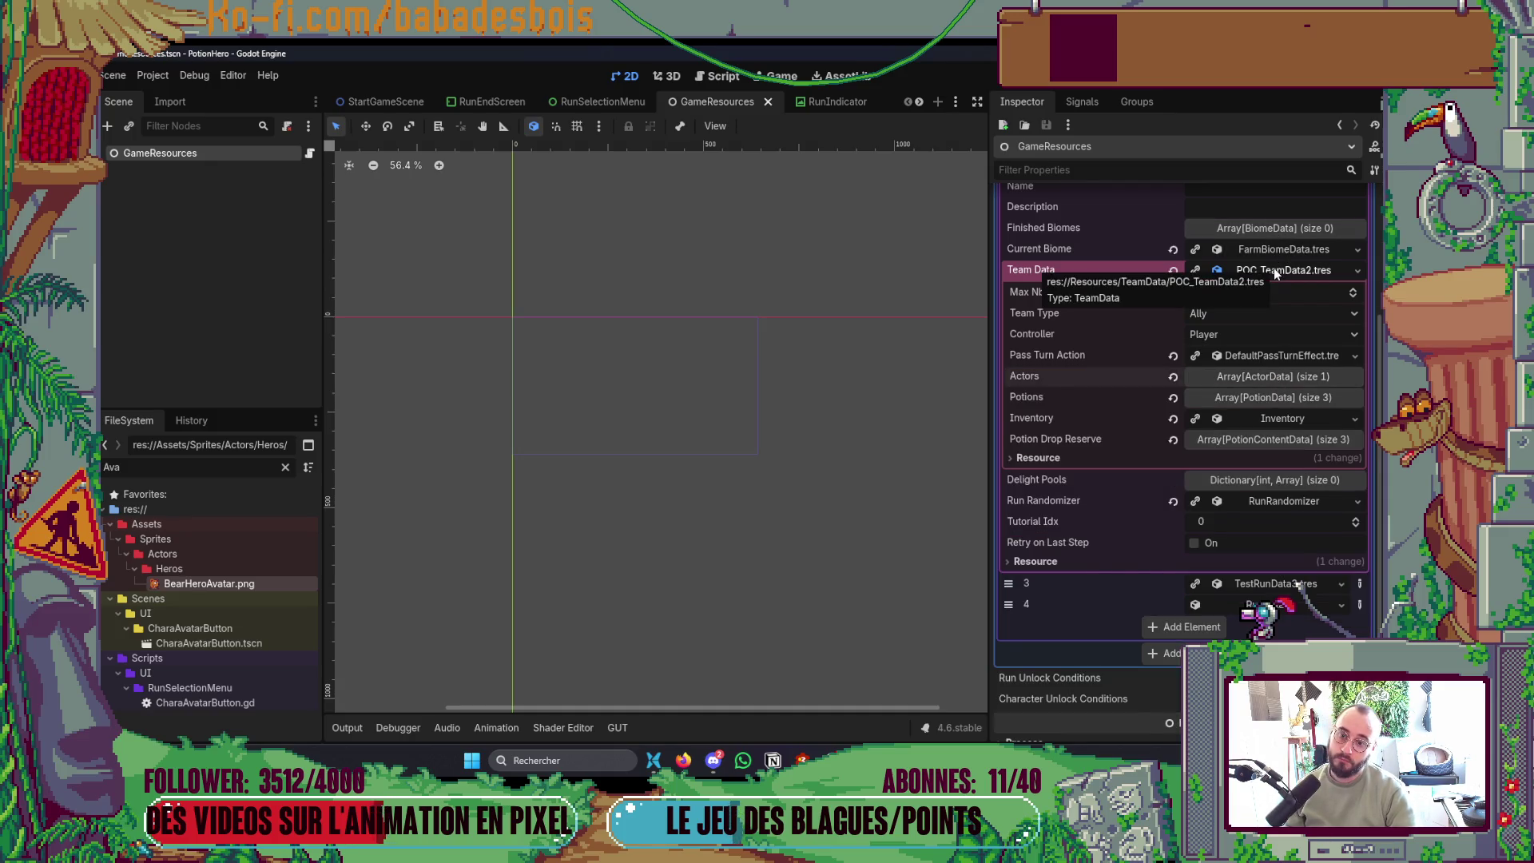
left_click(1275, 274)
scroll(1291, 358, "up", 5)
left_click(1266, 345)
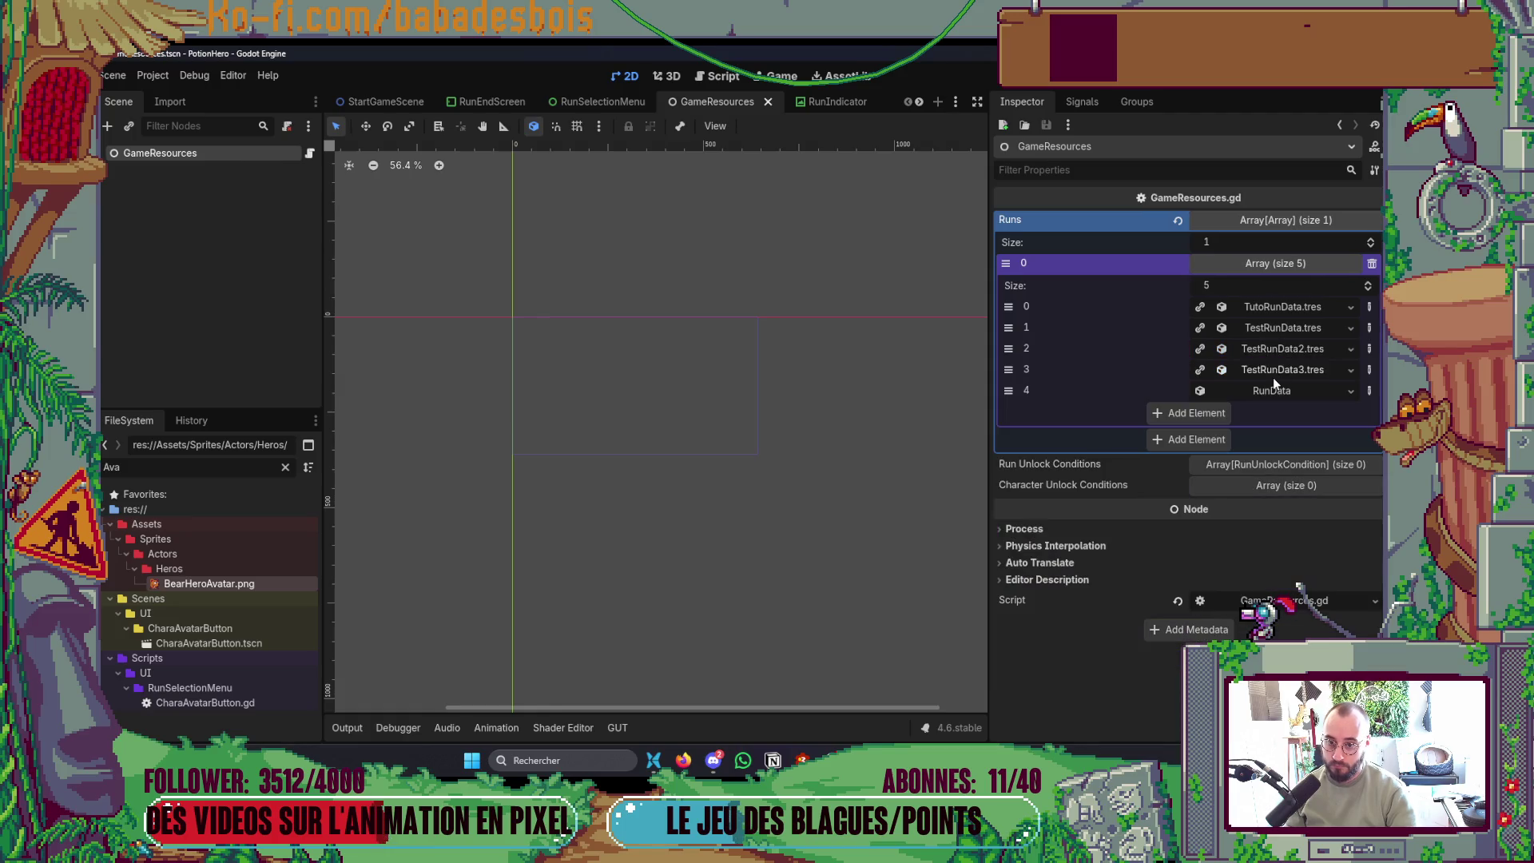
Expand TestRunData3.tres to ProtoHeroData3.tres and rename the hero to BEAR_CHARA_NAME.
left_click(1280, 371)
scroll(1320, 530, "down", 3)
scroll(1302, 515, "up", 2)
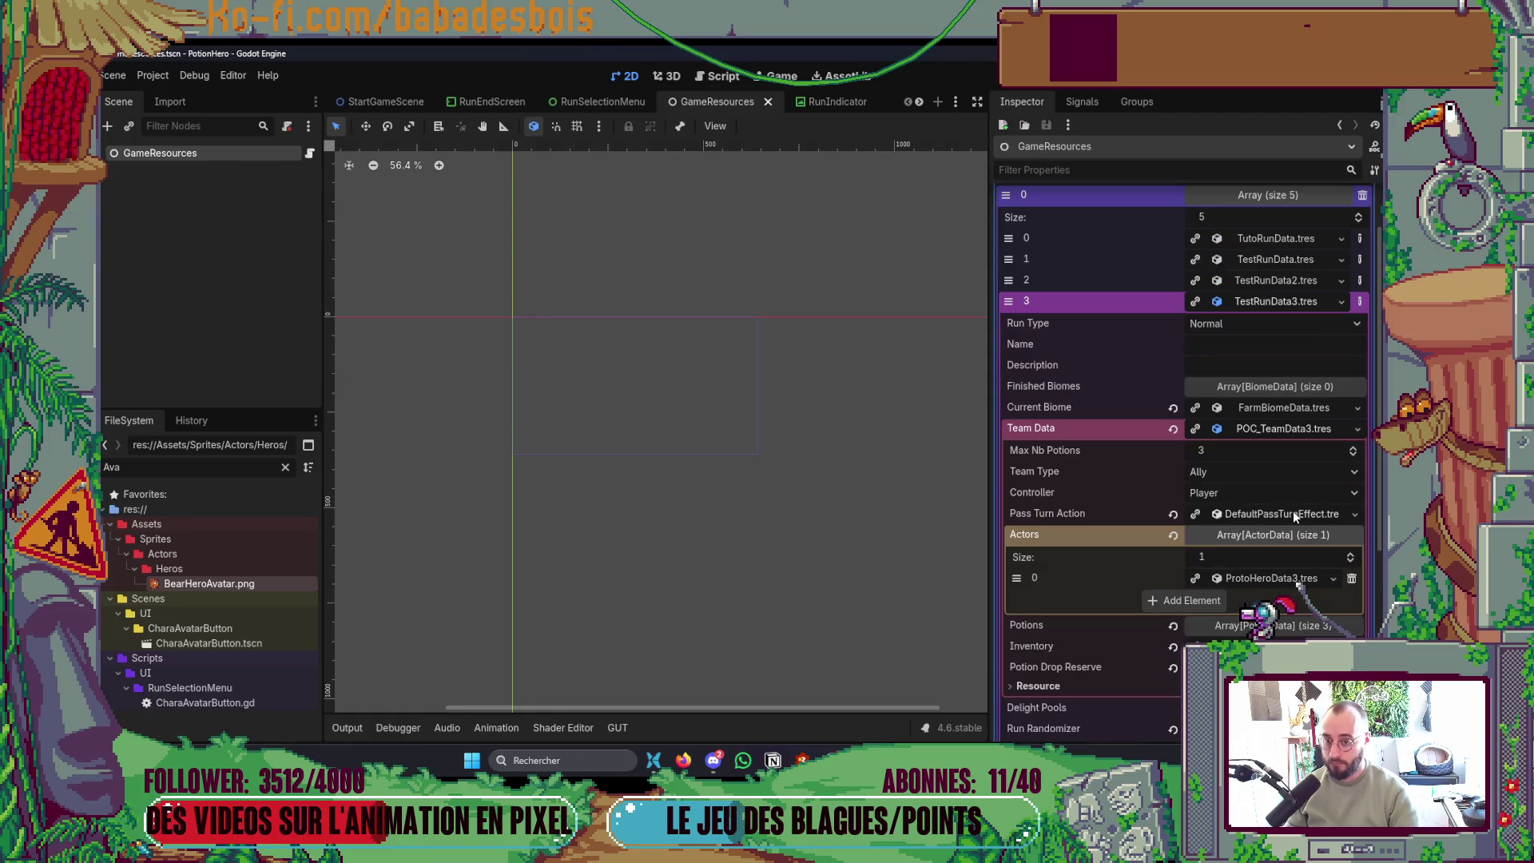
left_click(1279, 429)
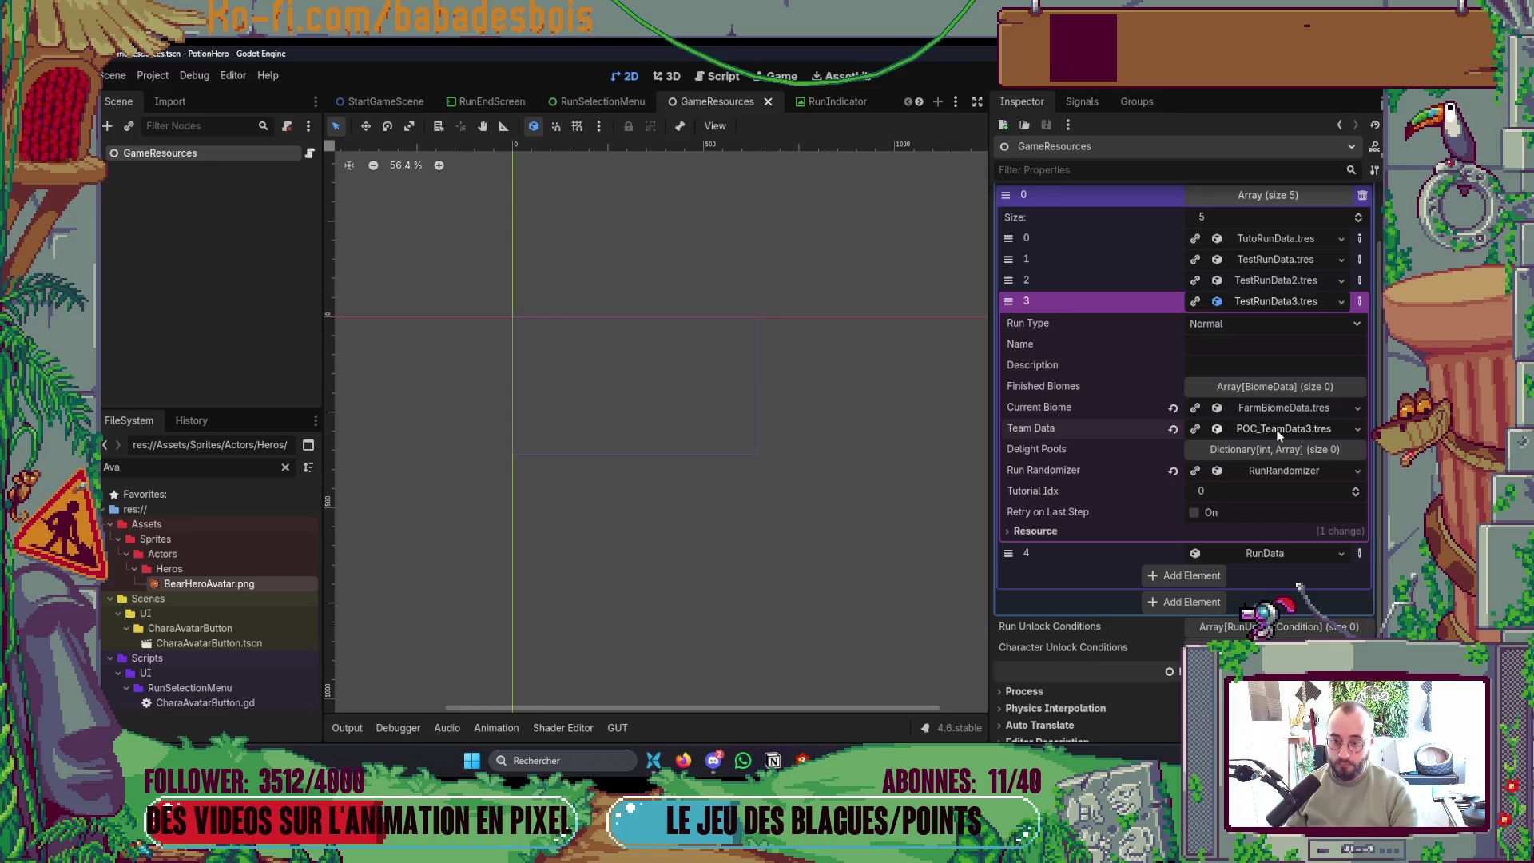
left_click(1280, 429)
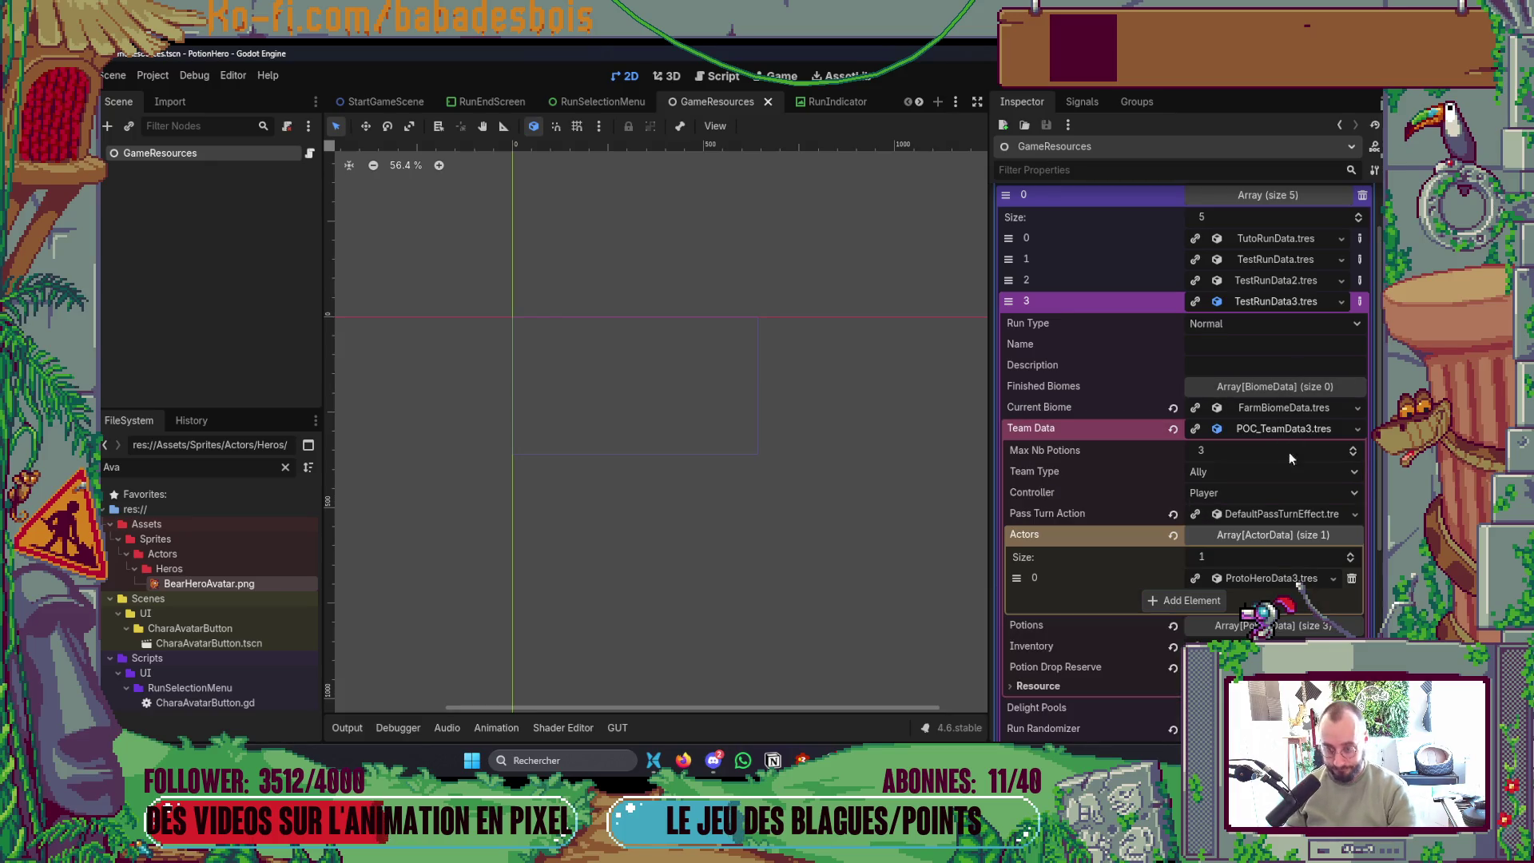
left_click(1270, 578)
scroll(1263, 584, "down", 5)
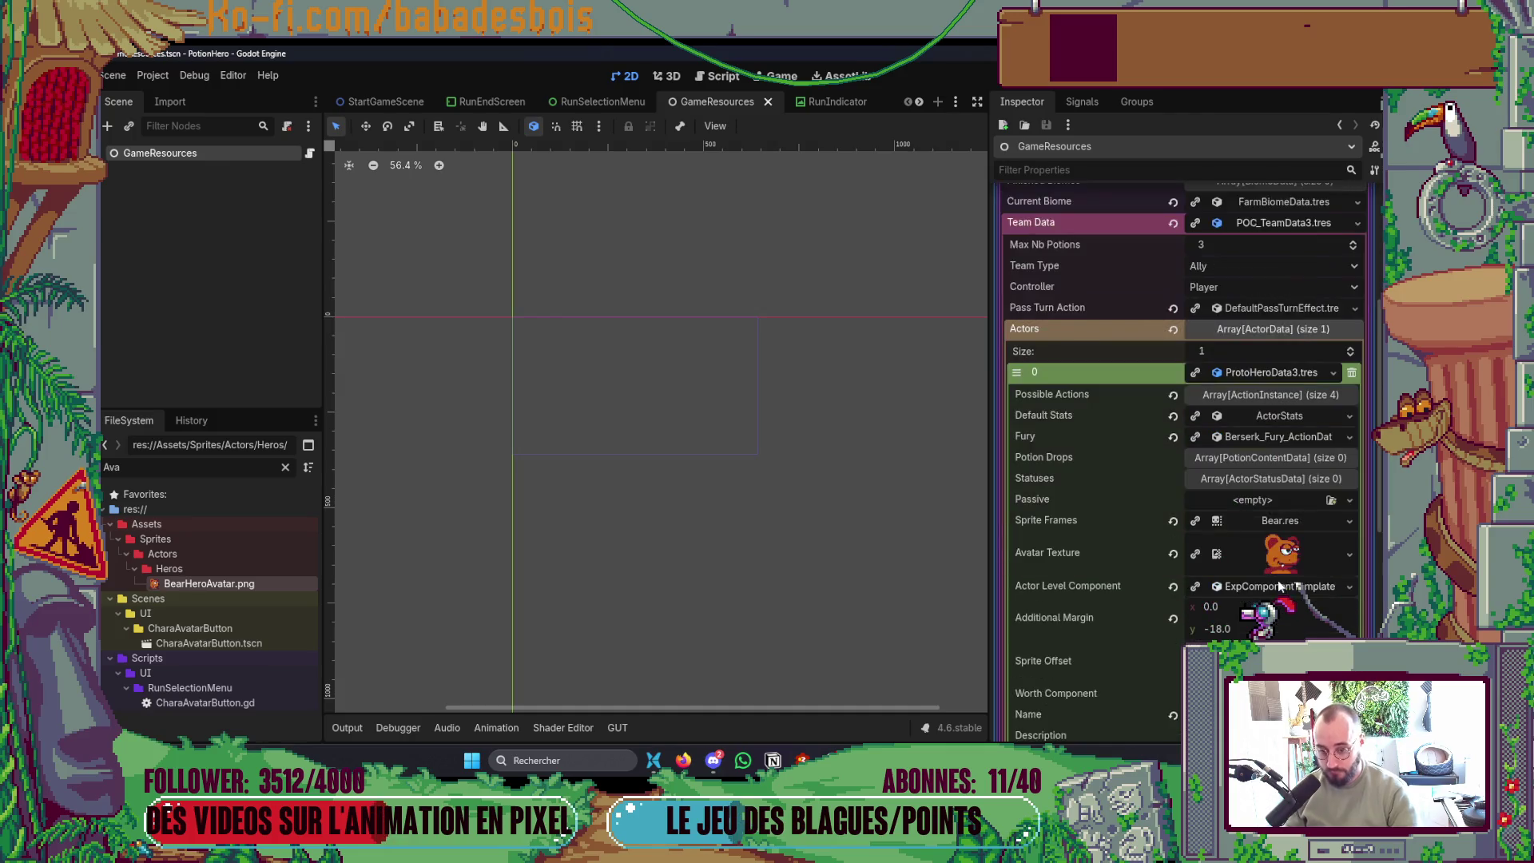
double_click(1262, 508)
type("BEAR_CHARA_NAME")
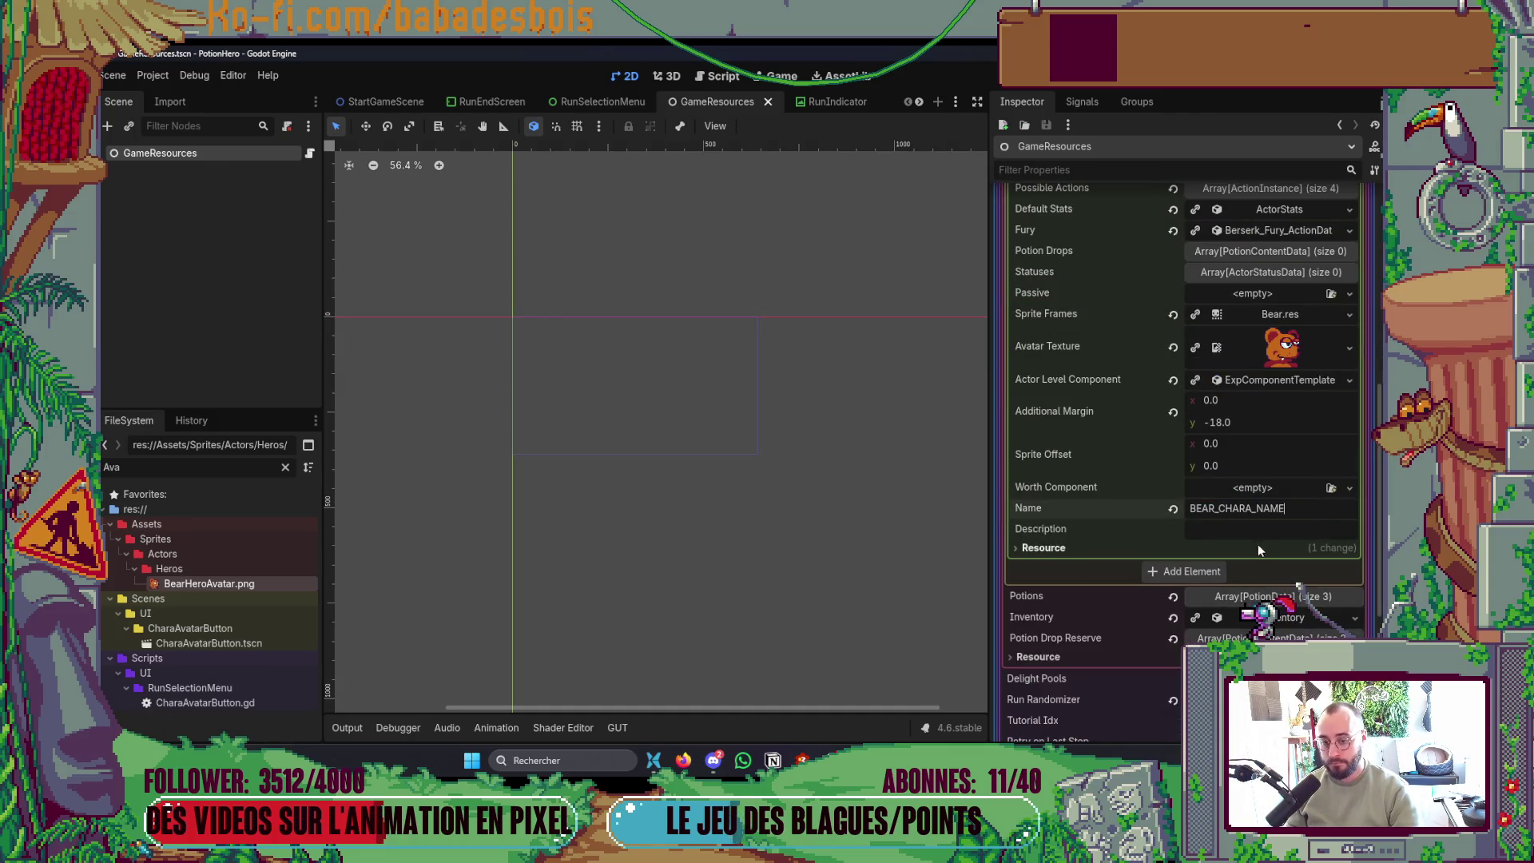
Set the ProtoHeroData3.tres hero's Description to BEAR_CHARA_DESC.
left_click(1270, 529)
type("BEAR_CHARA_NAME")
key("BackSpace")
key("BackSpace")
key("BackSpace")
type("DEX")
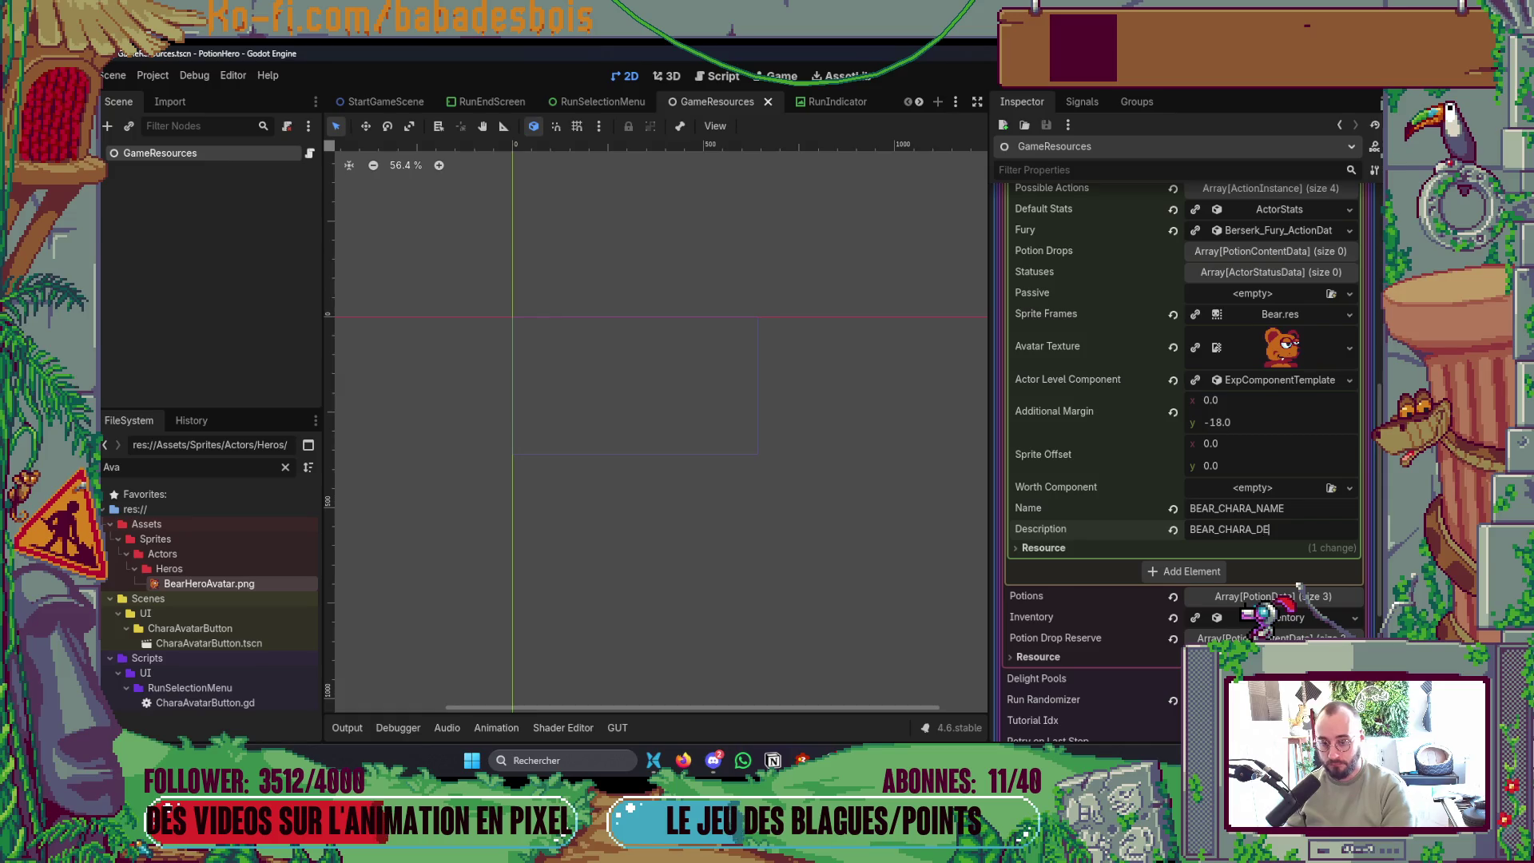
key("BackSpace")
type("SC")
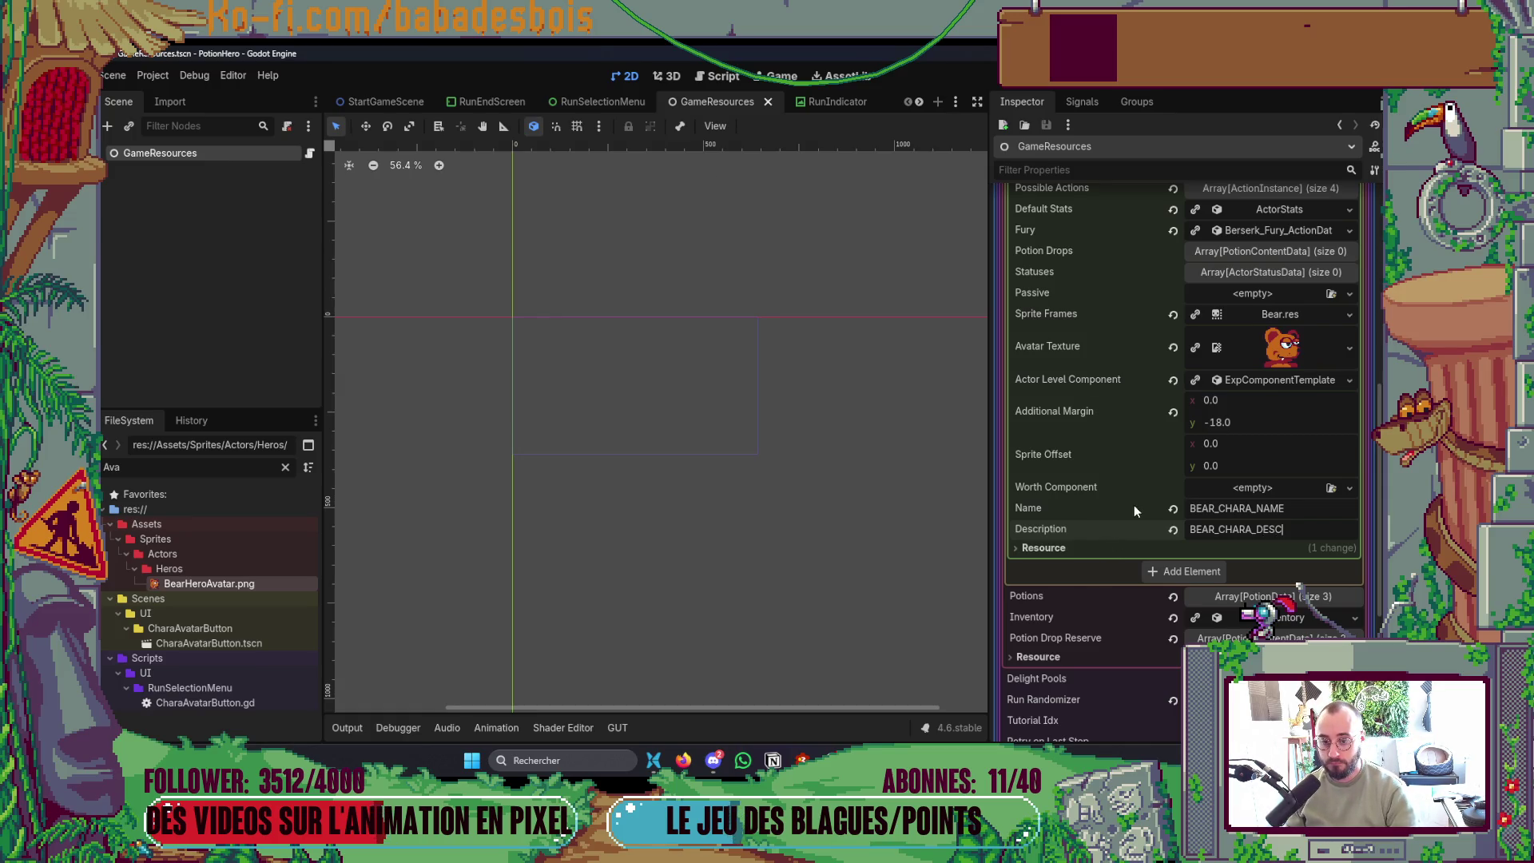
Fold the third run's hero, Actors and Team Data back up, save GameResources, and launch the game.
scroll(1151, 491, "up", 5)
left_click(1256, 372)
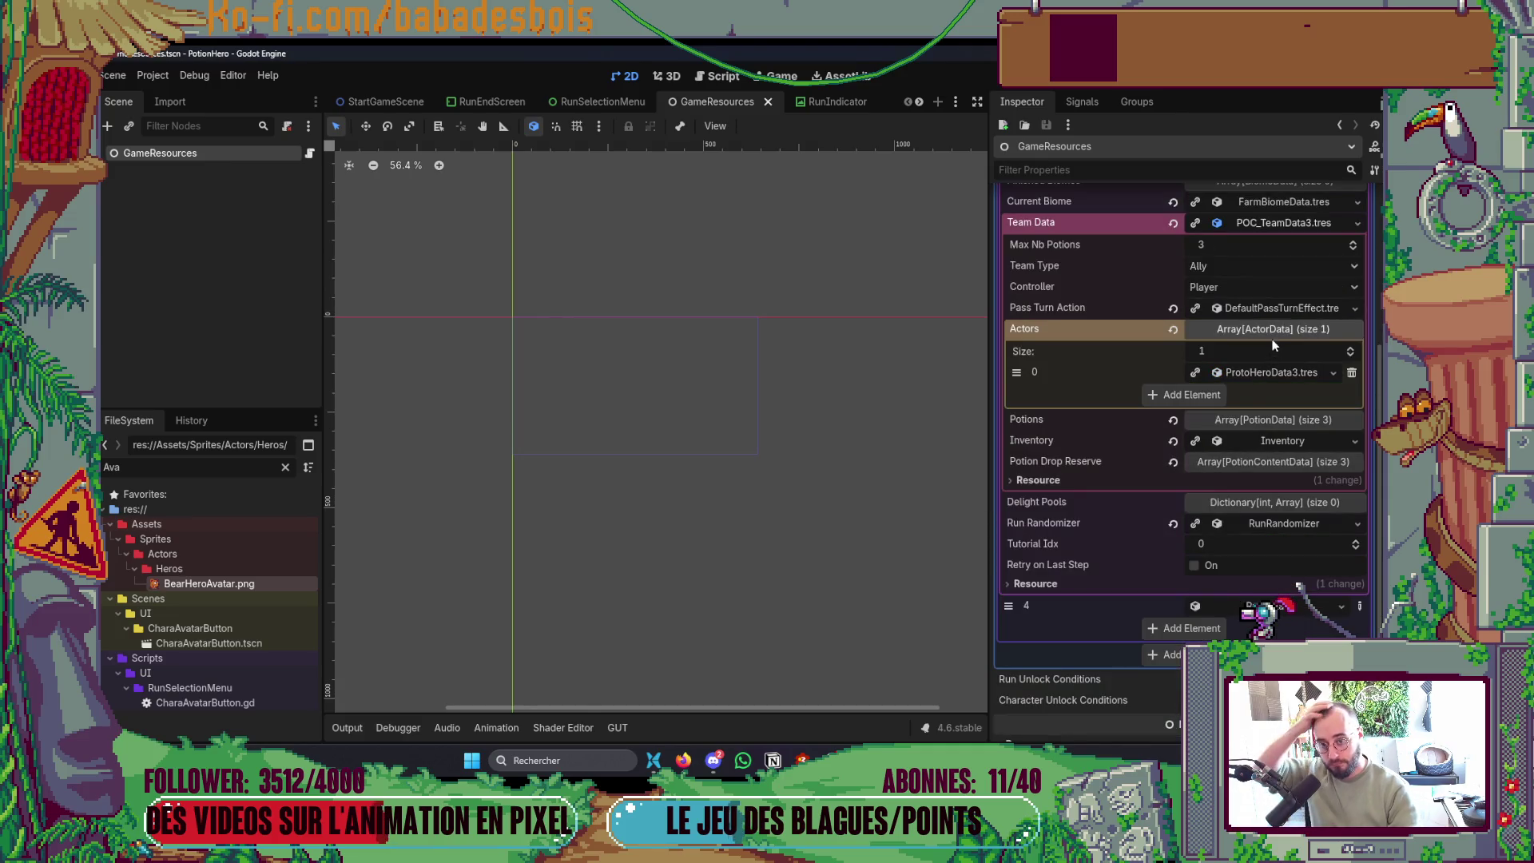
left_click(1255, 328)
scroll(1255, 335, "up", 3)
left_click(1259, 362)
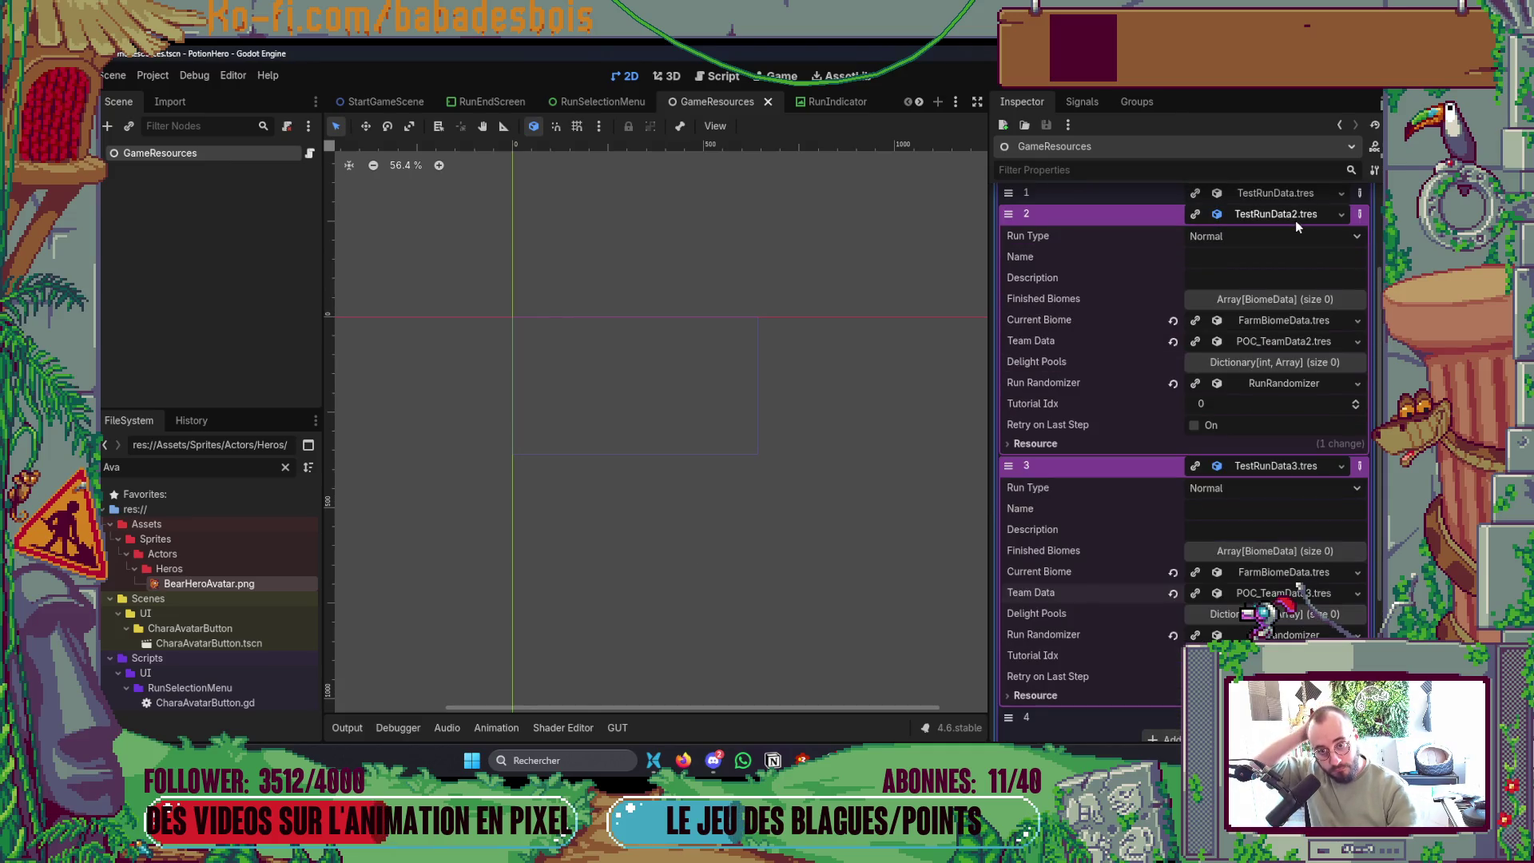
left_click(1288, 237)
key("ctrl+s")
left_click_drag(782, 412, 790, 418)
key("F5")
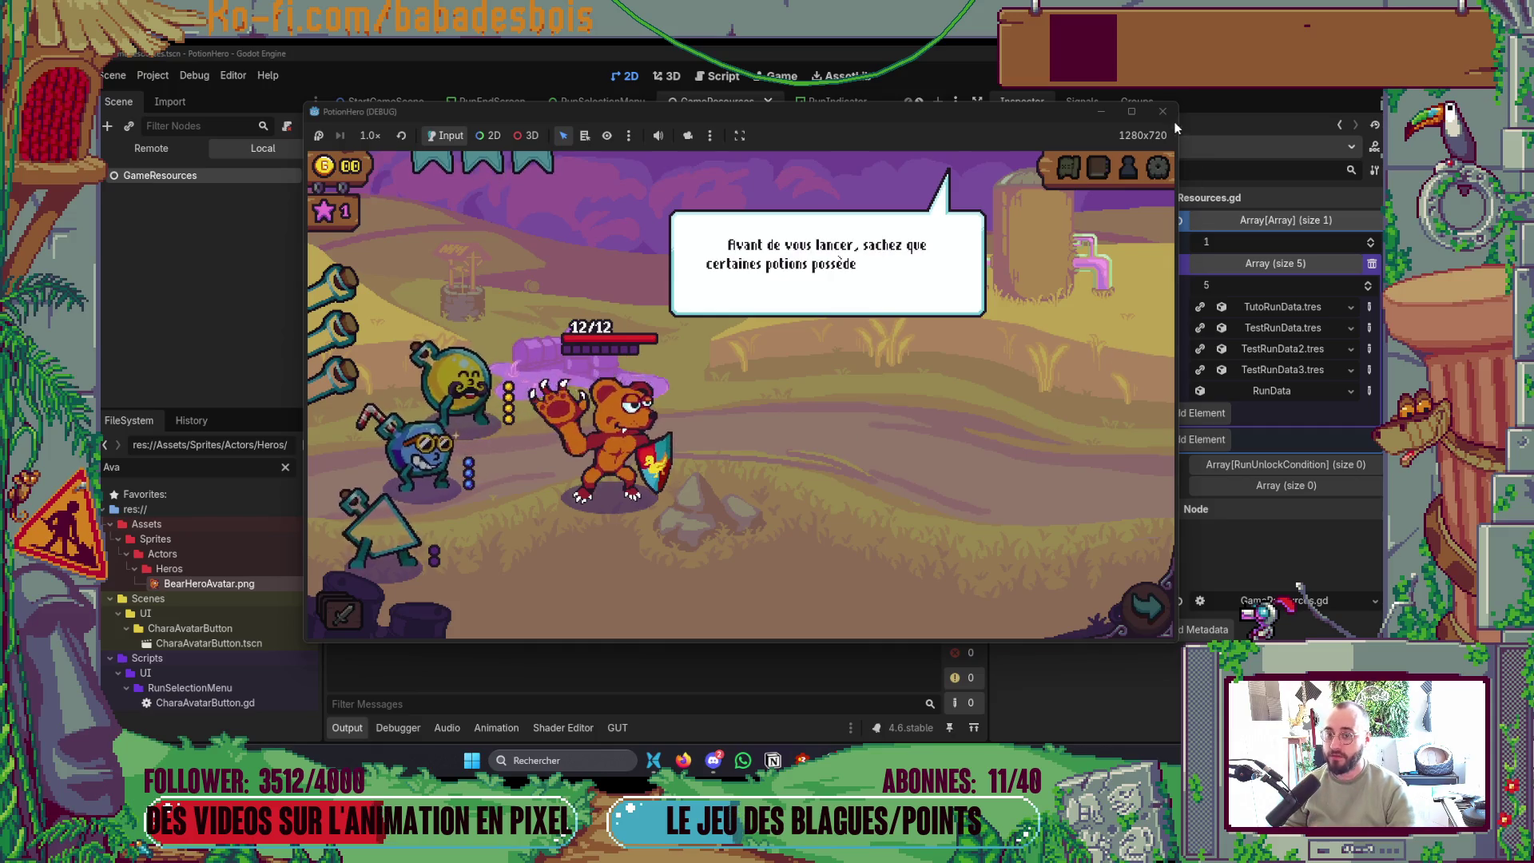
Close the game, save, and run the RunSelectionMenu scene alone with F6 to check the hero selection screen.
left_click(1163, 112)
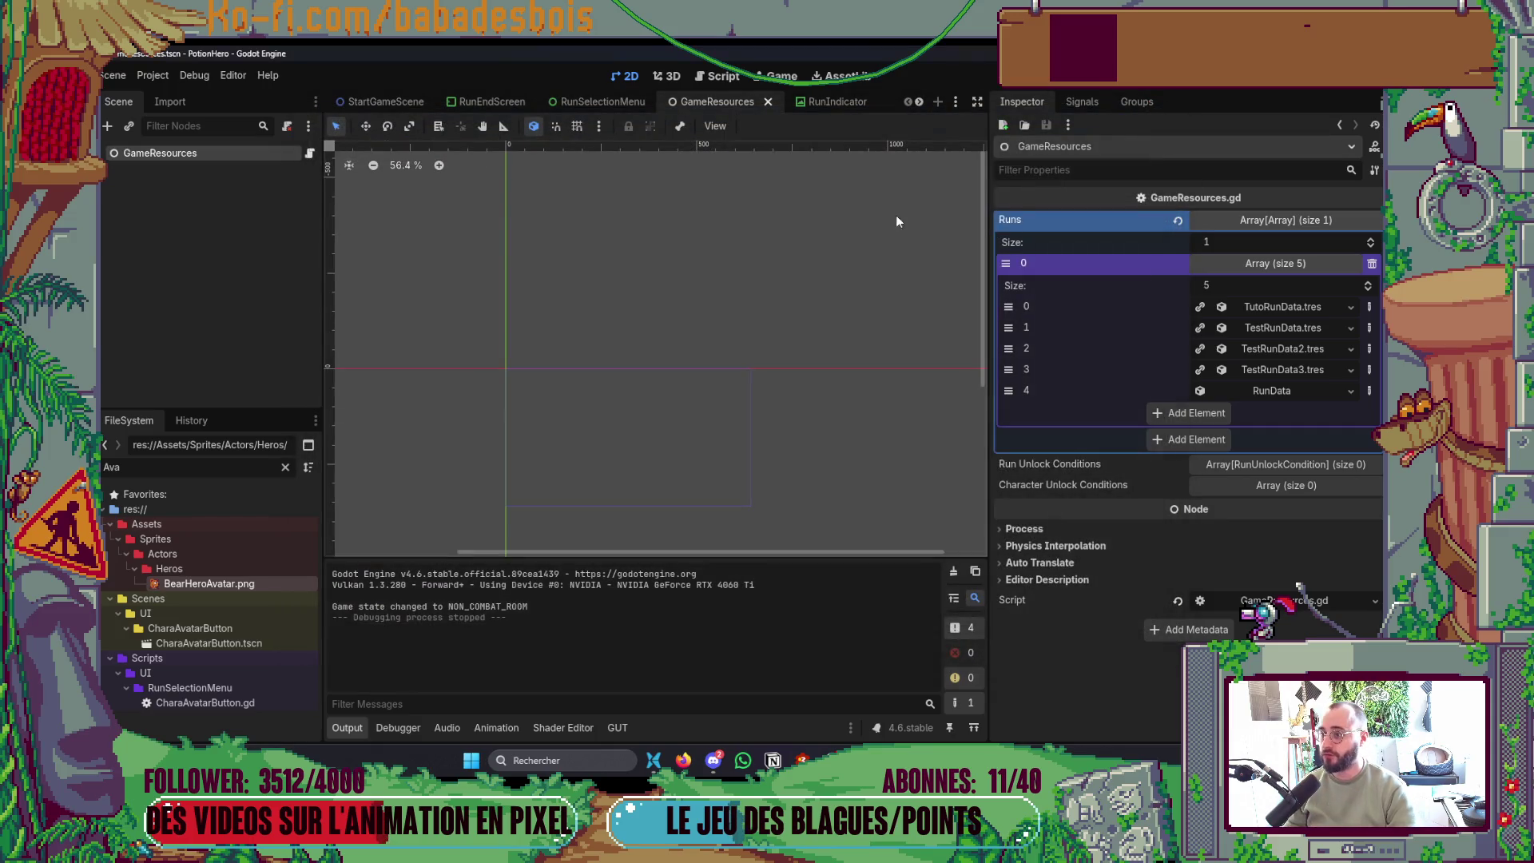
key("ctrl+s")
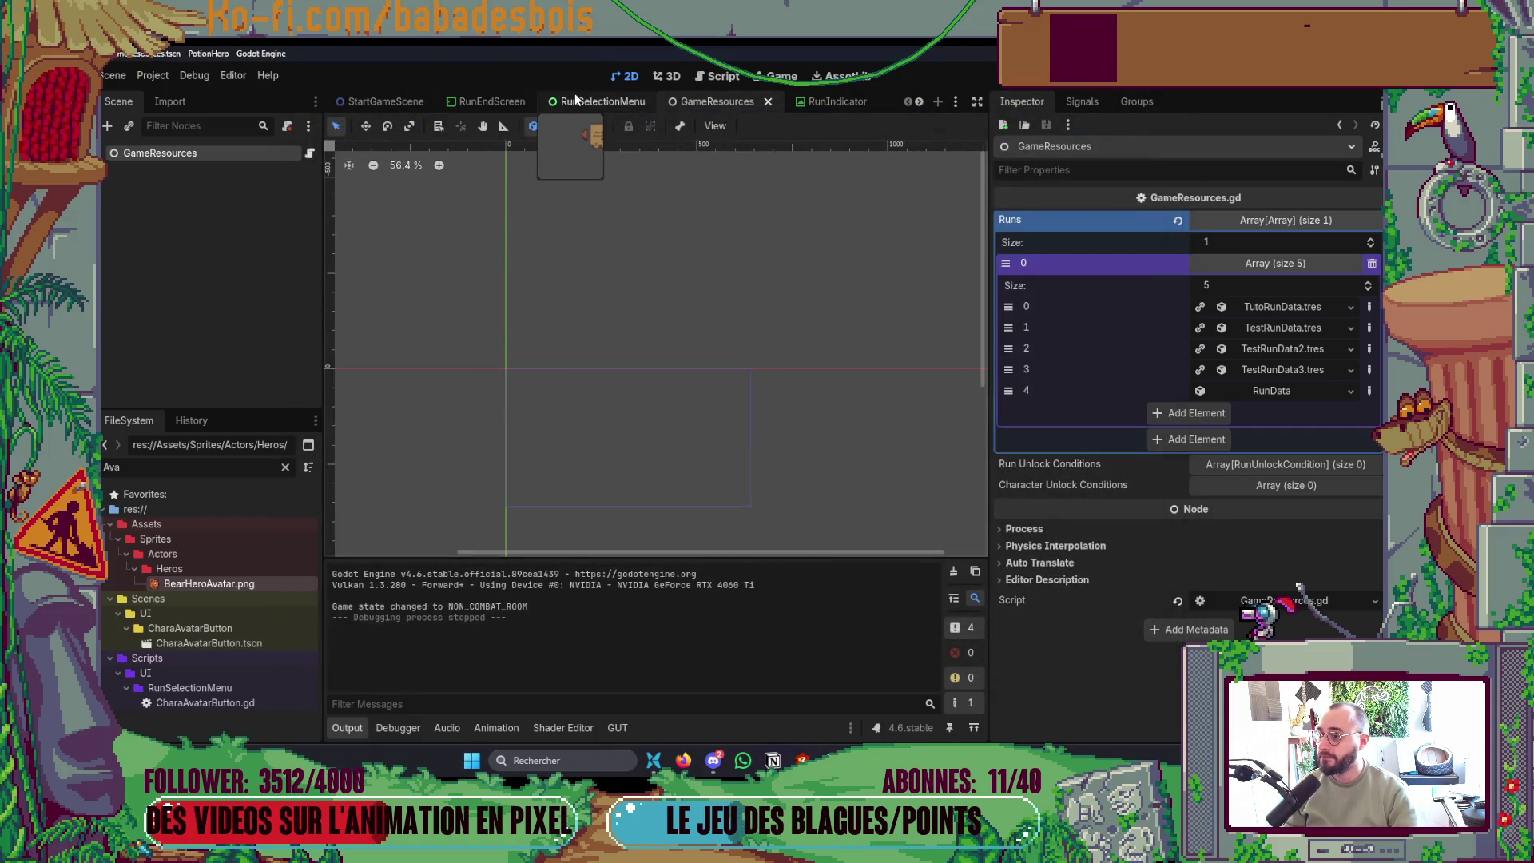
left_click(574, 93)
key("F6")
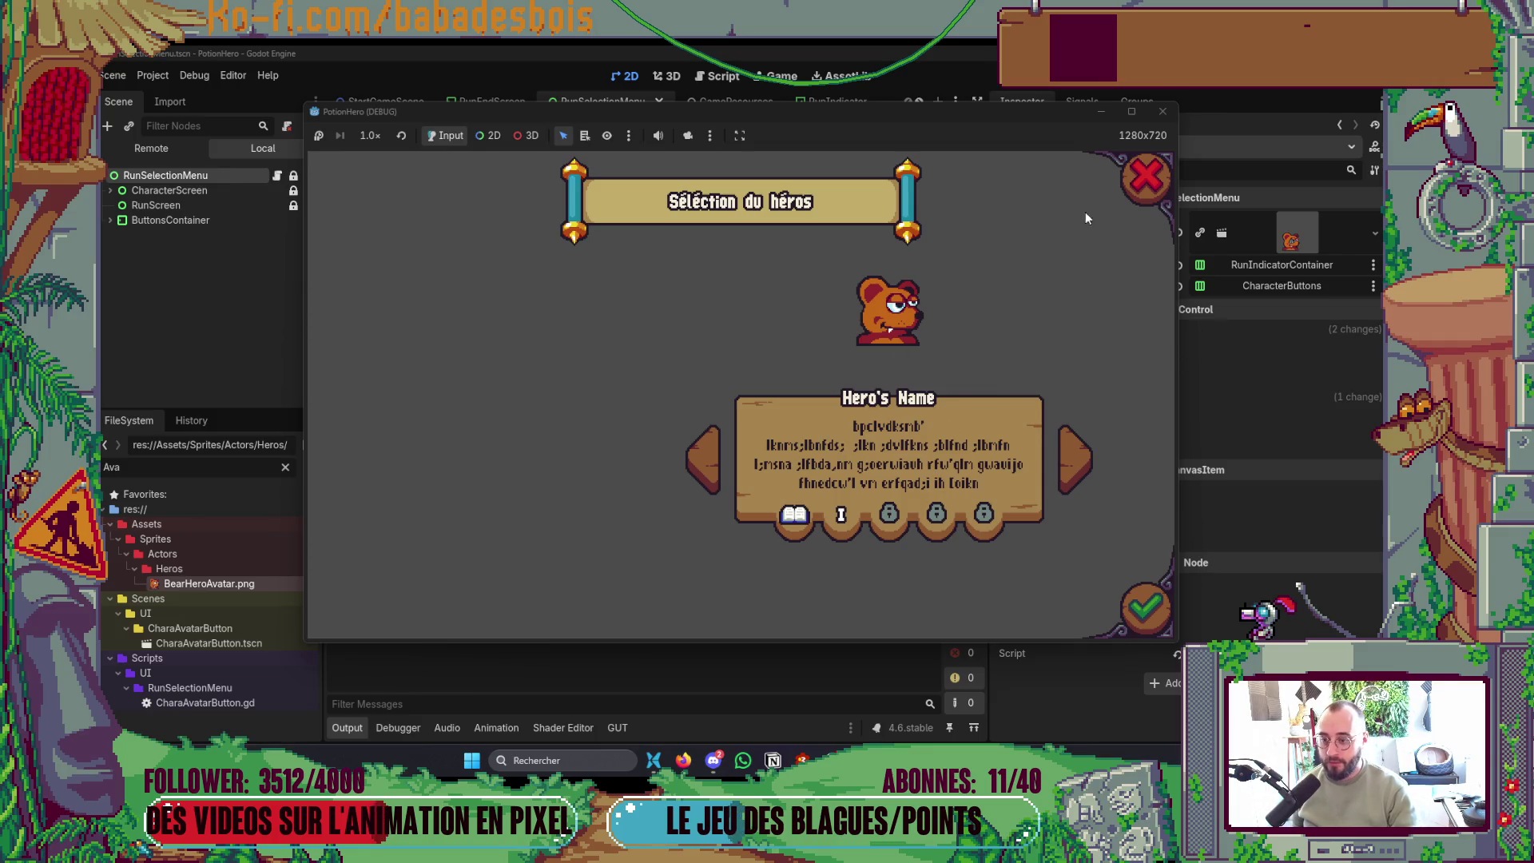
left_click(1164, 111)
key("alt+Tab")
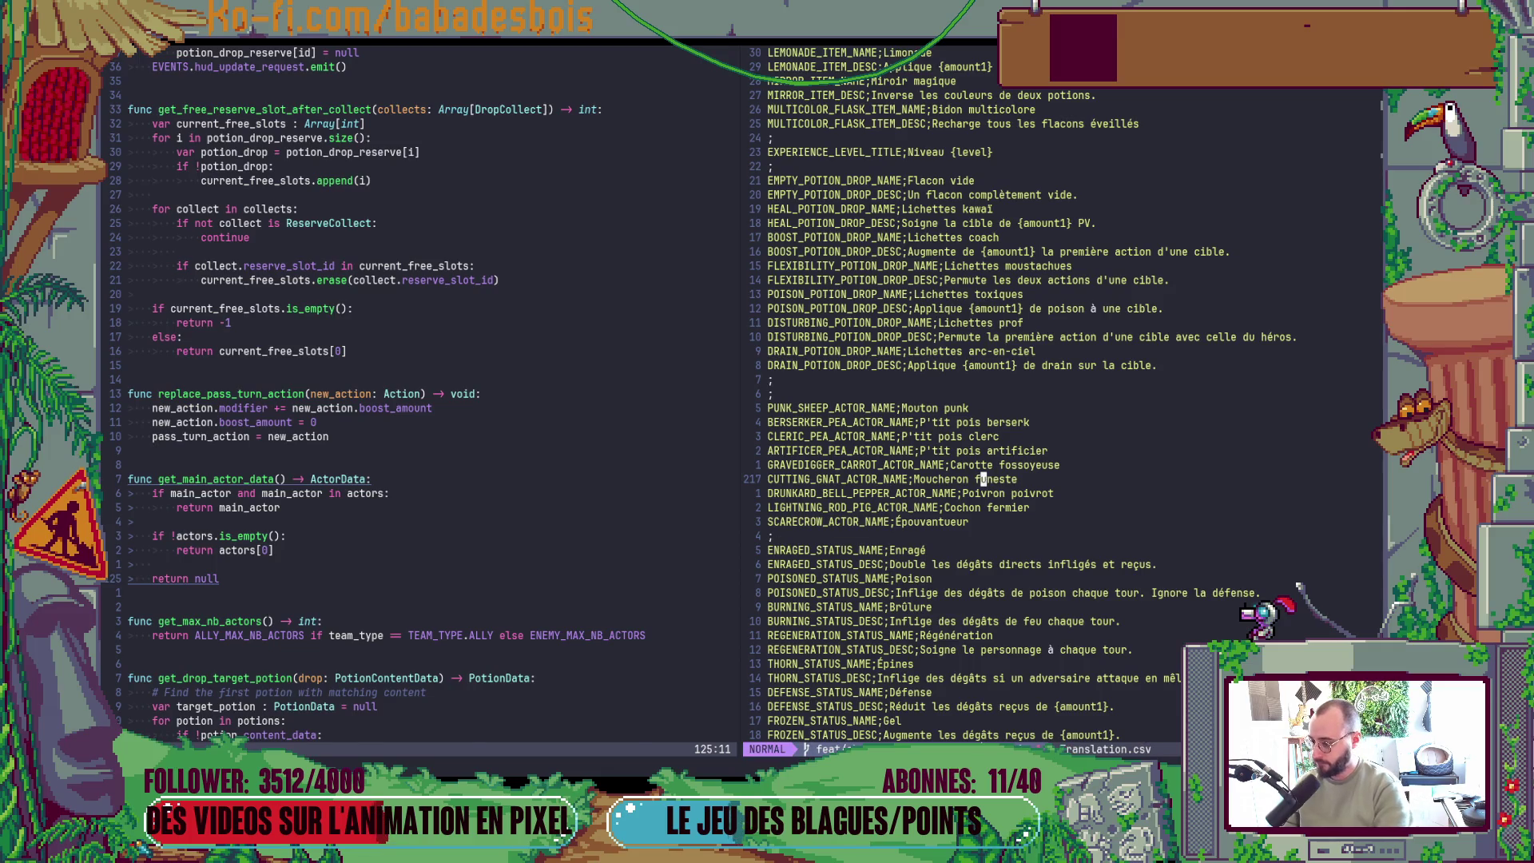
Open RunSelectionMenu.gd through the project file-name search.
key("ctrl+o")
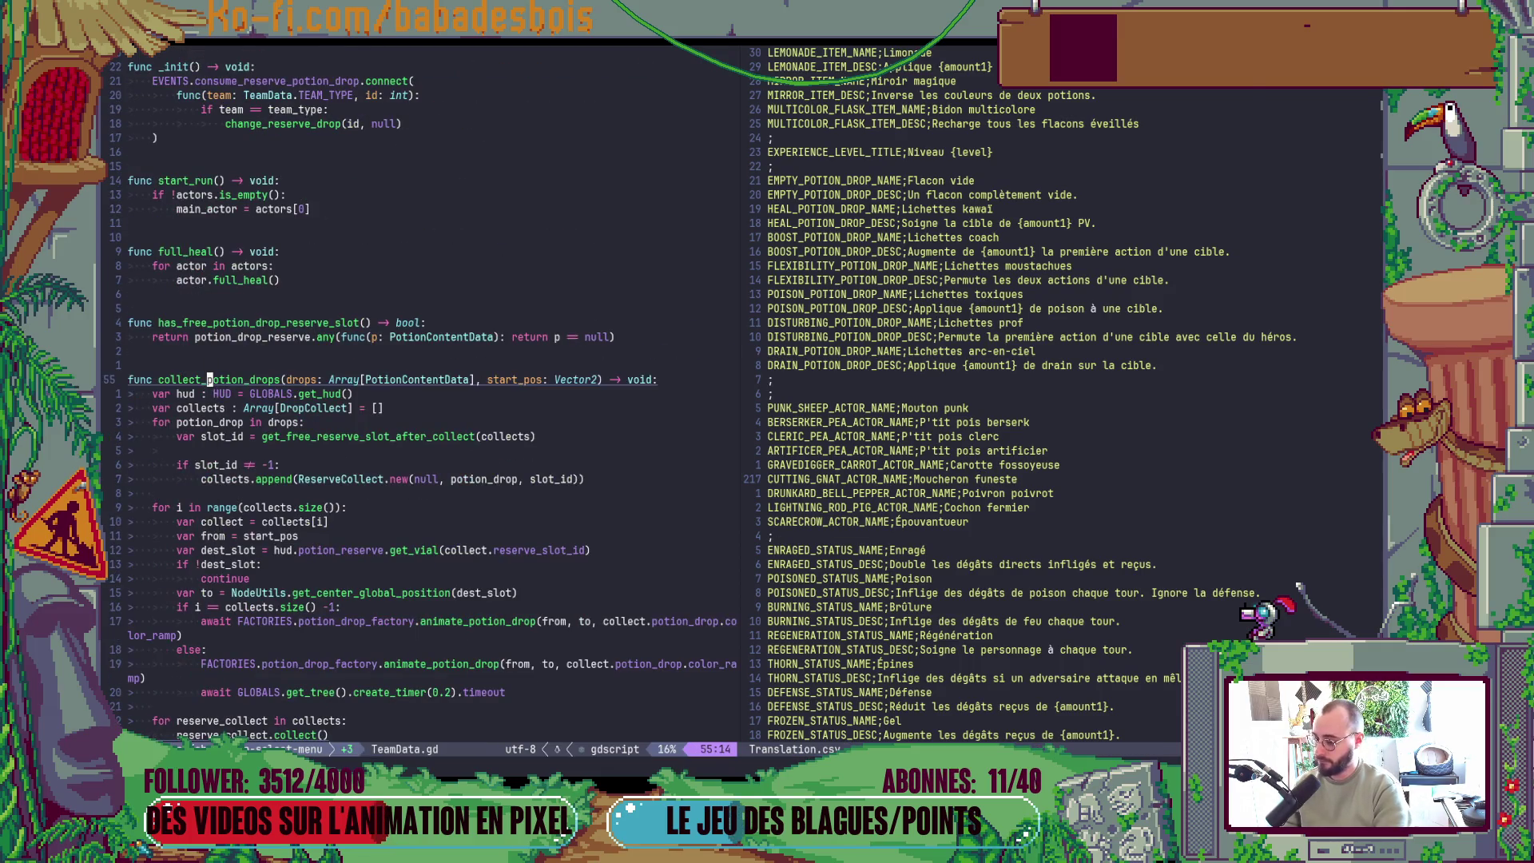
key("space")
type("fRunS")
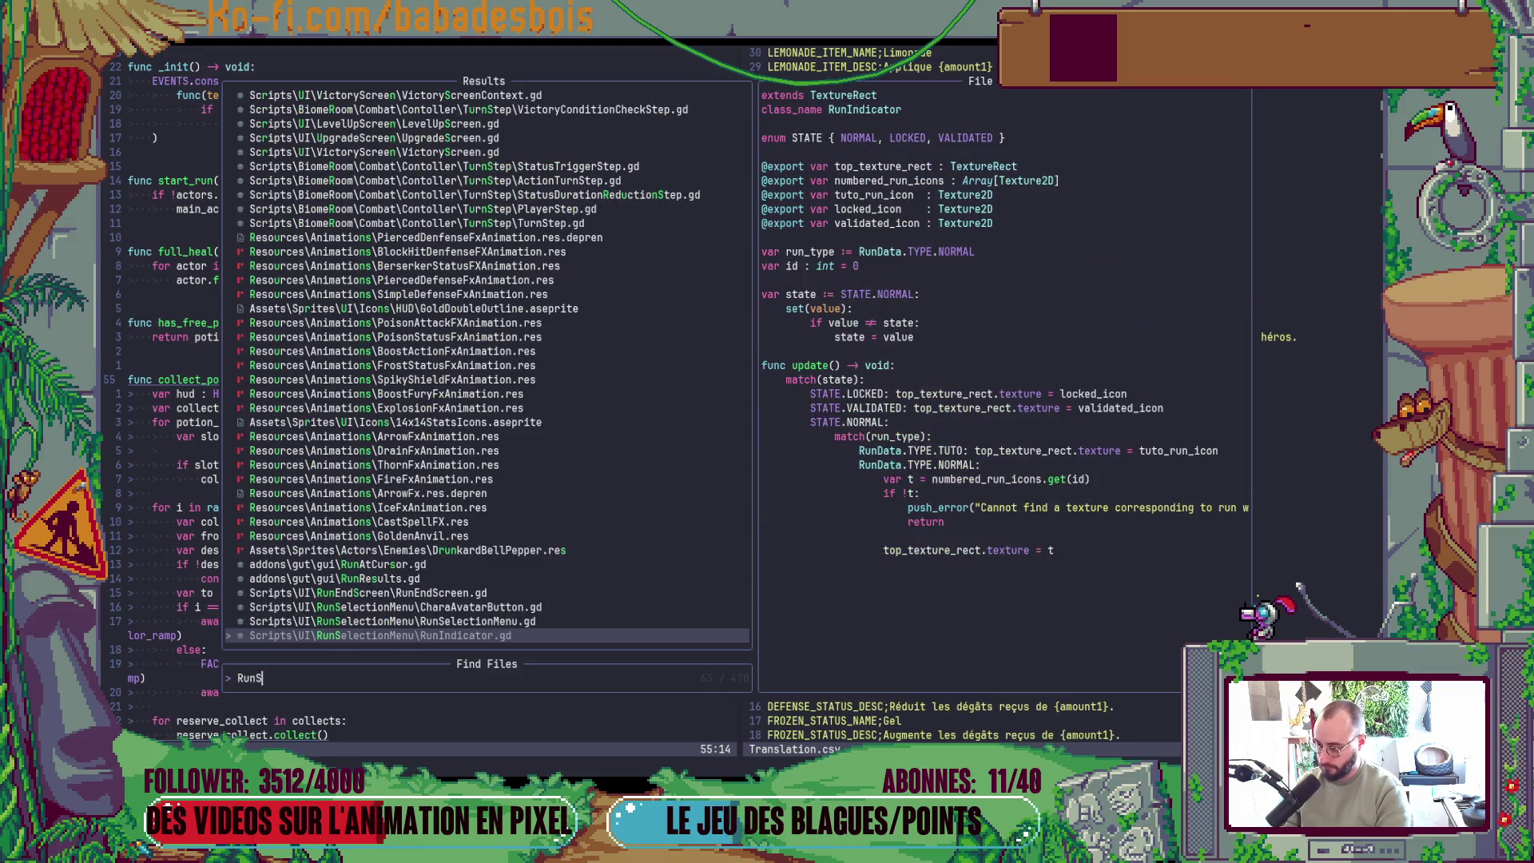
type("elec")
key("Return")
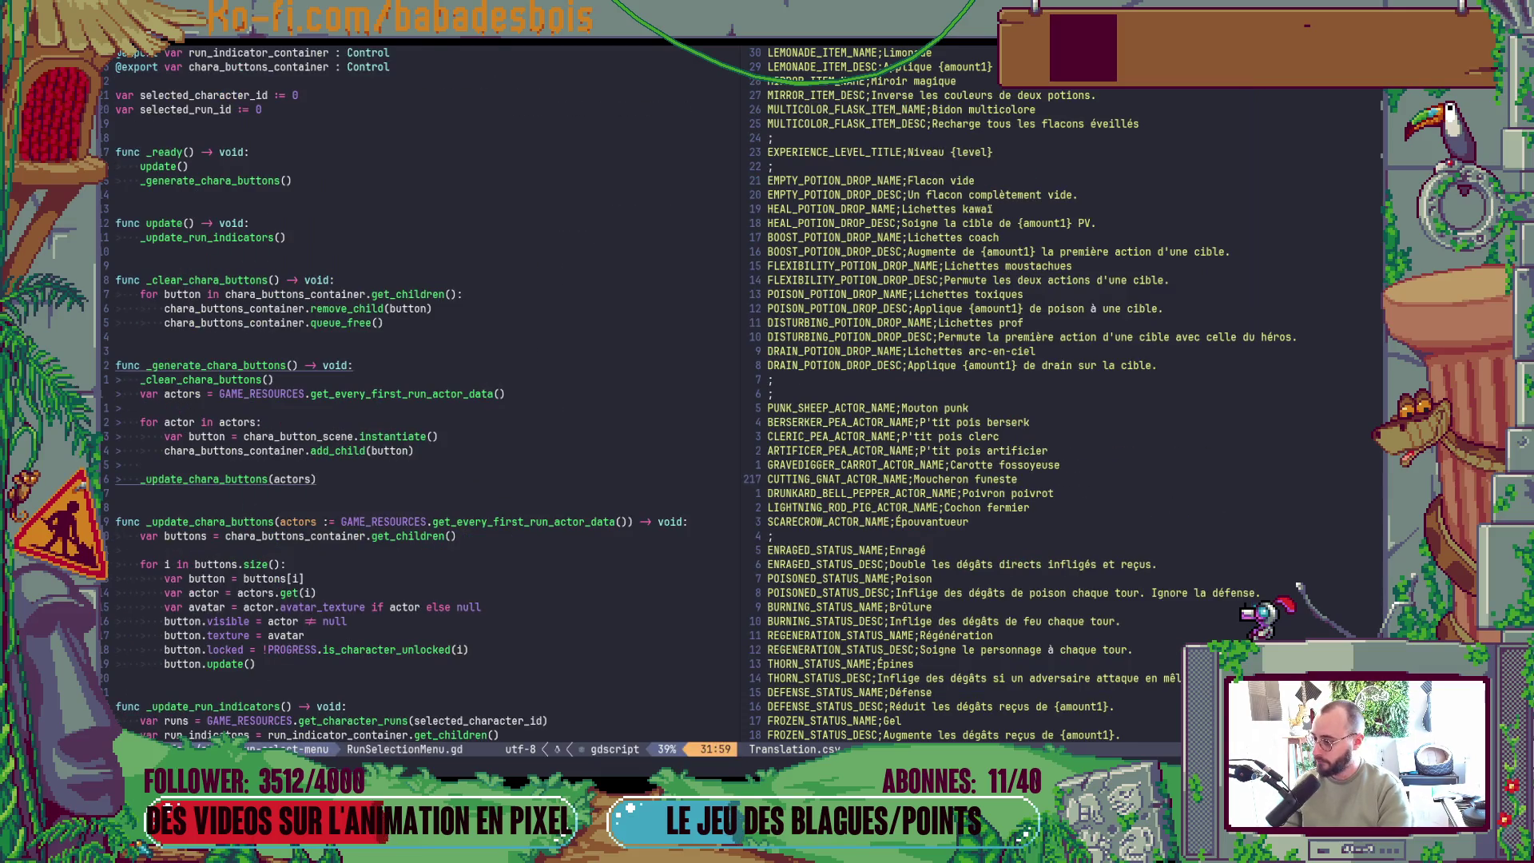
Add a _update_desc_panel() -> void function containing only pass at the end and save.
type("geAvoid:")
key("Return")
type("aps")
key("BackSpace")
key("BackSpace")
key("BackSpace")
type("pass")
key("Escape")
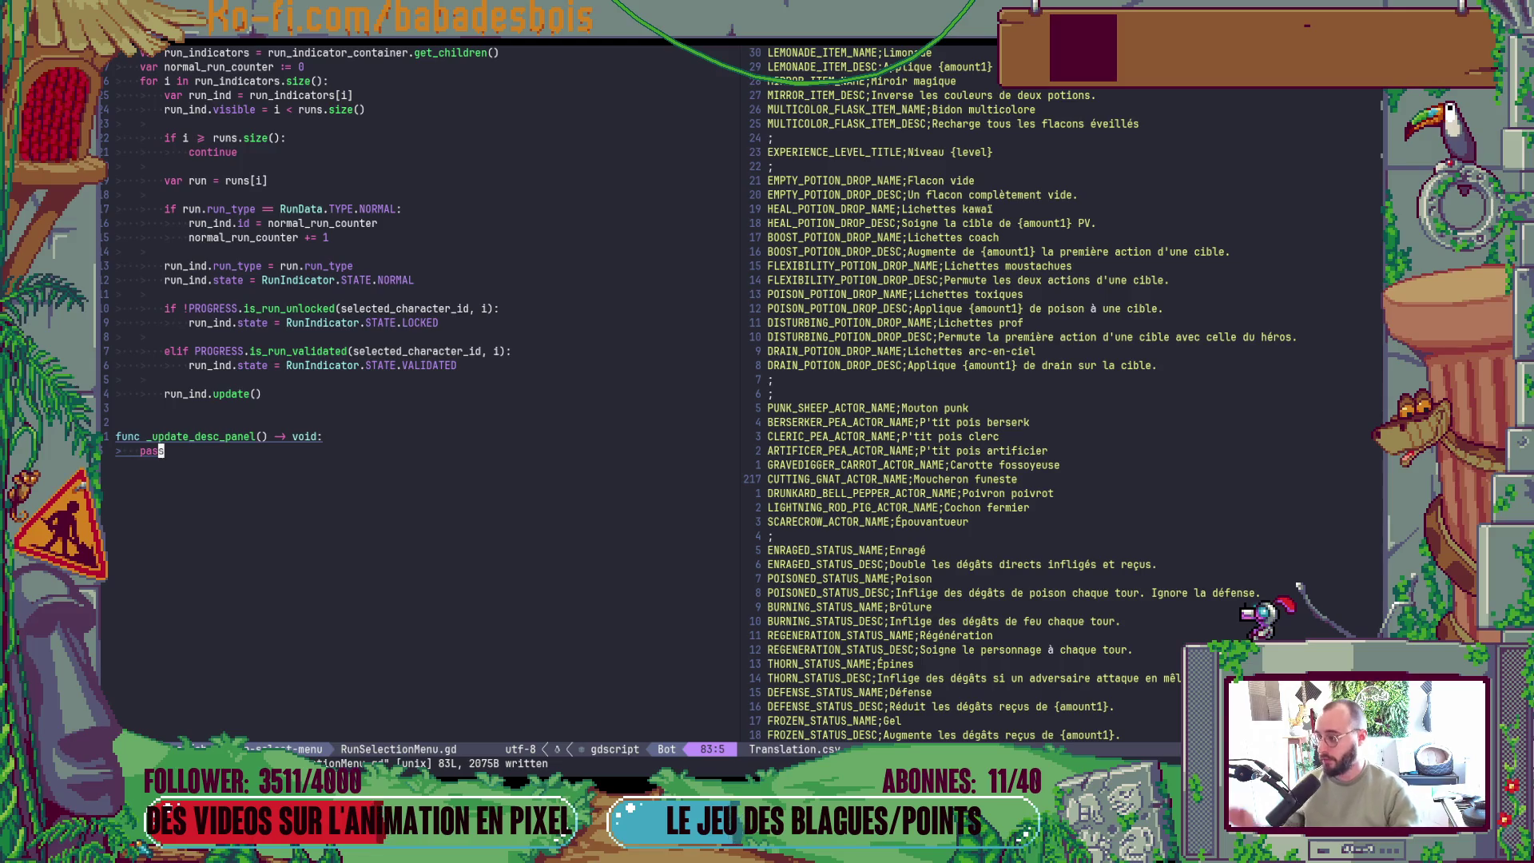
scroll(597, 437, "up", 15)
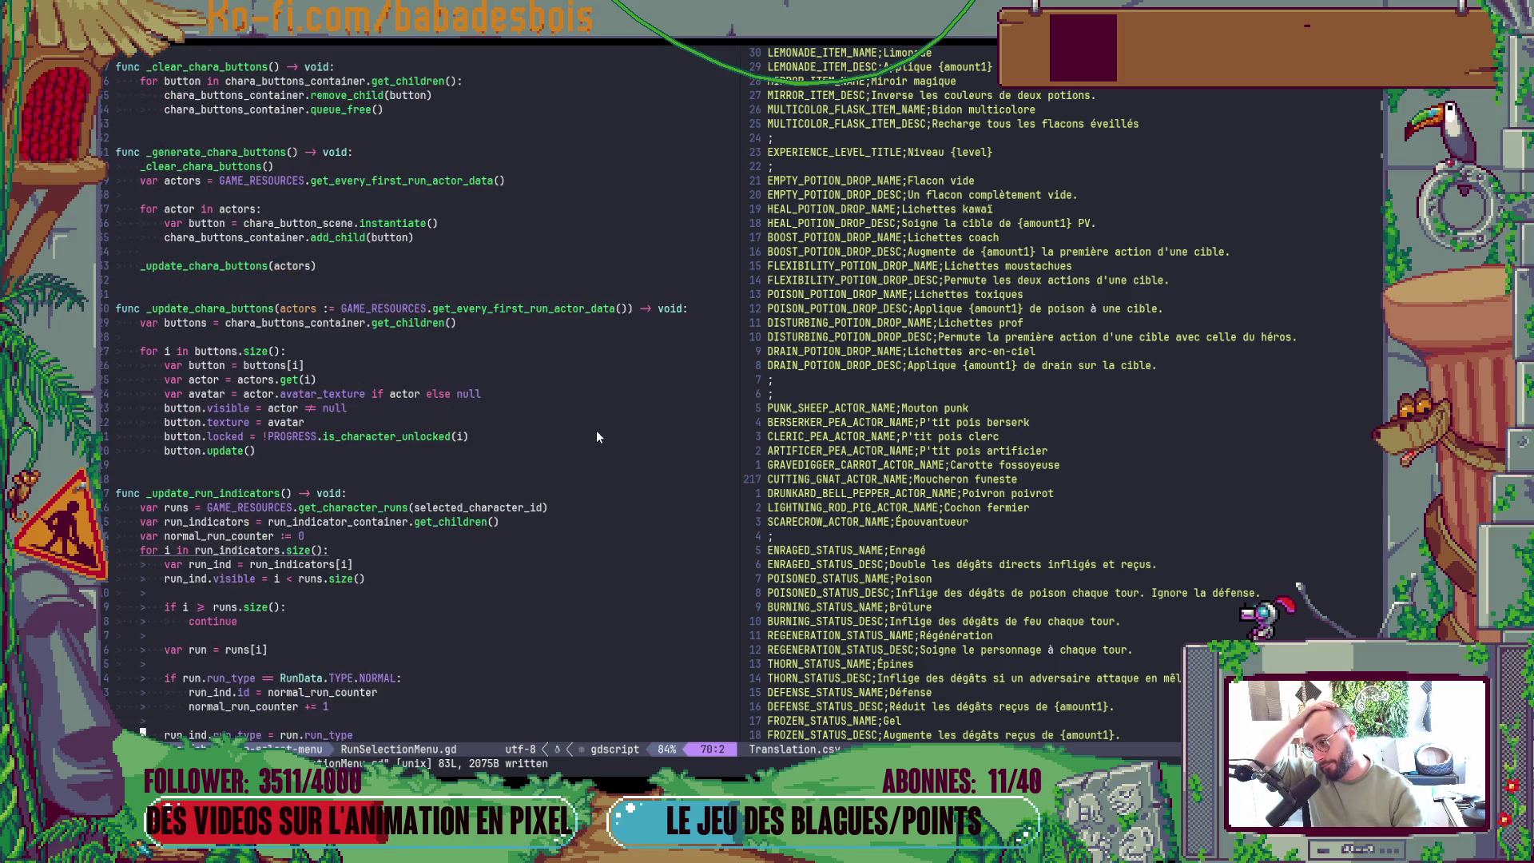
scroll(592, 435, "up", 2)
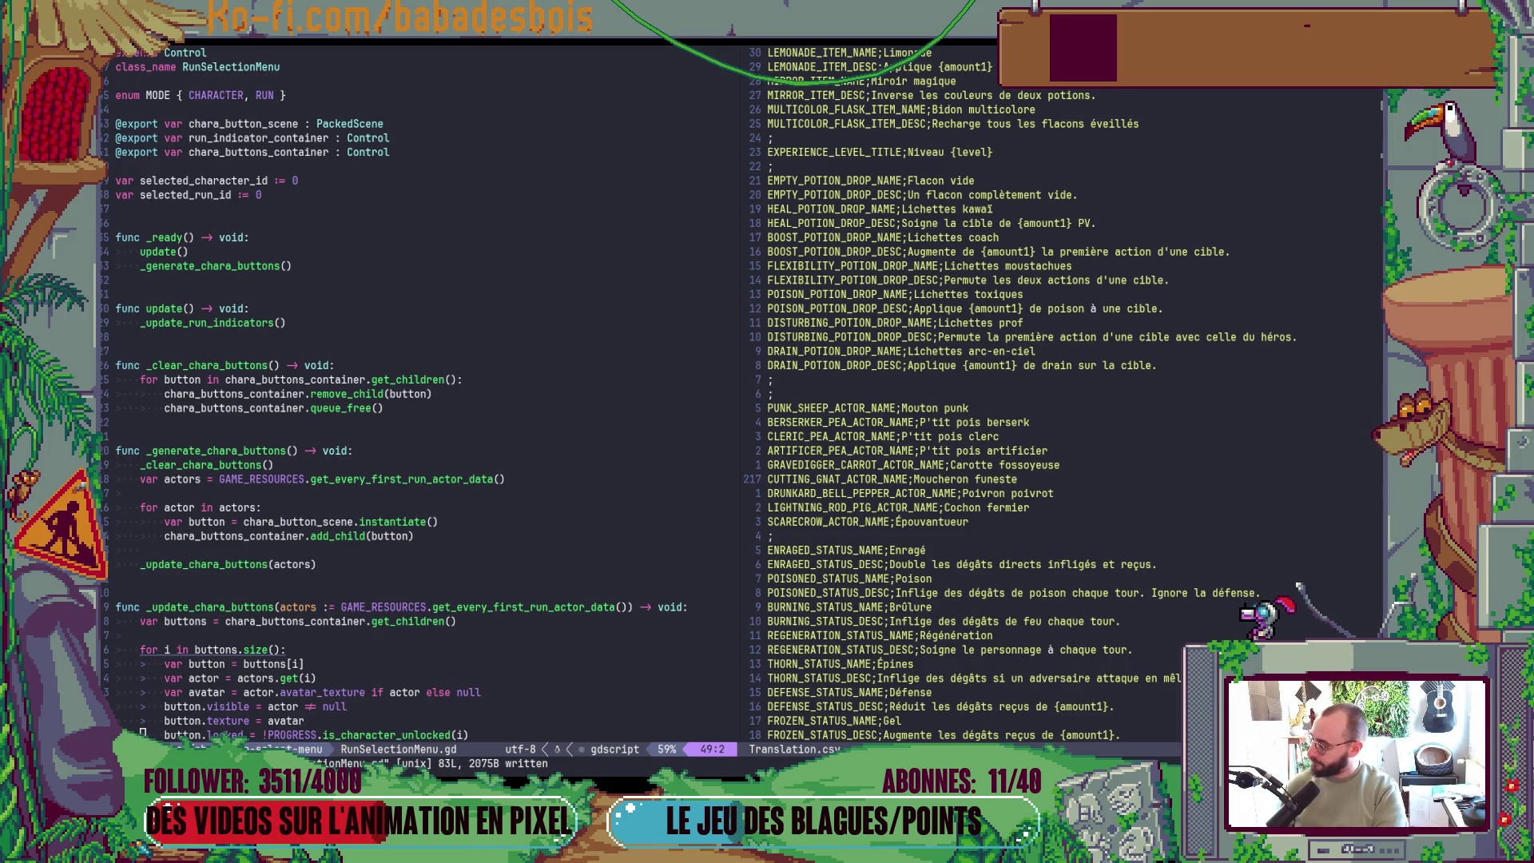
In Translation.csv, add a LOCKED_CHARA_NAME;??? line above BEAR_CHARA_NAME.
key("ctrl+w")
key("l")
key("shift+g")
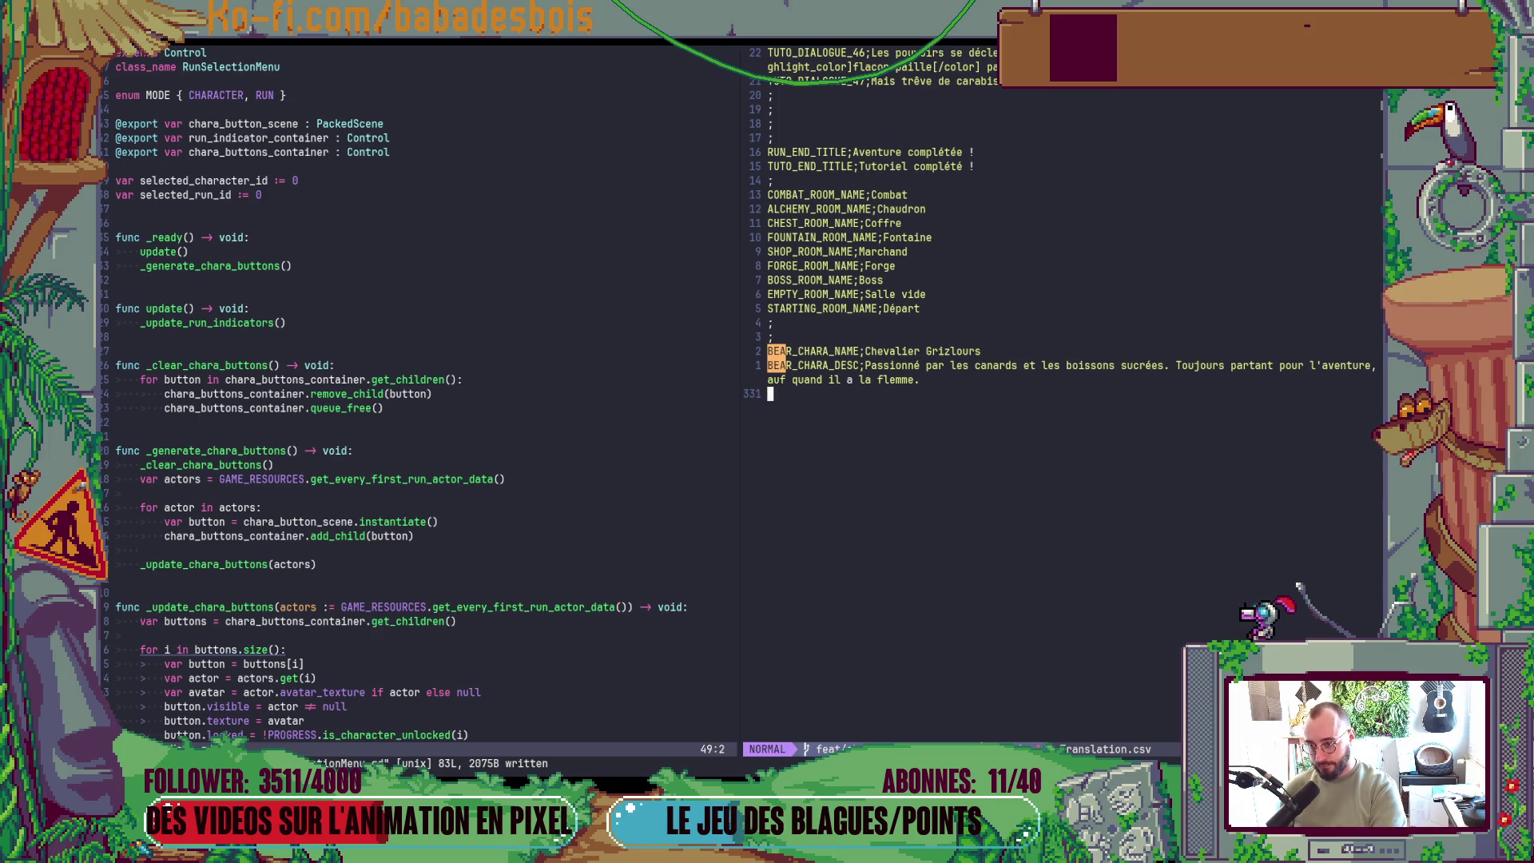
key("k")
key("k")
key("shift+o")
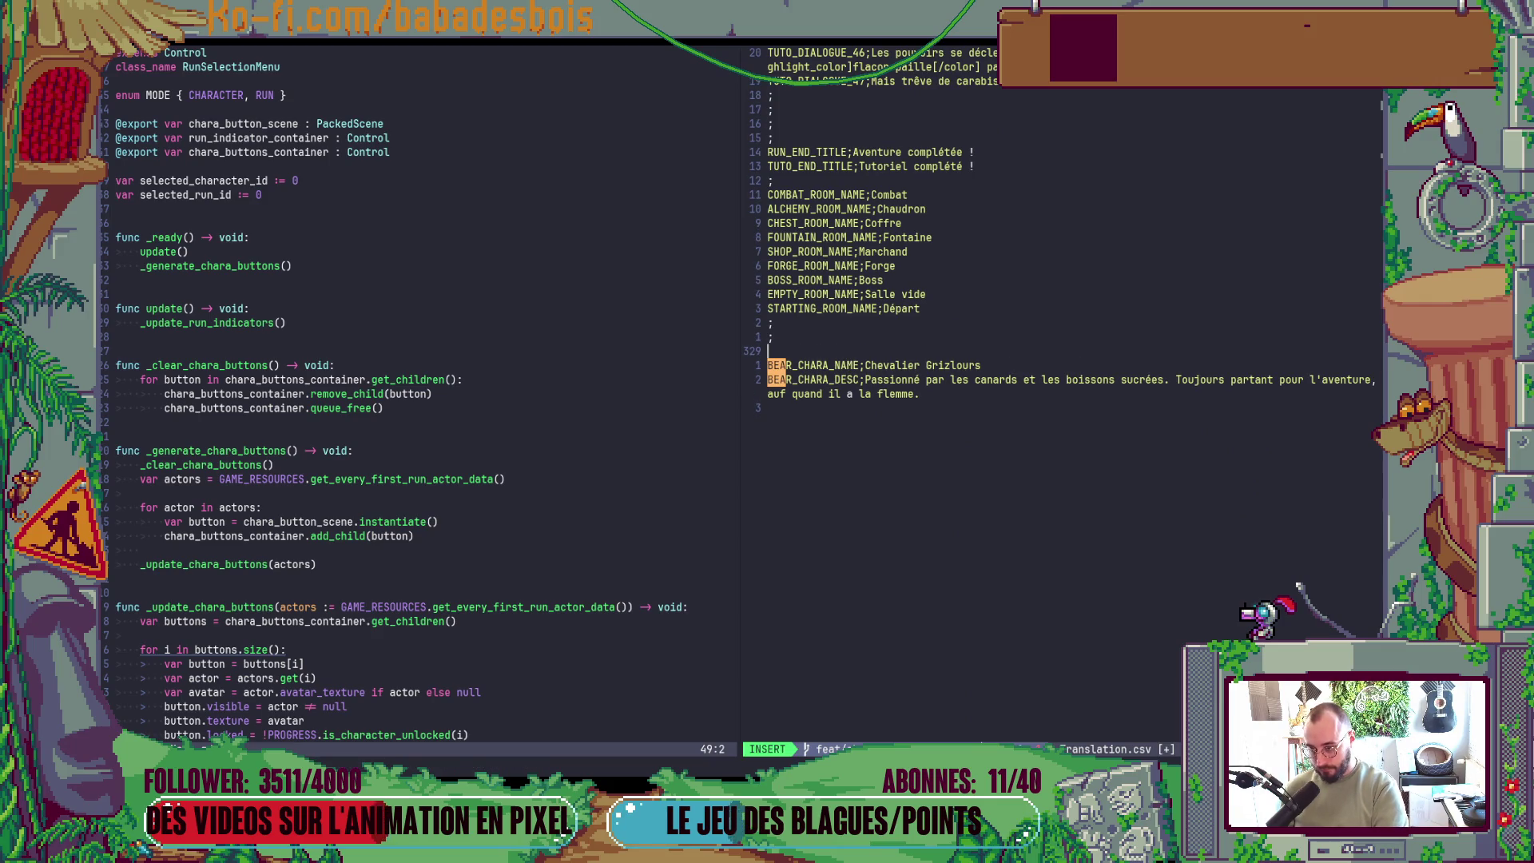
type("LOCKED")
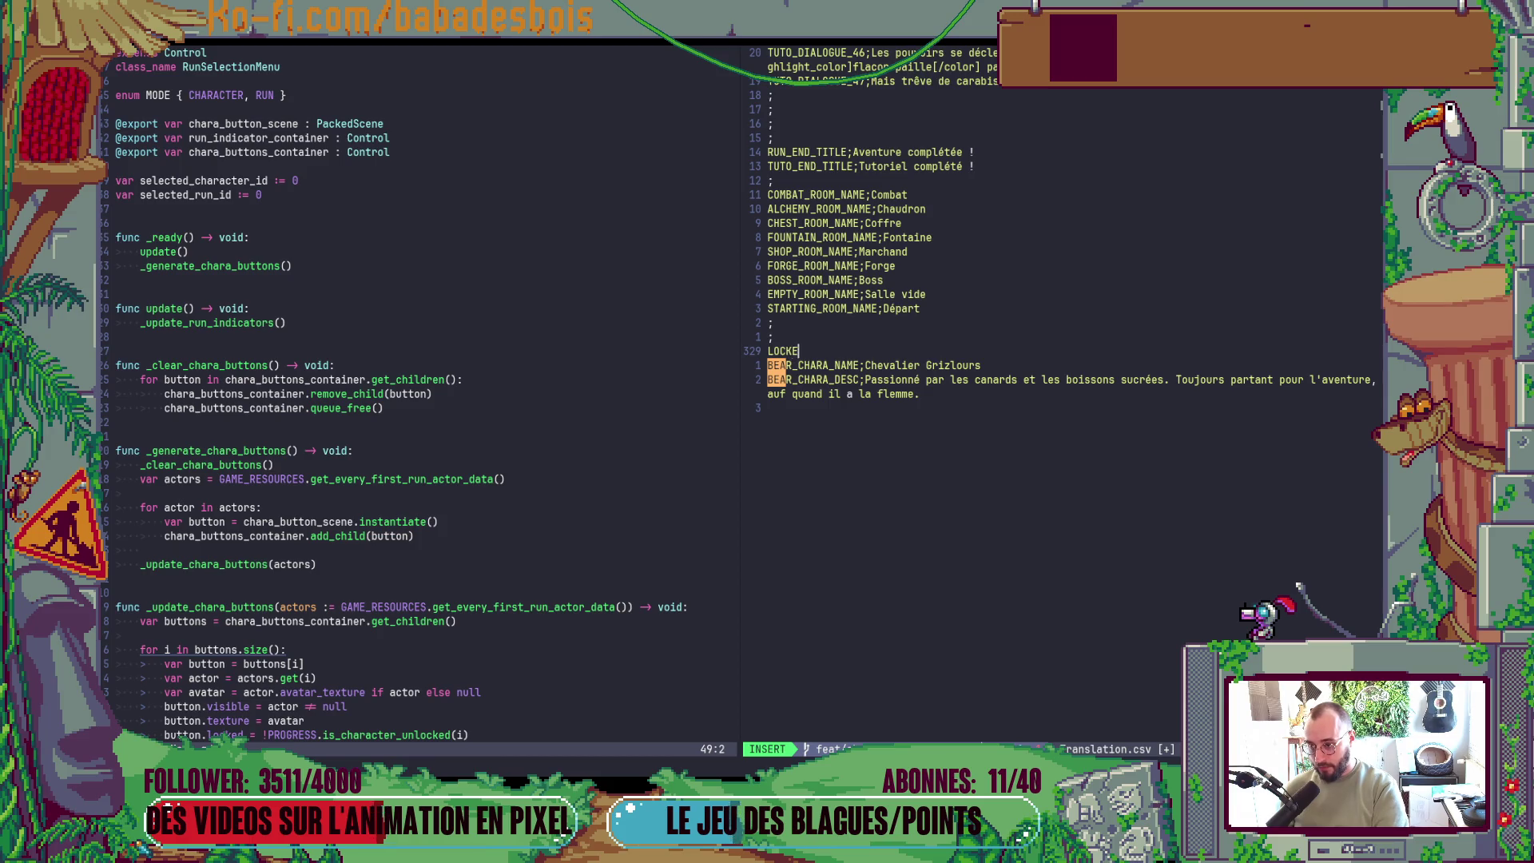
type("_CHARA")
type("_NAME")
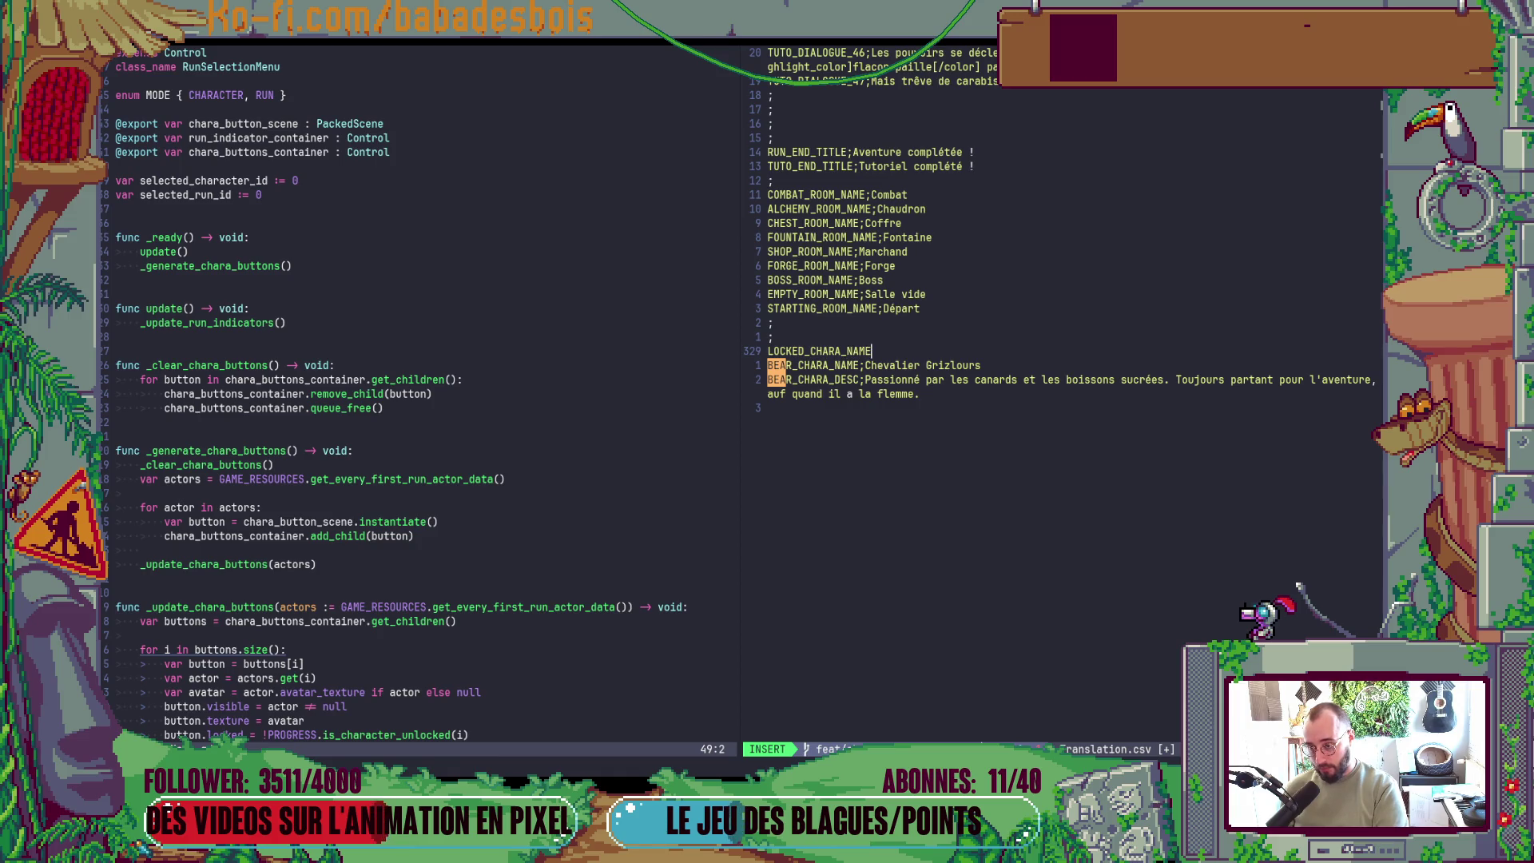
type(";???")
Add a LOCKED_CHARA_DESC entry with ????? text below it and save Translation.csv.
key("Return")
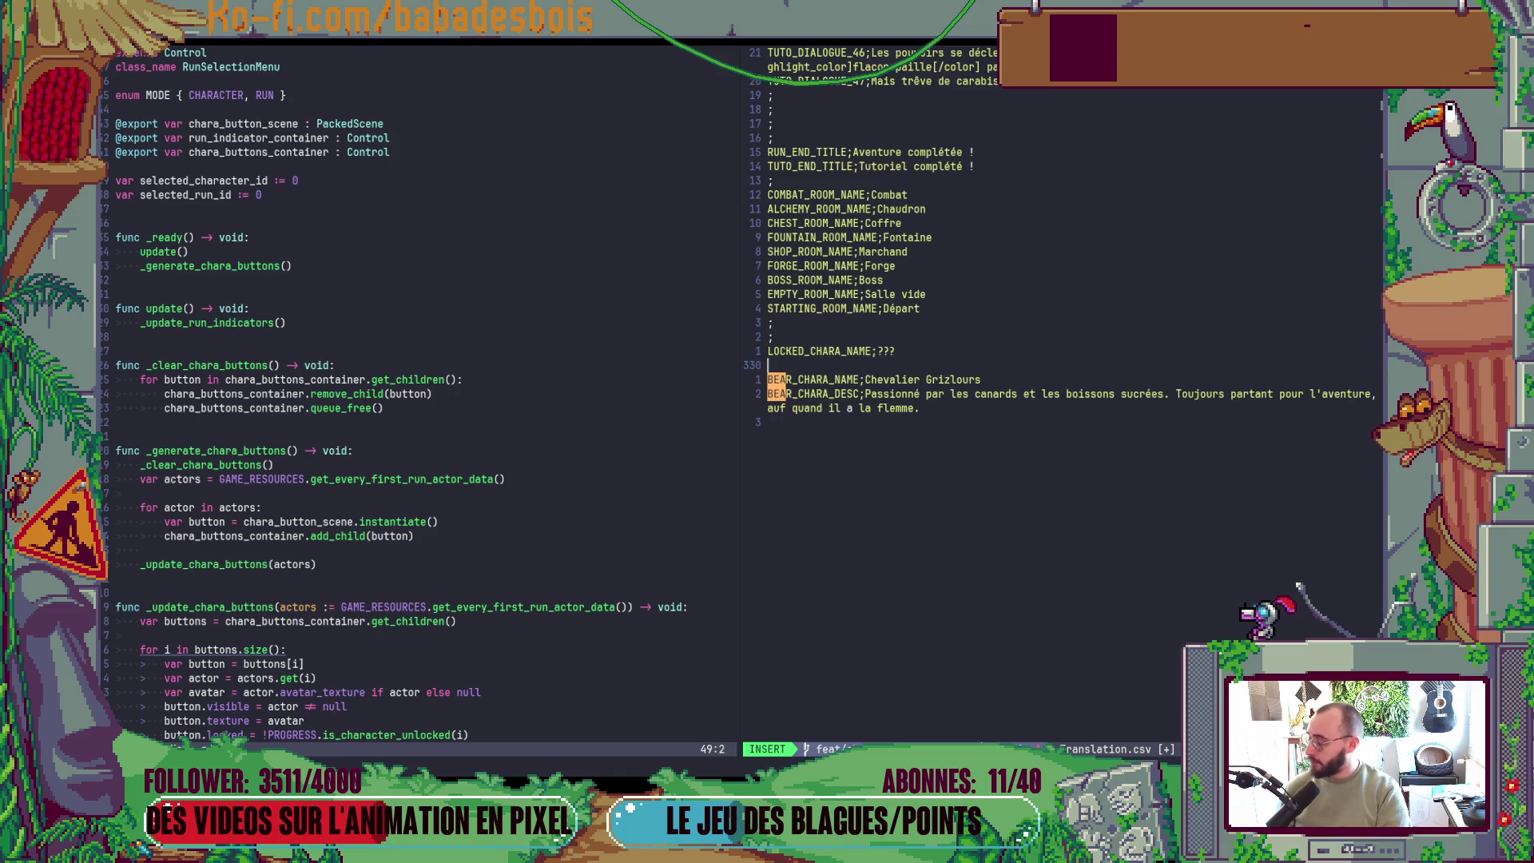
type("LOCKED_")
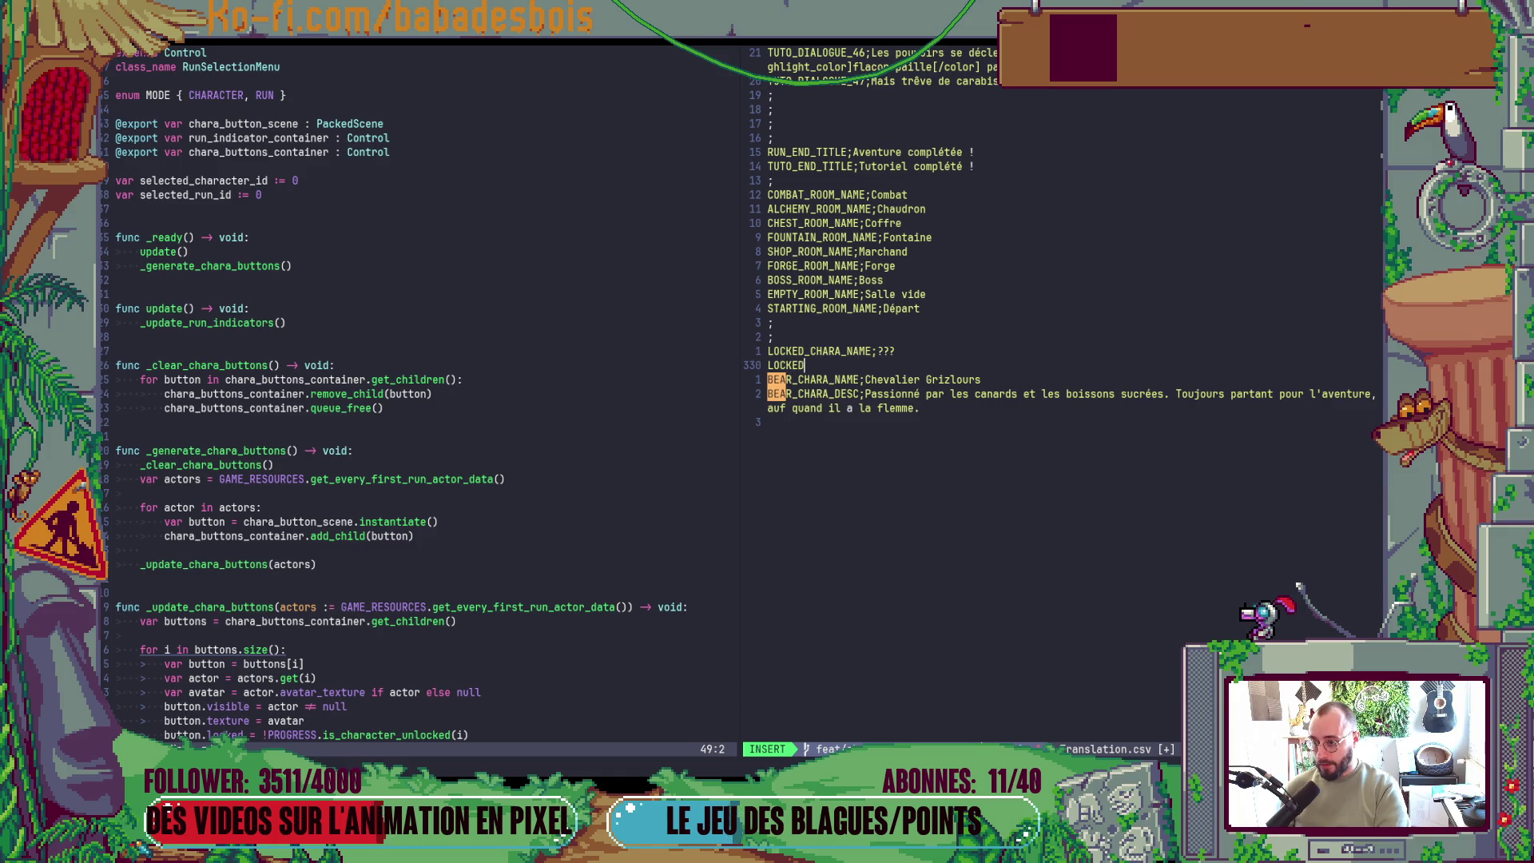
type("CHARA_DEWS")
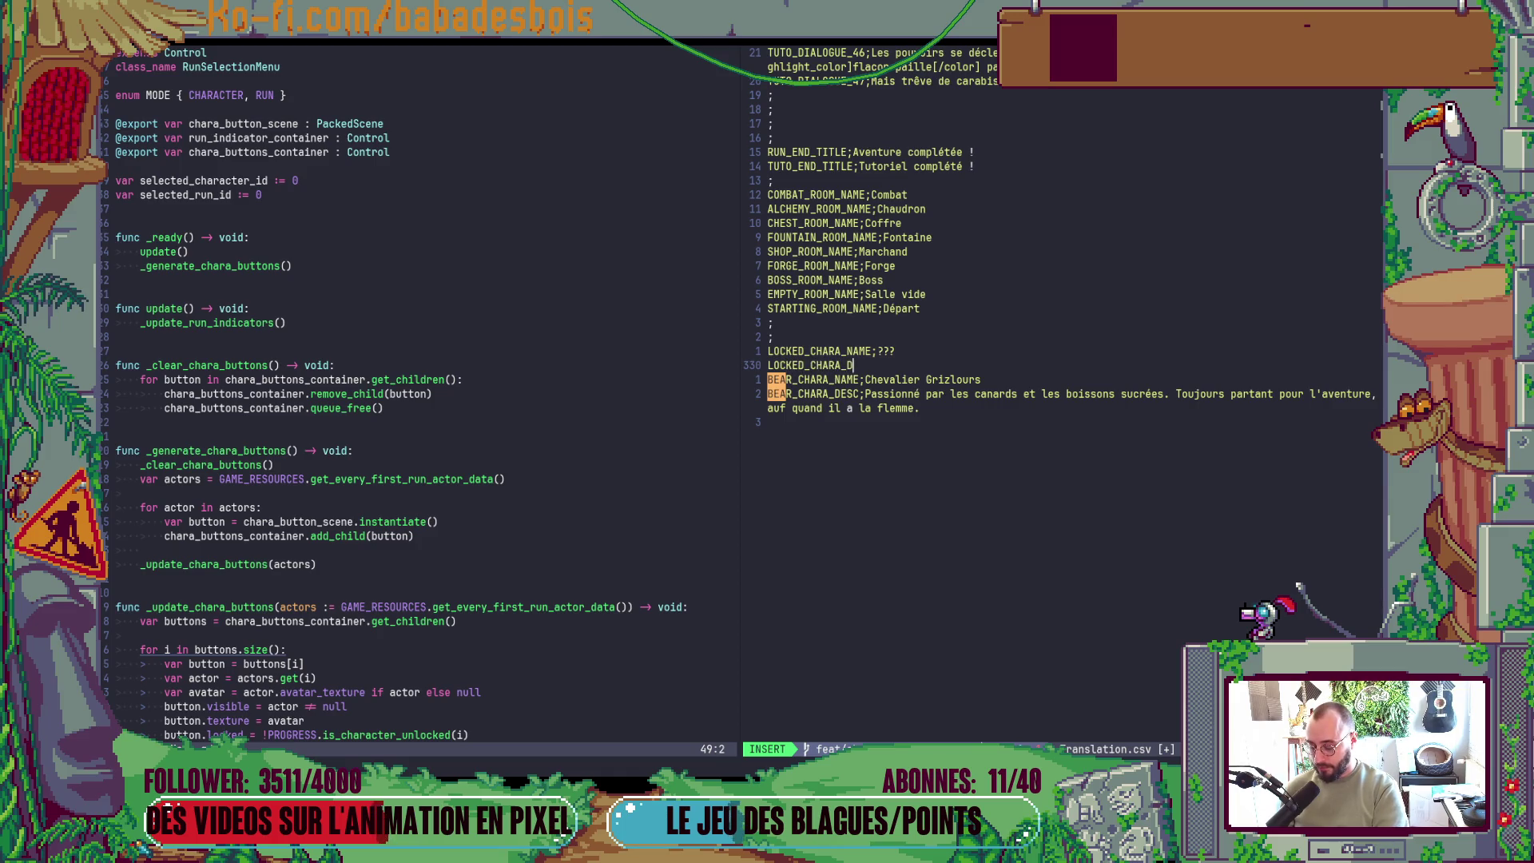
key("BackSpace")
key("BackSpace")
type("SC;")
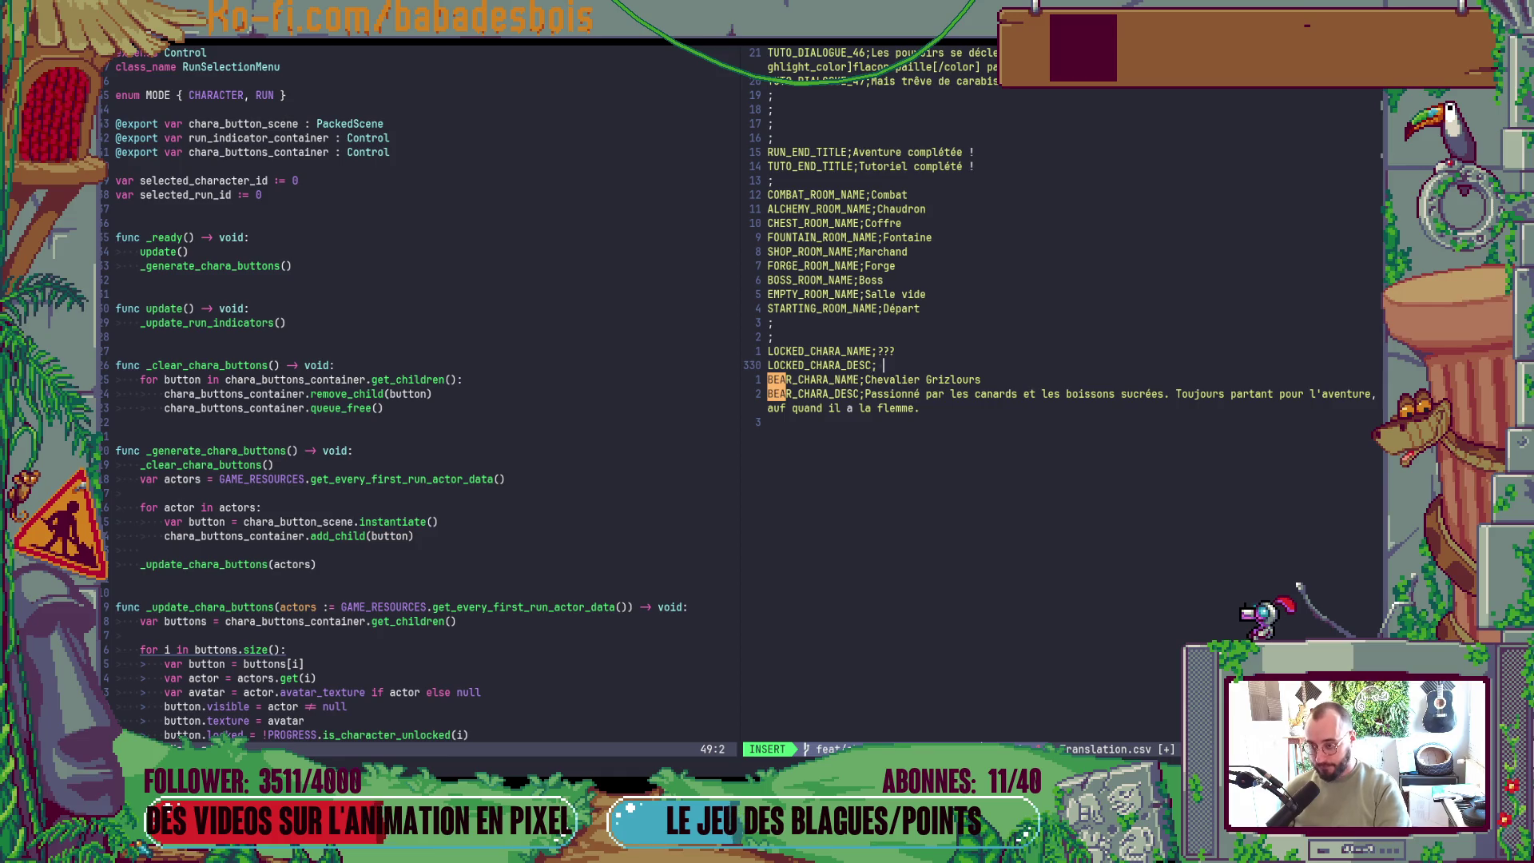
key("BackSpace")
type("?????")
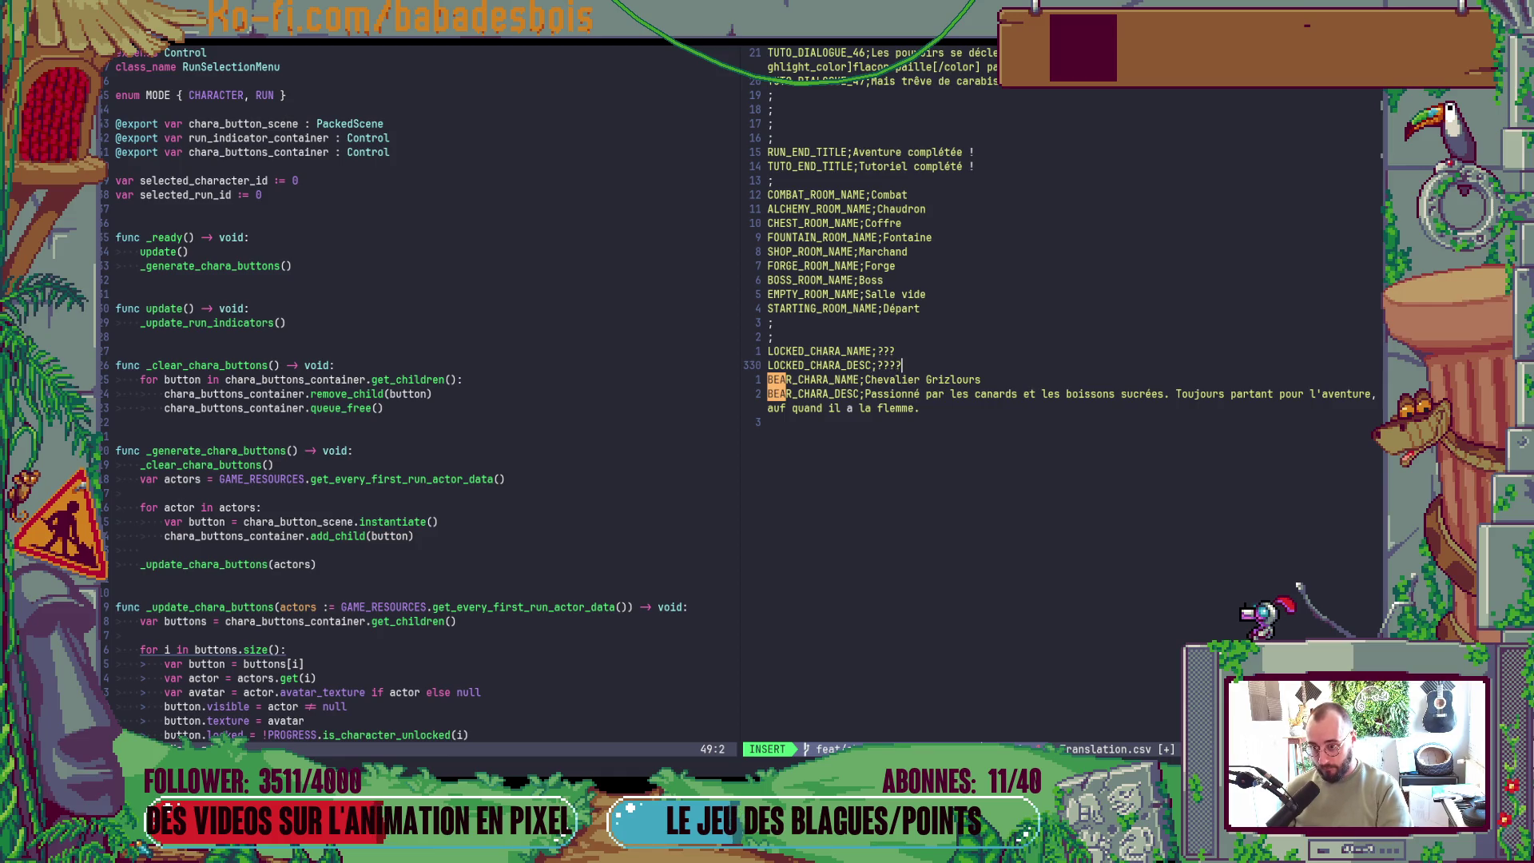
key("Escape")
type(":w")
key("Return")
Clear the search highlighting with :noh and go to the end of RunSelectionMenu.gd.
key("ctrl+w")
key("h")
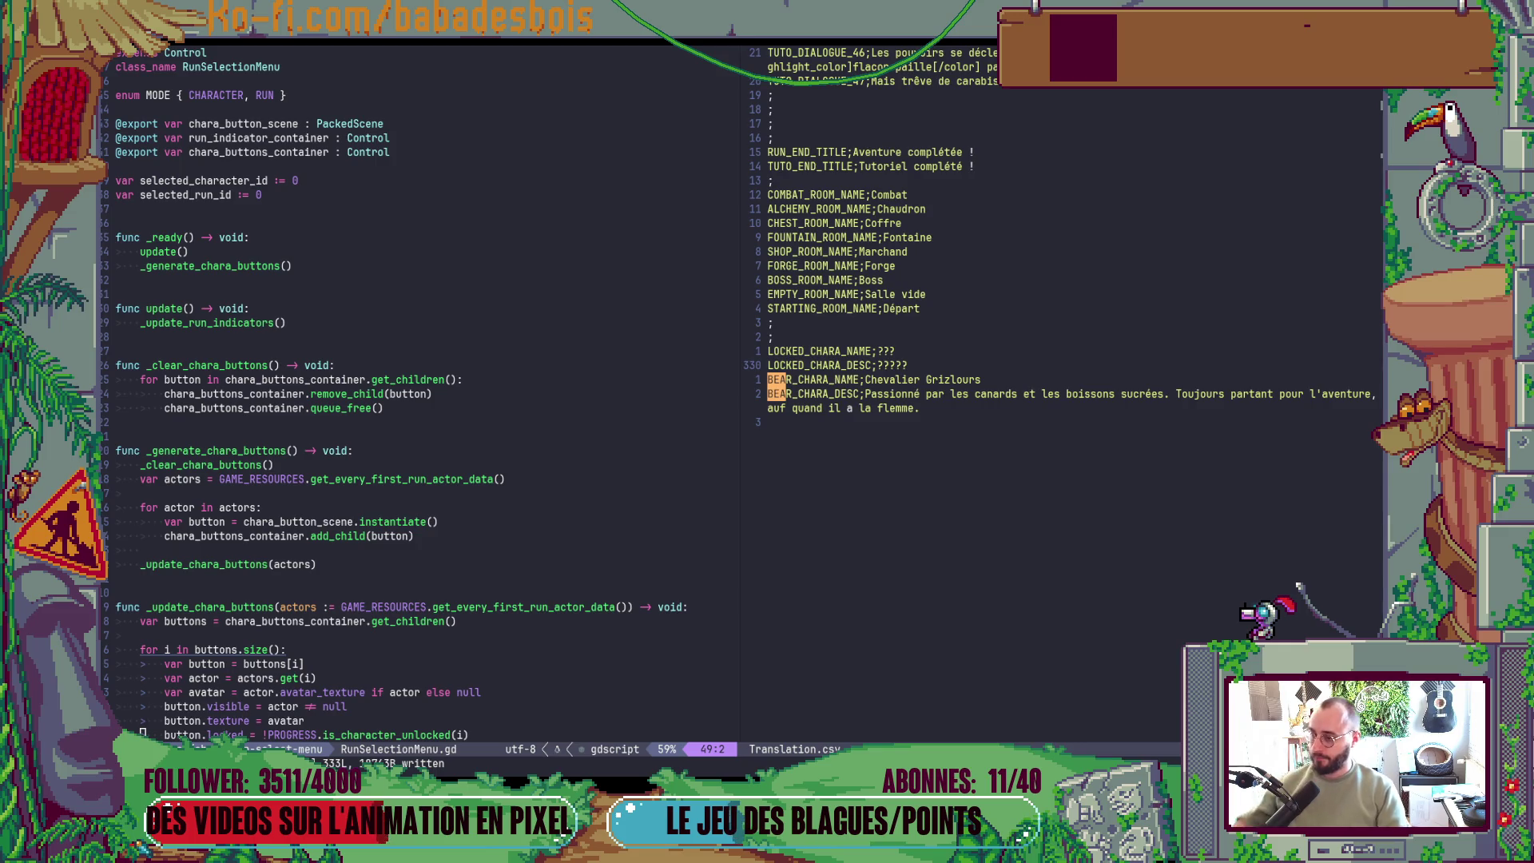
key("k")
key("k")
key("colon")
type("noh")
key("Return")
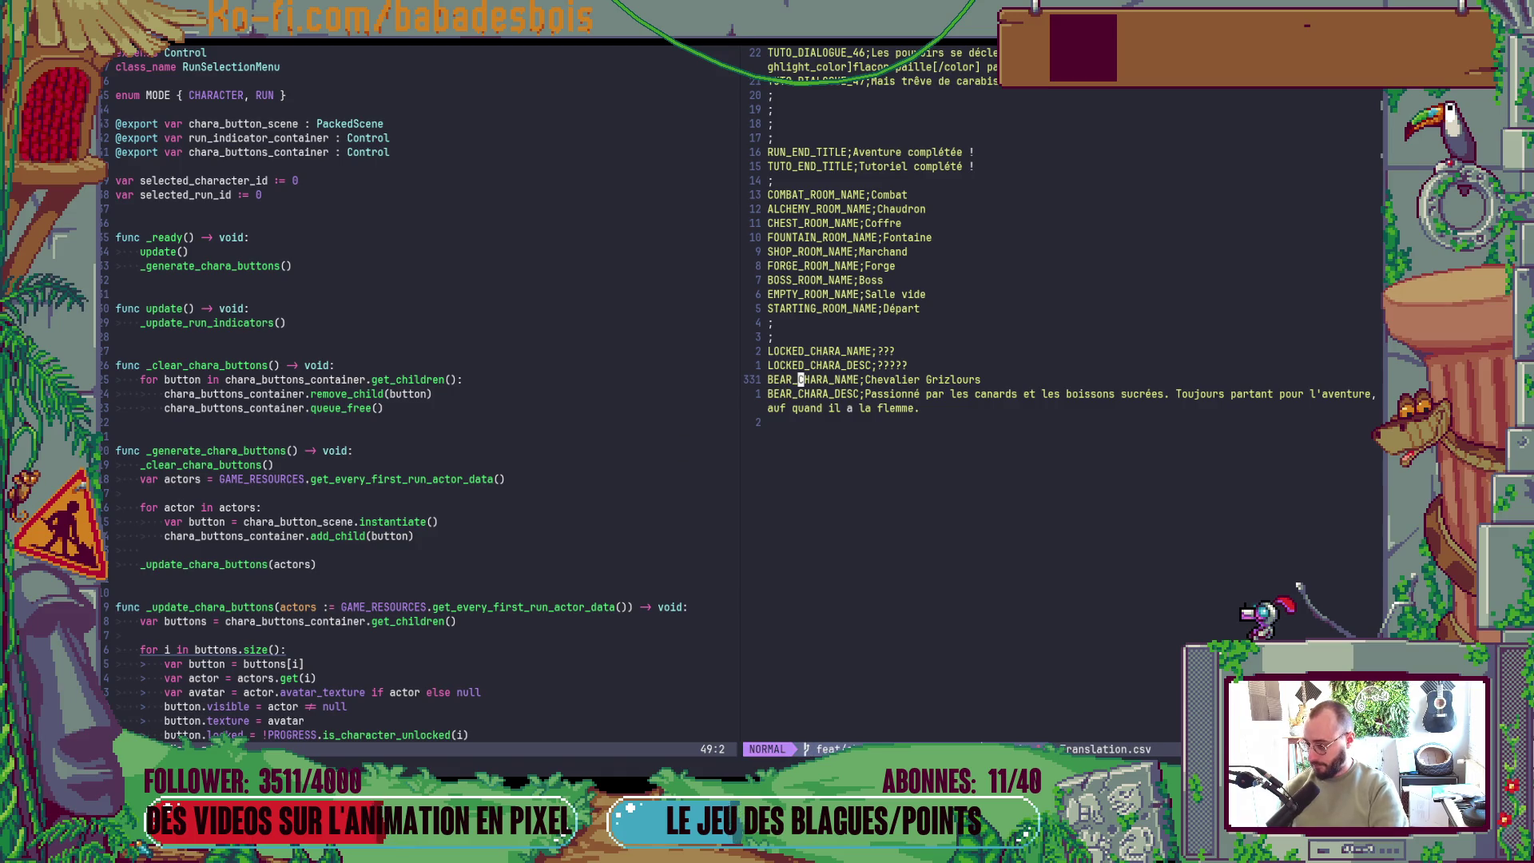
key("ctrl+w")
key("h")
key("G")
key("dollar")
key("b")
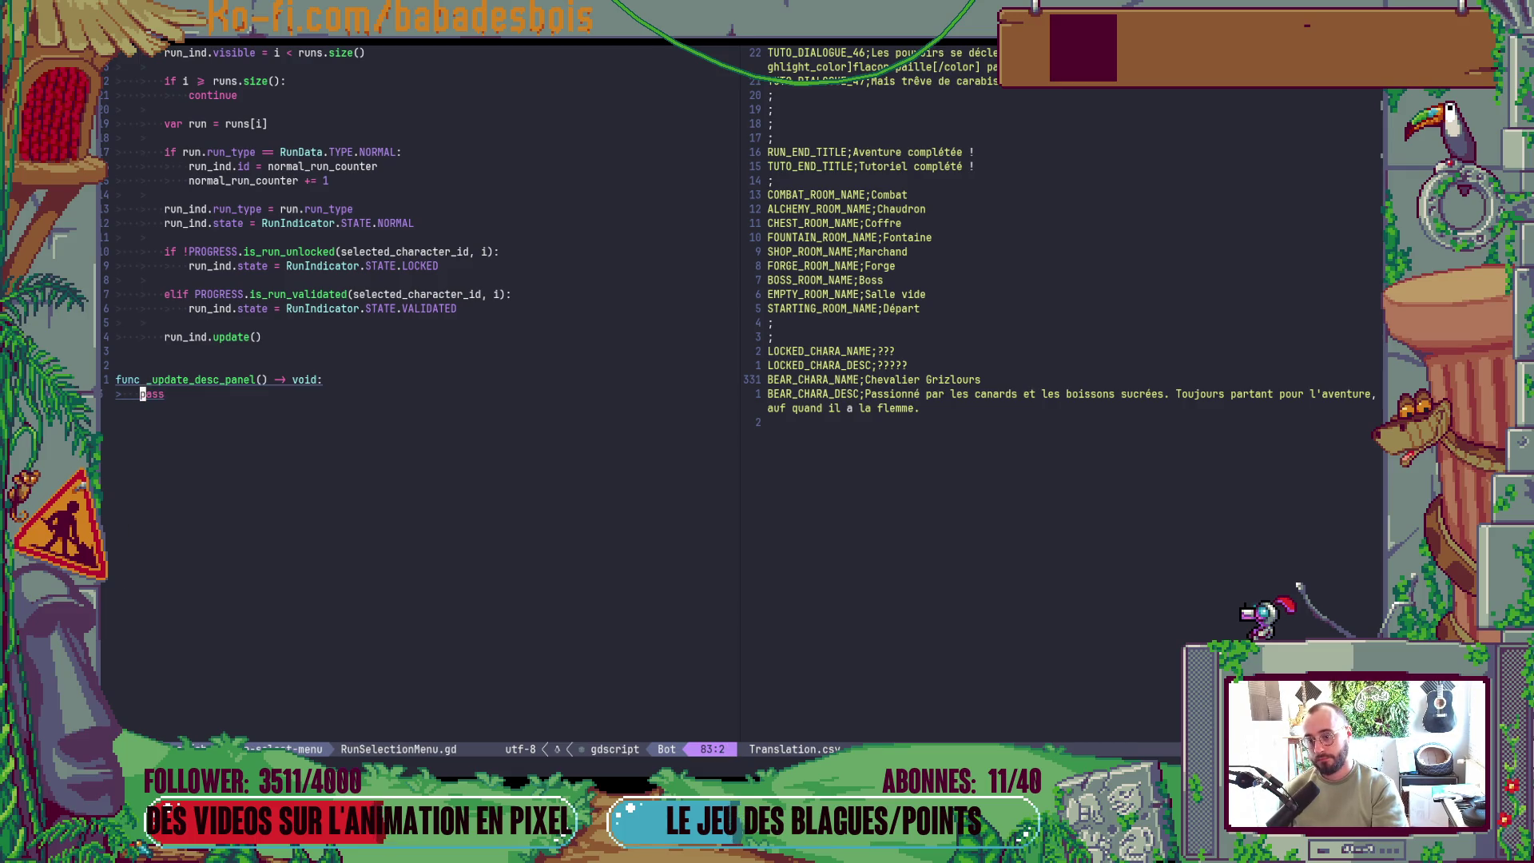
key("ctrl+u")
key("ctrl+u")
key("ctrl+u")
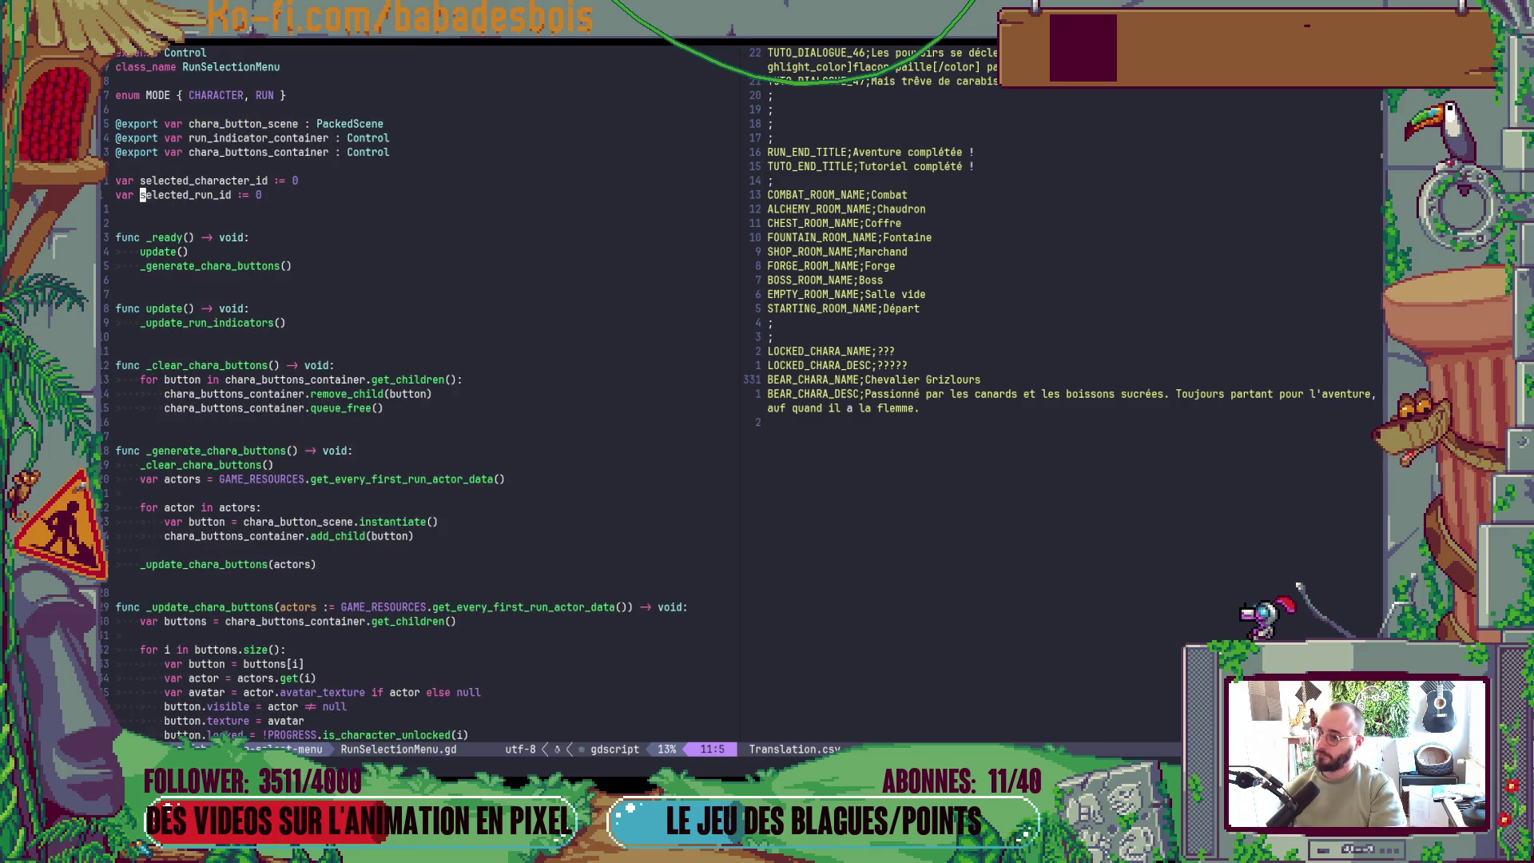
key("ctrl+d")
key("ctrl+d")
key("ctrl+d")
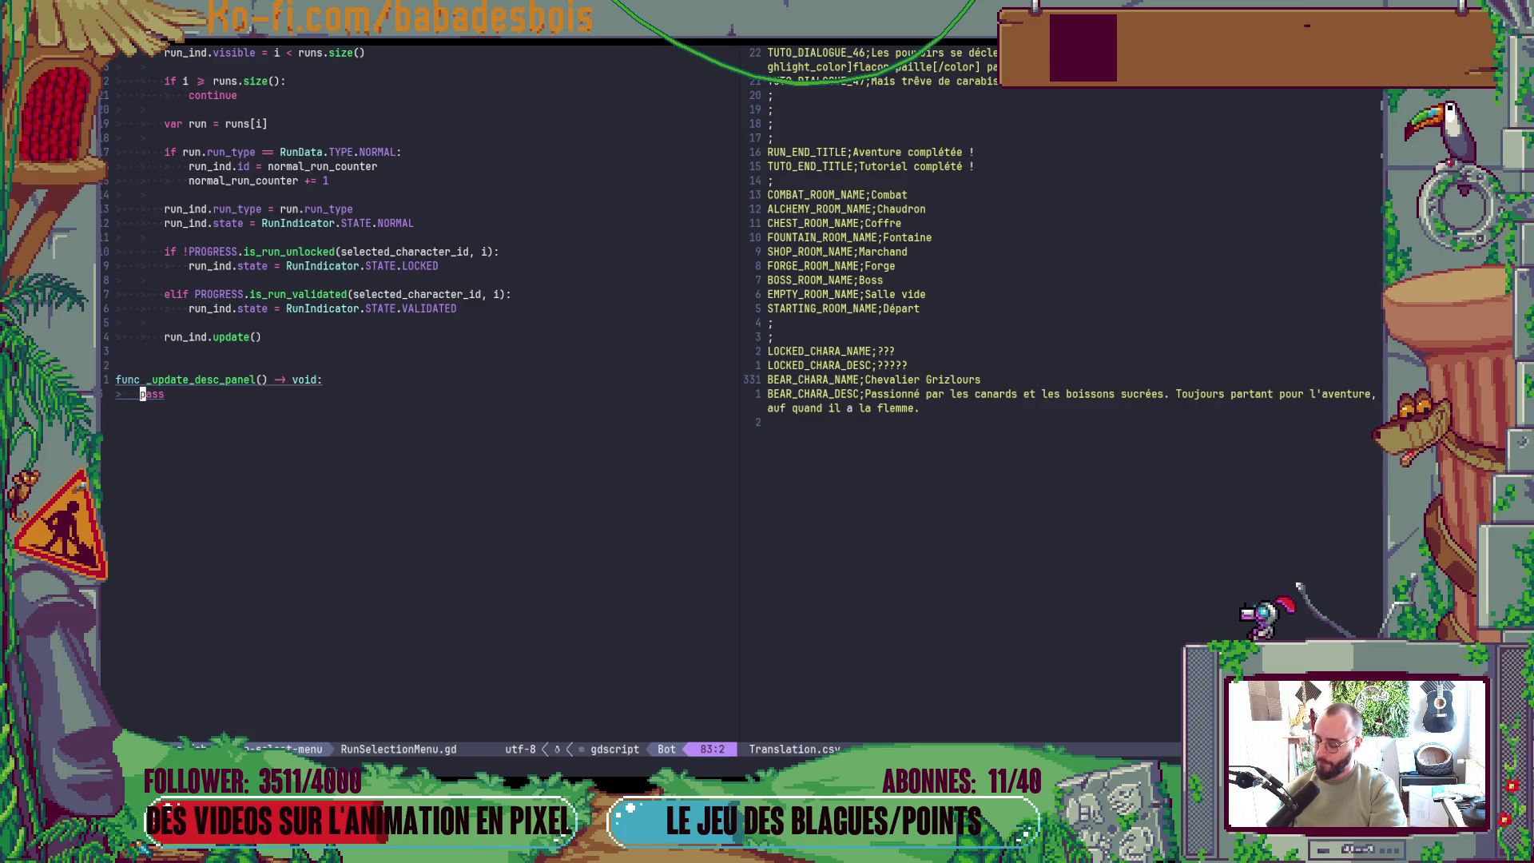
key("c")
key("c")
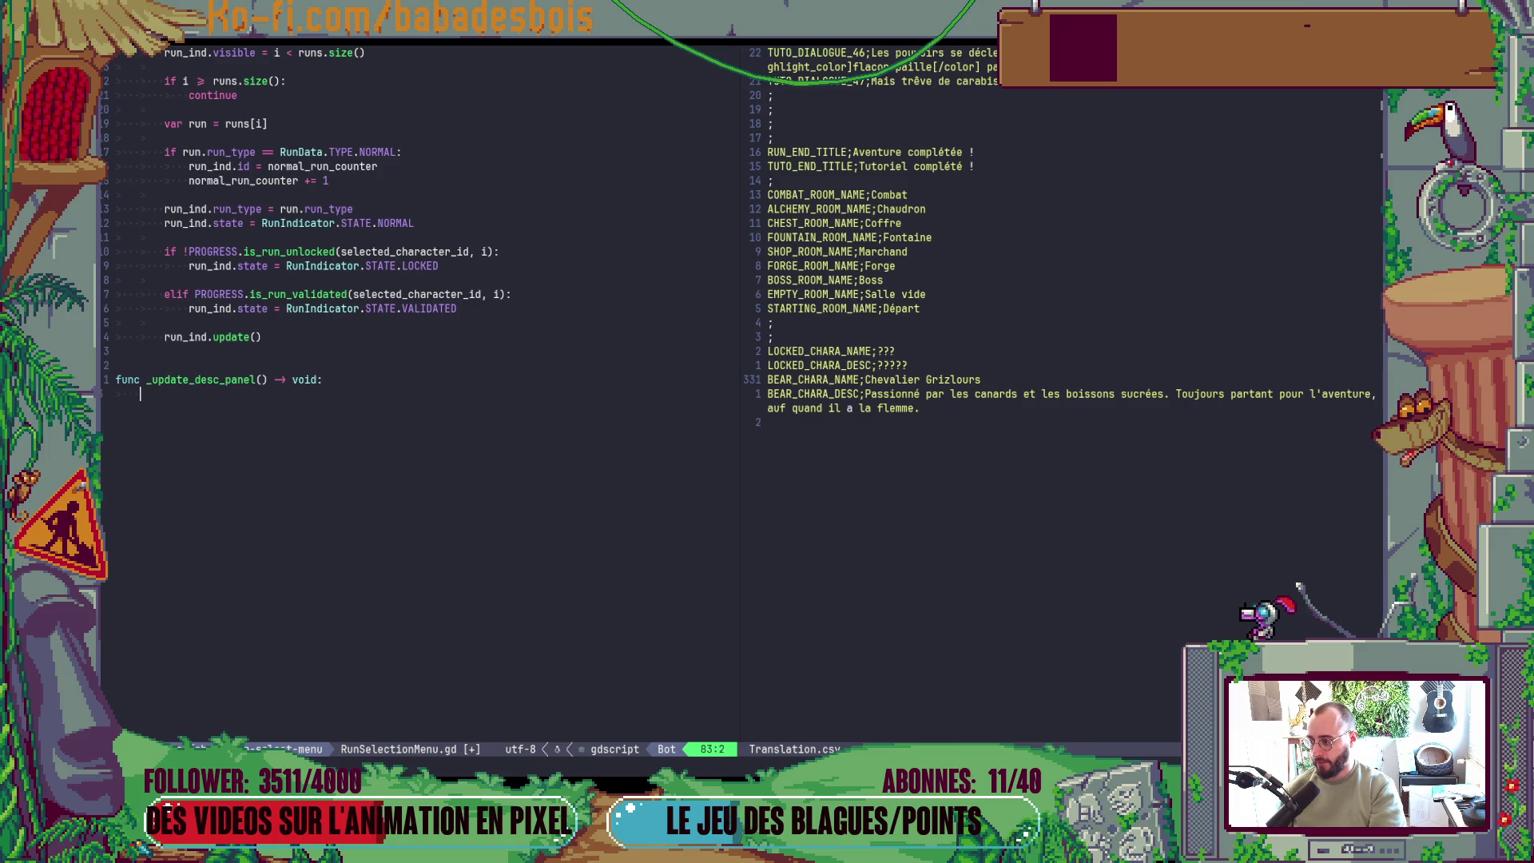
type("pass")
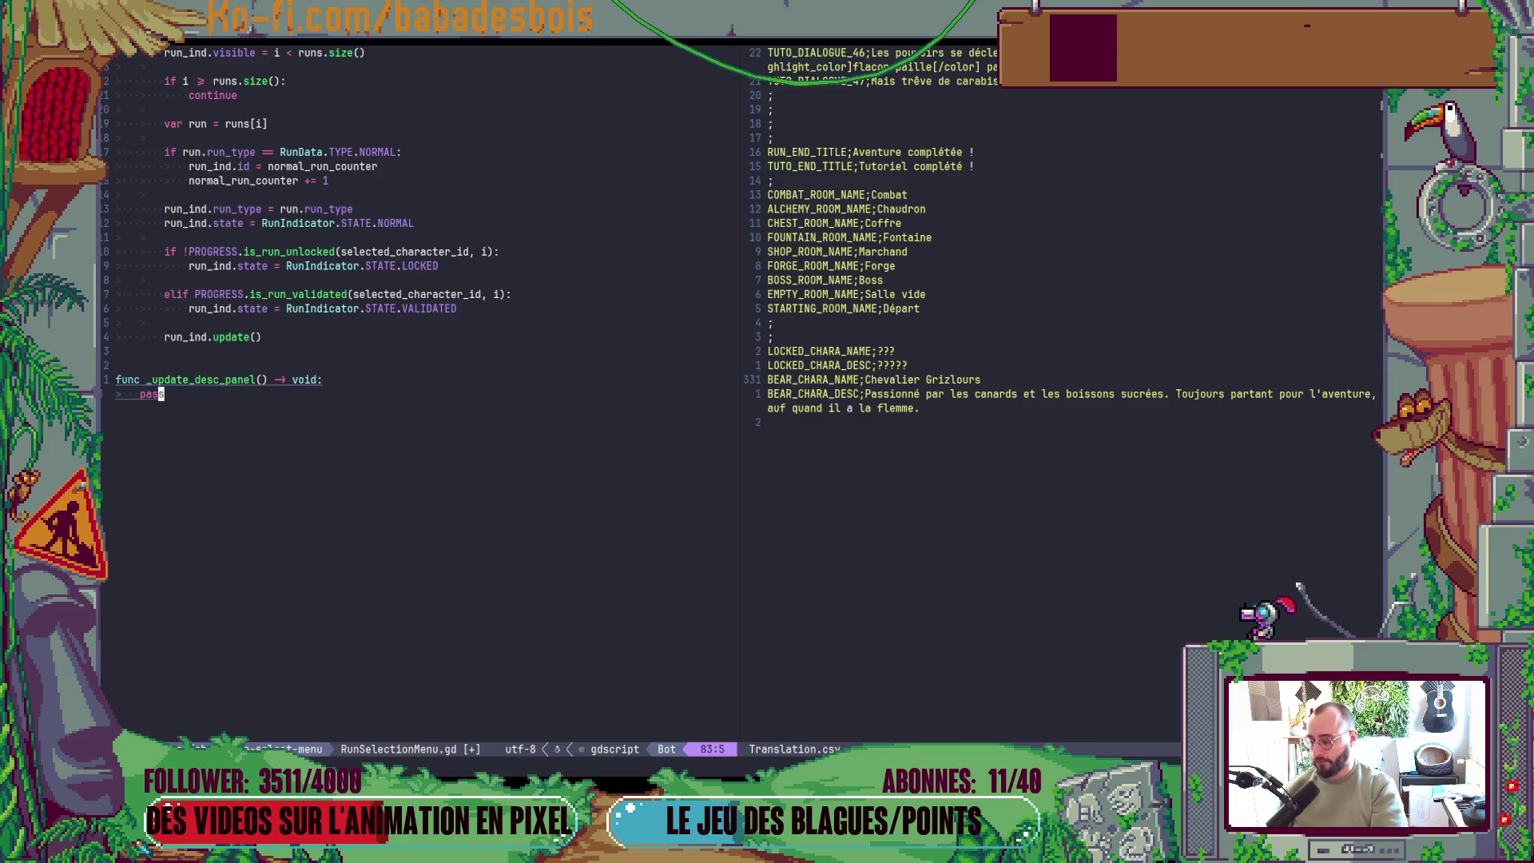
scroll(615, 434, "up", 12)
scroll(437, 382, "up", 10)
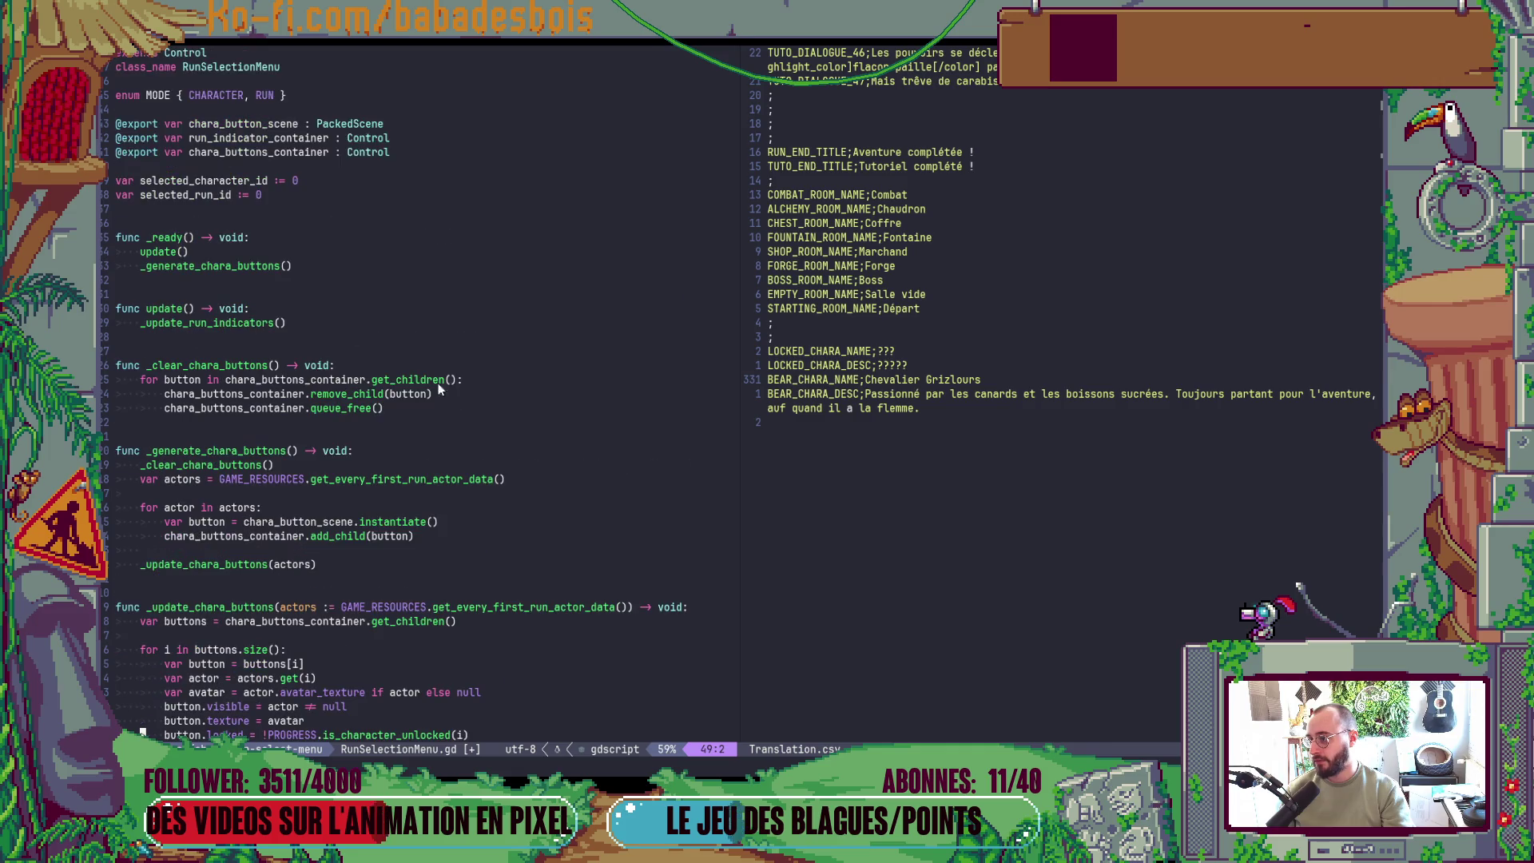
scroll(328, 385, "down", 17)
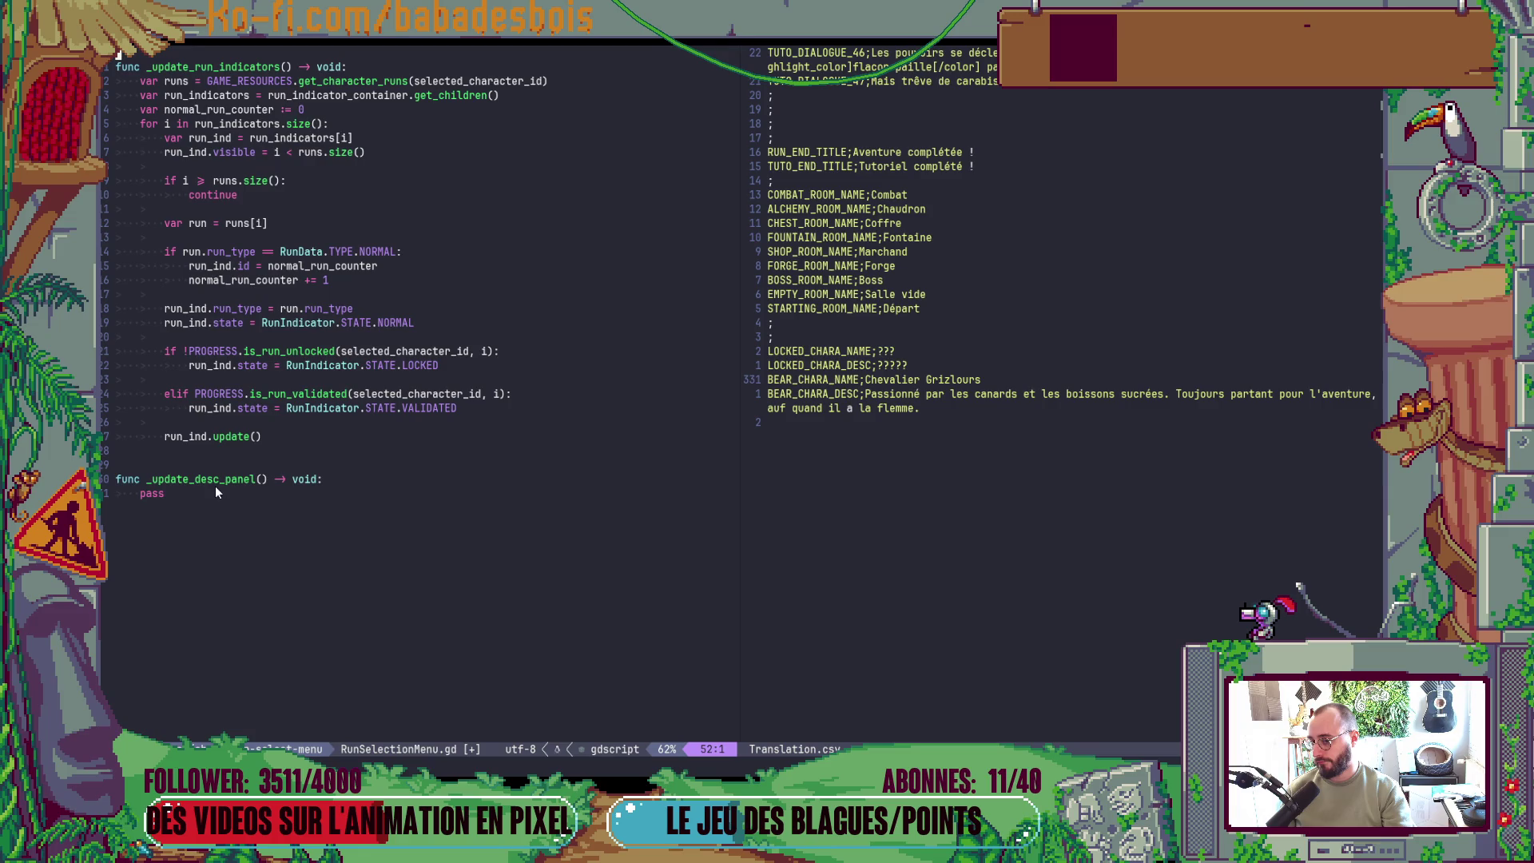
scroll(216, 492, "up", 11)
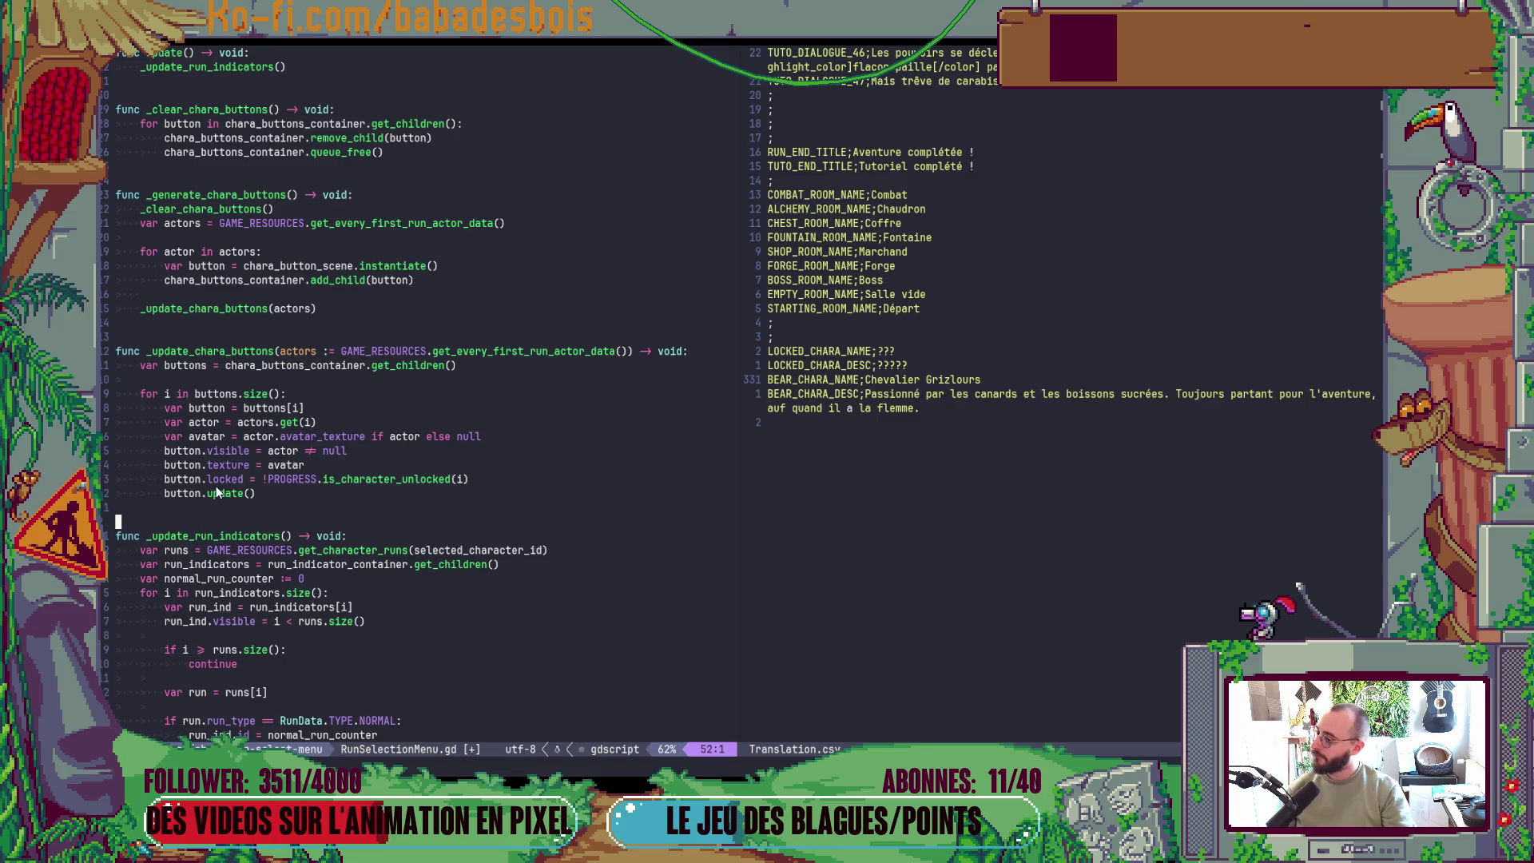
scroll(216, 493, "up", 2)
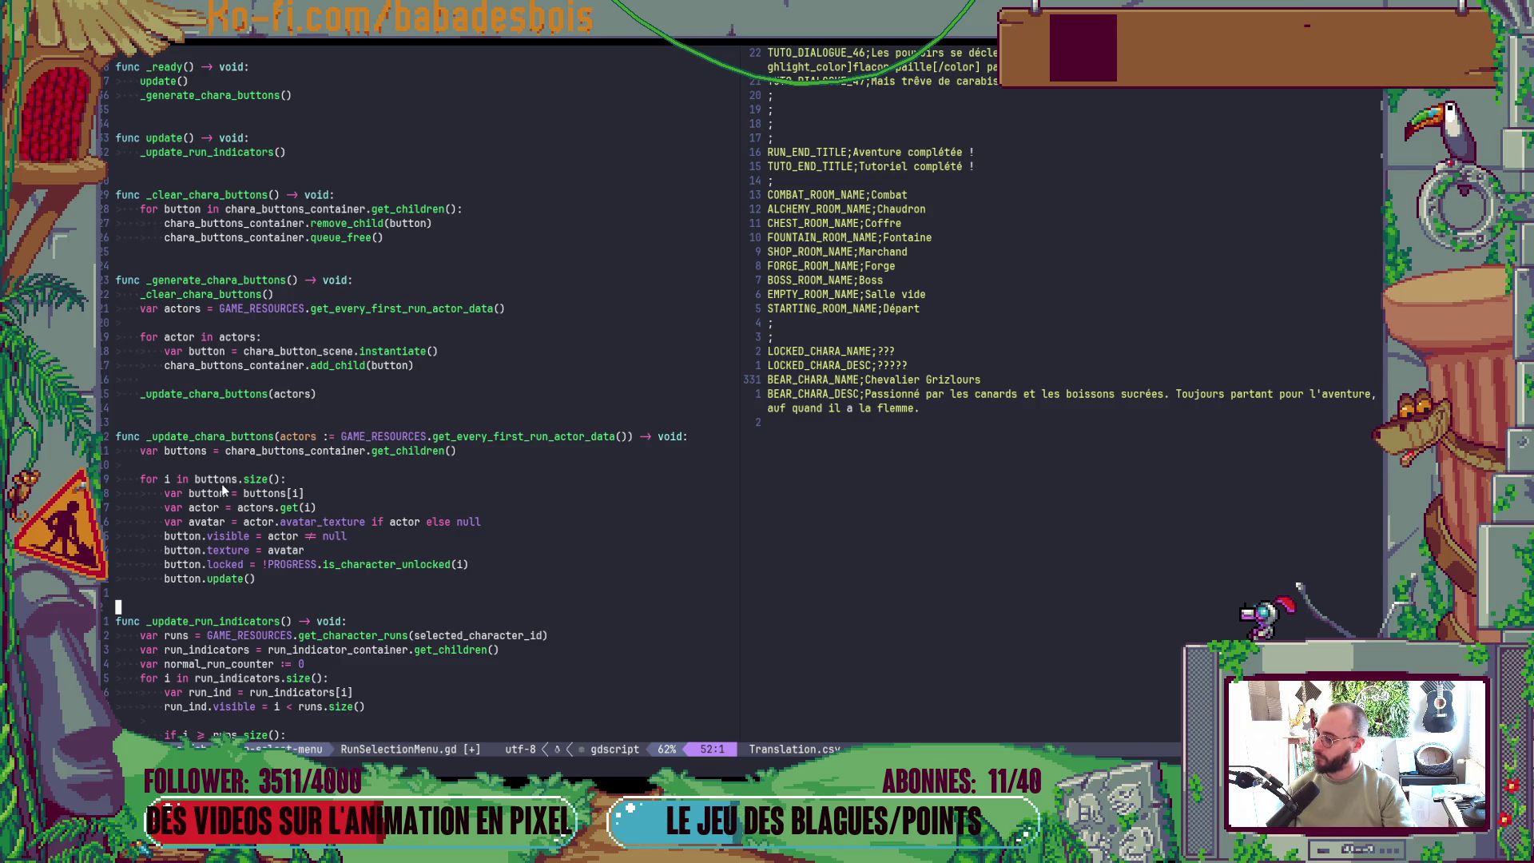
left_click(322, 439)
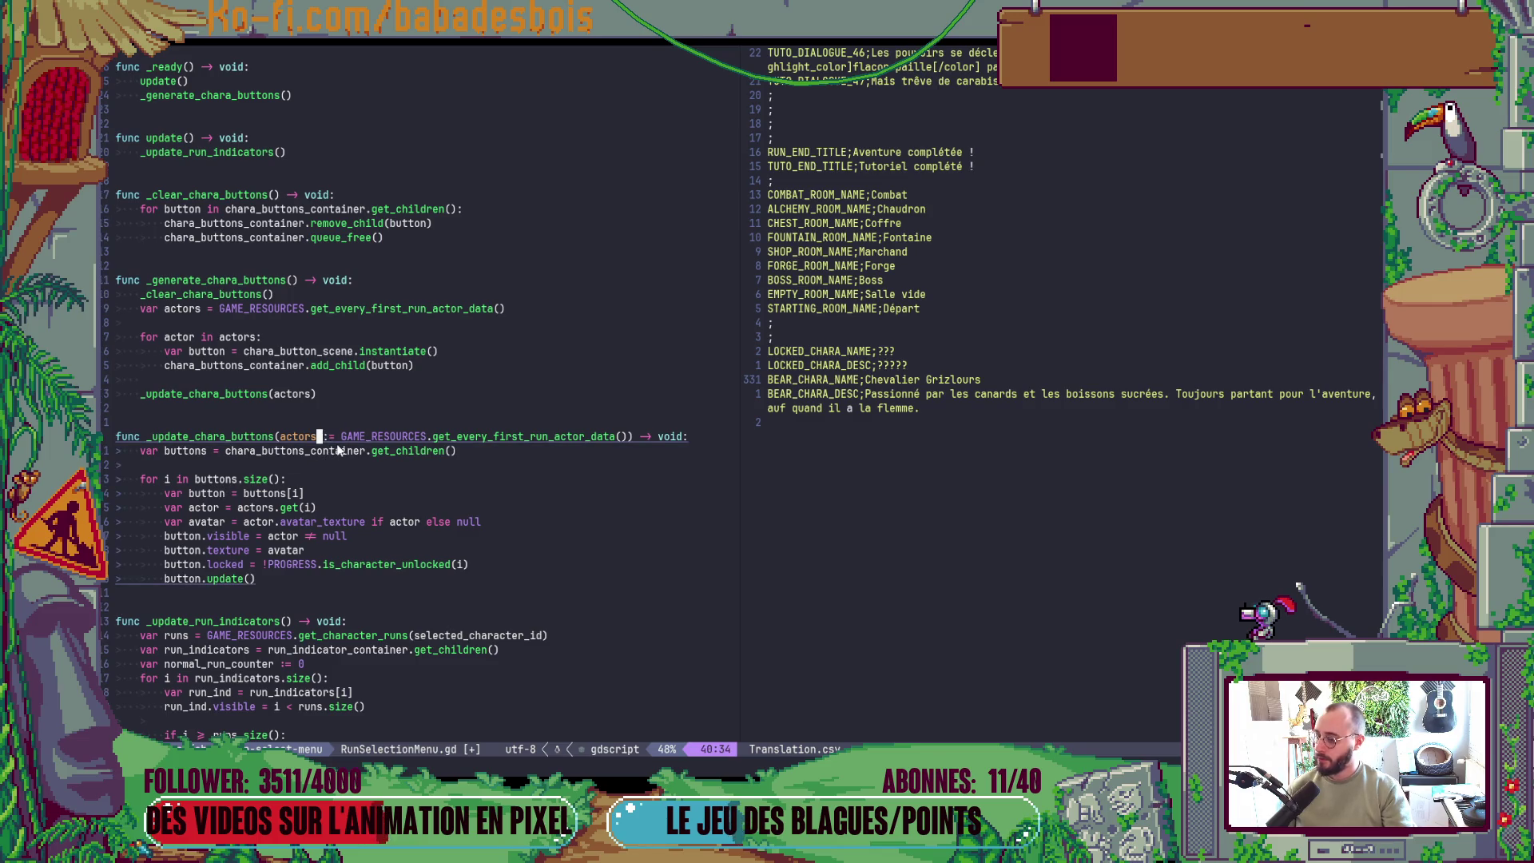
Replace _update_chara_buttons' default value with the type actors : Array[ActorData] and save.
key("h")
key("t")
key("parenright")
key("d")
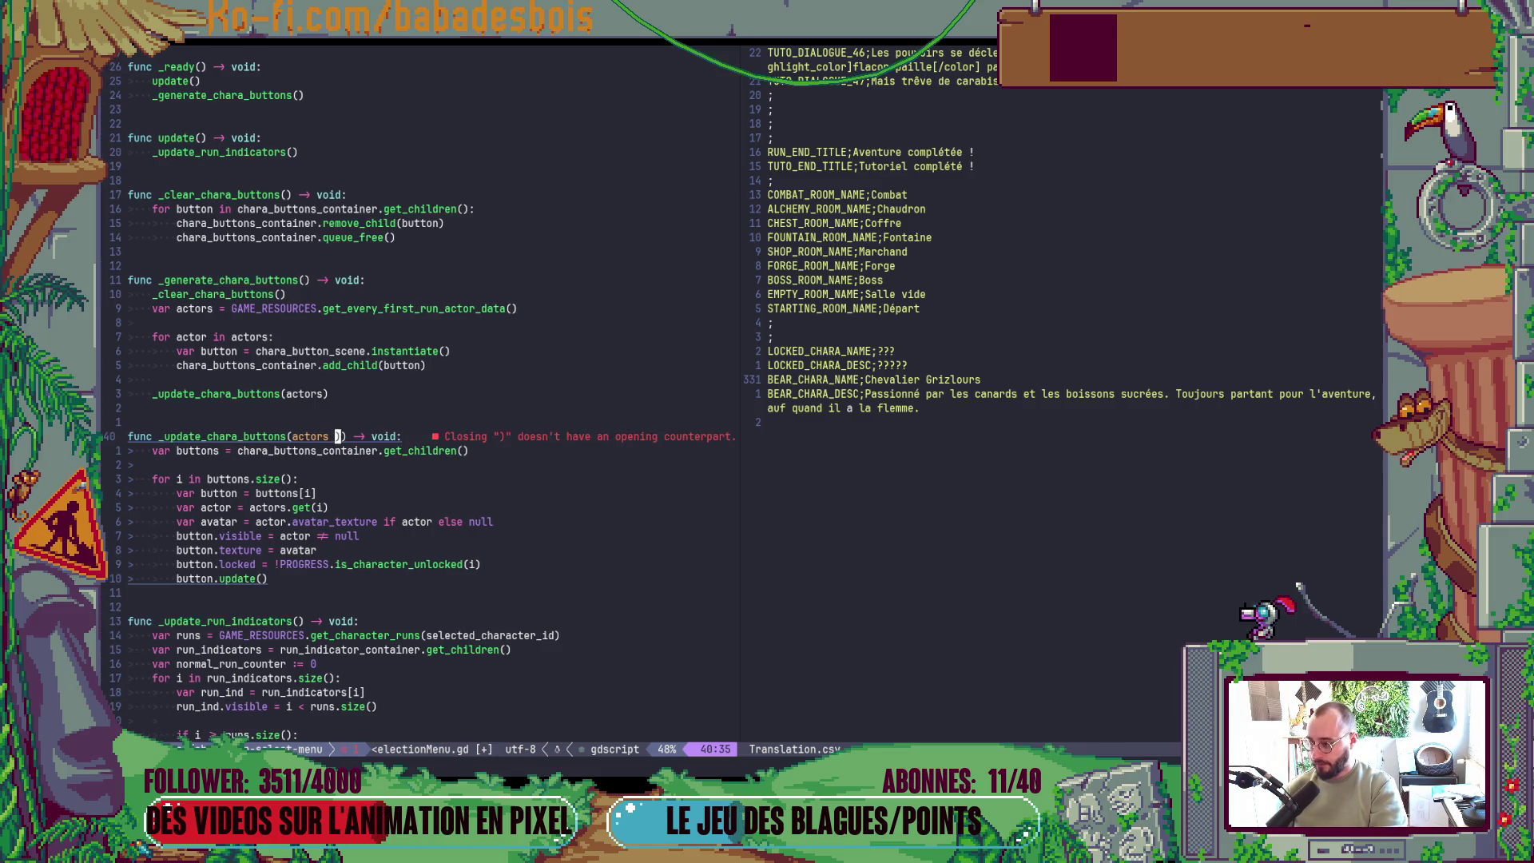
type("i : Array")
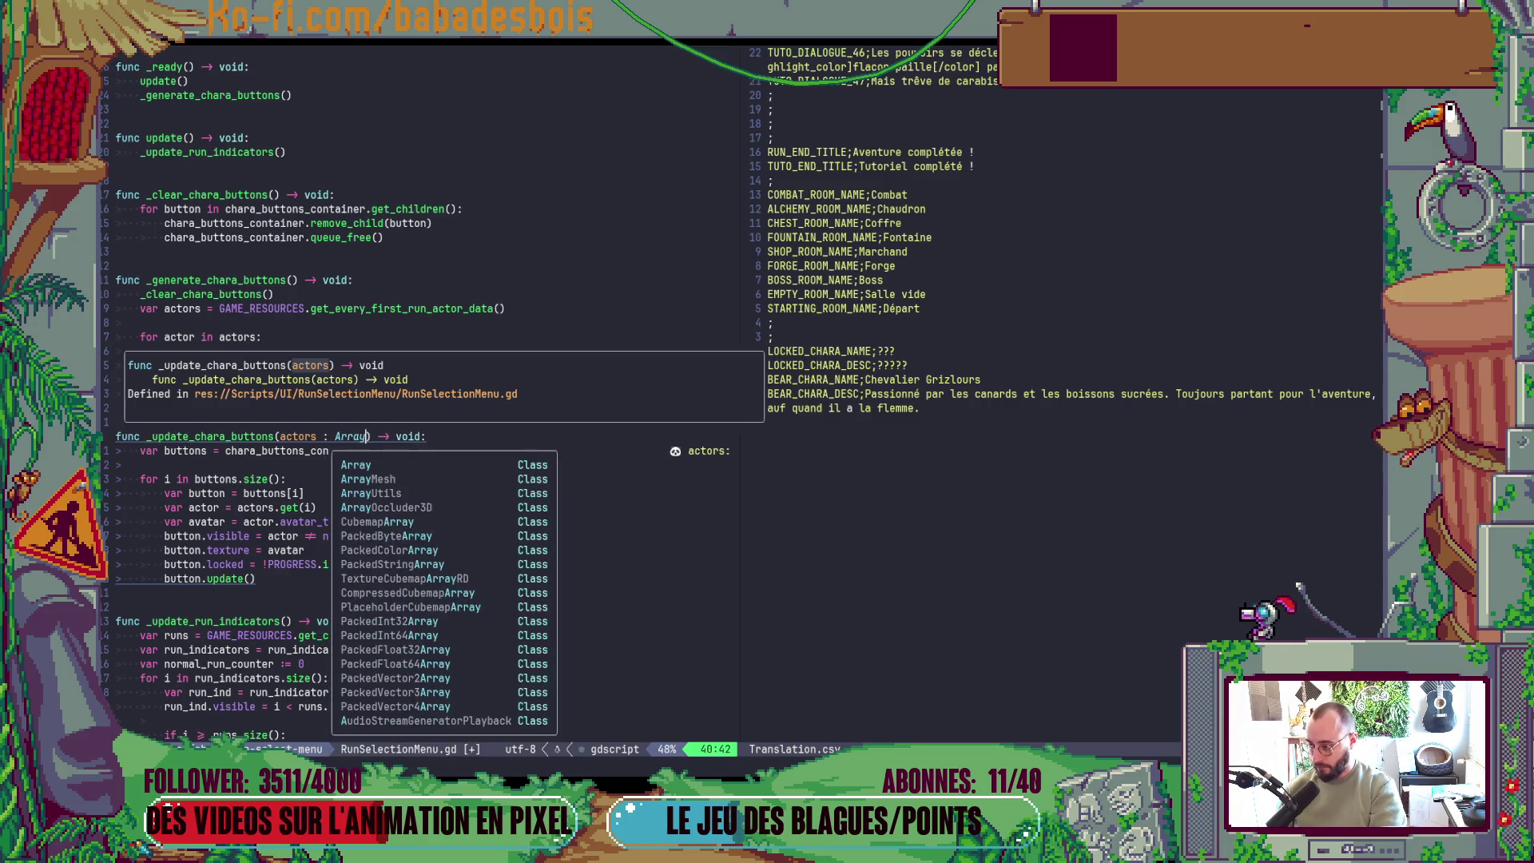
type("[Ac")
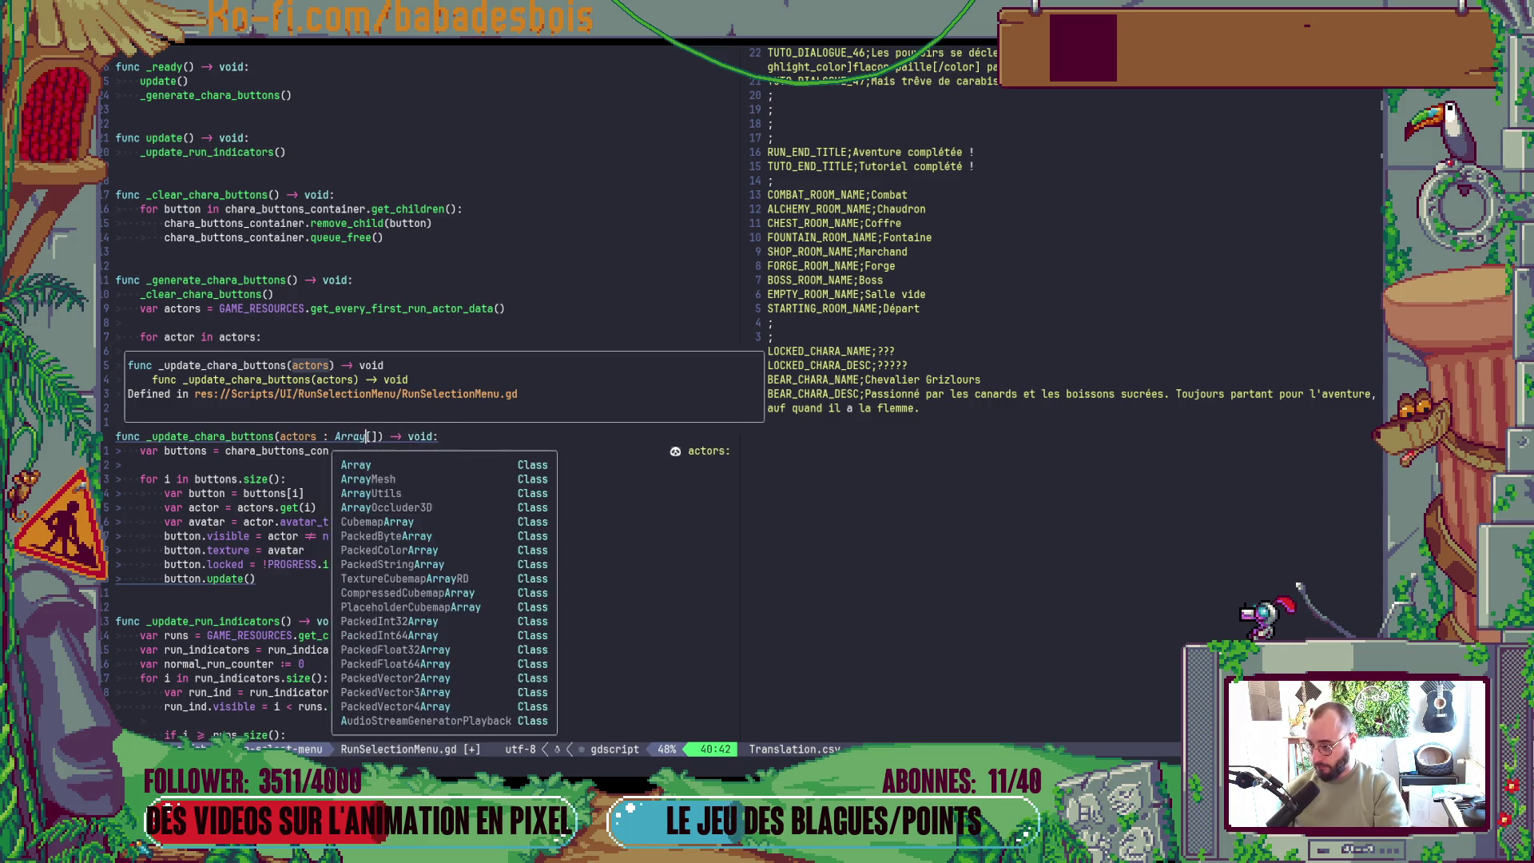
type("torData")
key("Escape")
type(":w")
key("Return")
Type an Actors: Array parameter into the _update_desc_panel signature.
key("shift+g")
key("k")
key("$")
key("b")
type("anel(Actords")
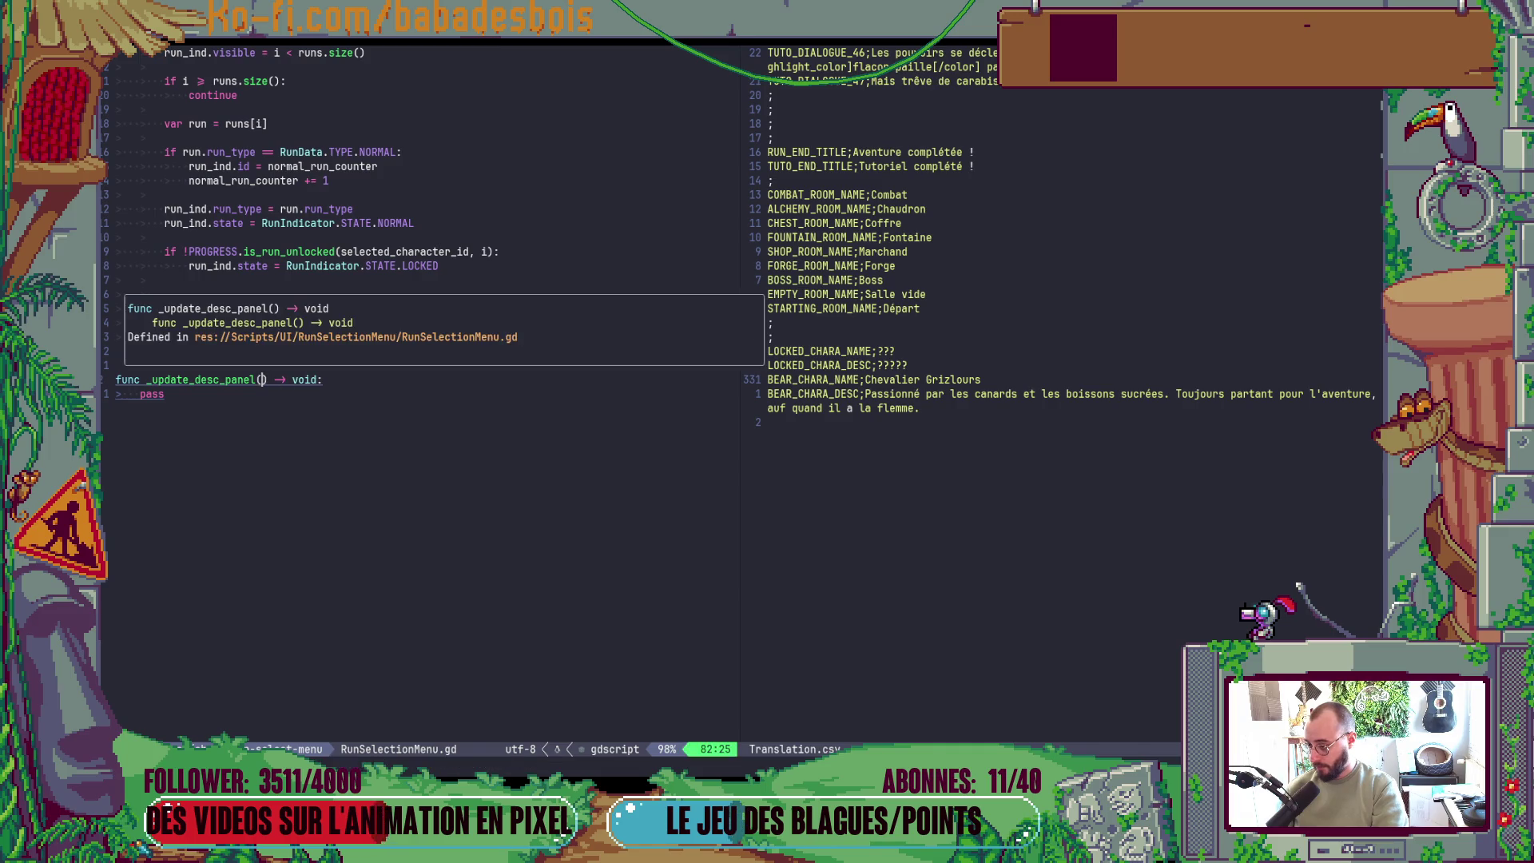
key("BackSpace")
key("BackSpace")
type("s: Array")
key("Escape")
Lowercase the parameter to actors and complete its type as Array[ActorData].
left_click(276, 379)
key("asciitilde")
key("End")
key("b")
key("b")
key("b")
type("ay[Acotr")
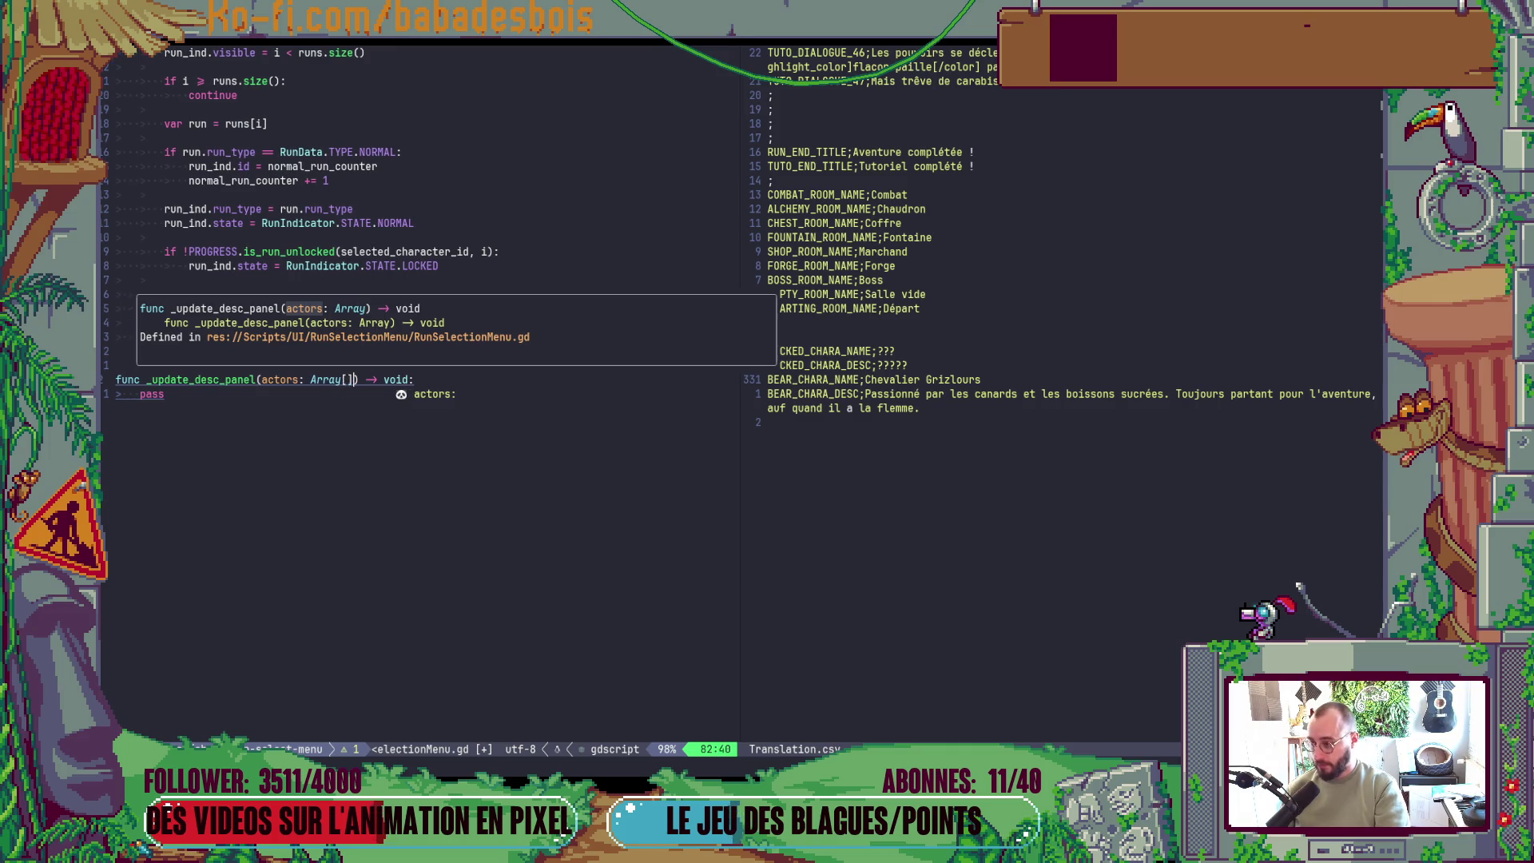
key("BackSpace")
key("BackSpace")
key("BackSpace")
type("torData")
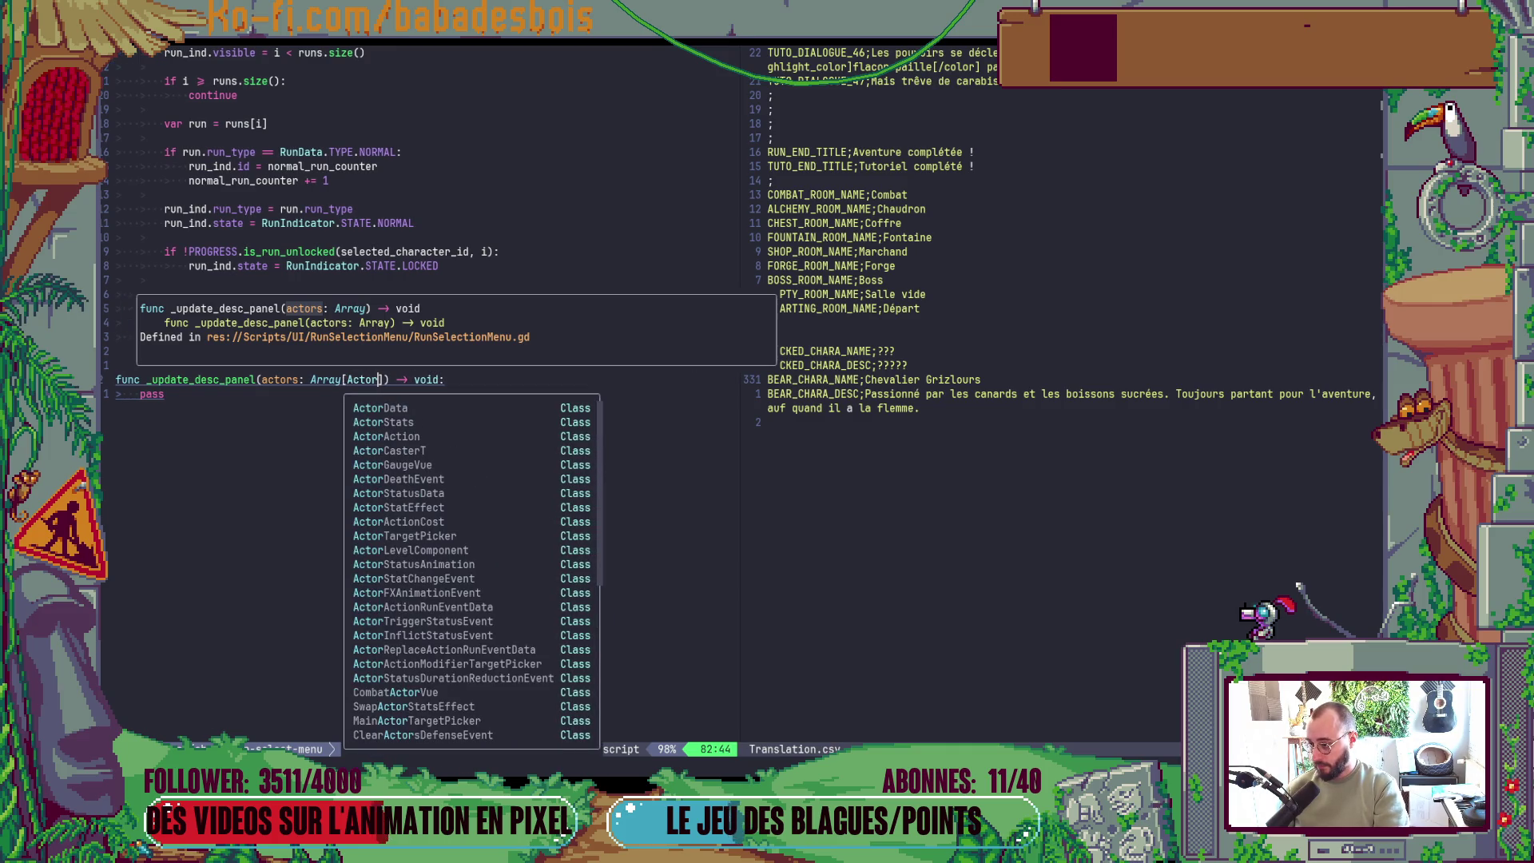
key("Escape")
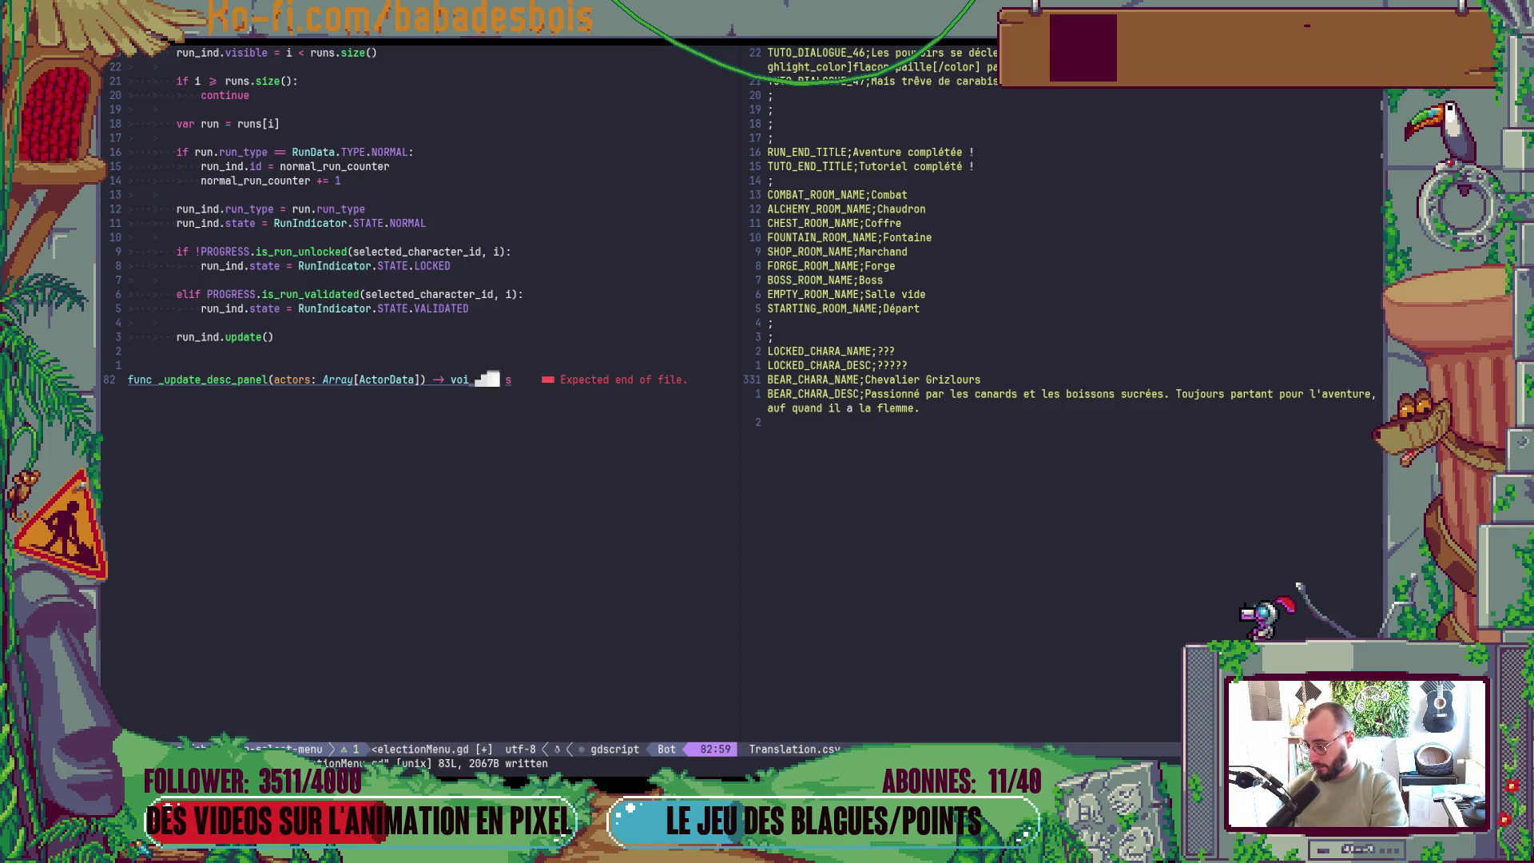
Retype pass as the _update_desc_panel body and save the script.
key("j")
key("c")
key("c")
type("pass")
key("Escape")
type(":w")
key("Return")
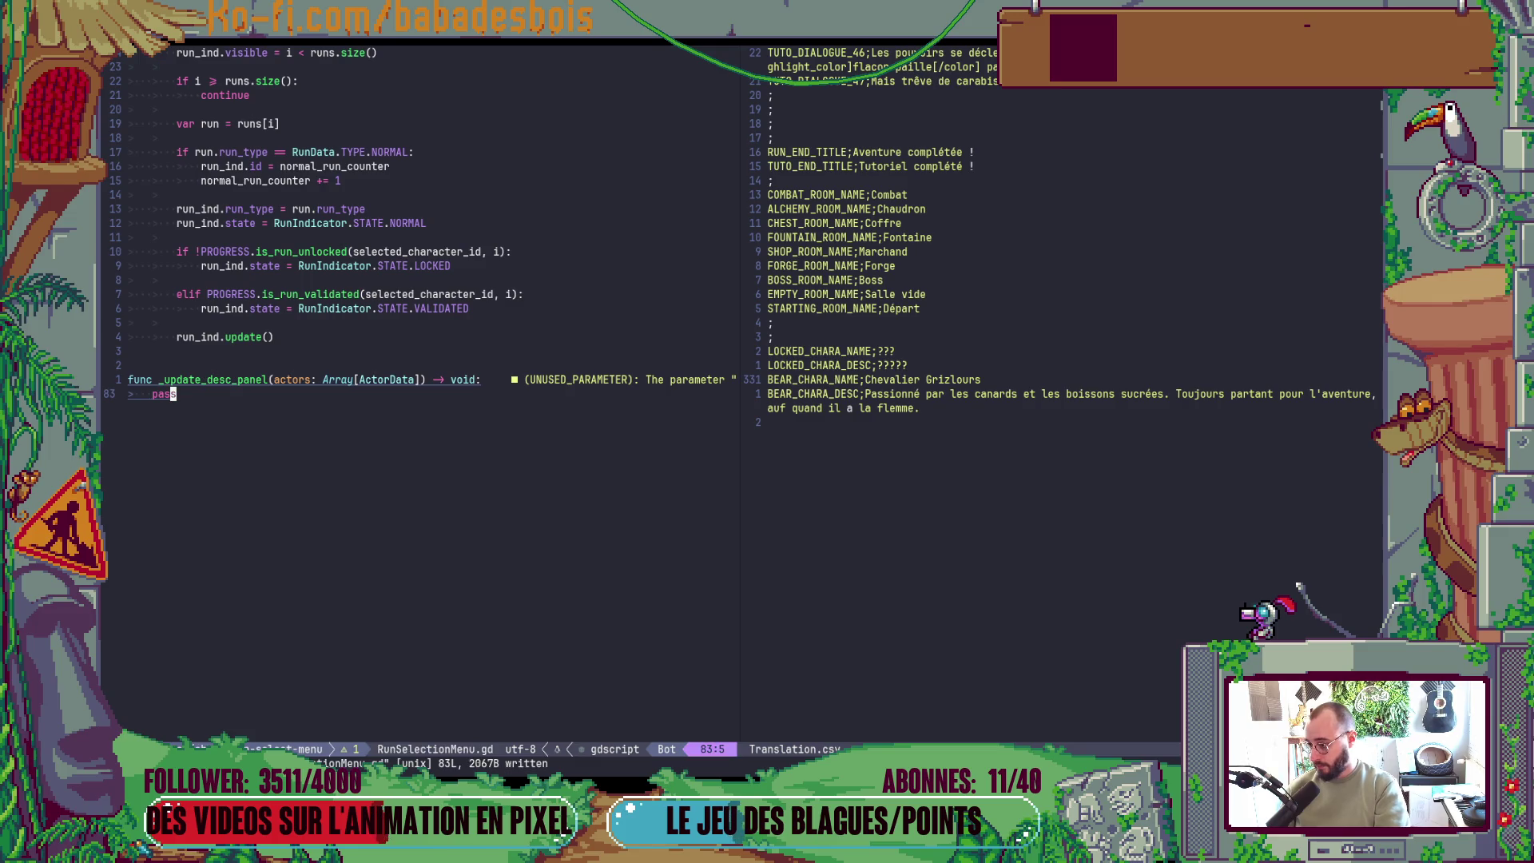
scroll(424, 391, "up", 20)
scroll(423, 391, "down", 3)
left_click(154, 394)
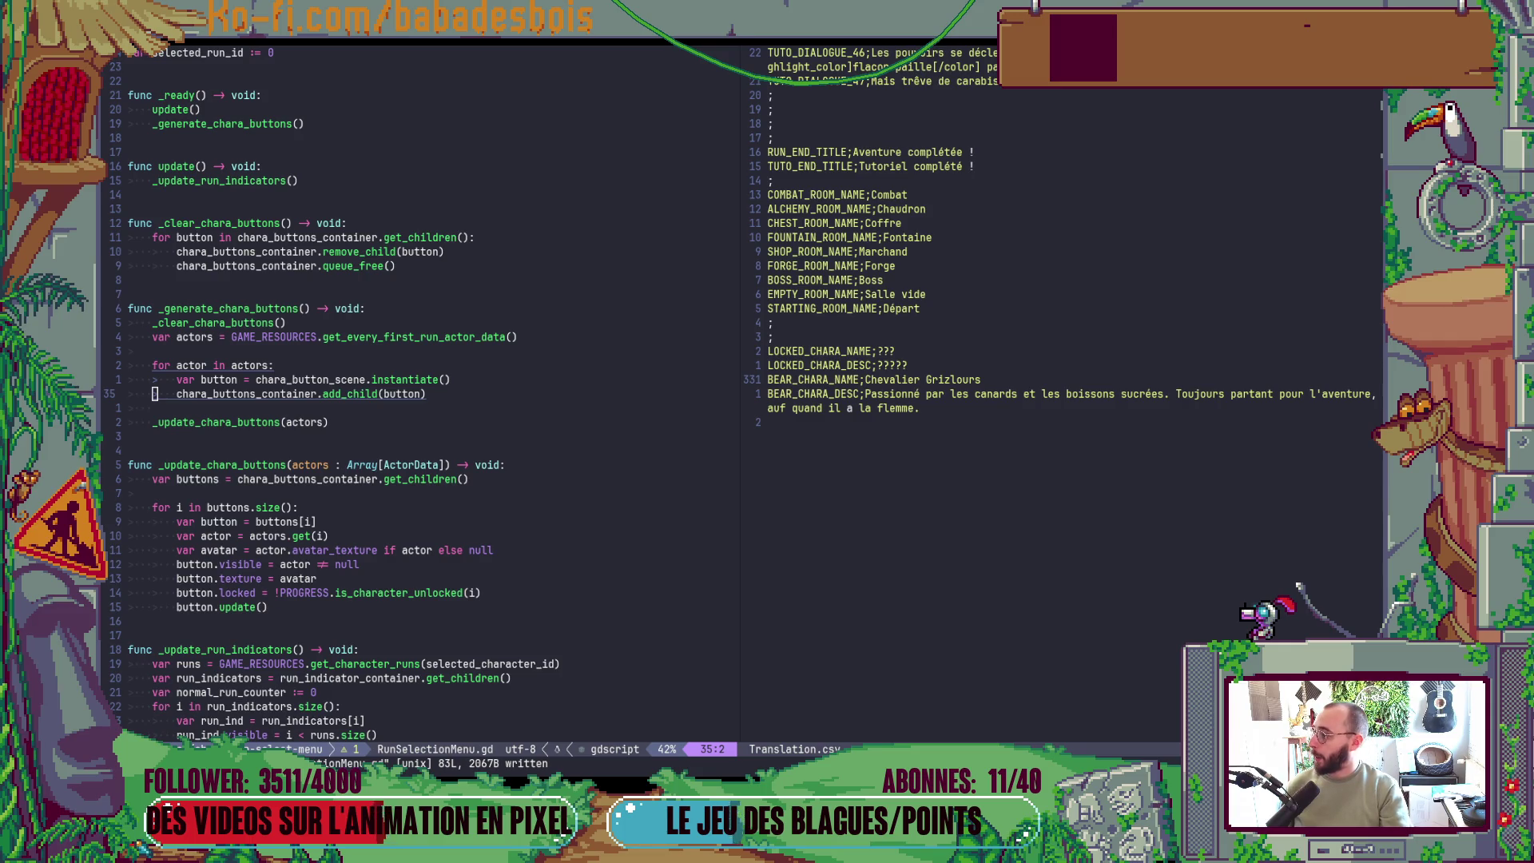
scroll(342, 471, "down", 3)
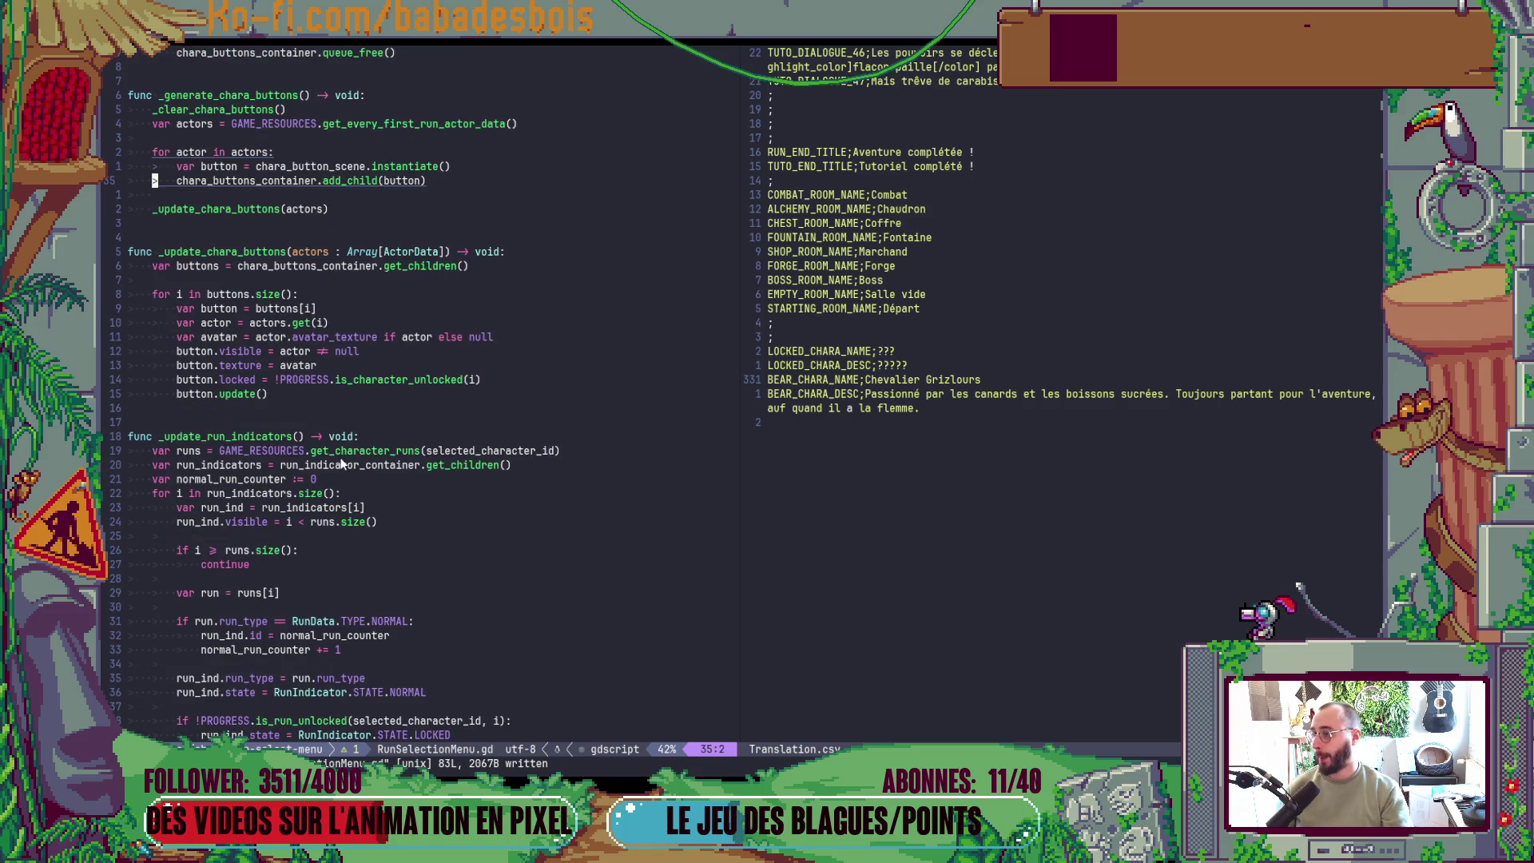
scroll(340, 463, "up", 2)
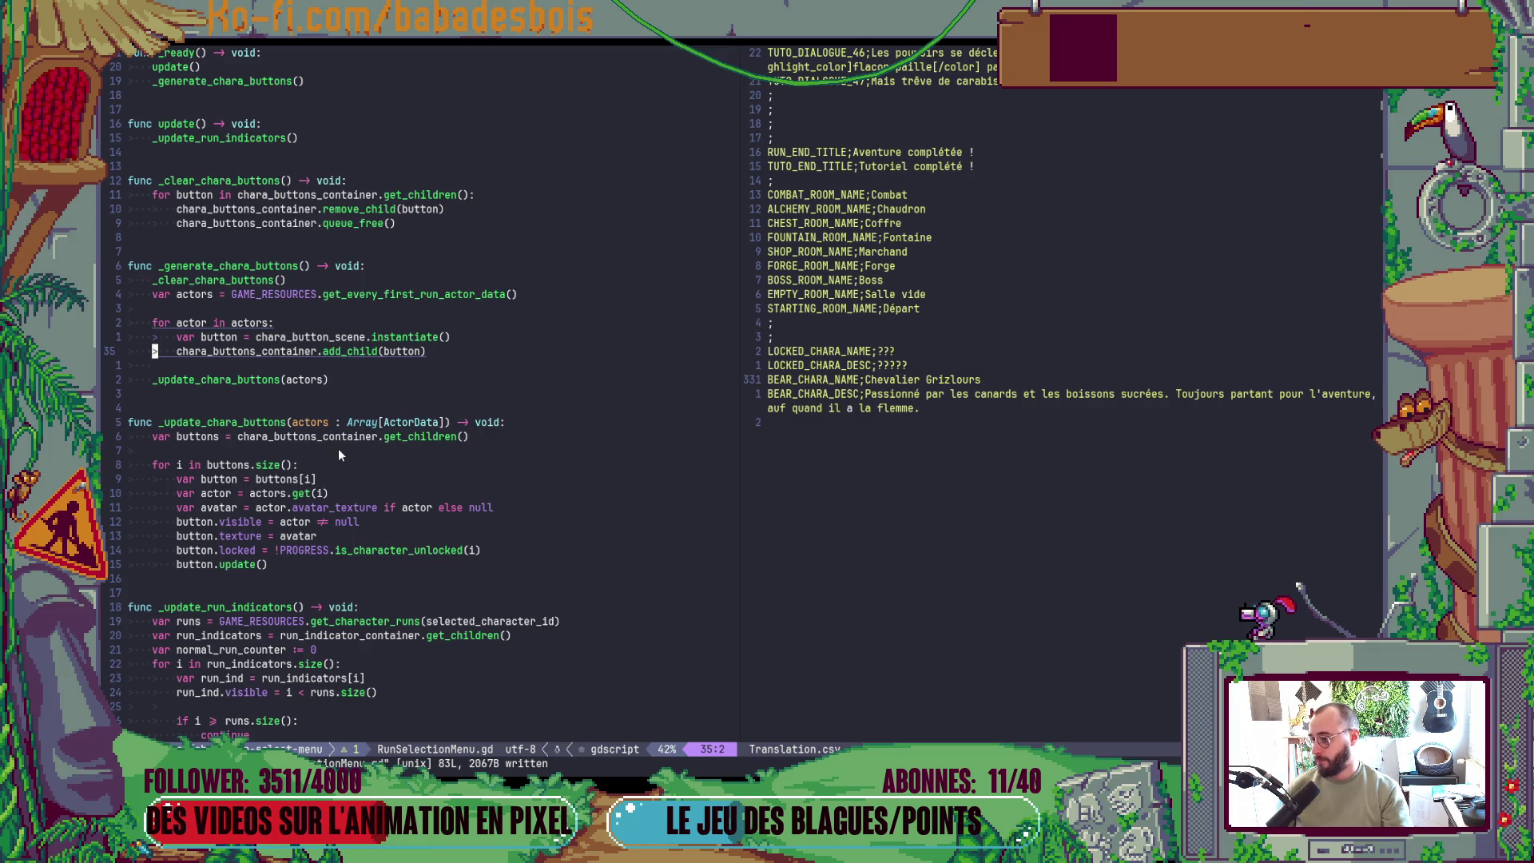
scroll(303, 391, "down", 10)
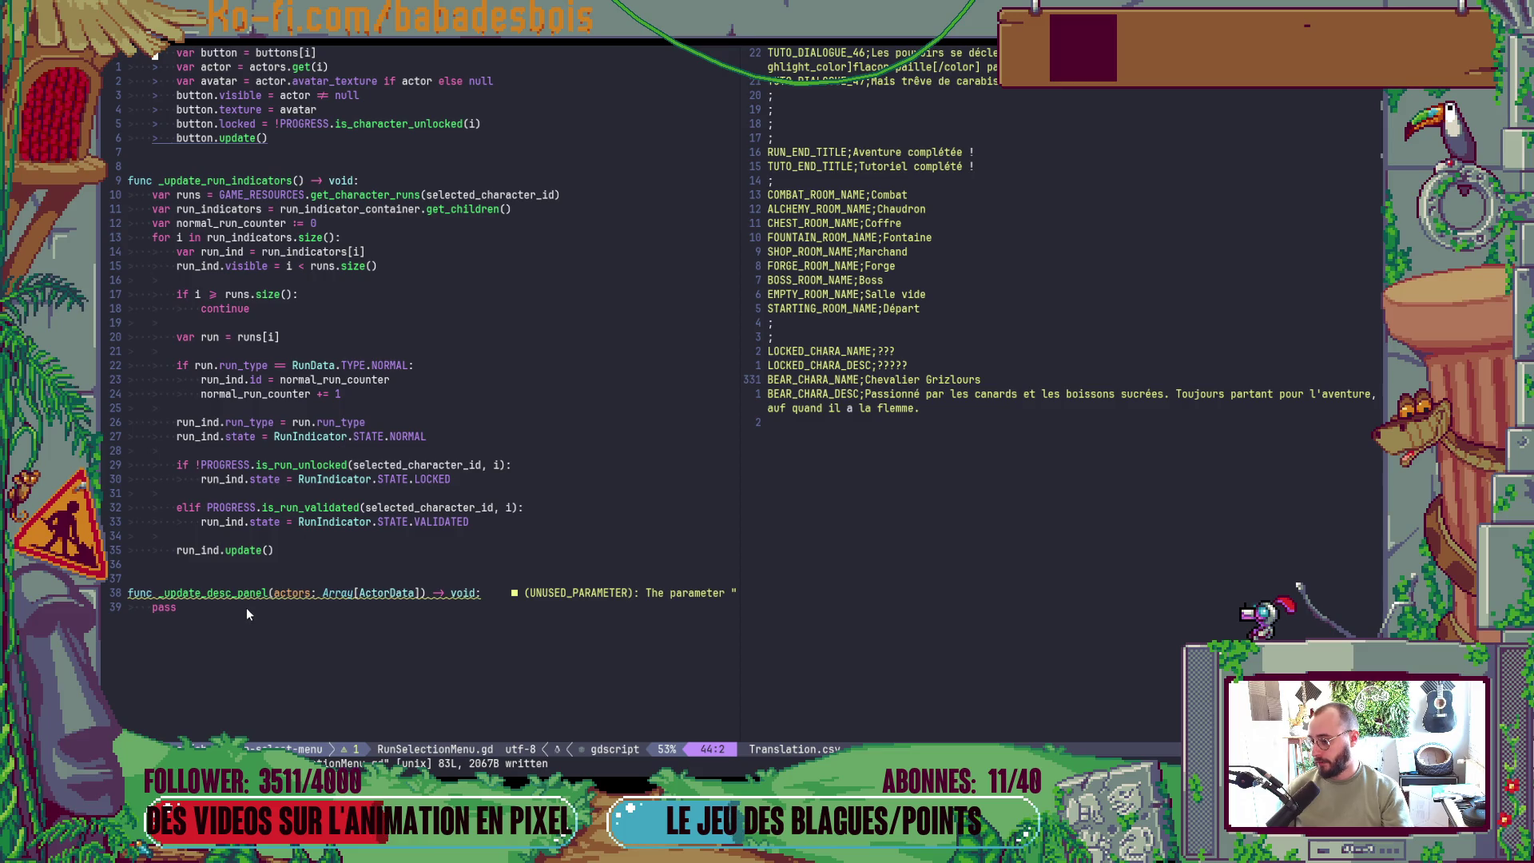
Replace the pass line in _update_desc_panel with a 'var desc =' declaration and save.
left_click(156, 608)
key("i")
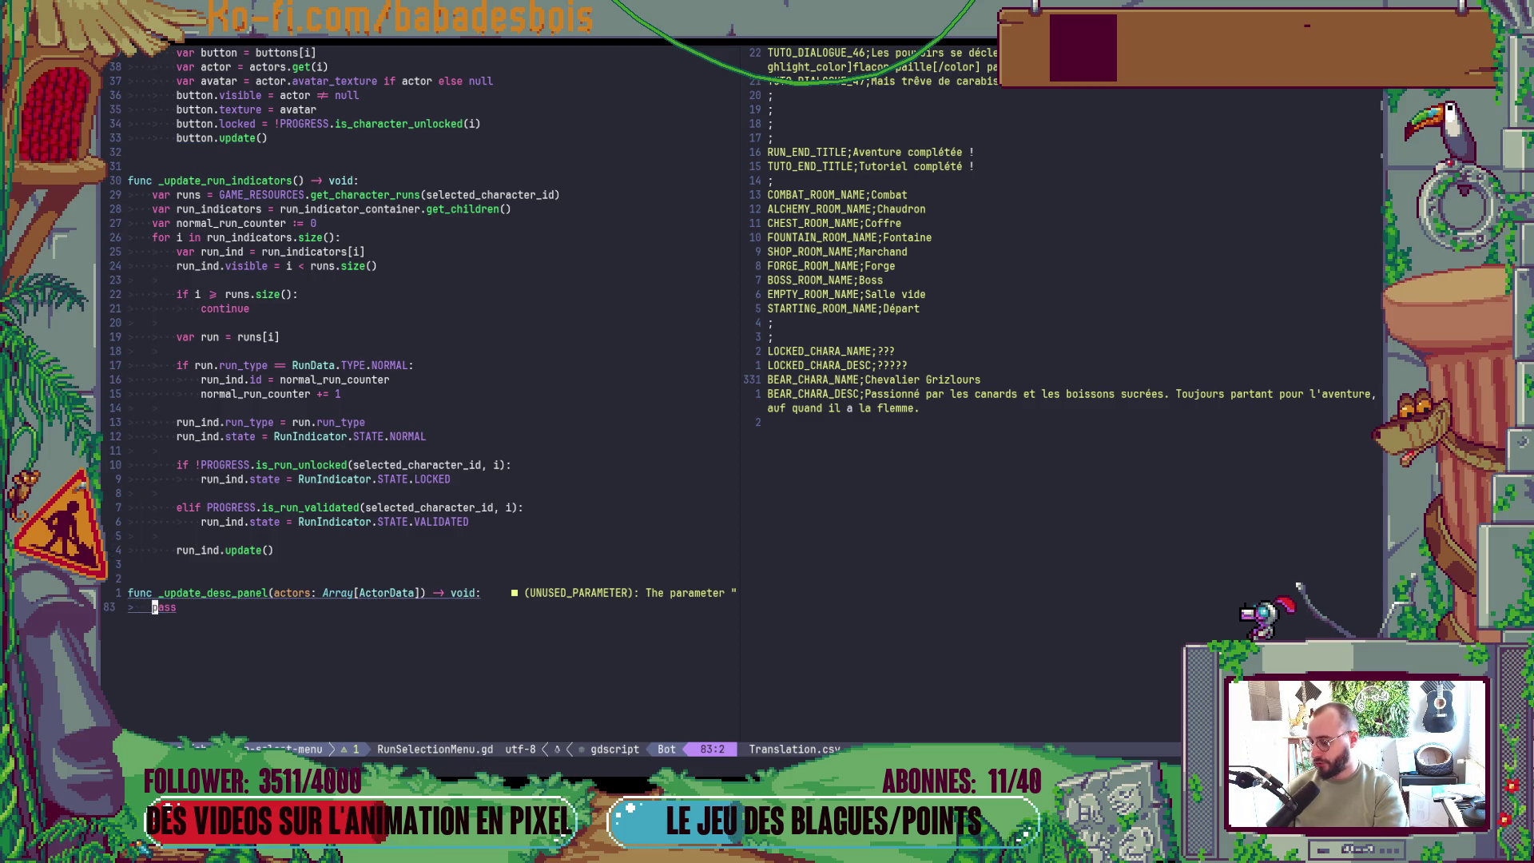
key("c")
key("c")
type("var di")
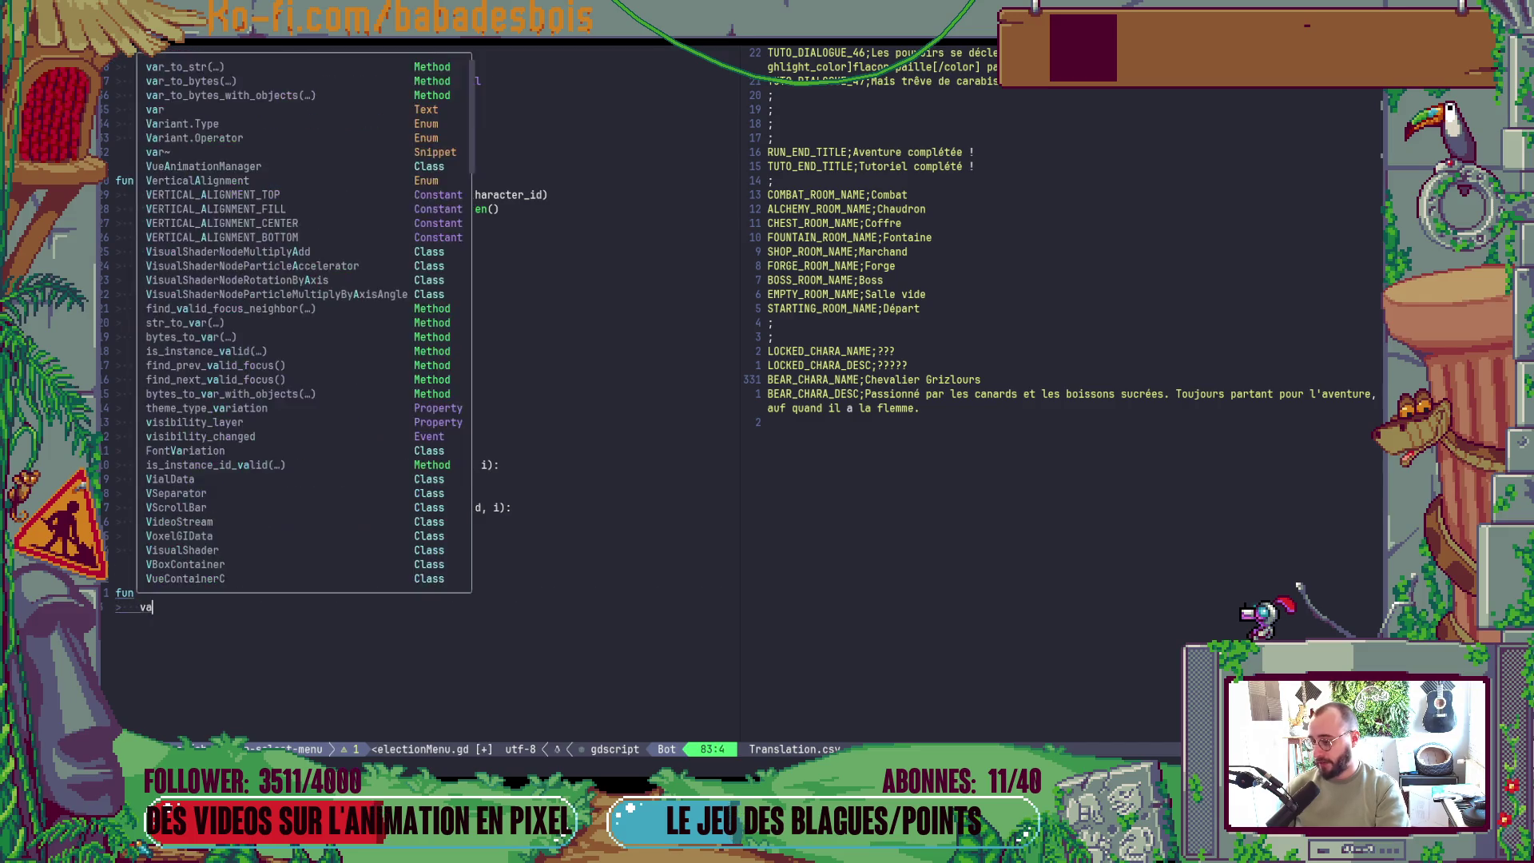
key("BackSpace")
type("est")
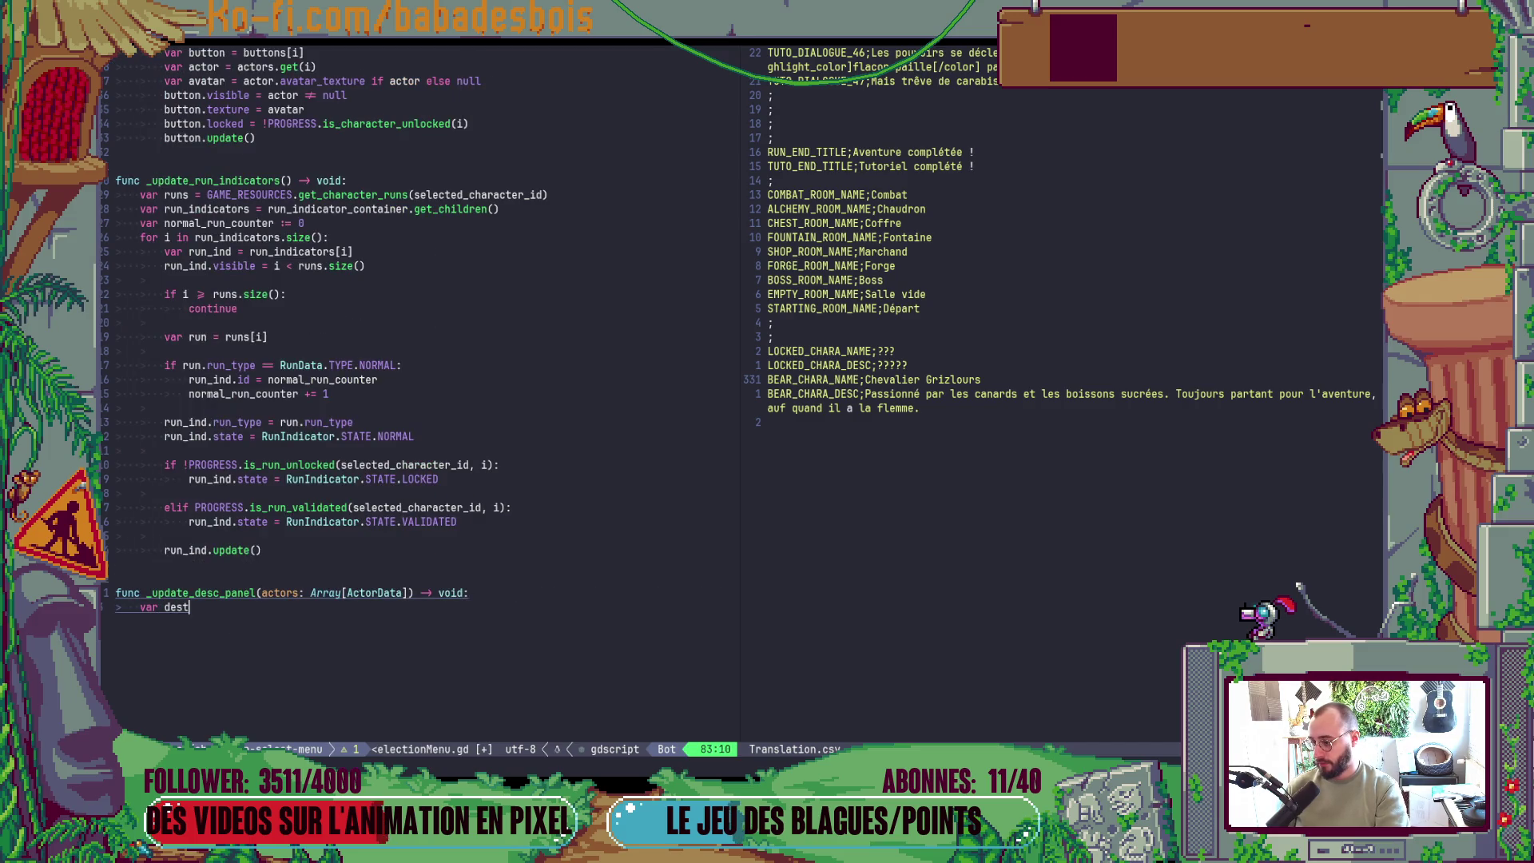
type(" =")
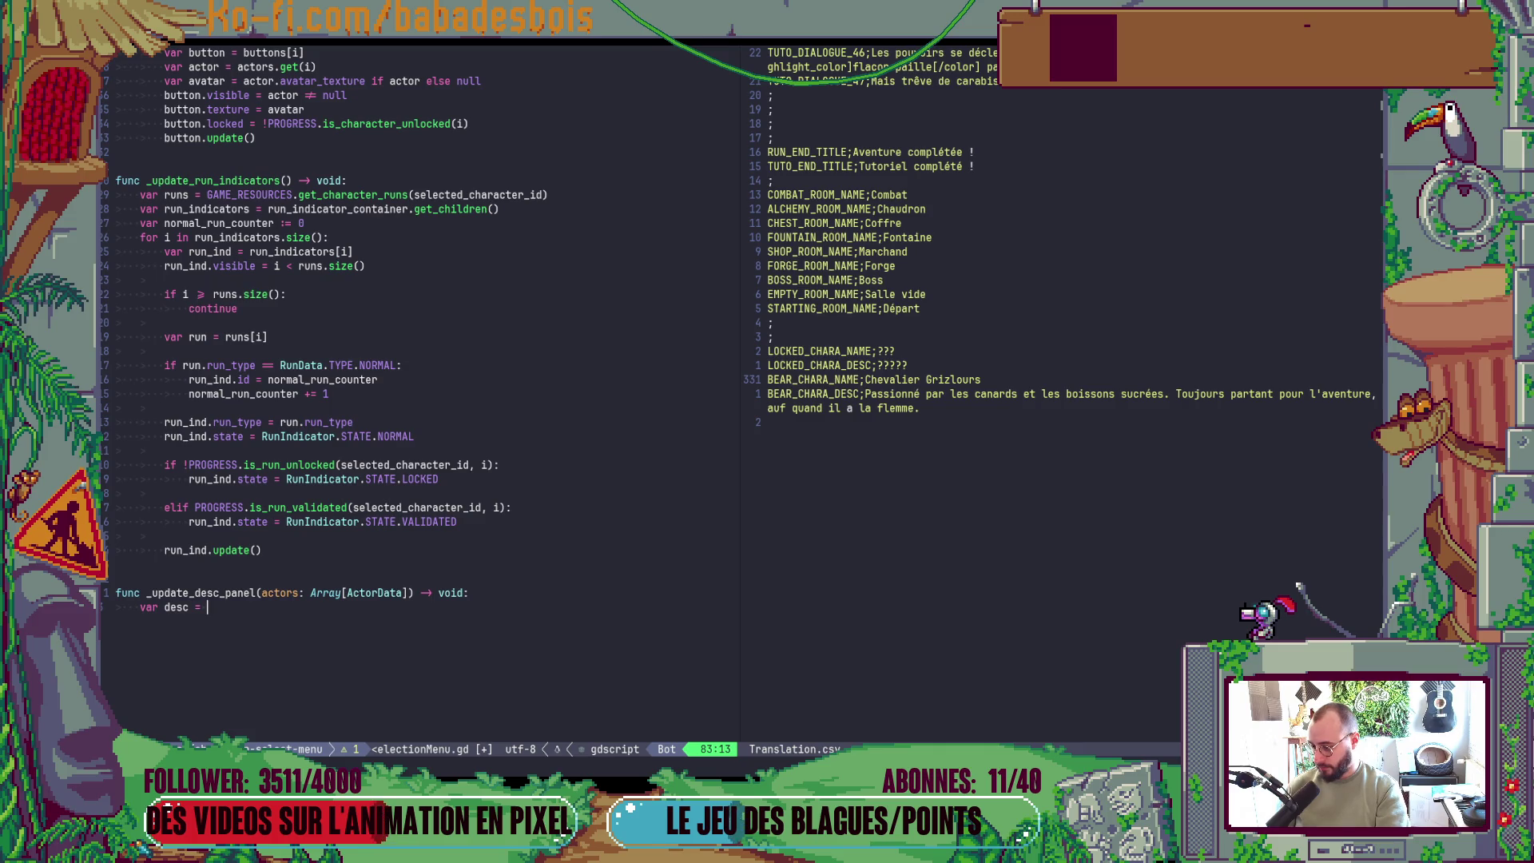
key("Escape")
type(":w")
key("Return")
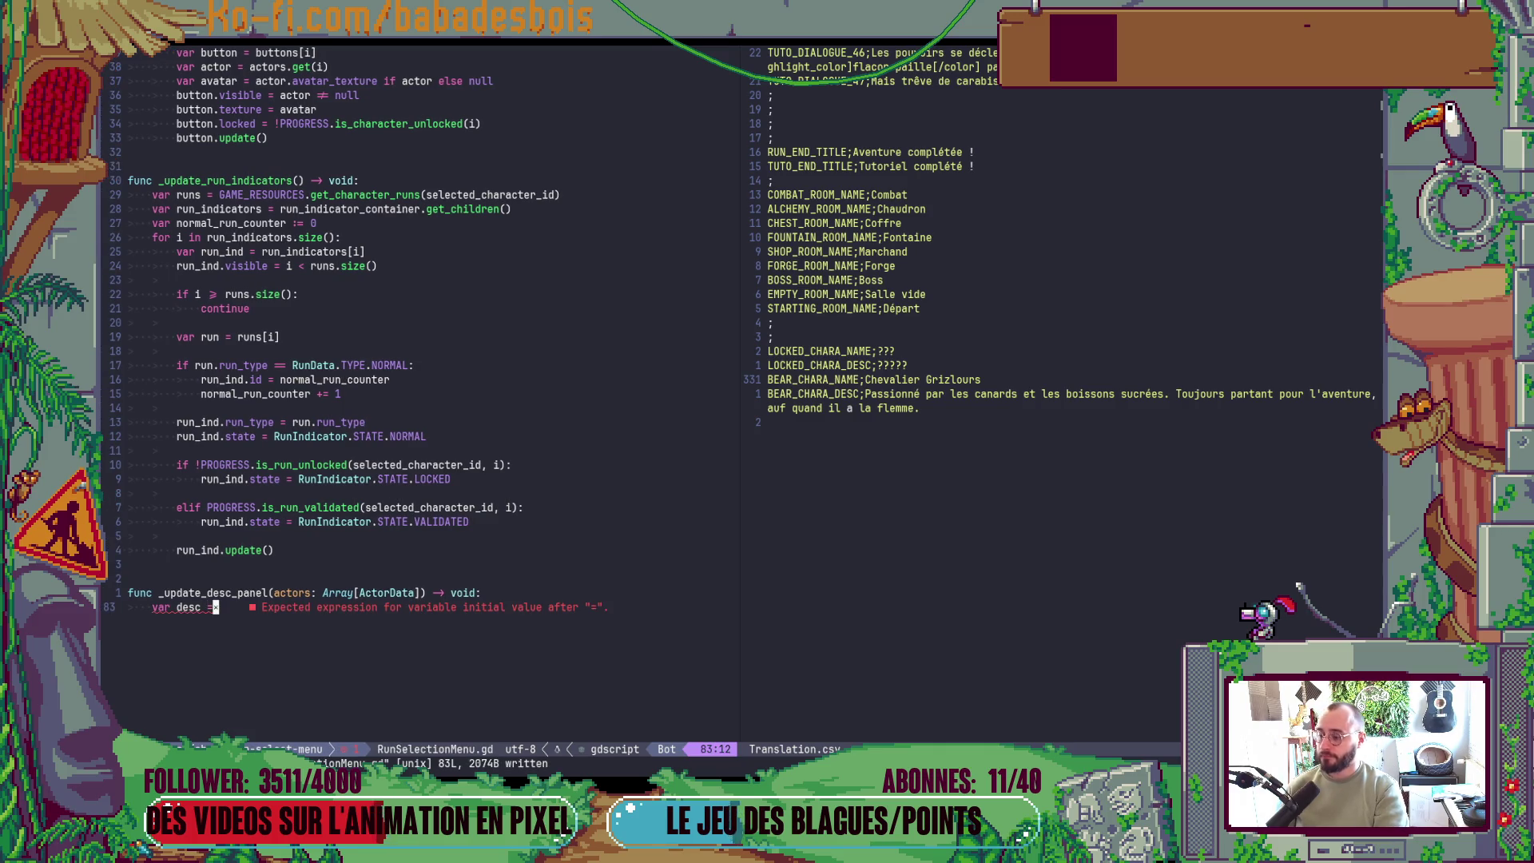
Add 'var is_locked = !PROGRESS.is_character_unlocked(selected_character_id)' above the desc line.
type("Ovar ")
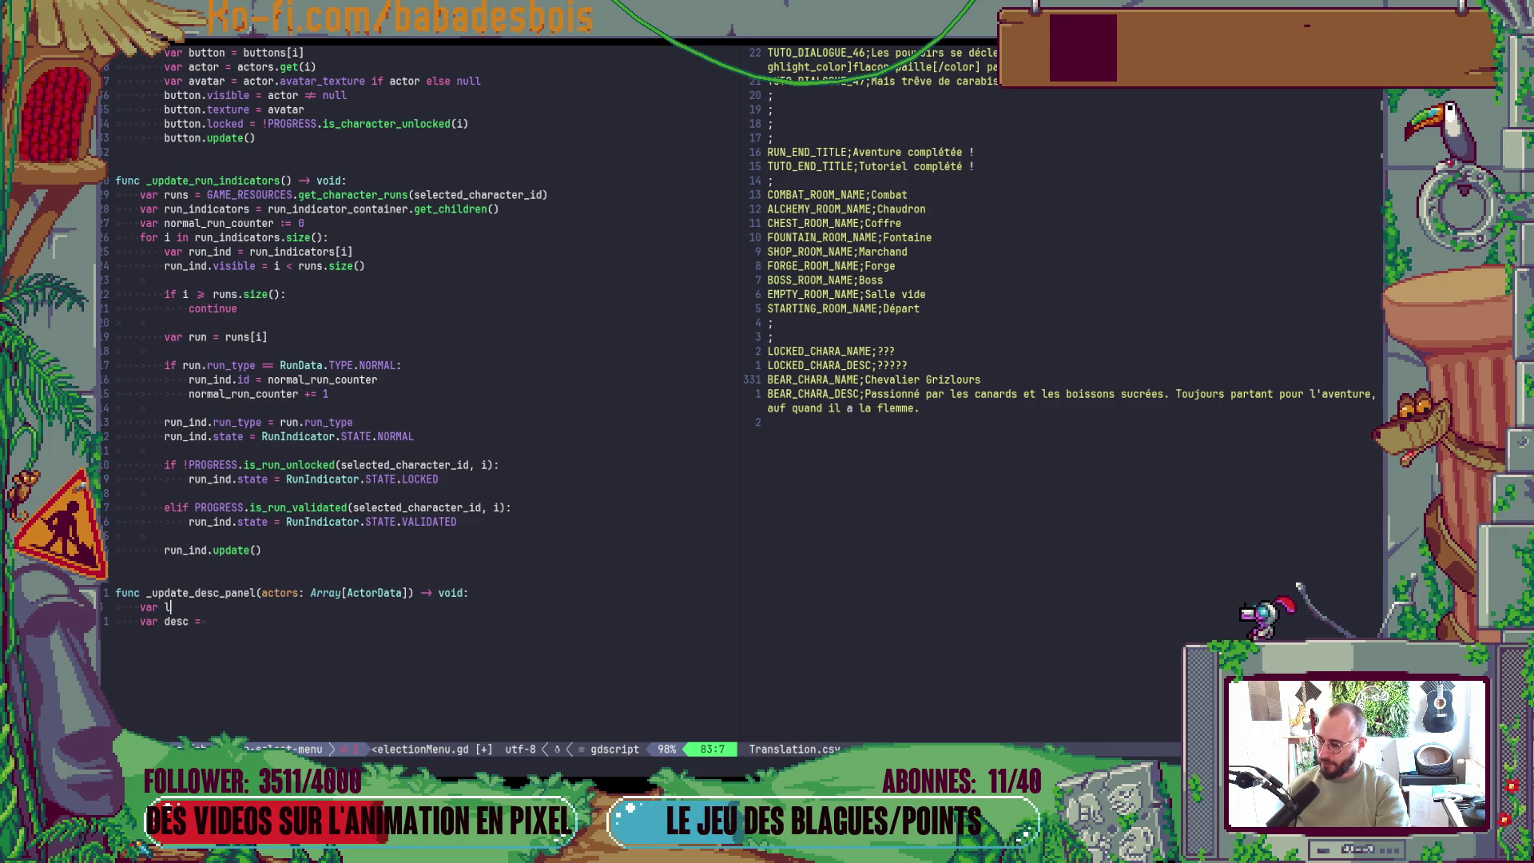
type("is_locked = ")
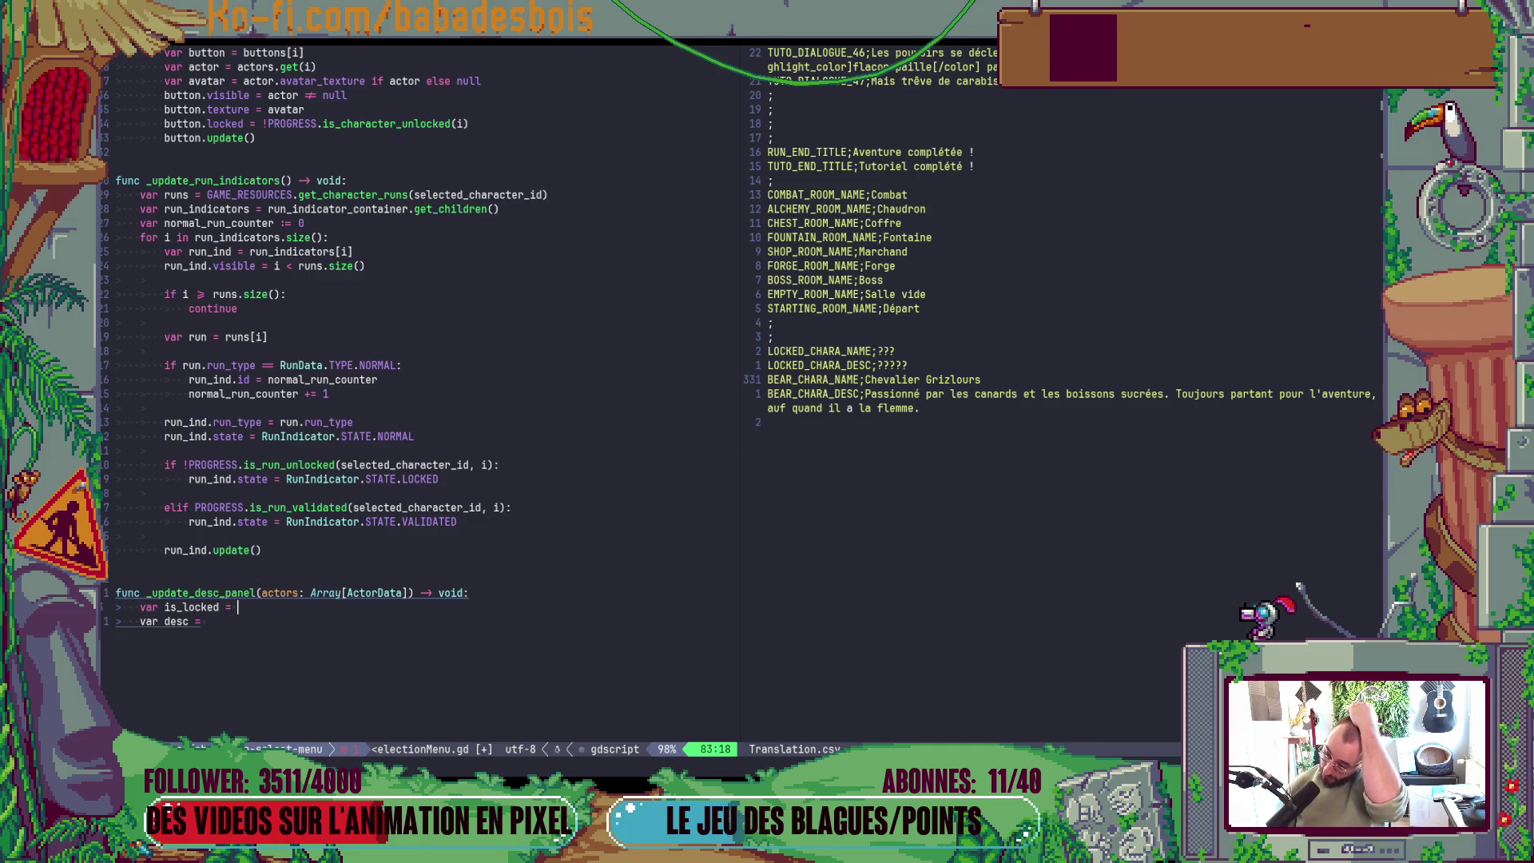
type("sele")
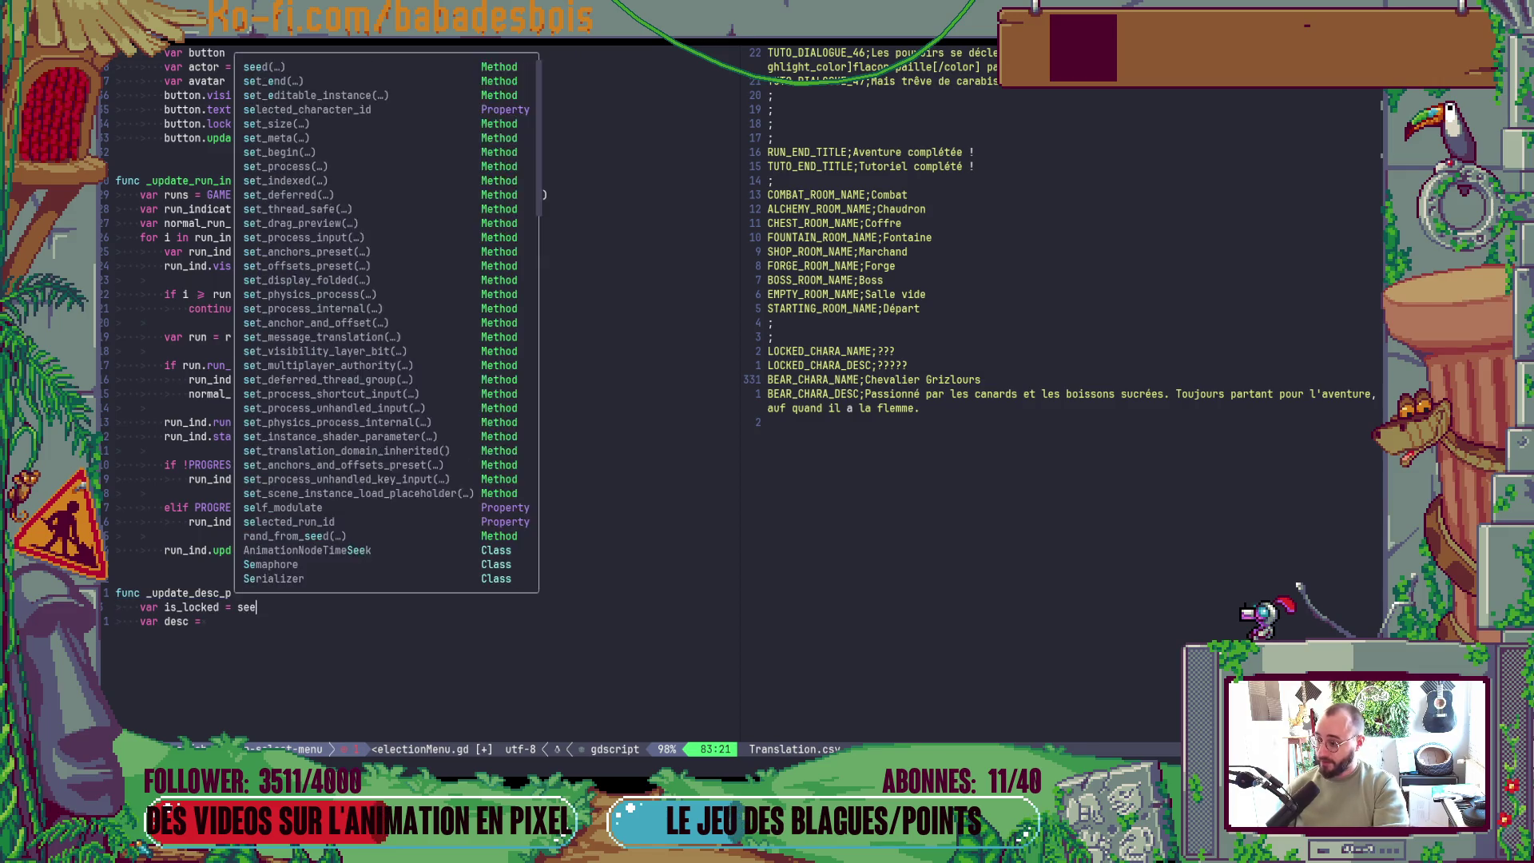
key("Tab")
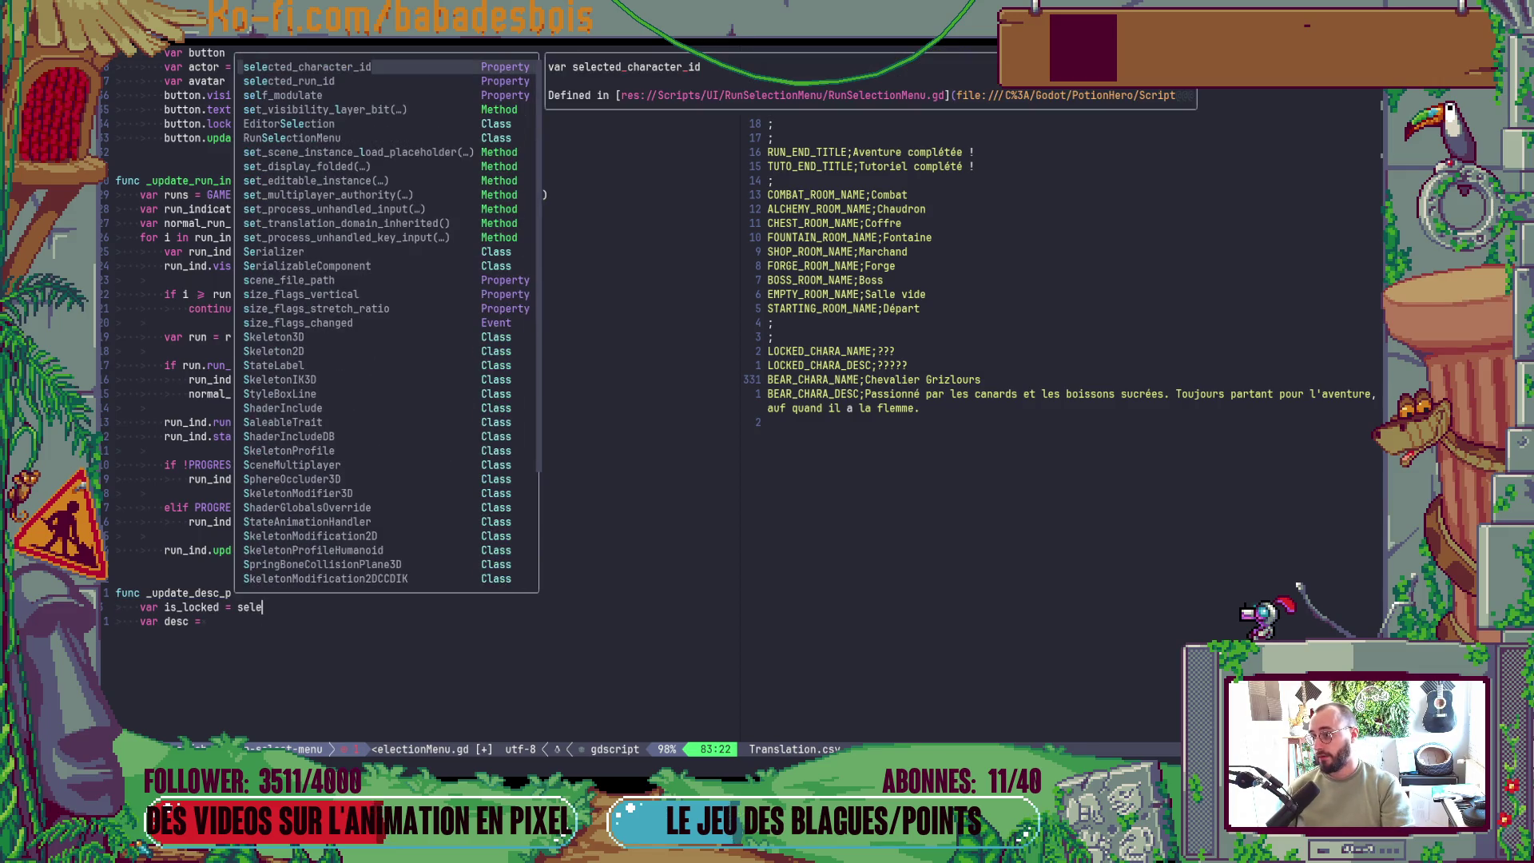
key("Return")
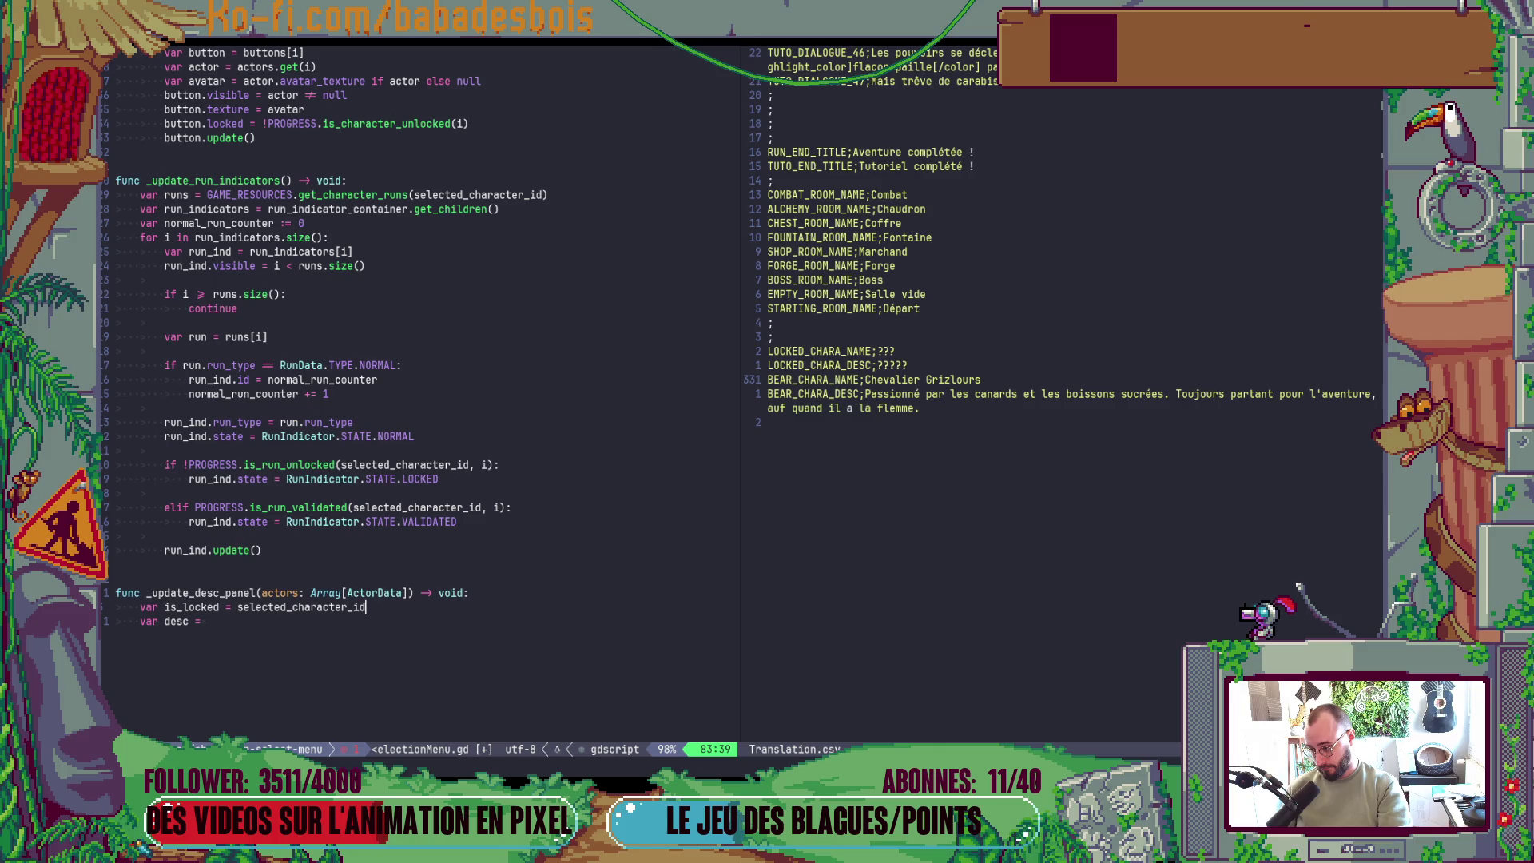
key("Escape")
type("b")
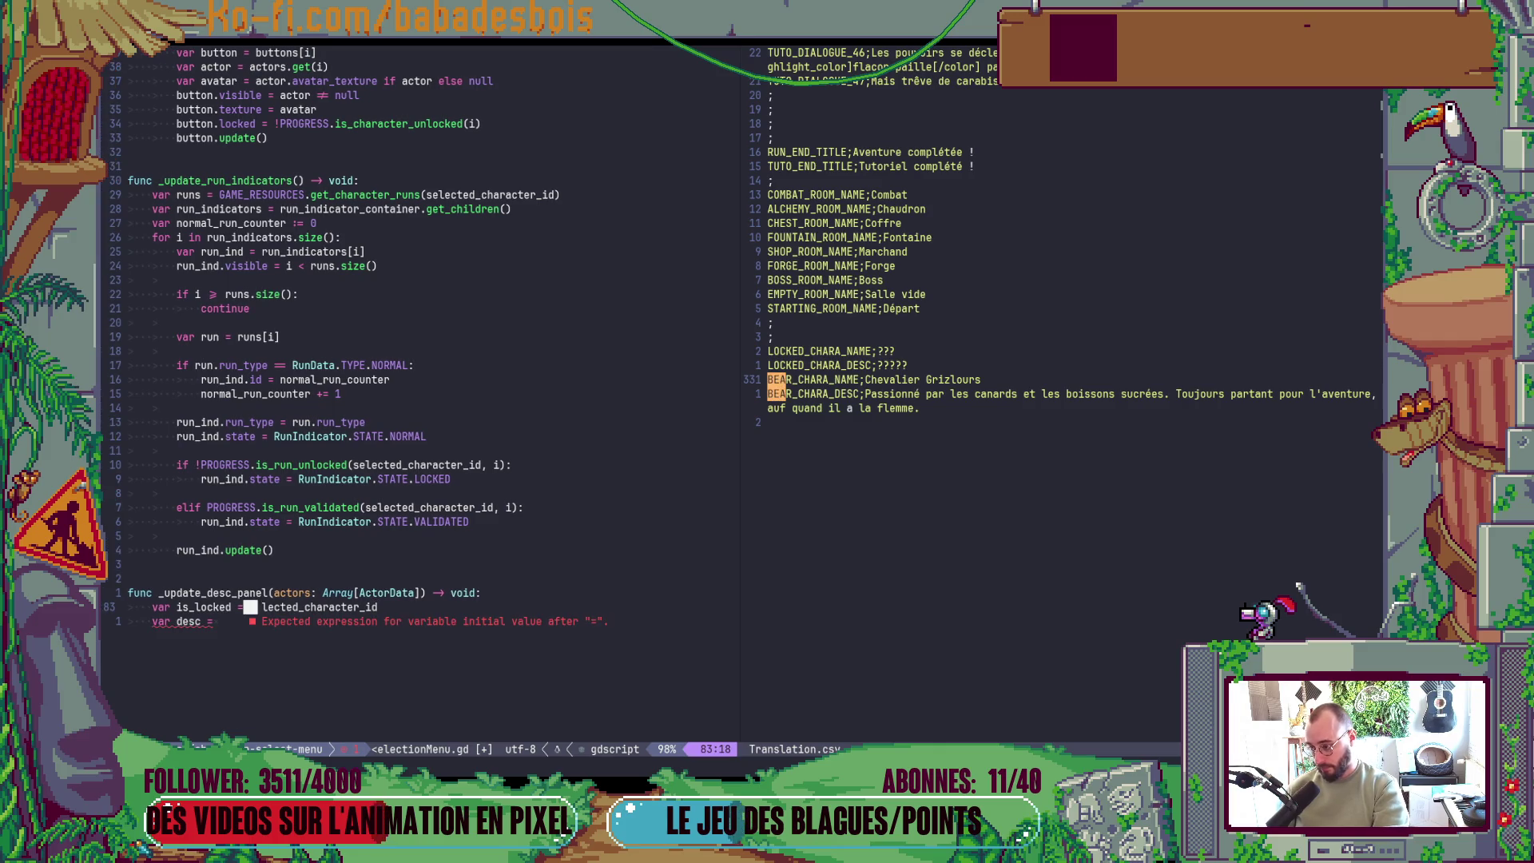
type("iPROGRESS.")
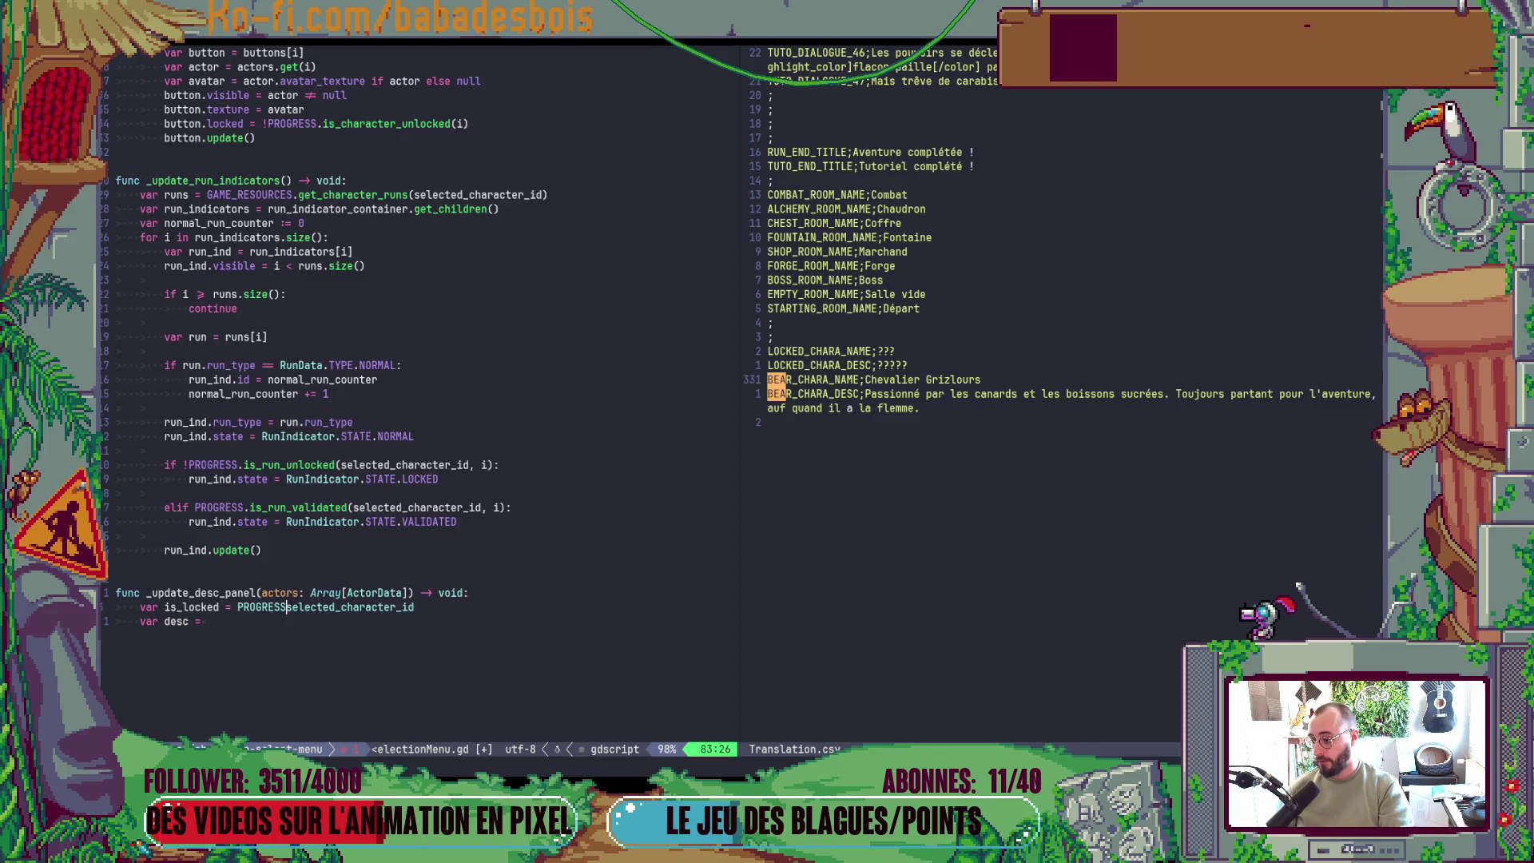
key("Return")
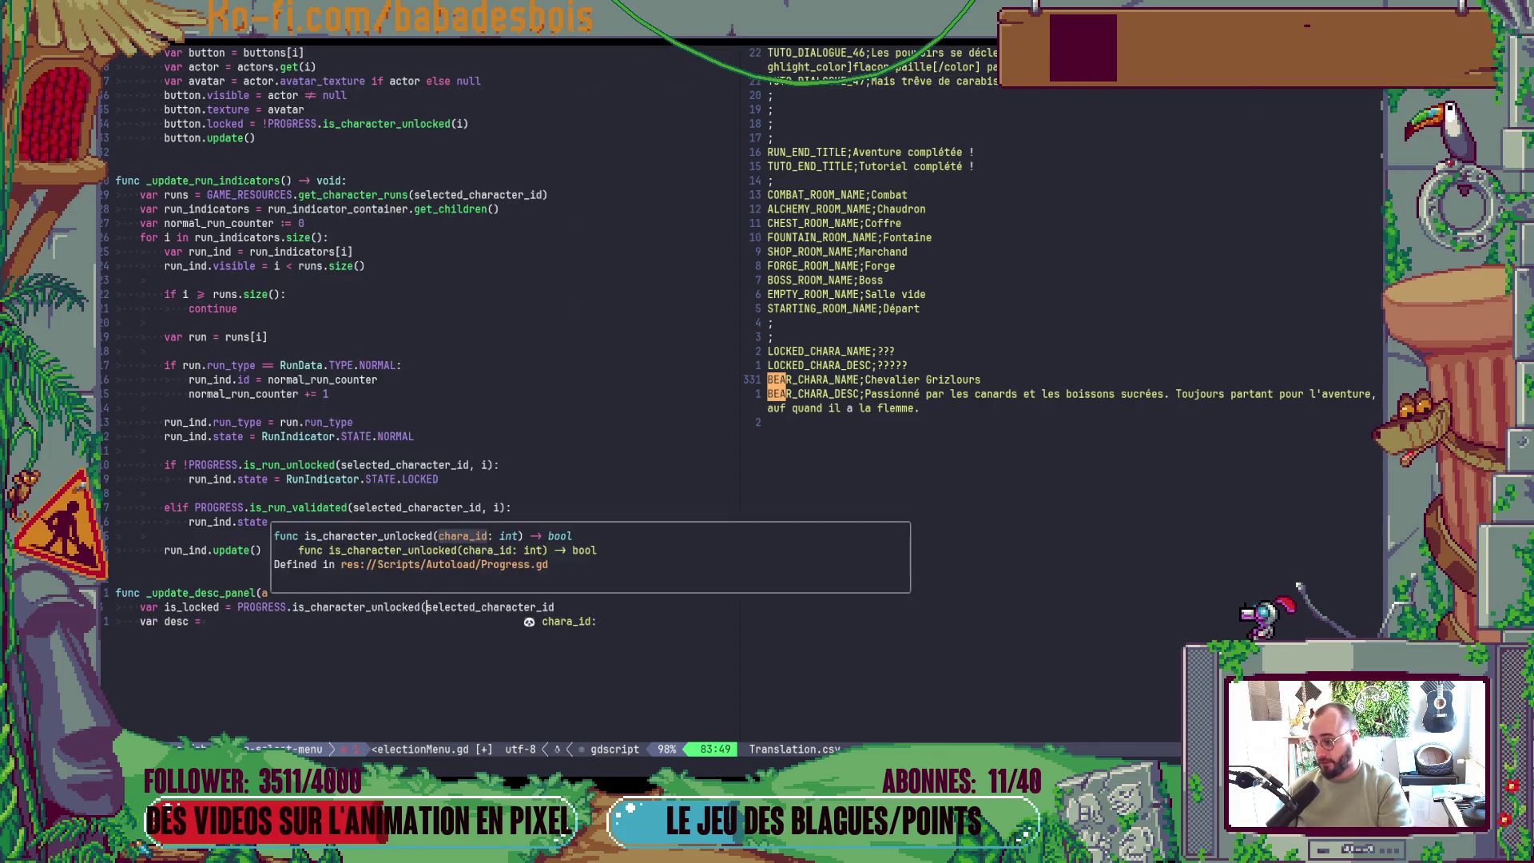
key("End")
type(")")
key("Escape")
key("shift+b")
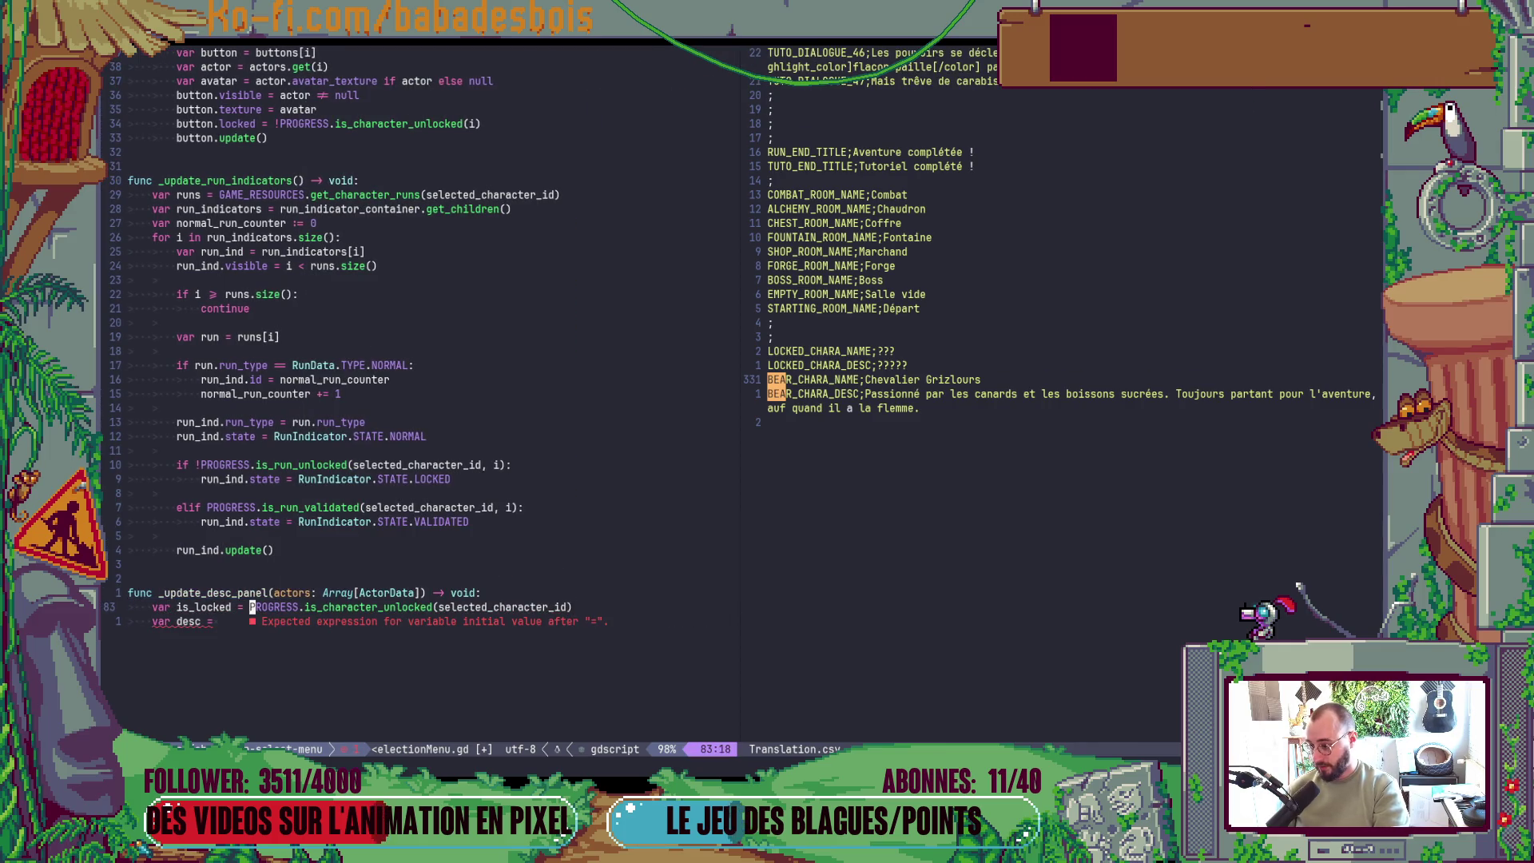
type("i!")
key("Escape")
key("j")
Assign "LOCKED_CHARA_NAME" if is_locked else actors[selected_character_id].name to the variable.
key("A")
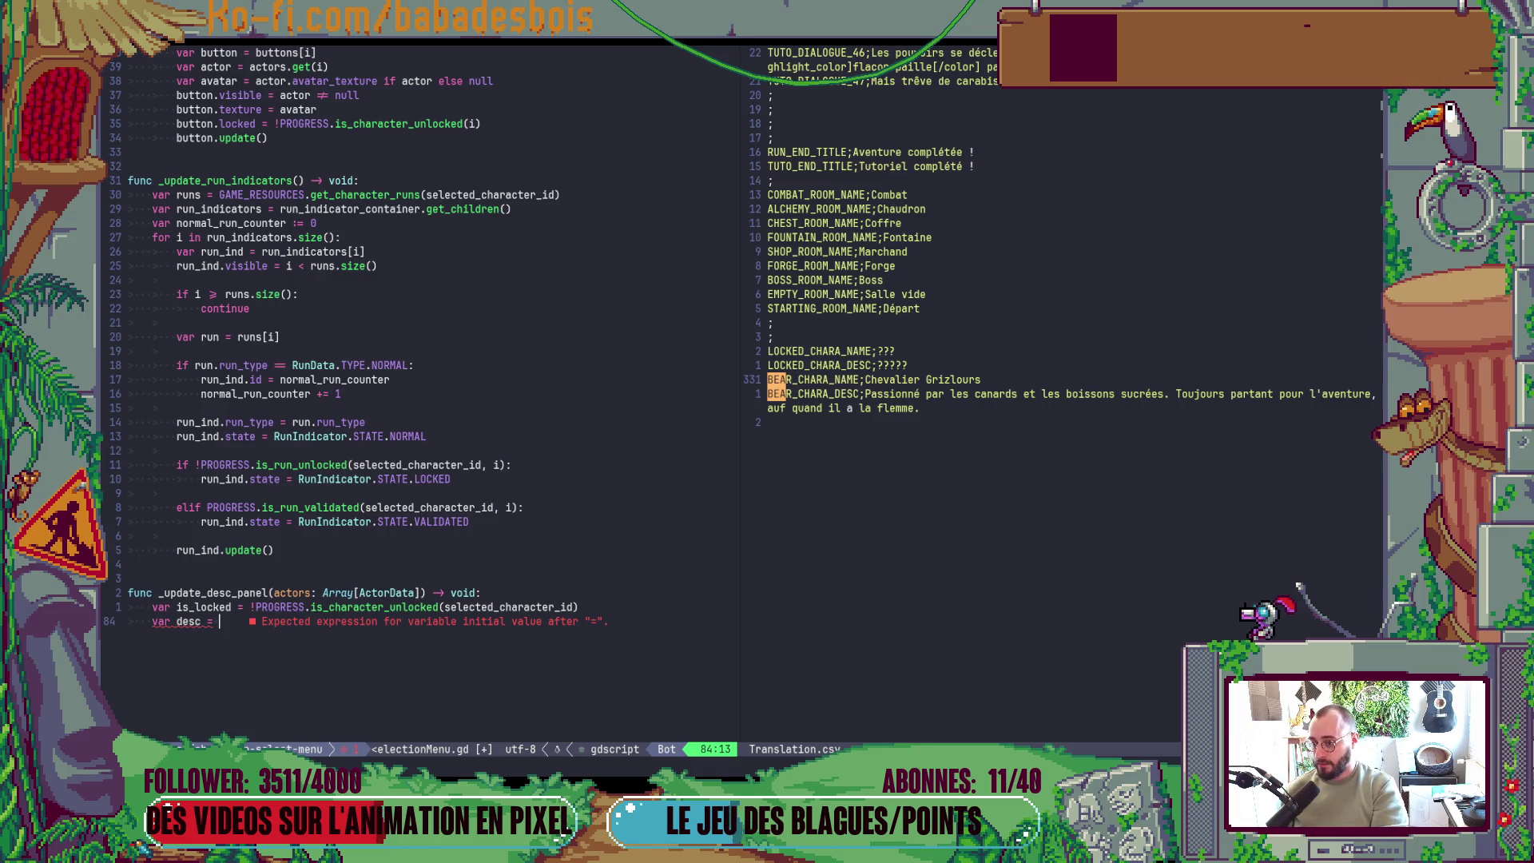
type("\"LOKC")
key("BackSpace")
key("BackSpace")
type("CKED_CHARA_NAME\" if is_locked else")
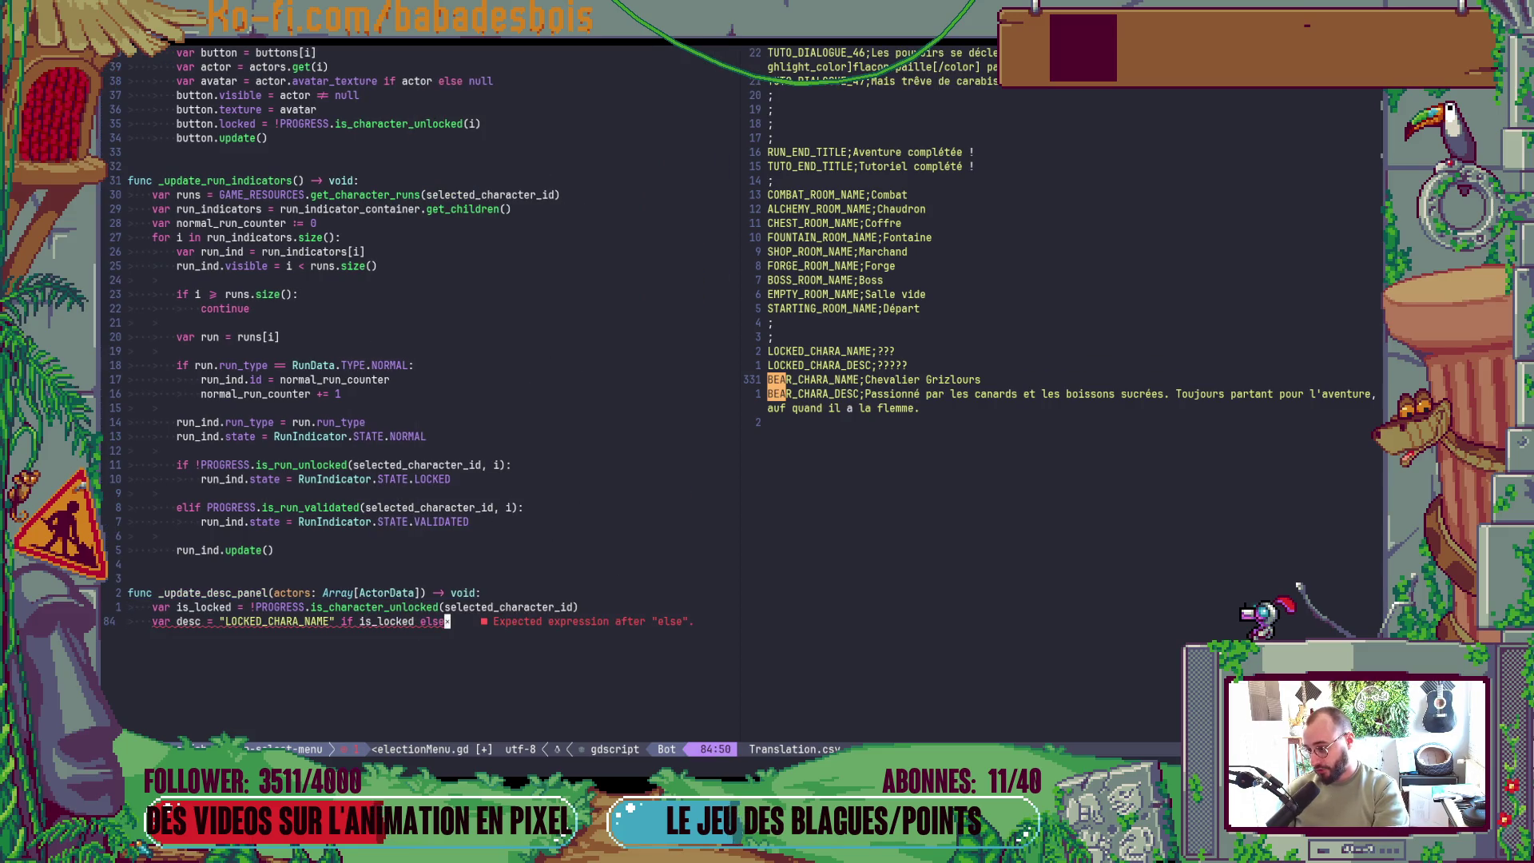
type(" ac")
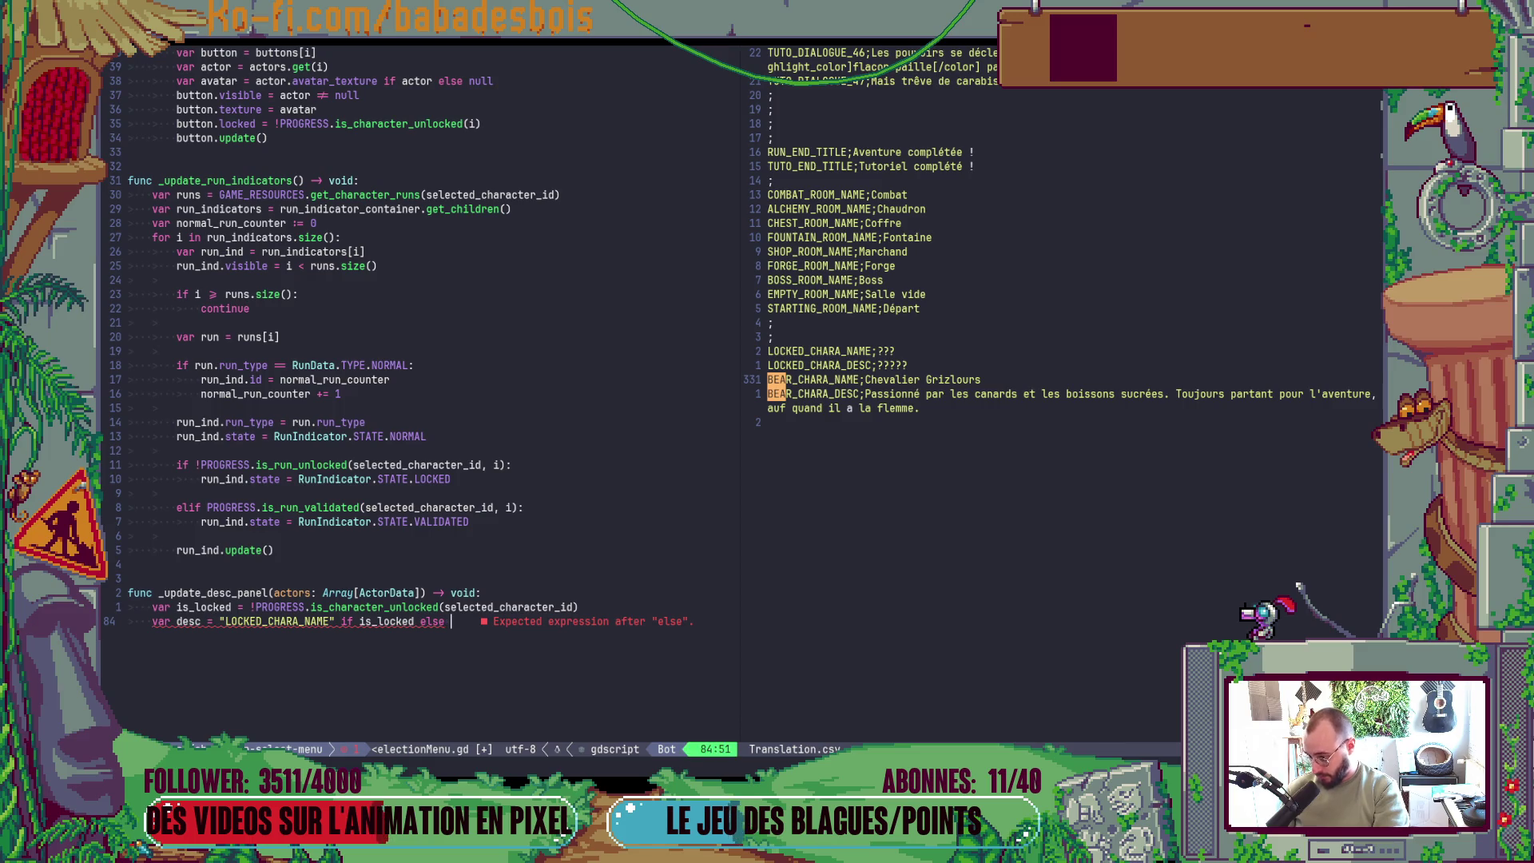
type("tors")
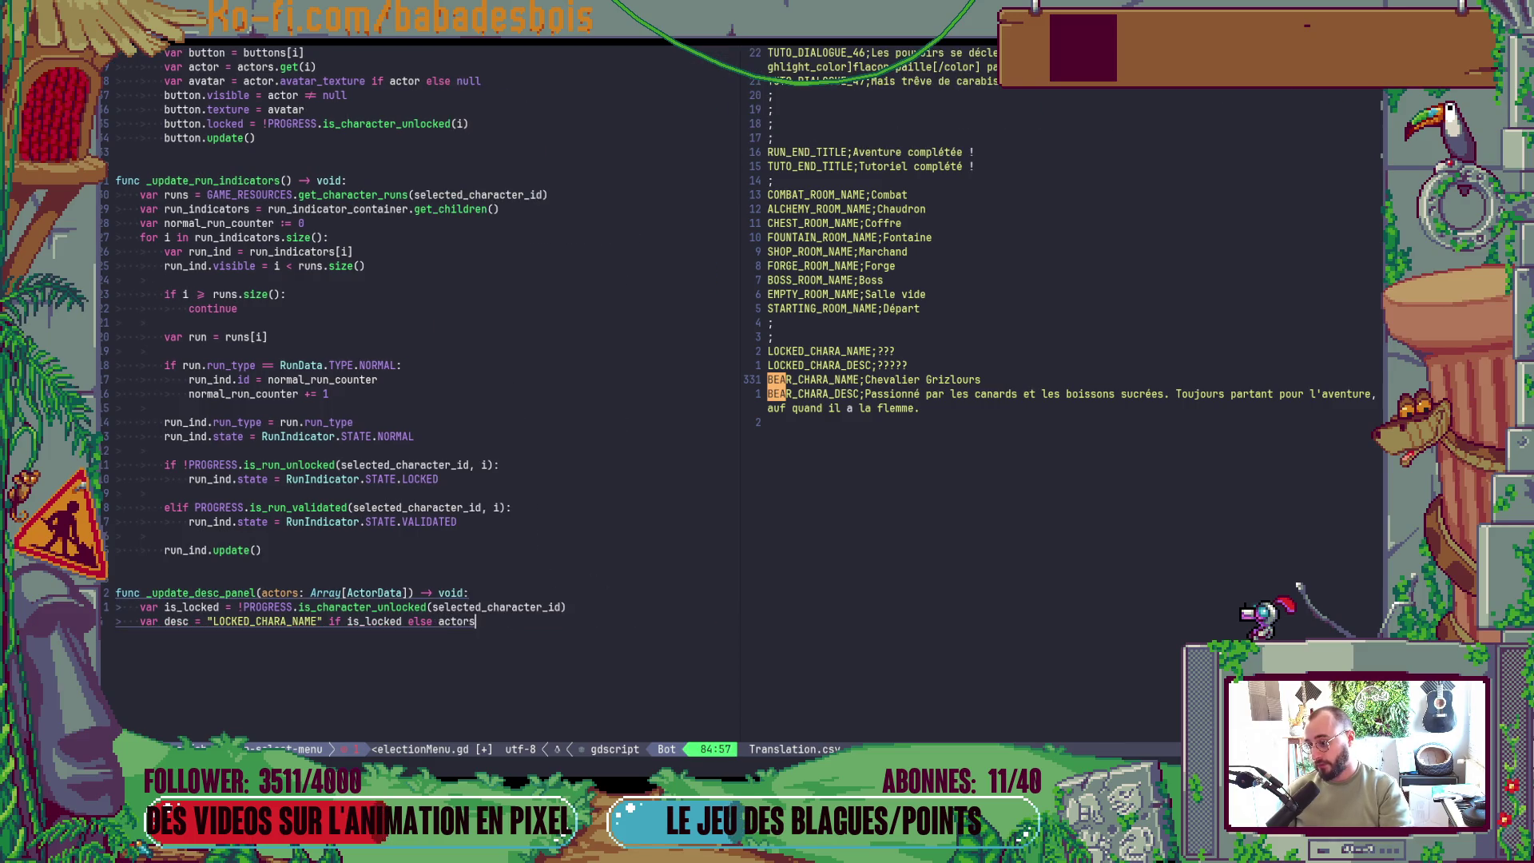
type("[sele")
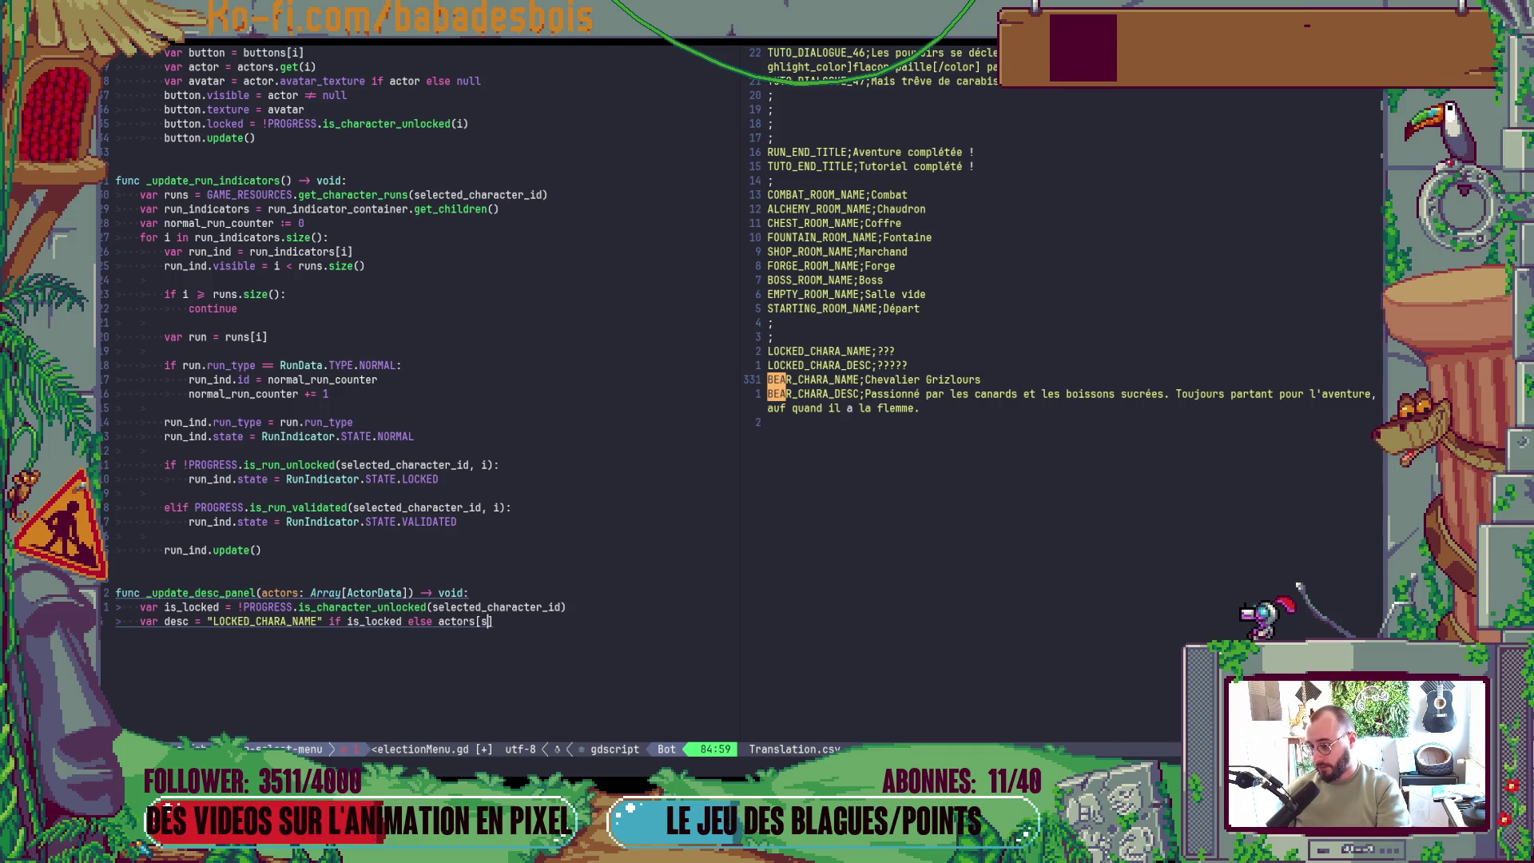
key("Return")
type("].")
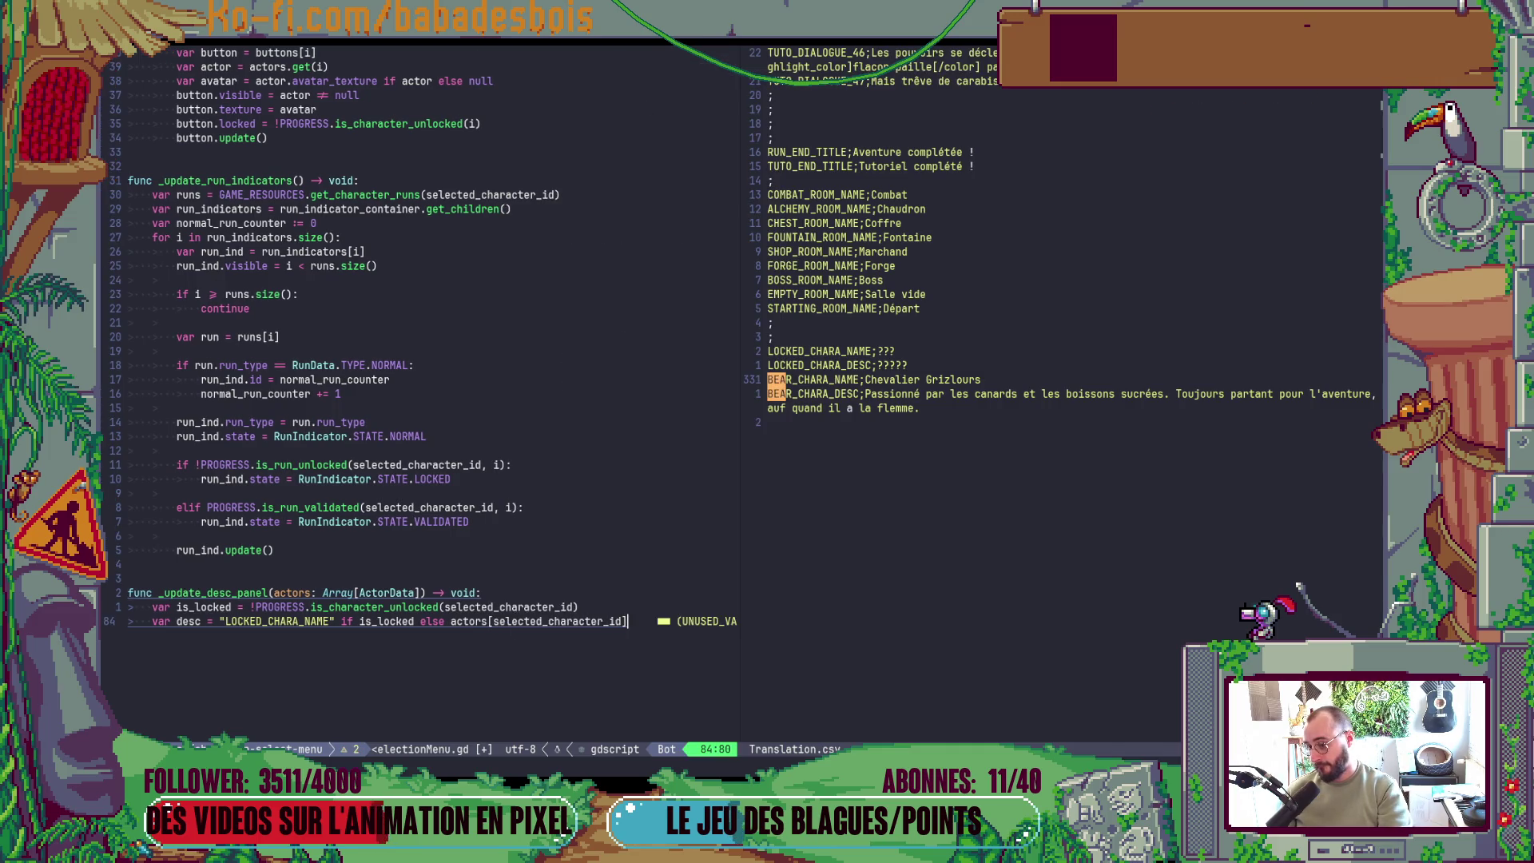
type("nam")
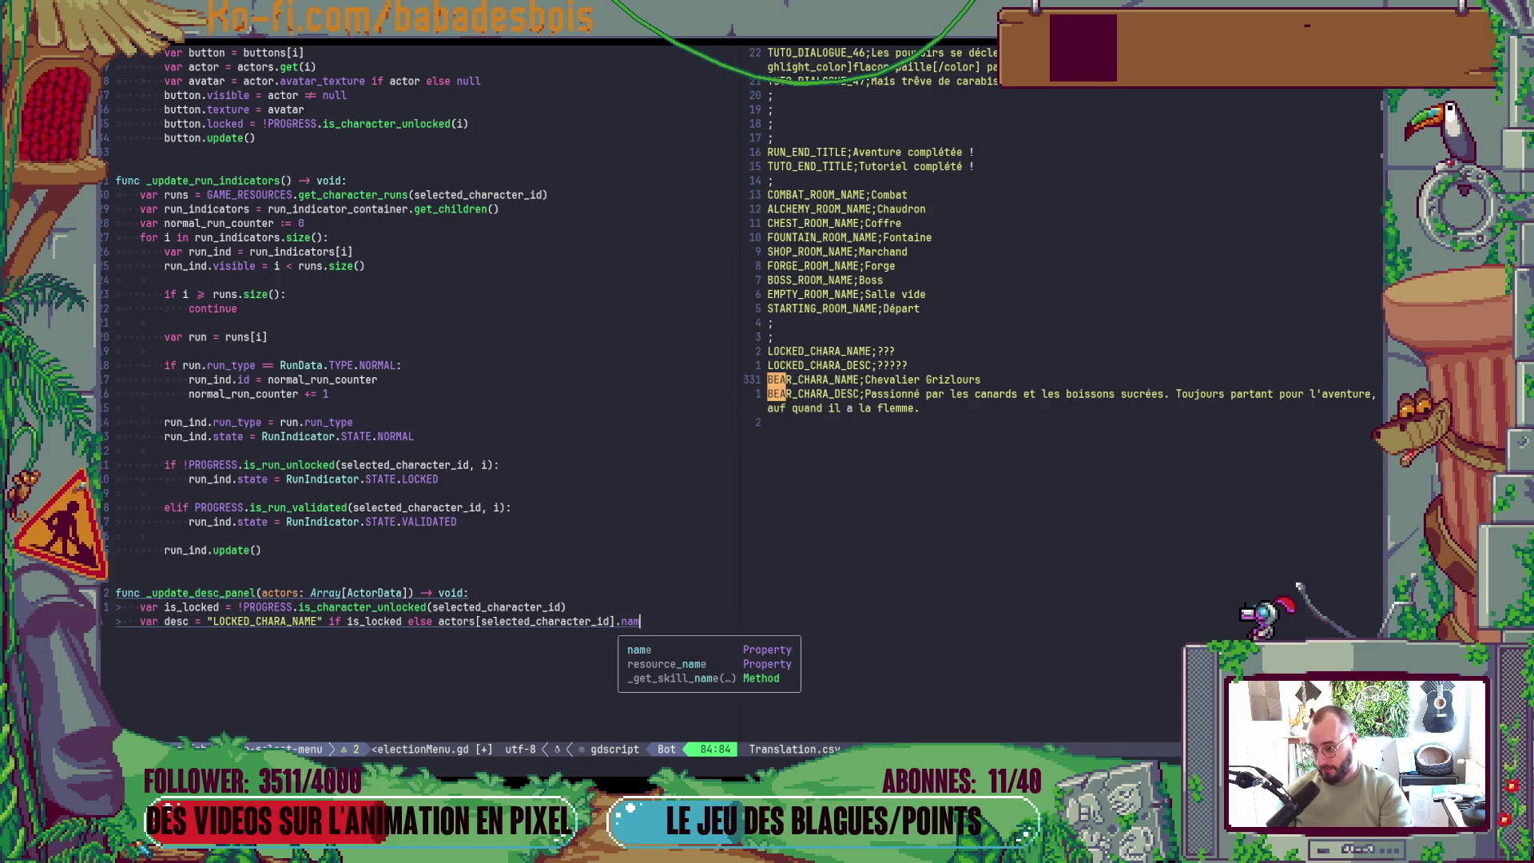
type("e")
key("Escape")
Duplicate the line, rename the two variables chara_name and chara_desc, and save.
key("y")
key("y")
key("p")
key("k")
key("B")
key("B")
key("B")
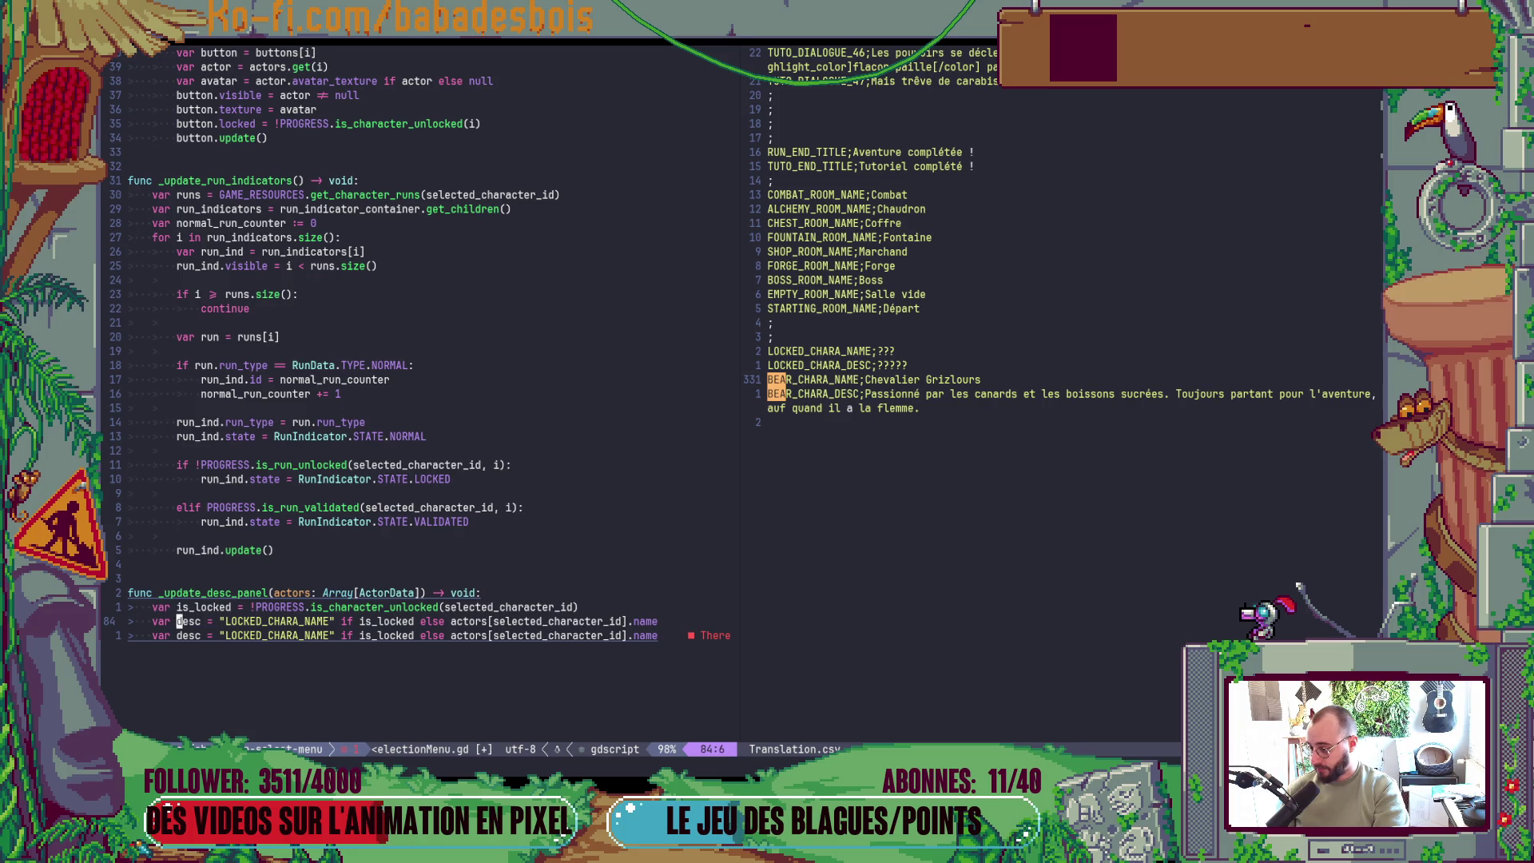
type("ciwname")
key("Escape")
key("j")
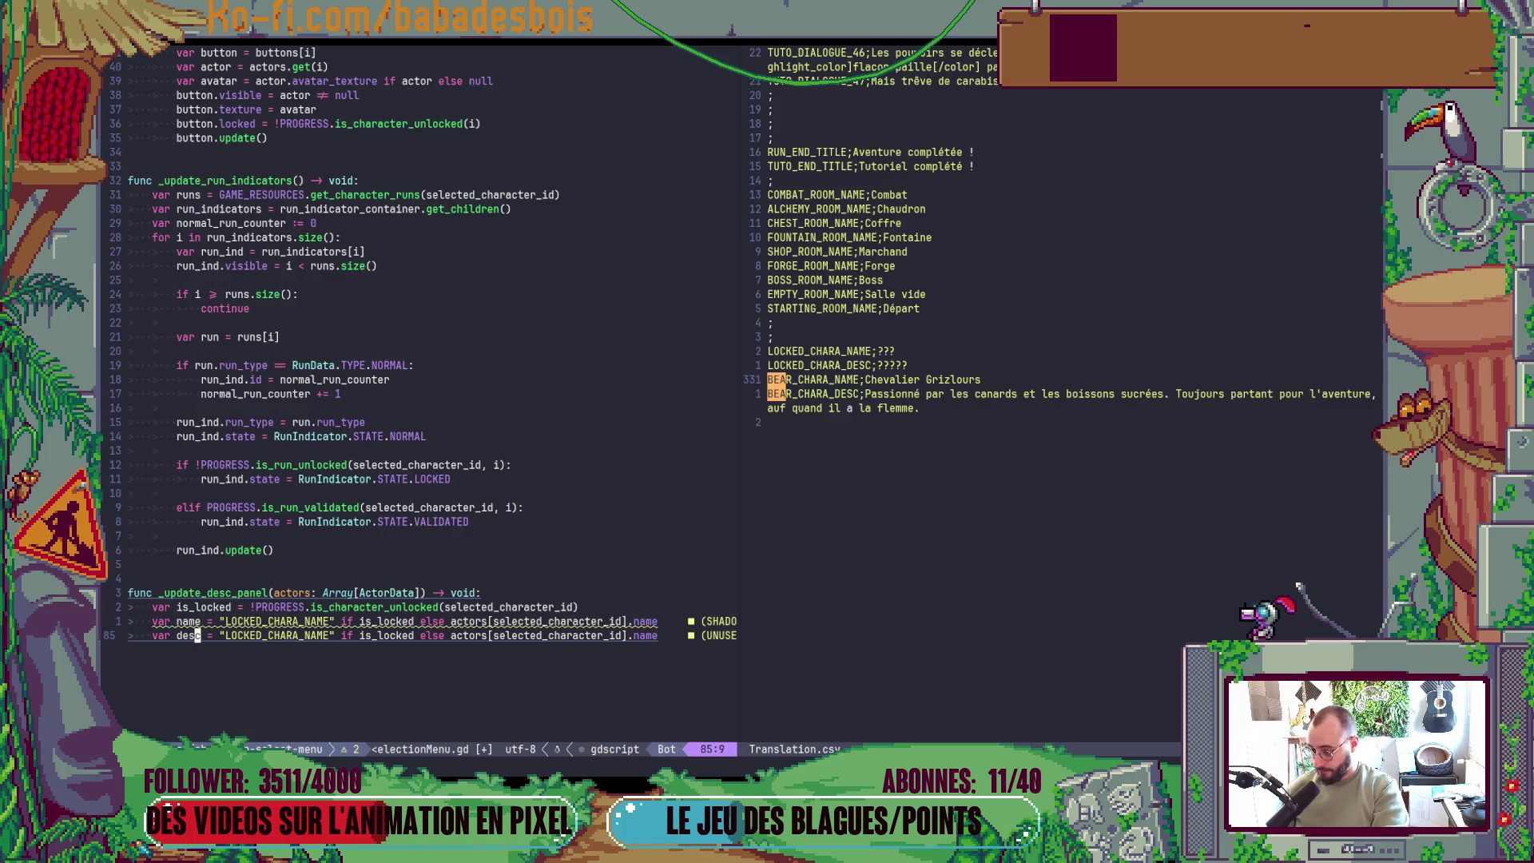
key("k")
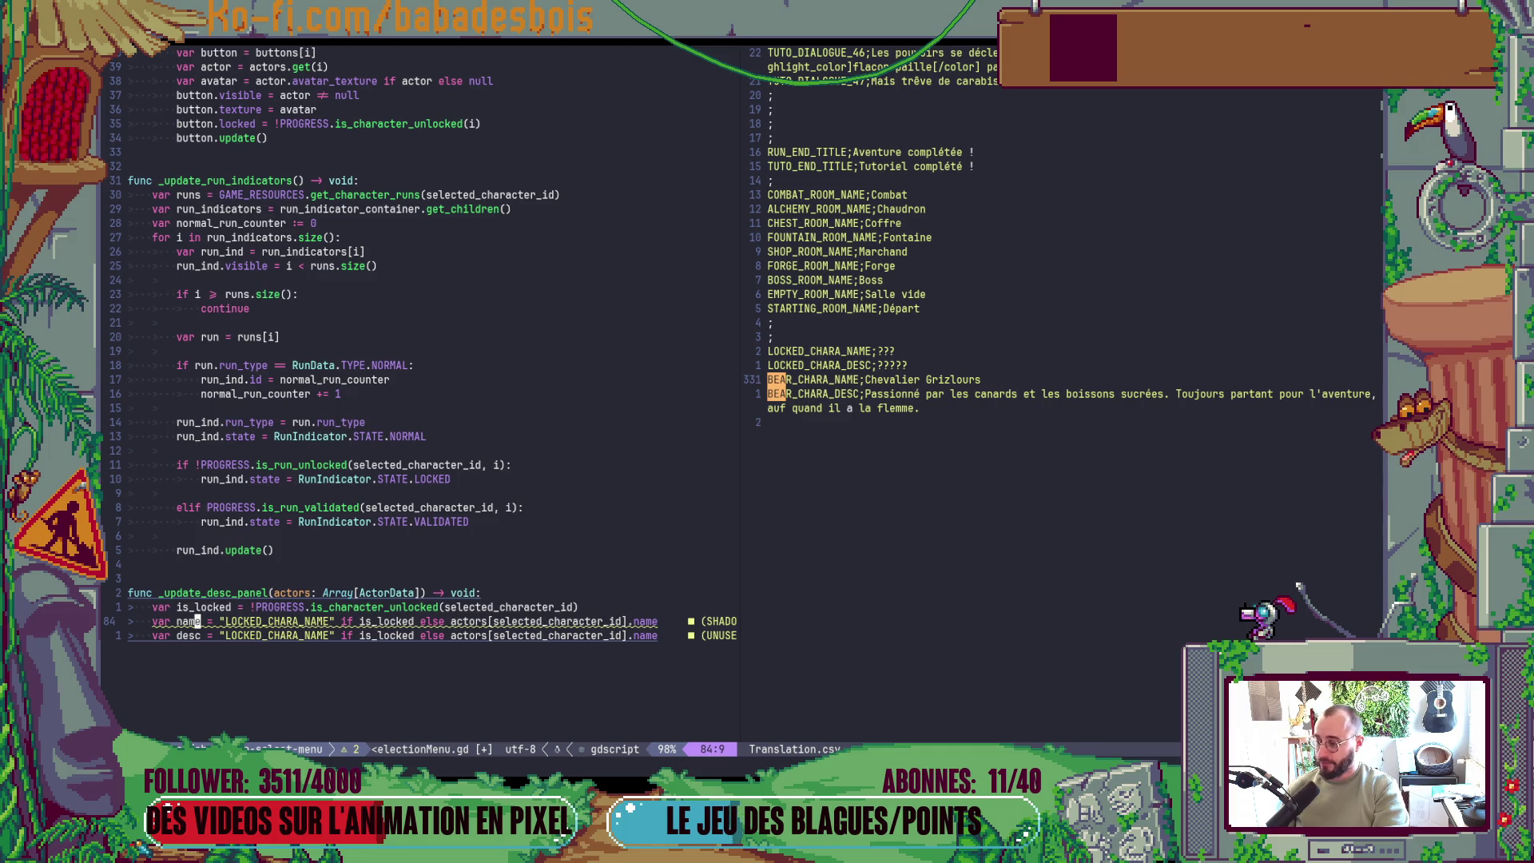
type("bichara")
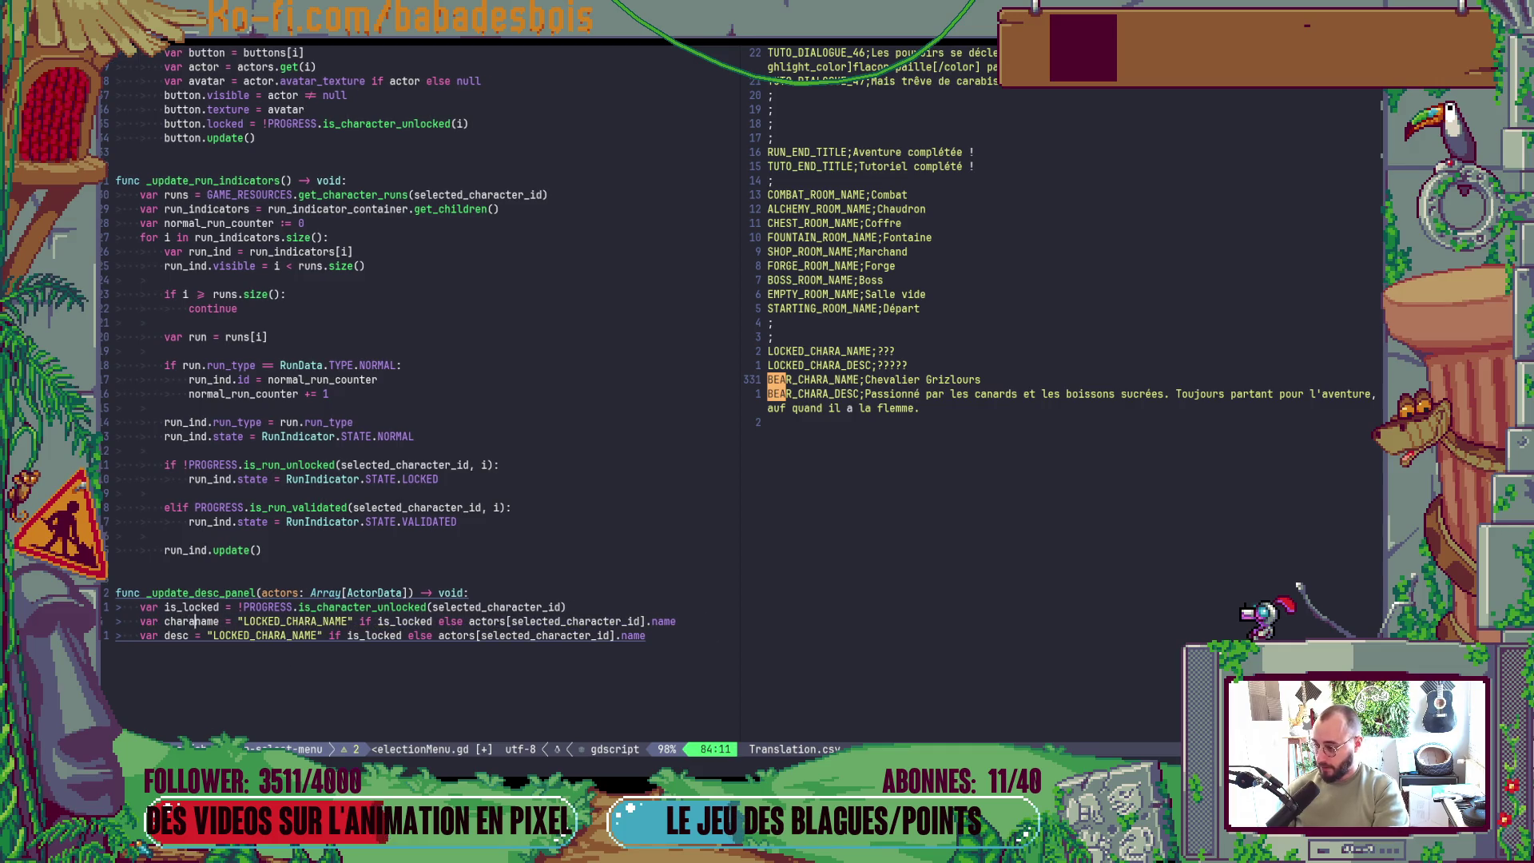
type("_")
key("Escape")
key("j")
type("b")
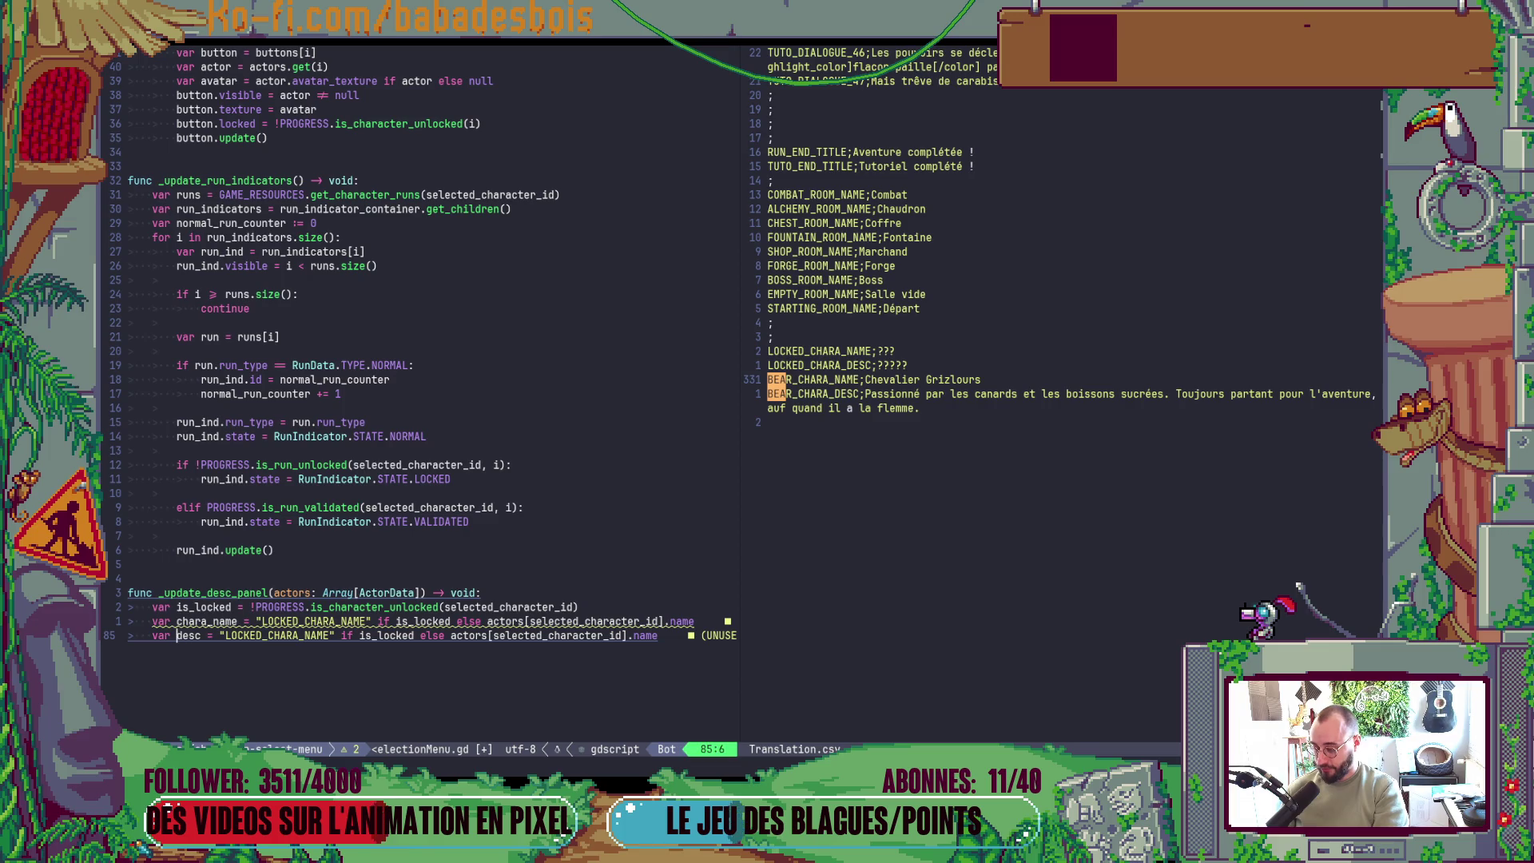
type("ichara_")
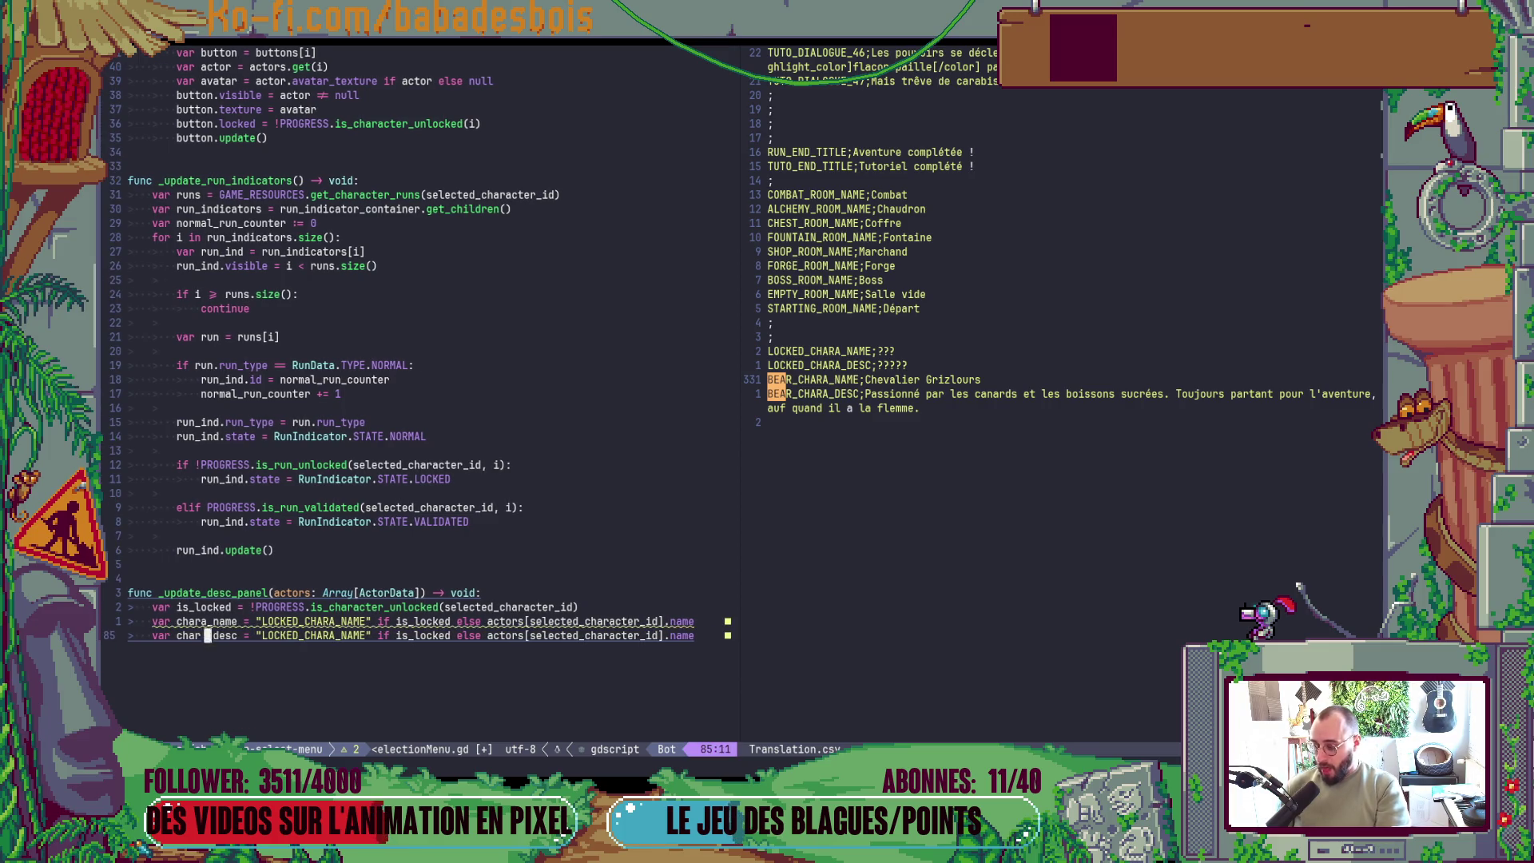
key("Escape")
type(":w")
key("Return")
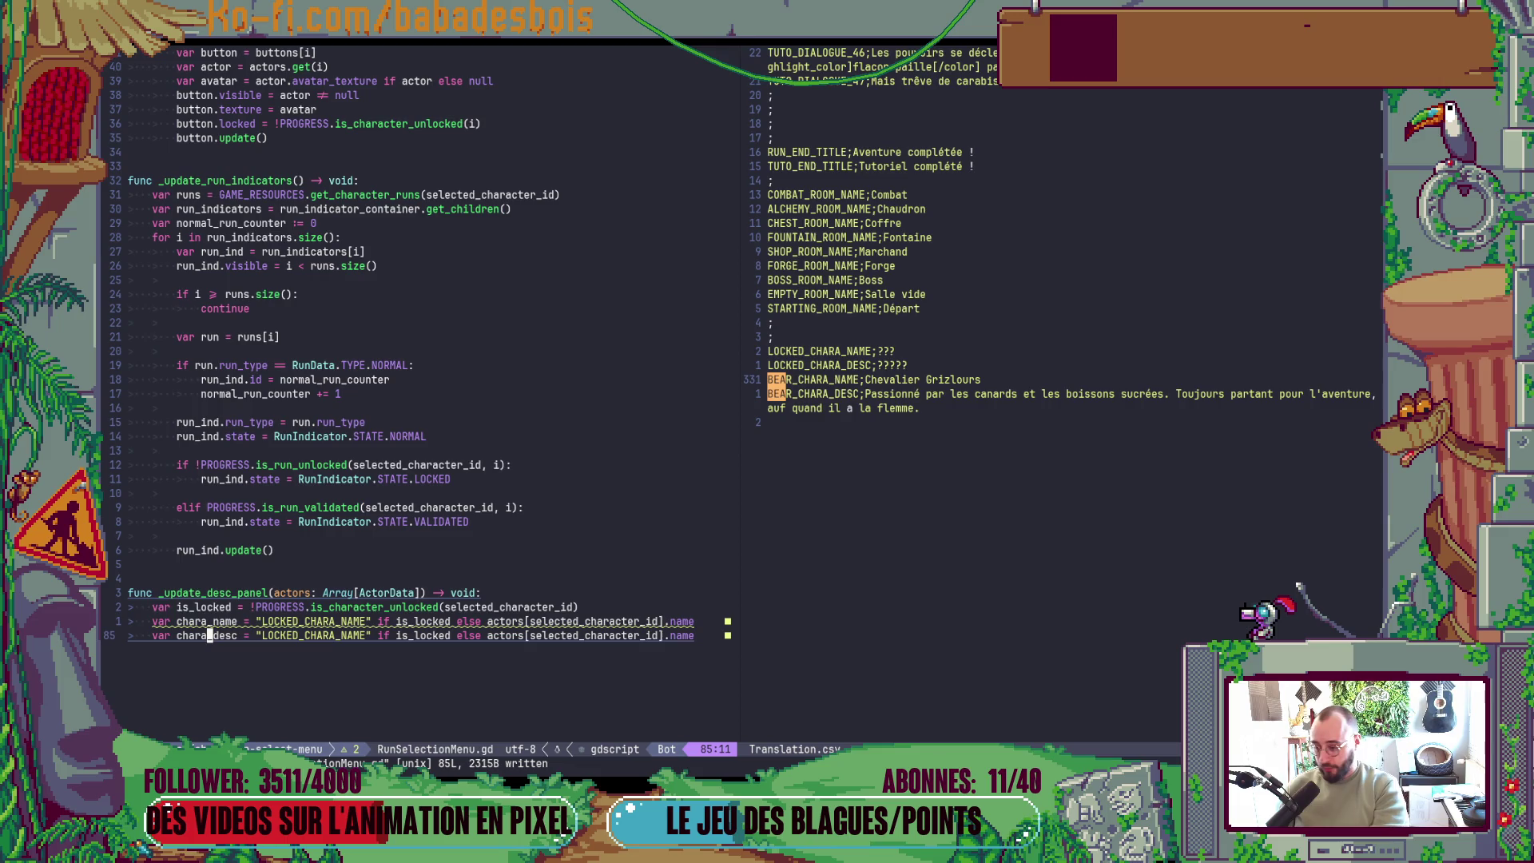
Change the chara_desc line to use LOCKED_CHARA_DESC and the actor's .desc, adding a blank line.
key("l")
key("l")
key("l")
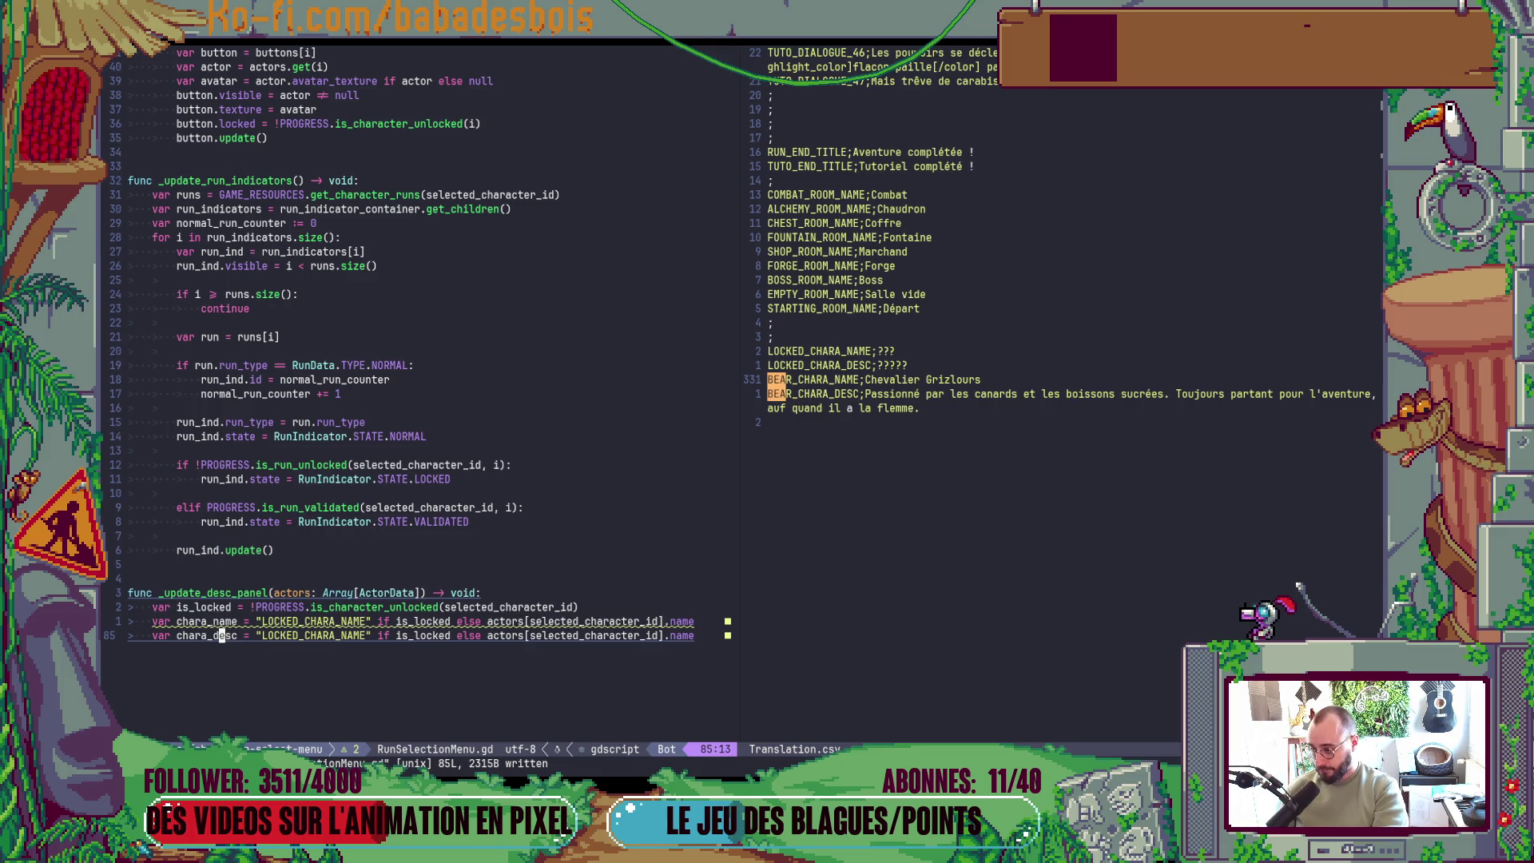
key("l")
key("l")
key("l")
type("ceDESC")
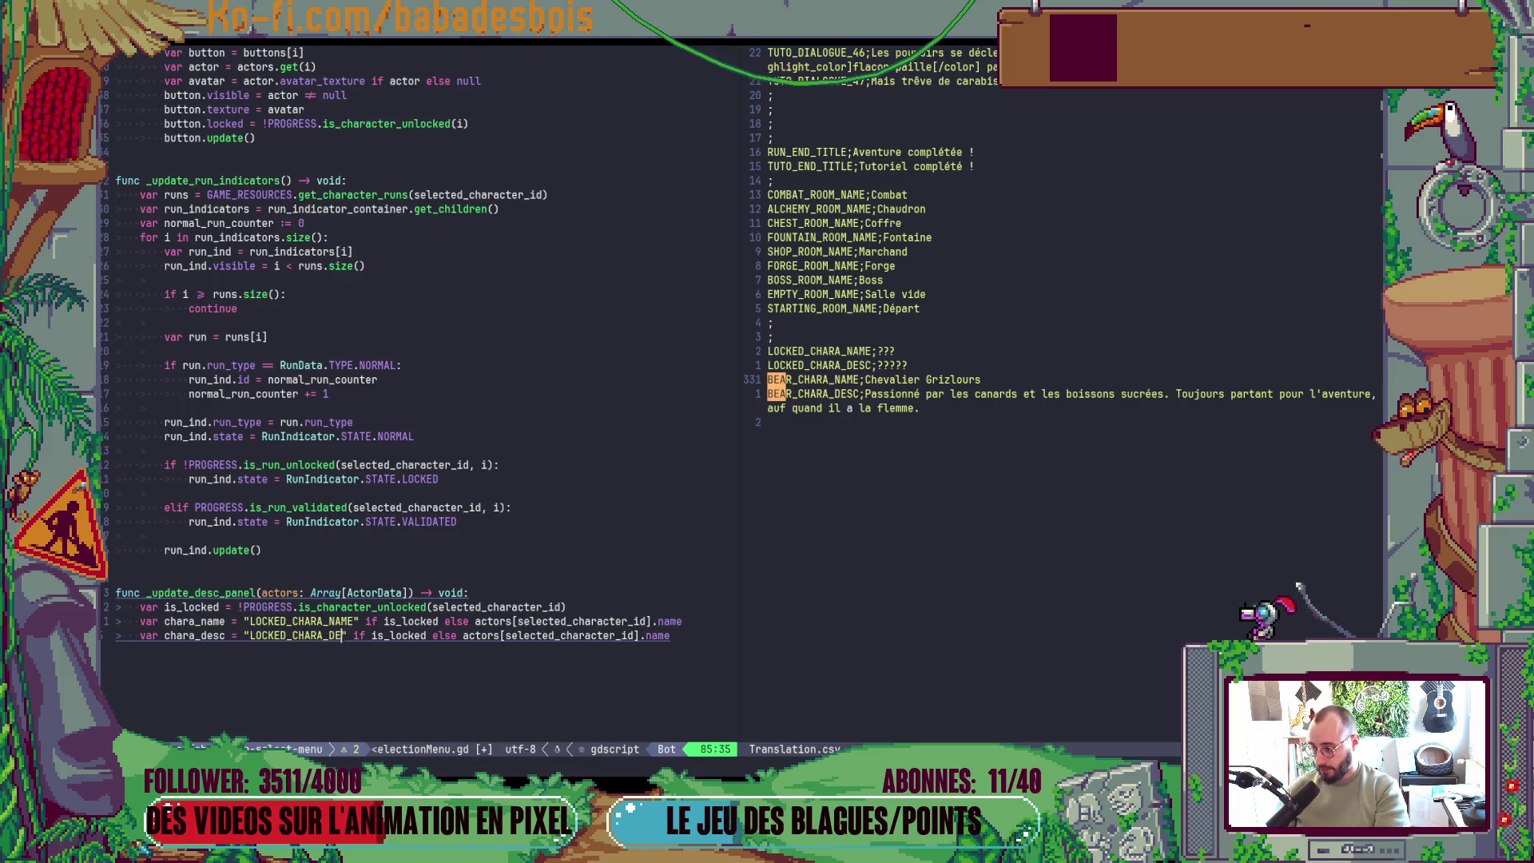
key("Escape")
type("$bce")
type("desc")
key("Return")
key("Return")
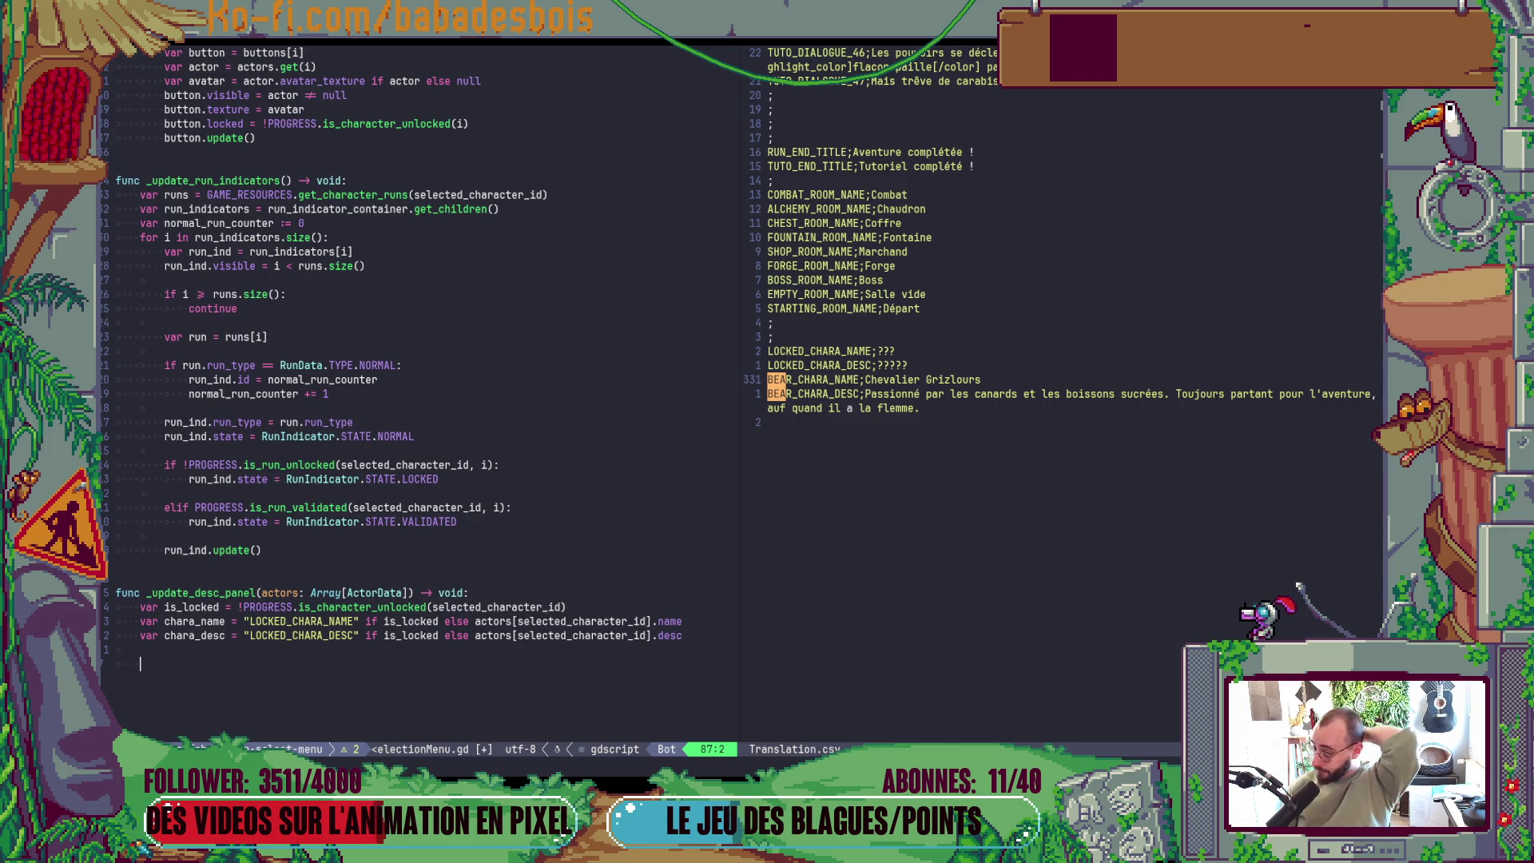
key("Escape")
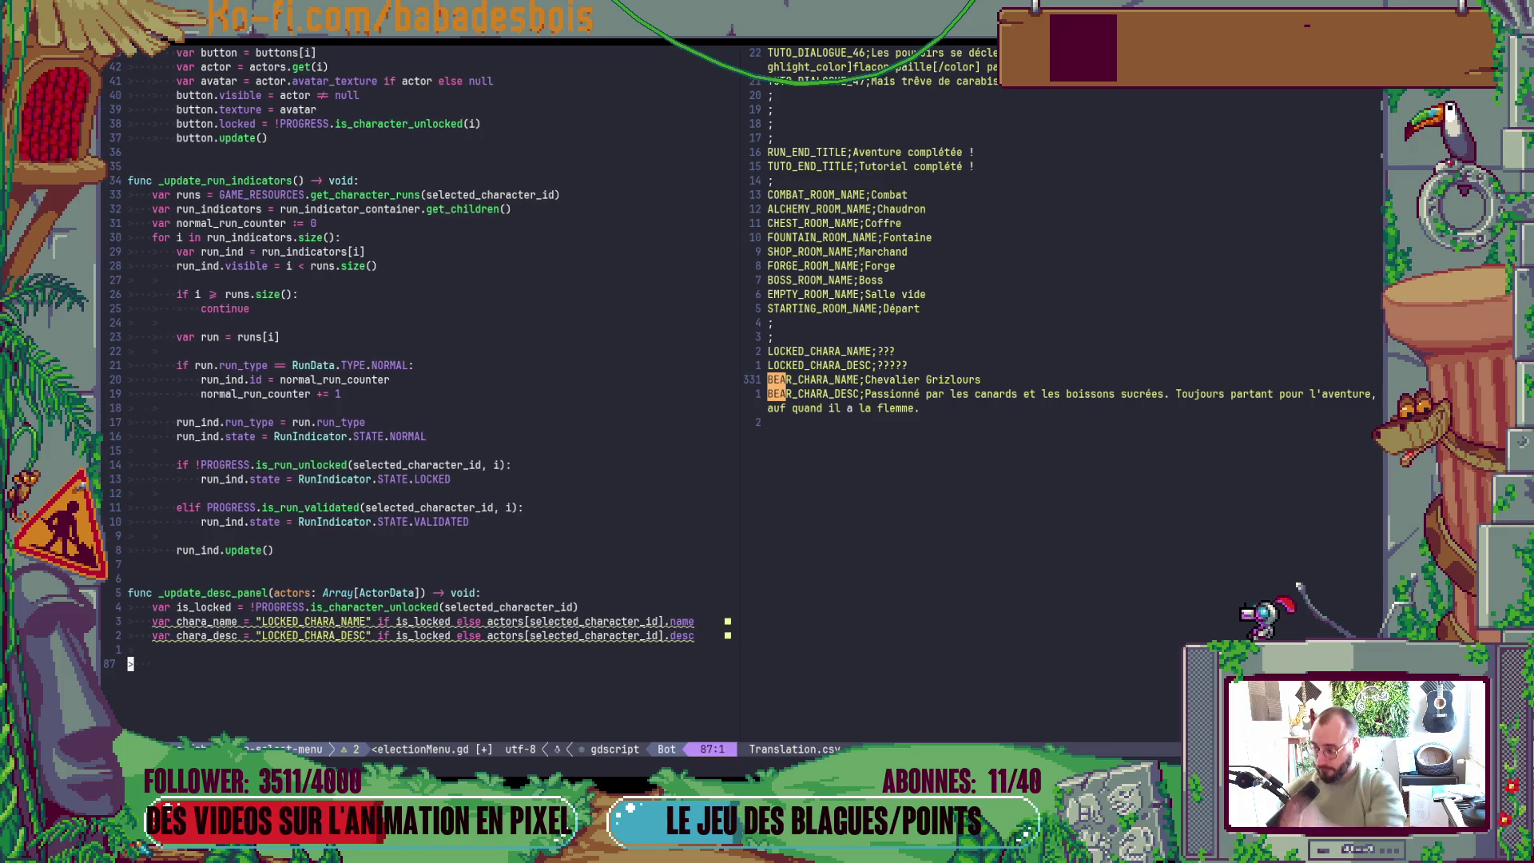
key("space")
key("f")
key("f")
type("R")
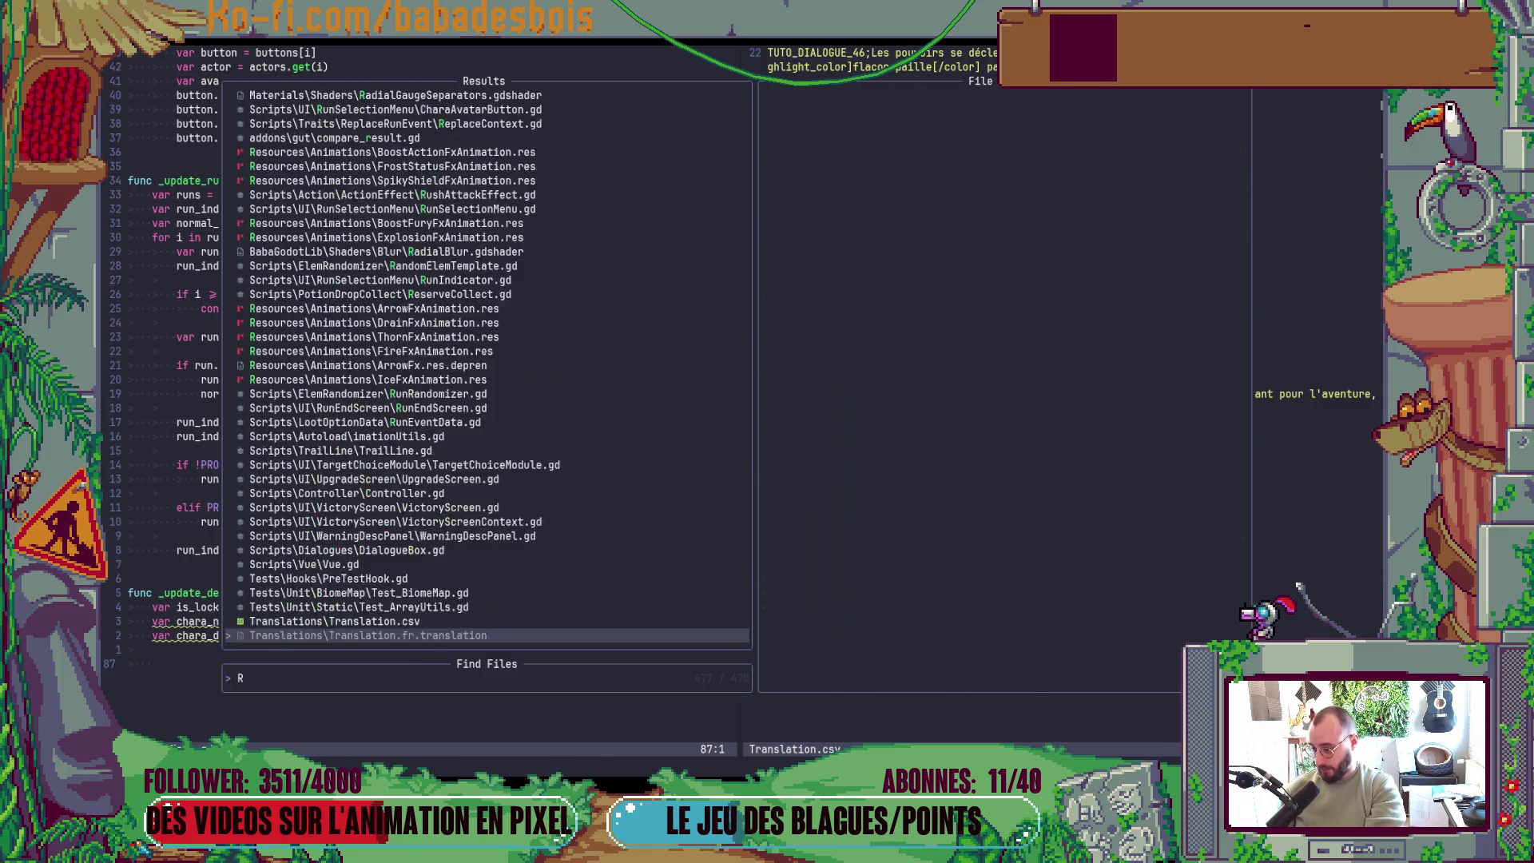
type("unSelectionMenu")
key("Return")
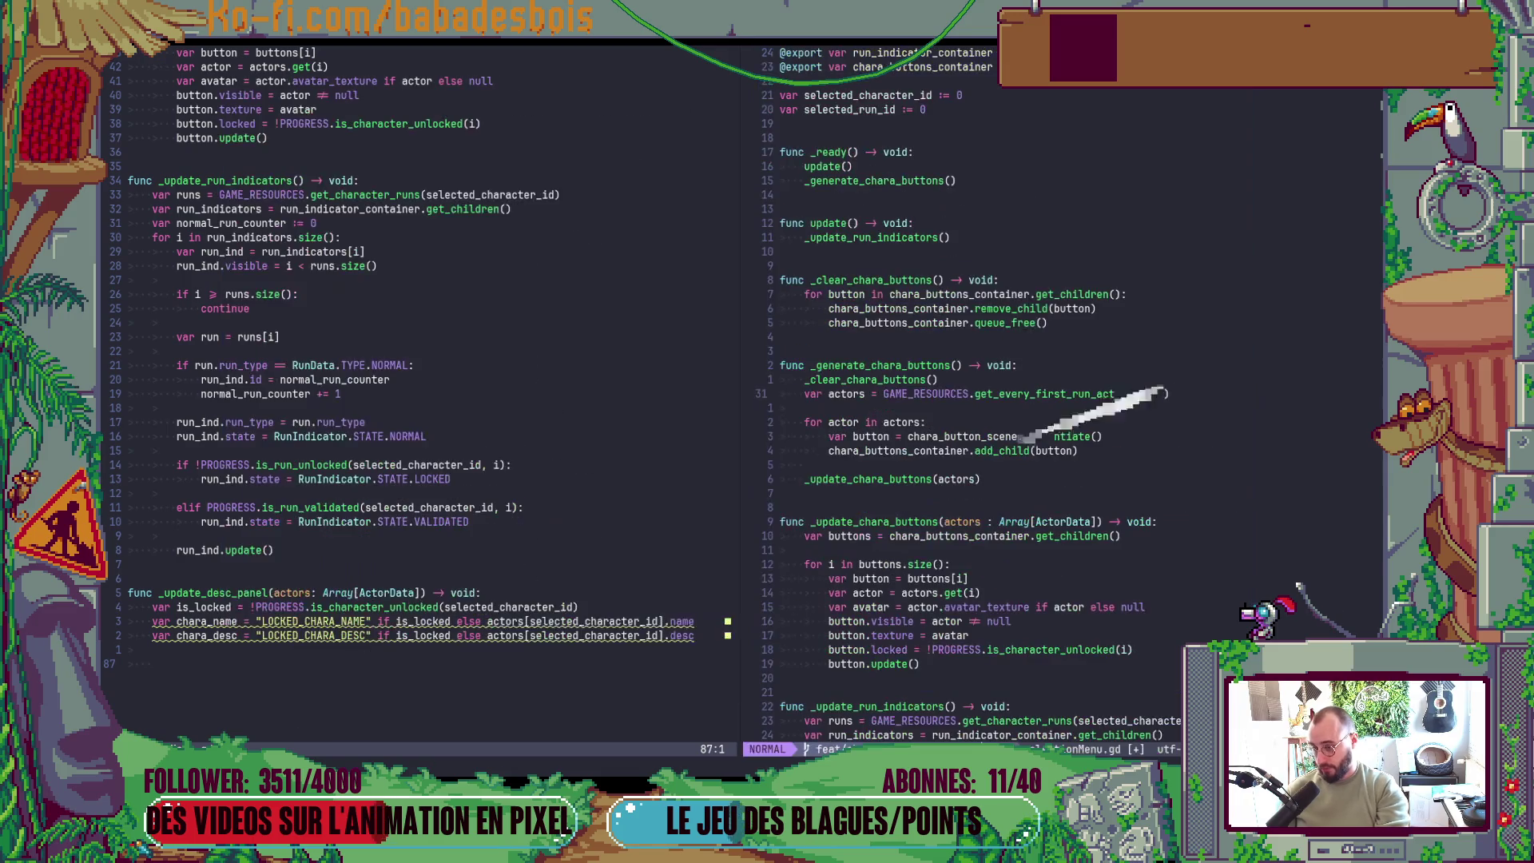
key("ctrl+s")
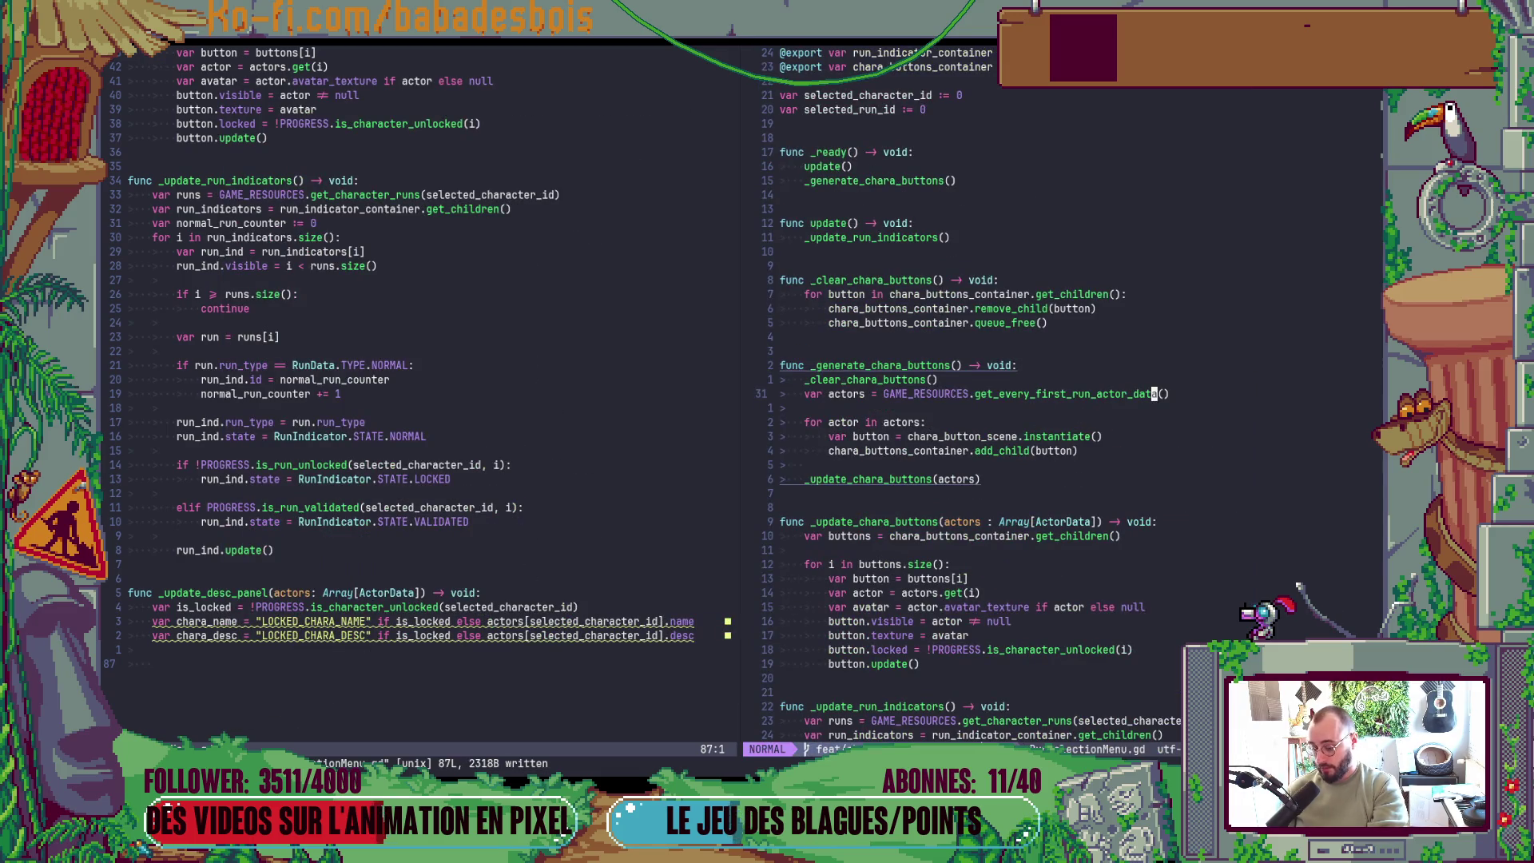
key("2")
key("4")
key("k")
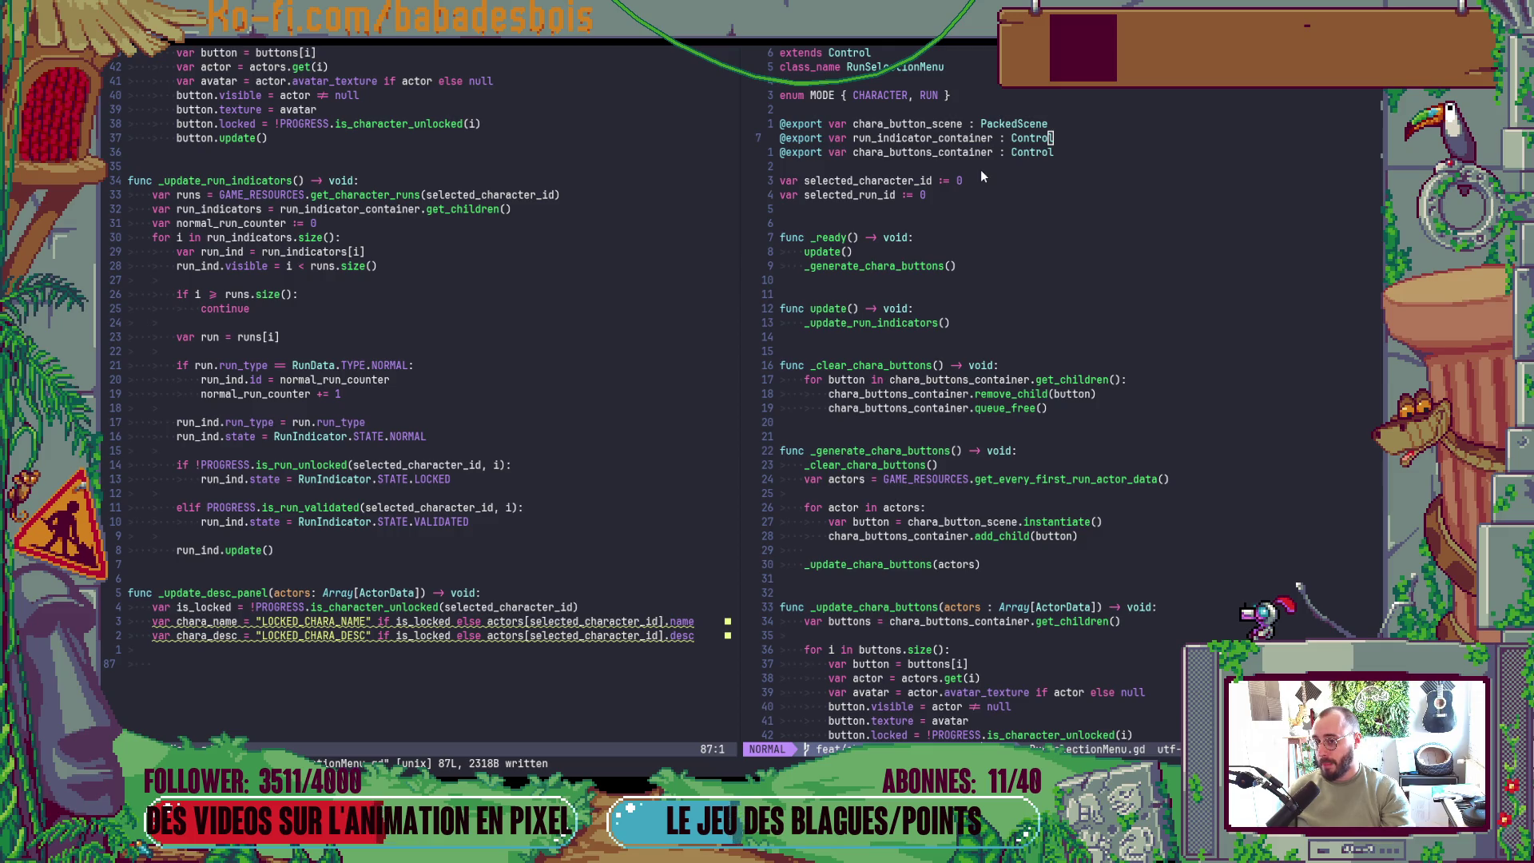
type("jo@export var ")
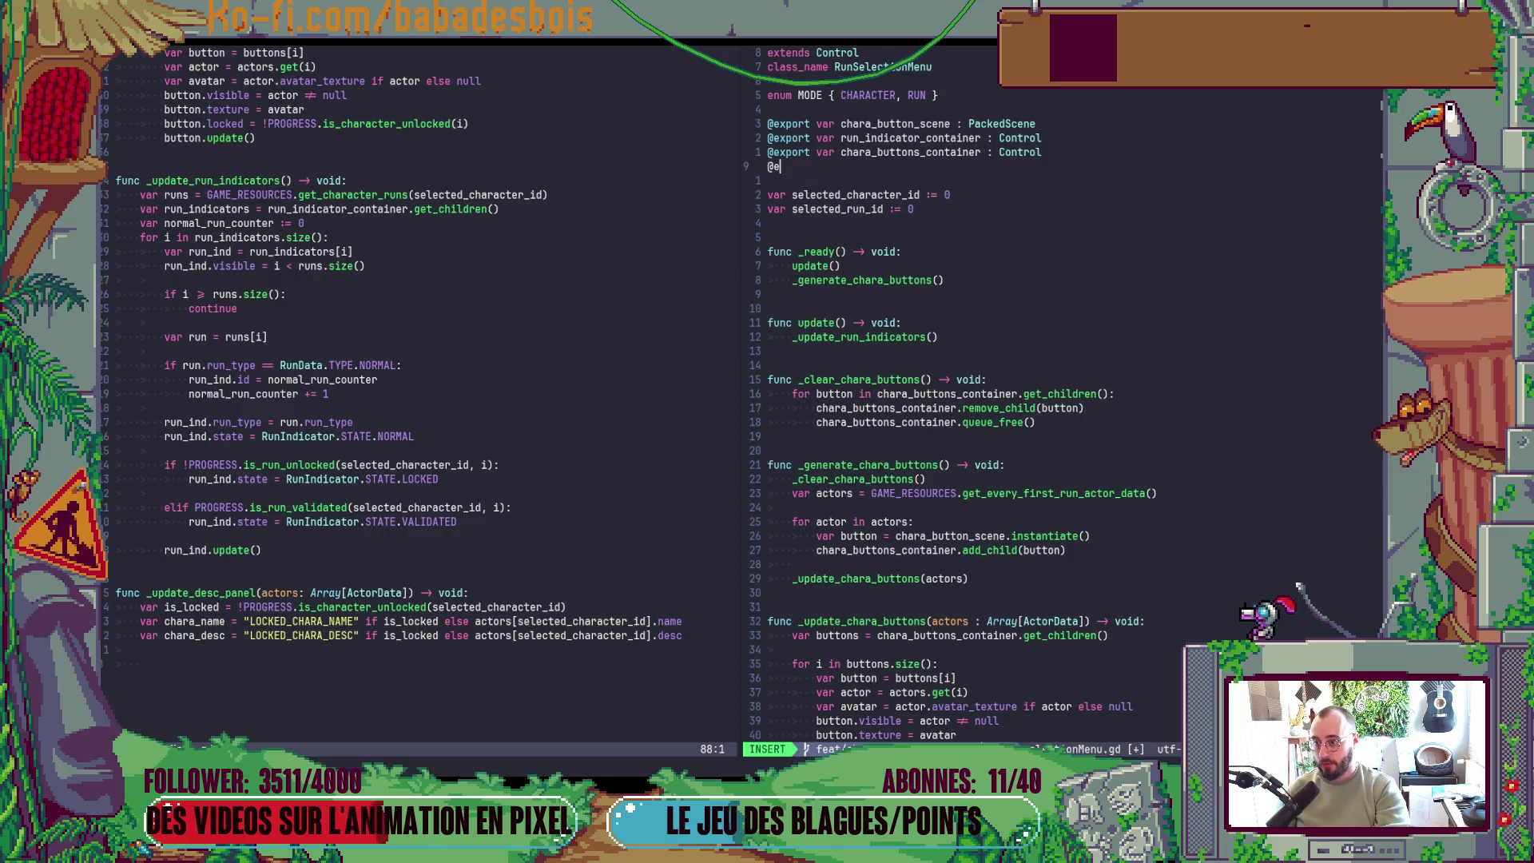
type("cha")
type("ra_name_")
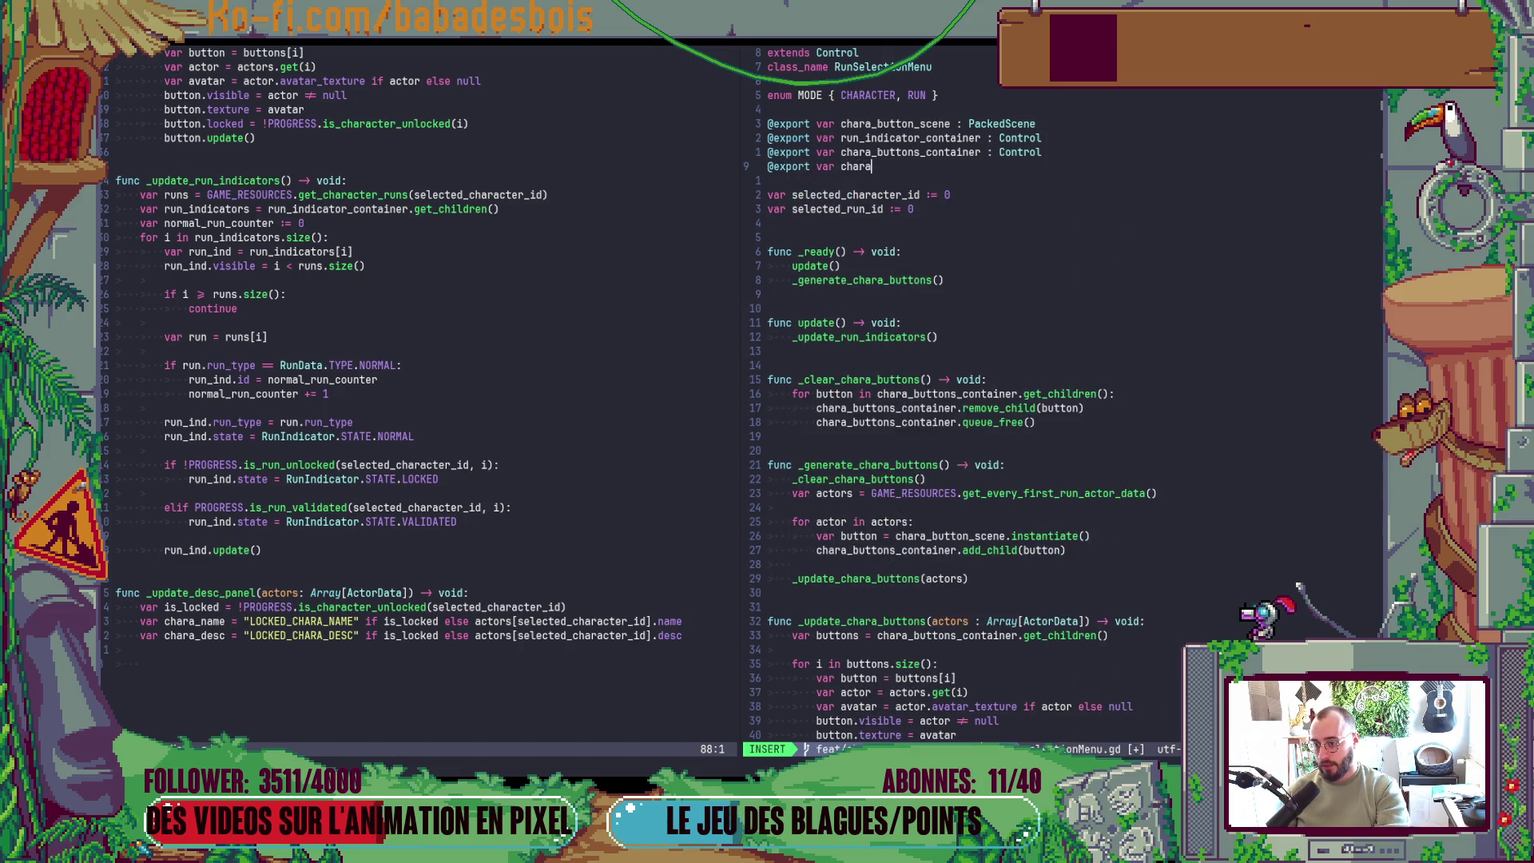
type("label : ")
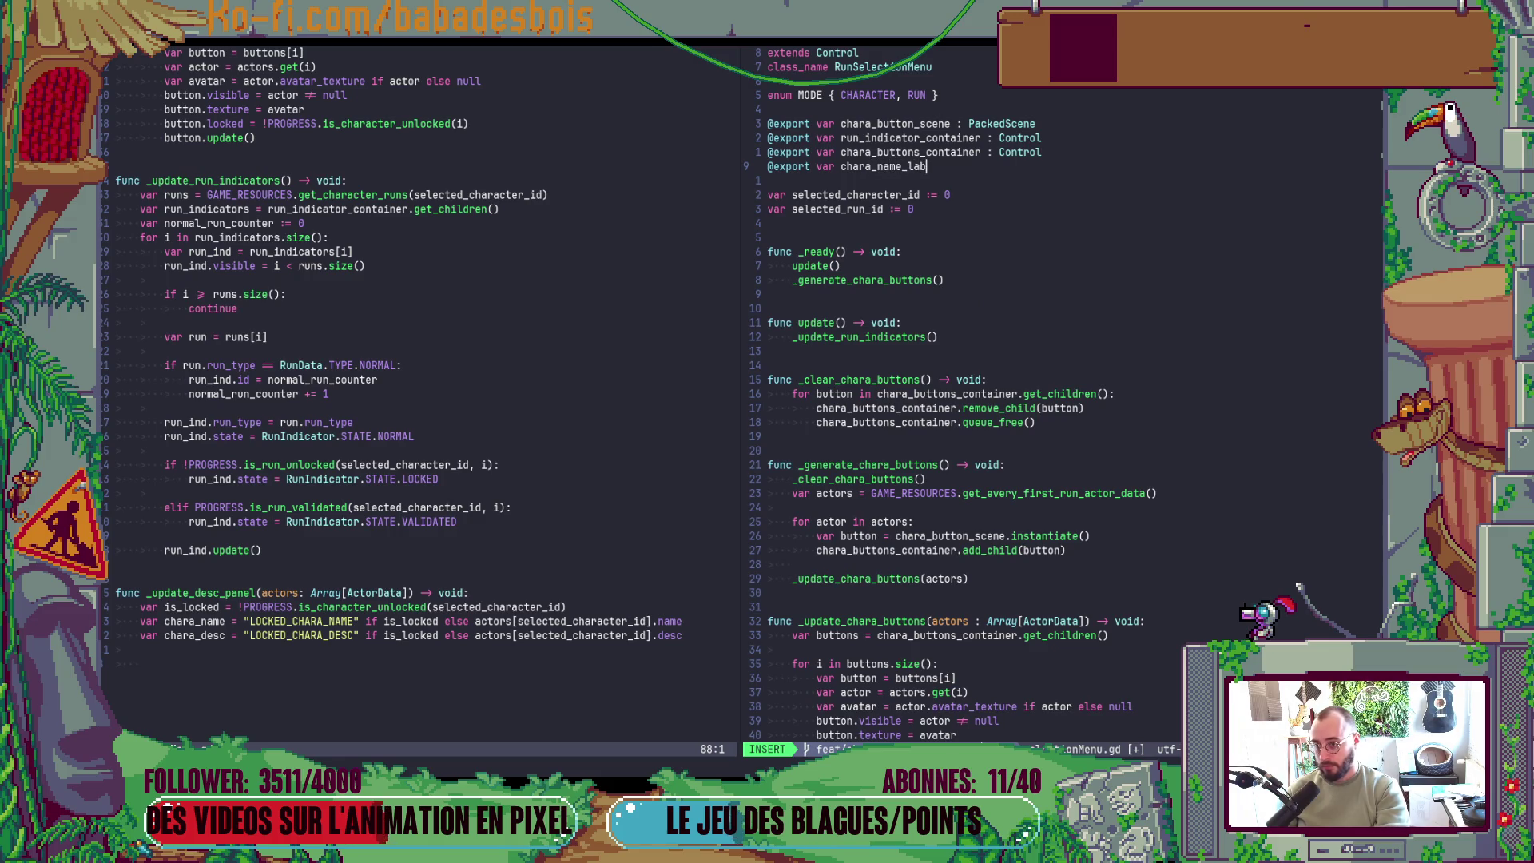
type("l")
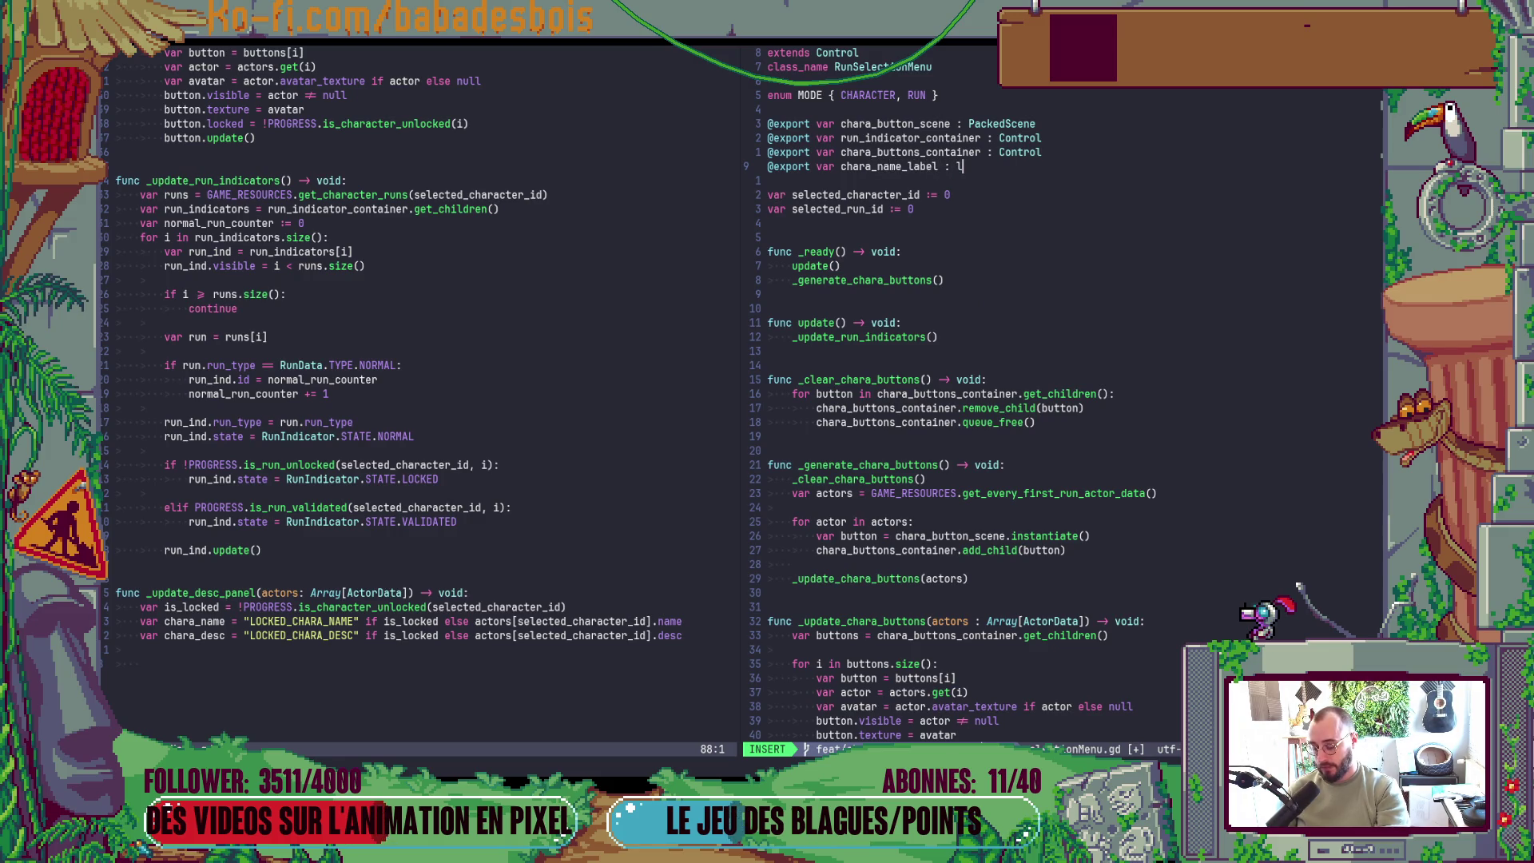
key("Return")
key("Escape")
Duplicate it as chara_desc_label of type RichTextLabel and save.
key("y")
key("y")
key("p")
key("e")
key("e")
key("e")
key("h")
key("h")
key("h")
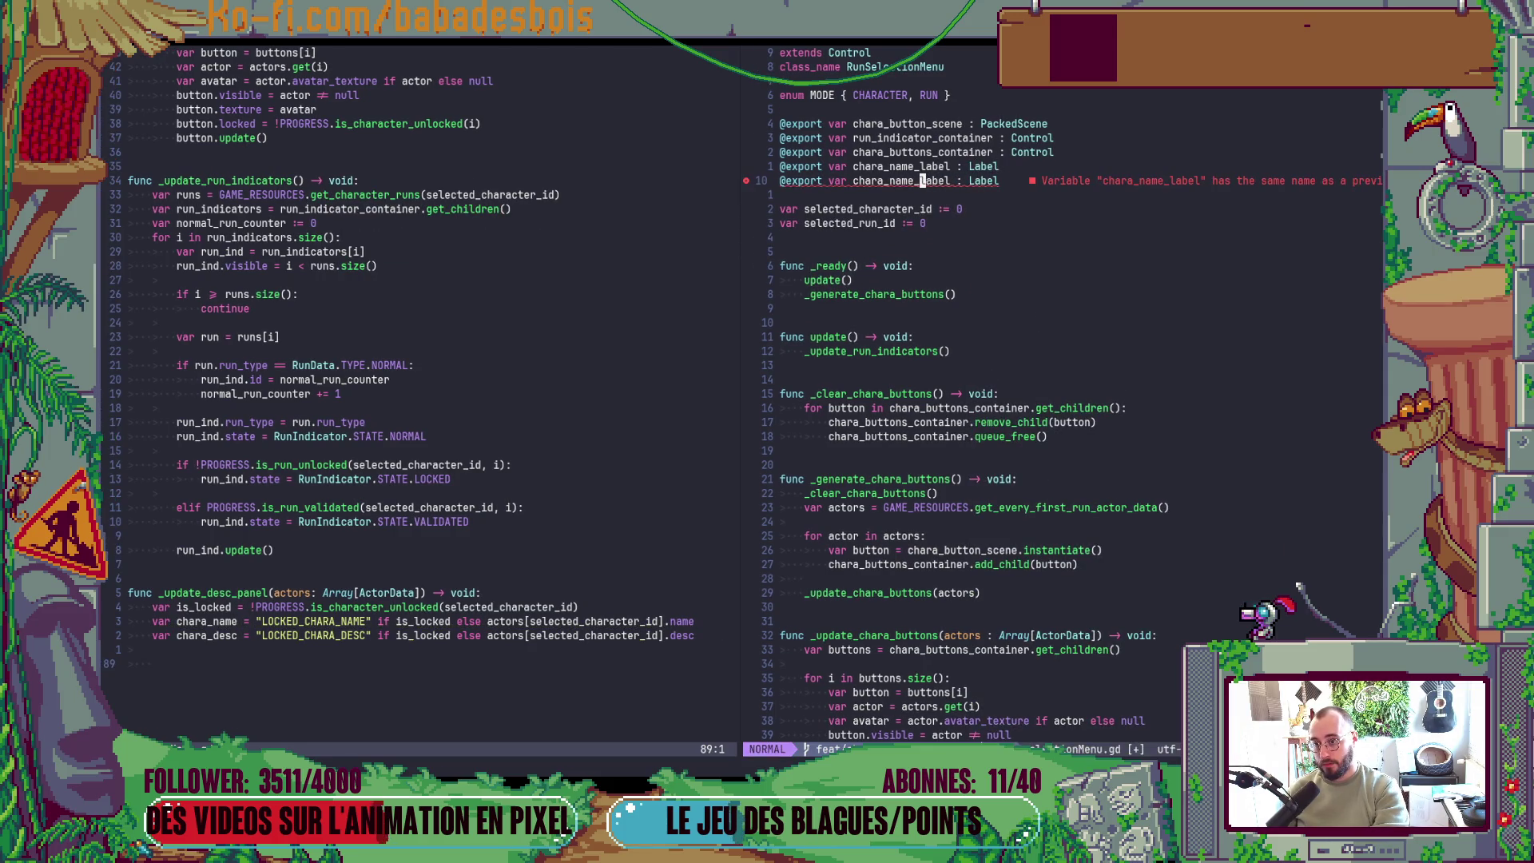
key("c")
key("w")
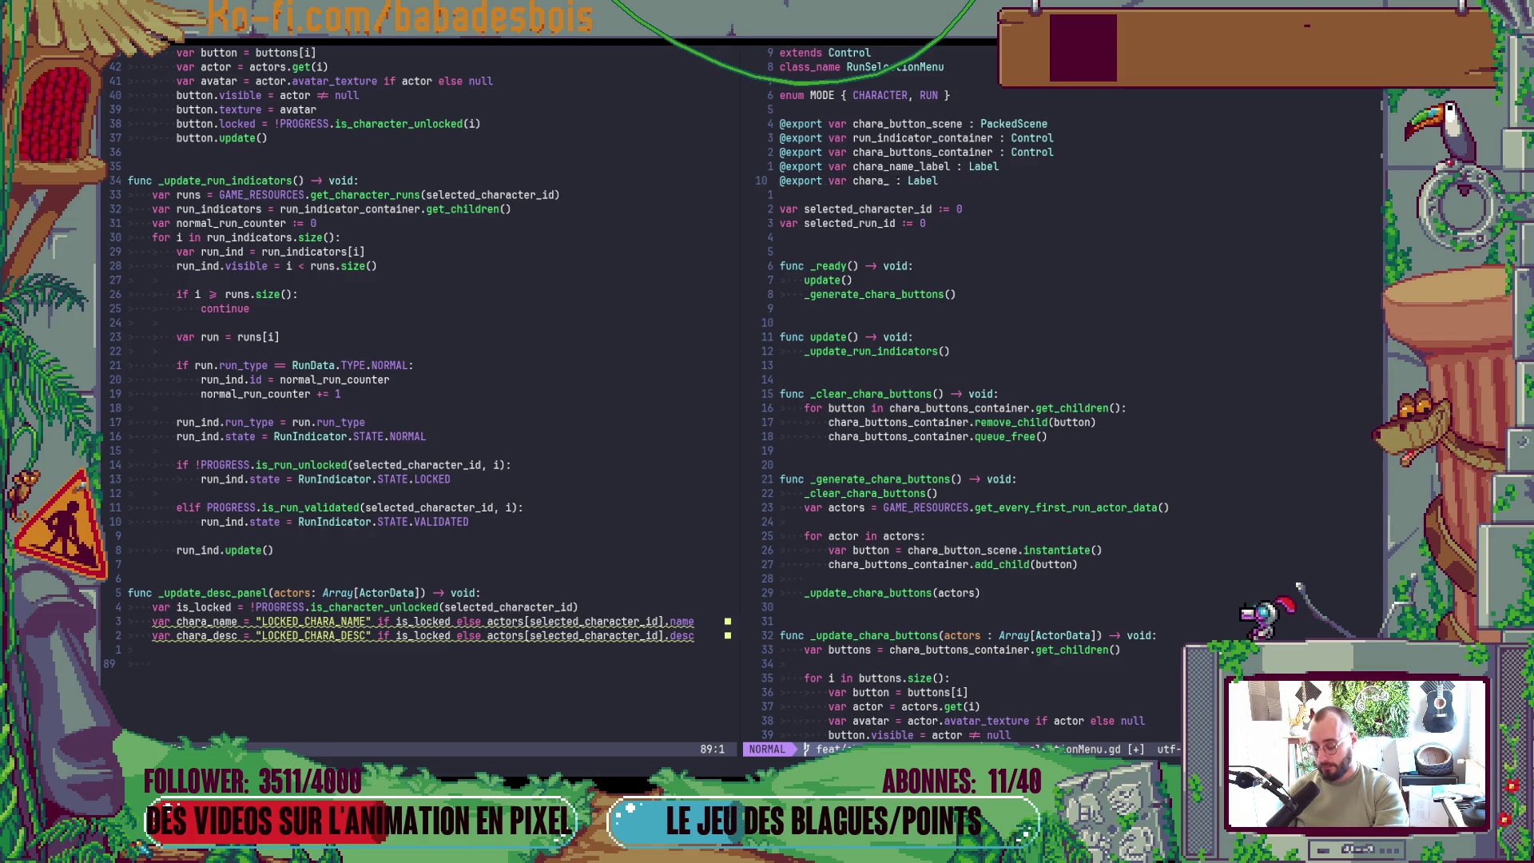
key("Escape")
key("u")
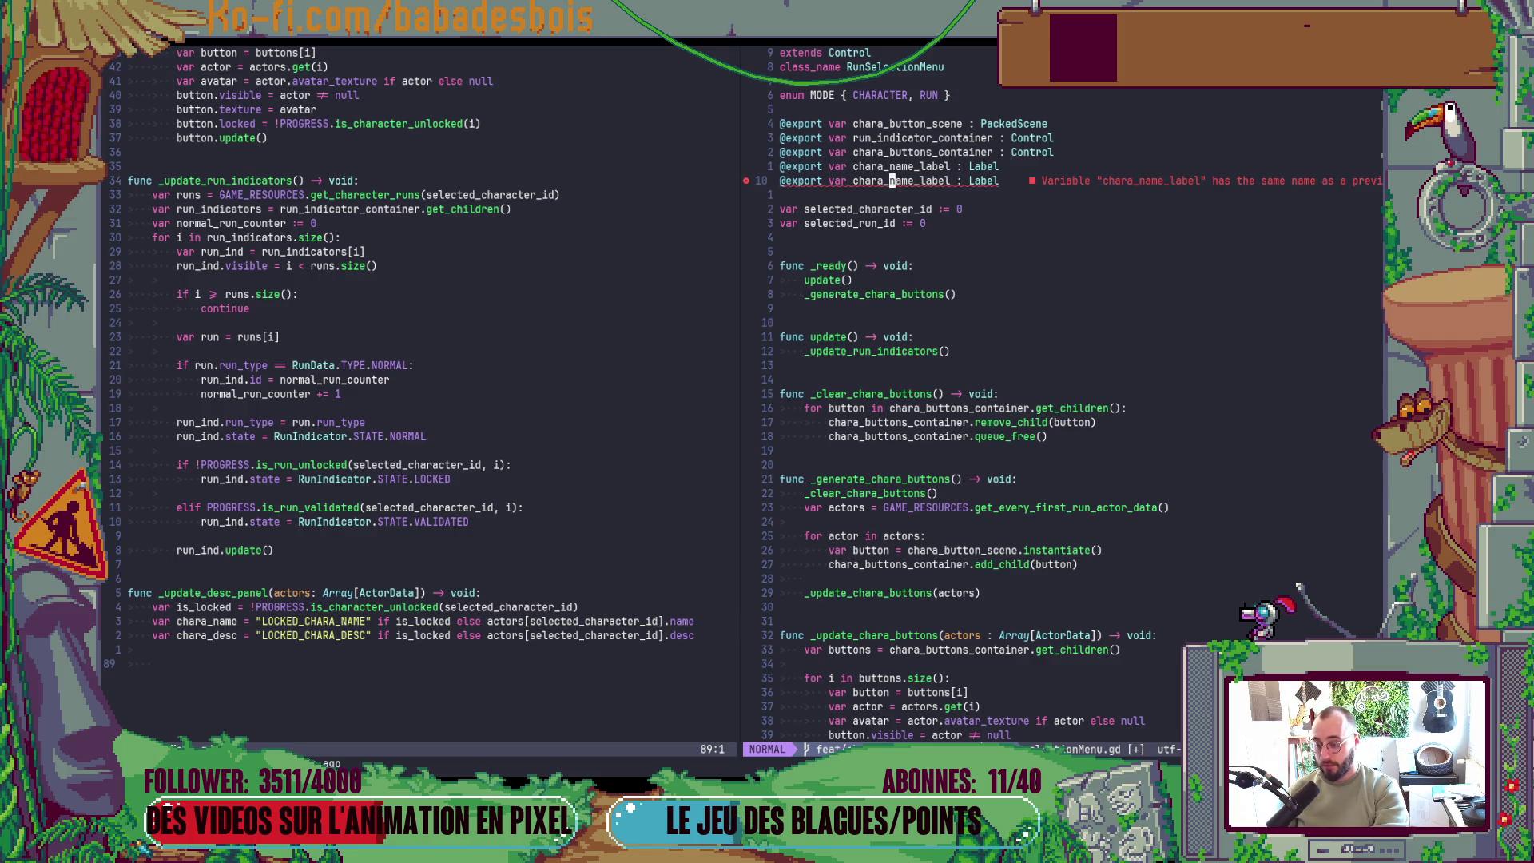
type("cwdesc_labe")
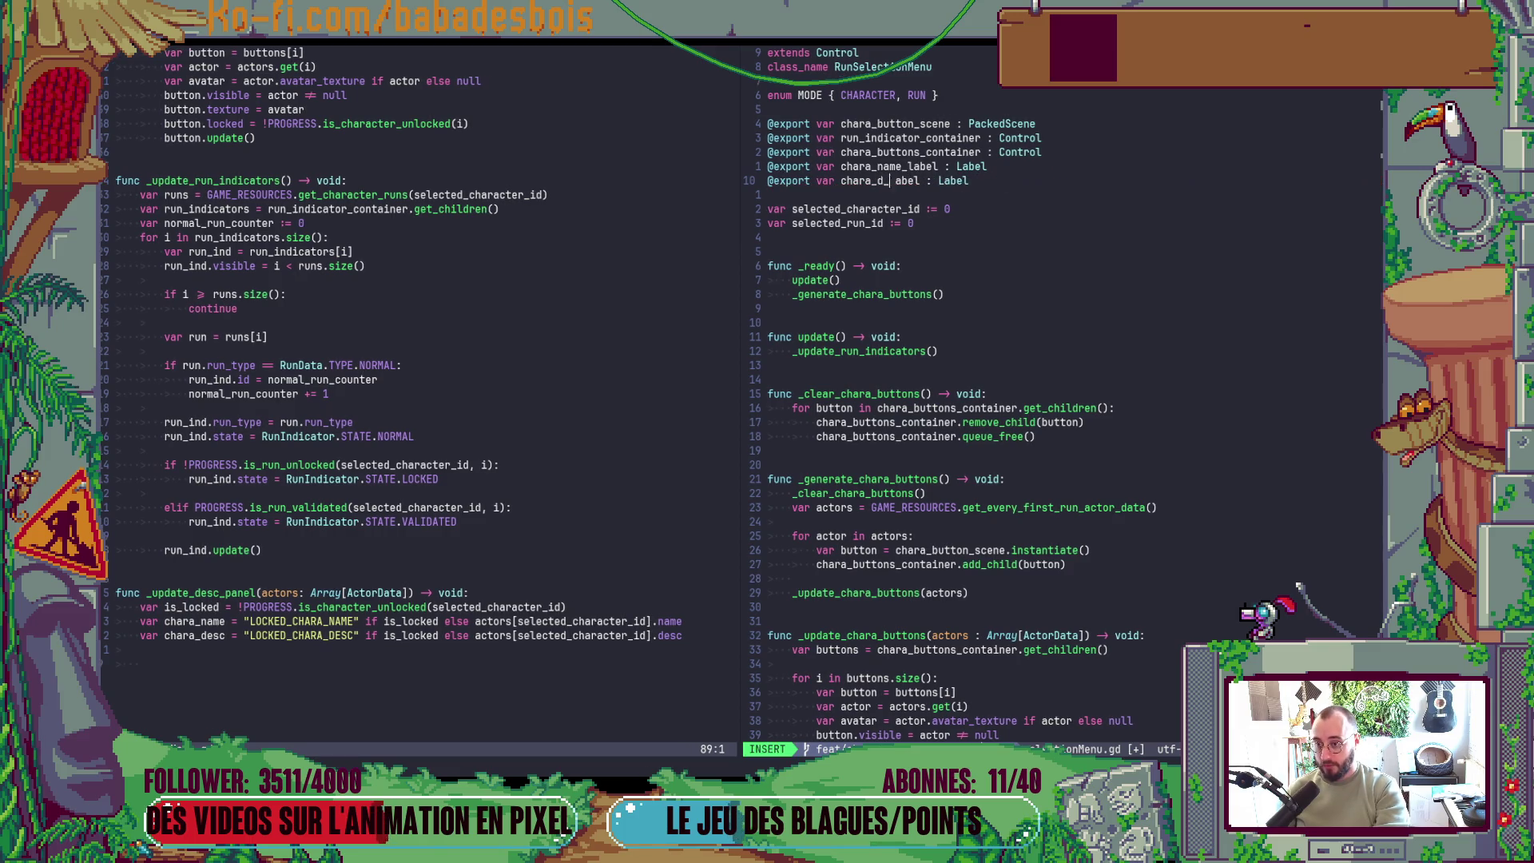
type("biRich")
type("ext")
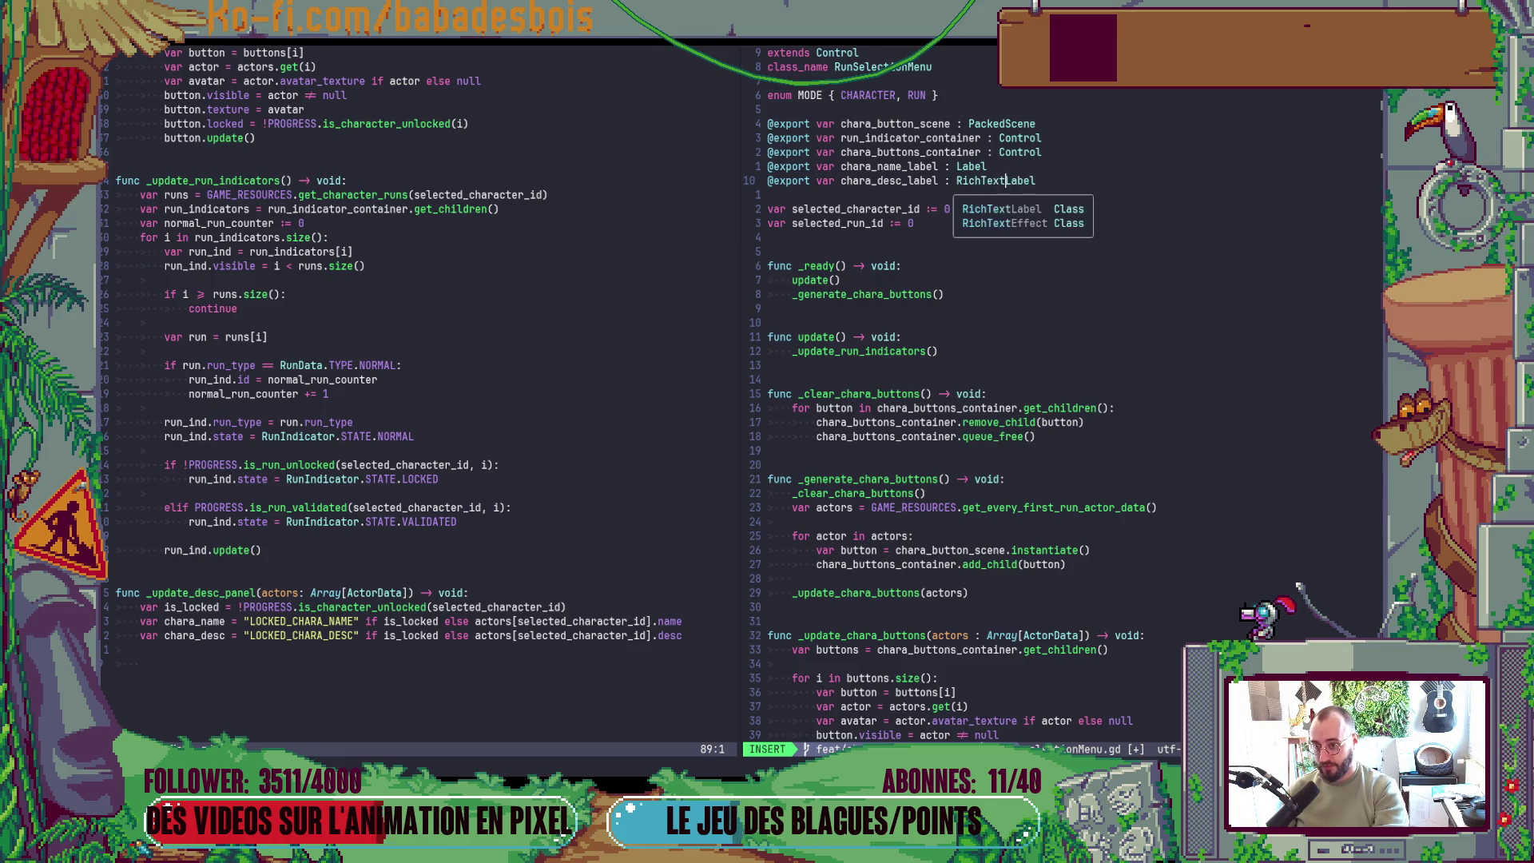
key("Escape")
type(":w")
key("Return")
In the left pane, start a new line in _update_desc_panel referencing chara_name_label.
key("ctrl+w")
type("hSch")
key("Tab")
key("Tab")
key("Tab")
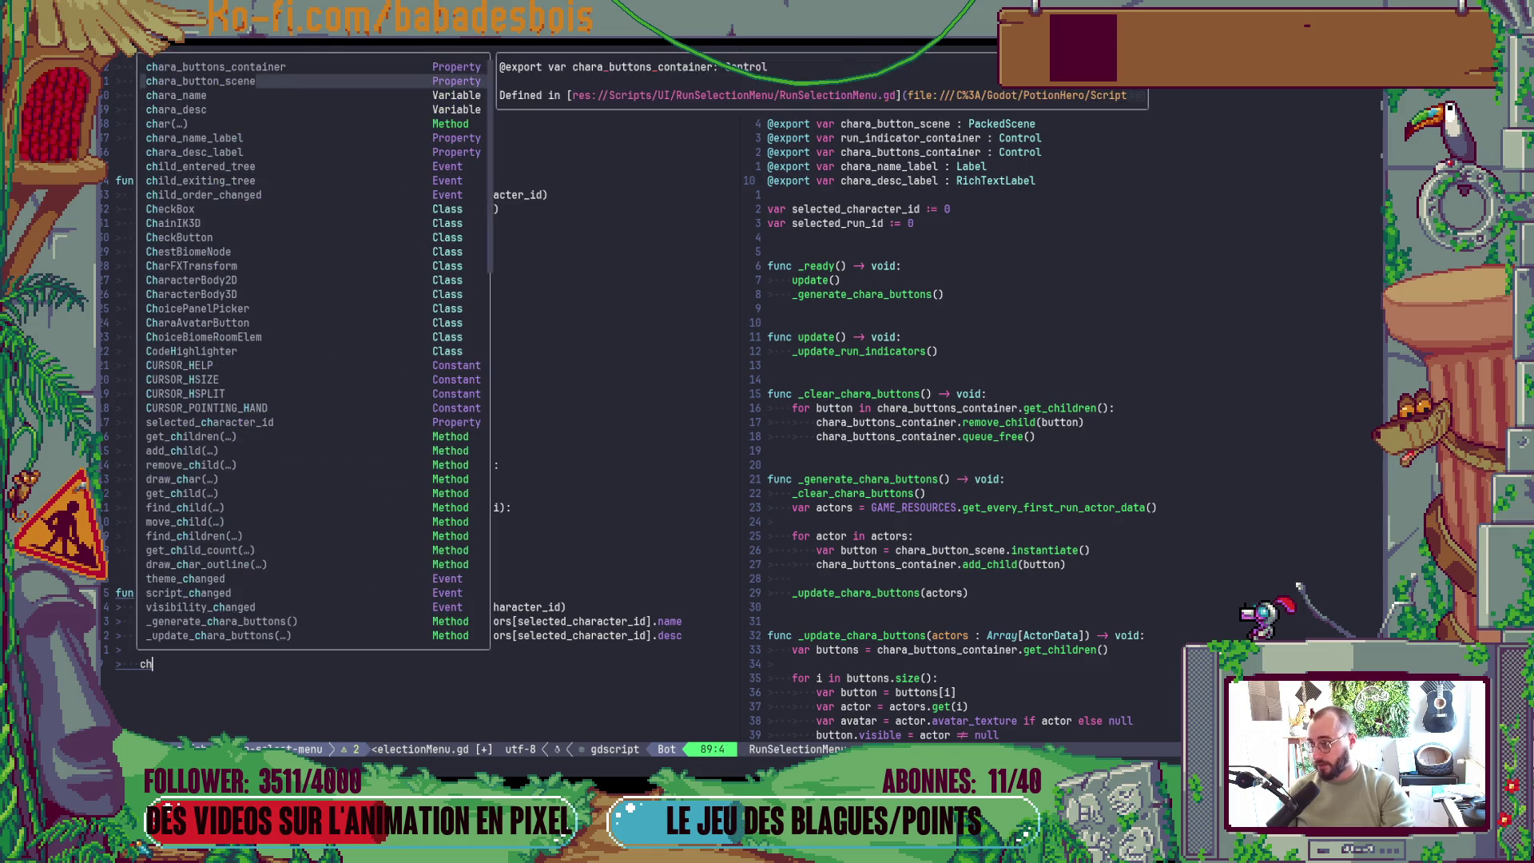
Write 'chara_name_label.text = chara_name'.
key("Return")
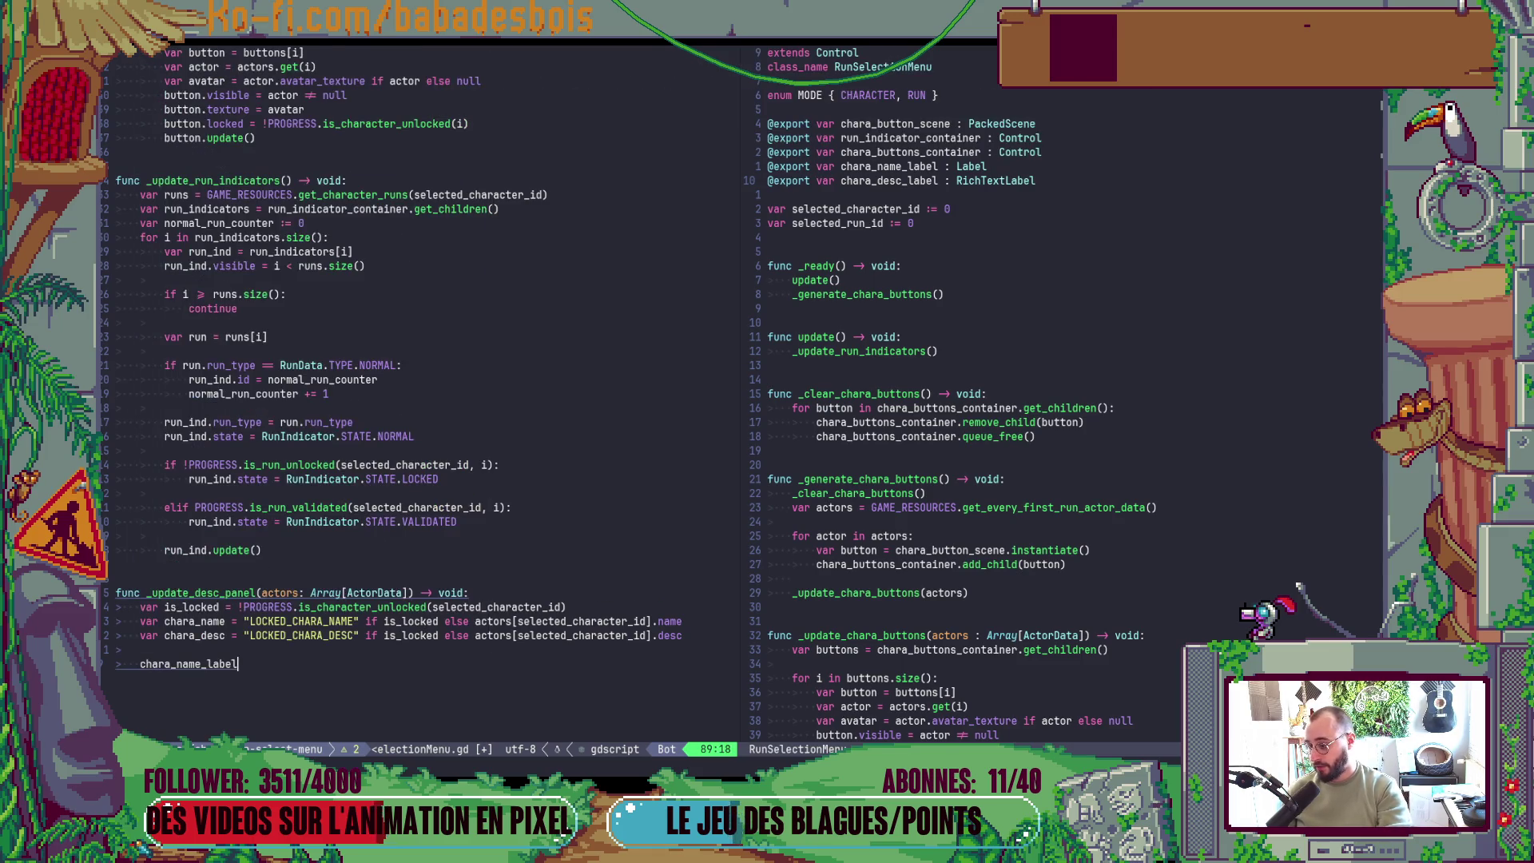
type(".text = ")
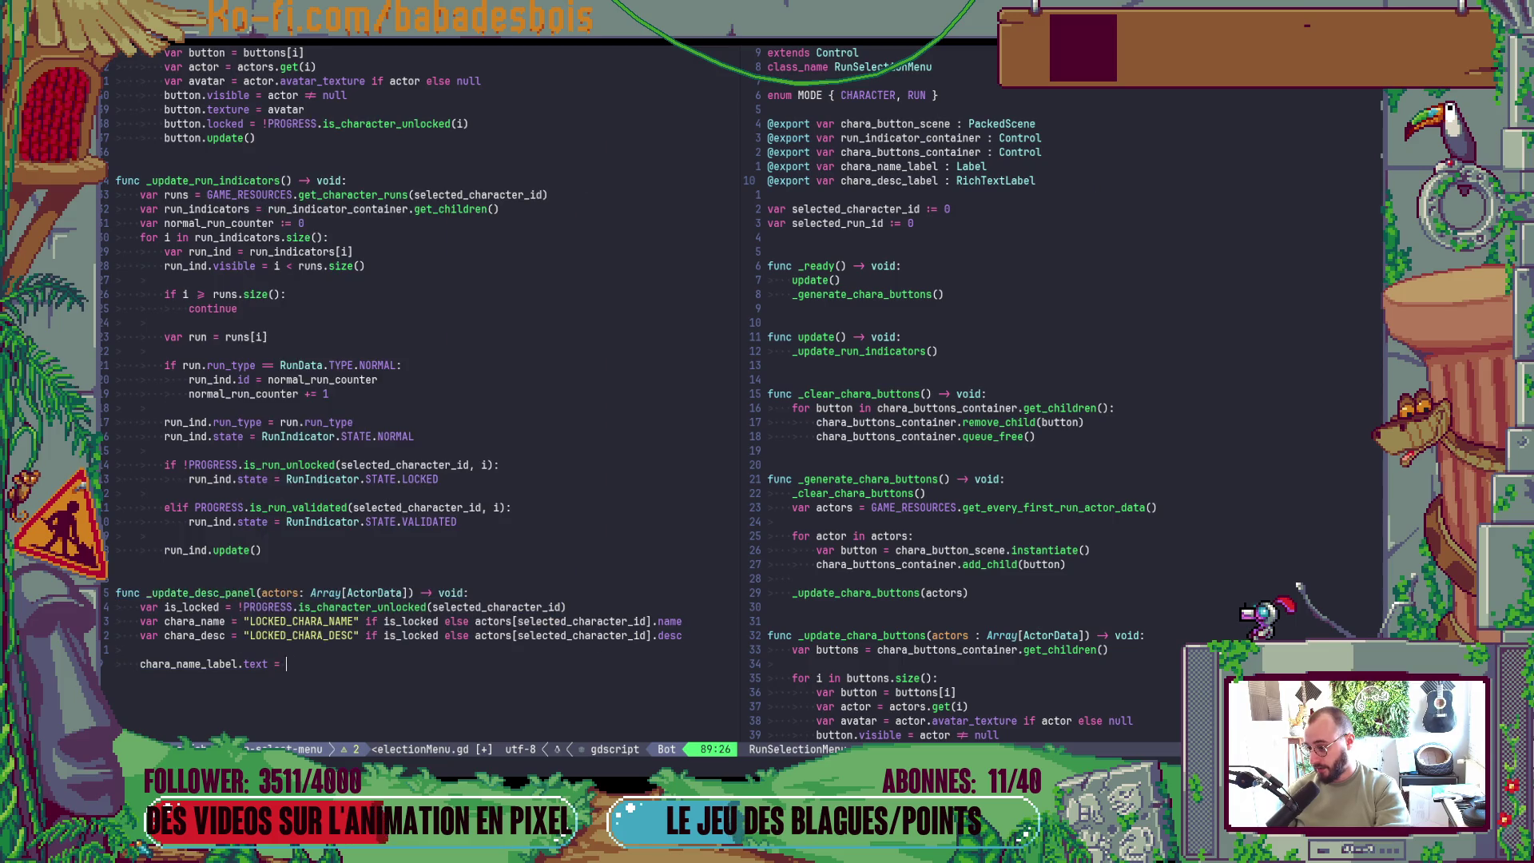
type("chc")
key("BackSpace")
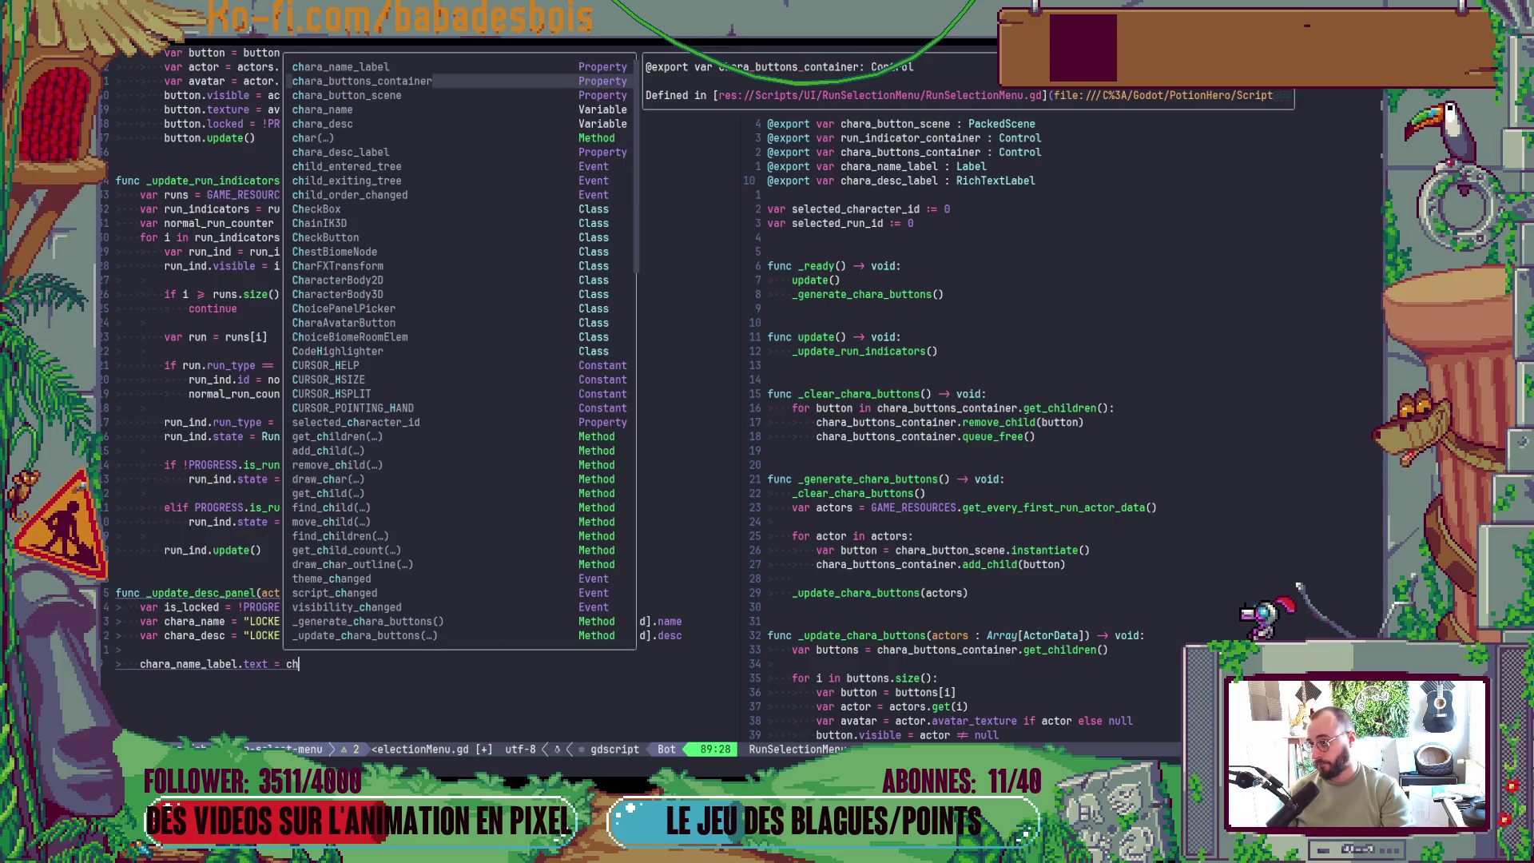
type("ara_name")
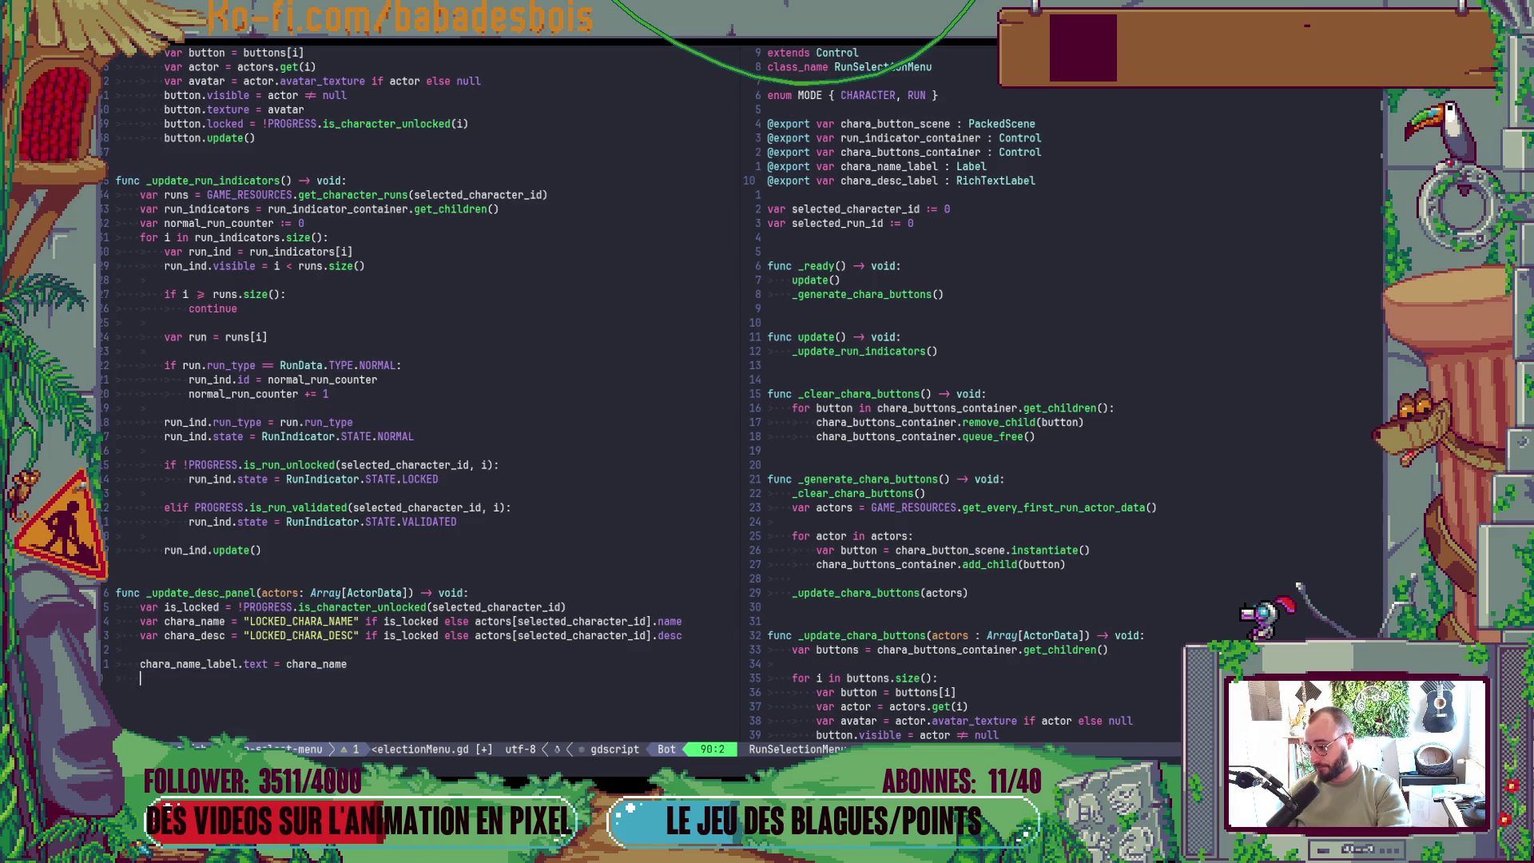
key("Return")
Add 'chara_desc_label.text = chara_desc' on the next line.
type("chara_name_label")
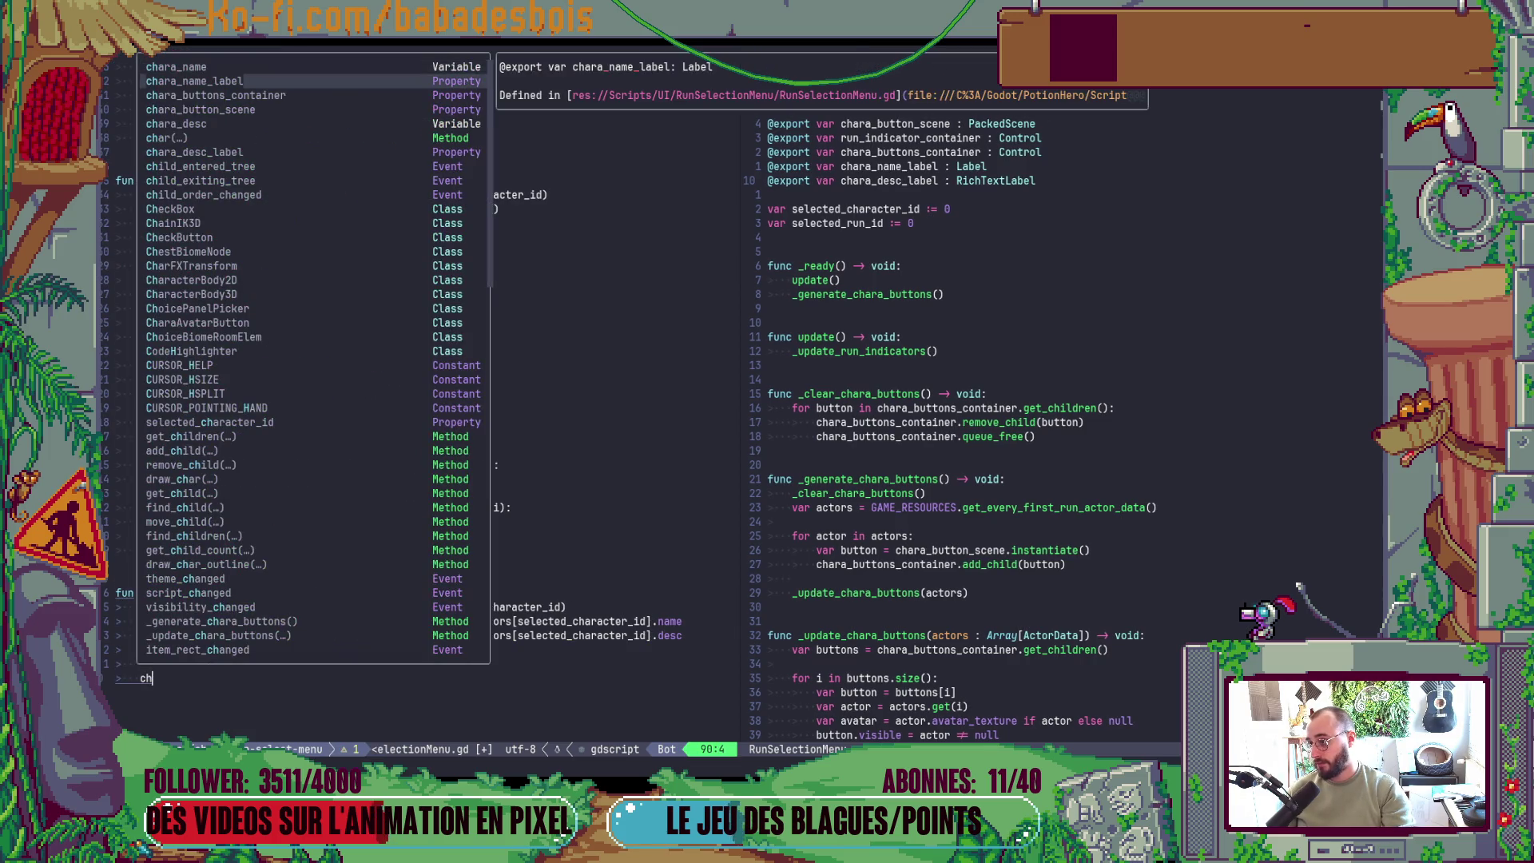
key("Return")
key("Escape")
key("asciicircum")
key("l")
key("l")
key("l")
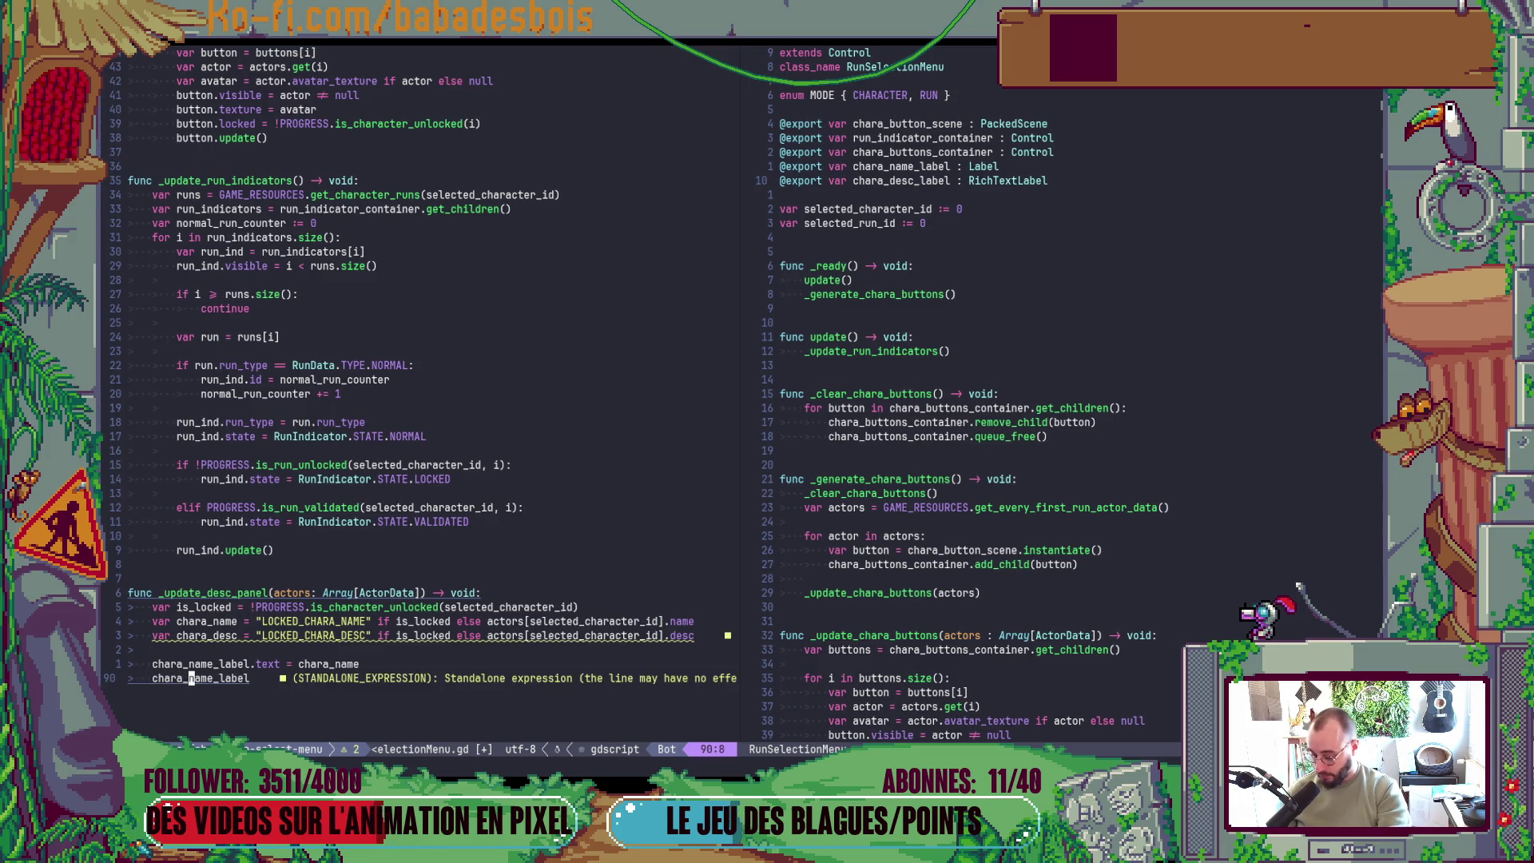
key("c")
key("f")
key("underscore")
type("desc_")
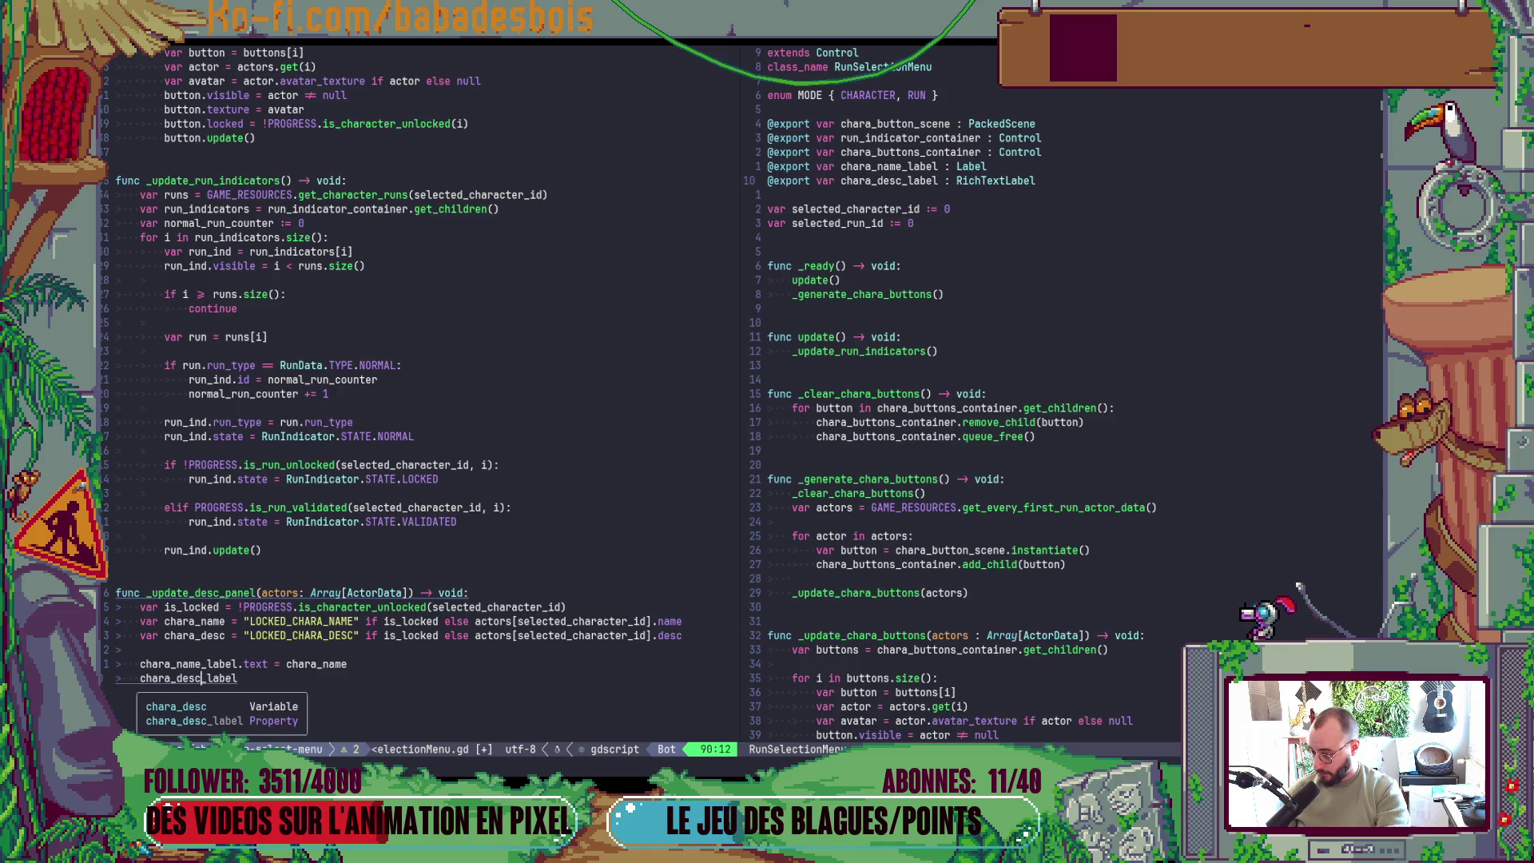
key("End")
type(".text = ")
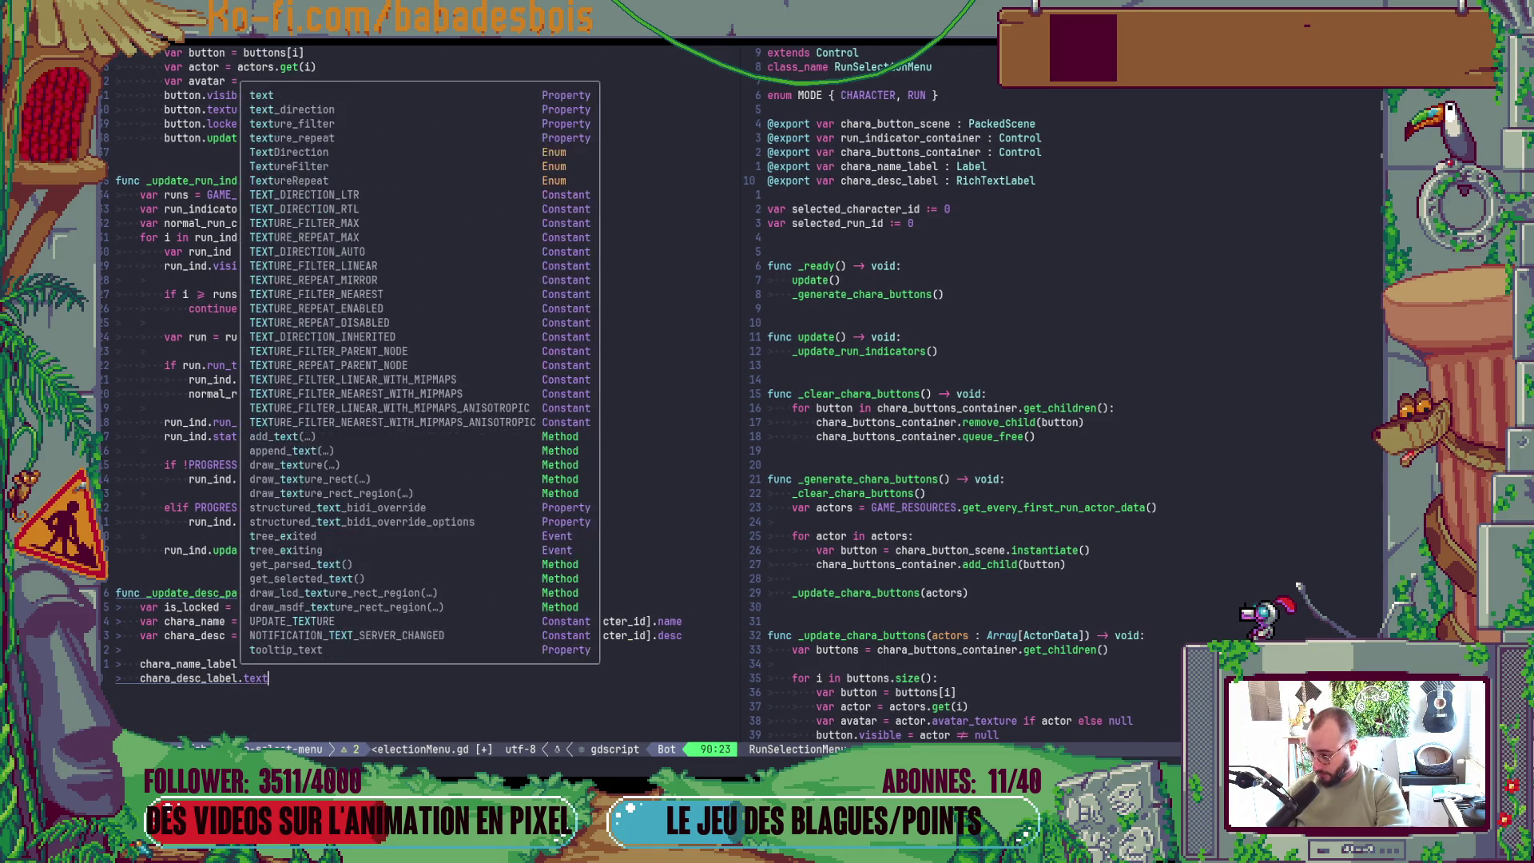
type("ch")
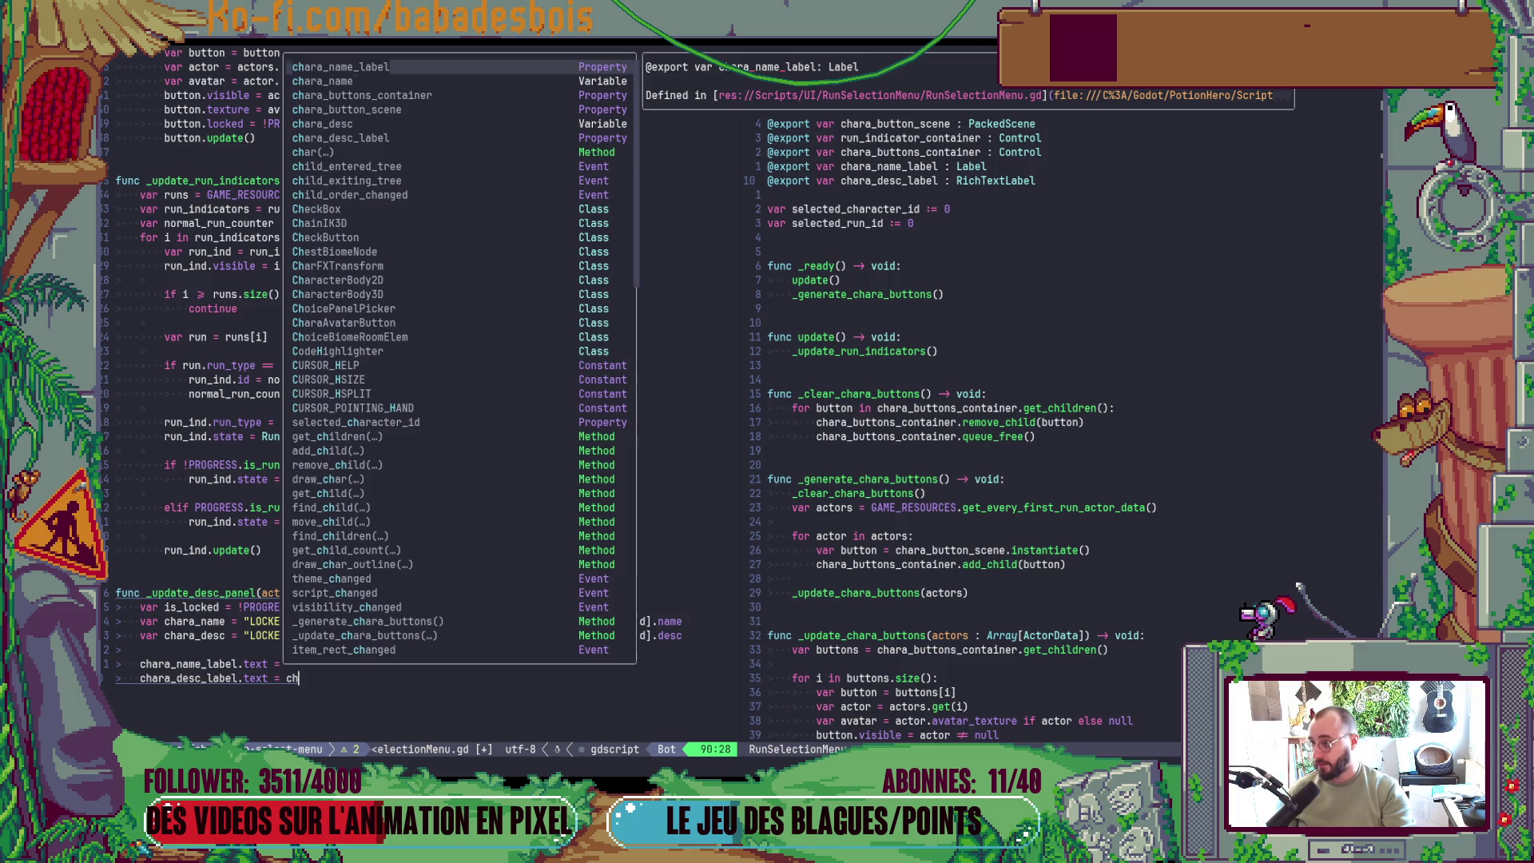
key("Return")
key("Escape")
key("k")
key("k")
key("k")
key("k")
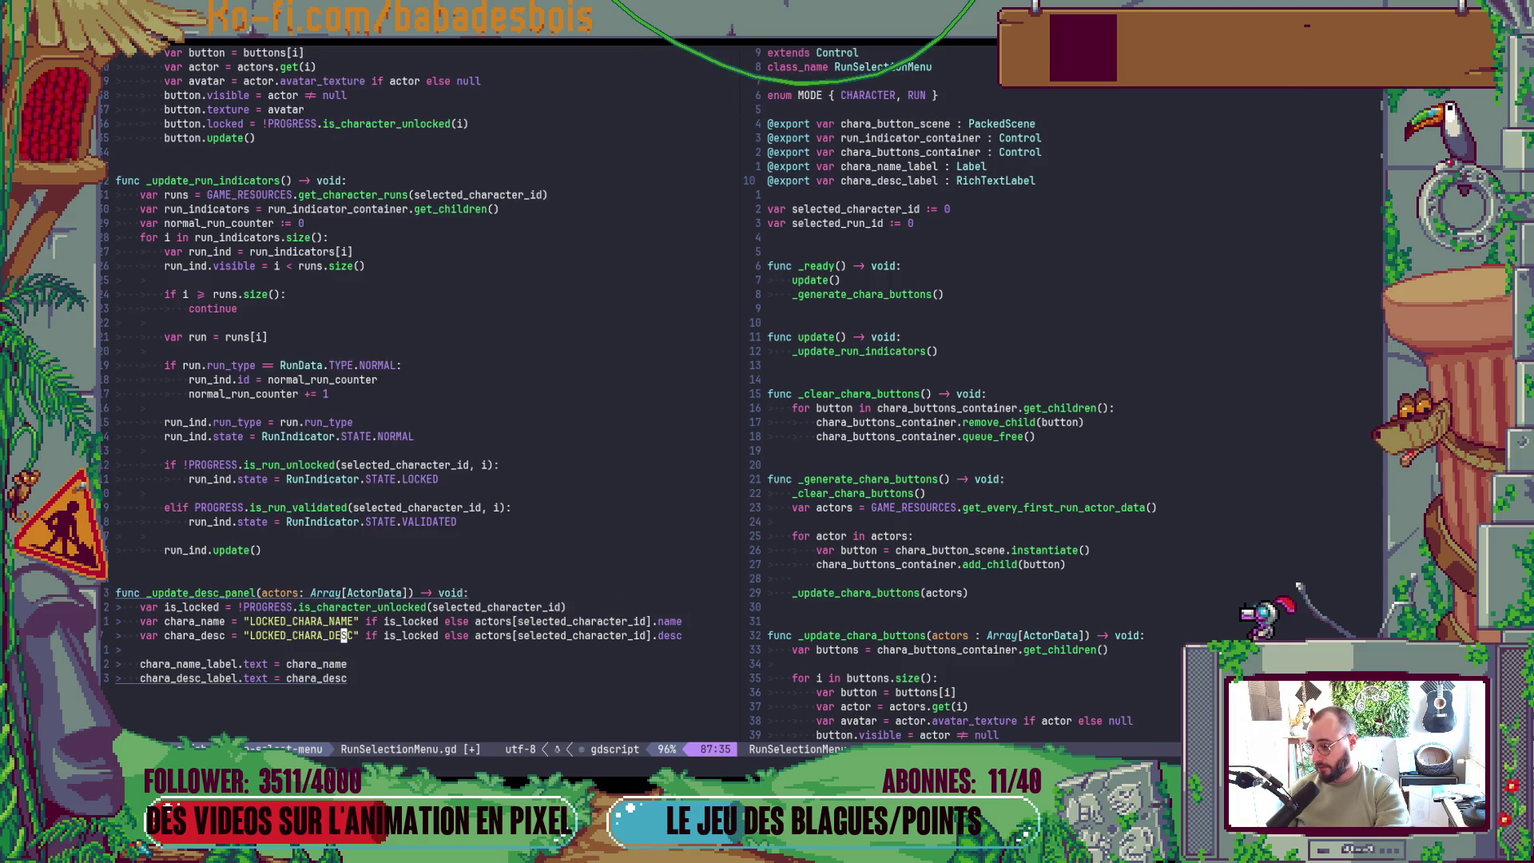
Cut the chara_name conditional expression and paste it into the chara_name_label.text assignment.
key("B")
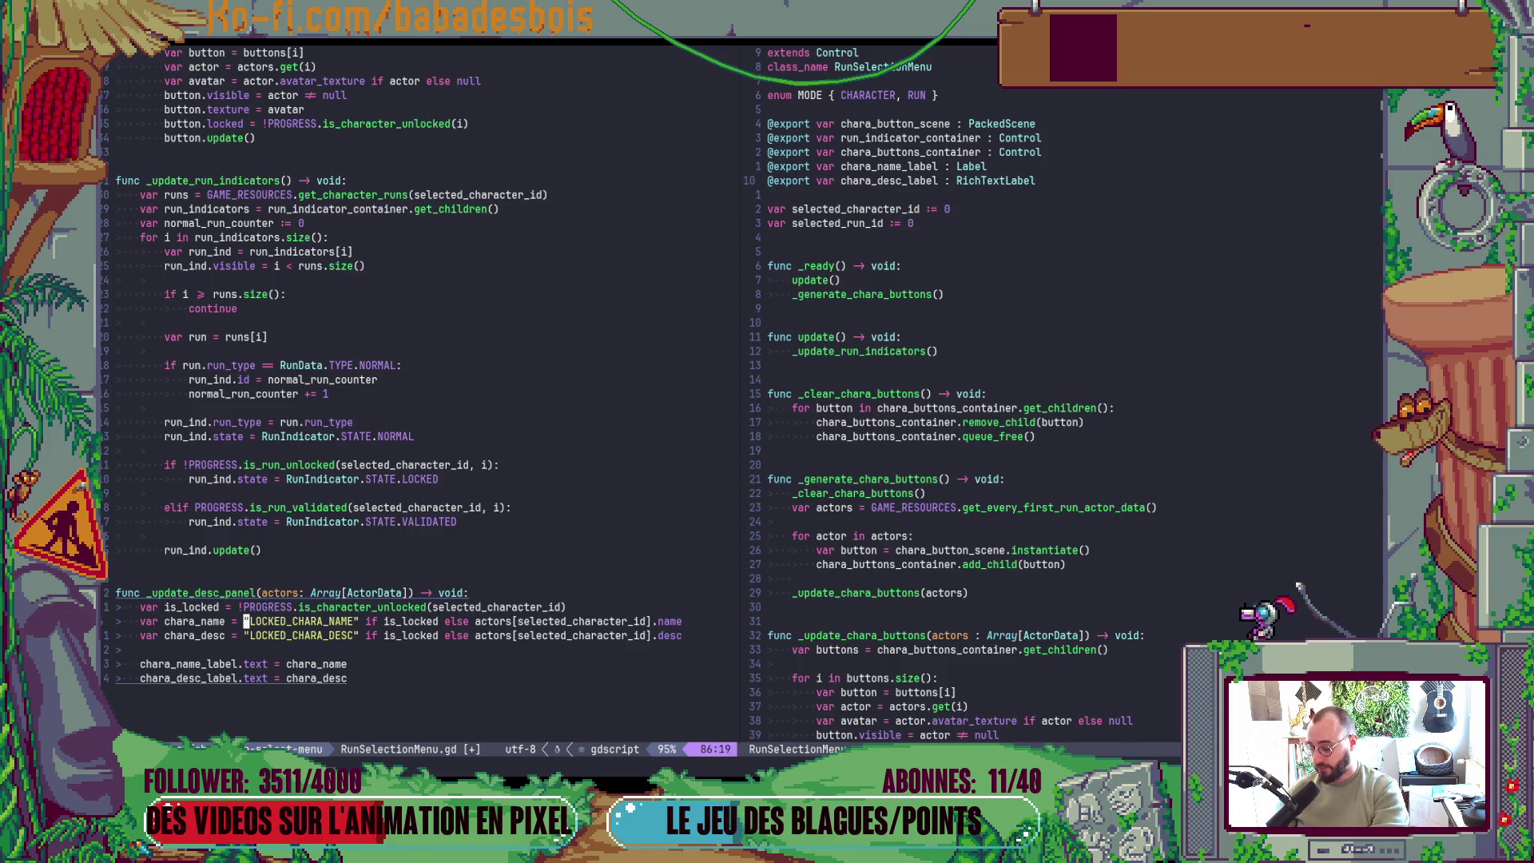
key("D")
key("j")
key("j")
key("j")
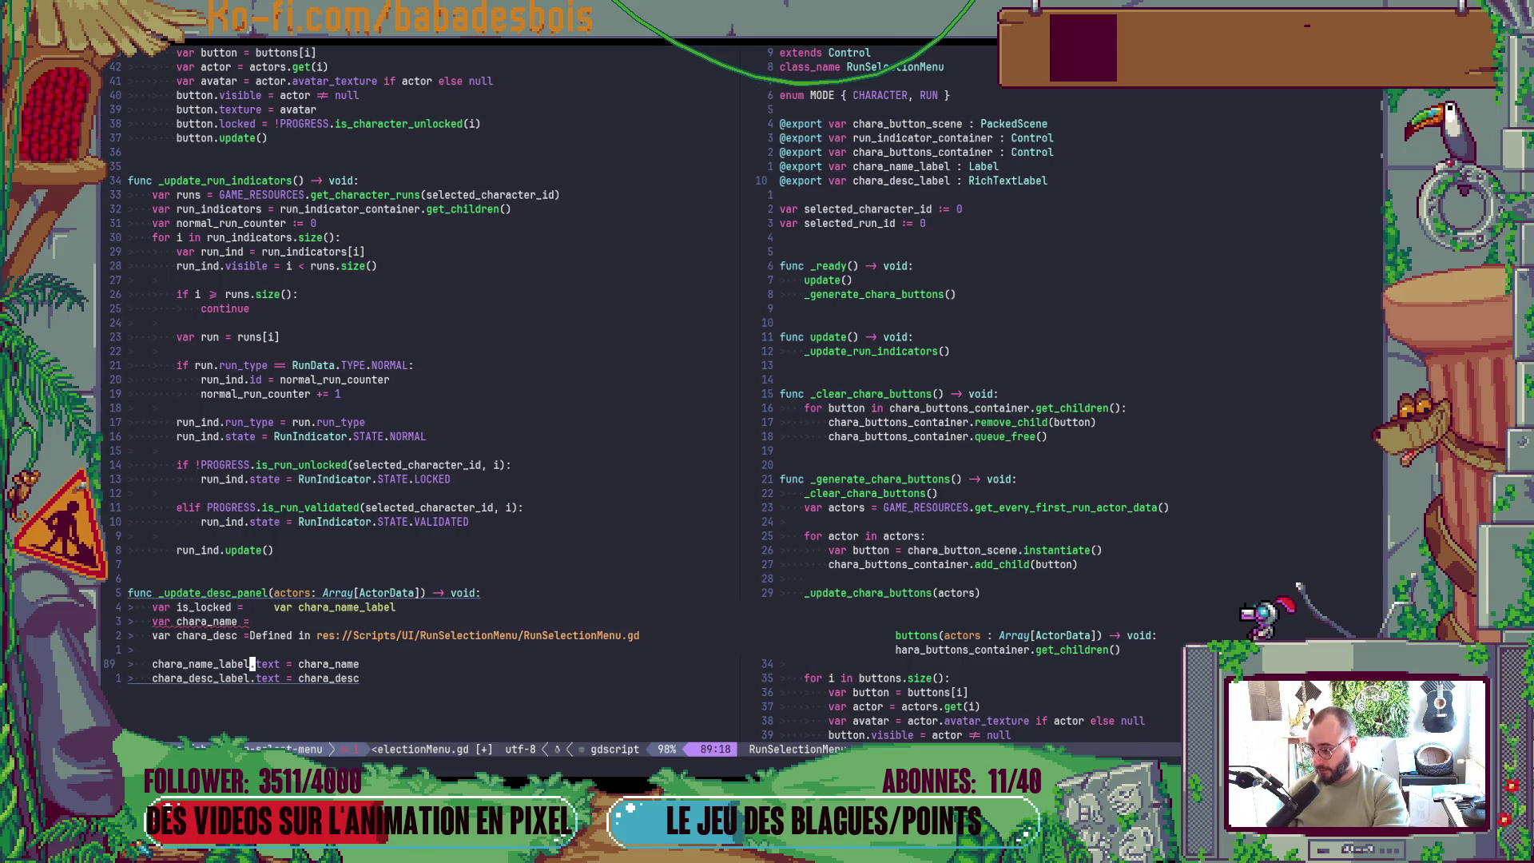
key("$")
key("b")
key("P")
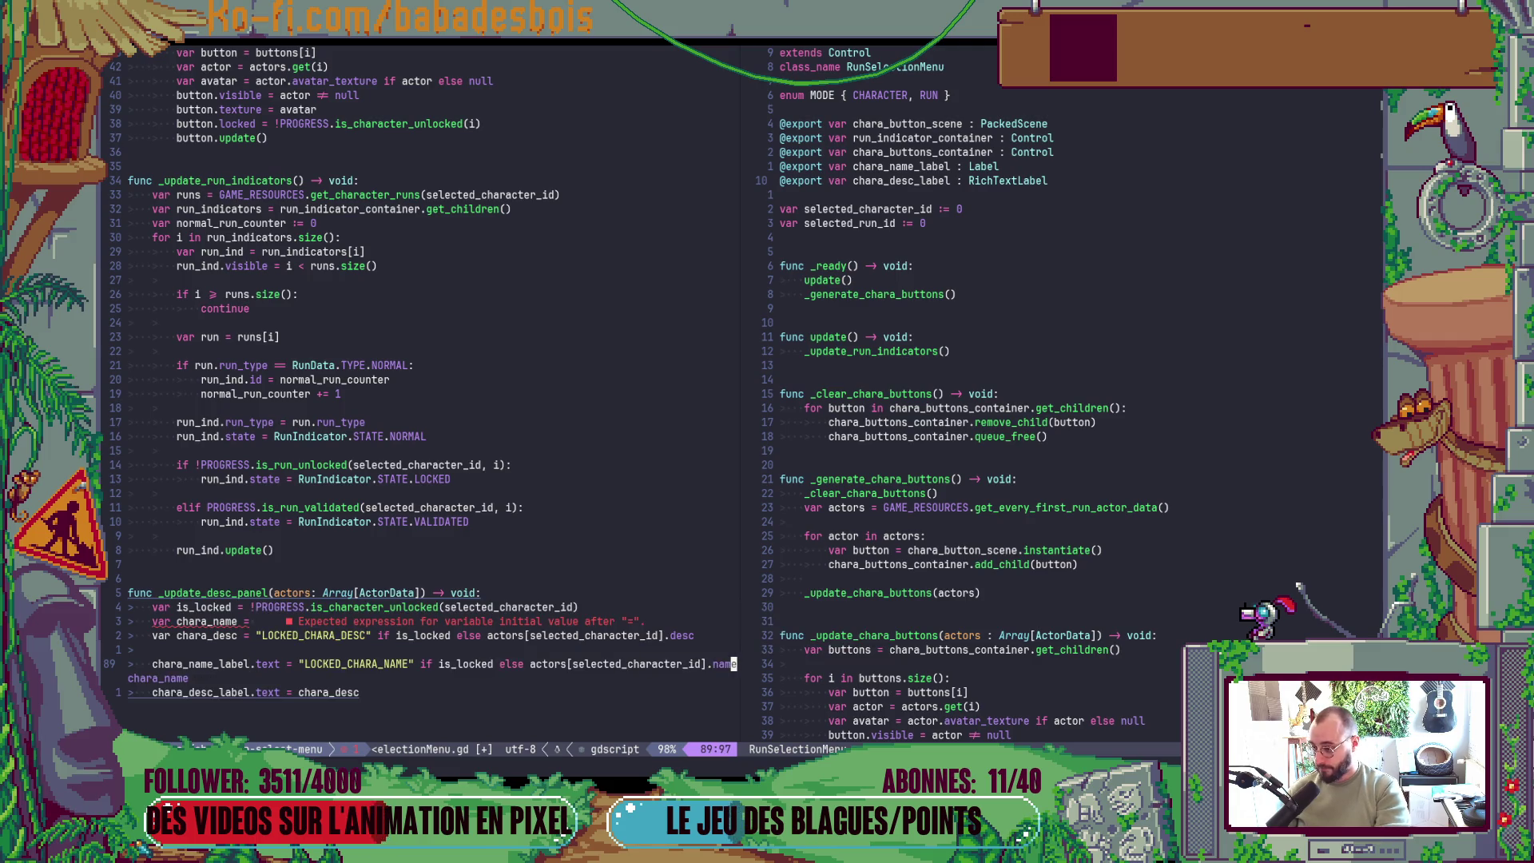
Remove the leftover chara_name word and delete the now-empty chara_name declaration.
key("j")
key("k")
key("B")
key("j")
key("k")
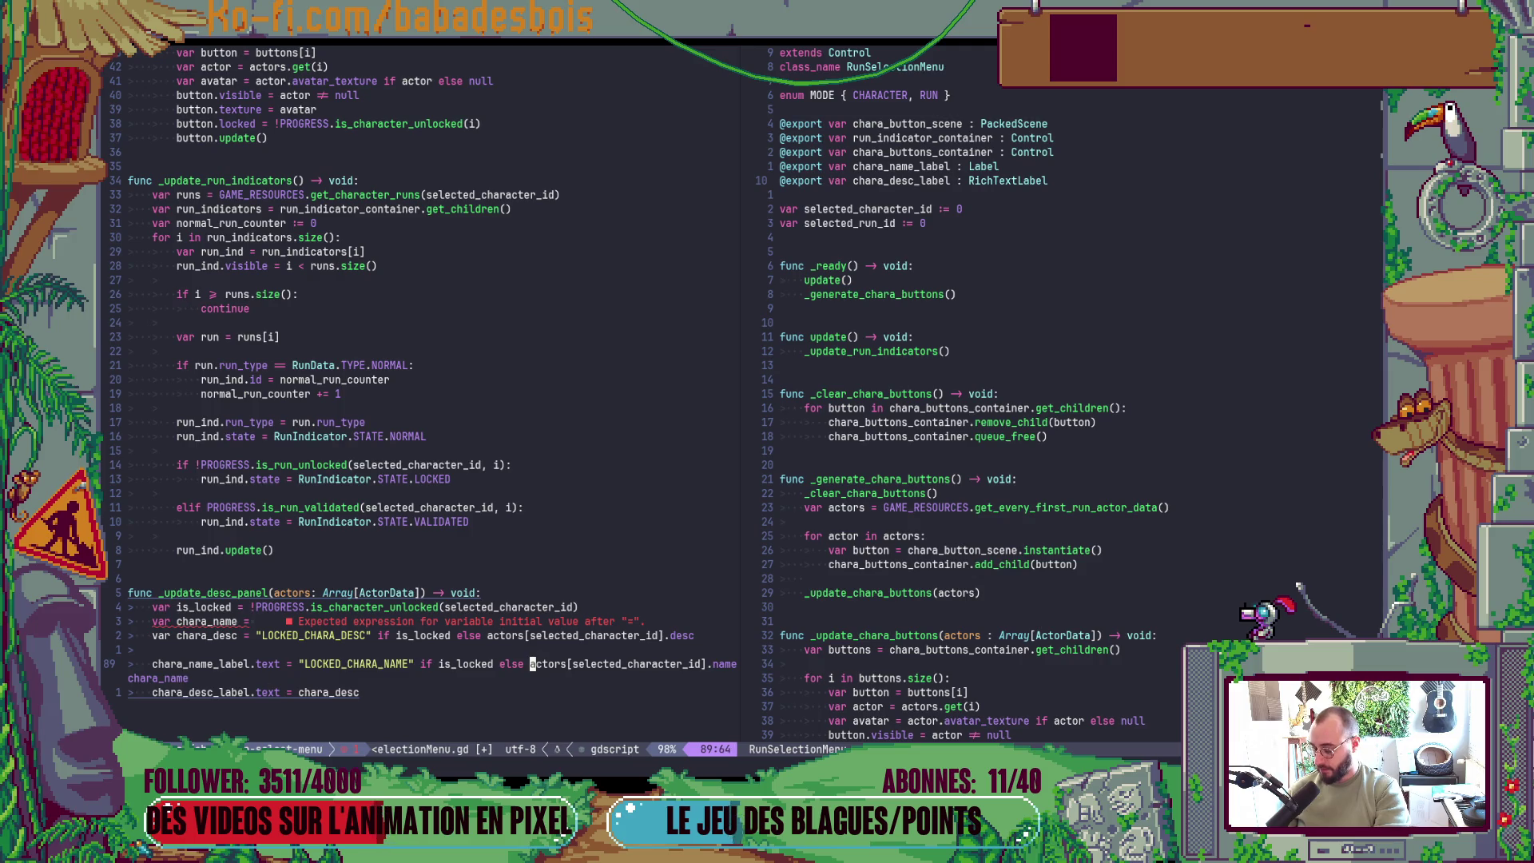
key("shift+j")
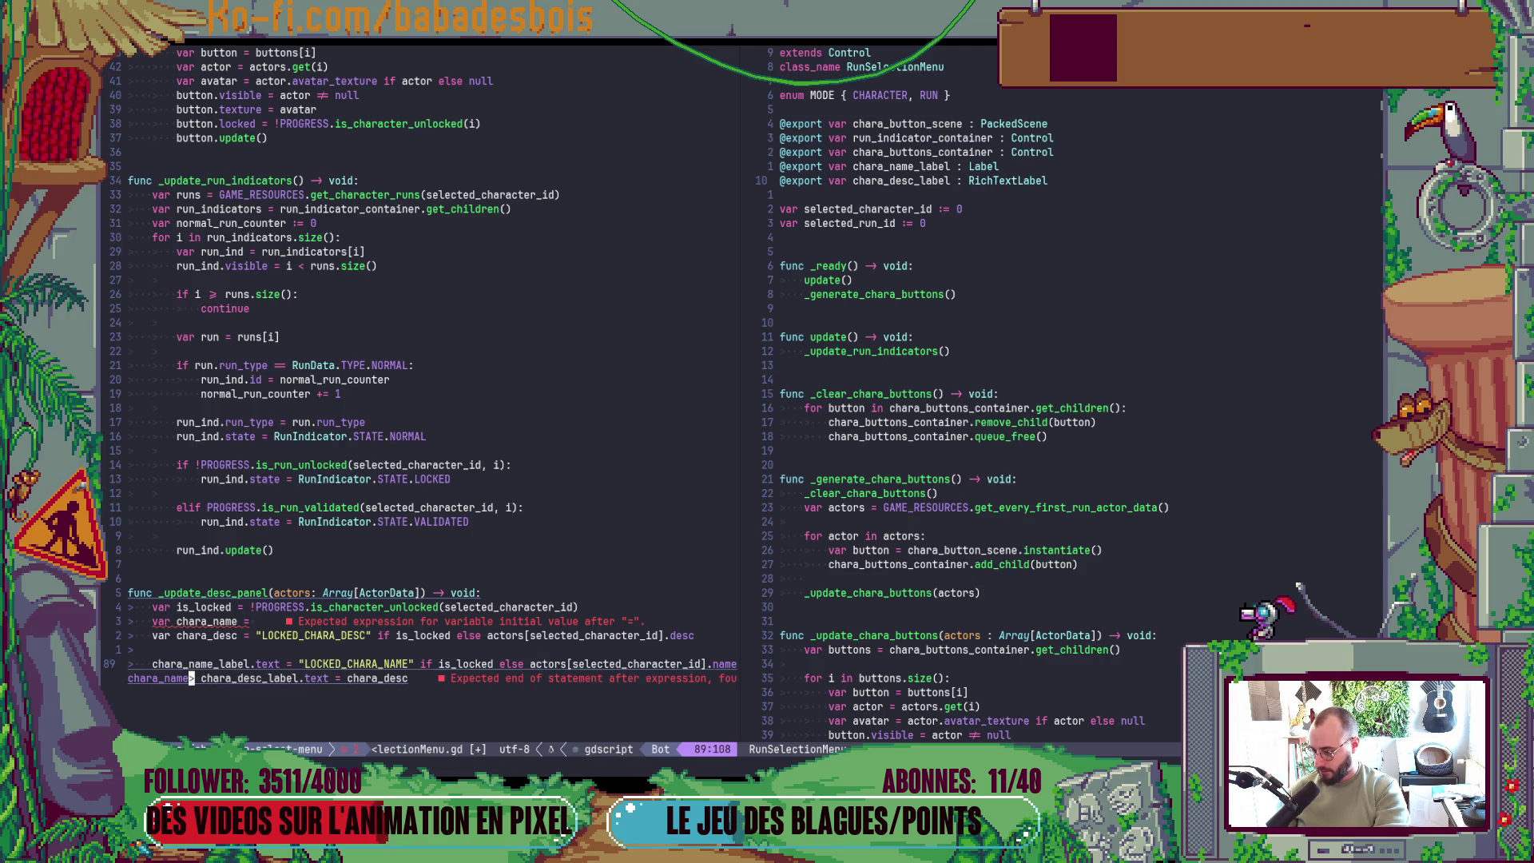
key("u")
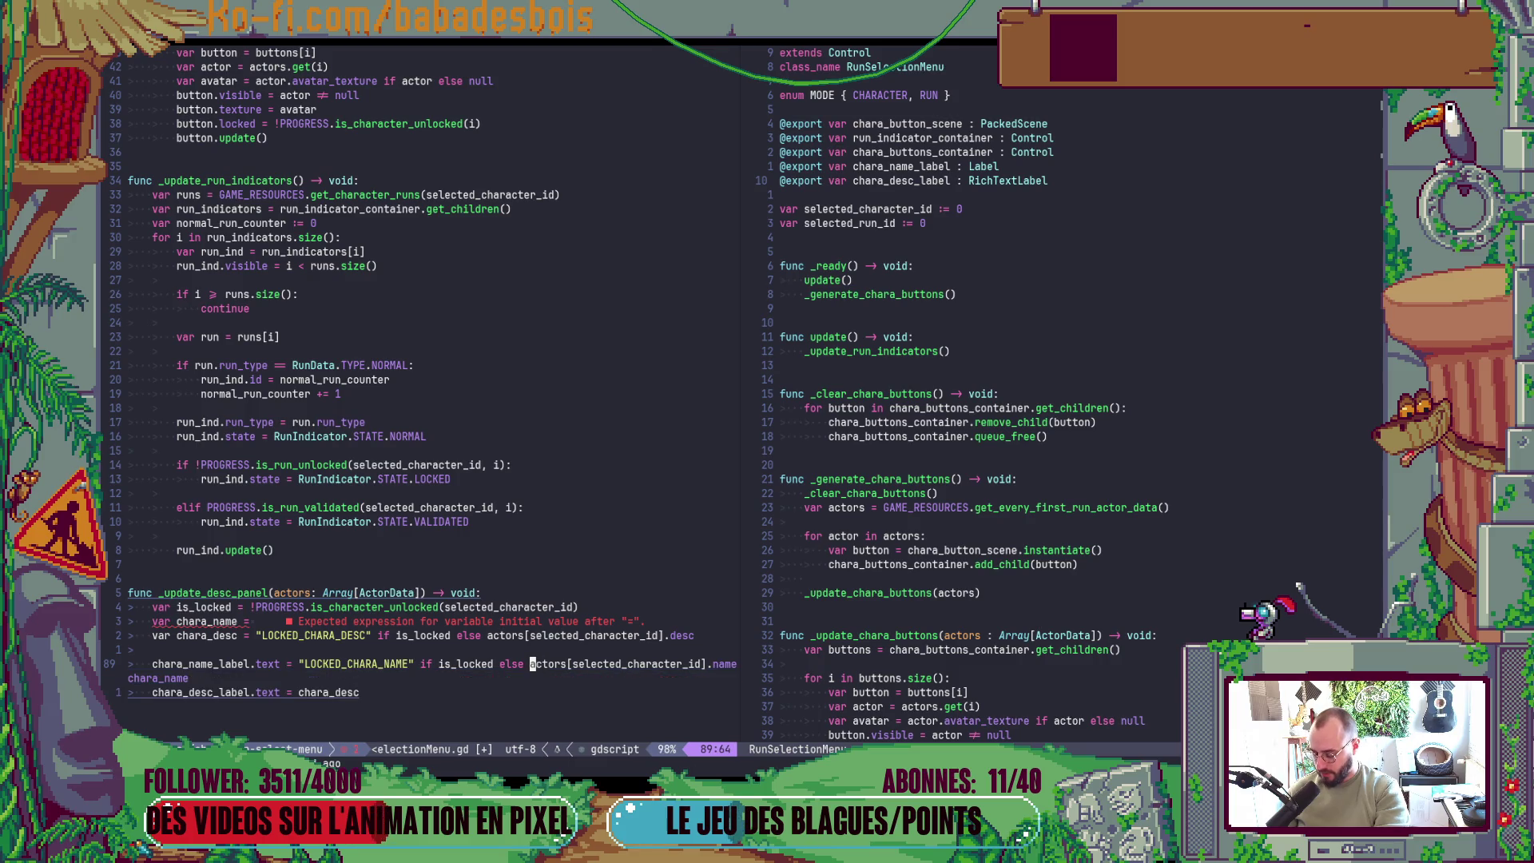
key("dollar")
key("b")
key("b")
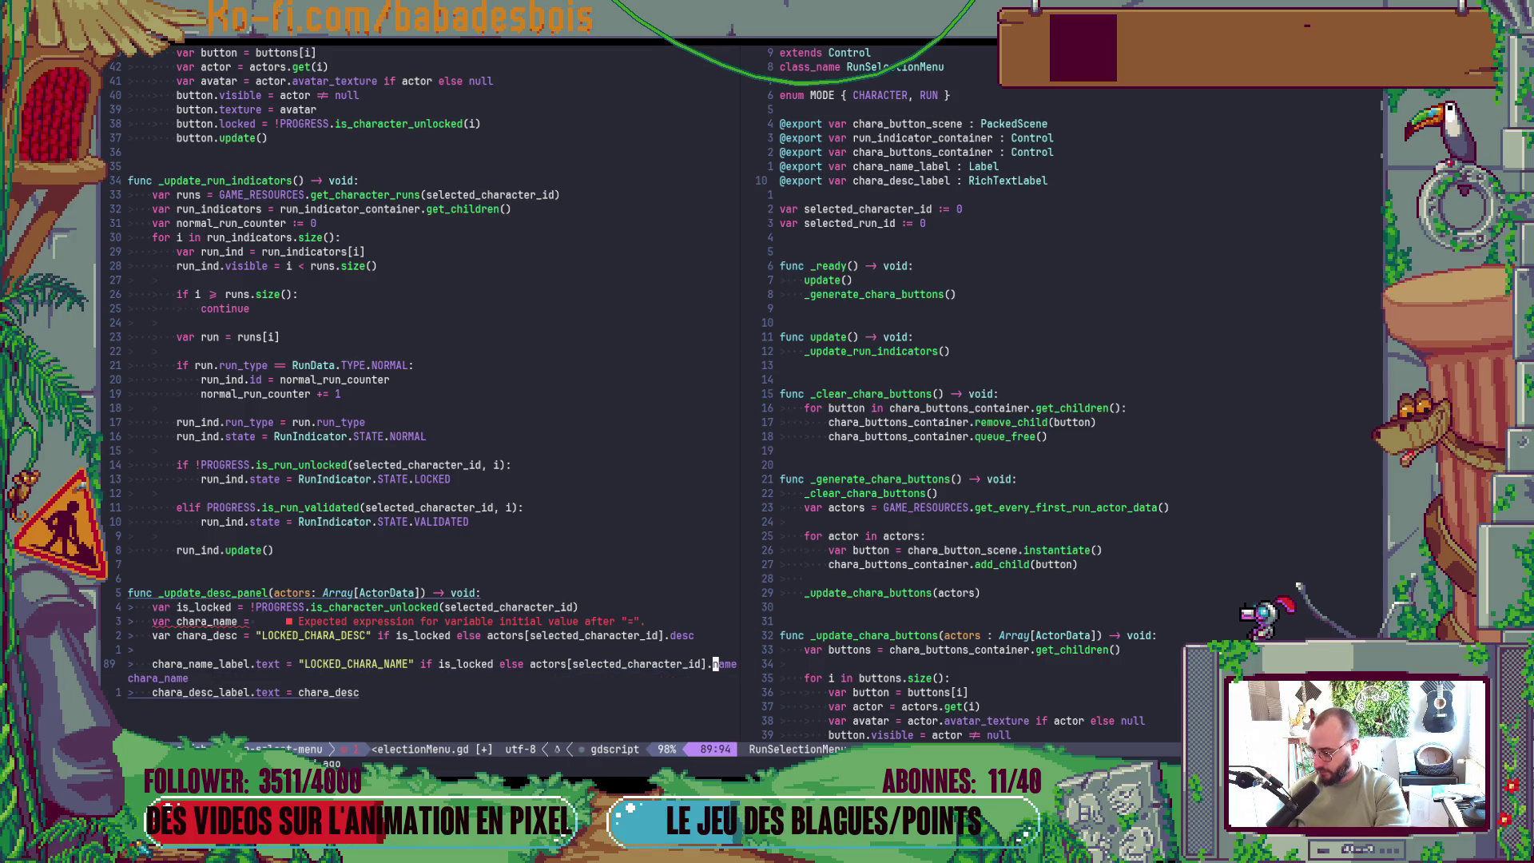
key("l")
key("l")
key("l")
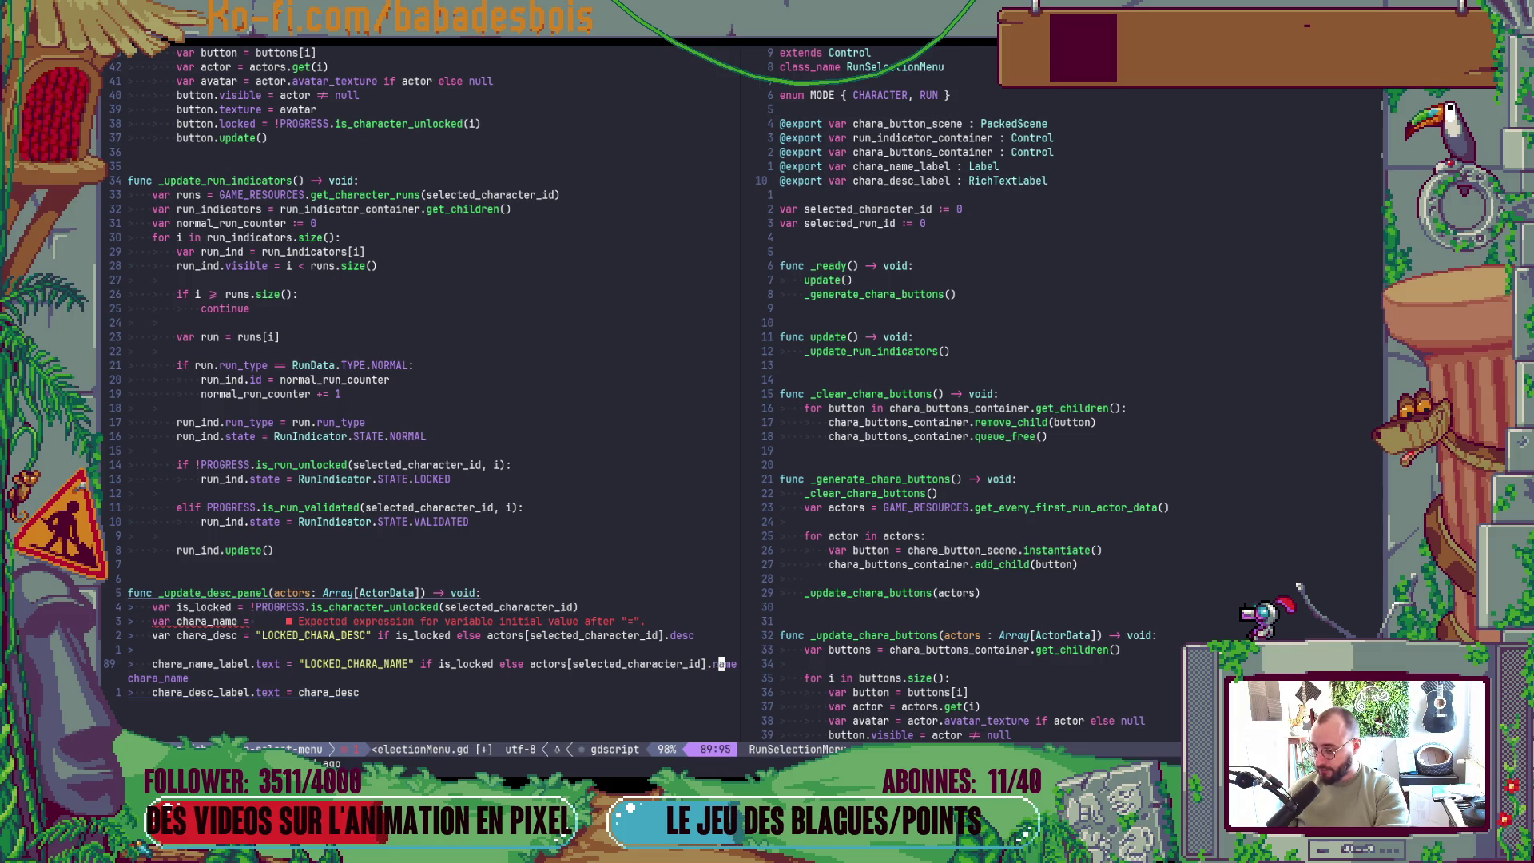
key("shift+d")
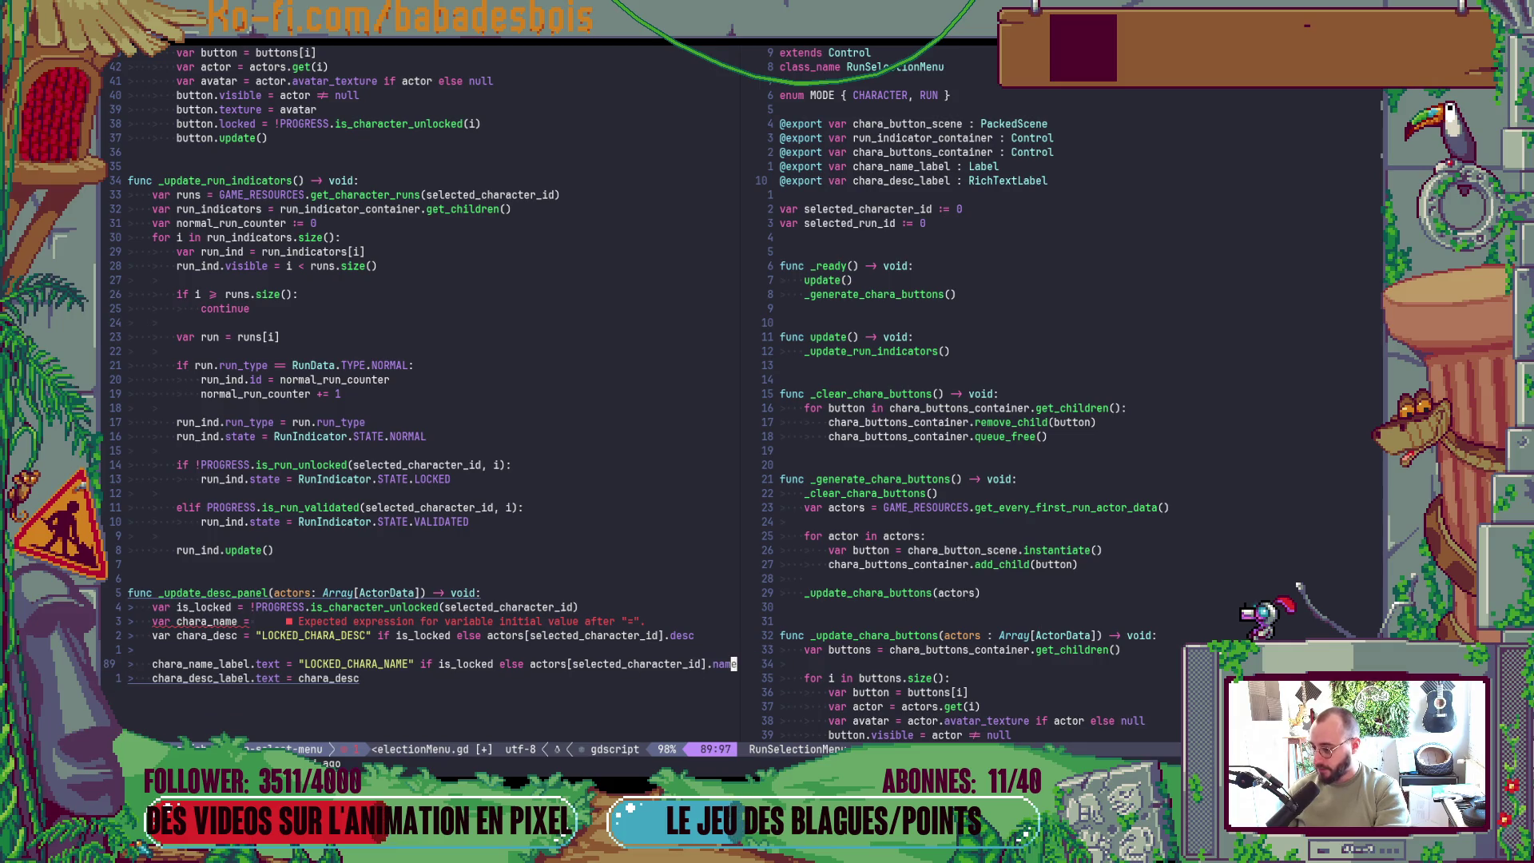
key("k")
key("k")
key("k")
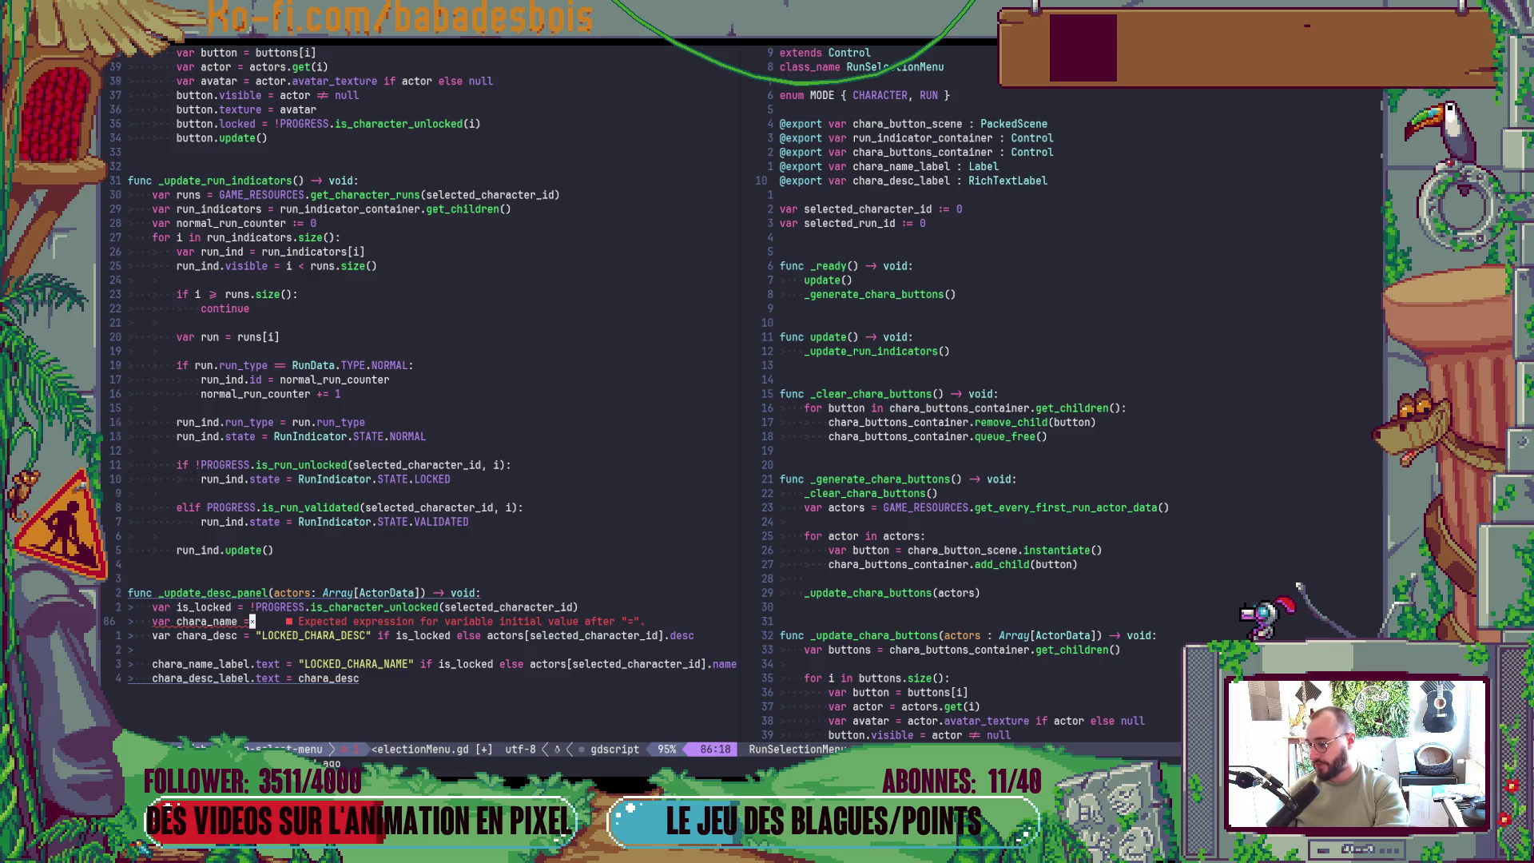
key("d")
key("d")
Replace chara_desc in the desc label assignment with its conditional, delete its declaration, and save.
key("b")
key("b")
key("b")
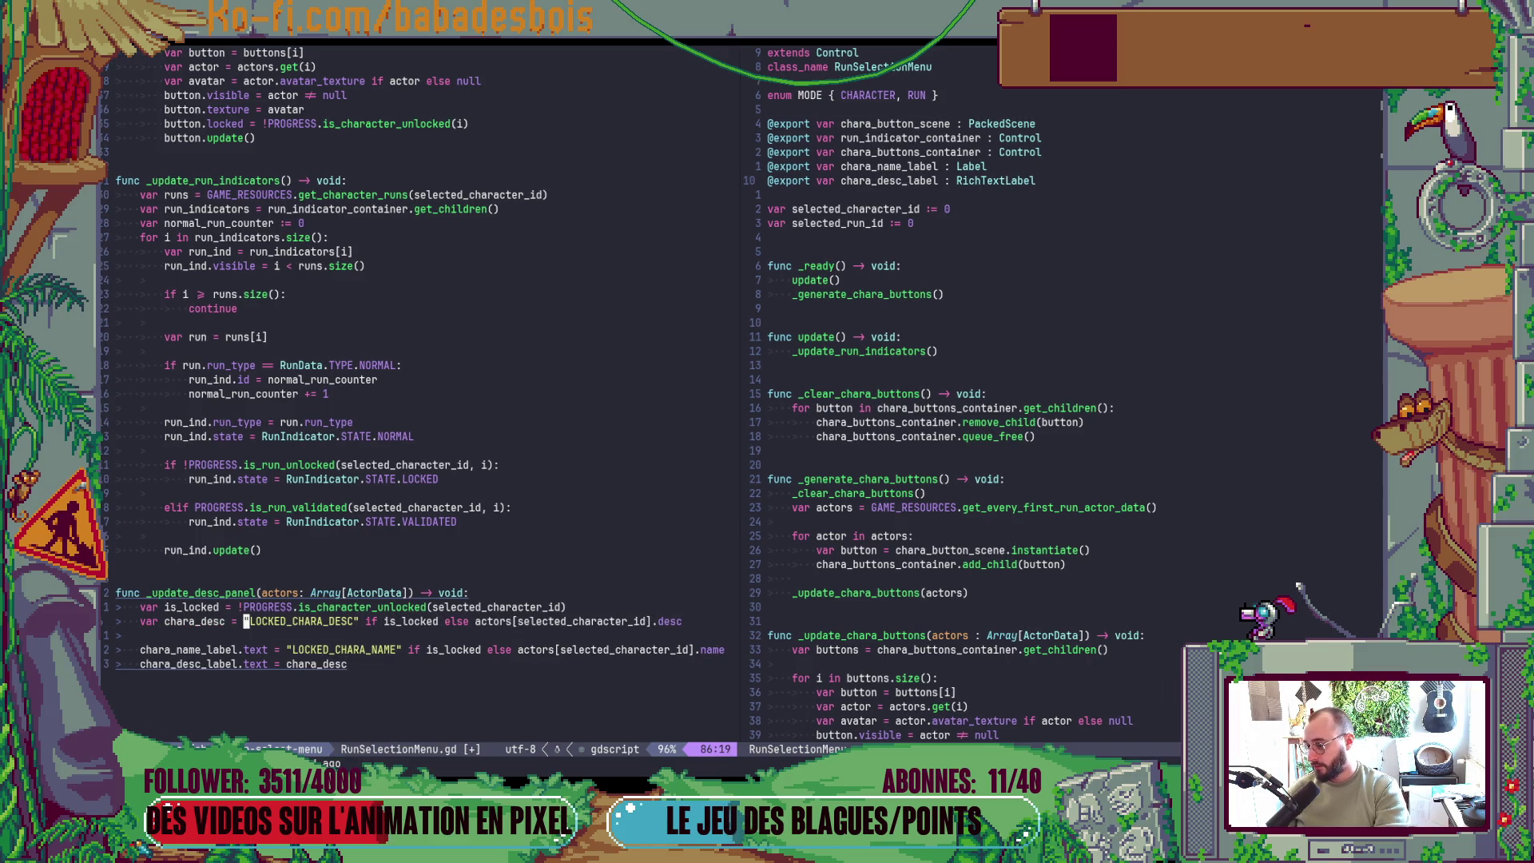
key("shift+d")
key("j")
key("j")
key("j")
key("l")
key("l")
key("l")
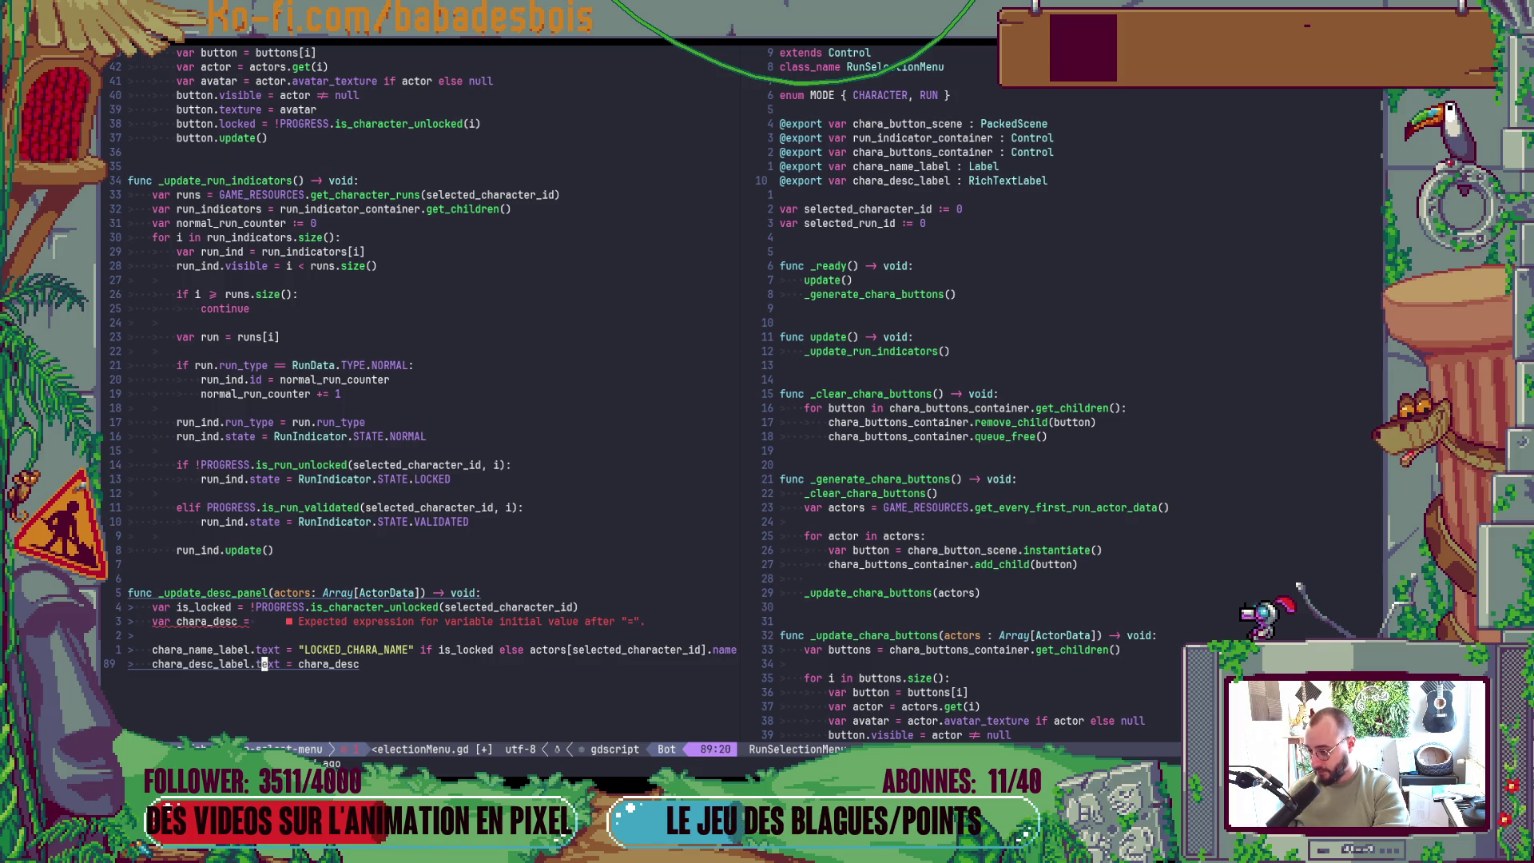
key("w")
key("v")
key("e")
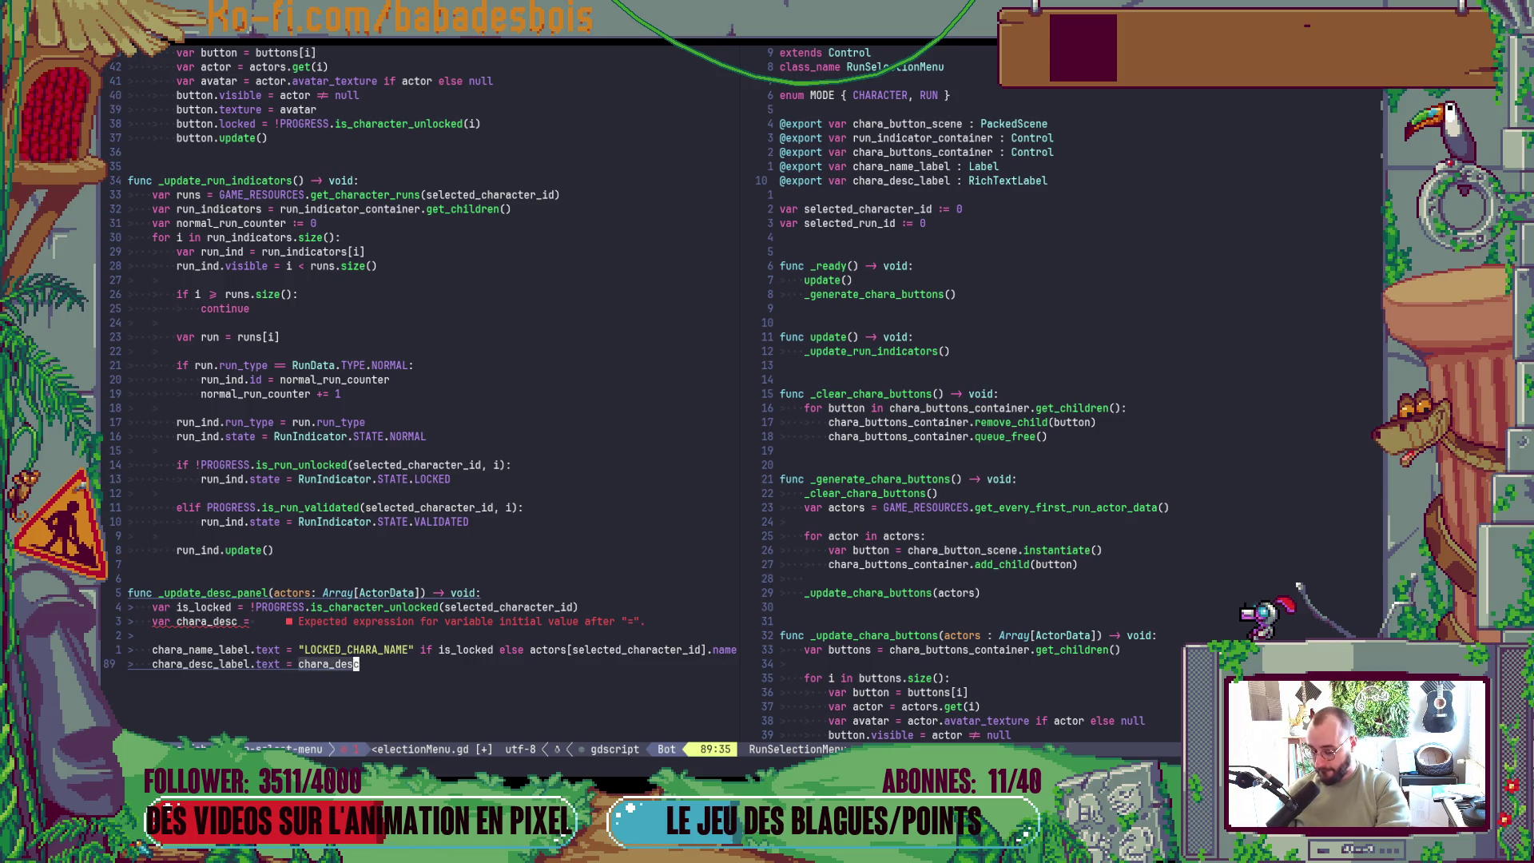
key("p")
key("k")
key("k")
key("k")
key("d")
key("d")
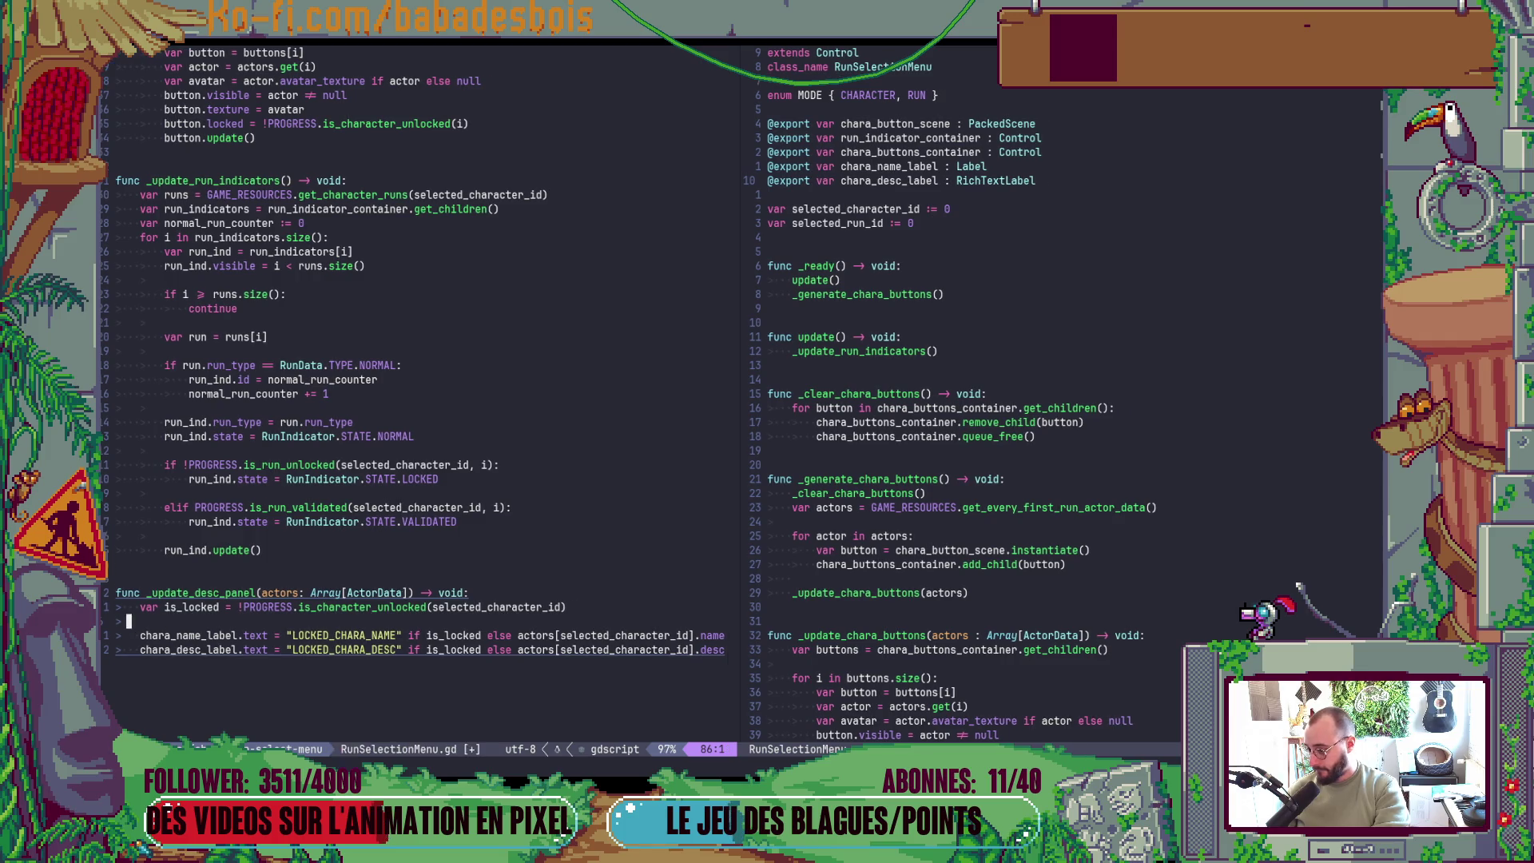
key("d")
key("d")
type(":w")
key("Return")
Add unindented blank lines at the end of the script.
key("j")
key("o")
key("Return")
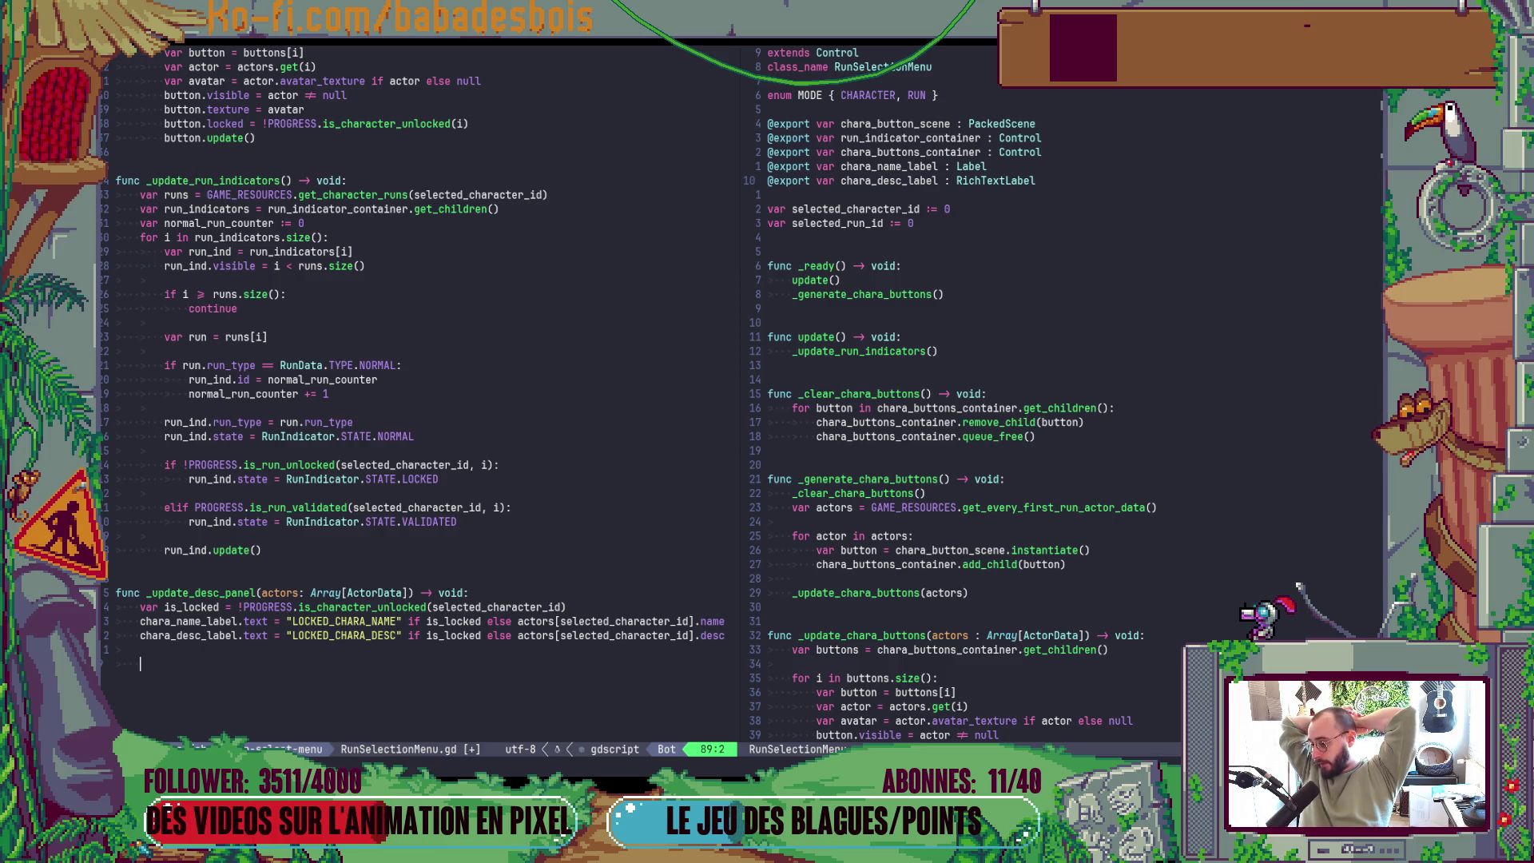
key("BackSpace")
Leave insert mode and save the script with :w.
key("Escape")
type(":w")
key("Return")
key("k")
key("k")
key("k")
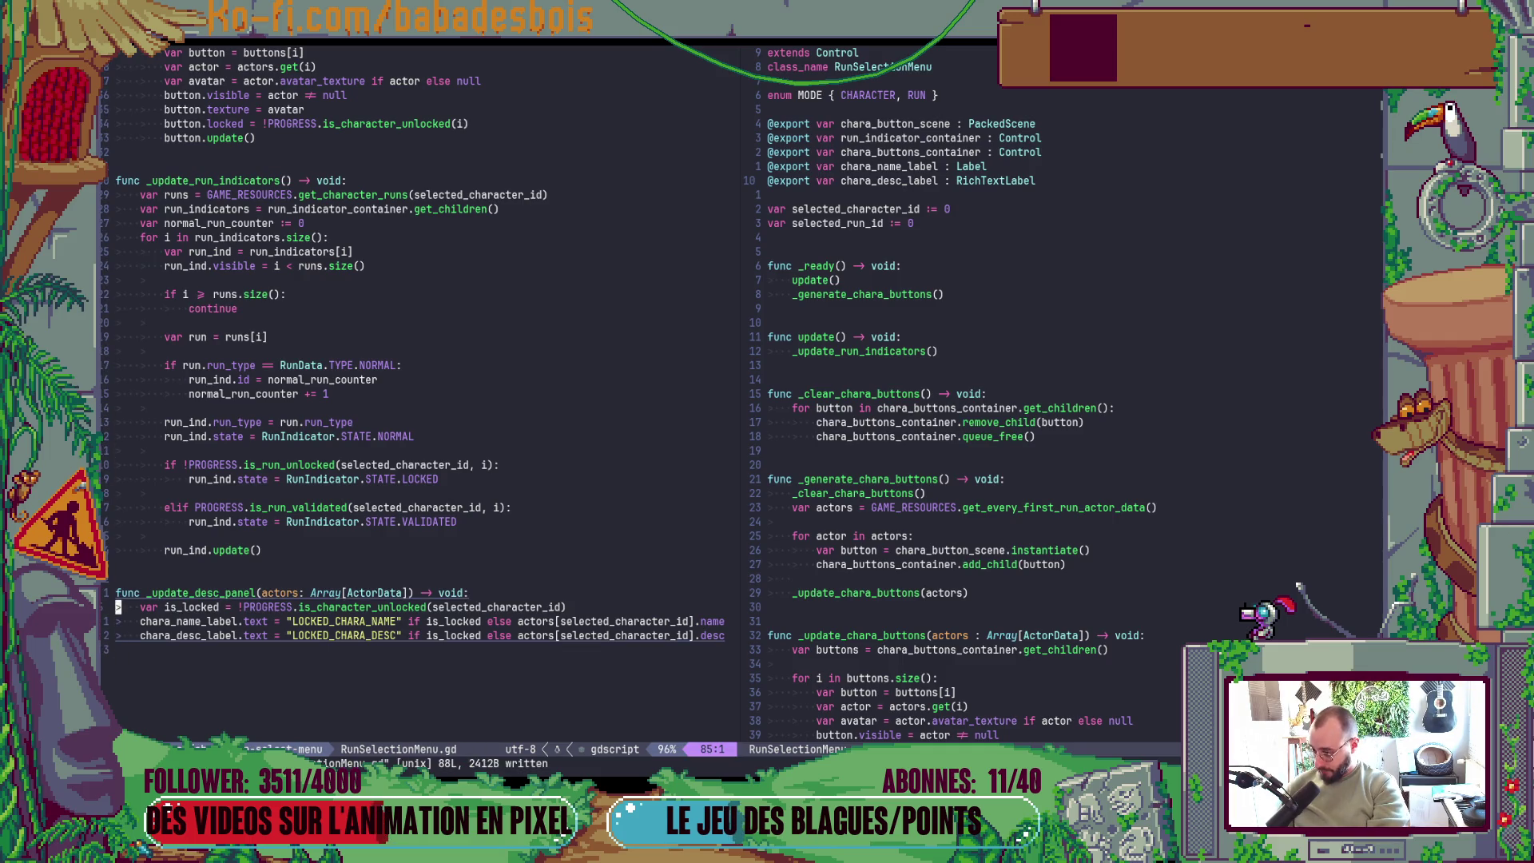
Copy the var actors line and paste it into the update() function.
key("ctrl+u")
key("ctrl+u")
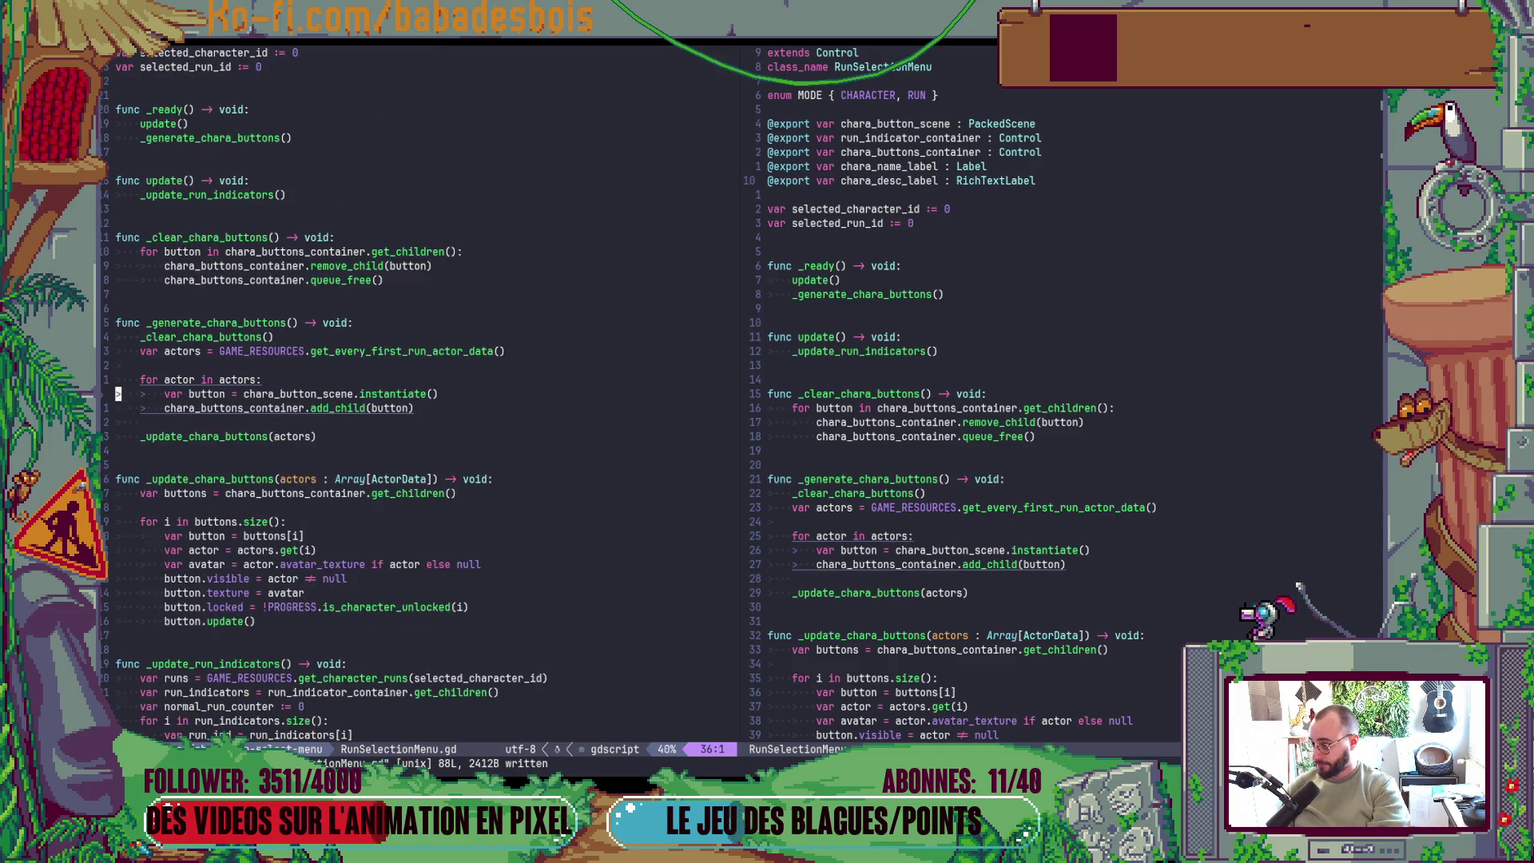
key("5")
key("k")
key("9")
key("k")
key("j")
key("j")
key("j")
key("y")
key("y")
key("1")
key("1")
key("k")
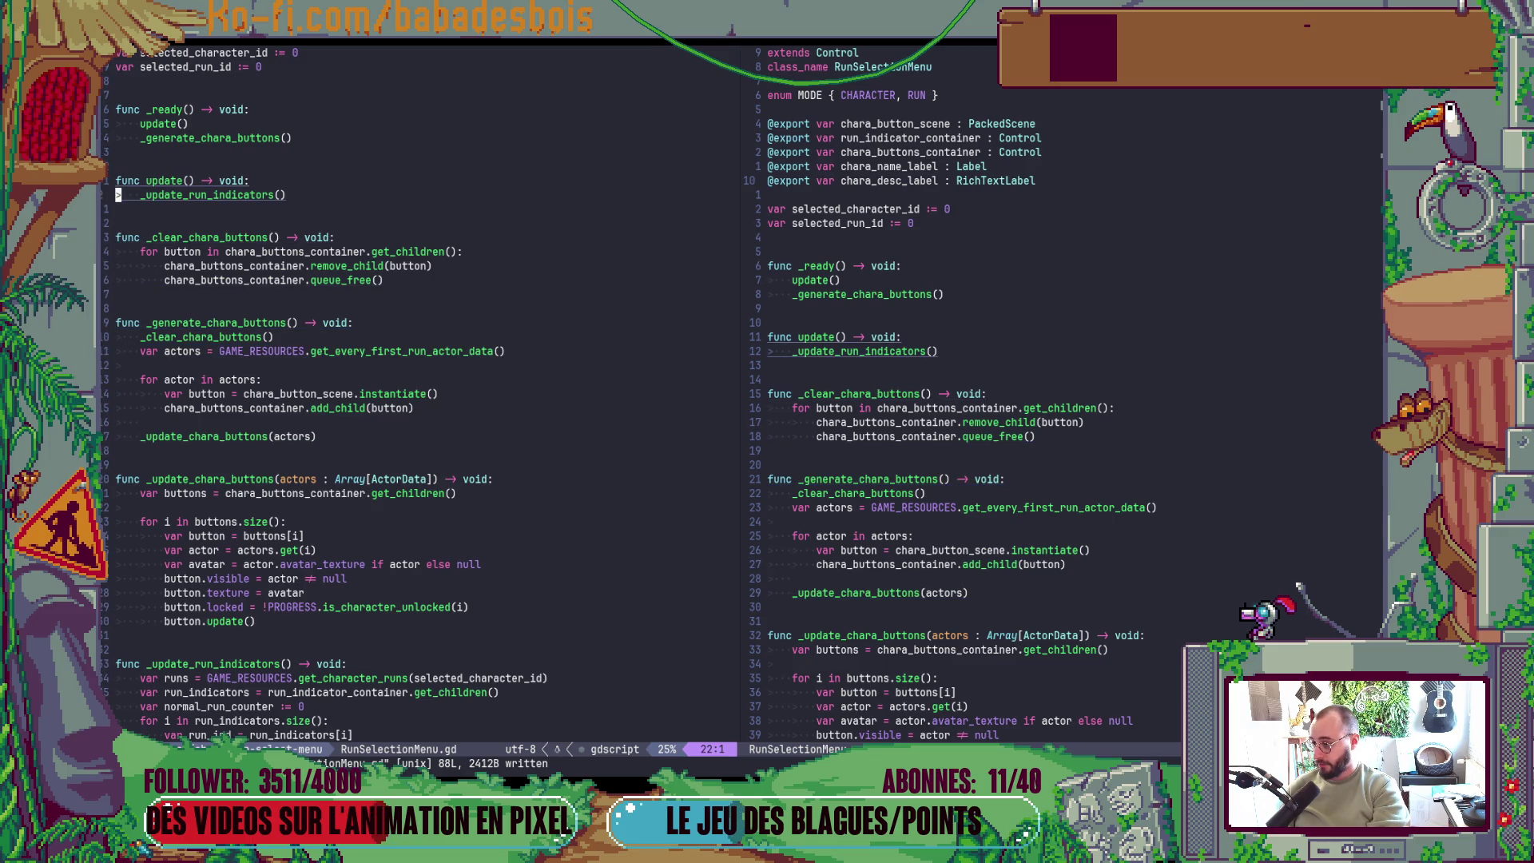
key("P")
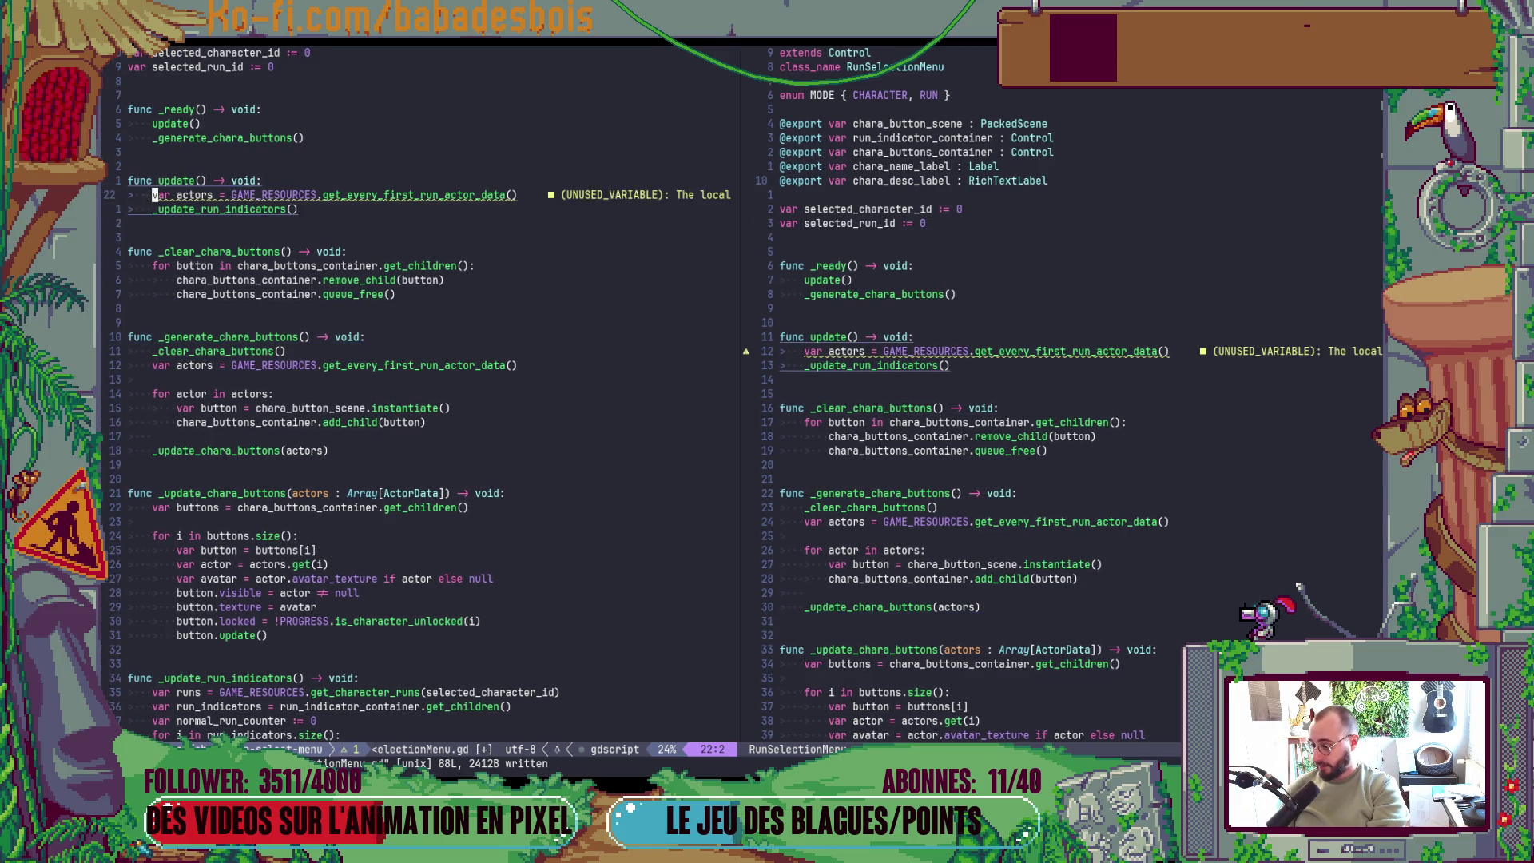
Add _update_chara_buttons(actors) and _update_desc_panel(actors) calls to update(), then save.
type("jo_up")
key("ctrl+n")
key("ctrl+p")
key("Return")
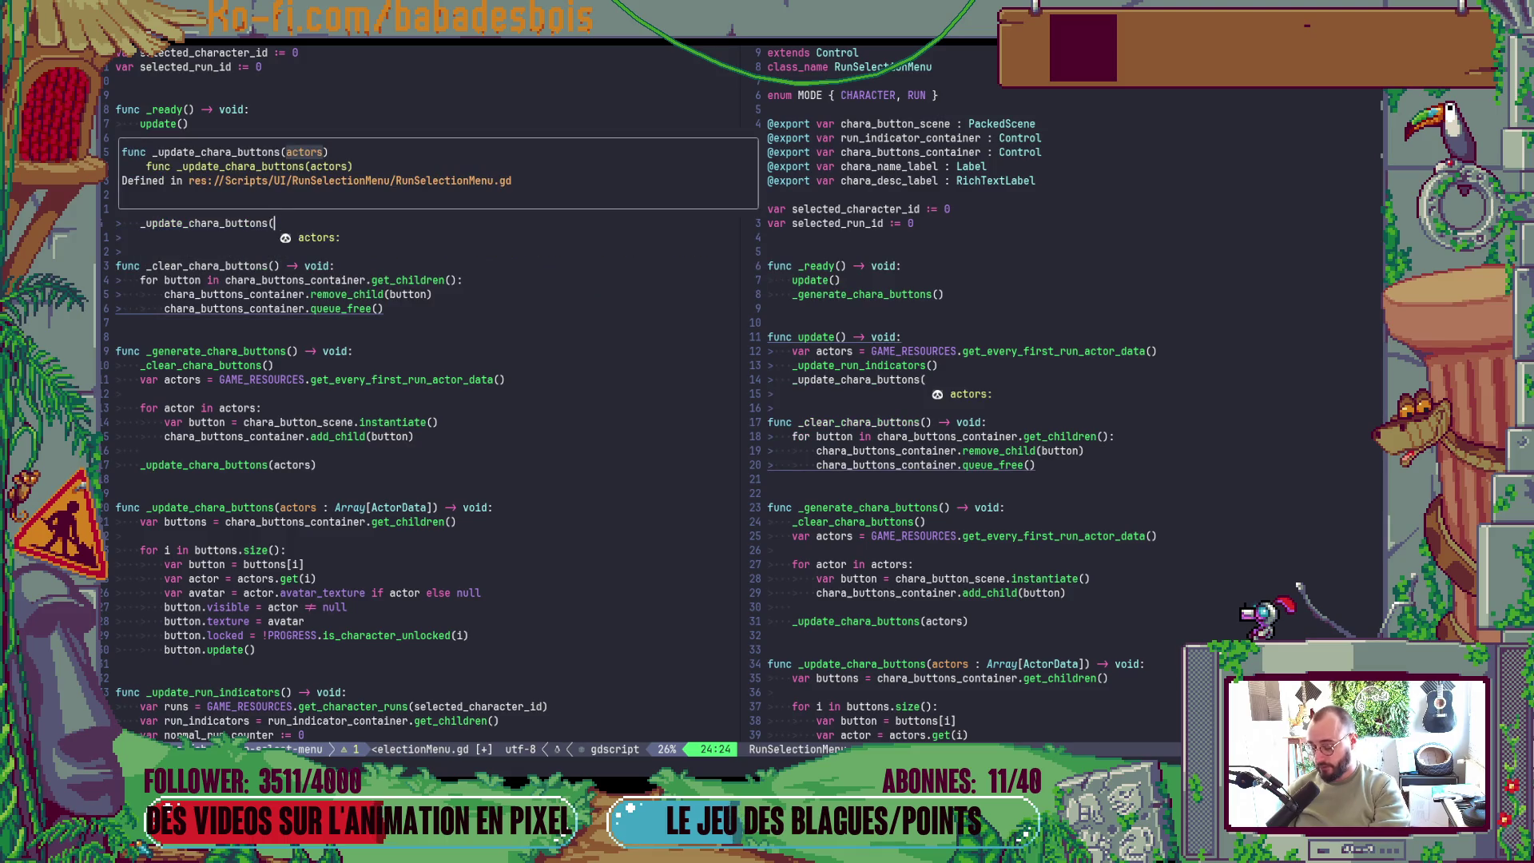
type("ac")
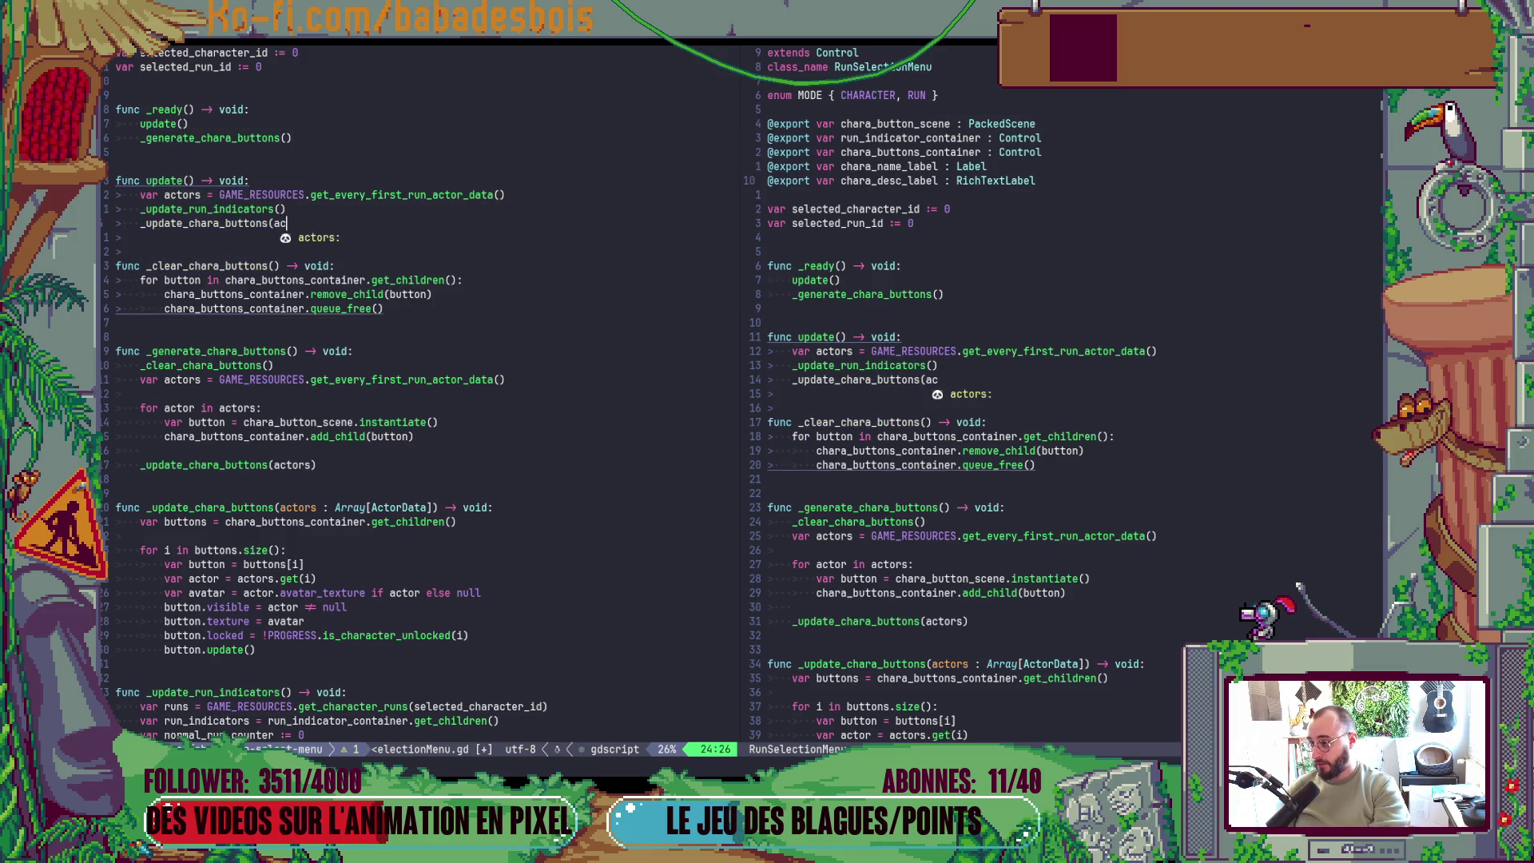
type("tors)")
key("Escape")
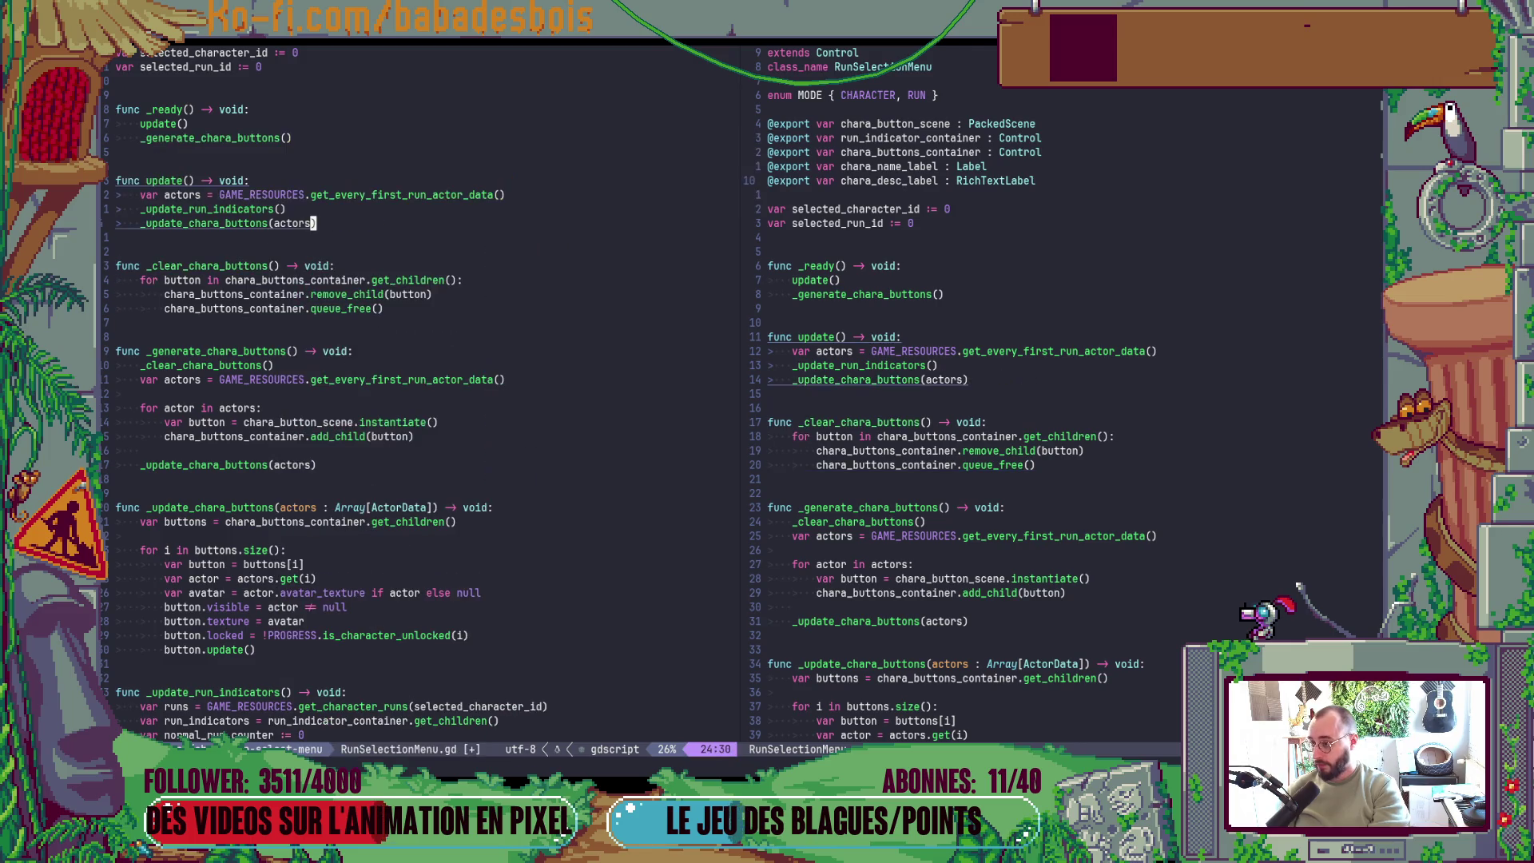
type("o")
type("_update_desc_panel(")
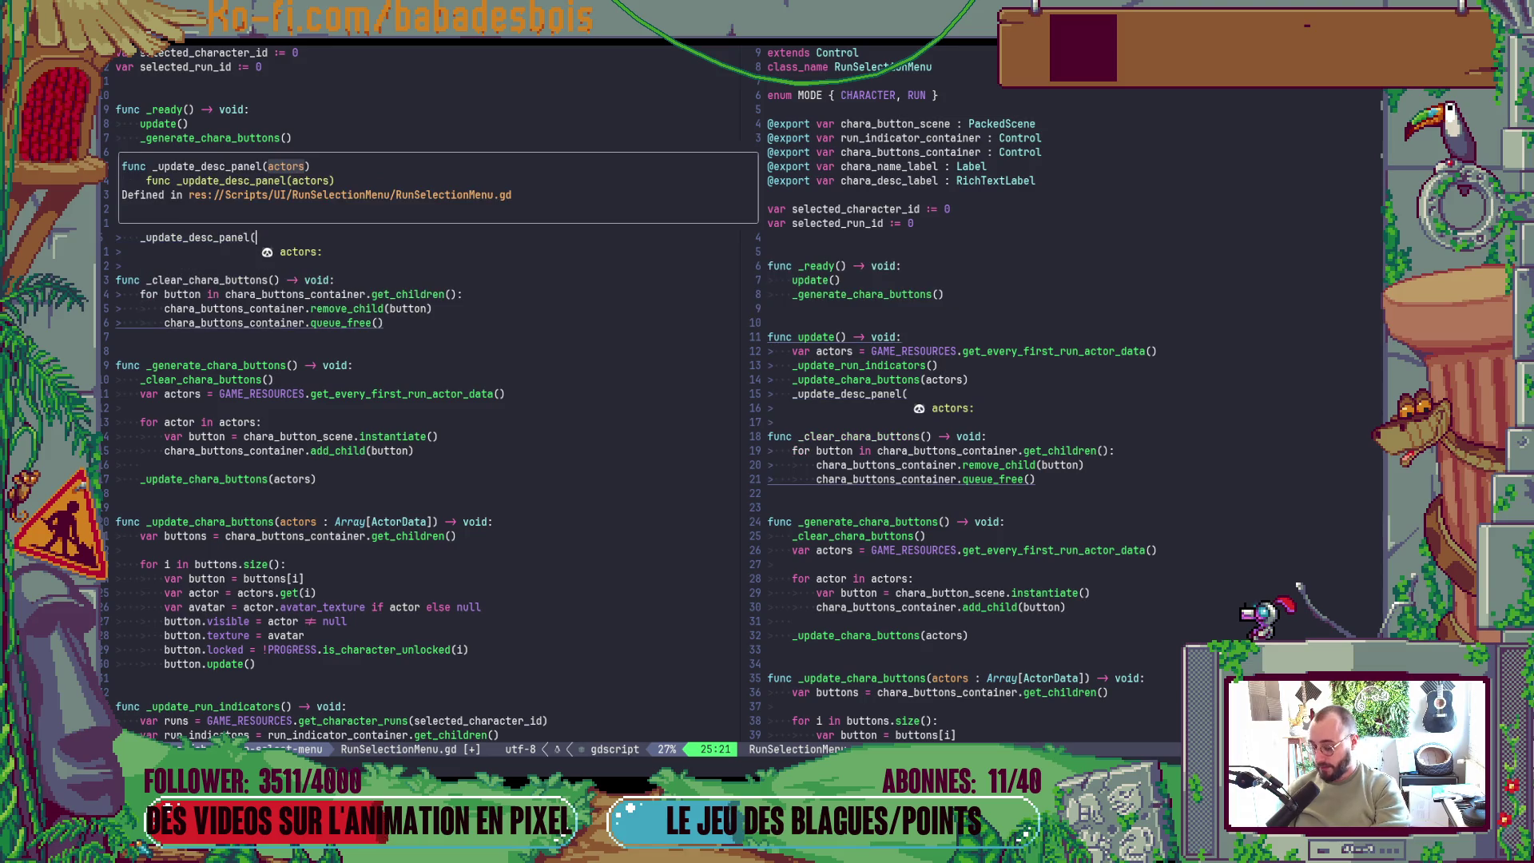
type("actors)")
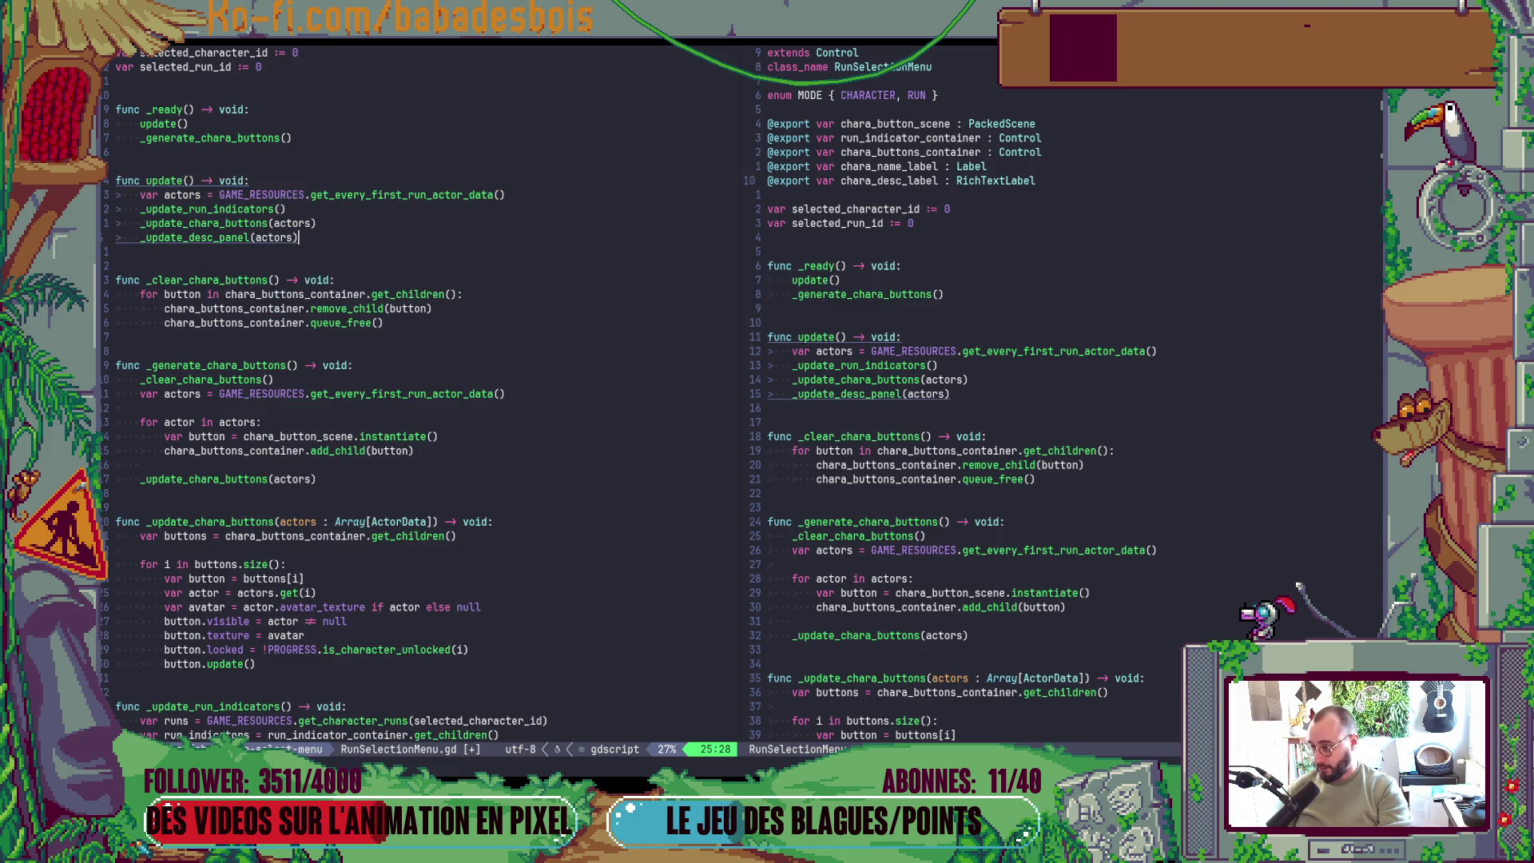
key("Escape")
type(":w")
key("Return")
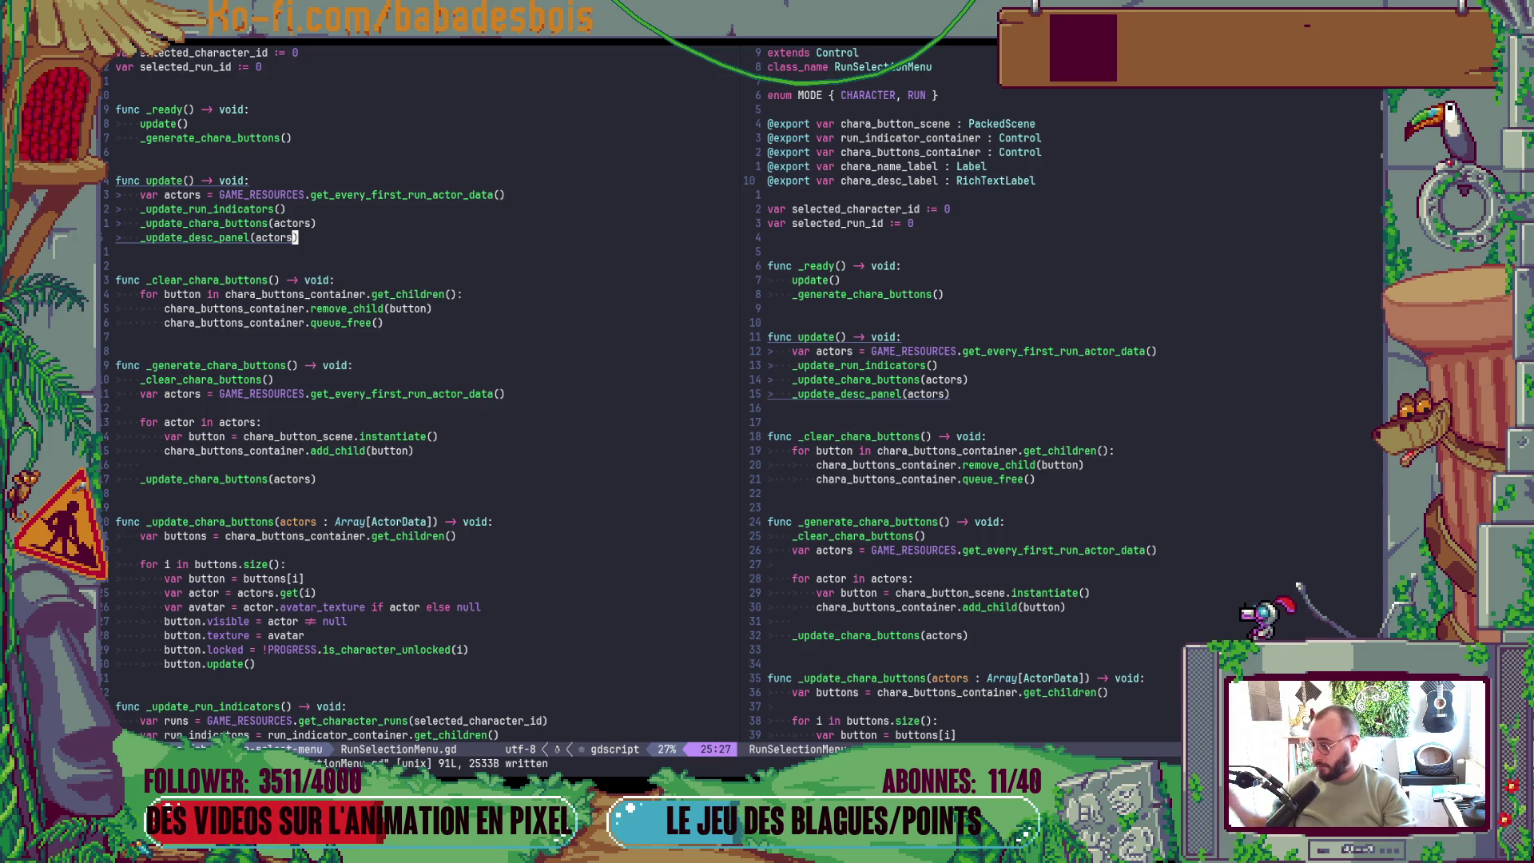
Move the update() call in _ready below _generate_chara_buttons() and save.
scroll(639, 568, "down", 13)
scroll(635, 570, "up", 15)
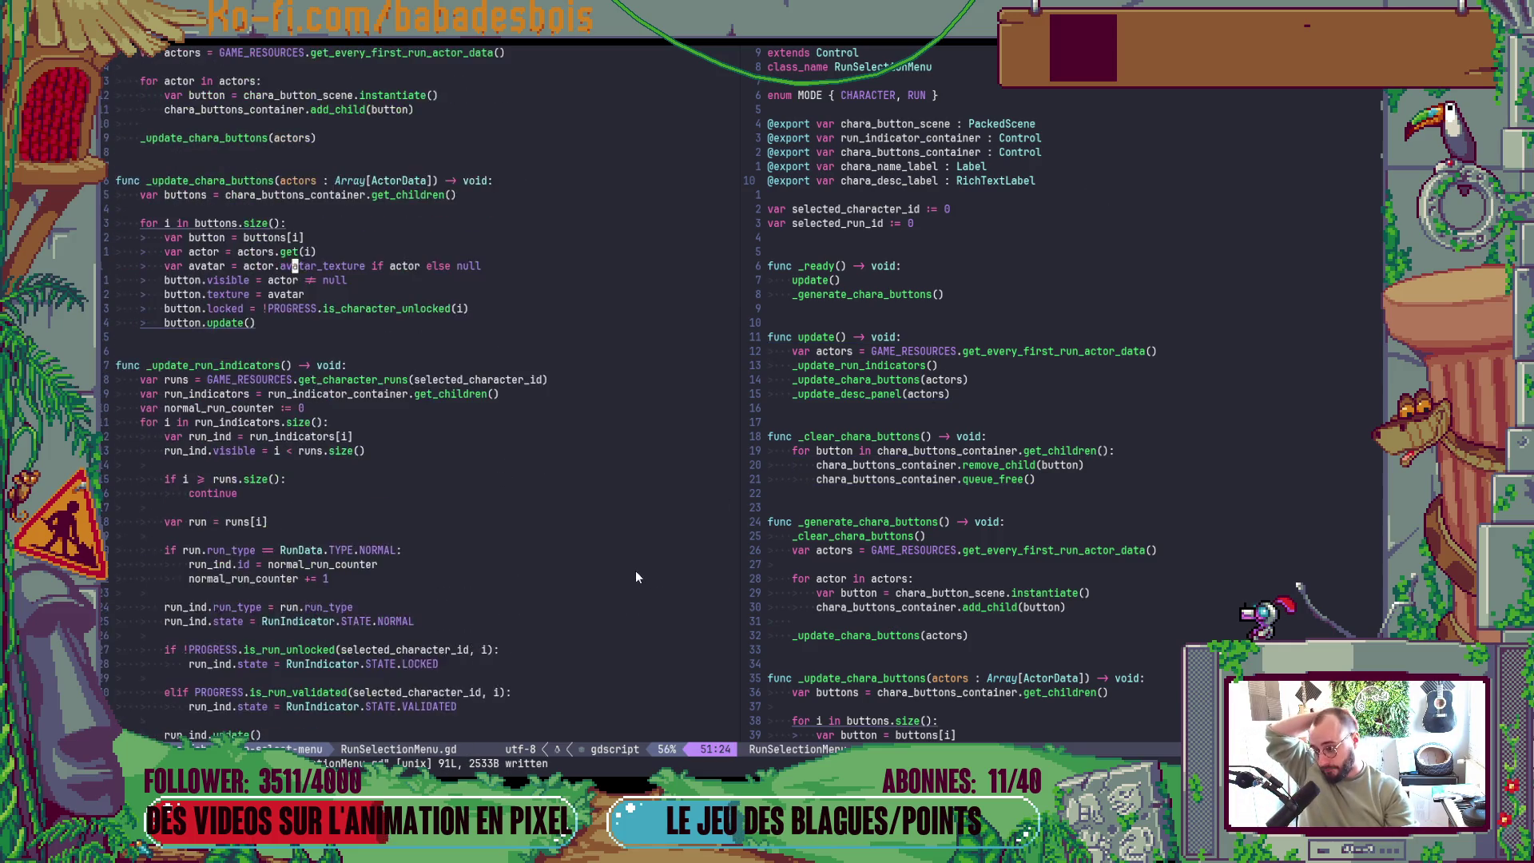
scroll(635, 570, "up", 5)
left_click(990, 505)
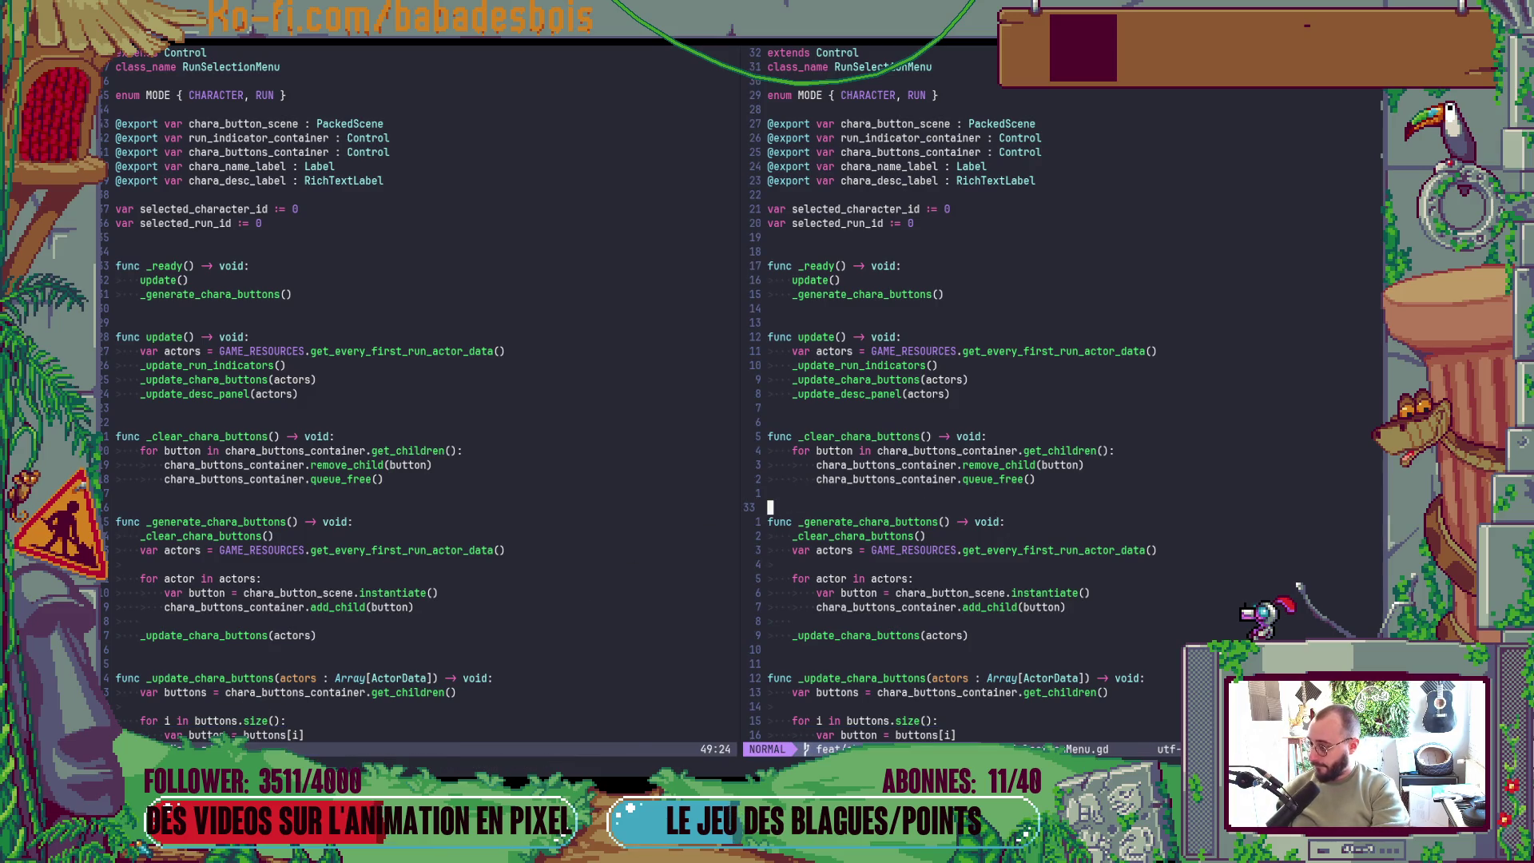
key("ctrl+w")
key("h")
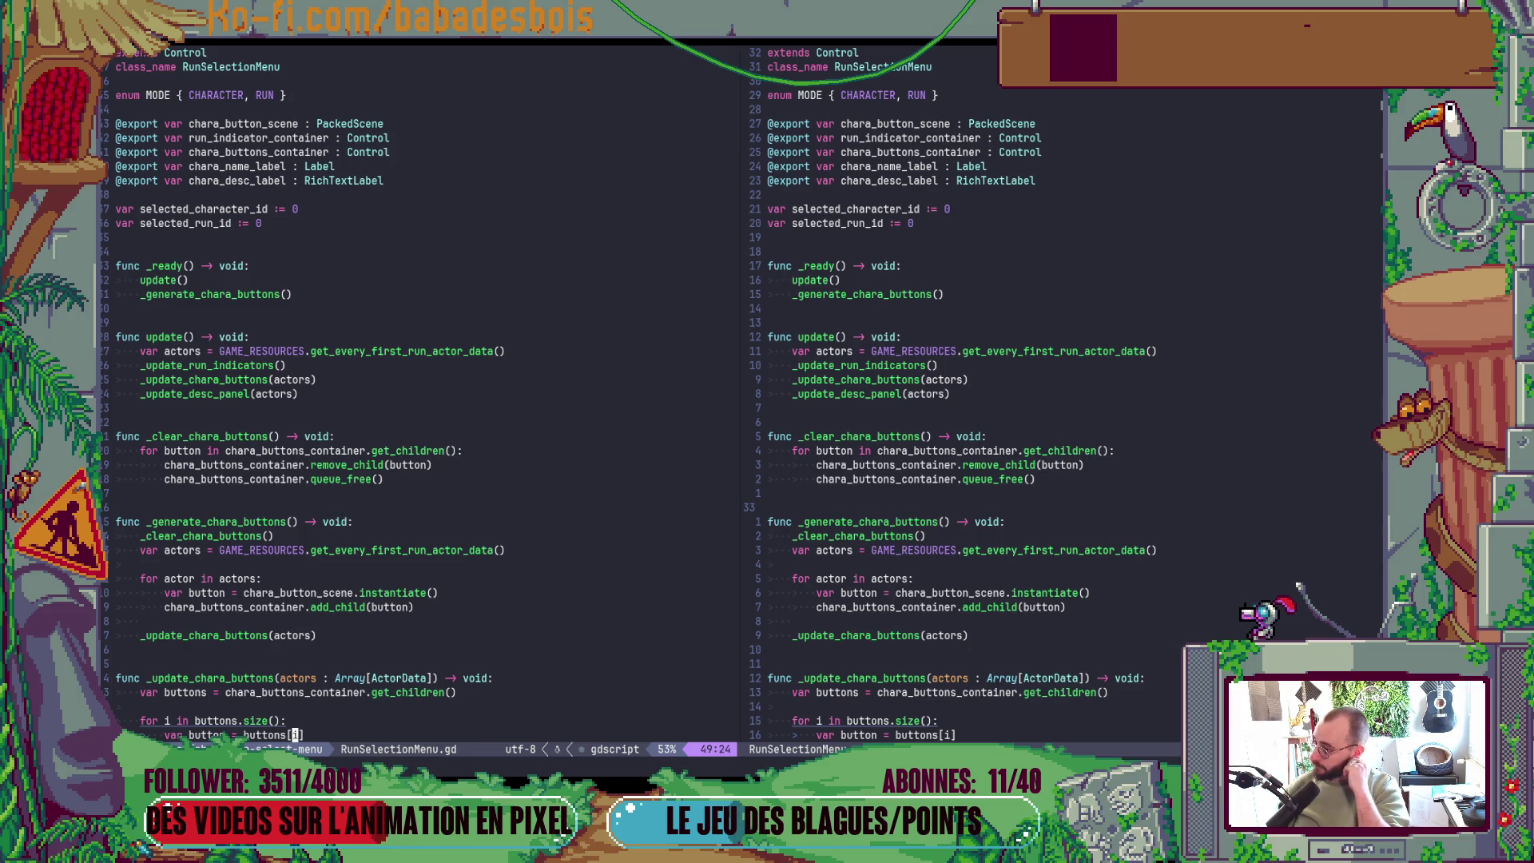
left_click(319, 280)
key("alt+j")
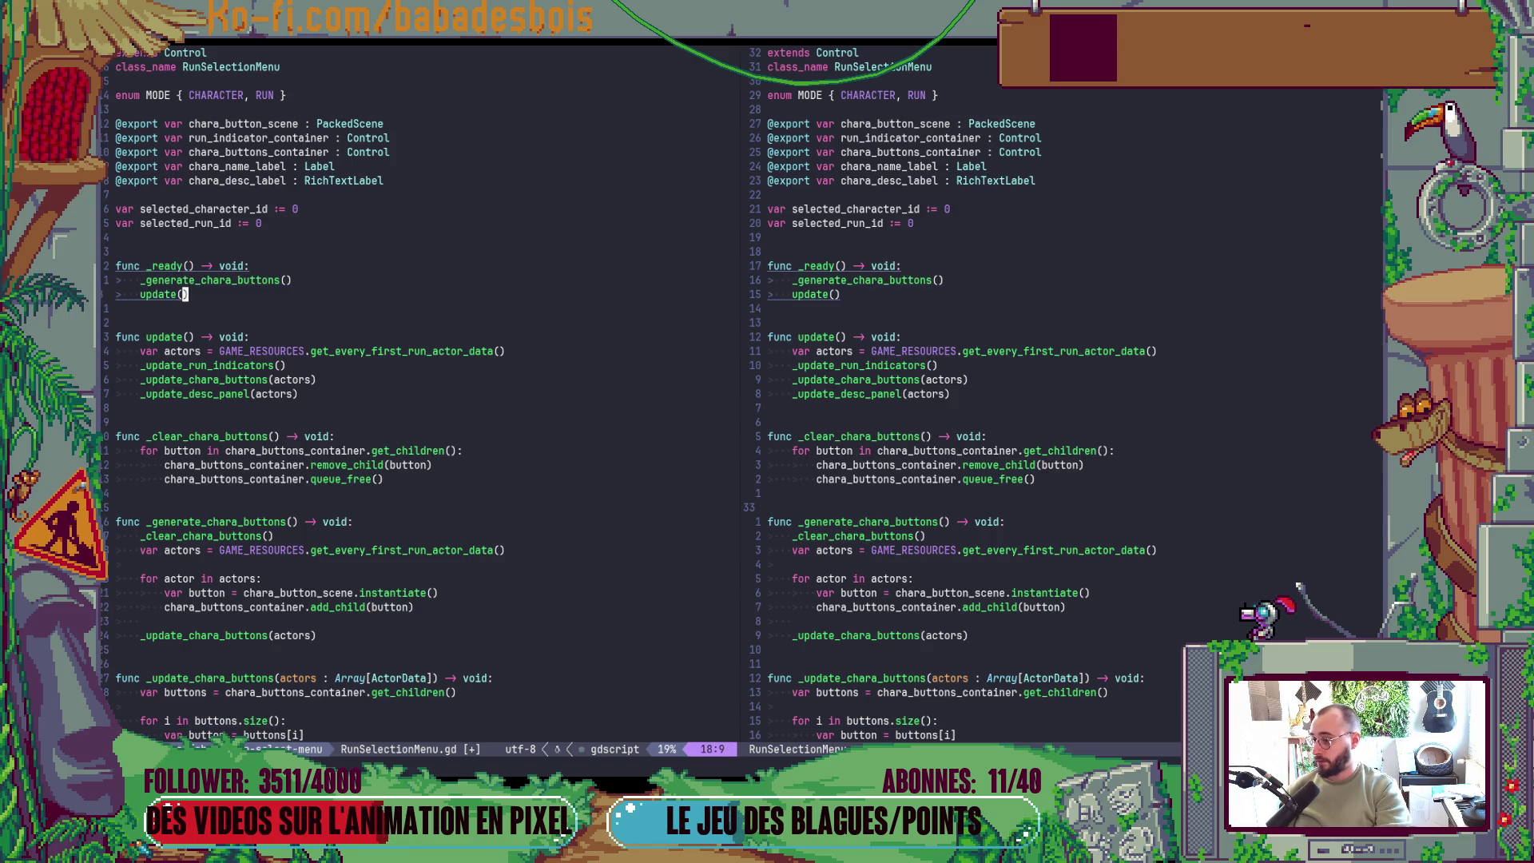
key("ctrl+s")
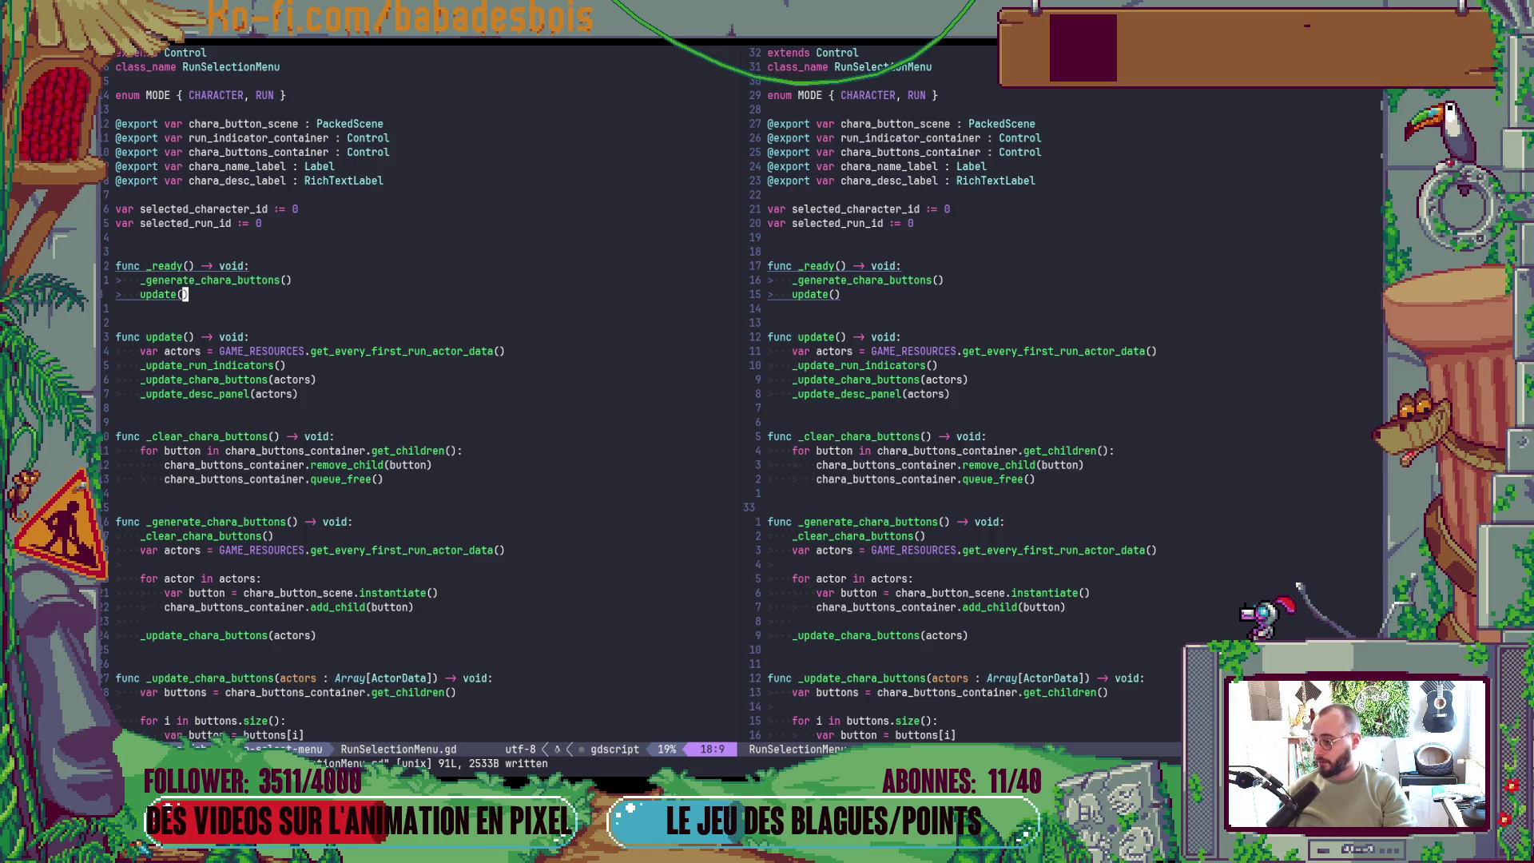
Delete the redundant _update_chara_buttons(actors) call and its blank line, then save.
scroll(233, 189, "down", 3)
left_click(234, 507)
key("shift+v")
key("k")
key("d")
key("ctrl+s")
Switch to Godot and run the game to test the menu.
scroll(232, 336, "up", 3)
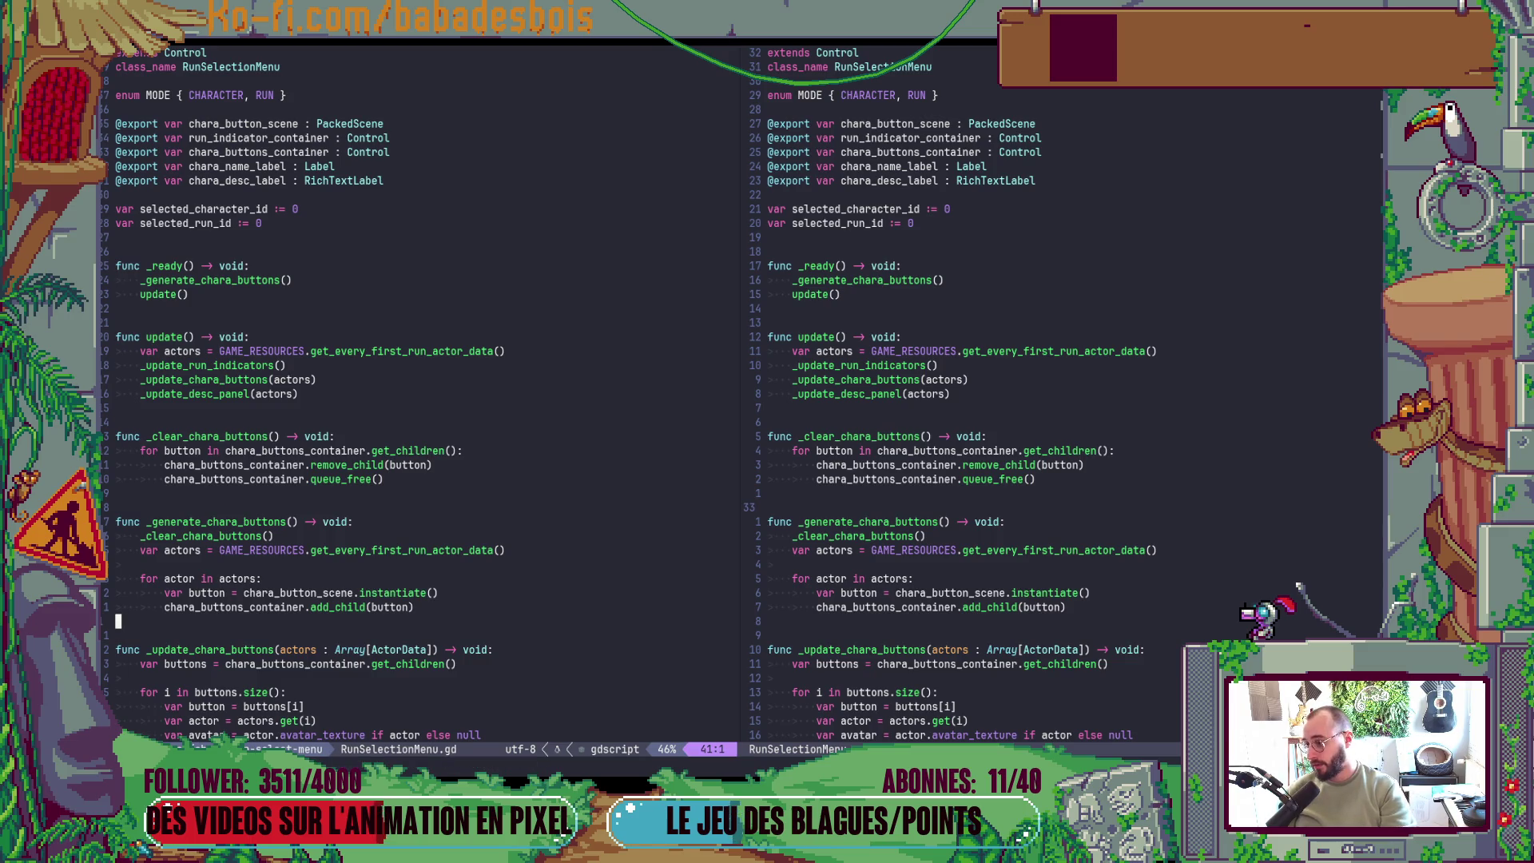
key("alt+Tab")
key("F6")
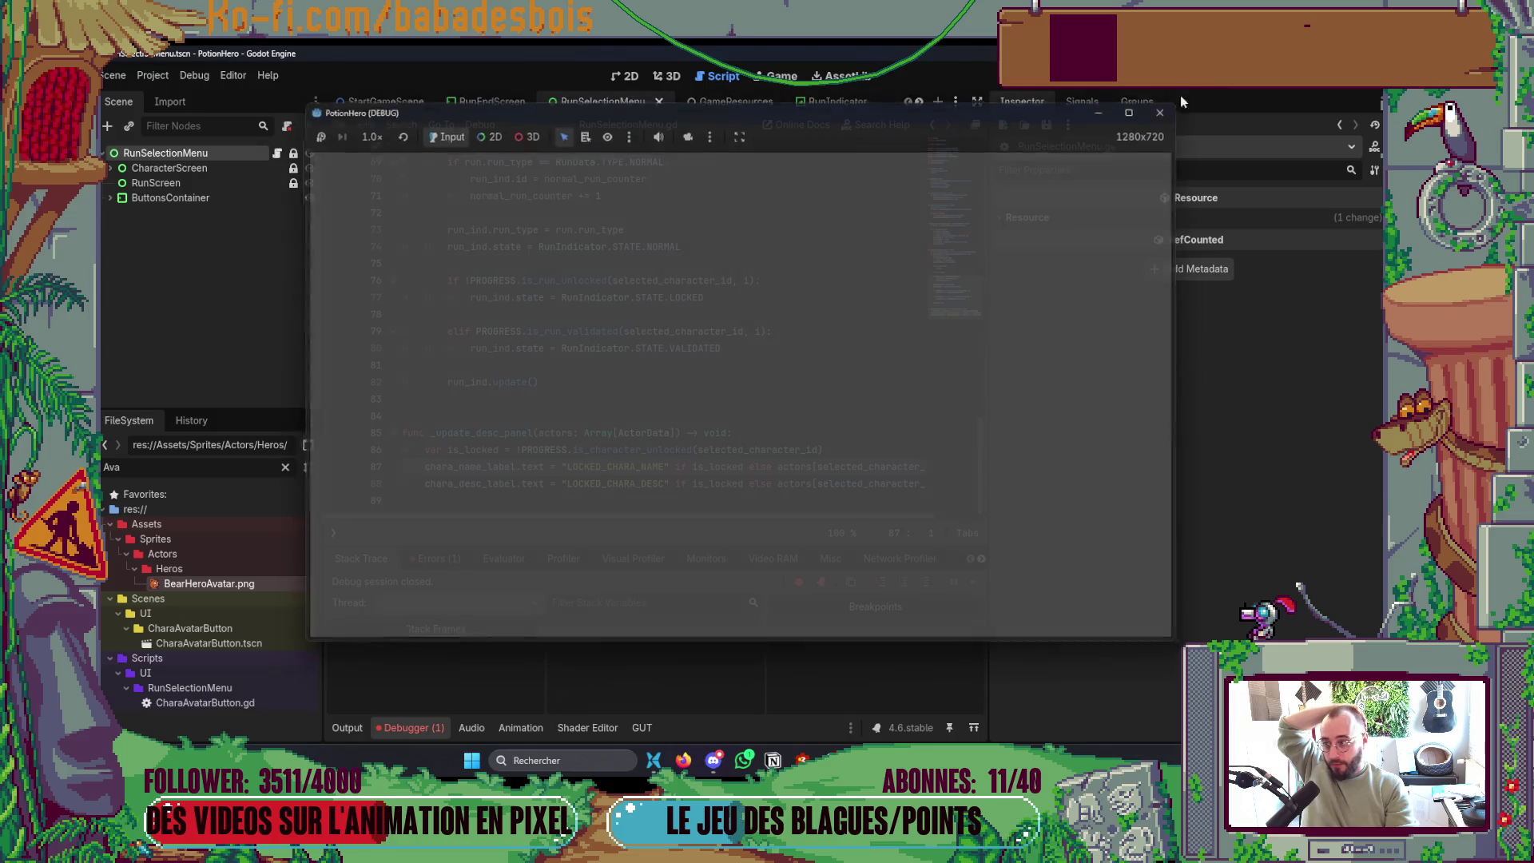
Close the game and assign Title to Chara Name Label and RichTextLabel to Chara Desc Label.
left_click(1181, 94)
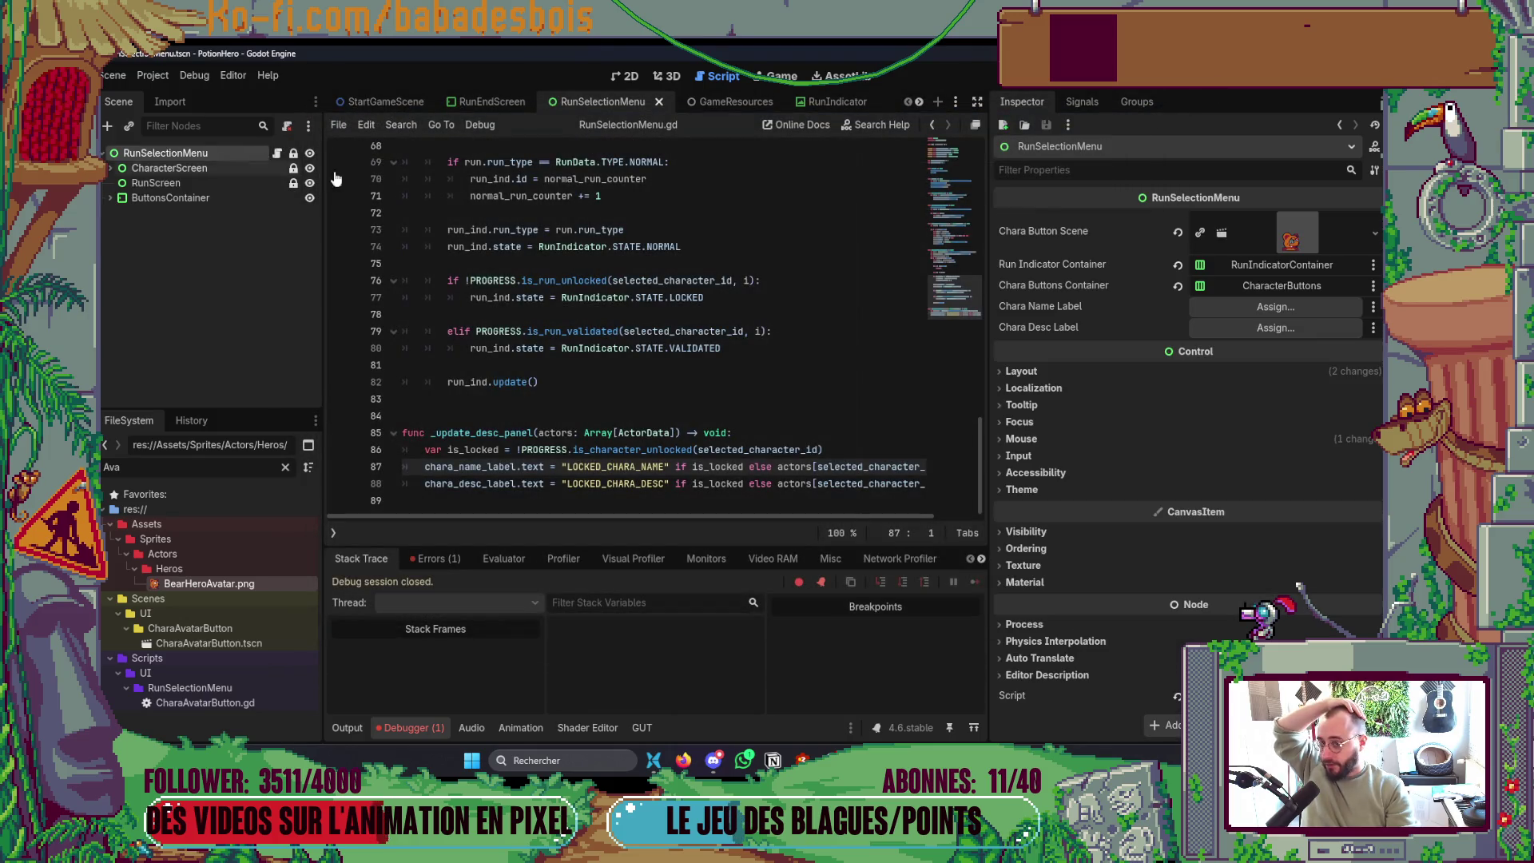
left_click(1270, 307)
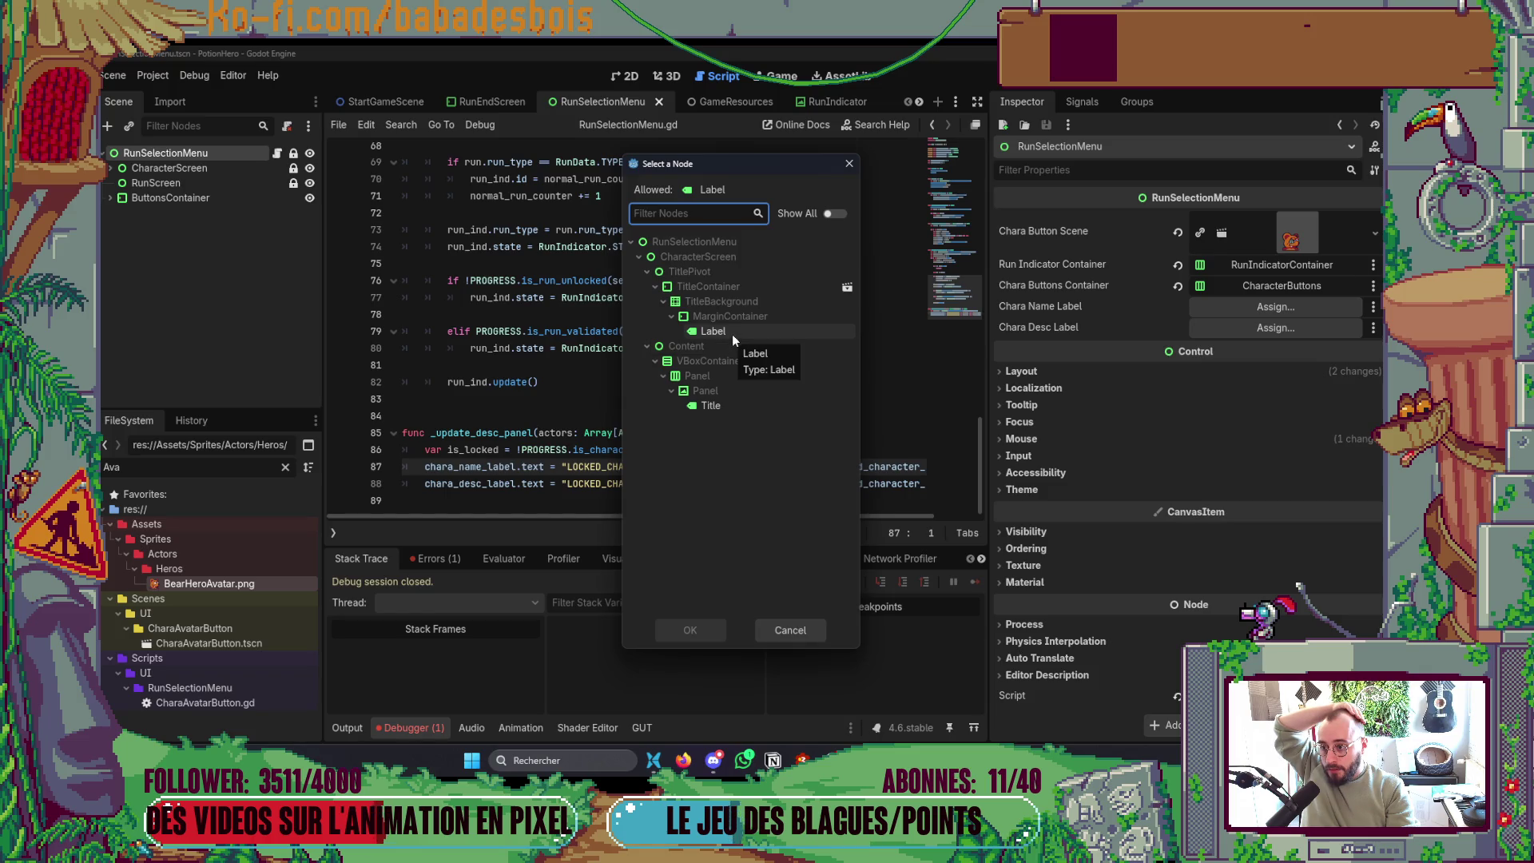
double_click(755, 405)
left_click(1279, 334)
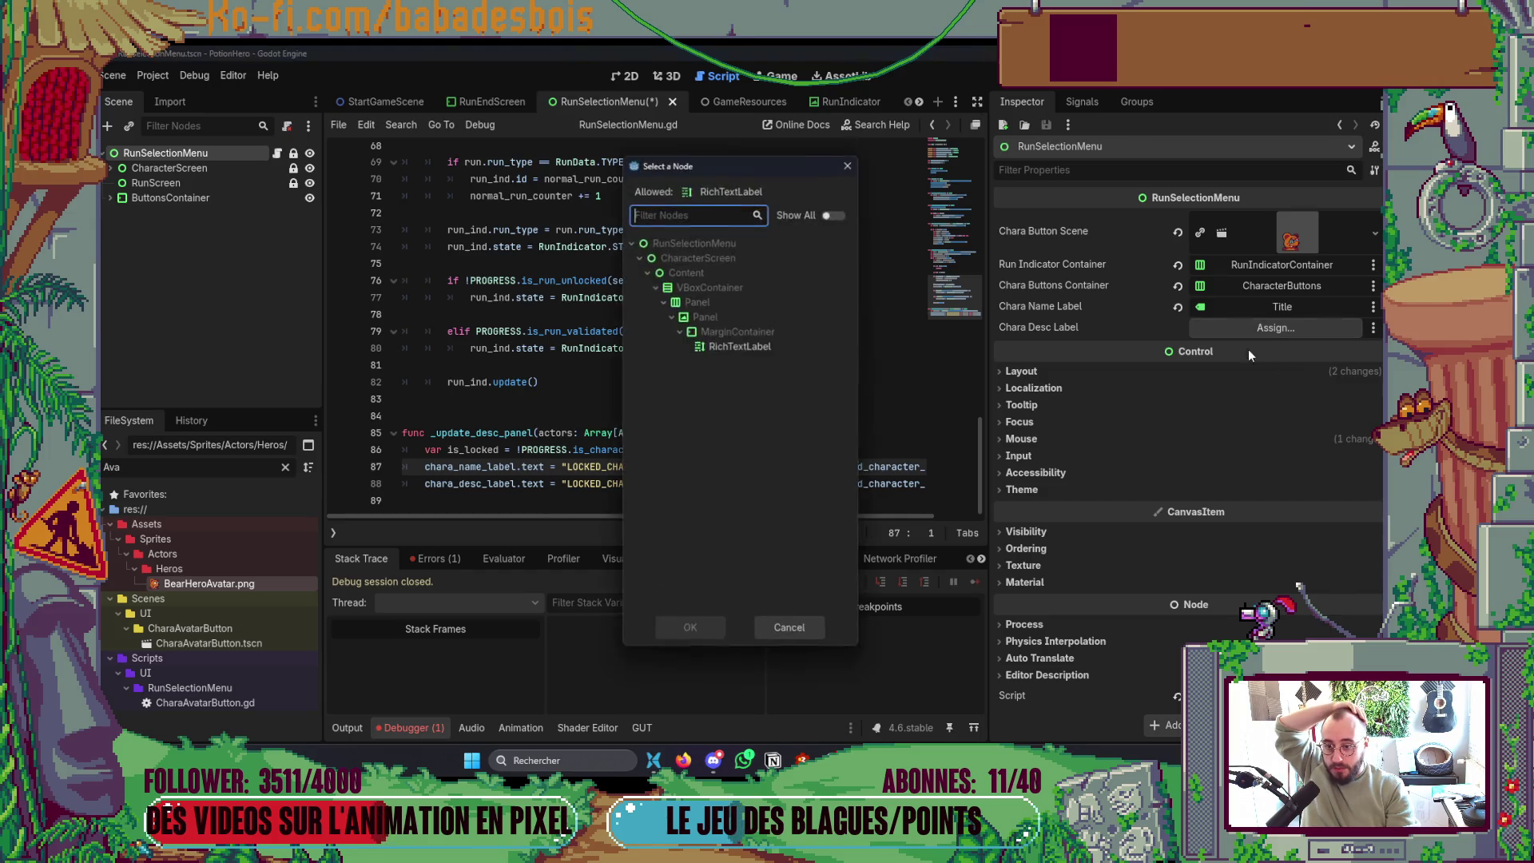
double_click(739, 346)
left_click(780, 347)
Save and rerun the game, which fails at line 88 on 'desc', then return to Neovim.
key("F5")
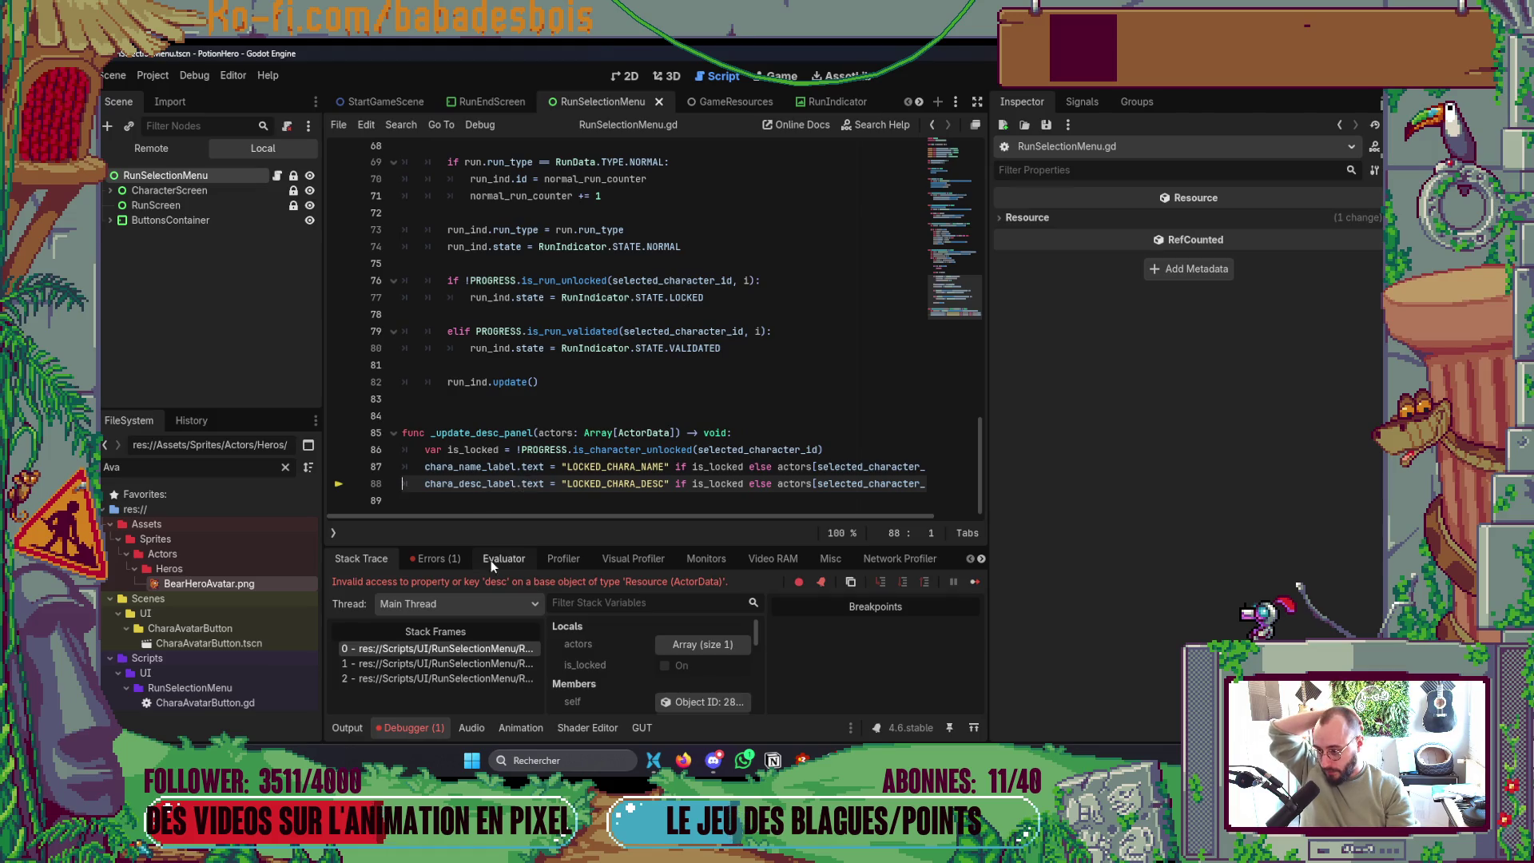
left_click_drag(747, 516, 976, 511)
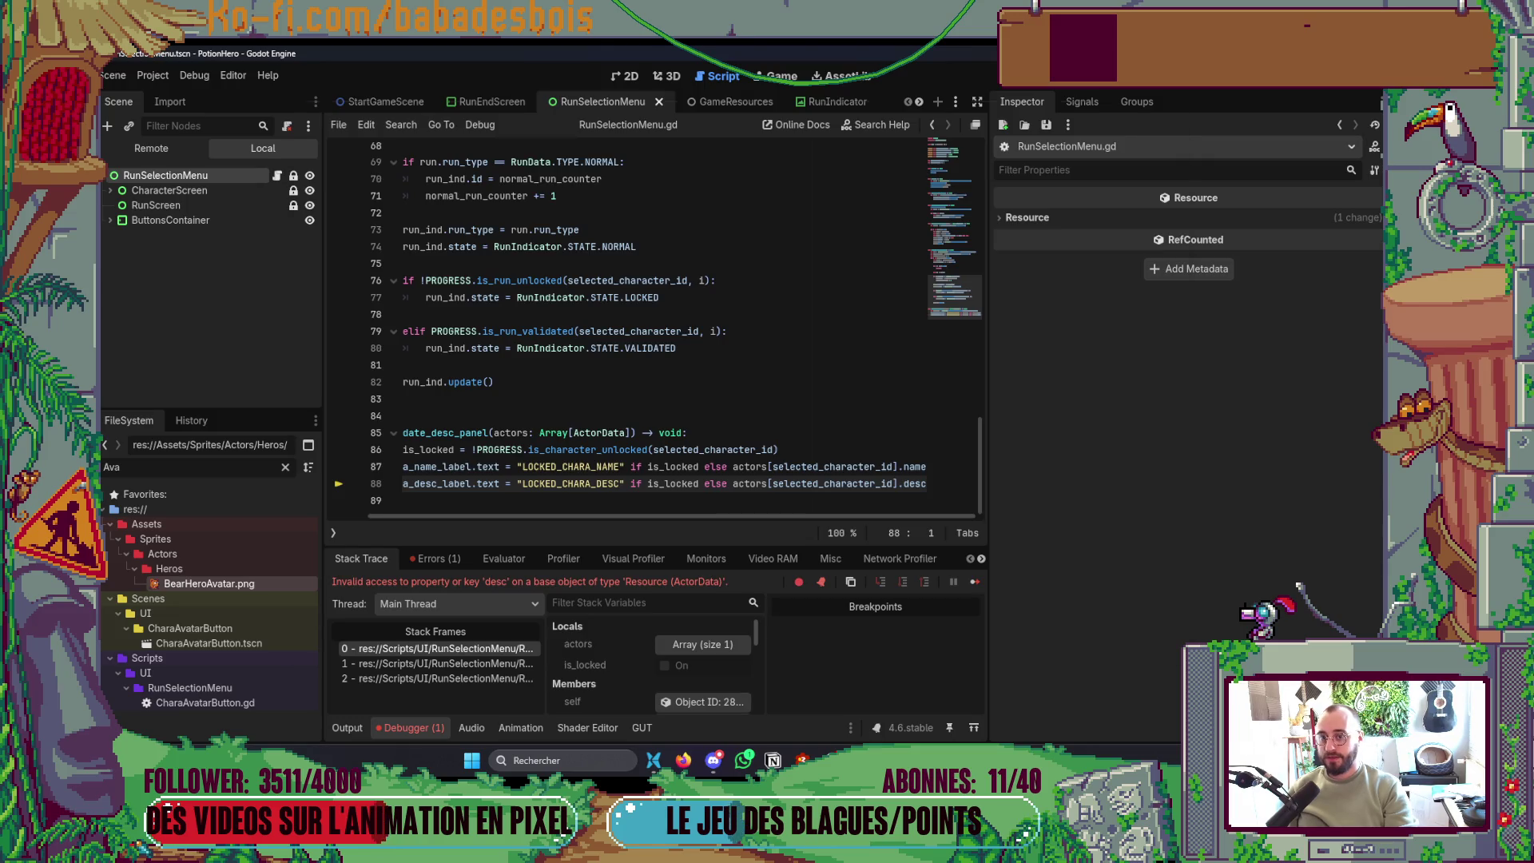
key("alt+Tab")
left_click(1066, 305)
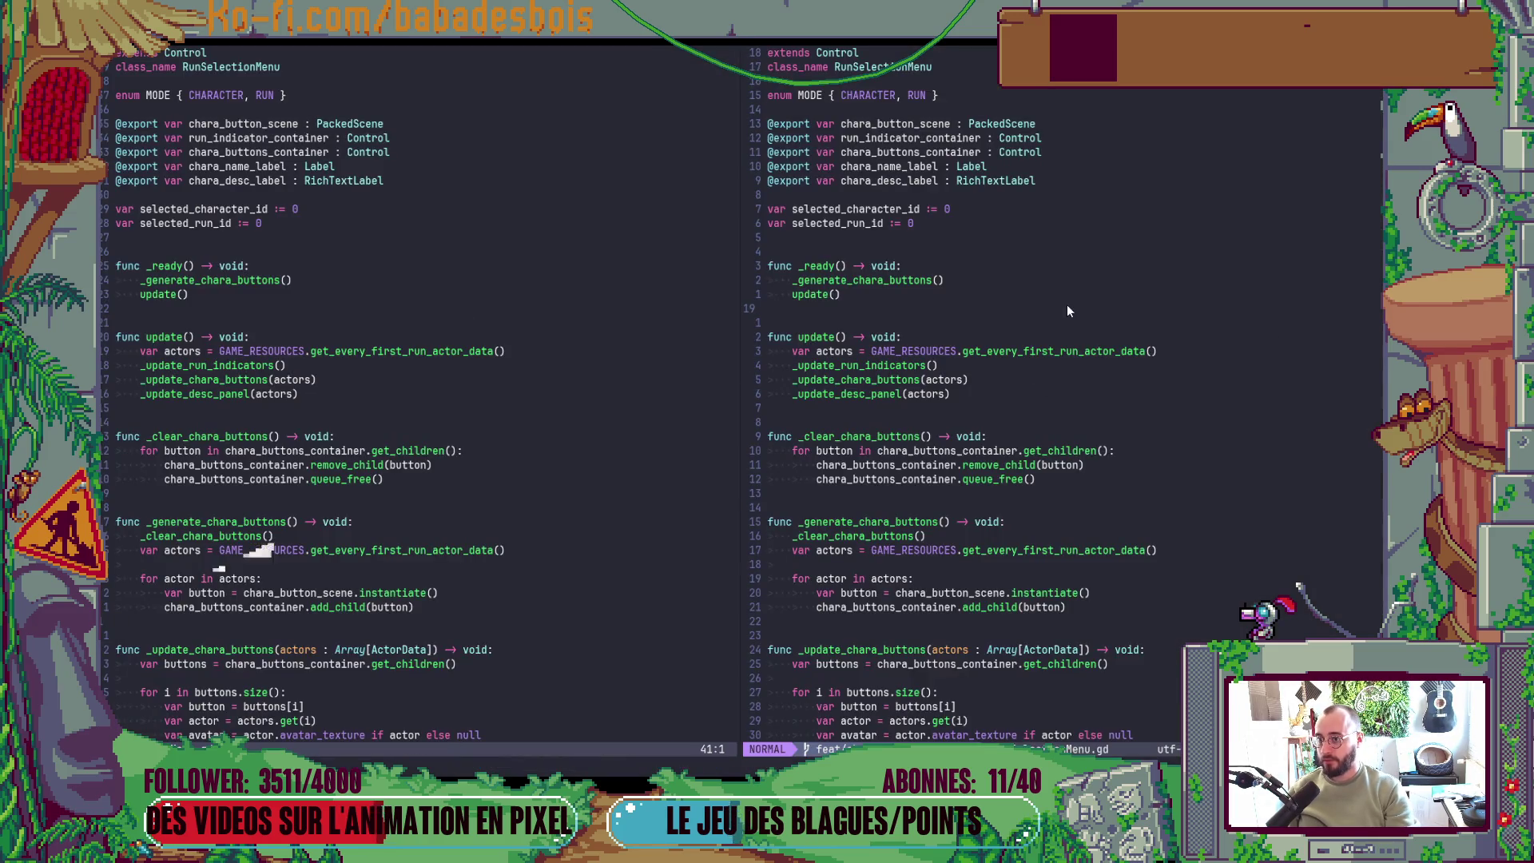
Open ActorData.gd and jump to the ElemData definition to inspect it.
key("space")
type("fchar")
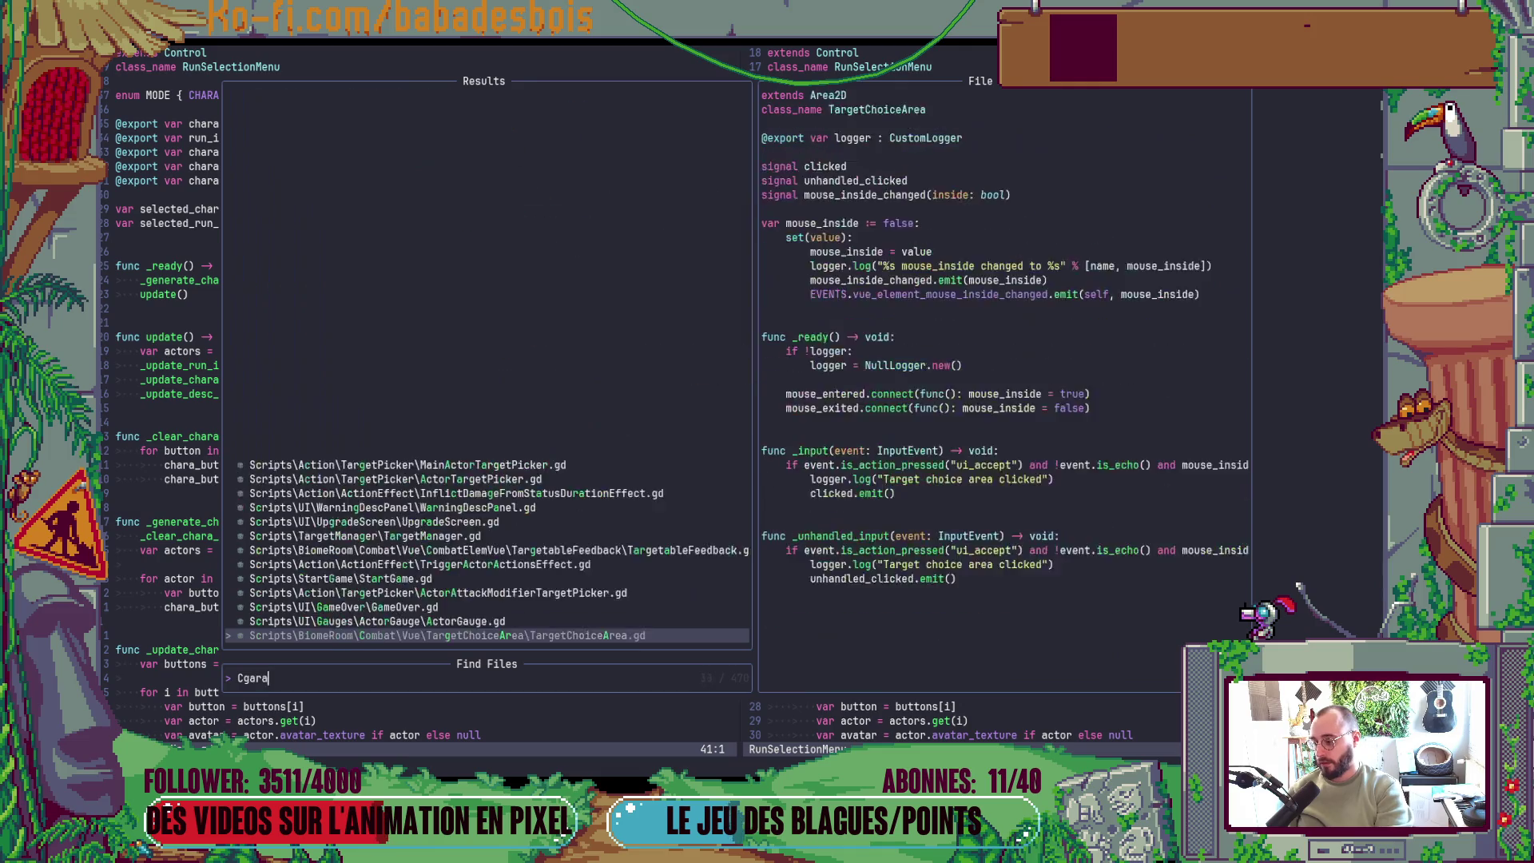
type("a")
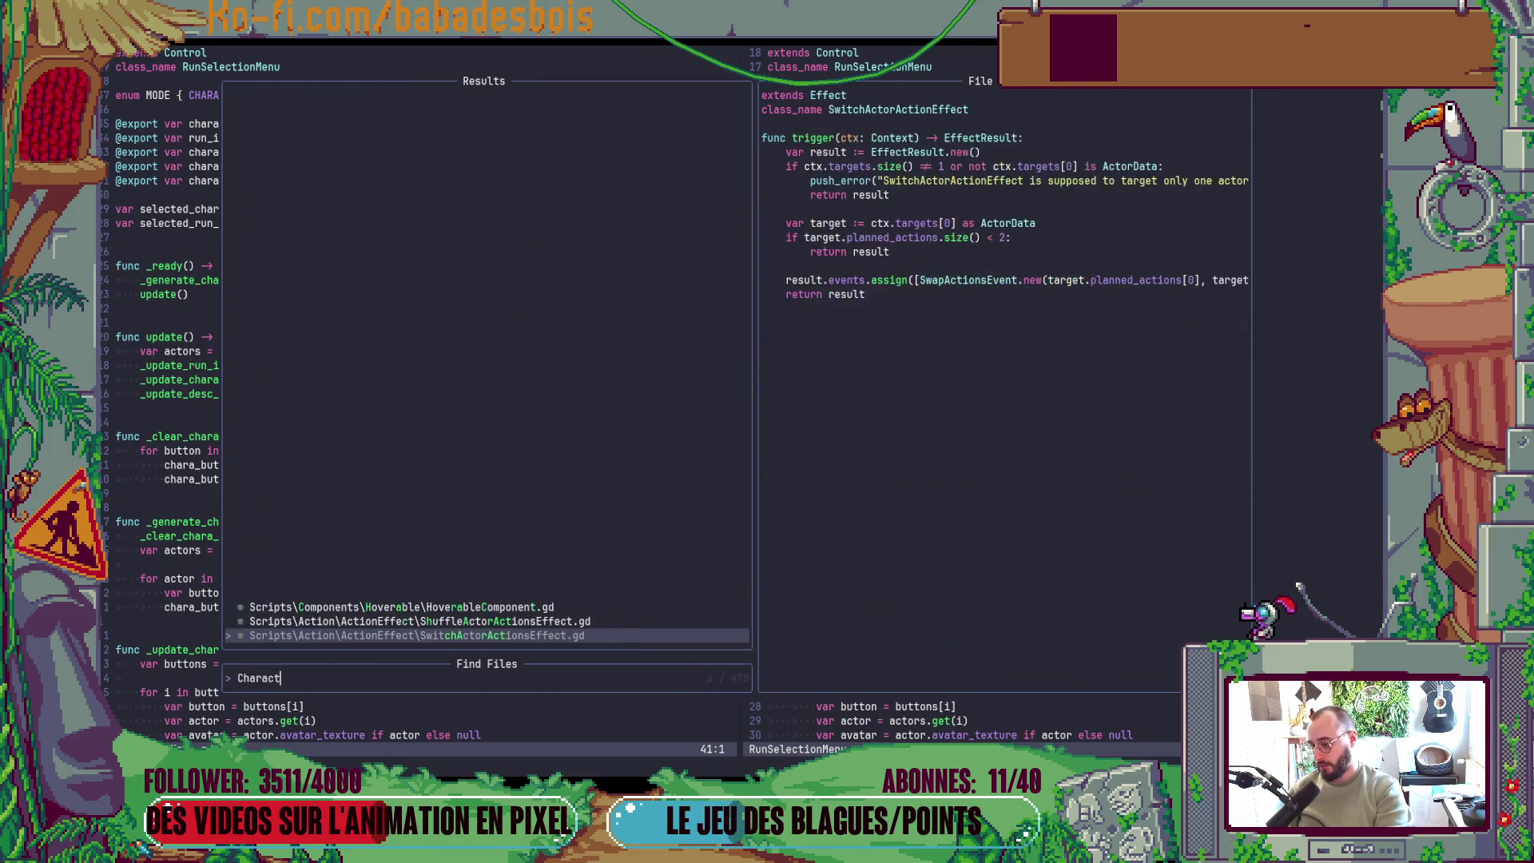
key("ctrl+w")
type("Actor")
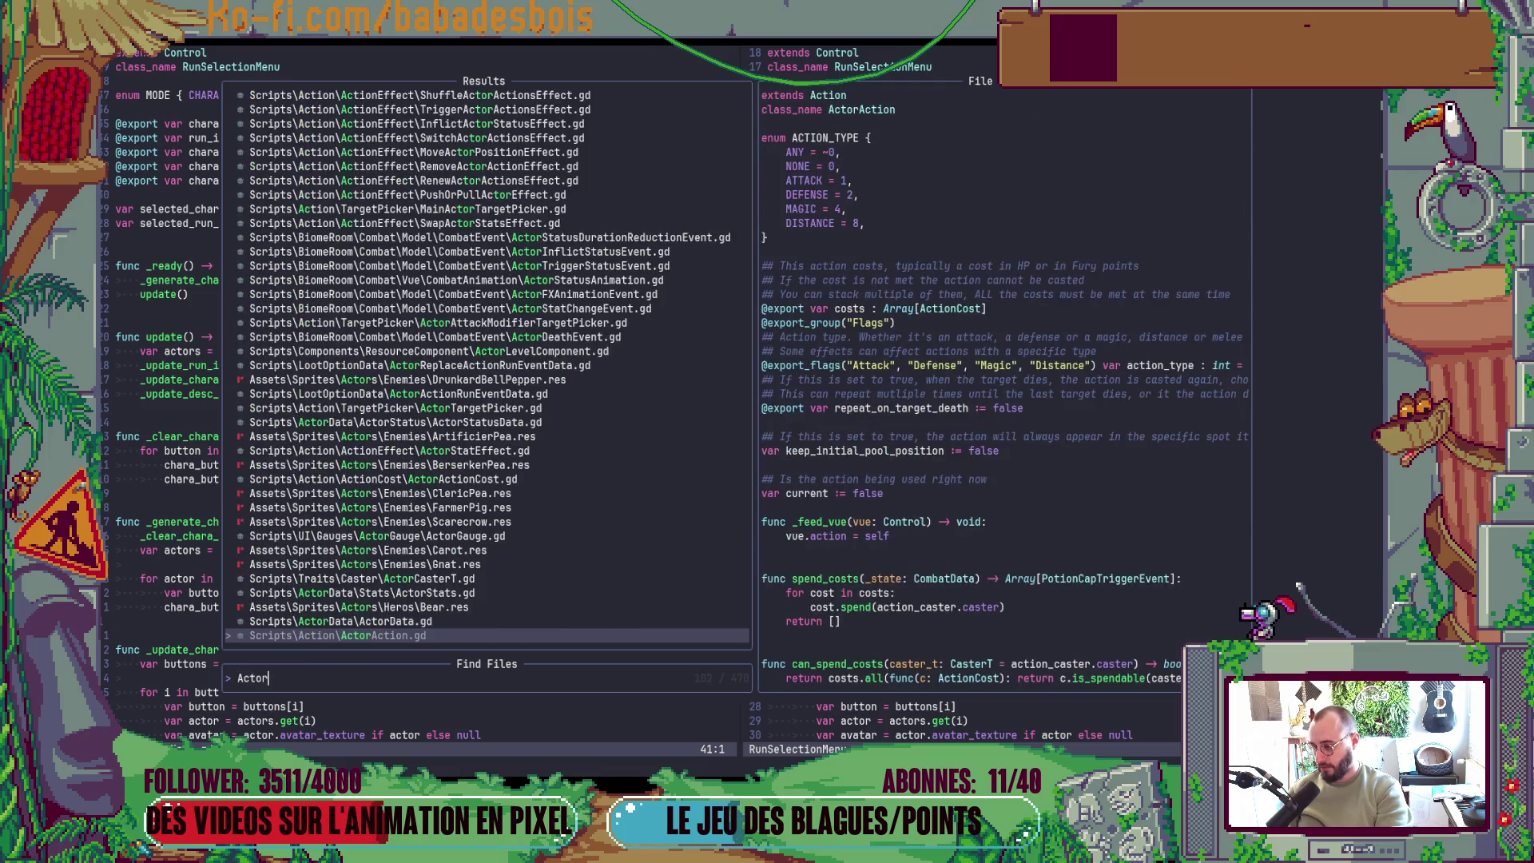
type("Data")
key("Return")
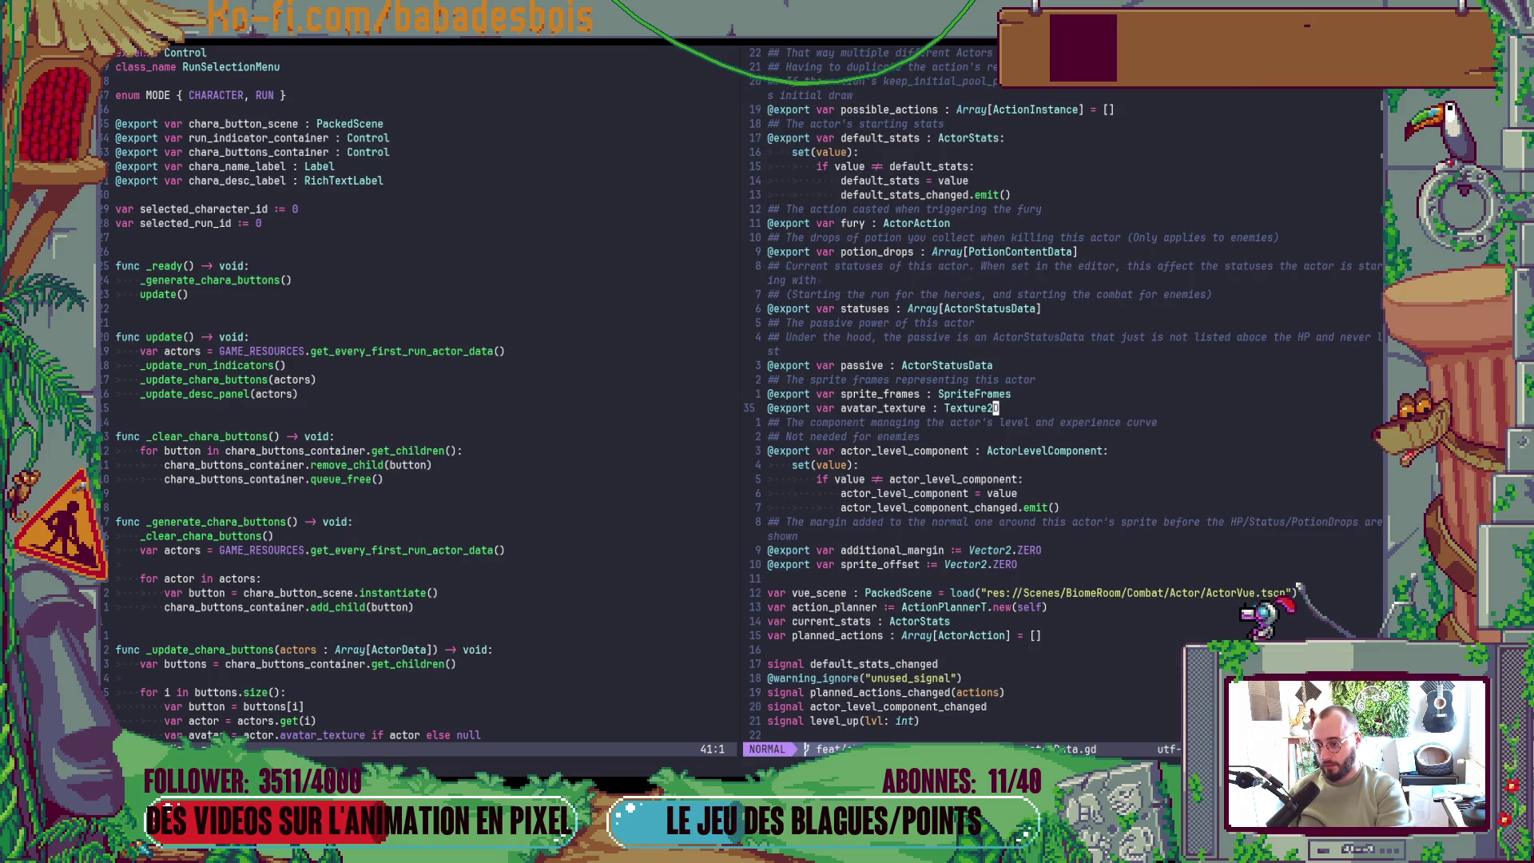
key("ctrl+u")
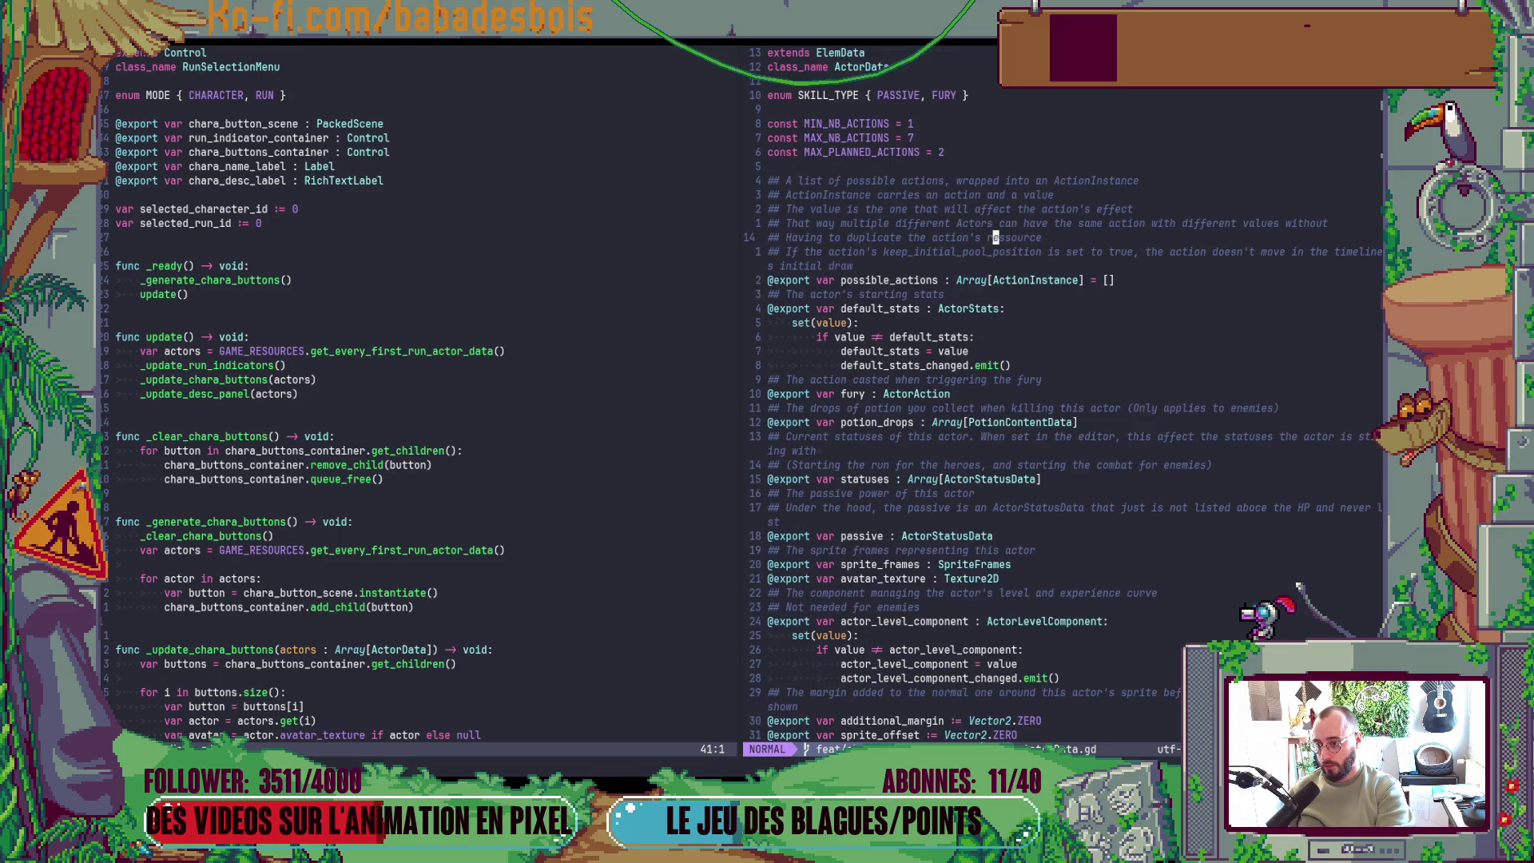
key("ctrl+d")
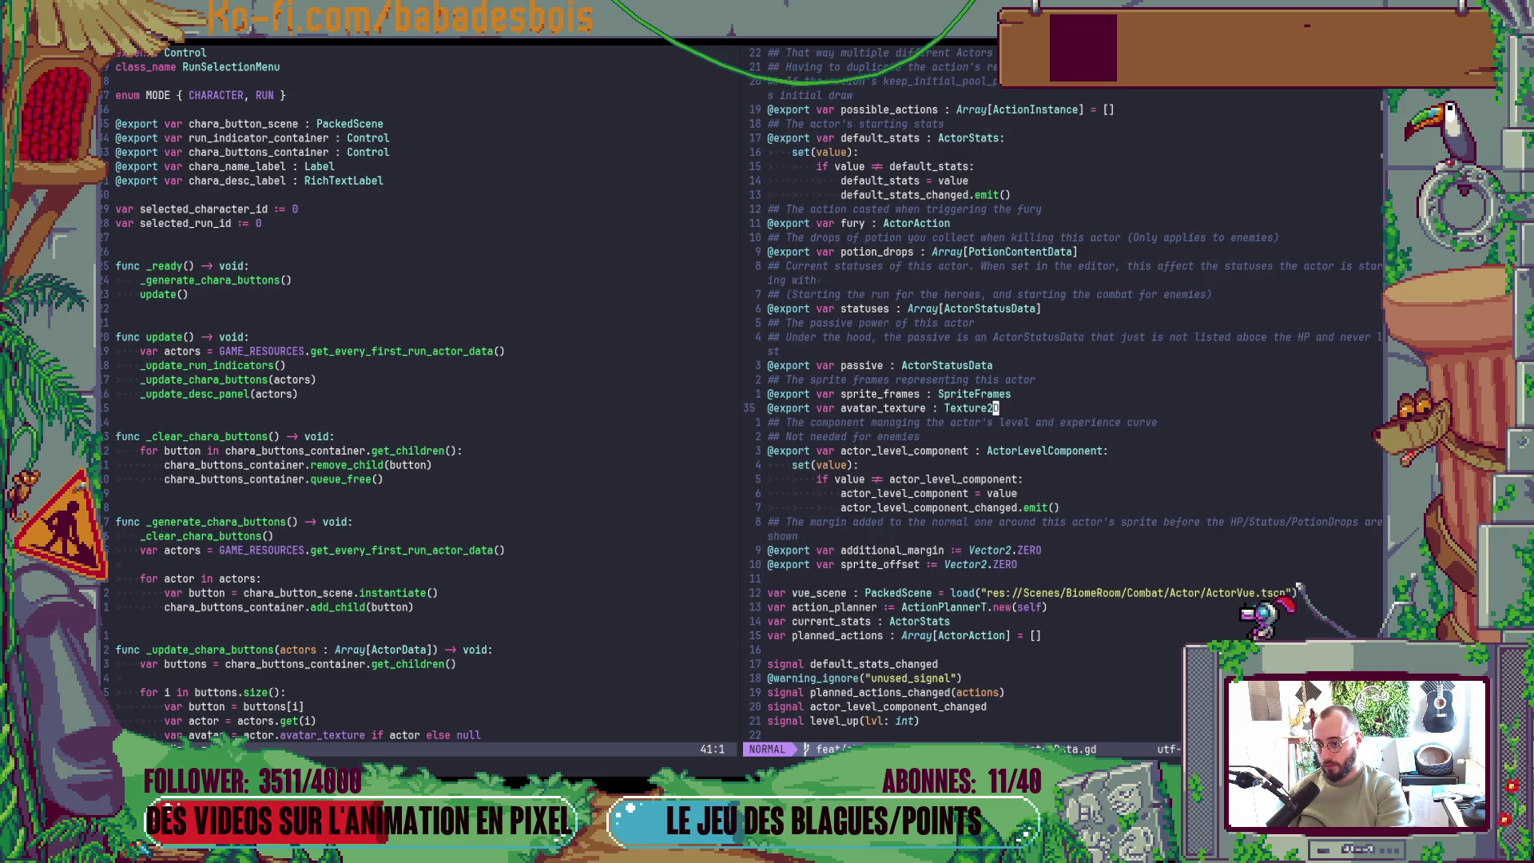
key("ctrl+d")
key("g")
key("g")
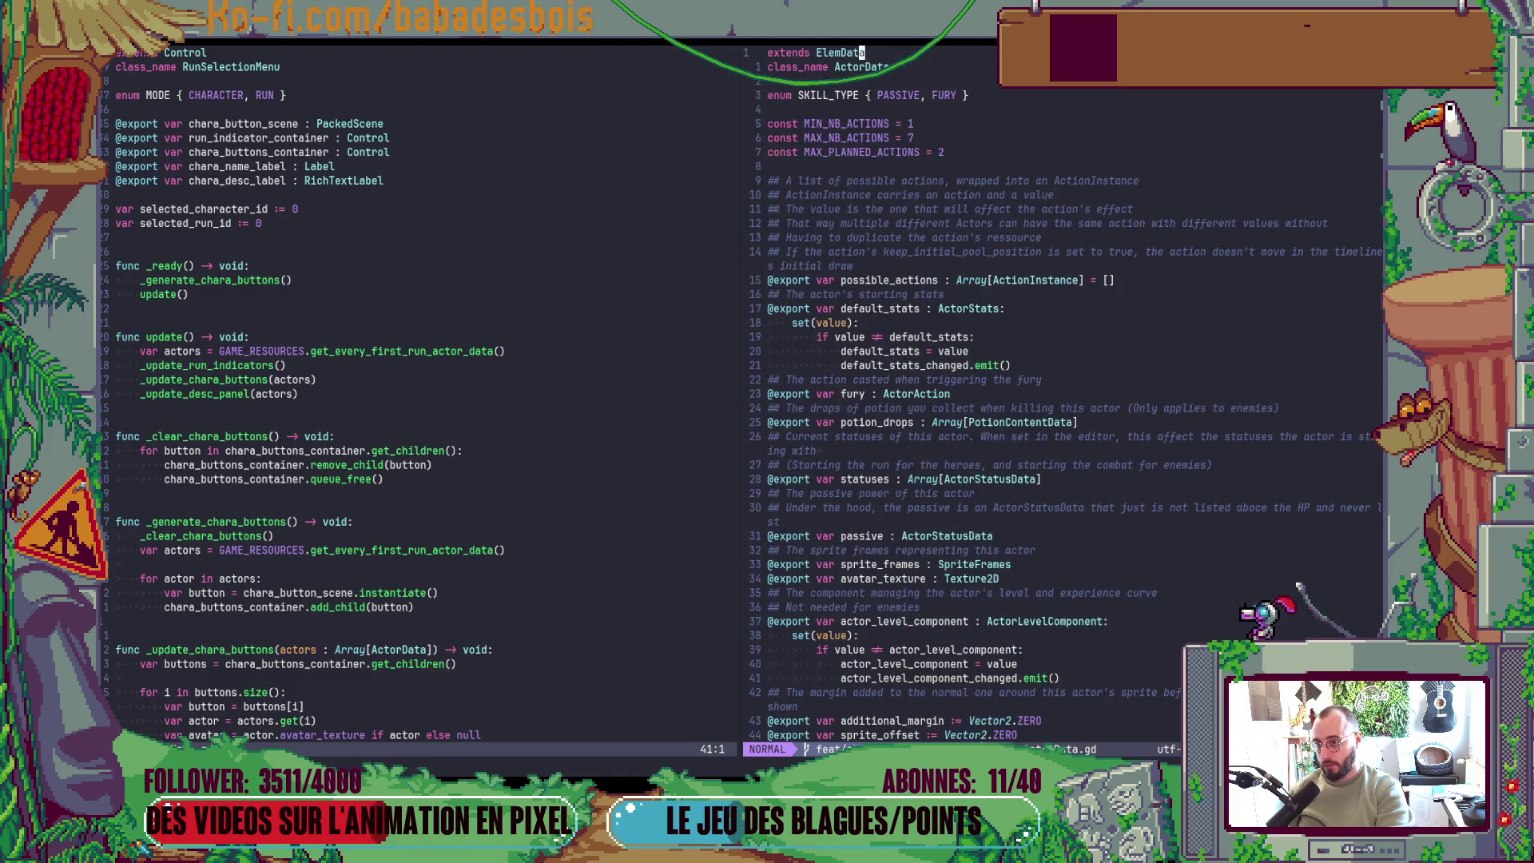
key("g")
key("d")
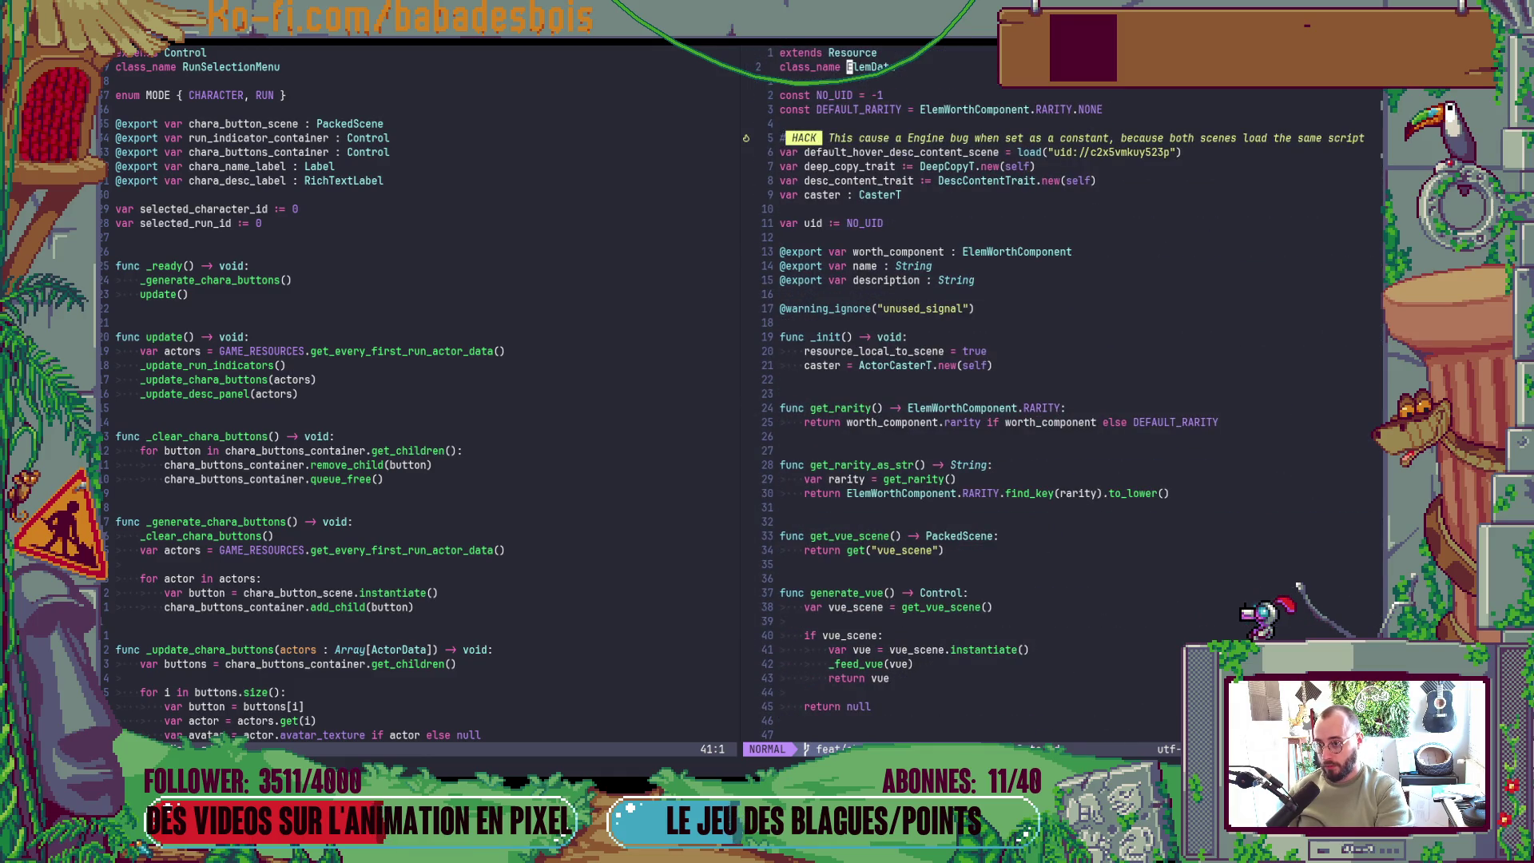
key("ctrl+o")
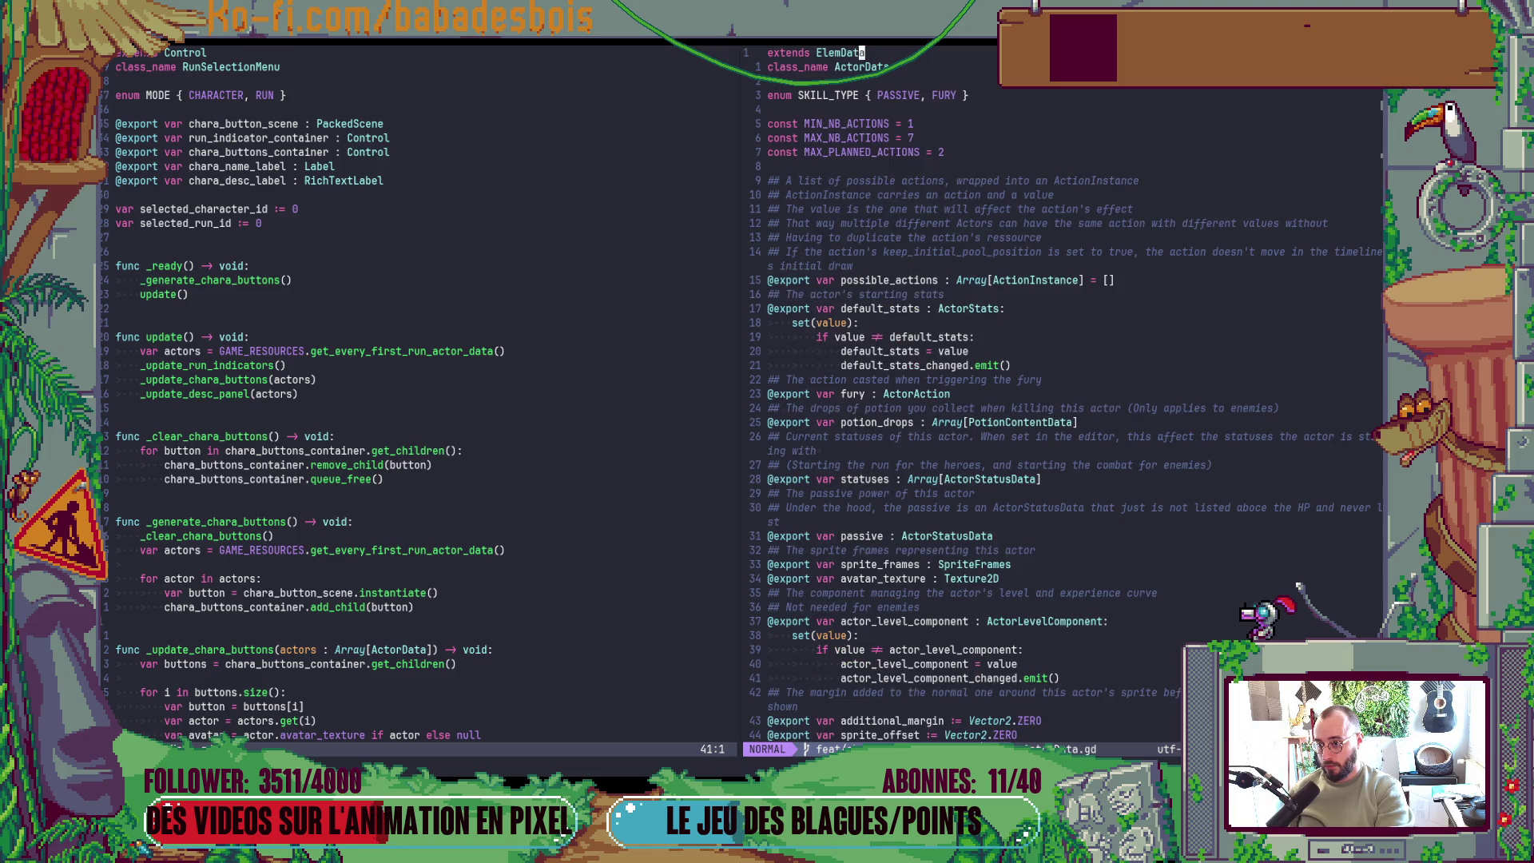
Undo an accidental paste in ActorData.gd and search it for 'desc' usages.
key("p")
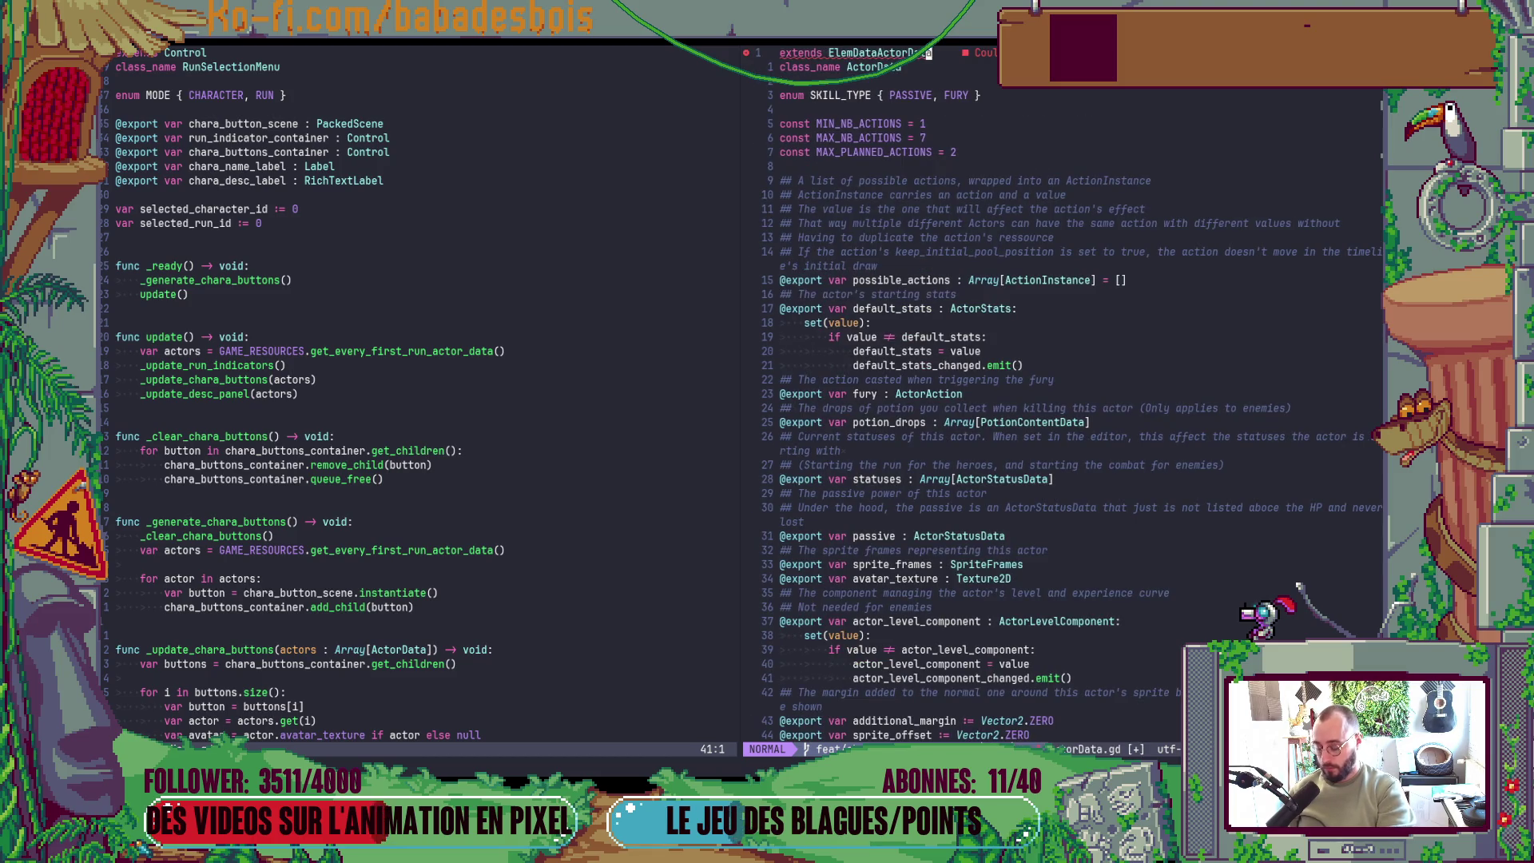
key("u")
key("j")
key("b")
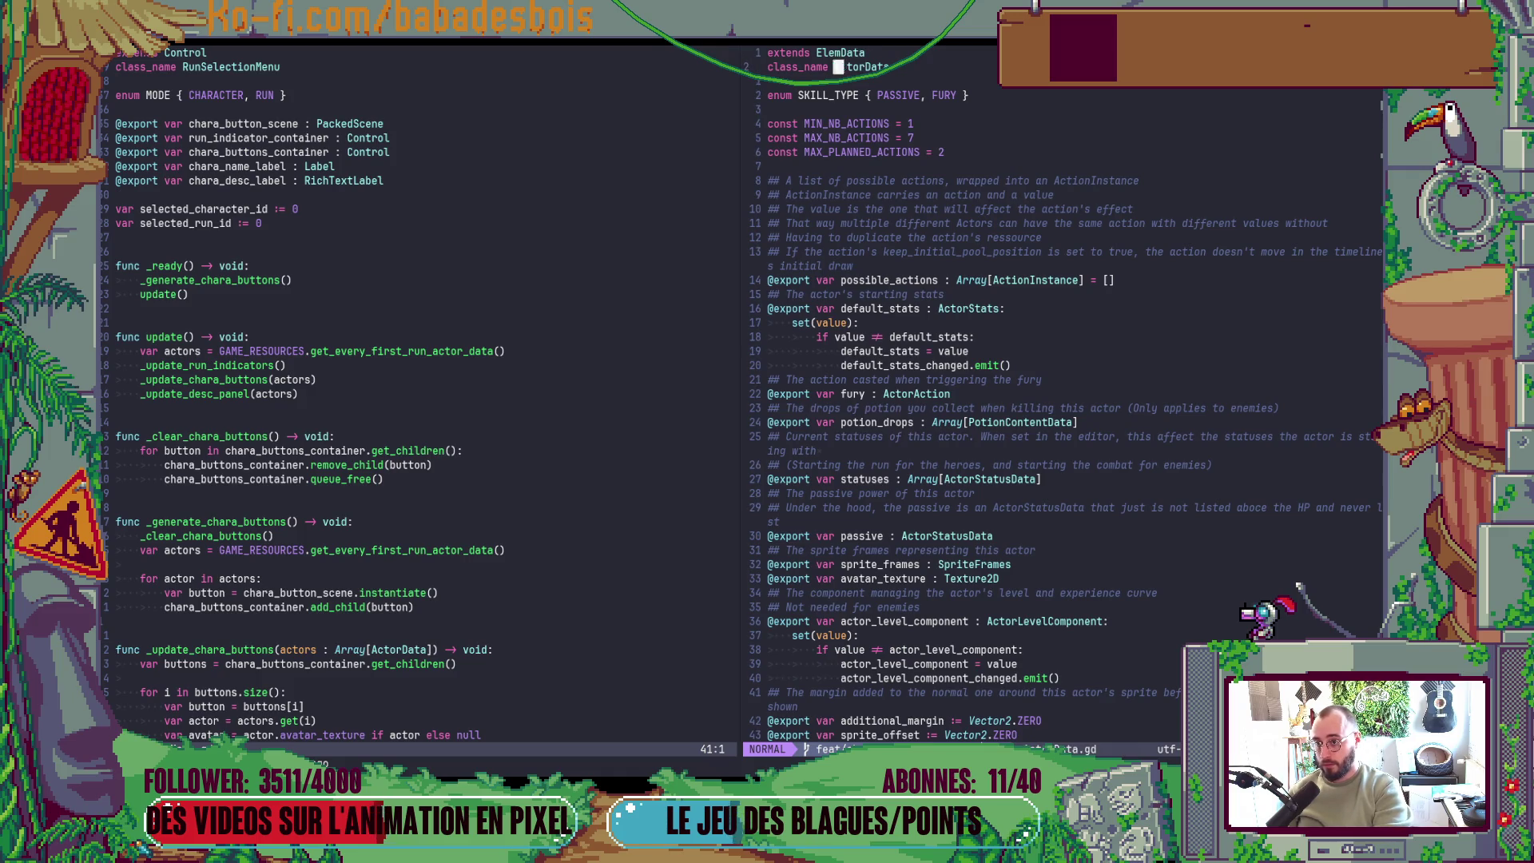
key("j")
key("j")
key("colon")
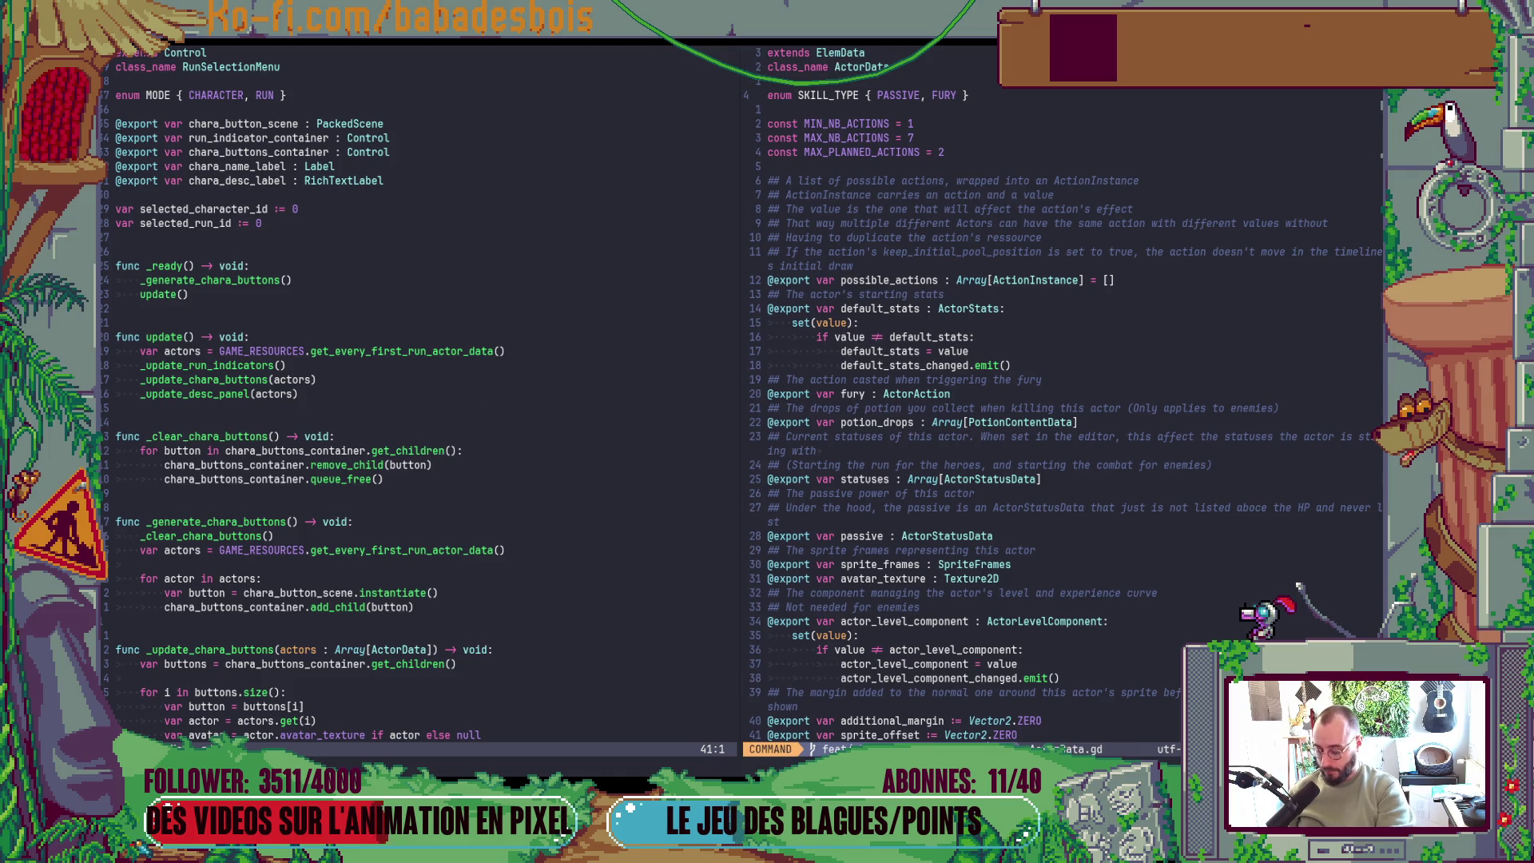
type("desc")
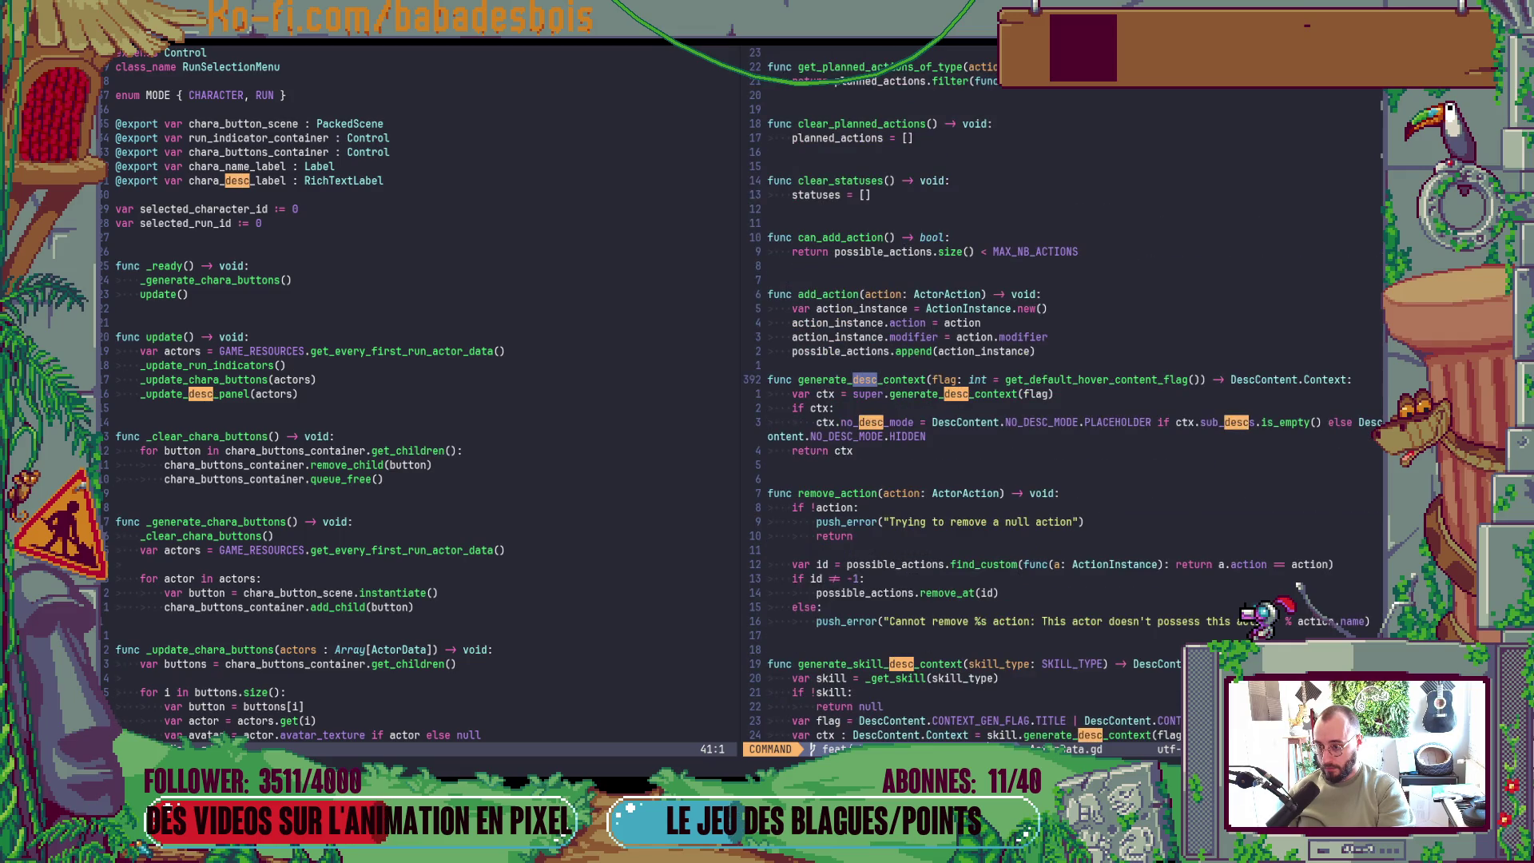
key("Return")
key("ctrl+o")
key("k")
key("k")
key("N")
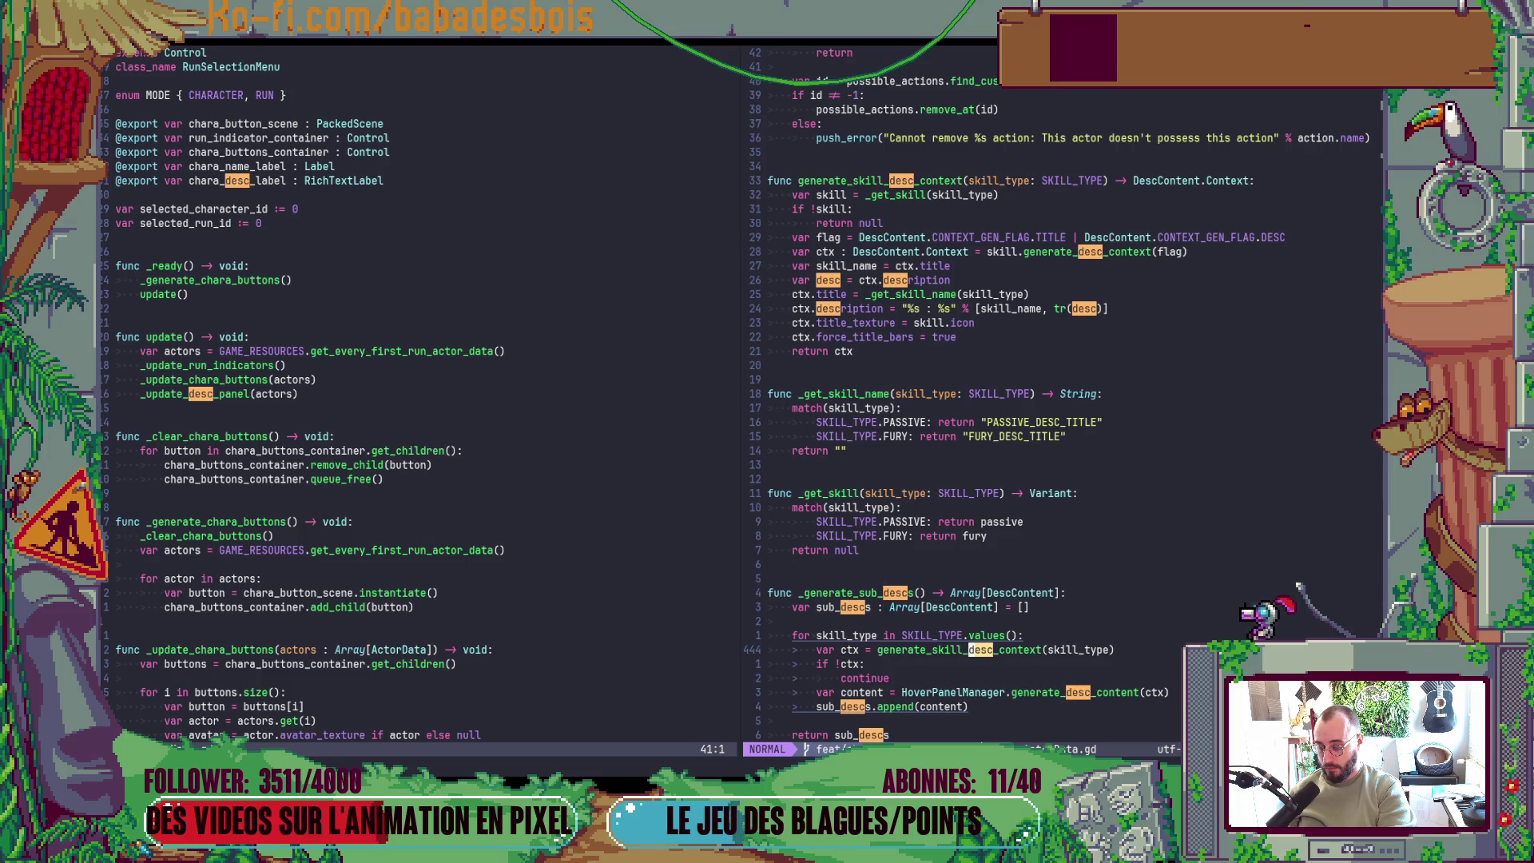
Open ElemData.gd through the project file finder.
key("space")
key("f")
key("f")
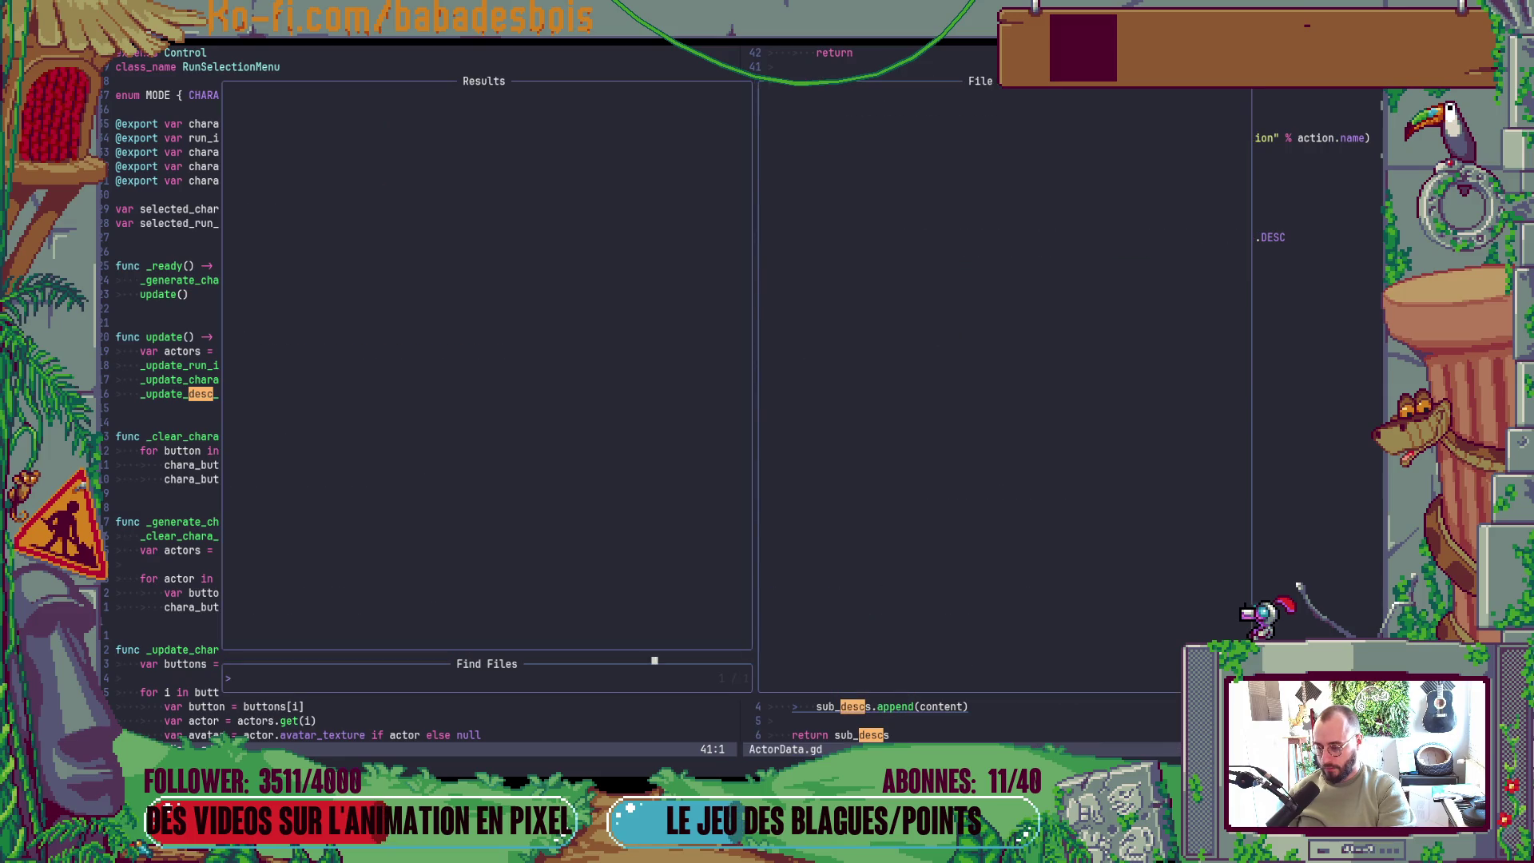
type("elemdata")
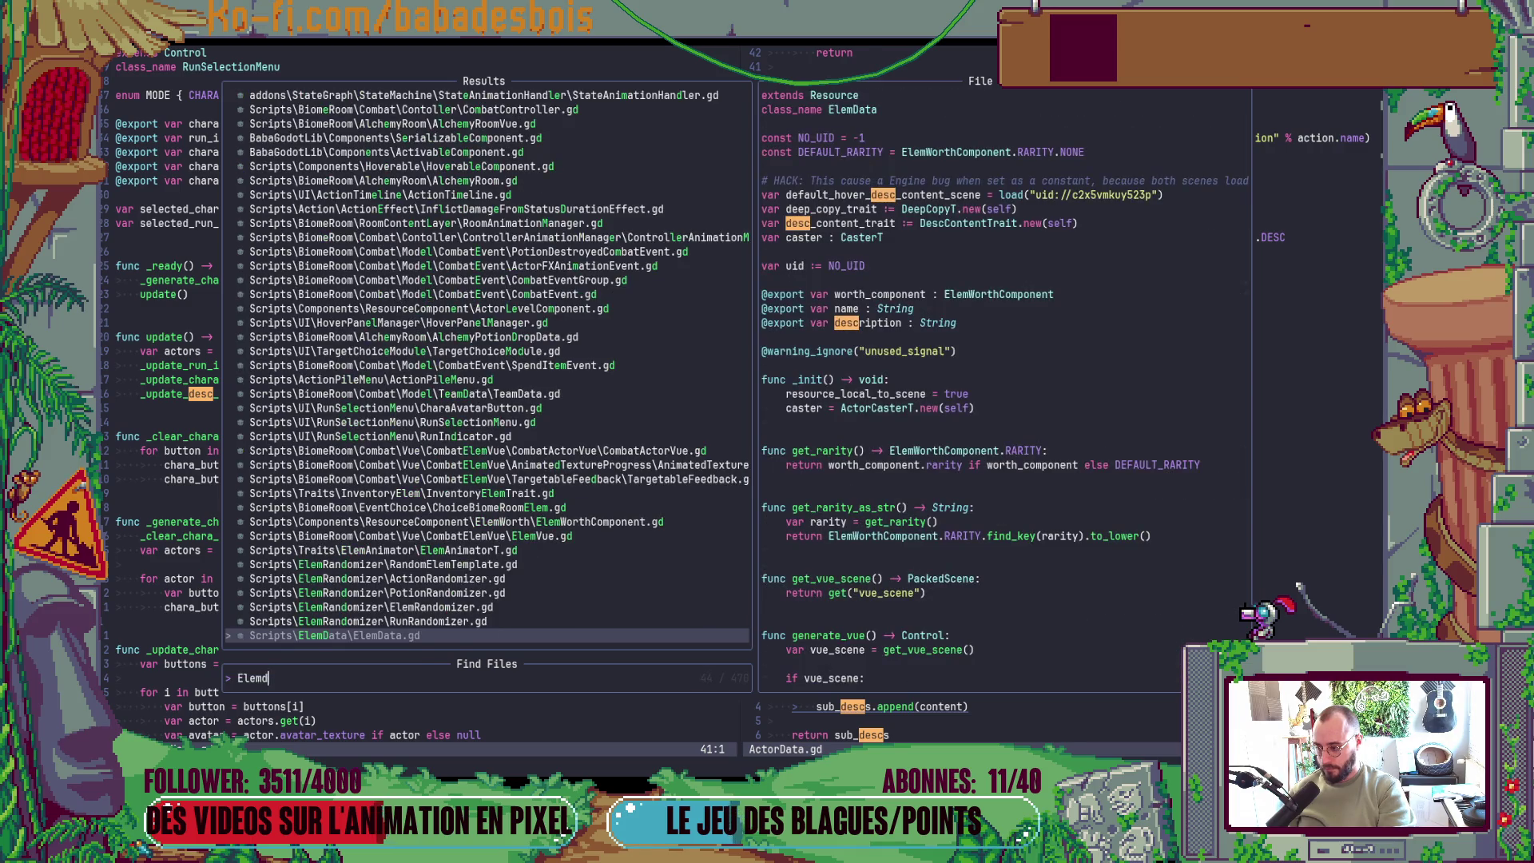
key("Return")
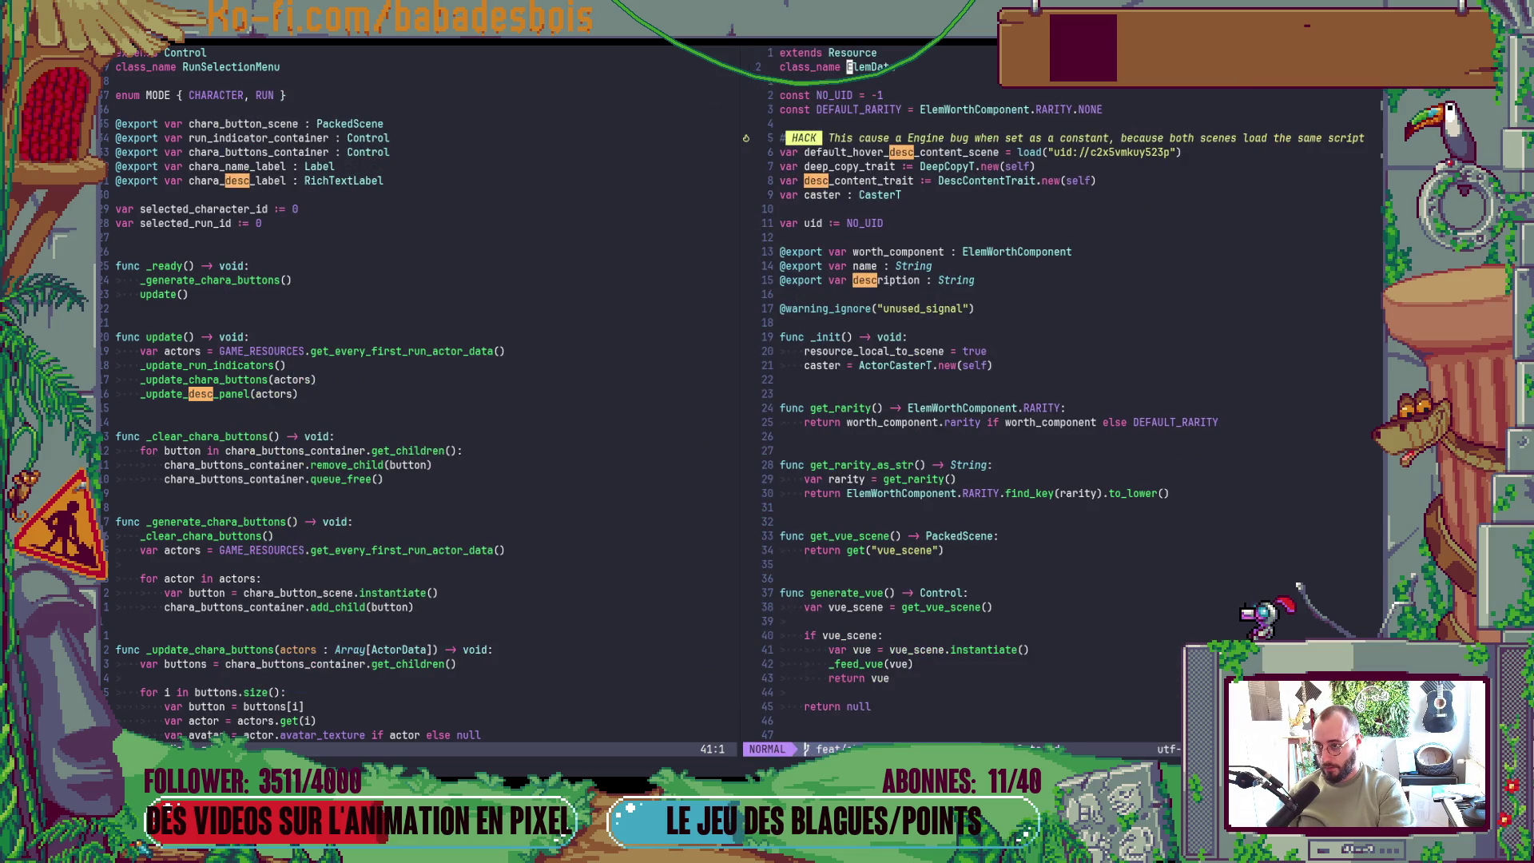
Change .desc to .description on line 88 of RunSelectionMenu.gd, save, and return to Godot.
key("ctrl+w")
key("h")
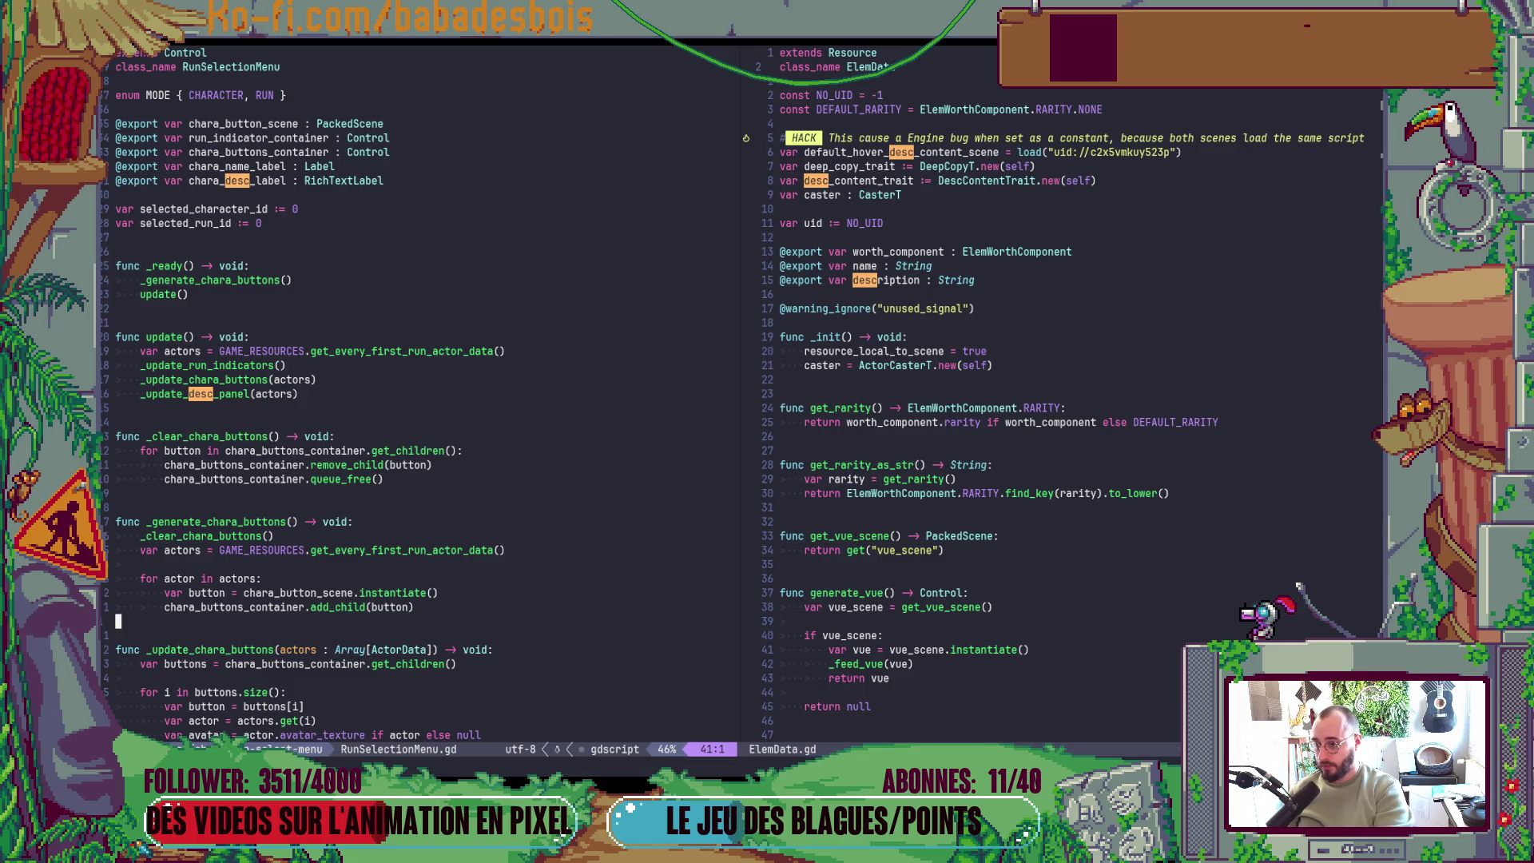
key("n")
key("n")
key("n")
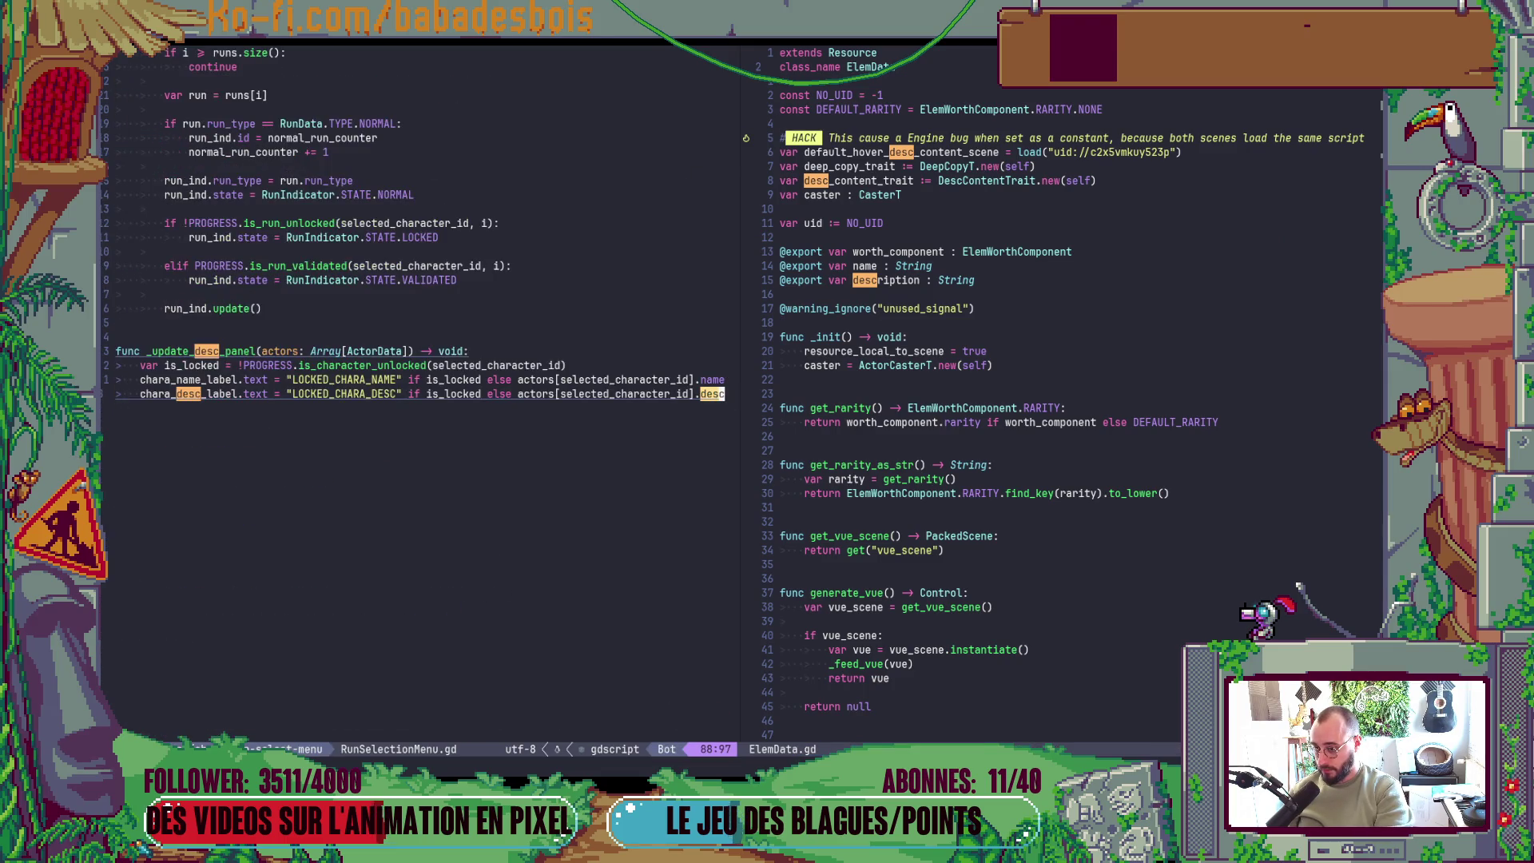
type("Ari")
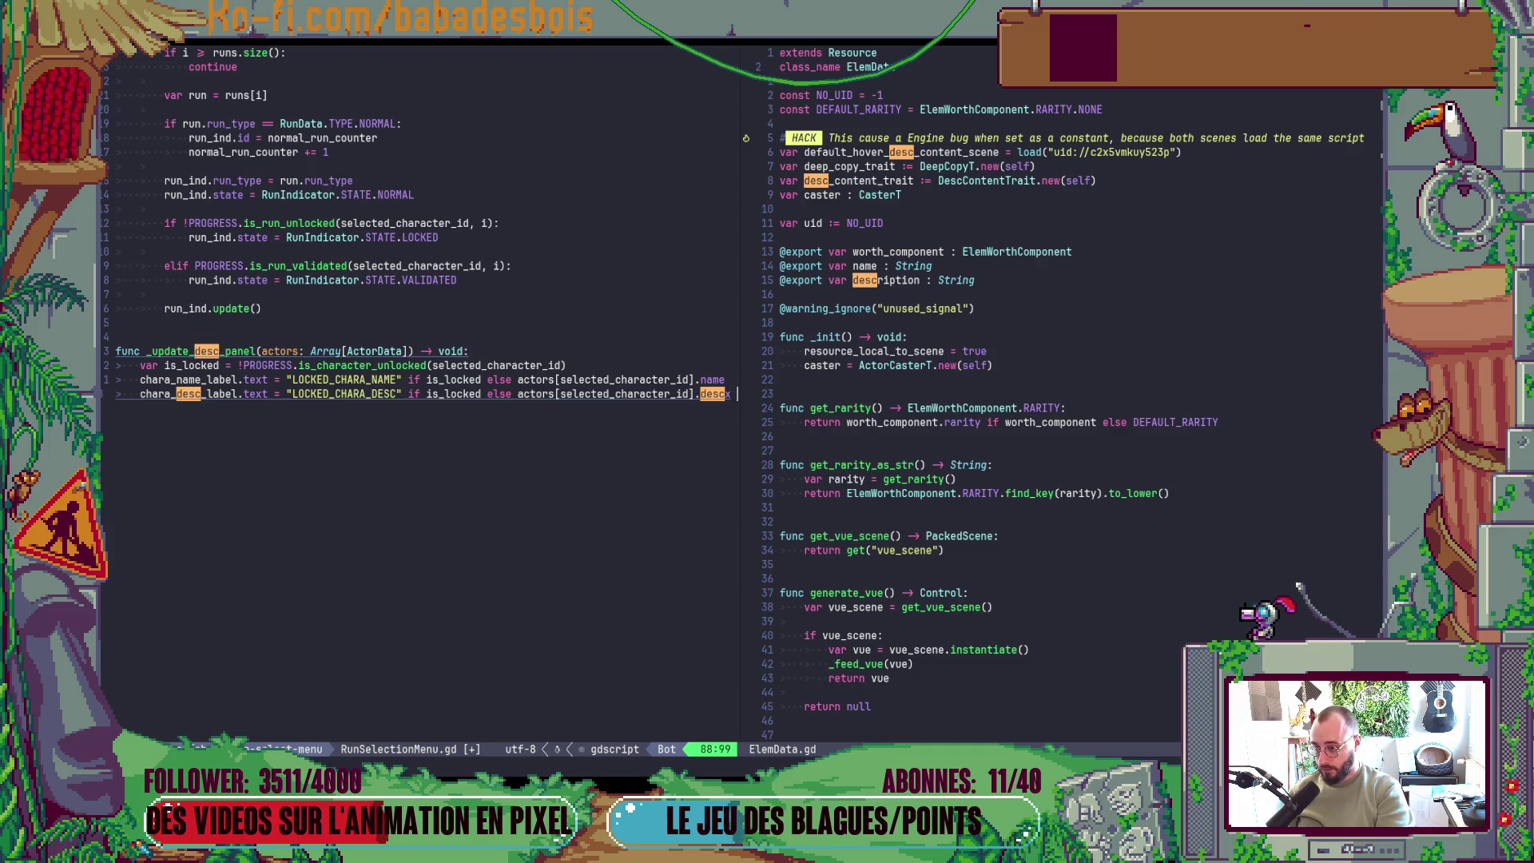
key("Tab")
key("Return")
key("Escape")
type(":w")
key("Return")
key("alt+Tab")
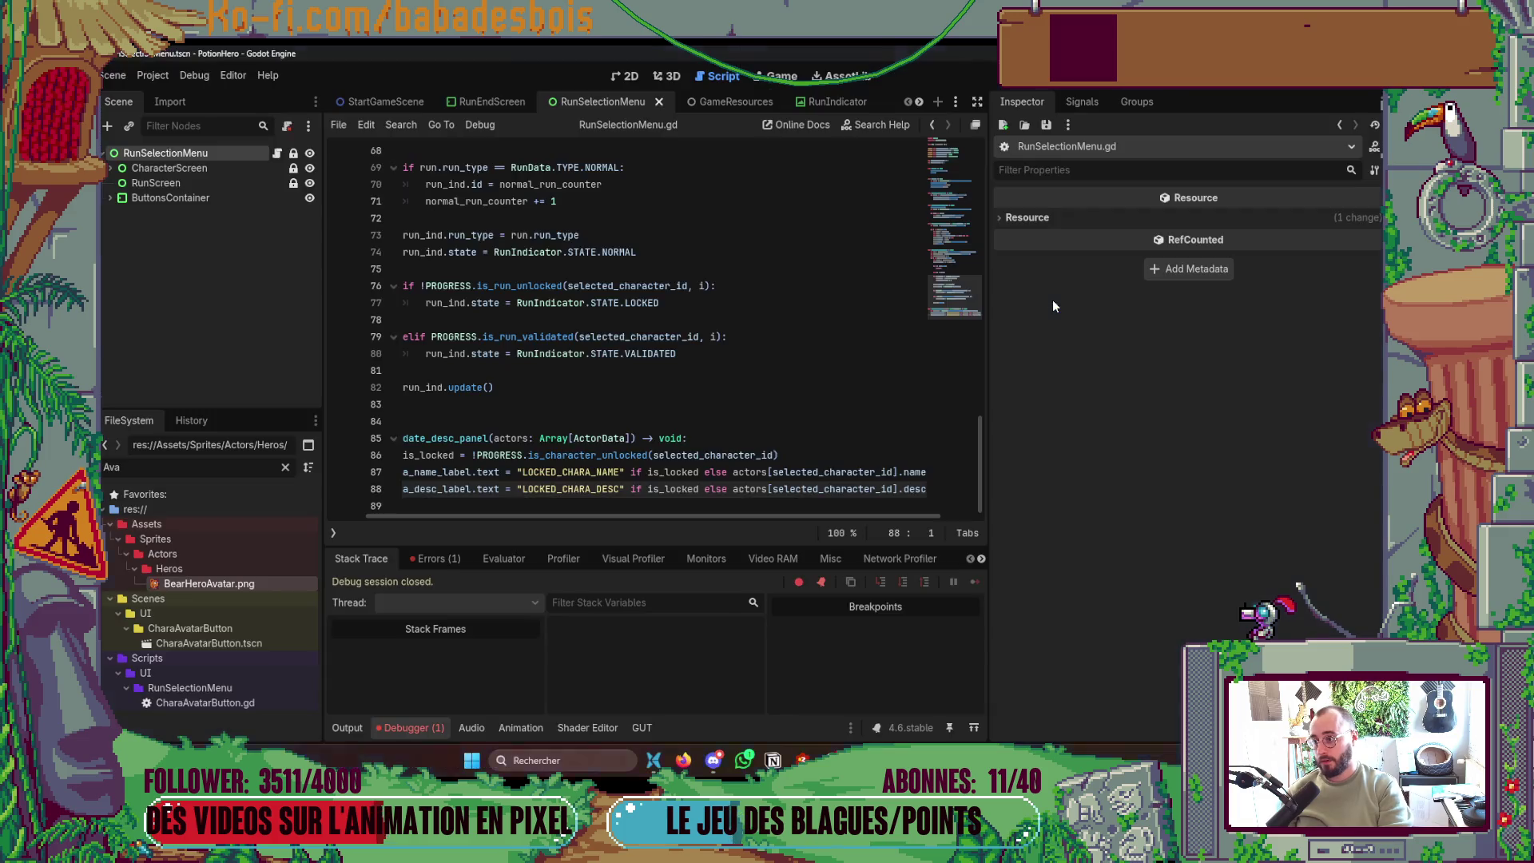
Collapse the bottom panel and run the game, confirming Chevalier Grizlours' name and description display.
left_click(416, 727)
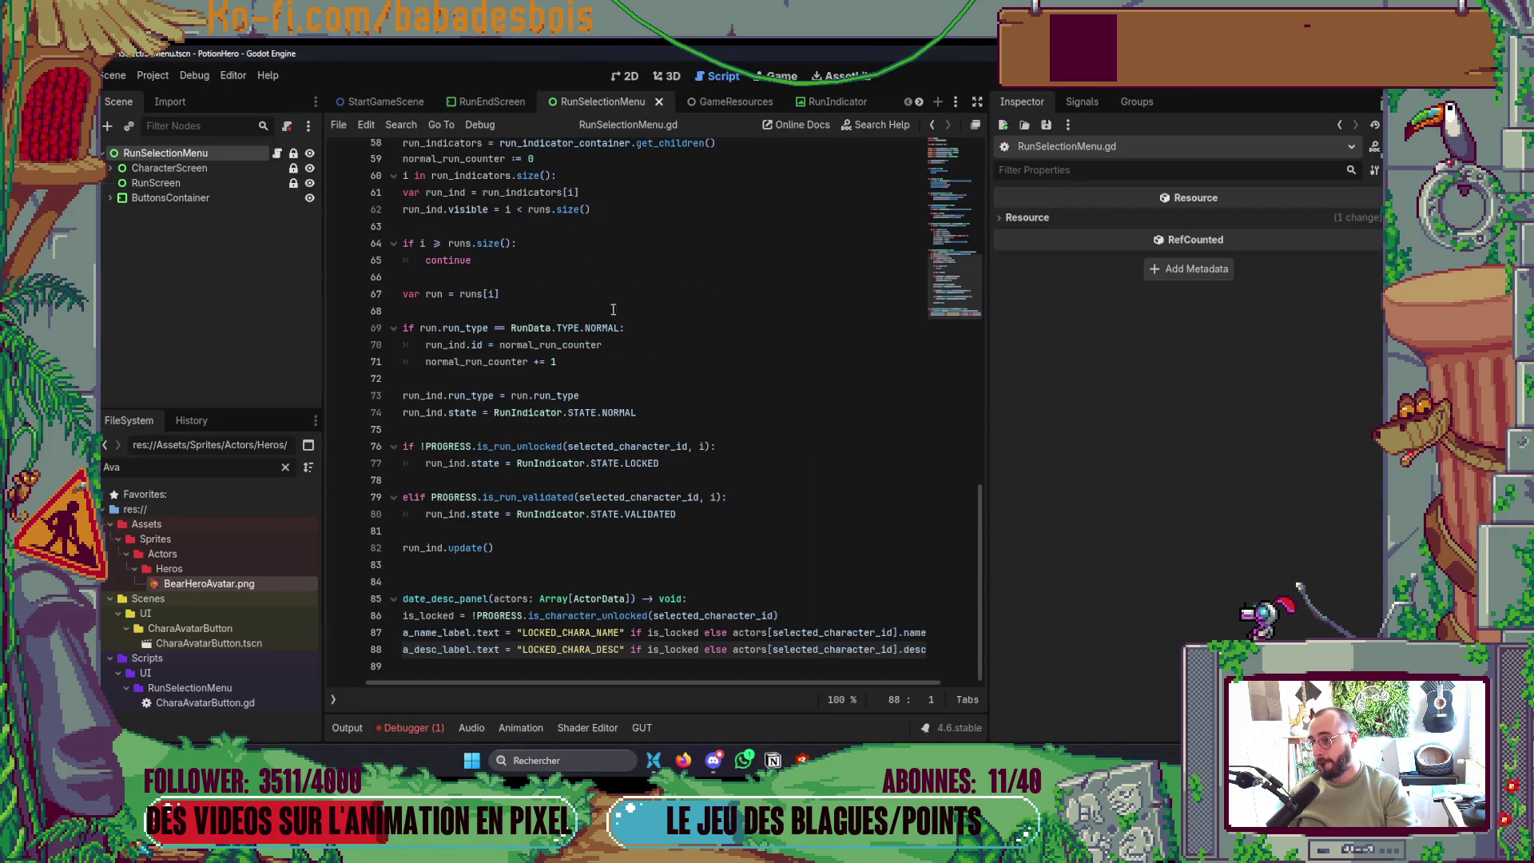
key("F6")
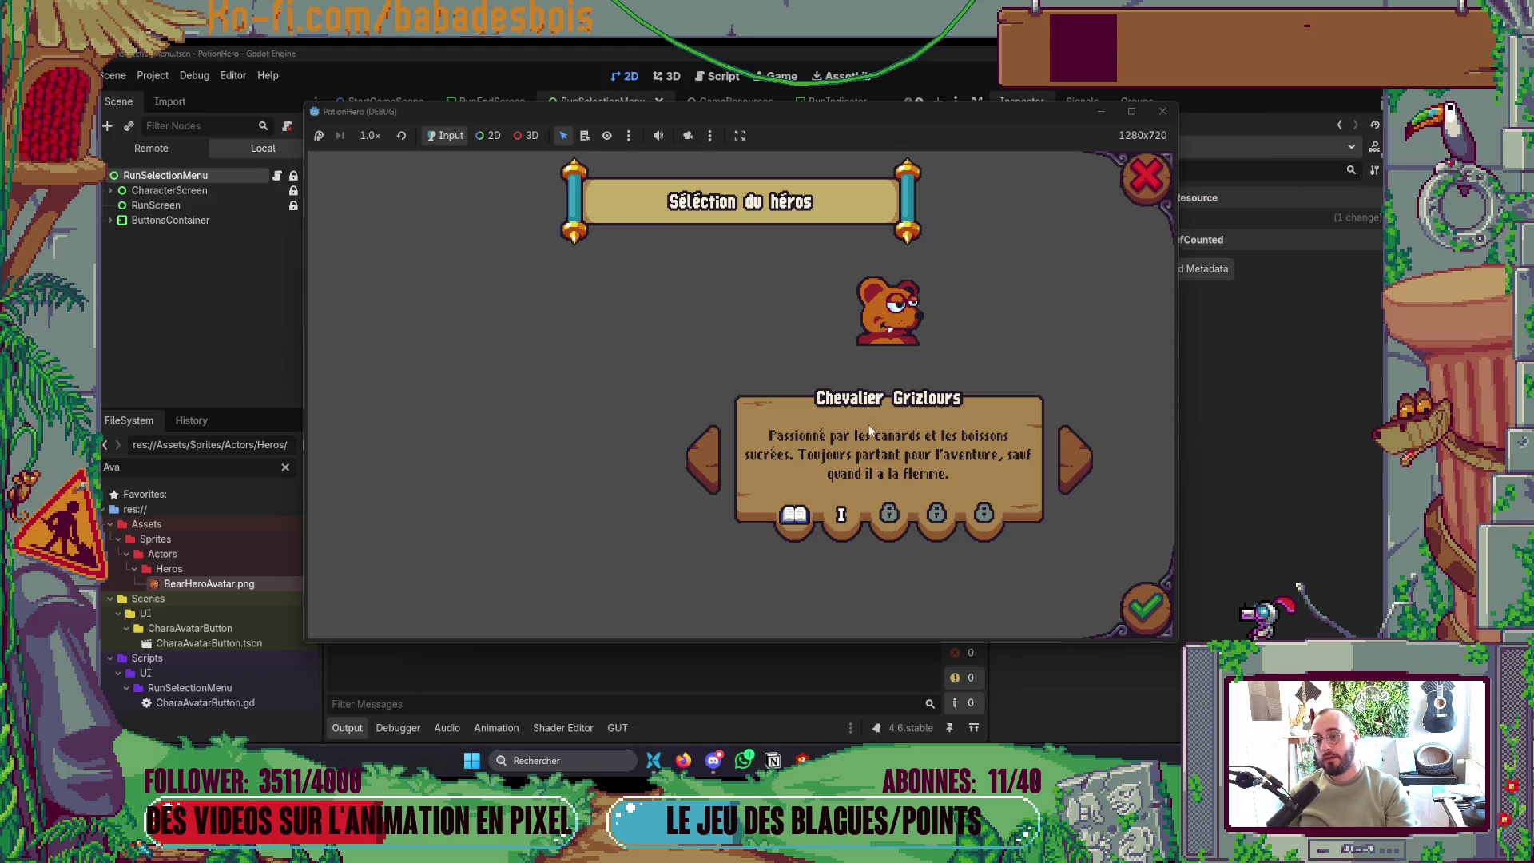
key("alt+Tab")
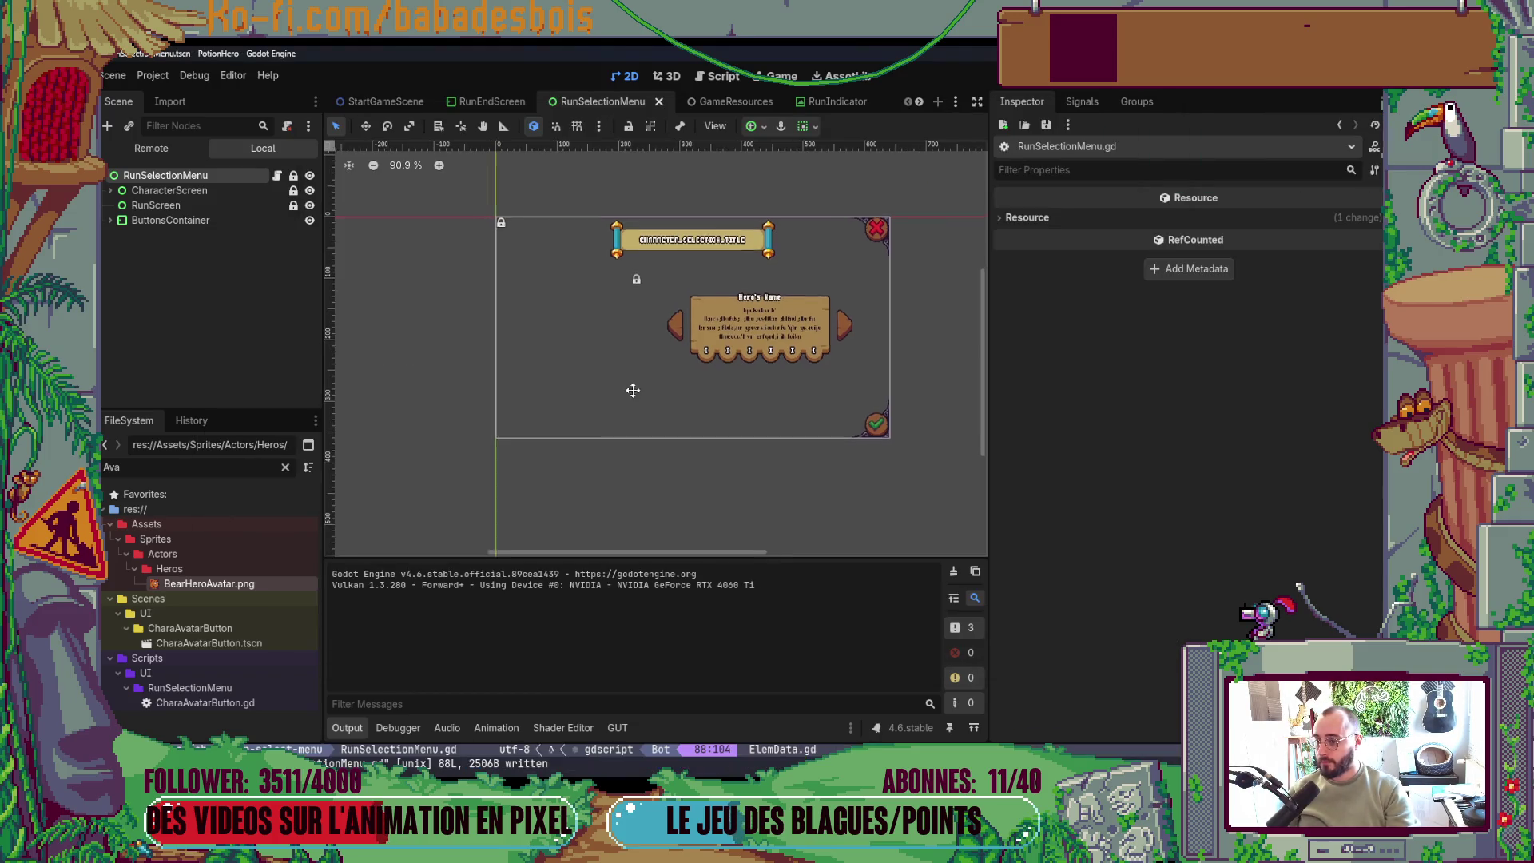
Select the MarginContainer under CharacterScreen > Panel in the Scene tree.
scroll(696, 377, "up", 8)
left_click(110, 191)
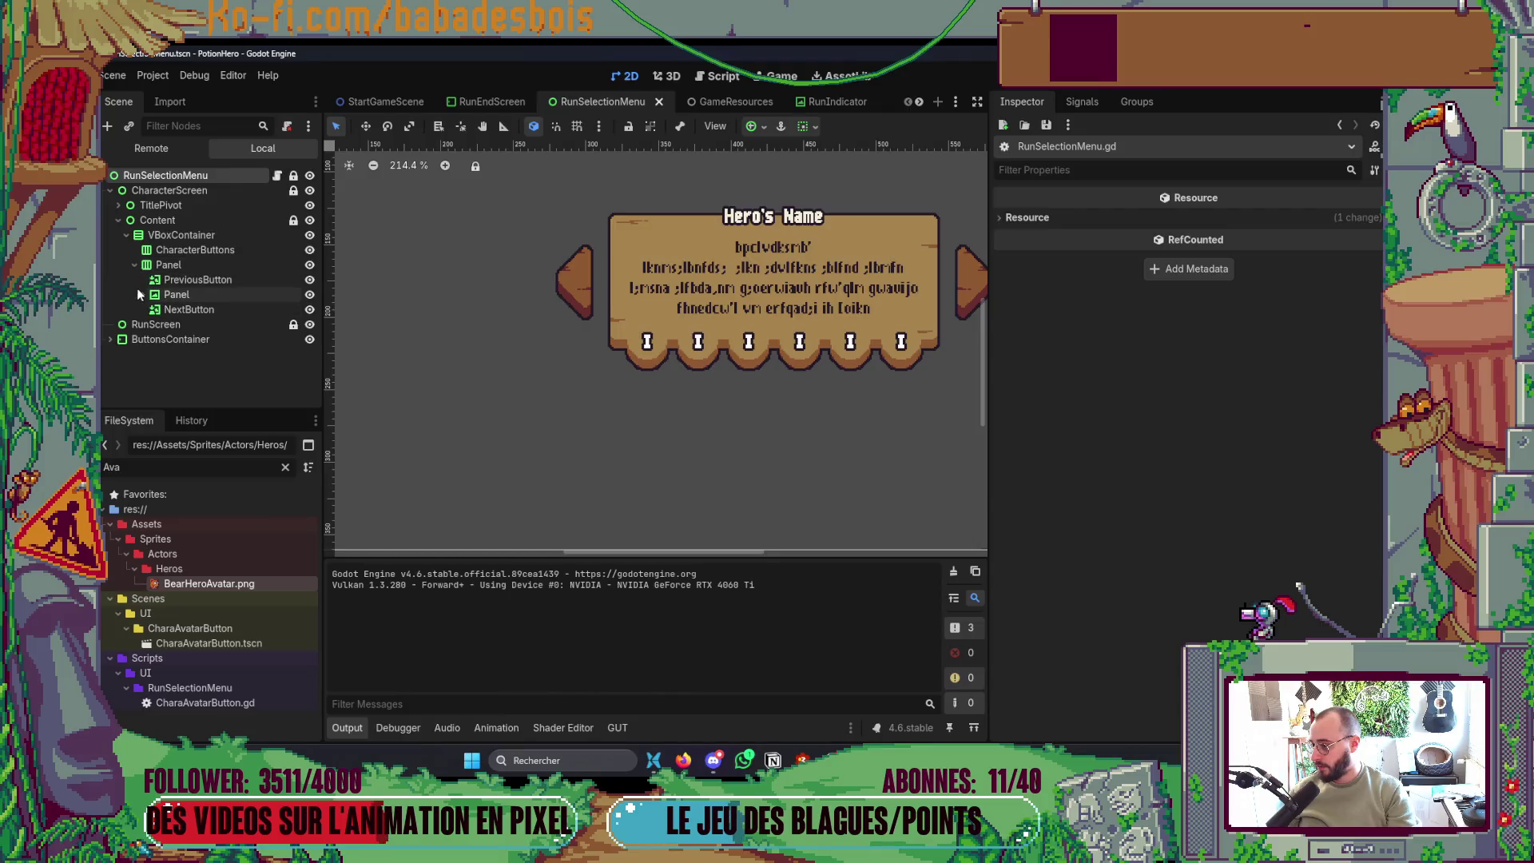
left_click(137, 293)
left_click(141, 295)
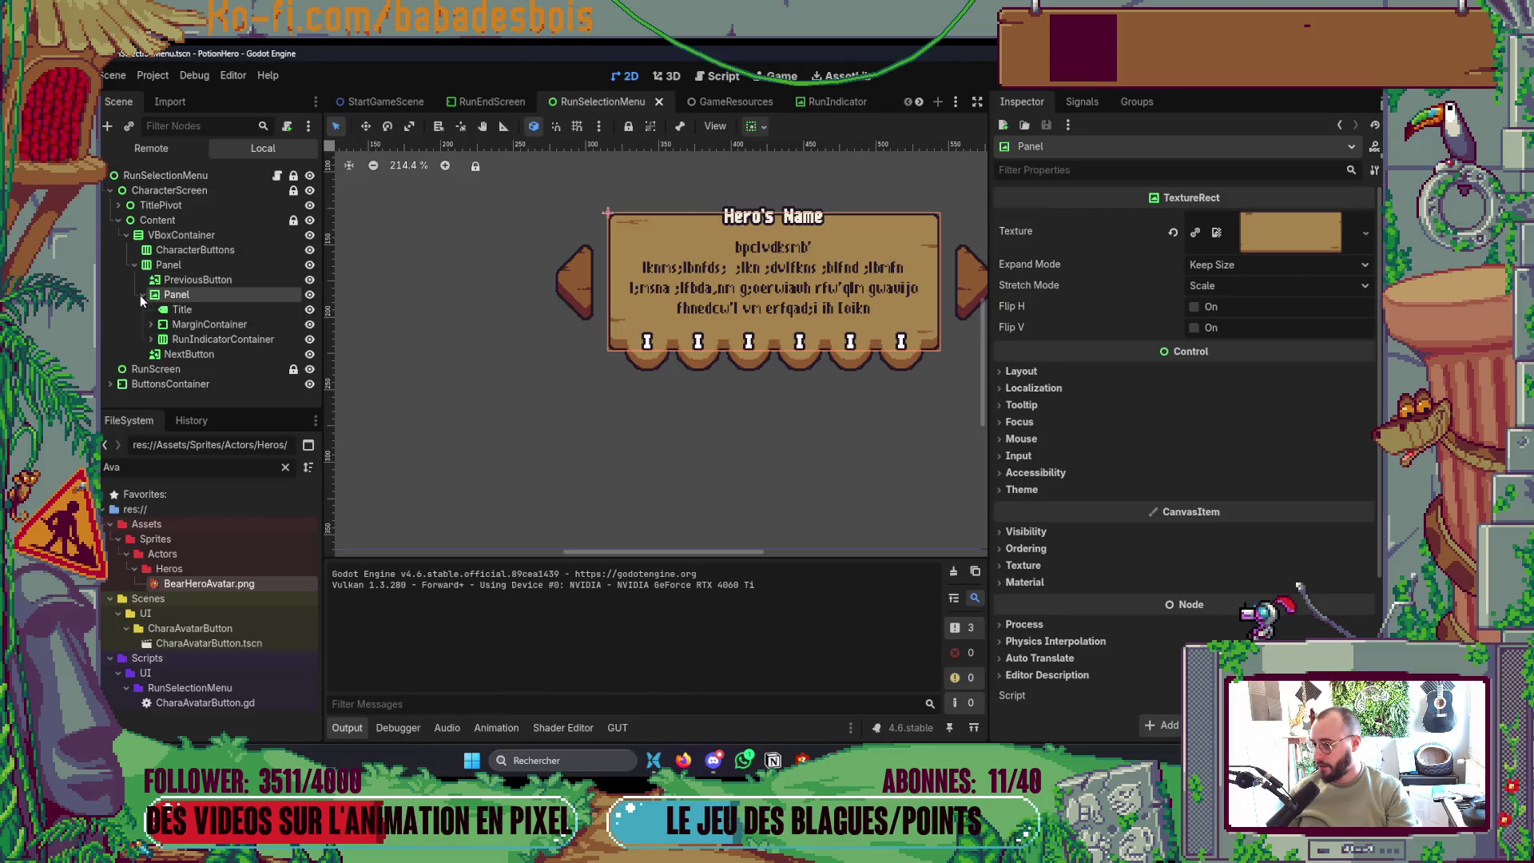
left_click(187, 324)
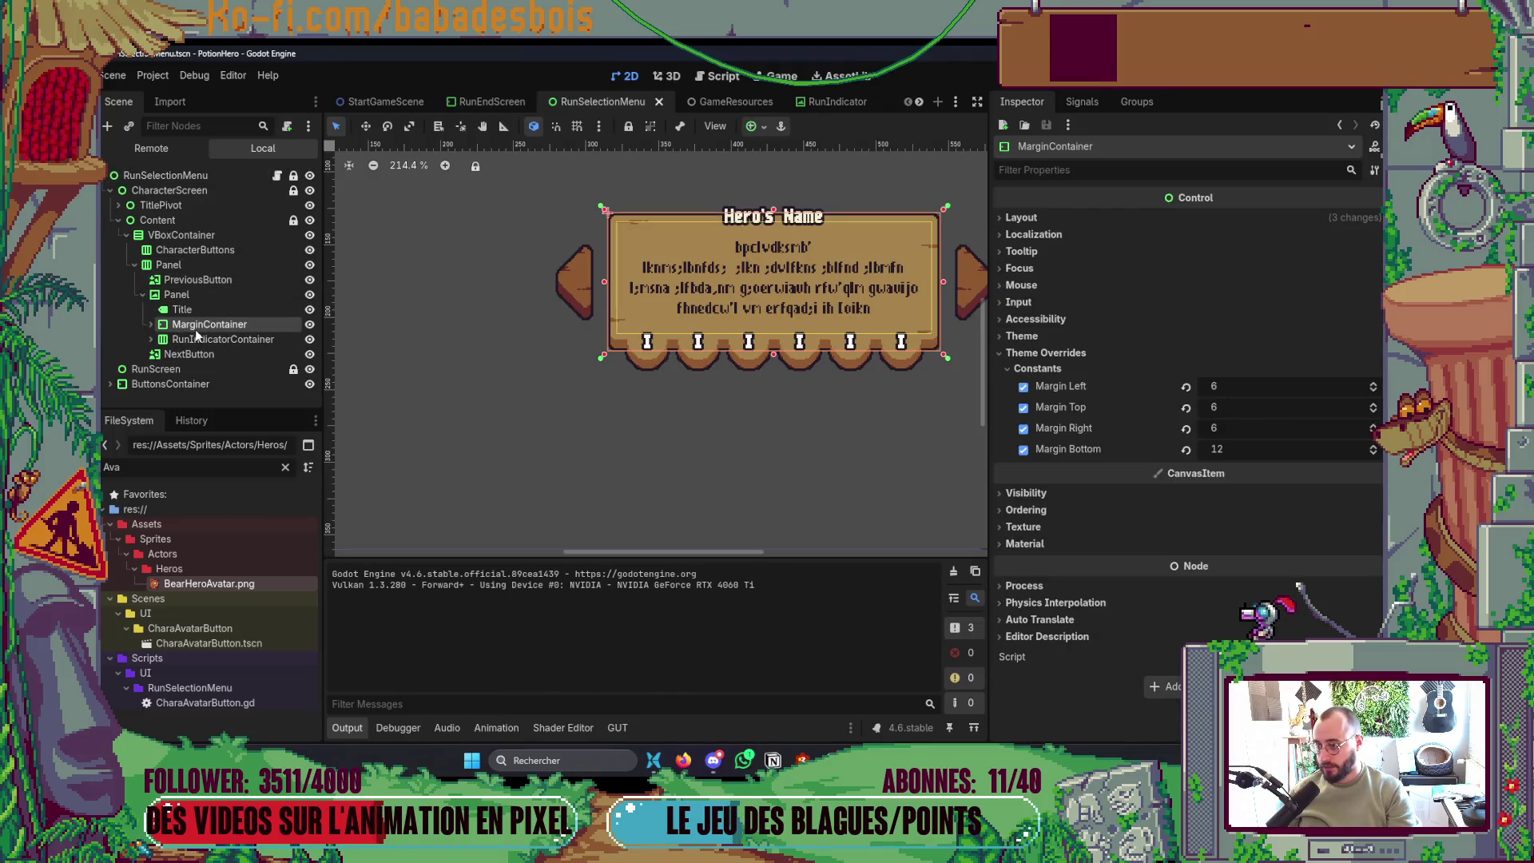
Set Margin Left and Margin Right overrides to 10, save, and run the game.
left_click(1248, 390)
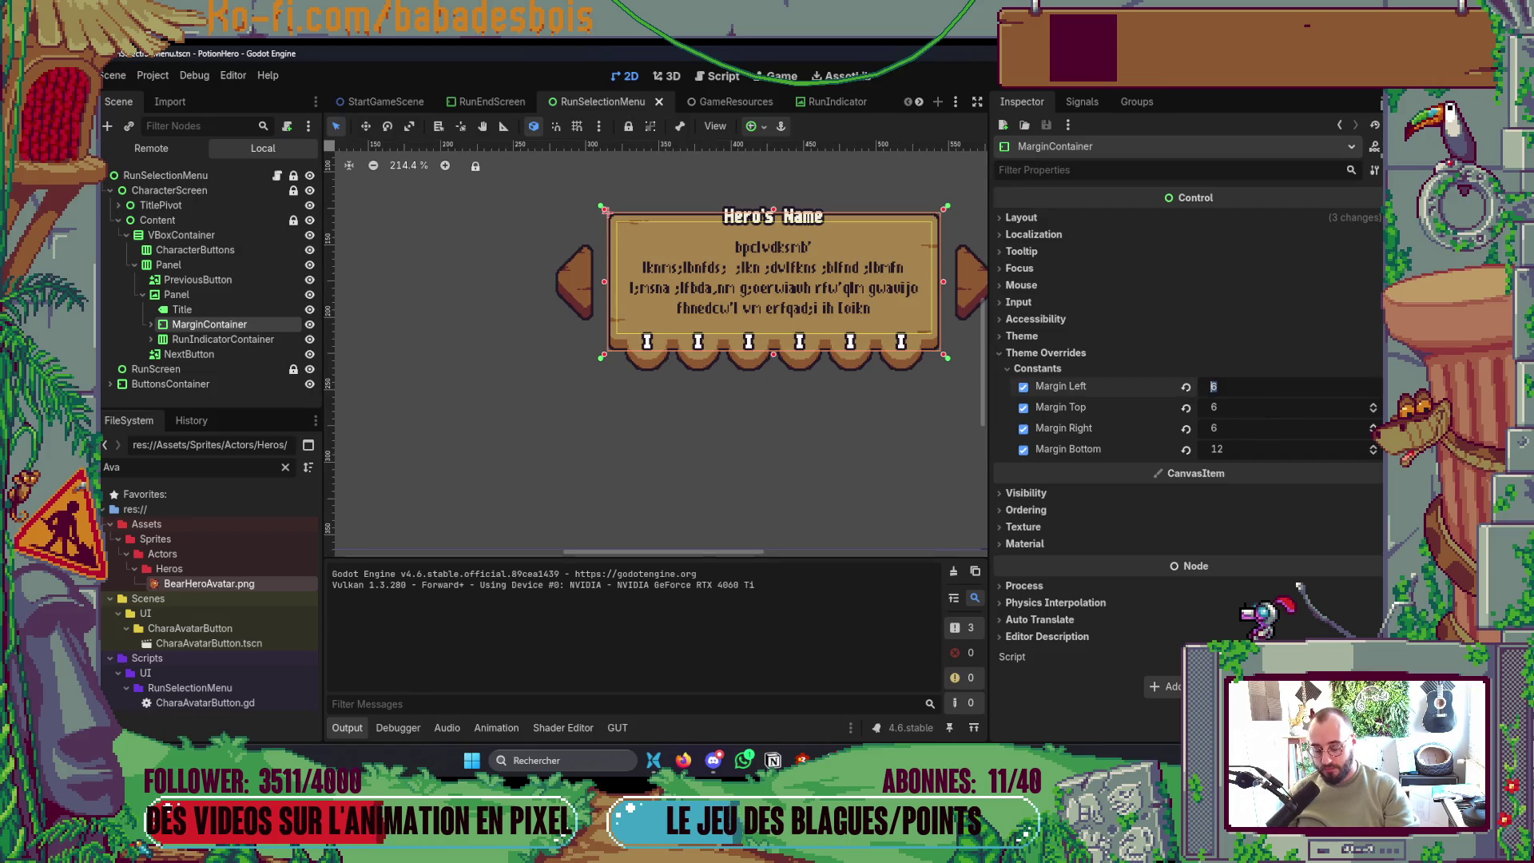
left_click(1248, 408)
type("1")
key("Escape")
left_click_drag(1277, 383, 1274, 384)
left_click(1275, 385)
type("10")
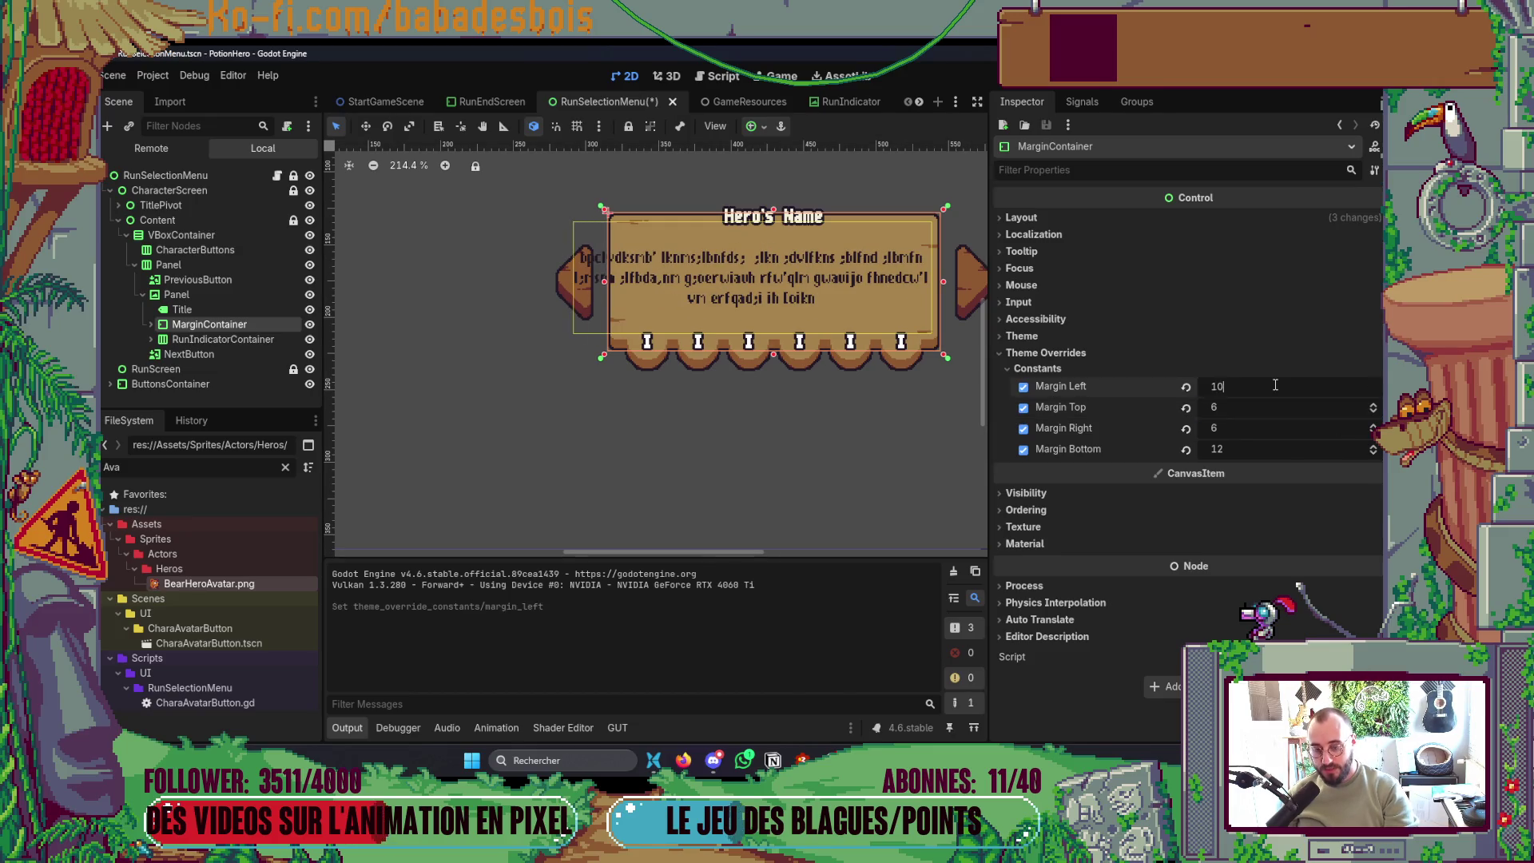
key("Tab")
key("Tab")
type("10")
key("Return")
key("ctrl+s")
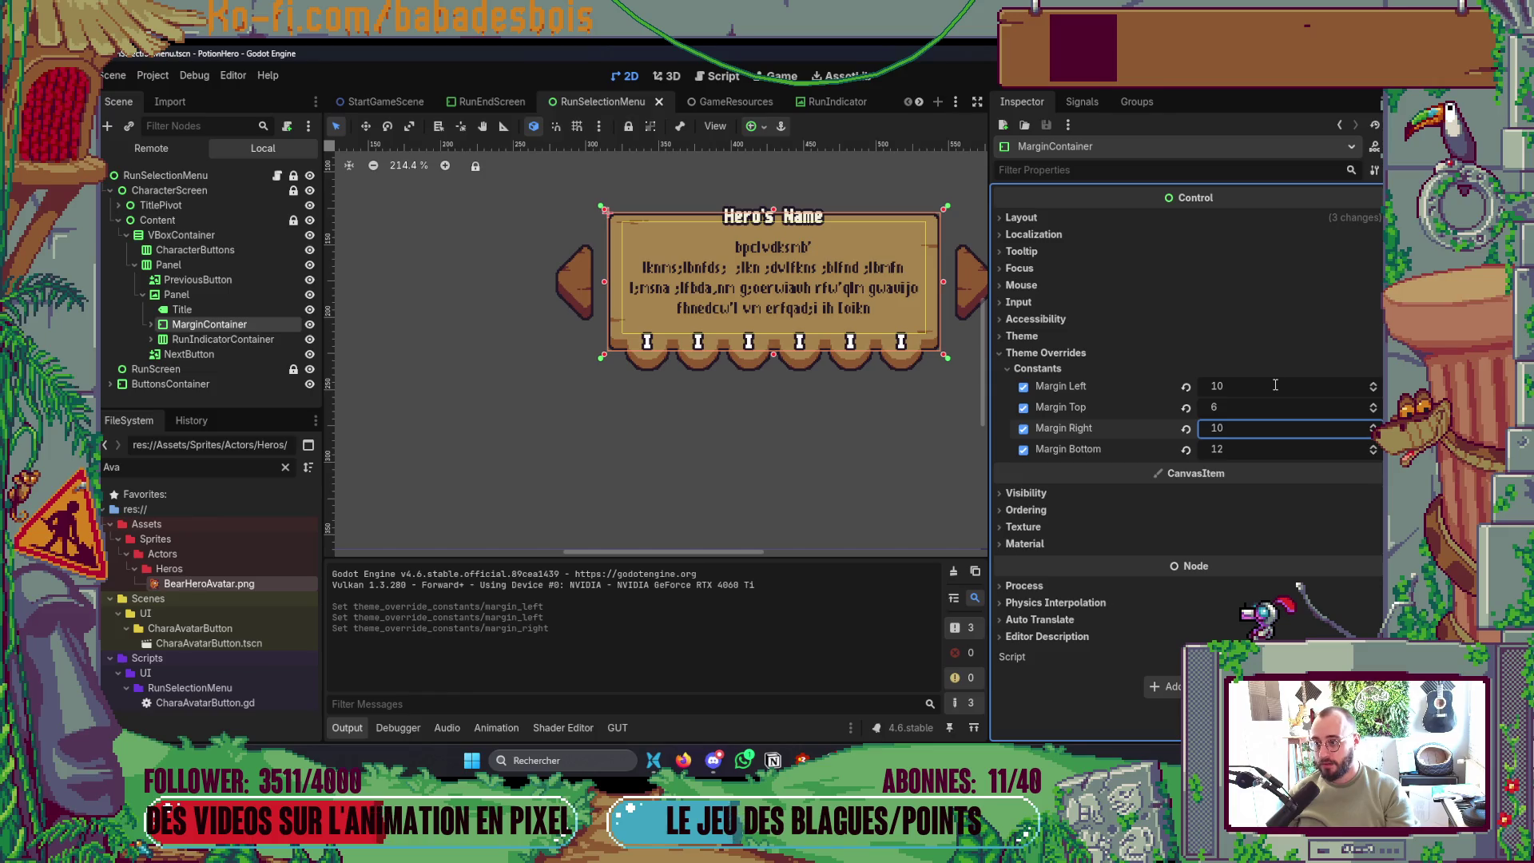
key("F5")
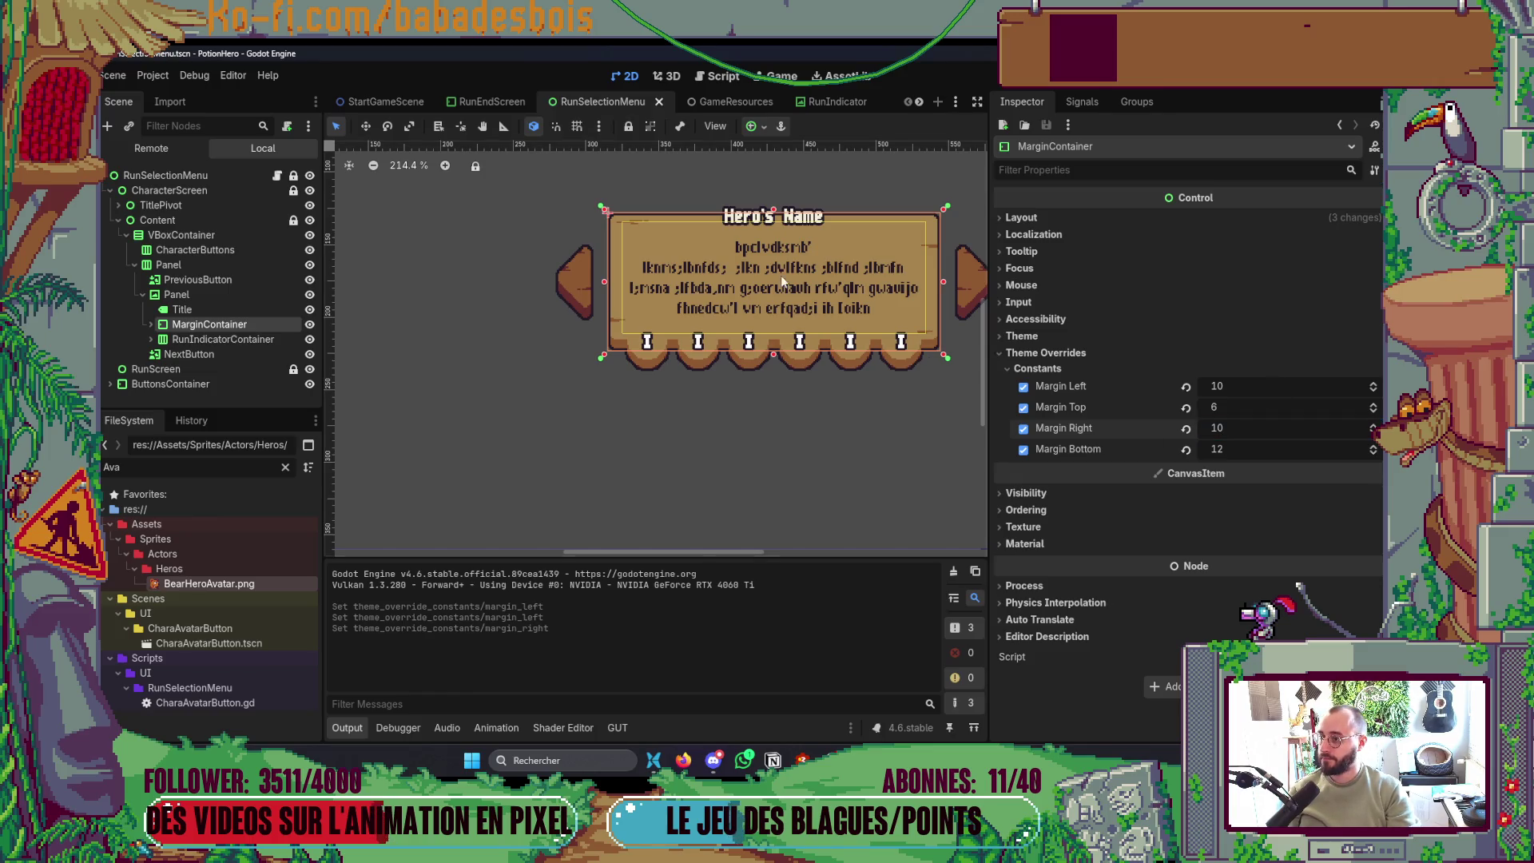
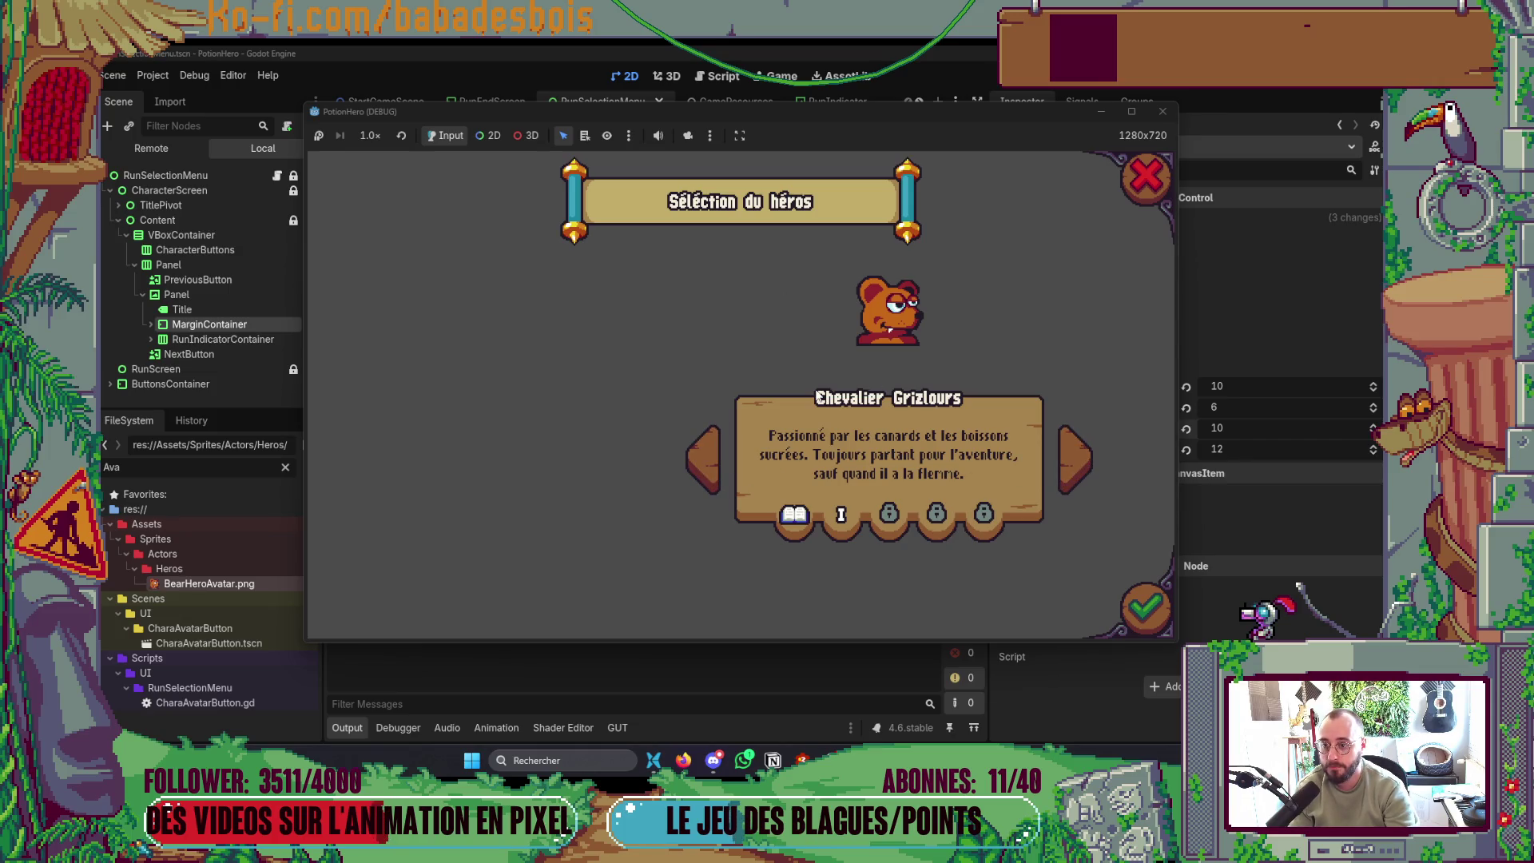
Stop the running hero-selection game and return to the editor with nothing selected.
left_click(1162, 113)
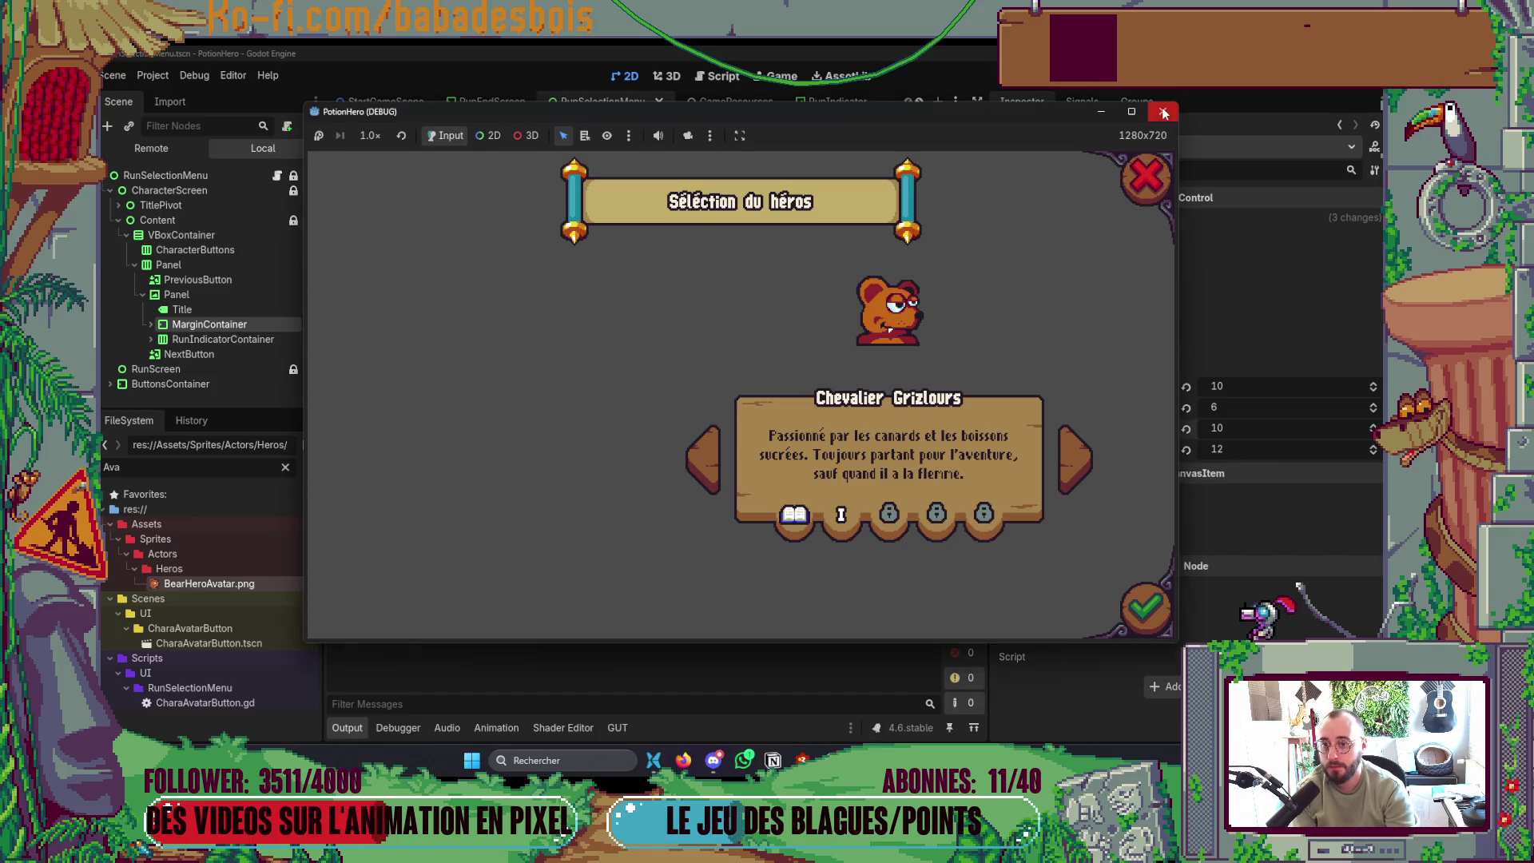
left_click(580, 605)
scroll(580, 605, "down", 2)
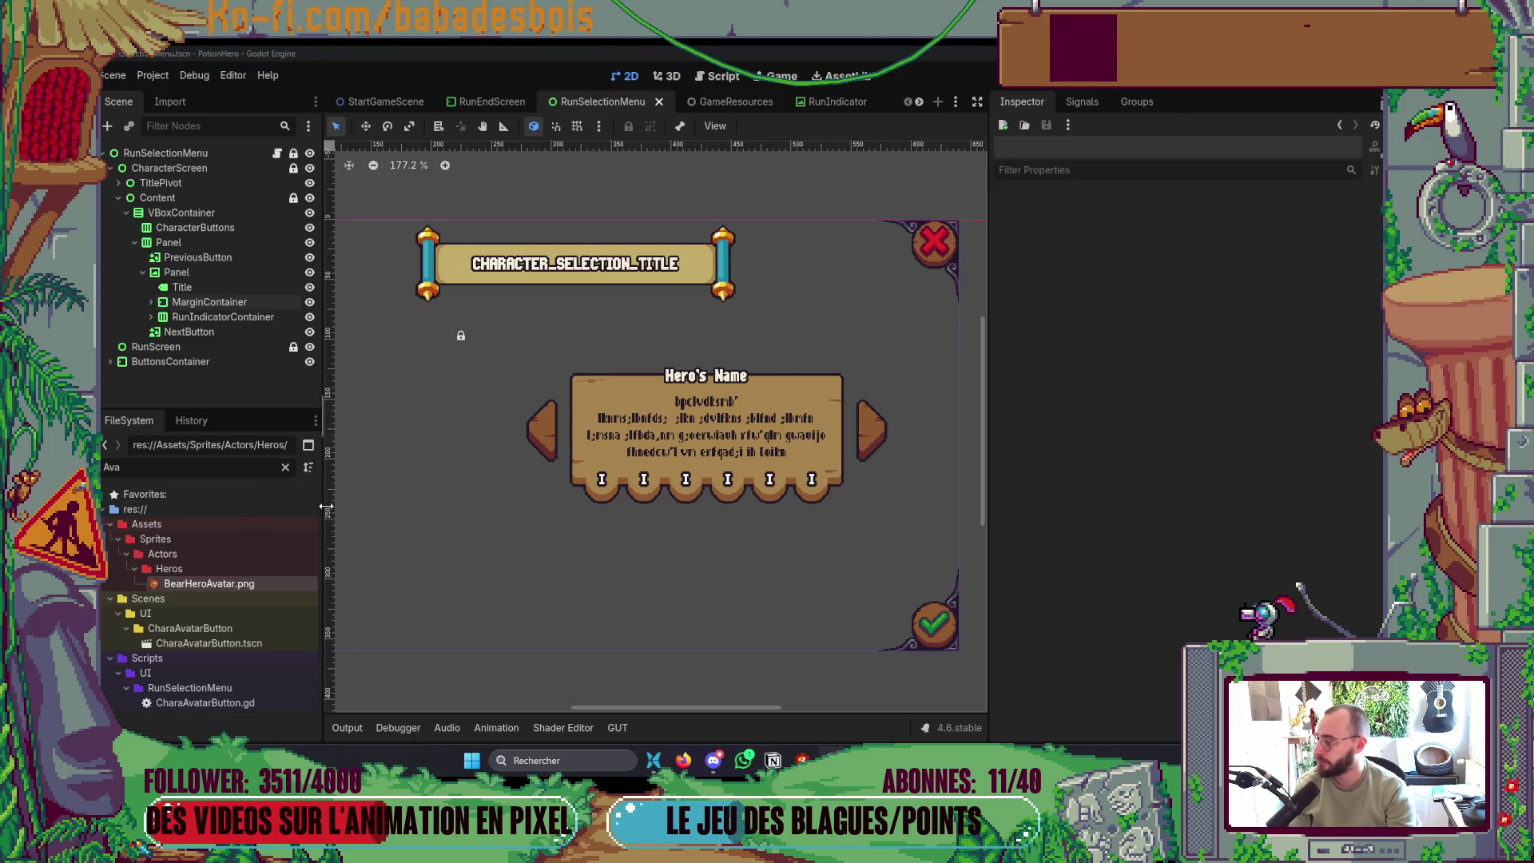
scroll(626, 510, "down", 3)
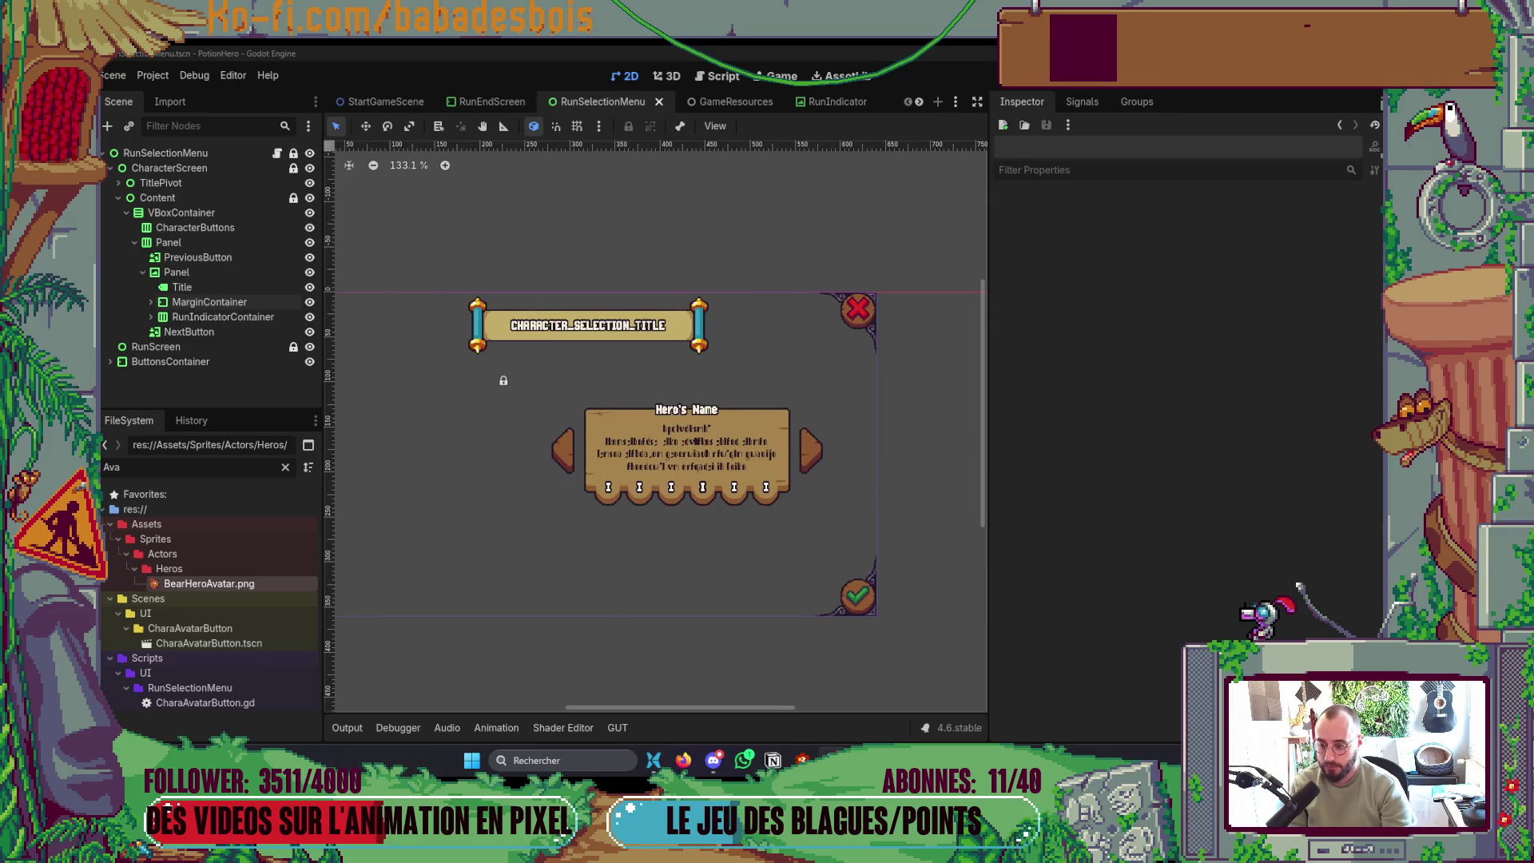
Collapse the SpriteFrames panel in RunEndScreen, then switch to the GameResources scene.
mouse_move(982, 760)
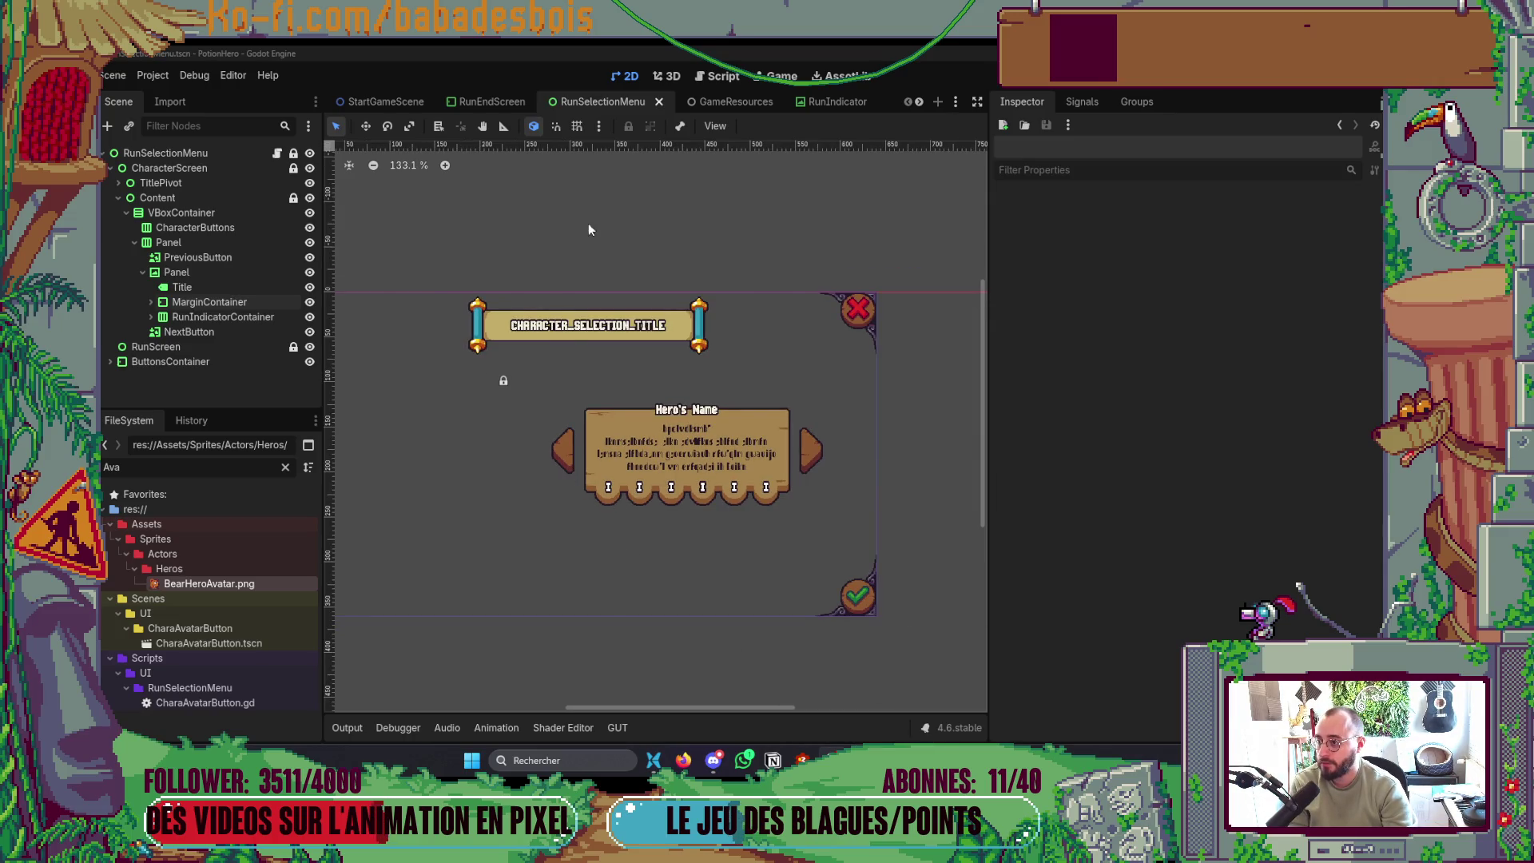
left_click(489, 101)
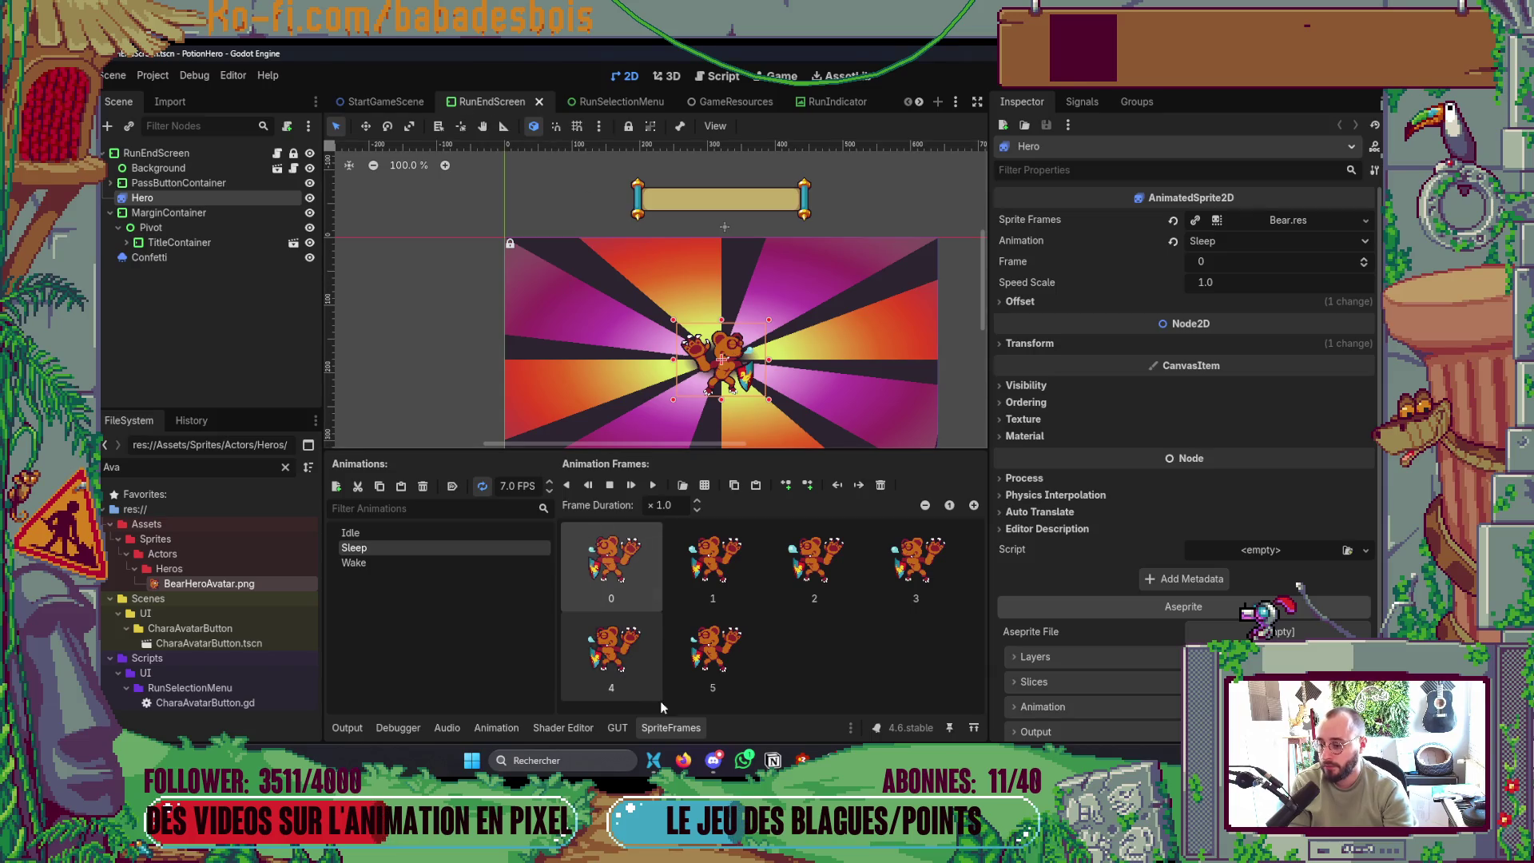
left_click(671, 728)
left_click(733, 101)
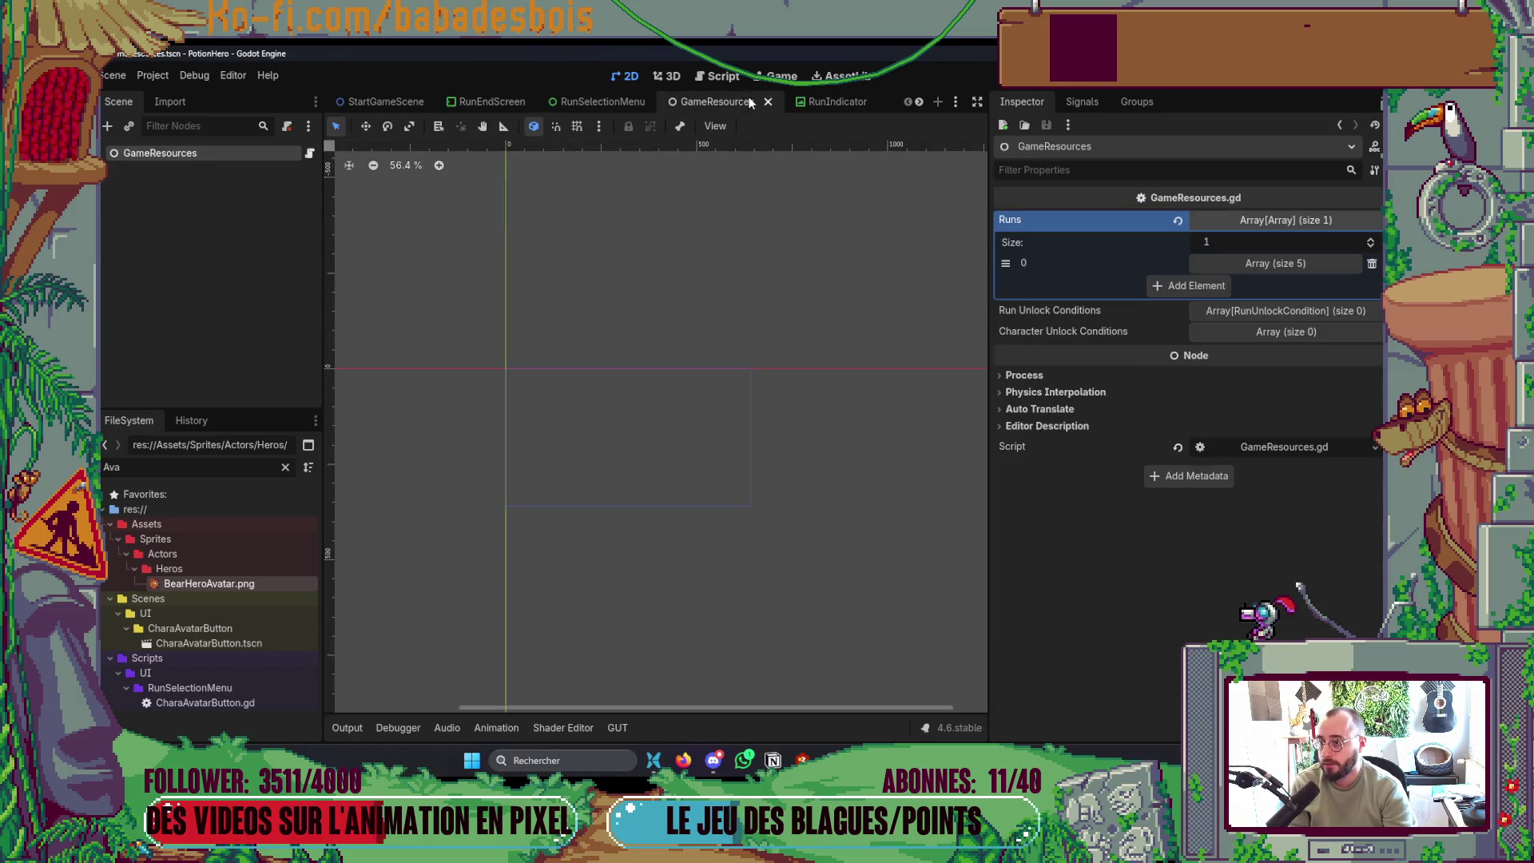
Set the Runs array size to 5.
left_click(1296, 217)
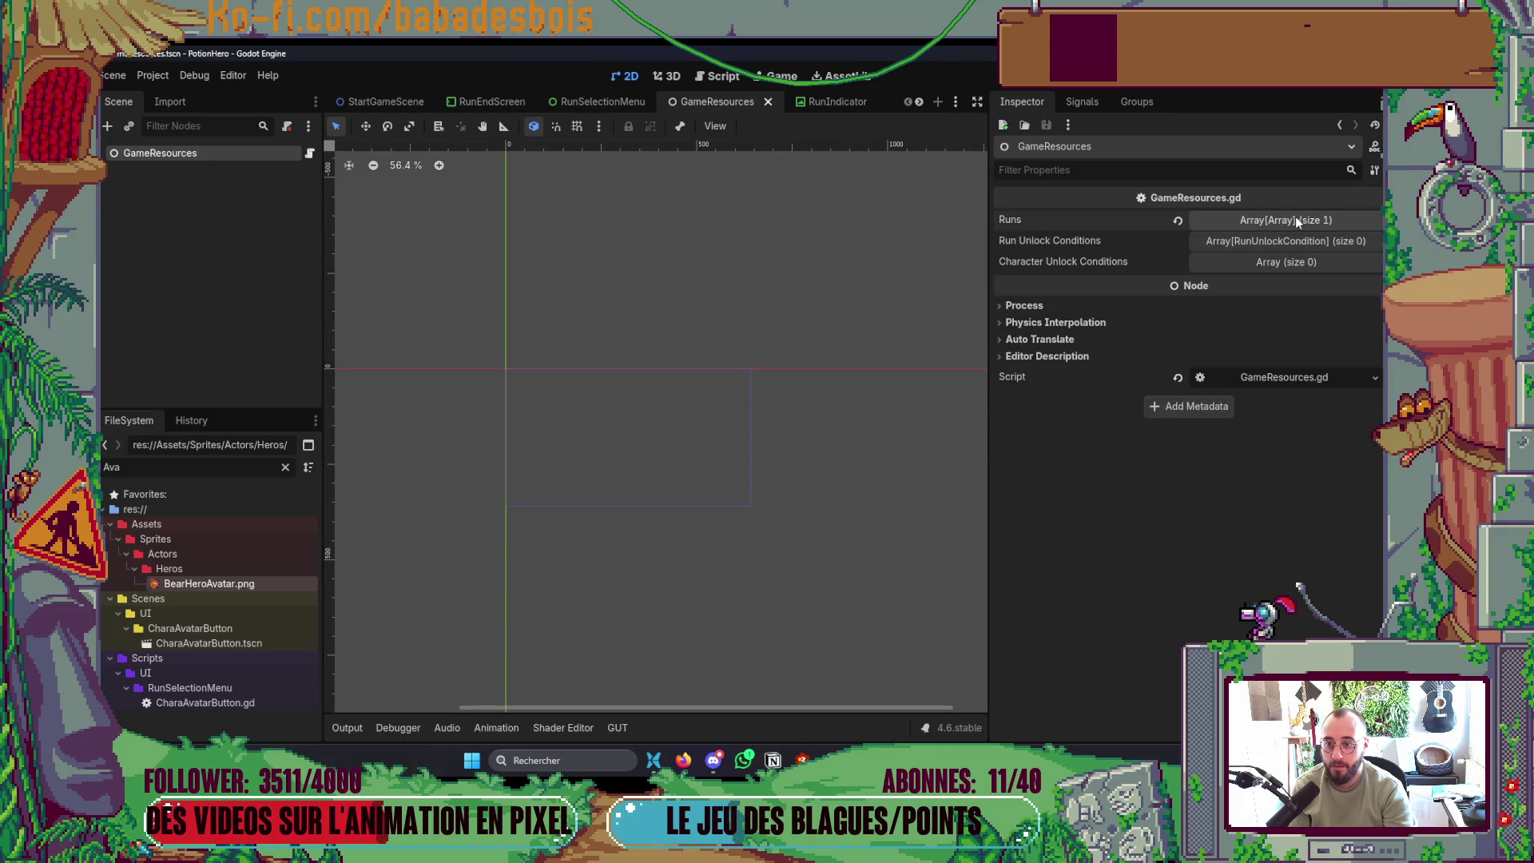
left_click(1296, 217)
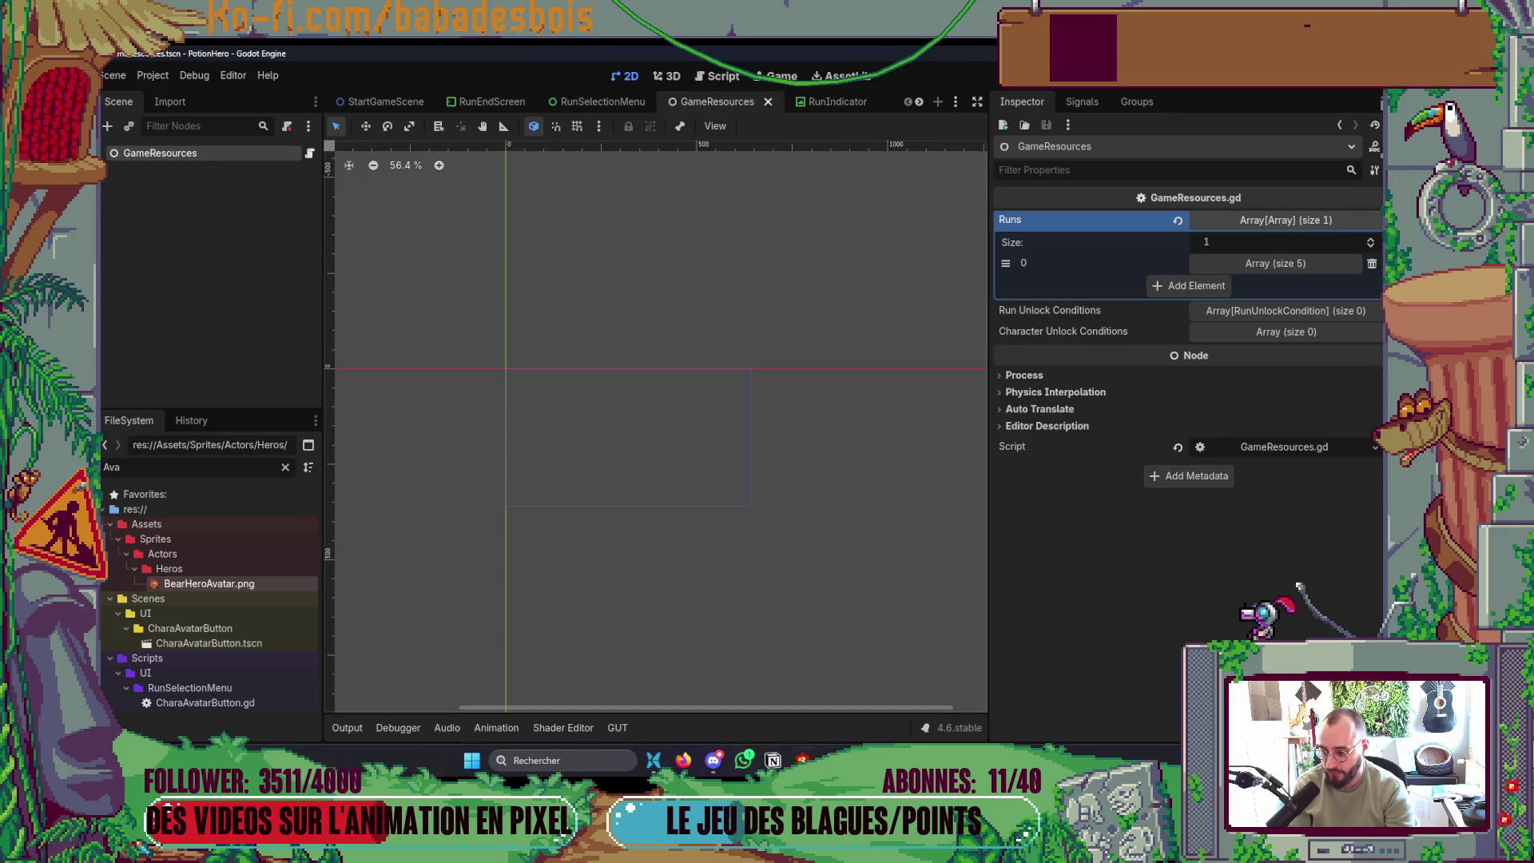
left_click(1371, 242)
left_click(1371, 242)
left_click(1371, 242)
left_click(1371, 242)
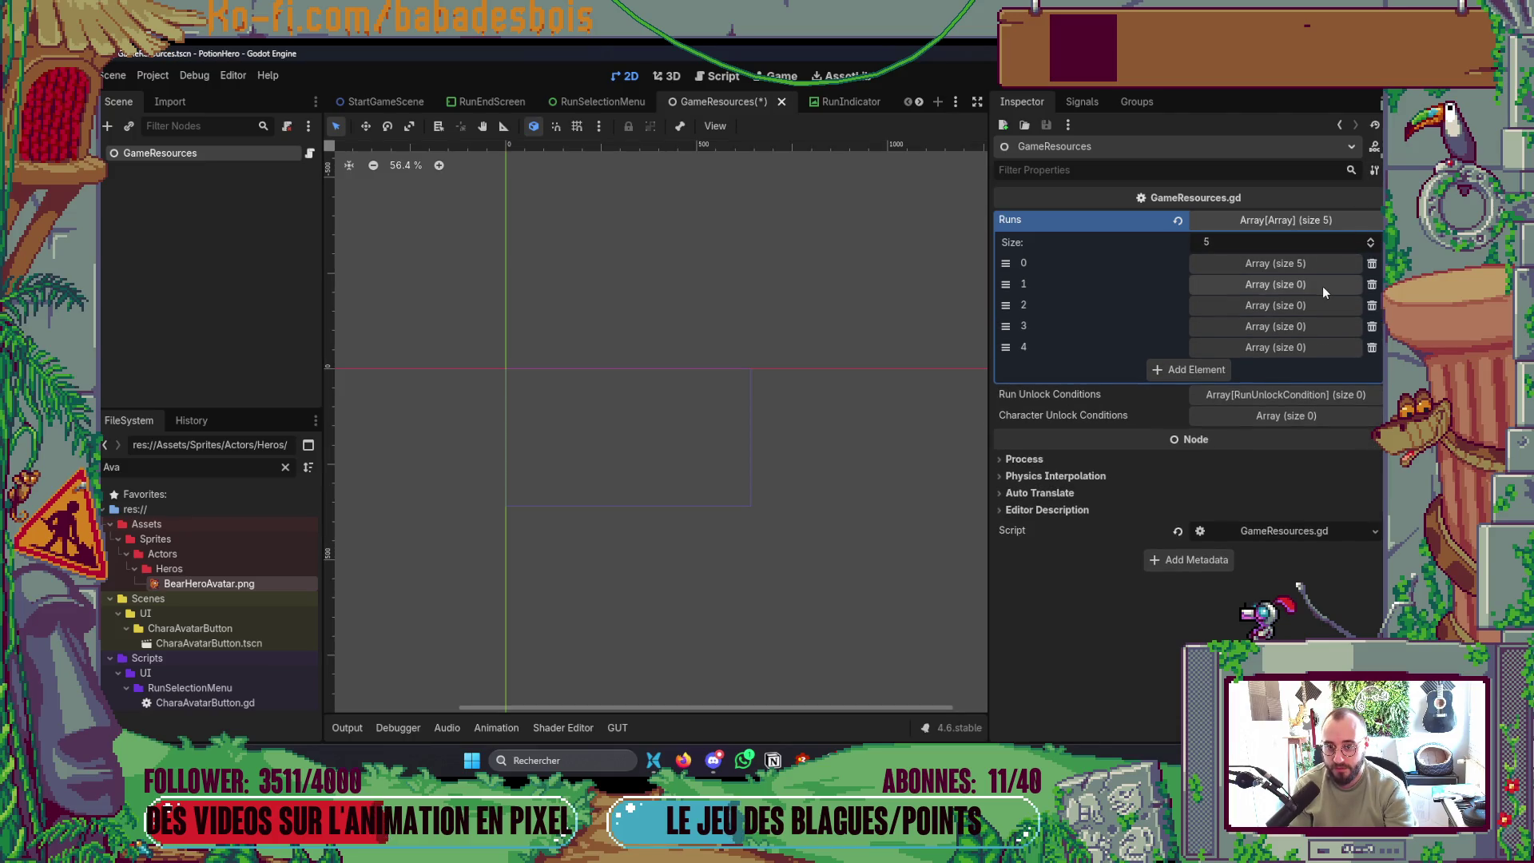
left_click(1322, 286)
Give Runs entry 1 one Object element holding a new RunData.
left_click(1366, 305)
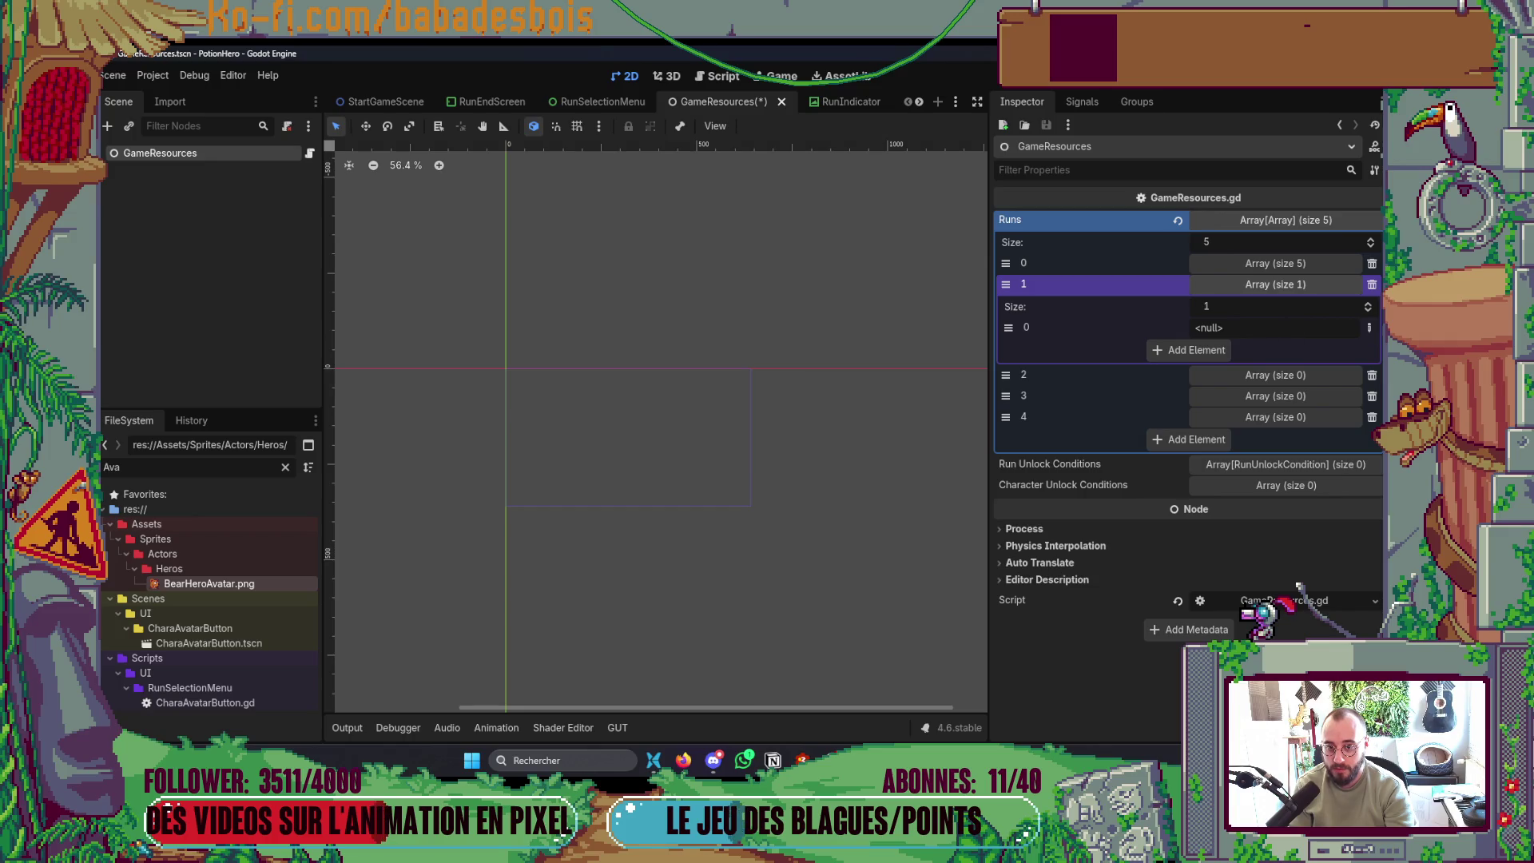
left_click(1369, 328)
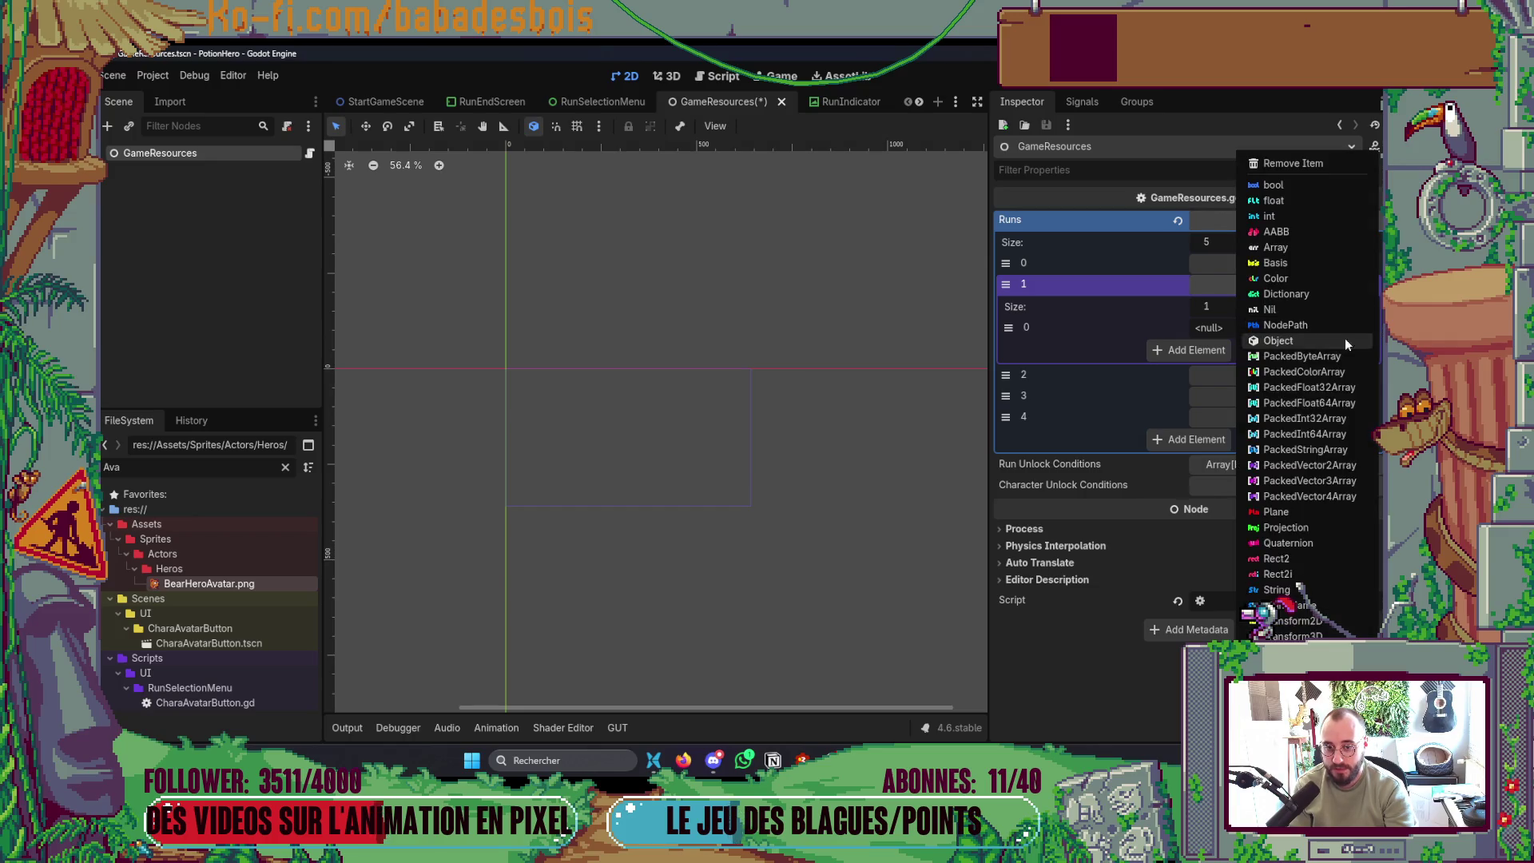
left_click(1278, 341)
left_click(1278, 328)
scroll(1234, 495, "down", 3)
scroll(1239, 588, "down", 5)
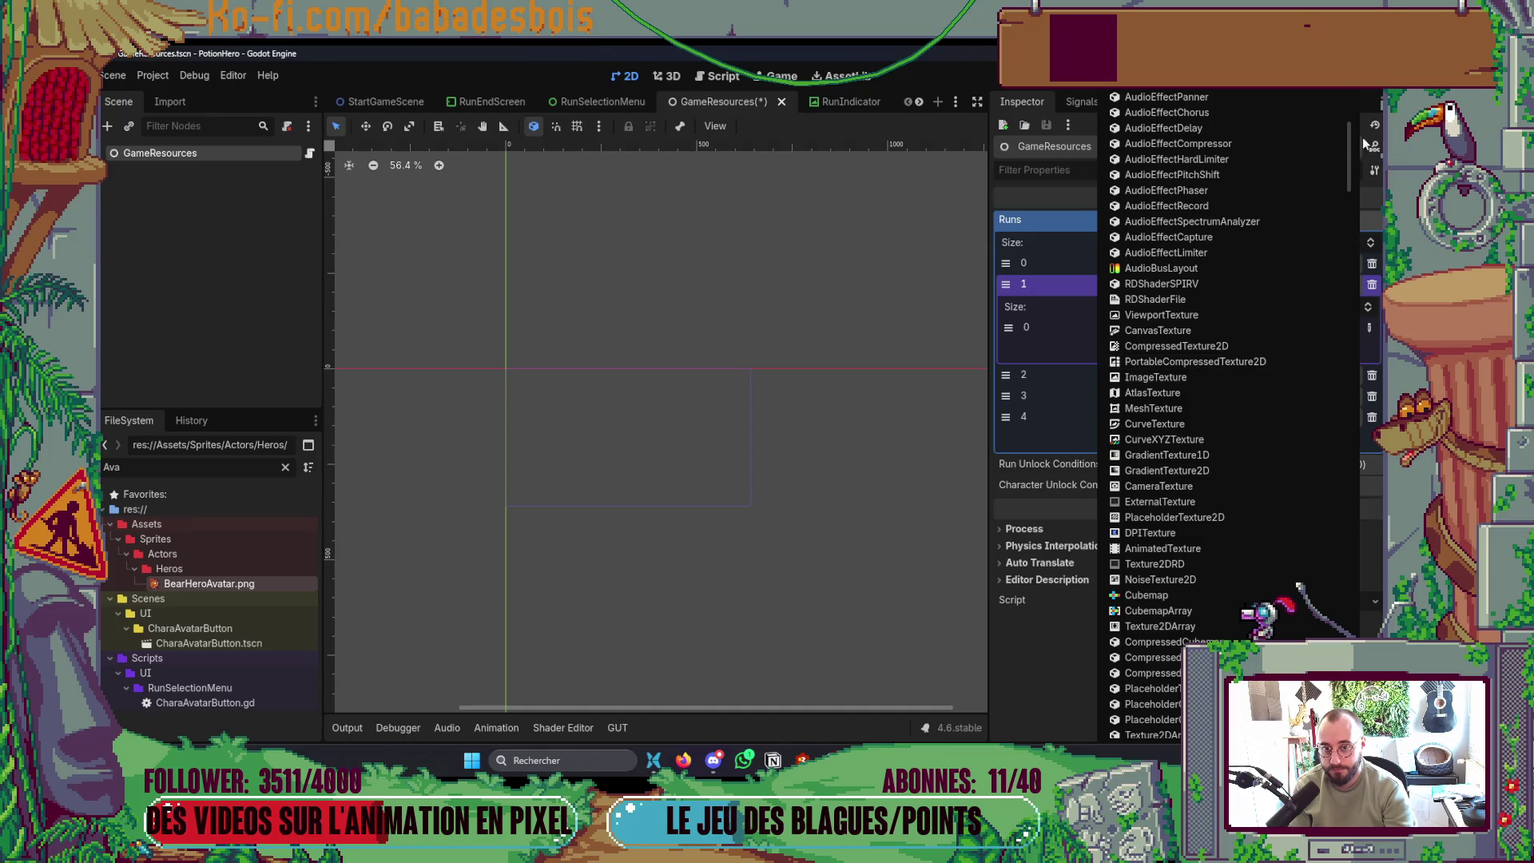
scroll(1168, 609, "down", 10)
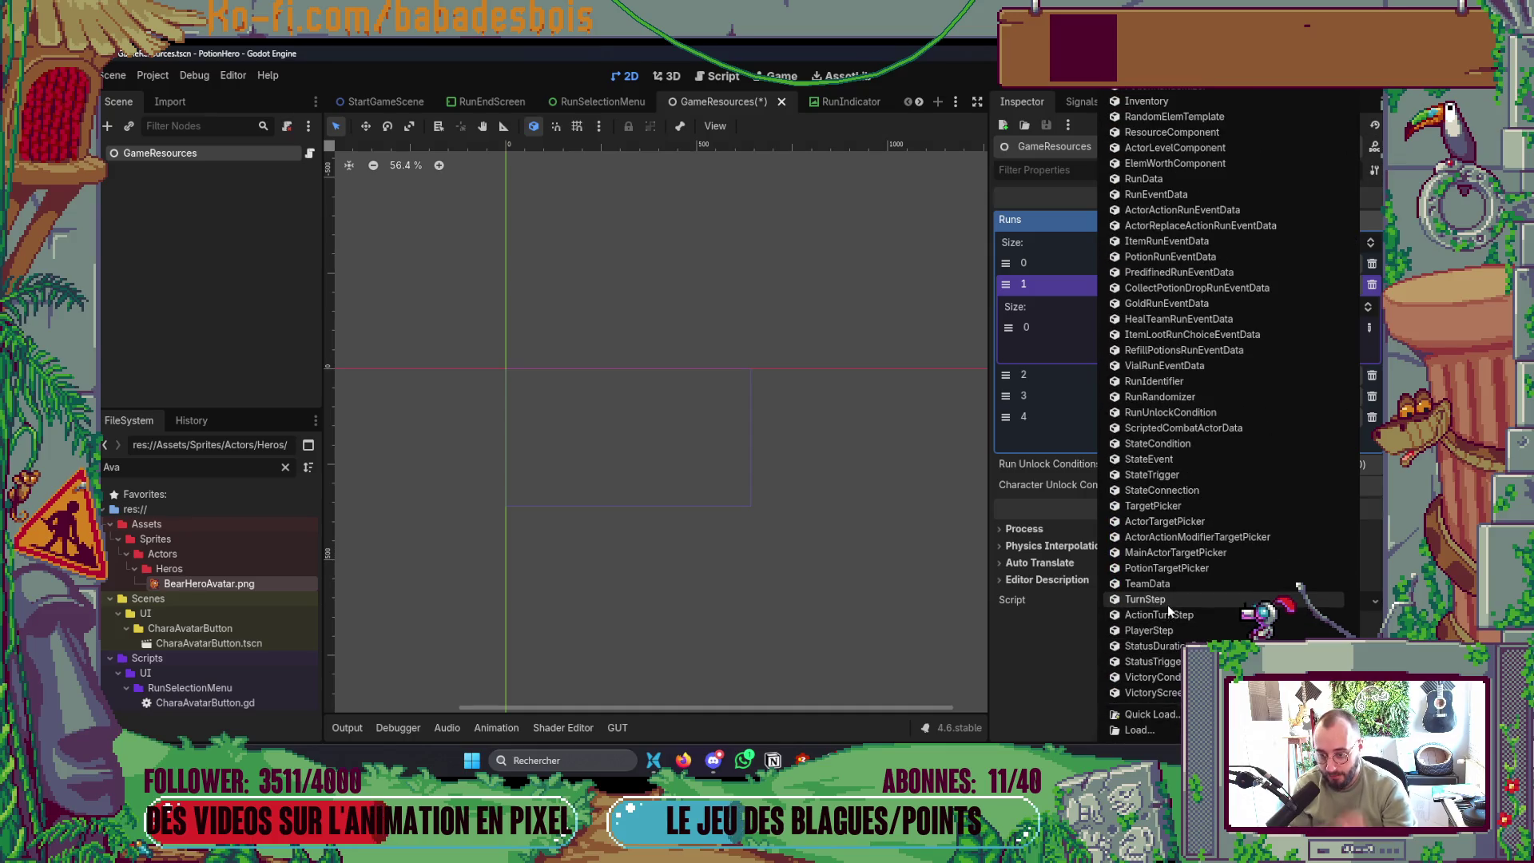
scroll(1167, 592, "up", 2)
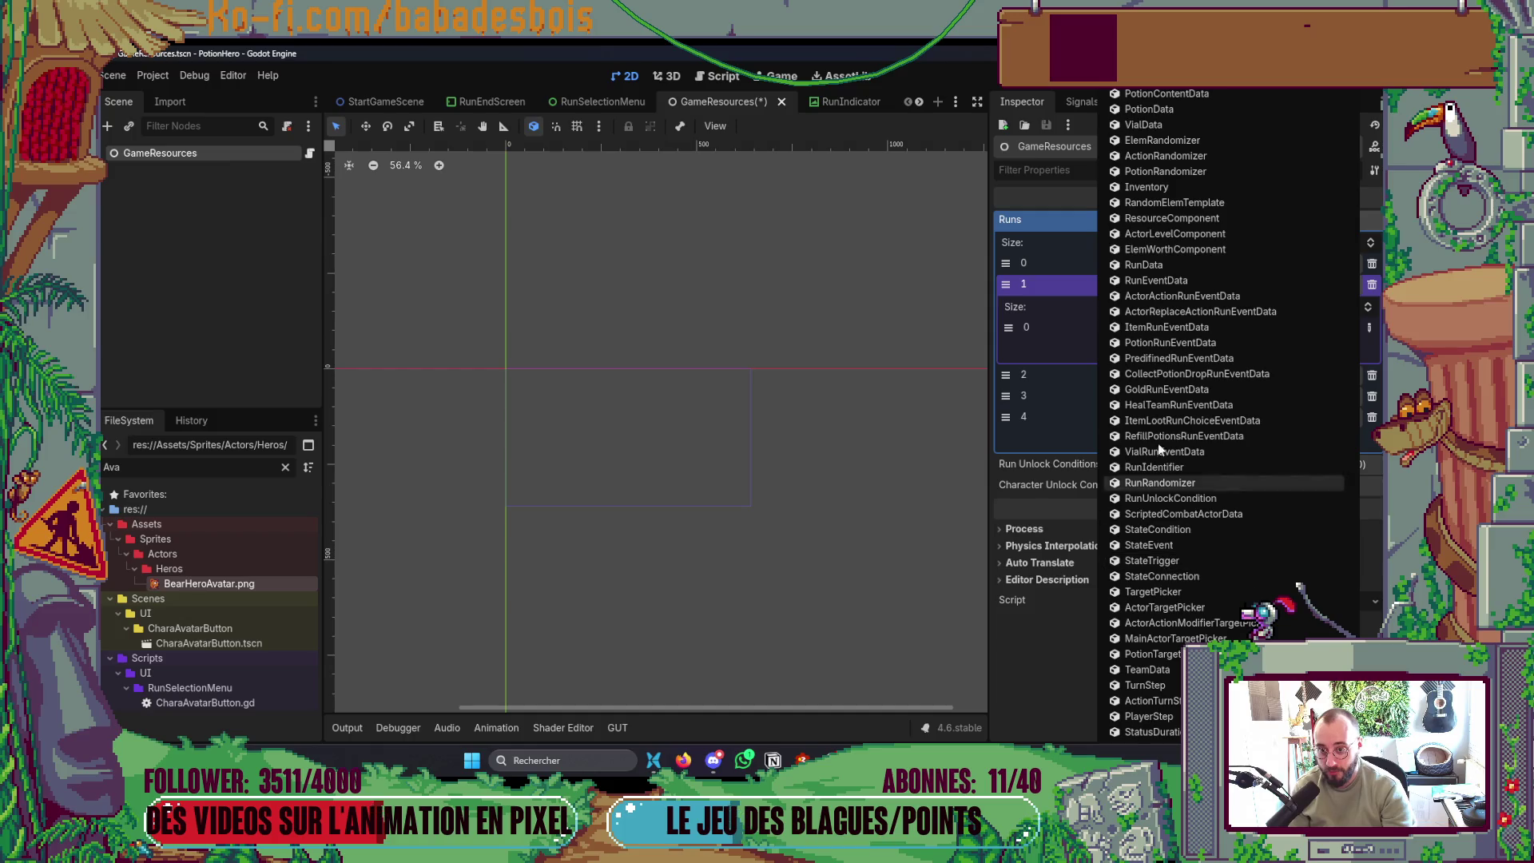
left_click(1149, 267)
left_click(1286, 324)
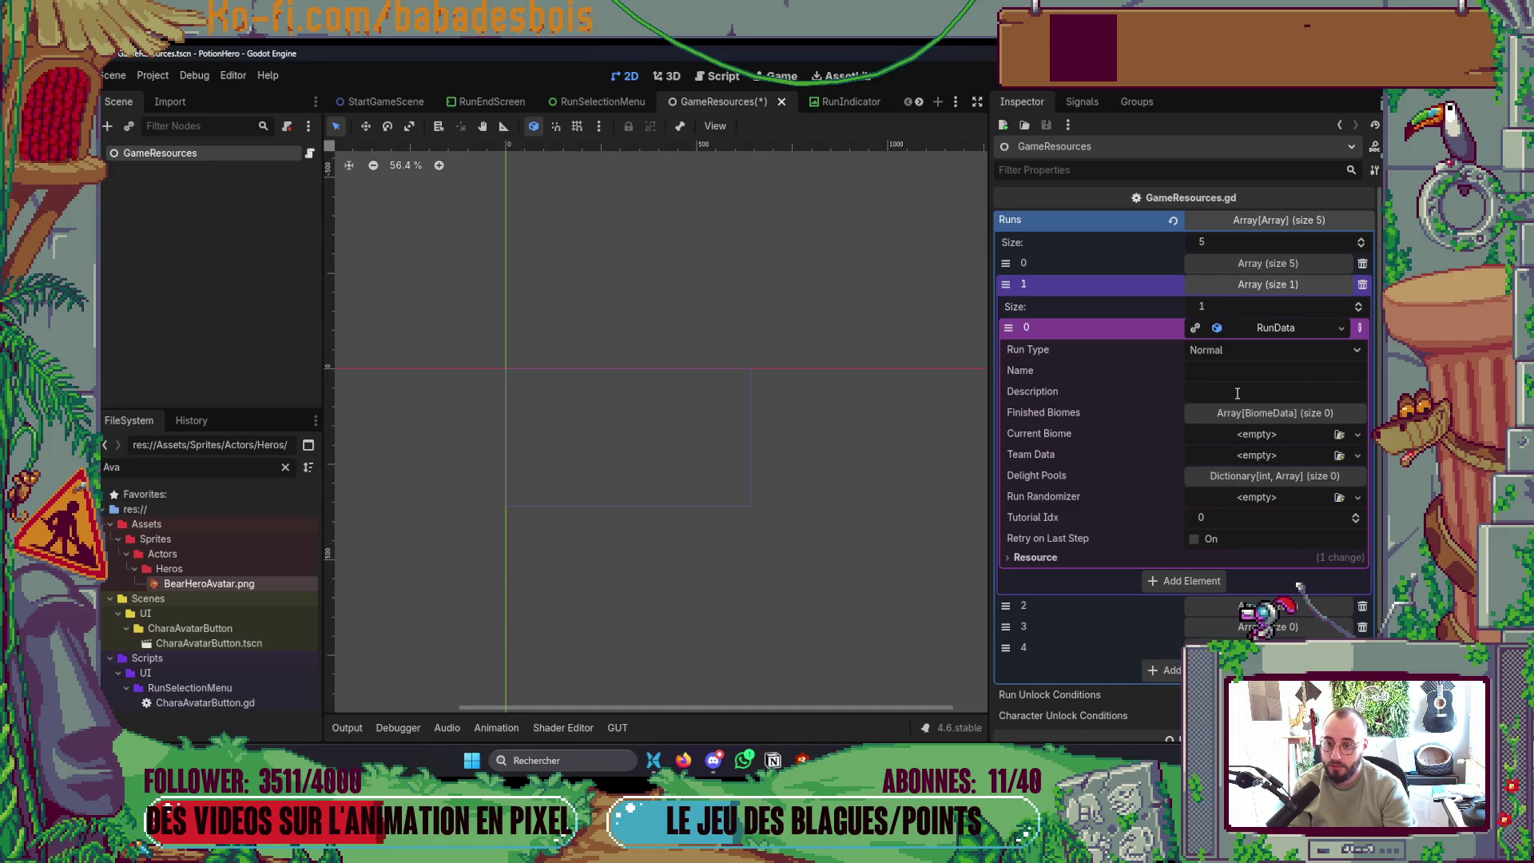
Give the RunData a new TeamData whose Actors list holds one new ActorData.
left_click(1293, 457)
left_click(1296, 496)
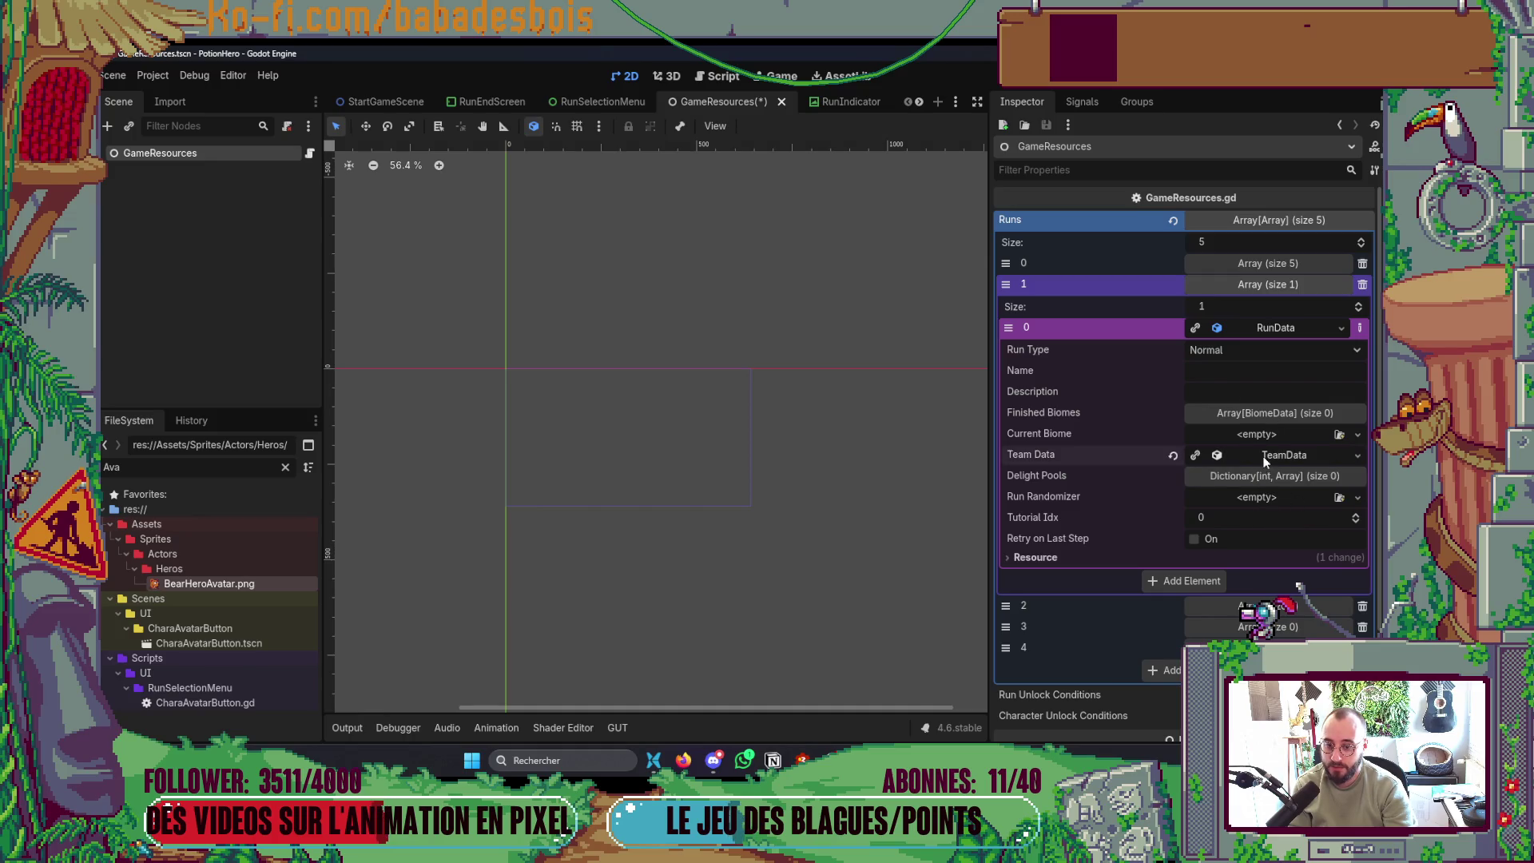
left_click(1262, 455)
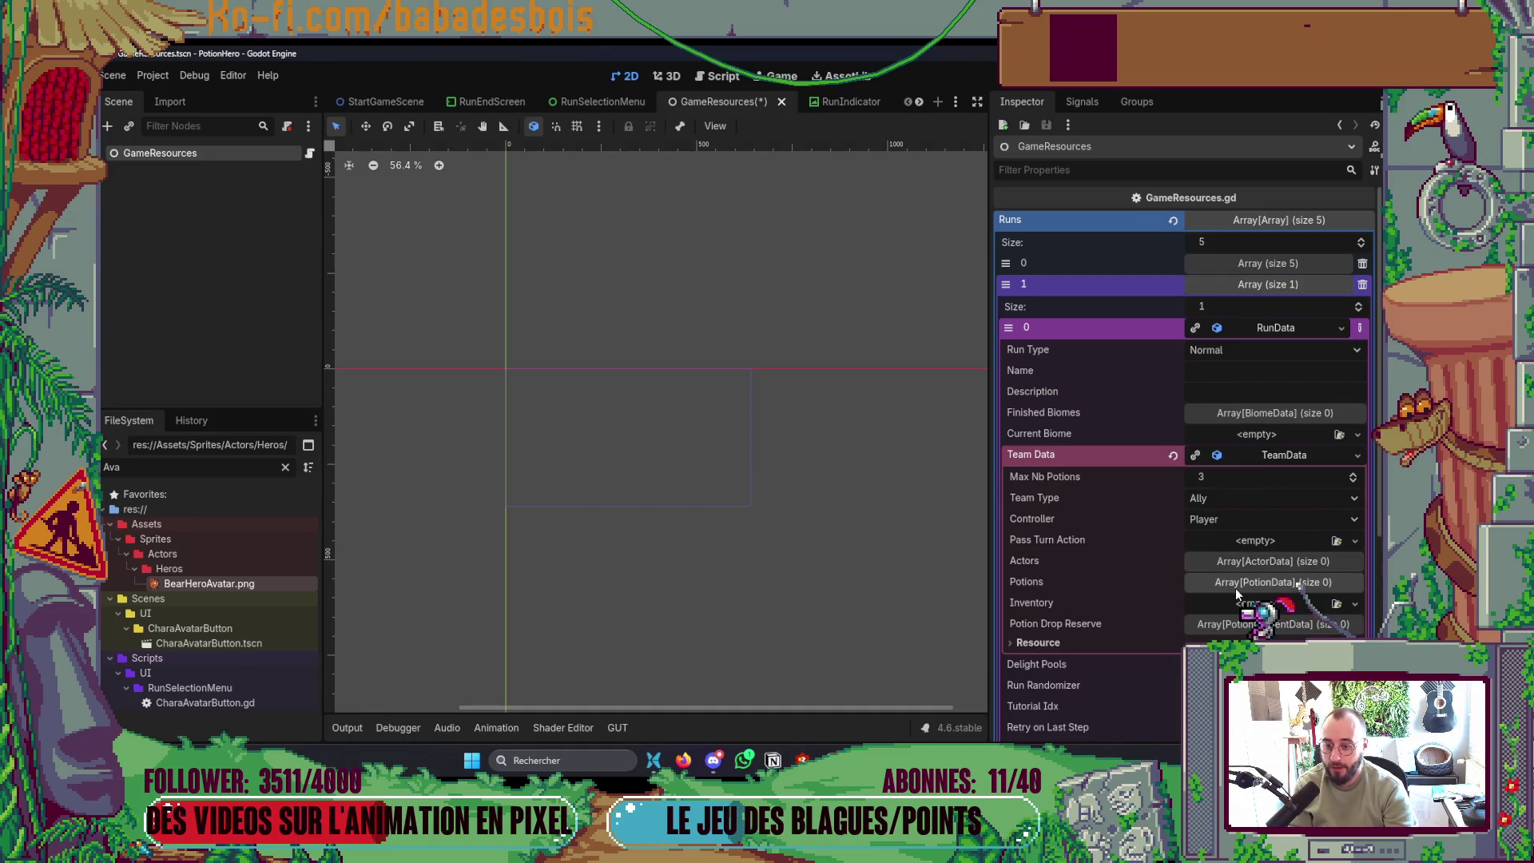
left_click(1256, 561)
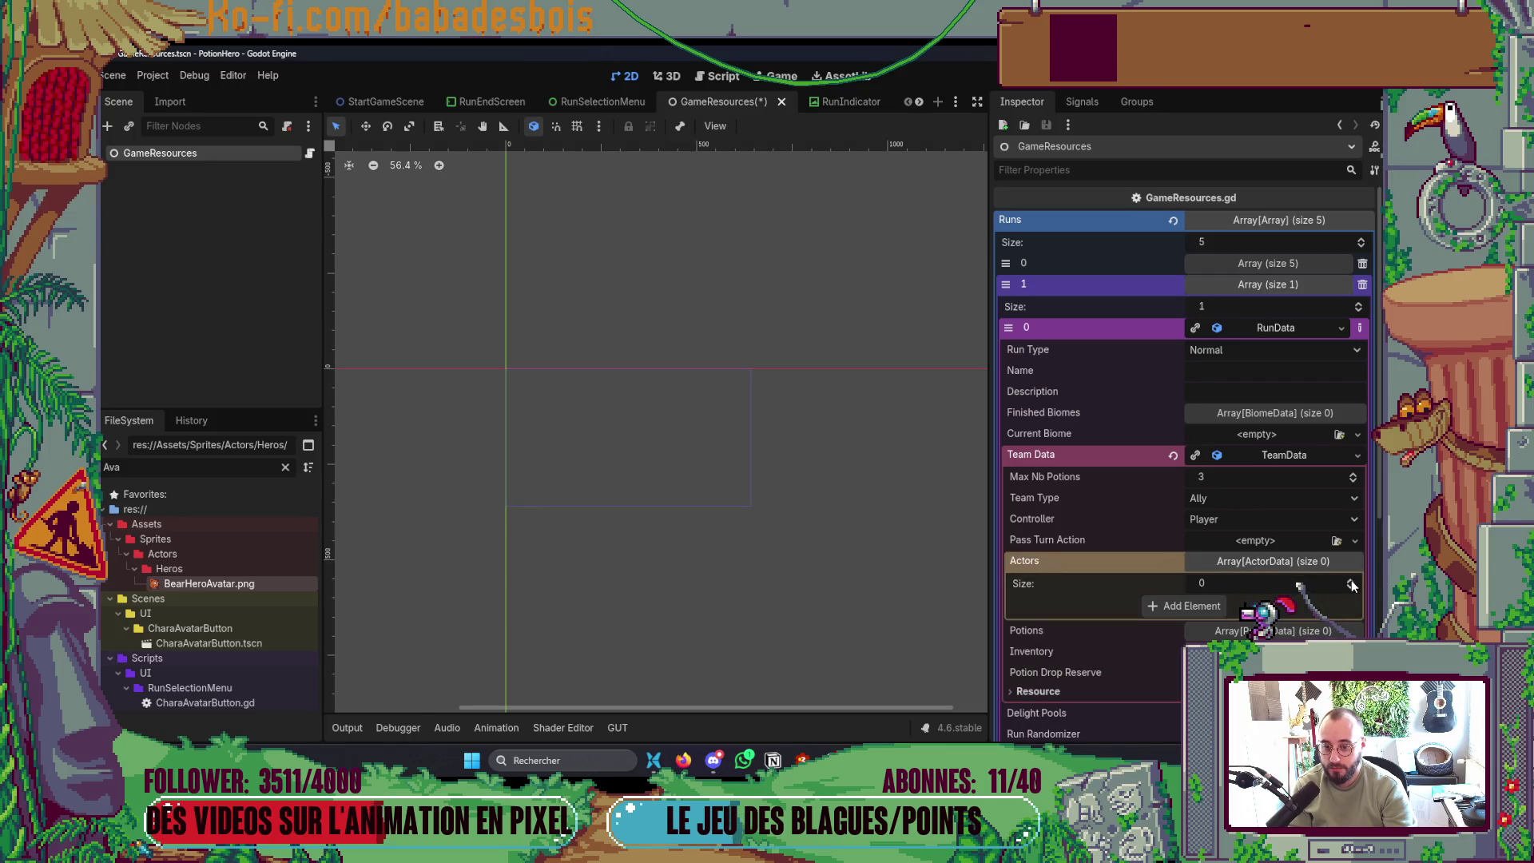
left_click(1350, 580)
left_click(1328, 604)
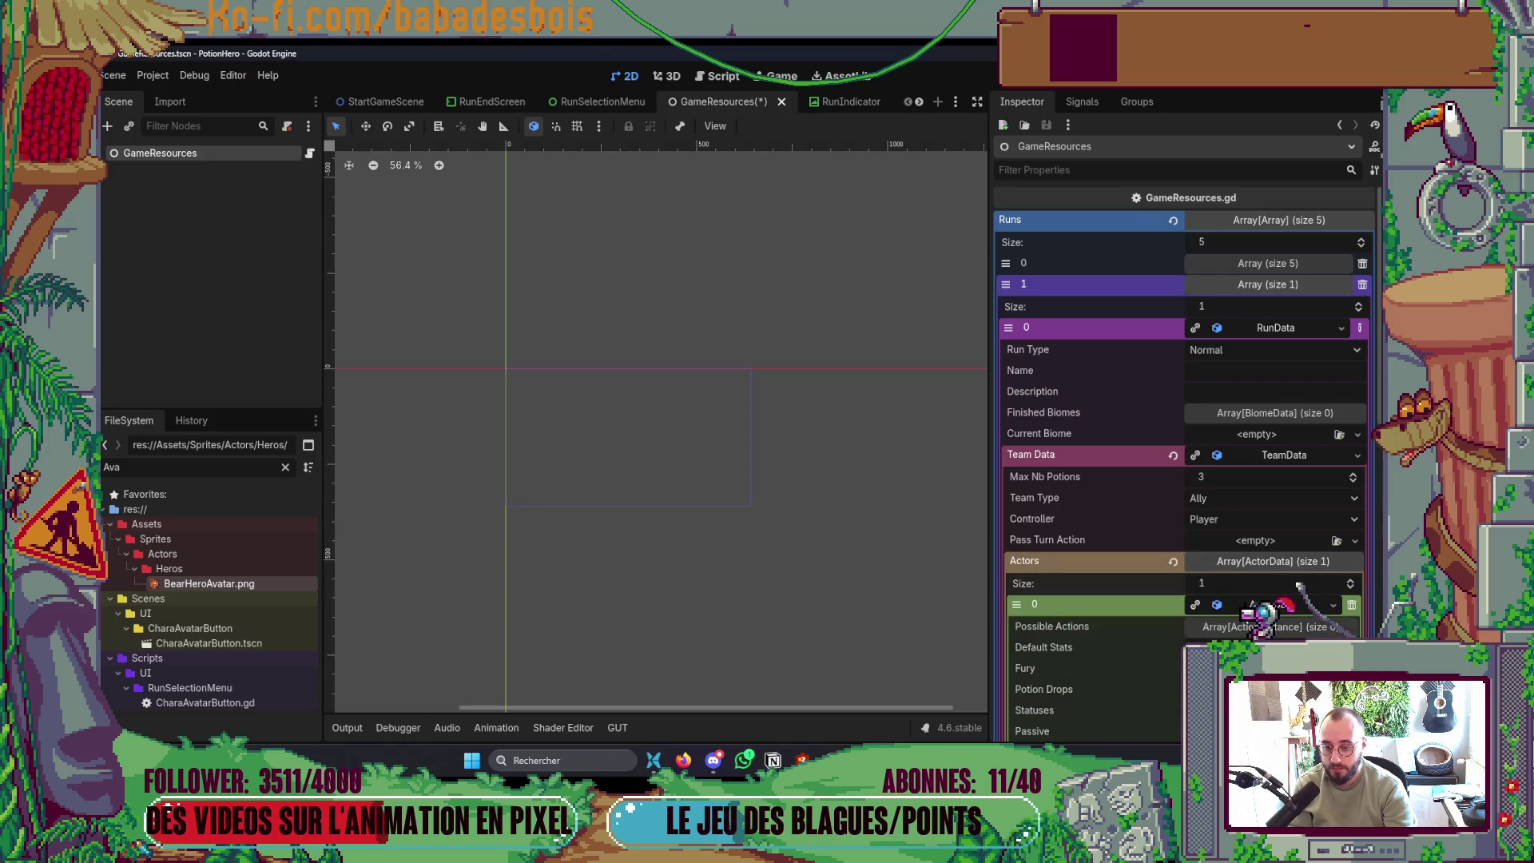
left_click(1118, 627)
Clear the FileSystem filter so the full file tree shows.
scroll(1190, 559, "down", 3)
left_click(1222, 531)
scroll(1226, 527, "up", 2)
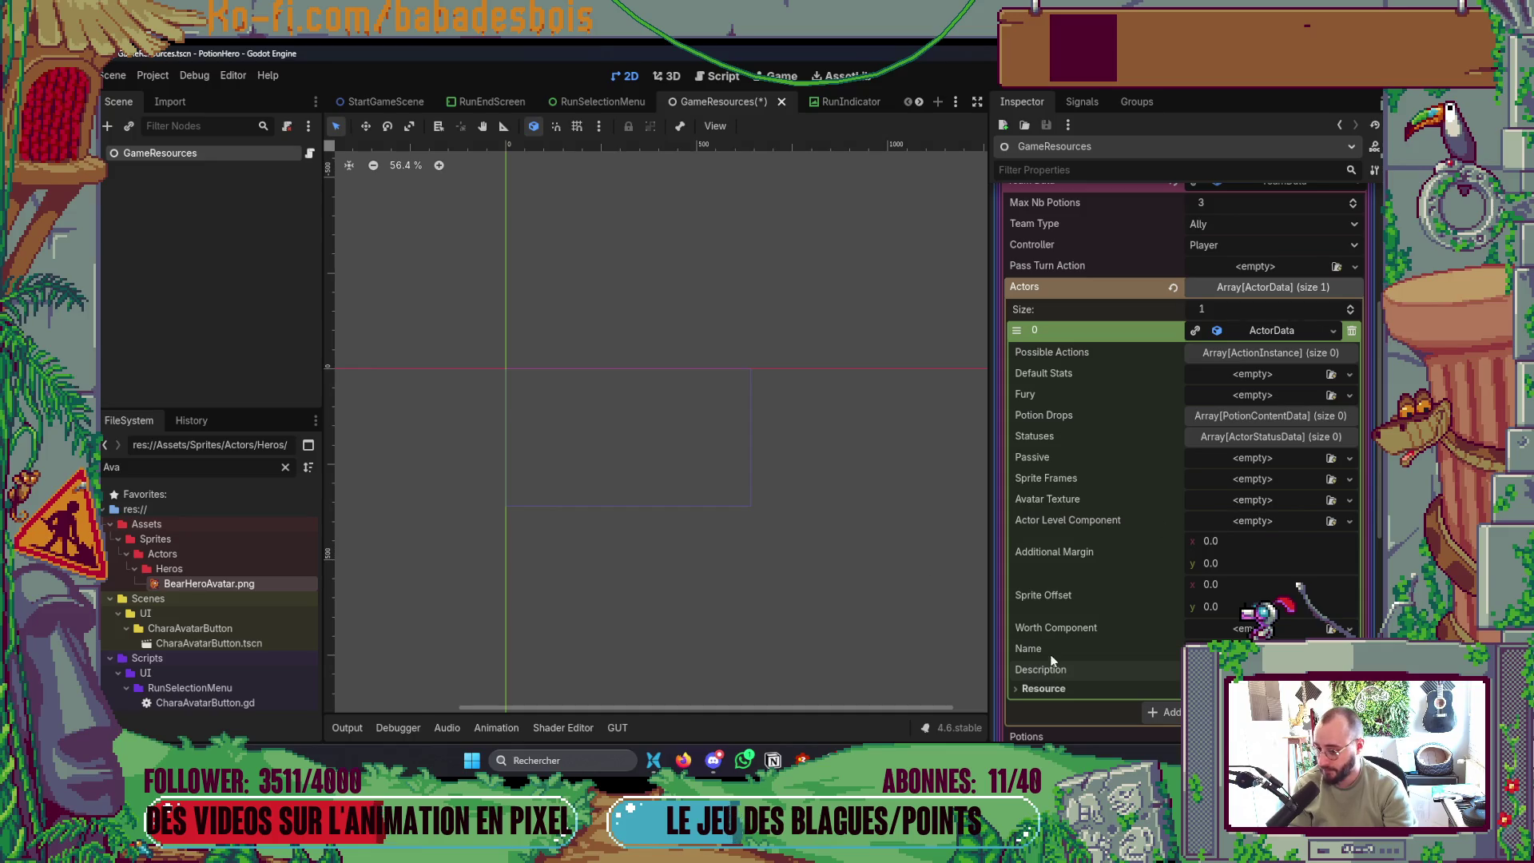
left_click(286, 467)
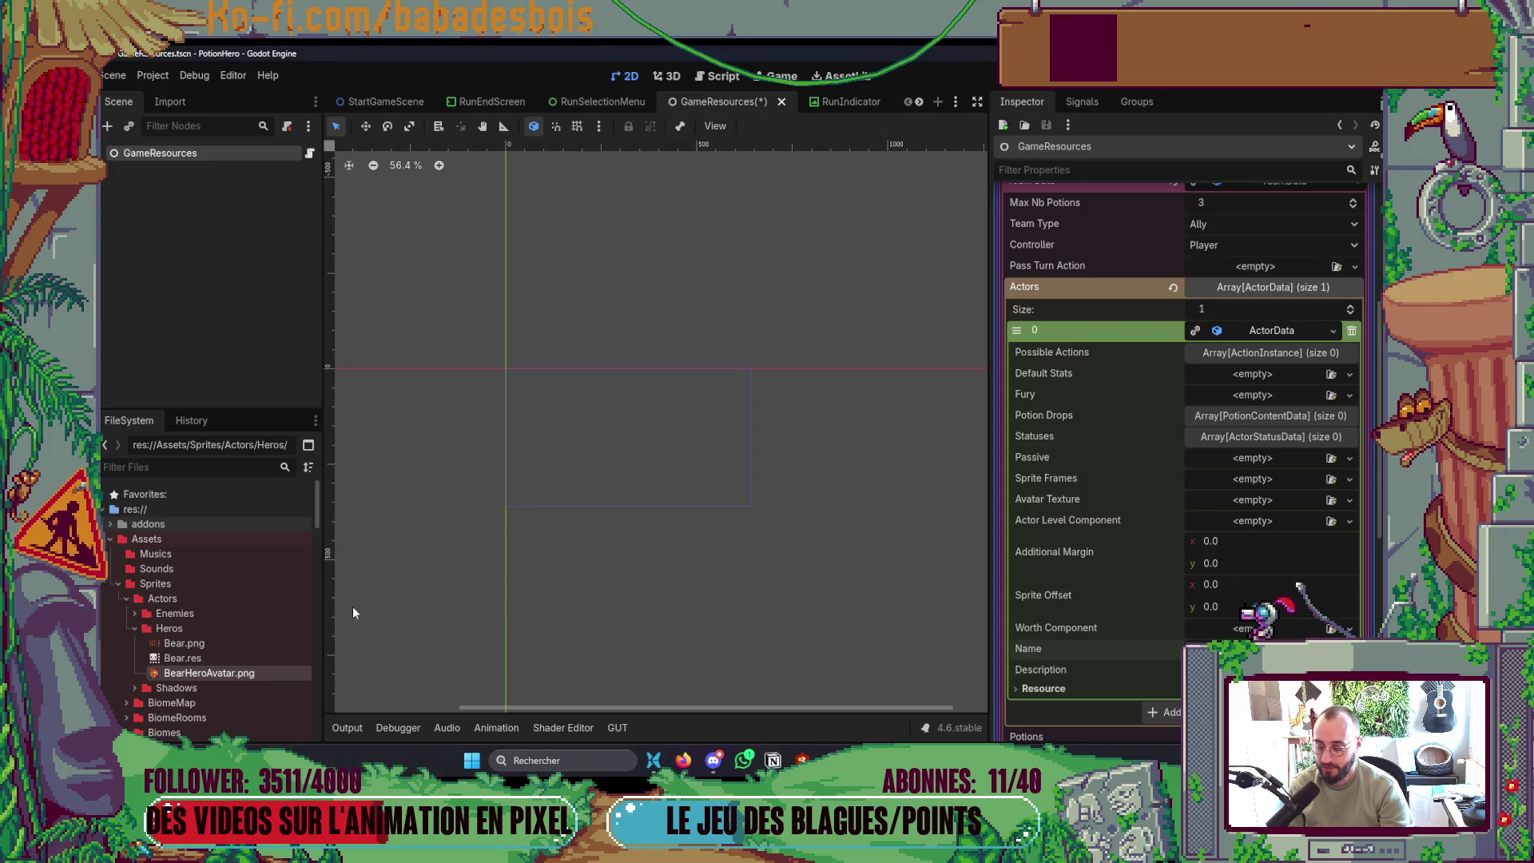
Select the Heros folder in Godot, then reveal the RunSelectionMenu sprite folder in Explorer.
left_click(209, 627)
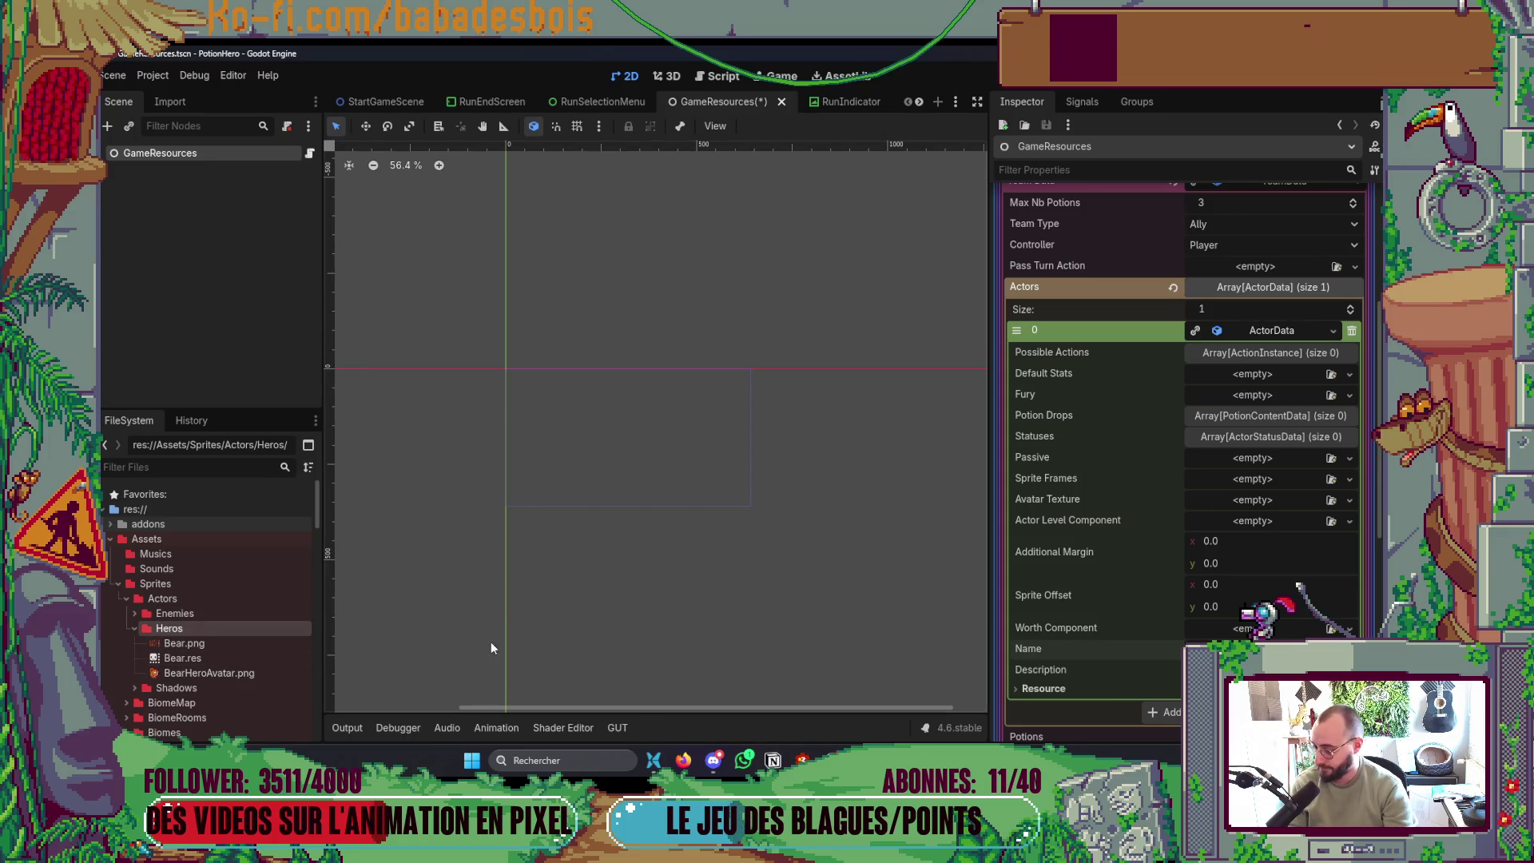
key("alt+Tab")
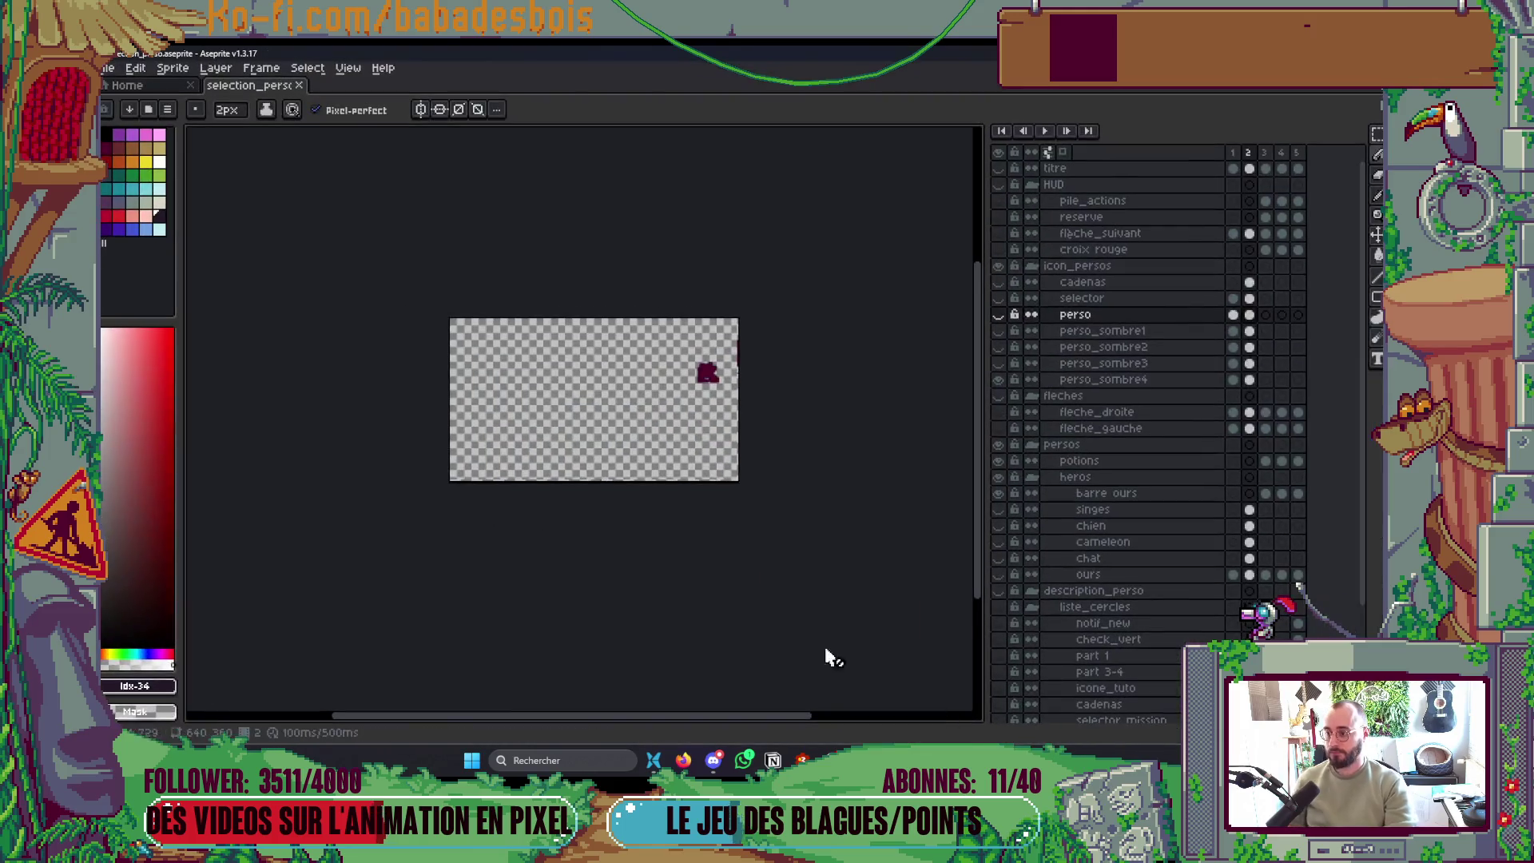
scroll(687, 495, "up", 3)
right_click(256, 85)
left_click(349, 160)
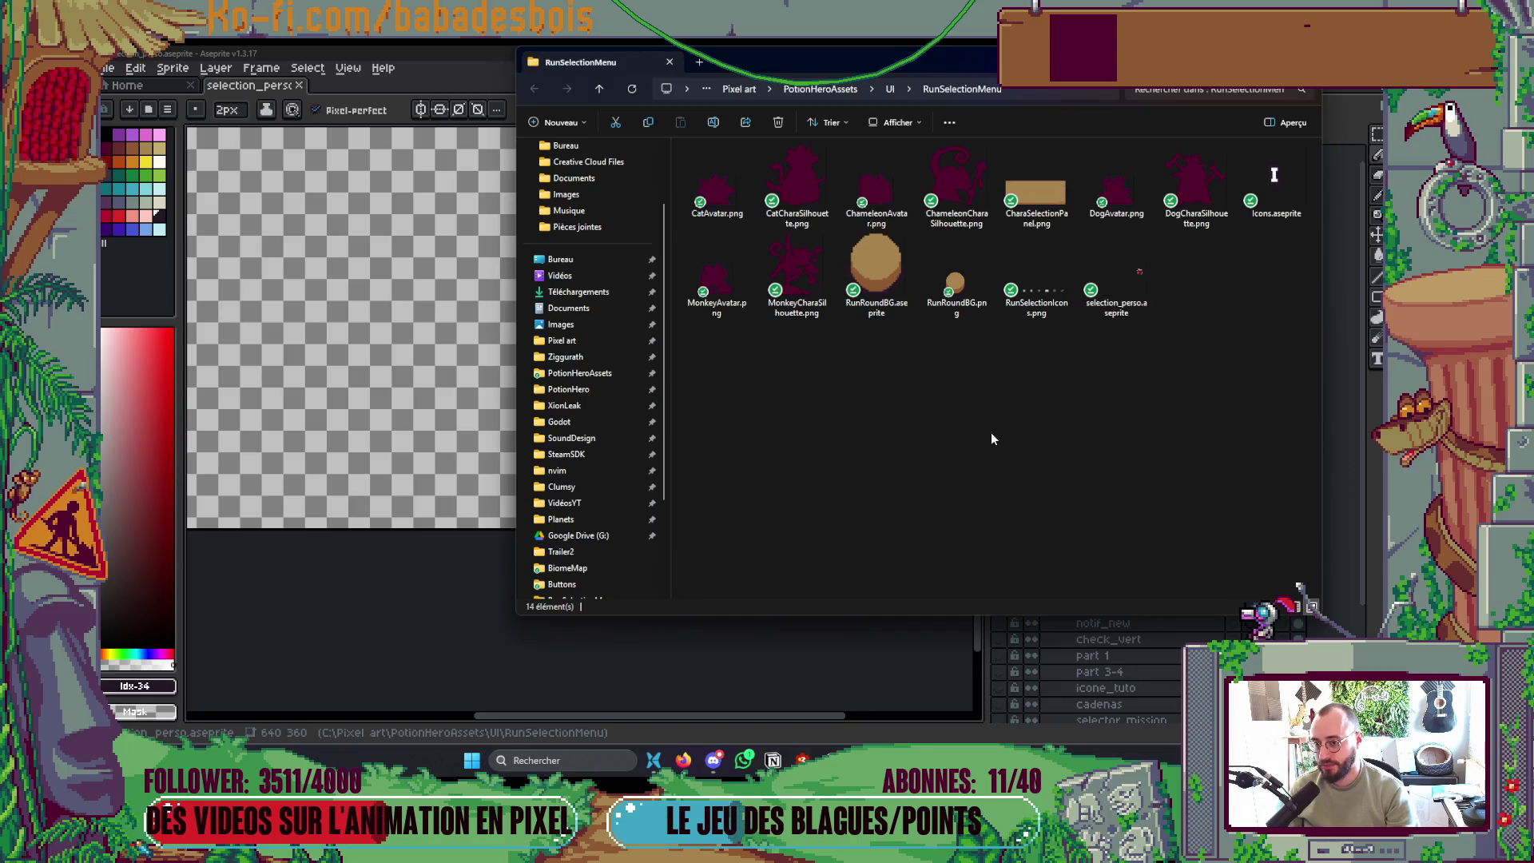
Select the Monkey, Dog, Chameleon and Cat avatar and silhouette PNGs.
left_click(803, 292)
left_click(717, 271, "ctrl")
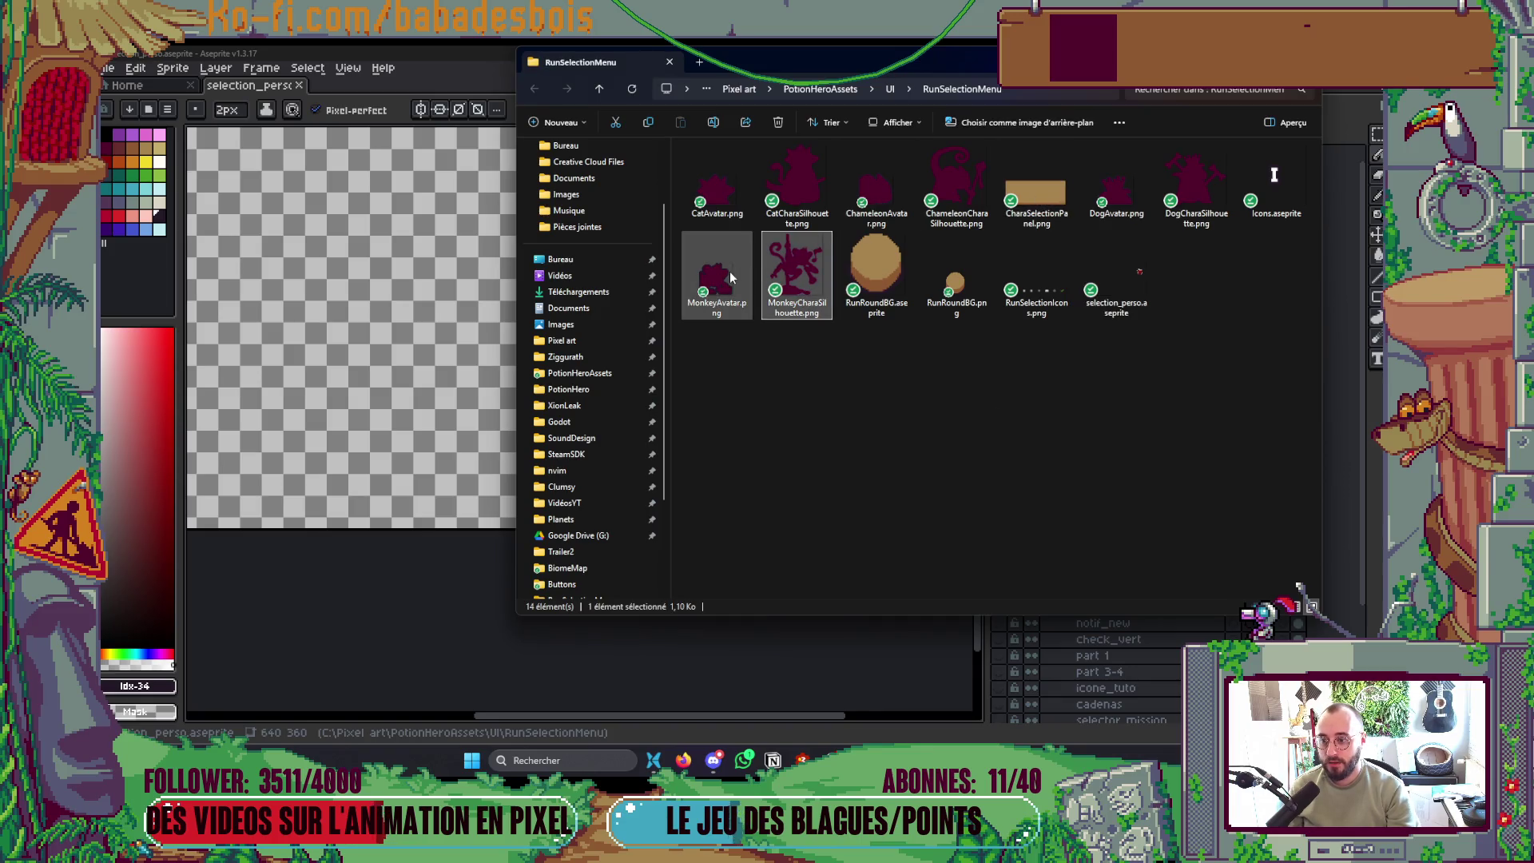
left_click(1196, 182, "ctrl")
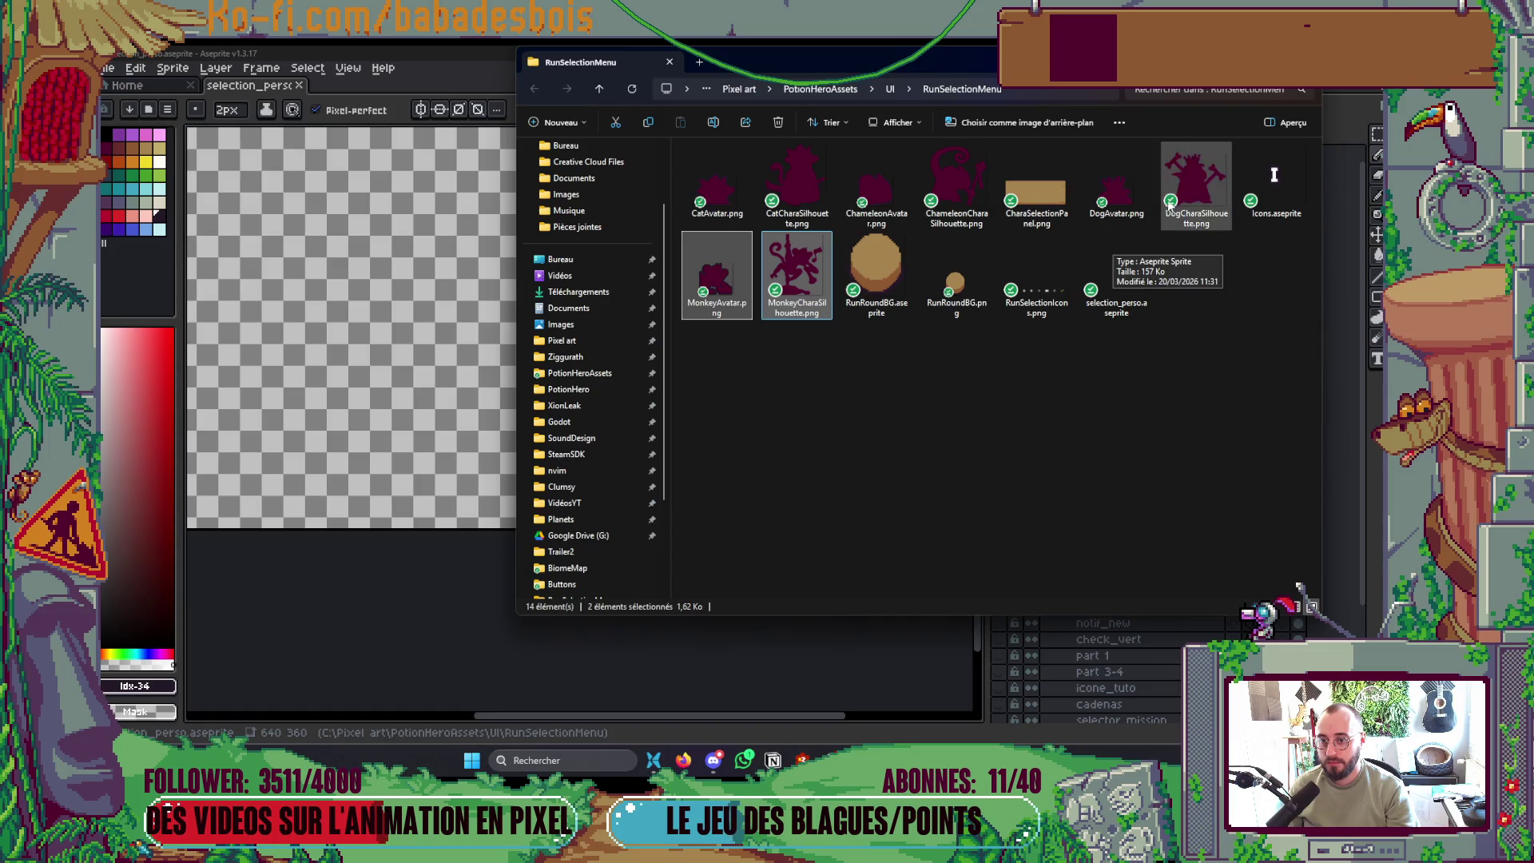
left_click(1116, 188, "ctrl")
left_click(970, 194, "ctrl")
left_click(876, 188, "ctrl")
left_click(797, 184, "ctrl")
left_click(717, 184, "ctrl")
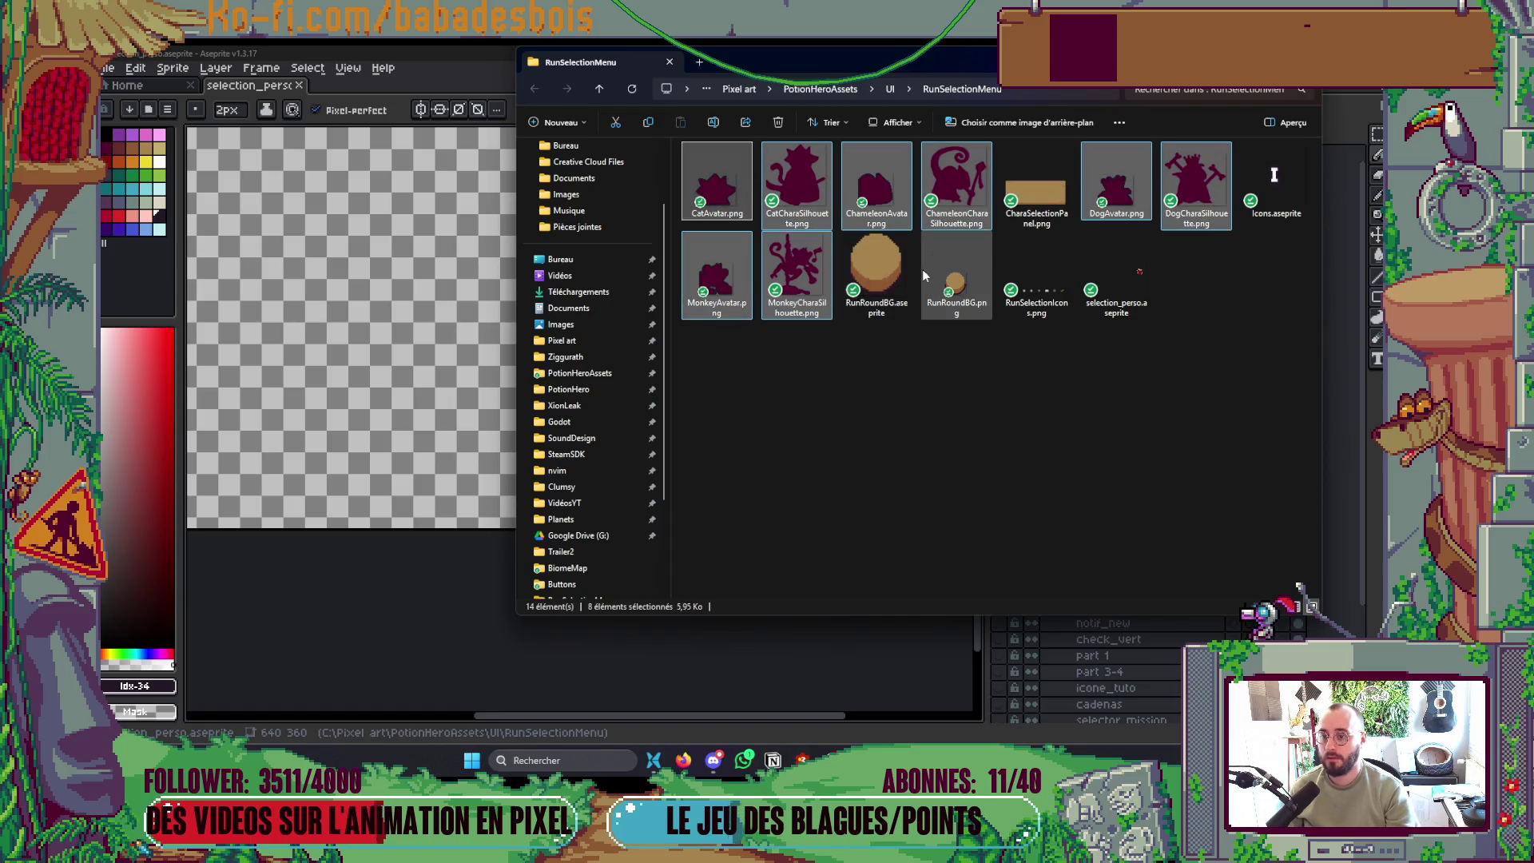
Drag the eight selected PNGs into Godot's Heros folder.
key("alt+Tab")
key("alt+Tab")
key("Tab")
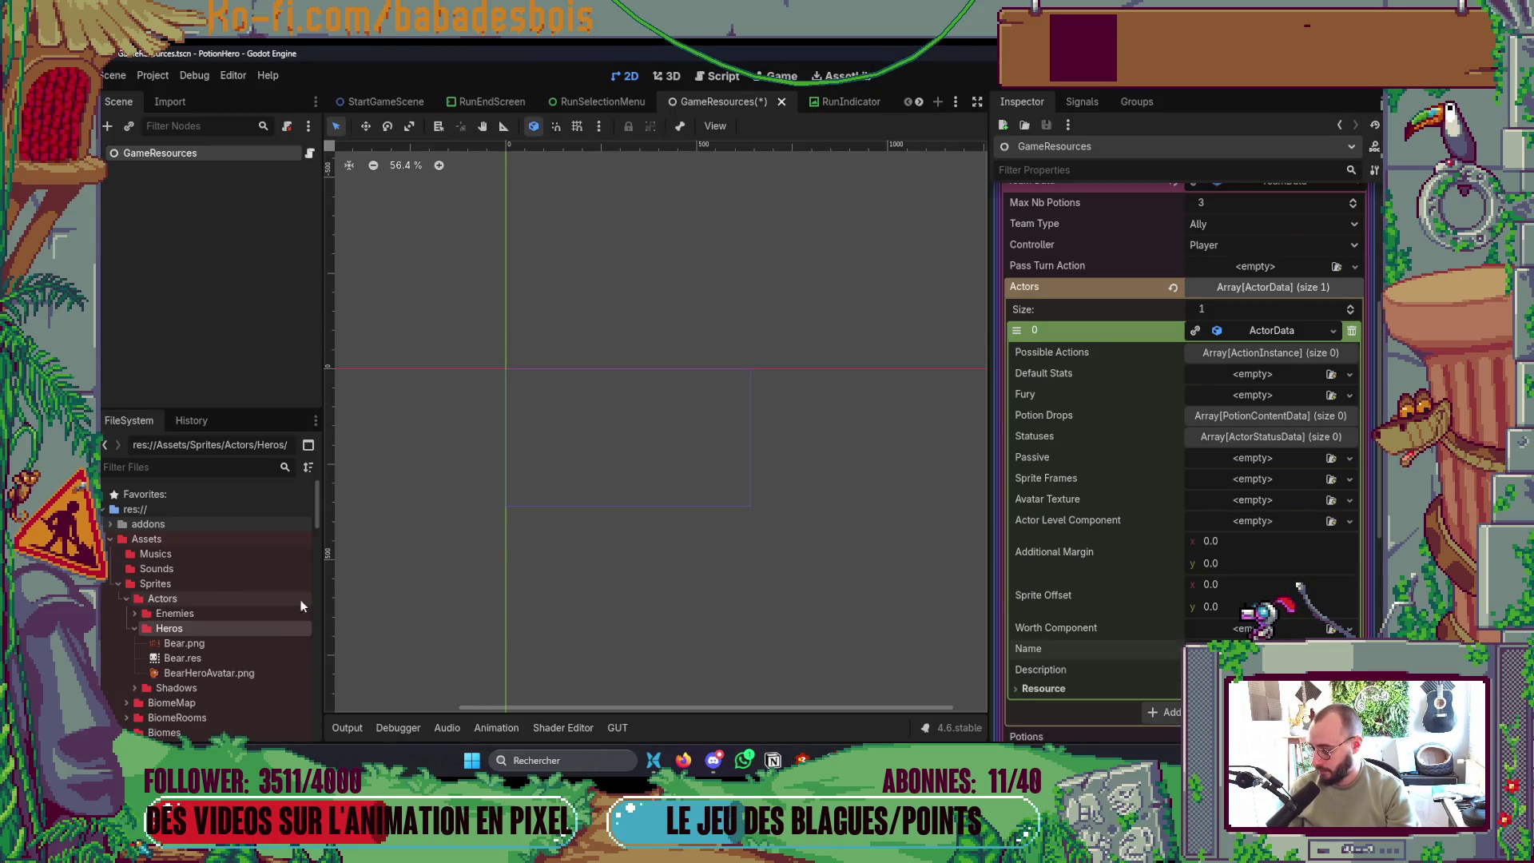
key("alt+Tab")
key("alt+Tab")
key("alt+Tab")
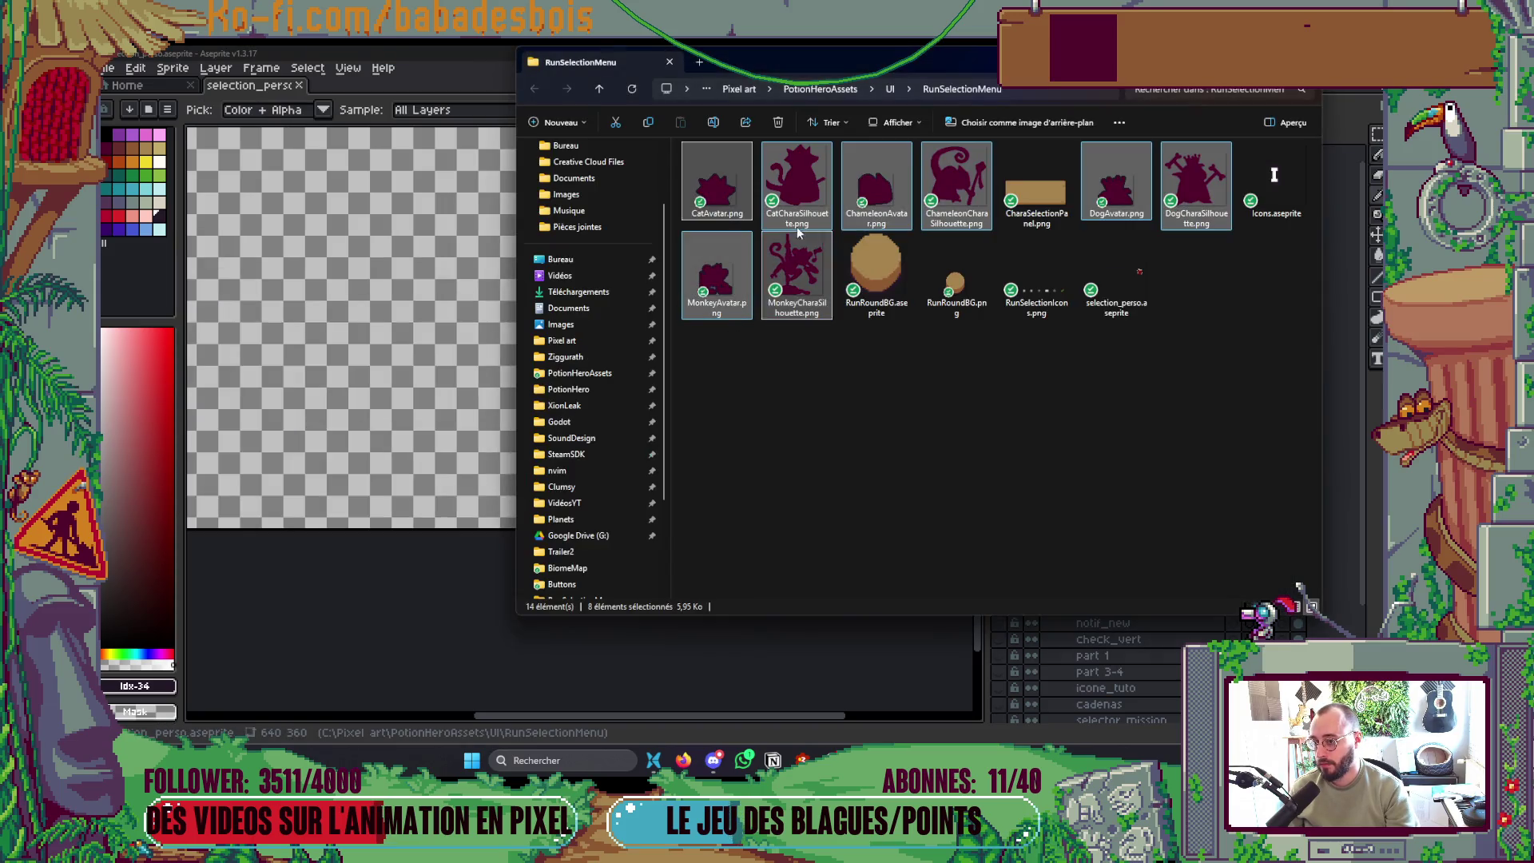
mouse_move(716, 180)
left_mouse_down()
mouse_move(516, 438)
mouse_move(199, 628)
left_mouse_up()
key("alt+Tab")
key("Tab")
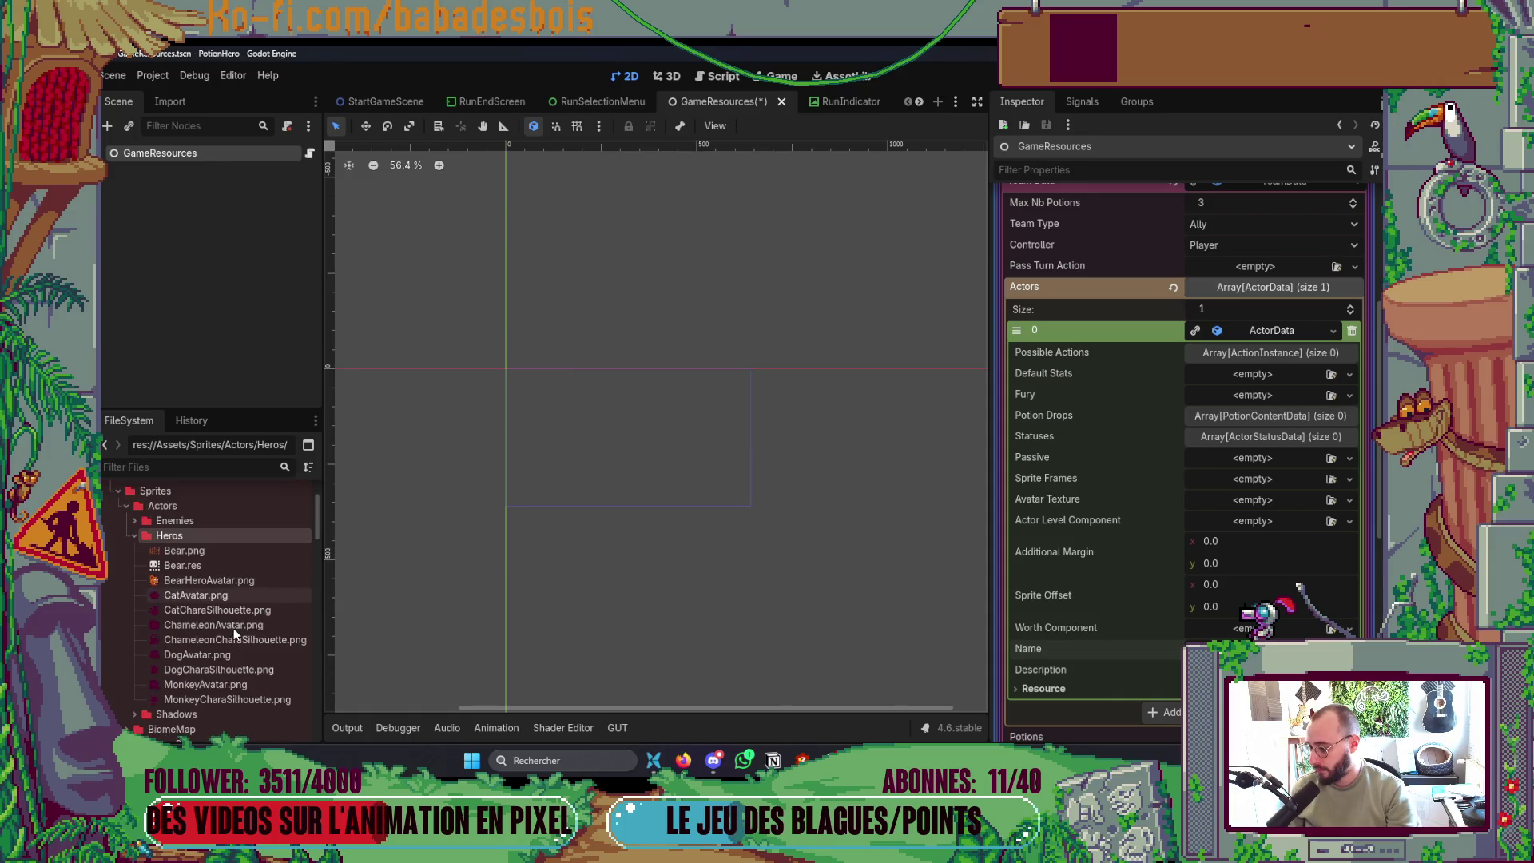
Save, then set CatAvatar.png as the first actor's Avatar Texture.
key("ctrl+s")
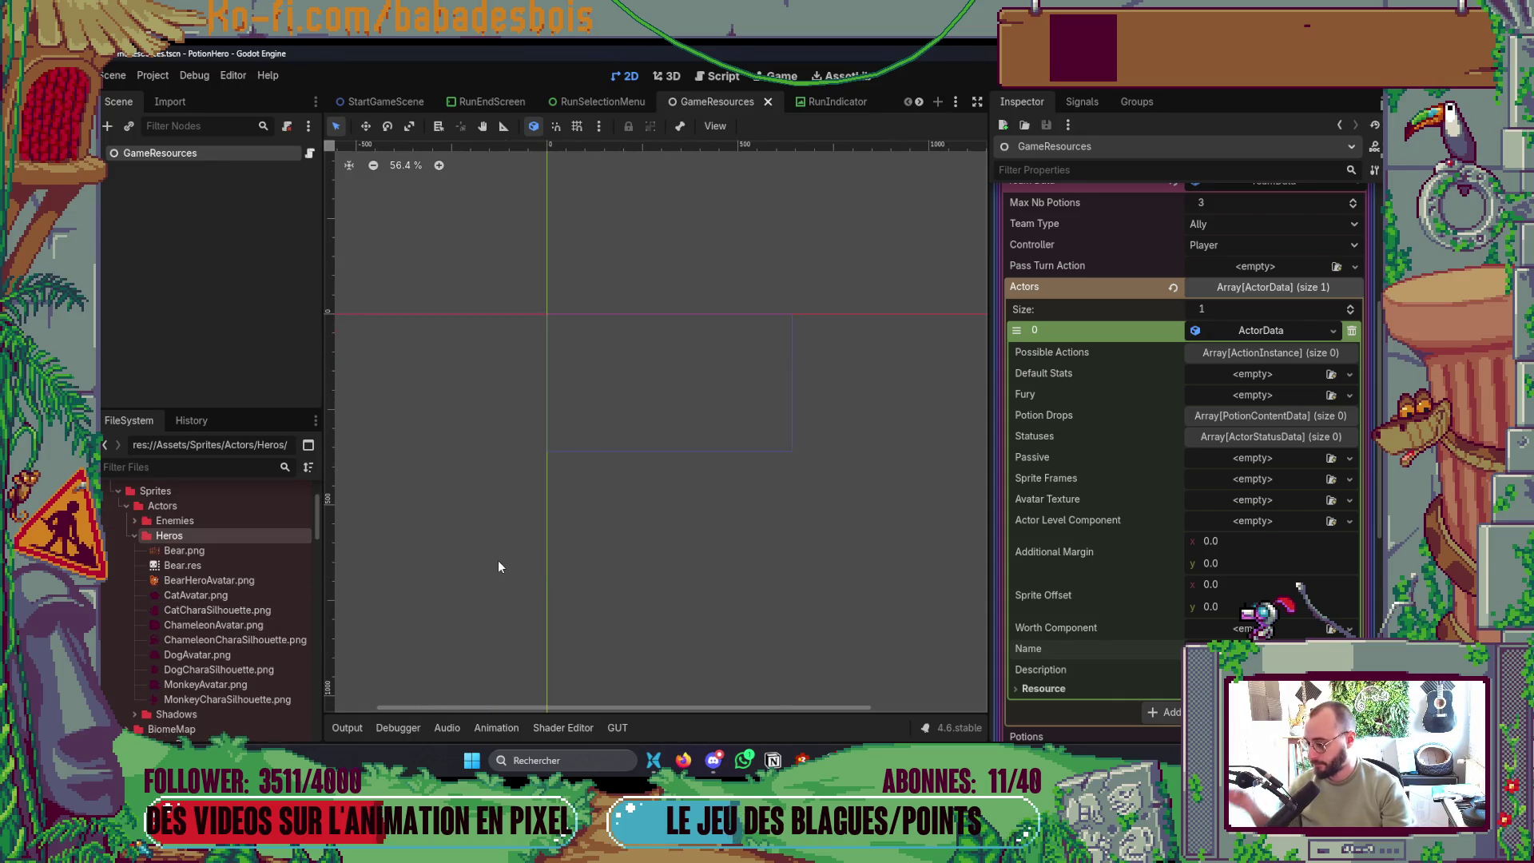
left_click(203, 596)
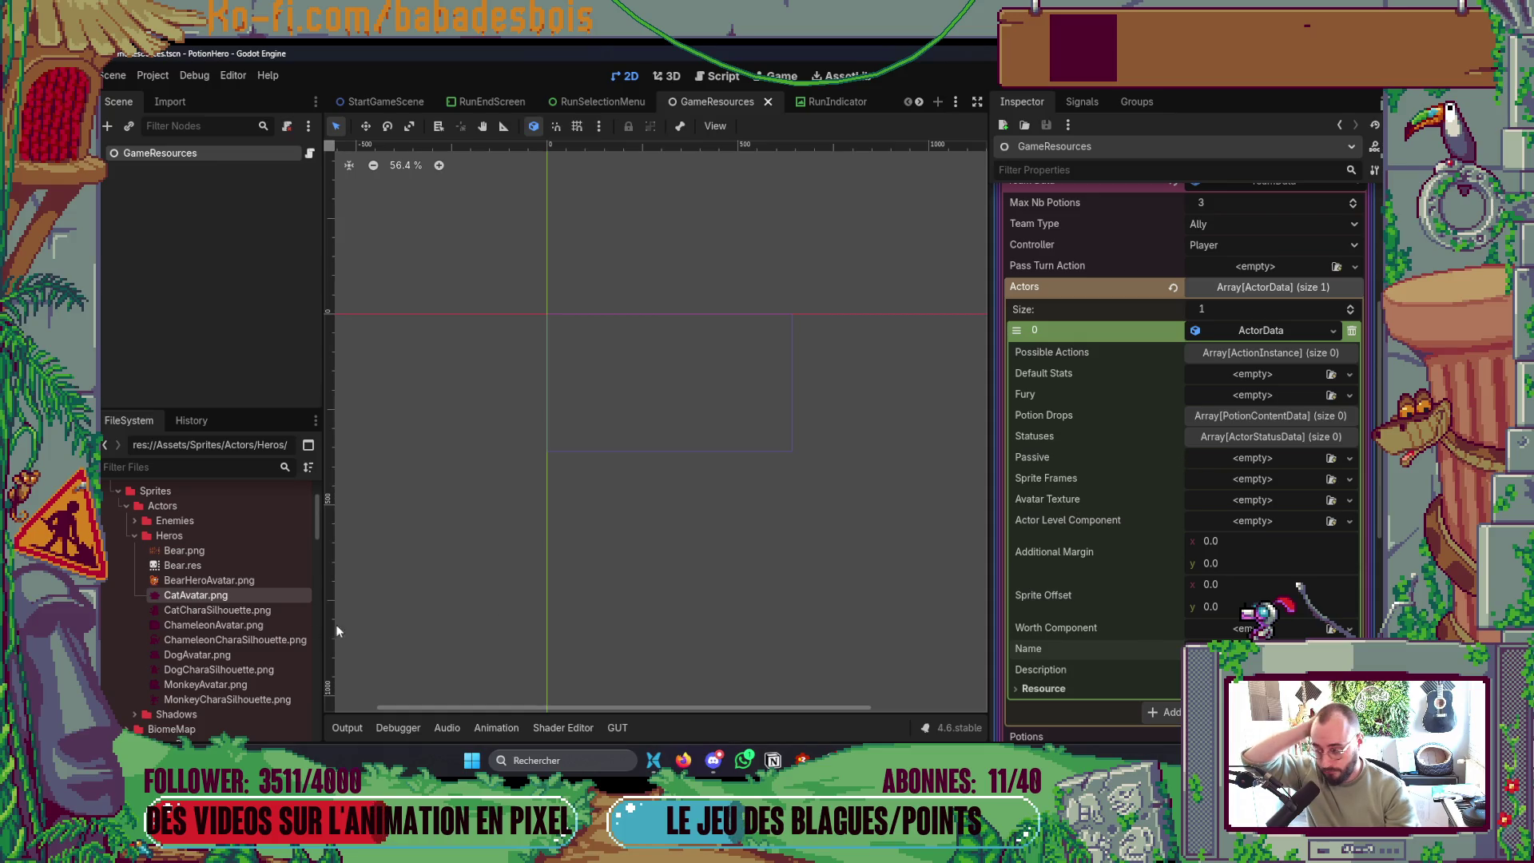
left_click_drag(195, 604, 1237, 508)
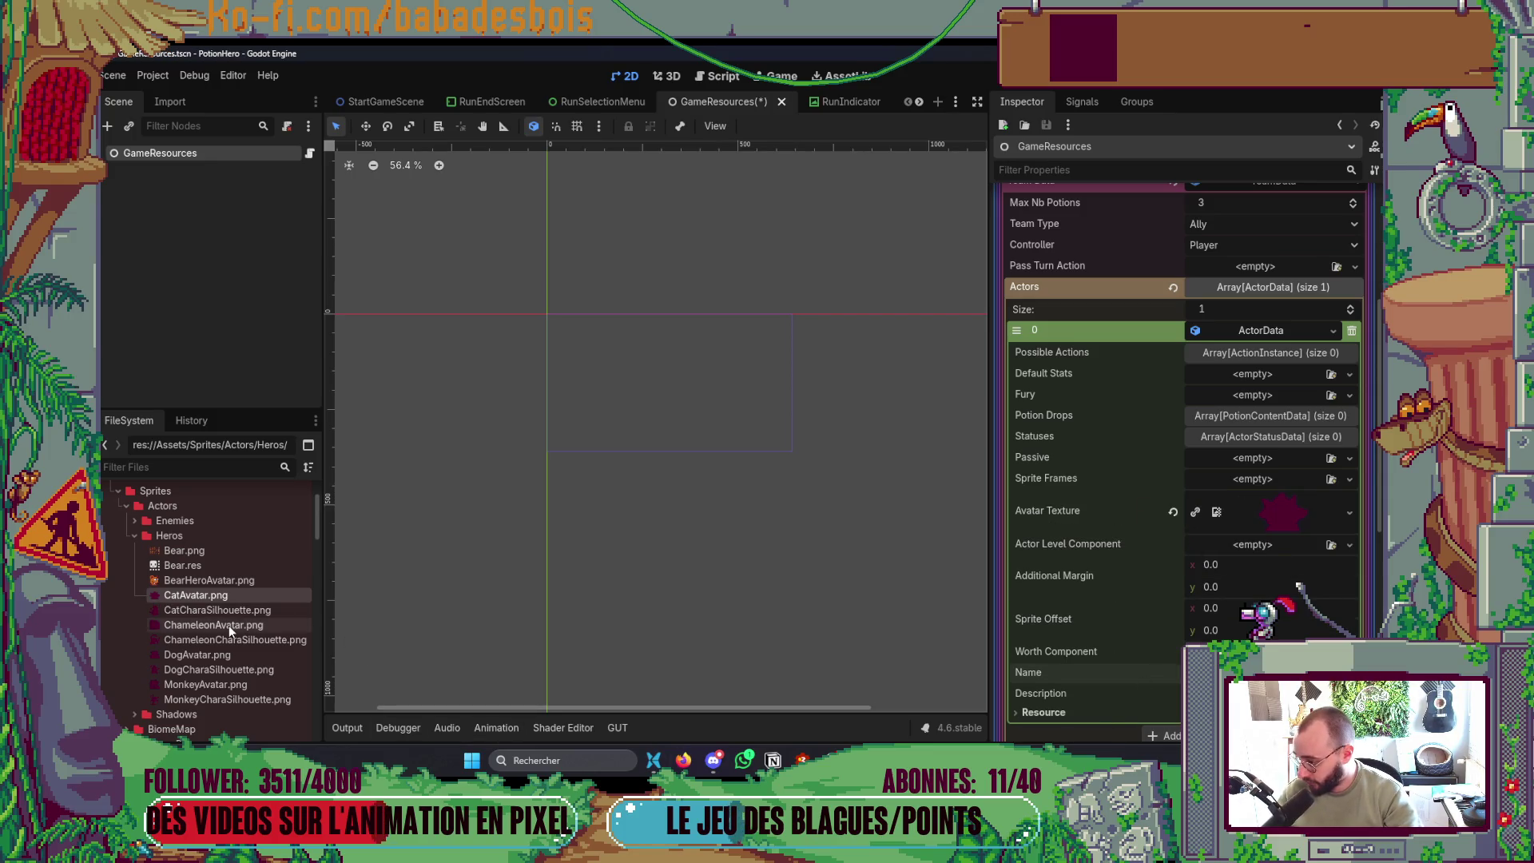
Add a new SpriteFrames with an Idle animation showing CatCharaSilhouette.png, and save.
left_click(1266, 481)
left_click(1287, 515)
left_click(1266, 482)
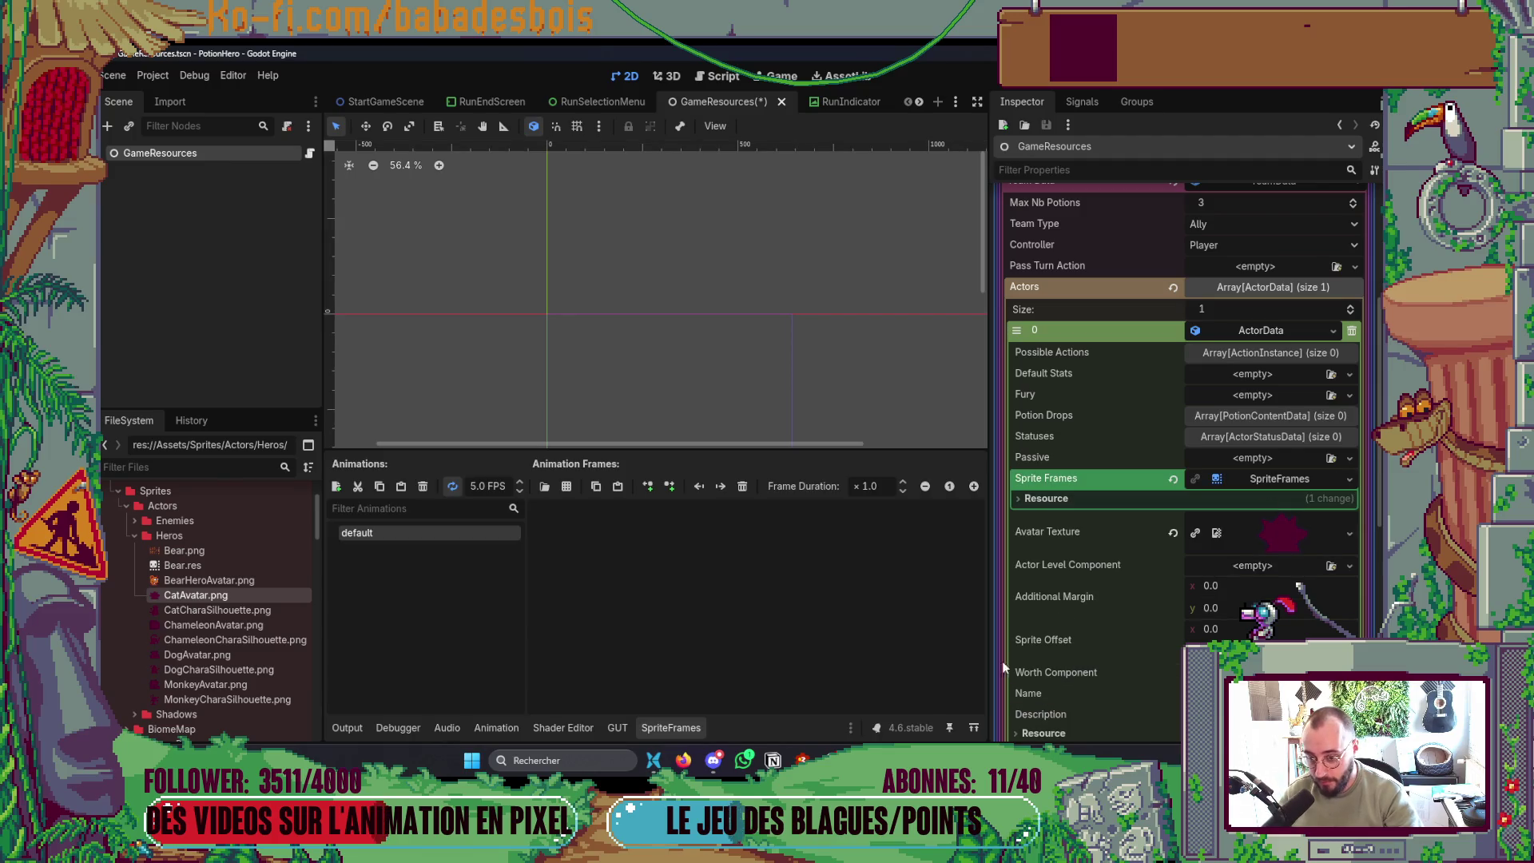
double_click(465, 533)
type("Idle")
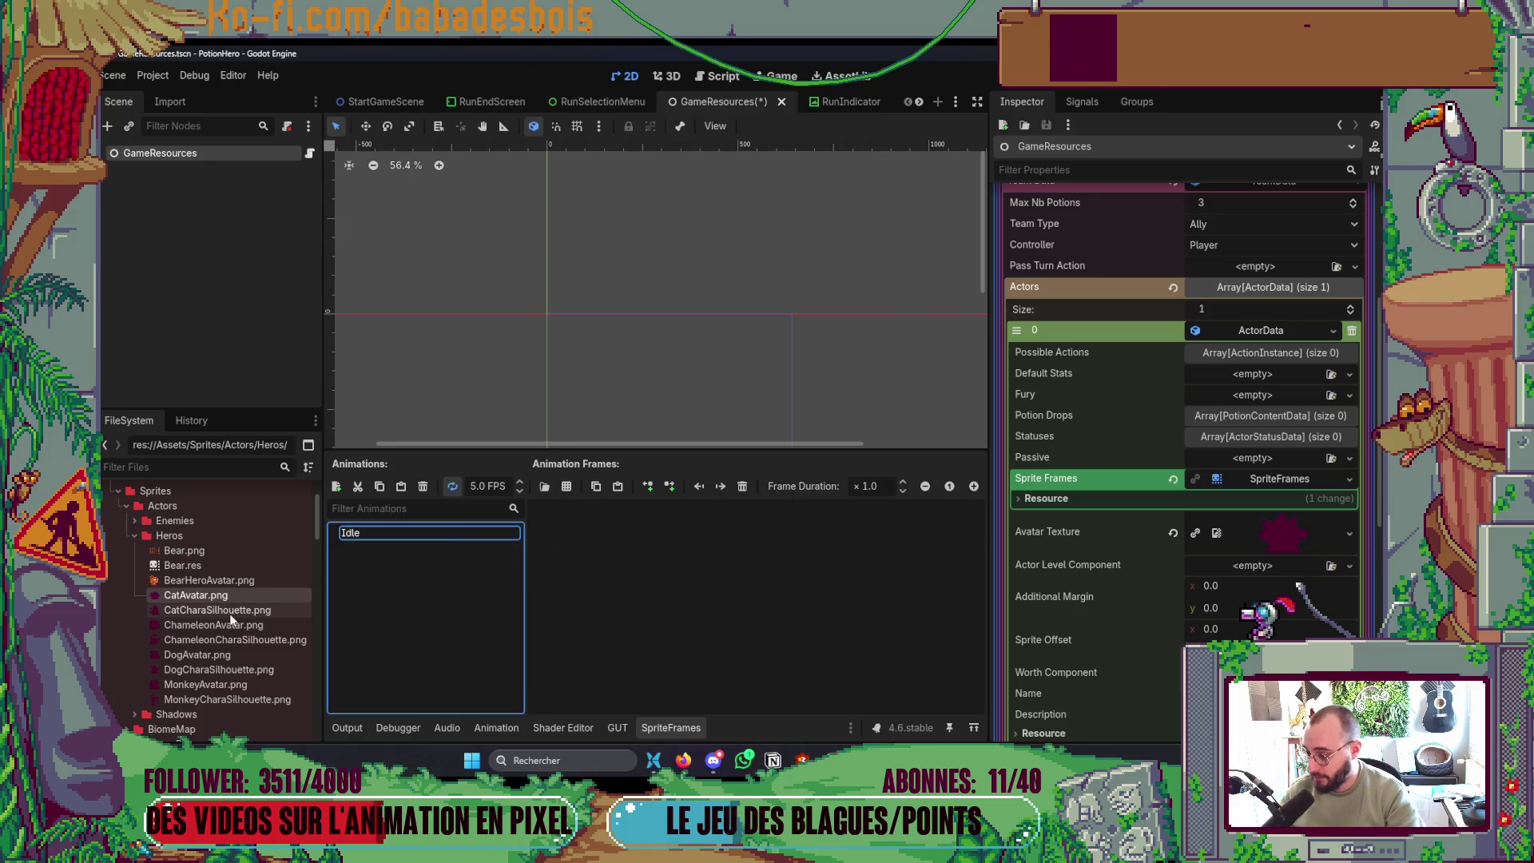
left_click_drag(235, 611, 594, 625)
left_click(672, 727)
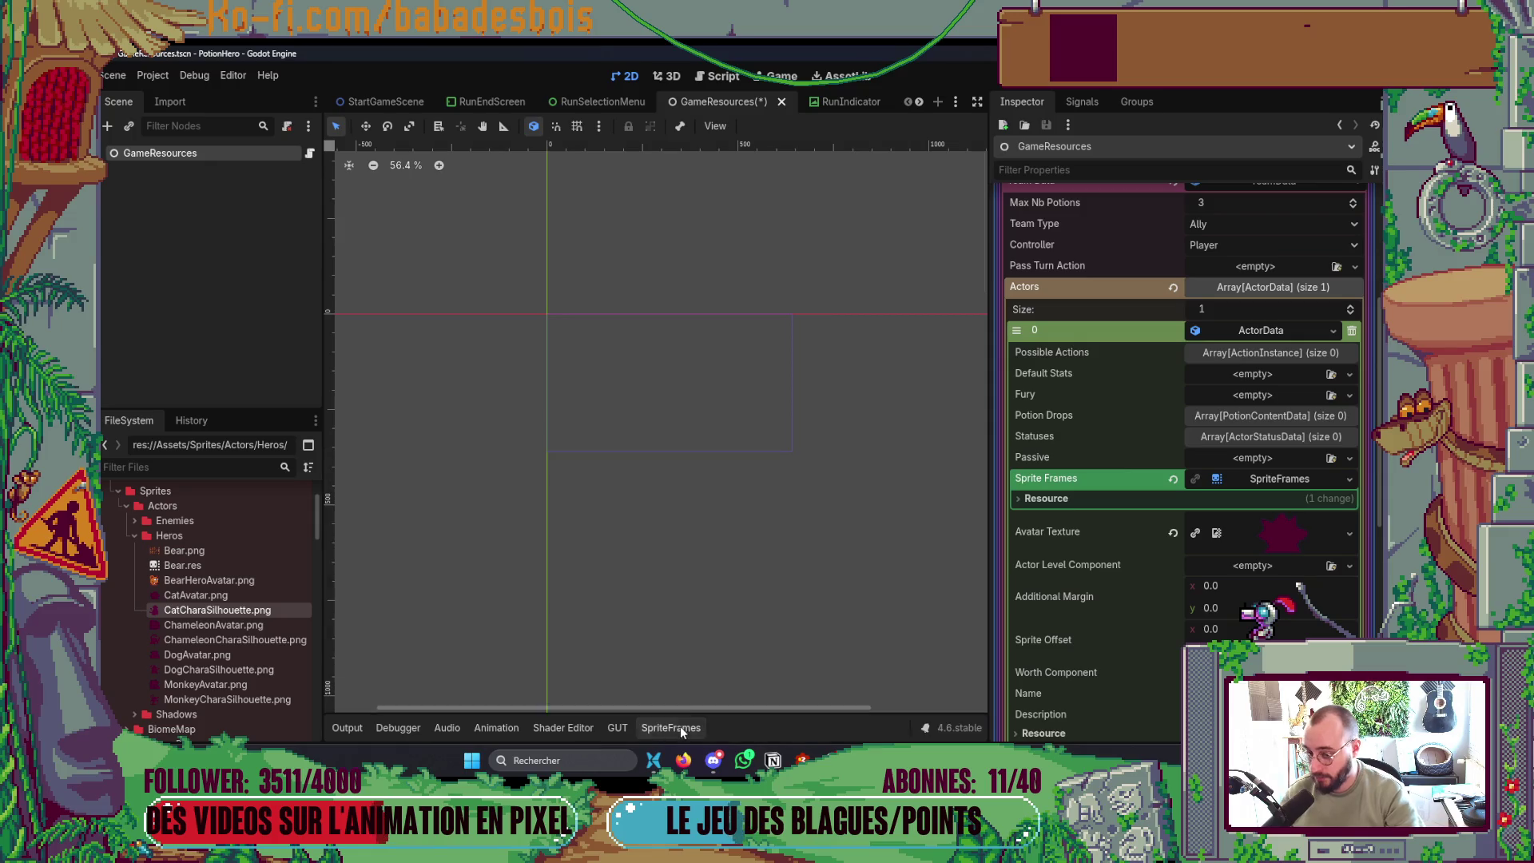
key("ctrl+s")
Collapse the actor, Actors and team data panels, keeping one actor slot, and save.
left_click(1277, 479)
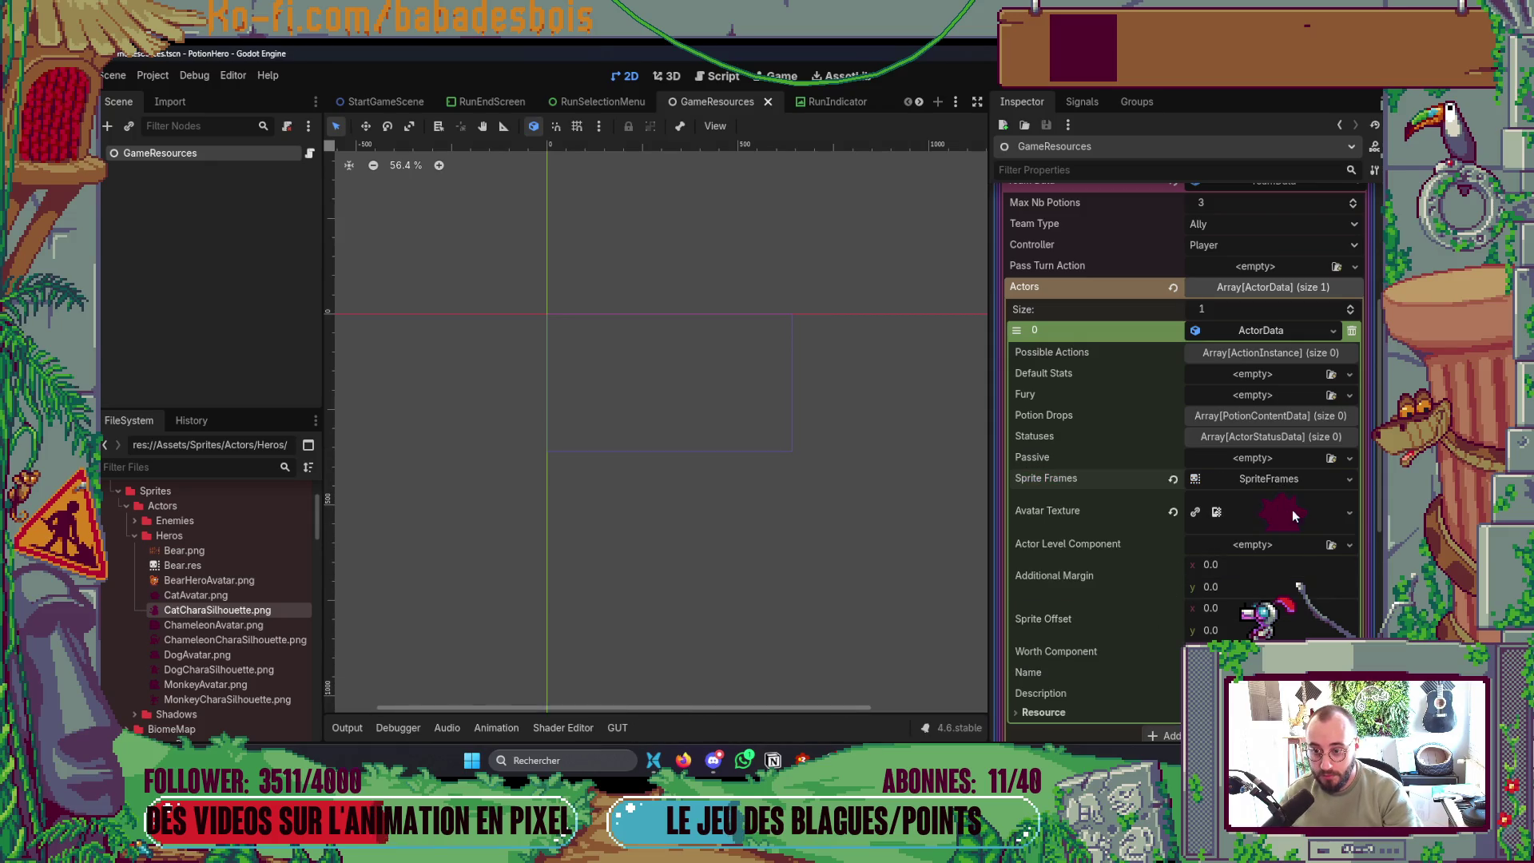
left_click(1270, 330)
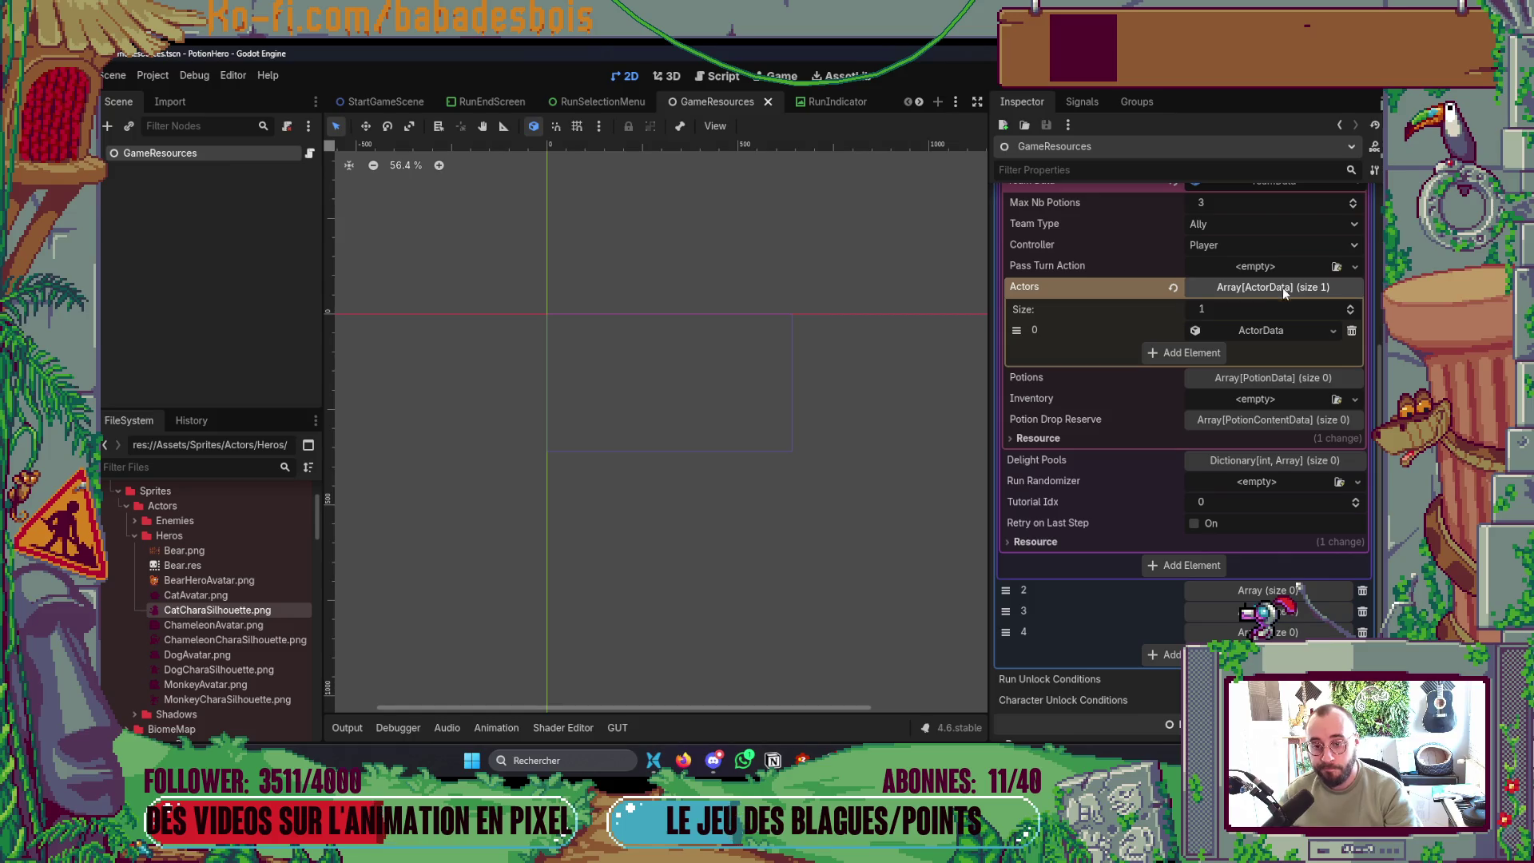
left_click(1351, 307)
left_click(1351, 314)
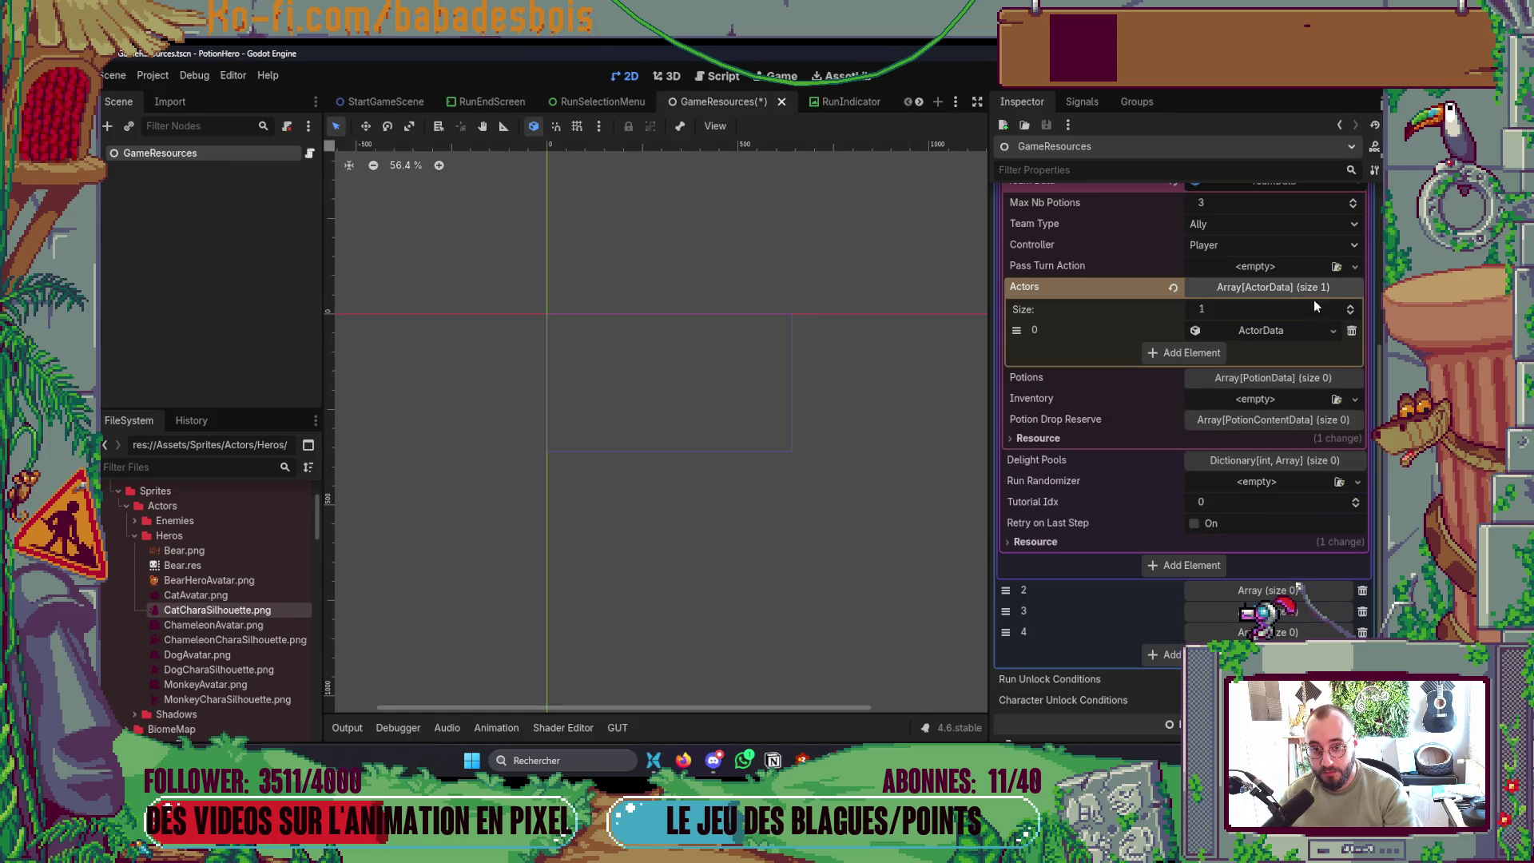
left_click(1314, 289)
key("ctrl+s")
left_click(1270, 386)
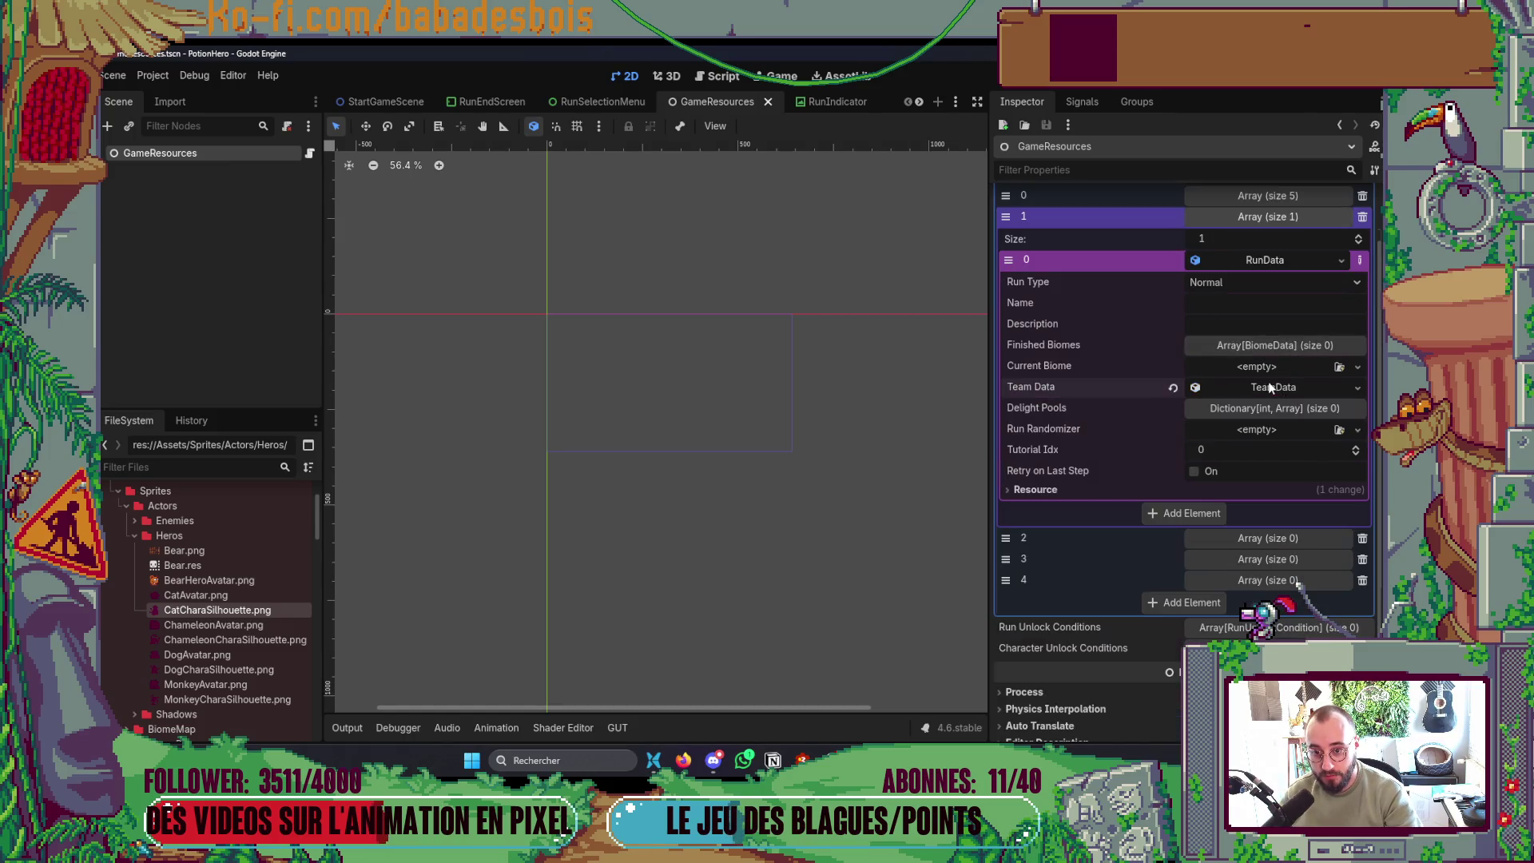
Give Runs entry 2 one Object element holding a new RunData.
left_click(1278, 262)
left_click(1291, 292)
left_click(1291, 304)
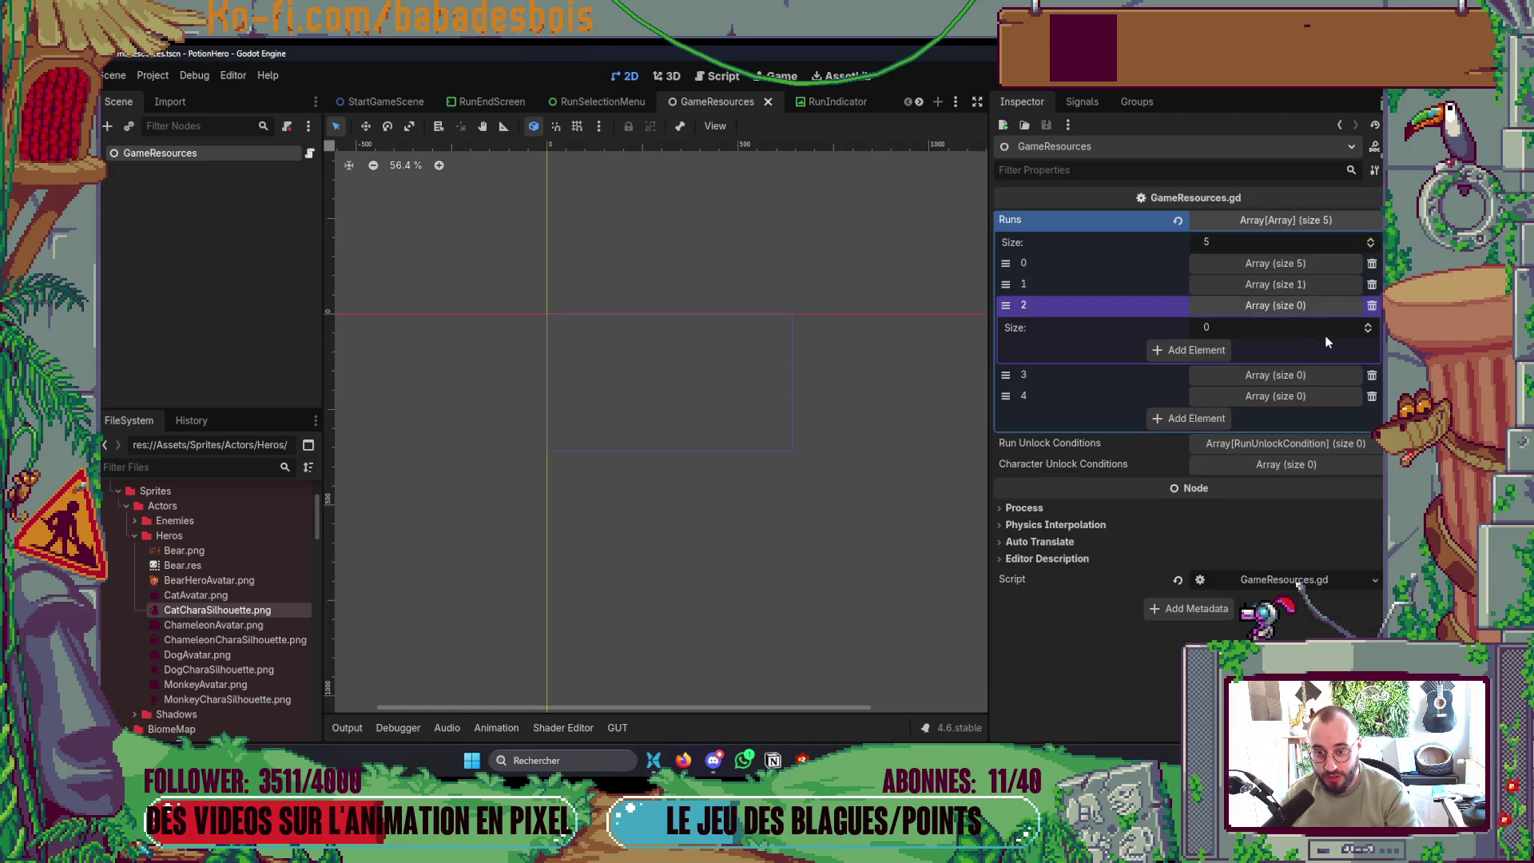
left_click(1368, 326)
left_click(1369, 348)
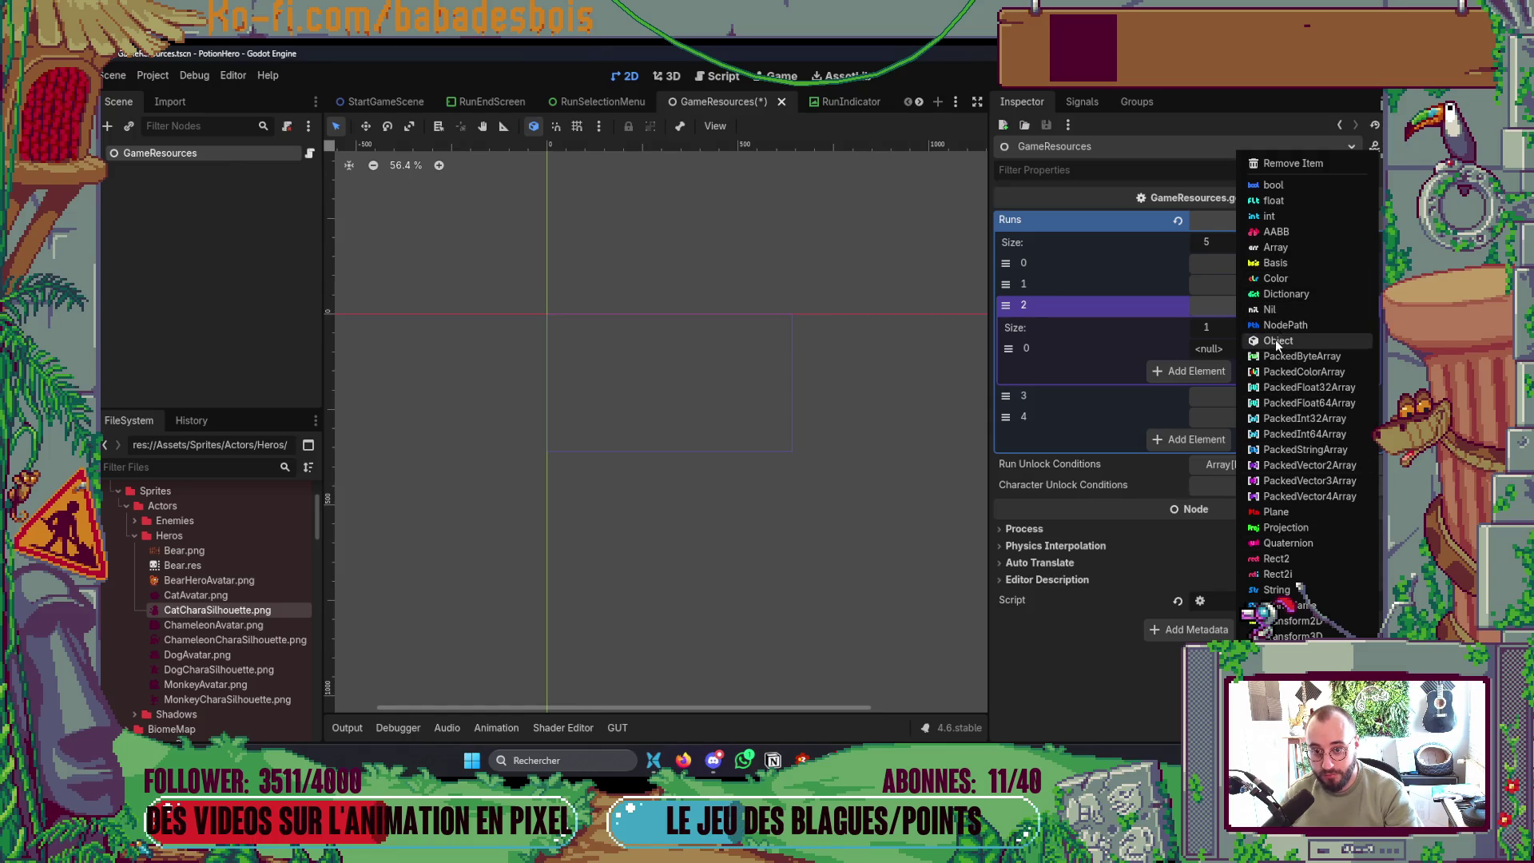
left_click(1279, 339)
left_click(1249, 349)
scroll(1183, 480, "down", 15)
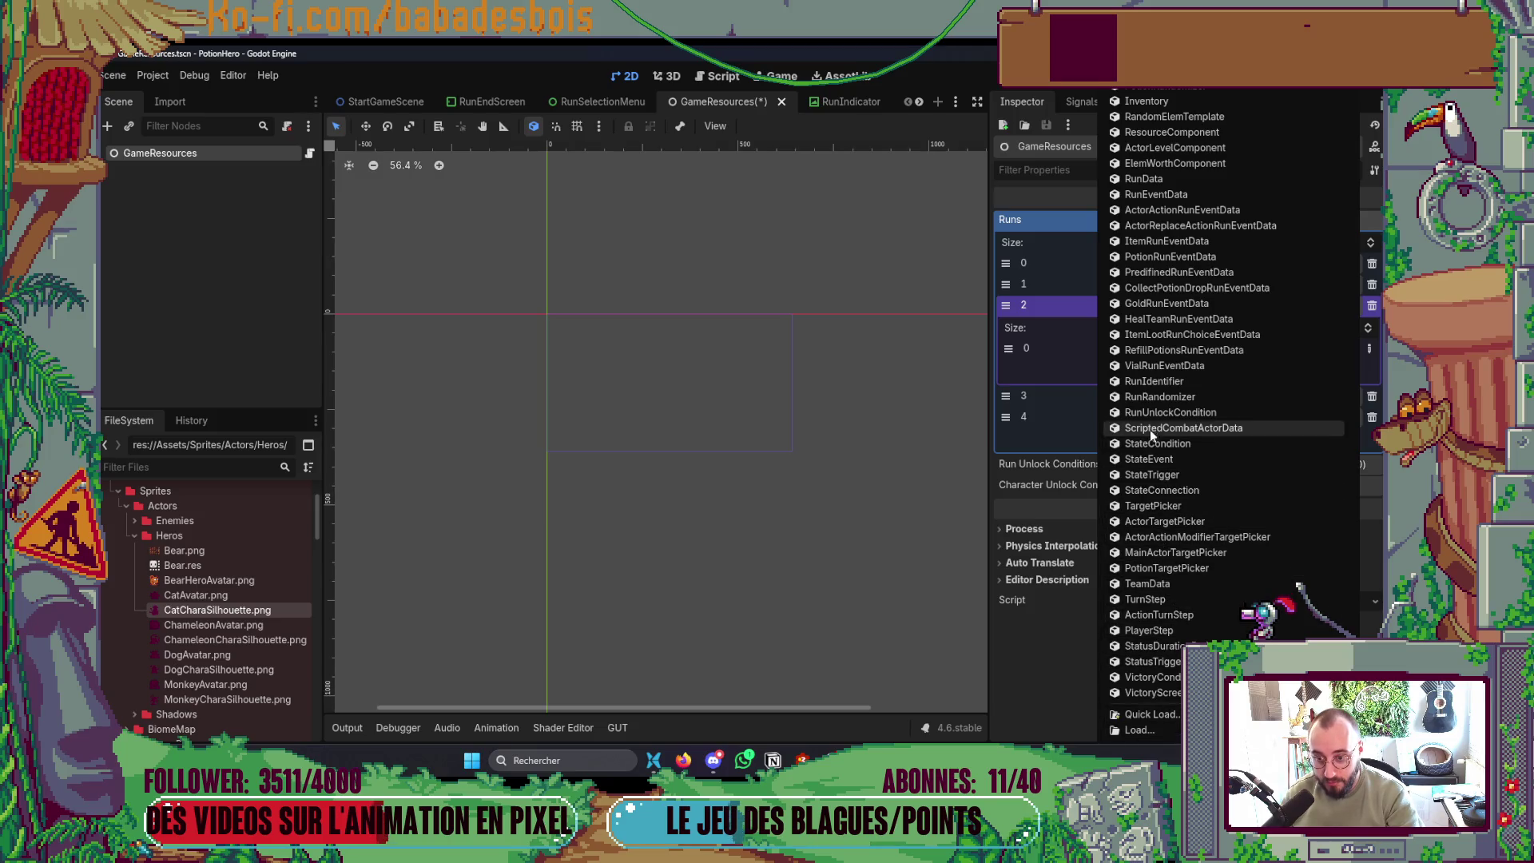
left_click(1150, 179)
left_click(1288, 349)
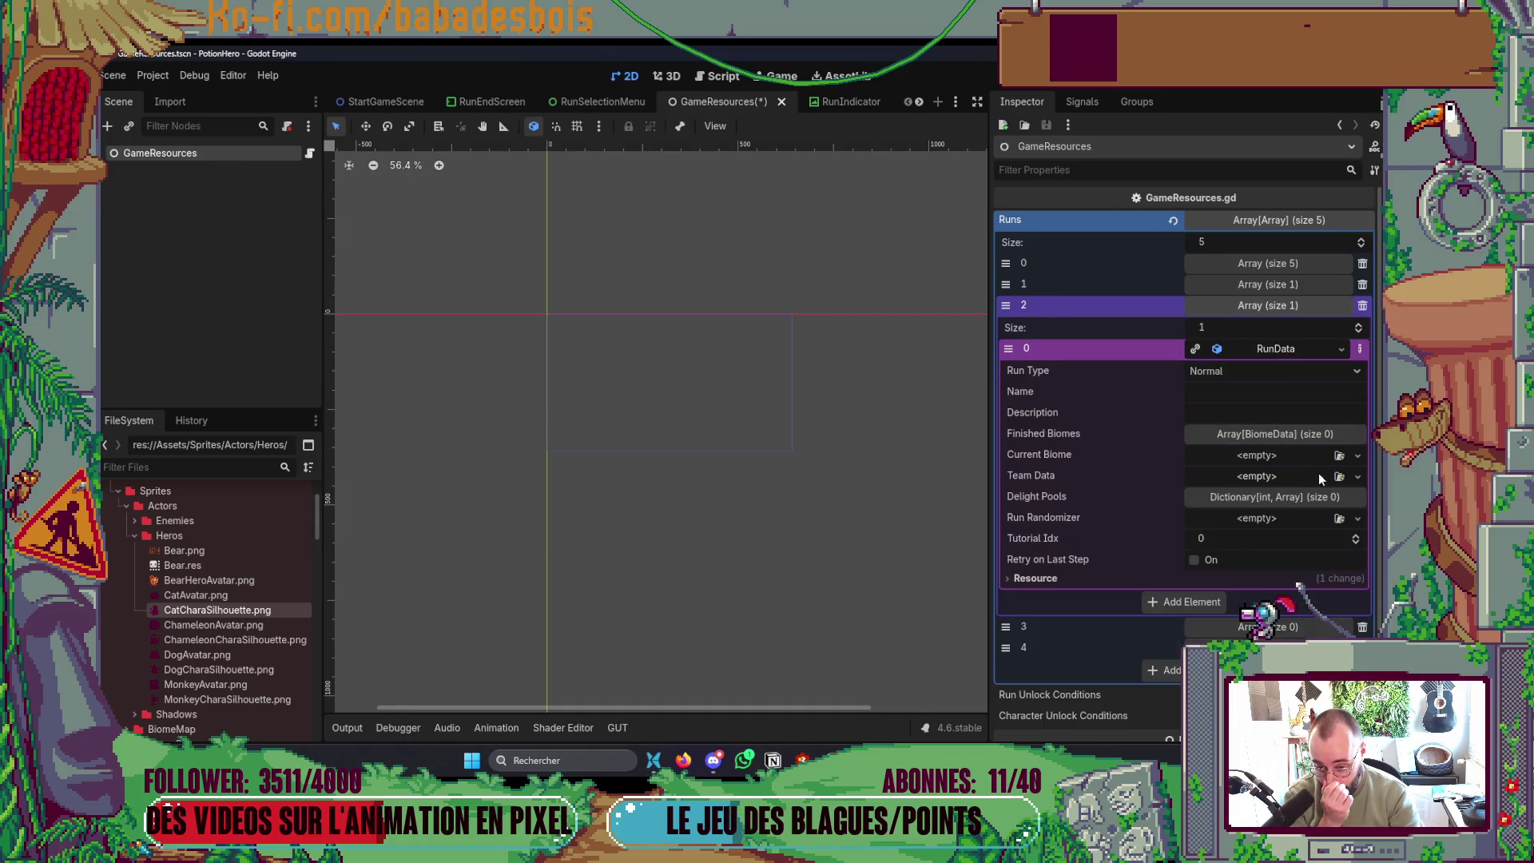
Create a new TeamData for run 2's RunData.
left_click(1256, 476)
left_click(1296, 518)
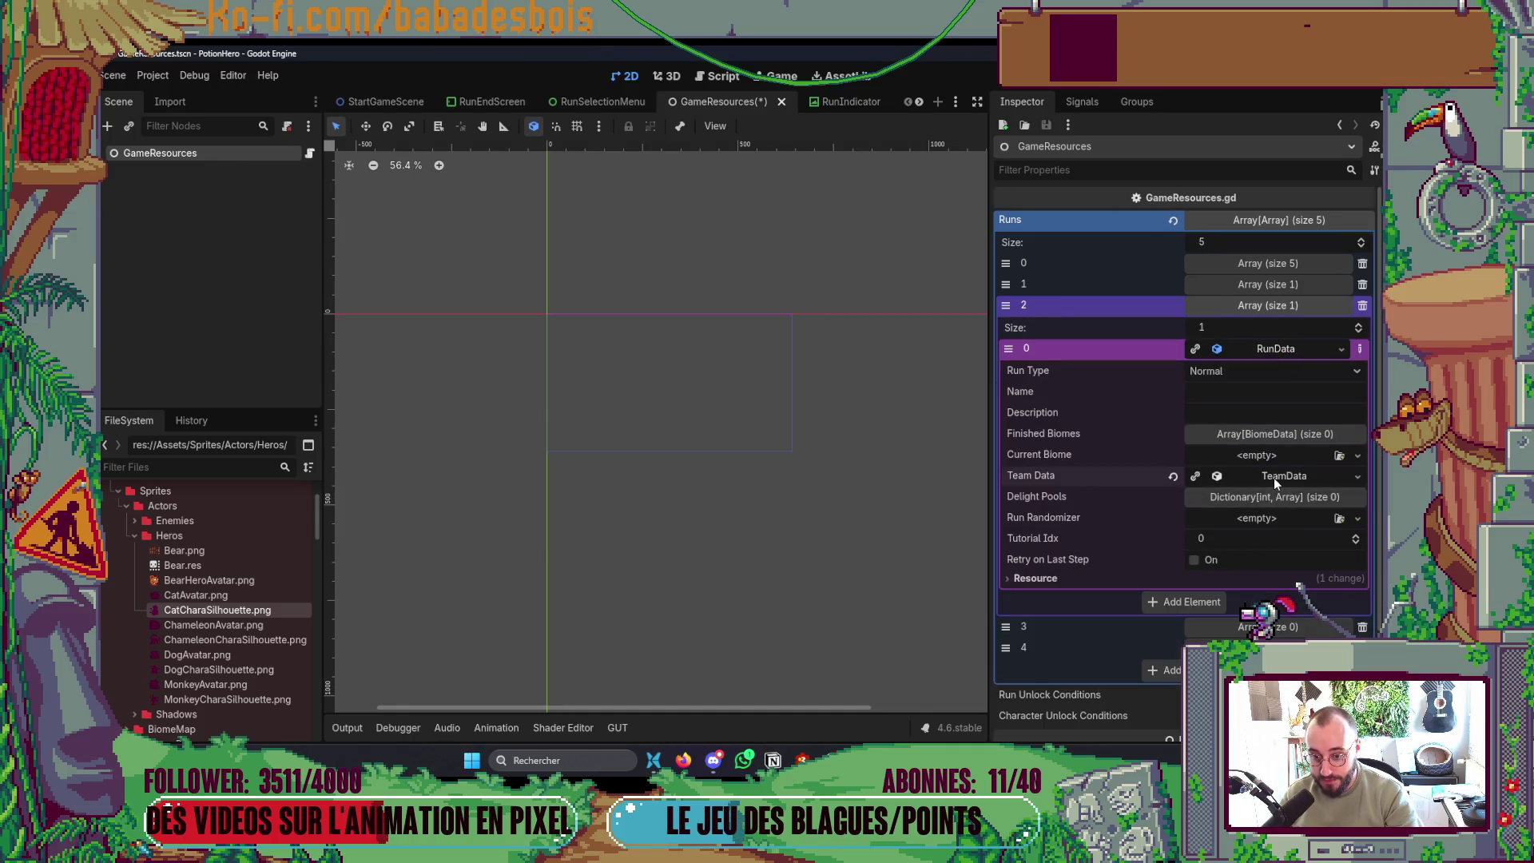
left_click(1274, 477)
scroll(1279, 544, "down", 3)
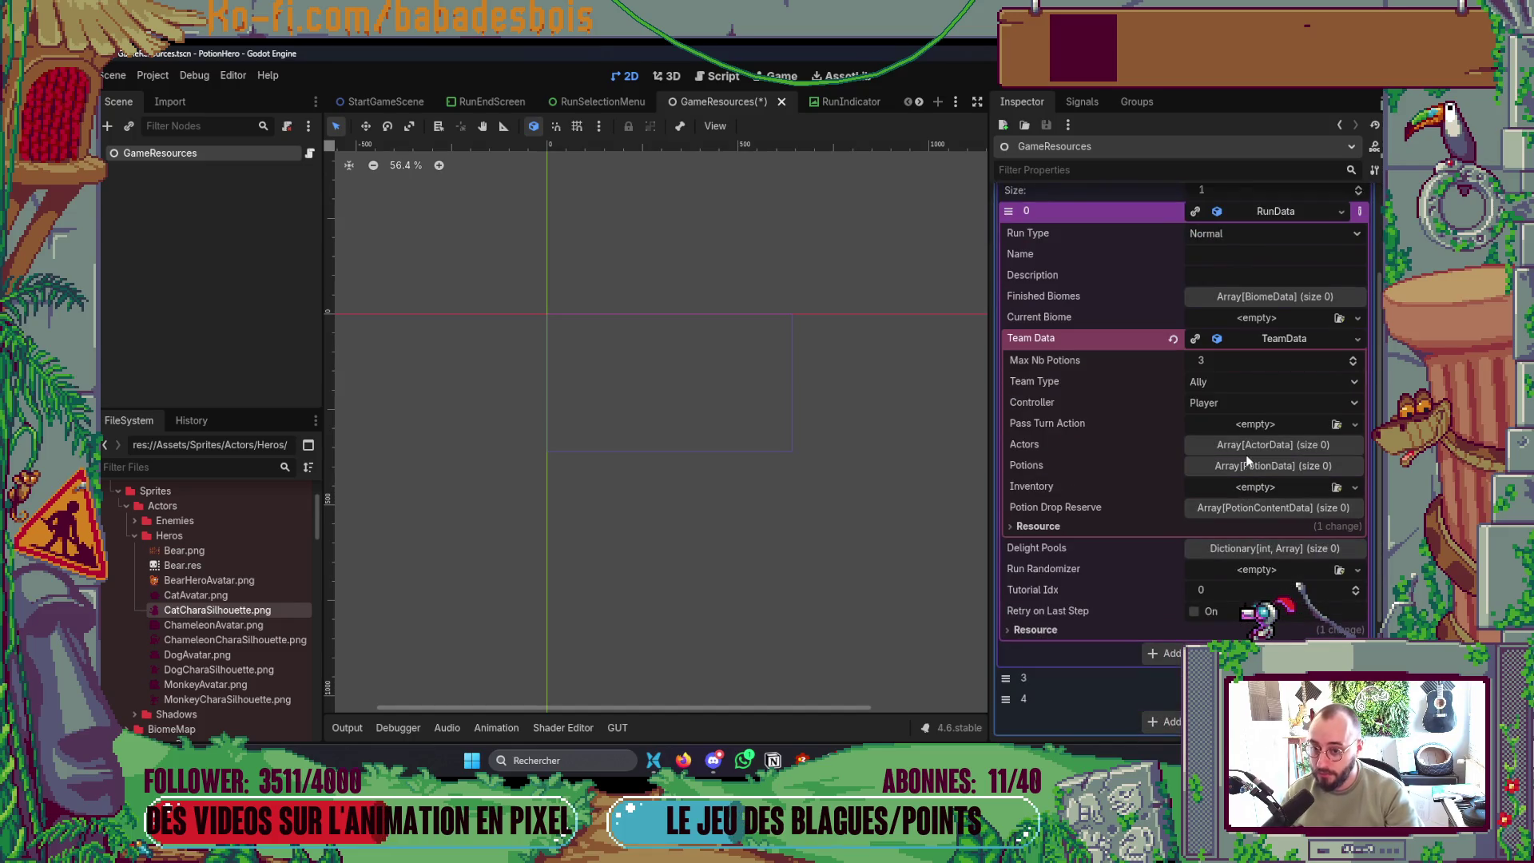
Add one new ActorData to the team and set ChameleonAvatar.png as its Avatar Texture.
left_click(1252, 445)
left_click(1349, 467)
left_click(1278, 491)
left_click(1262, 509)
left_click(1252, 490)
scroll(1225, 584, "down", 5)
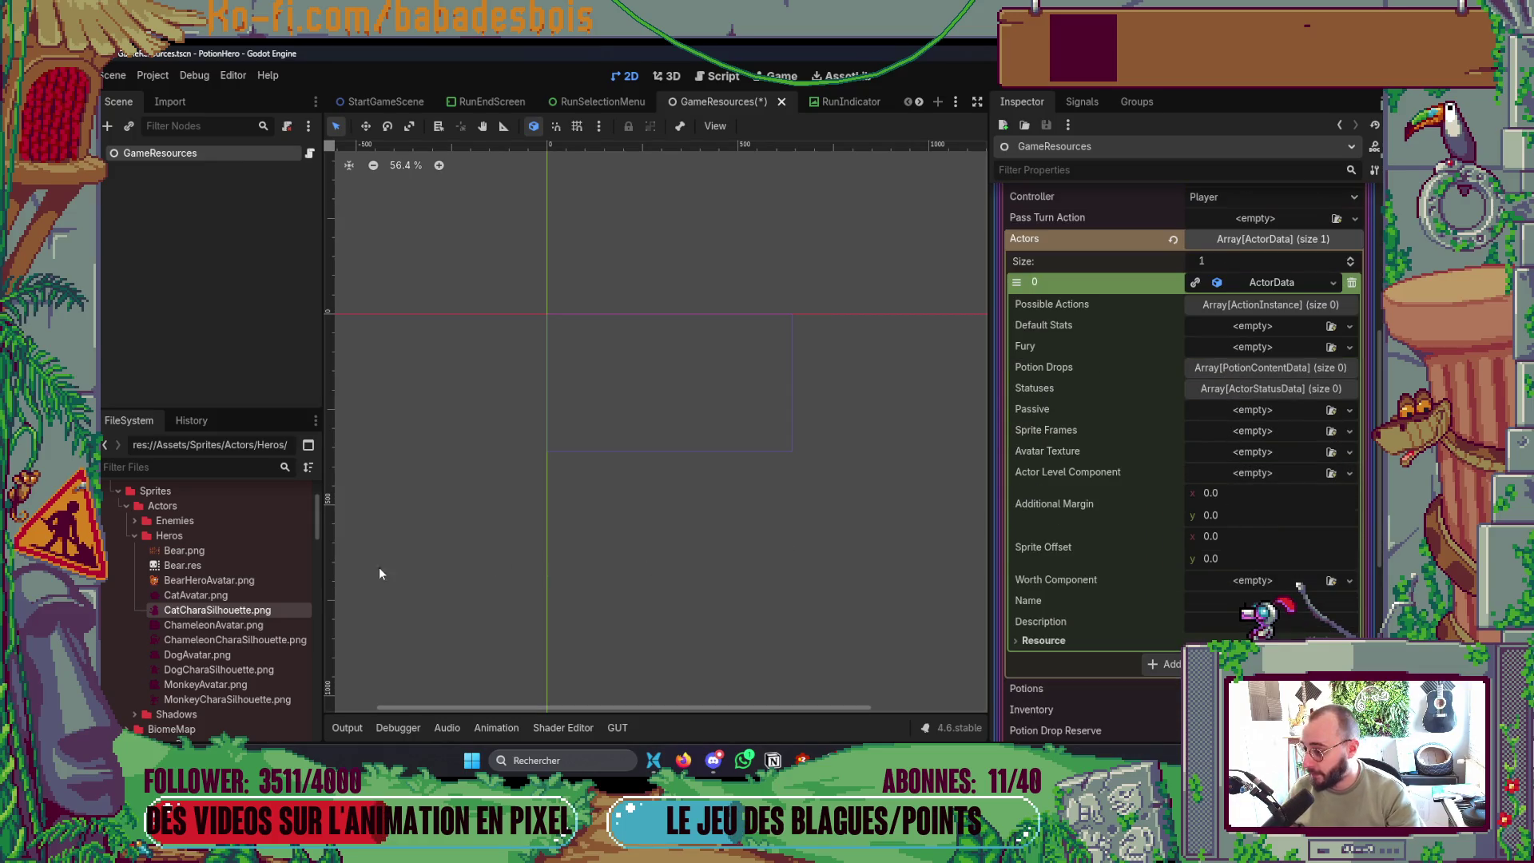
left_click(272, 624)
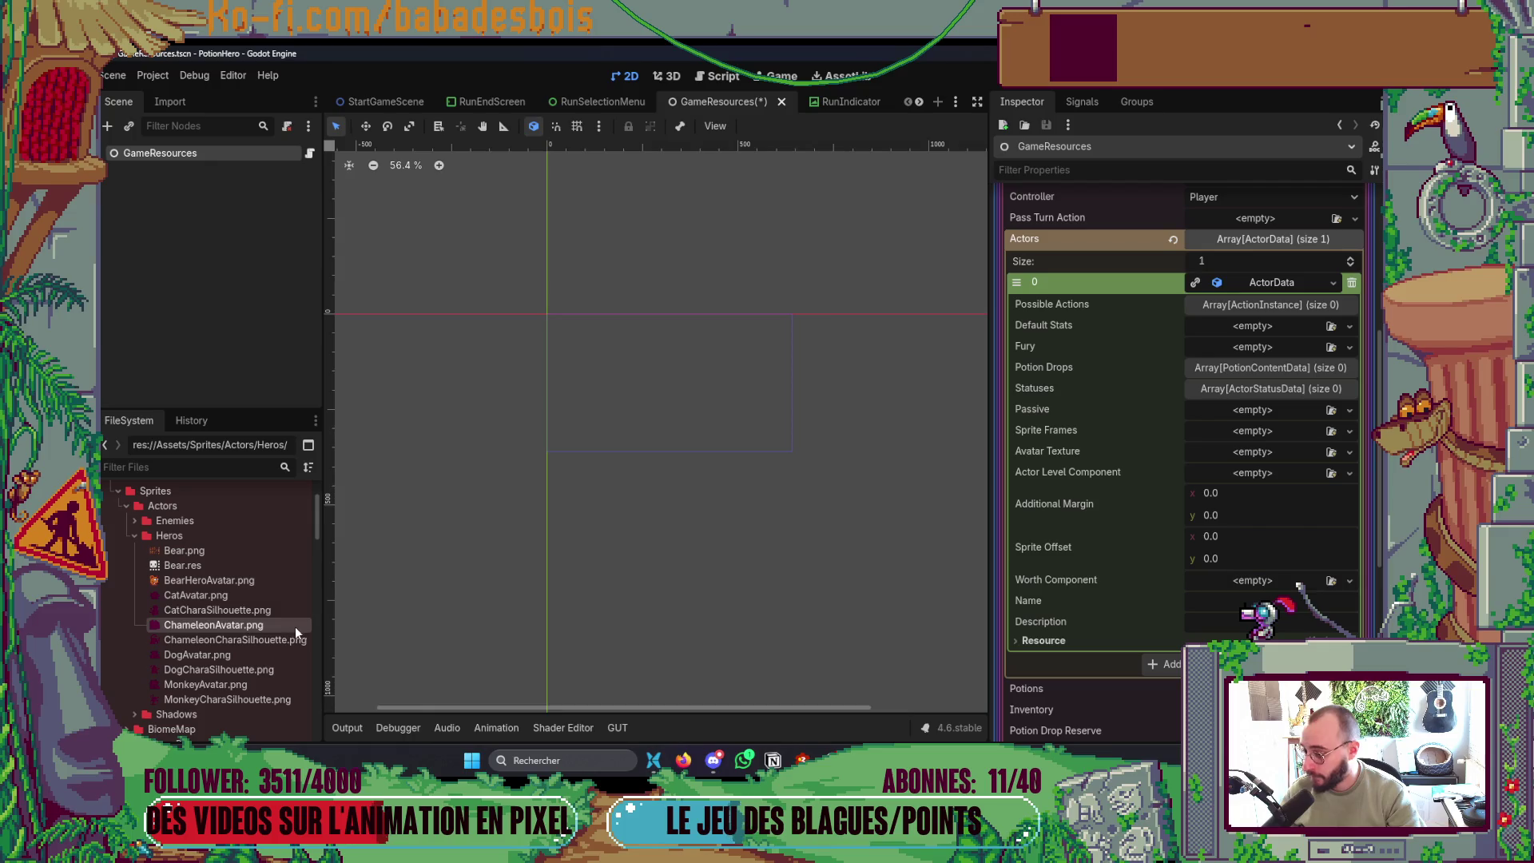
mouse_move(204, 624)
left_mouse_down()
mouse_move(339, 626)
mouse_move(1238, 462)
left_mouse_up()
Add a new SpriteFrames with an Idle animation showing ChameleonCharaSilhouette.png, and save.
left_click(1257, 435)
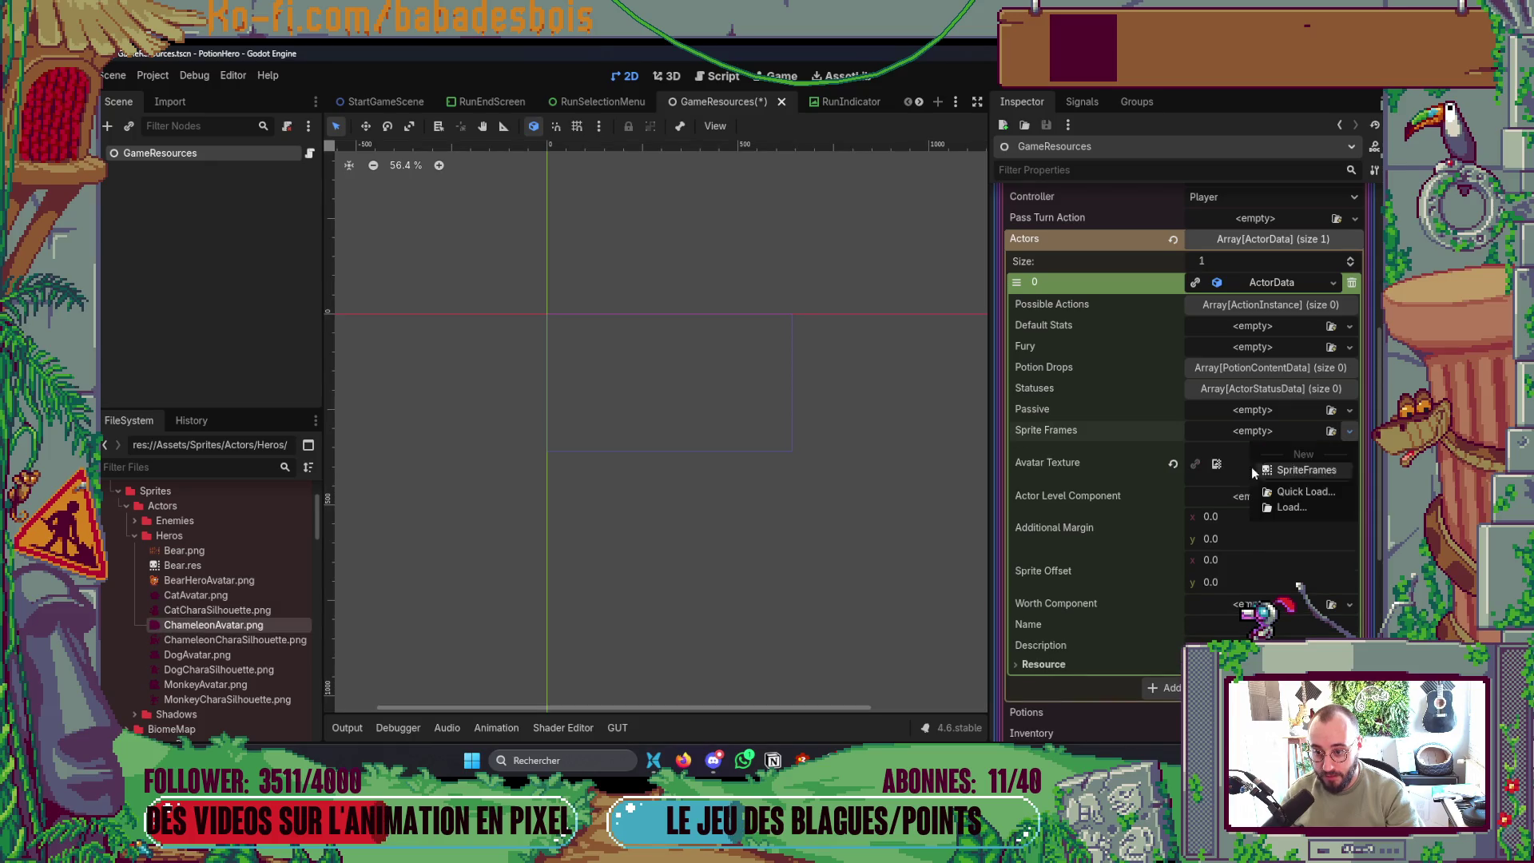
left_click(1263, 472)
left_click(1259, 431)
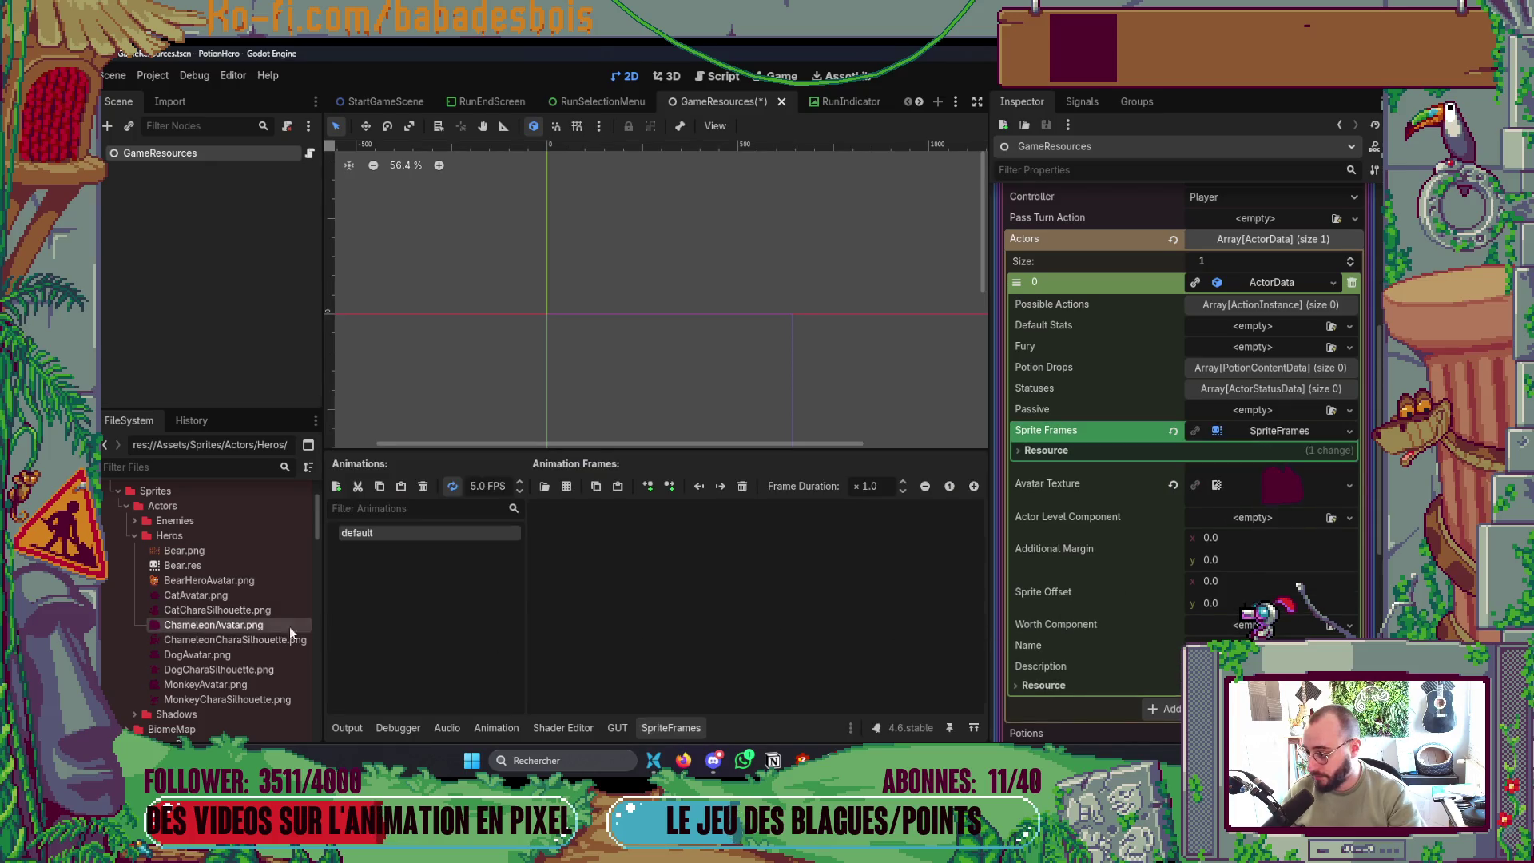
left_click_drag(254, 640, 663, 611)
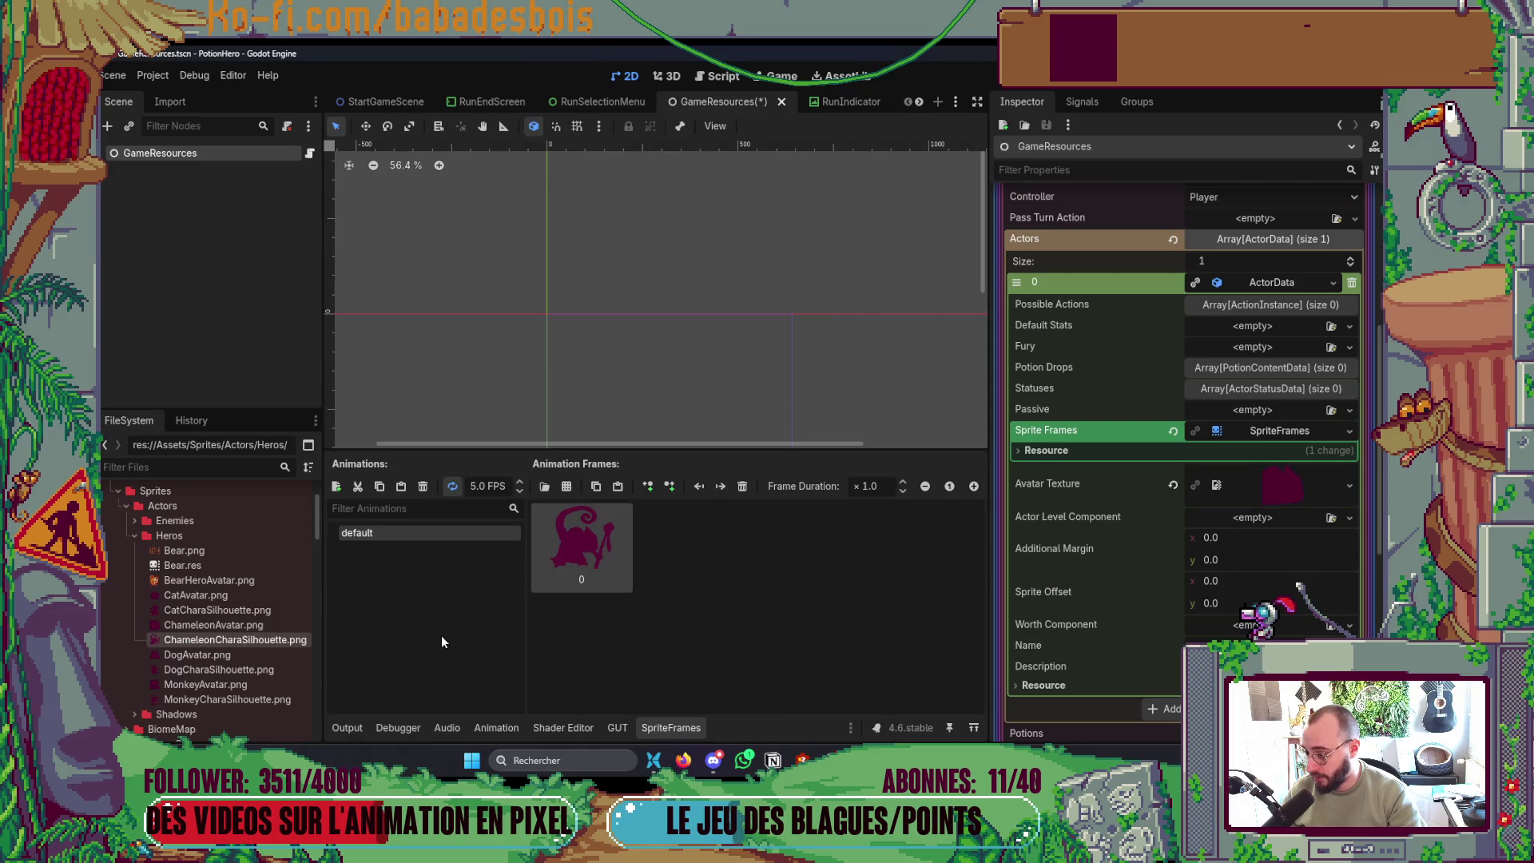
left_click(398, 534)
type("Idle")
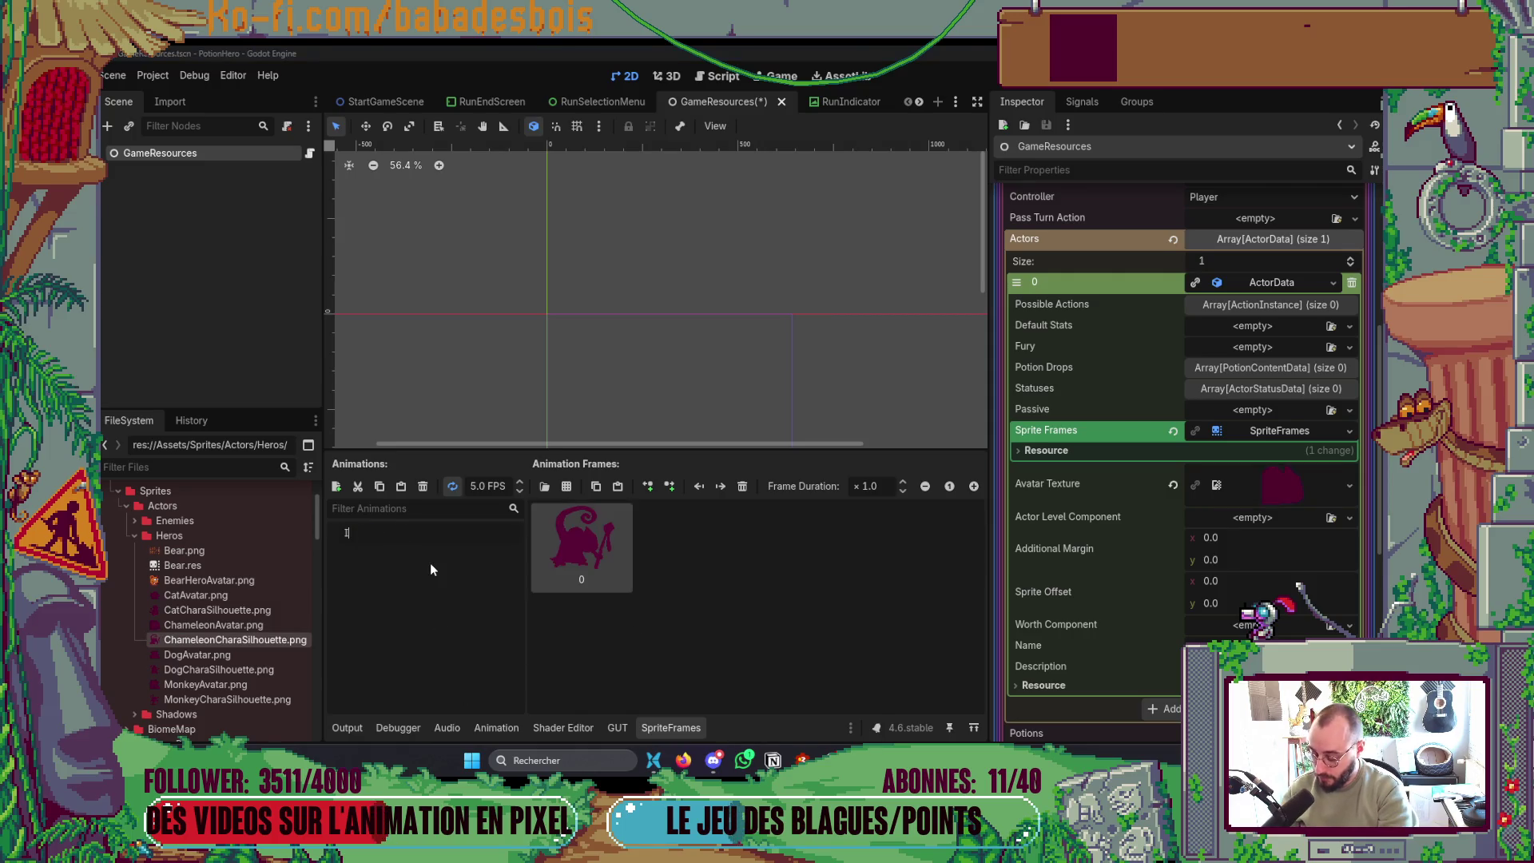
key("ctrl+s")
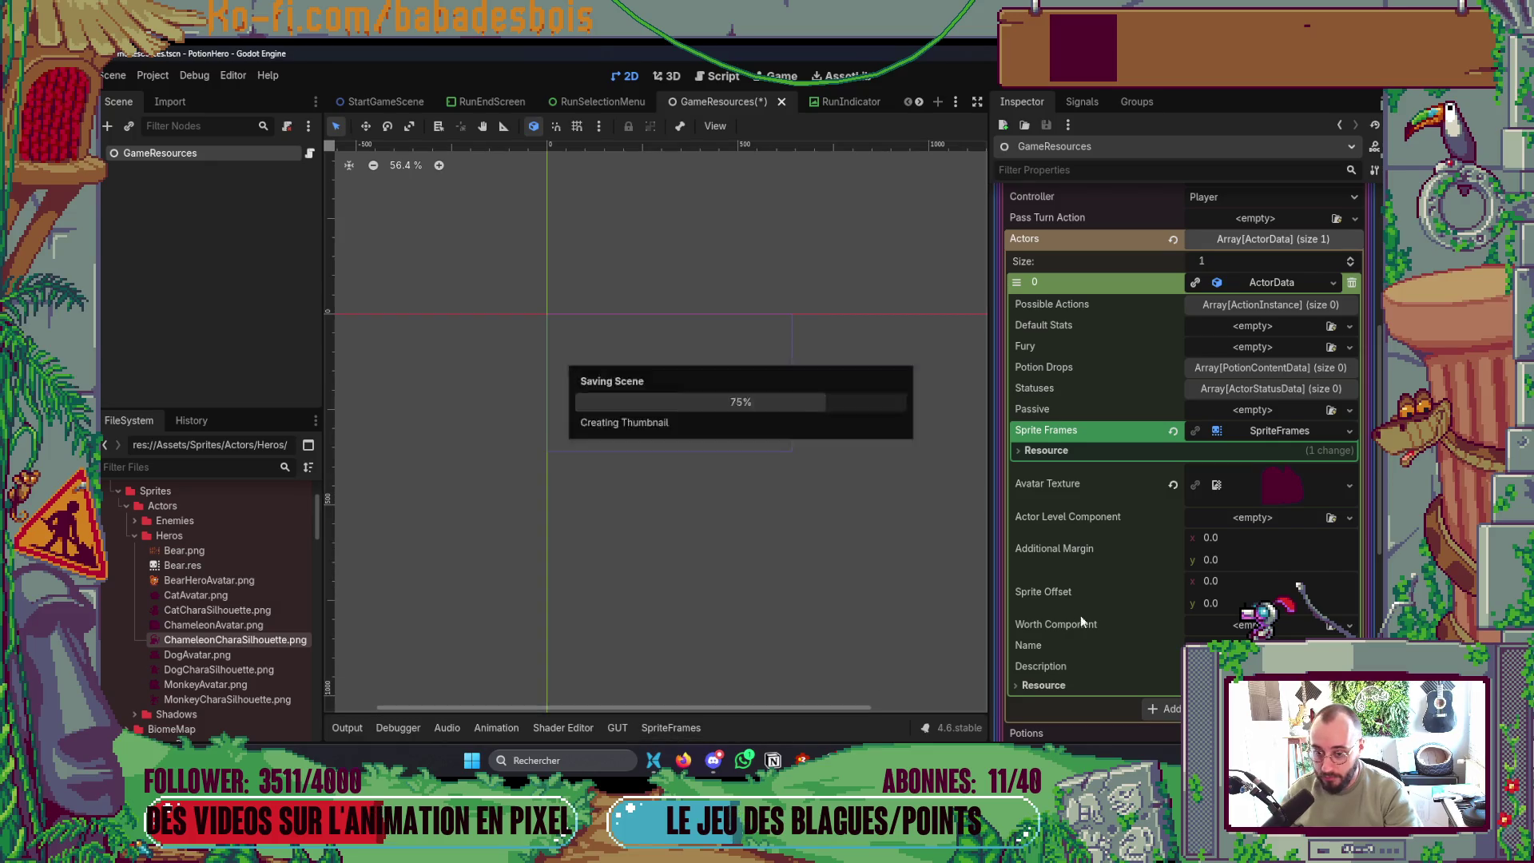
Collapse the sprite frames, actor and Actors panels in the Inspector.
left_click(1248, 433)
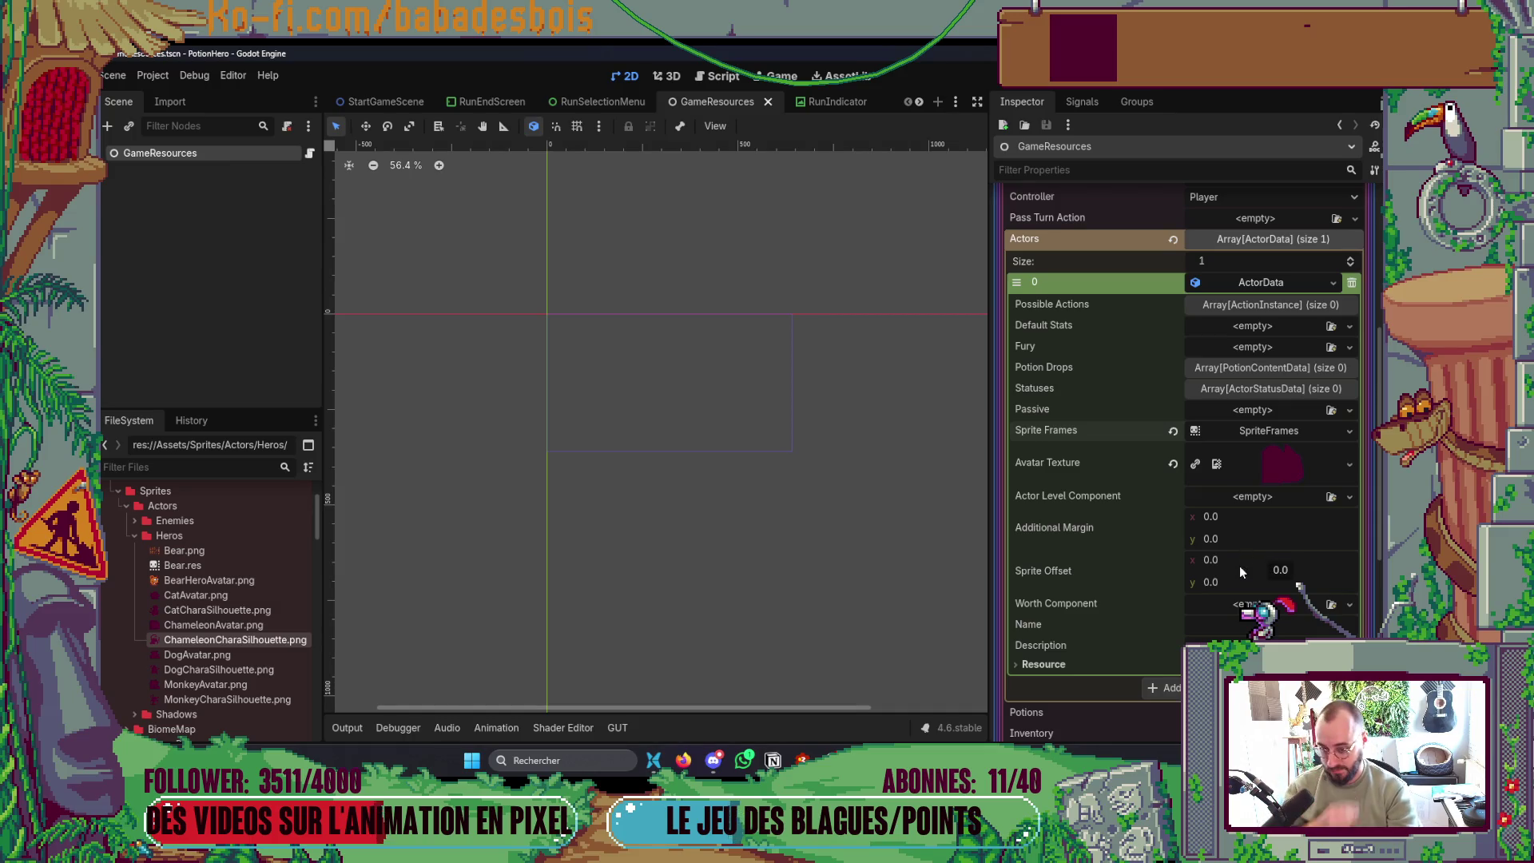
left_click(1262, 286)
left_click(1254, 244)
scroll(1294, 473, "up", 2)
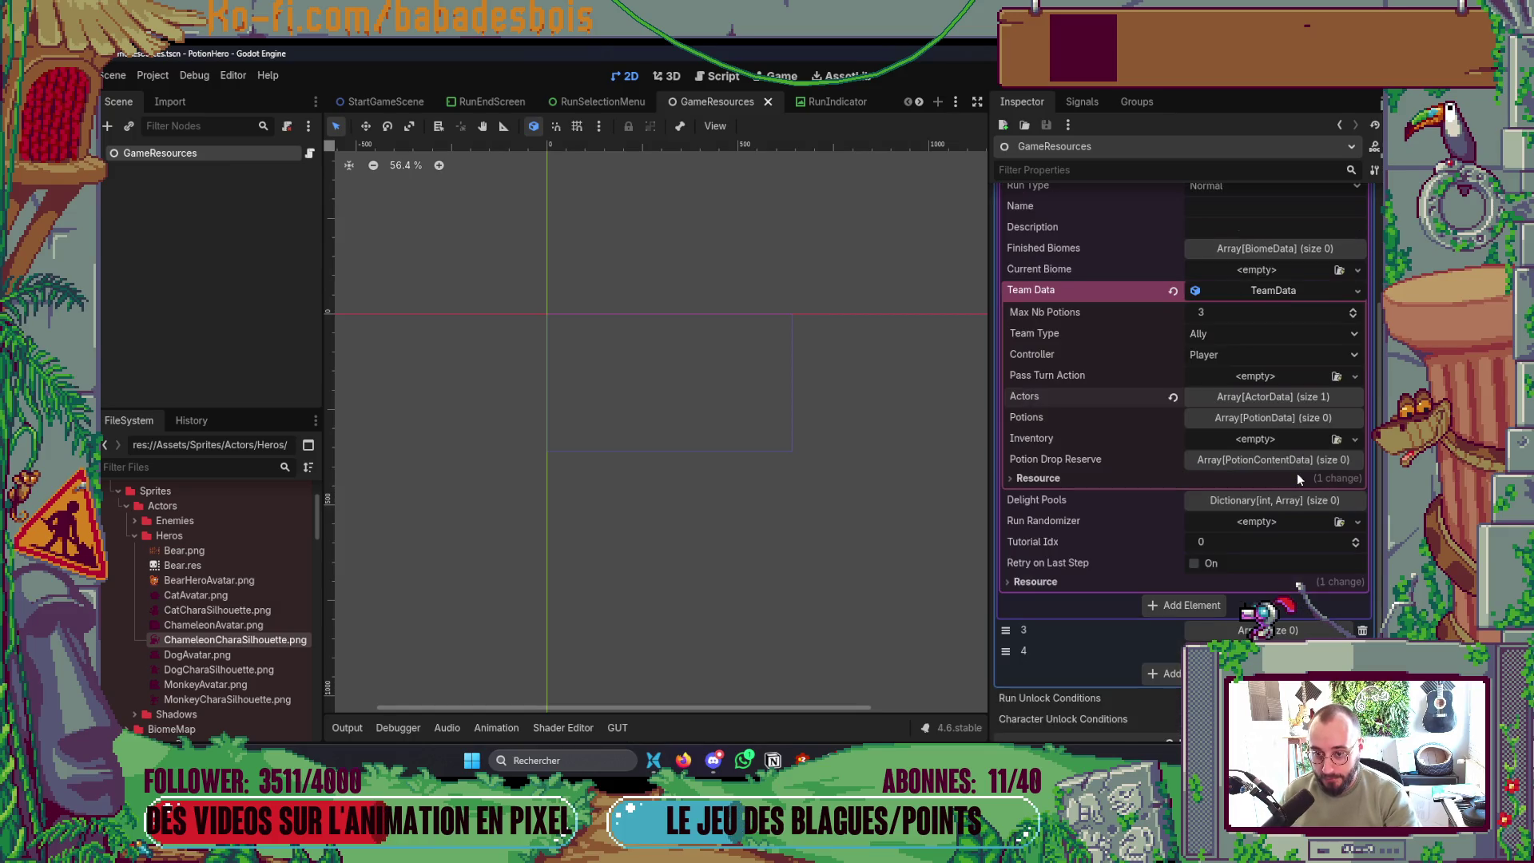
Collapse run 2's team data and RunData, then expand Runs entry 3.
scroll(1268, 502, "up", 5)
scroll(1268, 501, "down", 4)
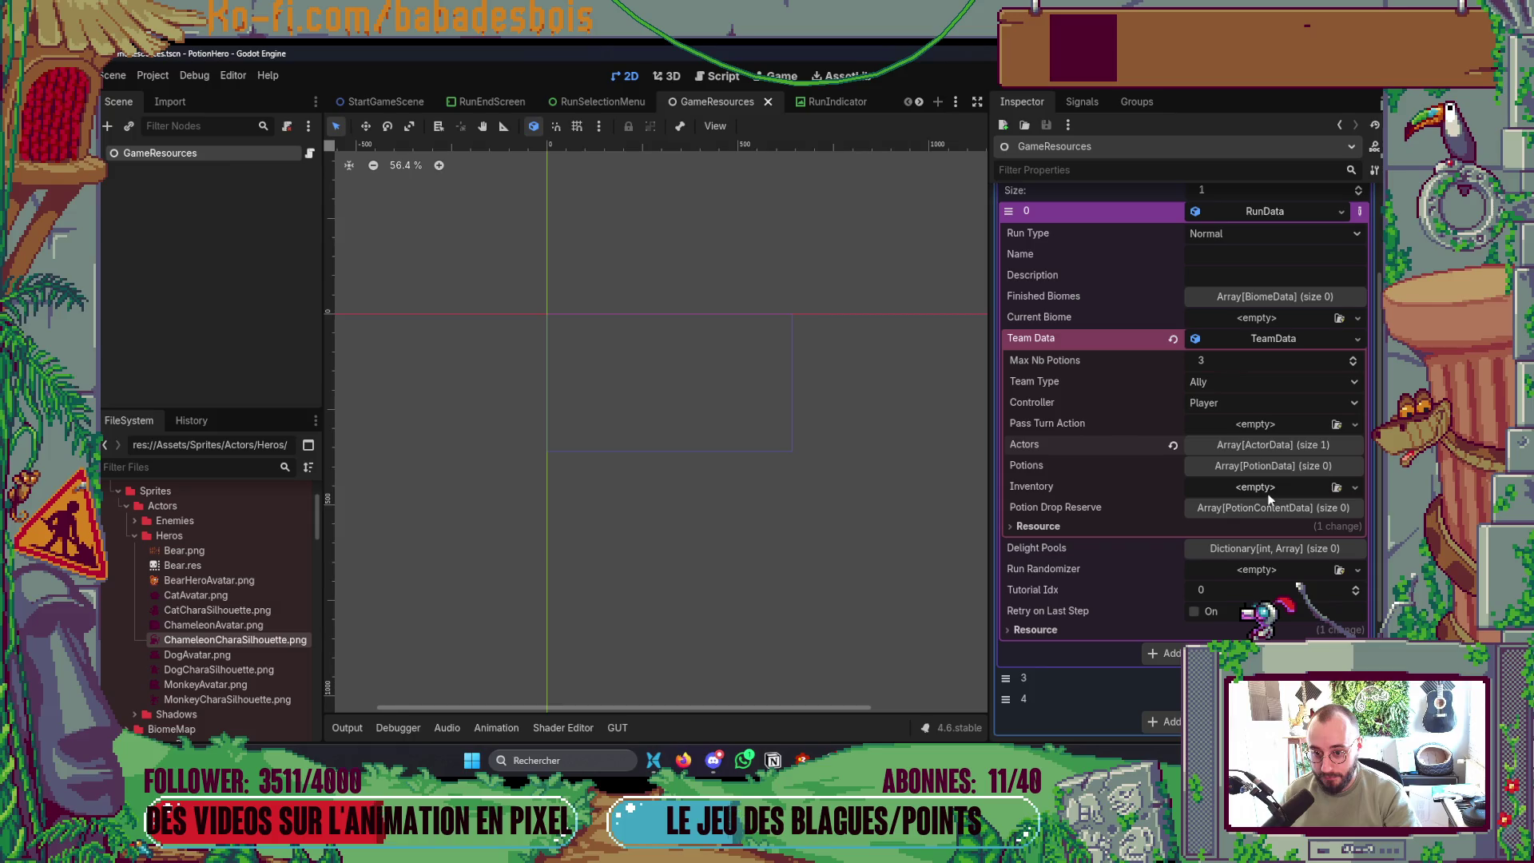
left_click(1279, 338)
scroll(1277, 355, "up", 4)
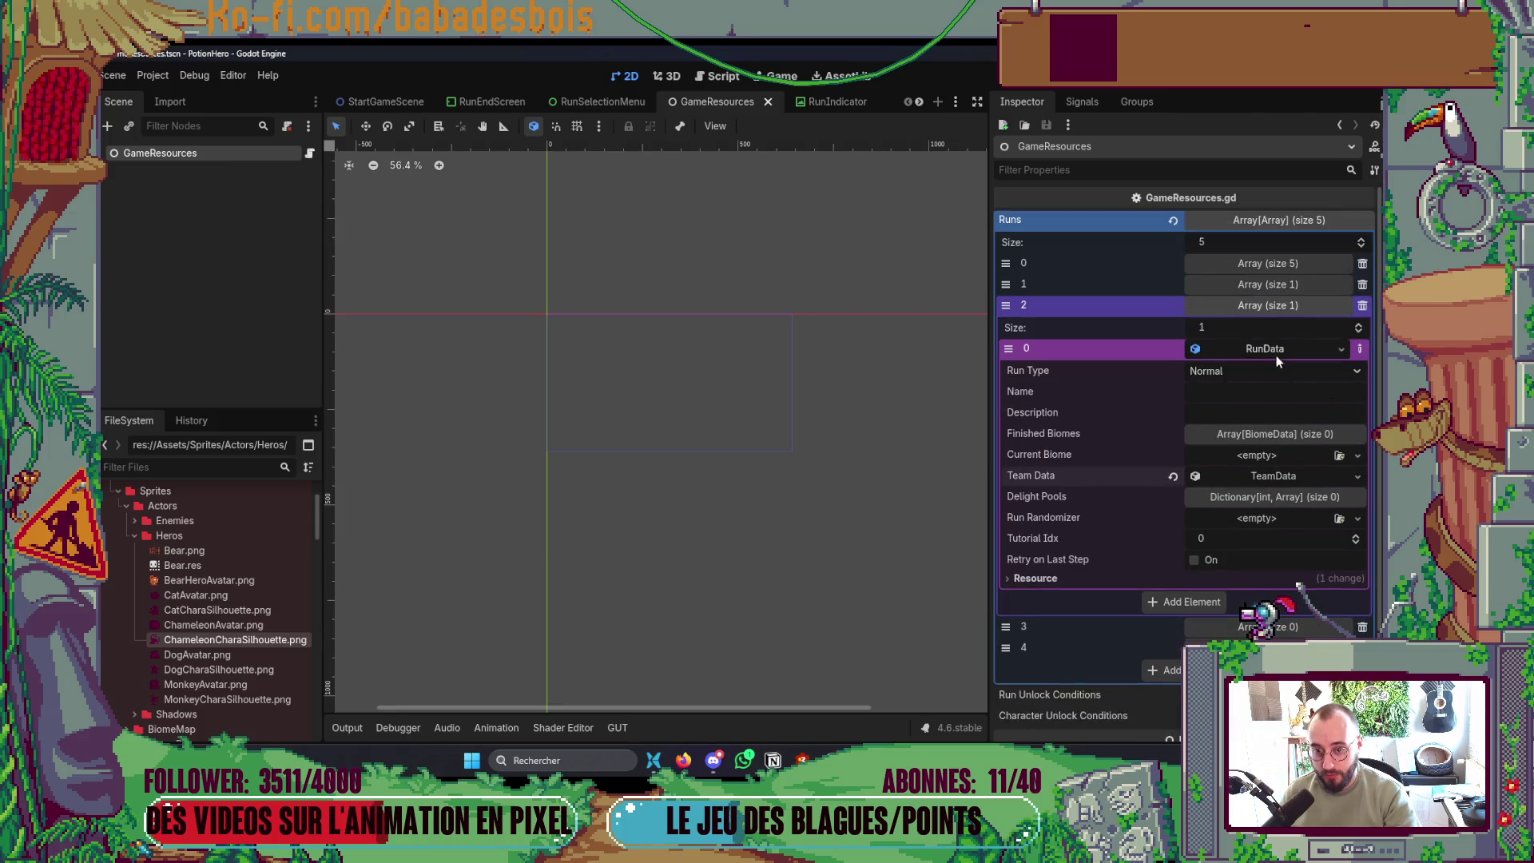
left_click(1277, 351)
left_click(1287, 307)
left_click(1310, 327)
Add an Object element to Runs entry 3 holding a new RunData.
left_click(1368, 345)
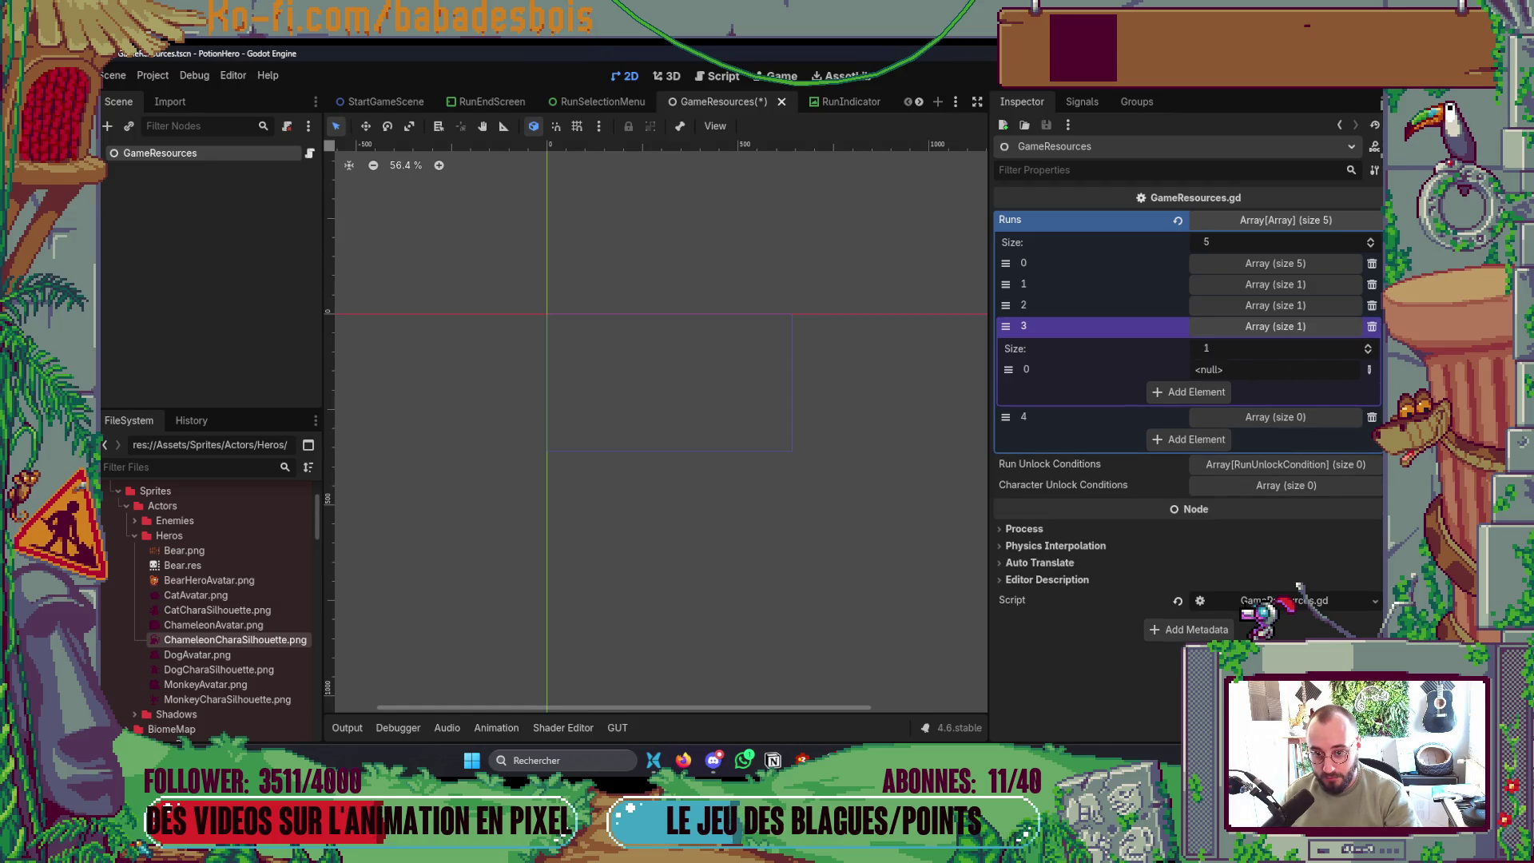
left_click(1370, 370)
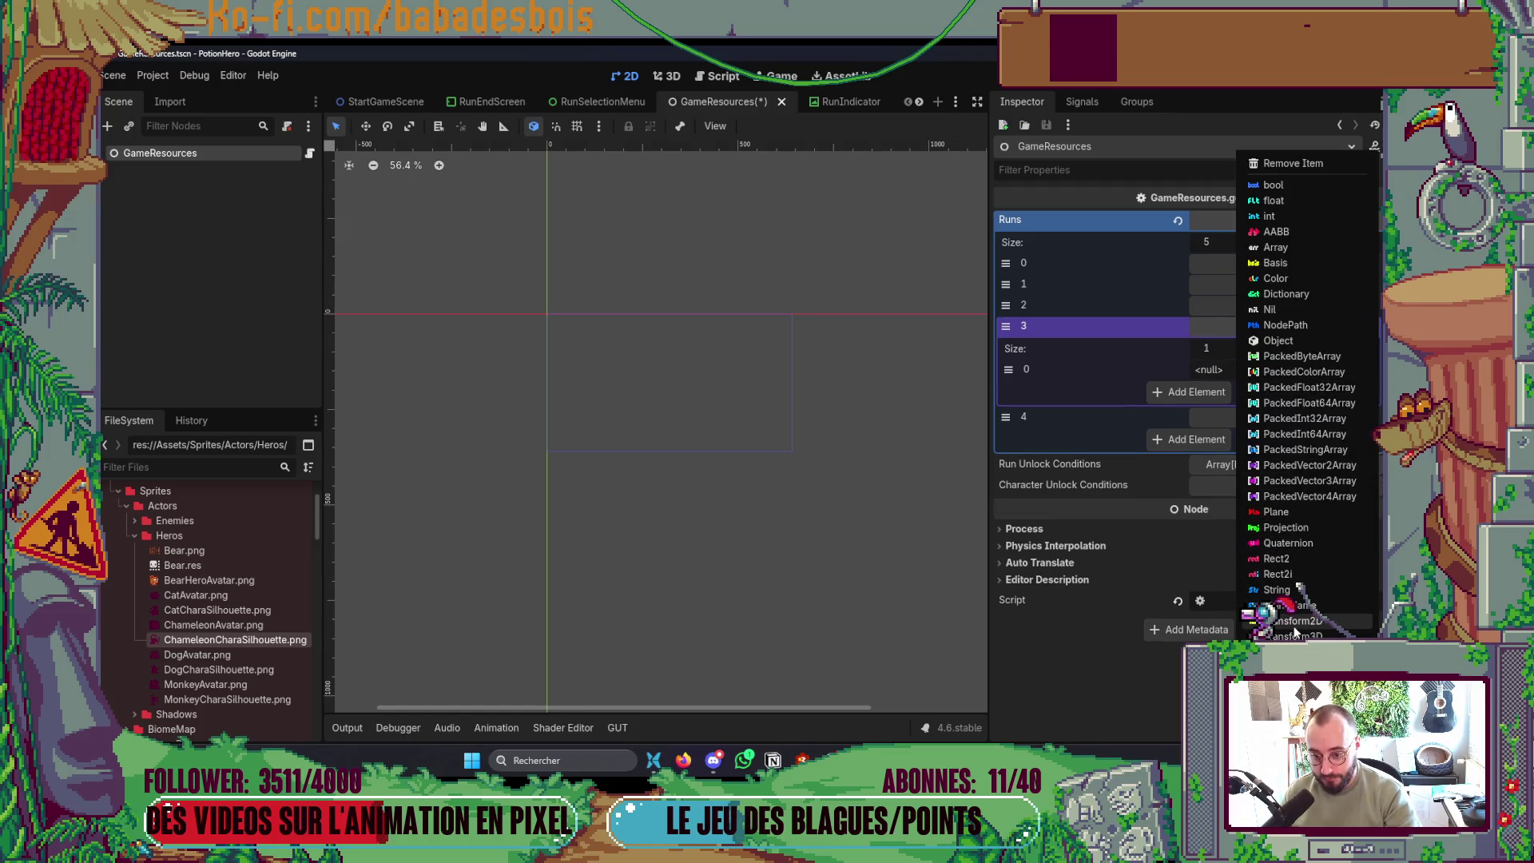
left_click(1278, 340)
left_click(1275, 370)
scroll(1279, 368, "down", 10)
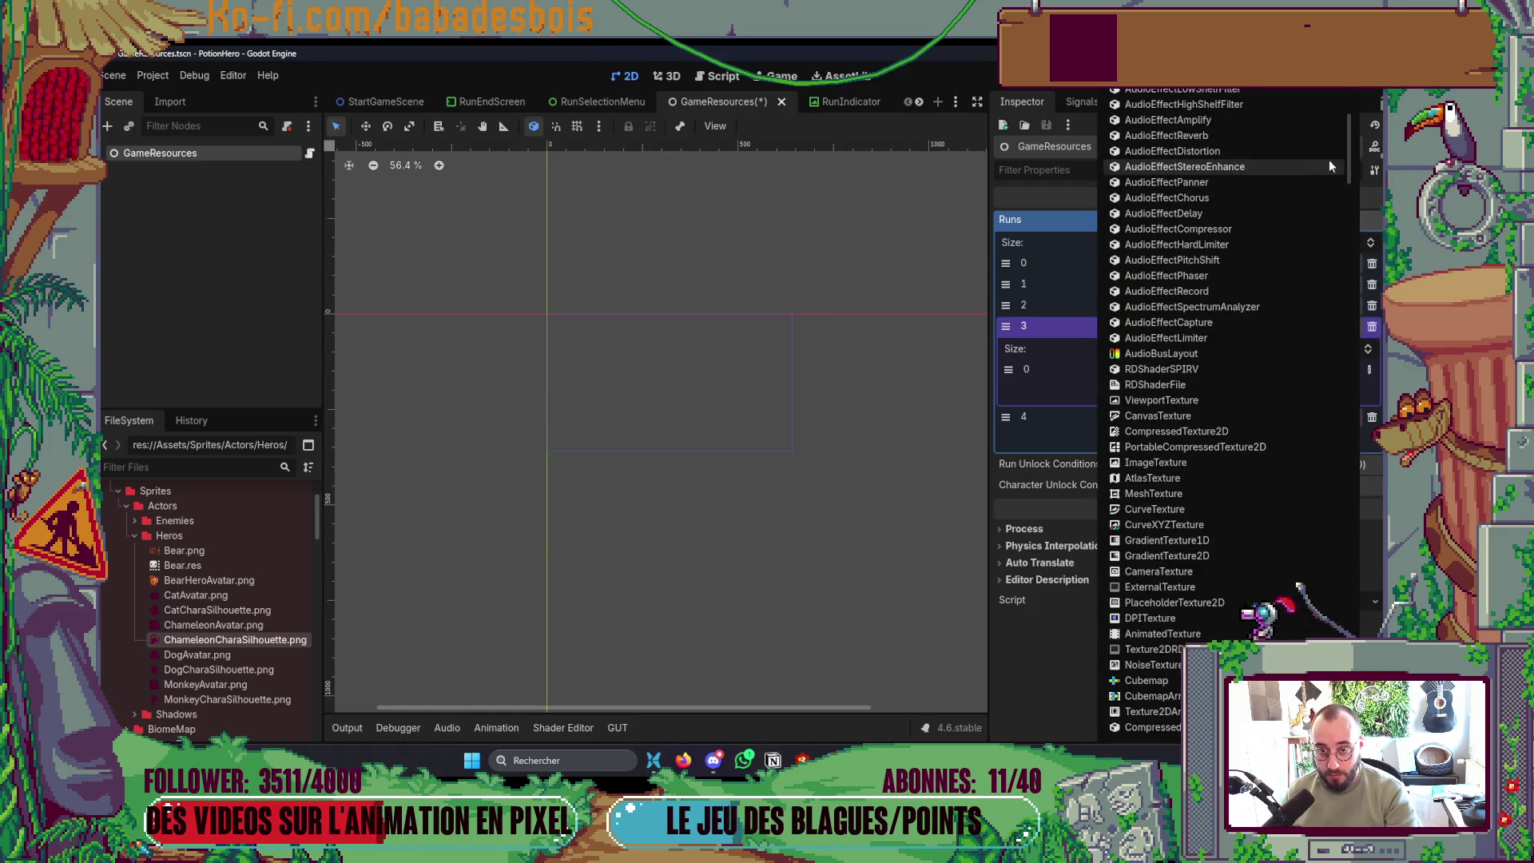
scroll(1279, 399, "down", 10)
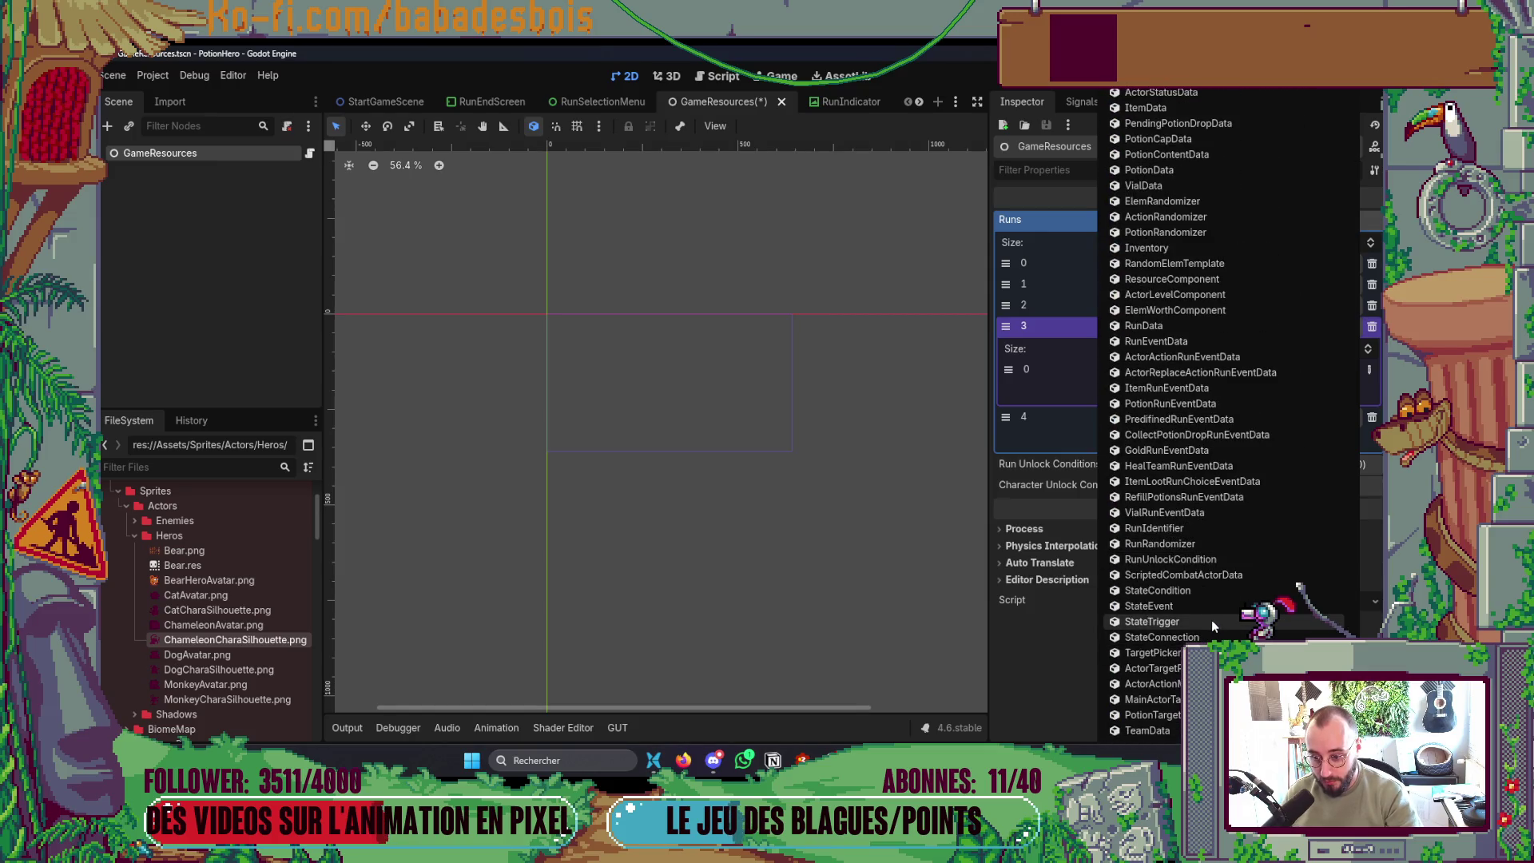
scroll(1205, 614, "down", 5)
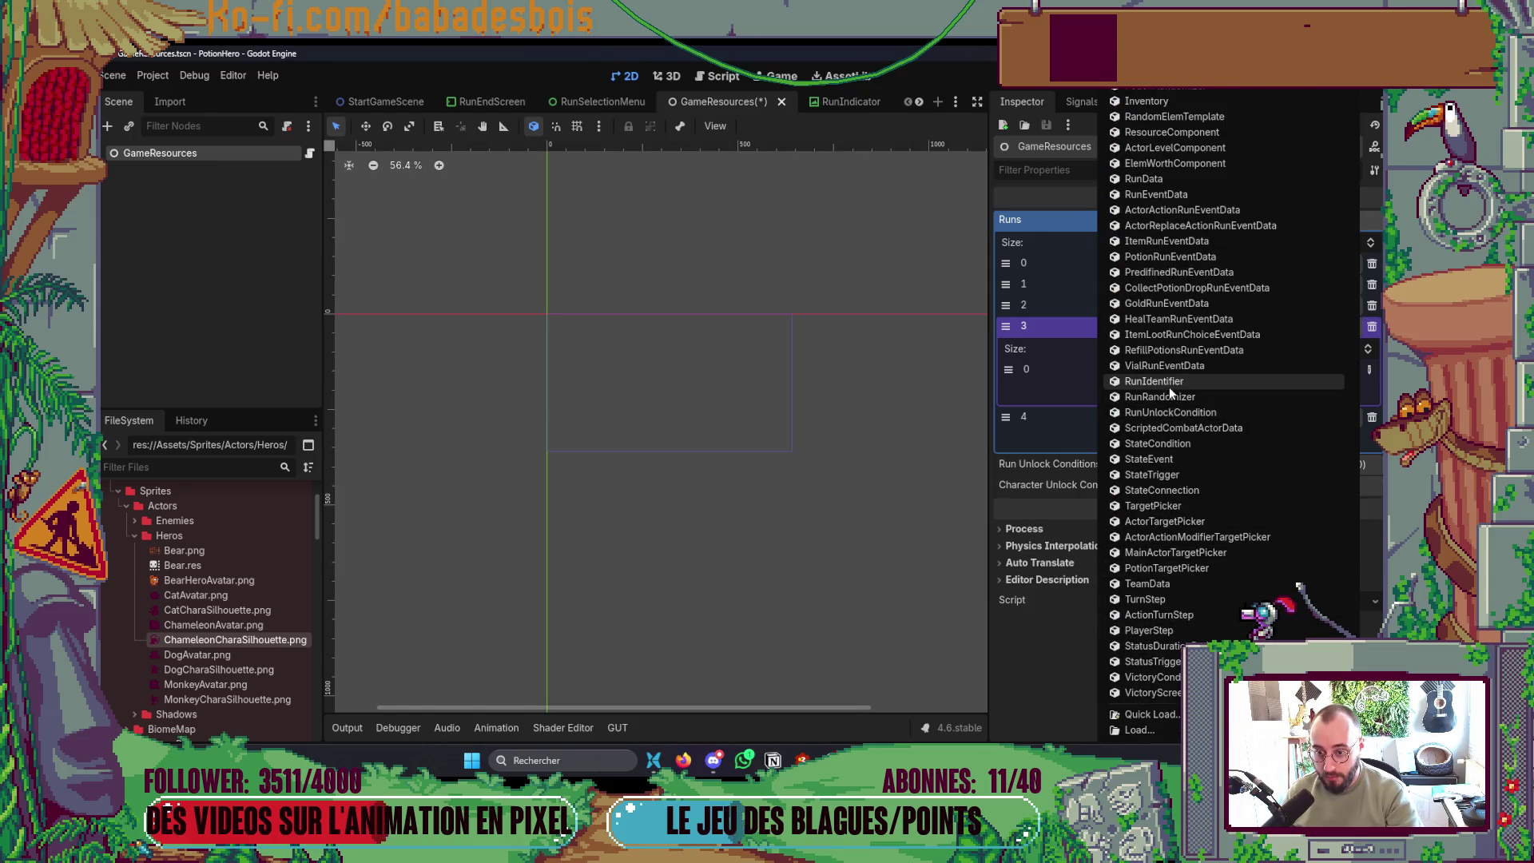
scroll(1166, 384, "up", 2)
left_click(1148, 266)
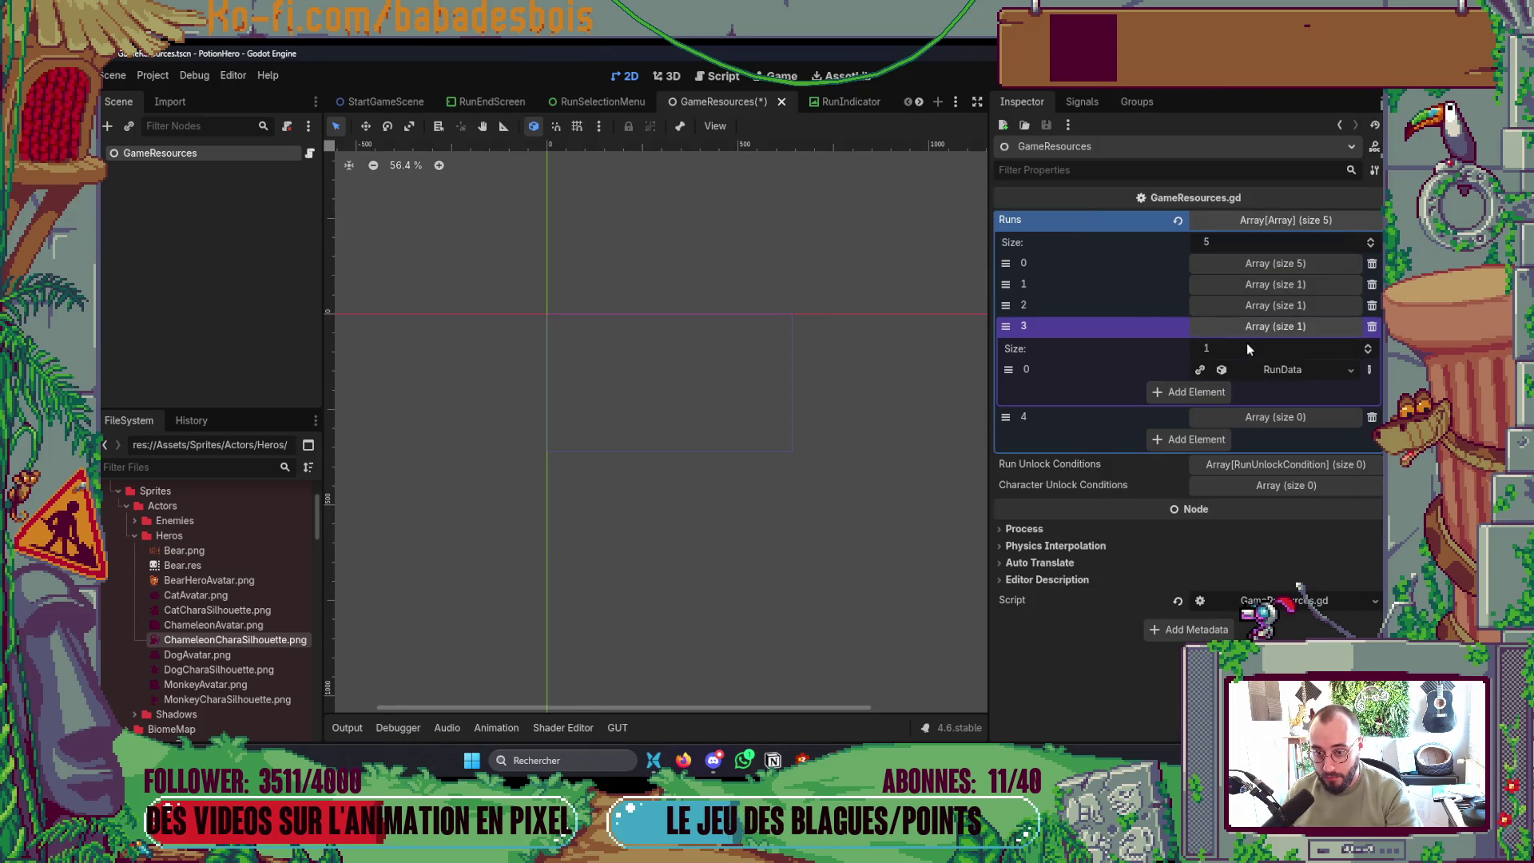
left_click(1272, 368)
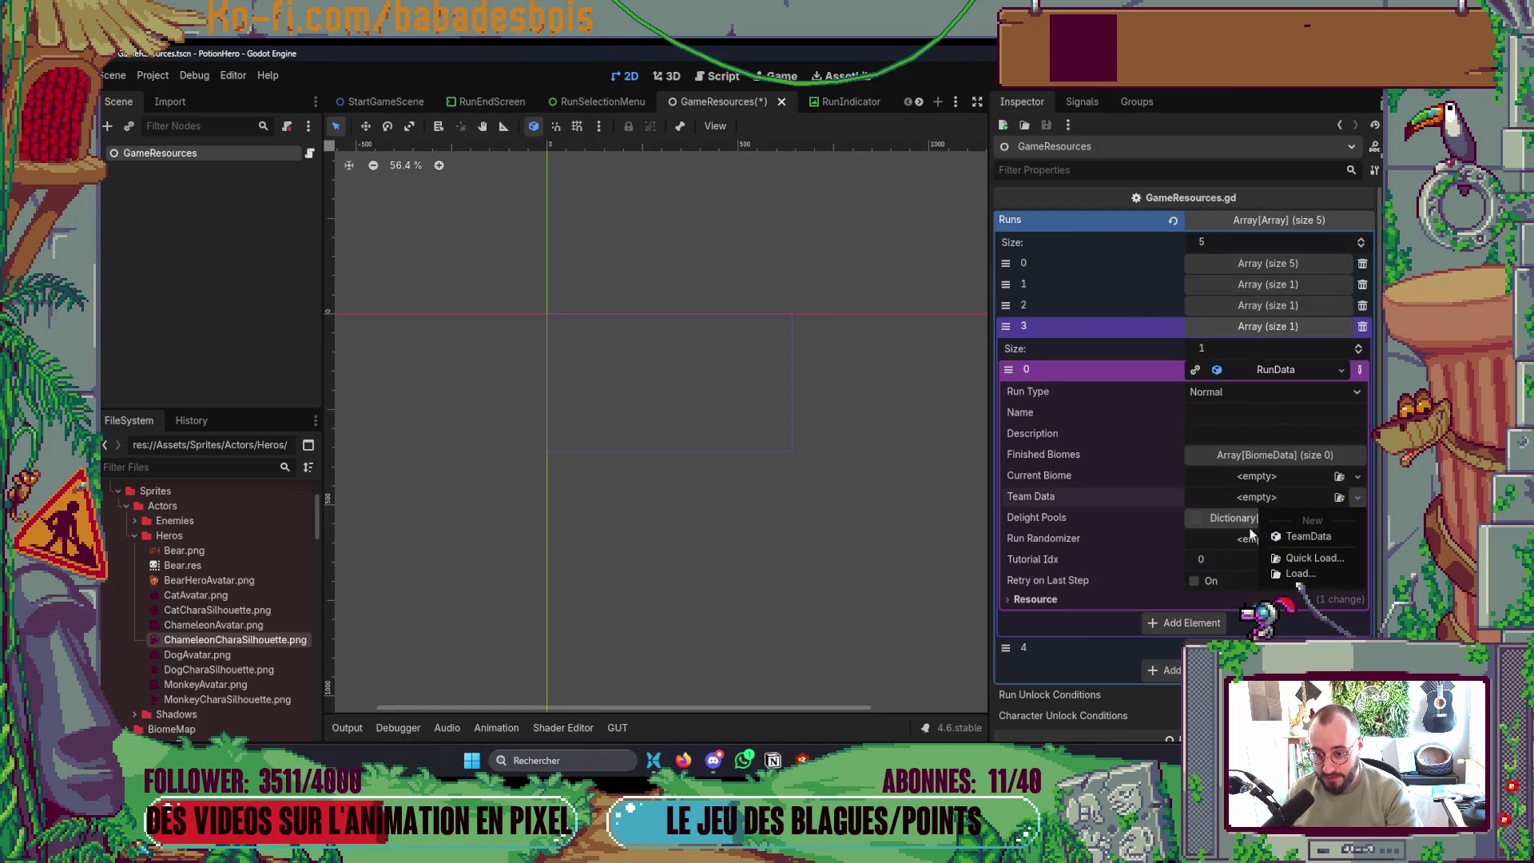
Give run 3's RunData a new TeamData with one actor slot in Actors.
left_click(1278, 497)
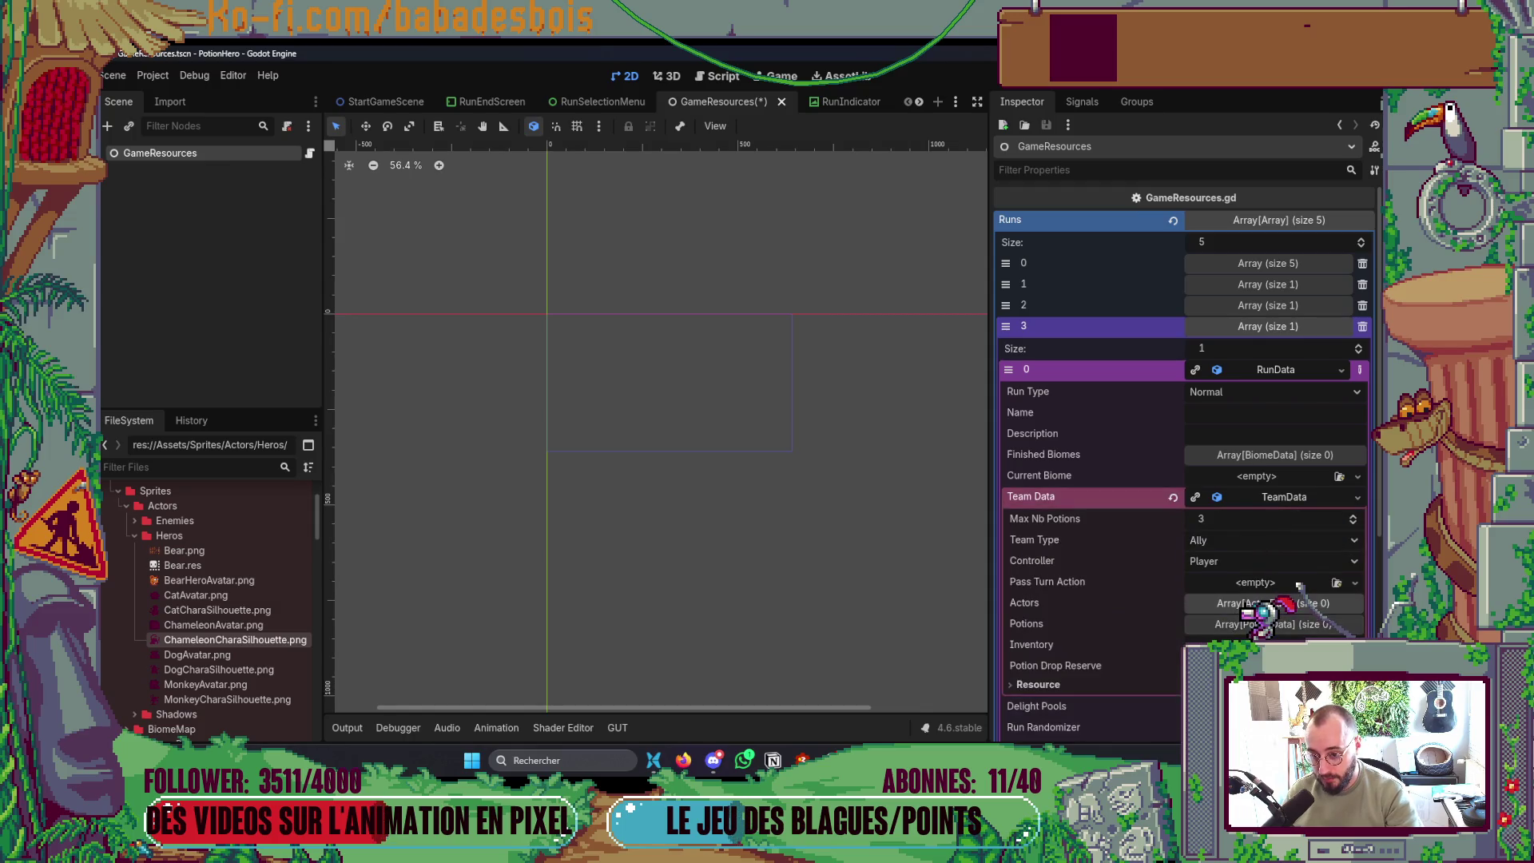
left_click(1342, 604)
left_click(1350, 624)
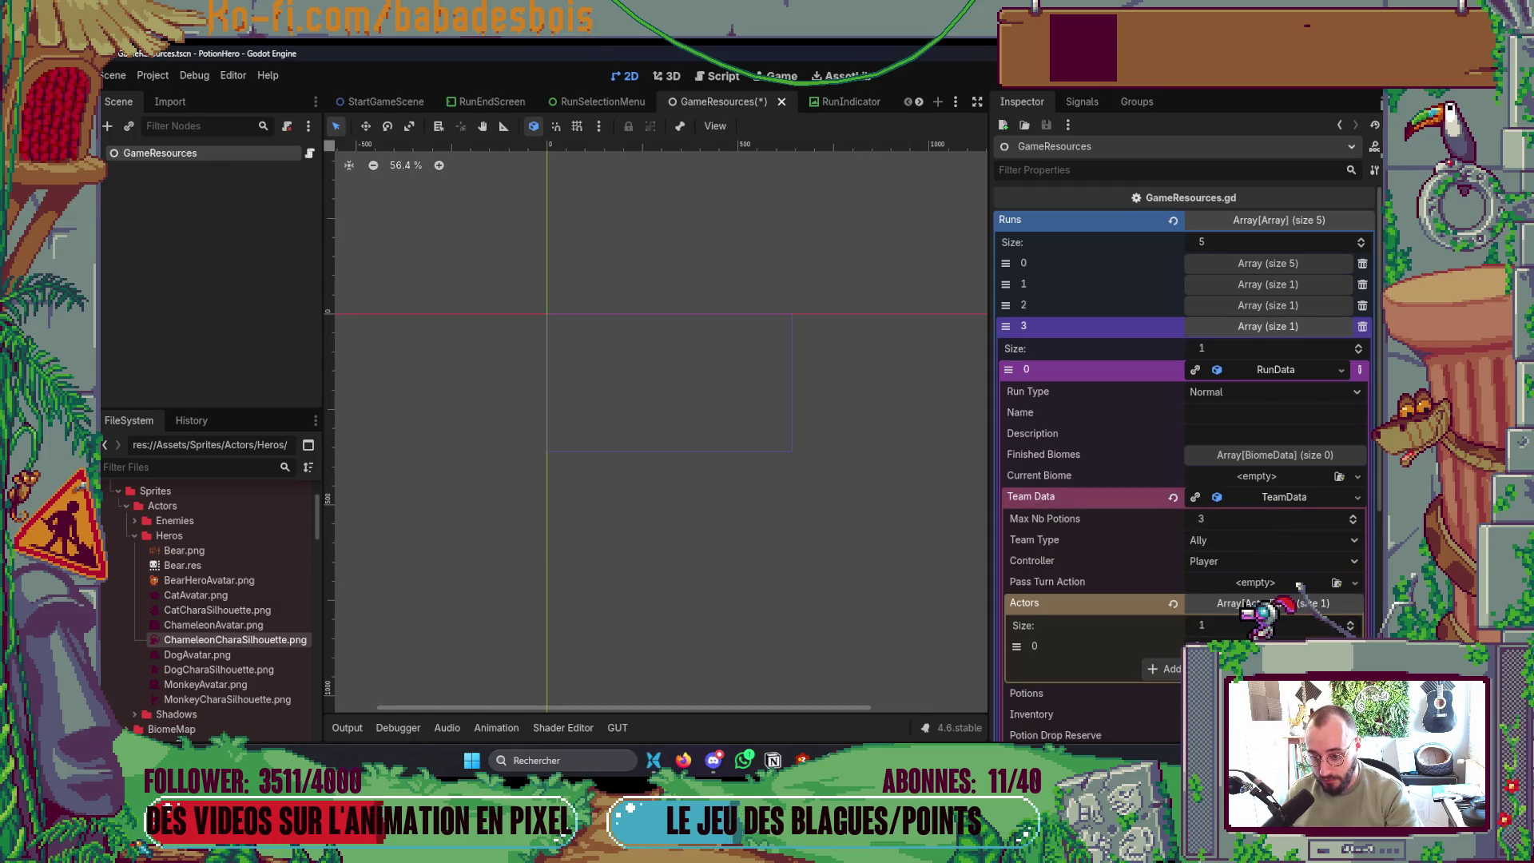
scroll(1188, 448, "down", 3)
scroll(1299, 587, "down", 1)
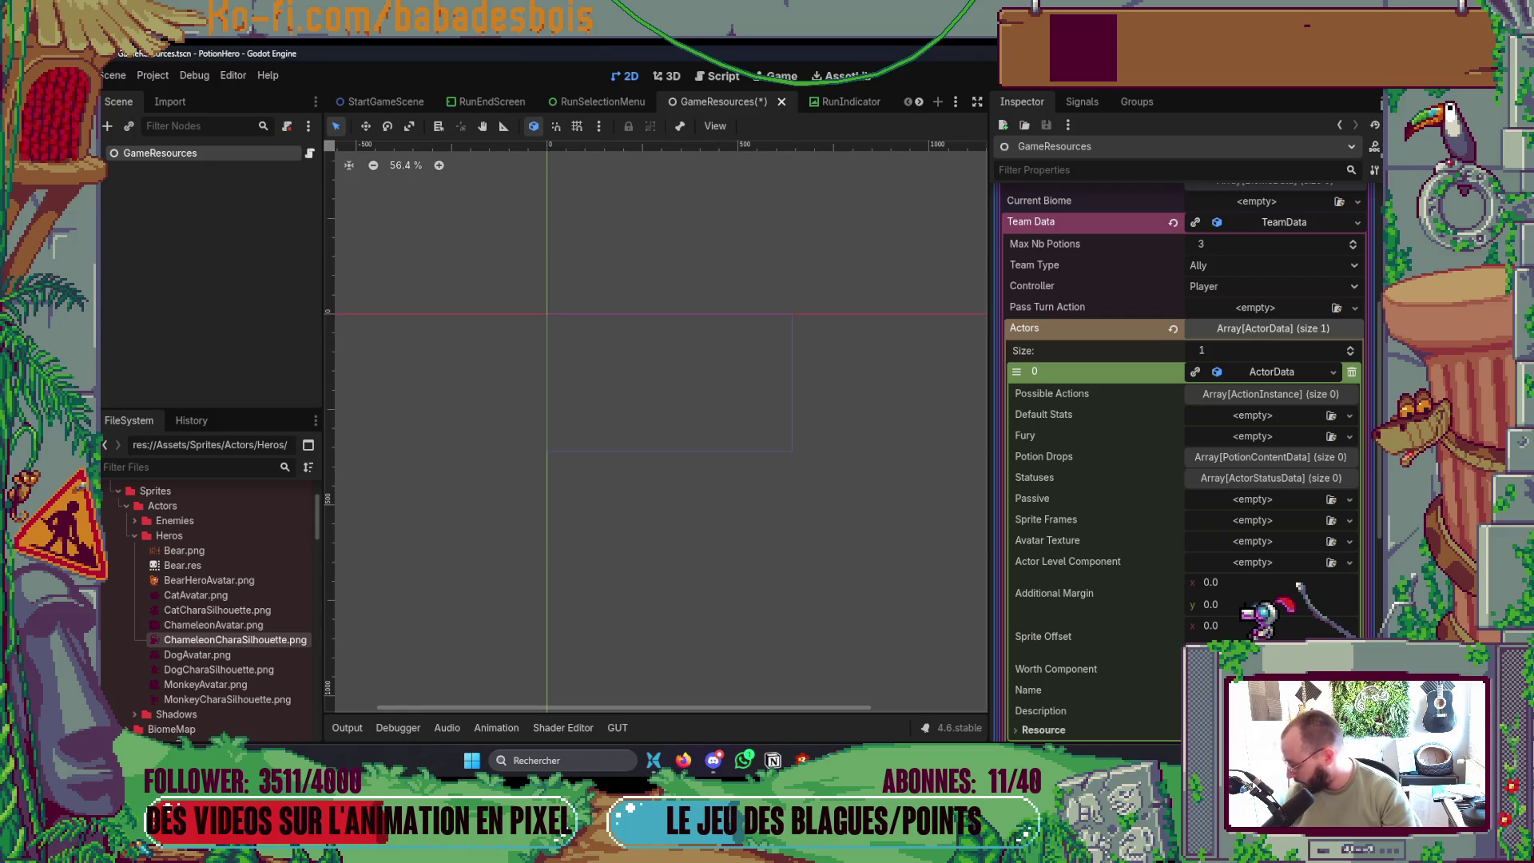
scroll(1273, 580, "down", 2)
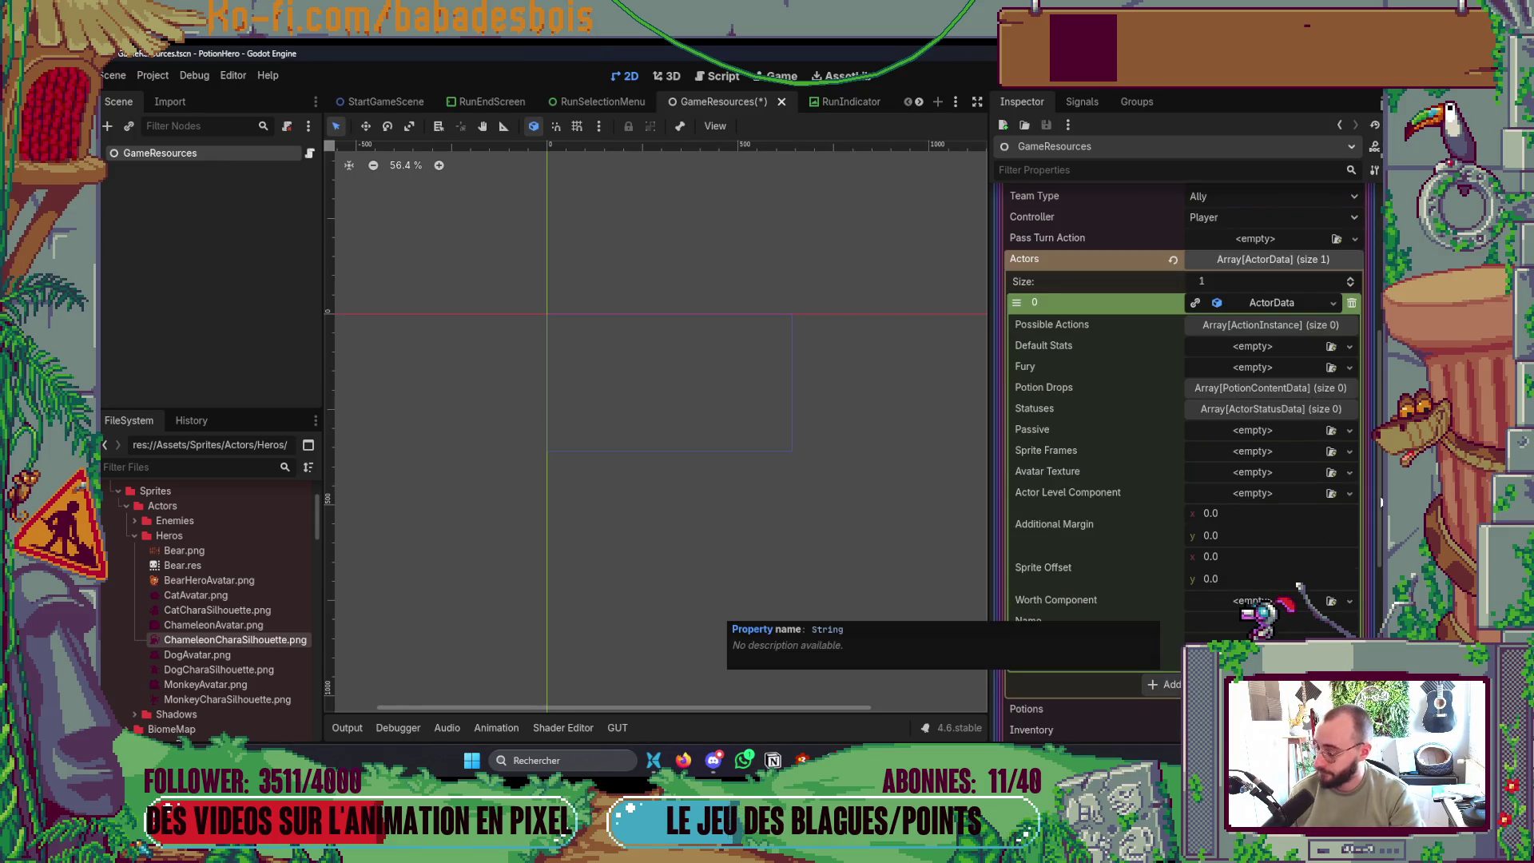
Set DogAvatar.png as the new actor's Avatar Texture.
left_click(1285, 318)
left_click(1282, 309)
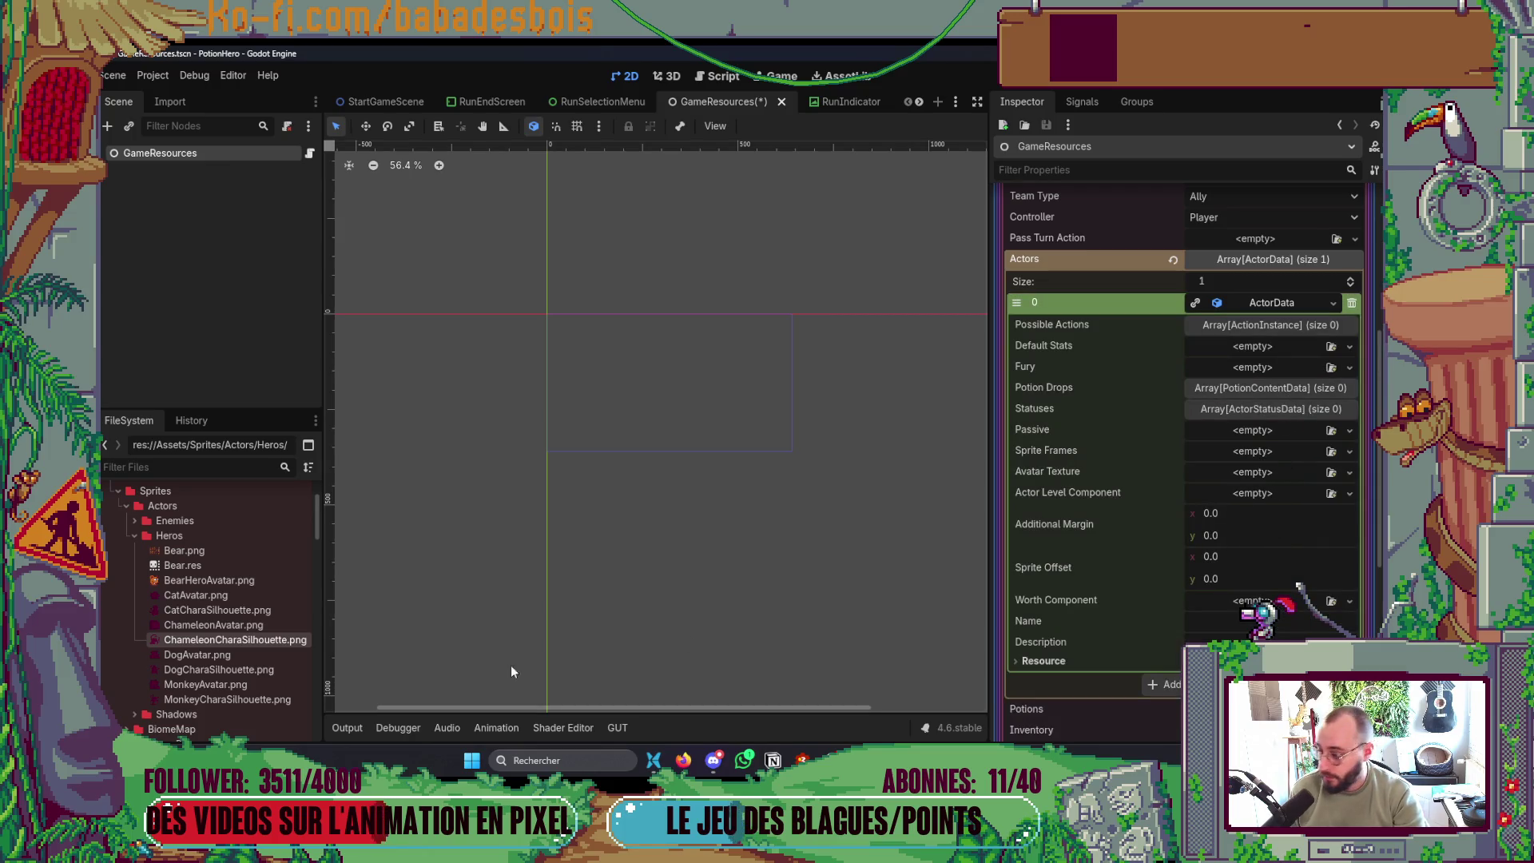
left_click_drag(248, 657, 1219, 476)
Give the dog actor new SpriteFrames with DogCharaSilhouette.png as the frame of an 'Idle' animation.
left_click(1263, 452)
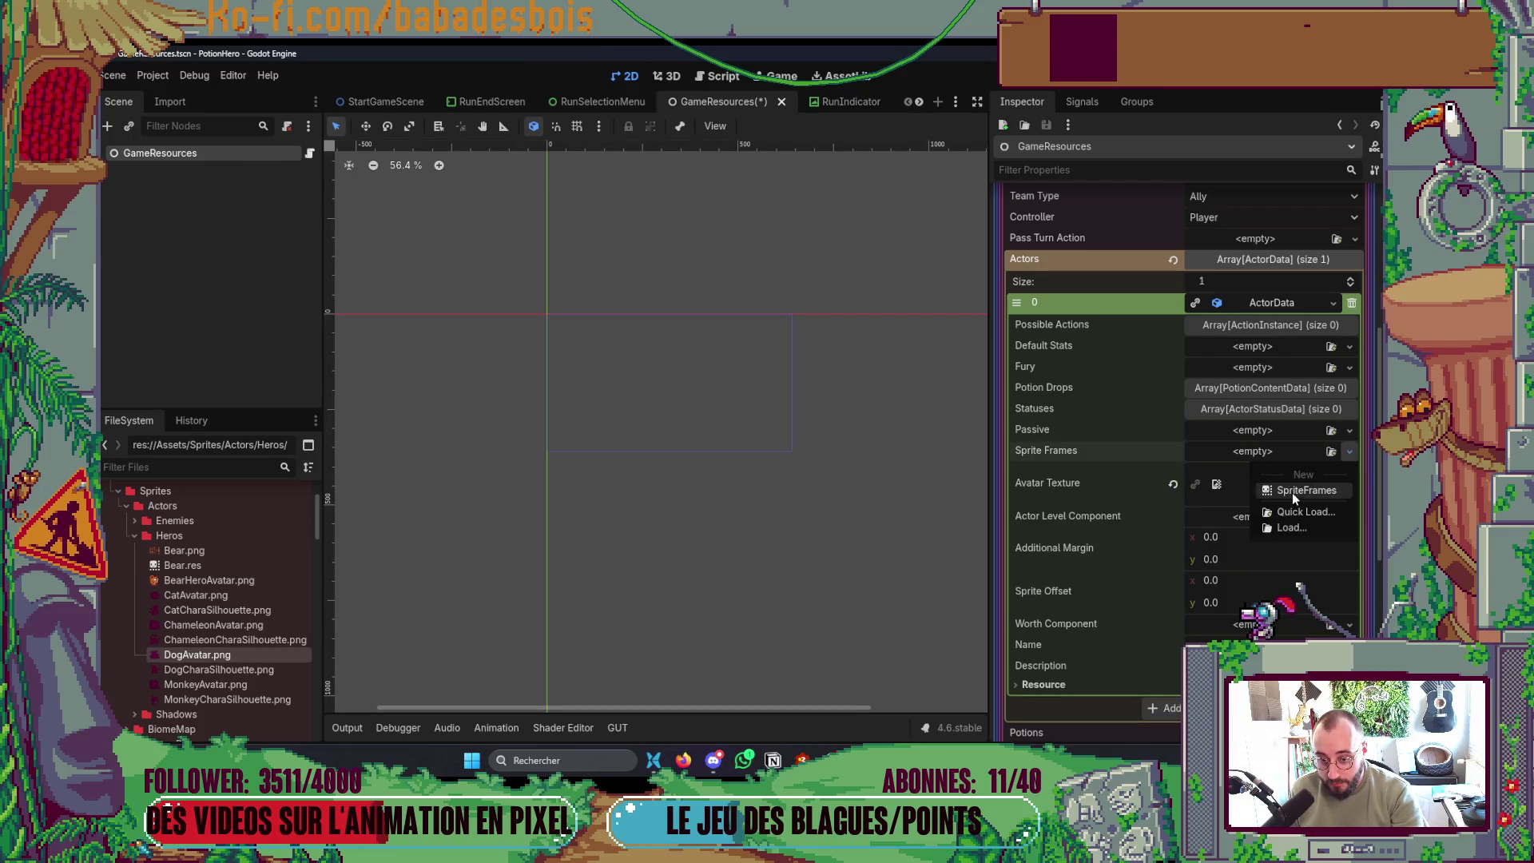
left_click(1292, 491)
left_click(209, 673)
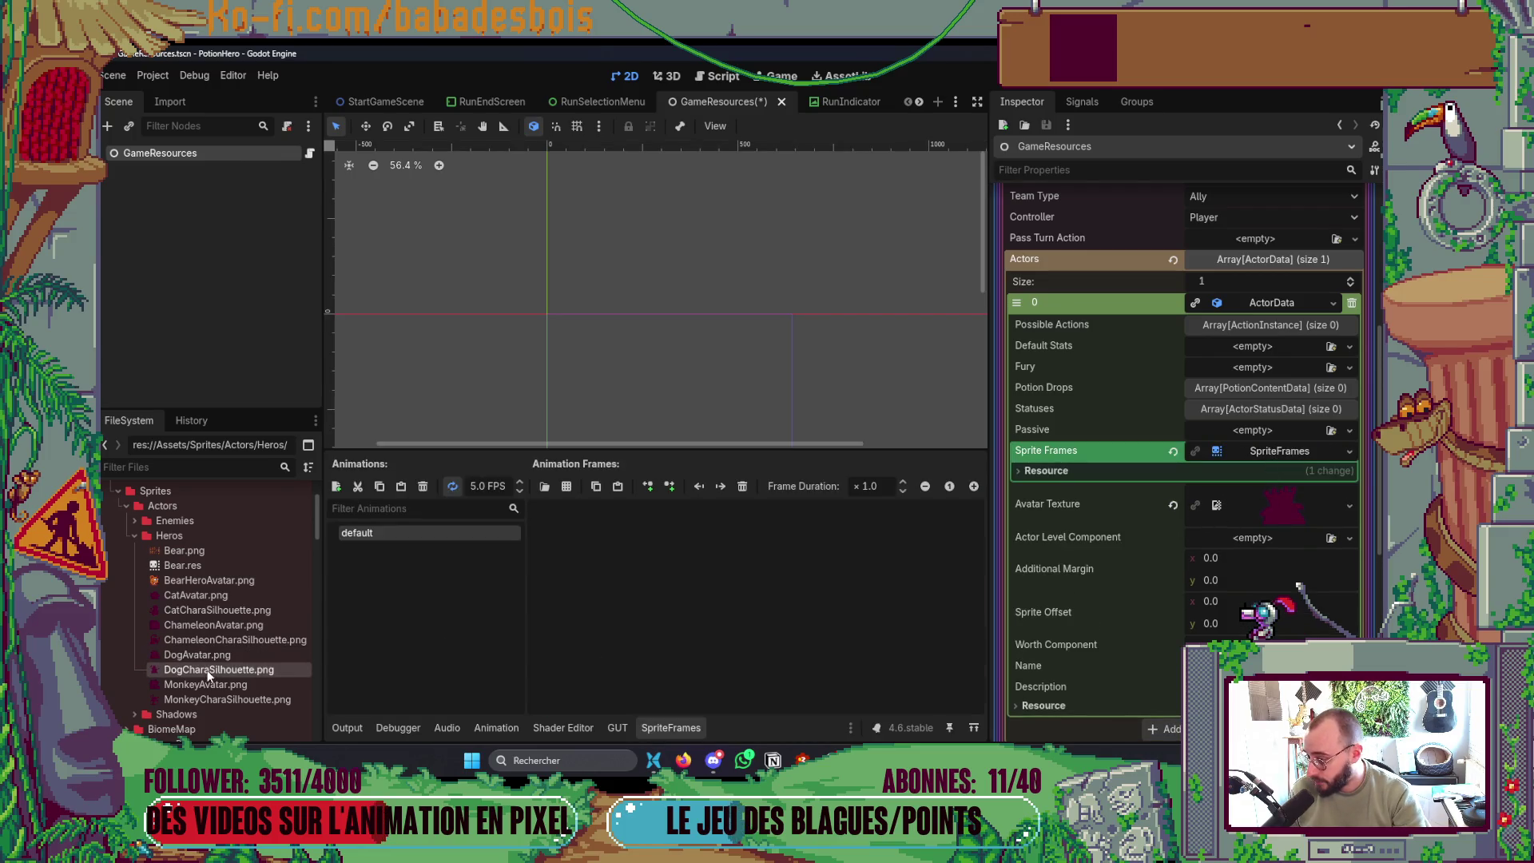
left_click_drag(314, 661, 541, 706)
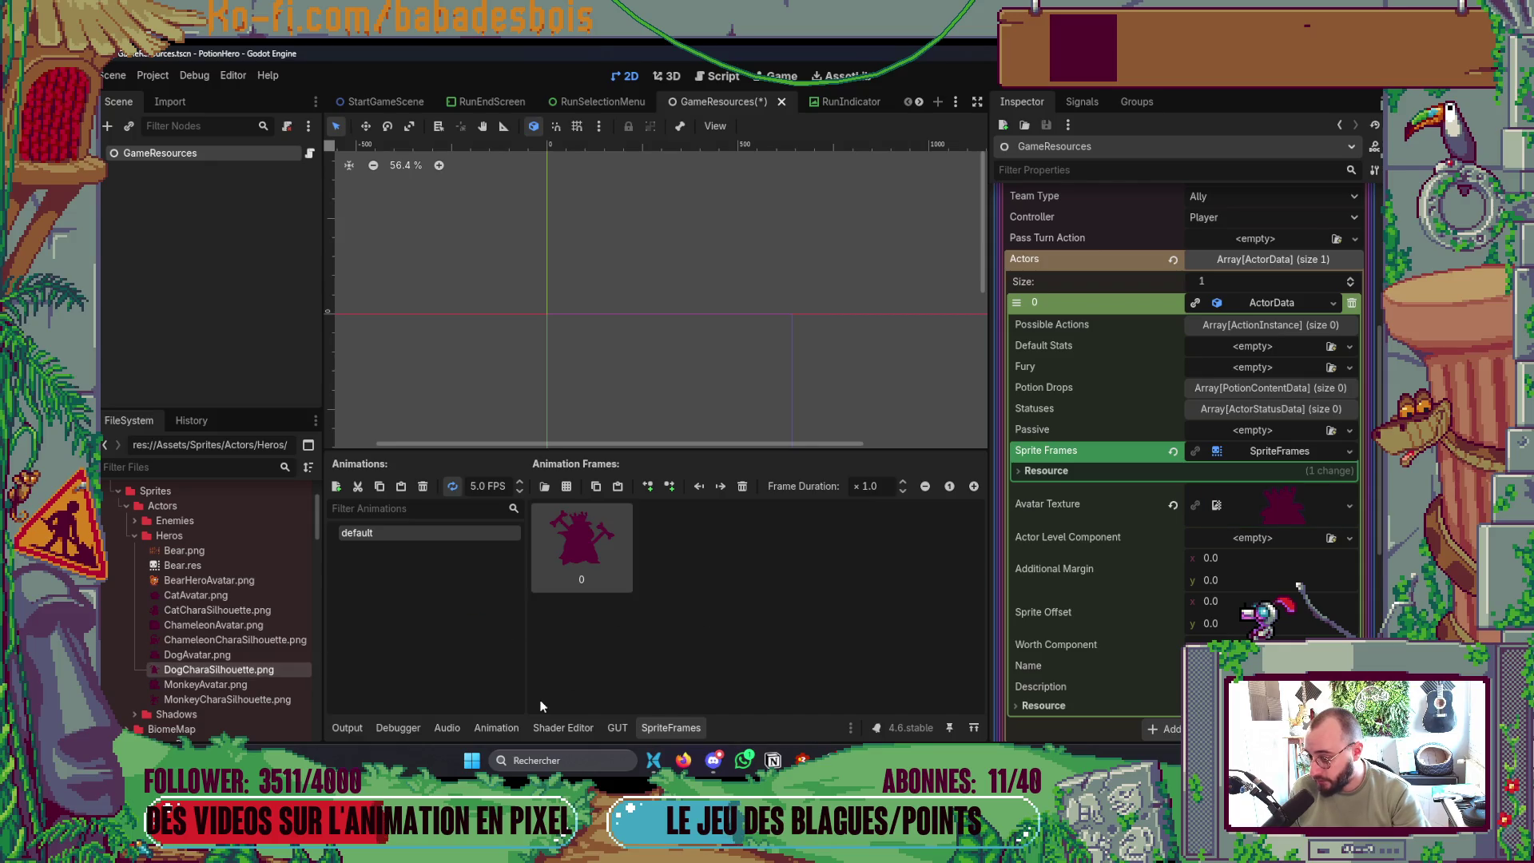
double_click(407, 534)
type("Idle")
key("Return")
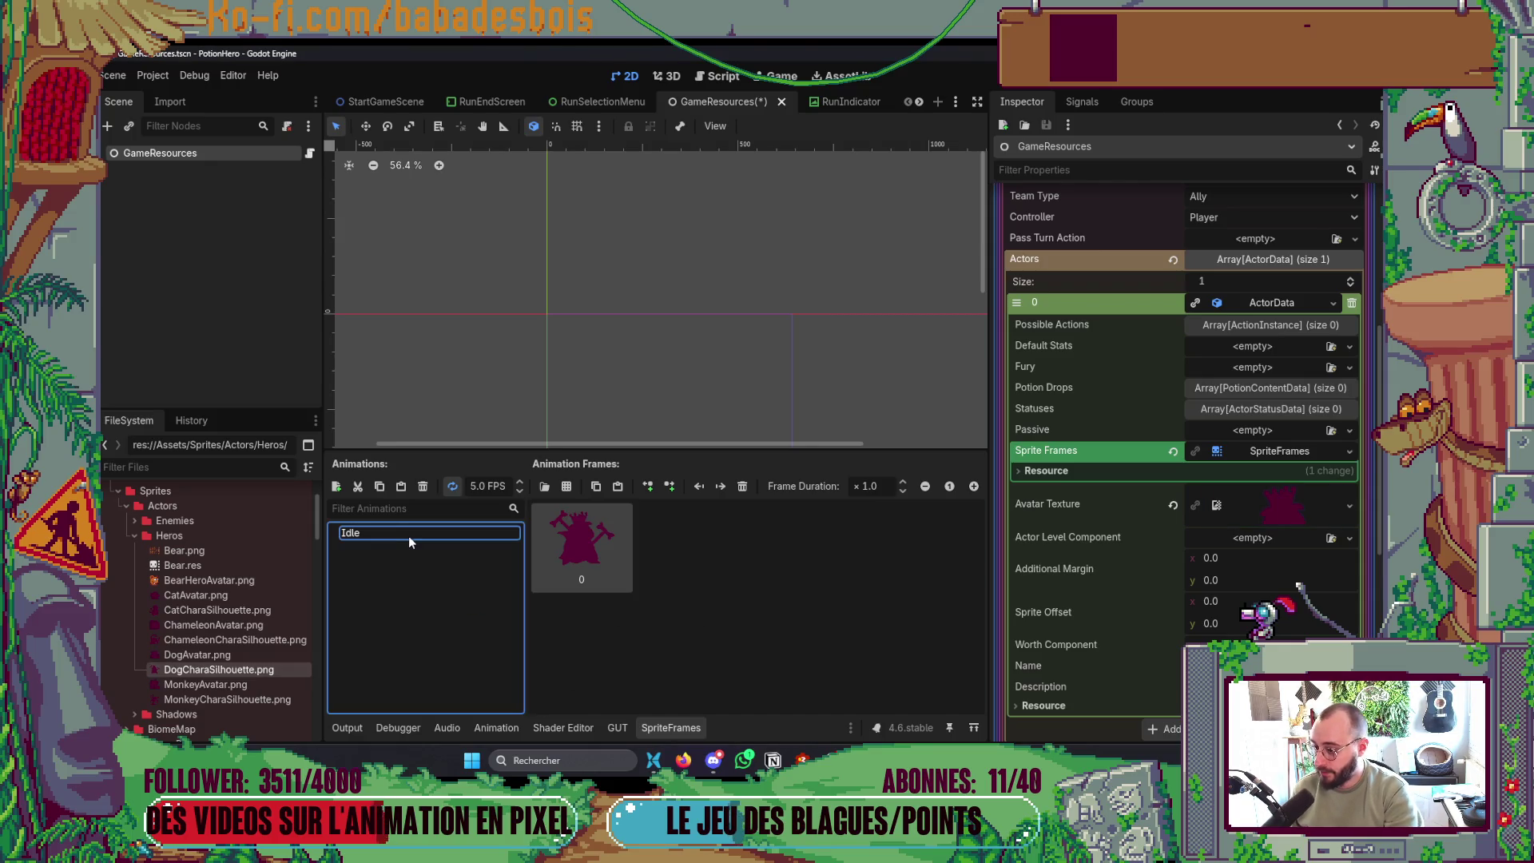
Save the GameResources scene and collapse the sprite frames, actor, Actors and RunData entries.
left_click(684, 725)
key("ctrl+s")
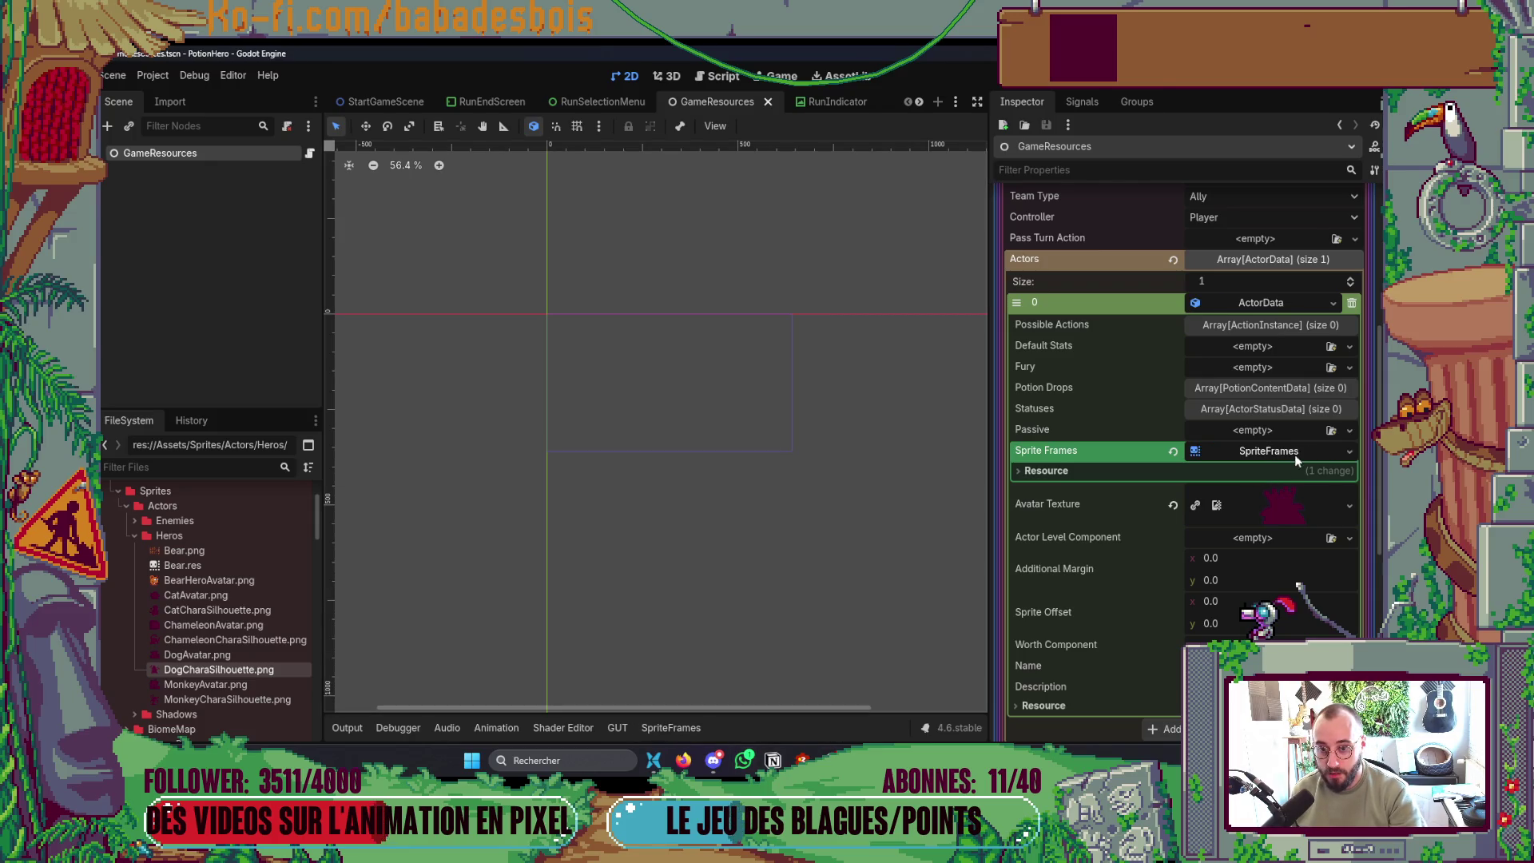
left_click(1295, 452)
left_click(1274, 304)
left_click(1285, 260)
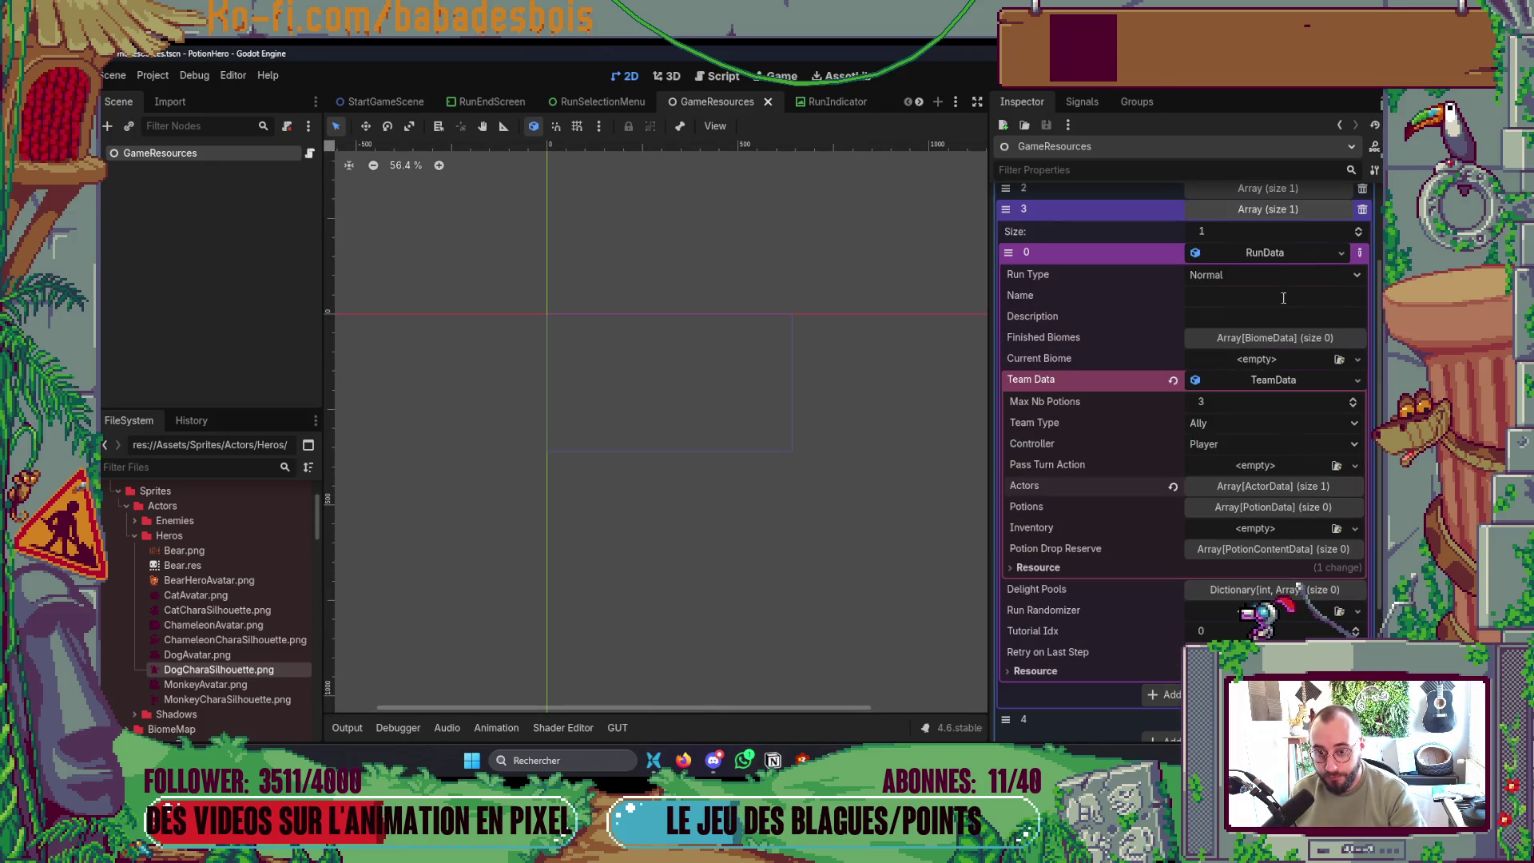
left_click(1264, 250)
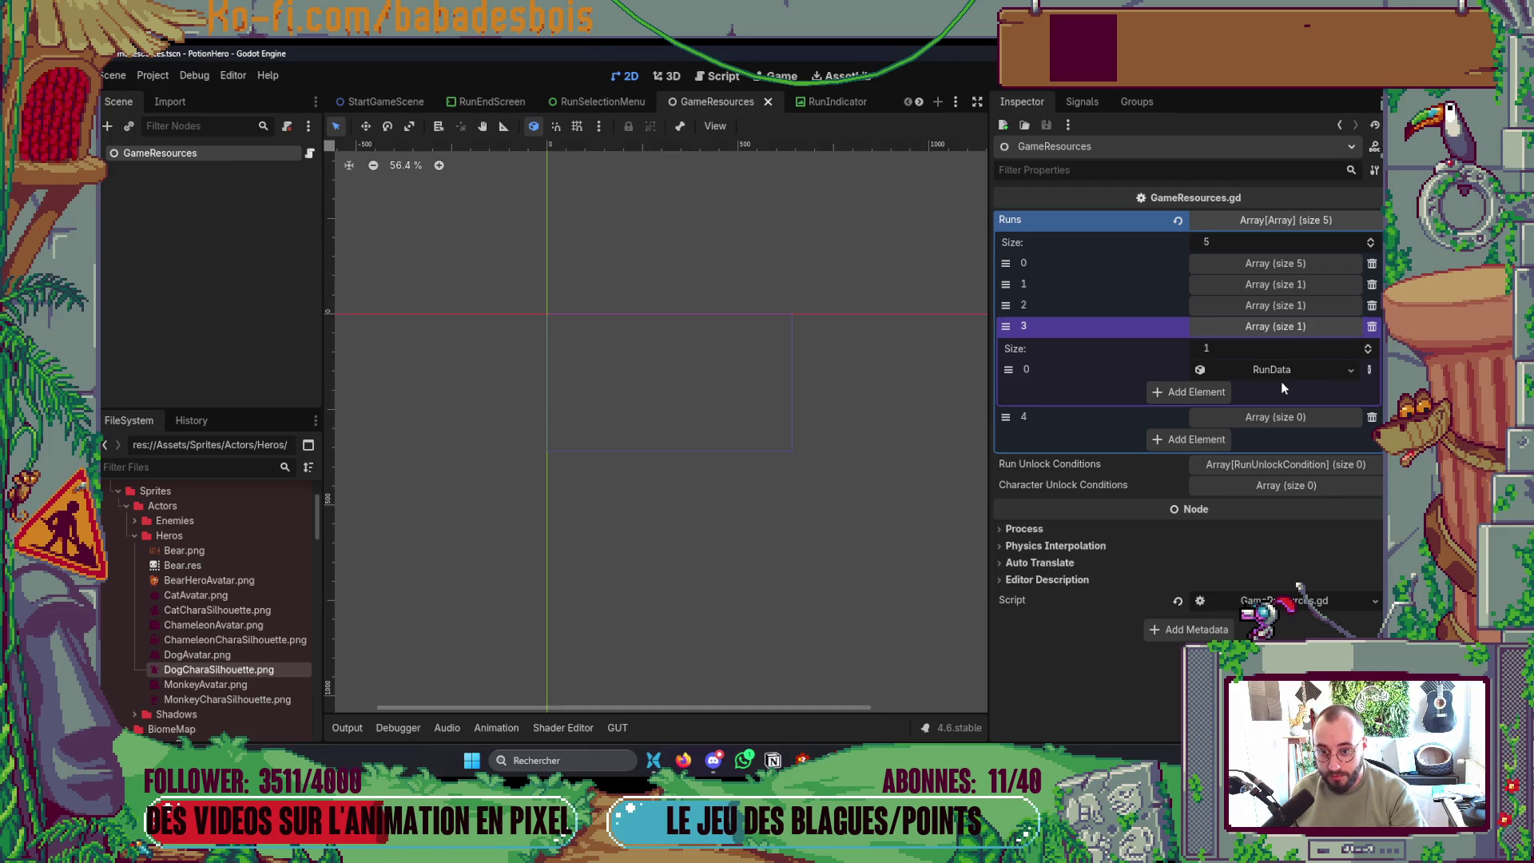
Expand the empty run 4 entry, add one element and make its type Object.
left_click(1287, 327)
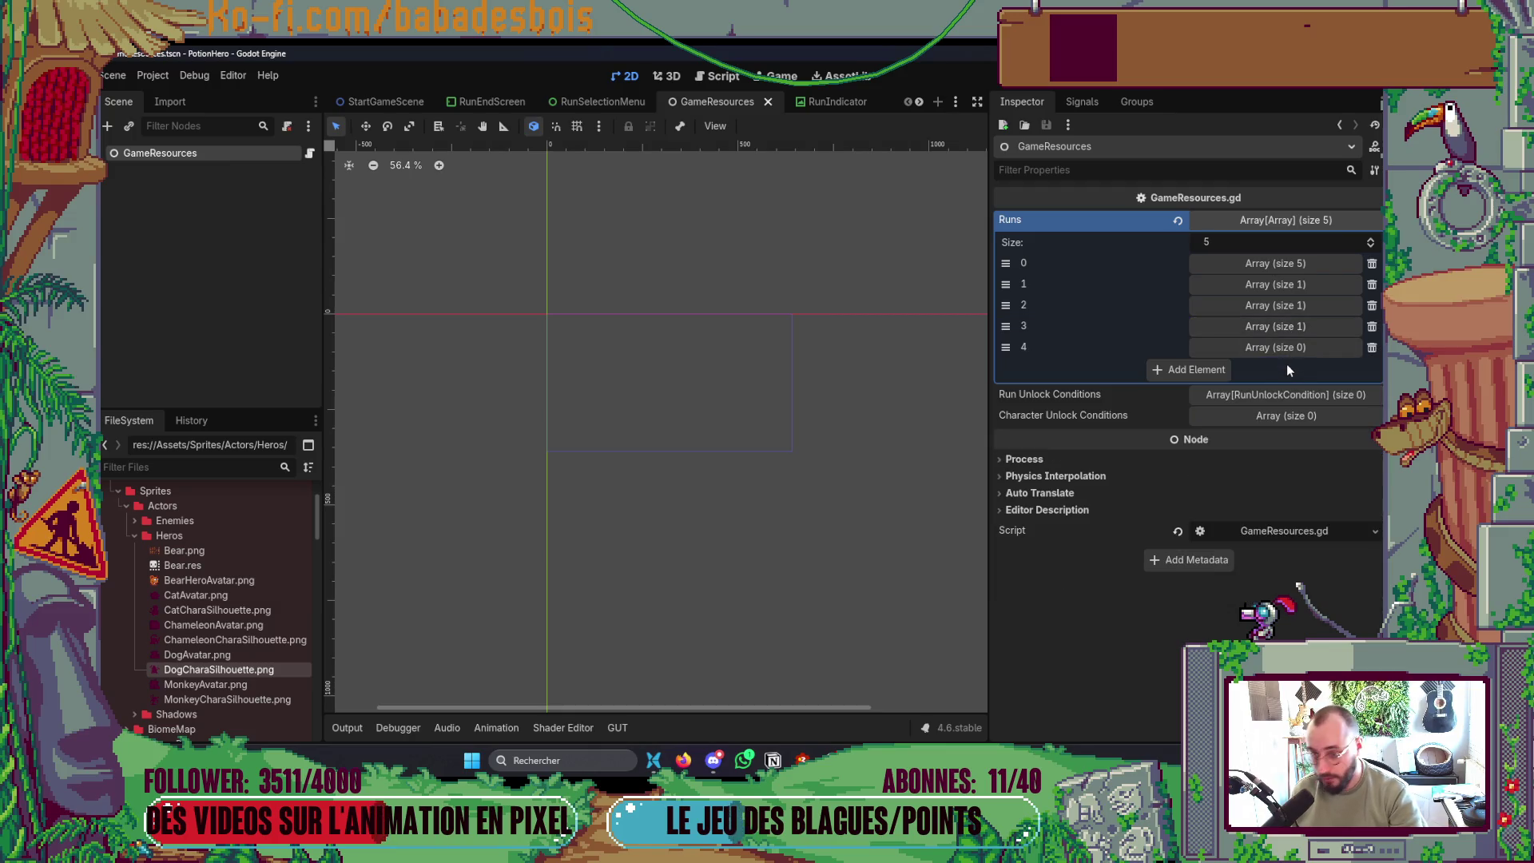
left_click(1297, 347)
left_click(1367, 369)
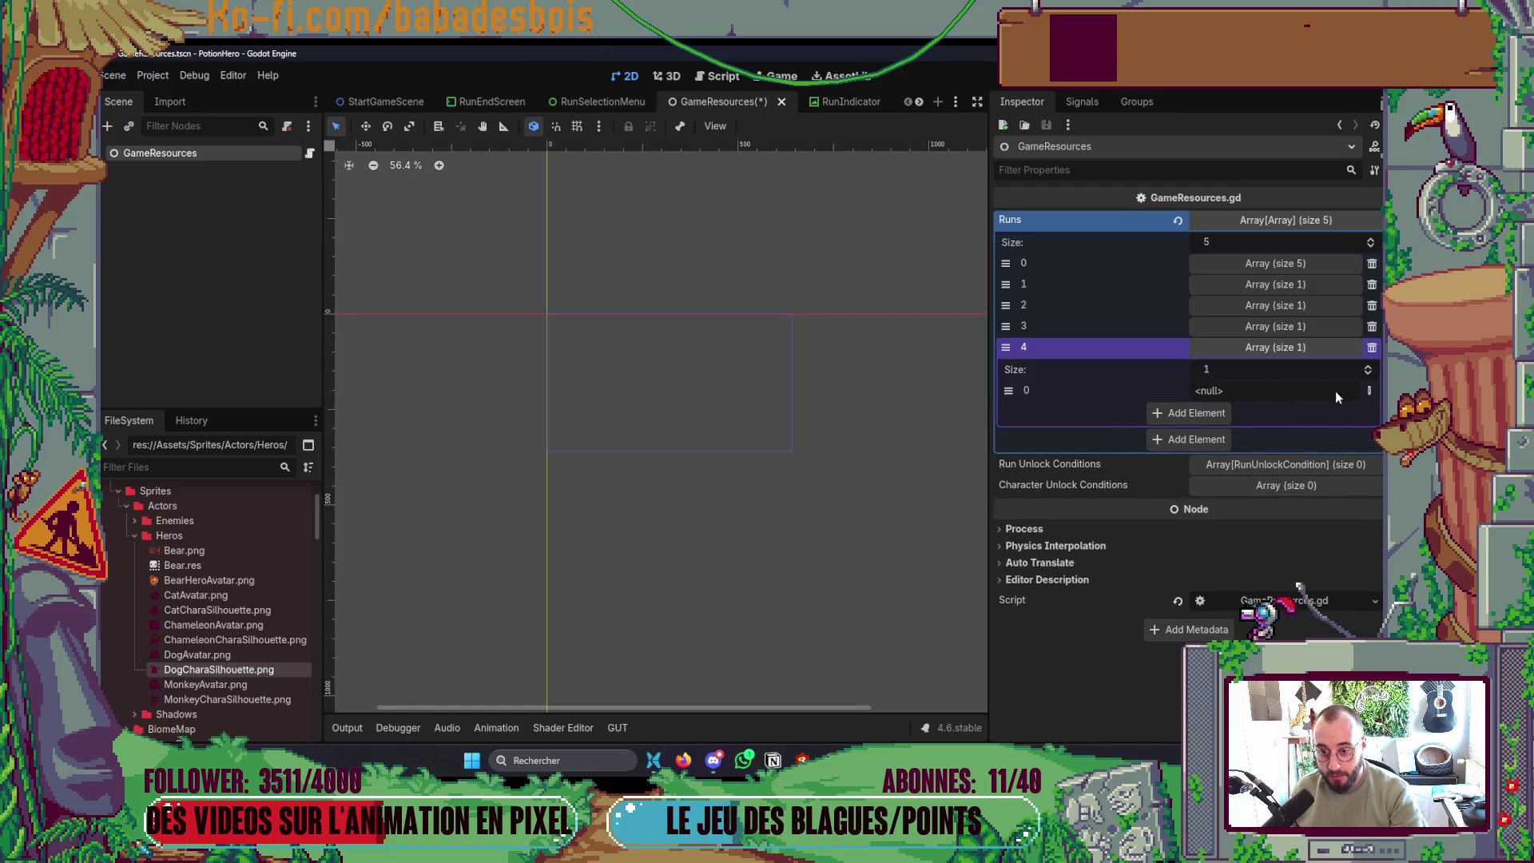
left_click(1369, 391)
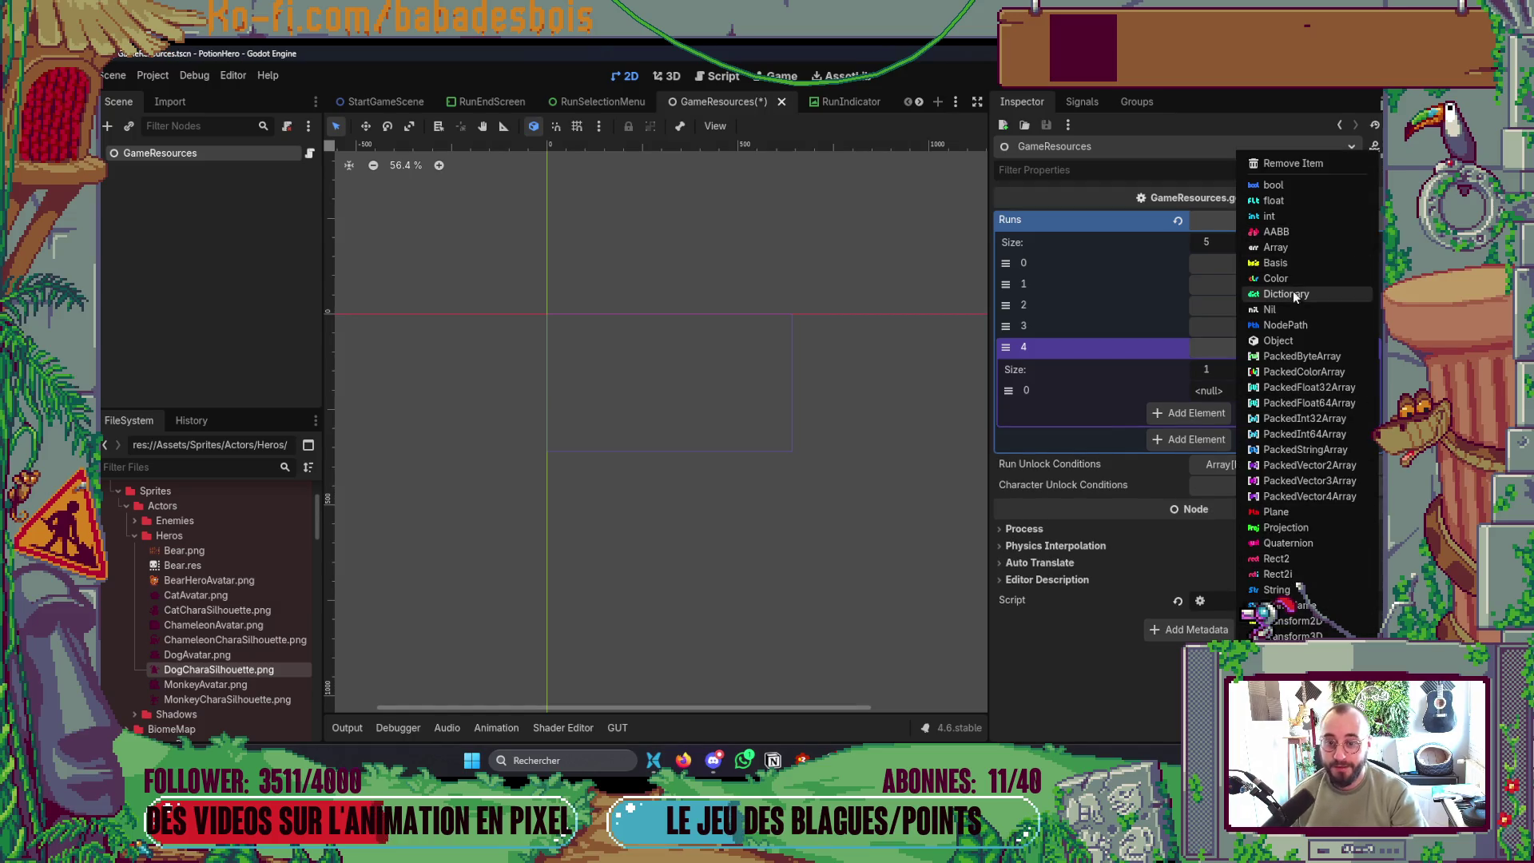
left_click(1279, 340)
left_click(1246, 390)
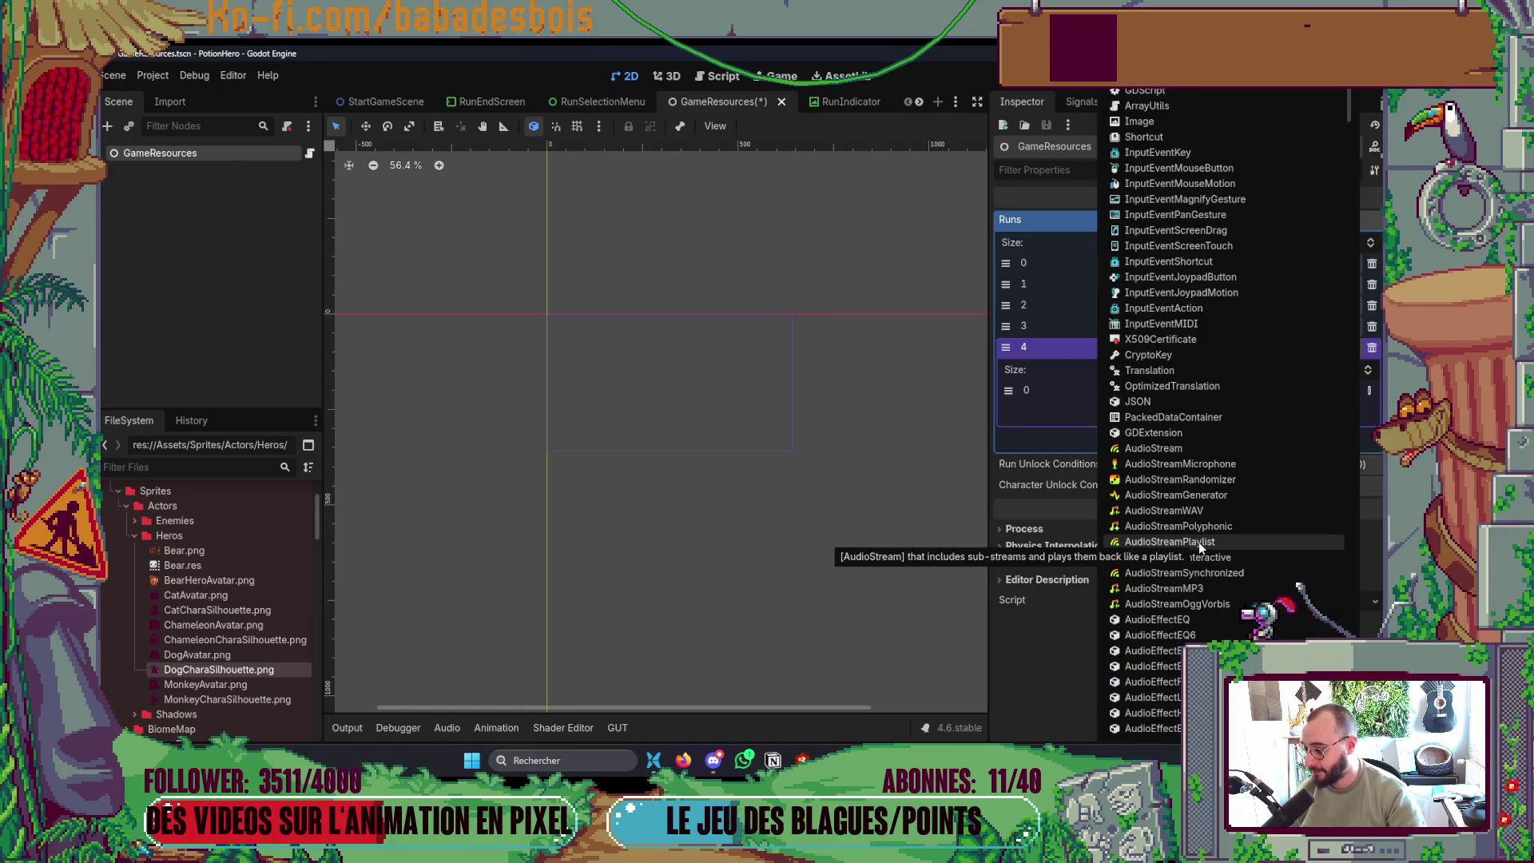
Assign a new RunData resource to run 4's entry and expand its properties.
key("alt+Tab")
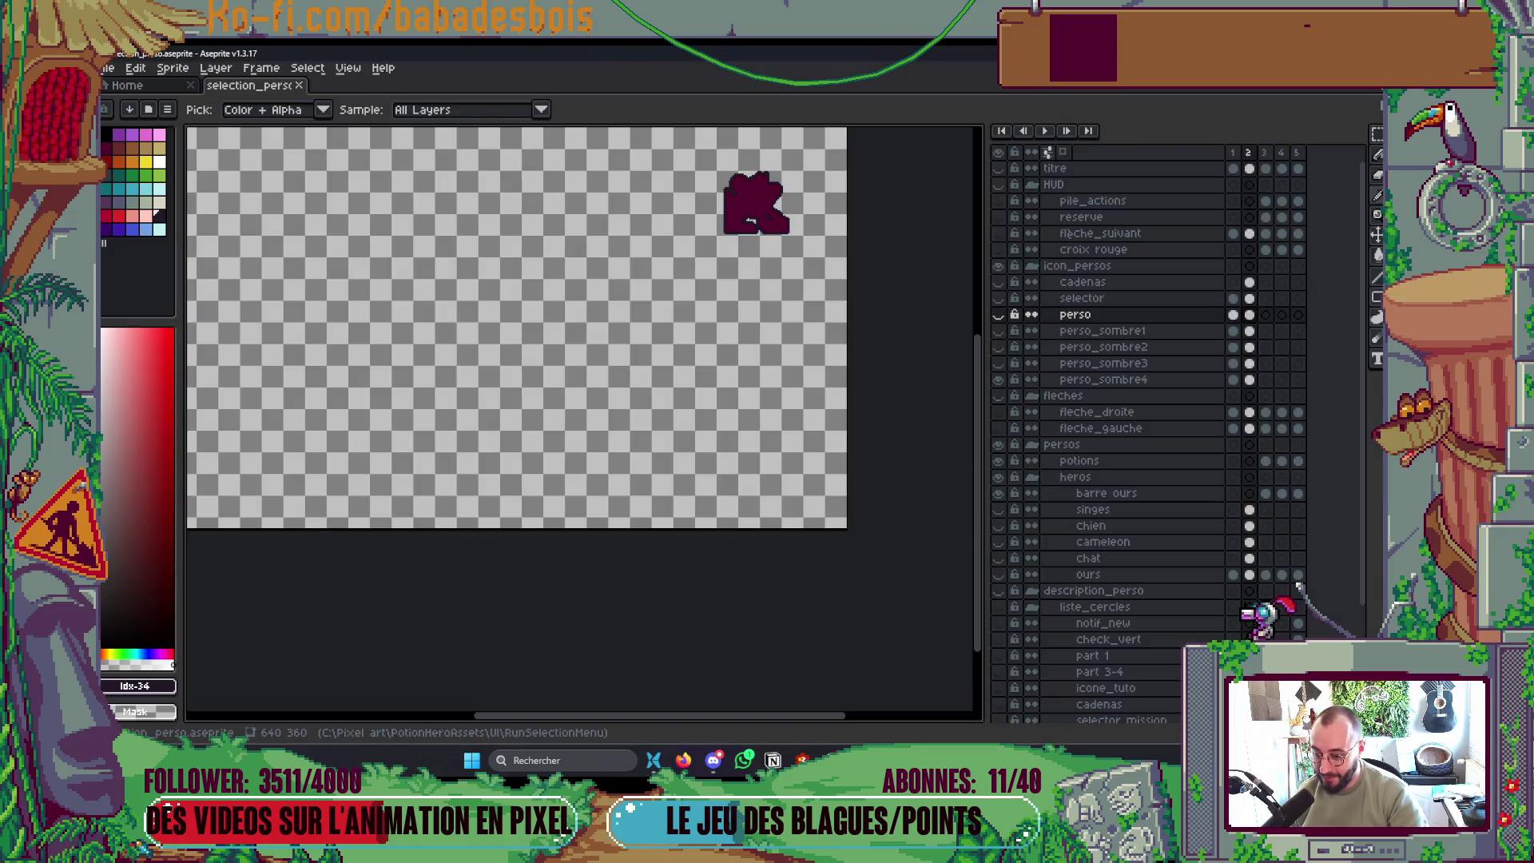
key("alt+Tab")
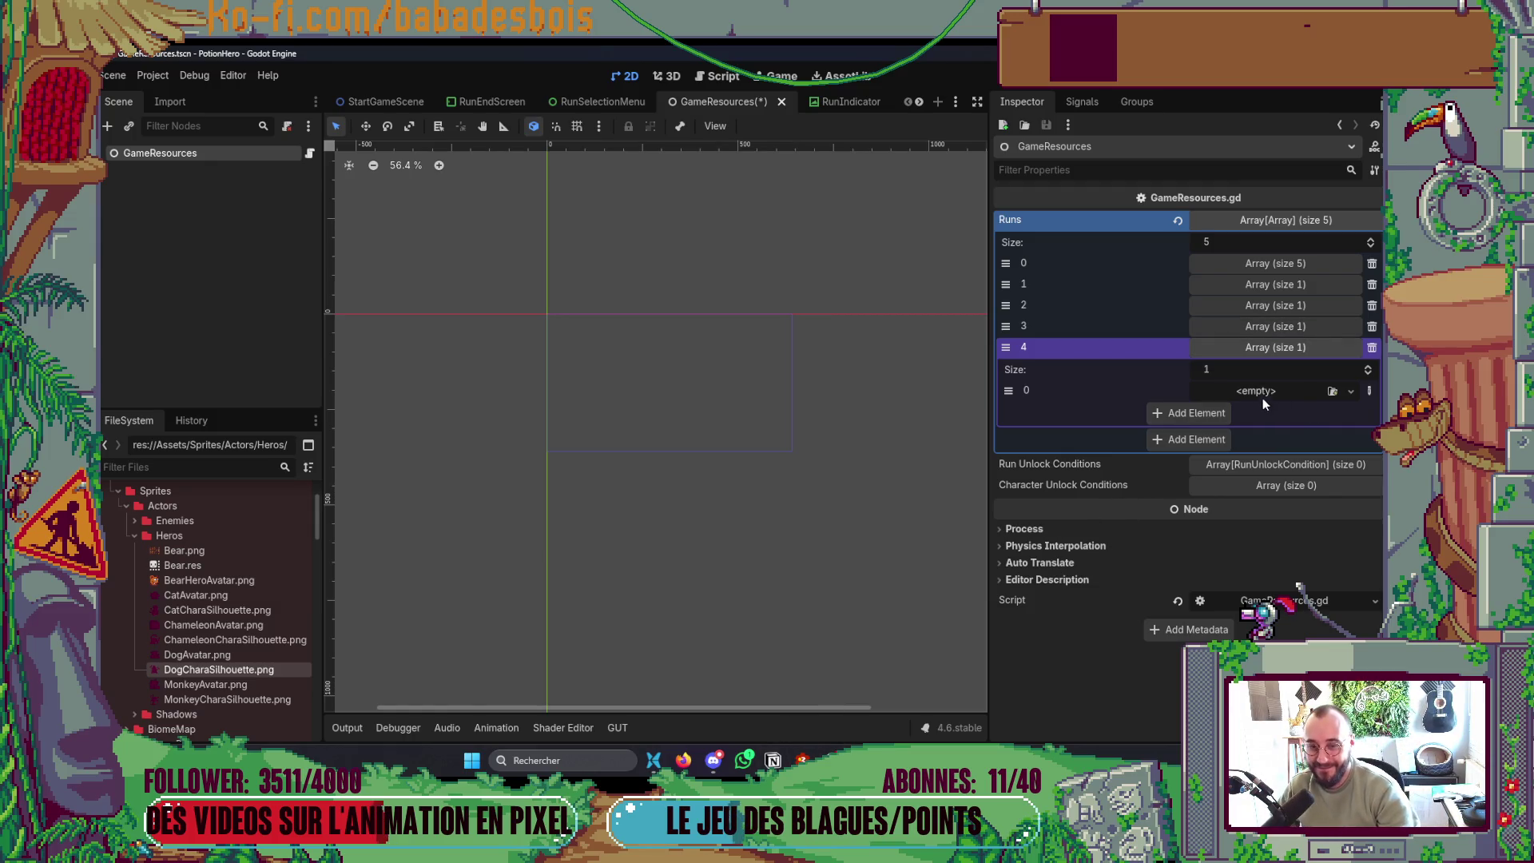
left_click(1262, 391)
scroll(1273, 477, "down", 5)
left_click_drag(1354, 104, 1349, 711)
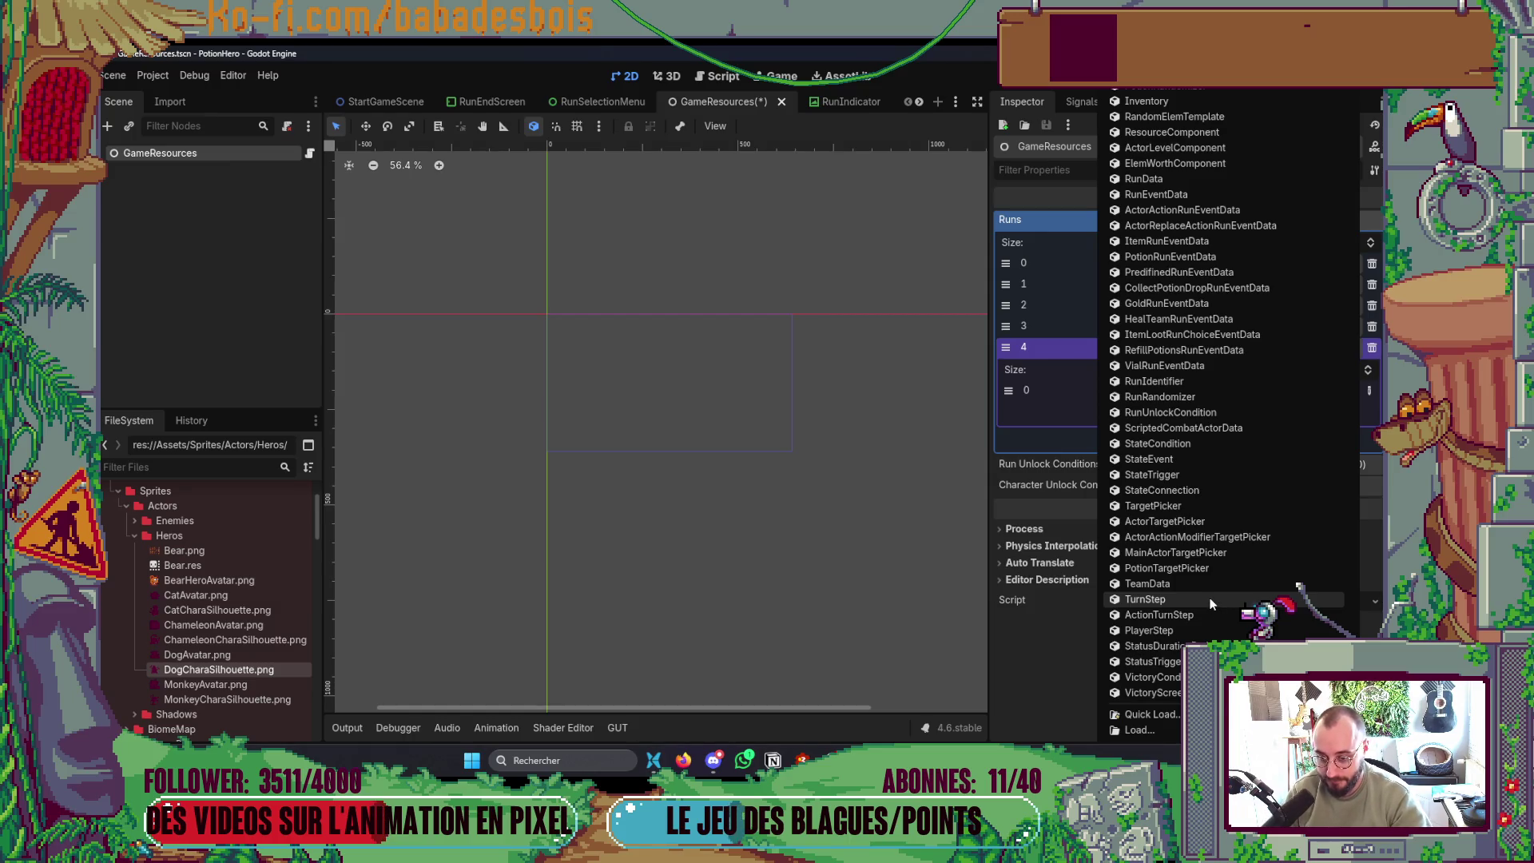
scroll(1208, 592, "up", 3)
scroll(1189, 296, "up", 3)
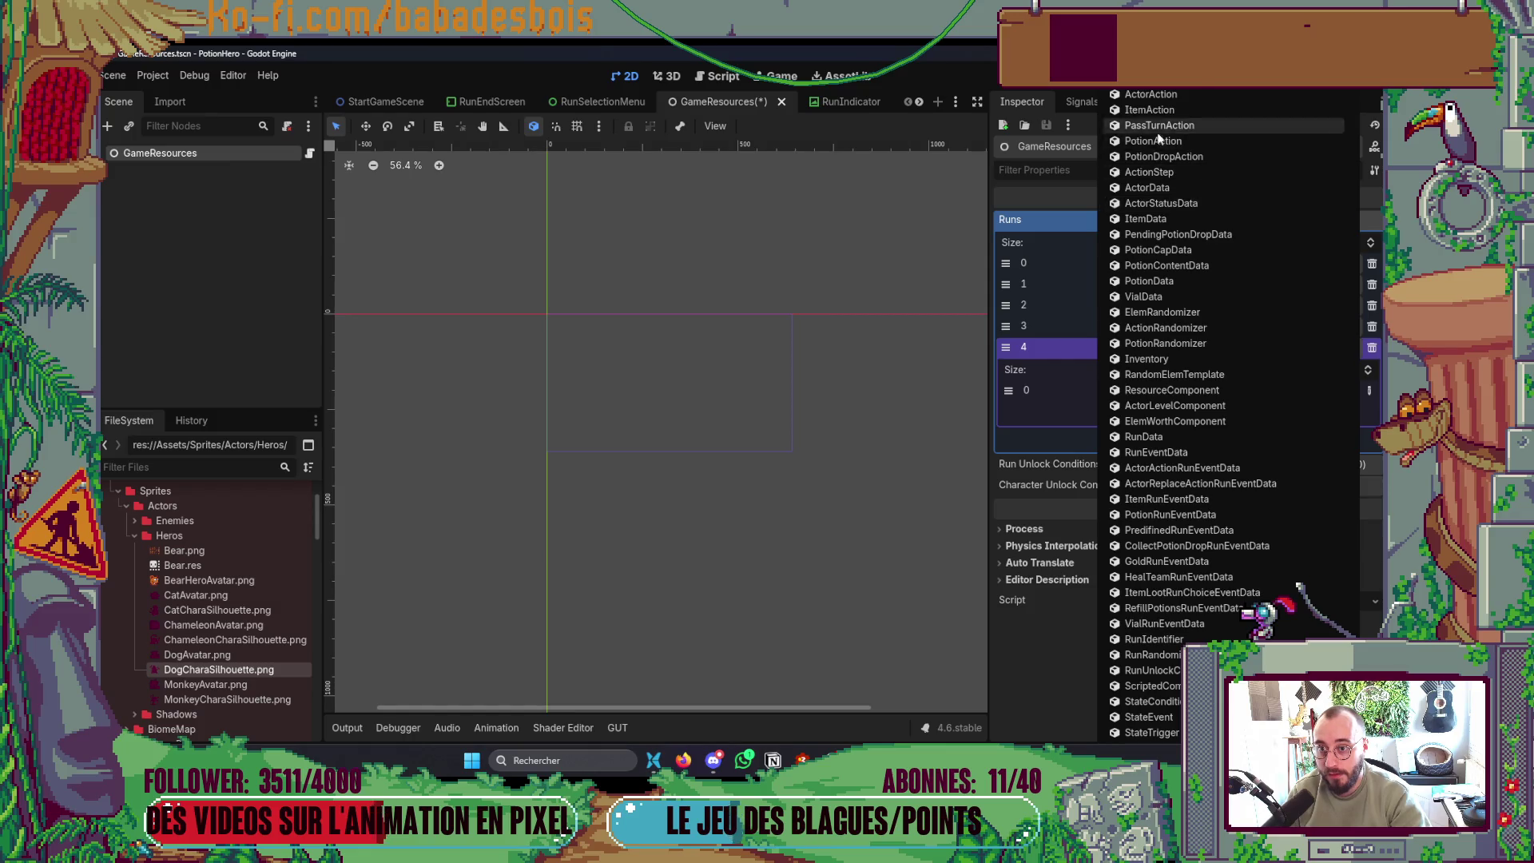
scroll(1160, 144, "up", 5)
scroll(1182, 240, "down", 10)
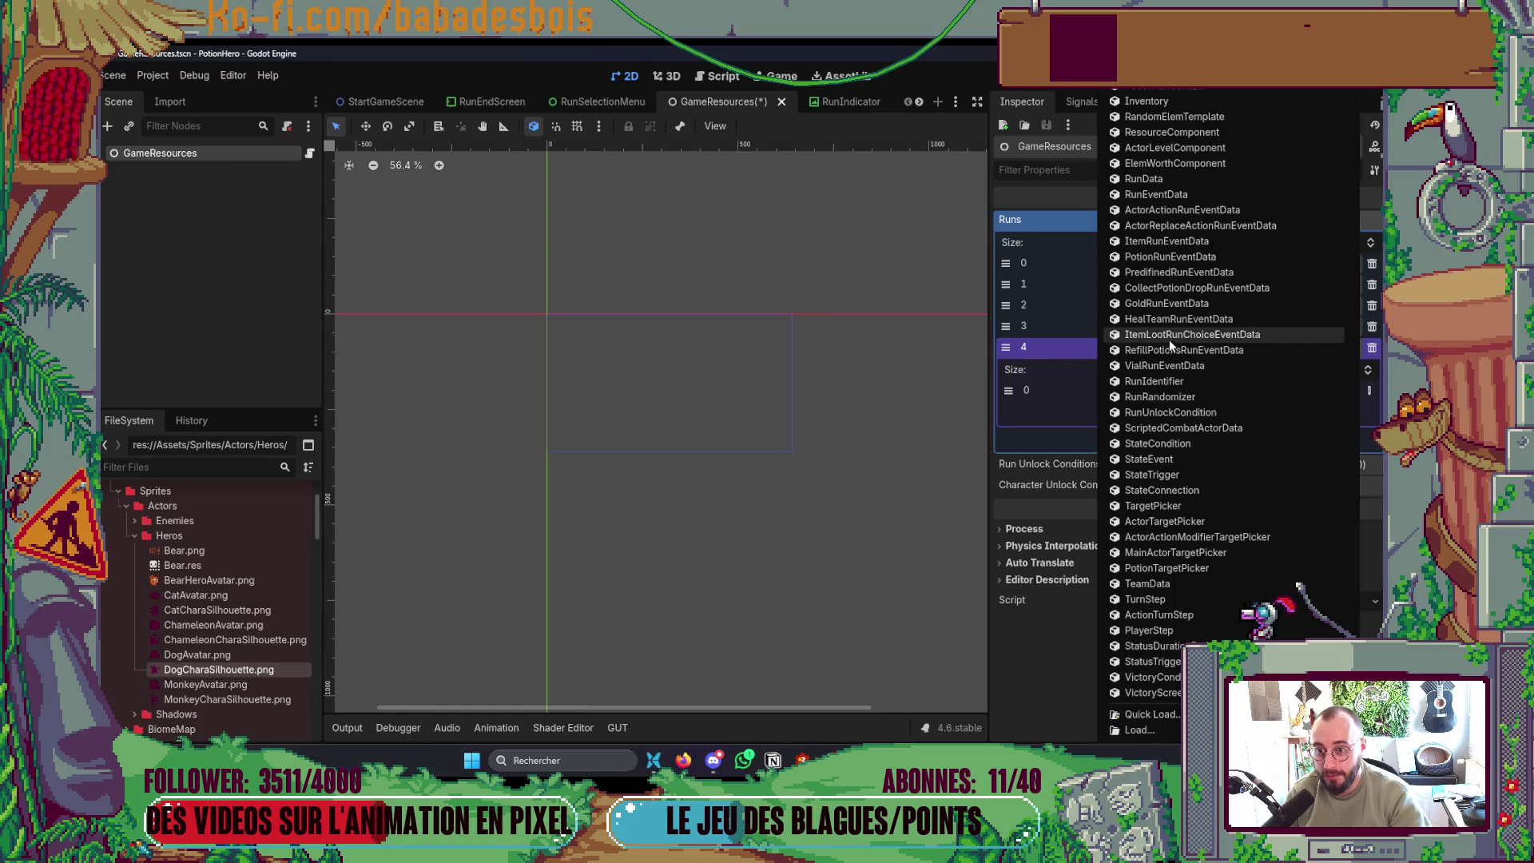
left_click(1153, 180)
left_click(1257, 390)
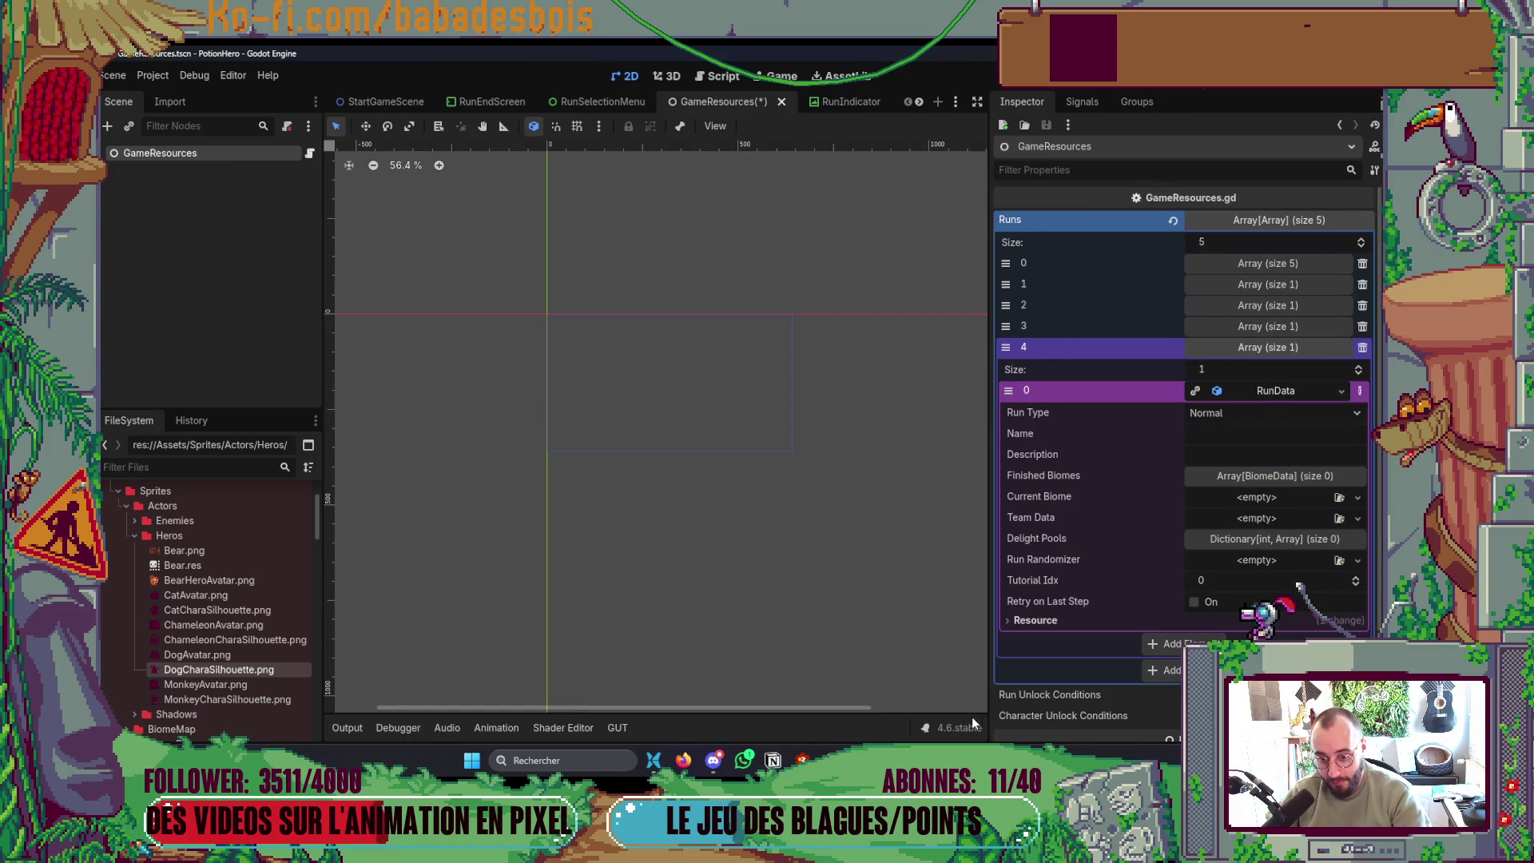
Give run 4 a new TeamData and expand its Actors list.
left_click(1243, 521)
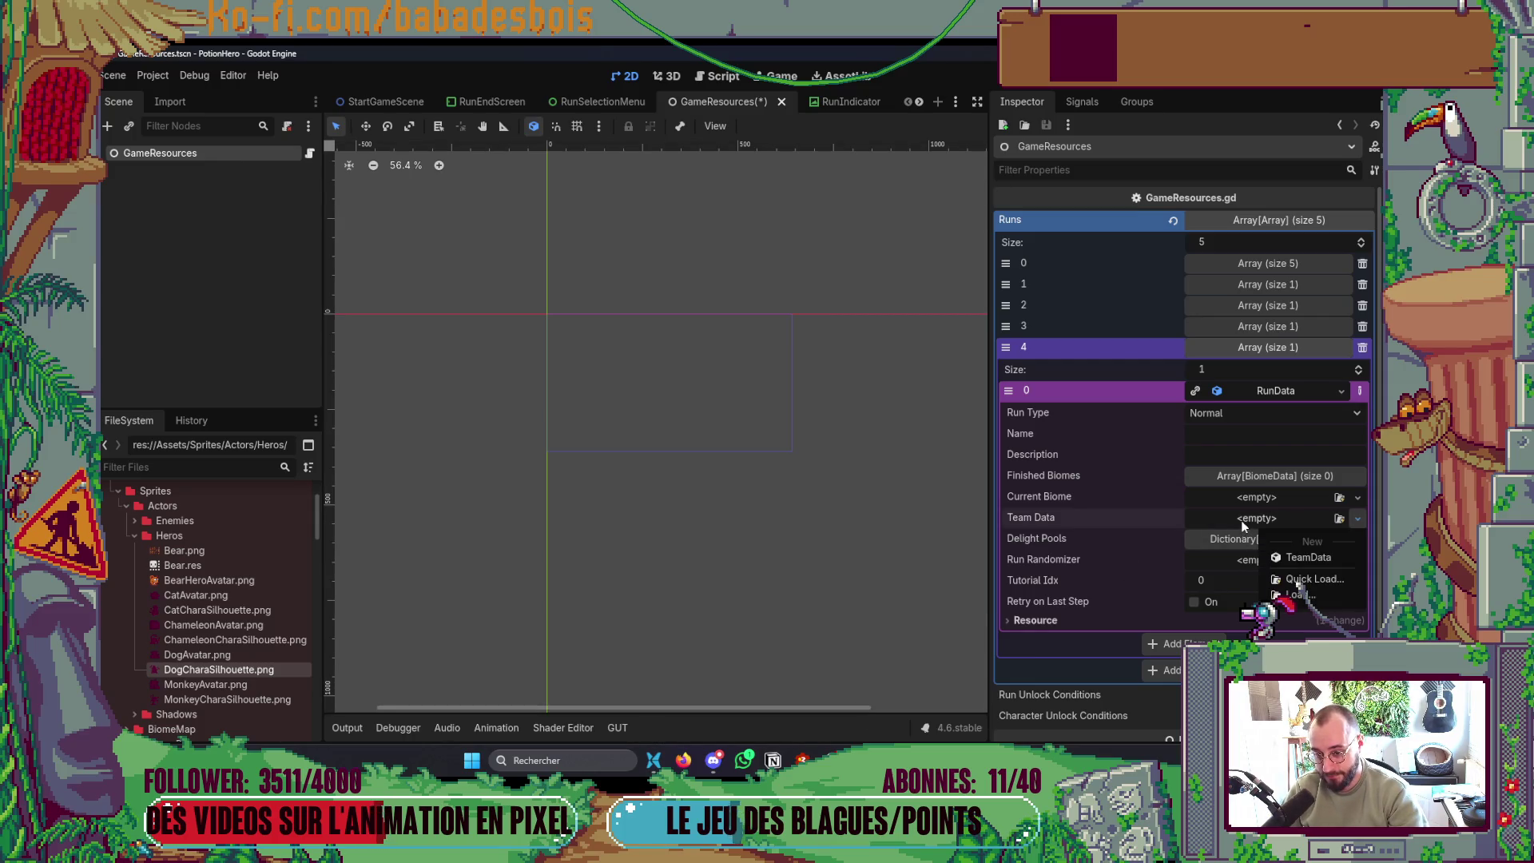
left_click(1286, 558)
scroll(1238, 601, "down", 2)
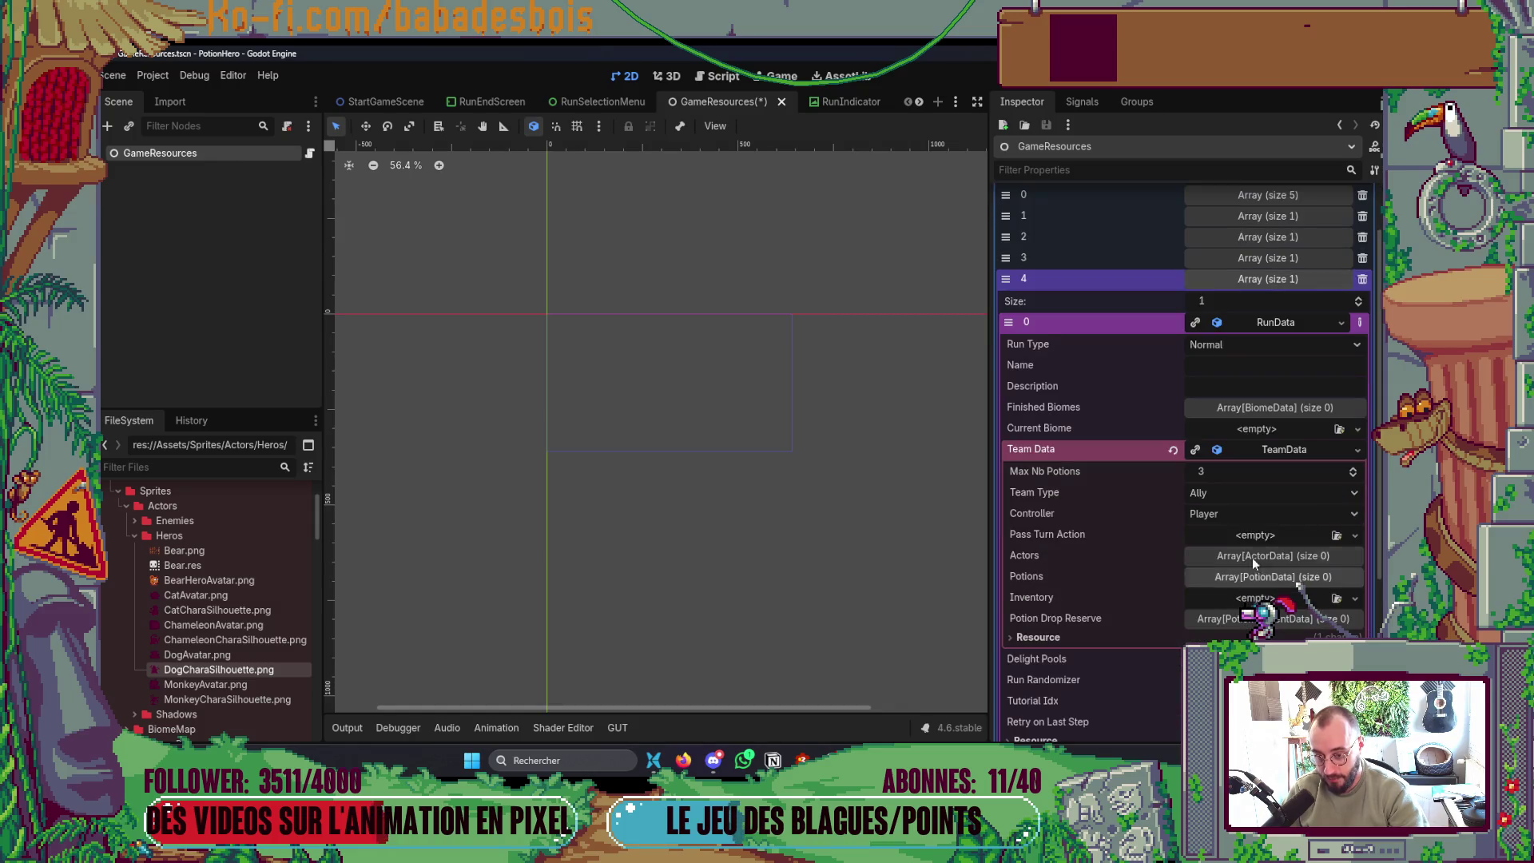
left_click(1311, 556)
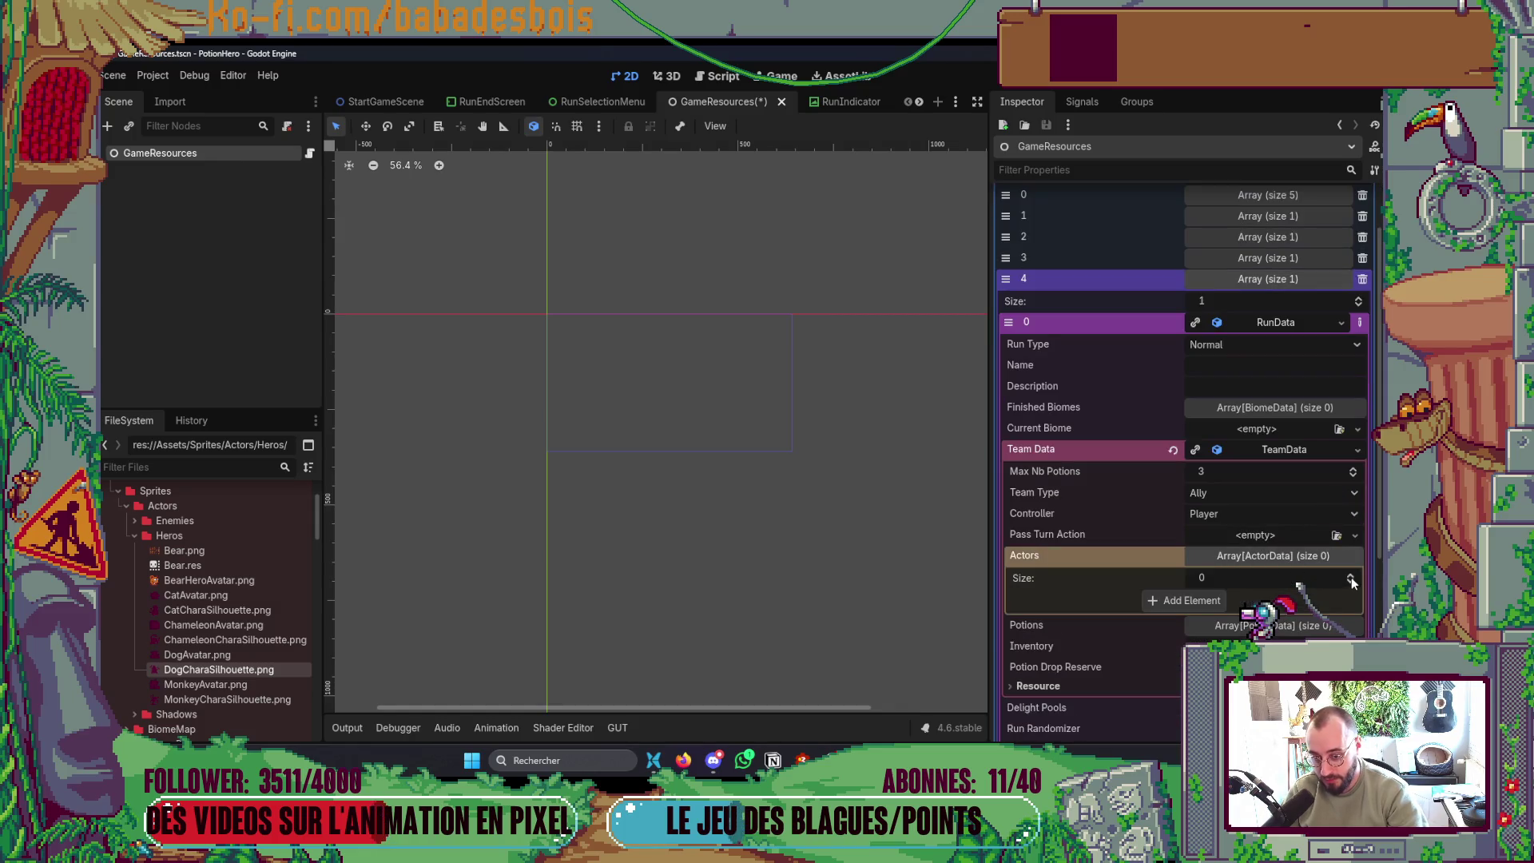
Add one actor slot holding a new ActorData, and select MonkeyAvatar.png in the file panel.
left_click(1350, 575)
left_click(1333, 600)
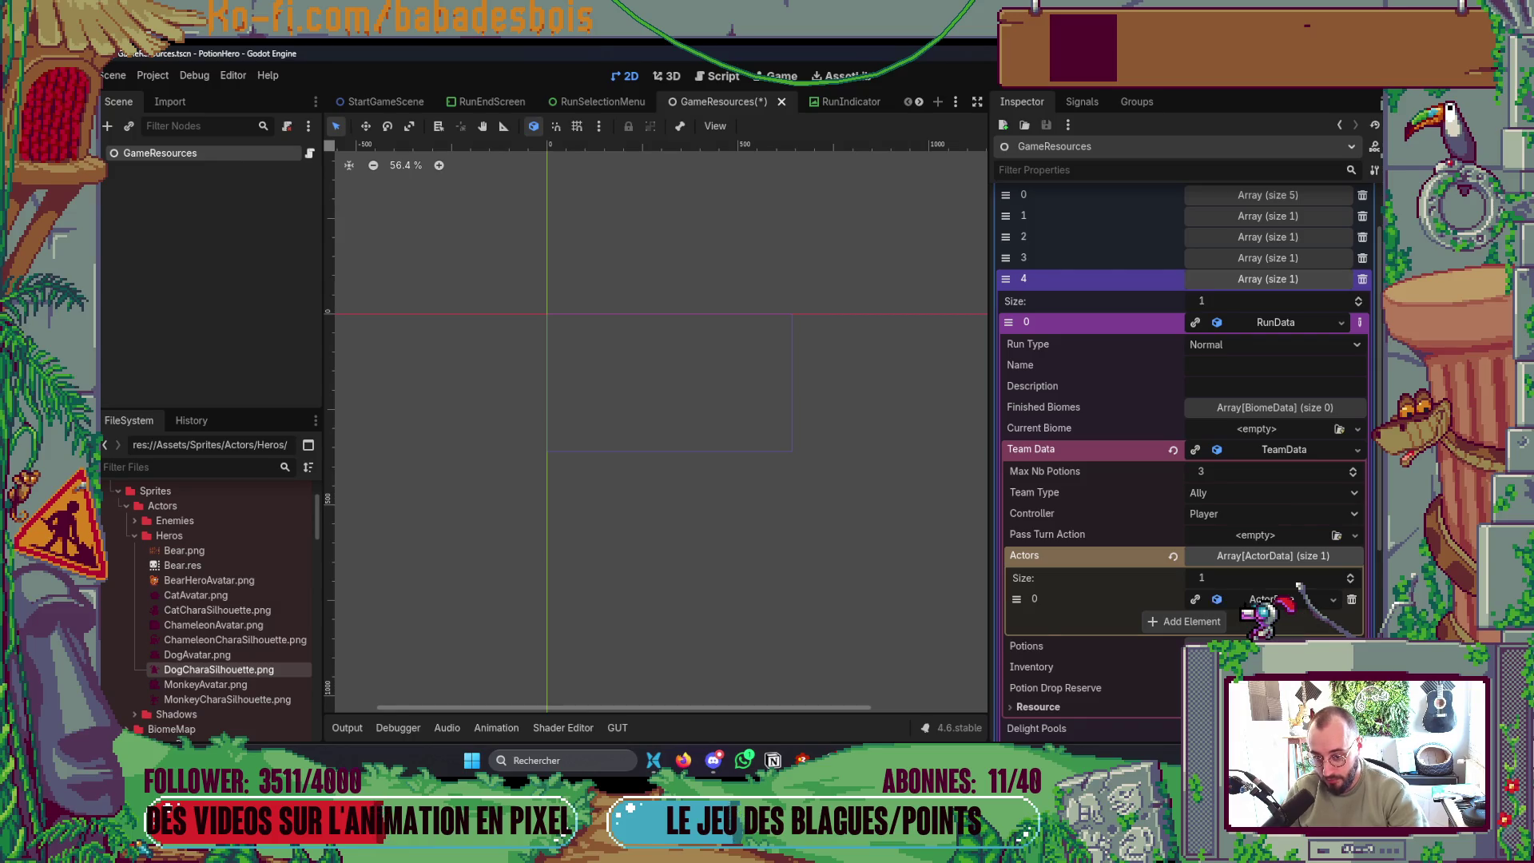
left_click(1278, 632)
scroll(1170, 641, "down", 3)
scroll(1263, 572, "down", 2)
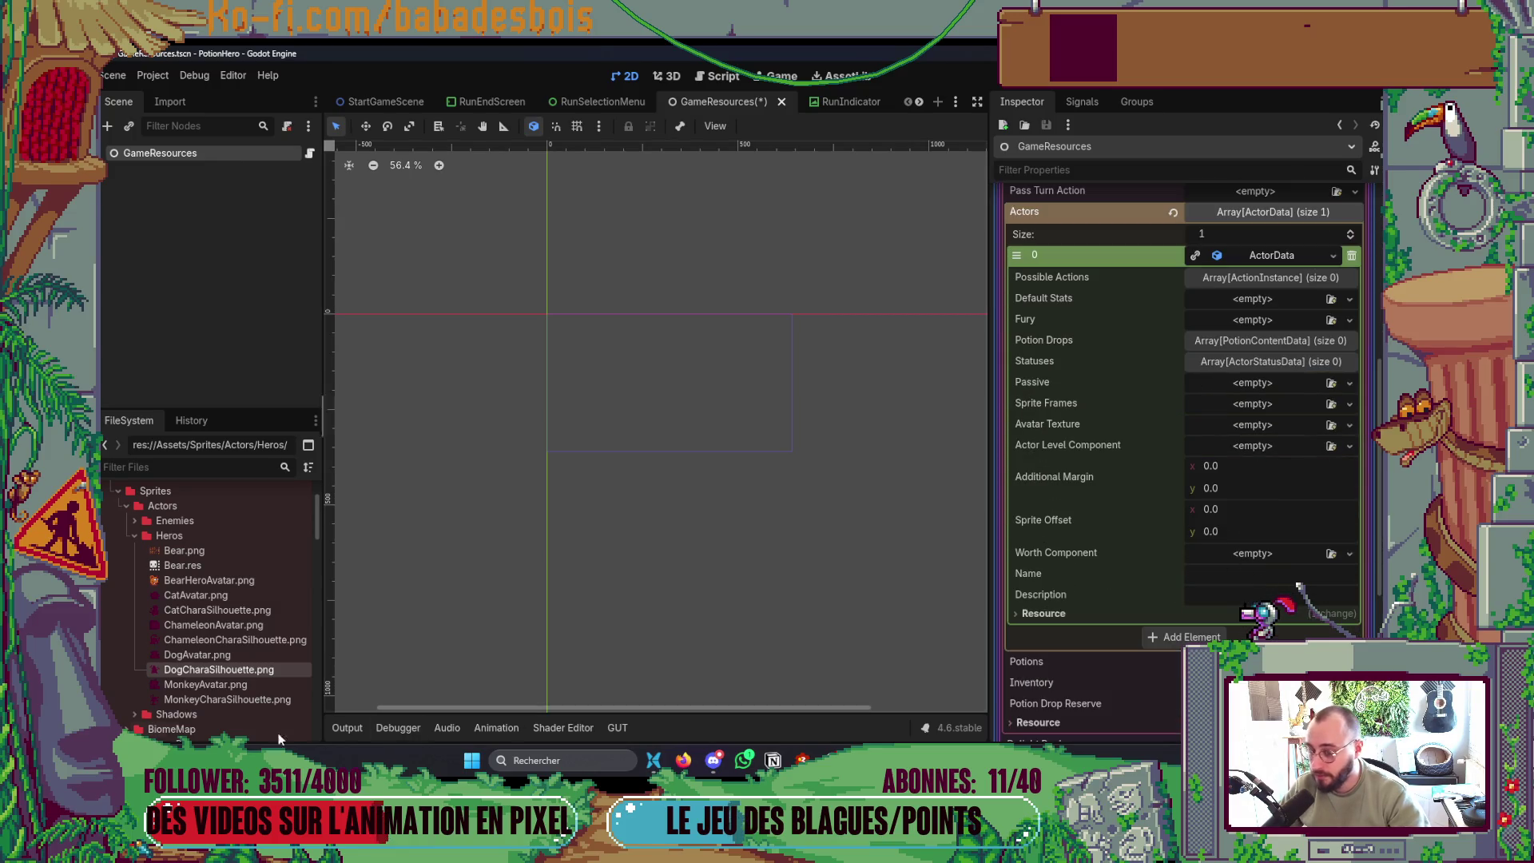
left_click(234, 685)
Set MonkeyAvatar.png as avatar texture and add SpriteFrames with MonkeyCharaSilhouette.png in an 'Idle' animation.
mouse_move(269, 692)
left_mouse_down()
mouse_move(1246, 455)
mouse_move(1270, 428)
left_mouse_up()
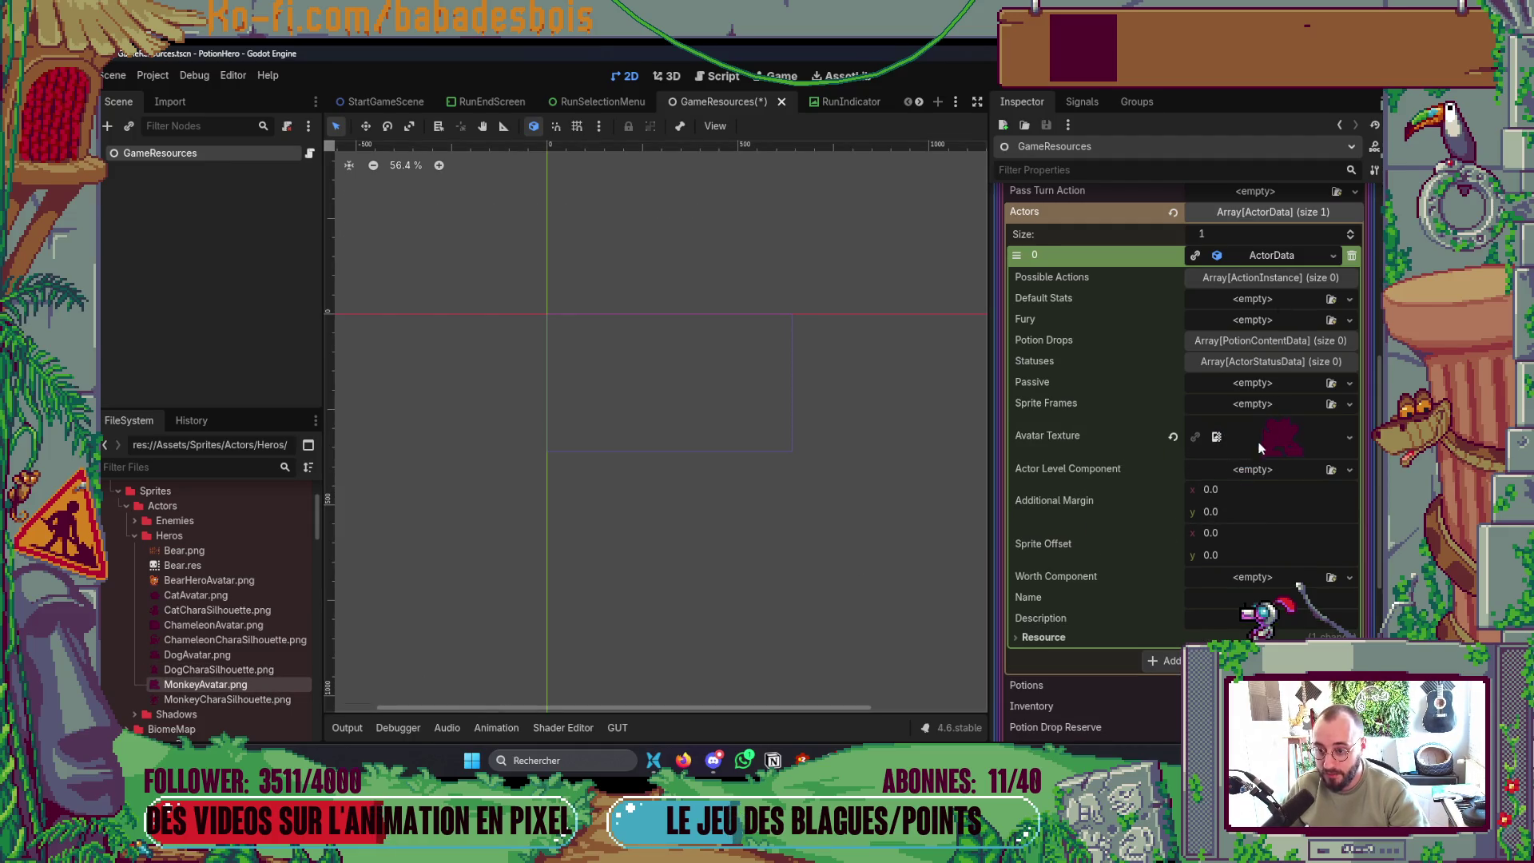
left_click(1263, 409)
left_click(1278, 464)
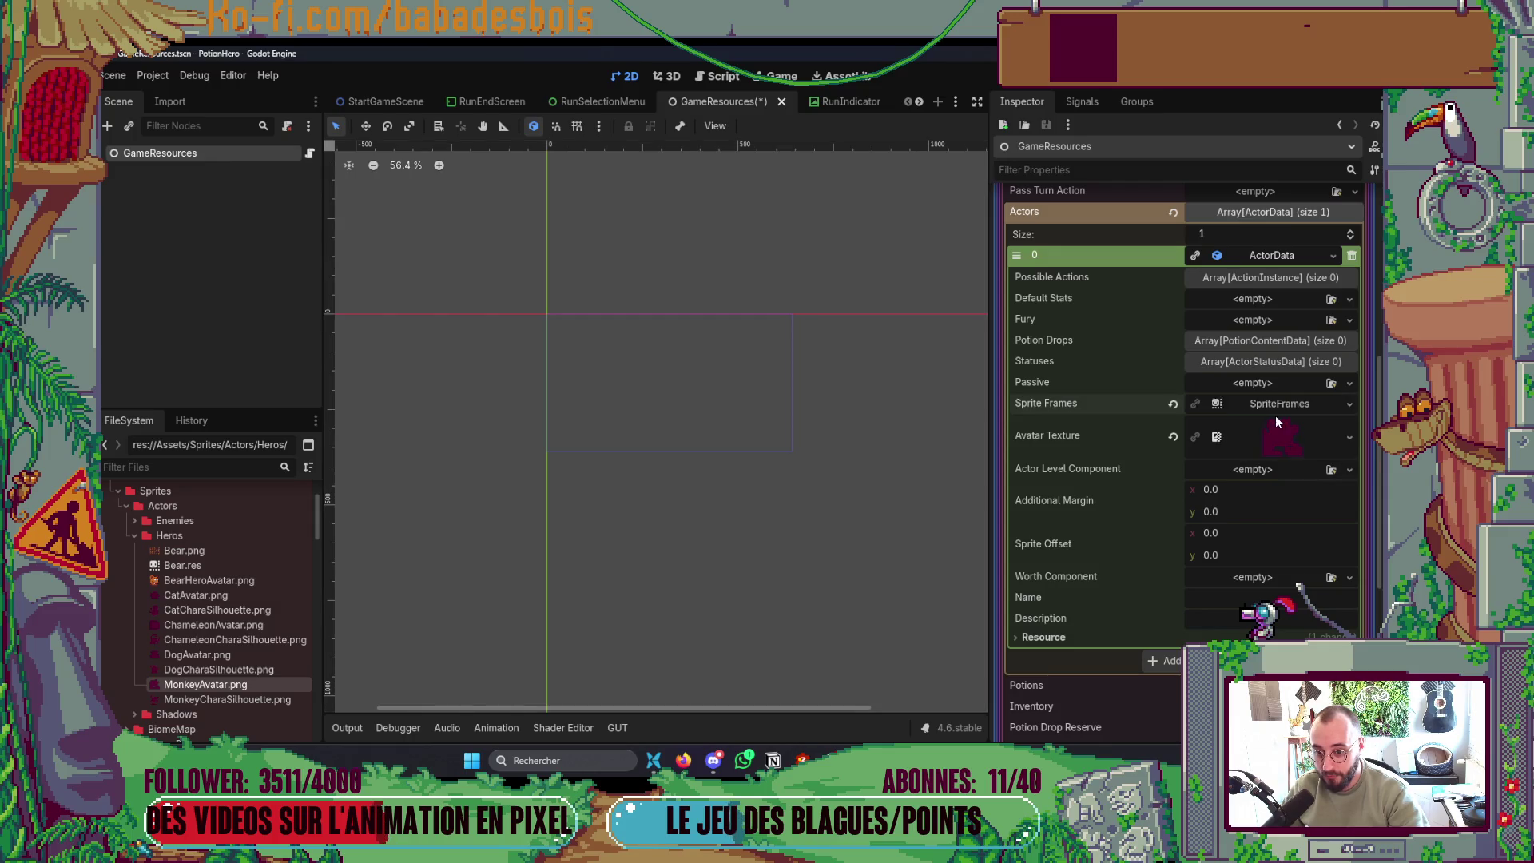
left_click_drag(198, 700, 551, 575)
double_click(417, 537)
key("ctrl+a")
type("Idle")
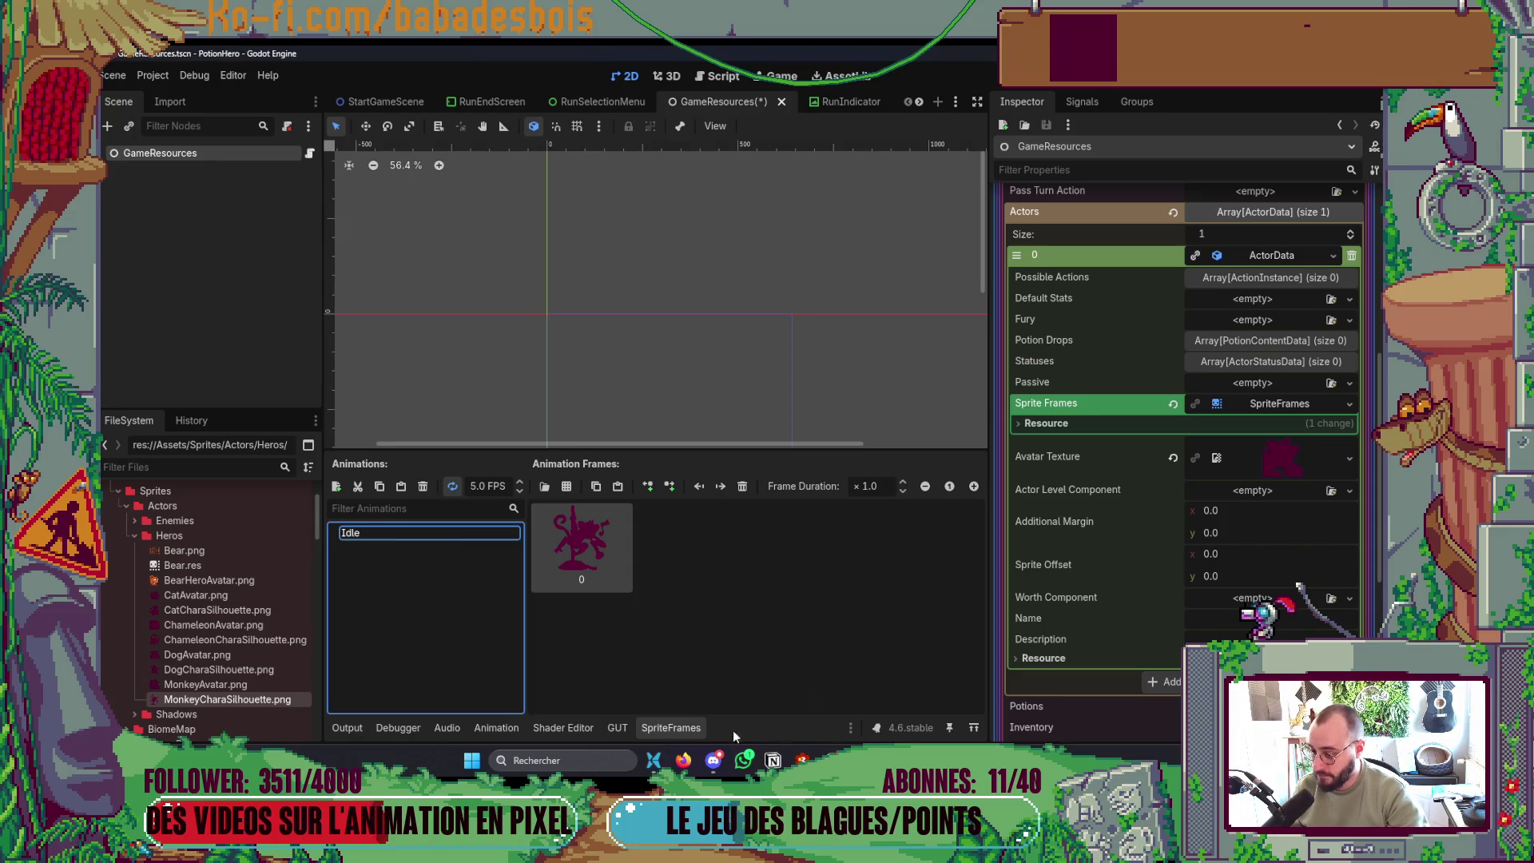
Save GameResources and collapse the ActorData, Actors and Team Data entries.
left_click(671, 727)
key("ctrl+s")
left_click(1270, 255)
left_click(1273, 232)
left_click(1257, 402)
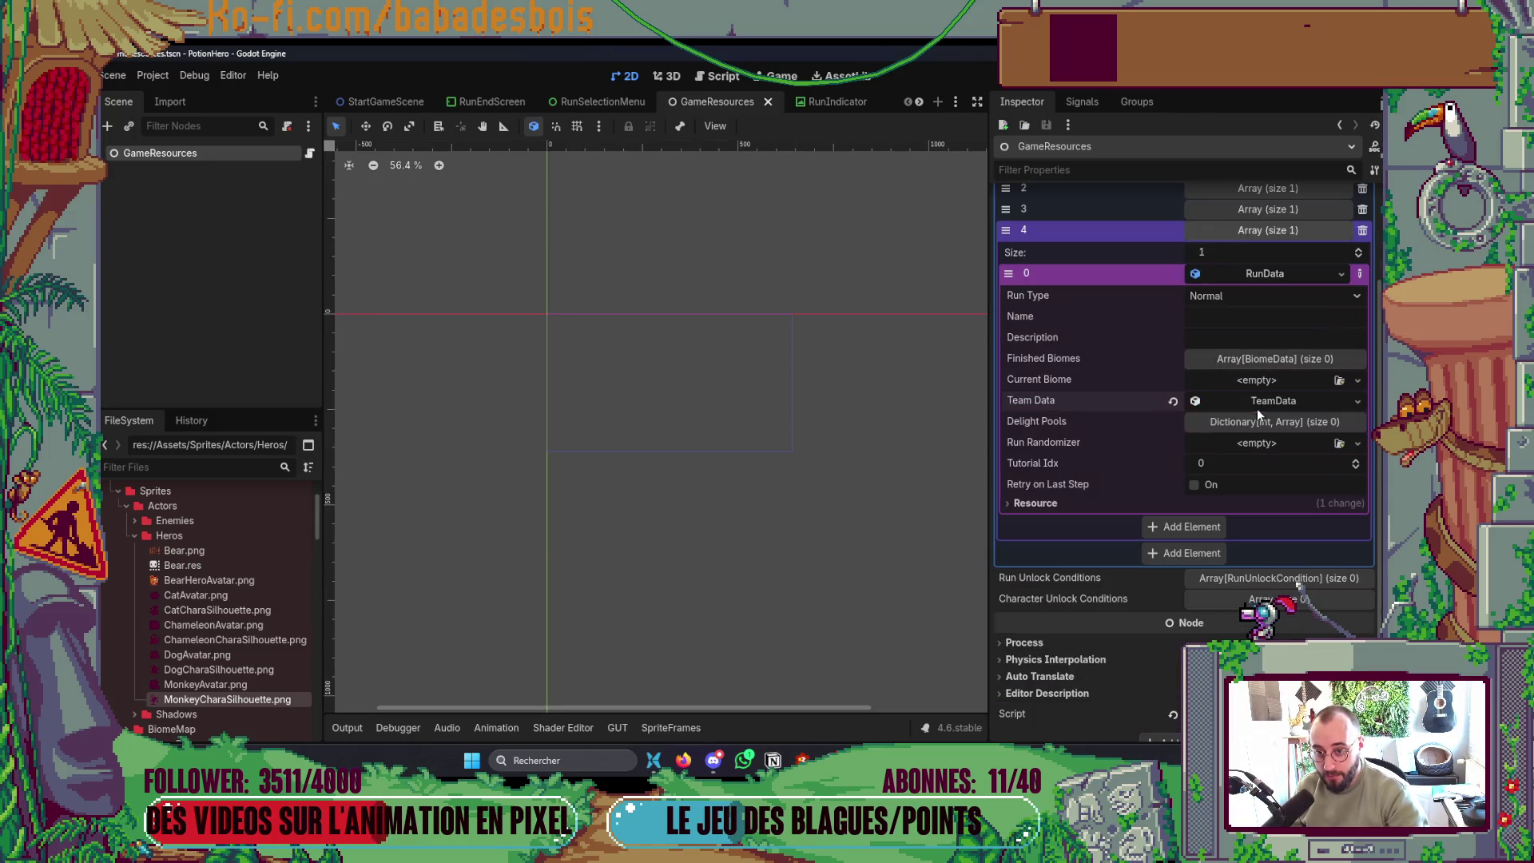
Save and close the RunIndicator and CharaAvatarButton scenes.
left_click(1264, 276)
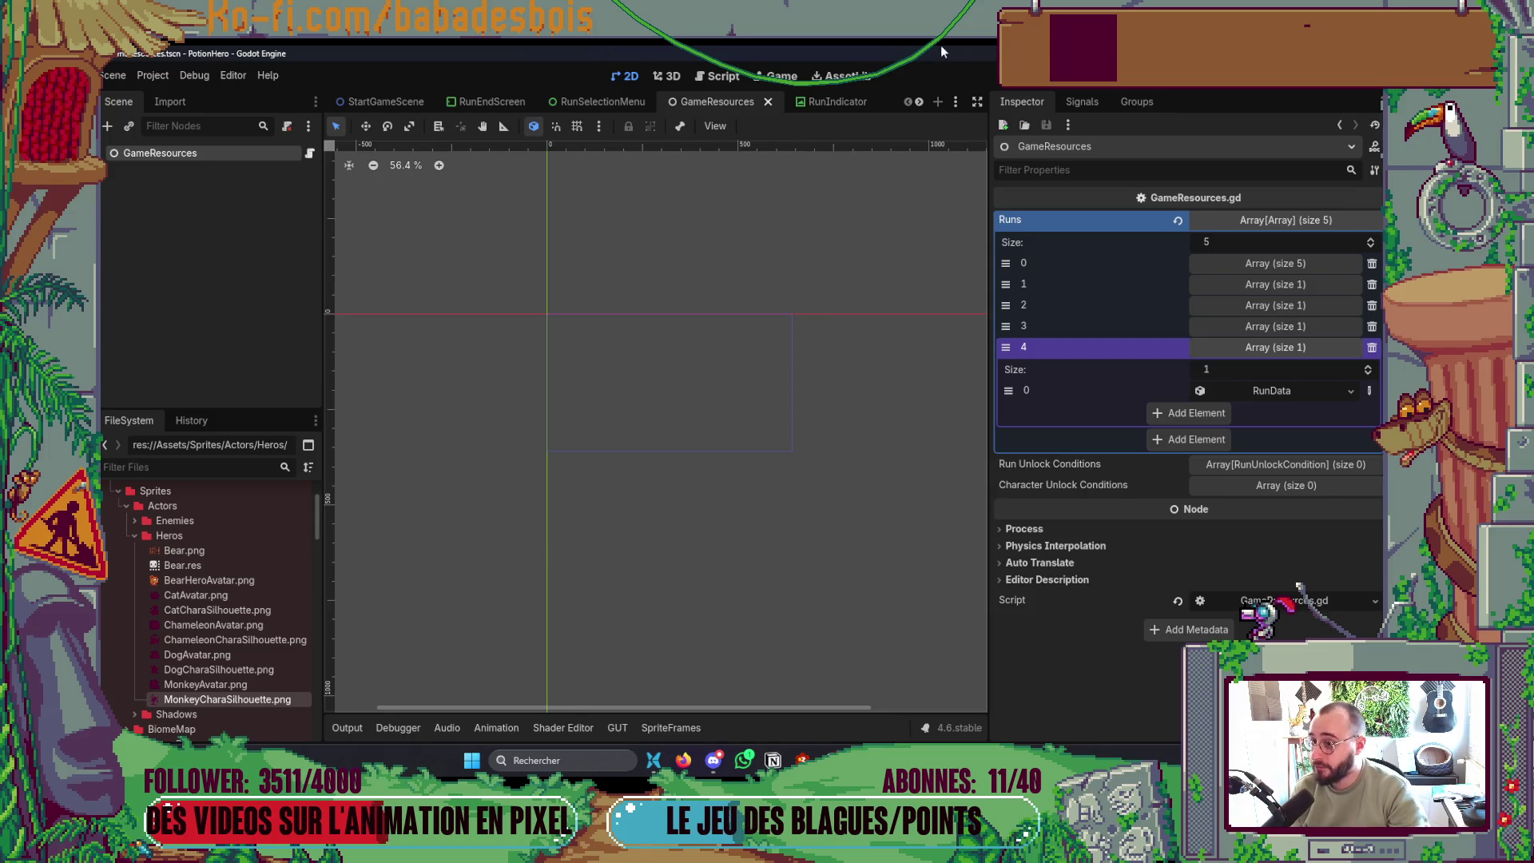
left_click(835, 104)
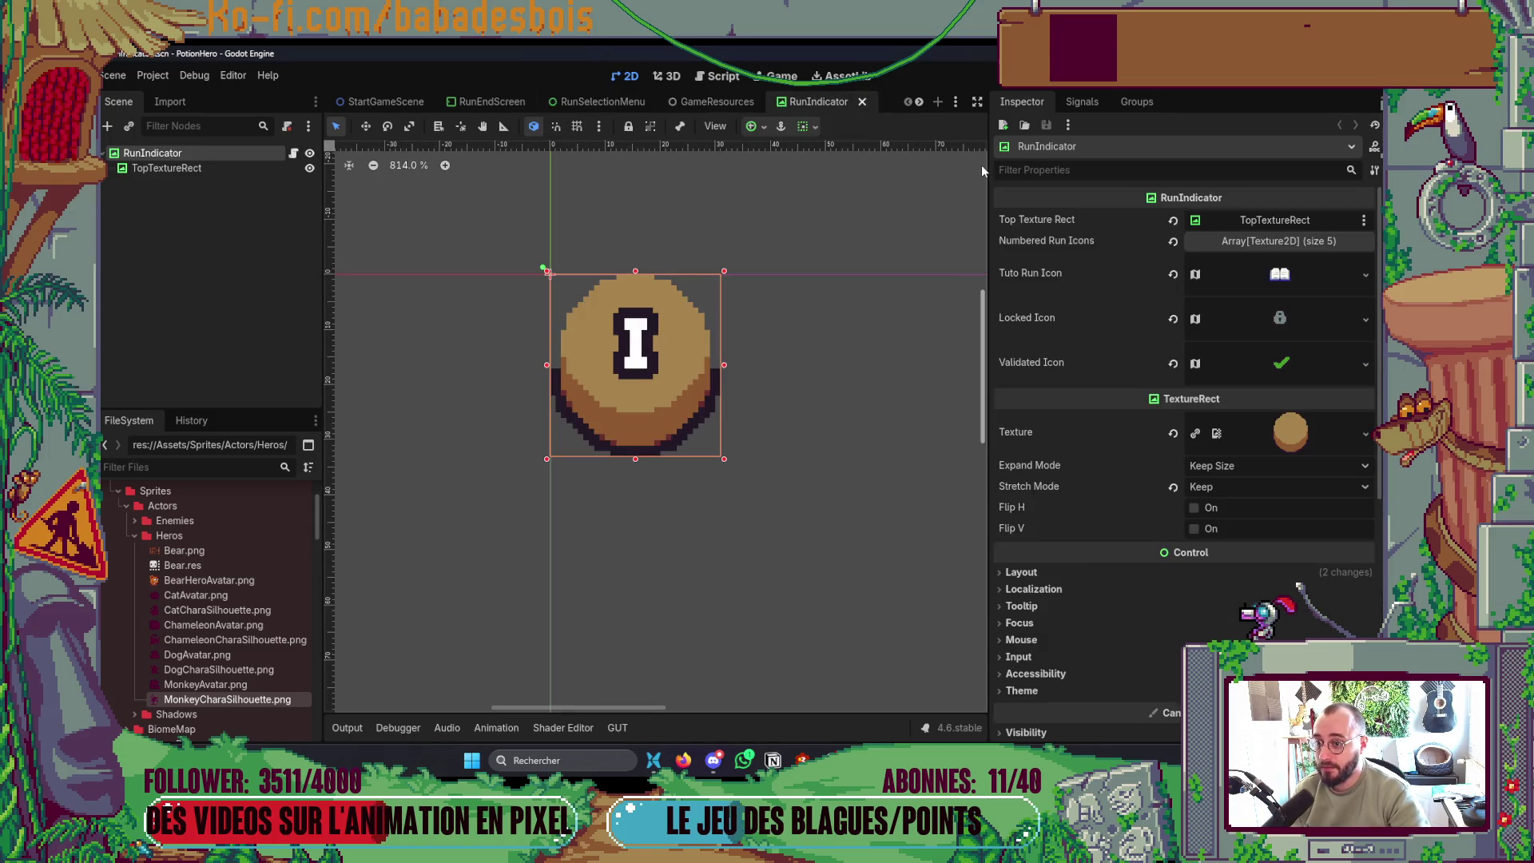
left_click_drag(993, 172, 1219, 172)
key("ctrl+s")
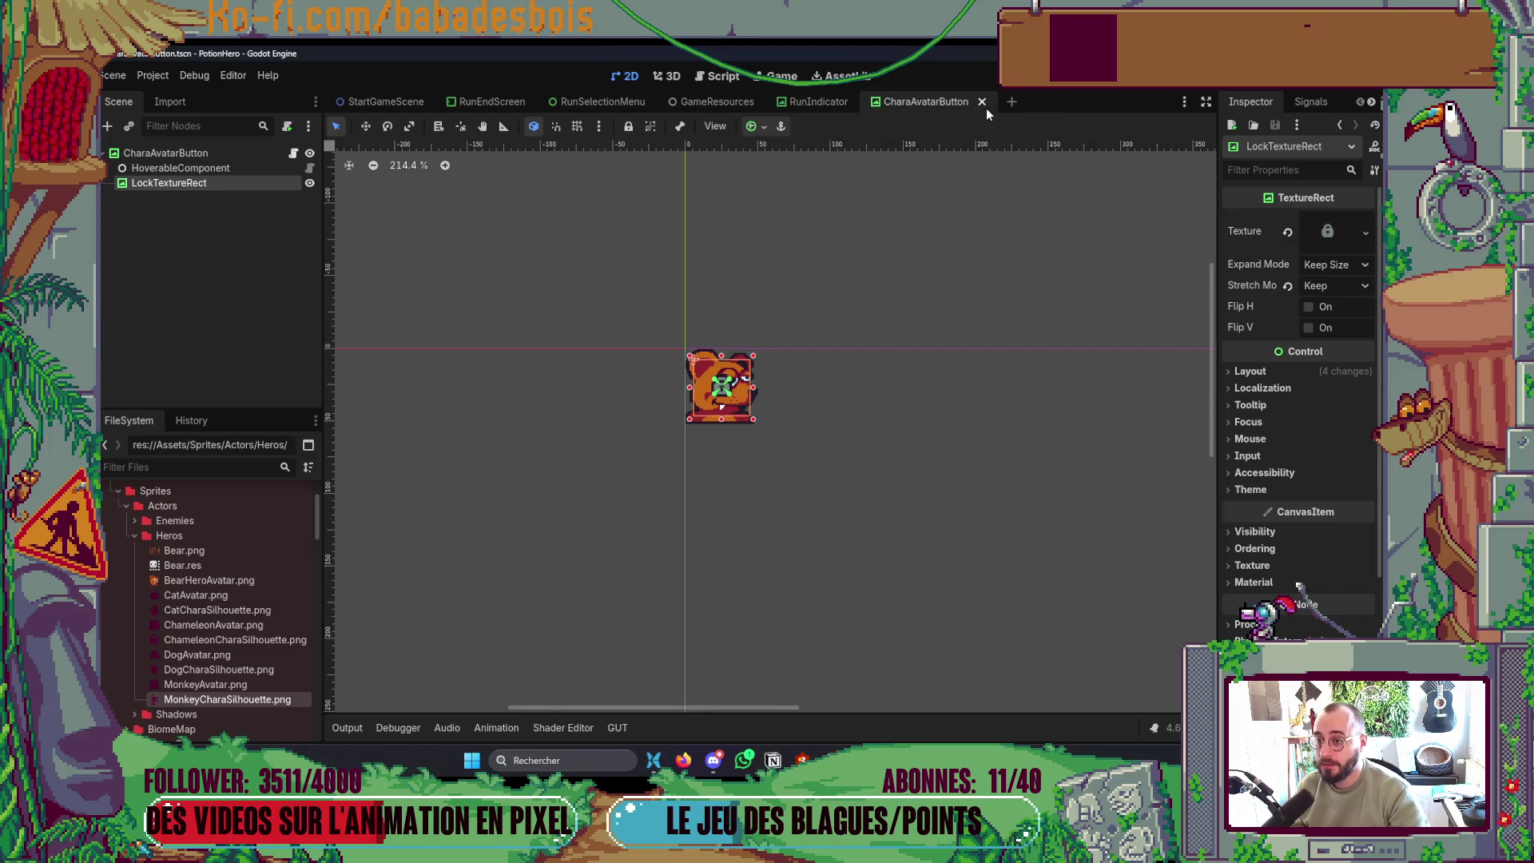
left_click(861, 101)
left_click(612, 102)
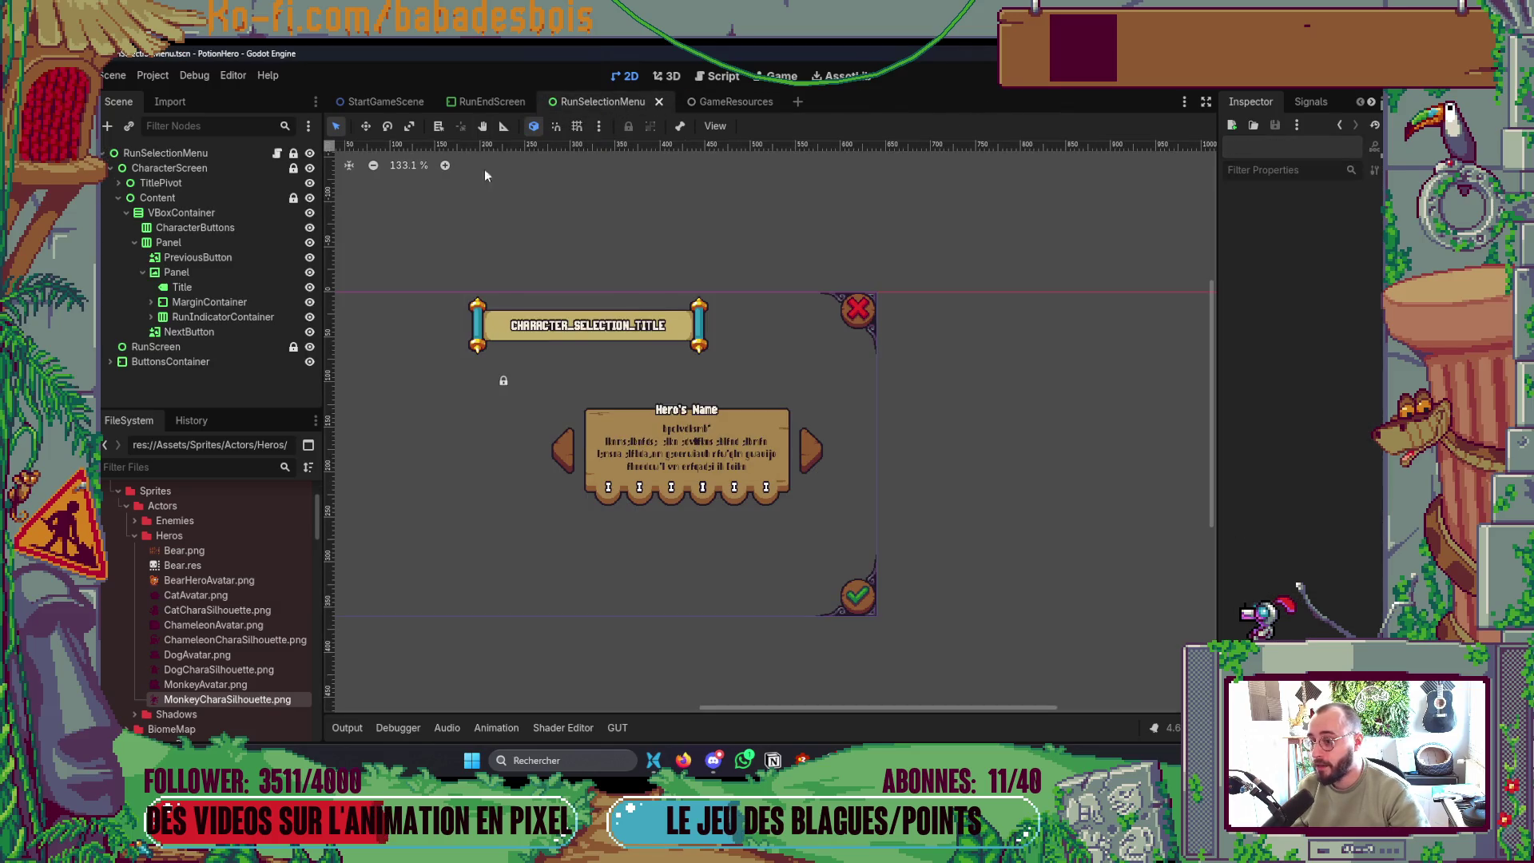
Test-run the game, click through the tutorial dialogue, open the dungeon map, then stop it.
key("F6")
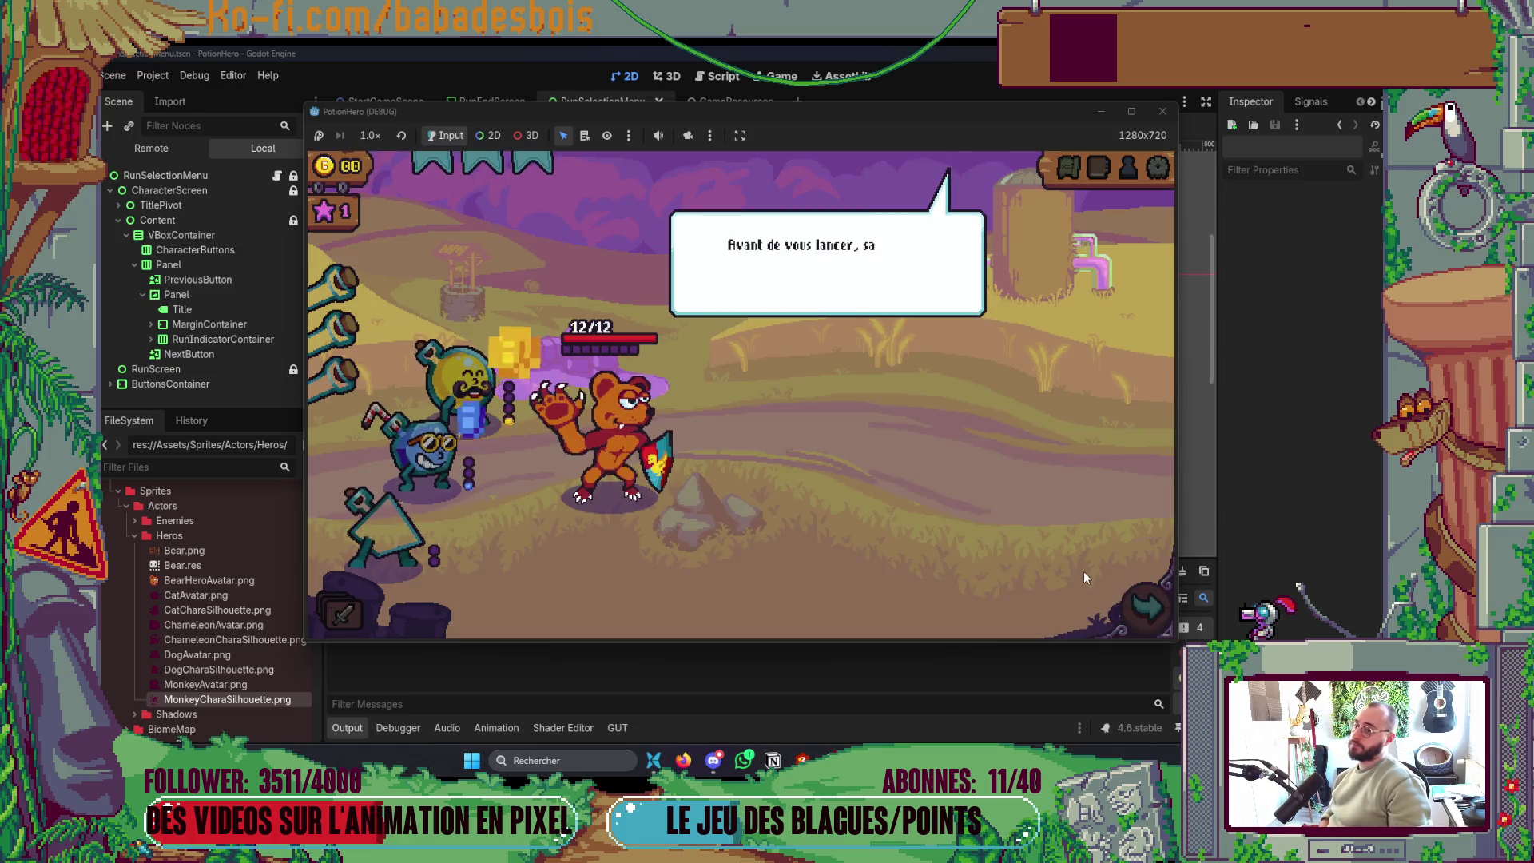
left_click(875, 501)
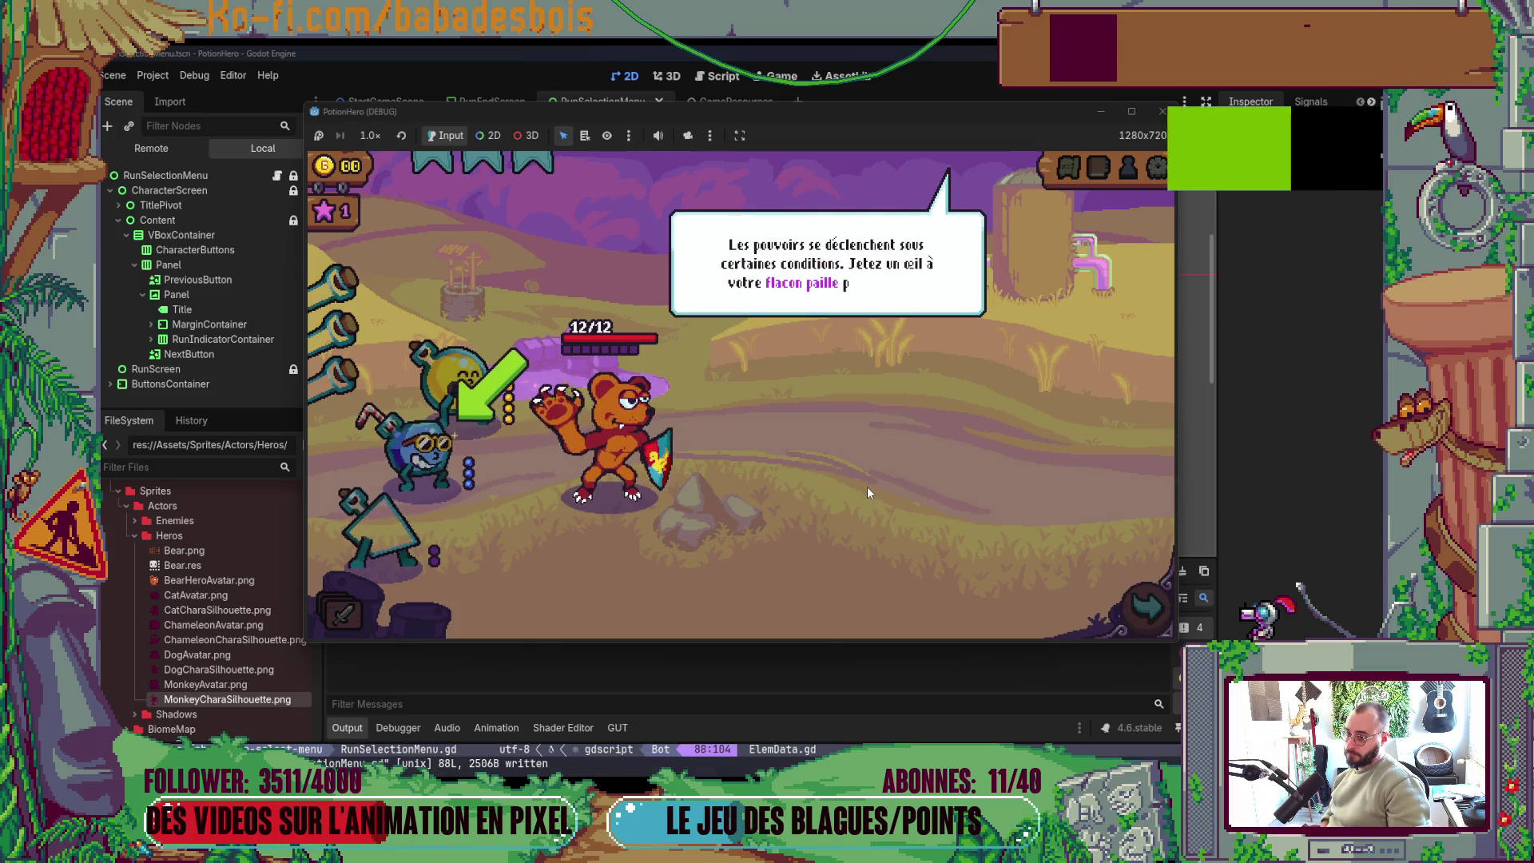
left_click(867, 486)
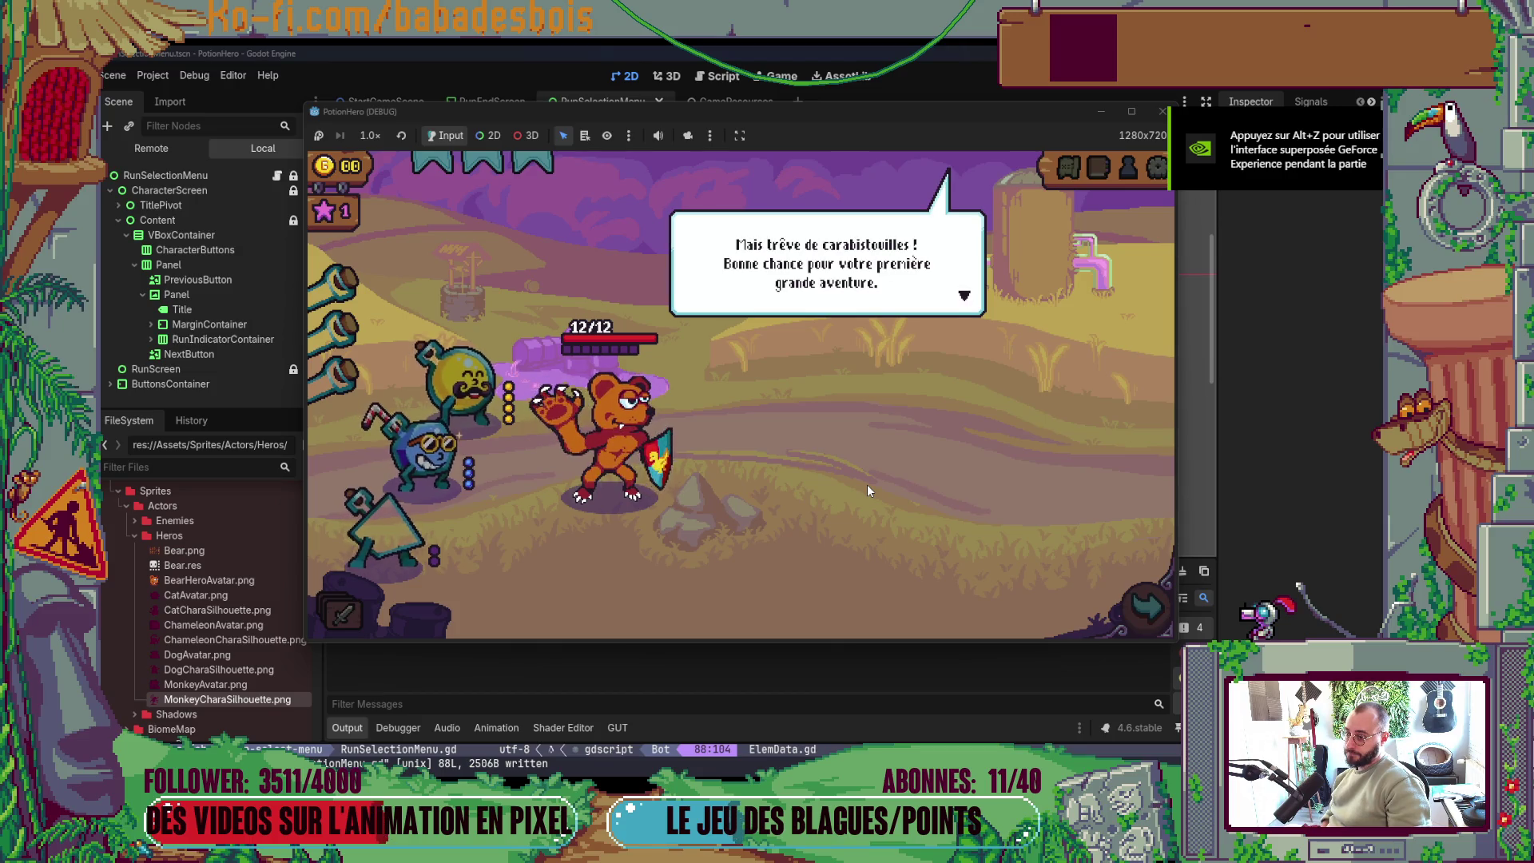
left_click(867, 486)
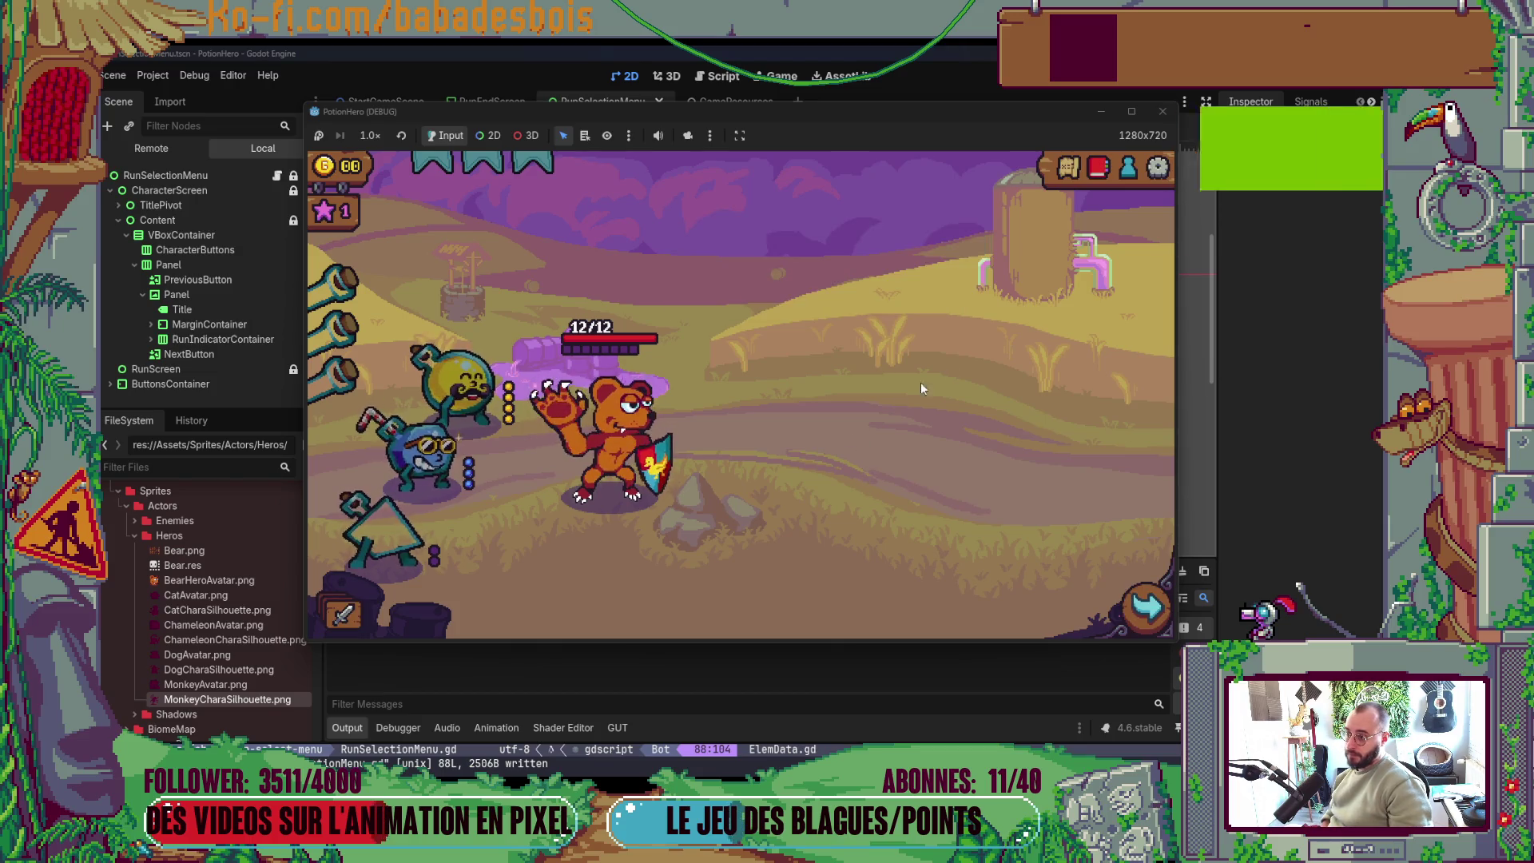
left_click(1068, 168)
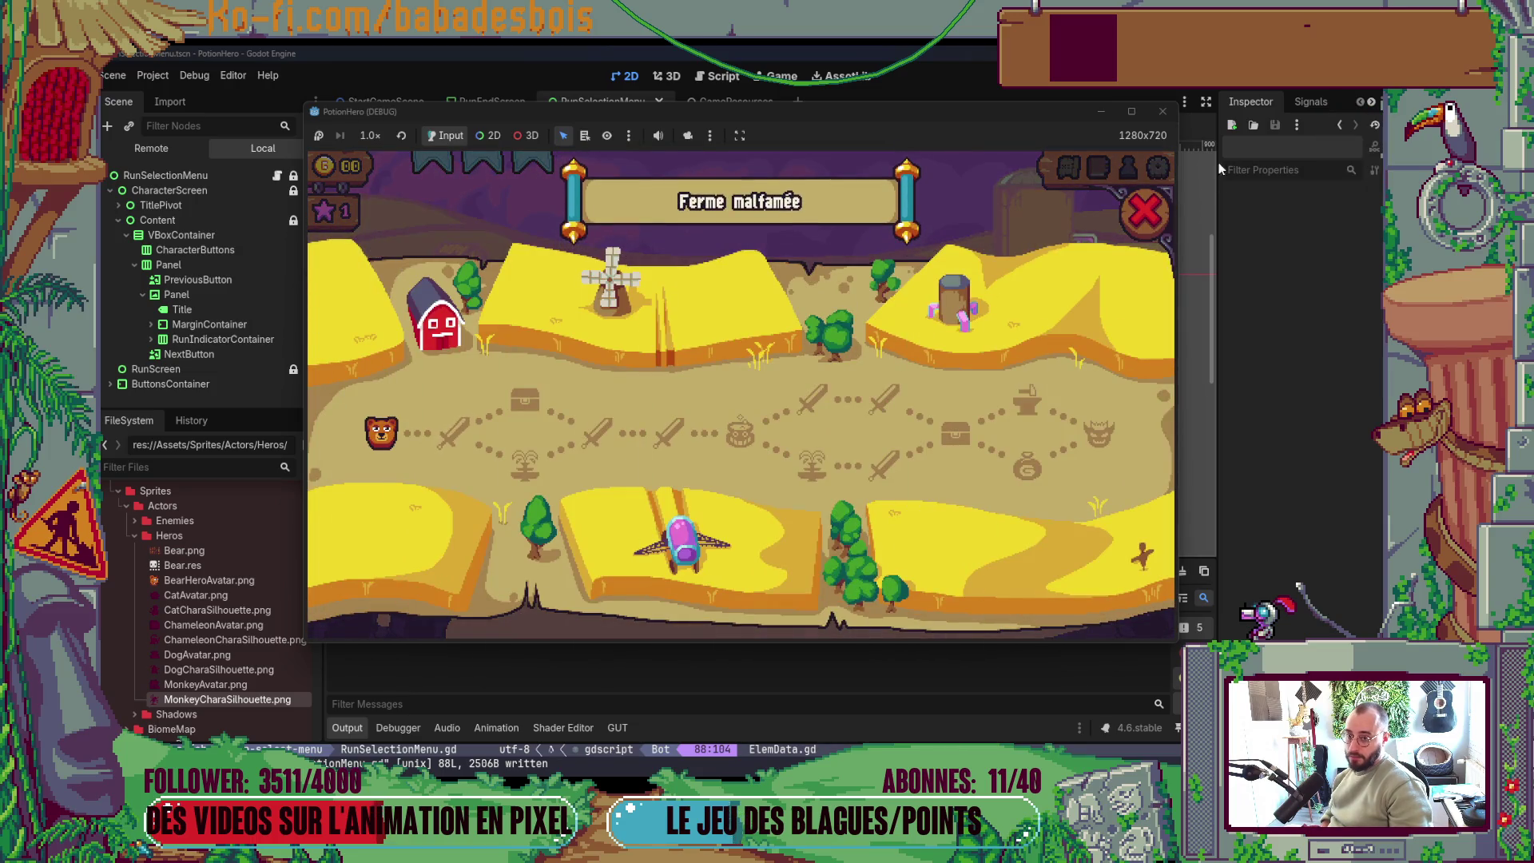
left_click(1164, 111)
left_click(1181, 104)
left_click(1228, 93)
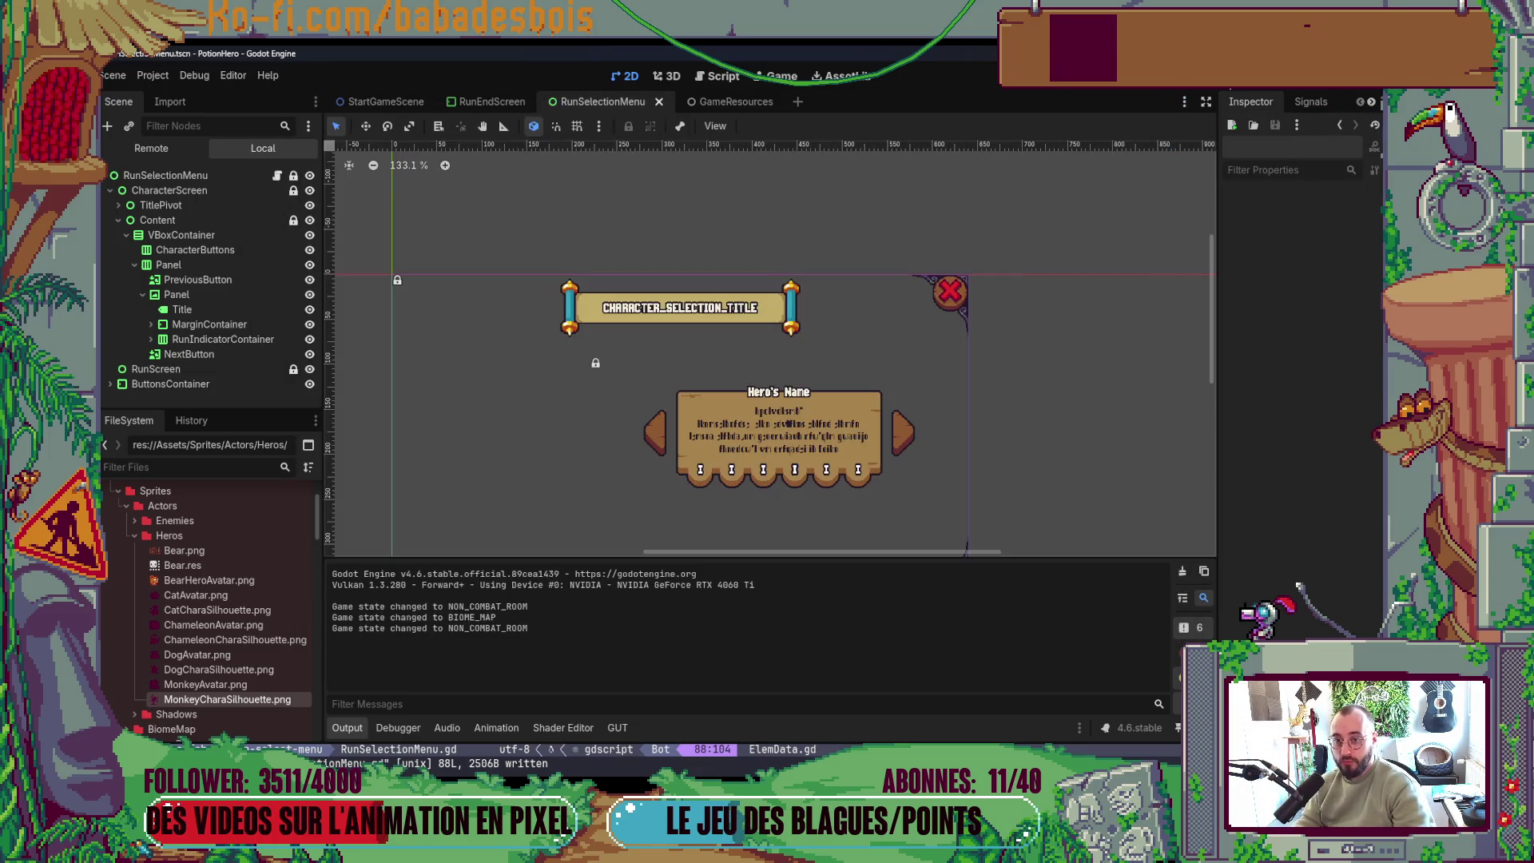
Test-run the game to check the hero selection menu, then stop it and hide the Output log.
key("F5")
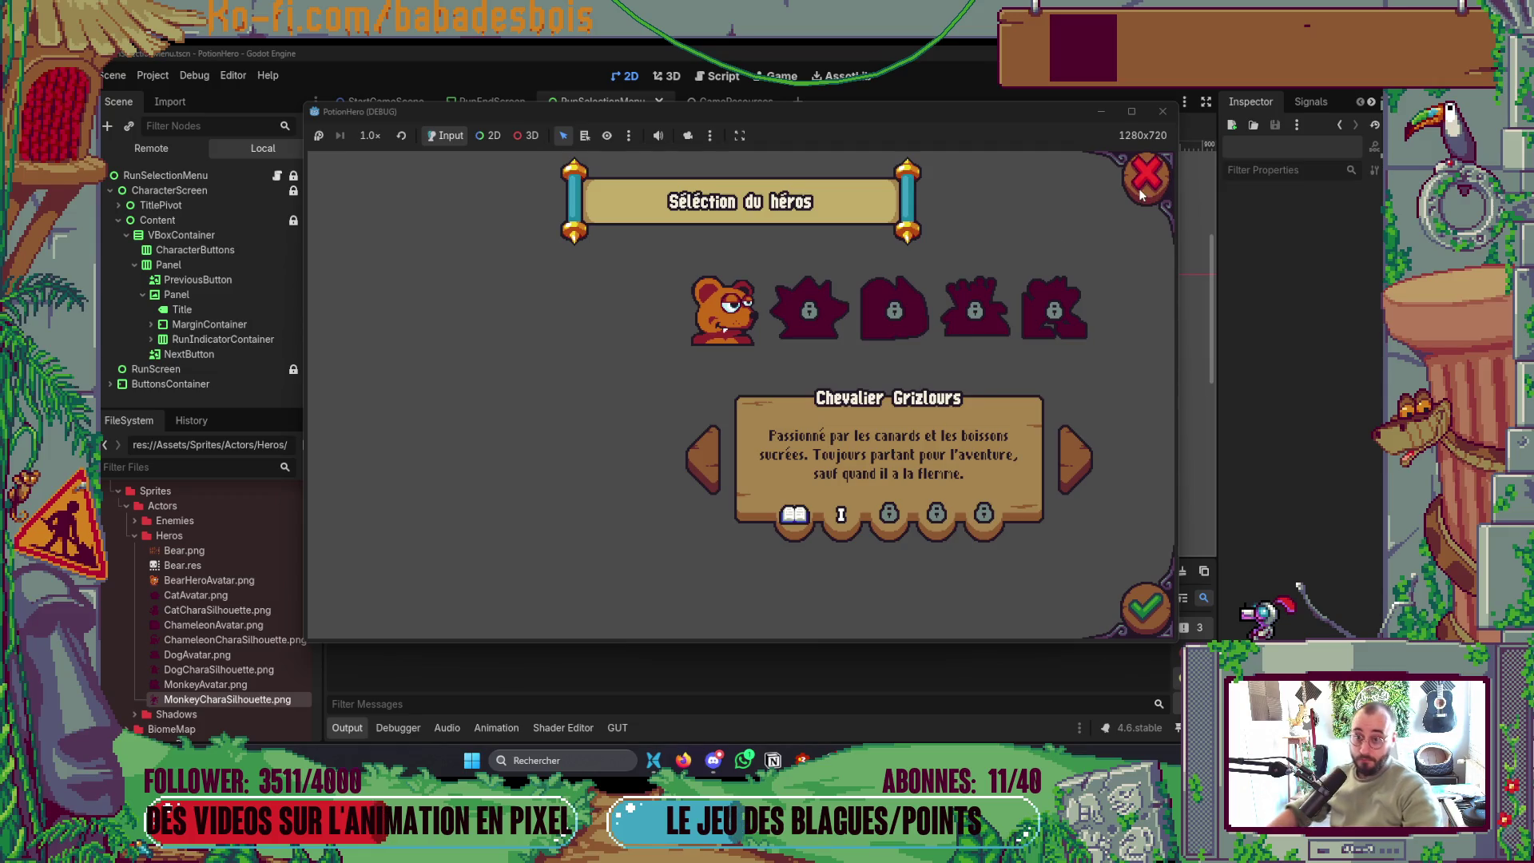
left_click(1163, 113)
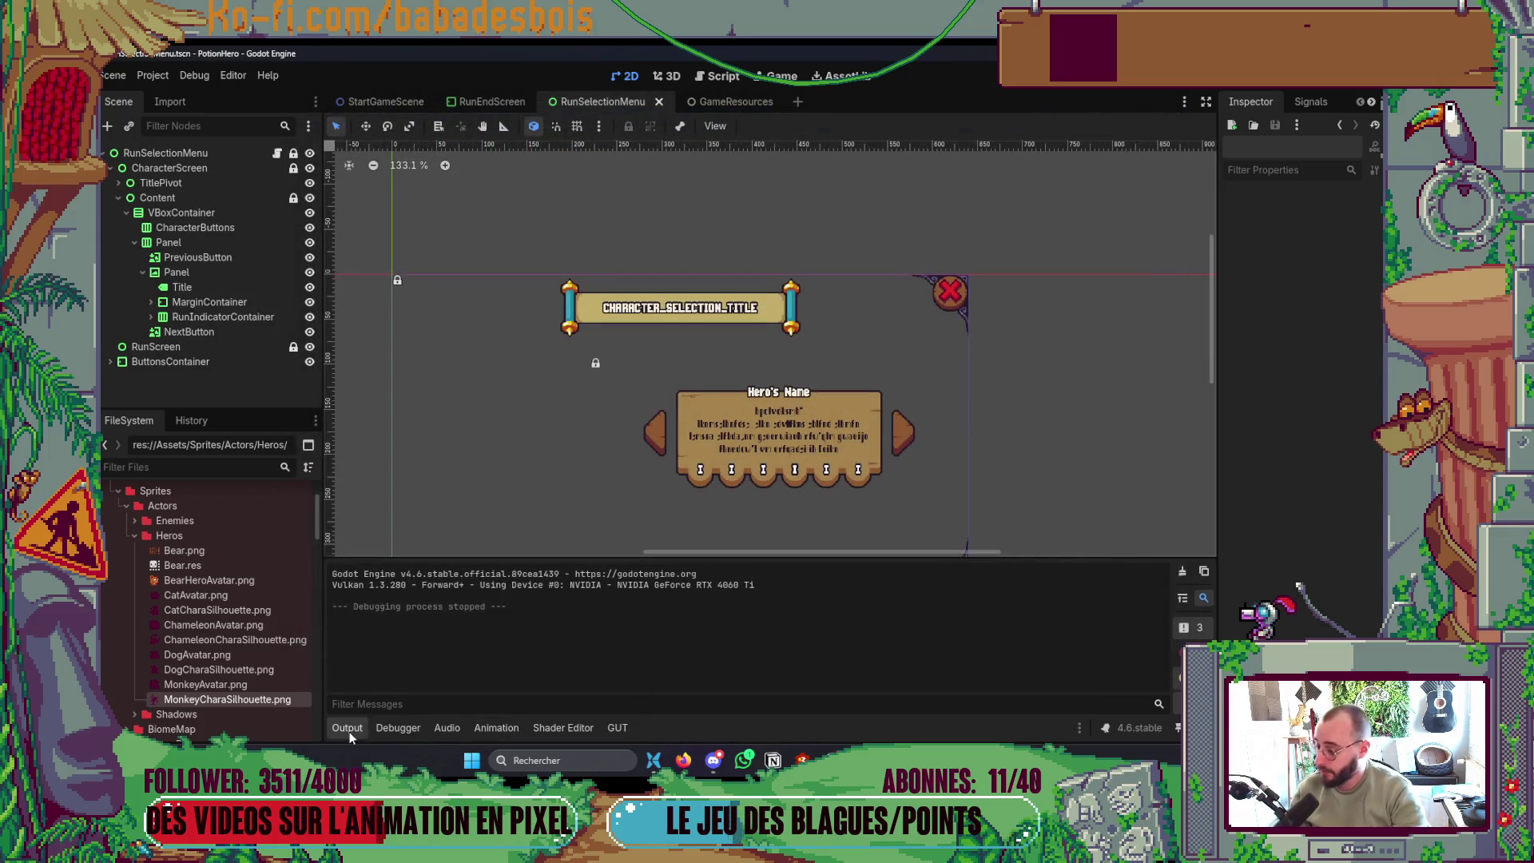
left_click(346, 727)
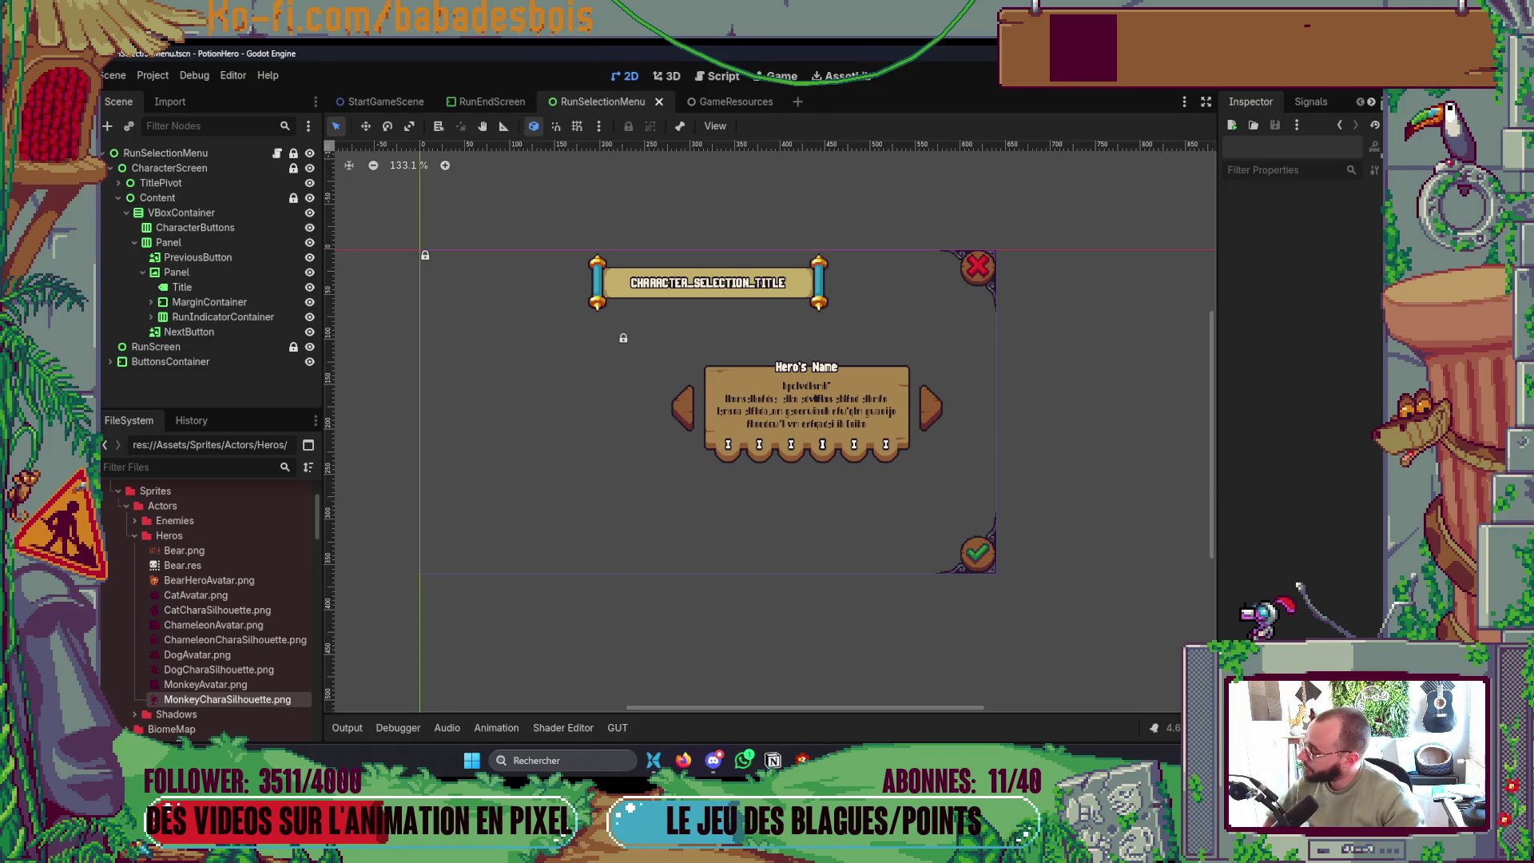
key("alt+Tab")
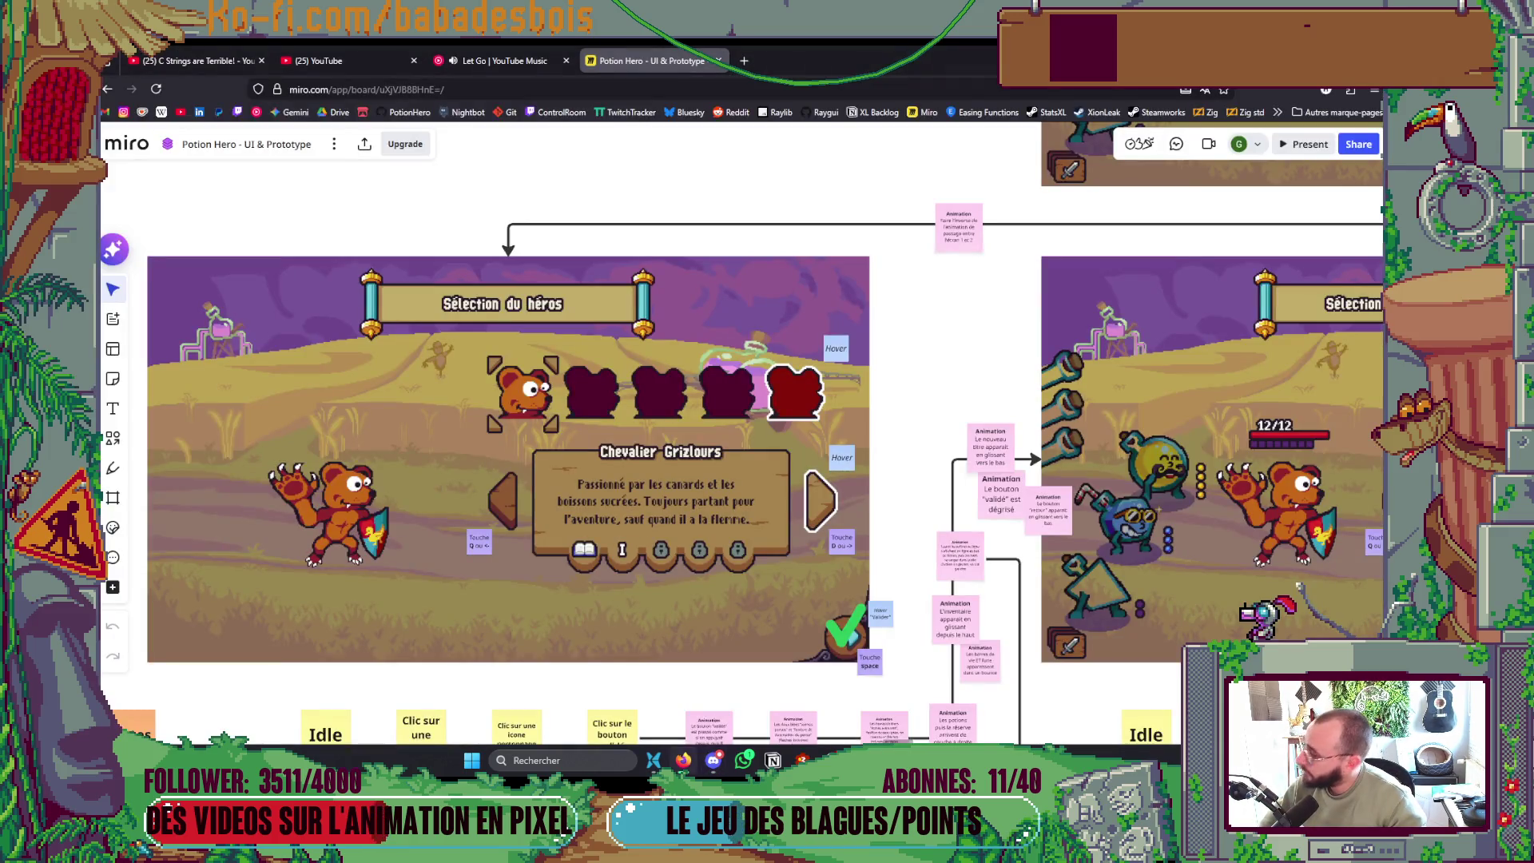
Zoom and pan around the hero-selection mockup on the Miro board, then return to Neovim.
scroll(486, 442, "down", 5)
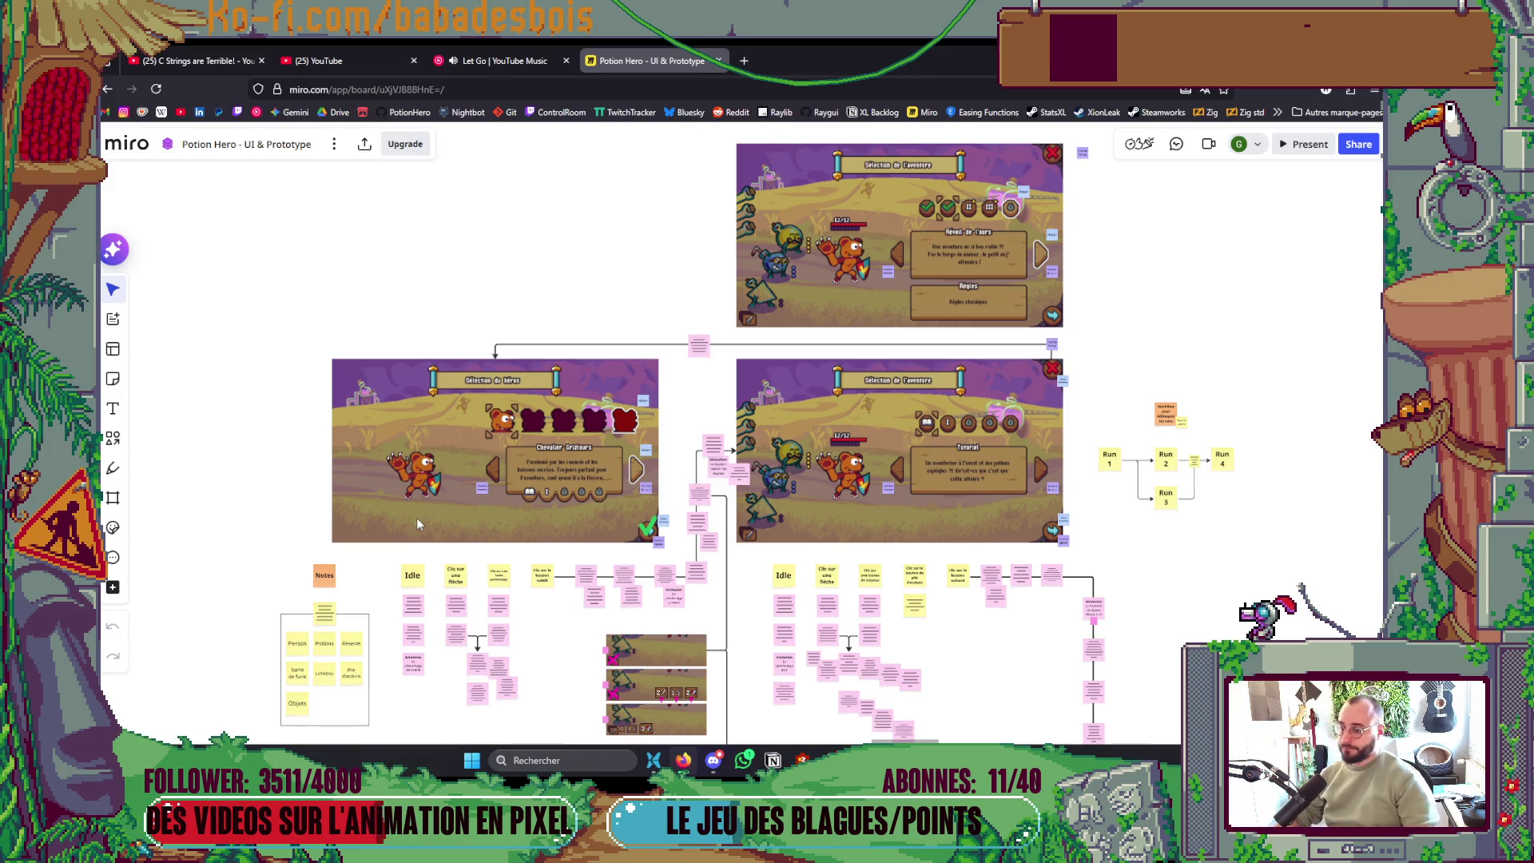
scroll(632, 482, "up", 5)
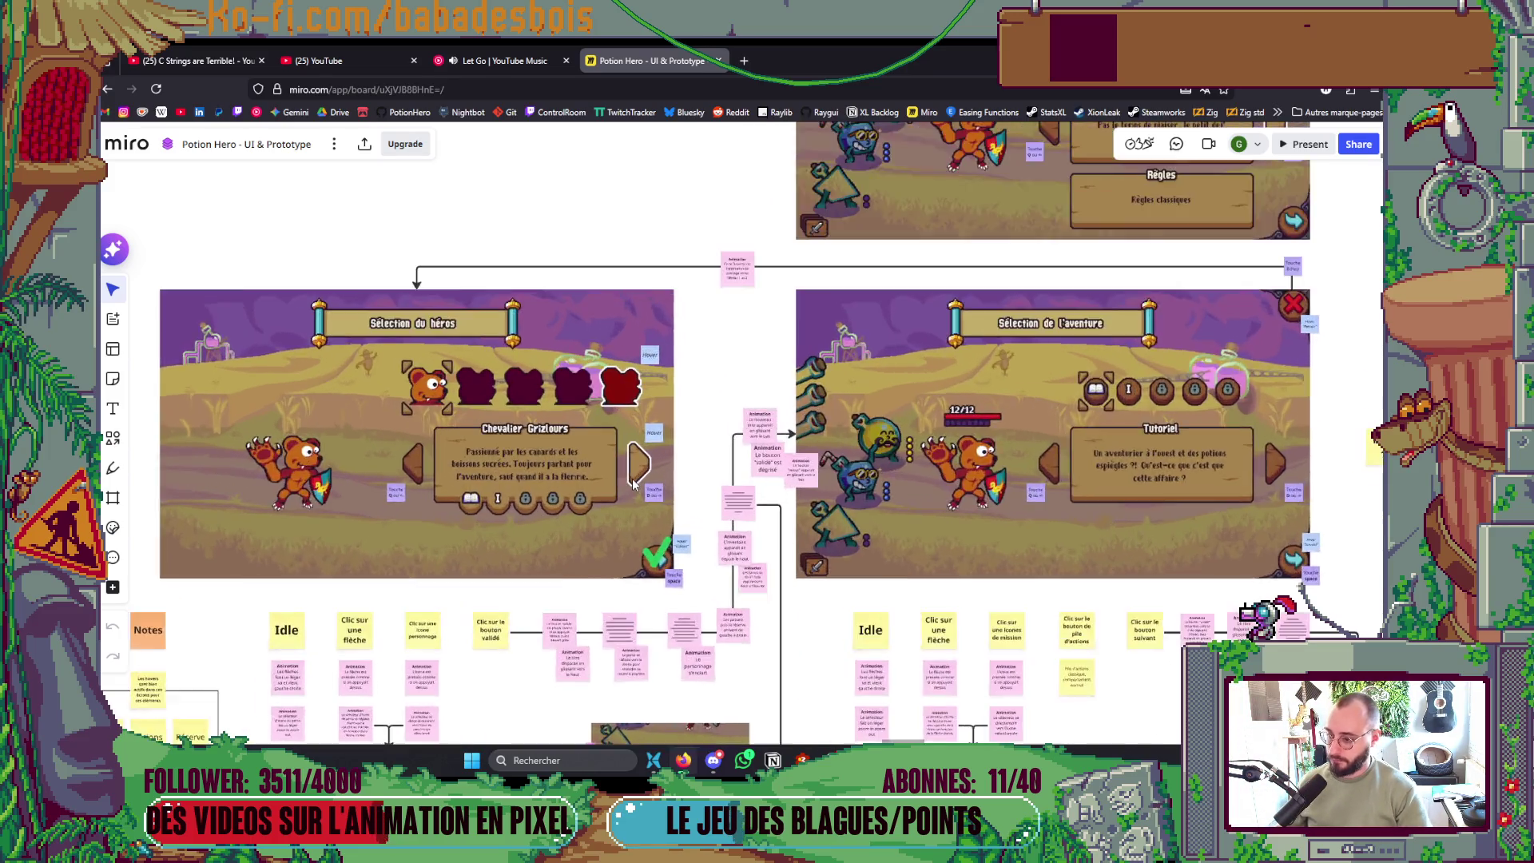
scroll(632, 481, "down", 3)
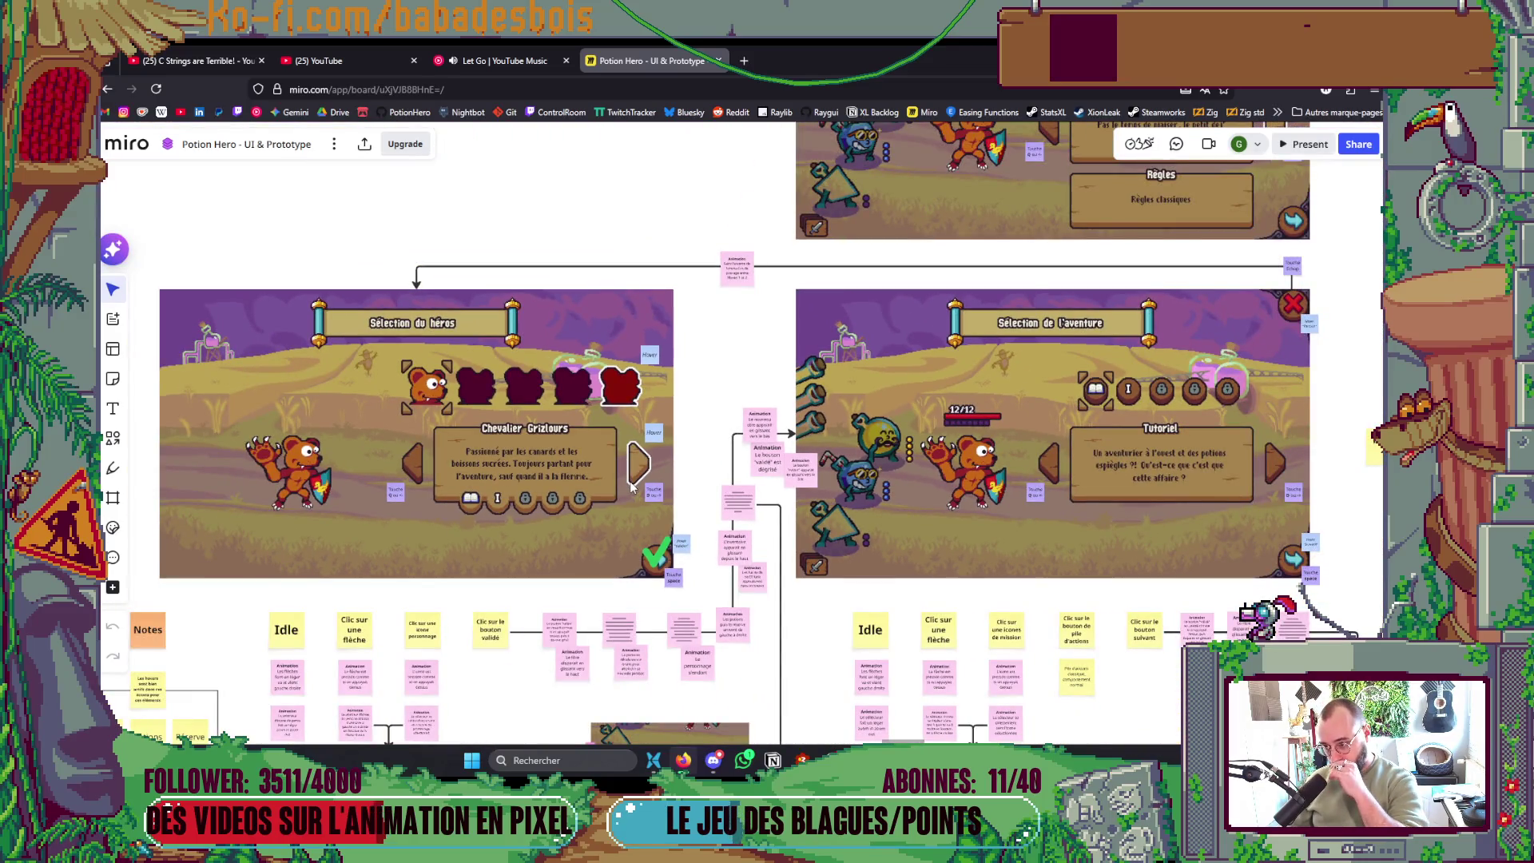
scroll(632, 486, "up", 3)
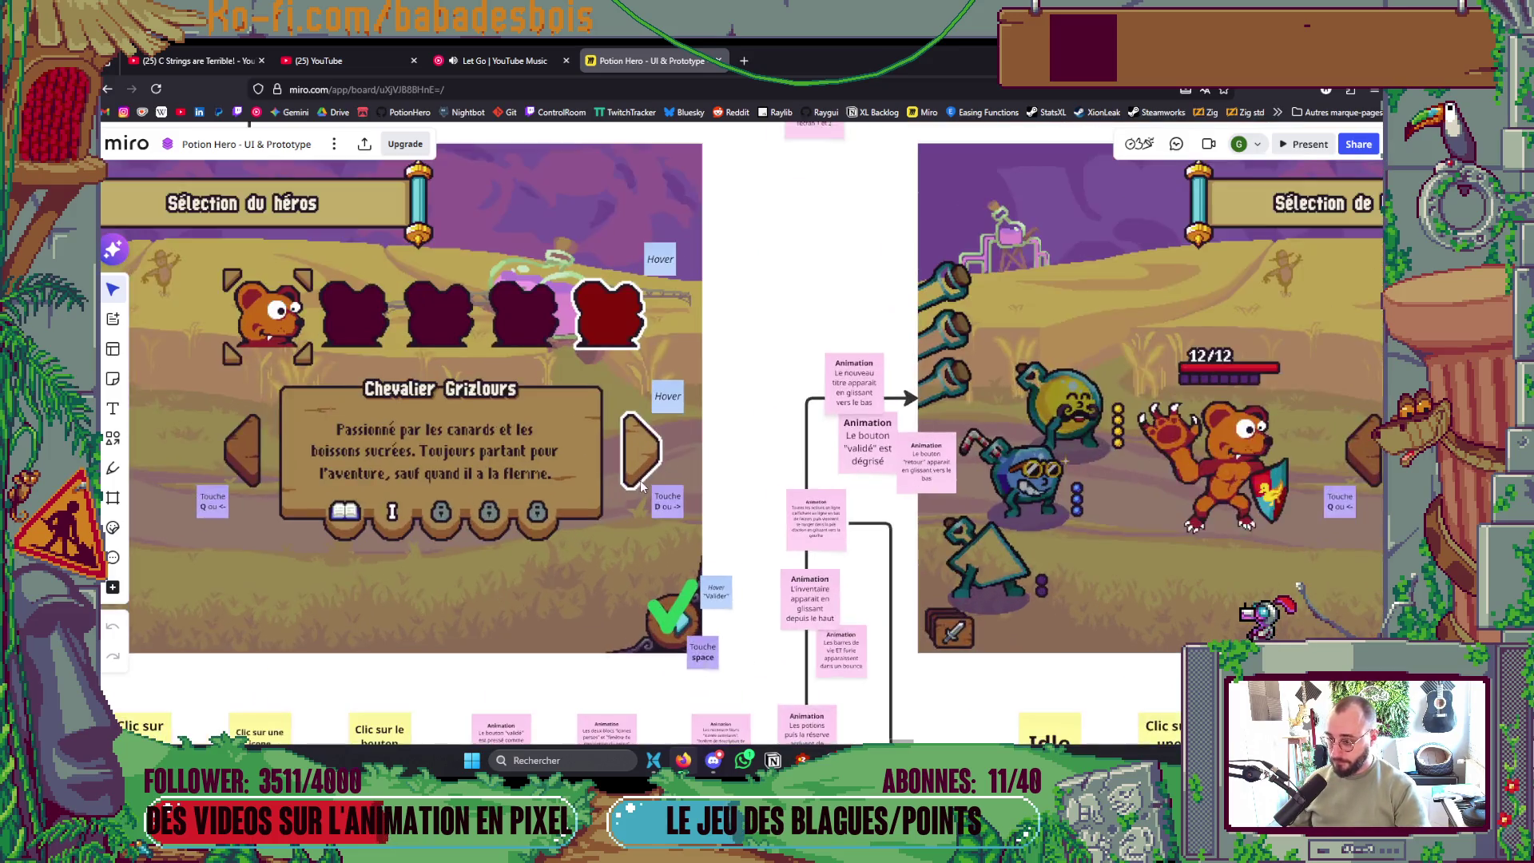
scroll(622, 432, "down", 5)
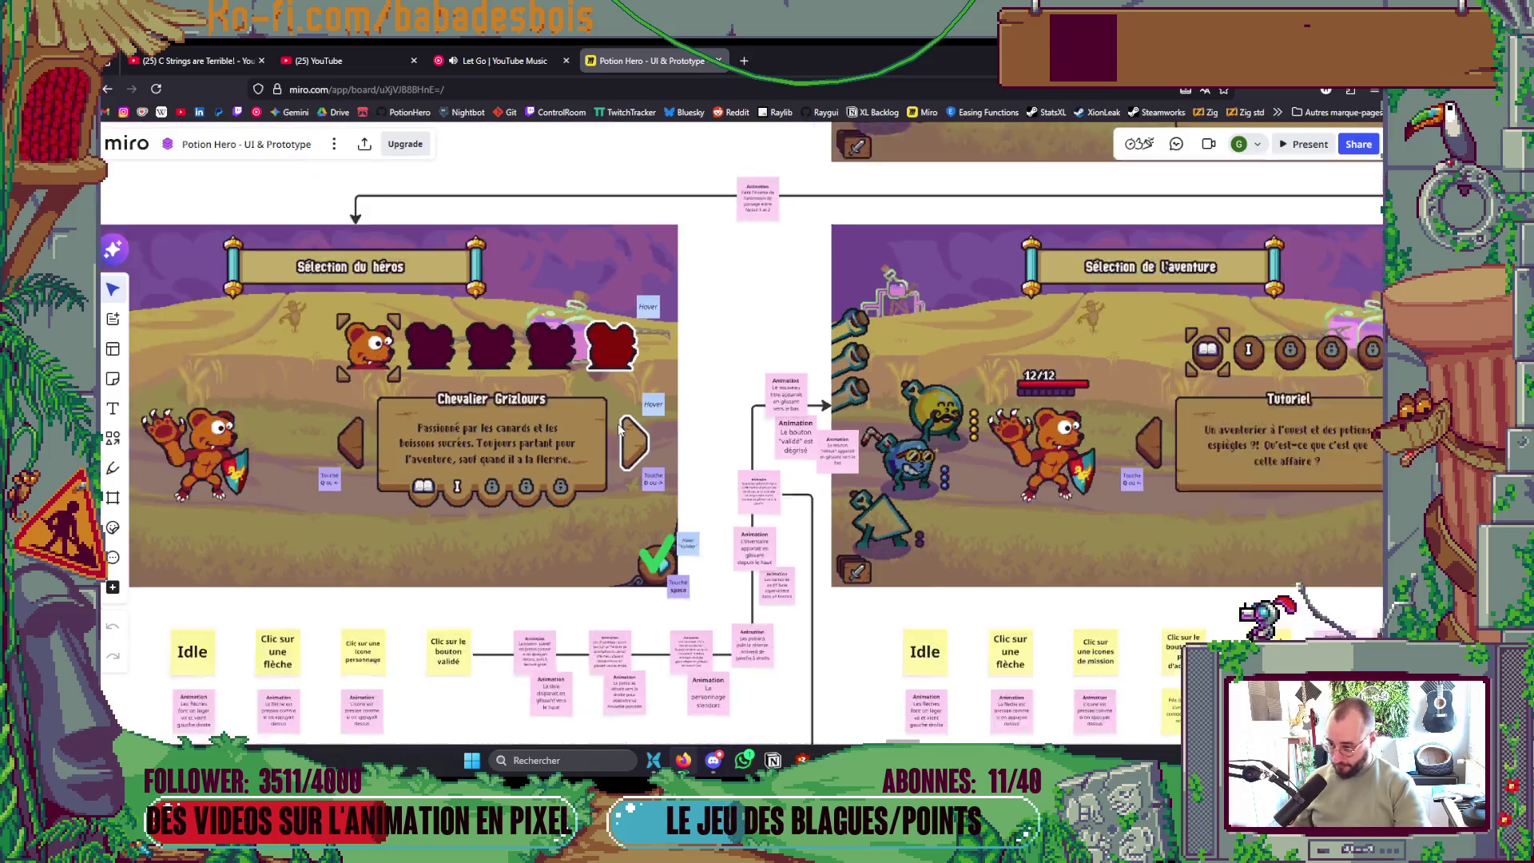
left_click_drag(637, 449, 740, 477)
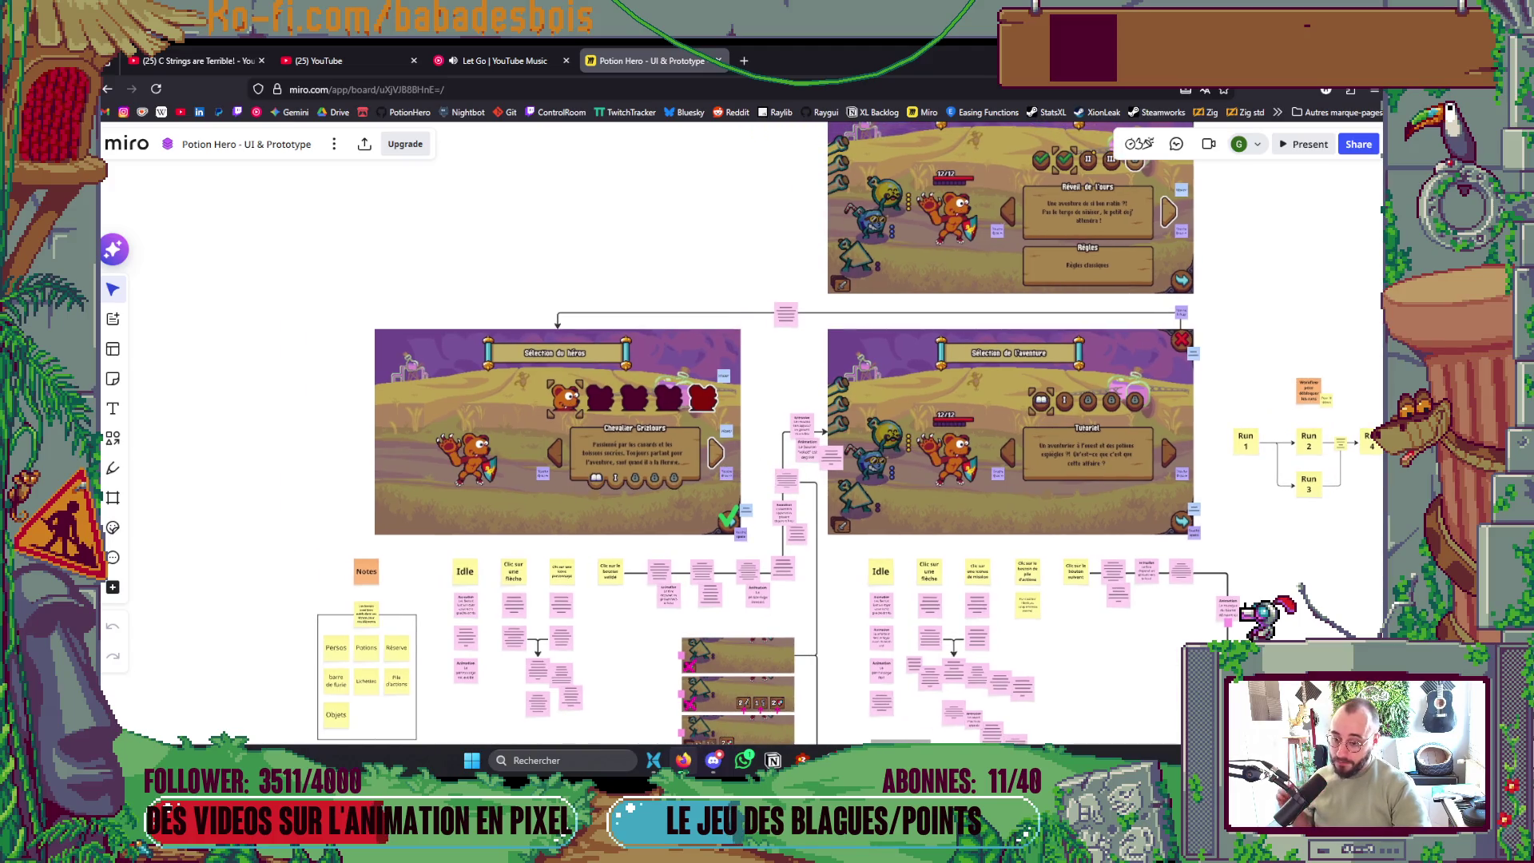
mouse_move(922, 760)
left_click(921, 687)
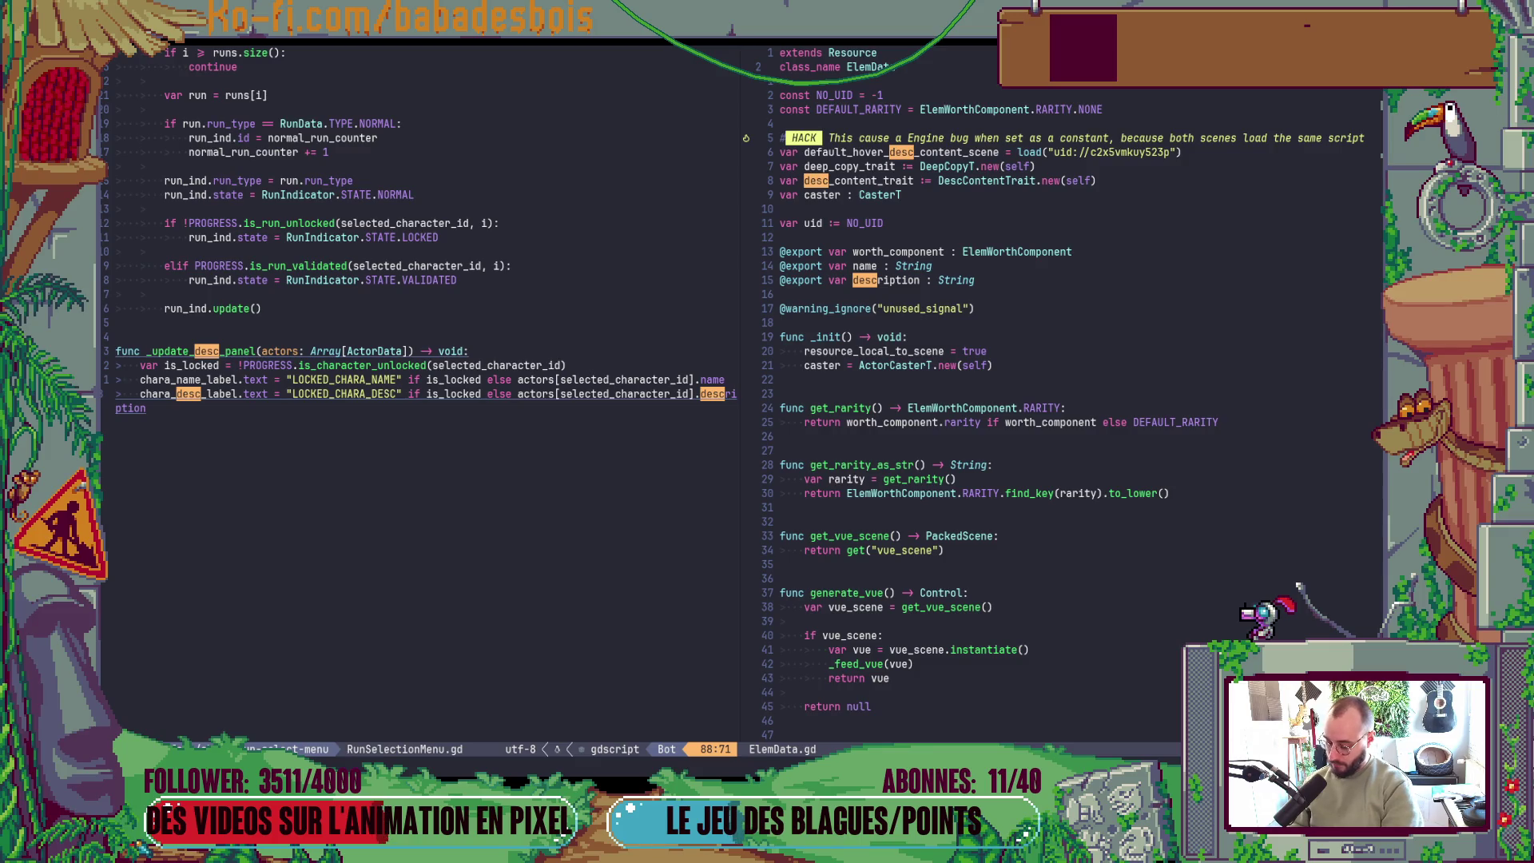
Clear search highlights and scroll up to RunSelectionMenu.gd's exported variables, then return to Godot.
key("Escape")
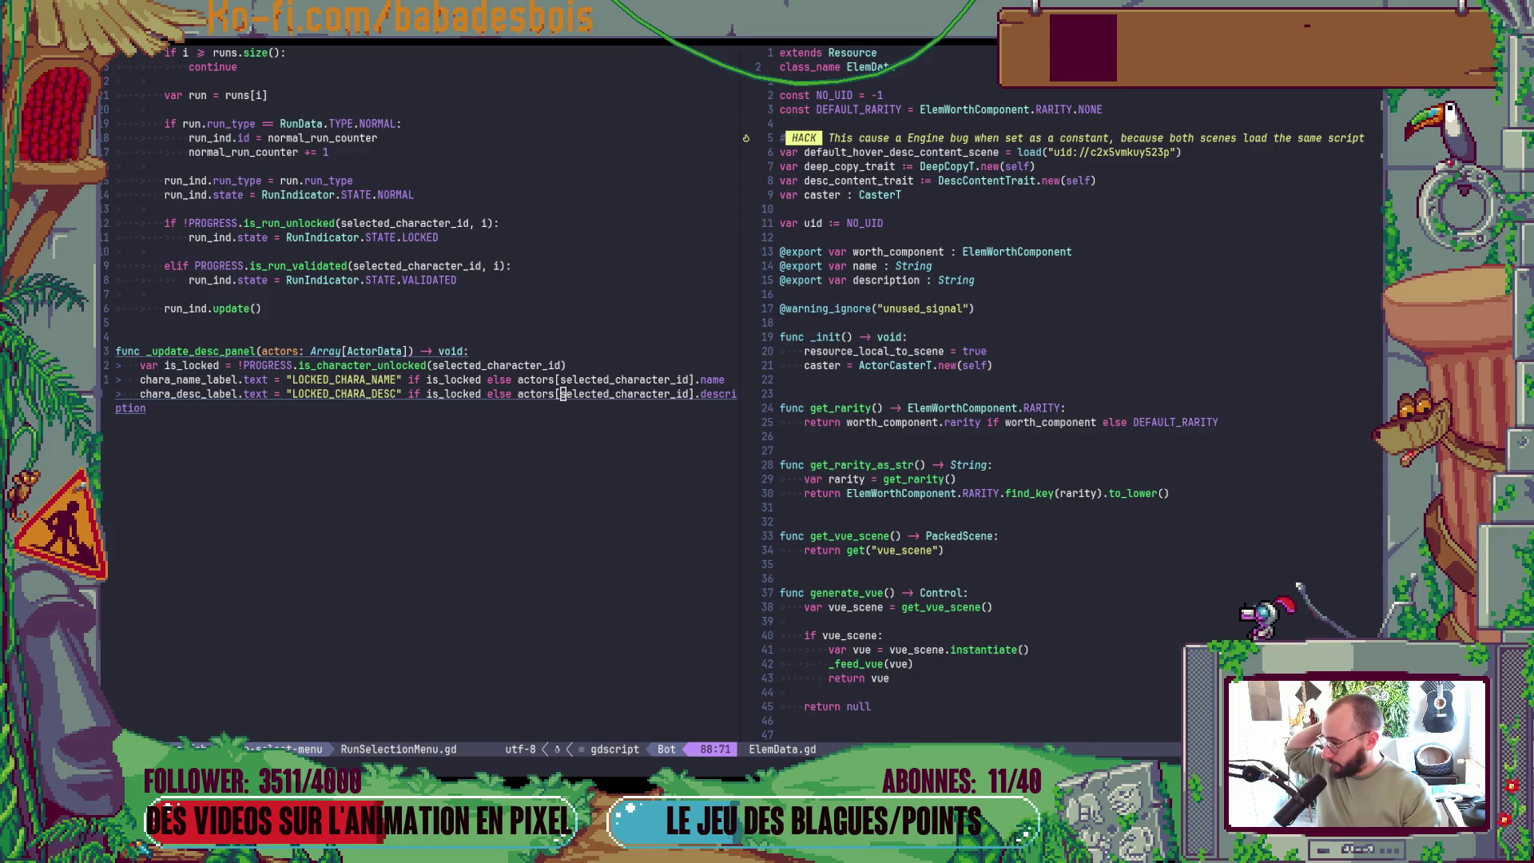
scroll(438, 395, "up", 8)
scroll(447, 415, "up", 13)
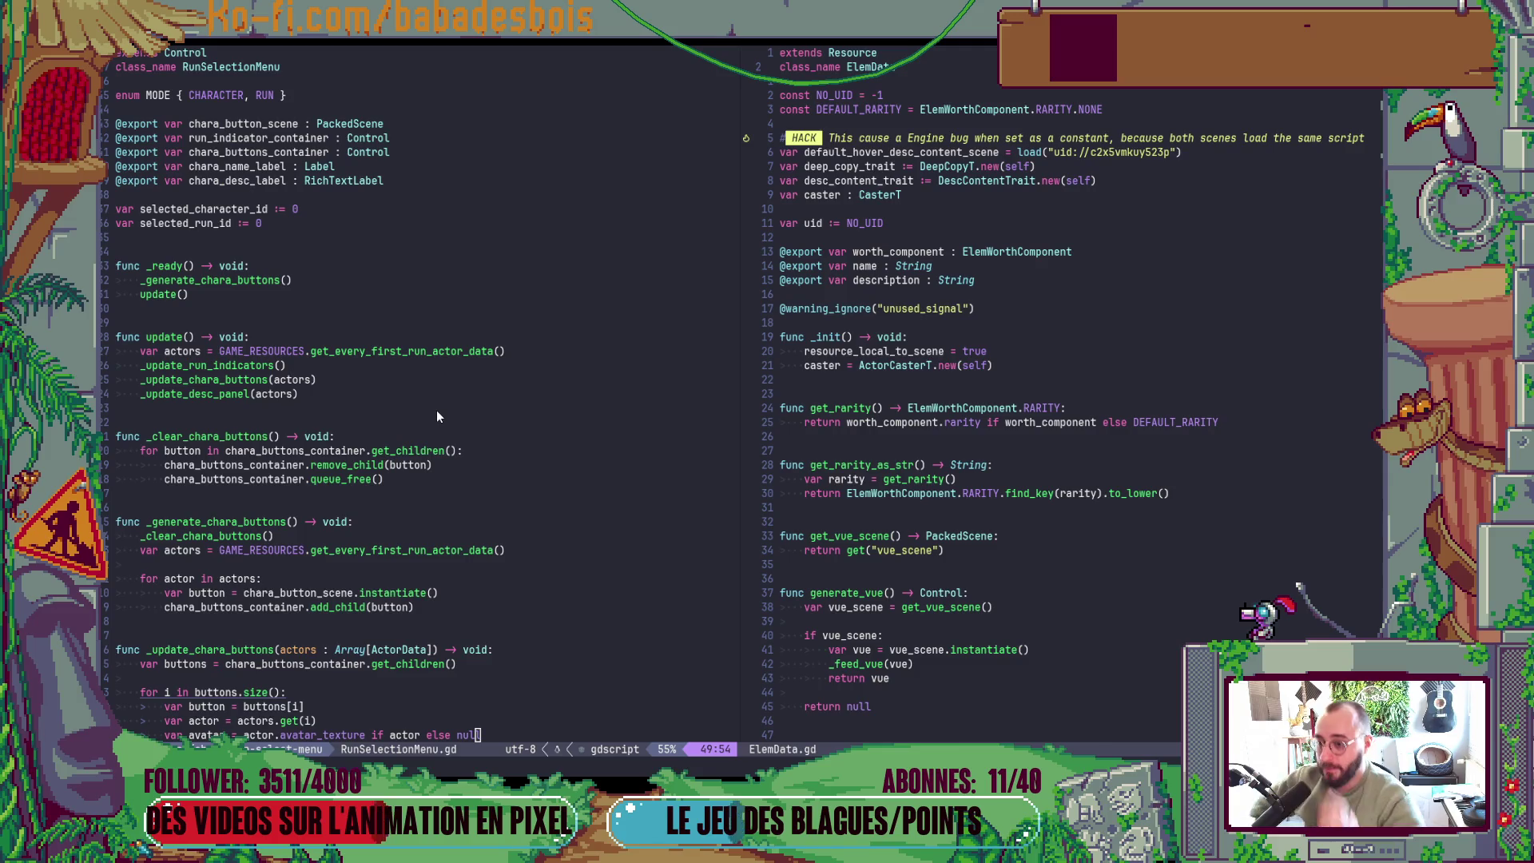
key("alt+Tab")
key("alt+Tab")
key("alt+Tab")
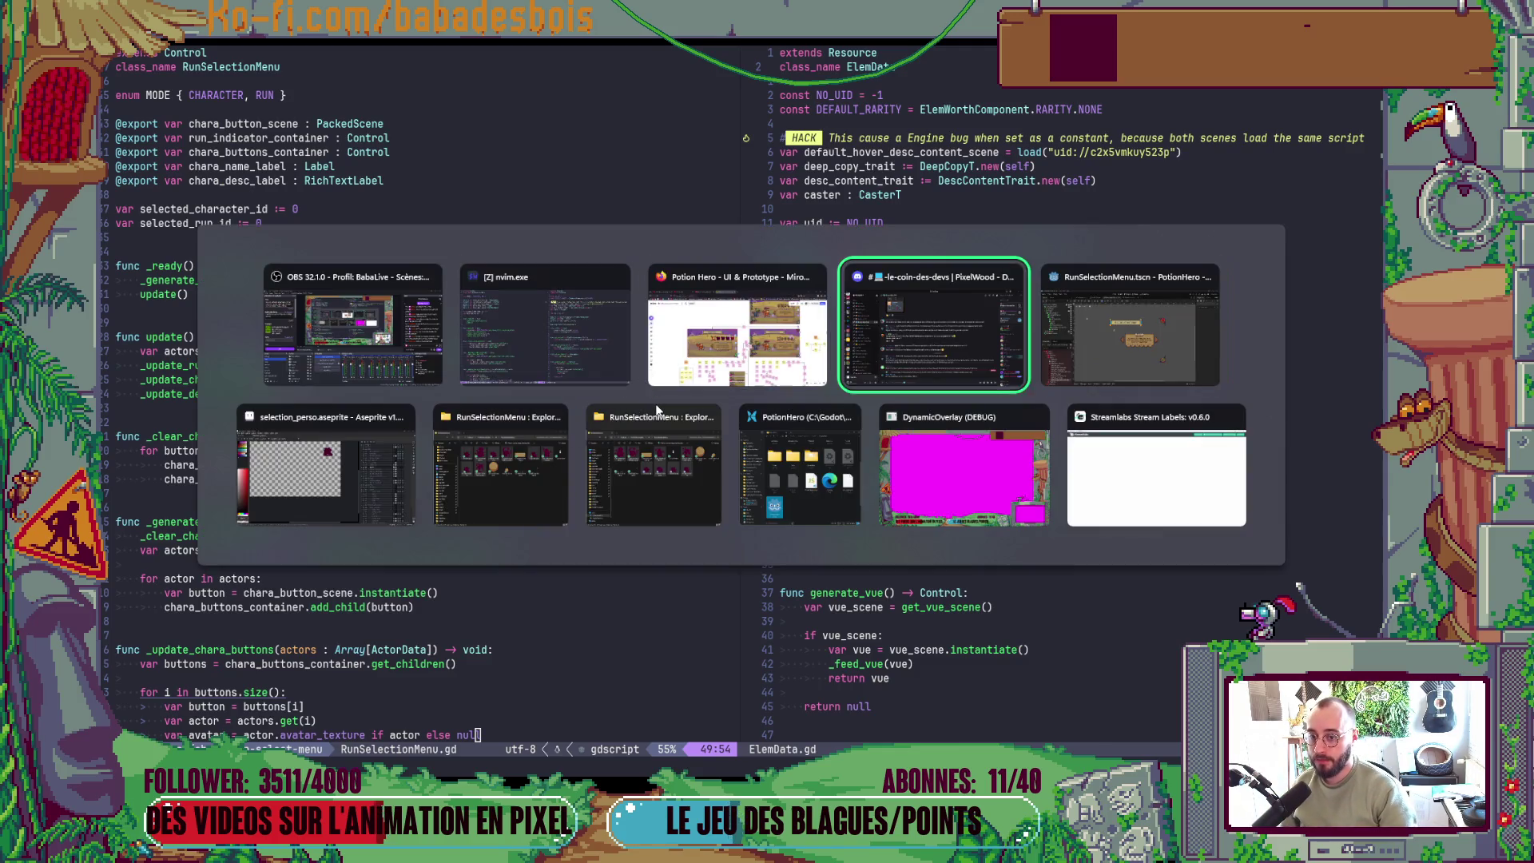
key("alt+Tab")
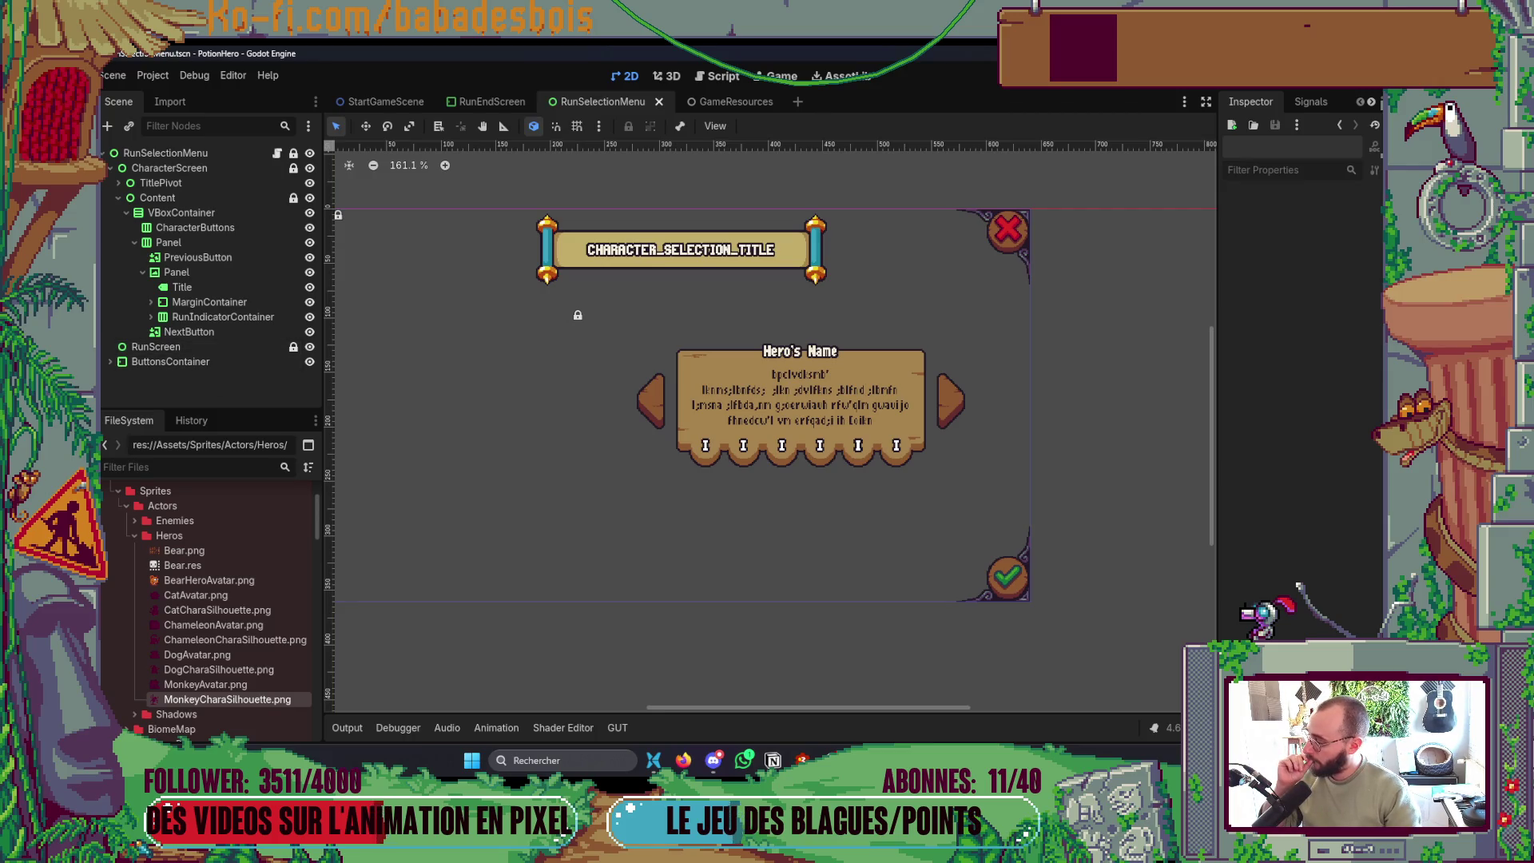
Recentre the menu in the 2D viewport, then go back to Neovim at the _generate_chara_buttons call.
mouse_move(563, 648)
left_mouse_down()
mouse_move(589, 623)
mouse_move(630, 623)
left_mouse_up()
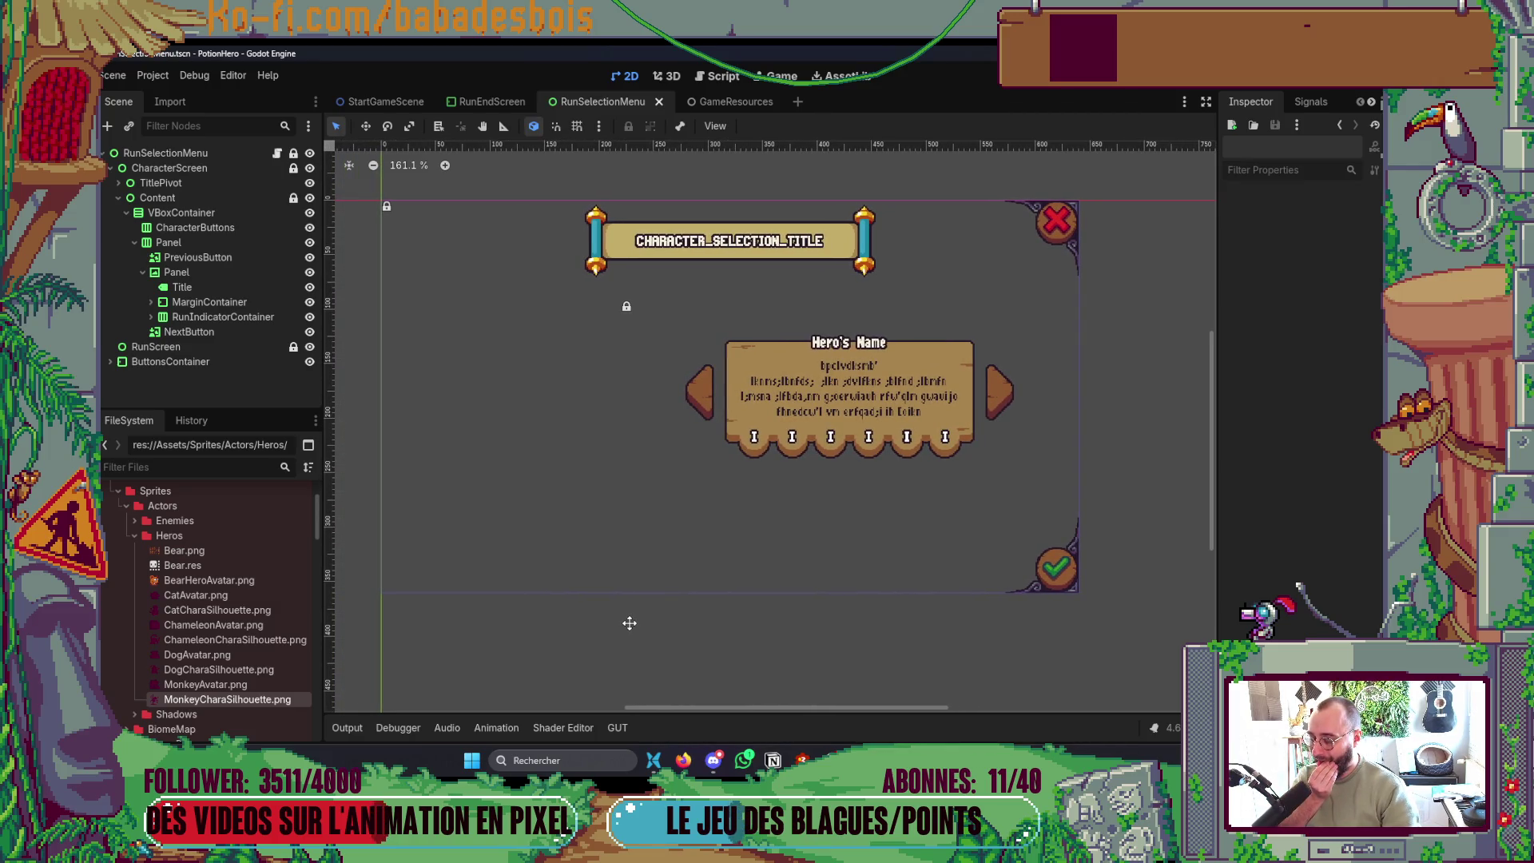
key("alt+Tab")
left_click(266, 281)
scroll(271, 303, "down", 1)
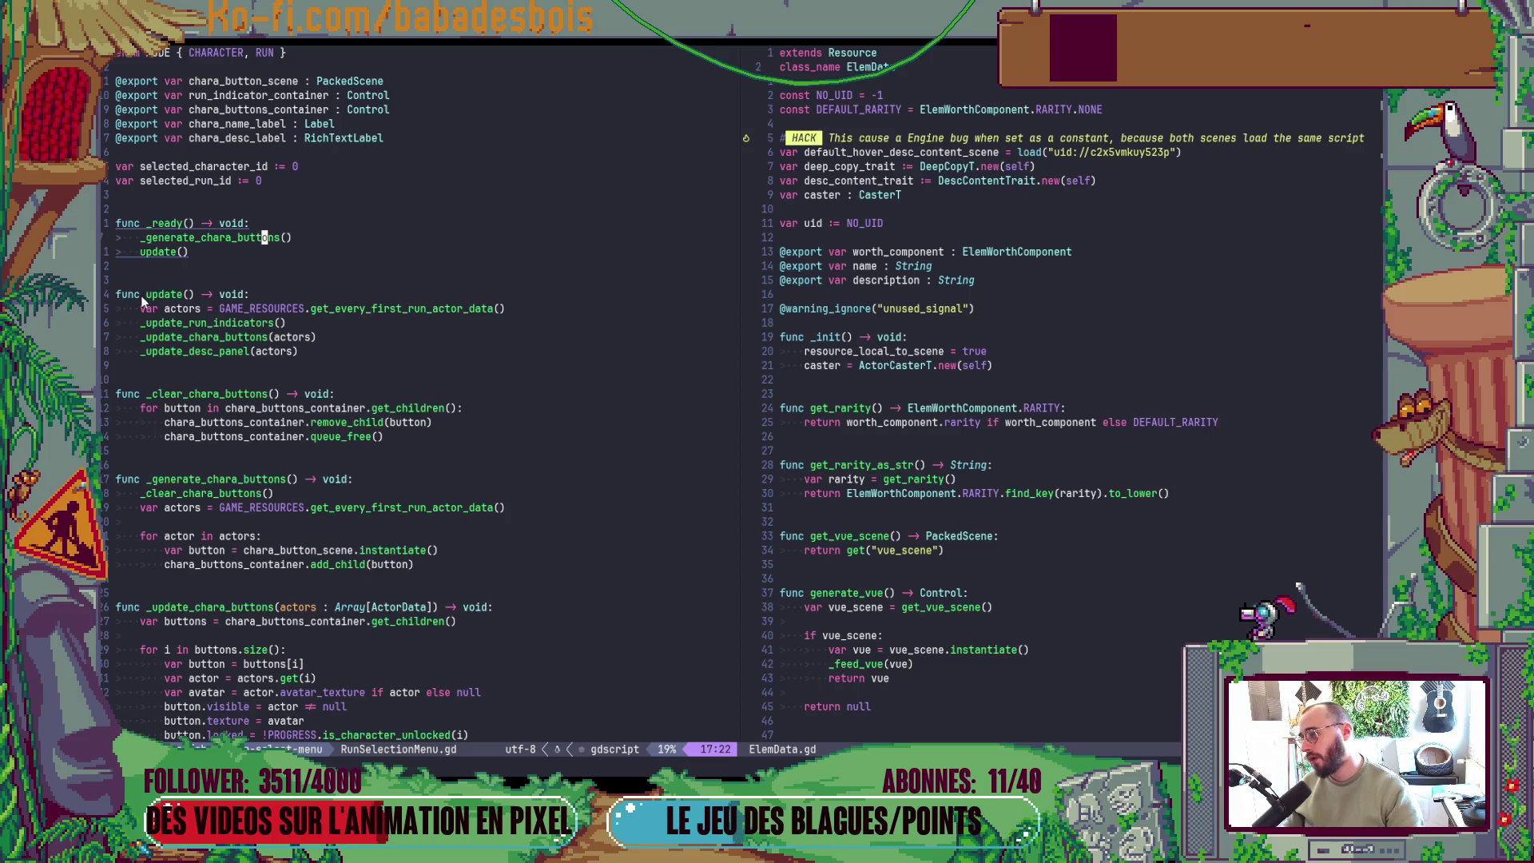
left_click(239, 209)
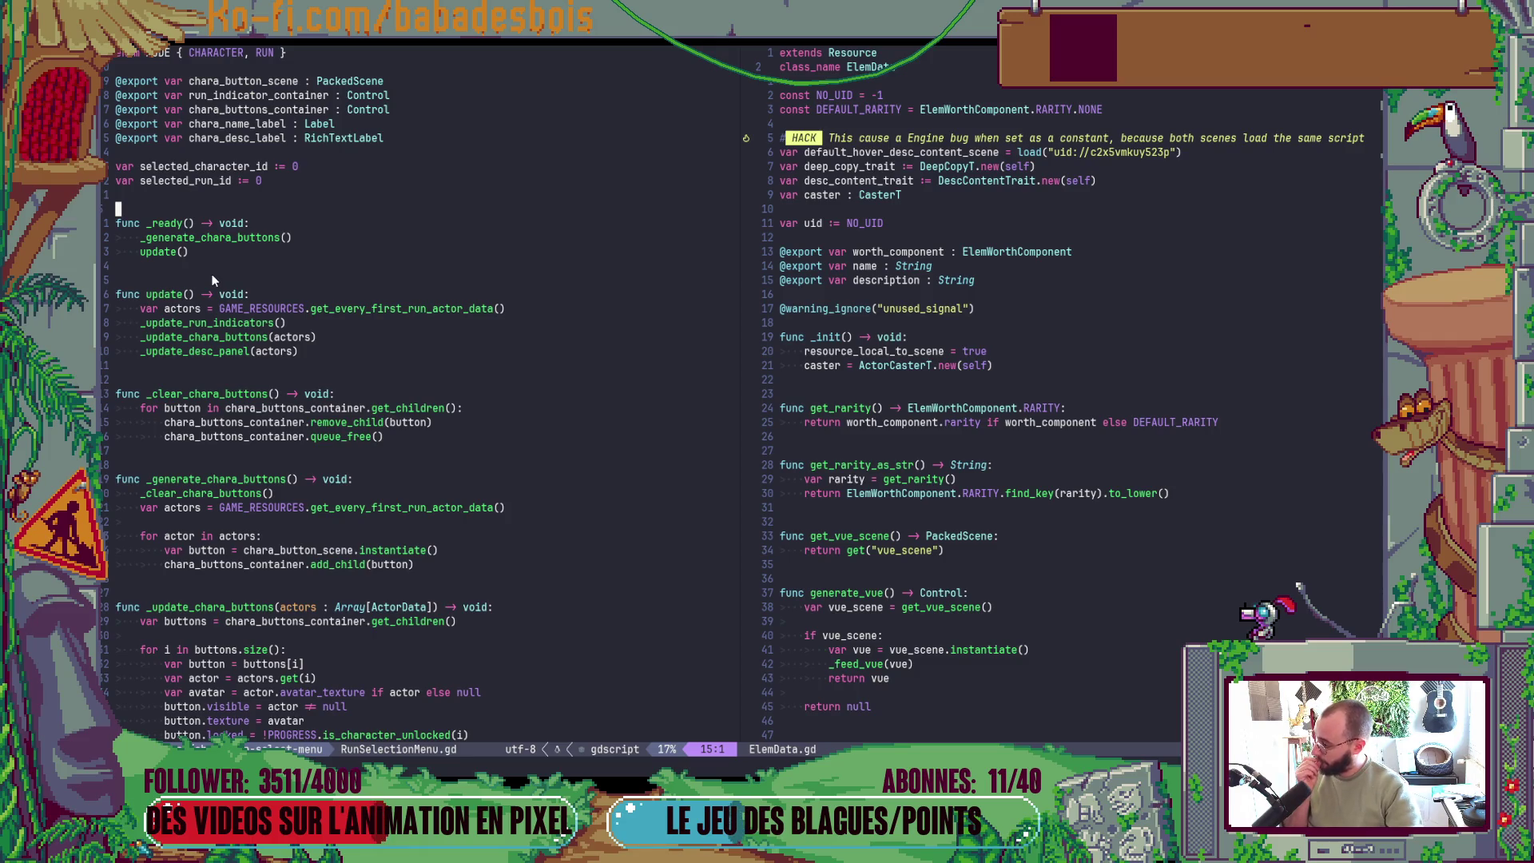
key("alt+Tab")
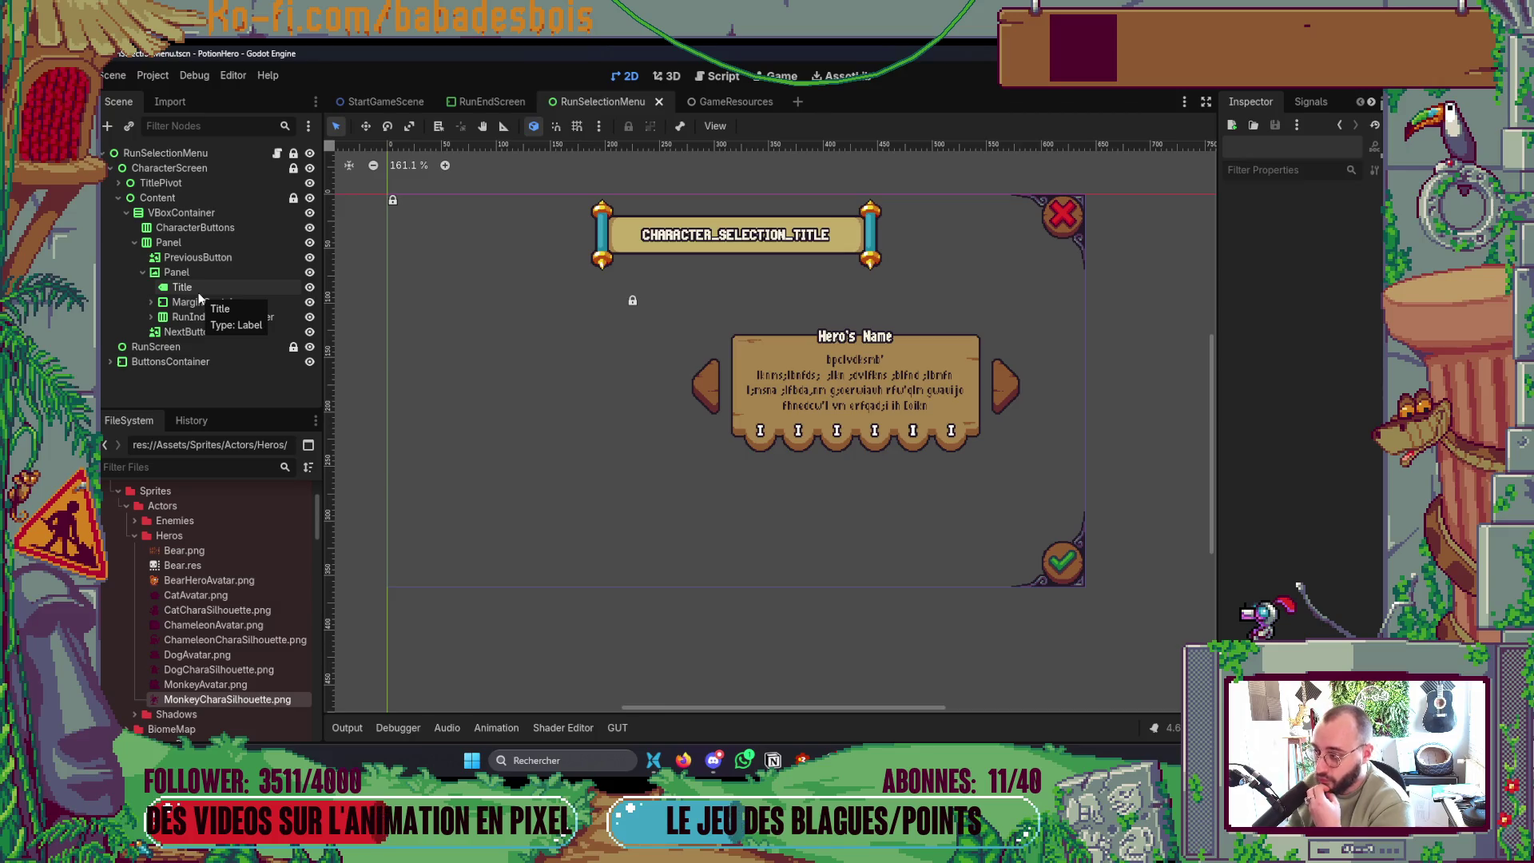
key("alt+Tab")
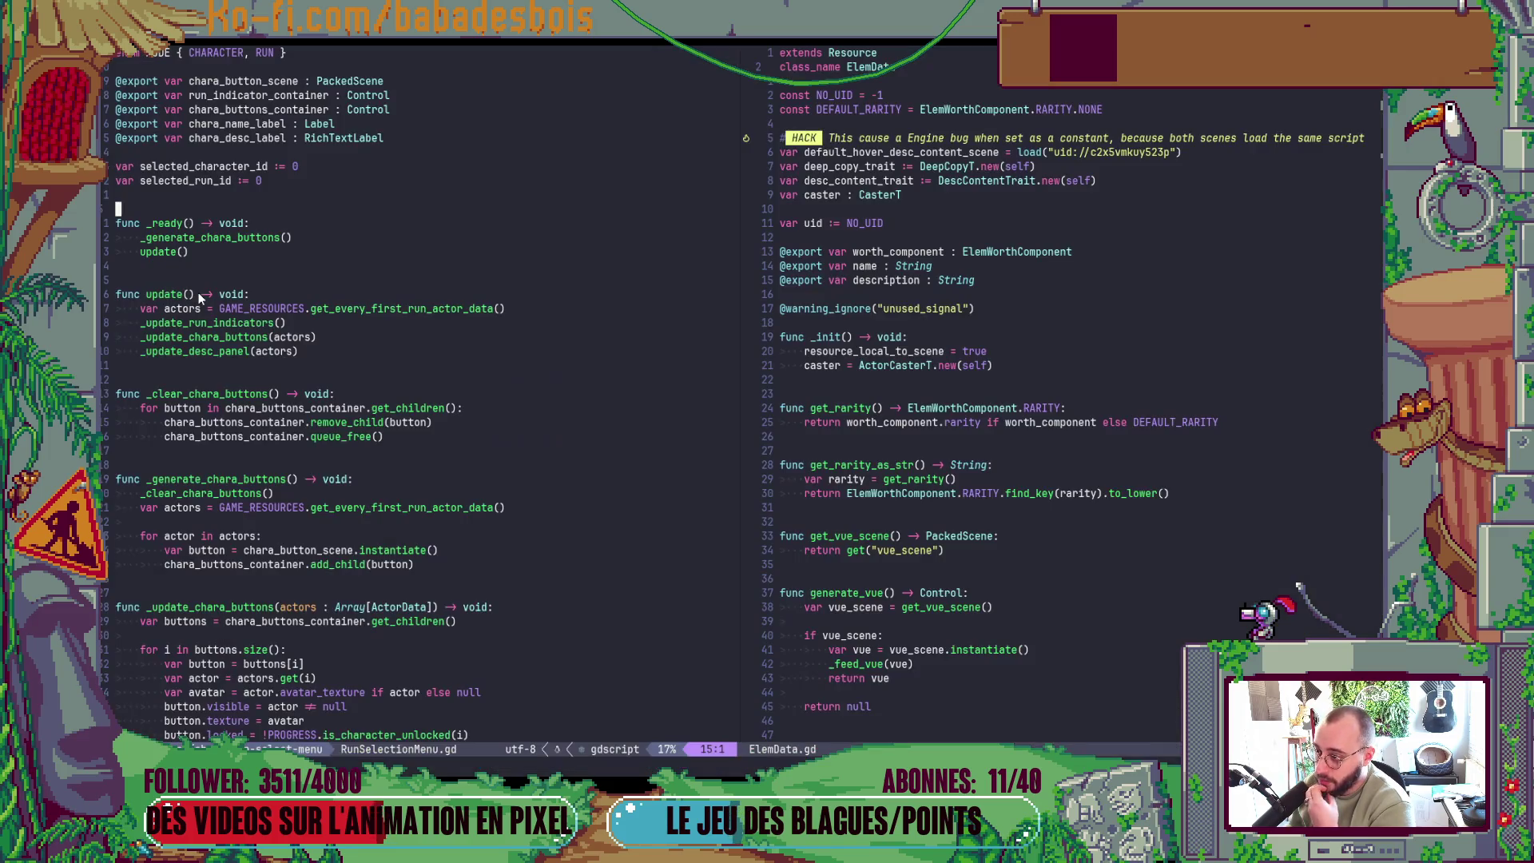
scroll(336, 304, "up", 1)
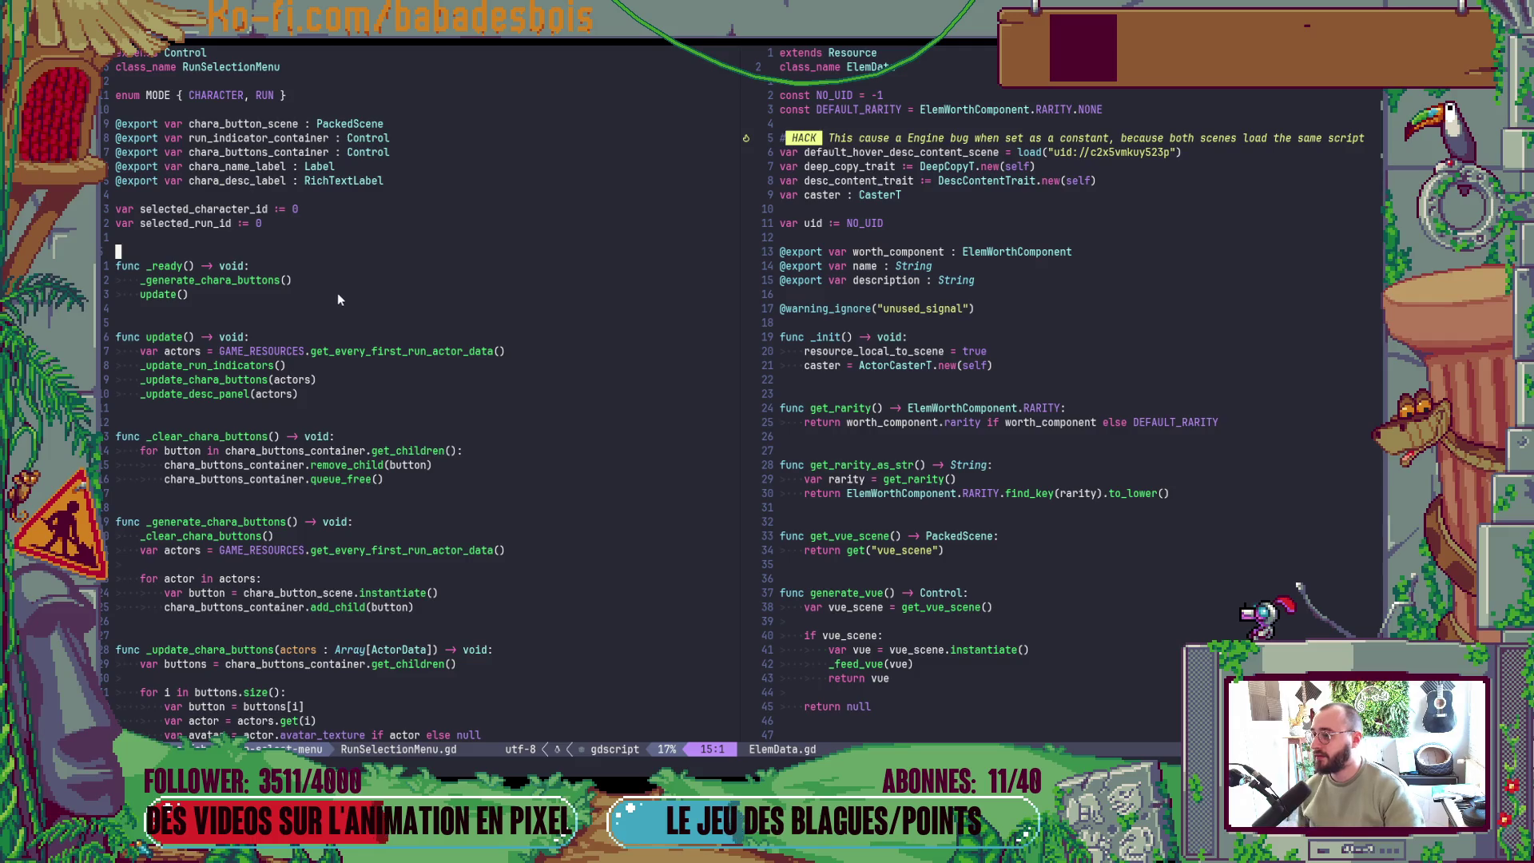
left_click(157, 99)
left_click(277, 96)
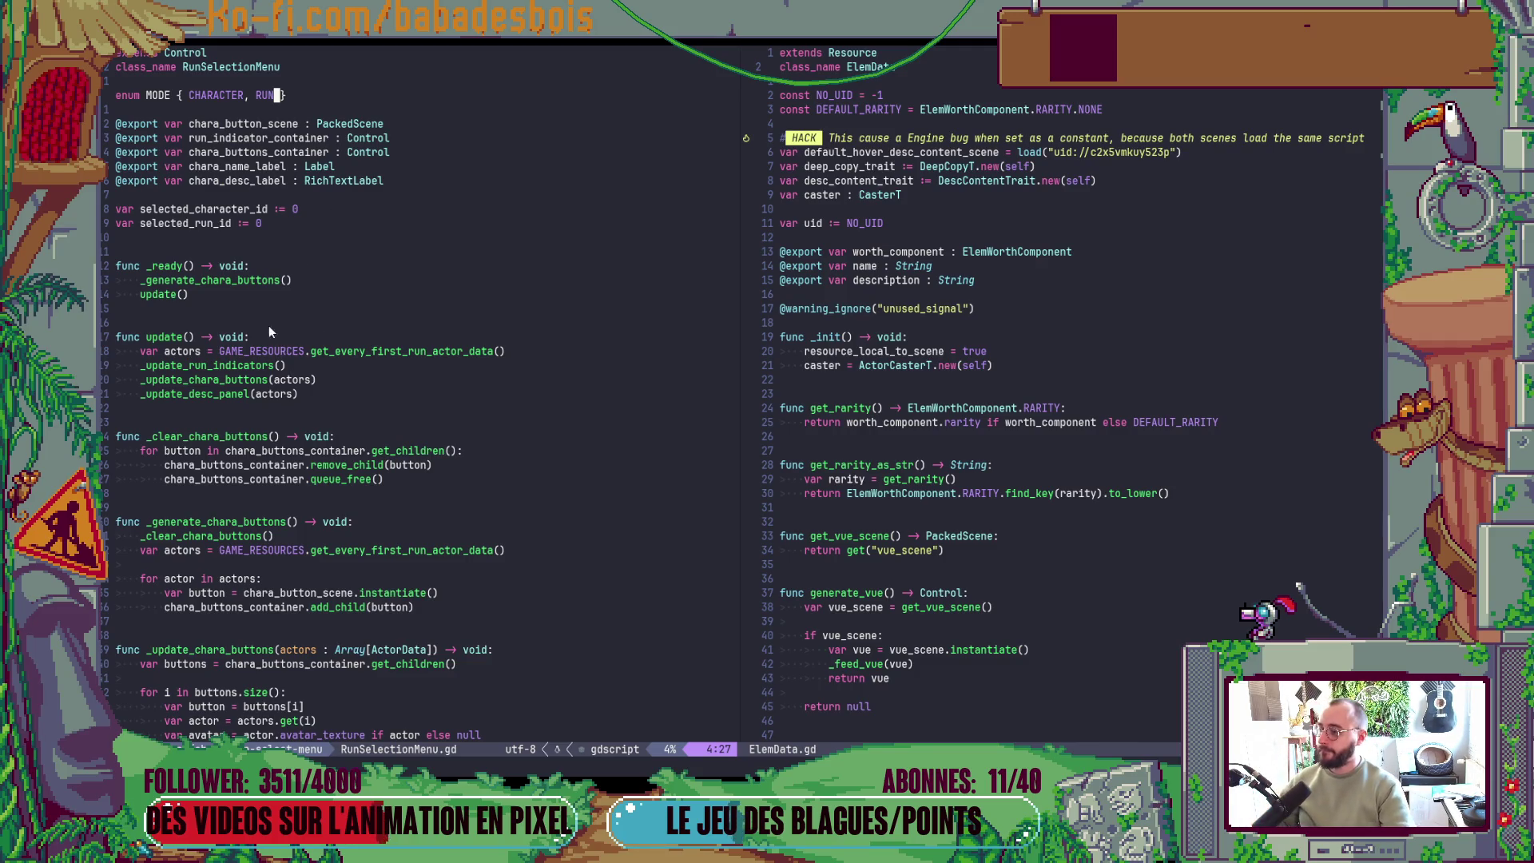
left_click(223, 314)
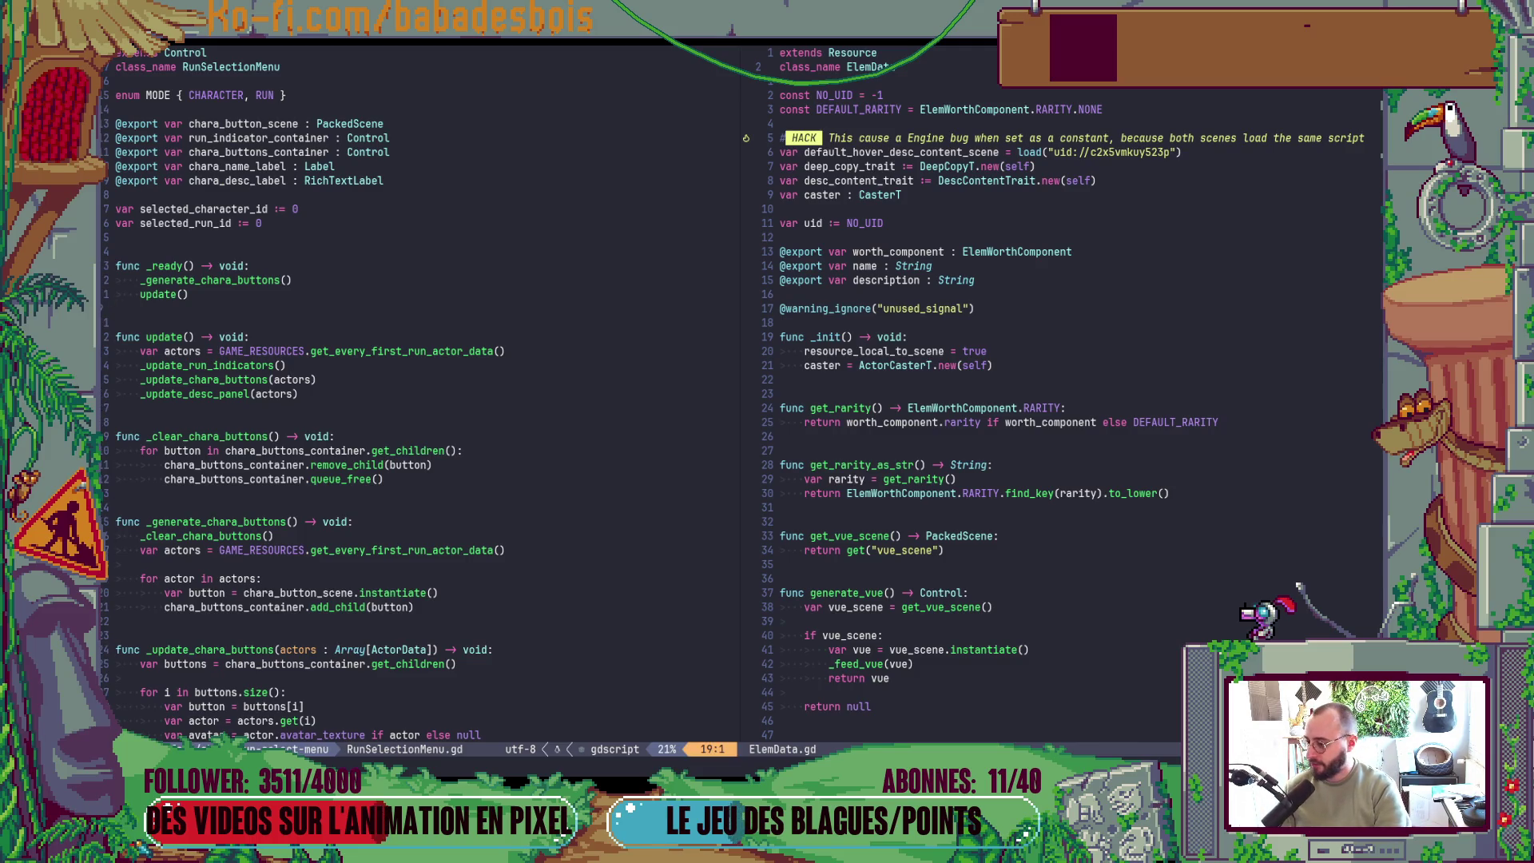
key("shift+o")
Write a stub function 'func next() -> void:' whose body is just 'pass'.
key("Return")
key("Return")
type("func next()")
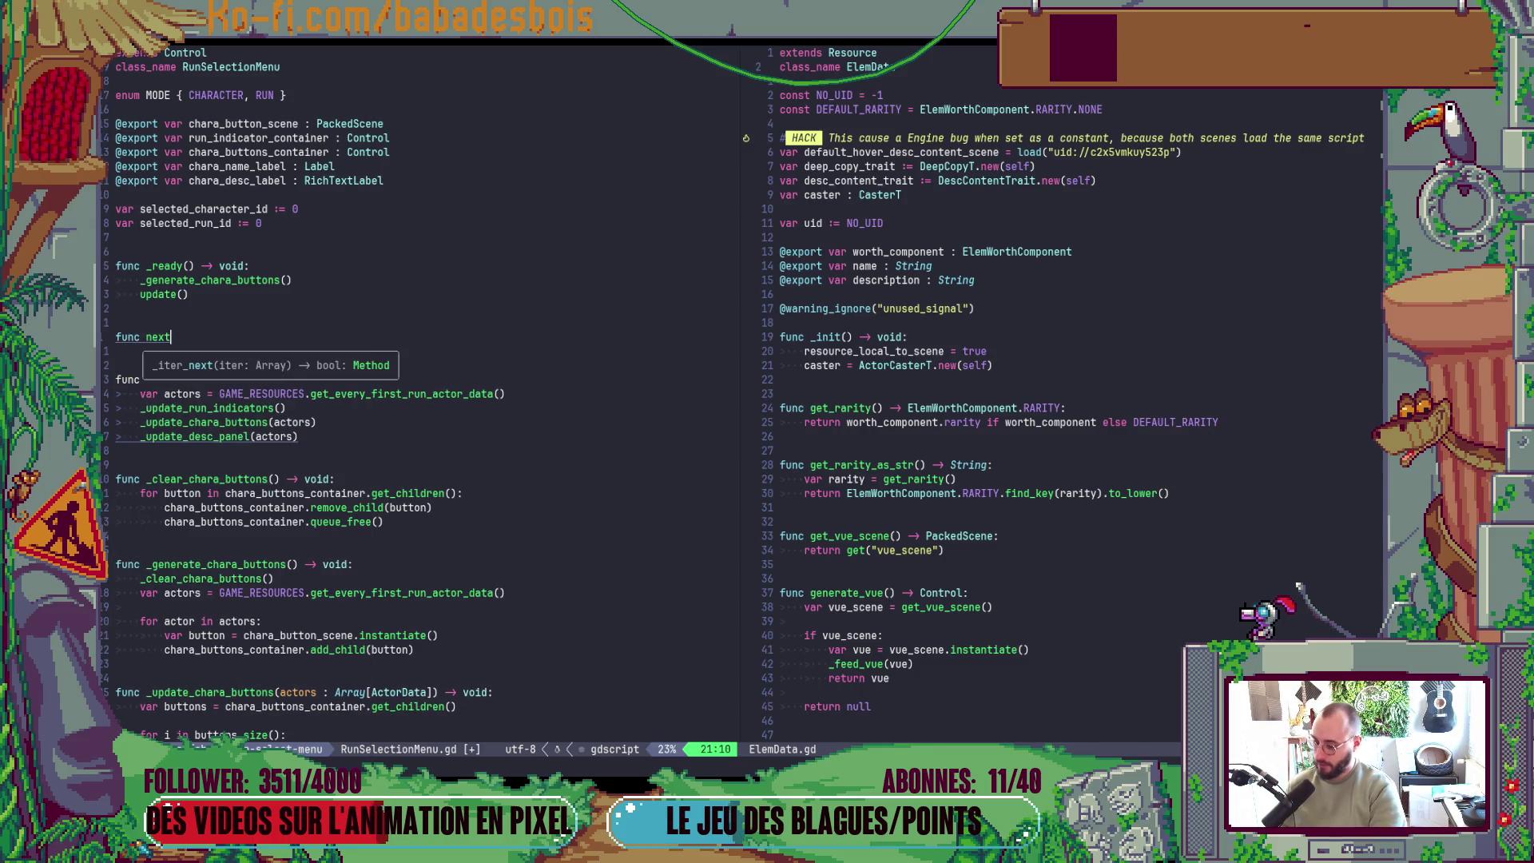
type(" -> void:")
key("Return")
type("pass")
key("Escape")
Duplicate the stub, rename the copy to previous(), and save the file with :w.
key("y")
key("i")
key("p")
key("braceright")
key("p")
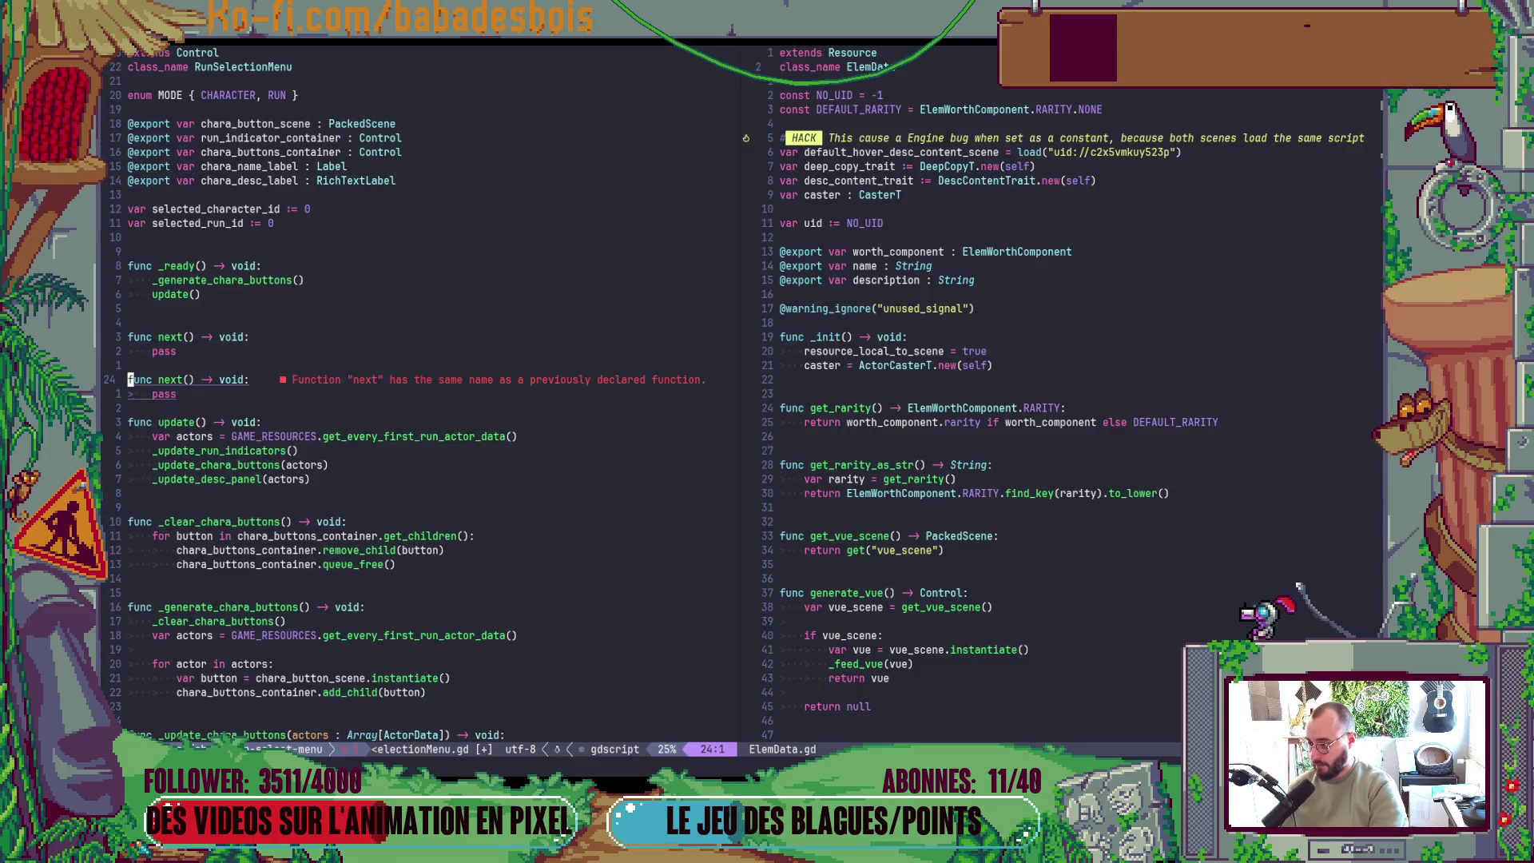
type("wcwpe")
key("BackSpace")
type("revious")
key("Escape")
type(":w")
key("Return")
key("j")
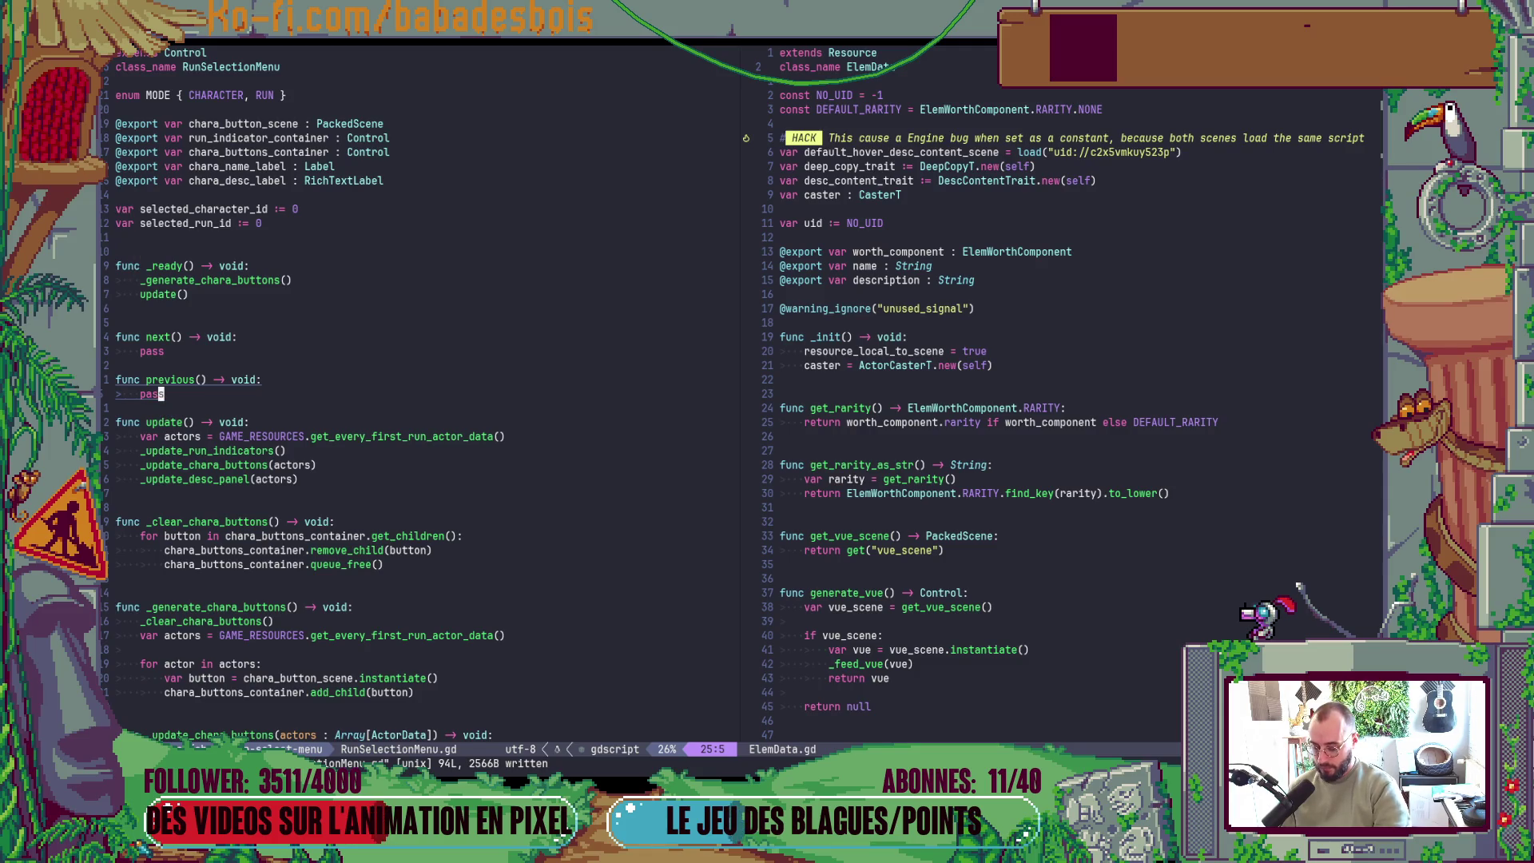
Add blank-line spacing around the previous() function.
key("o")
key("Escape")
key("braceleft")
key("bracketright")
key("space")
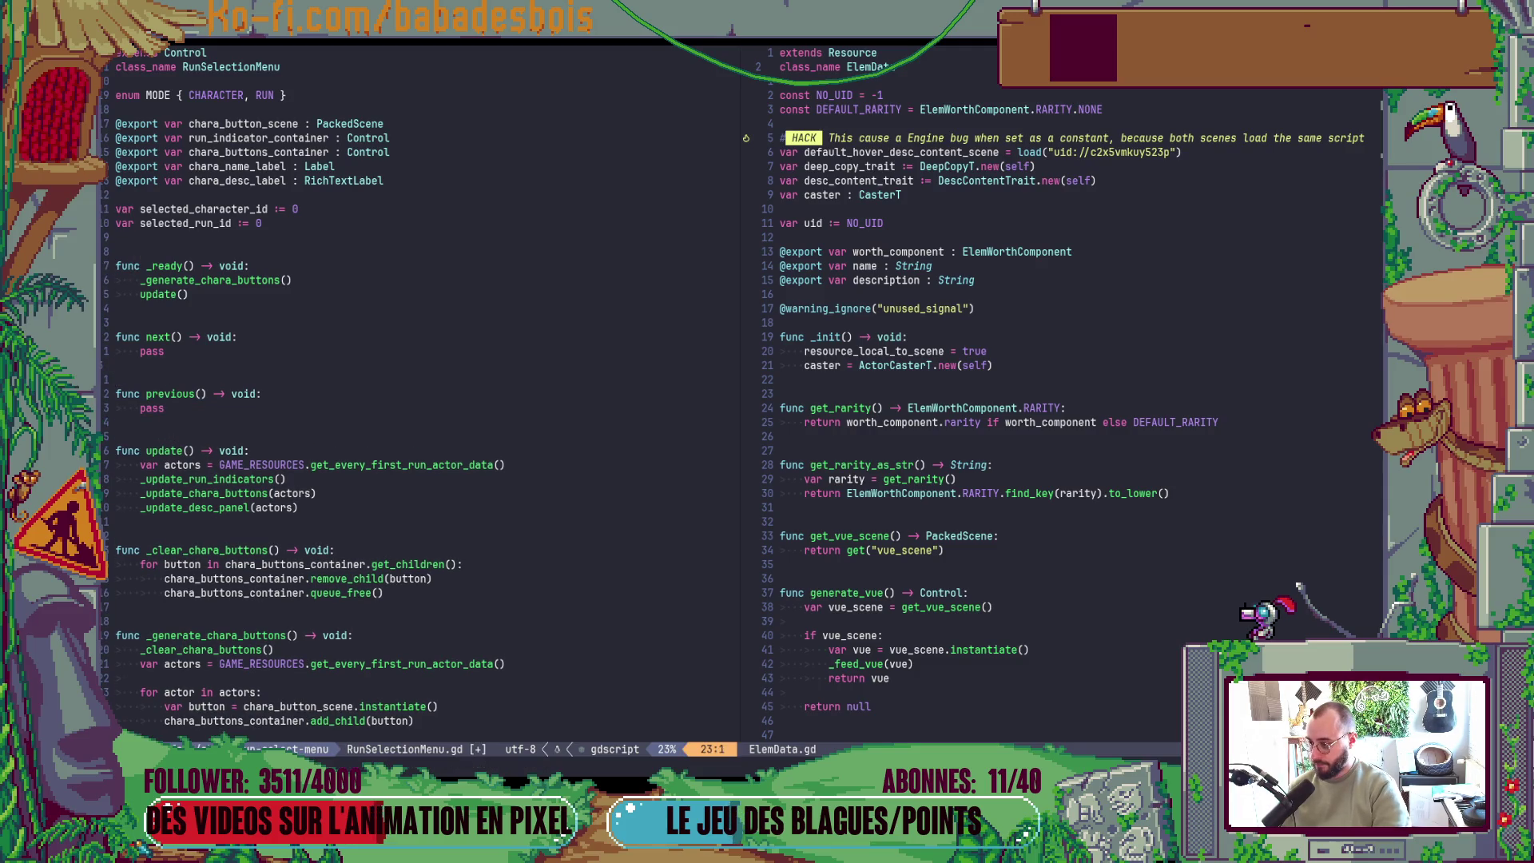
key("alt+Tab")
key("alt+Tab")
key("alt+Tab")
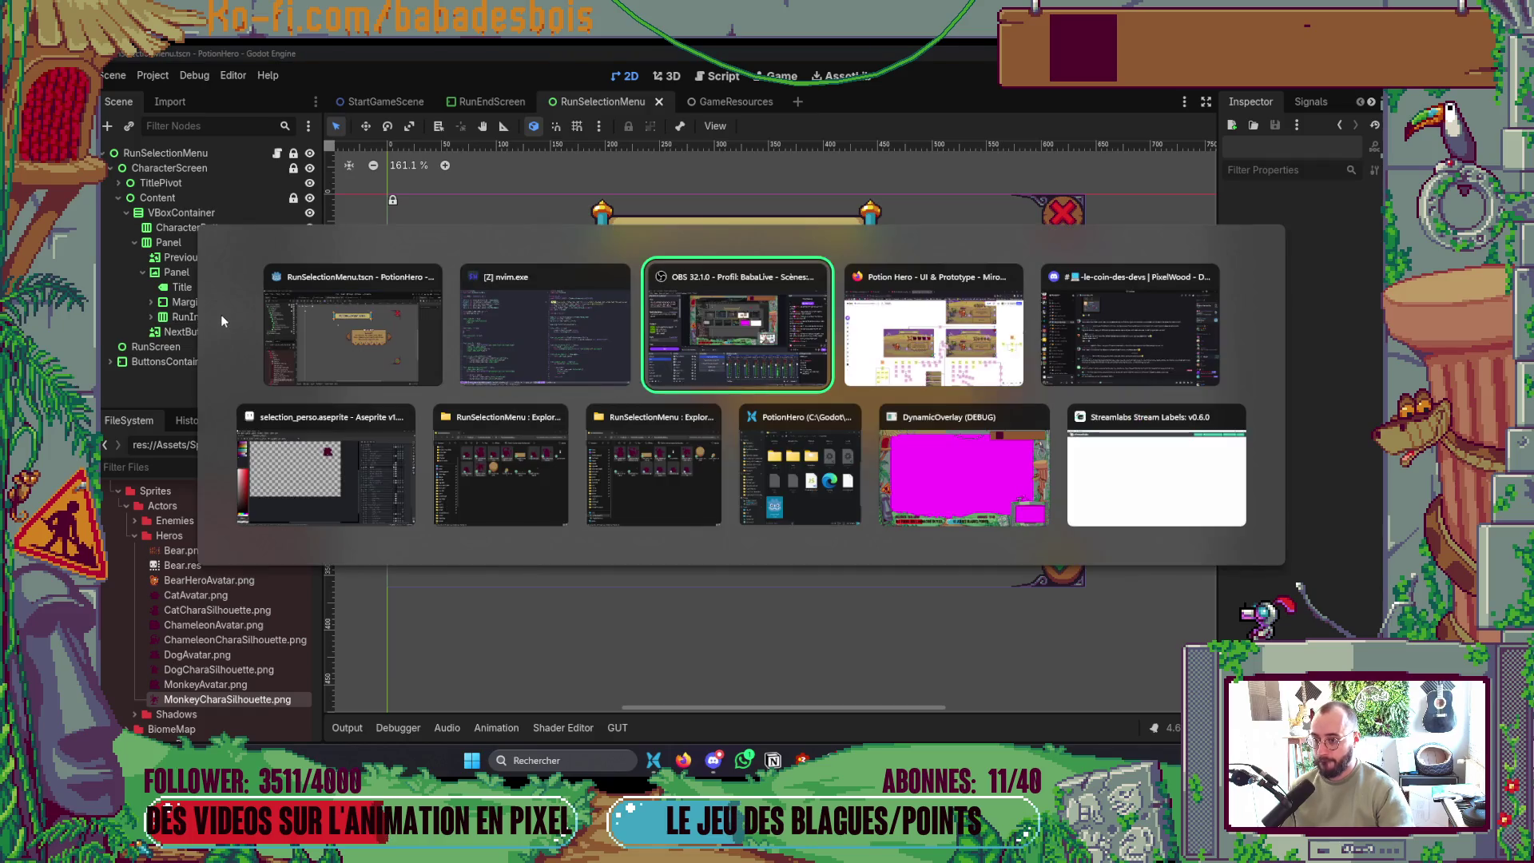
key("alt+Tab")
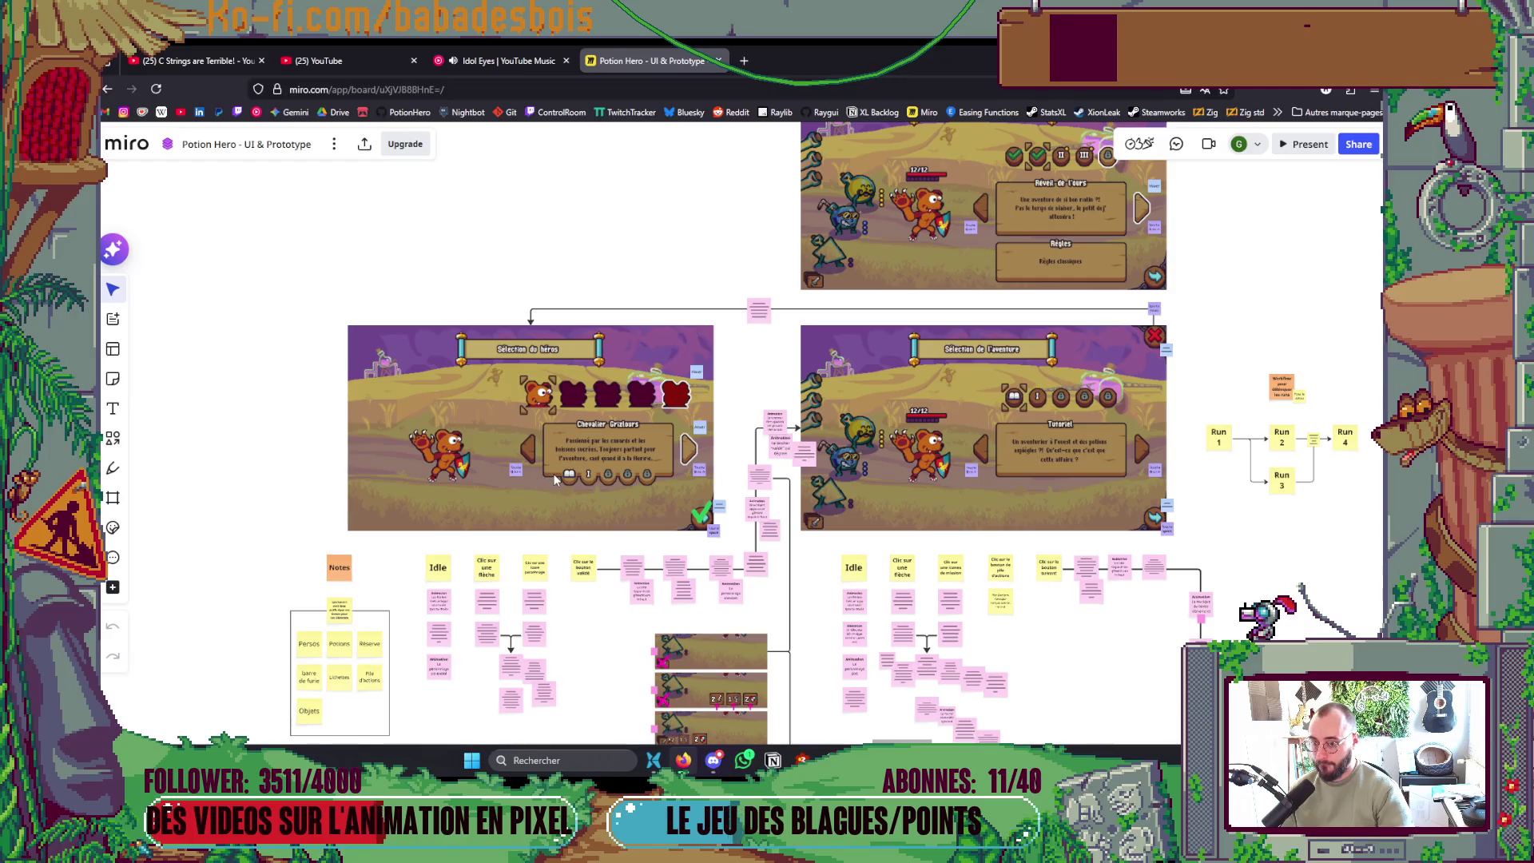
Screenshot a region of the Potion Hero hero-selection mockup on the Miro board, then zoom the board.
key("super+shift+s")
left_click_drag(480, 341, 723, 534)
scroll(519, 623, "up", 5)
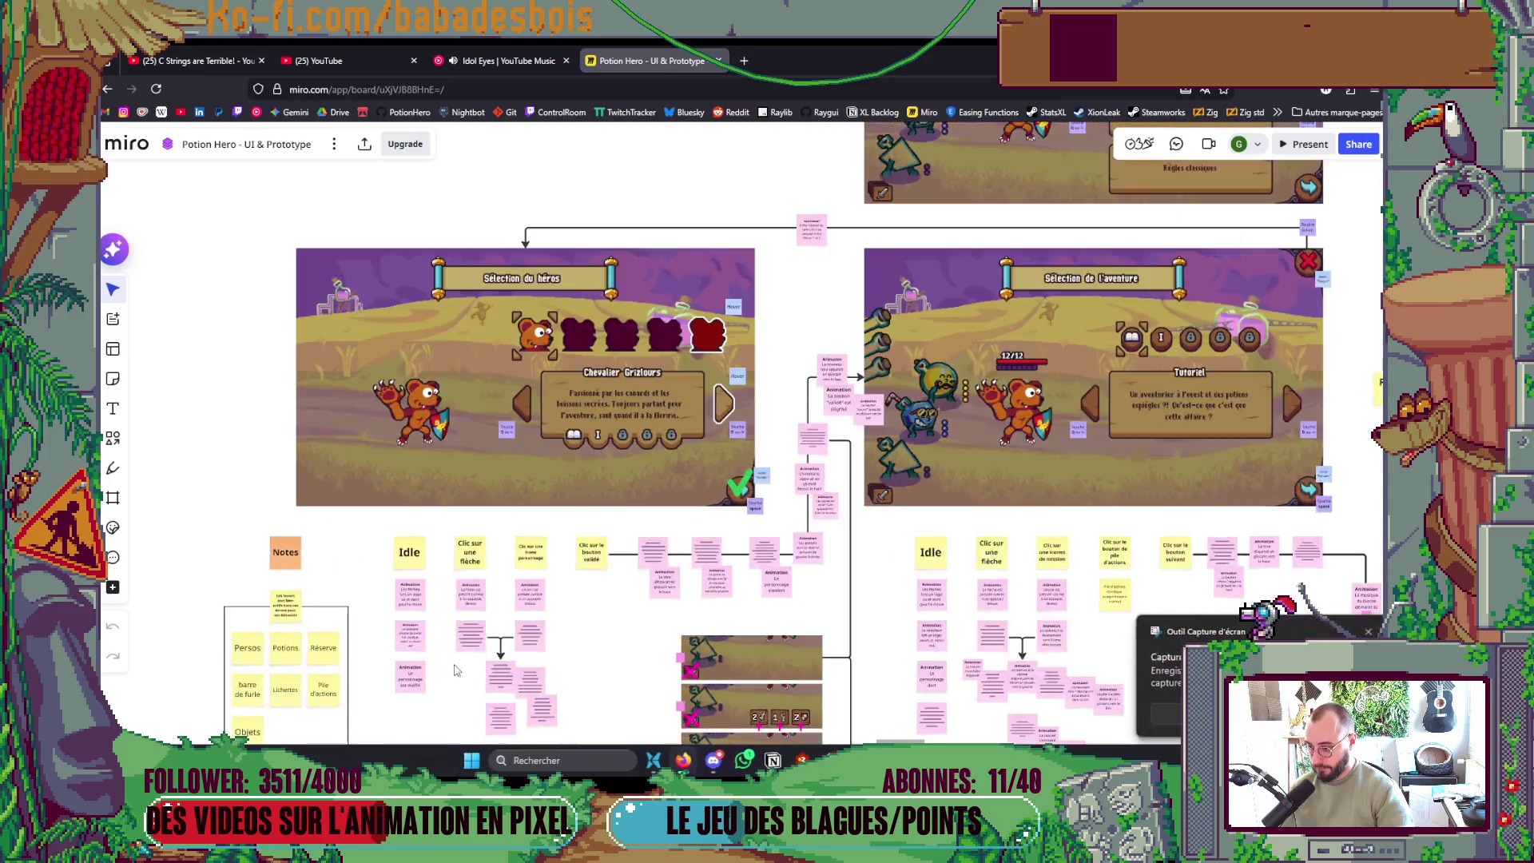
scroll(556, 615, "down", 2)
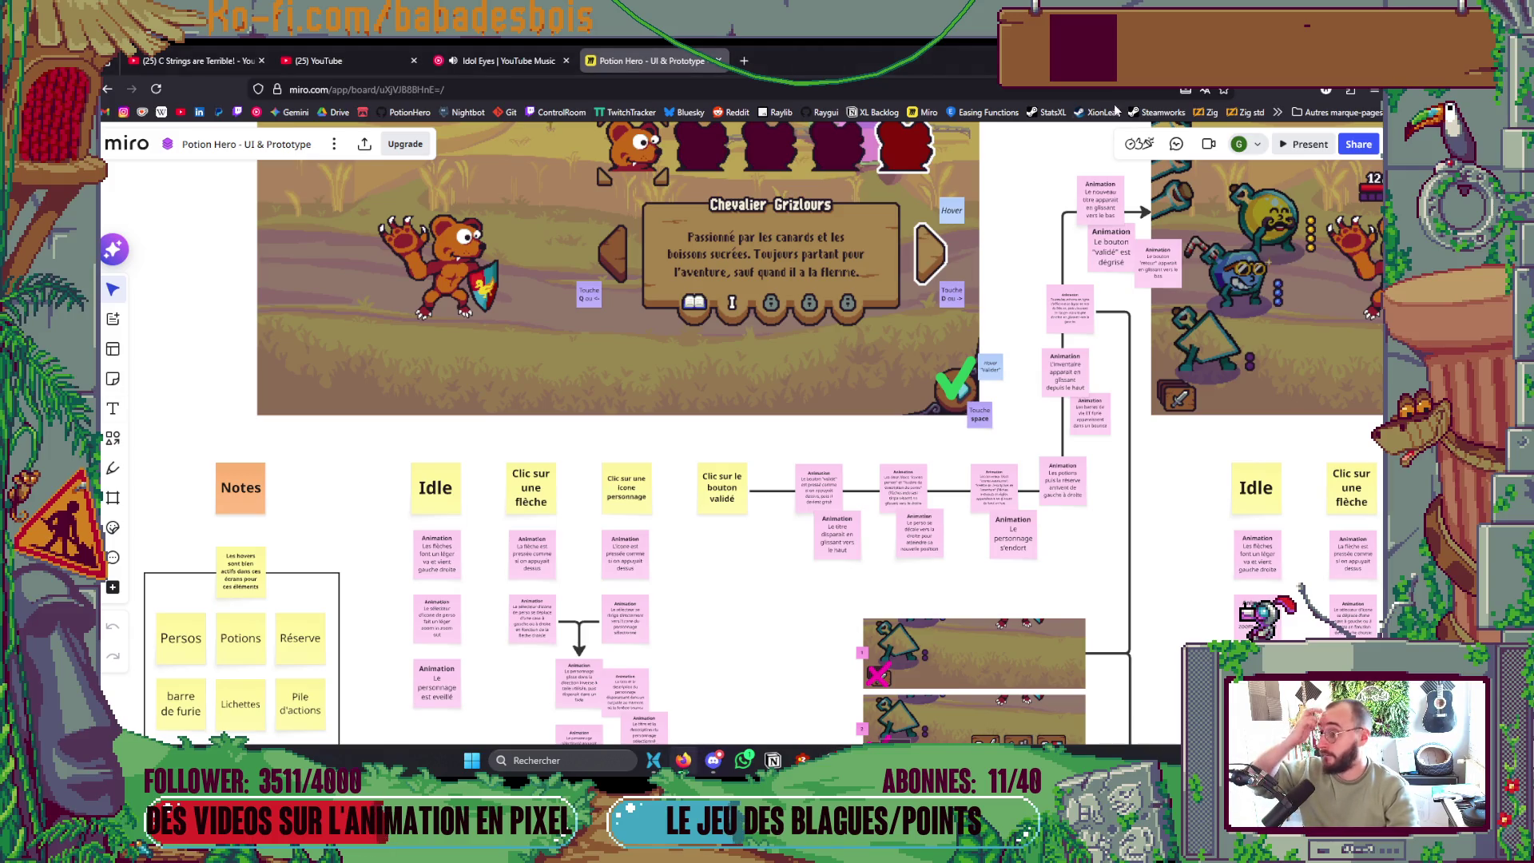
Return to the Godot editor showing the RunSelectionMenu scene and its hero description panel.
key("alt+Tab")
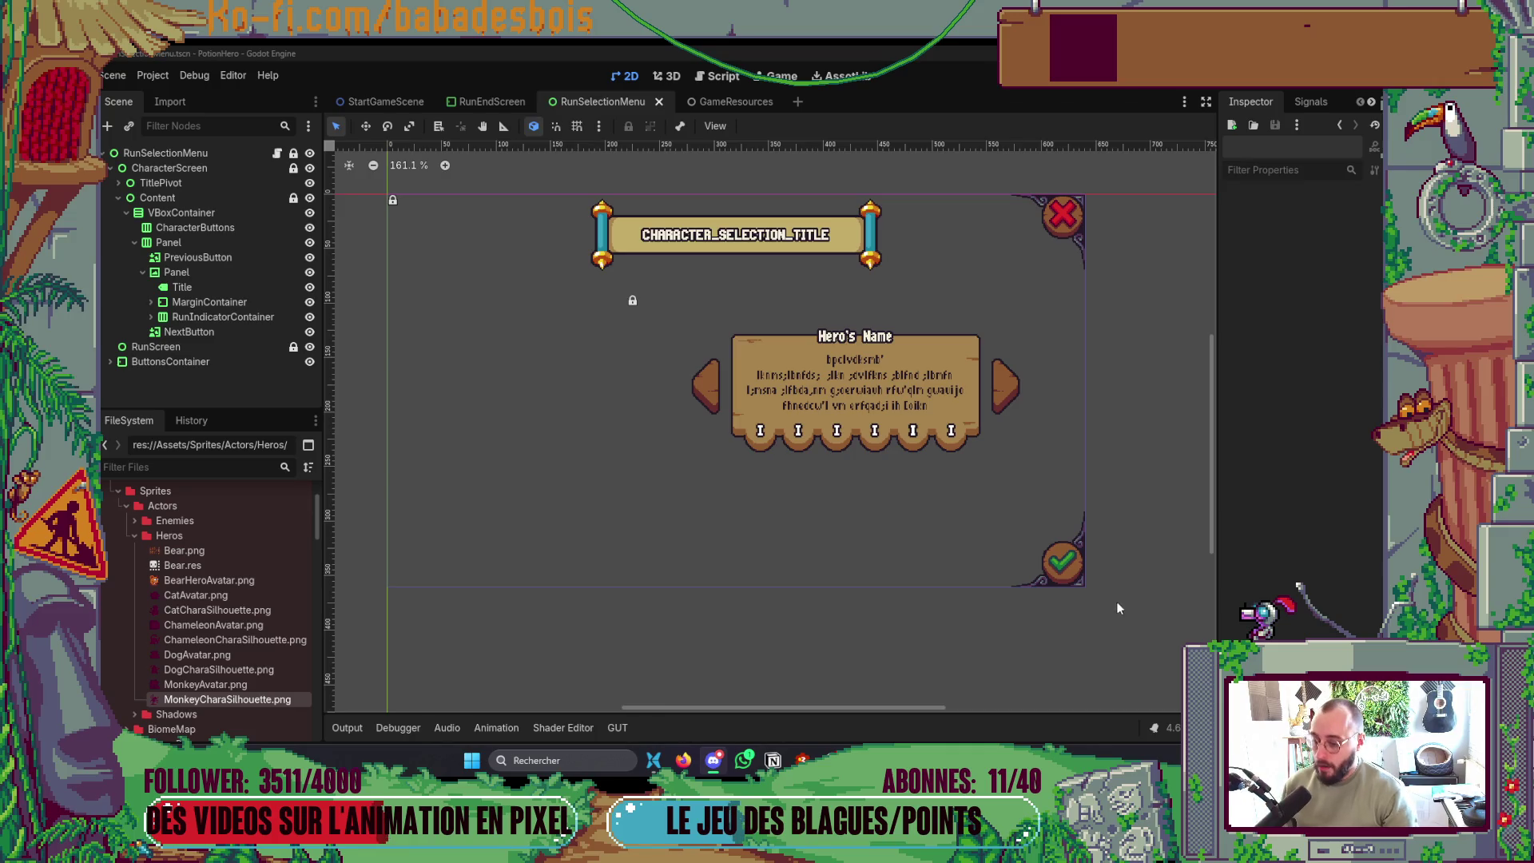
In next(), replace the pass placeholder with a 'match(MODE):' header.
key("alt+Tab")
key("alt+Tab")
key("alt+Tab")
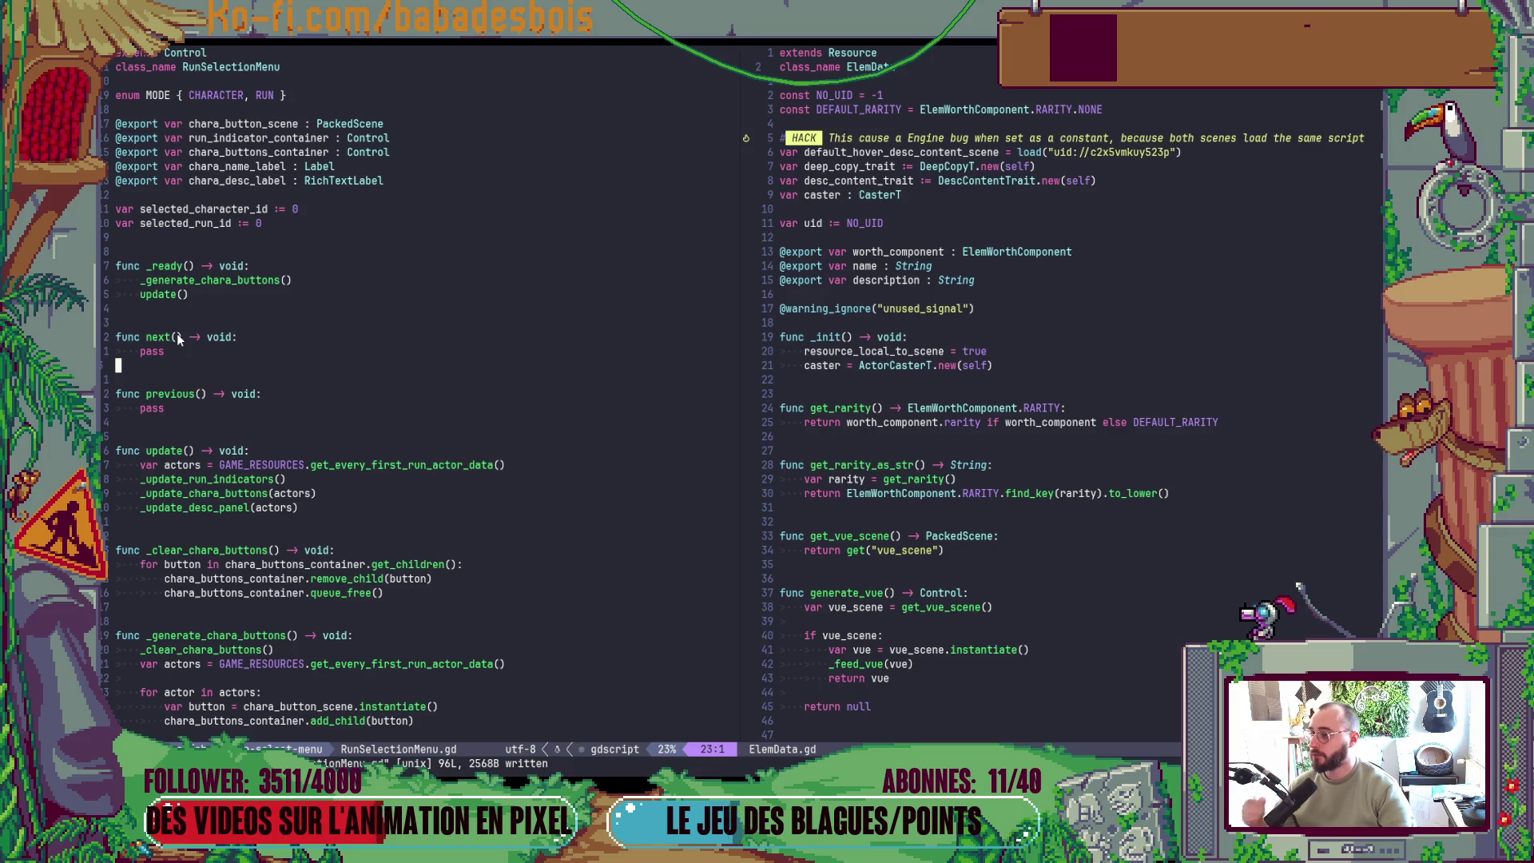
key("k")
key("dollar")
key("c")
key("c")
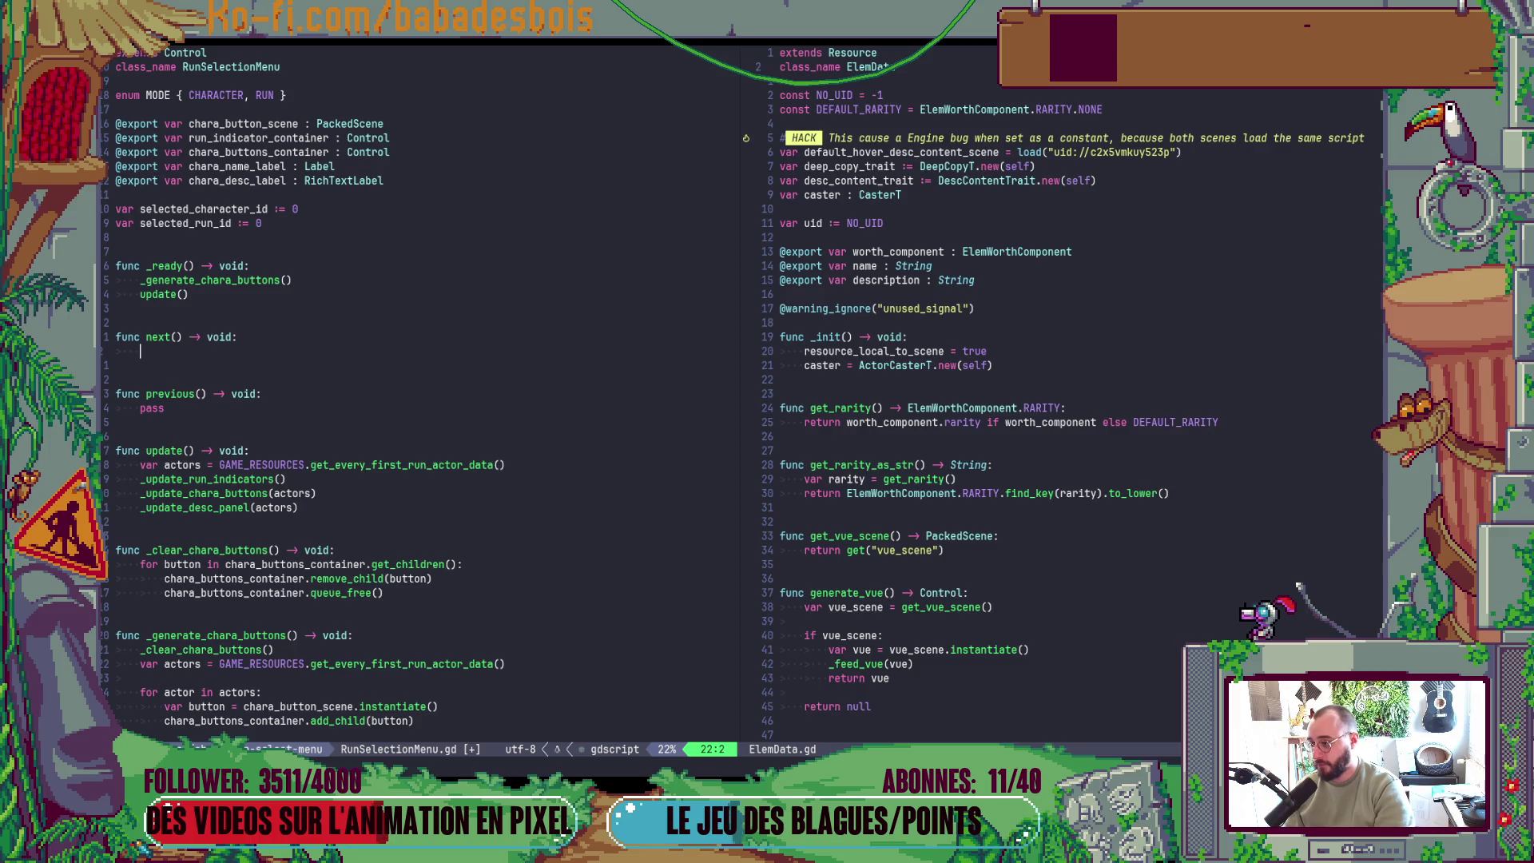
type("match()")
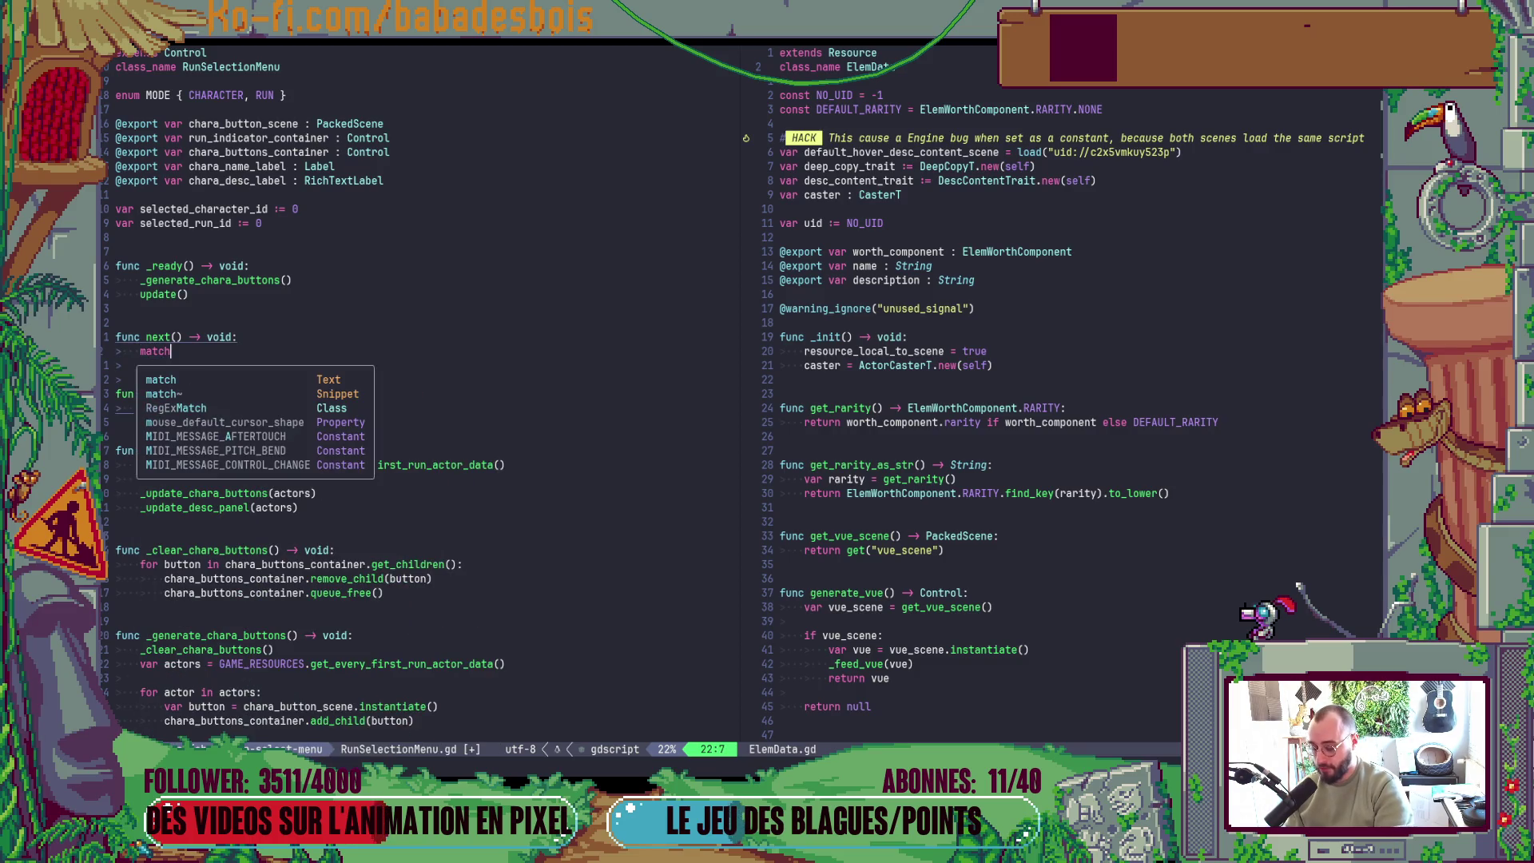
type("MODE")
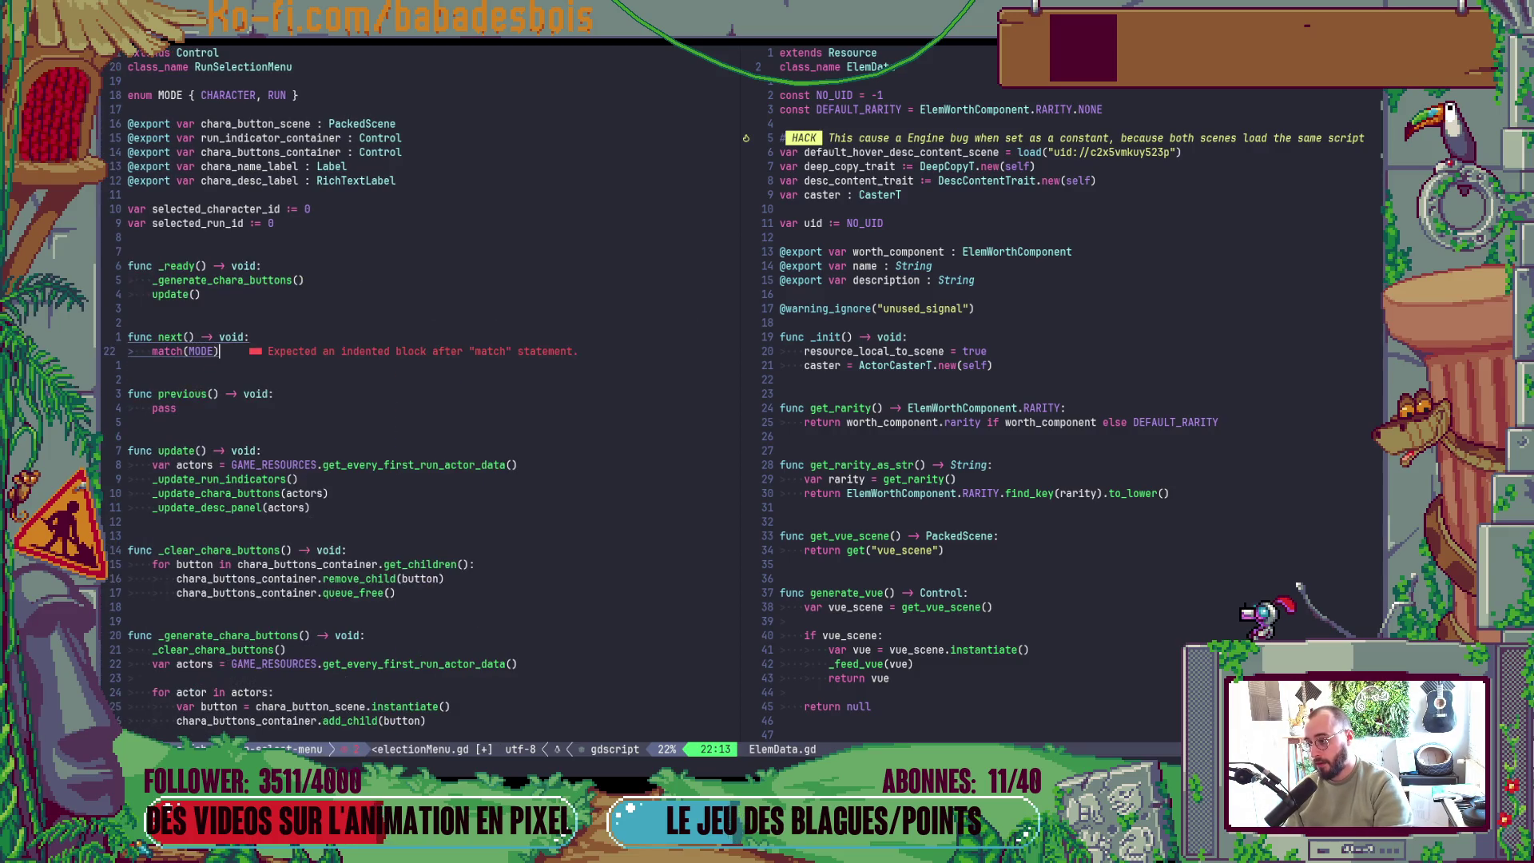
type(":")
key("Return")
Add a MODE.CHARACTER: branch whose body starts with selected_character_id.
type("CH")
key("BackSpace")
key("BackSpace")
type("MIOD")
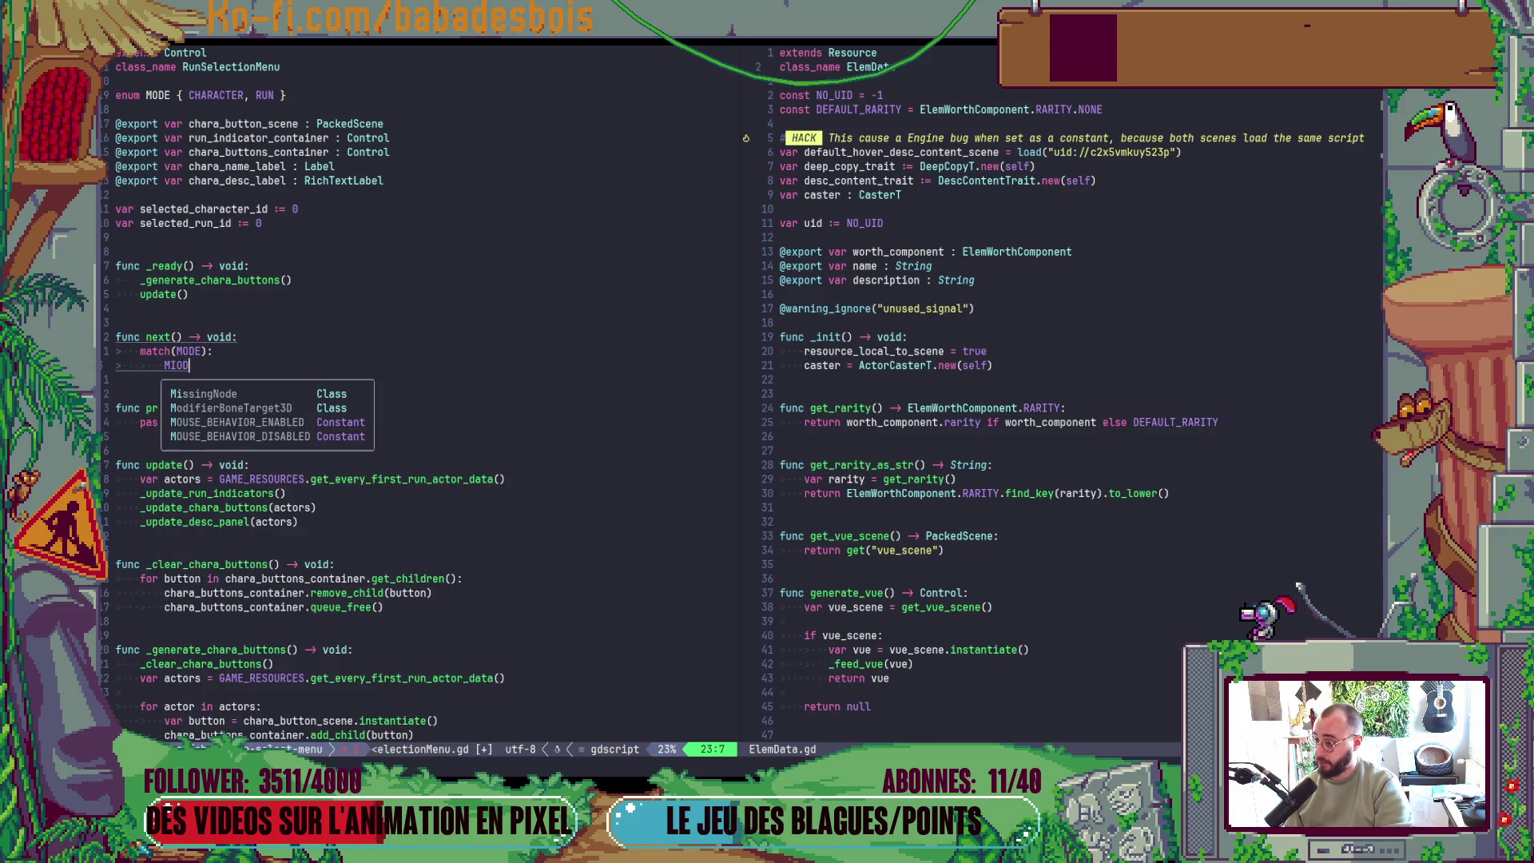
key("BackSpace")
key("BackSpace")
key("BackSpace")
type("ODE.")
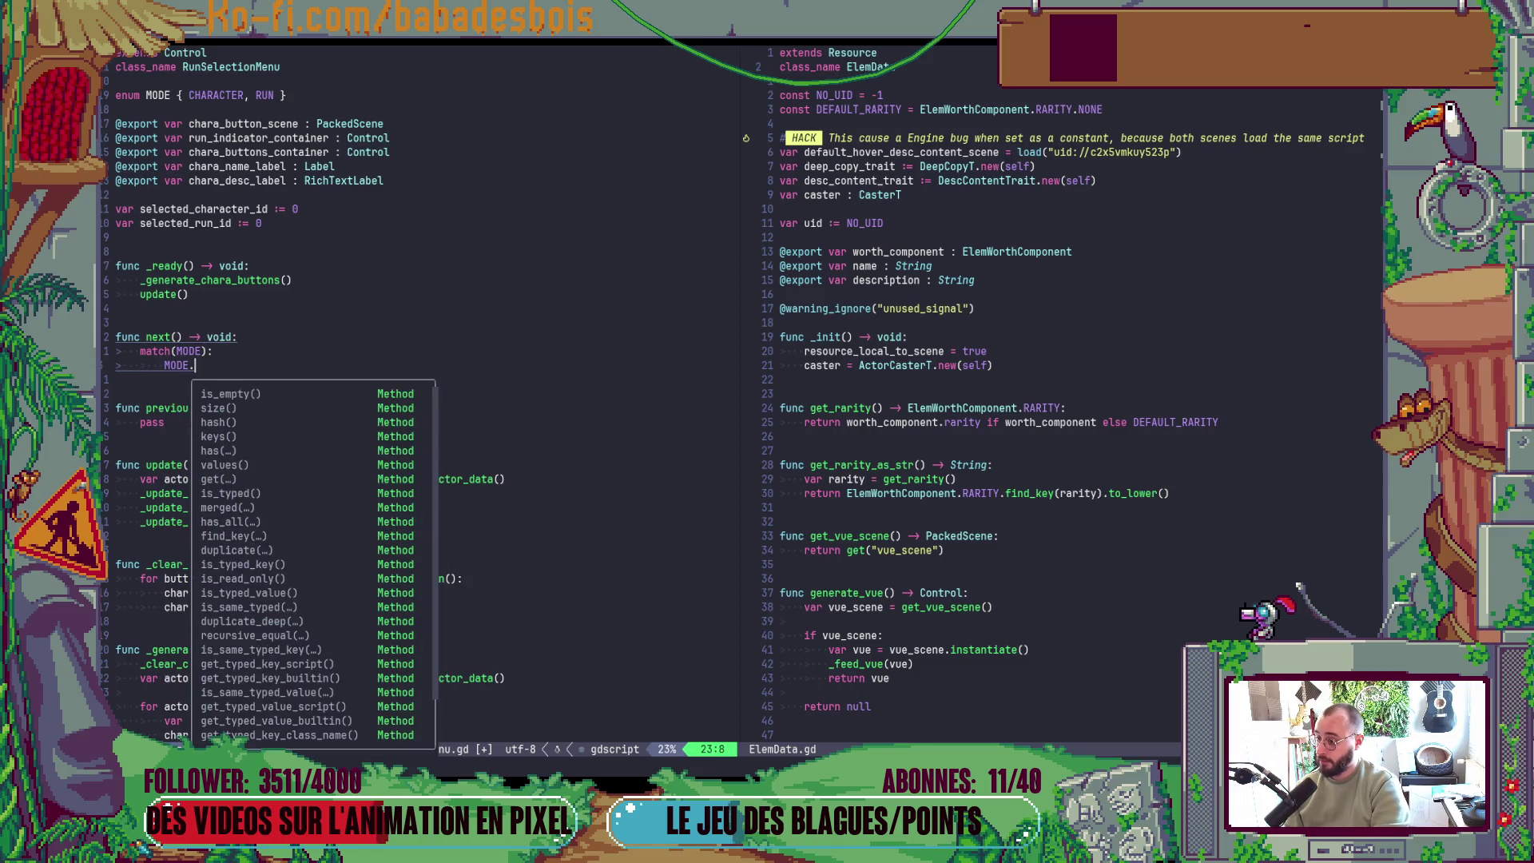
type("CHARACTER:")
key("Return")
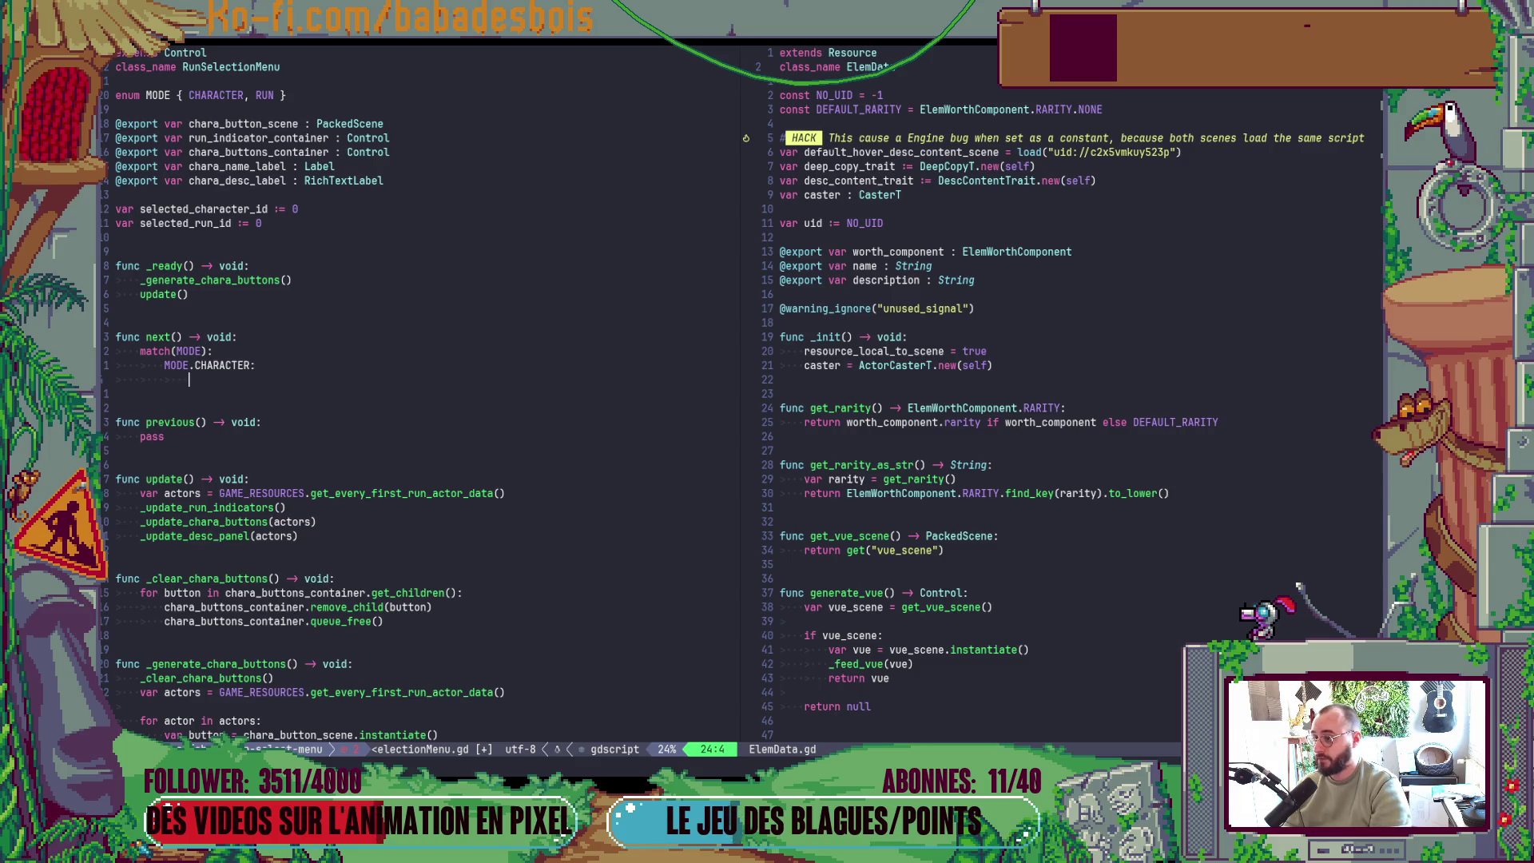
type("sel")
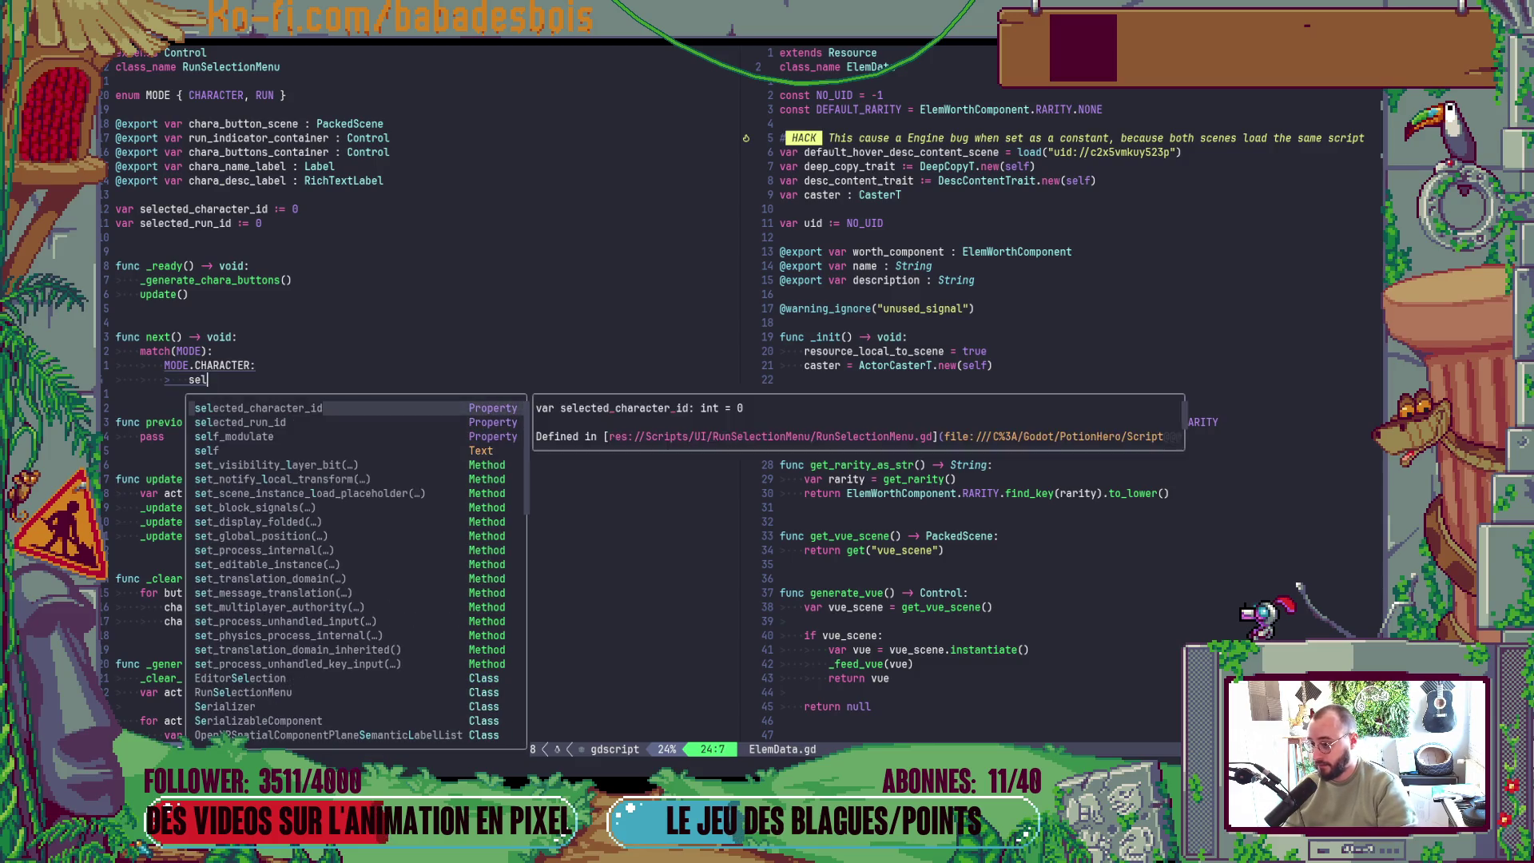
key("Return")
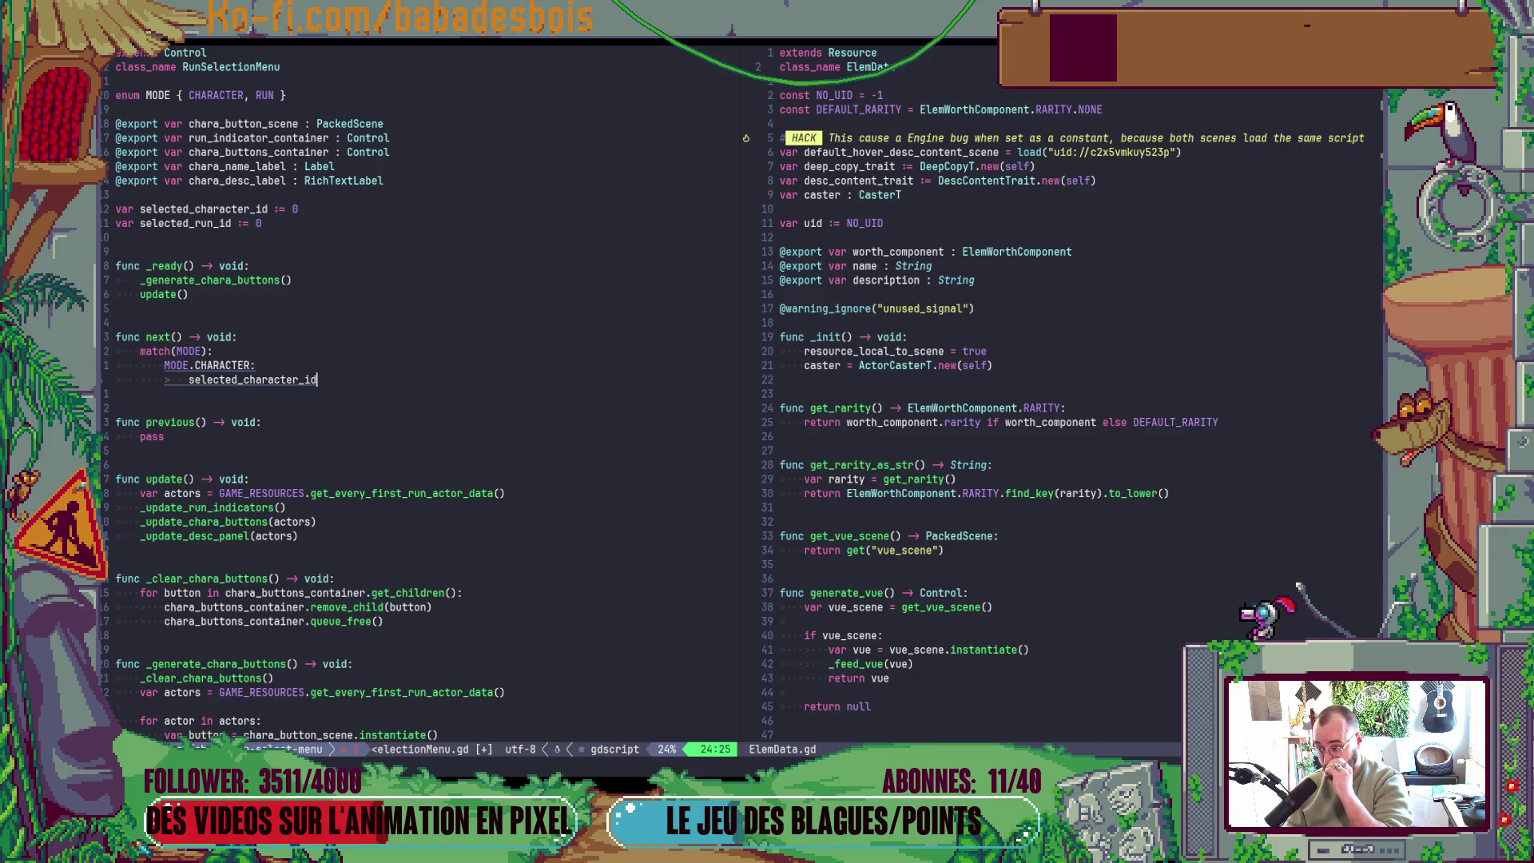
Set selected_character_id = wrapi(selected_character_id + 1, 0, GAME_RESOURCES.runs.size()) in the CHARACTER branch.
key("Escape")
type("b")
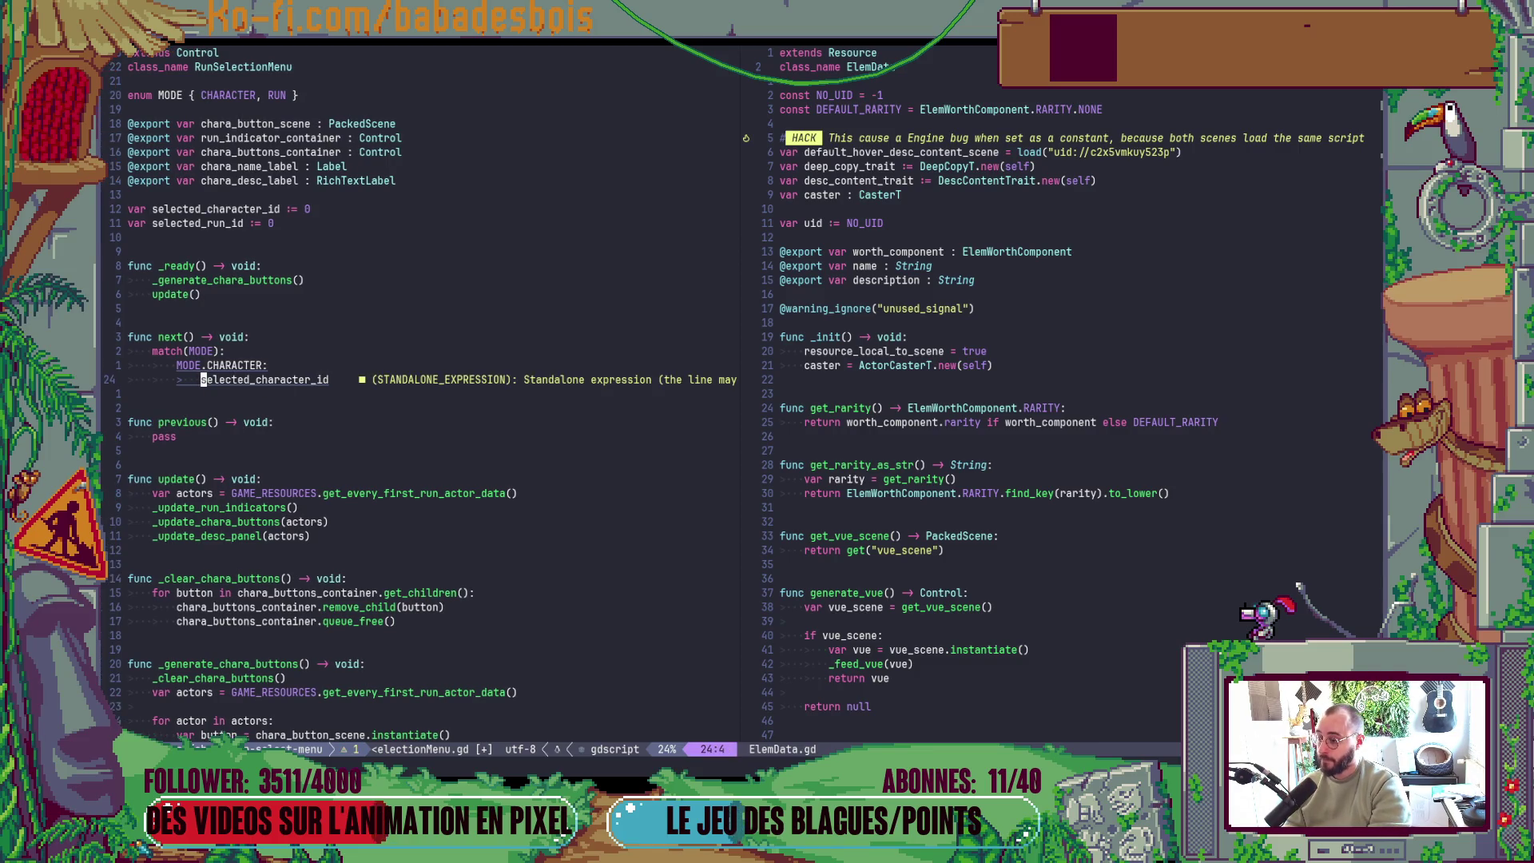
type("iwa")
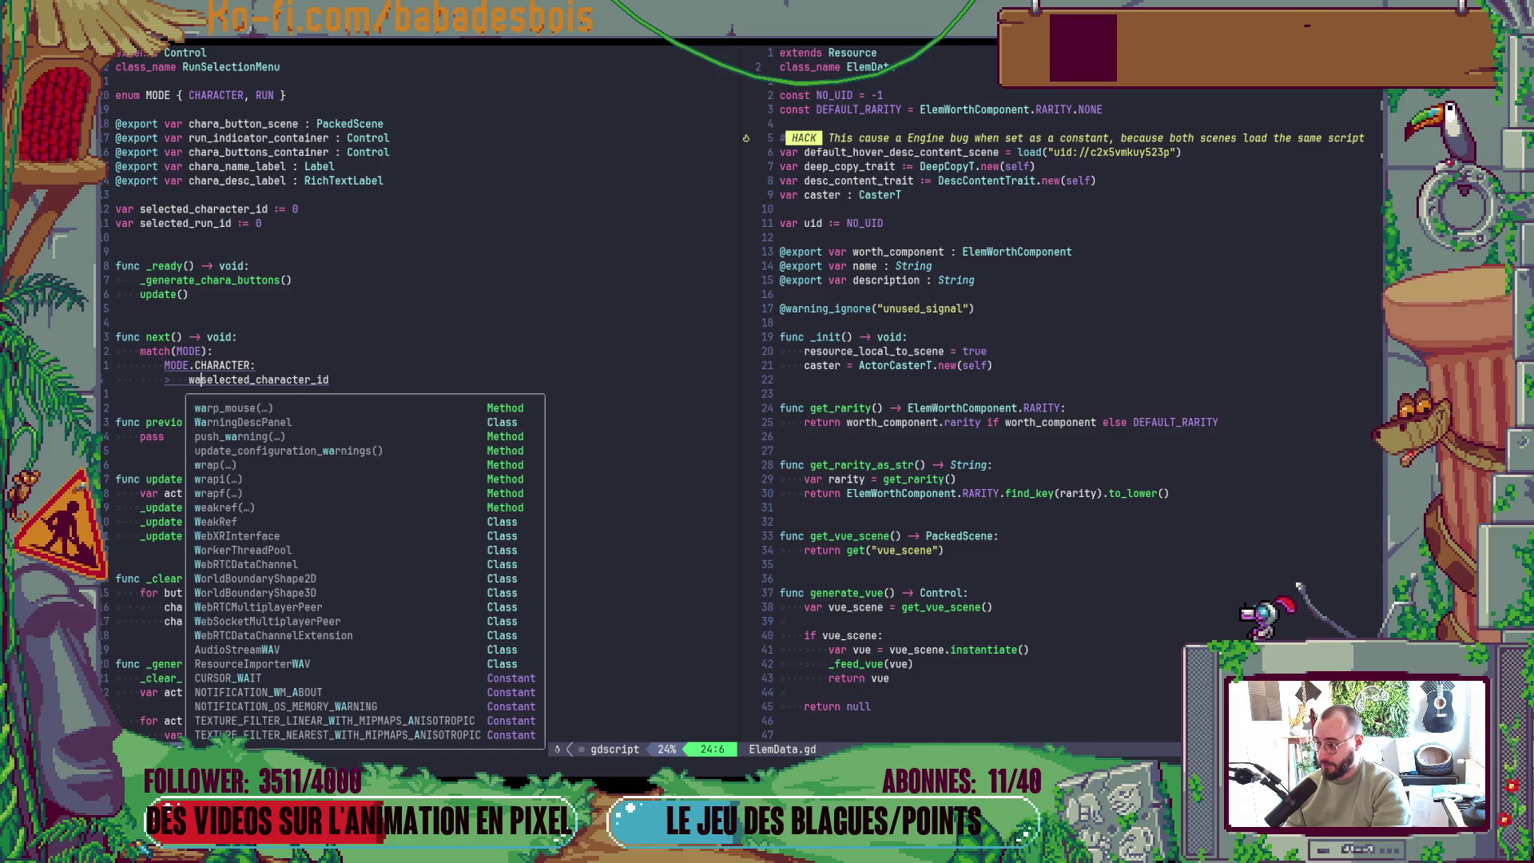
type("rp")
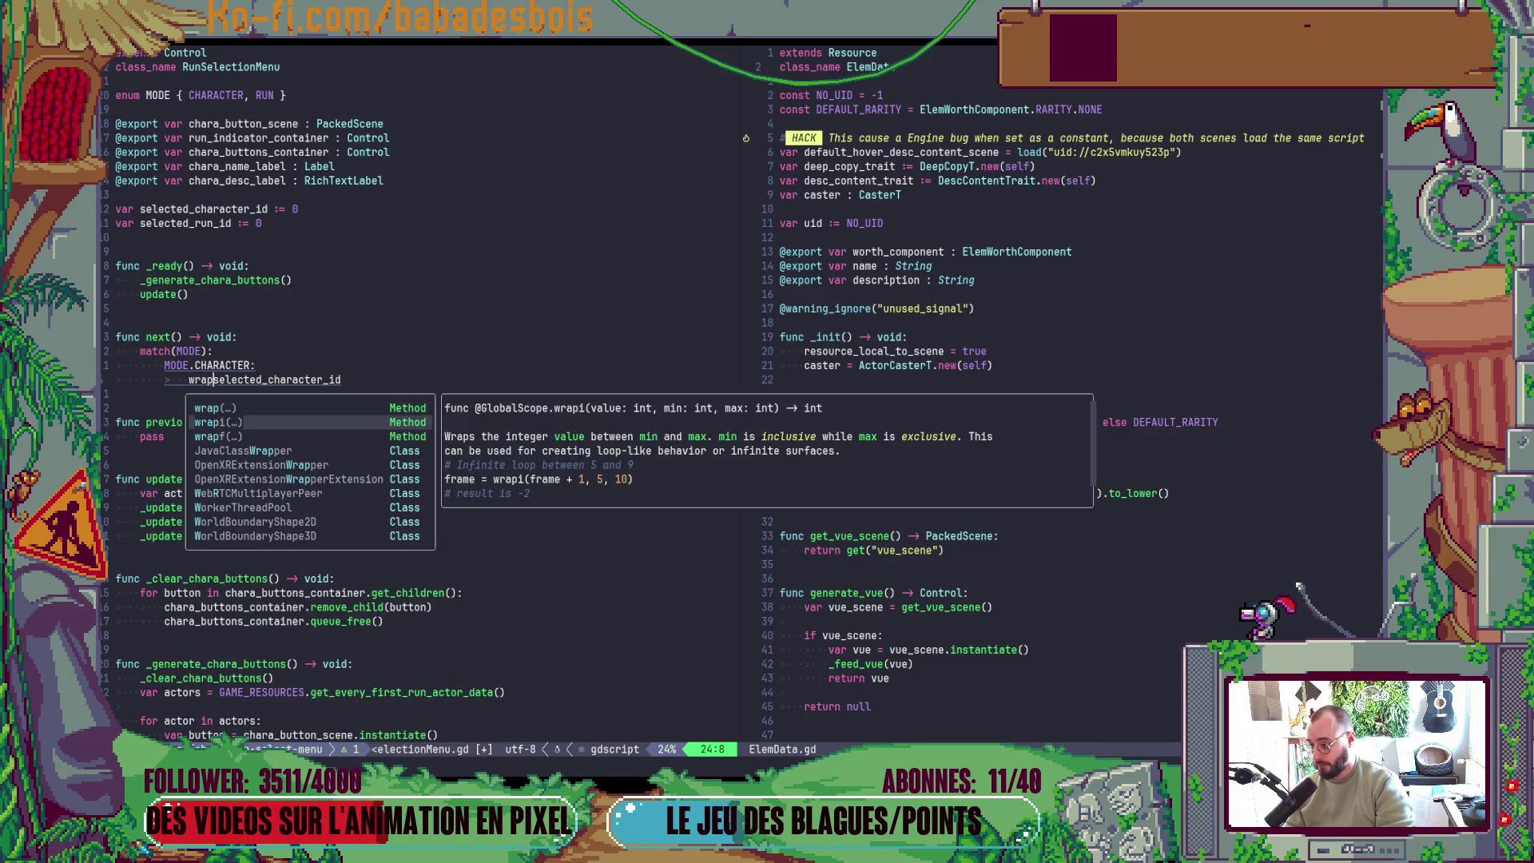
key("Return")
key("Escape")
type("A +1")
key("BackSpace")
type("1,")
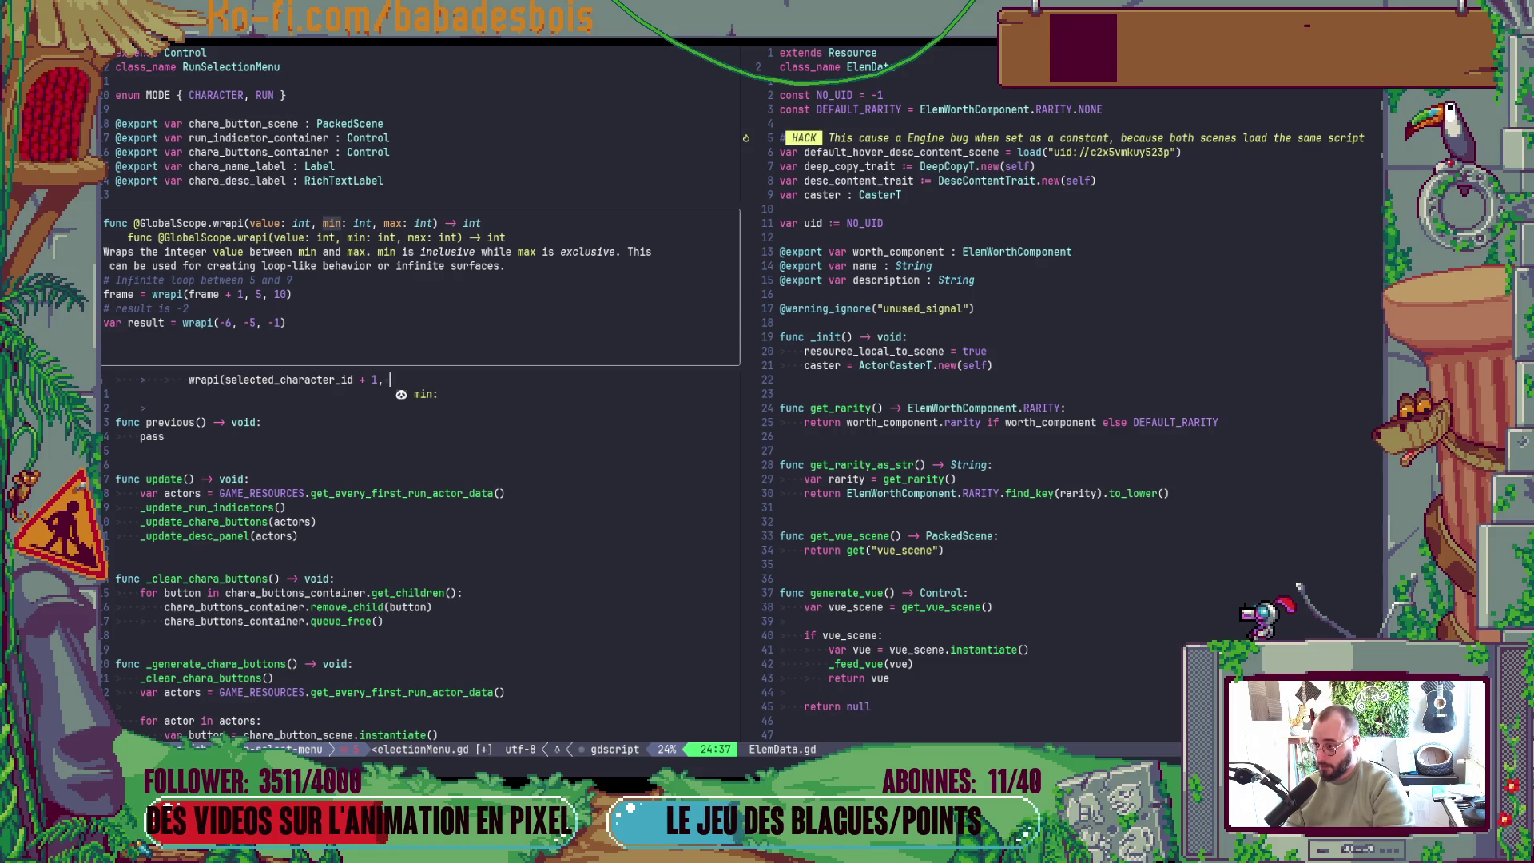
type("0, ")
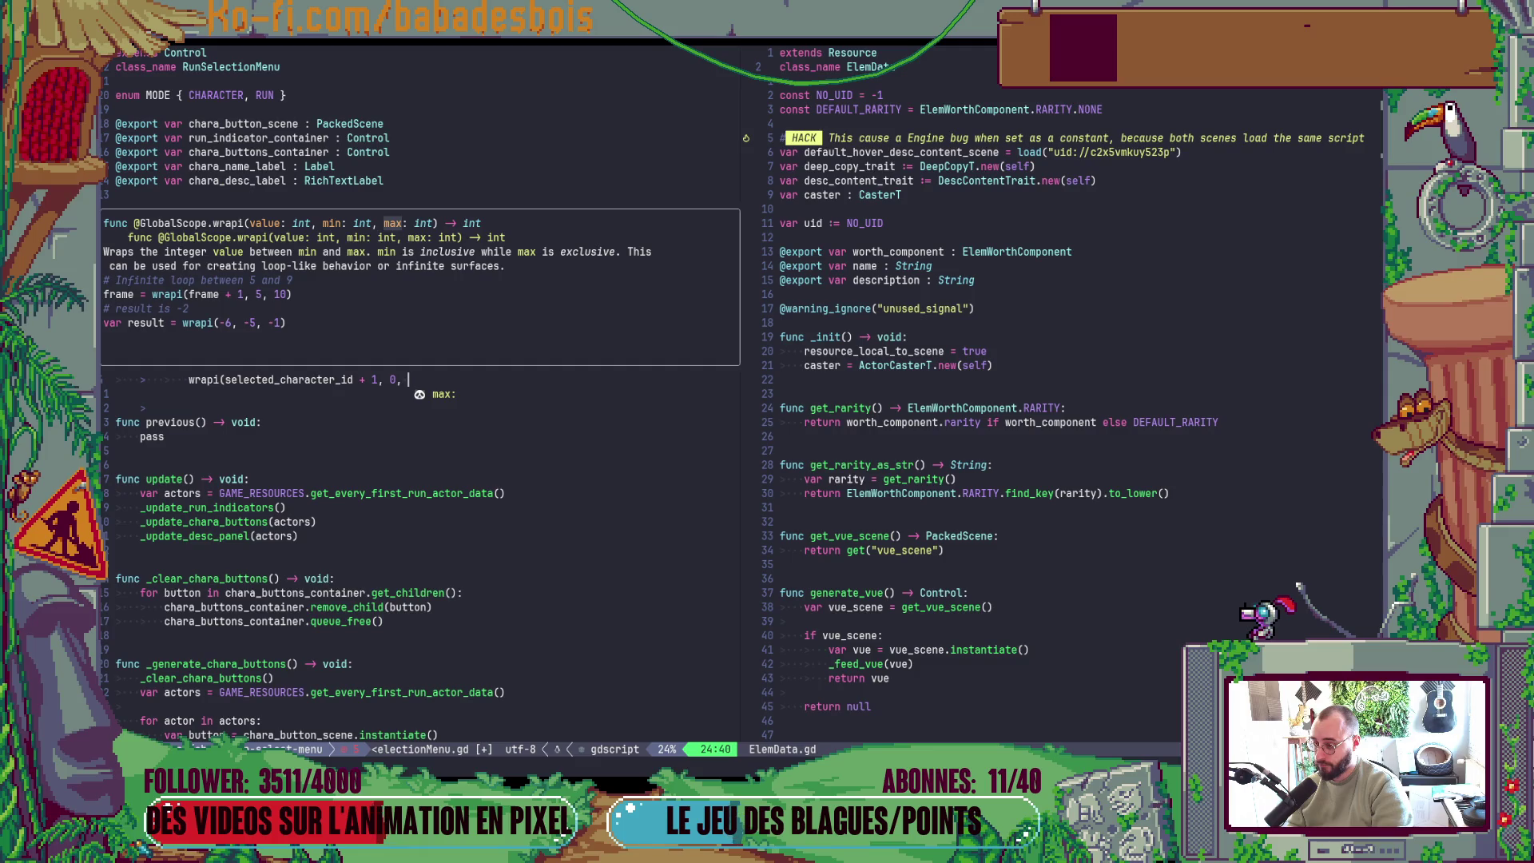
type("G")
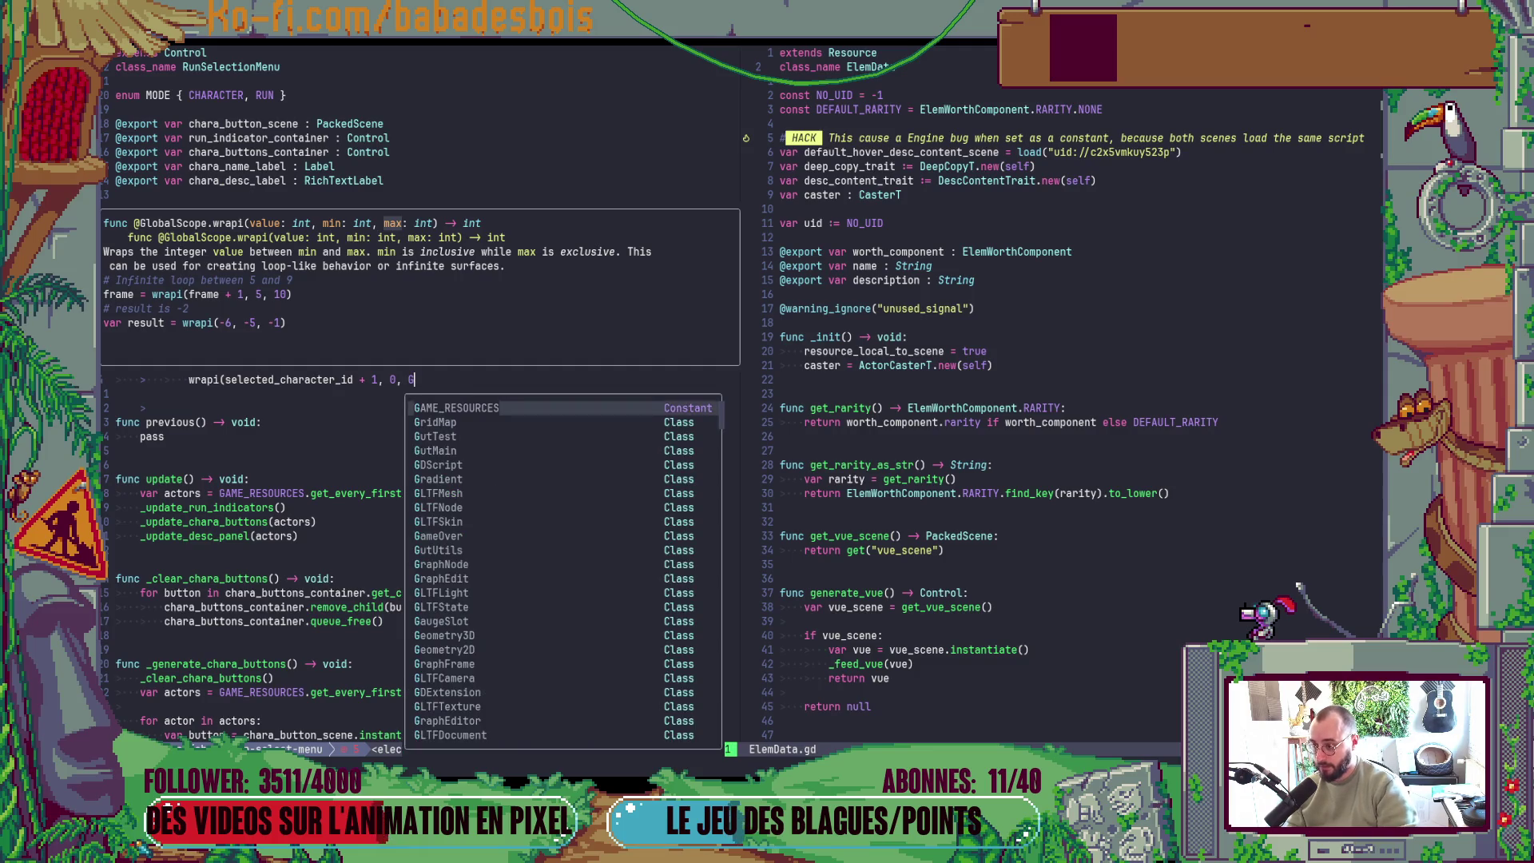
key("Tab")
type(".runs.size")
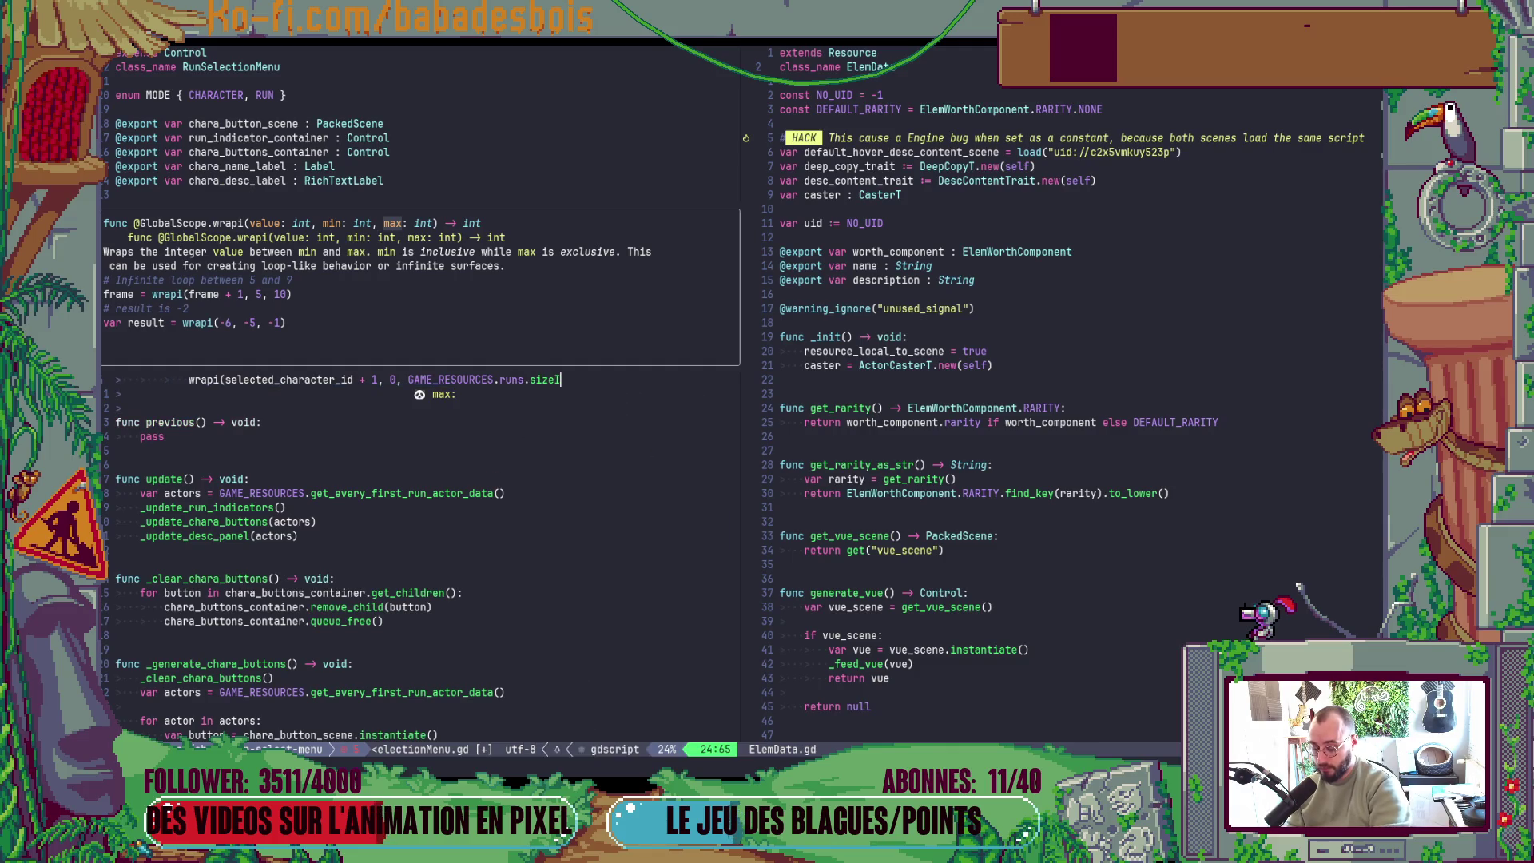
type("()")
key("Escape")
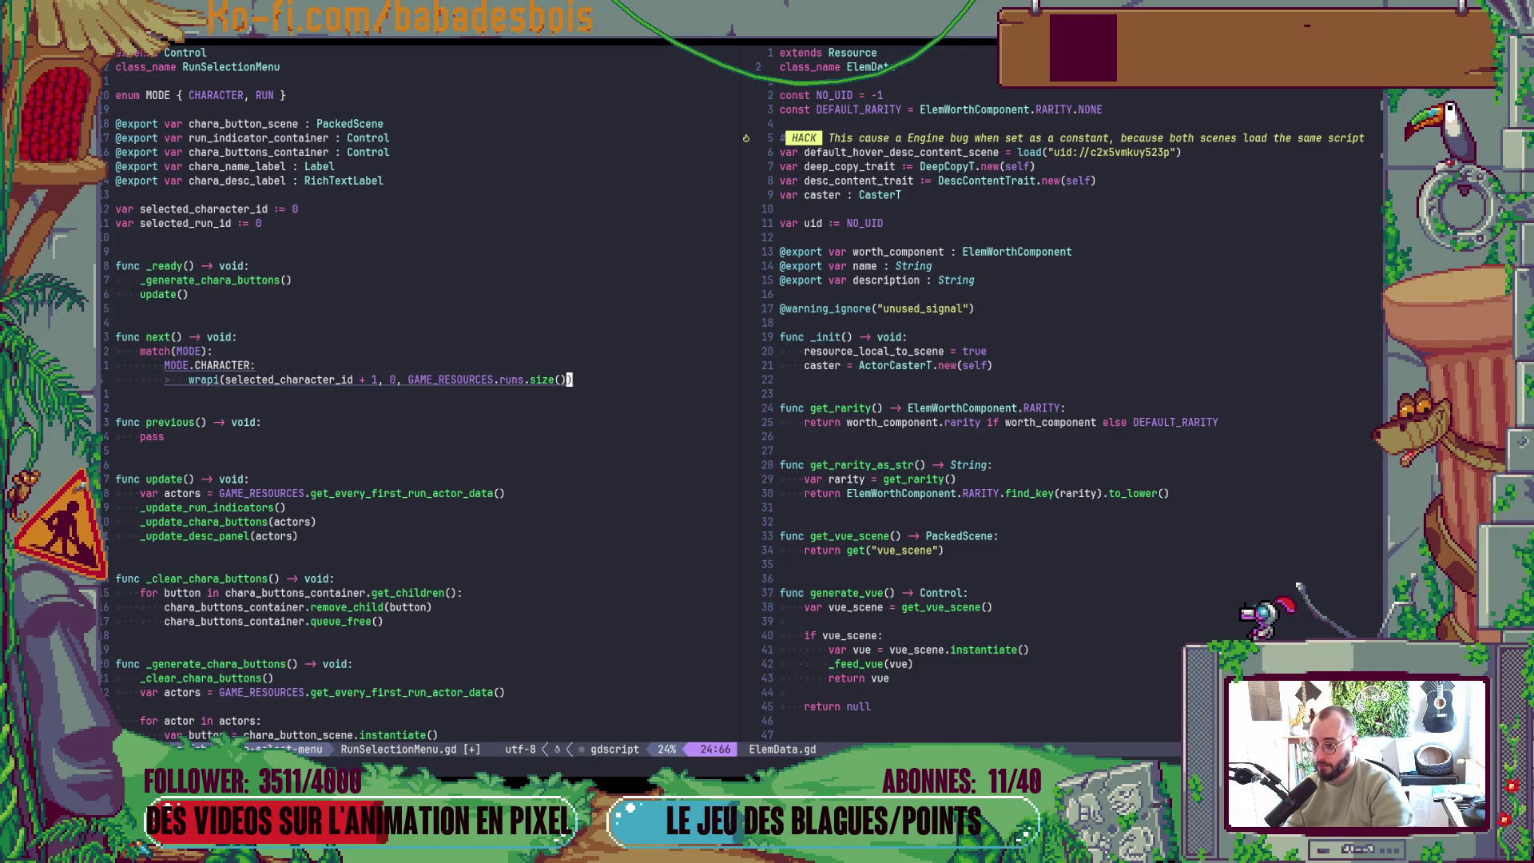
type("Isel")
key("Return")
type("=")
key("Escape")
Reindent the branch, duplicate it as a MODE.RUN: case with the same assignment, and save.
key("k")
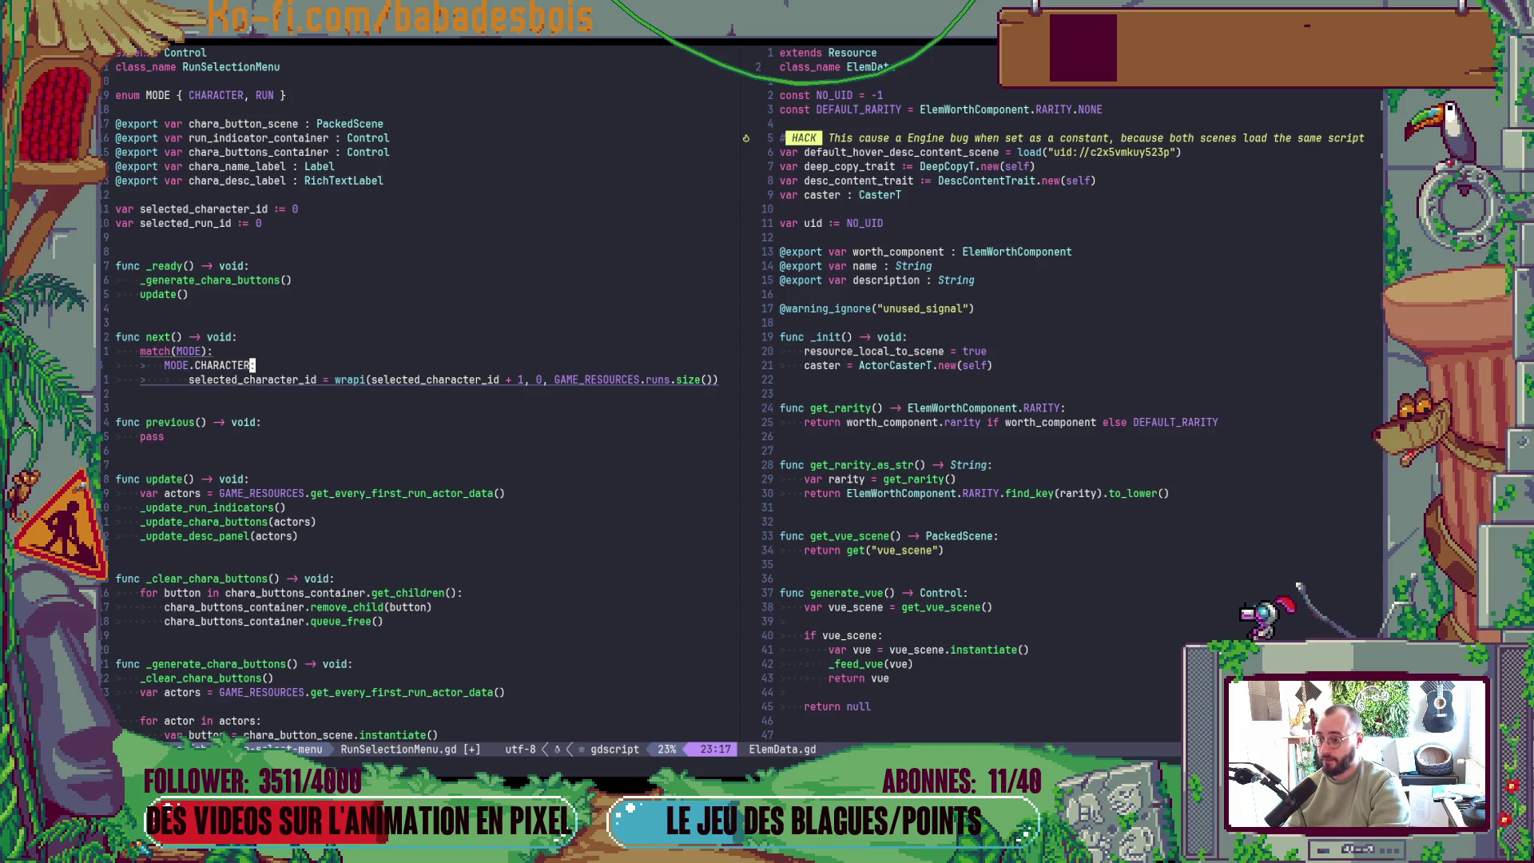
key("V")
key("j")
key("=")
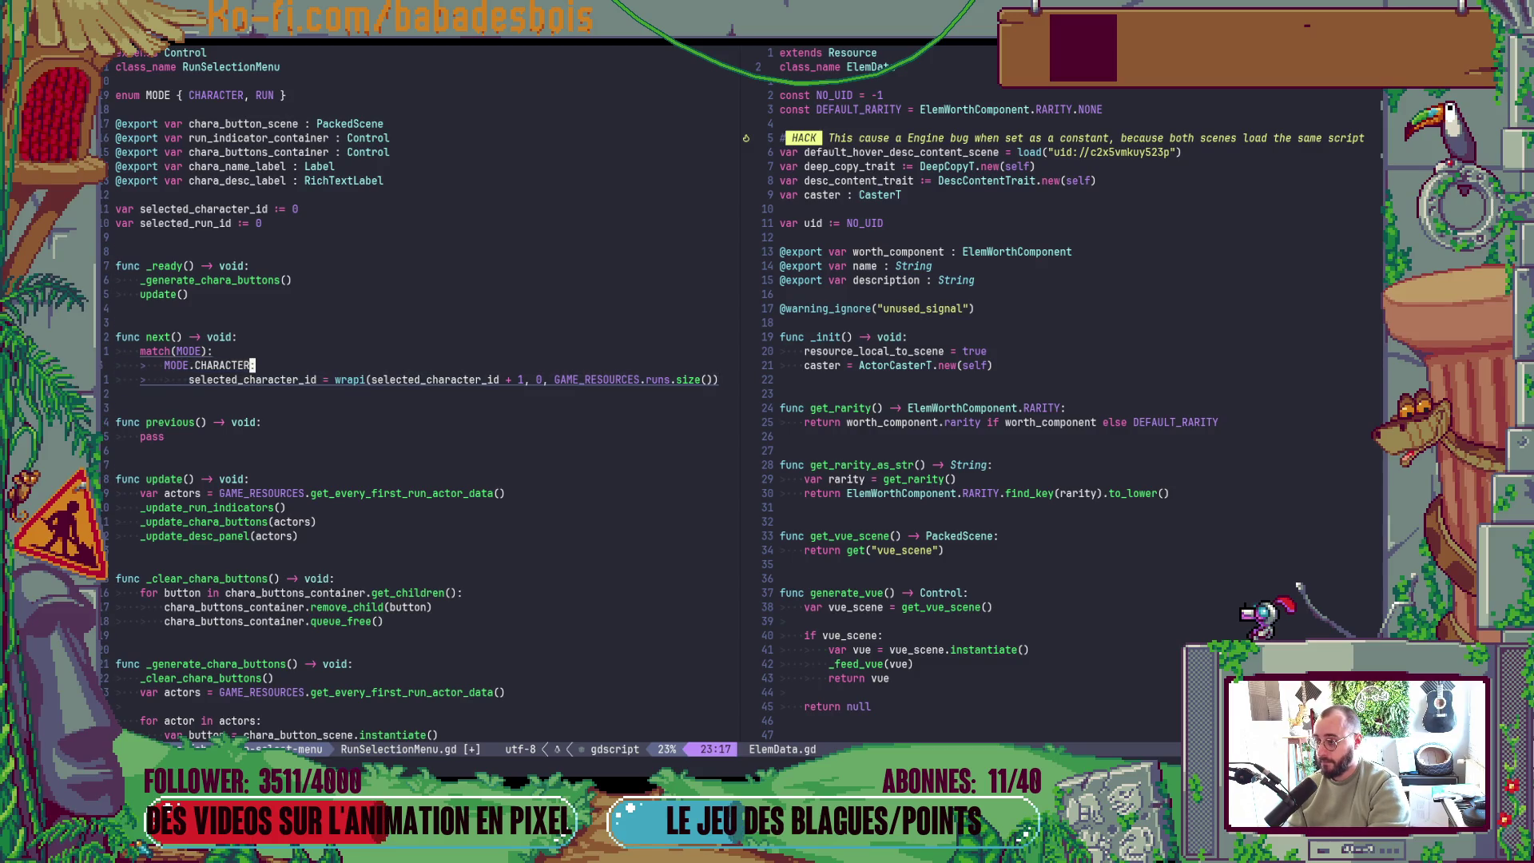
key("y")
key("y")
key("j")
key("p")
key("l")
key("l")
key("l")
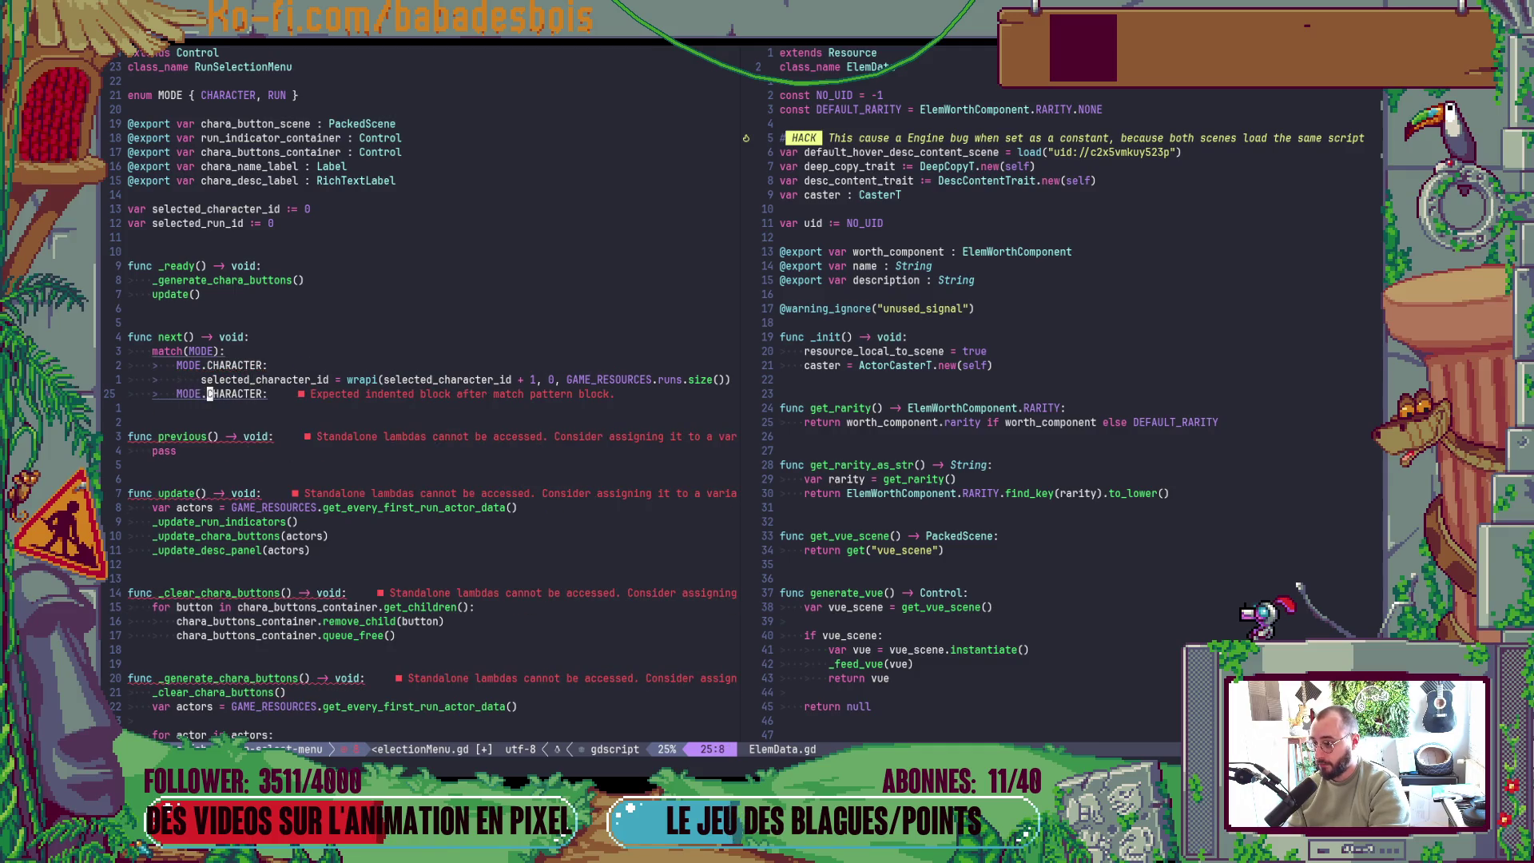
type("cw")
type("RUN:")
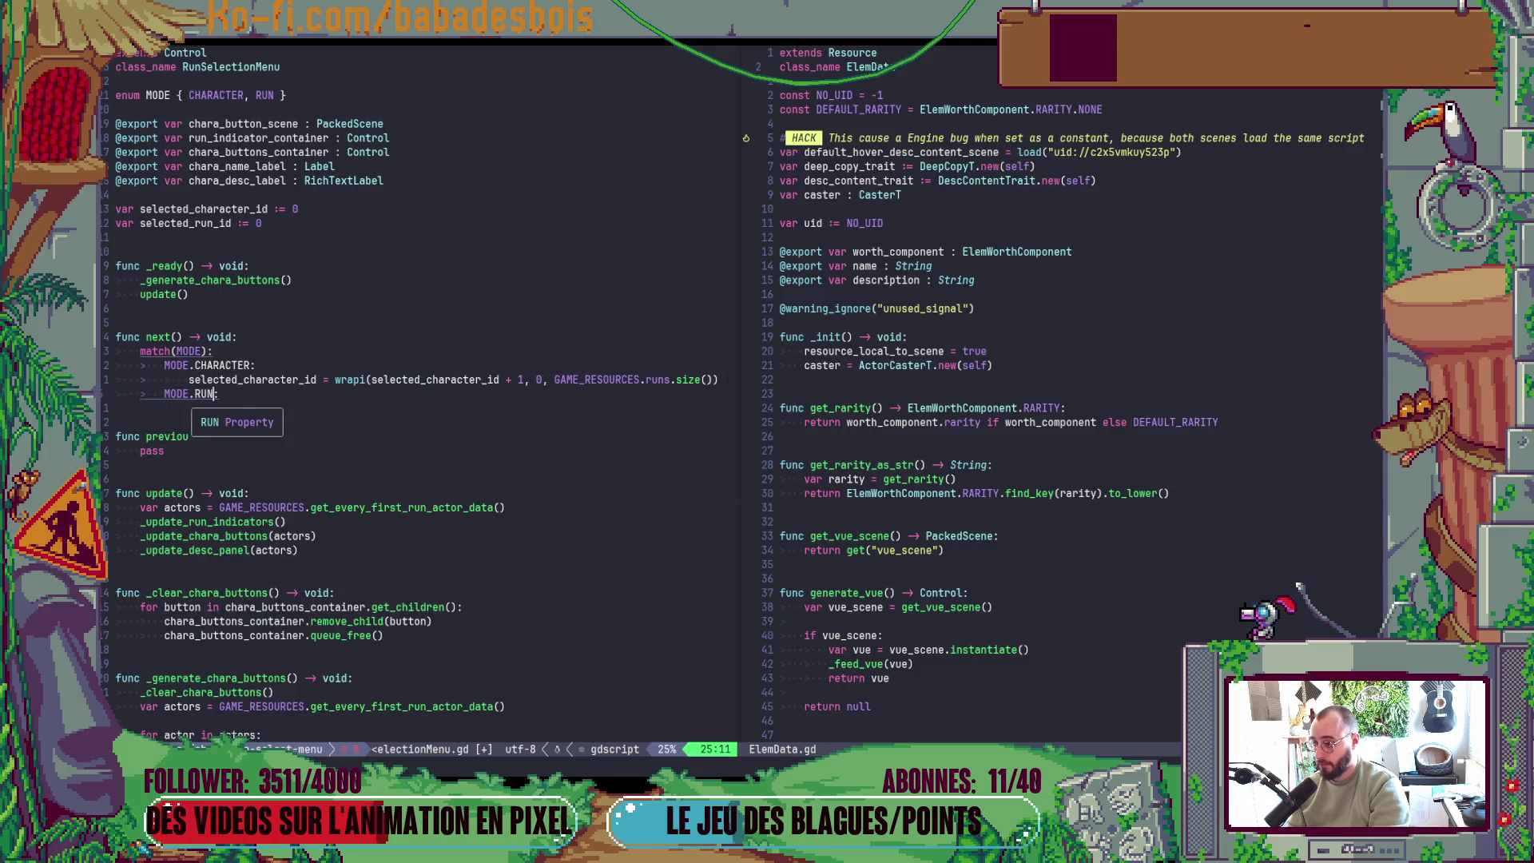
key("Escape")
key("k")
key("y")
key("y")
key("j")
key("j")
key("p")
key("k")
key("d")
key("d")
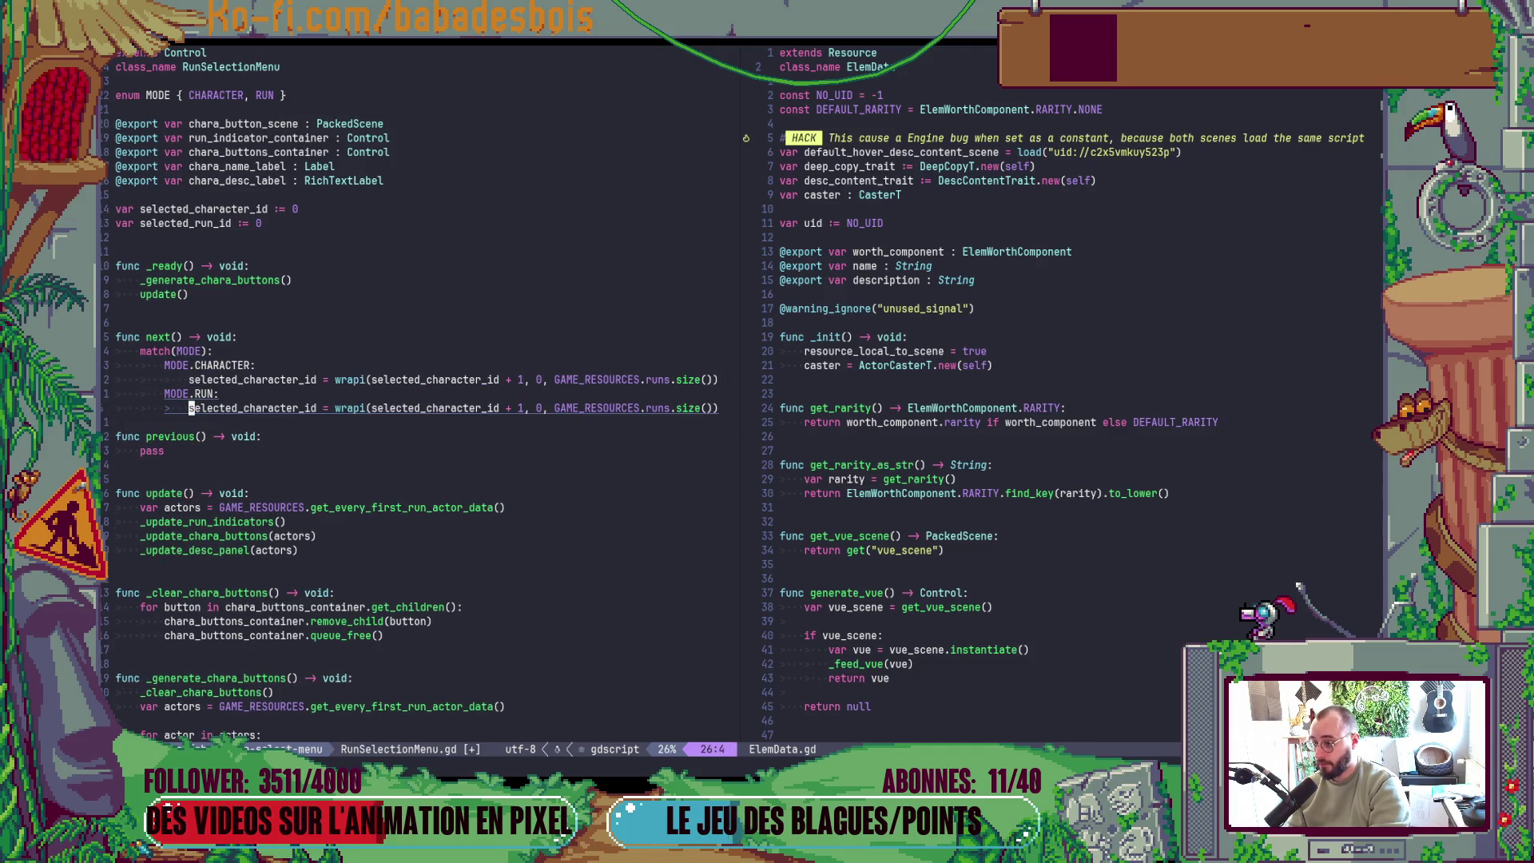
type(":w")
key("Return")
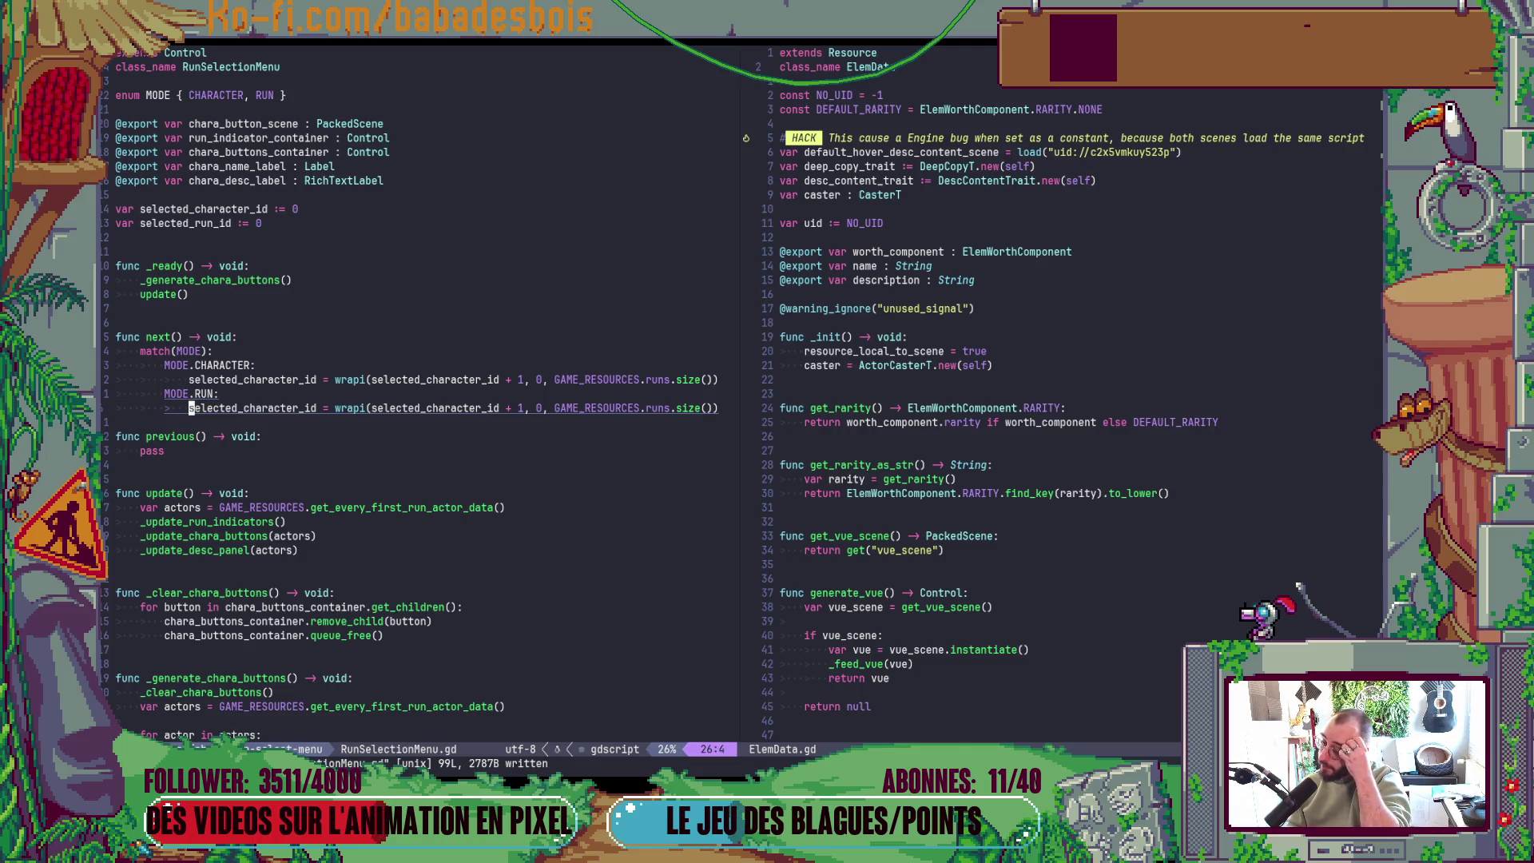
Split the RUN wrapi arguments onto separate lines and indent them properly.
key("dollar")
key("b")
key("b")
key("b")
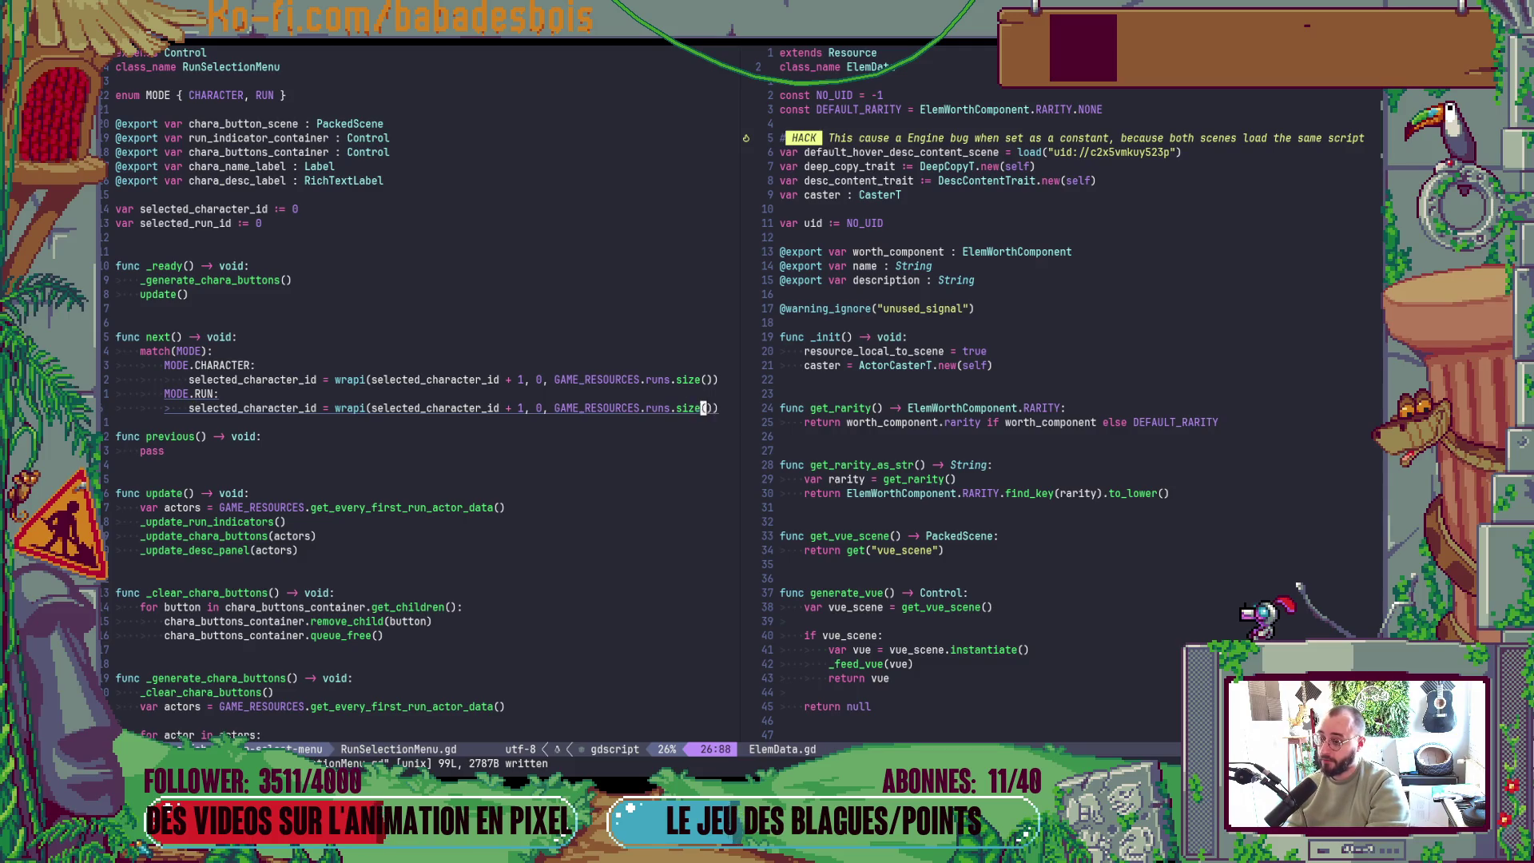
key("b")
key("b")
key("b")
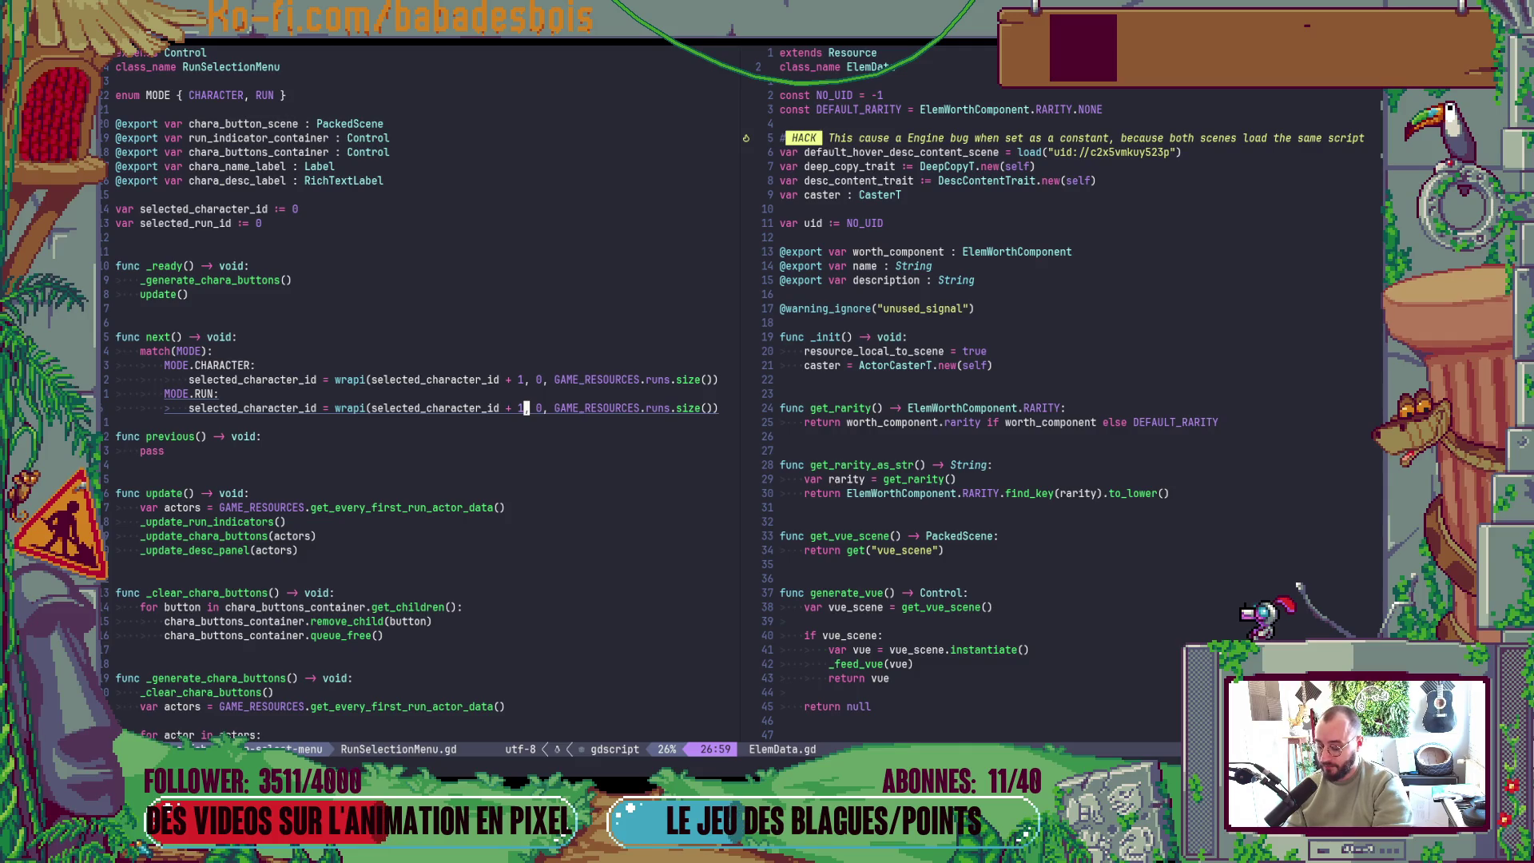
key("l")
key("V")
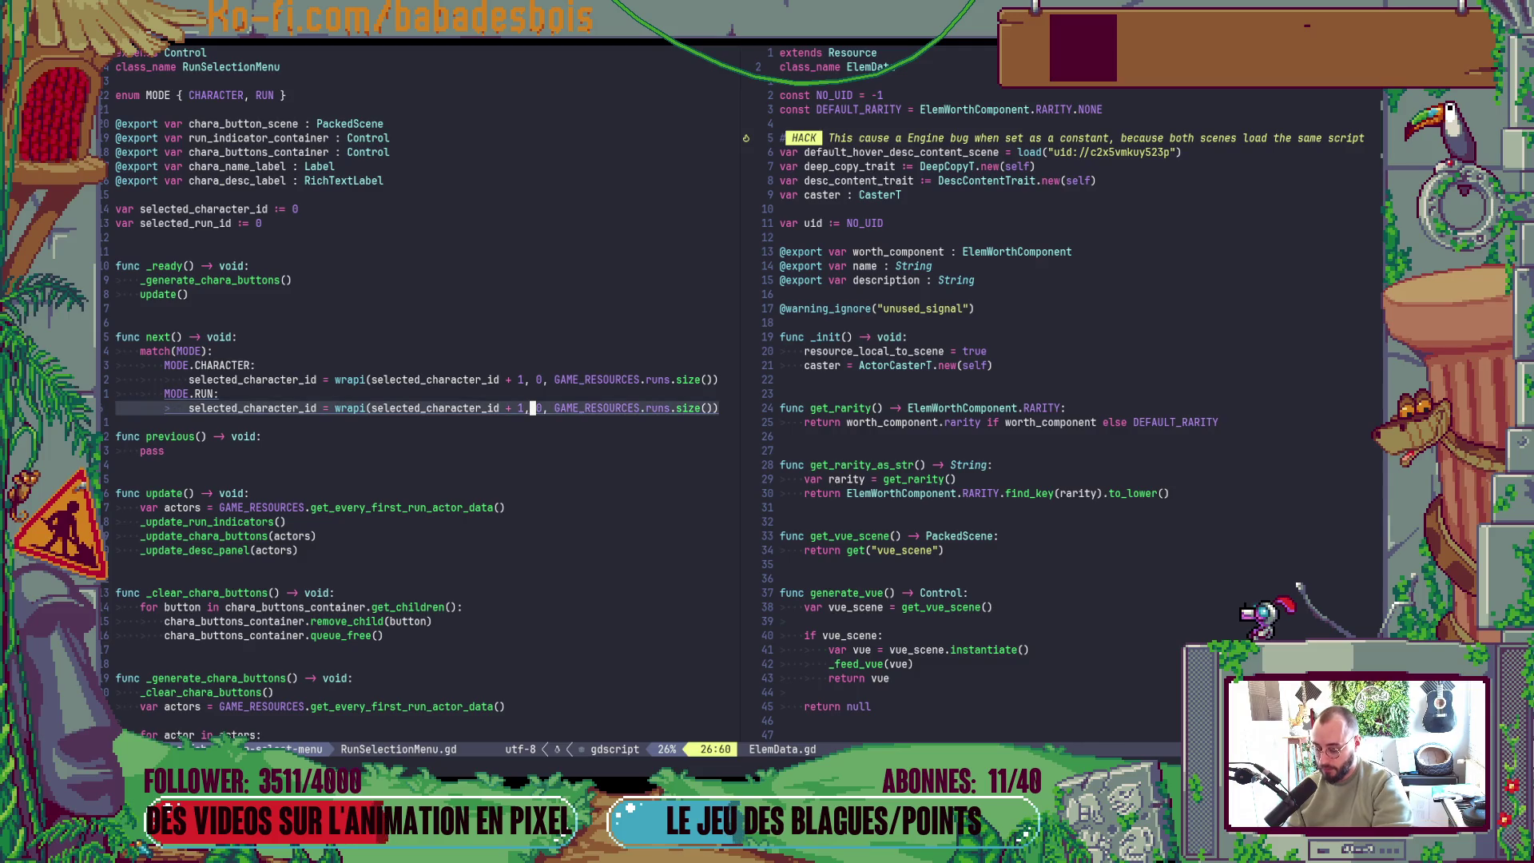
key("gS")
key("j")
key("j")
key("j")
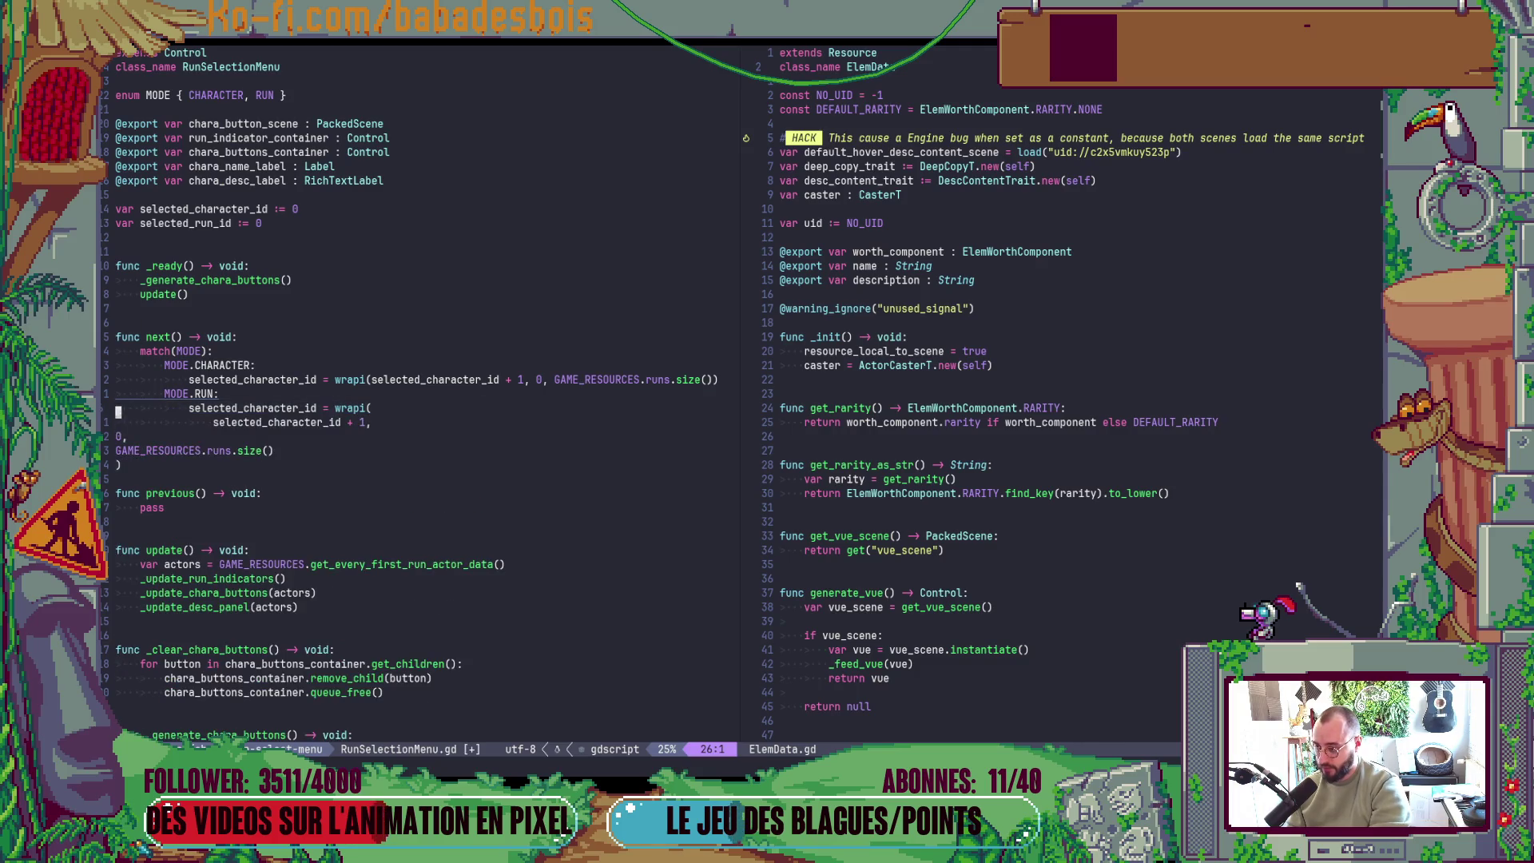
key("V")
key("Escape")
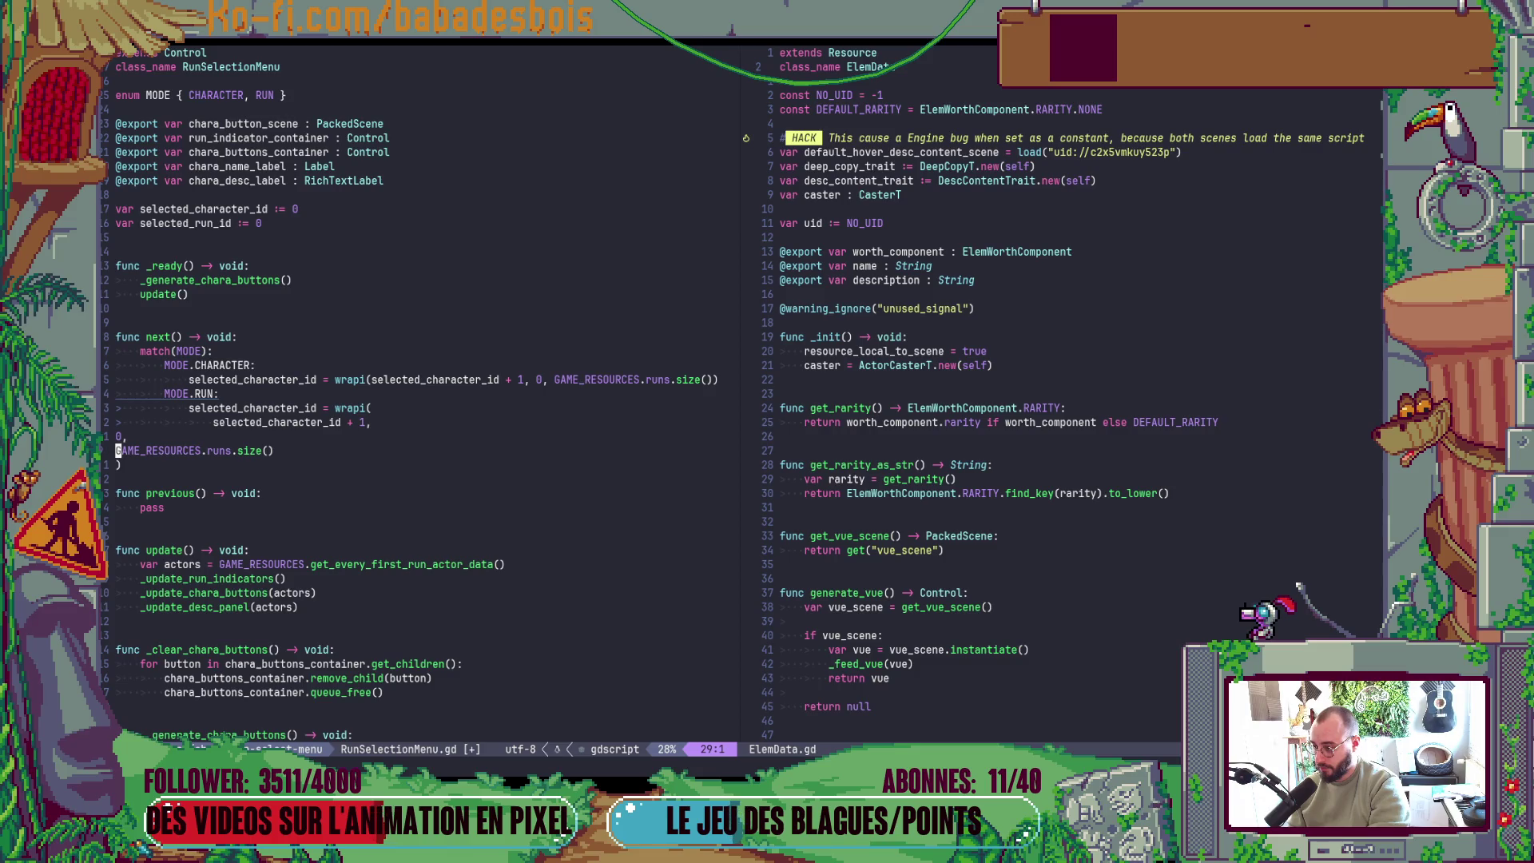
key("V")
key("k")
key("greater")
key("greater")
key("greater")
key("Escape")
key("j")
key("j")
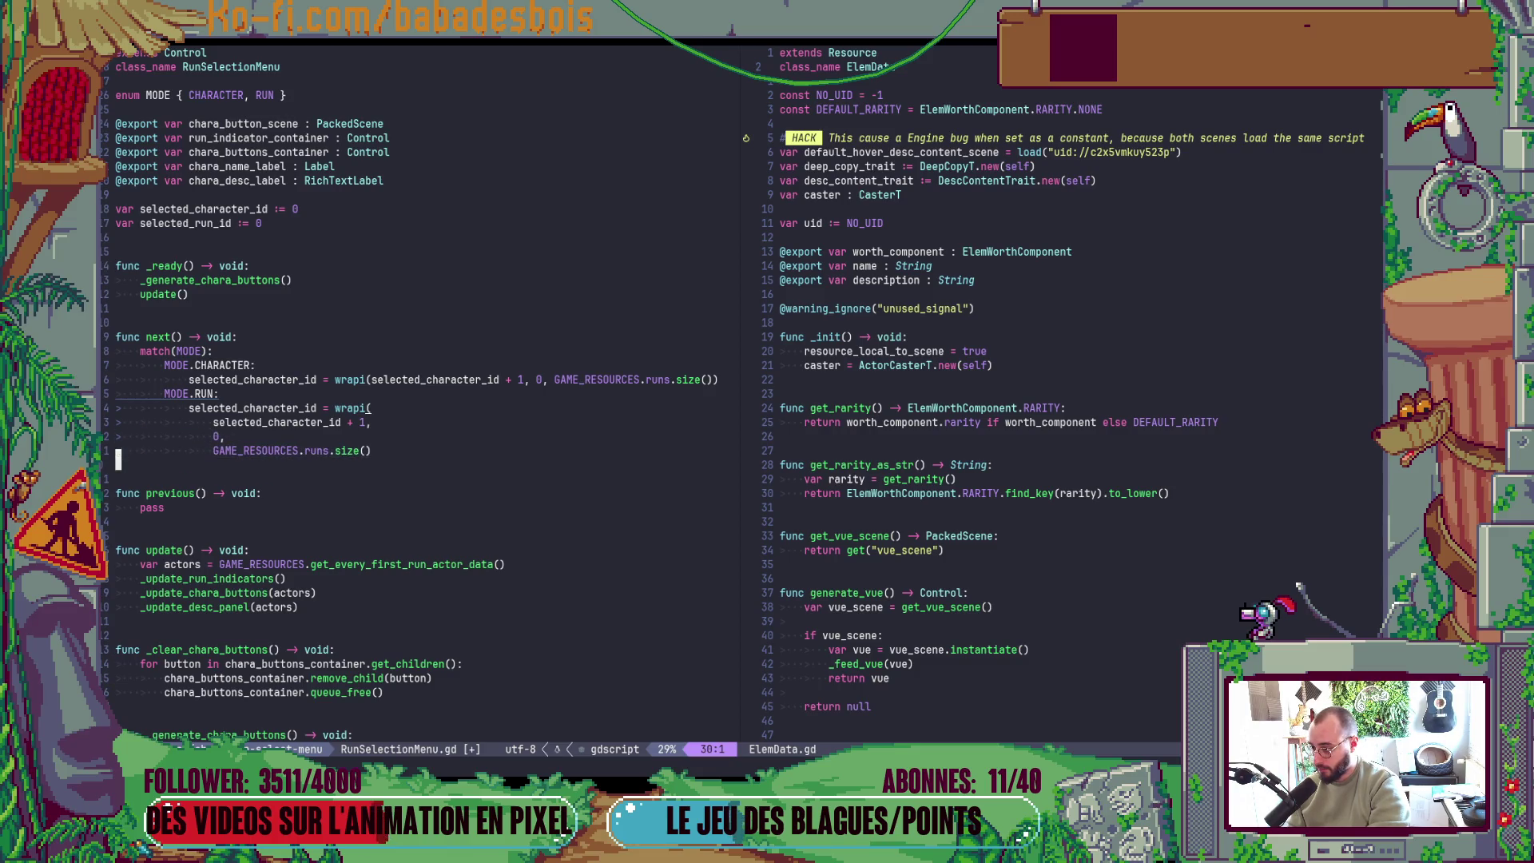
key("V")
key("greater")
key("greater")
key("greater")
key("less")
key("Escape")
key("k")
key("dollar")
Index runs with [selected_character_id] in the RUN wrapi call and save.
key("b")
key("b")
type("h")
type("[sel")
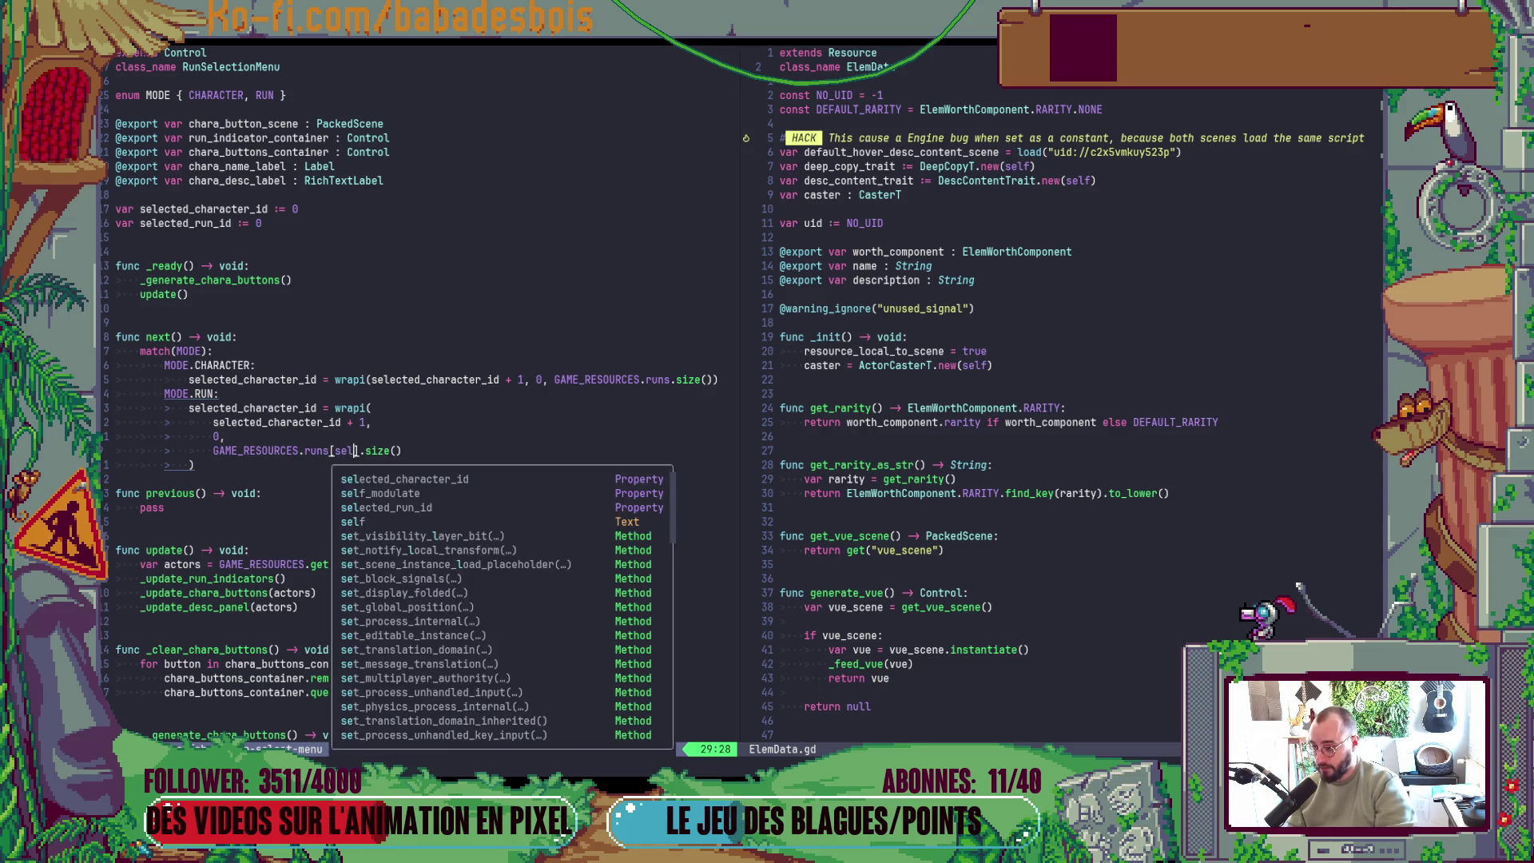
key("Return")
key("Escape")
type(":w")
key("Return")
Select the whole match(MODE) block in next().
key("j")
key("j")
key("j")
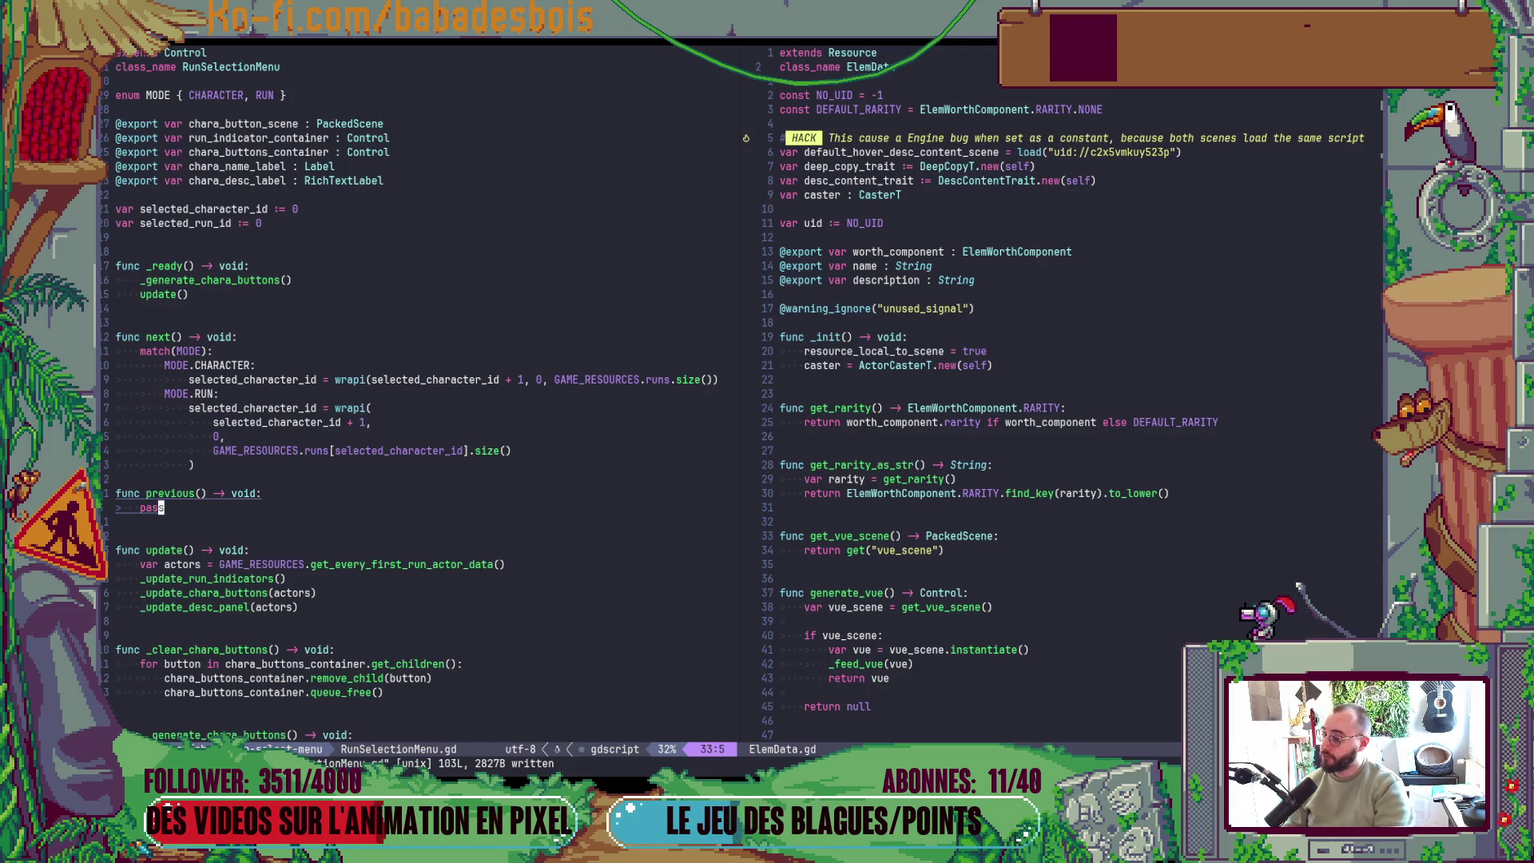
key("k")
key("k")
key("k")
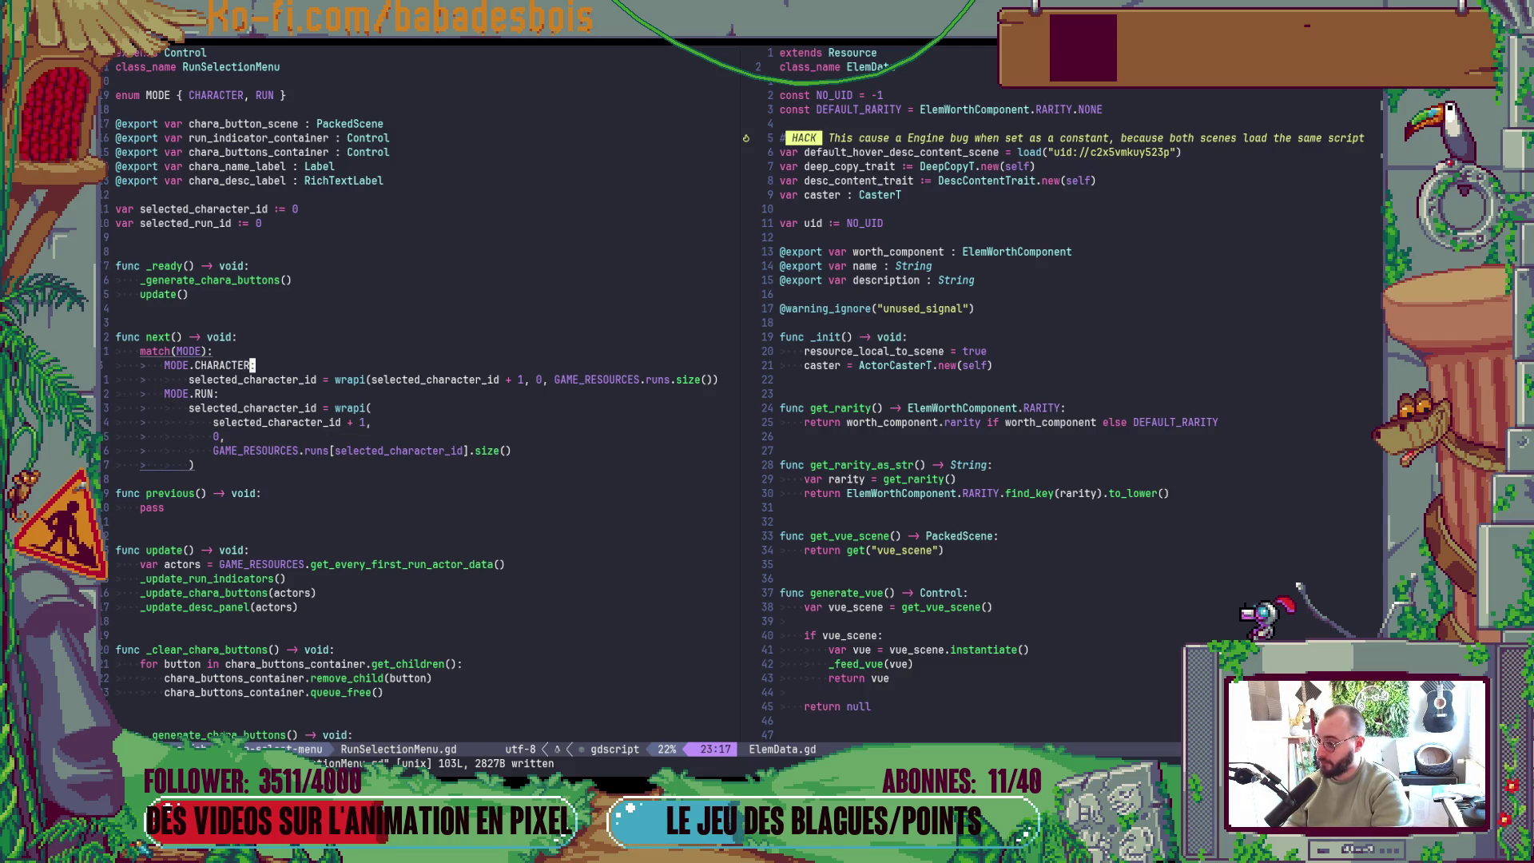
key("shift+v")
key("j")
key("j")
key("j")
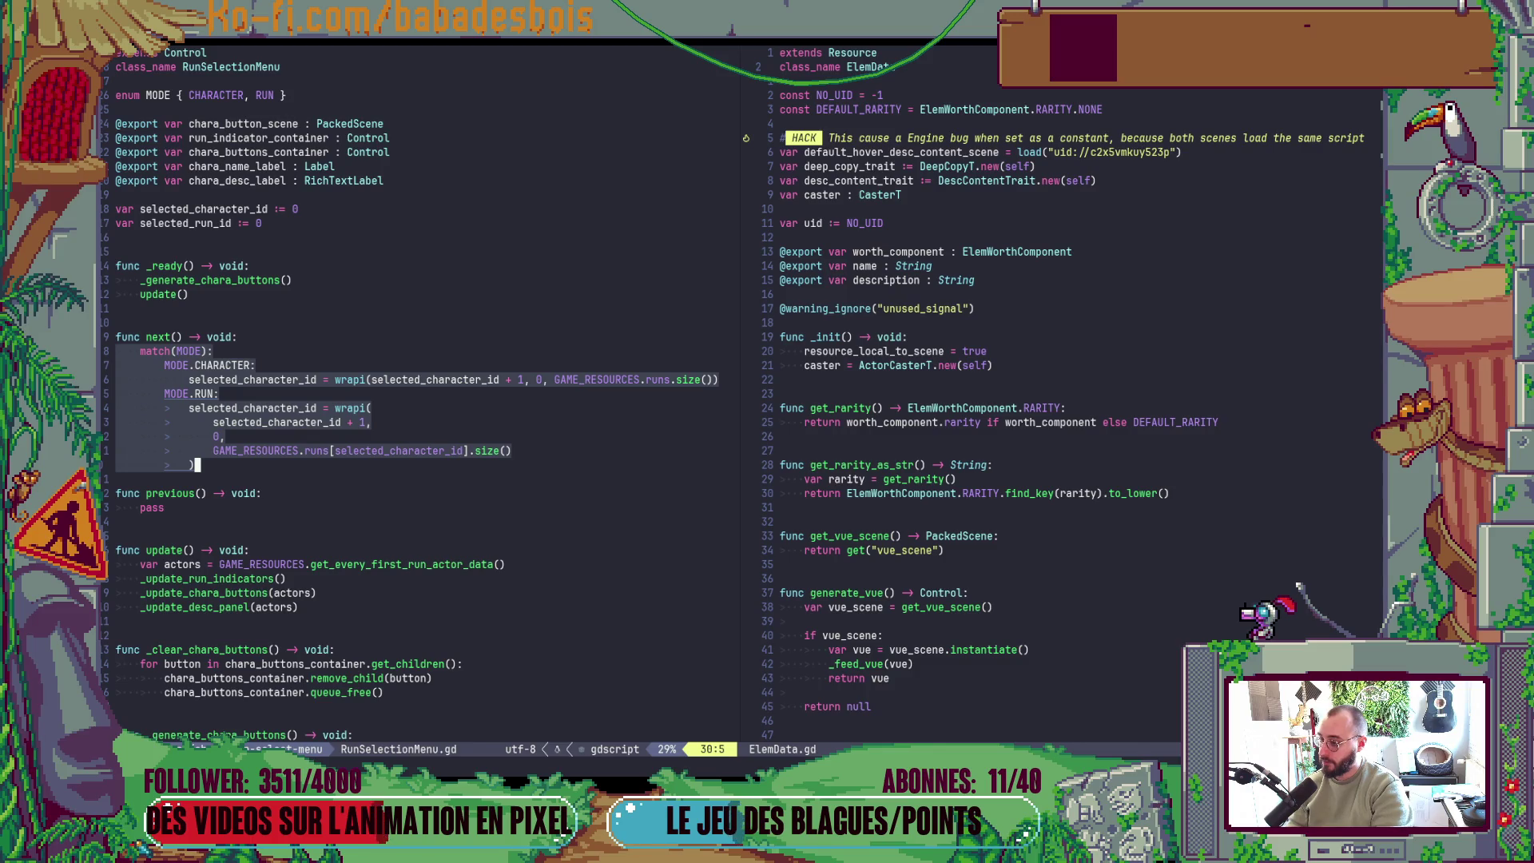
key("Escape")
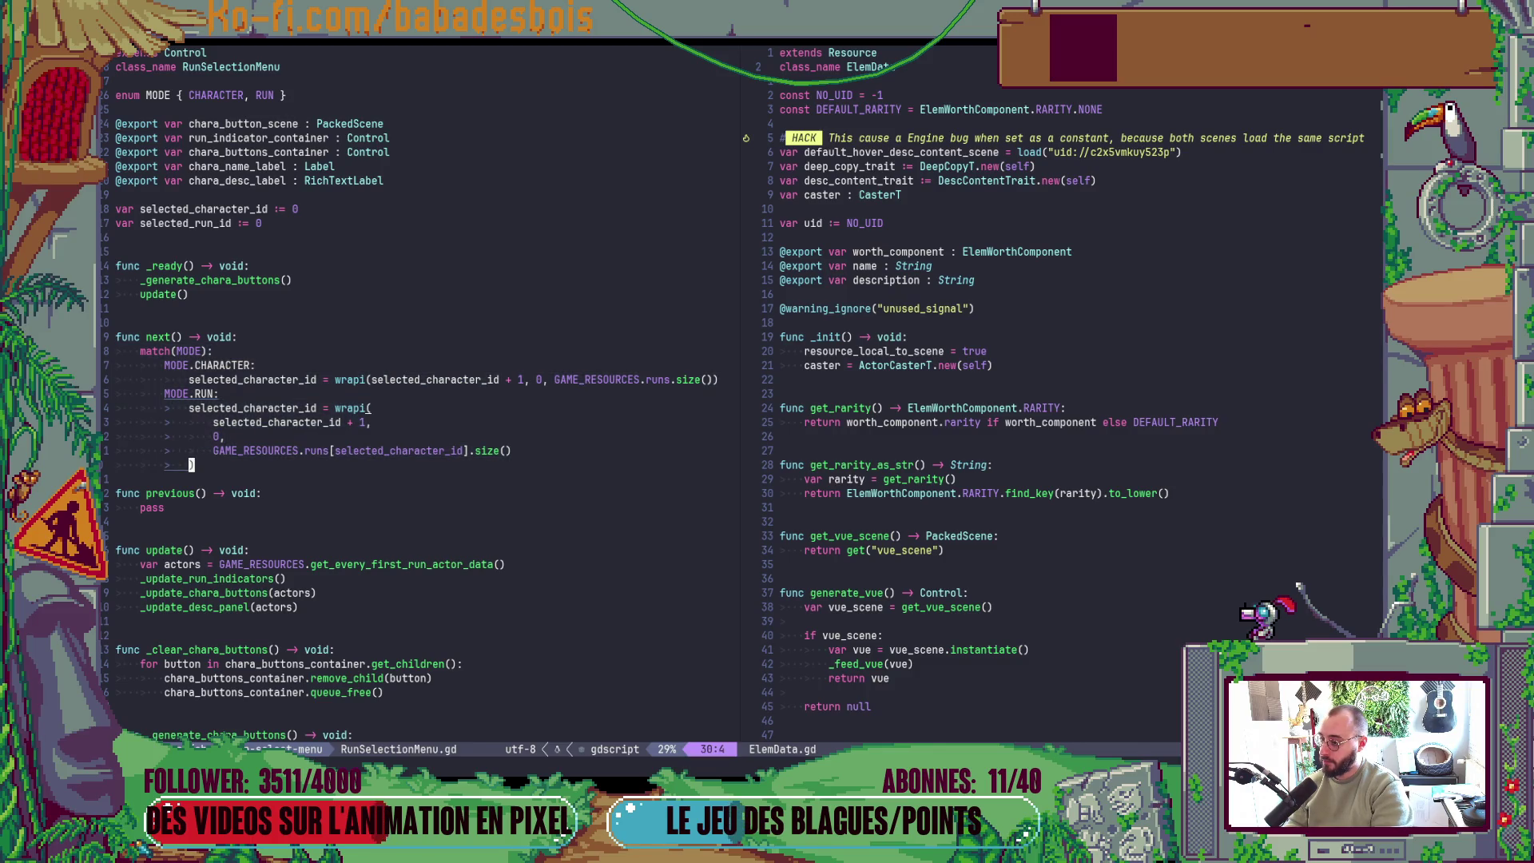
Move the match block out of next() into a new func _increment_selected_elem() -> void.
key("g")
key("v")
key("o")
key("d")
key("j")
key("j")
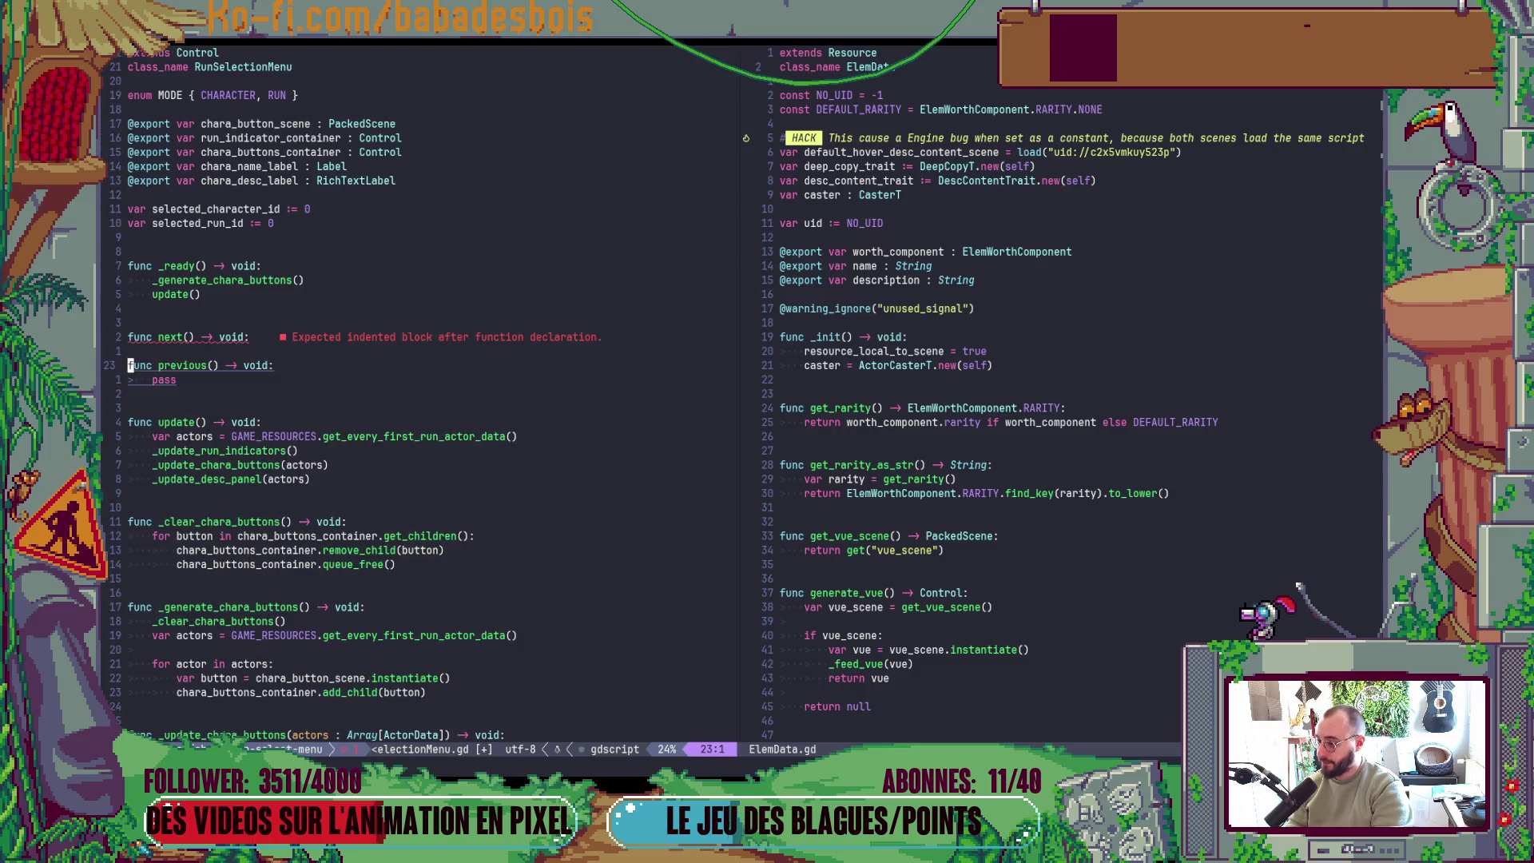
key("o")
key("Return")
key("Return")
type("func _")
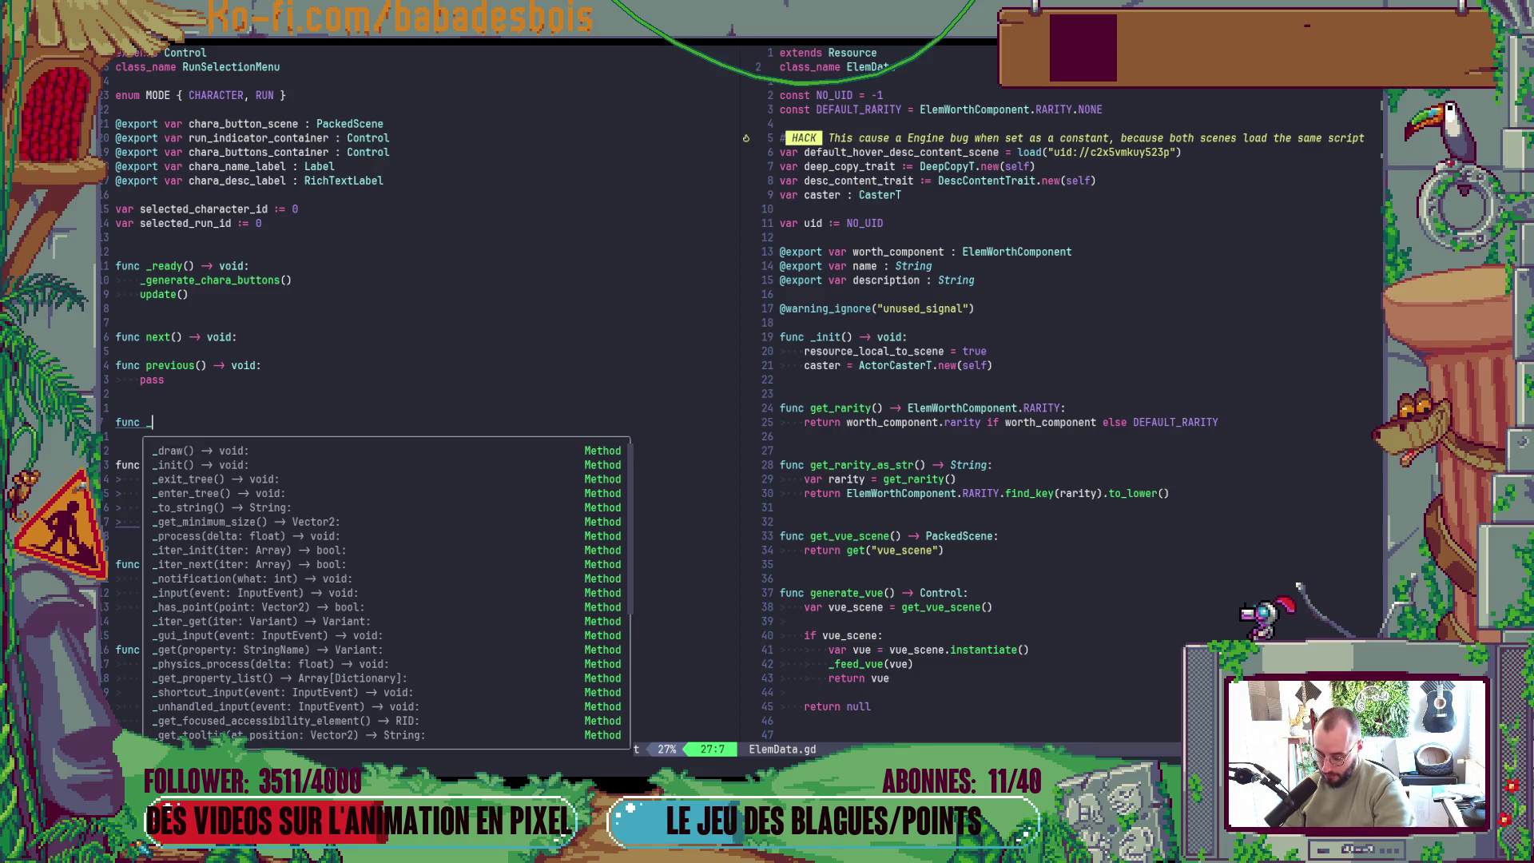
type("increment")
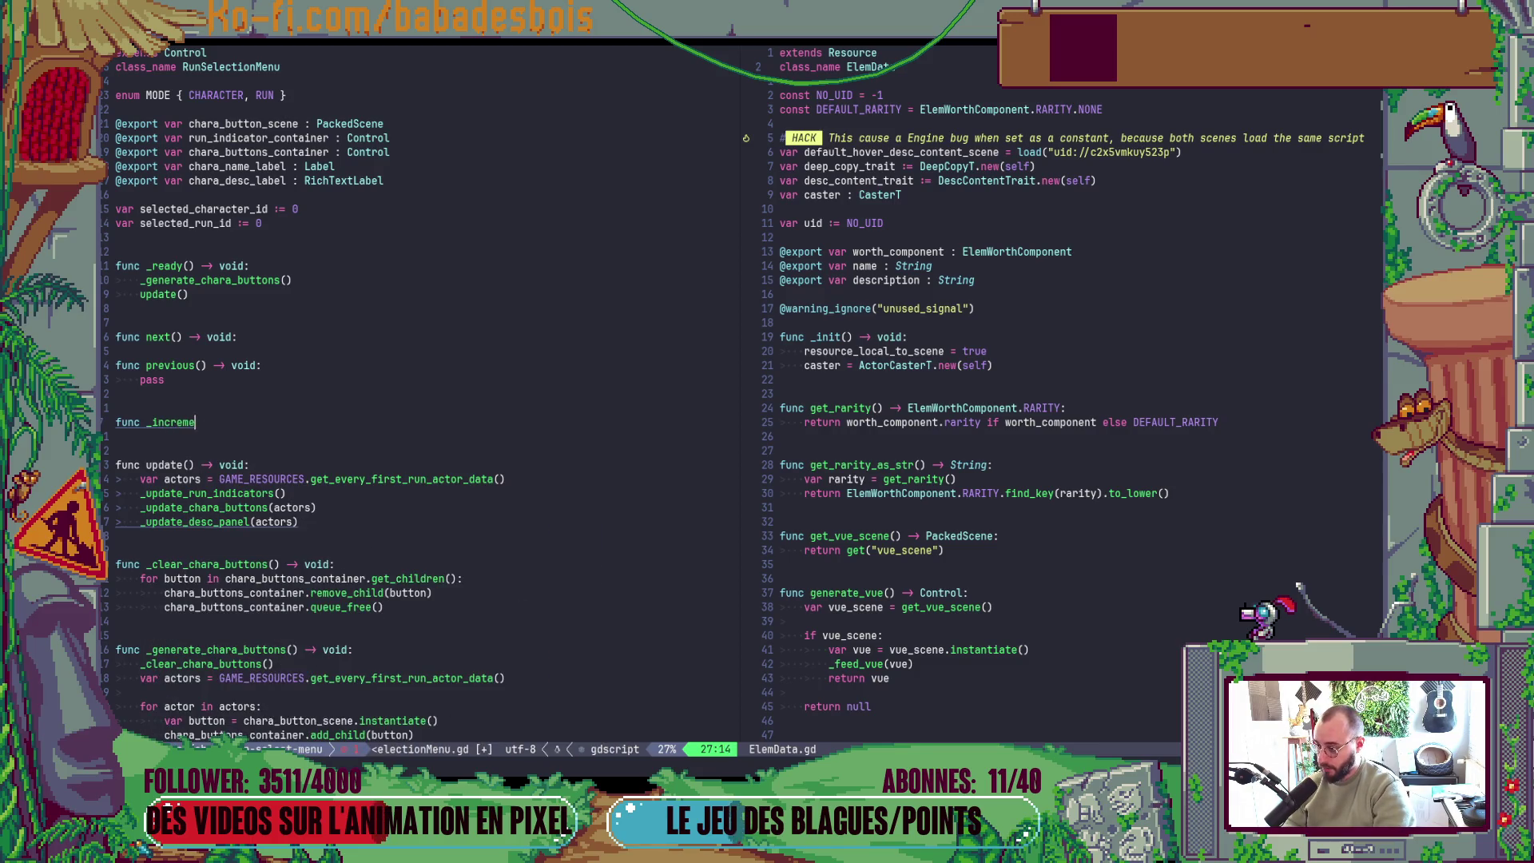
type("_")
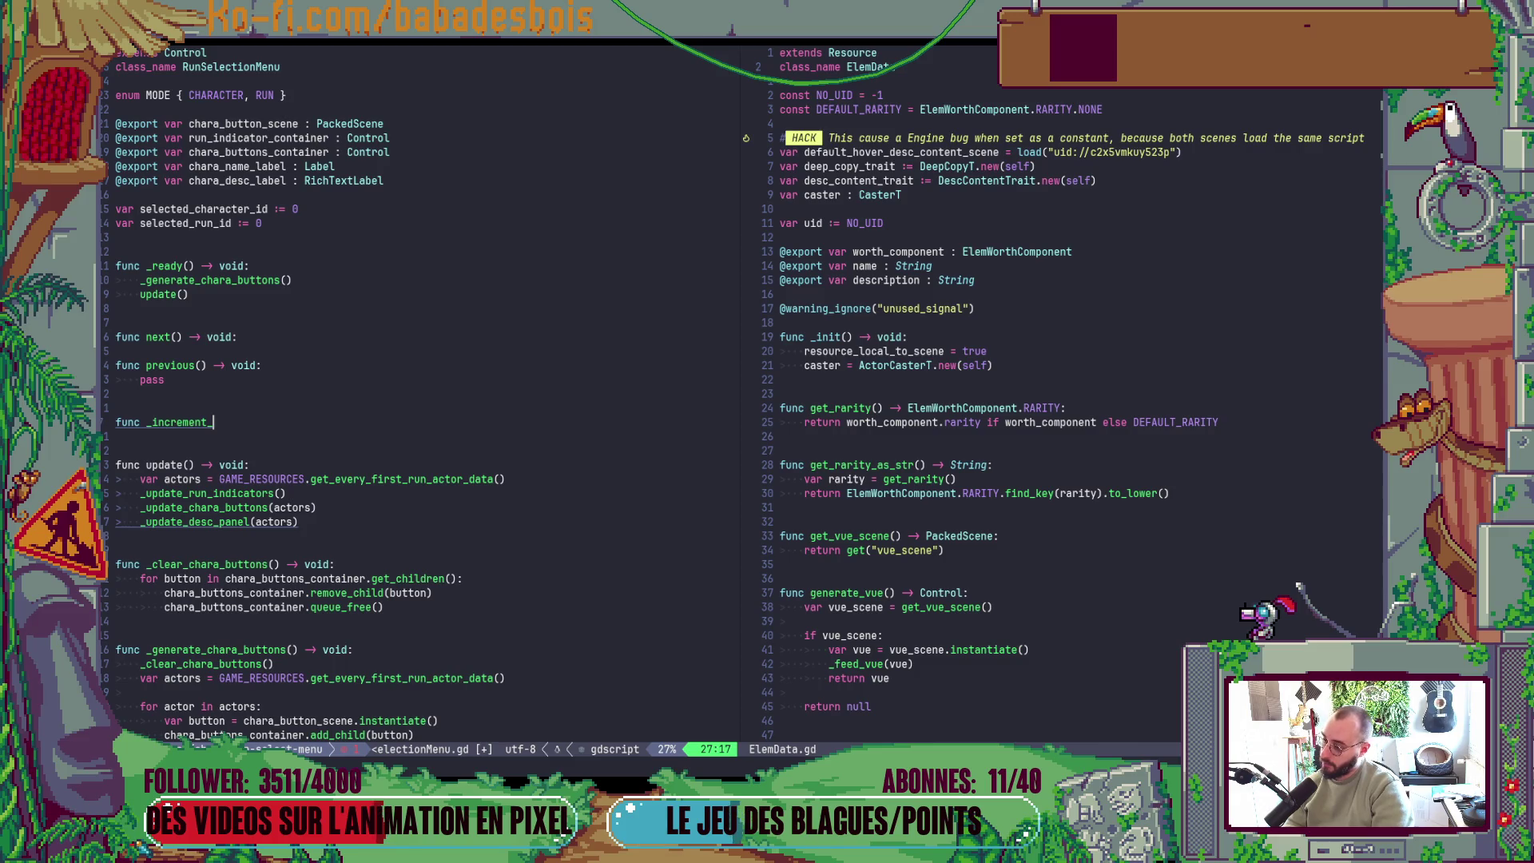
type("selected")
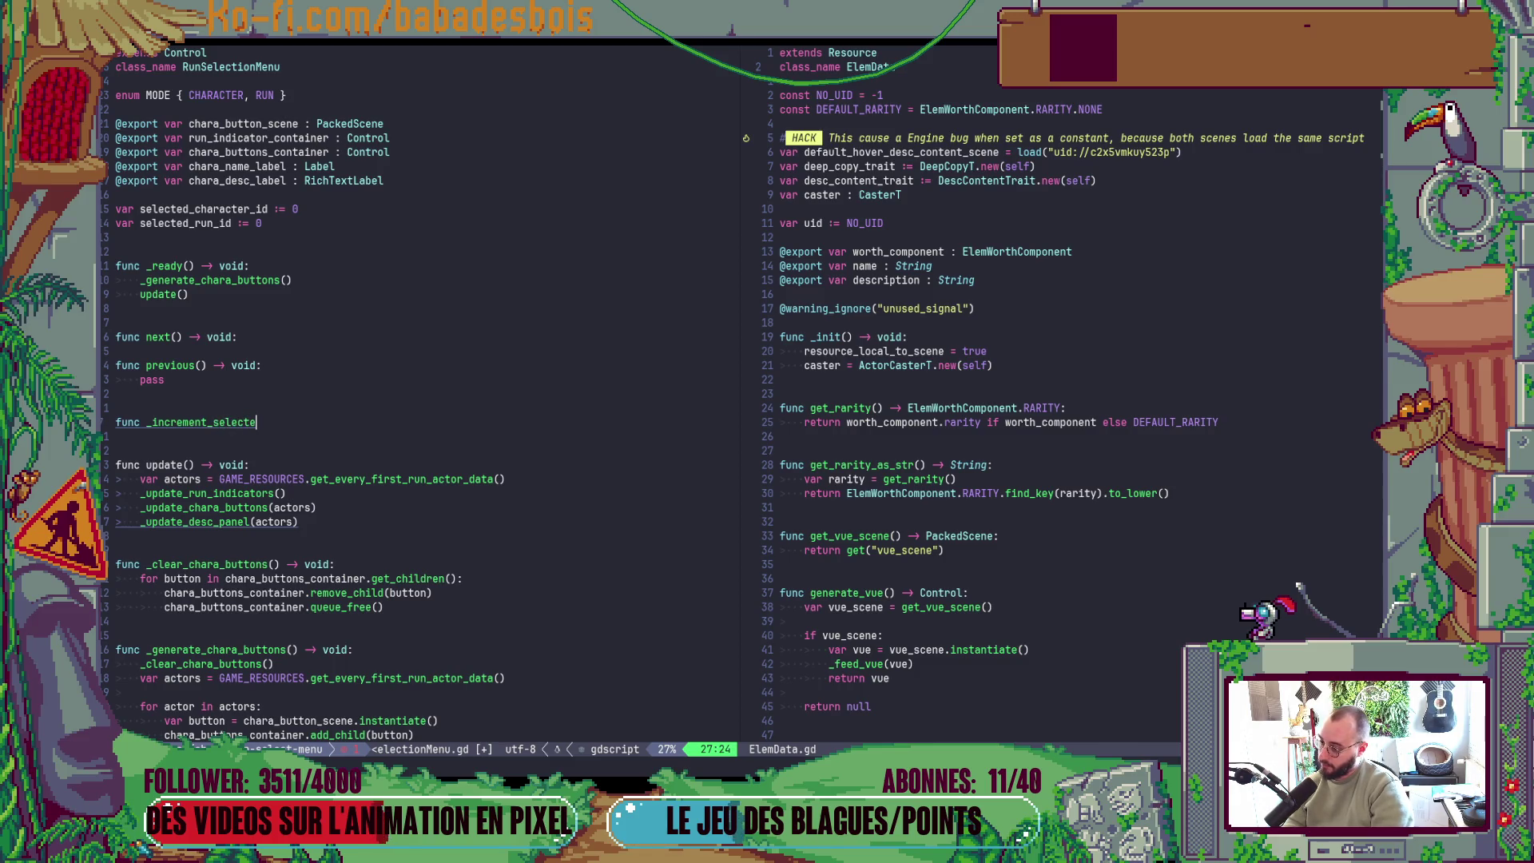
type("_elem()")
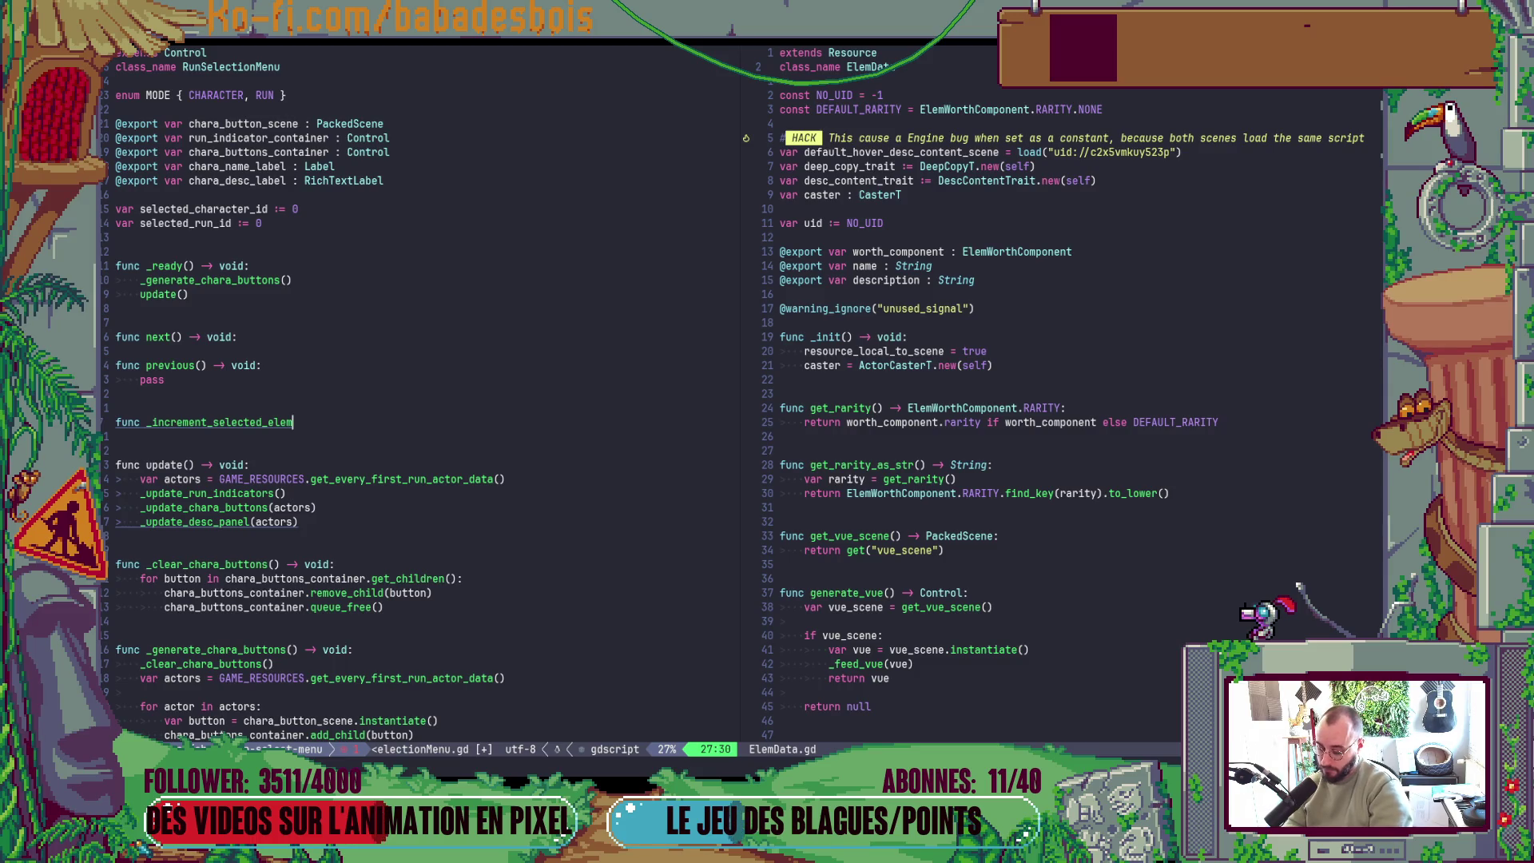
type(" -> vo")
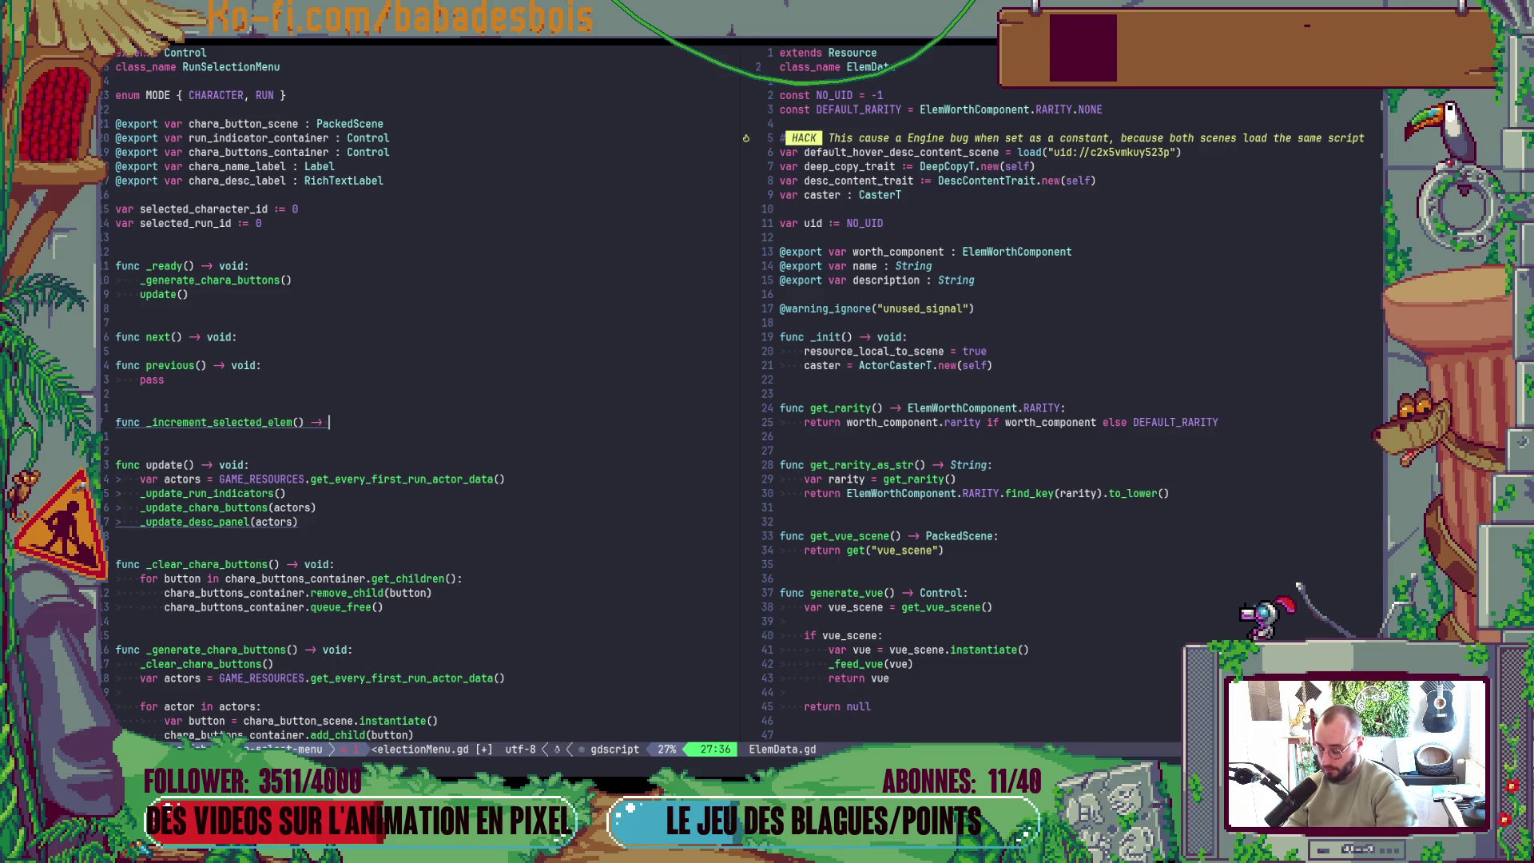
type("id:")
key("Return")
key("Tab")
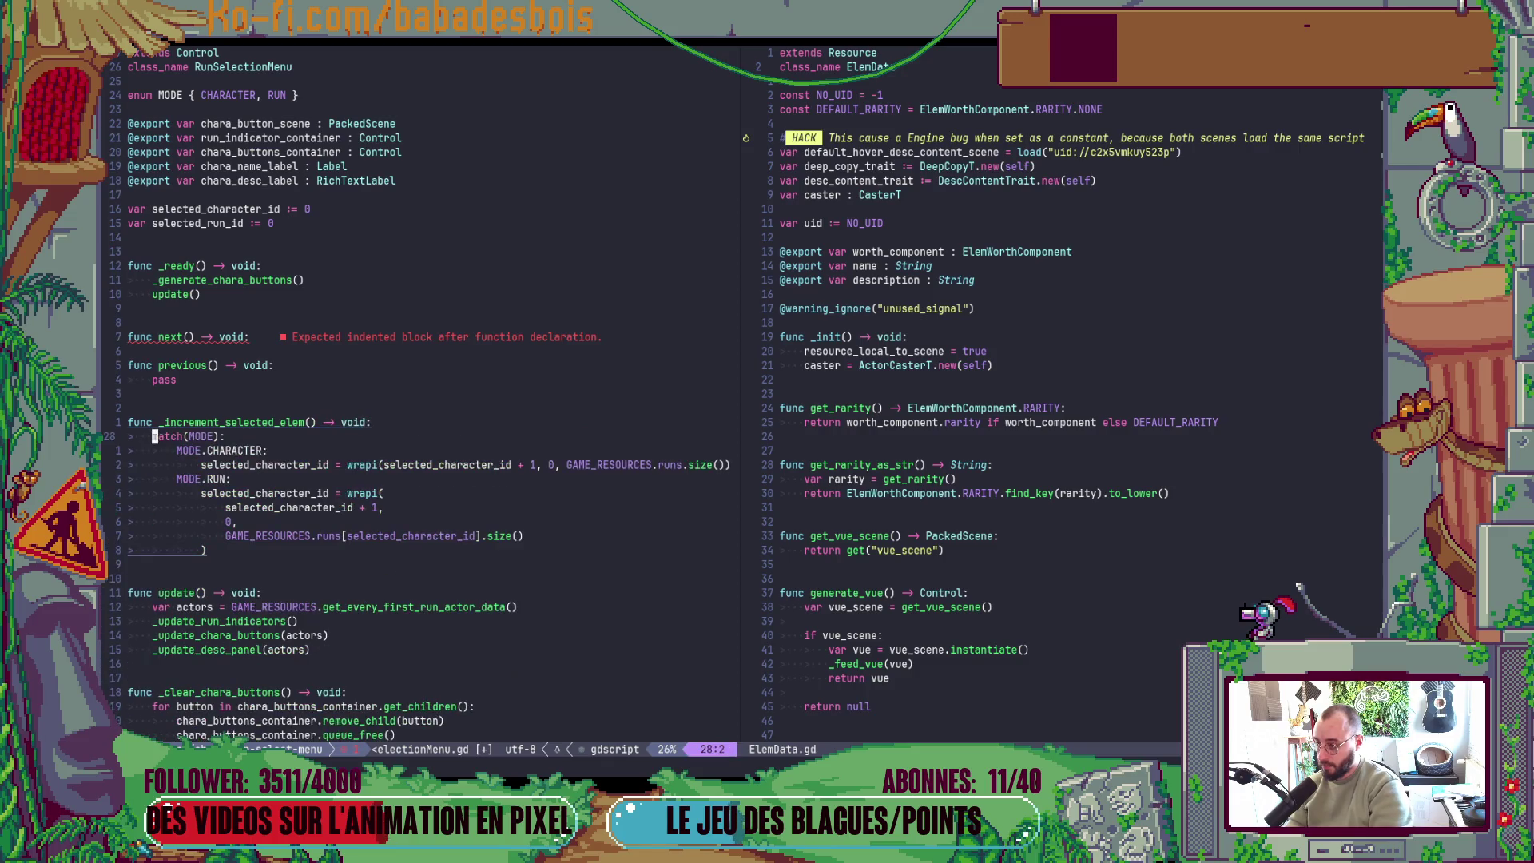
Give _increment_selected_elem an incr parameter defaulting to 1 (incr := 1).
key("Escape")
key("k")
key("k")
key("$")
key("b")
key("b")
type("hlainc")
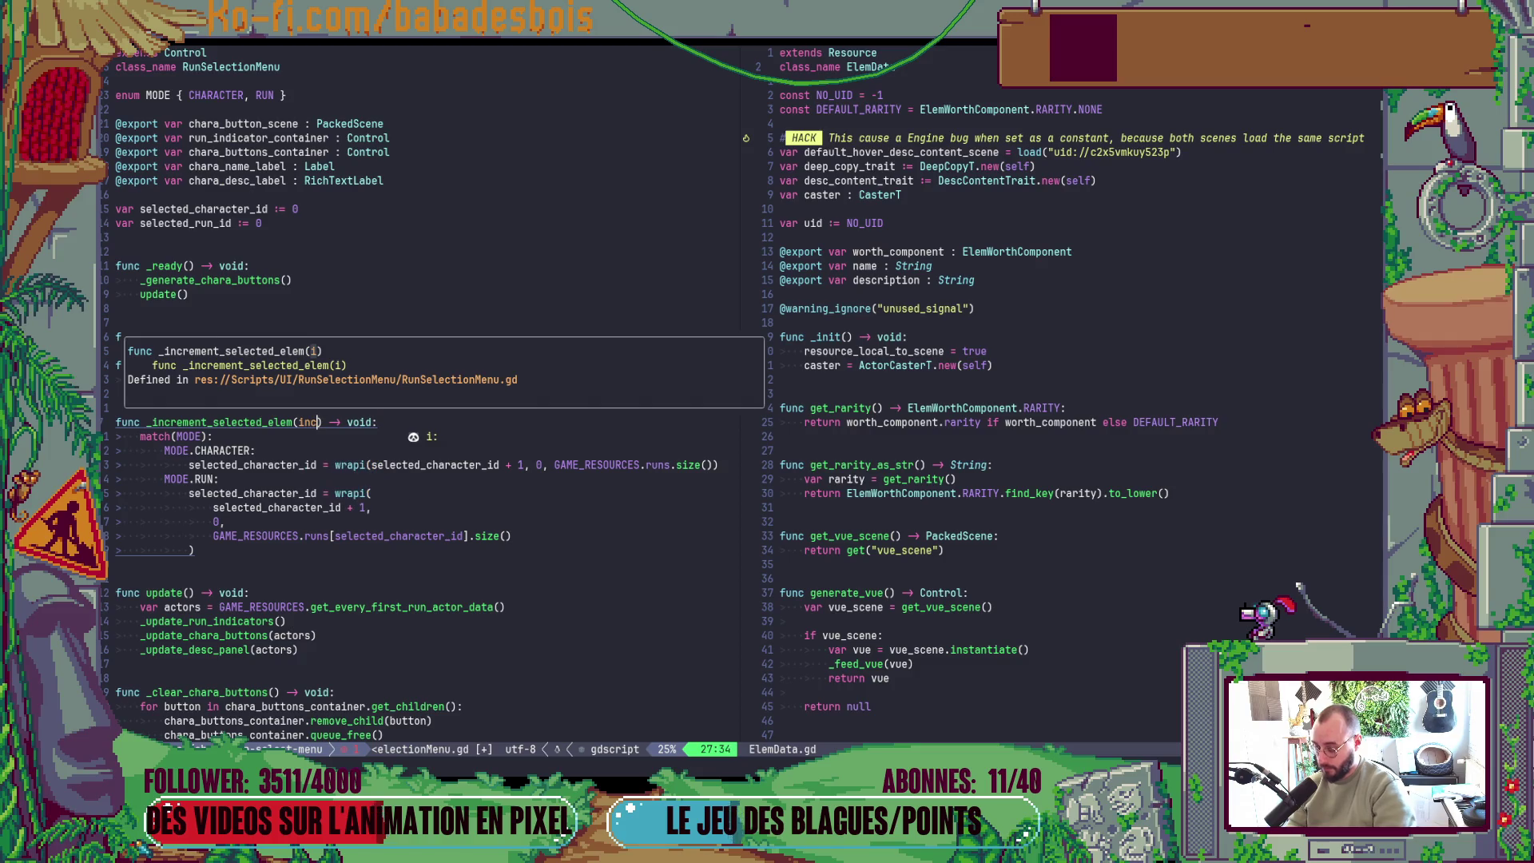
type("r")
type(" = ")
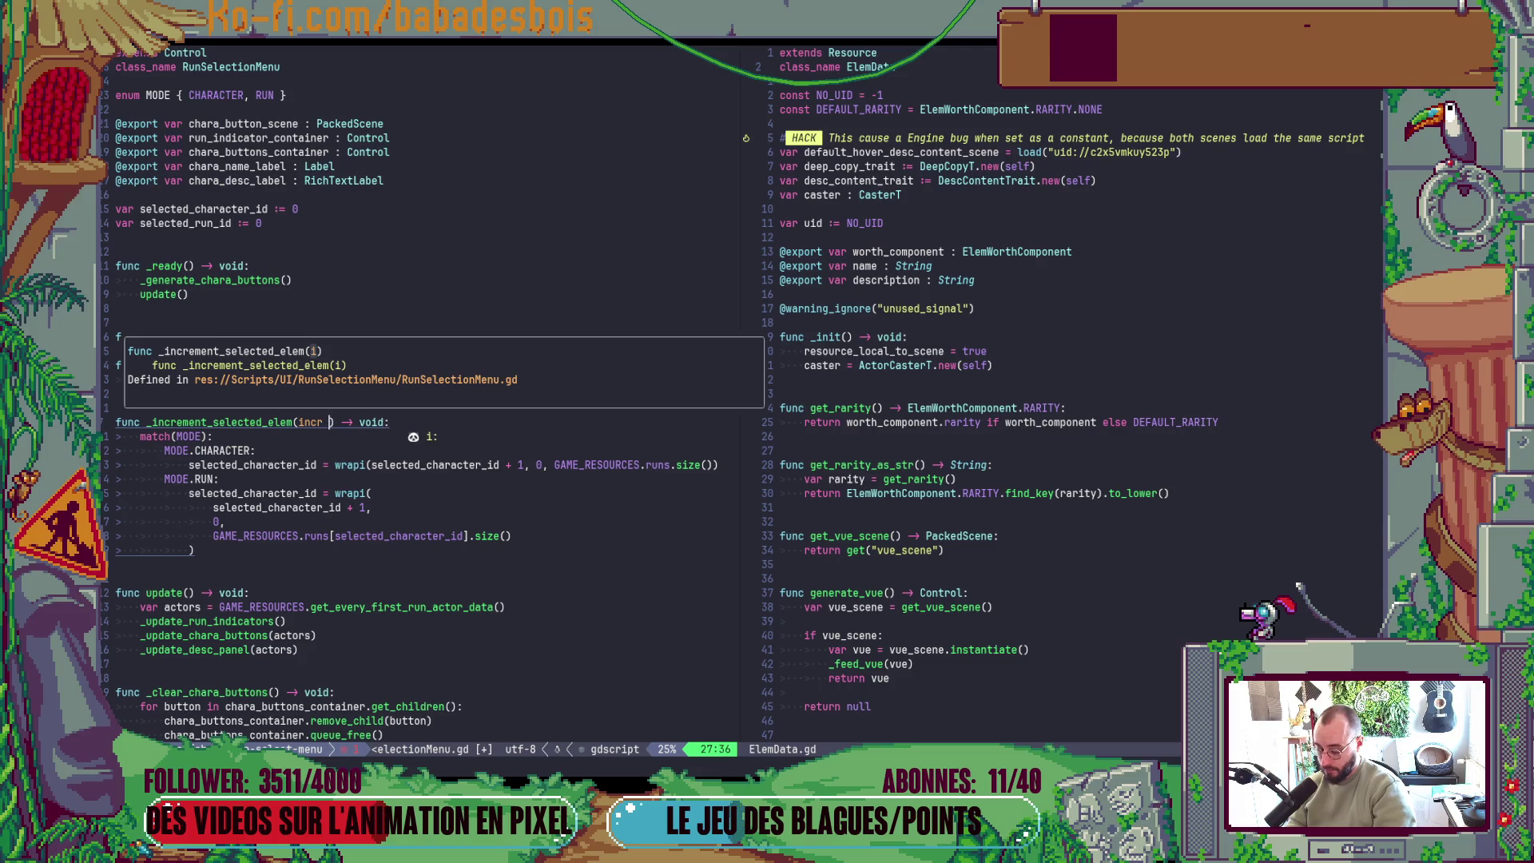
type("1")
key("Escape")
key("h")
key("h")
type("id:")
key("Escape")
Replace the hardcoded + 1 with + incr in both the CHARACTER and RUN wrapi calls.
key("j")
key("j")
key("j")
key("$")
key("b")
key("b")
key("b")
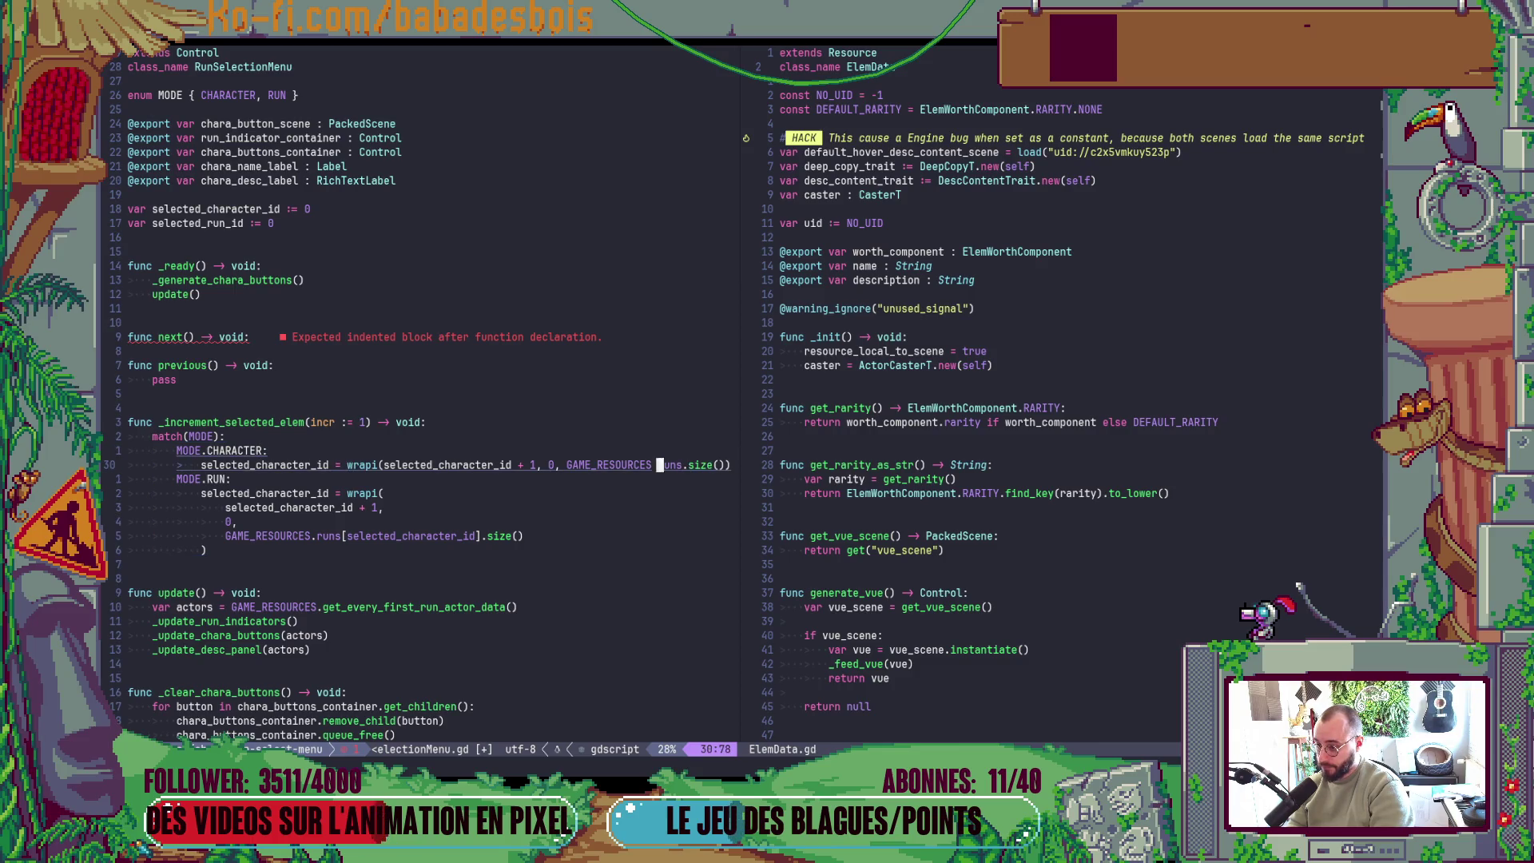
key("b")
key("b")
type("cw")
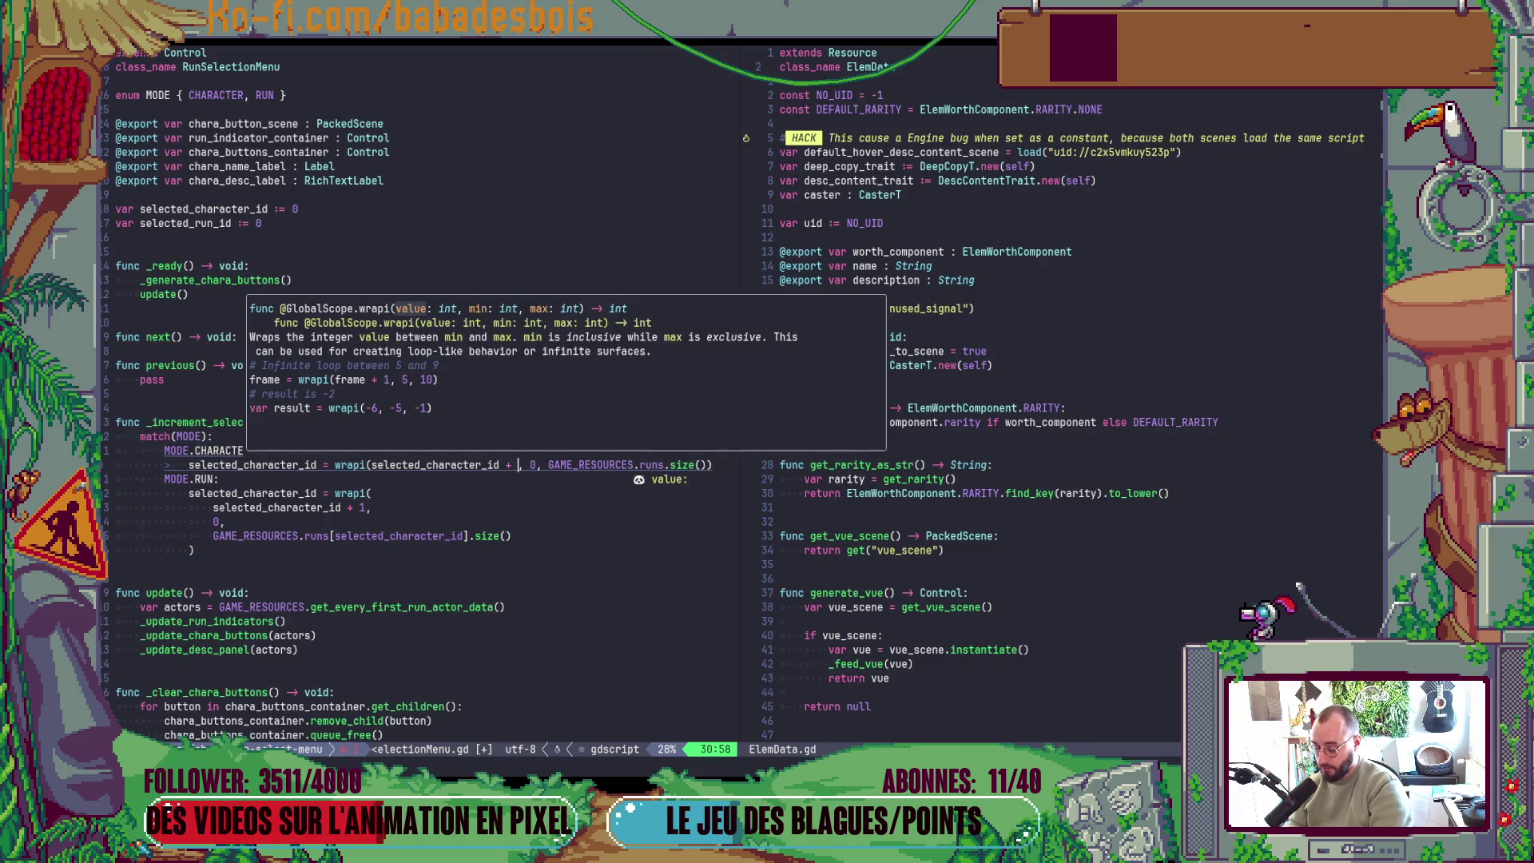
type("incr")
key("Escape")
key("j")
key("j")
key("j")
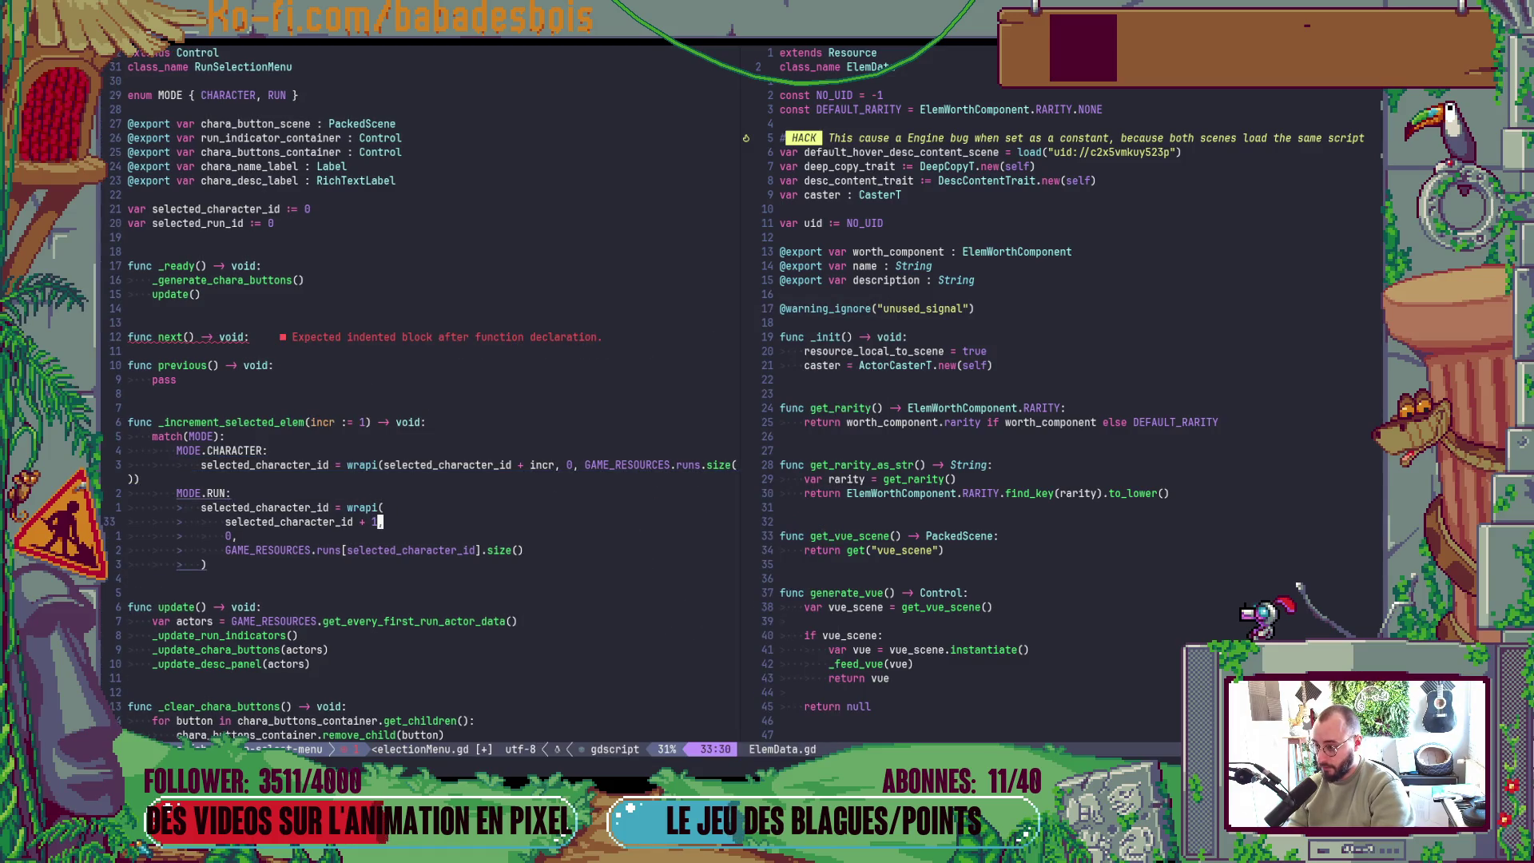
type("cwinc")
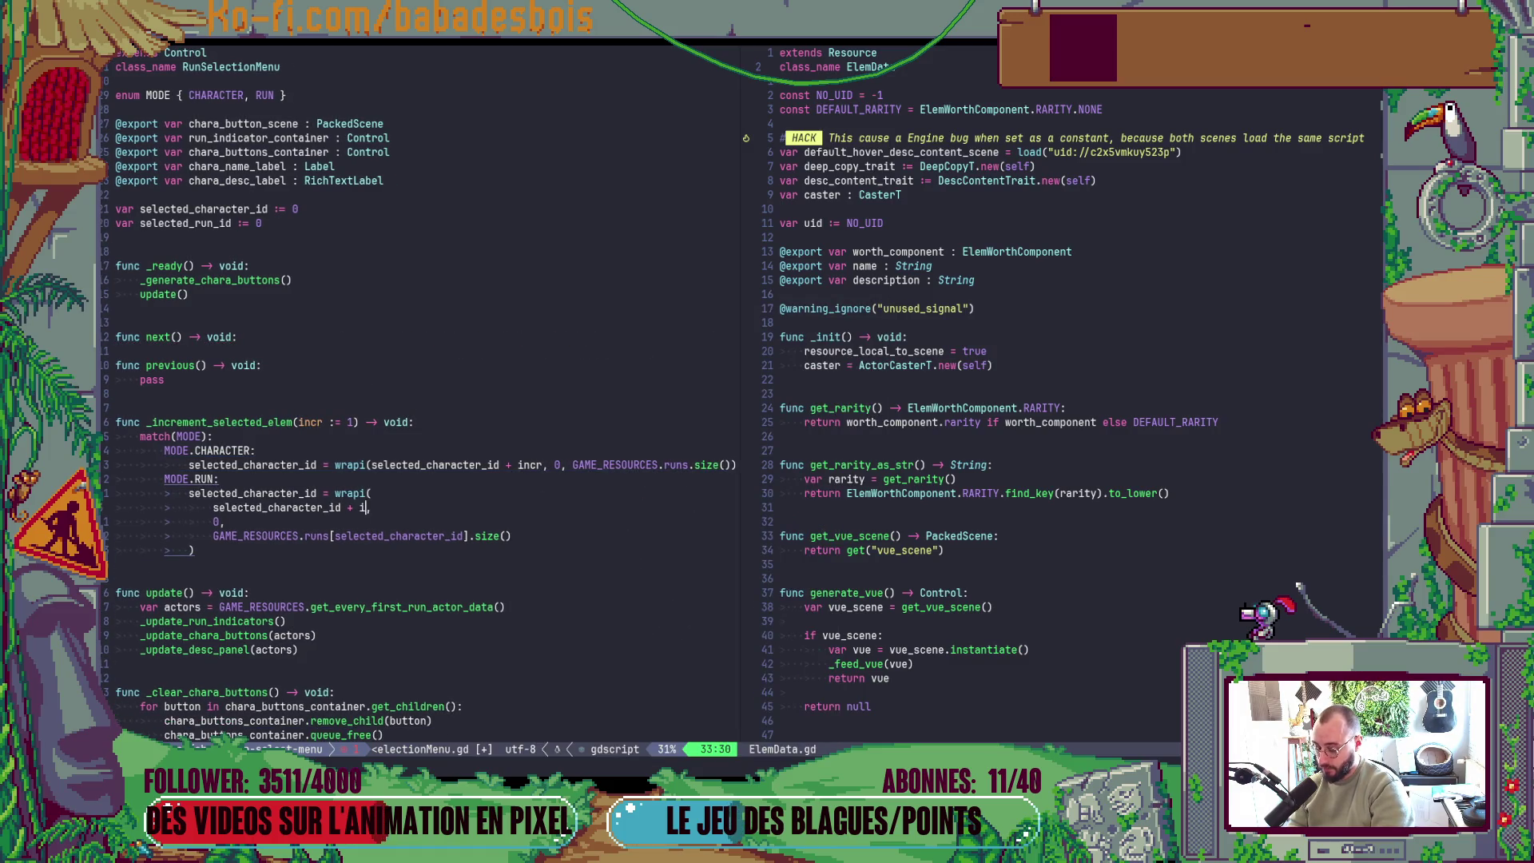
type("r")
key("Escape")
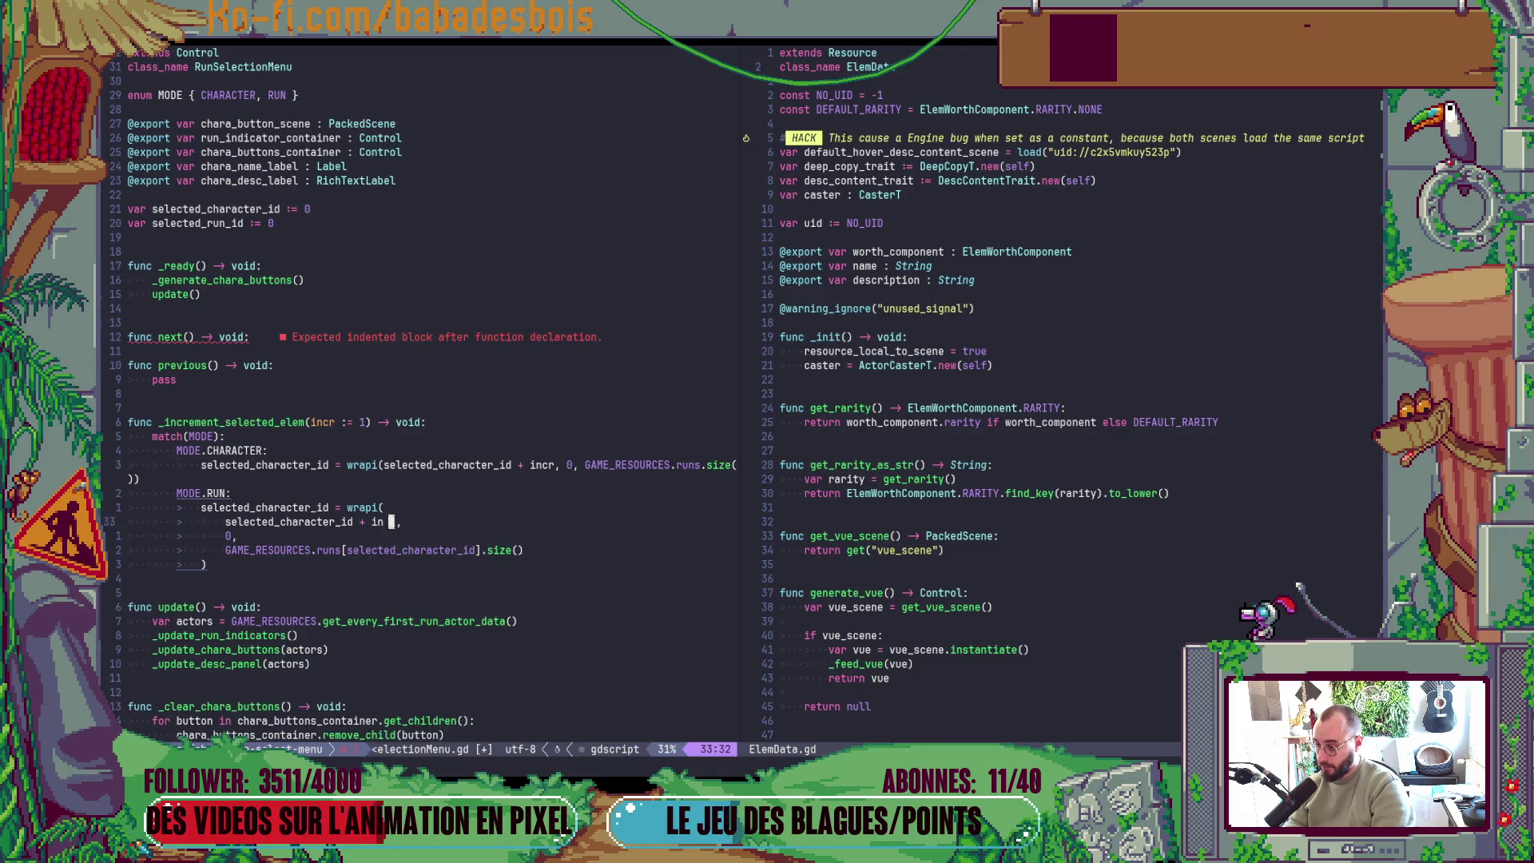
Start a new body line inside next().
key("1")
key("3")
key("k")
key("j")
key("A")
key("Return")
Call _increment_selected_elem() in next() and _increment_selected_elem(-1) in previous(), then save.
type("_inc")
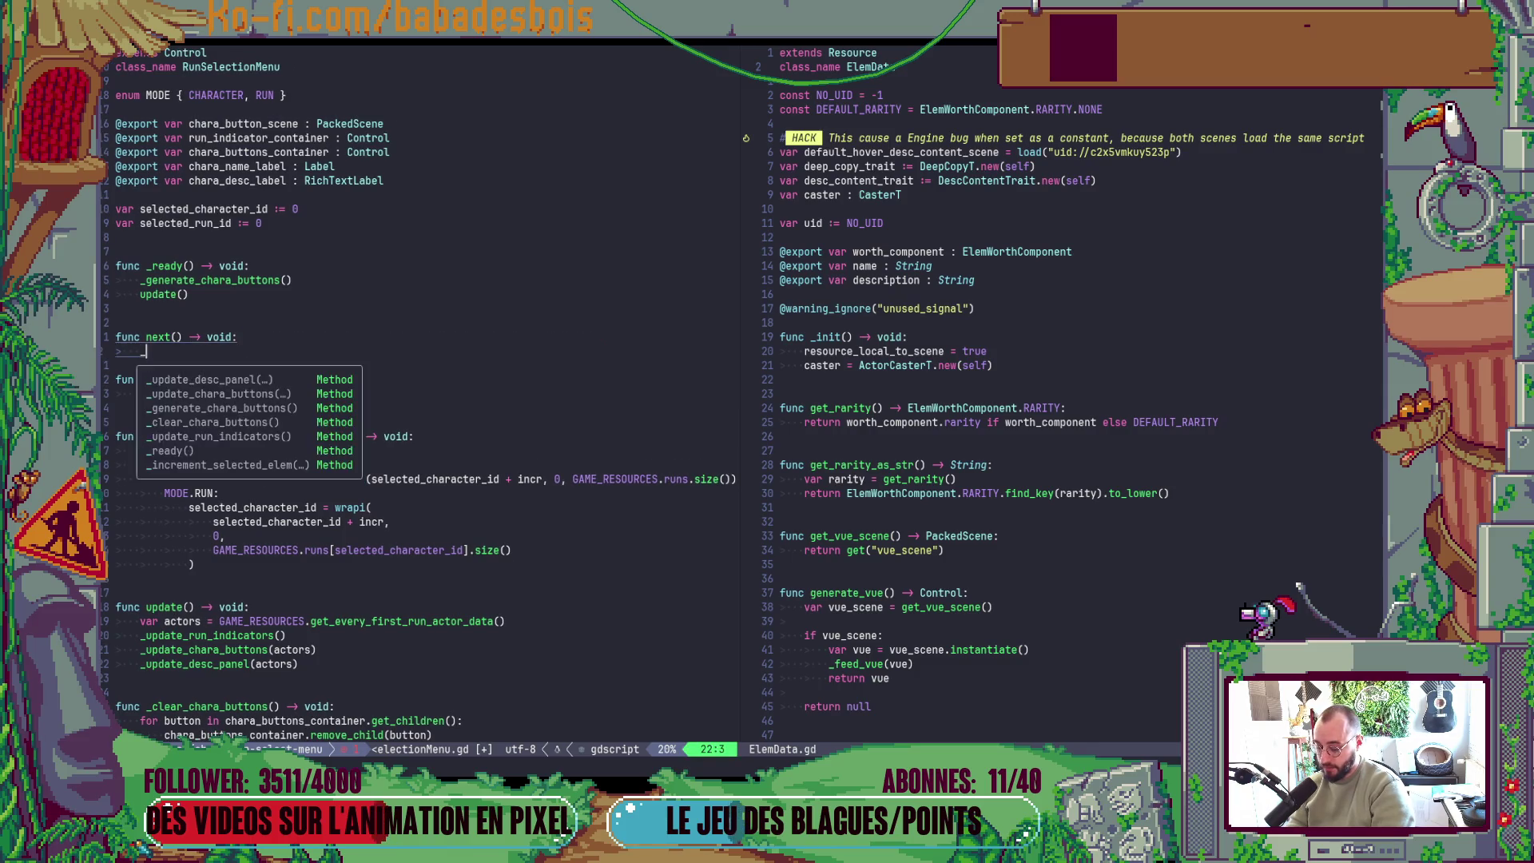
key("Return")
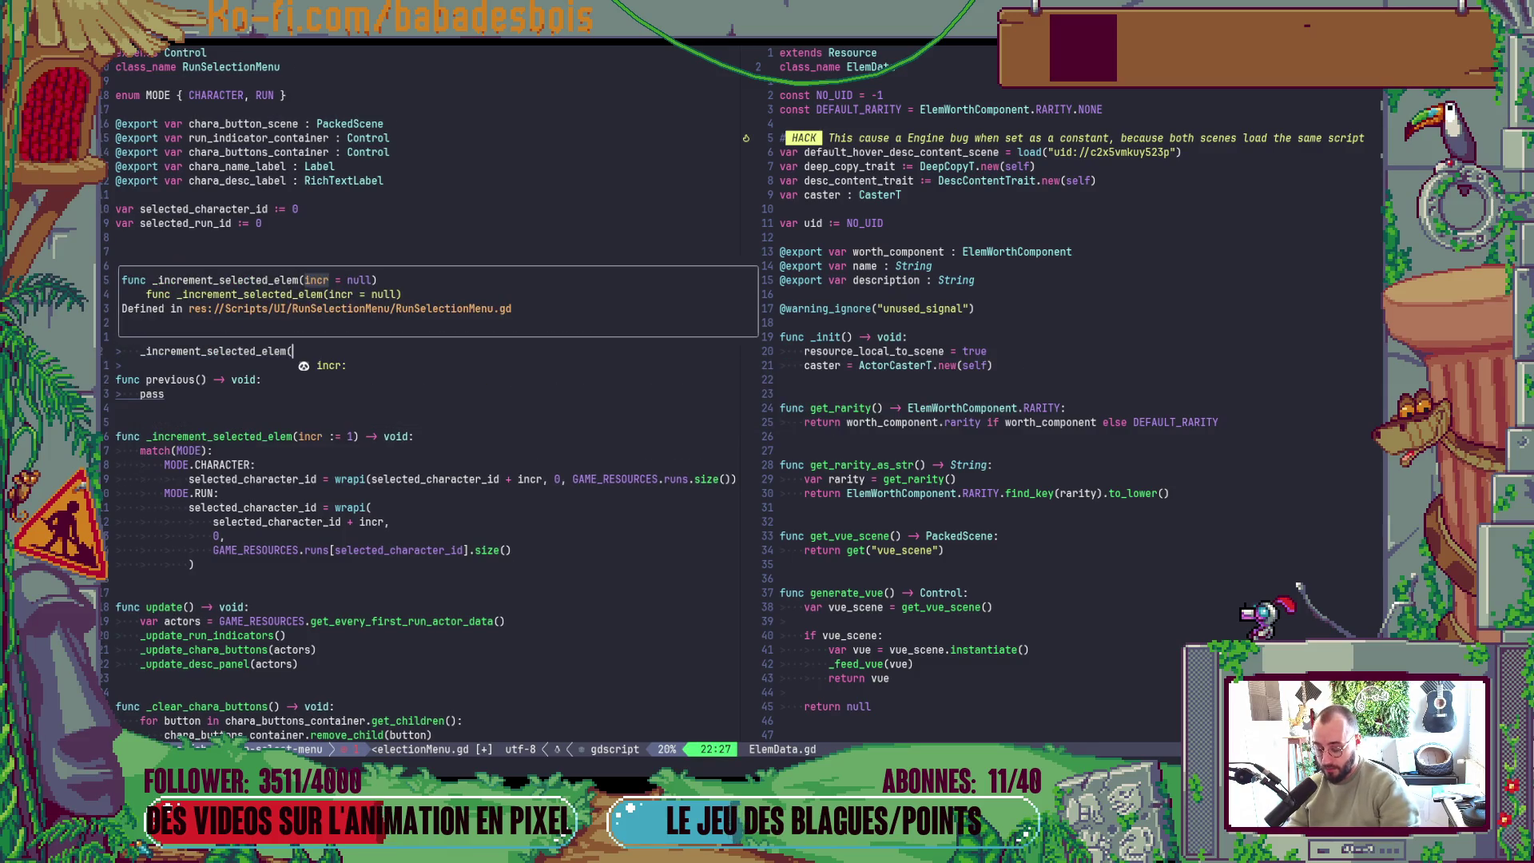
type(")")
key("Escape")
key("V")
key("y")
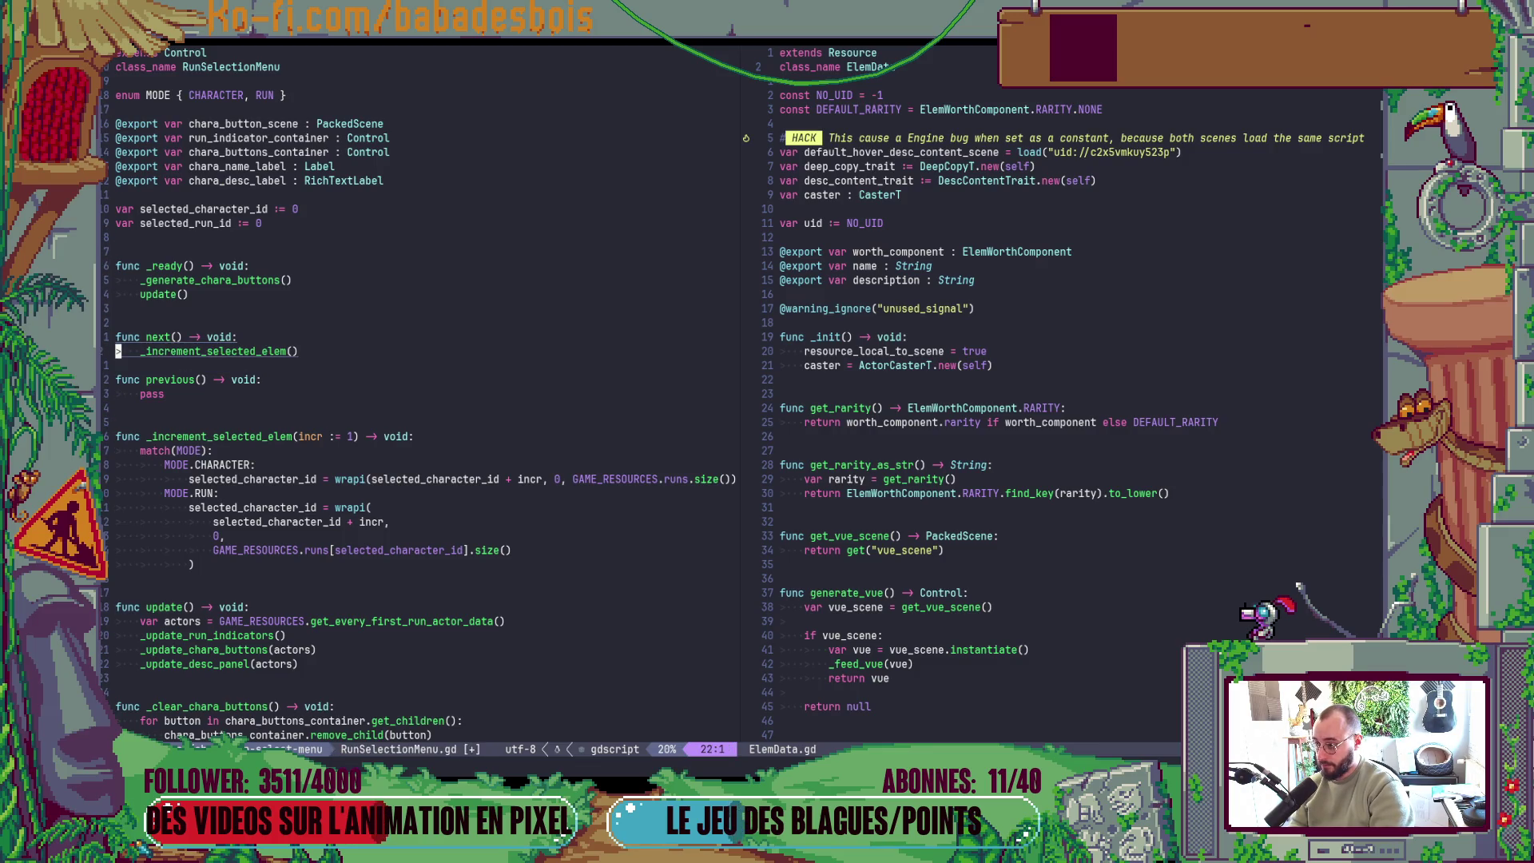
key("j")
key("j")
key("j")
type("Vpf(a-1")
key("Escape")
type(":w")
key("Return")
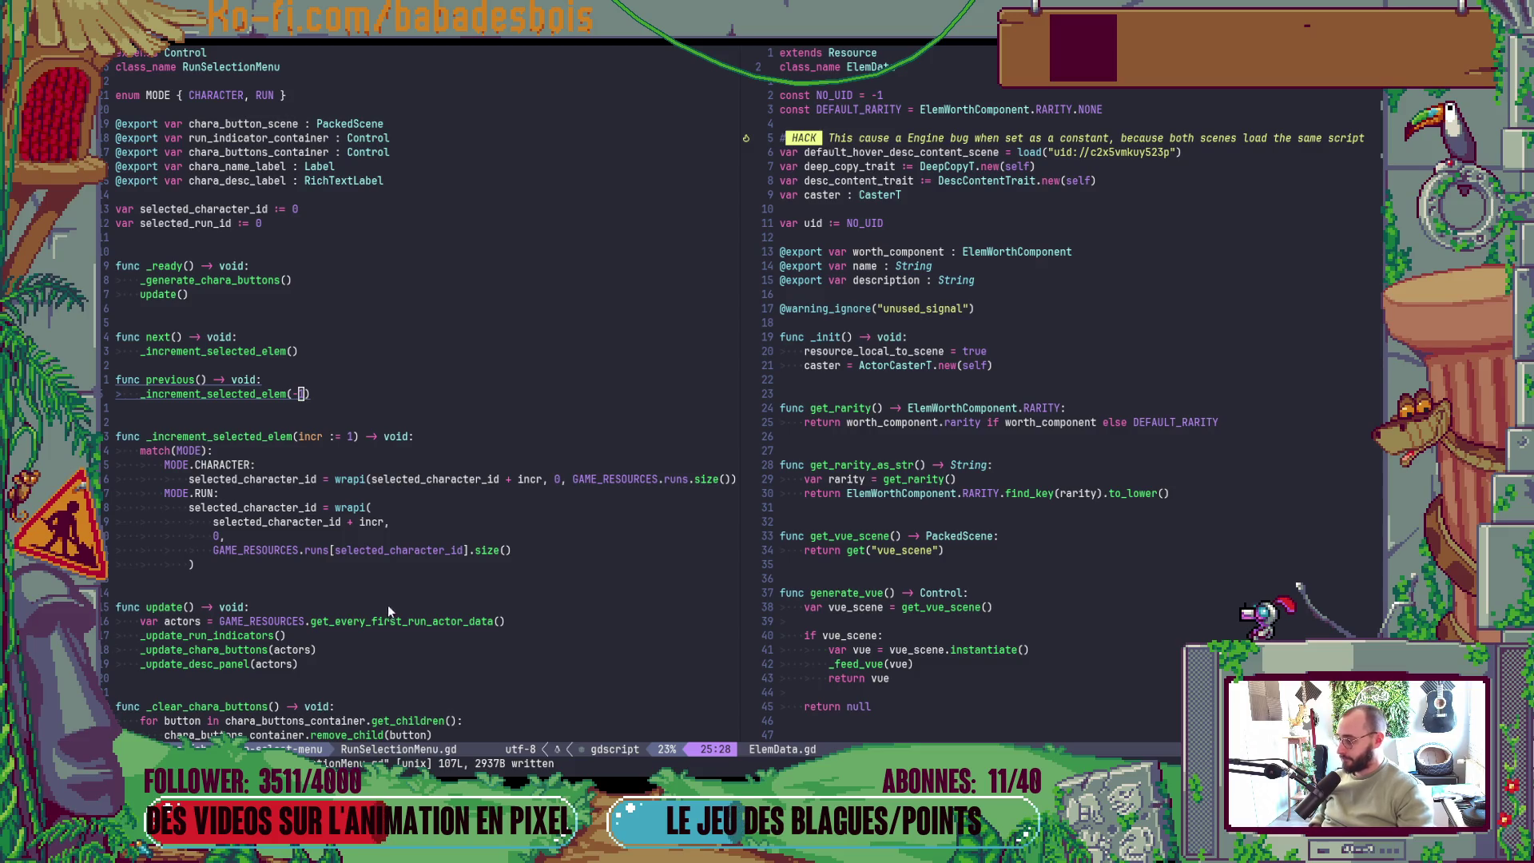
Add a blank line above previous() and return to the blank line below the exports.
scroll(416, 552, "down", 4)
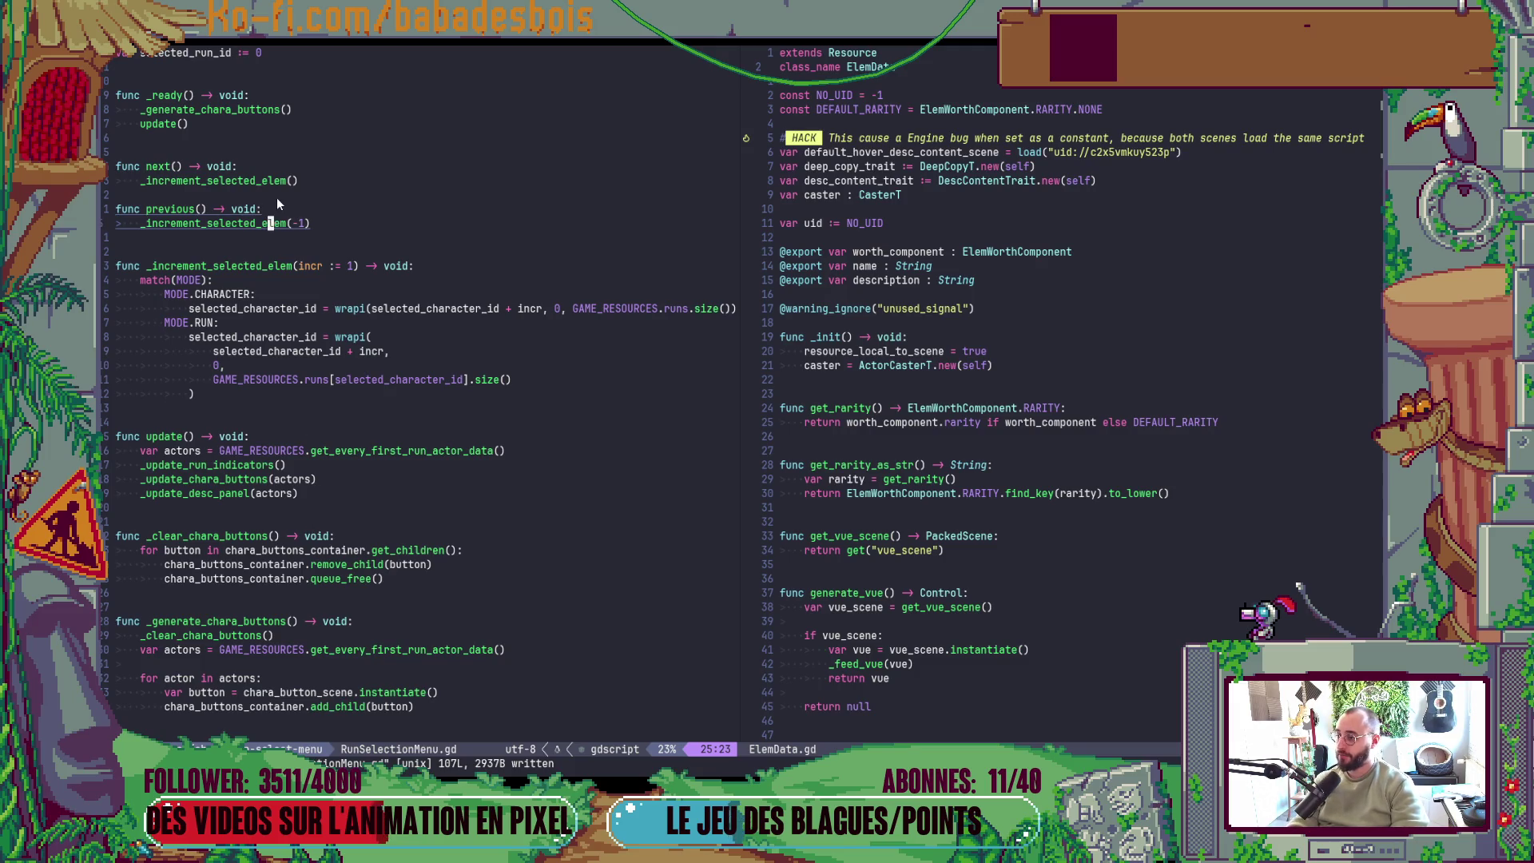
key("bracketleft")
key("space")
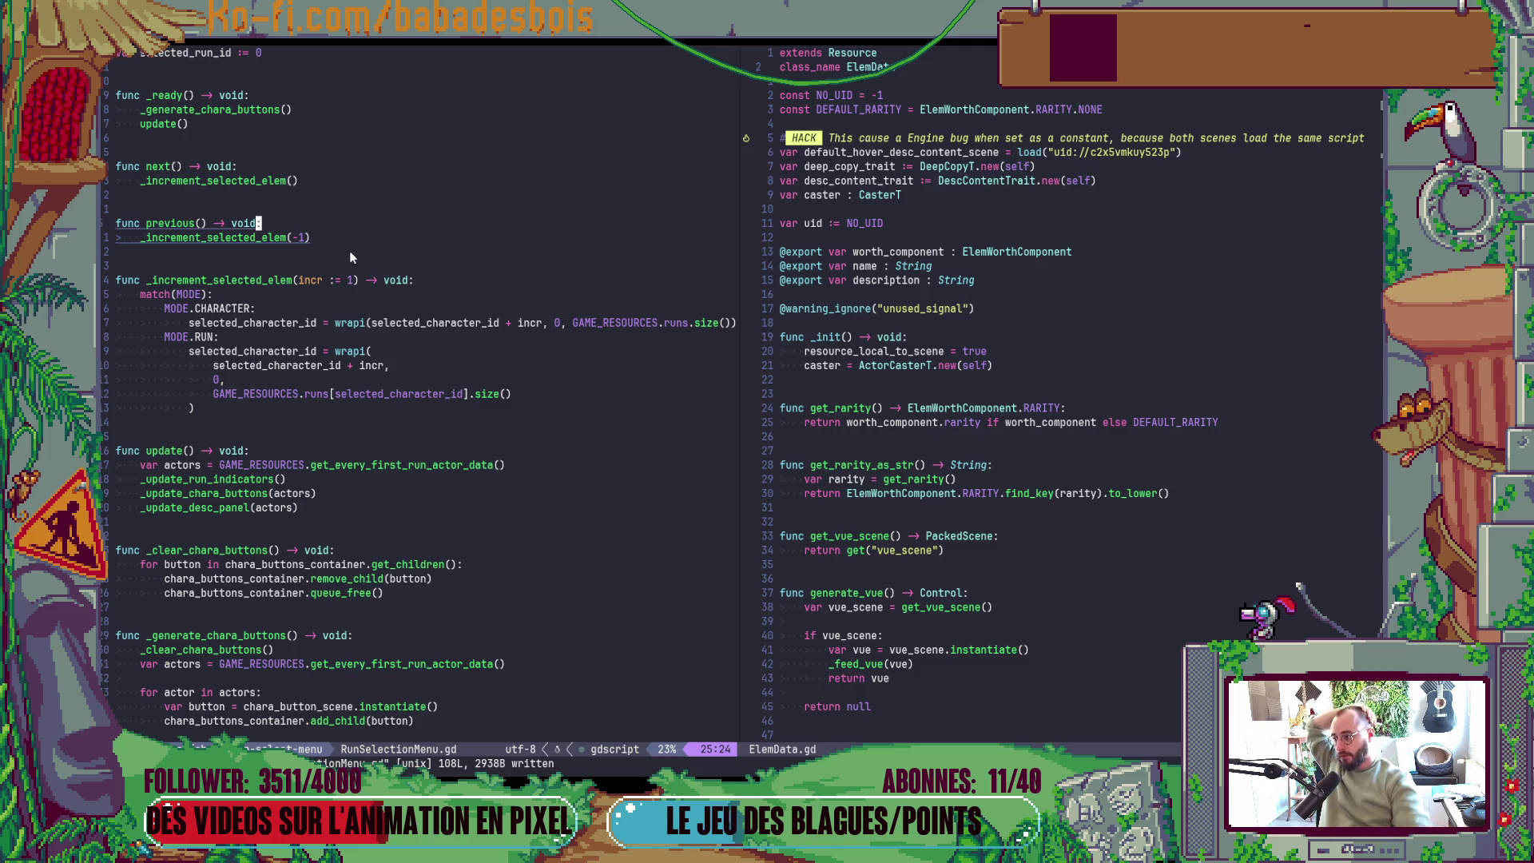
key("z")
key("z")
left_click(392, 410)
key("k")
key("k")
key("k")
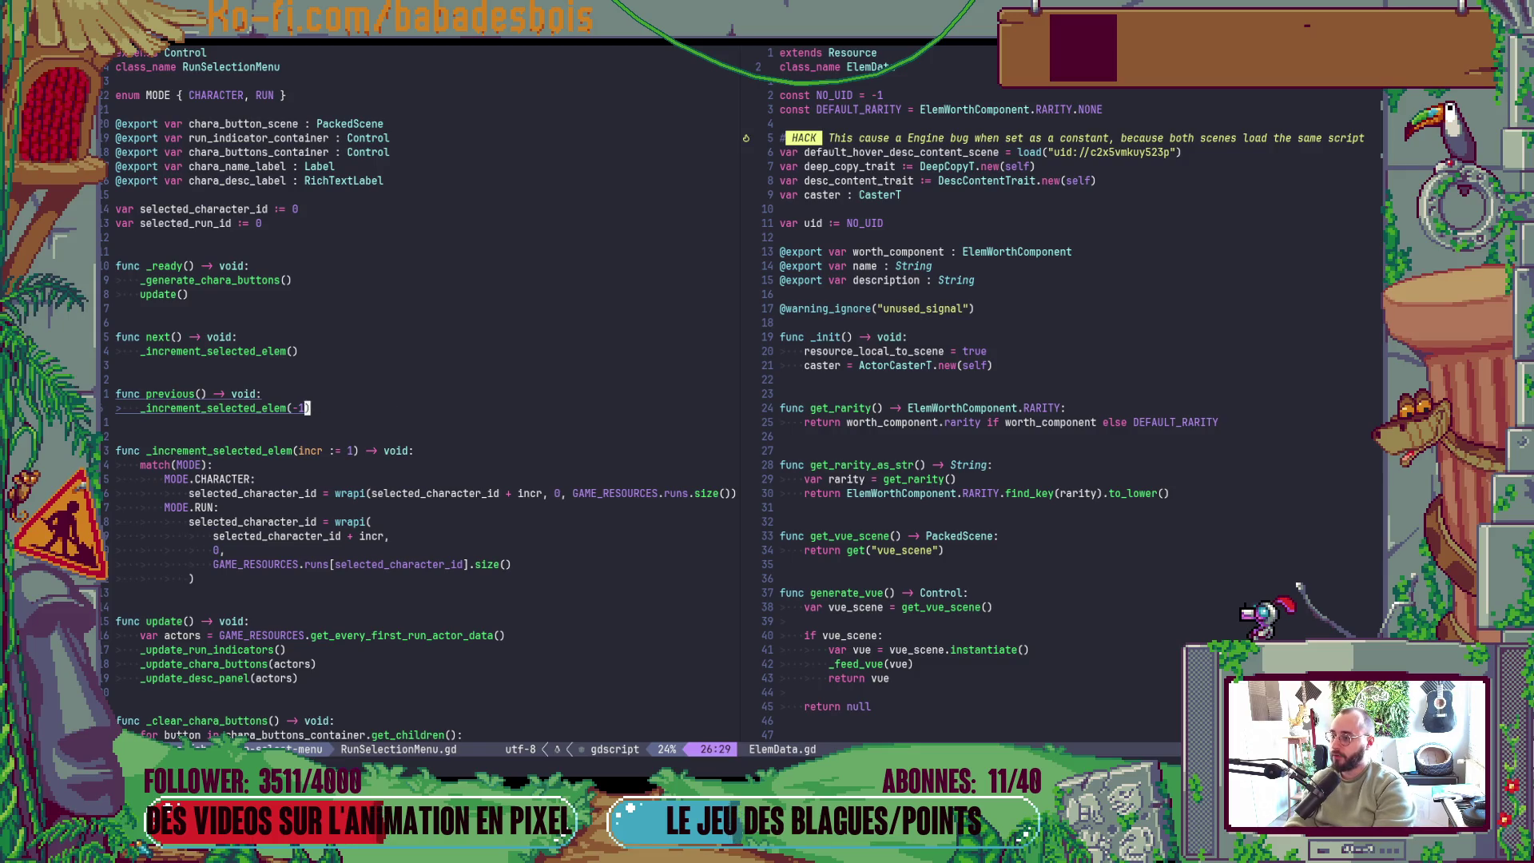
key("k")
key("k")
key("k")
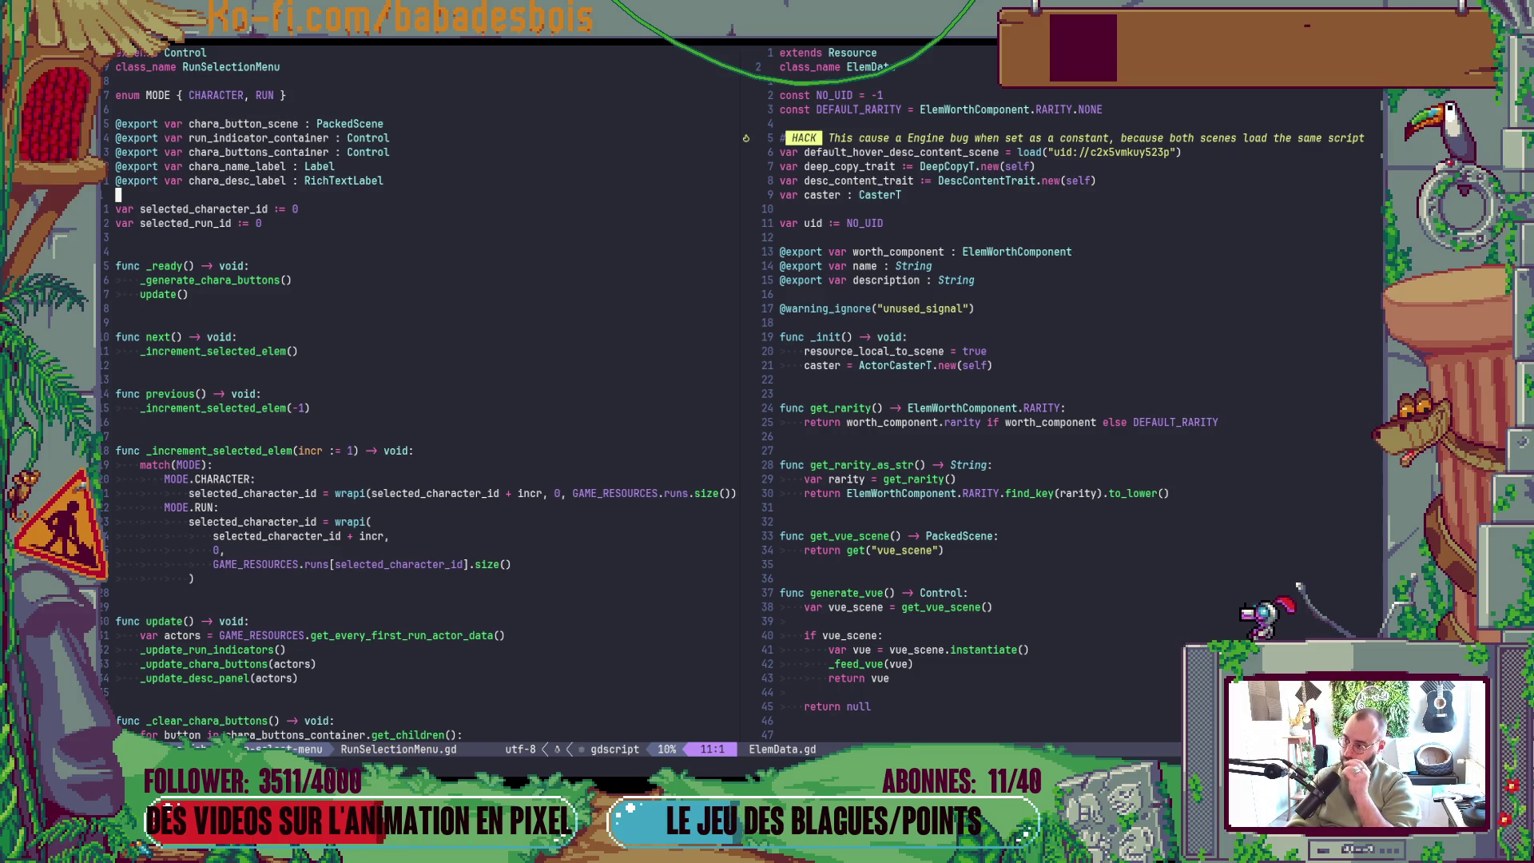
type("i@e")
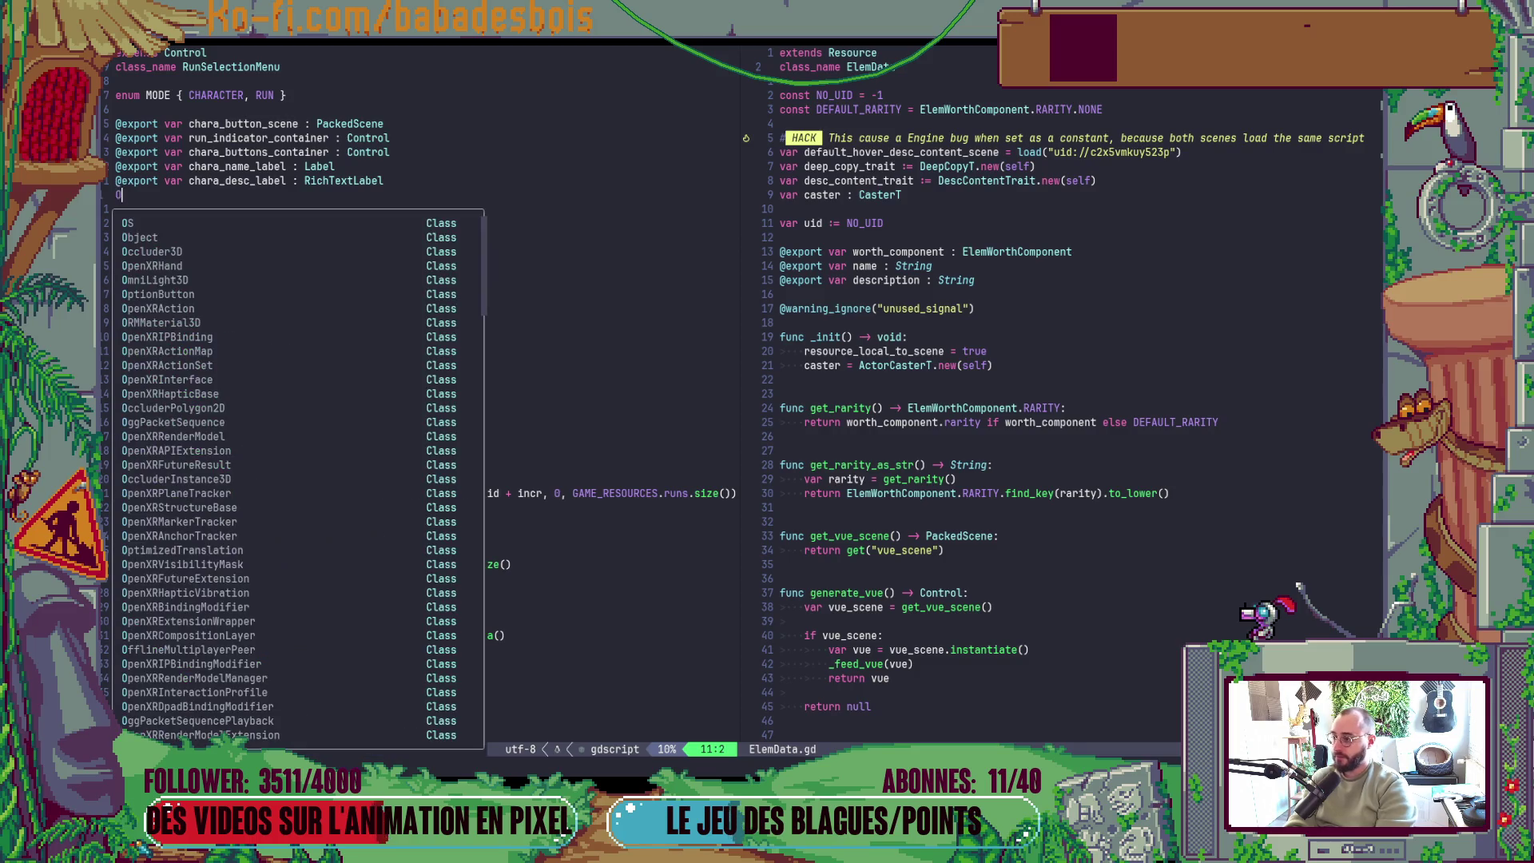
type("xport var ne")
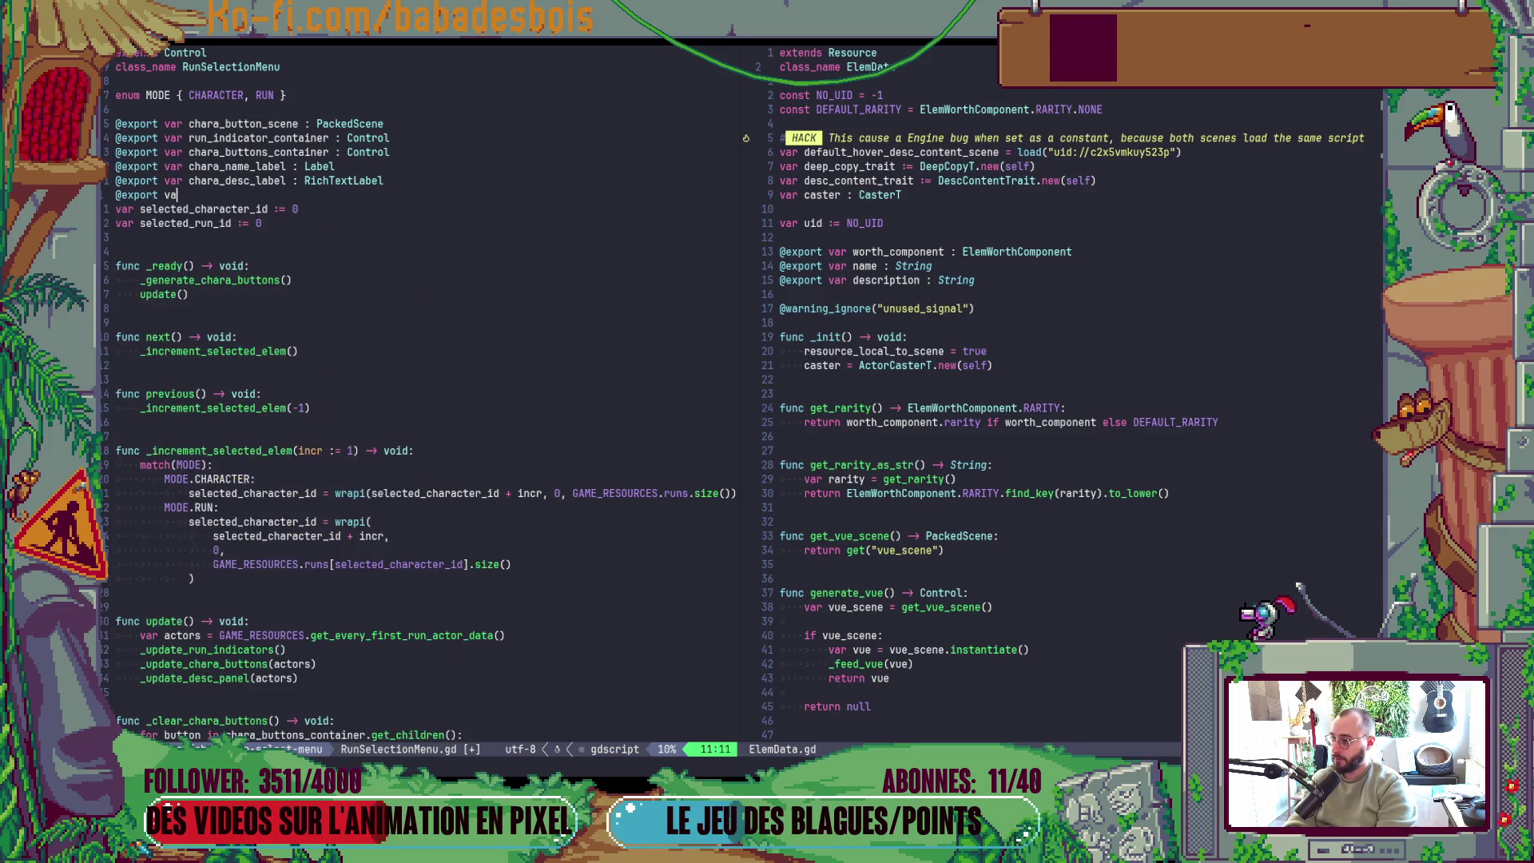
type("t_buttons : Array[")
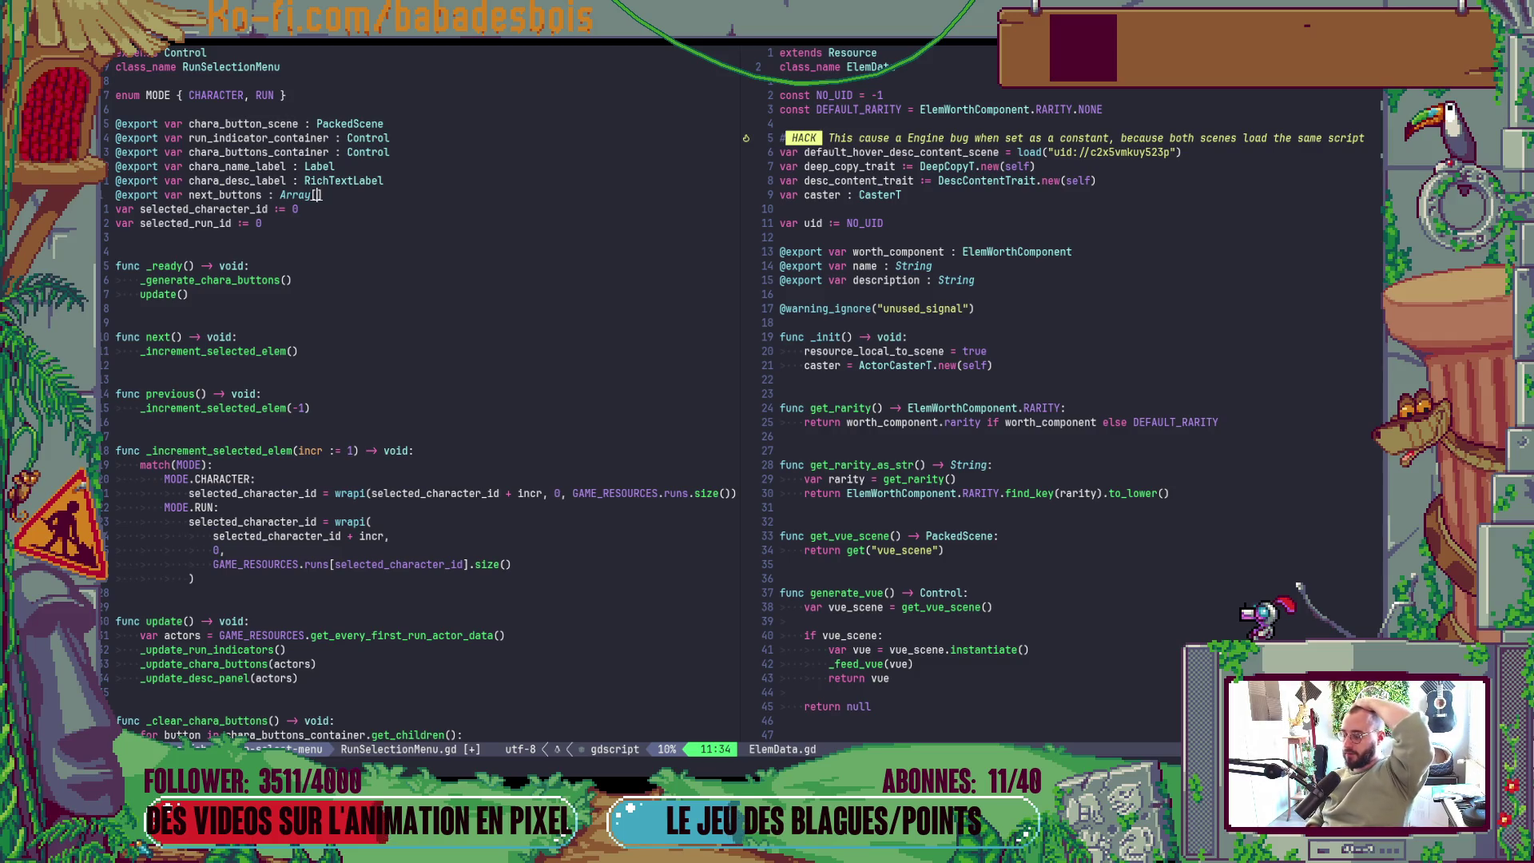
key("Escape")
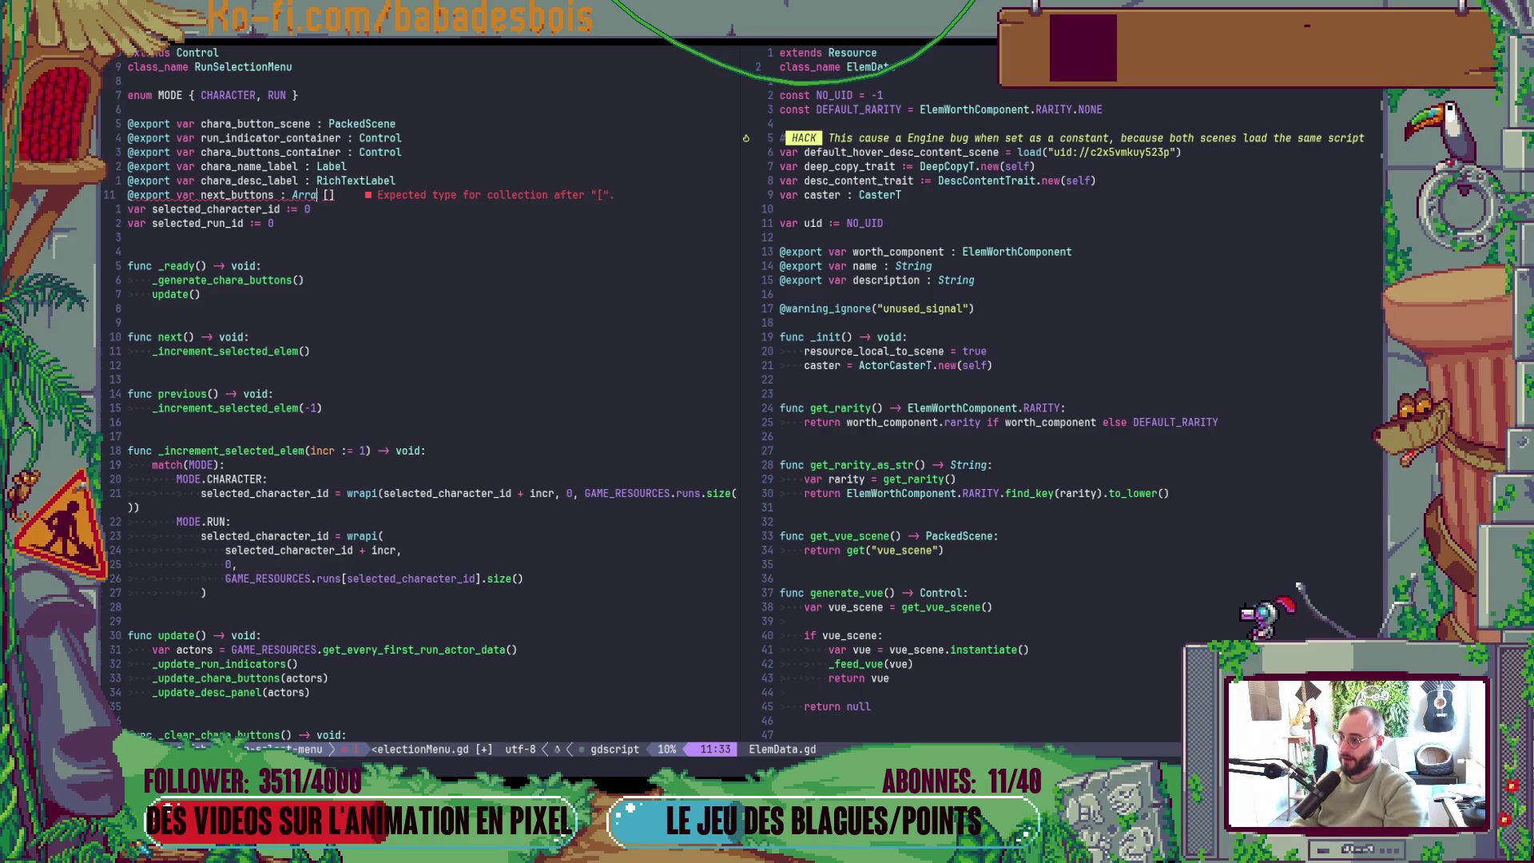
type(":w")
key("Return")
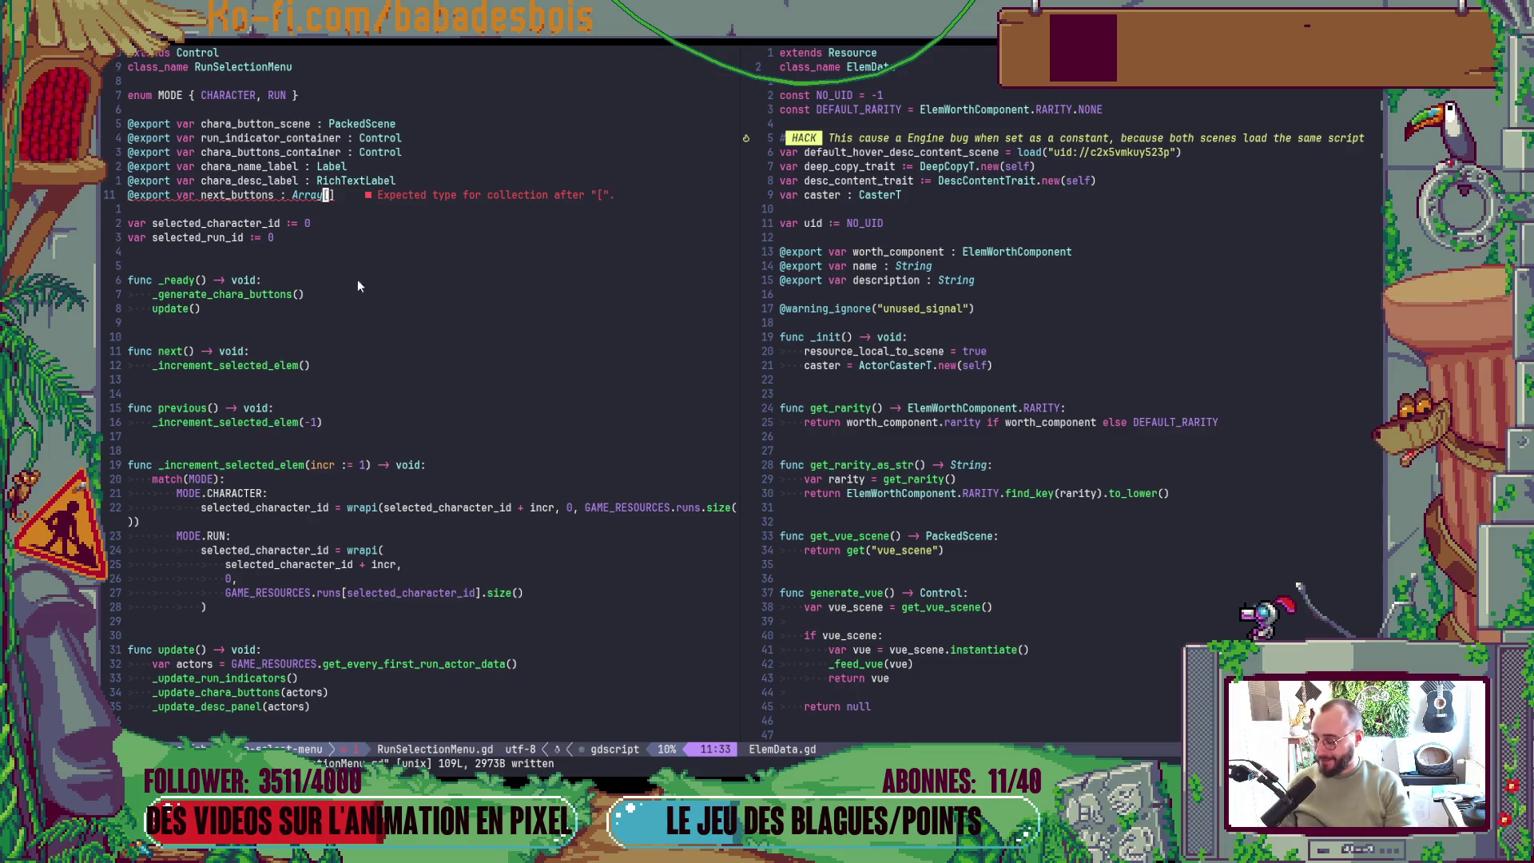
Bring up the window switcher to head back to the Godot editor.
key("alt+Tab")
key("alt+Tab")
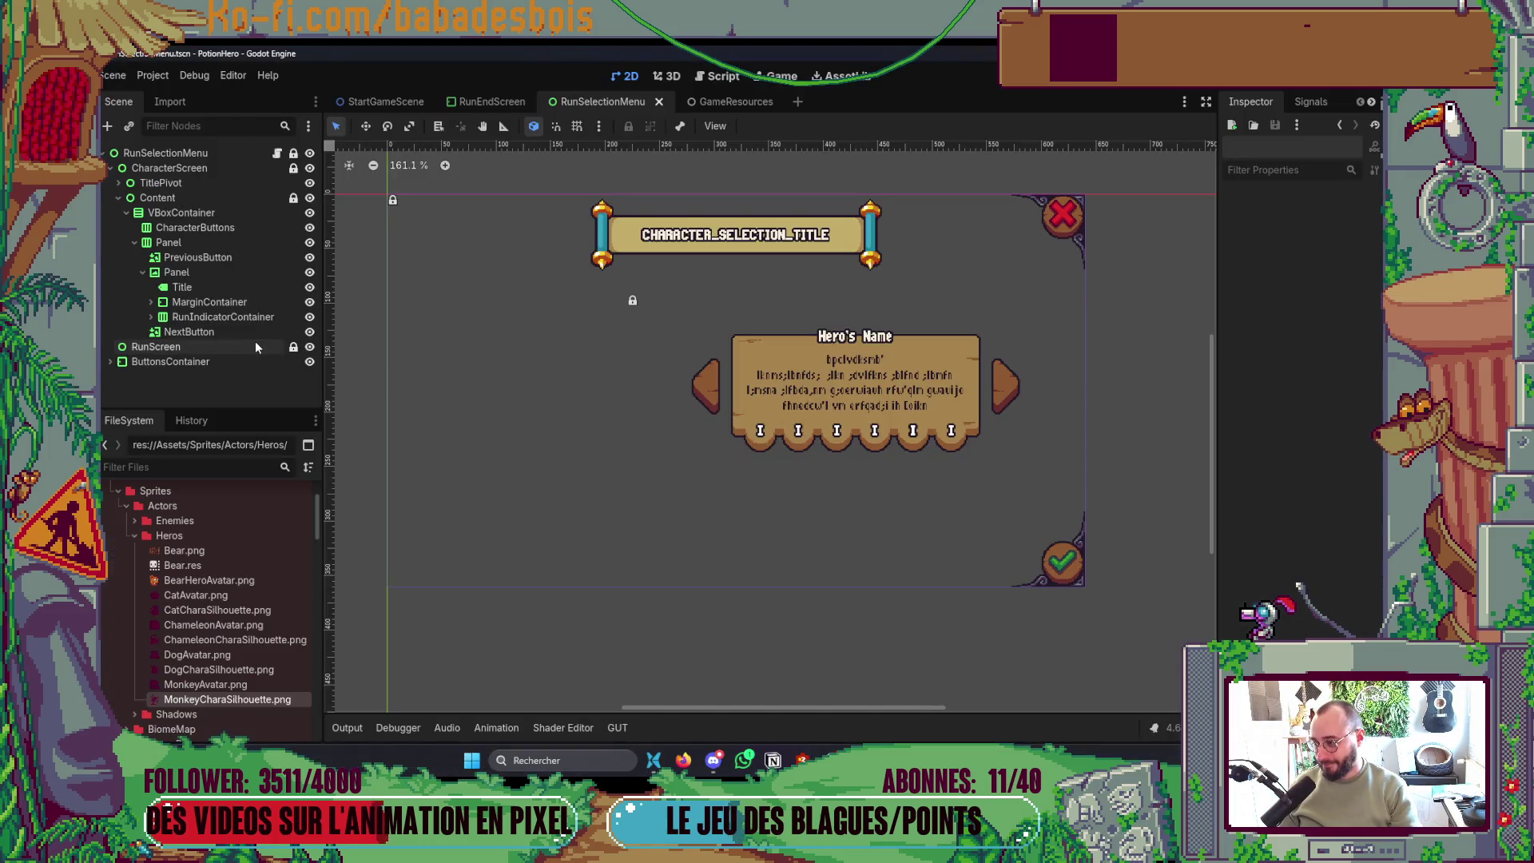
Confirm NextButton is a TextureButton, then type next_buttons as Array[TextureButton] and save.
left_click(249, 334)
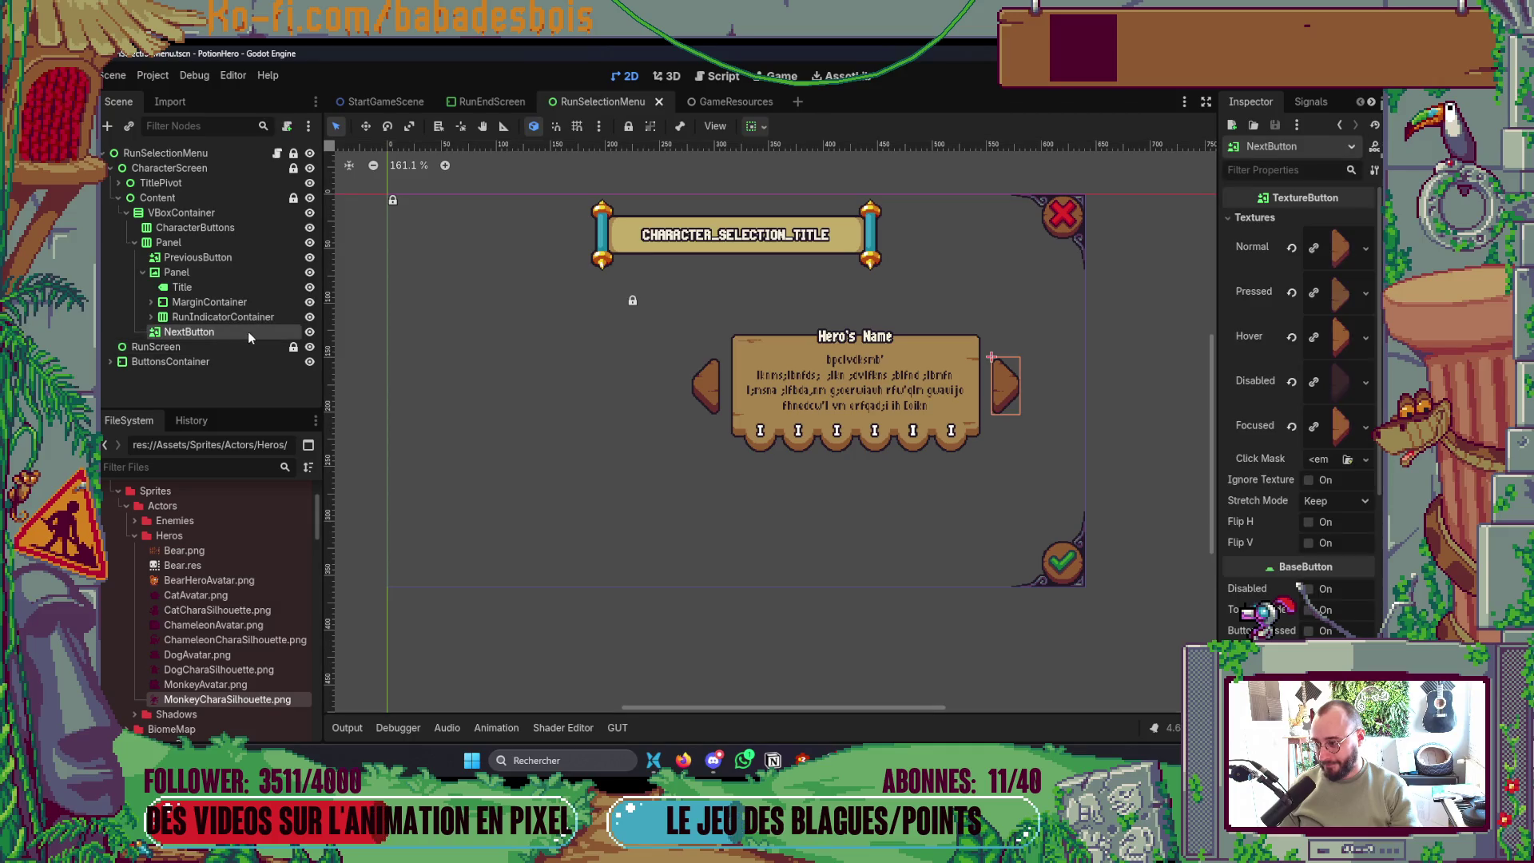
key("alt+Tab")
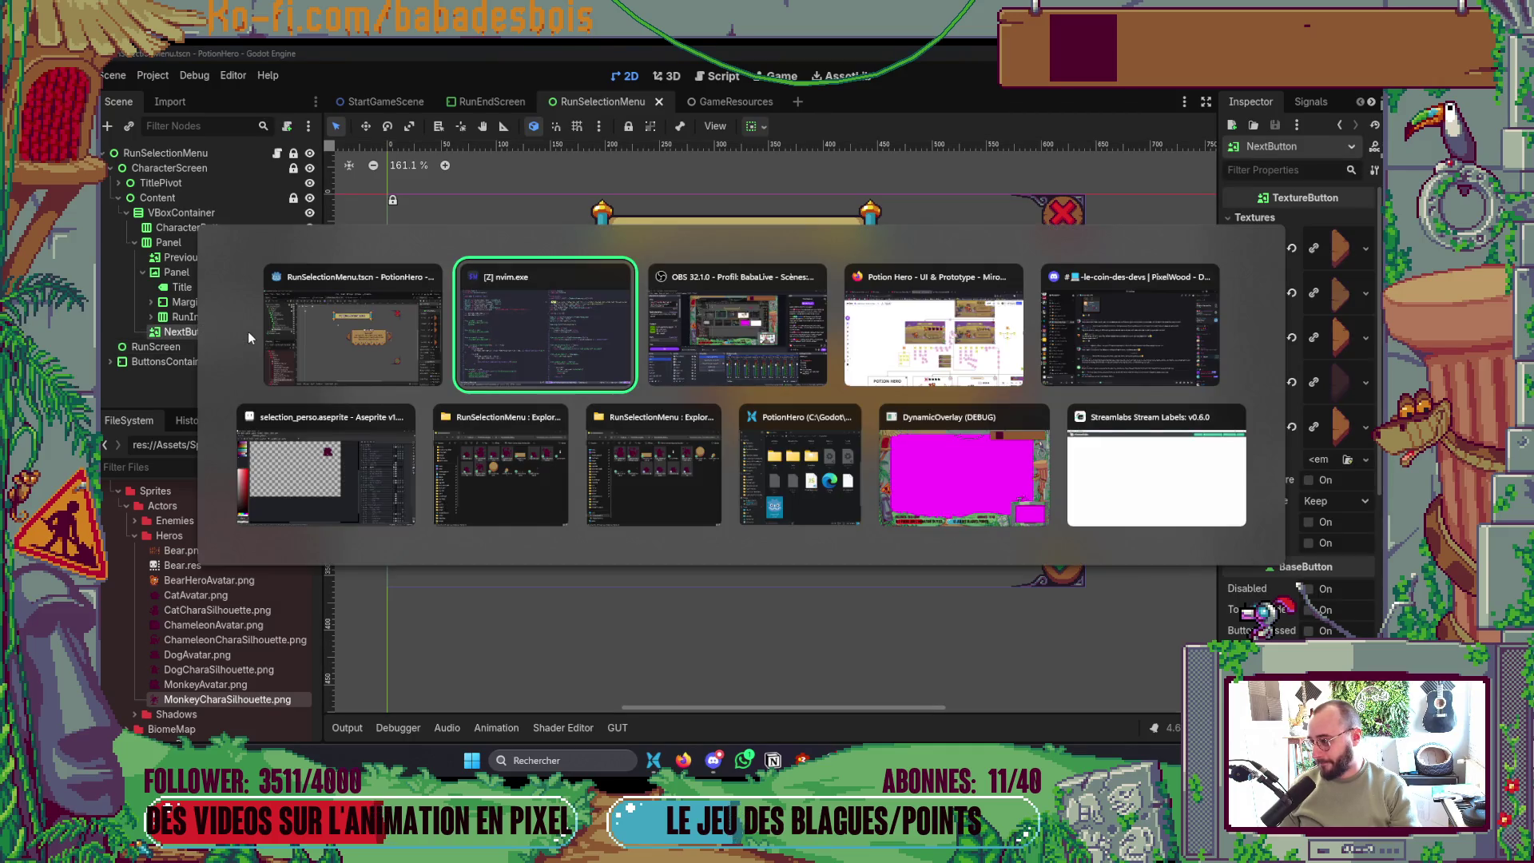
type("ay[Te")
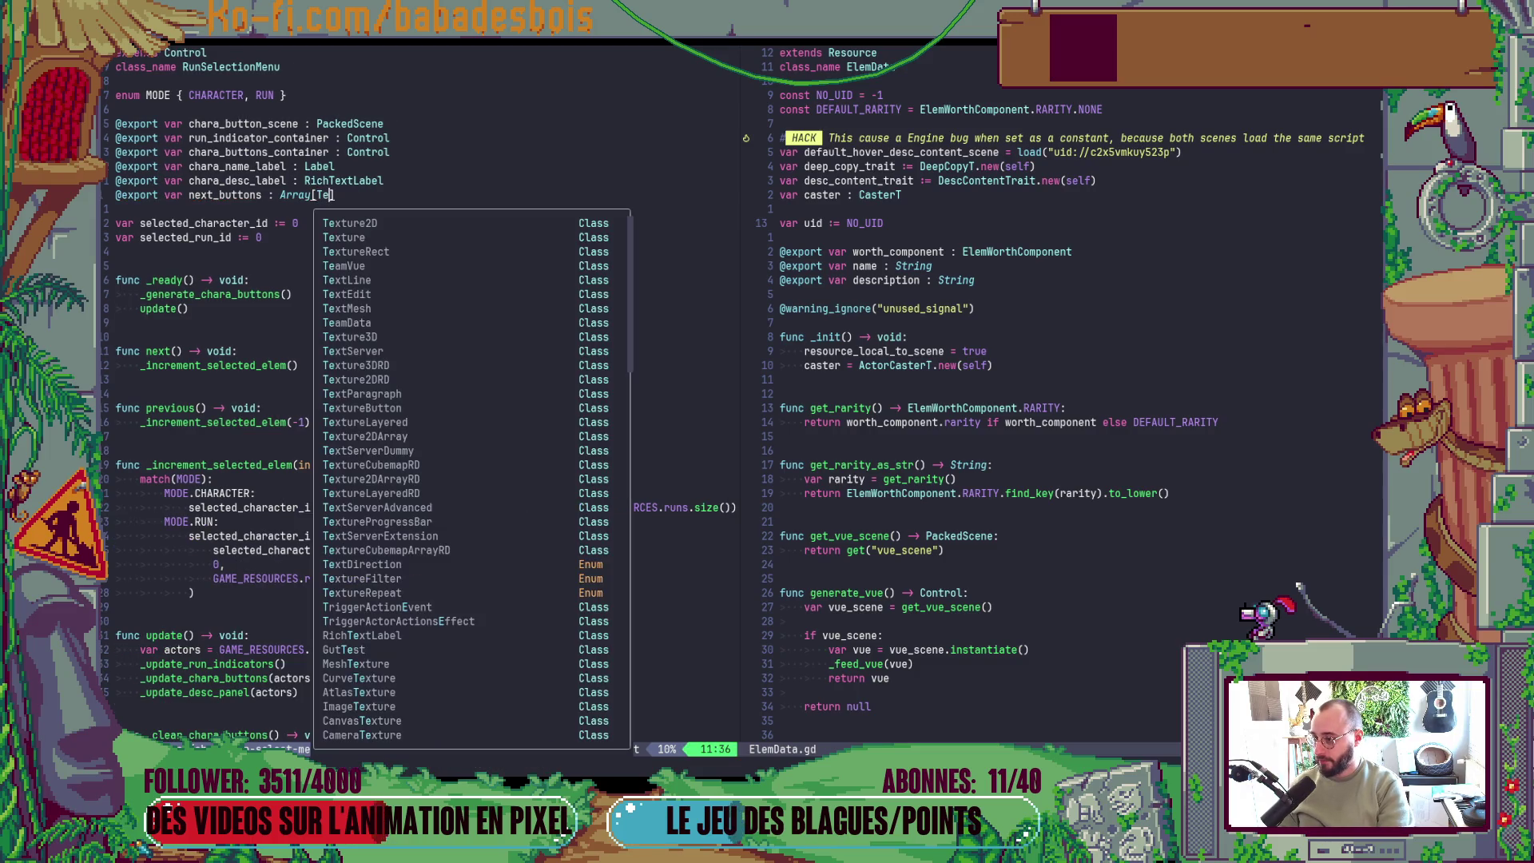
type("xtureBut")
key("Return")
key("Escape")
type(":w")
key("Return")
Duplicate the declaration line, rename the copy to previous_buttons, and save the script.
key("y")
key("y")
key("p")
key("b")
key("b")
key("b")
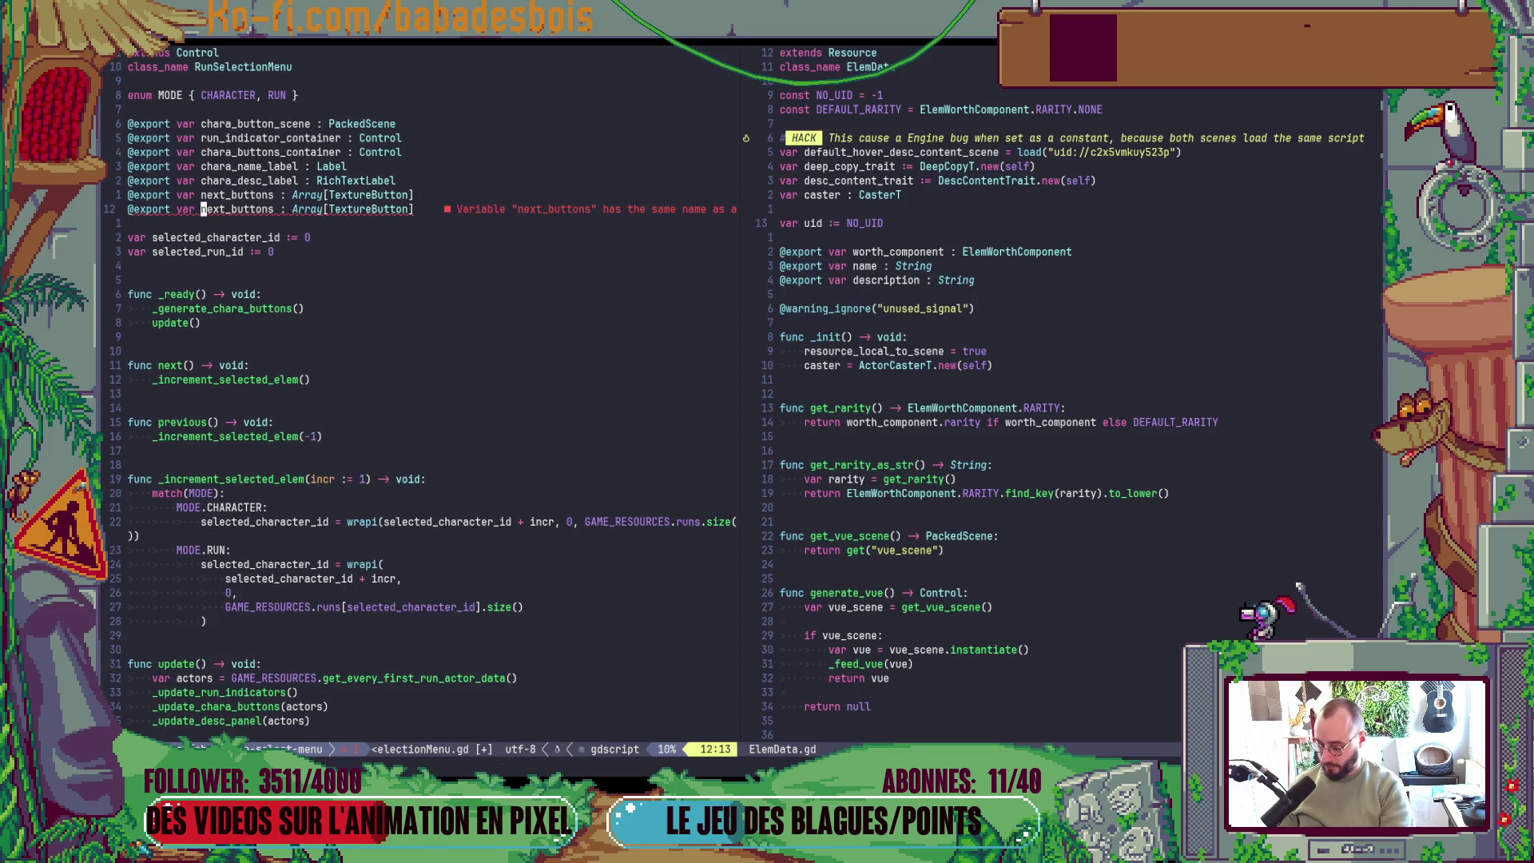
key("c")
key("t")
key("underscore")
type("previous")
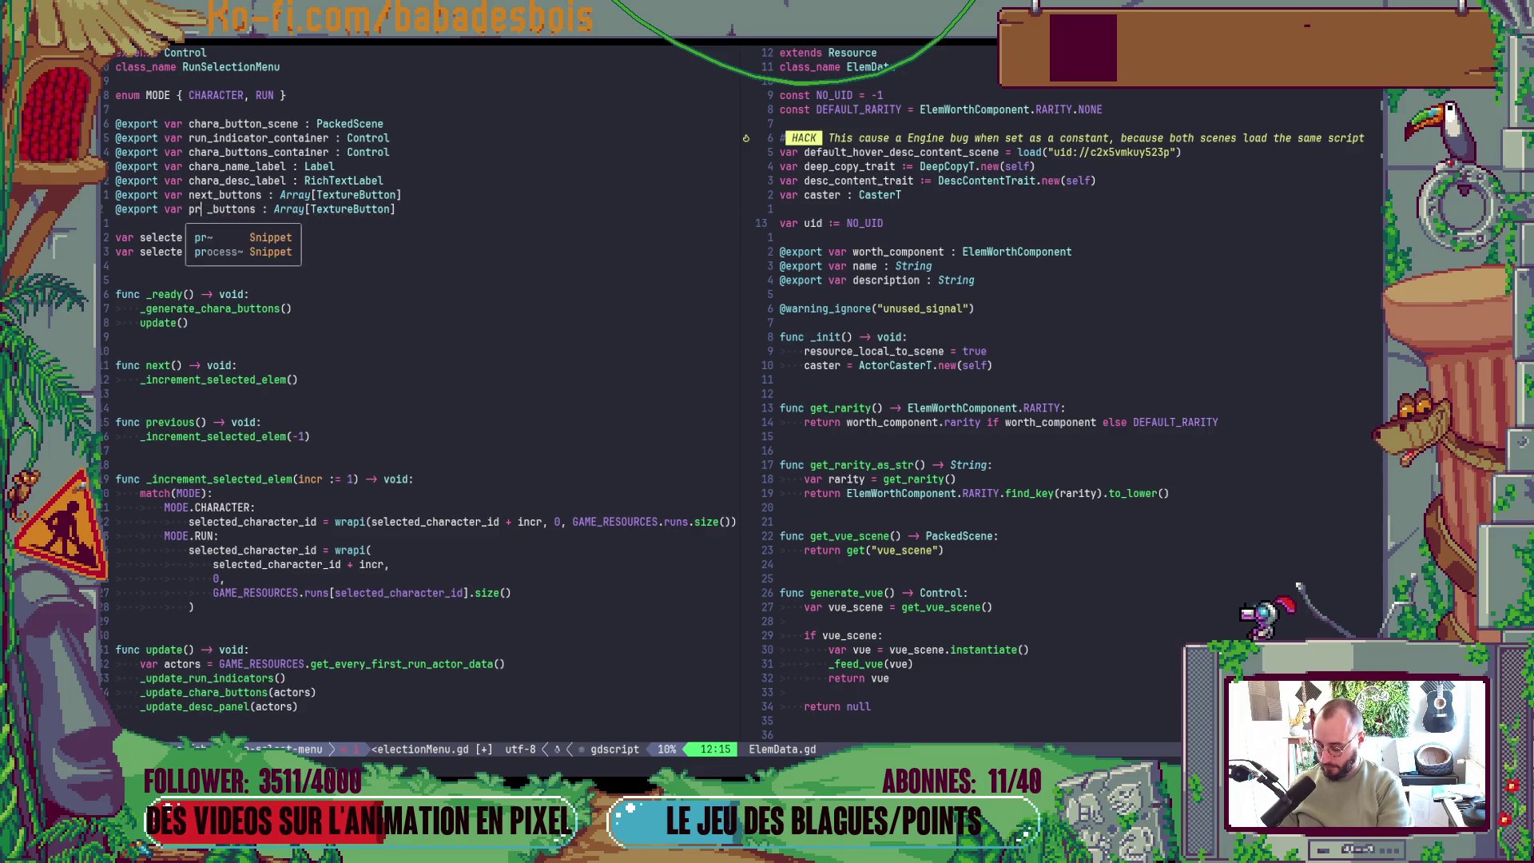
key("Escape")
type(":w")
key("Return")
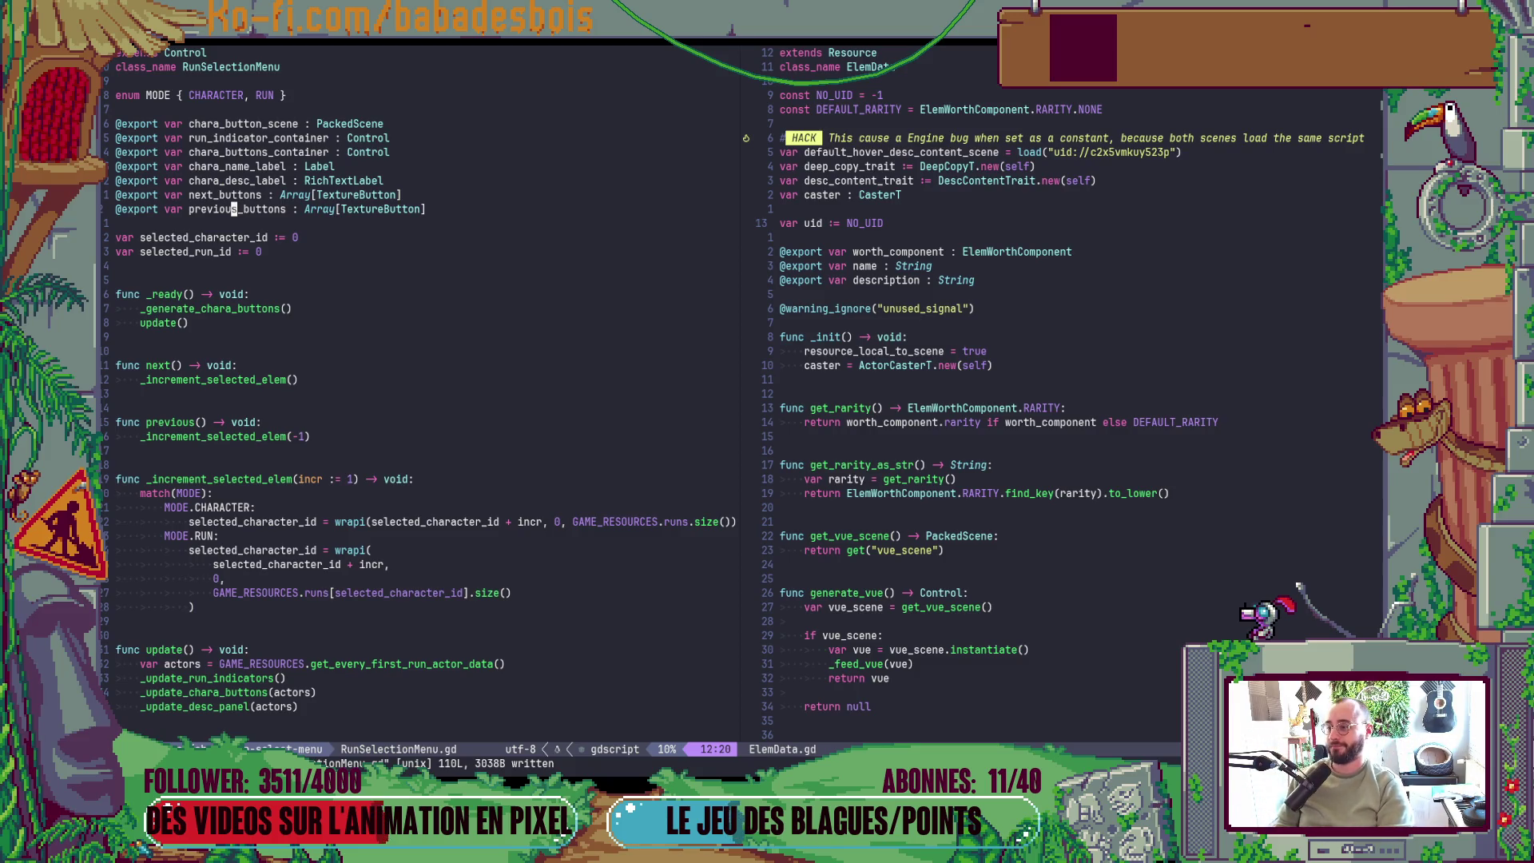
Align the next_buttons and previous_buttons declarations on their colons and save the script.
key("l")
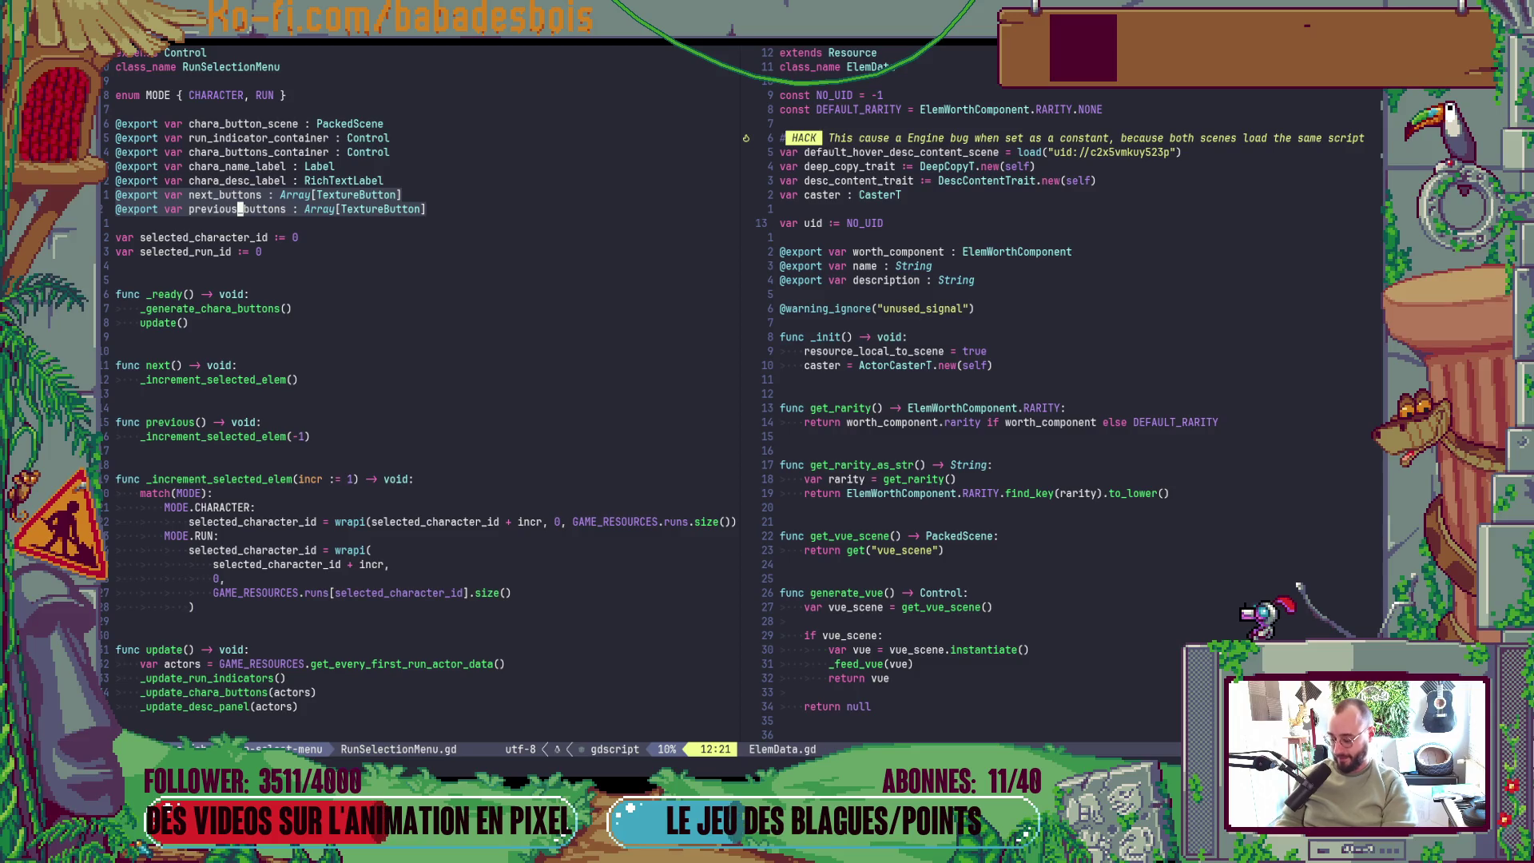
key("g")
key("a")
key("colon")
type(":w")
key("Return")
key("j")
key("j")
key("j")
key("j")
key("j")
key("j")
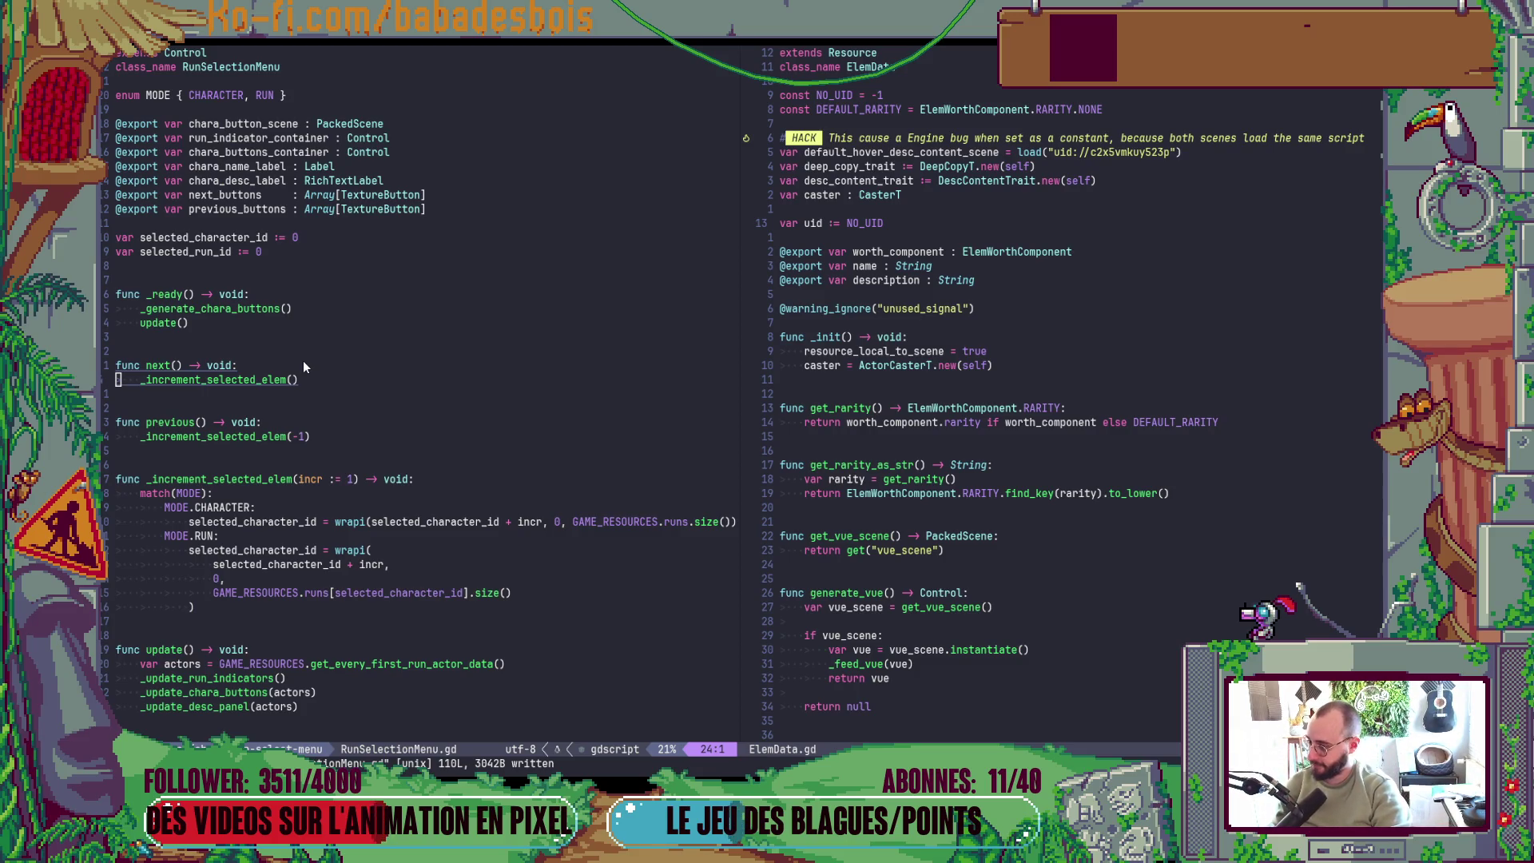
Add an update() call at the end of _increment_selected_elem() and save.
left_click(336, 380)
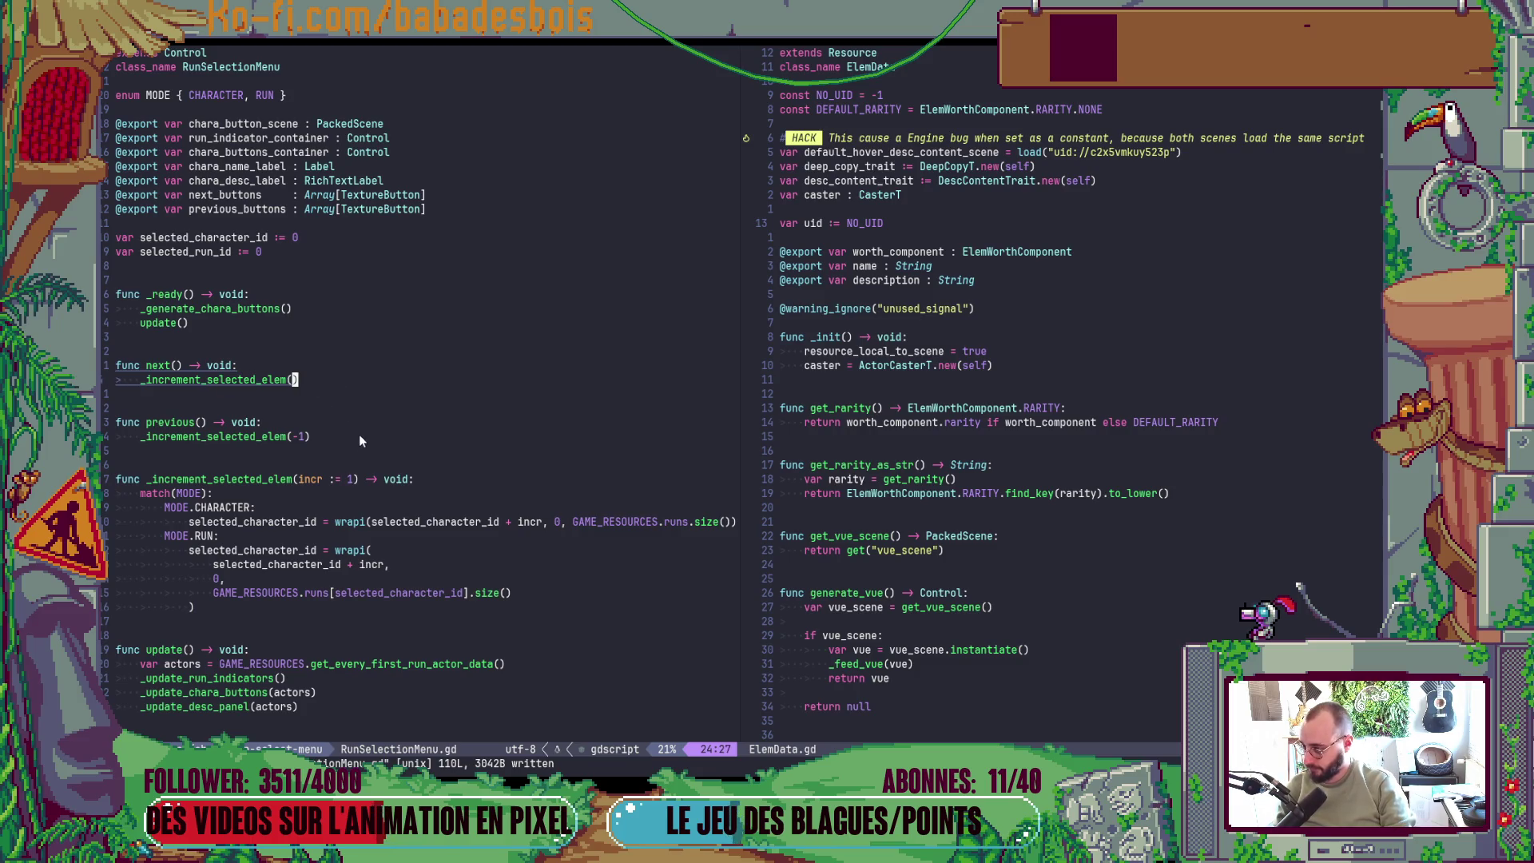
scroll(357, 458, "down", 4)
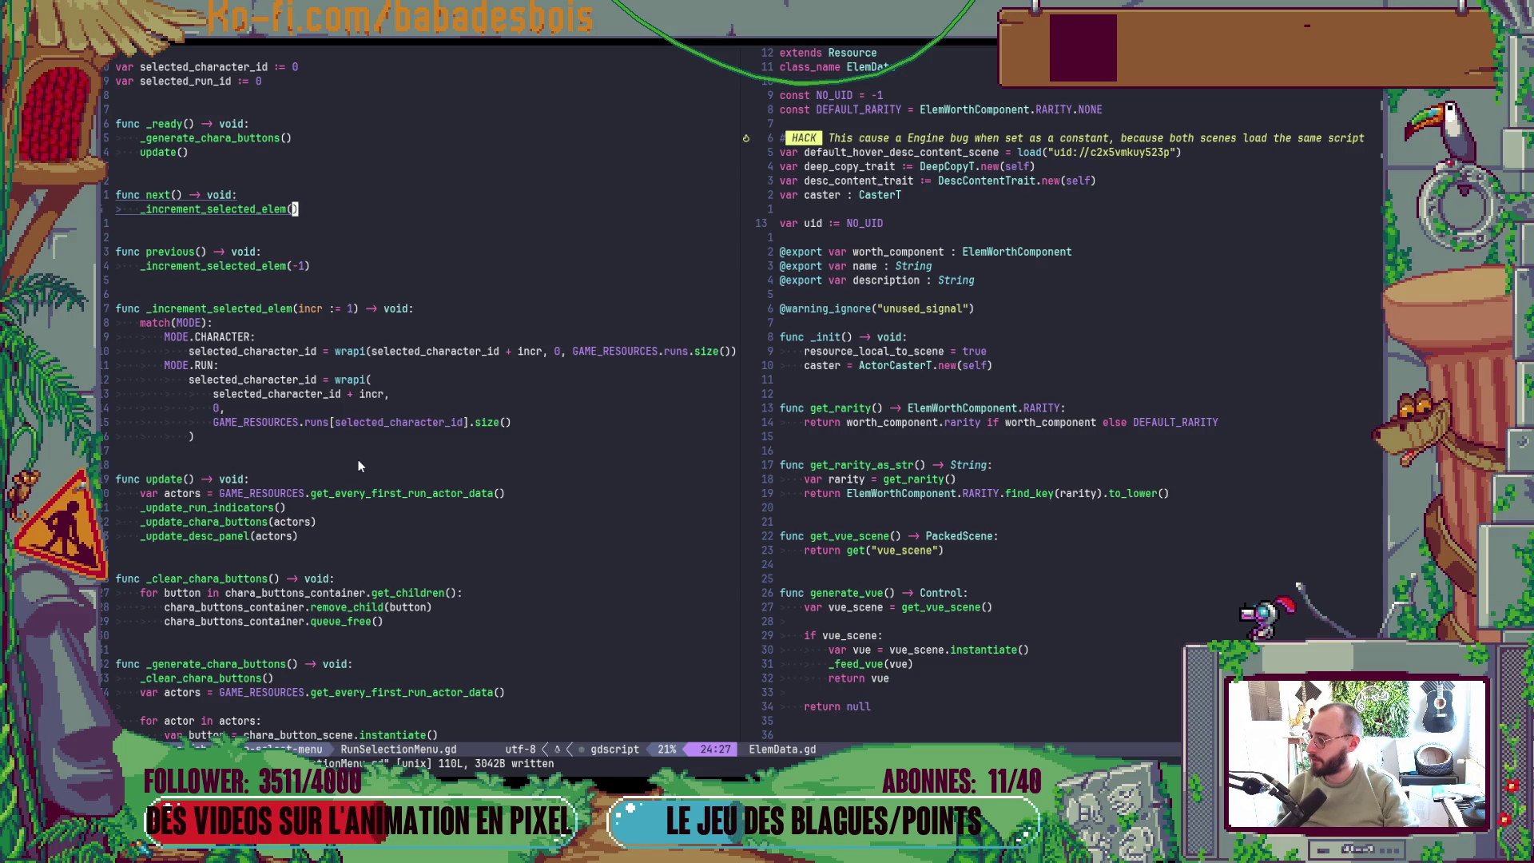
scroll(358, 459, "down", 2)
scroll(358, 460, "up", 3)
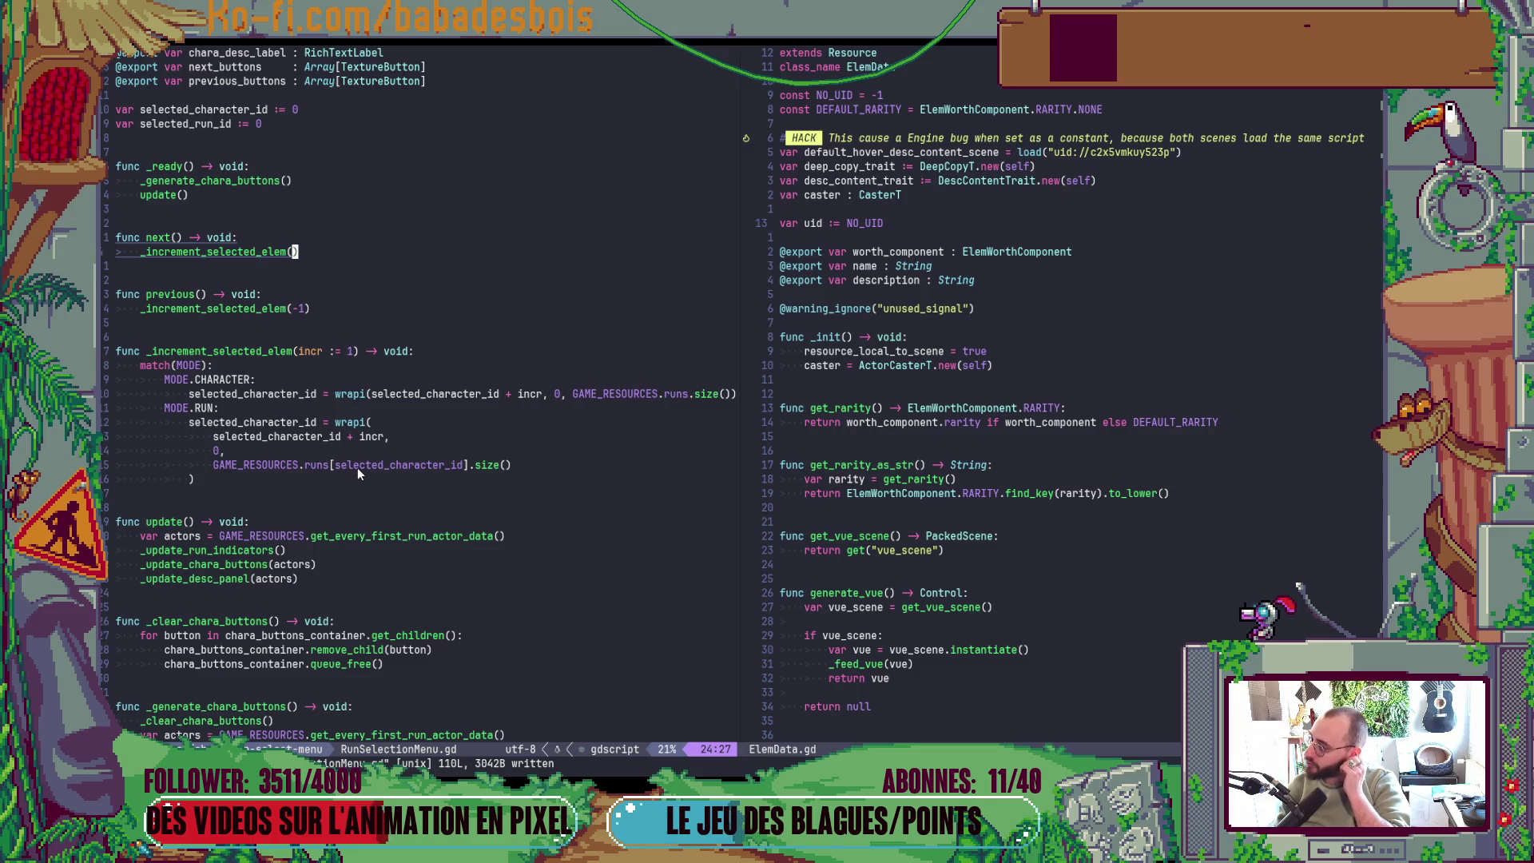
key("braceright")
key("braceright")
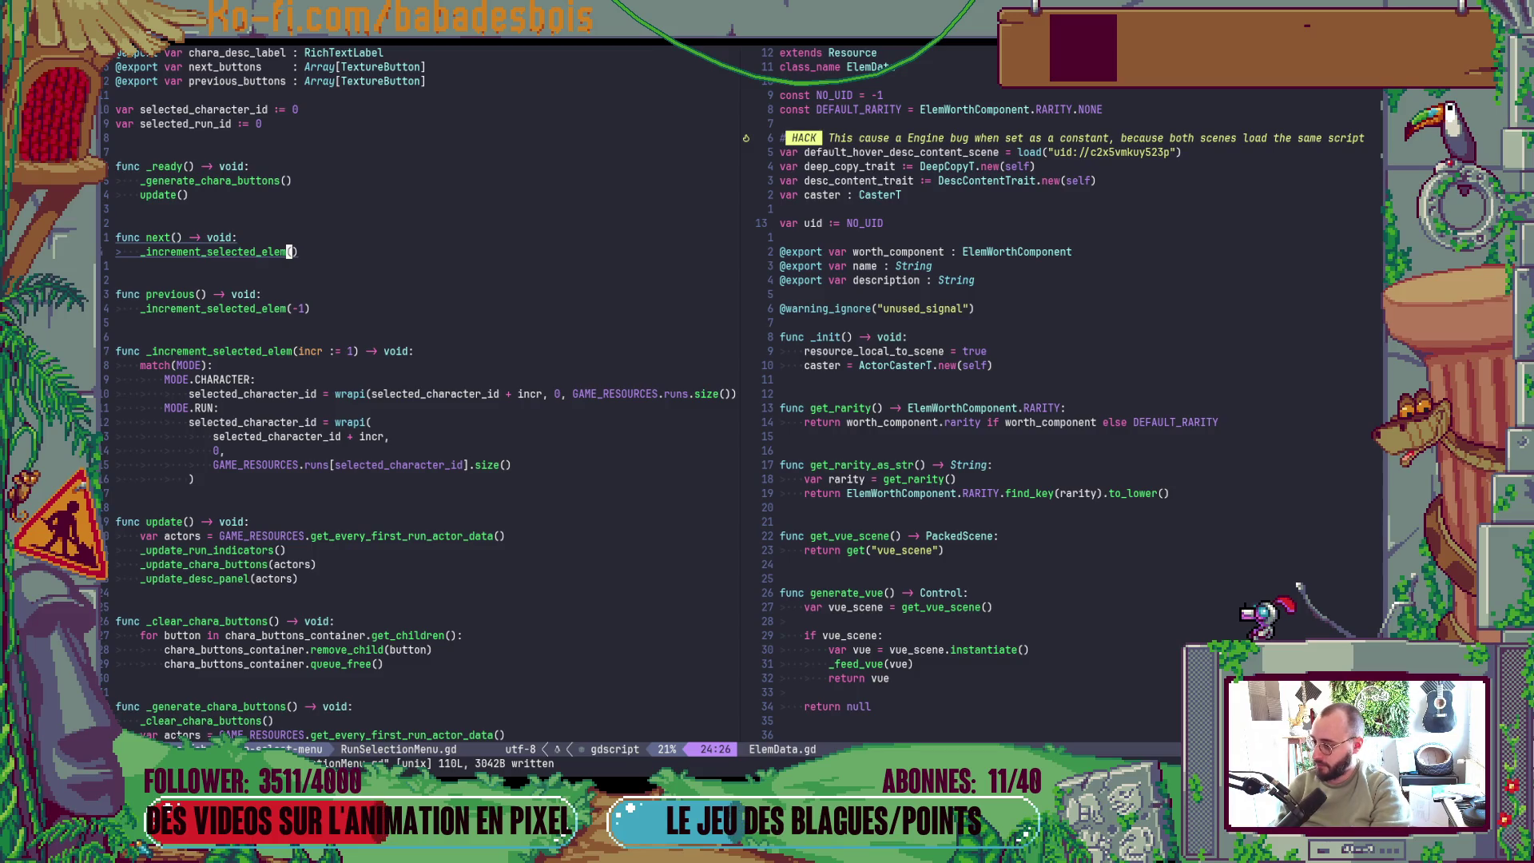
key("j")
key("j")
key("j")
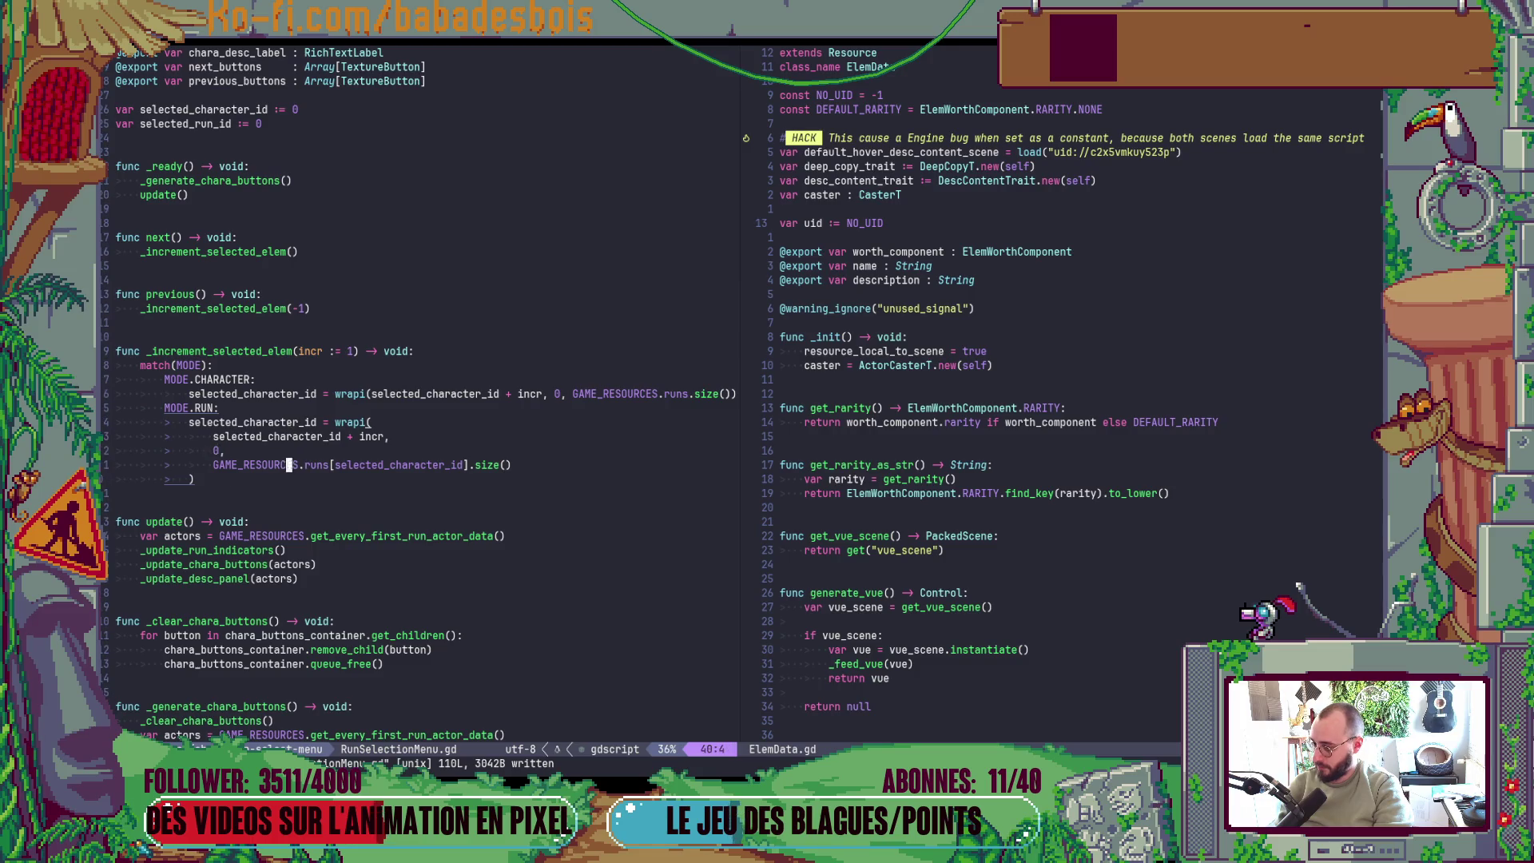
type("oupdarte")
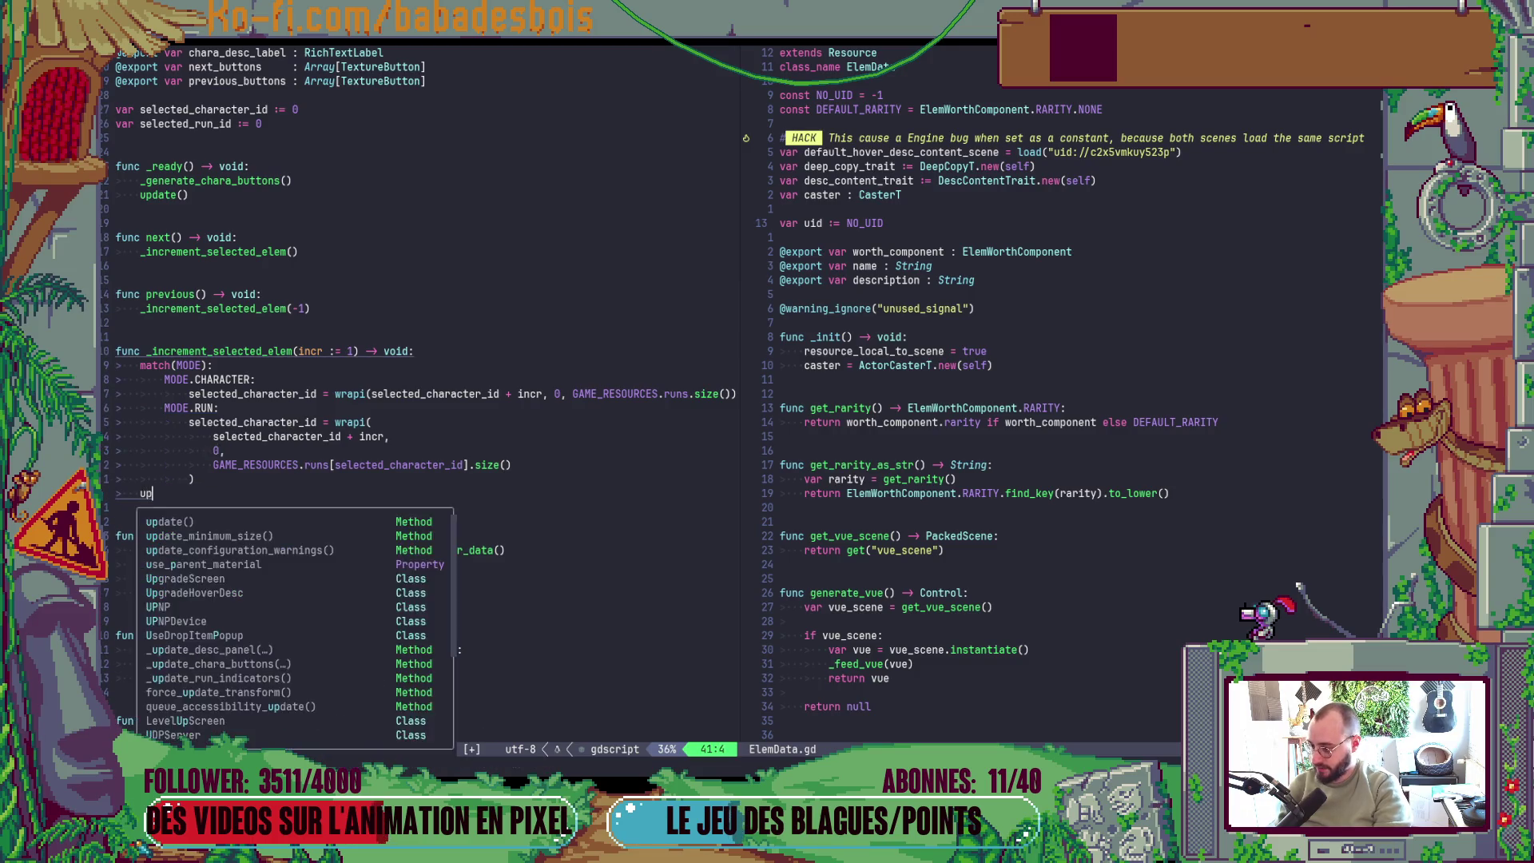
key("BackSpace")
type("te()")
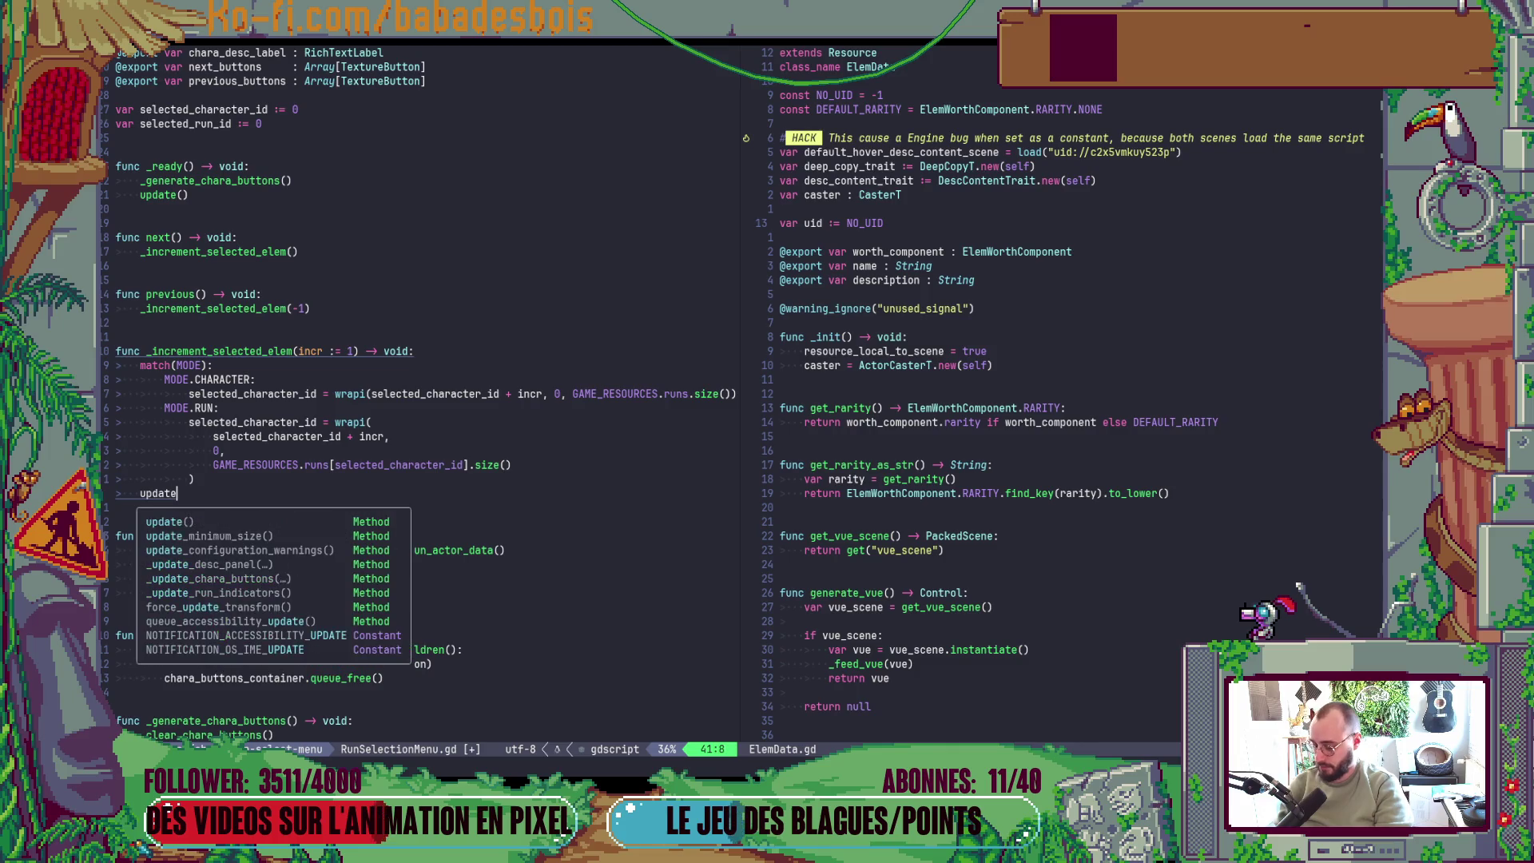
key("Escape")
key("ctrl+s")
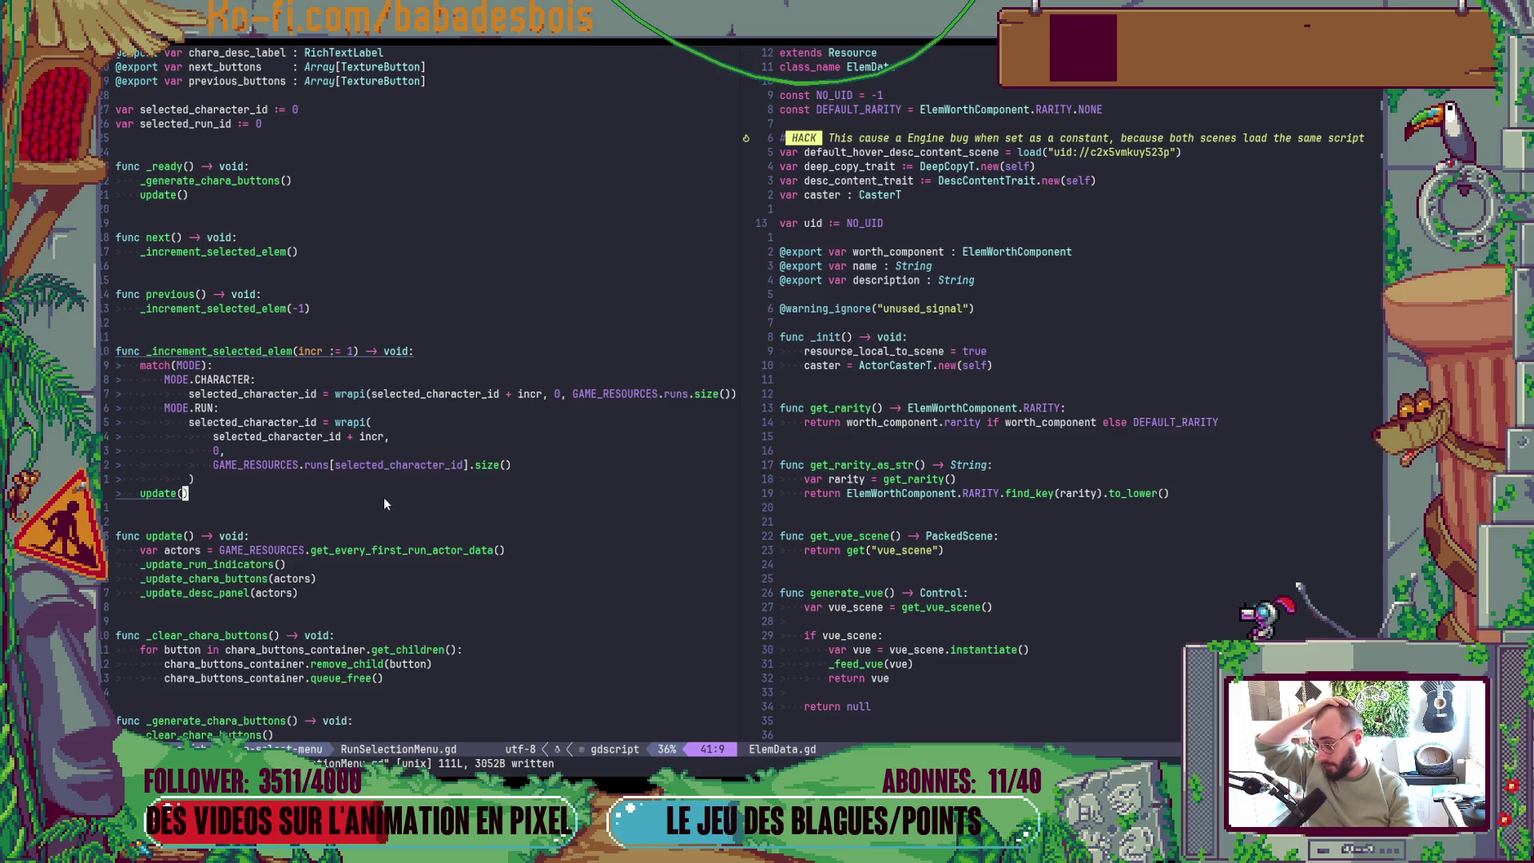
Run the game from Godot to test the hero selection screen.
scroll(392, 516, "down", 6)
scroll(400, 536, "up", 7)
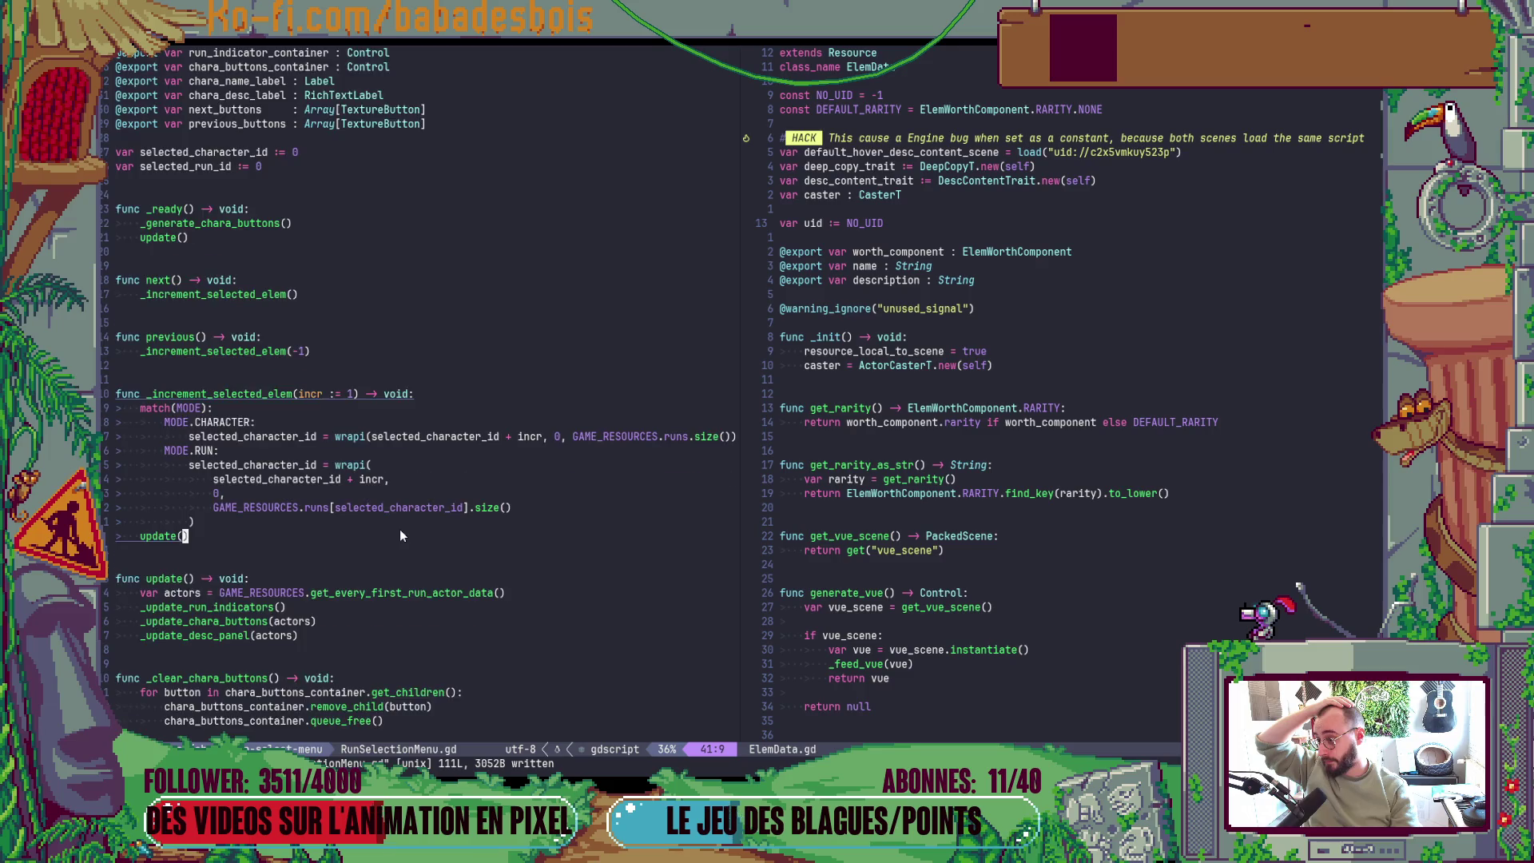
scroll(401, 536, "up", 2)
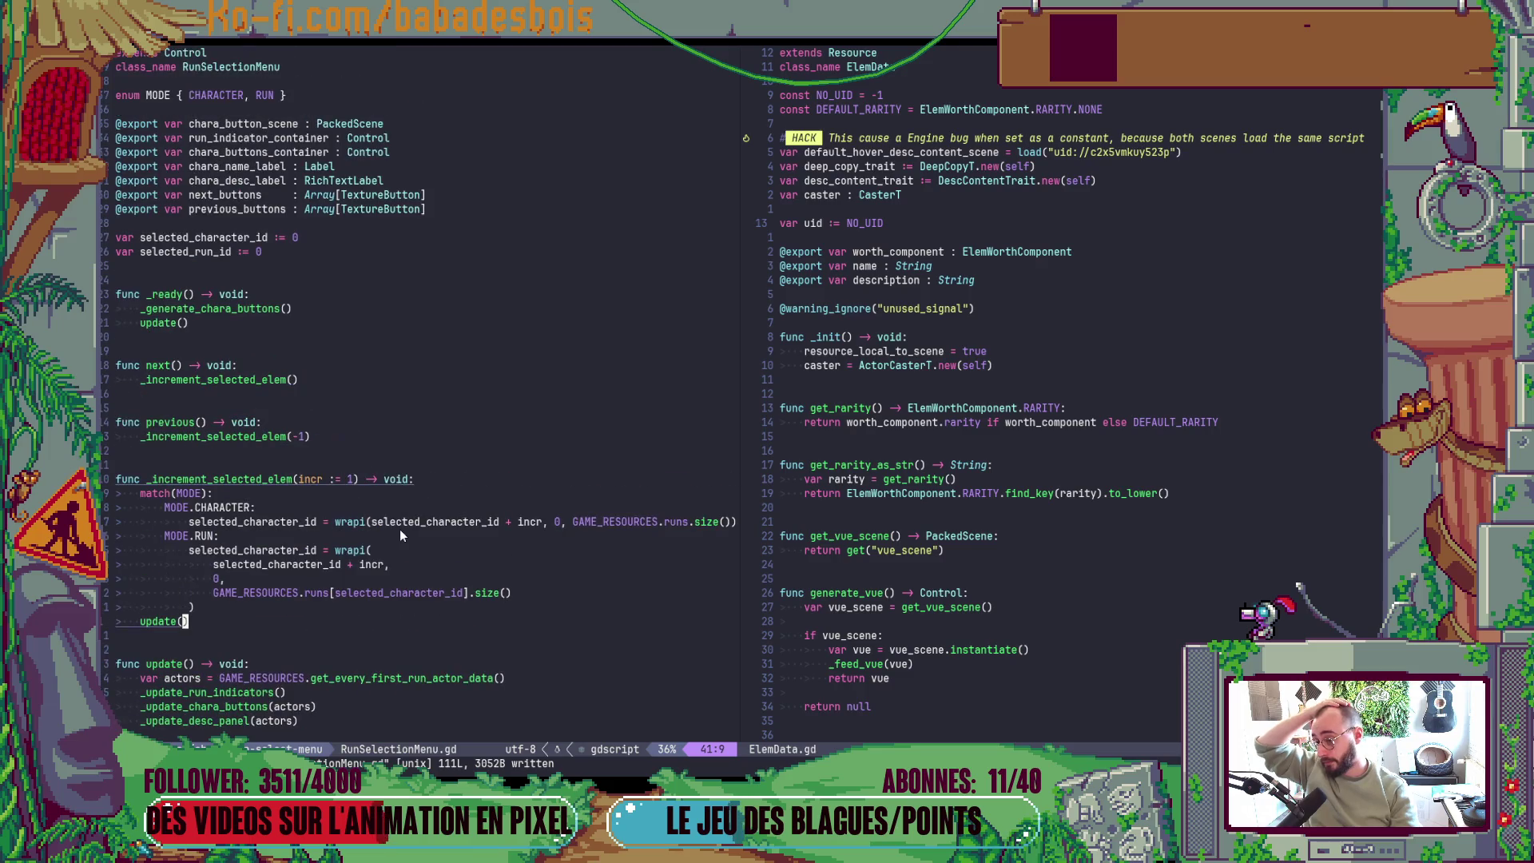
left_click(352, 396)
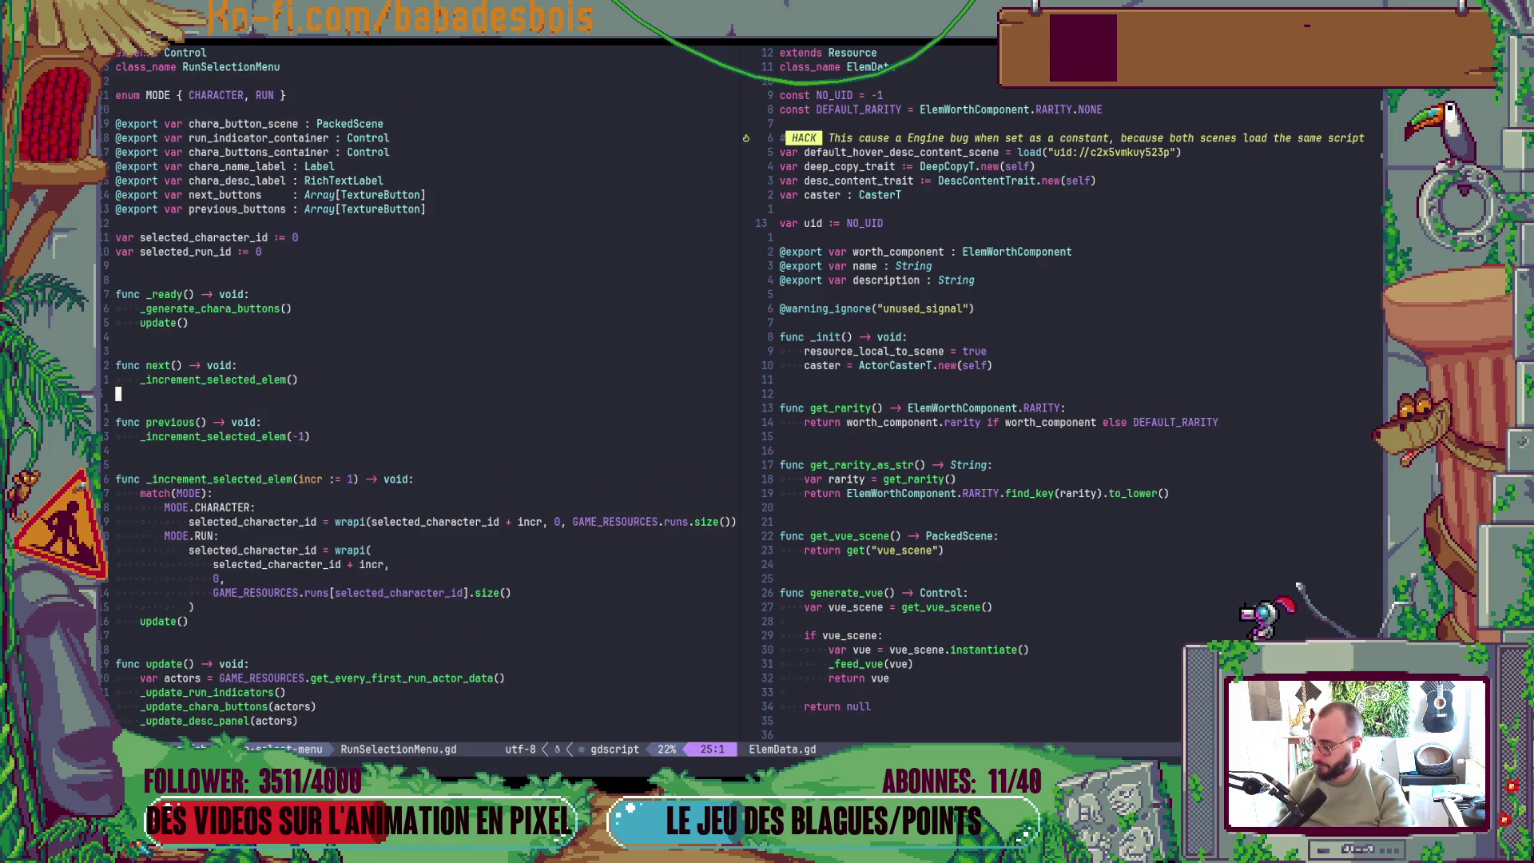
key("alt+Tab")
key("alt+Tab")
key("F5")
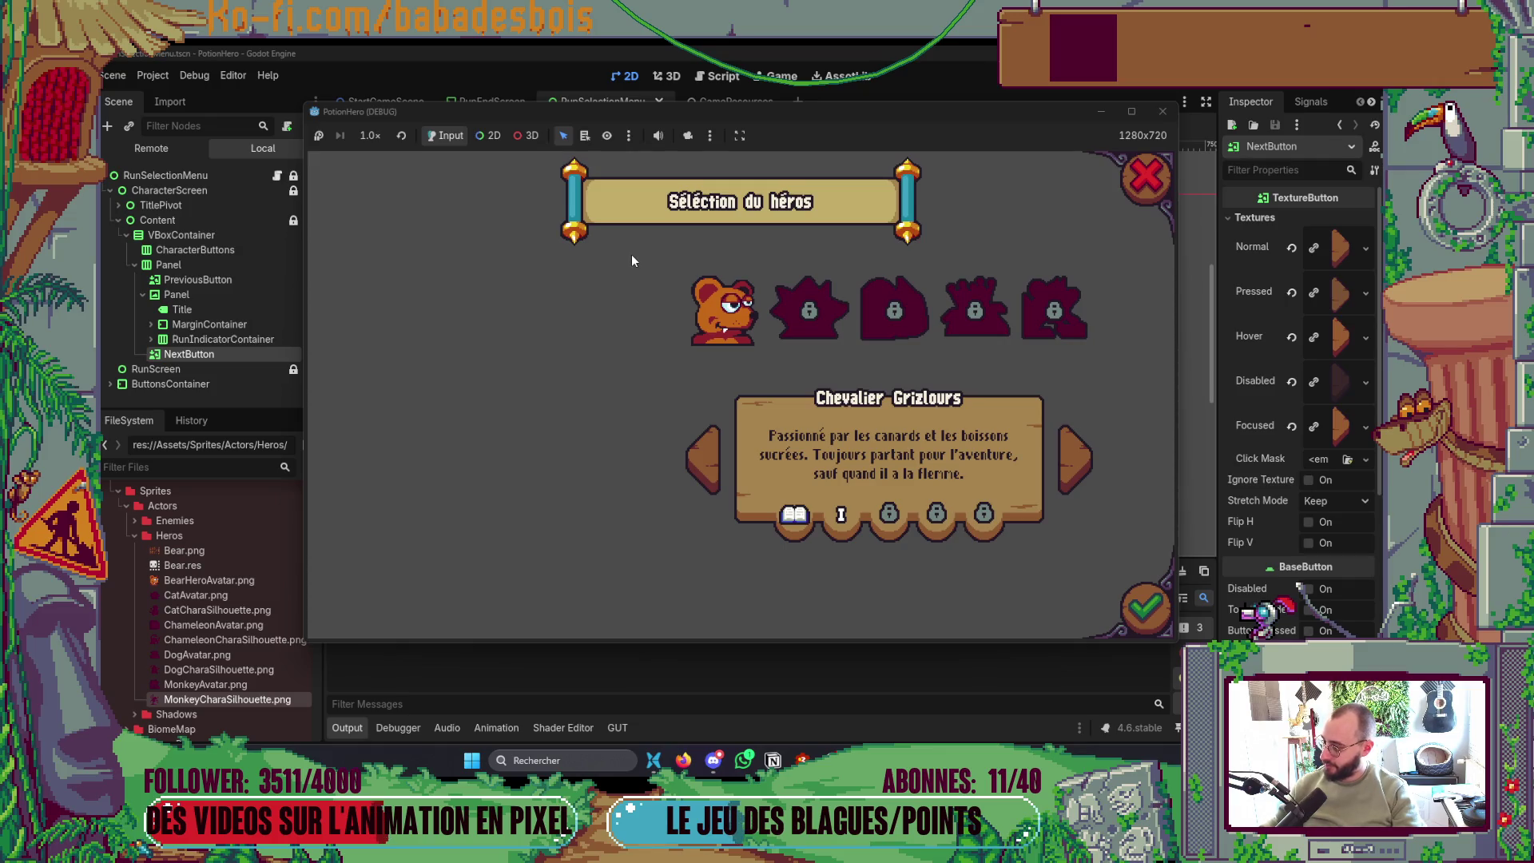
Stop the test run and hide Godot's Output panel to enlarge the viewport.
left_click(1162, 113)
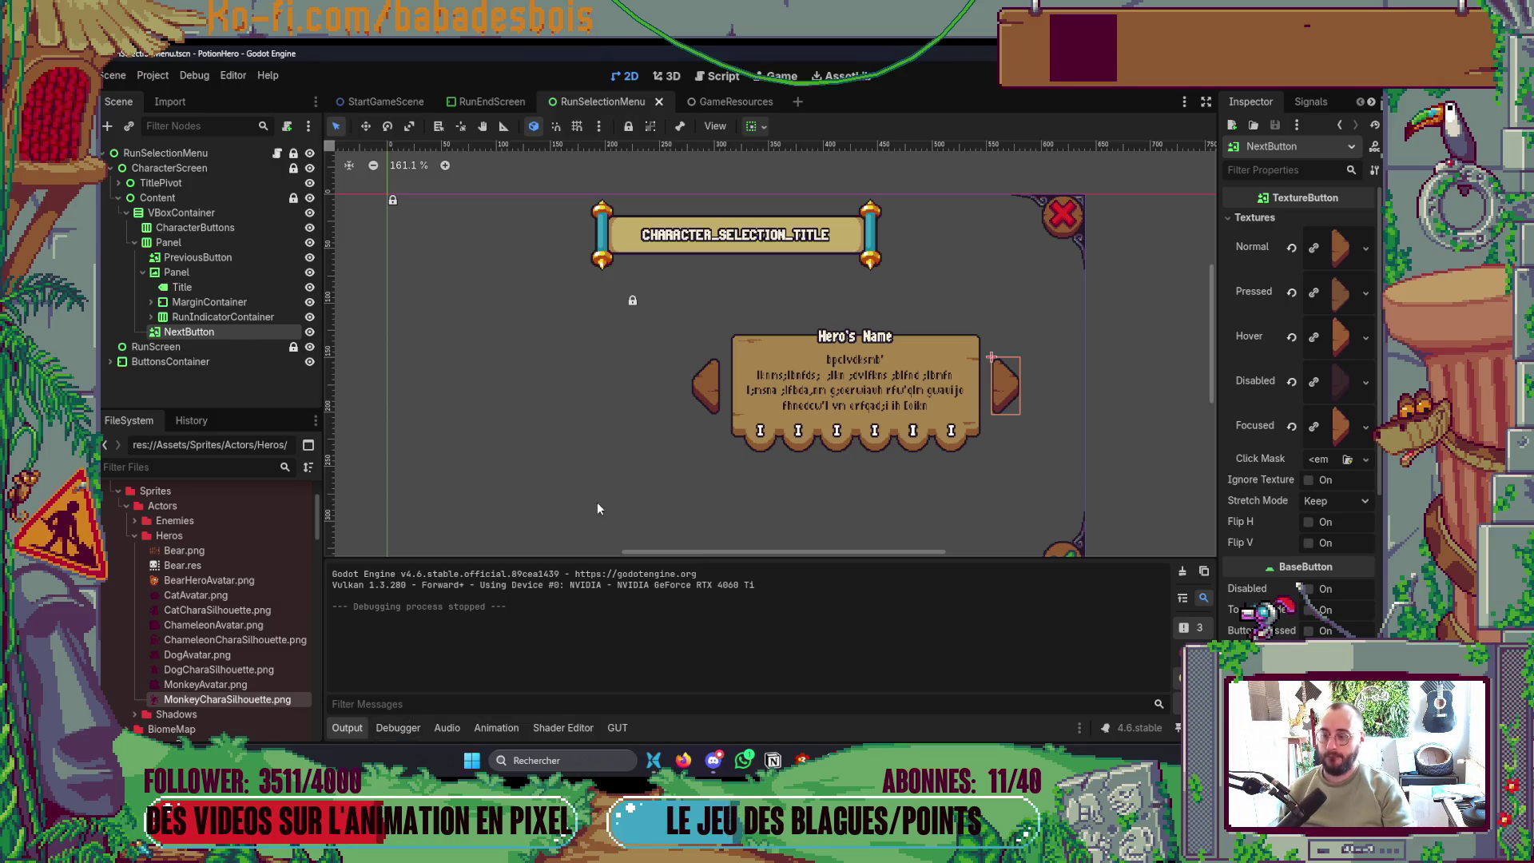
left_click(347, 728)
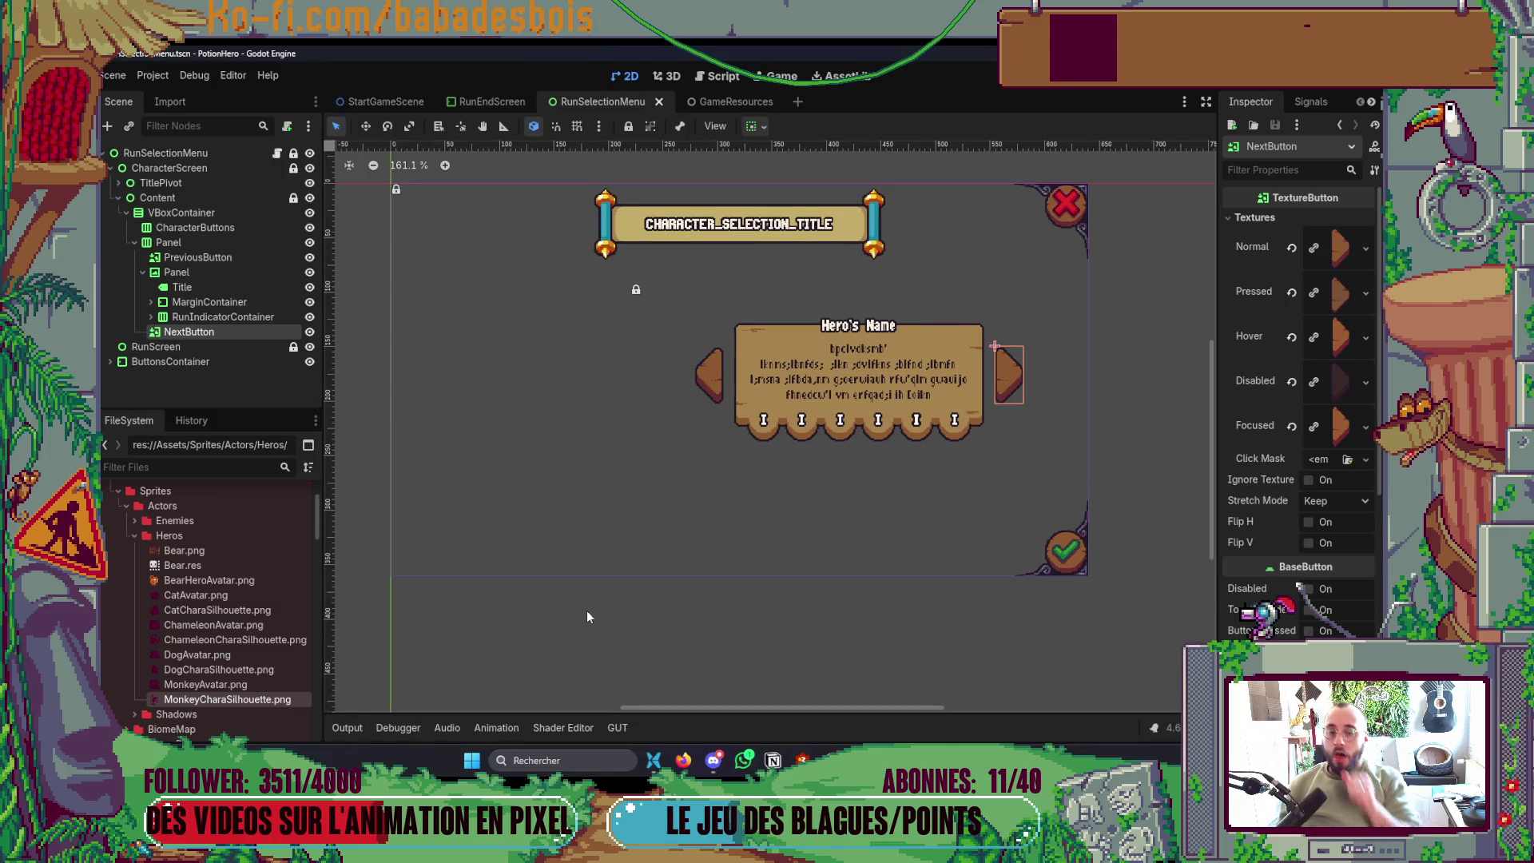
key("alt+Tab")
key("alt+Tab")
key("alt+Tab")
Back in Neovim, move down to the button generation code in RunSelectionMenu.gd.
key("alt+shift+Tab")
key("alt+shift+Tab")
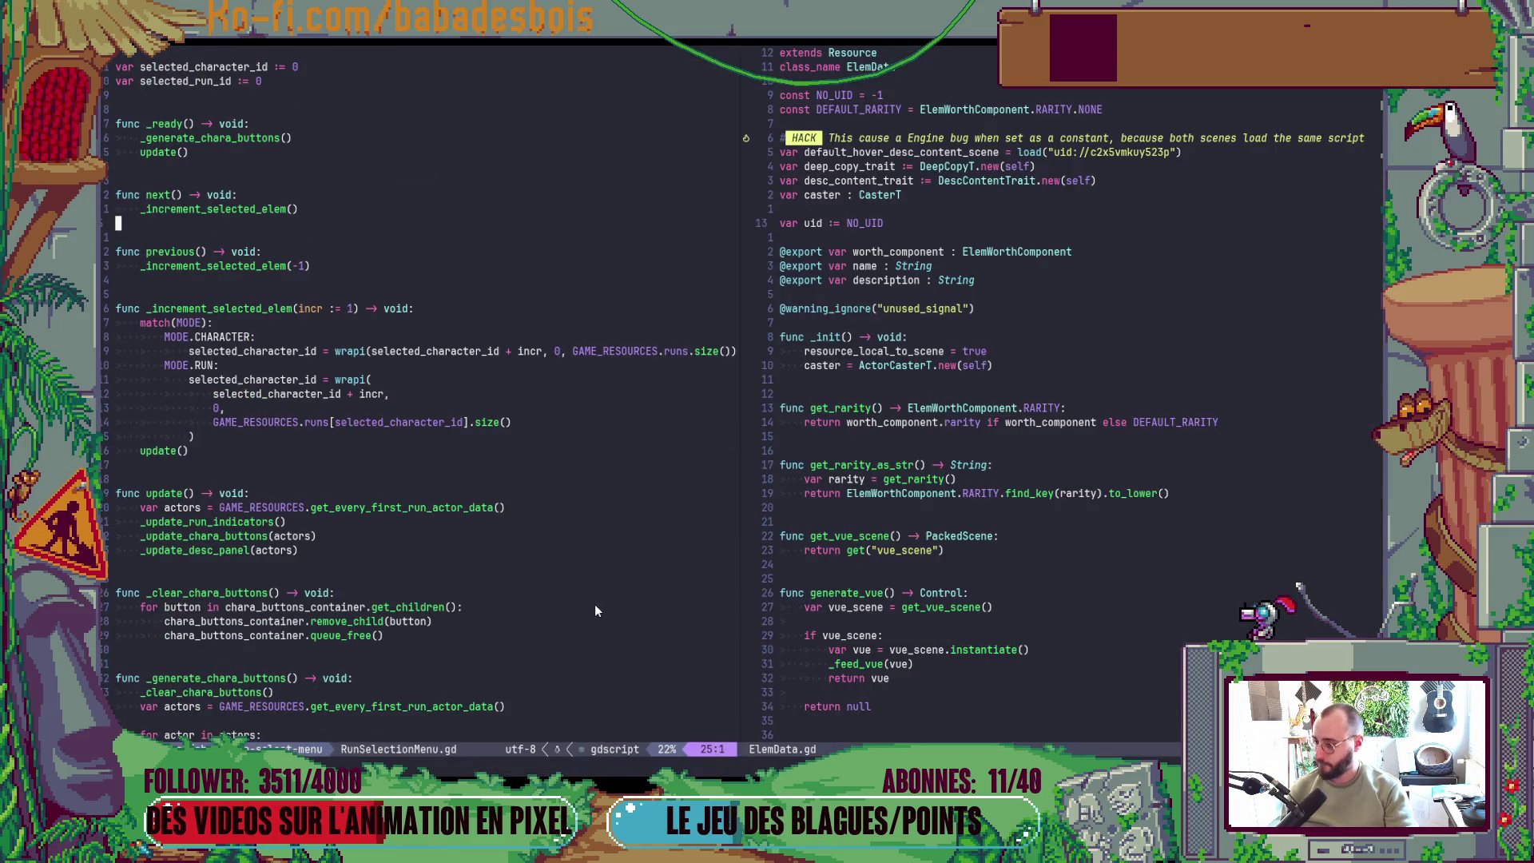
scroll(593, 611, "down", 4)
scroll(593, 611, "up", 5)
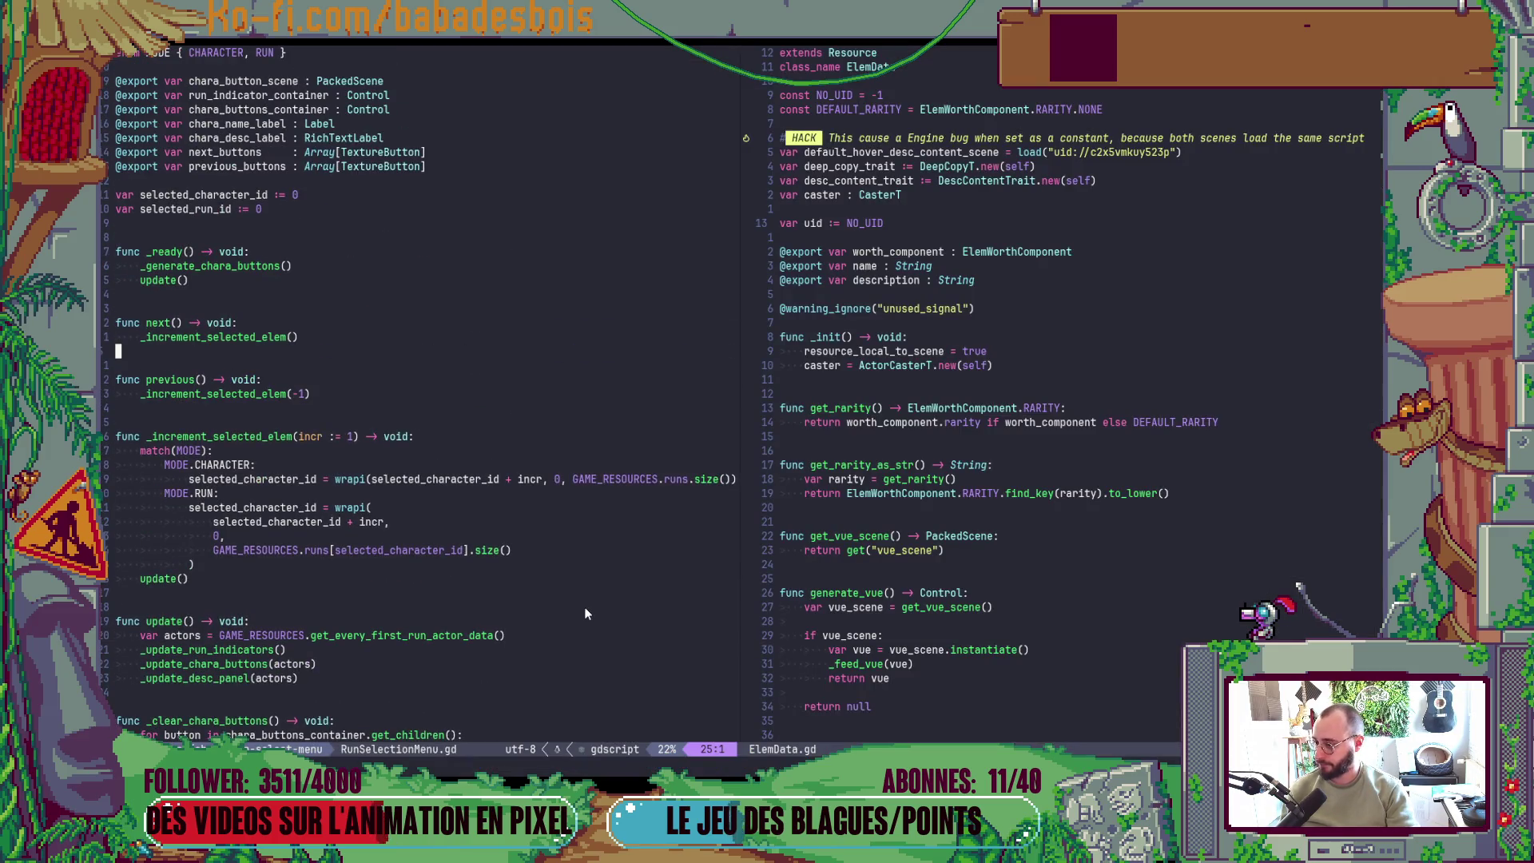
key("k")
key("k")
key("3")
key("3")
key("j")
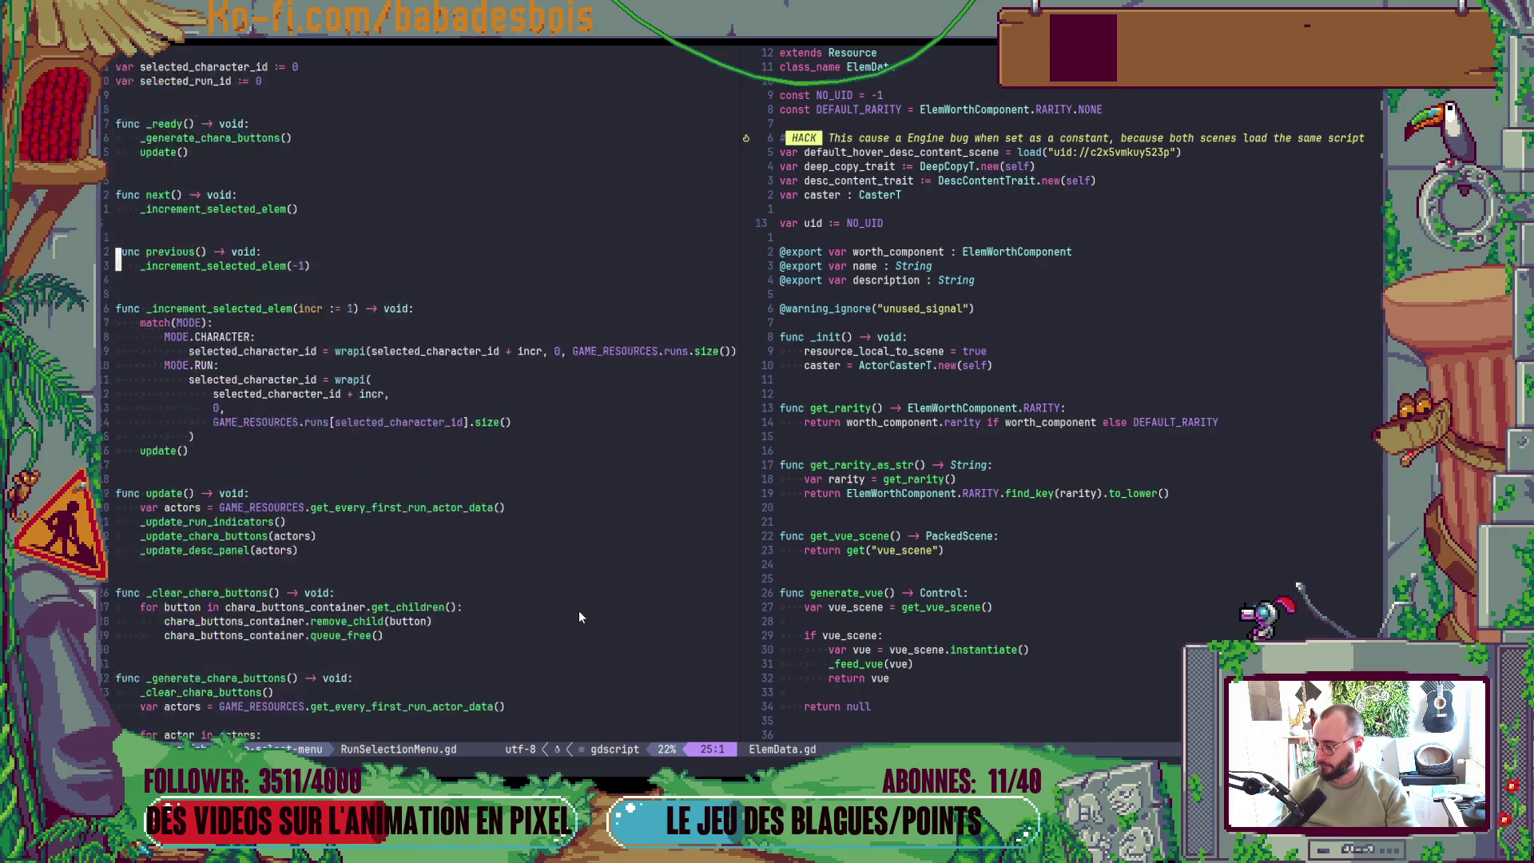
key("dollar")
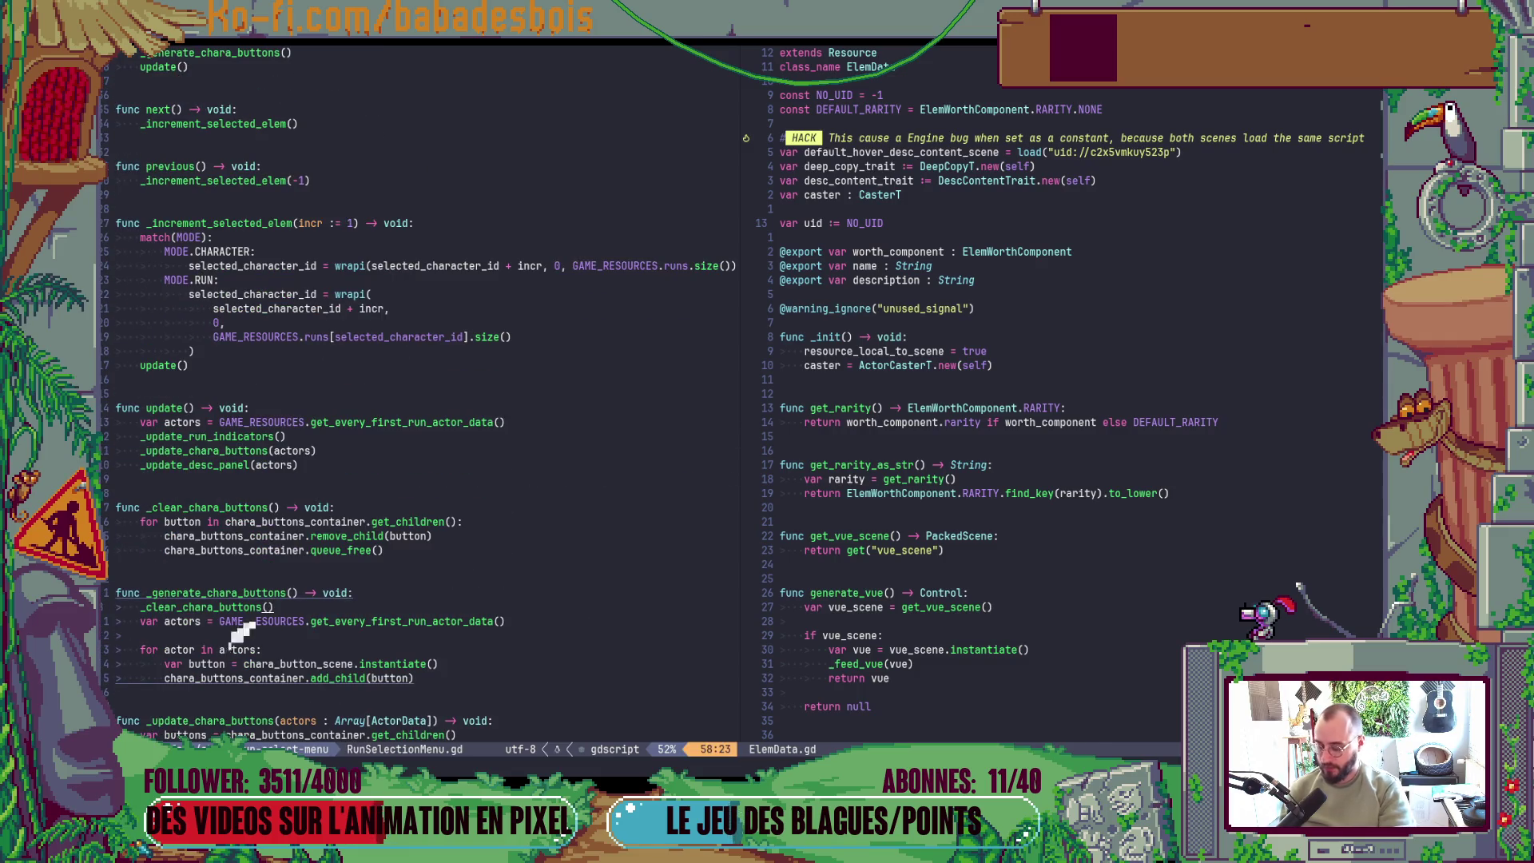
Close the running game window in Godot and select the RunSelectionMenu node.
key("alt+Tab")
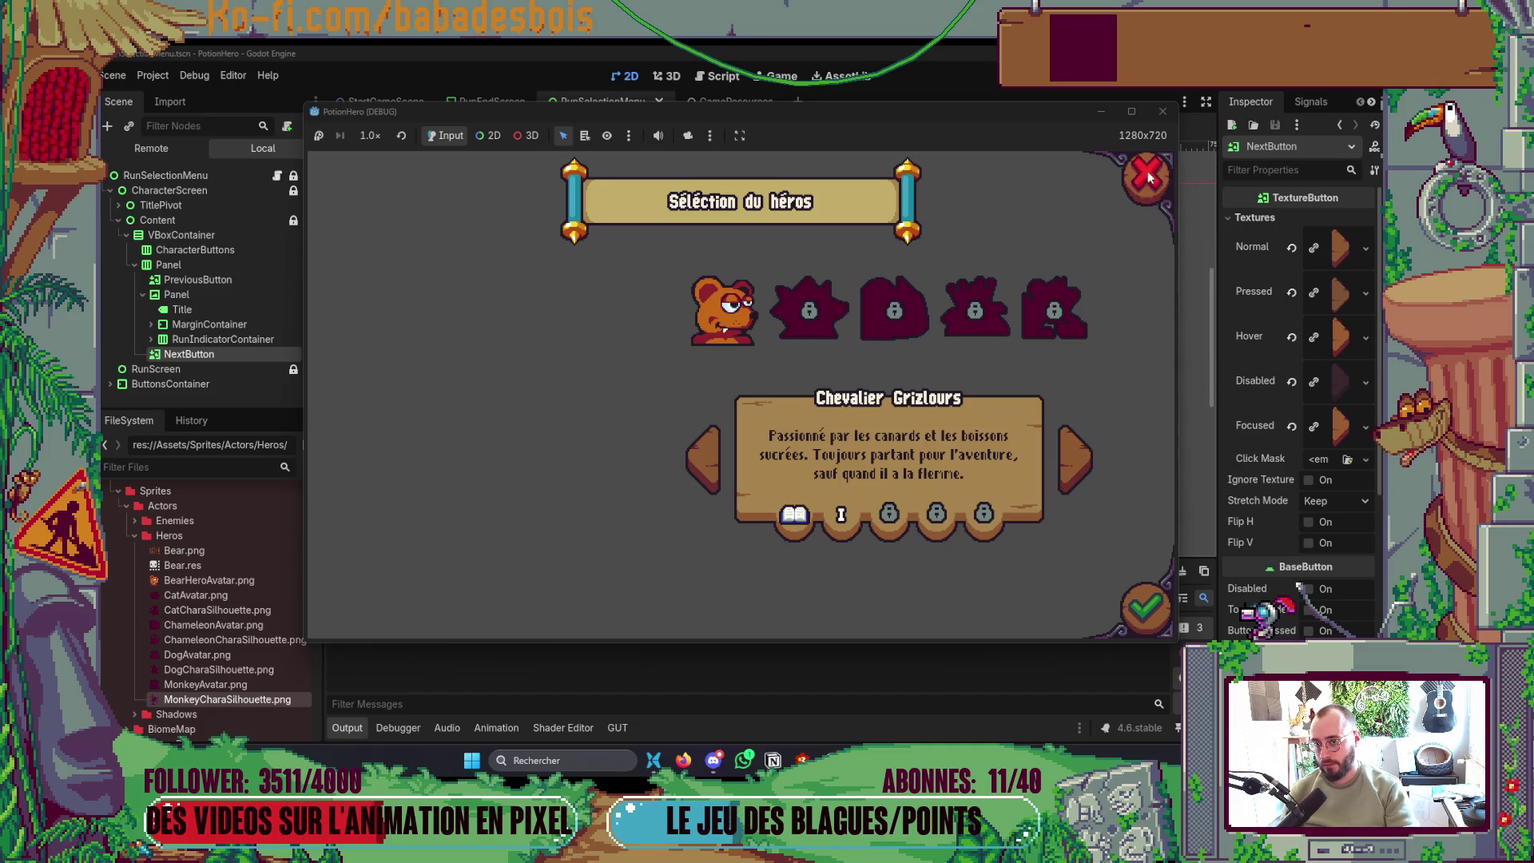
key("alt+Tab")
left_click(308, 289)
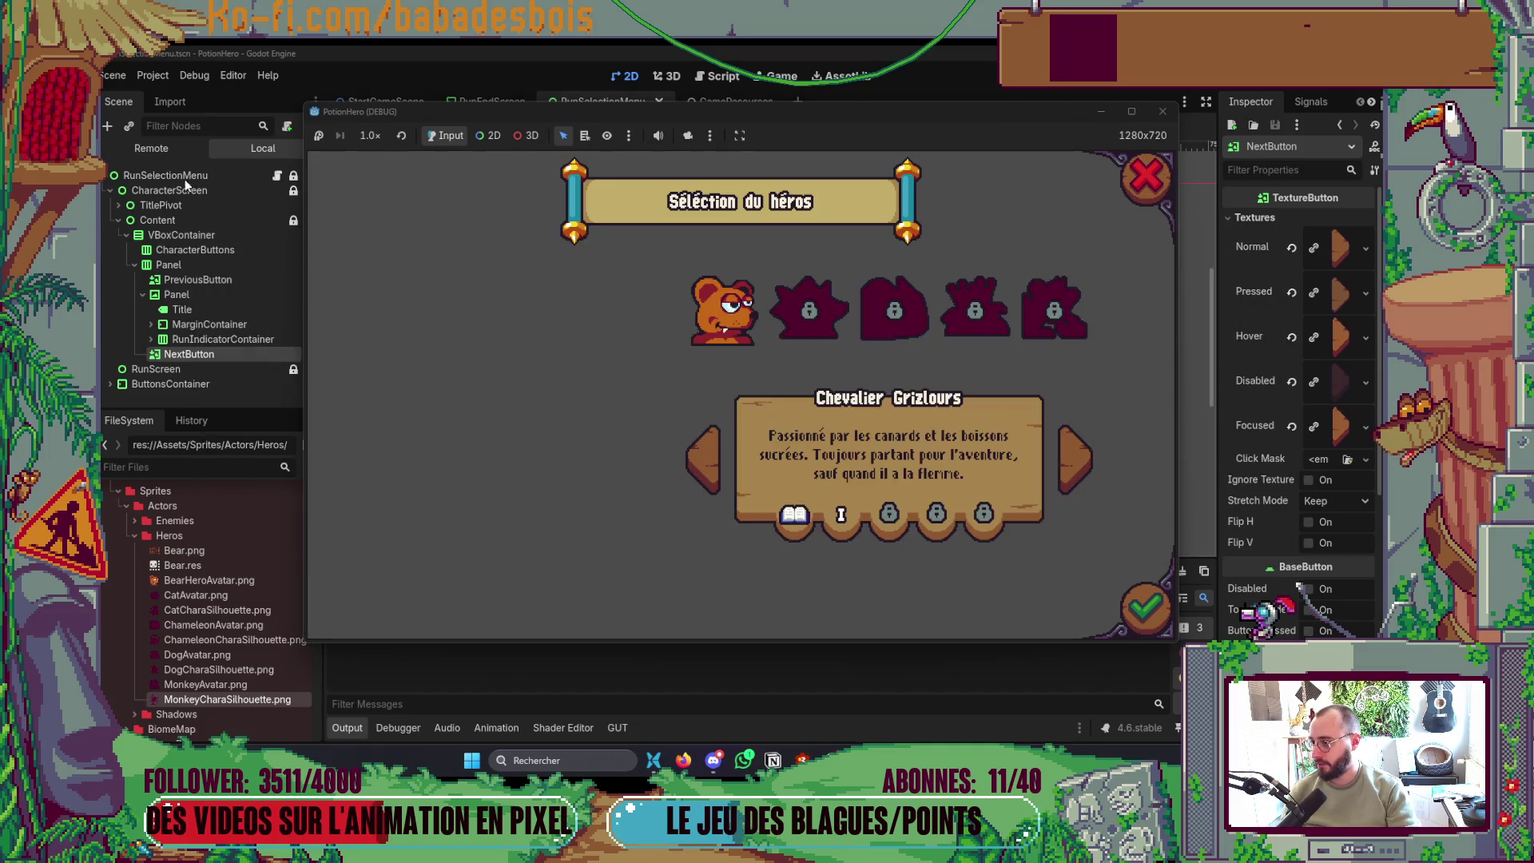
left_click(1172, 112)
left_click(256, 152)
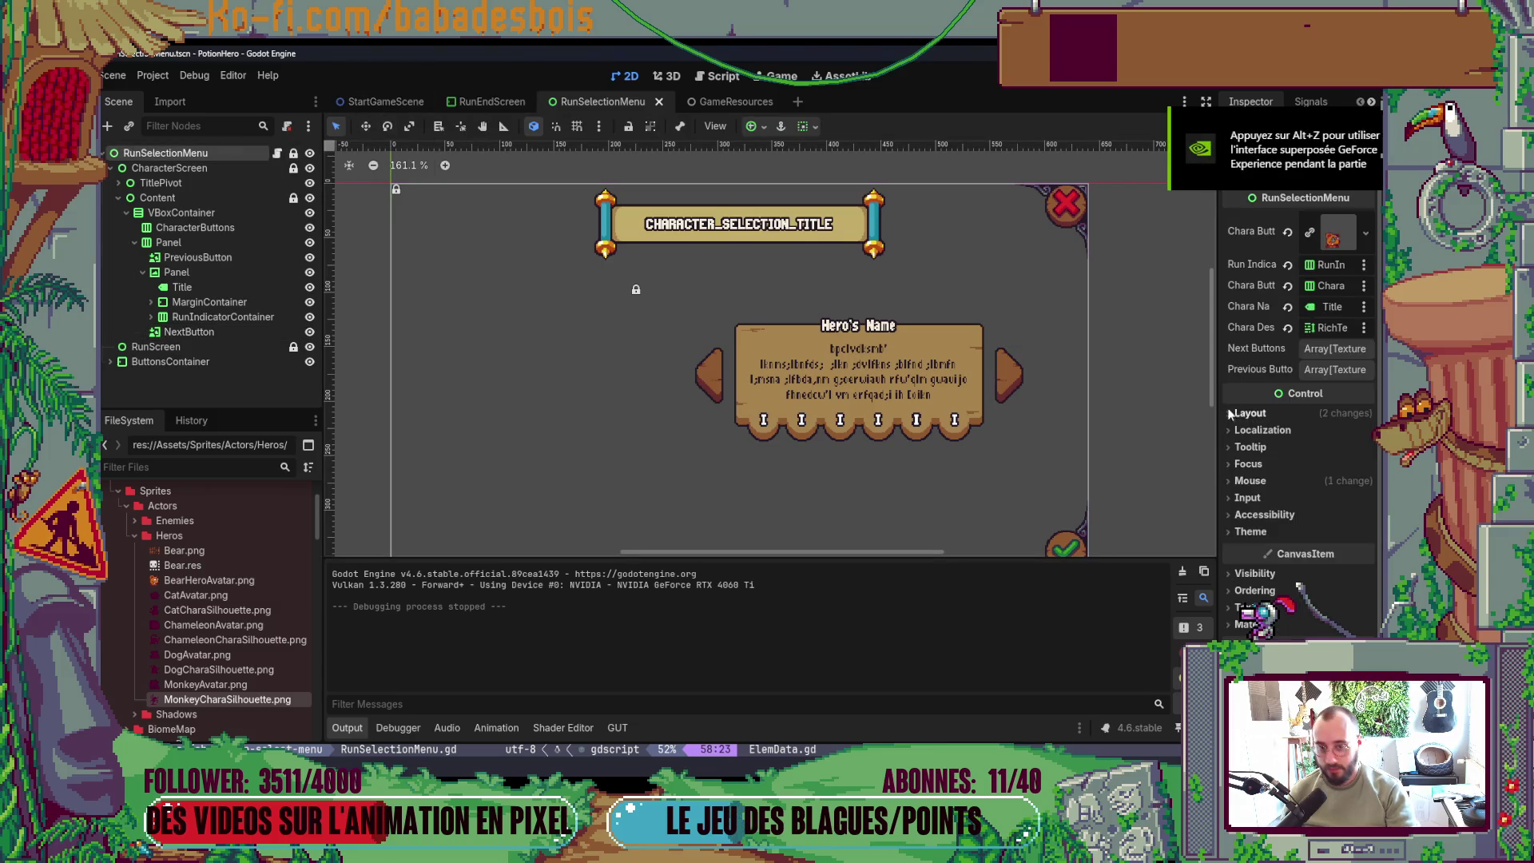
Give Next Buttons and Previous Buttons one slot each, assigning NextButton and PreviousButton.
left_click(1334, 348)
left_click(1358, 369)
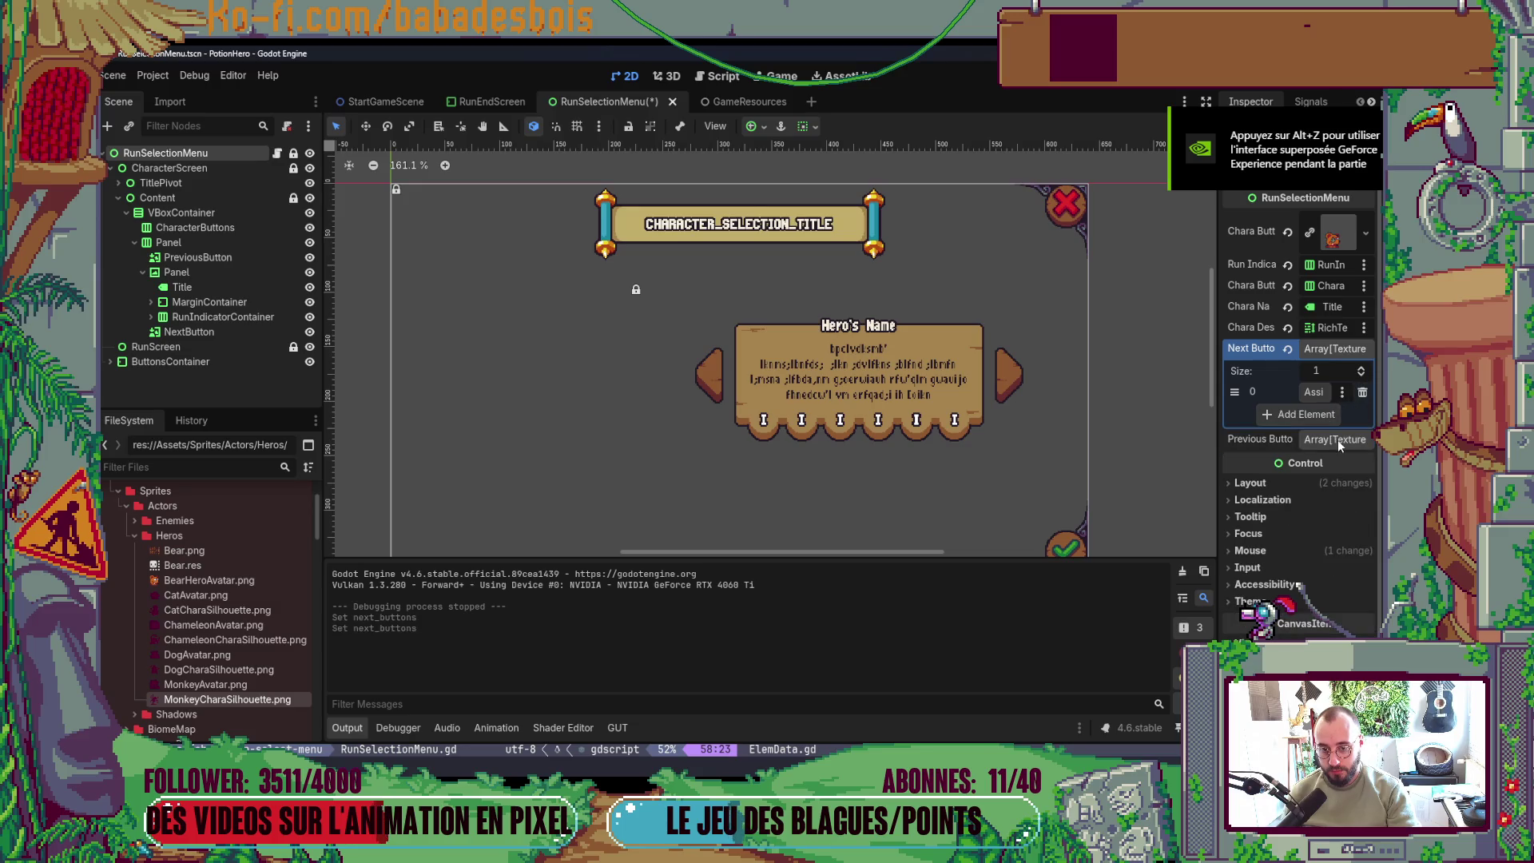
left_click(1335, 439)
left_click(1360, 457)
left_click(1315, 392)
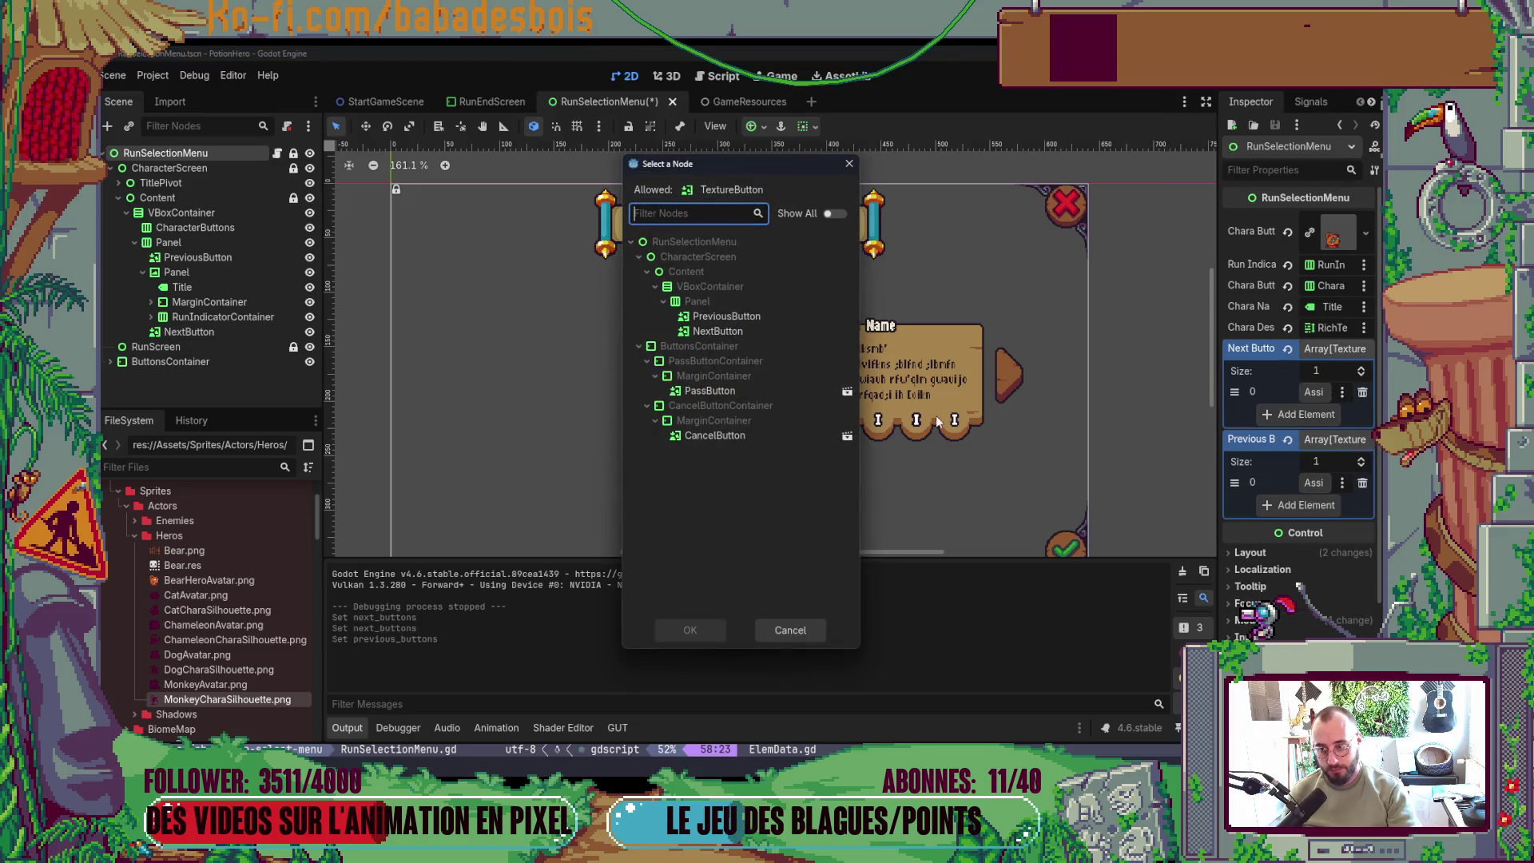
double_click(751, 331)
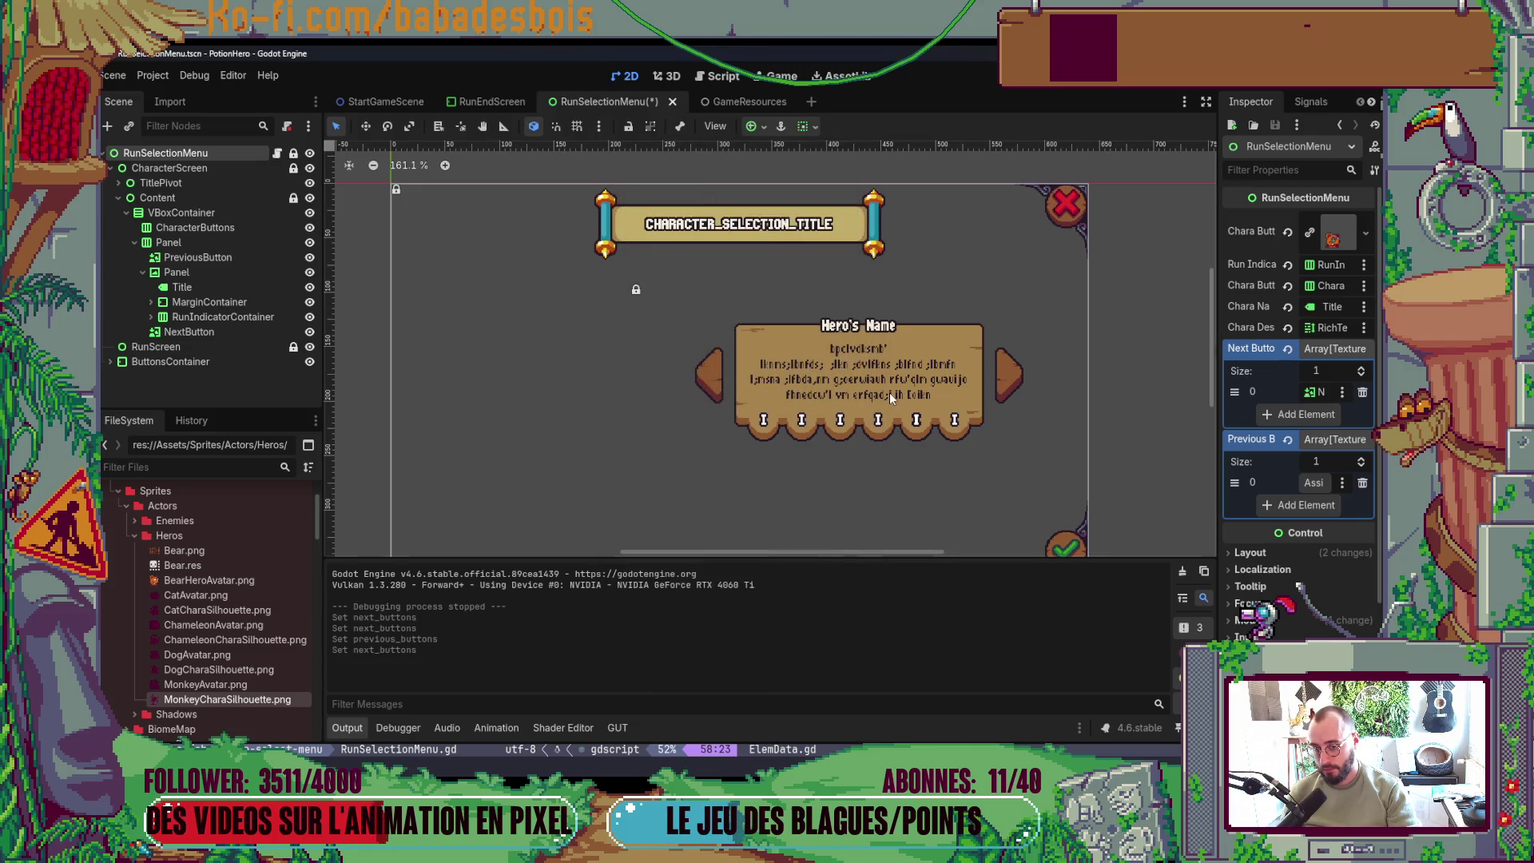
left_click(1322, 482)
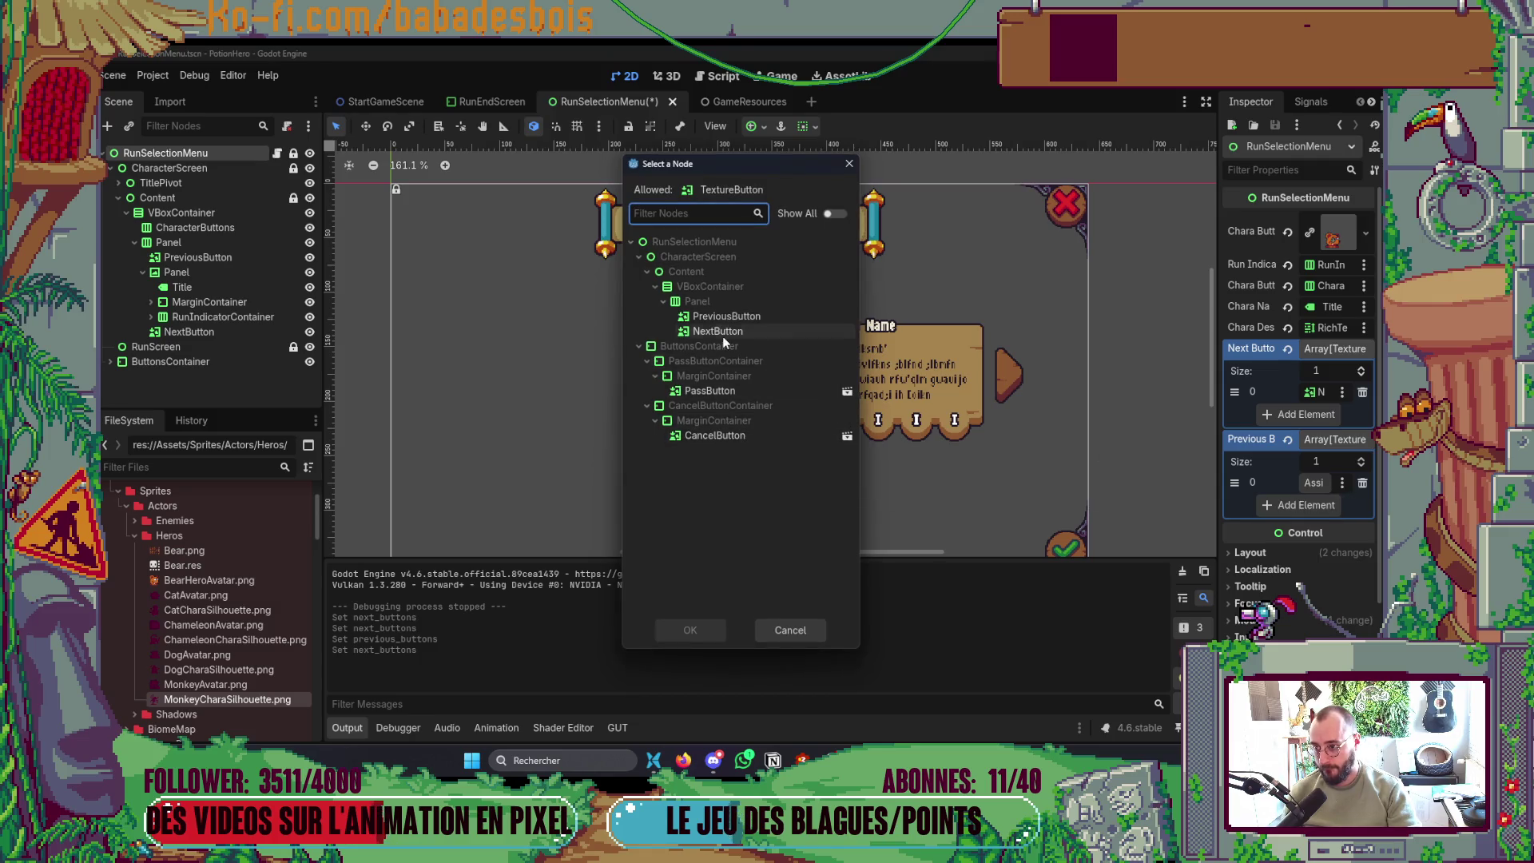
double_click(733, 316)
Save the RunSelectionMenu scene and run it with F6 to test the buttons.
key("ctrl+s")
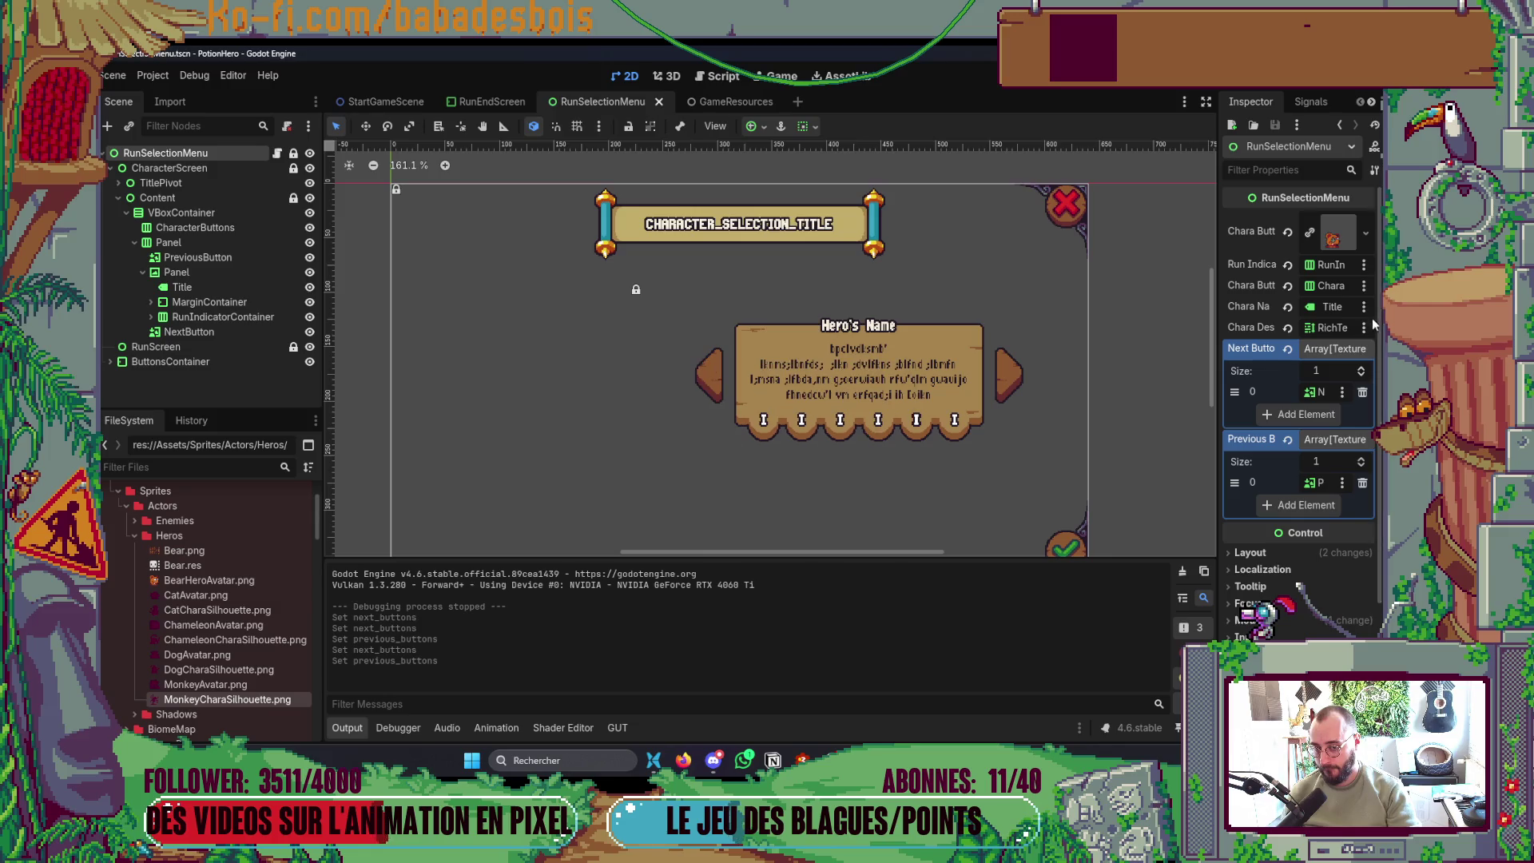
left_click(1334, 348)
left_click(1329, 369)
key("F6")
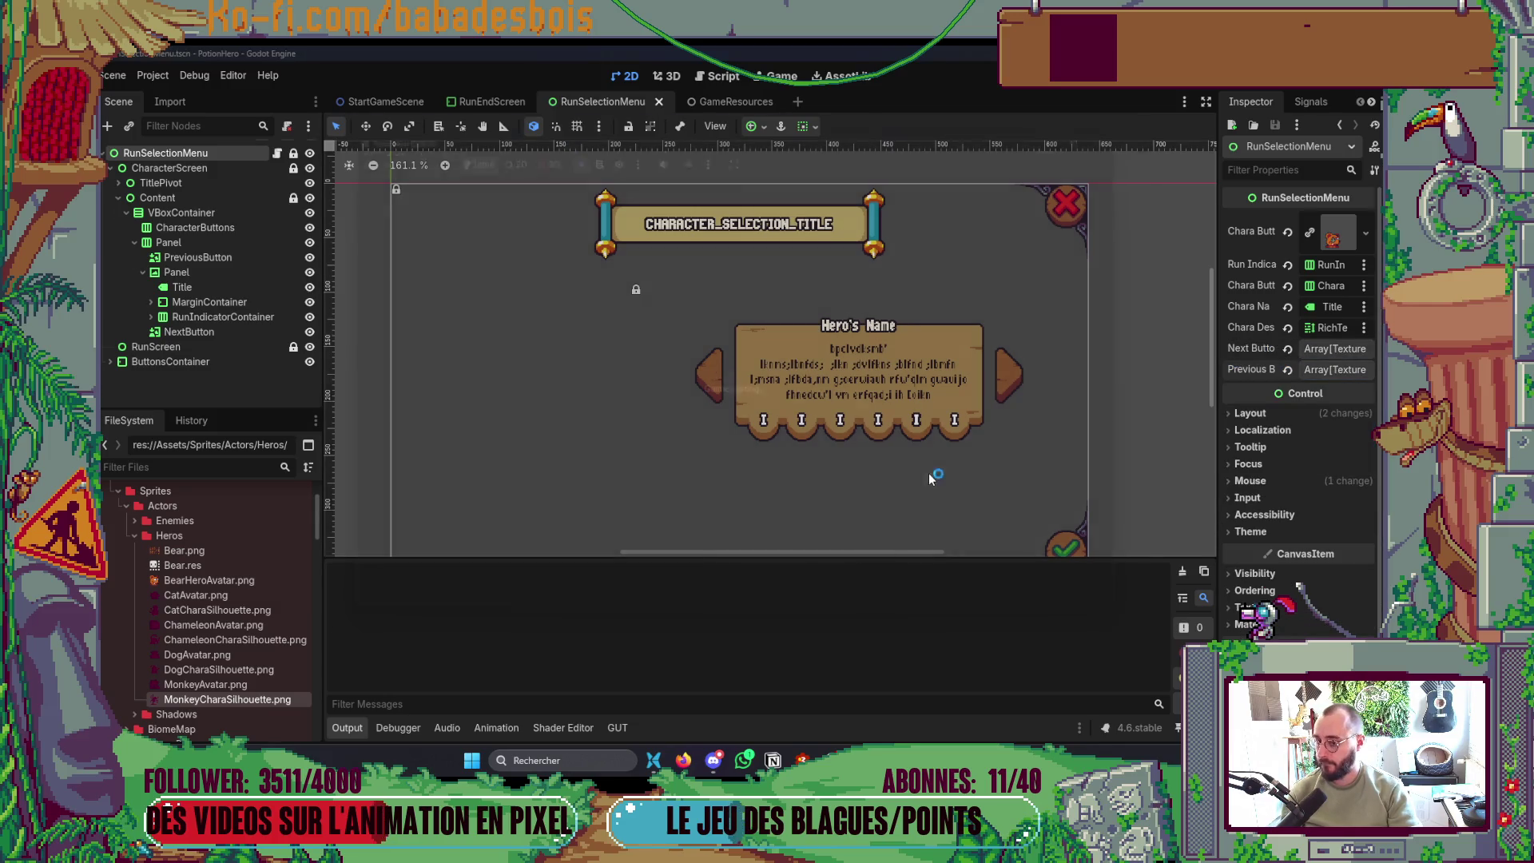
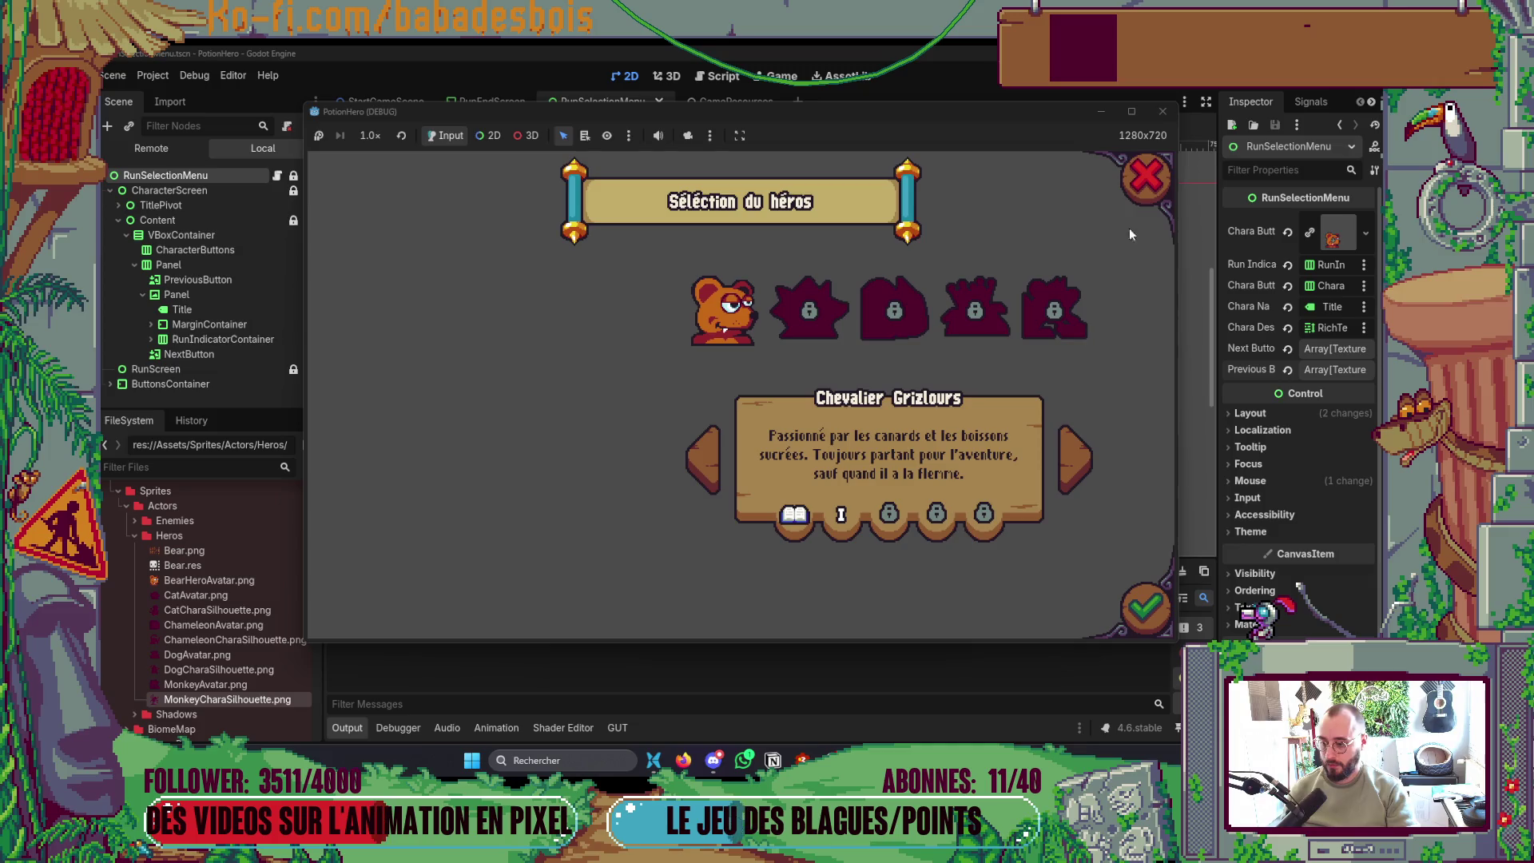
Leave the running PotionHero game and bring up RunSelectionMenu.gd in Neovim.
key("alt+Tab")
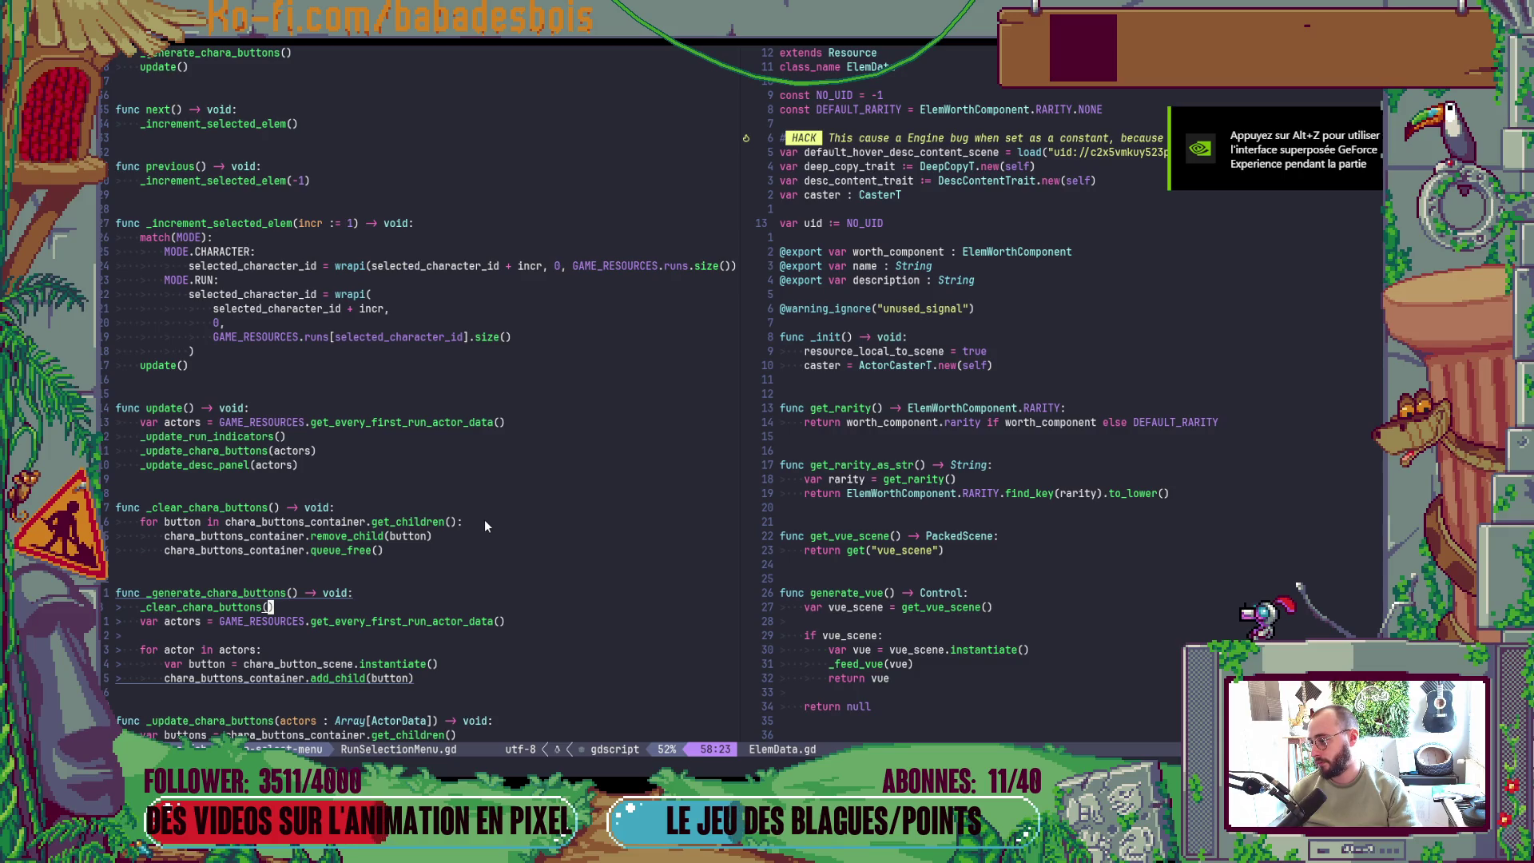
Delete the redundant update() call after the wrapi line.
scroll(484, 520, "up", 4)
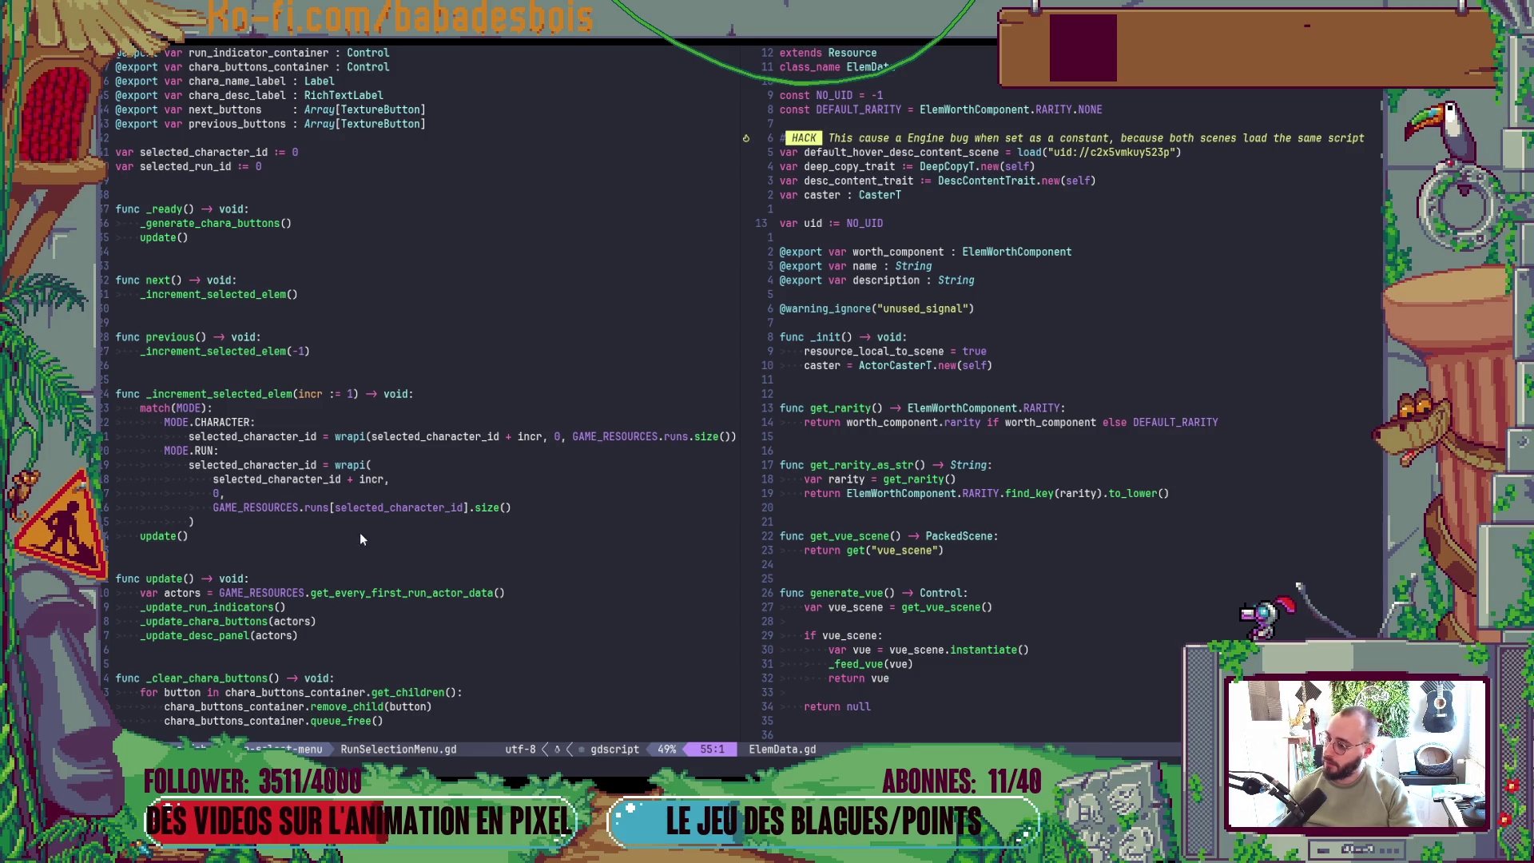
left_click(254, 525)
key("j")
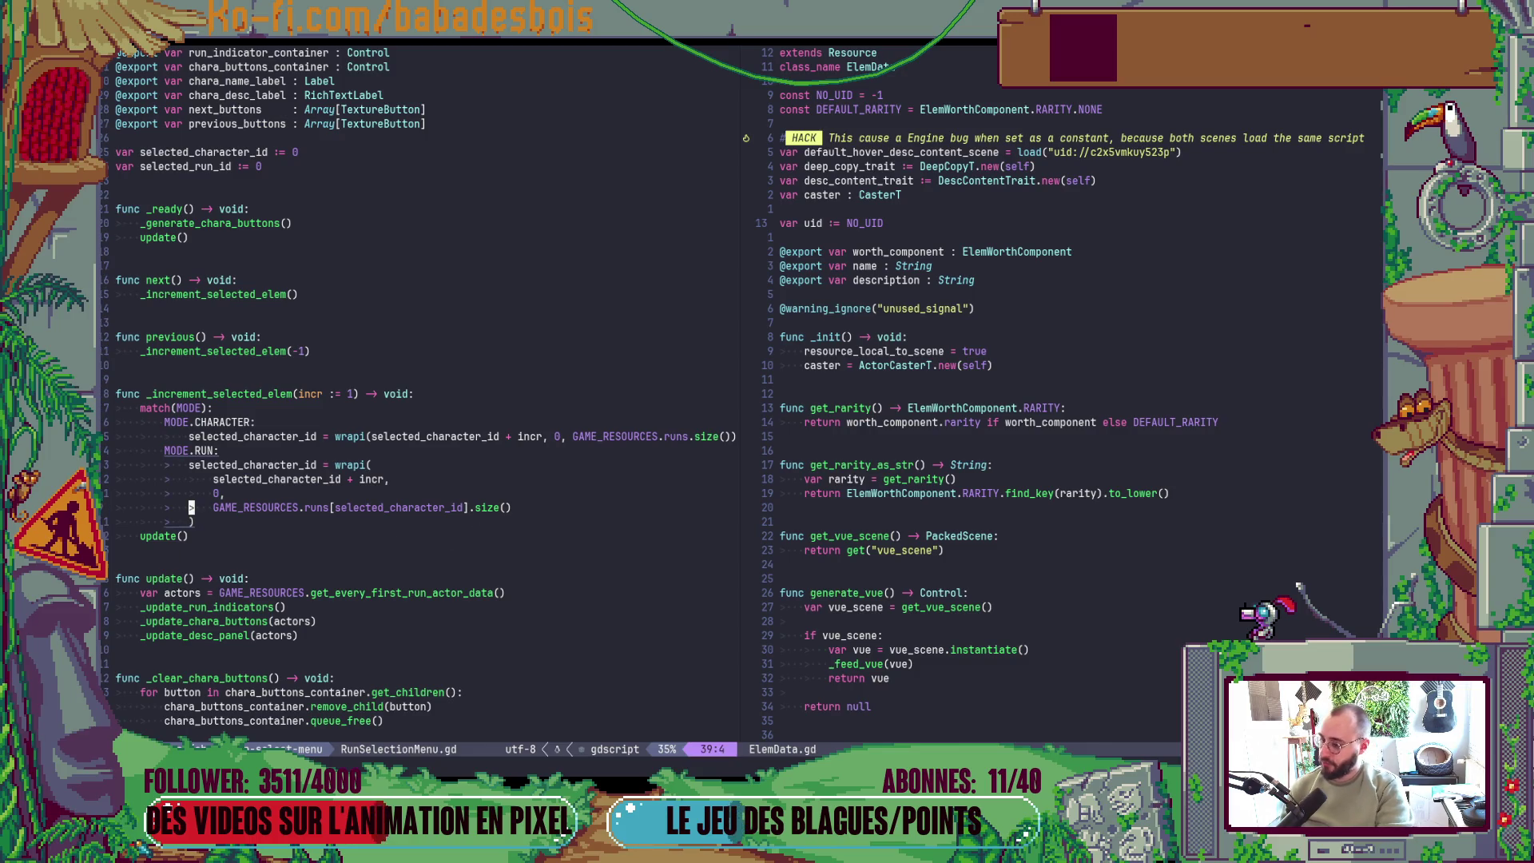
key("x")
key("d")
key("k")
key("k")
key("k")
key("k")
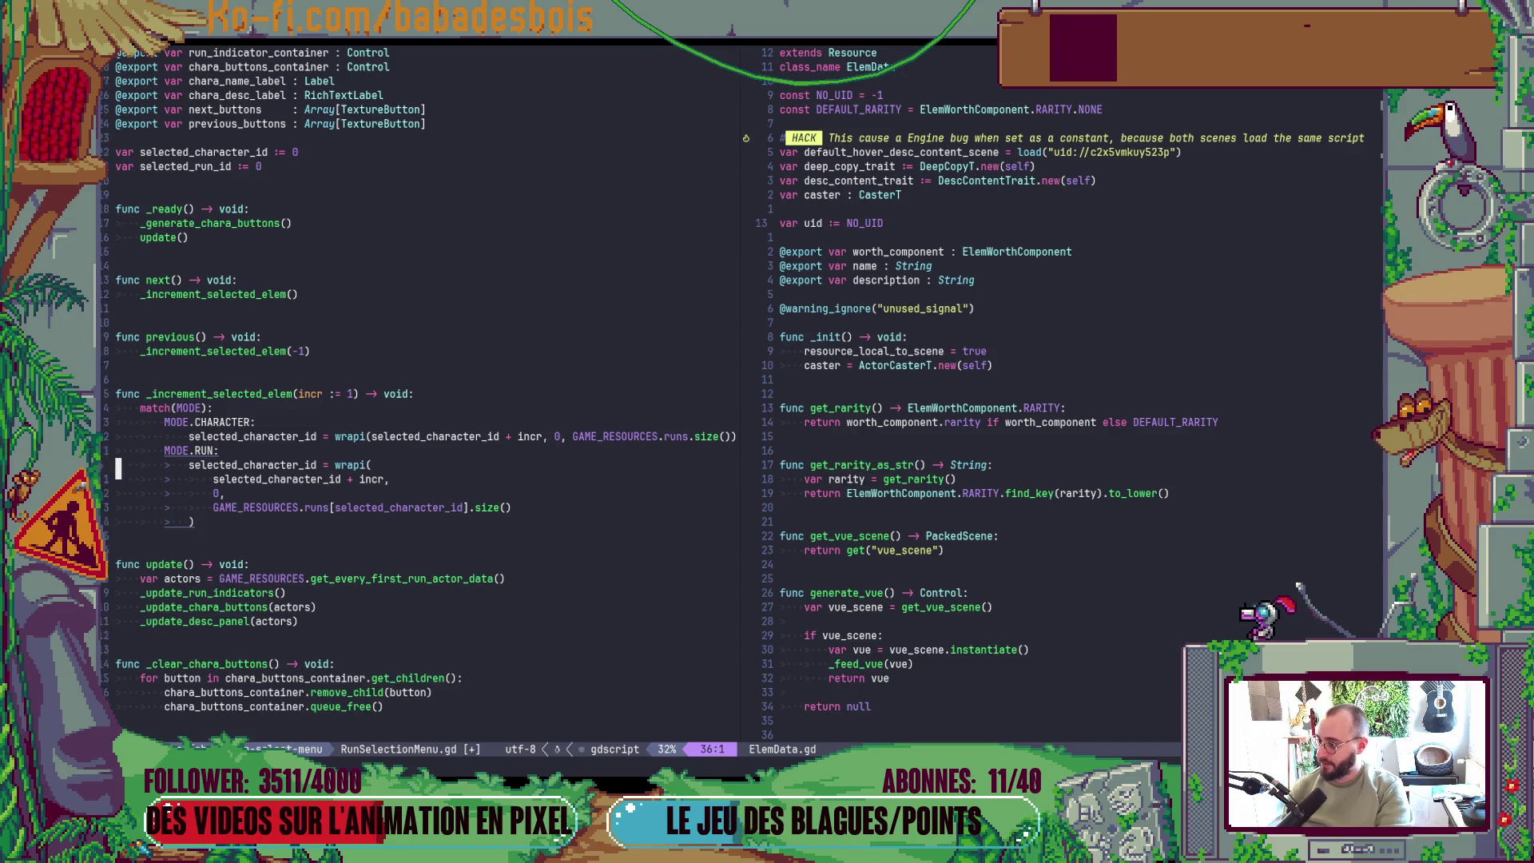
Add setters emitting change signals to selected_character_id and selected_run_id, grouping the signal declarations.
key("w")
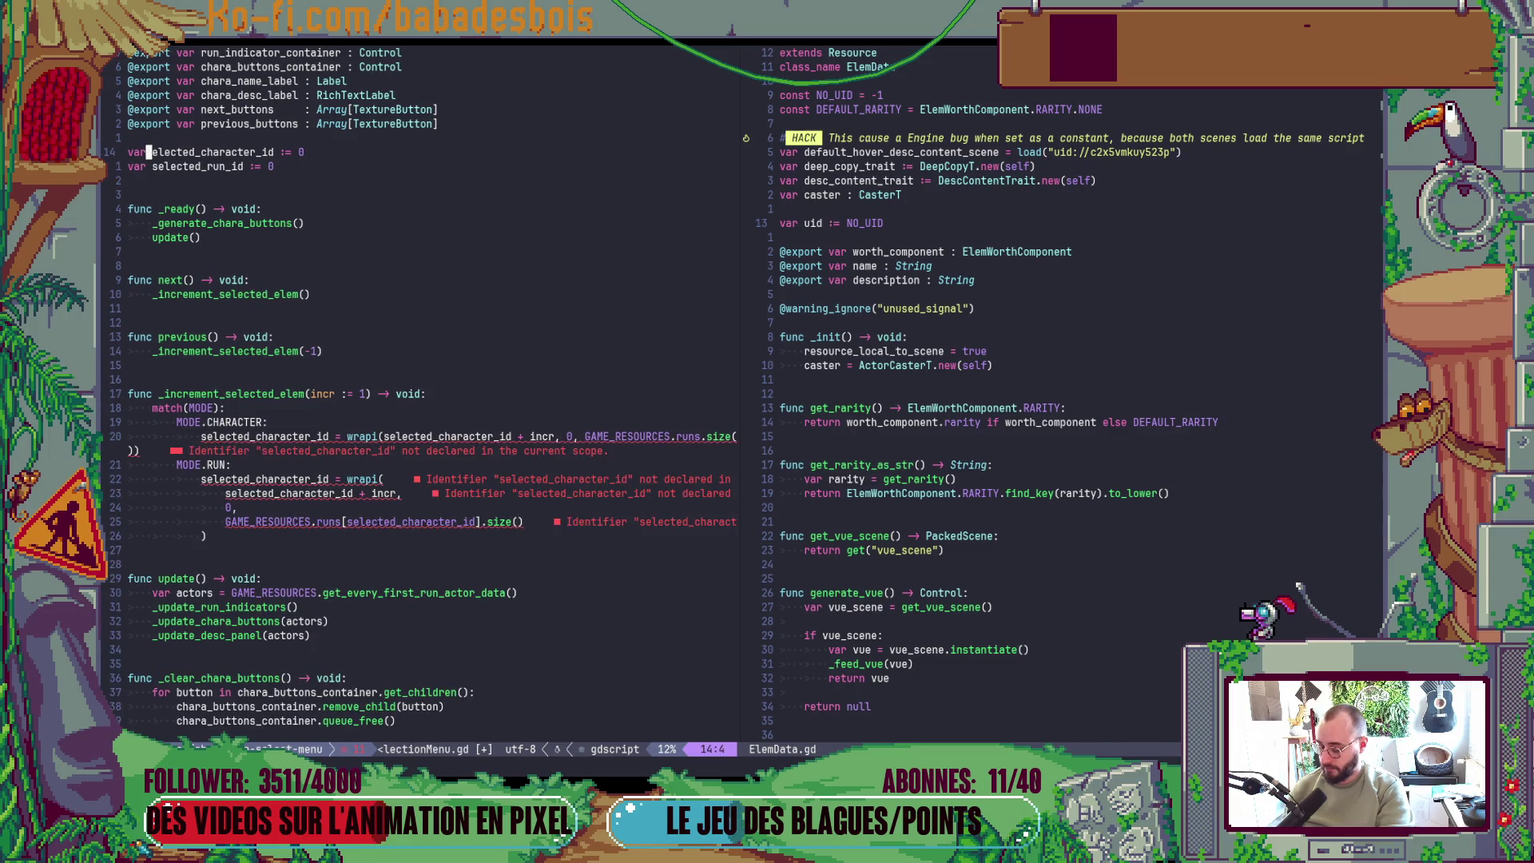
key("p")
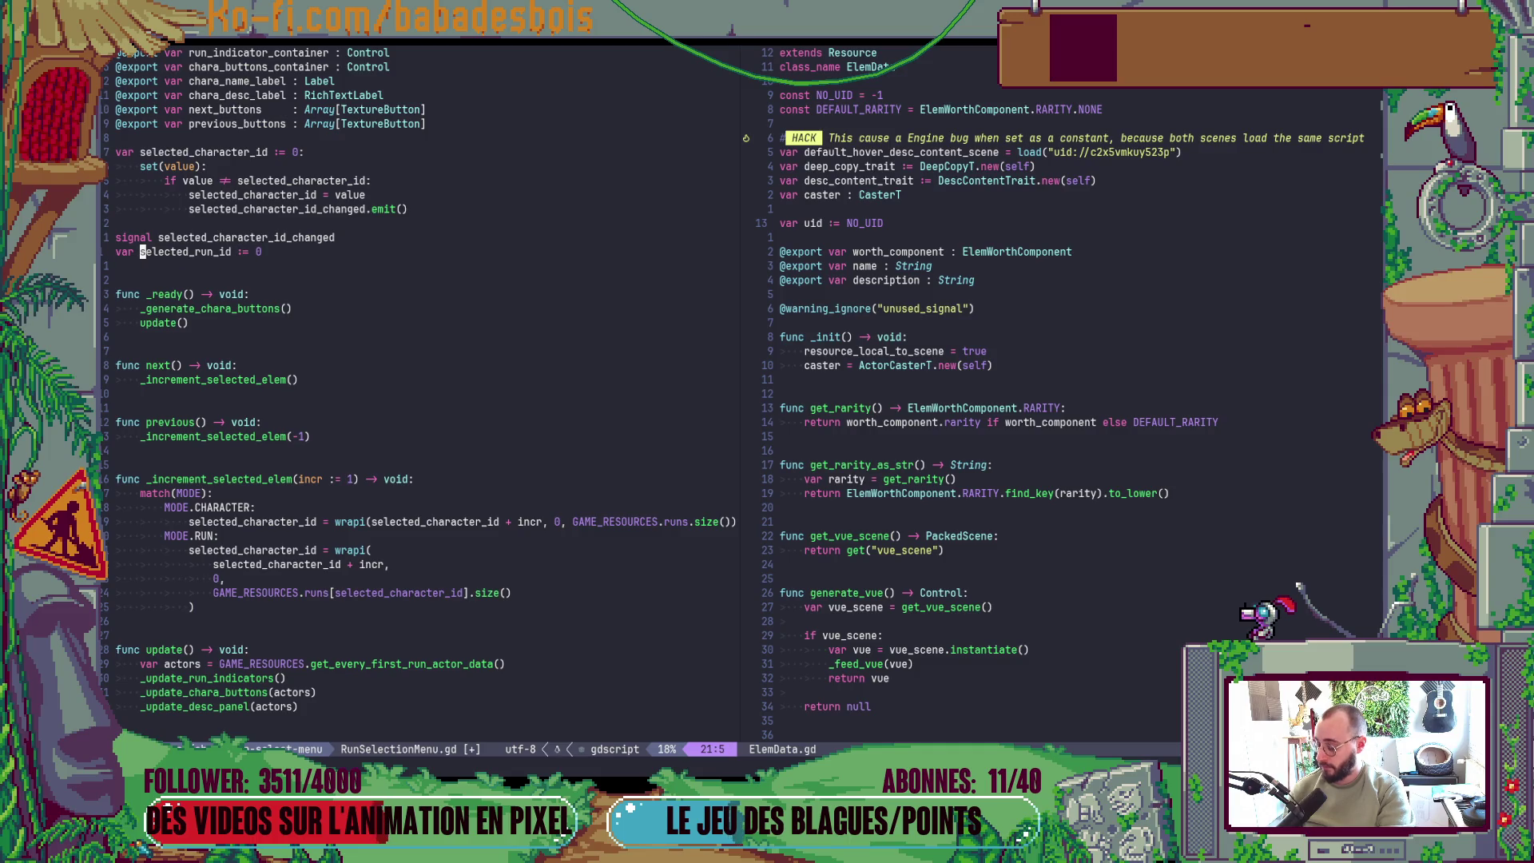
key("p")
key("k")
key("k")
key("k")
key("d")
key("d")
key("j")
key("j")
key("j")
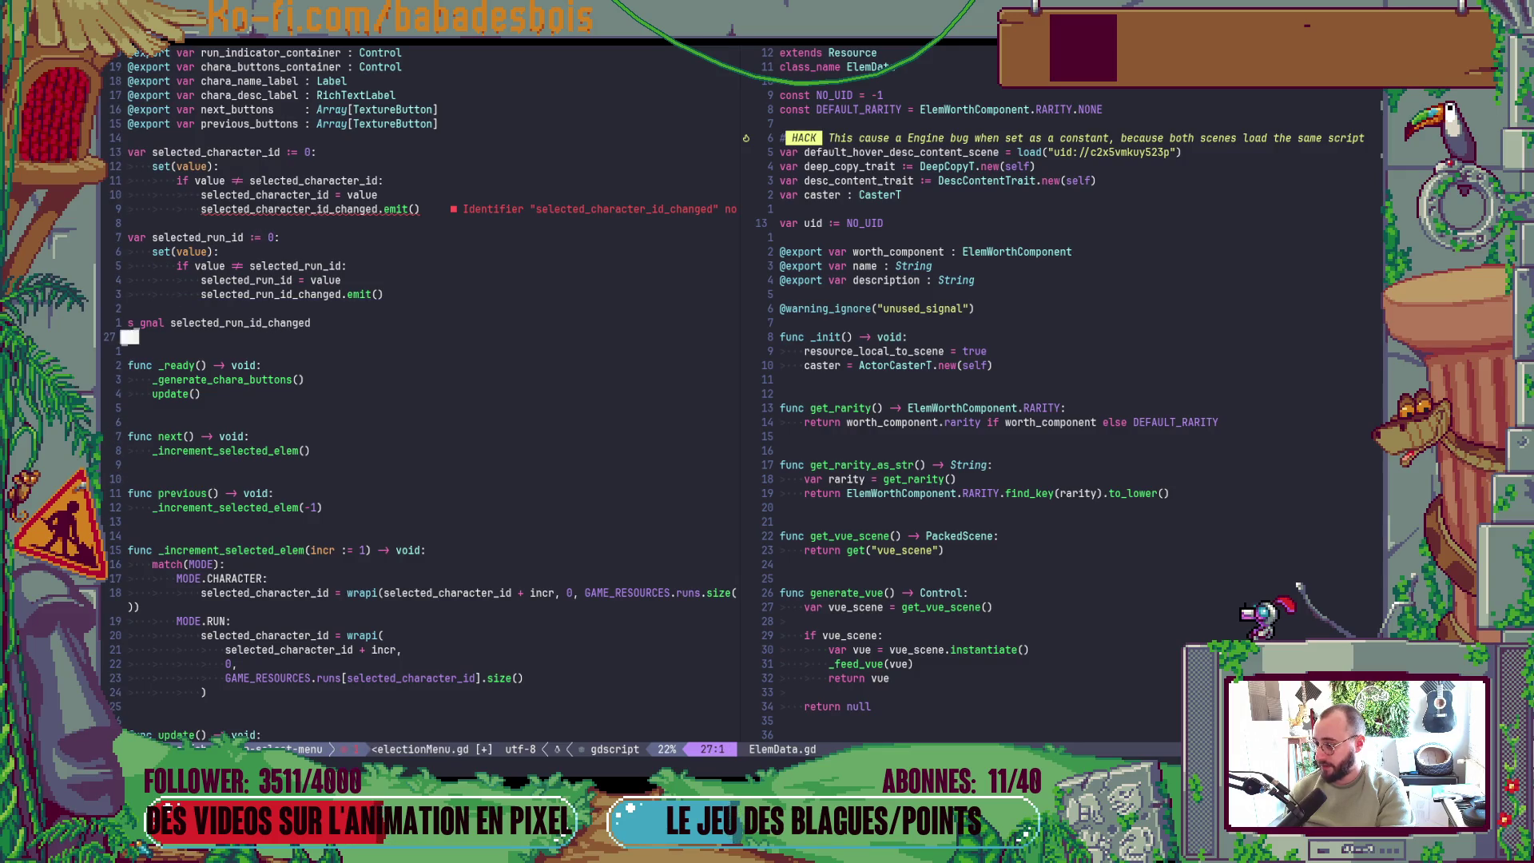
key("p")
key("k")
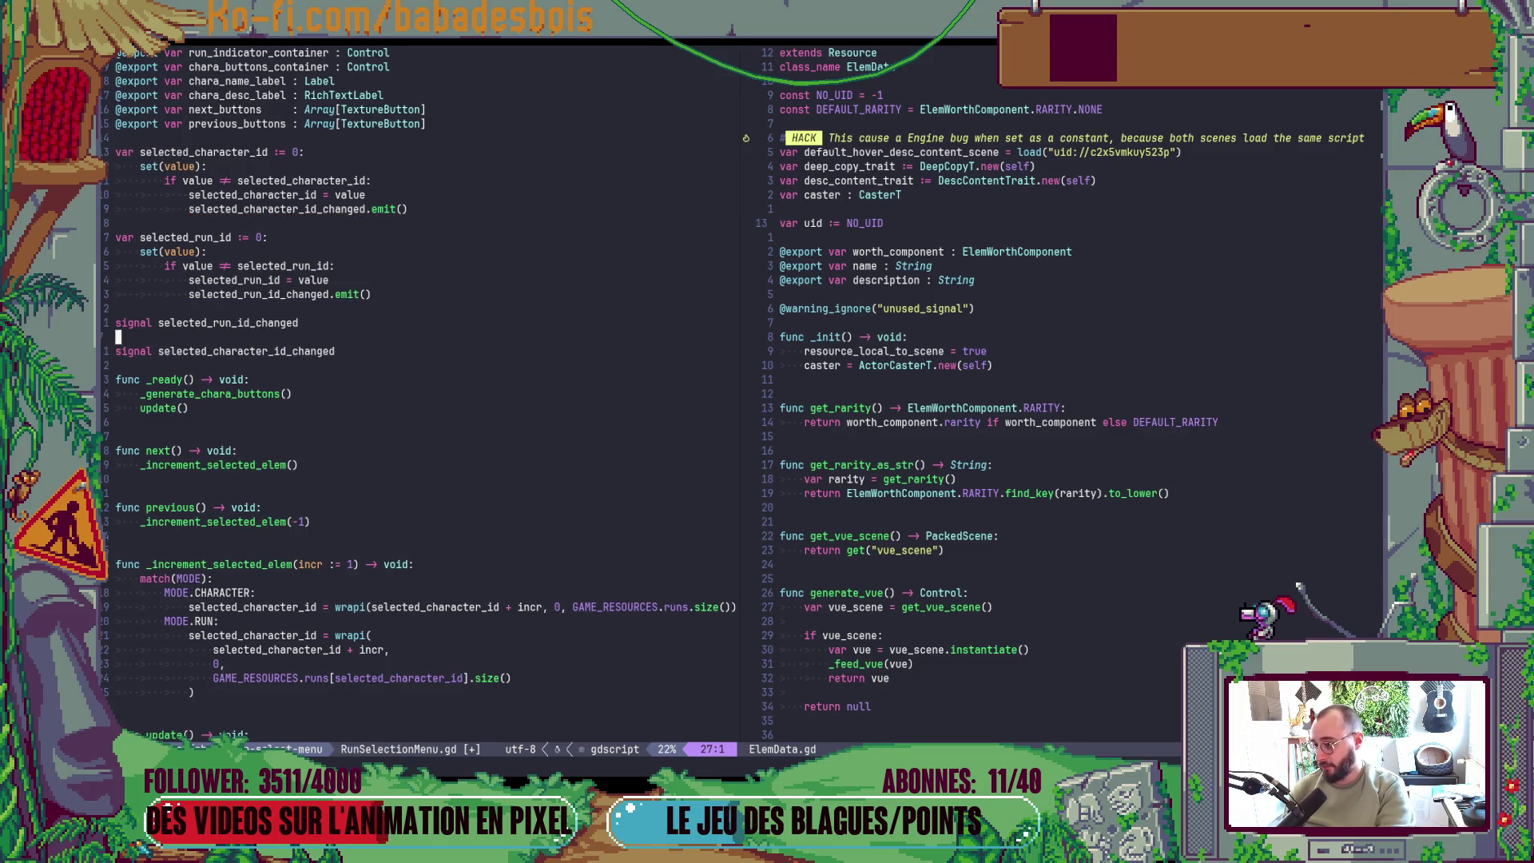
key("d")
key("d")
type(":w")
key("Return")
Insert a blank line after the signal declarations and save.
key("j")
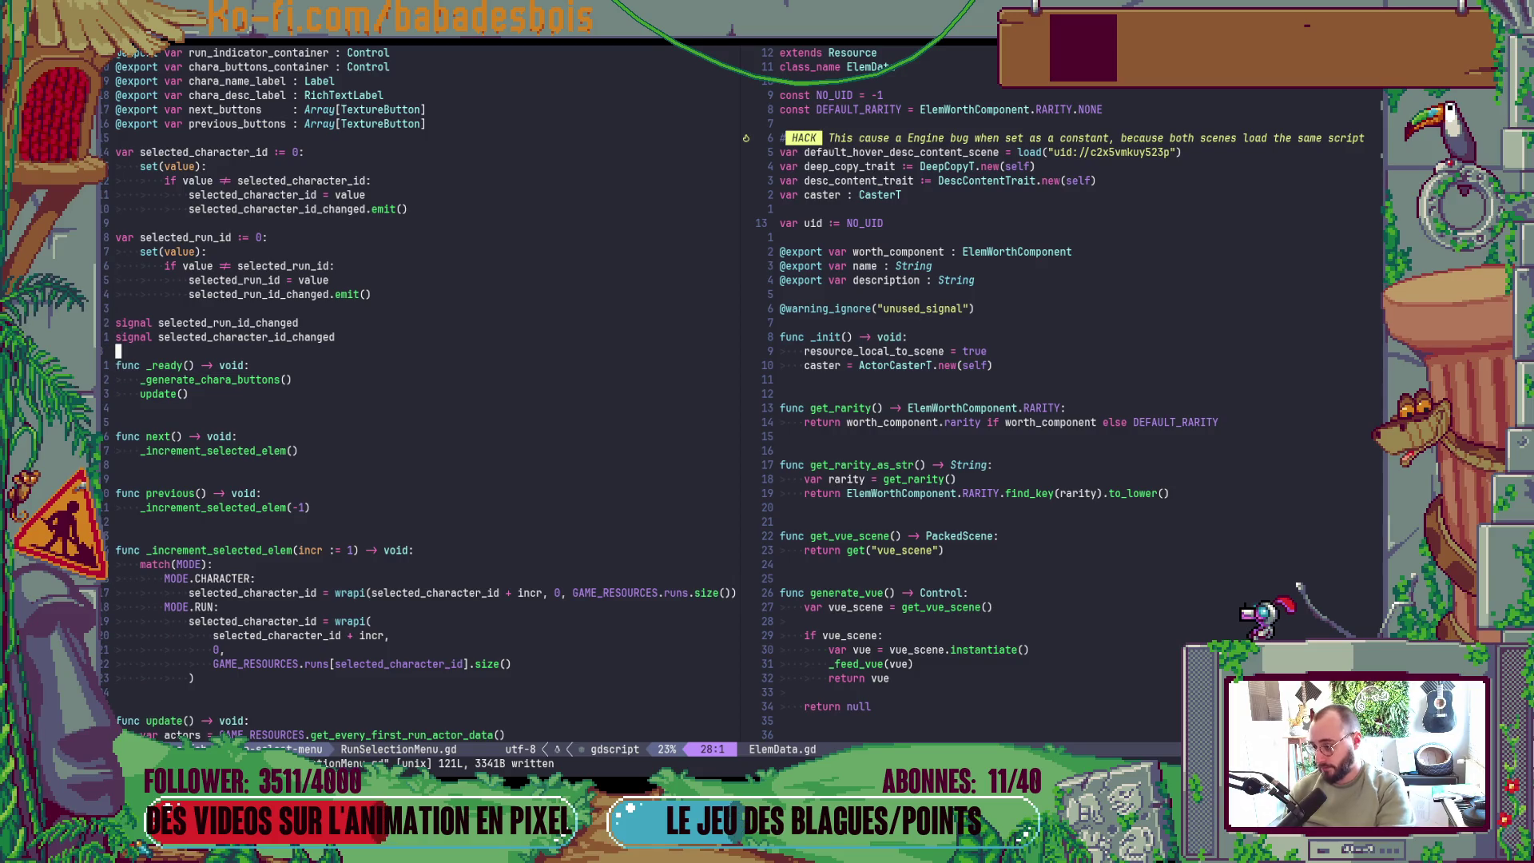
key("O")
key("Escape")
type(":w")
key("Return")
key("j")
key("j")
key("j")
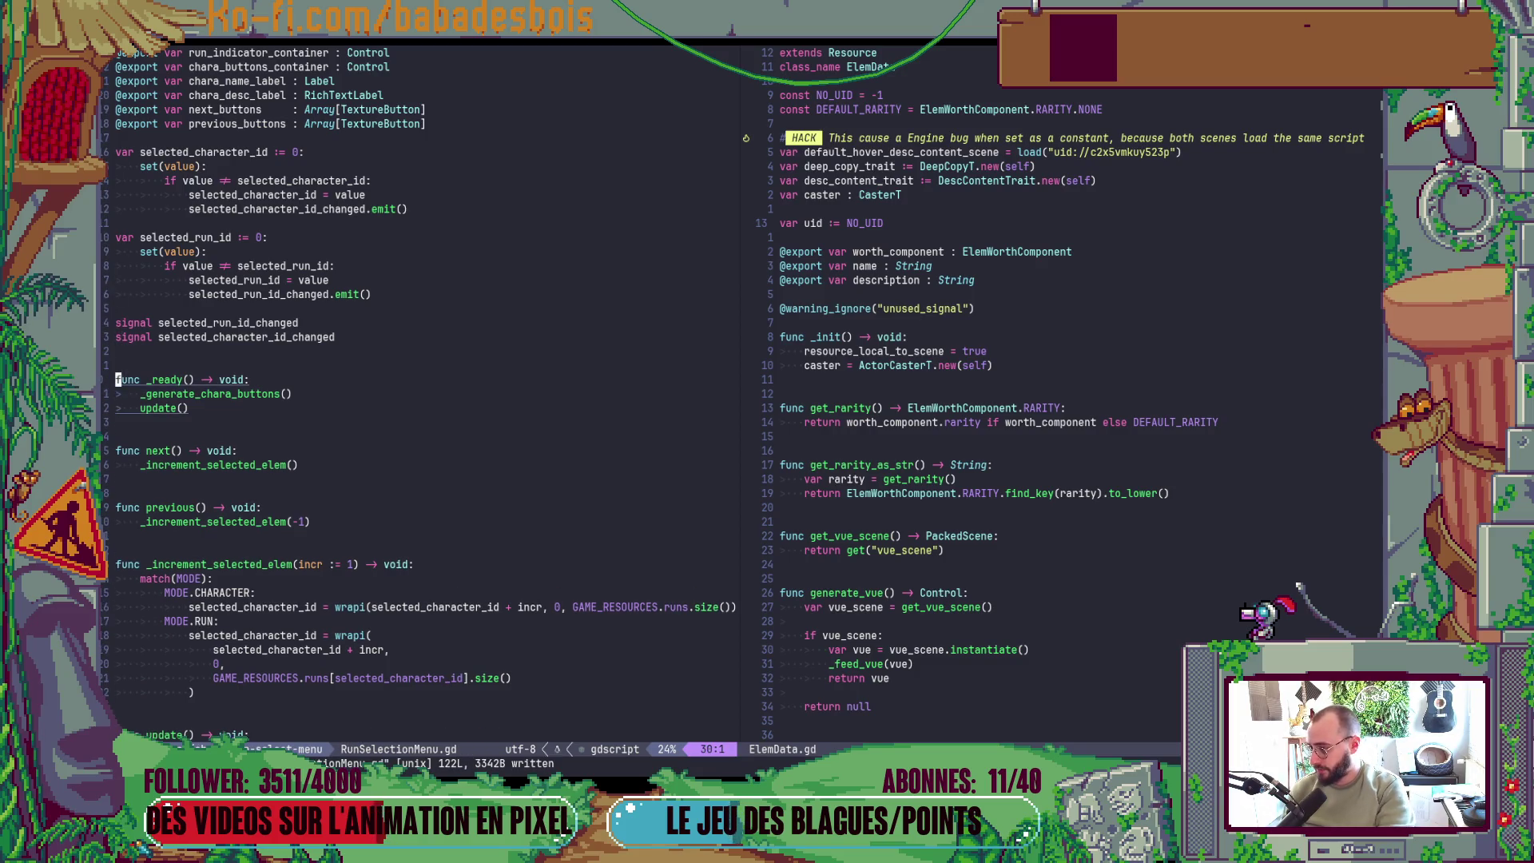
Connect selected_run_id_changed to update in _ready.
type("o")
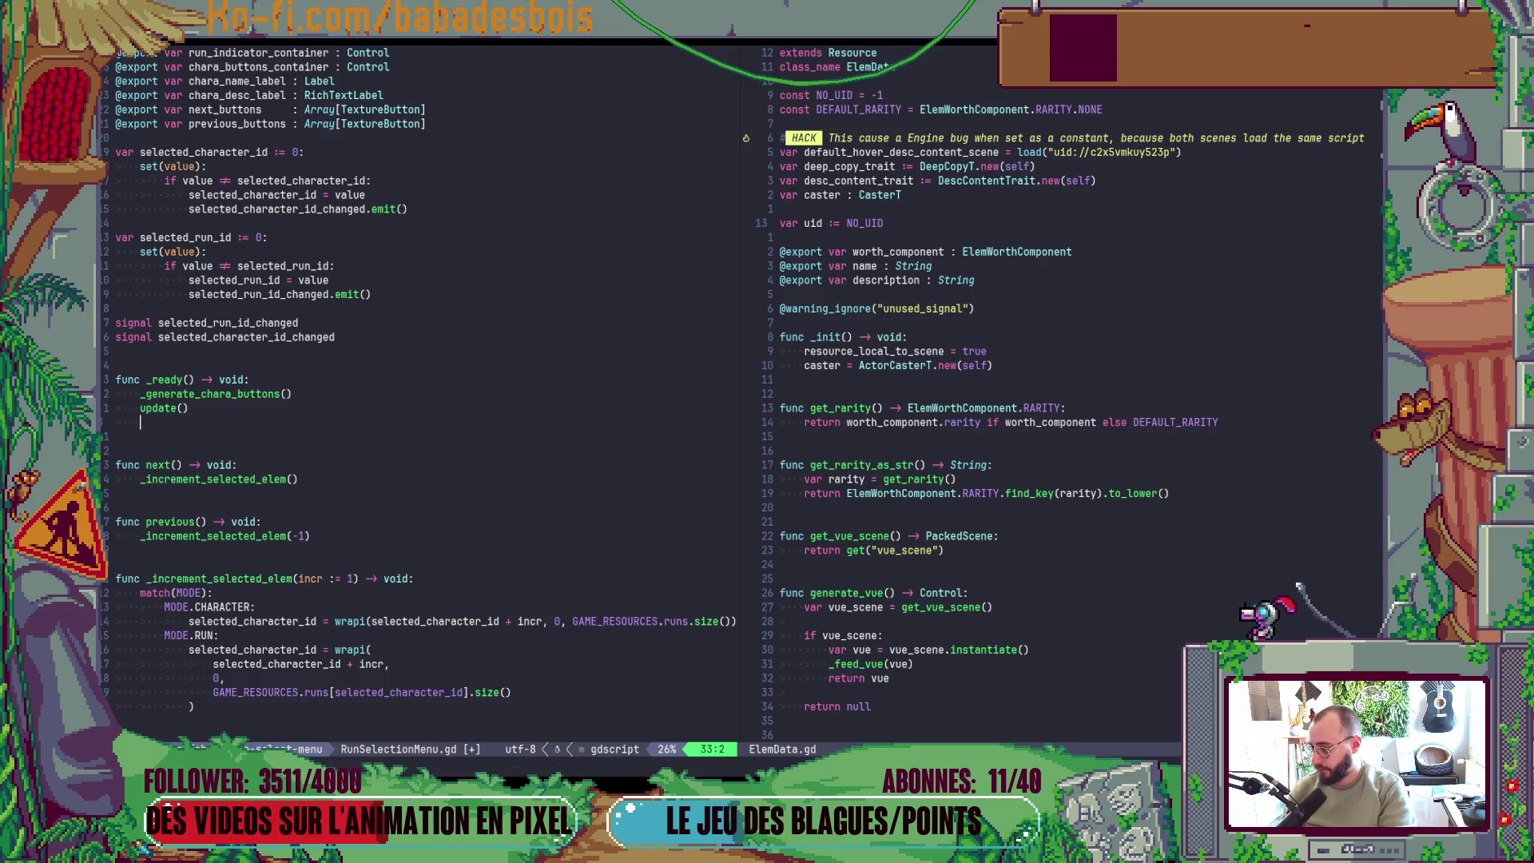
type("sel")
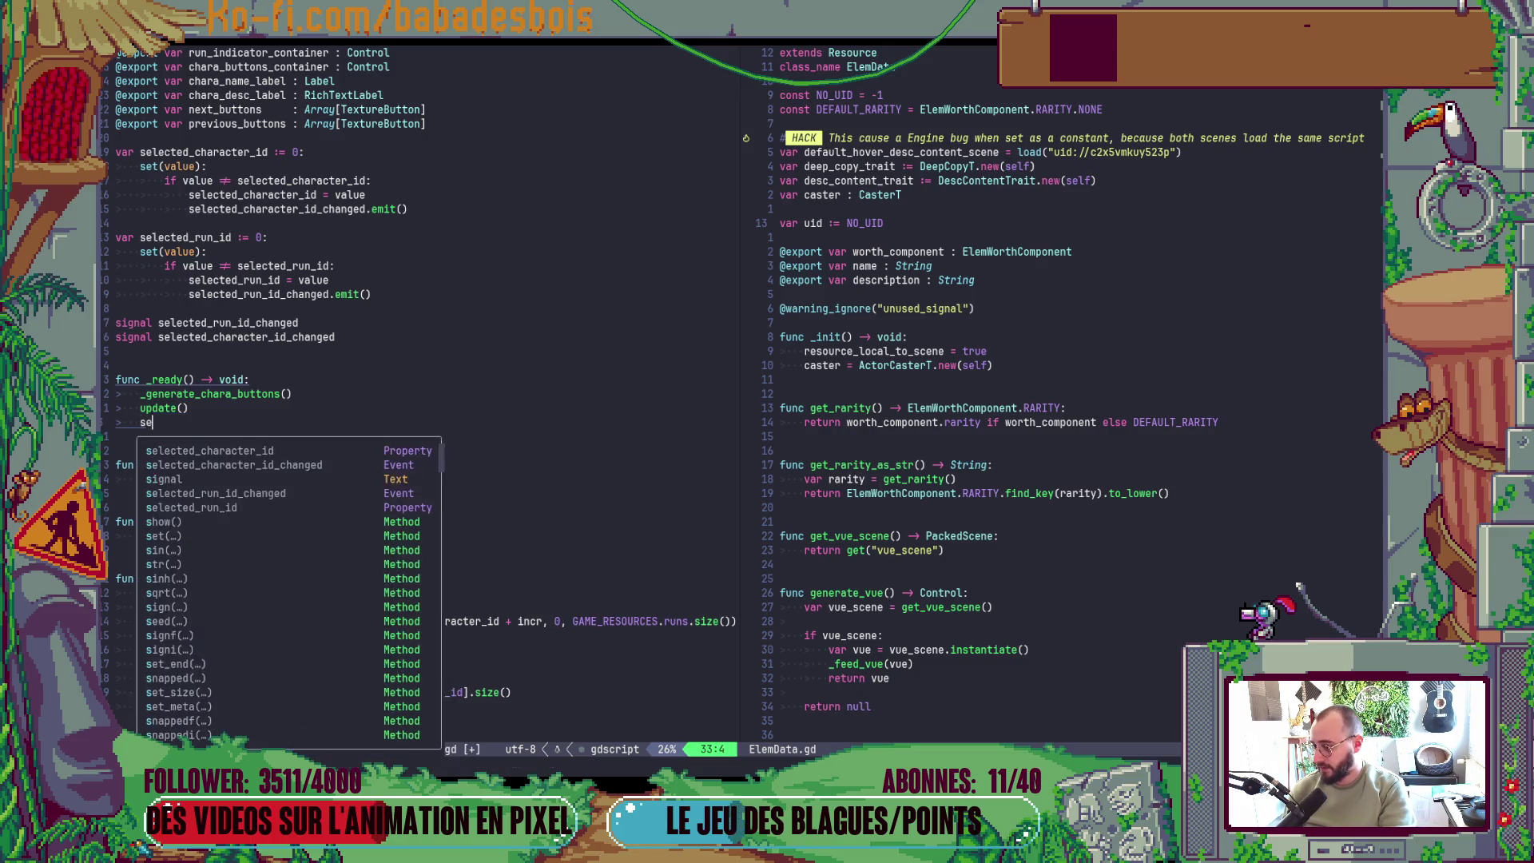
key("Down")
key("Down")
key("Down")
key("Up")
key("Return")
type(".connect(")
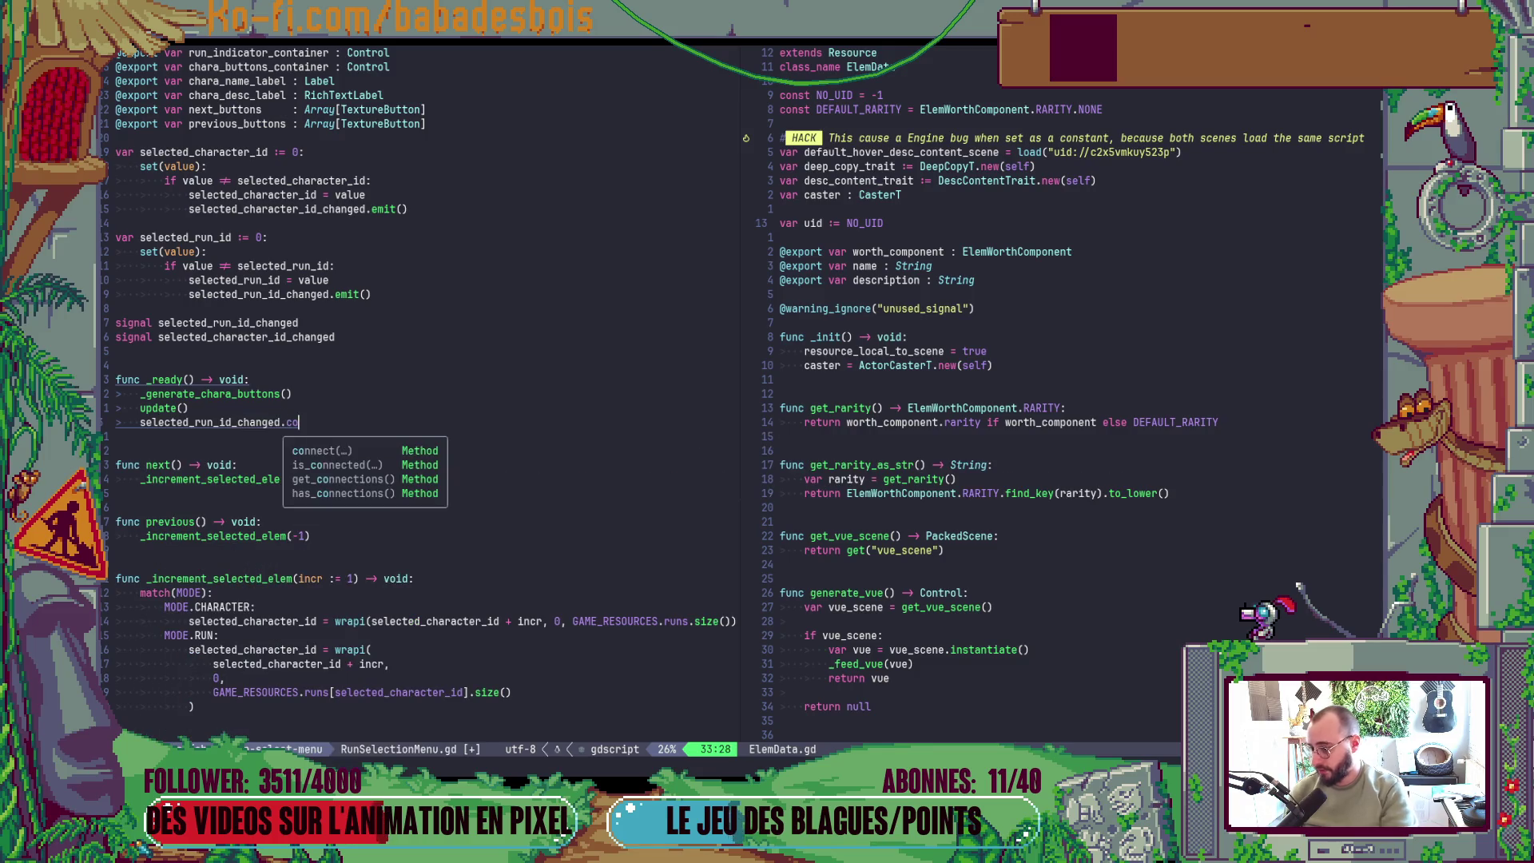
type("update")
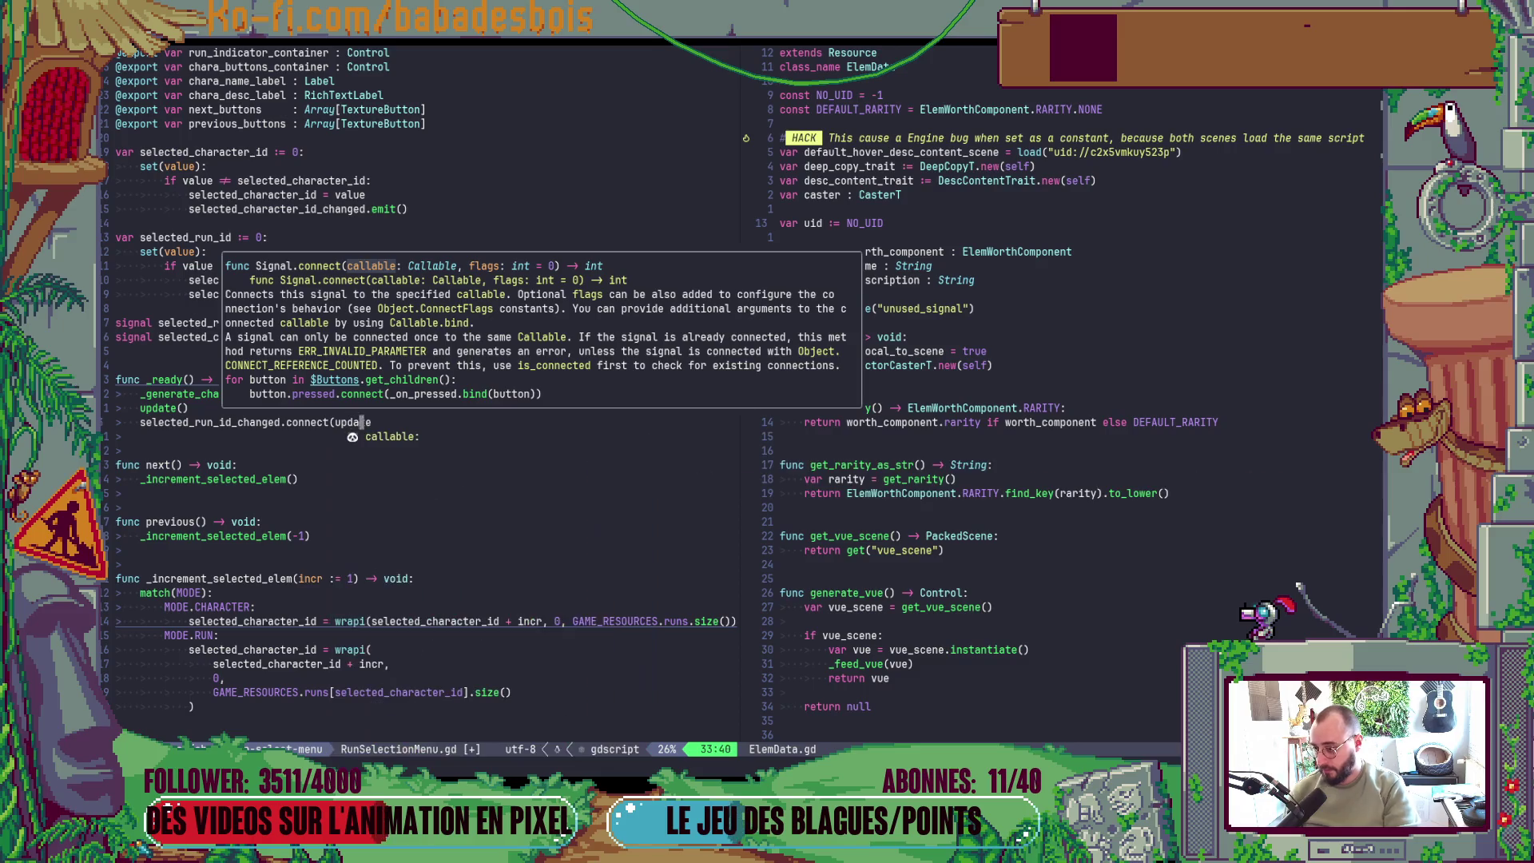
key("Escape")
Duplicate the connect line for selected_character_id_changed and save the script.
key("y")
key("y")
key("p")
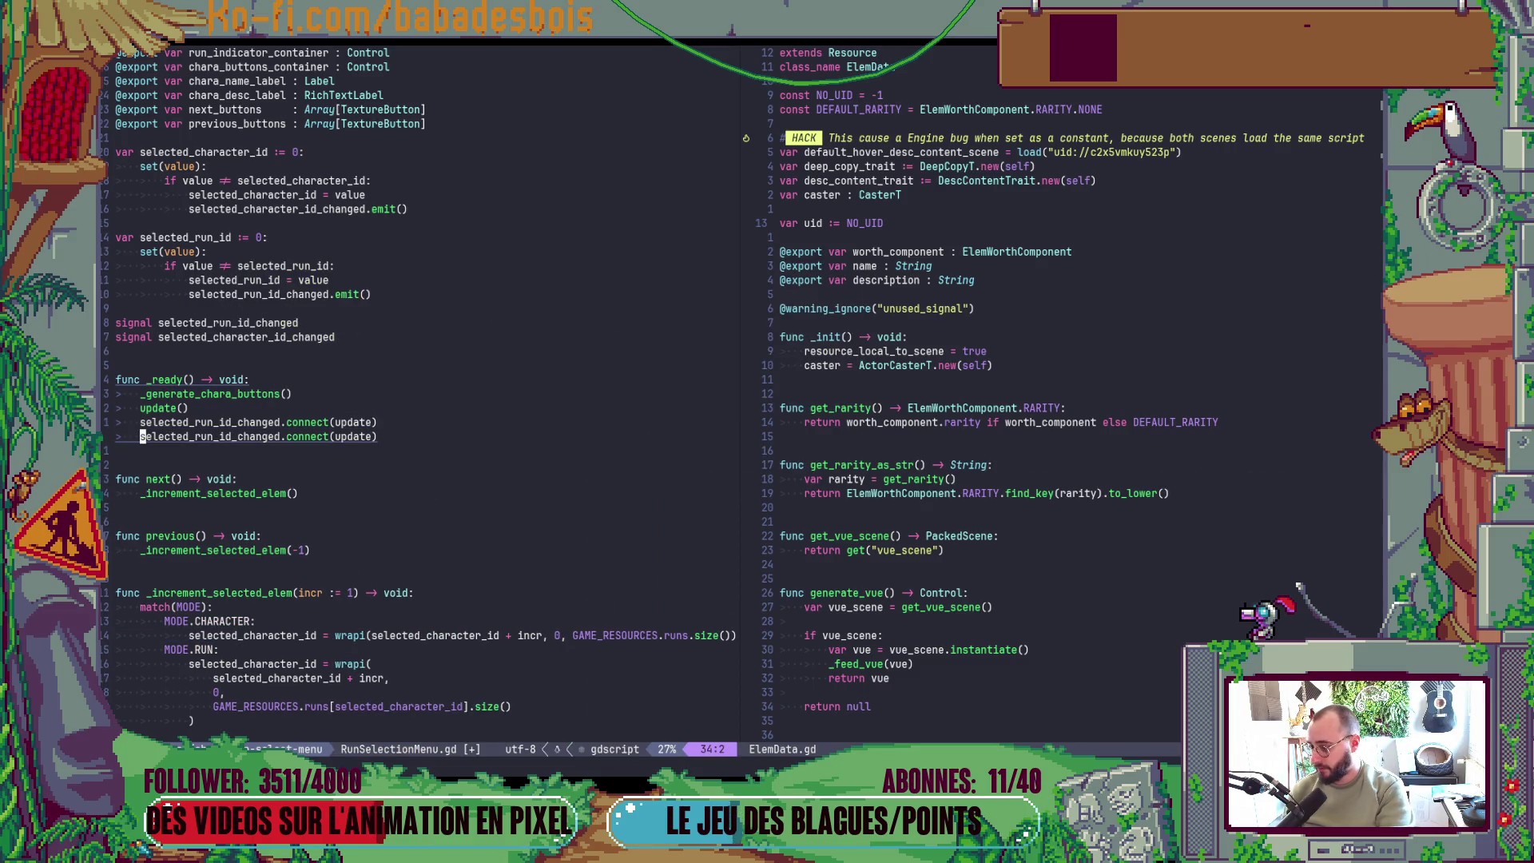
key("t")
key("_")
key("l")
key("l")
key("c")
key("t")
key("period")
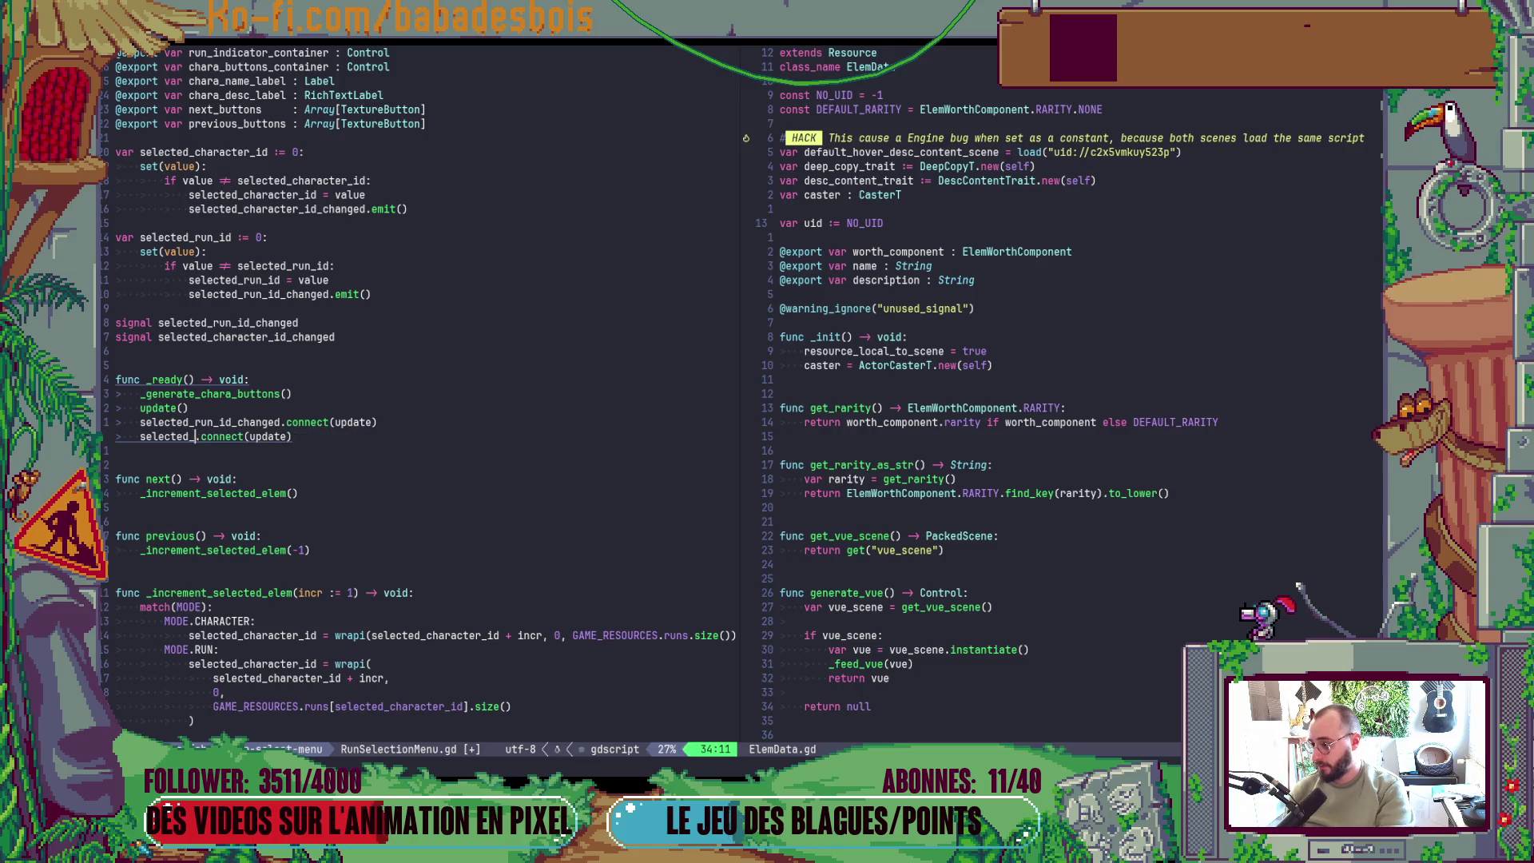
type("c")
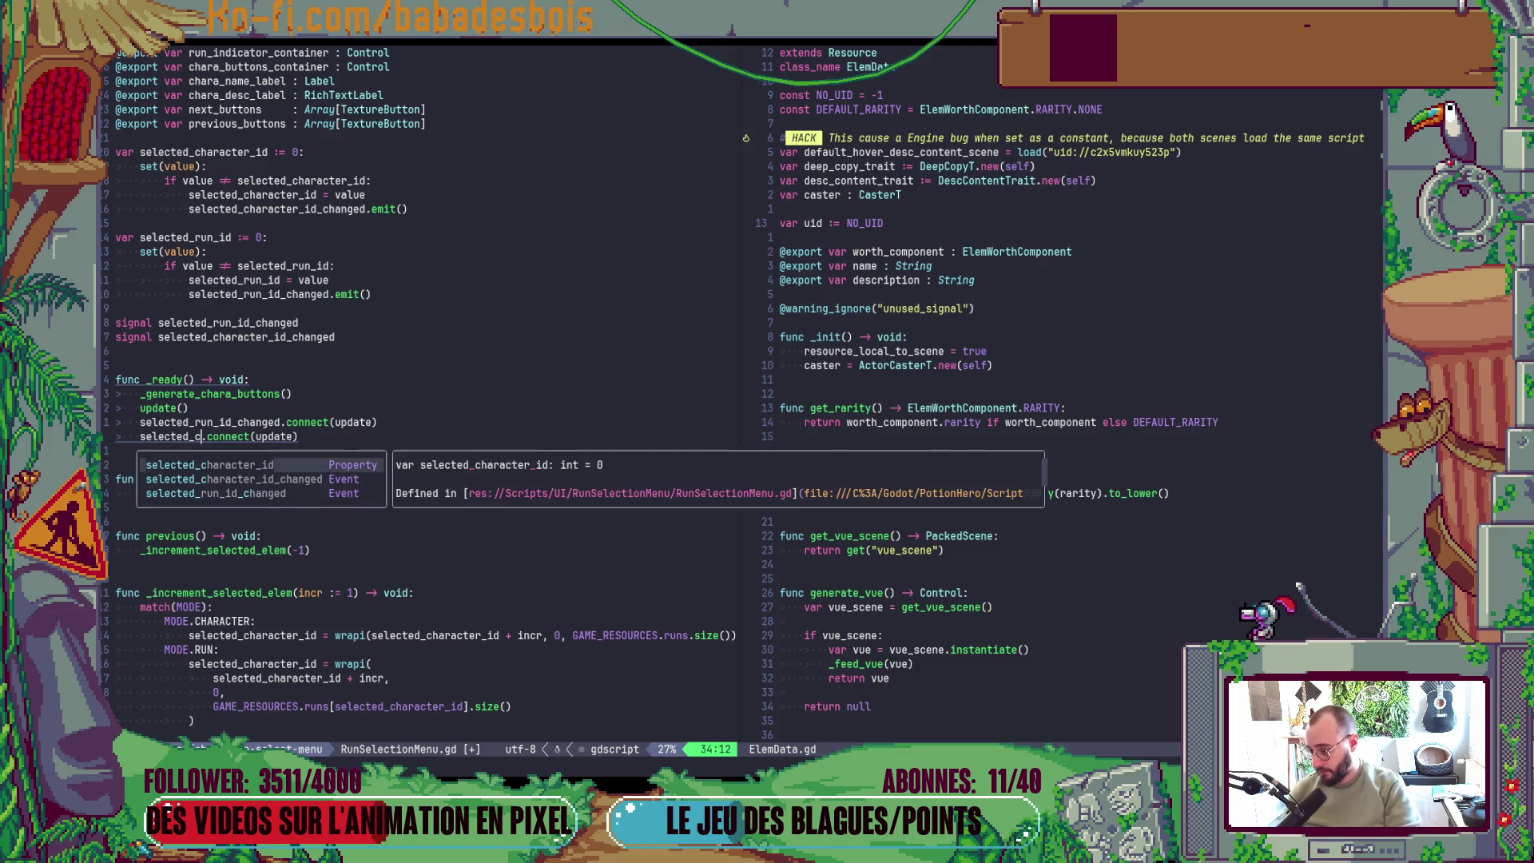
key("Return")
key("ctrl+s")
left_click(290, 406)
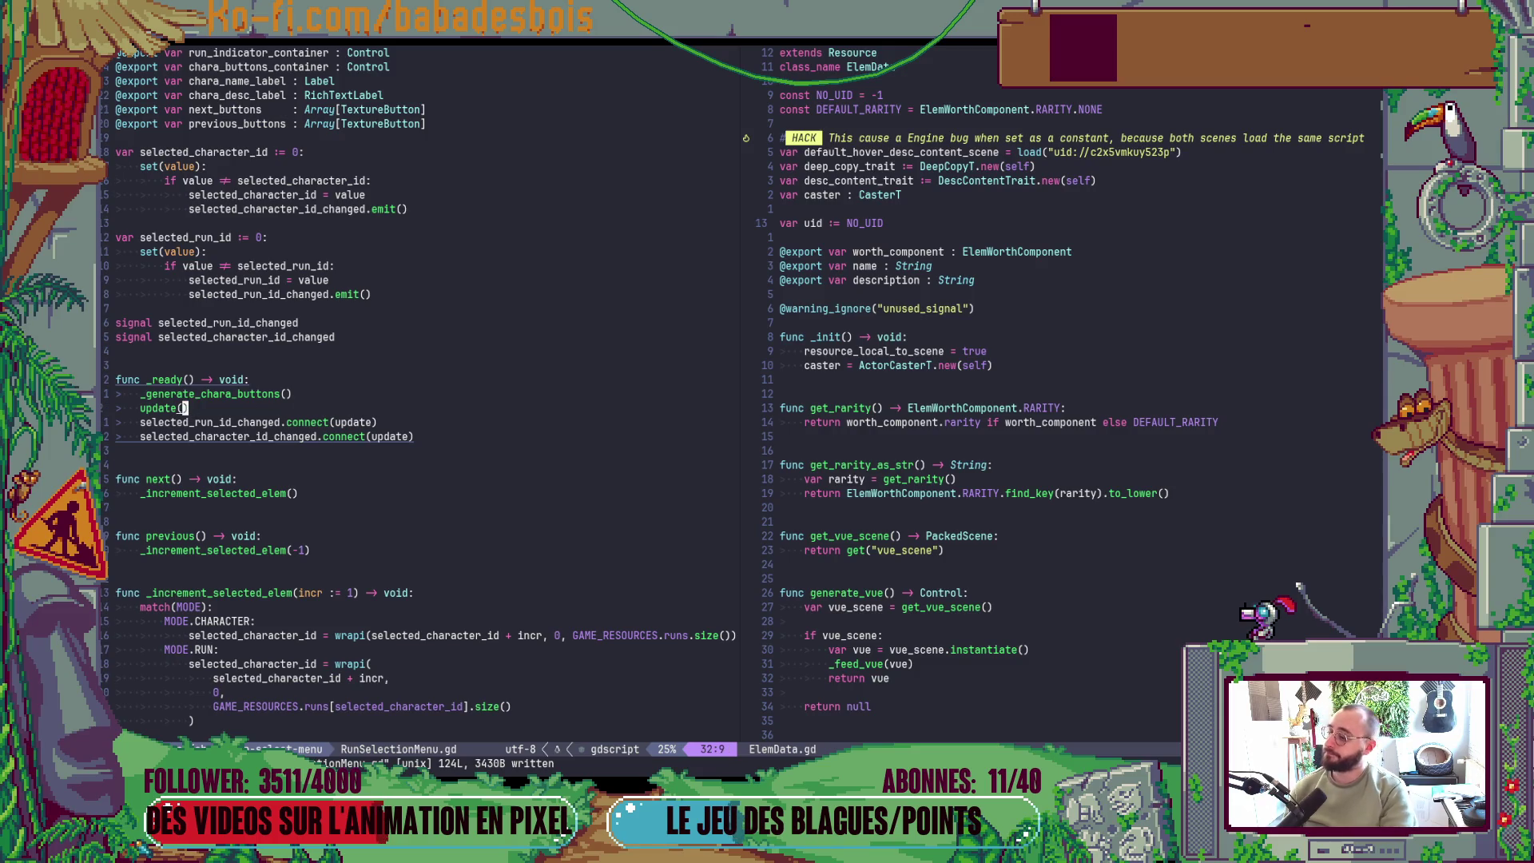
key("alt+Tab")
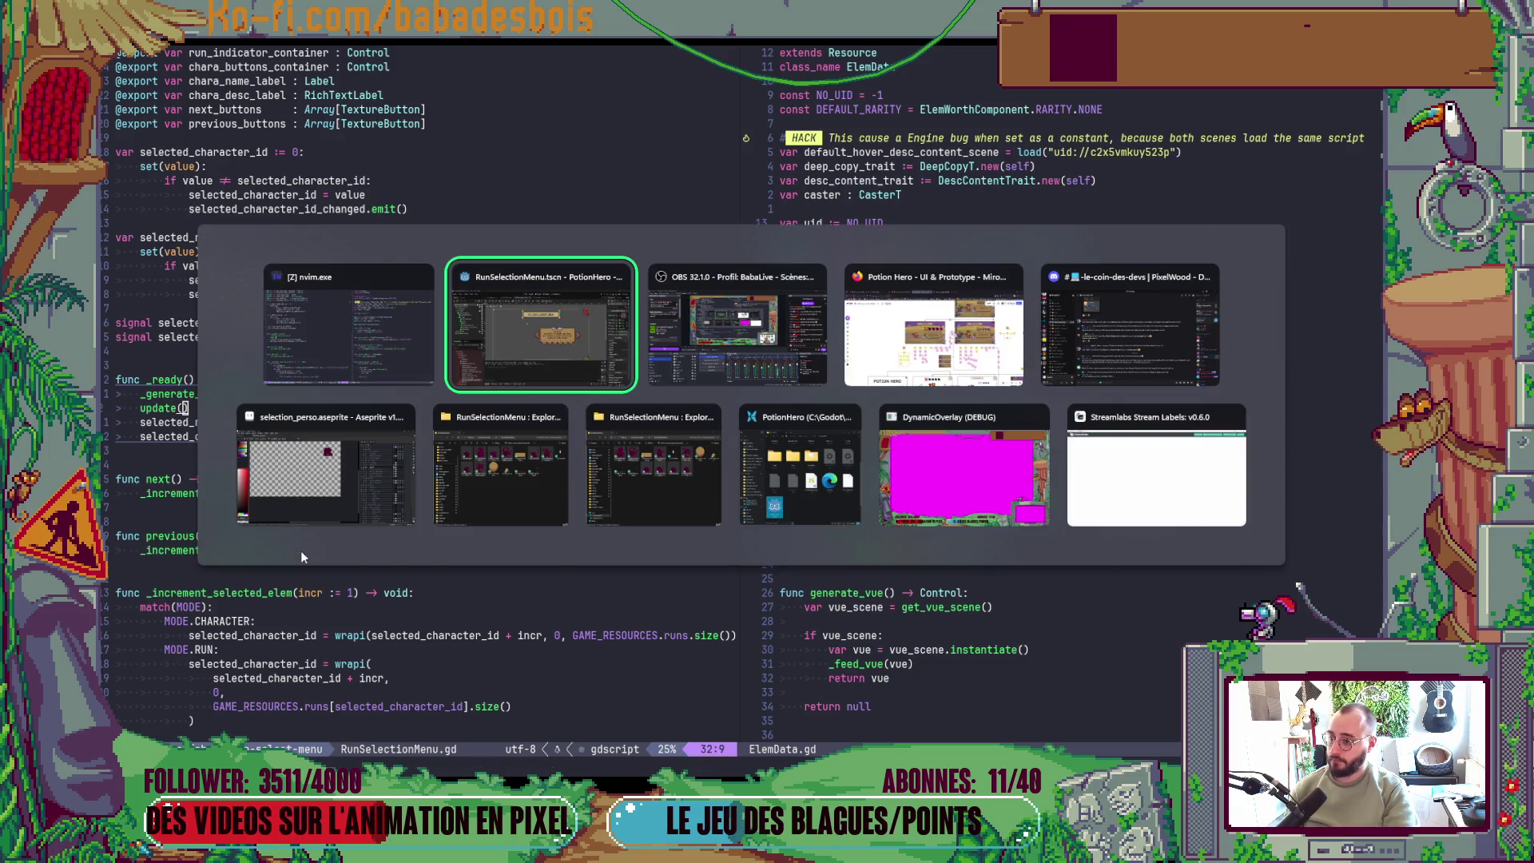
key("F6")
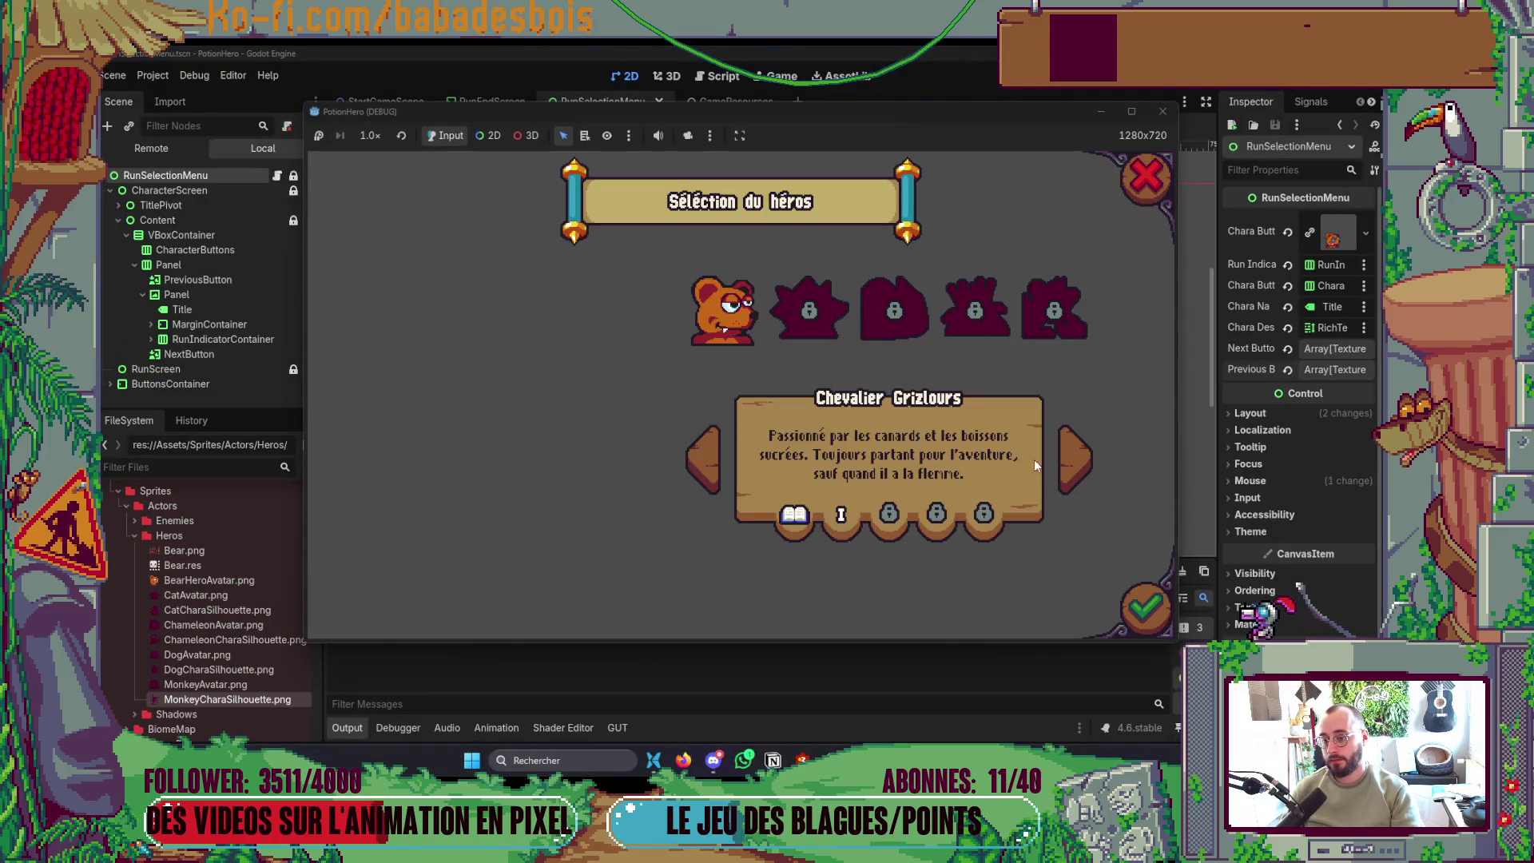
left_click(1163, 112)
key("alt+Tab")
scroll(446, 441, "down", 2)
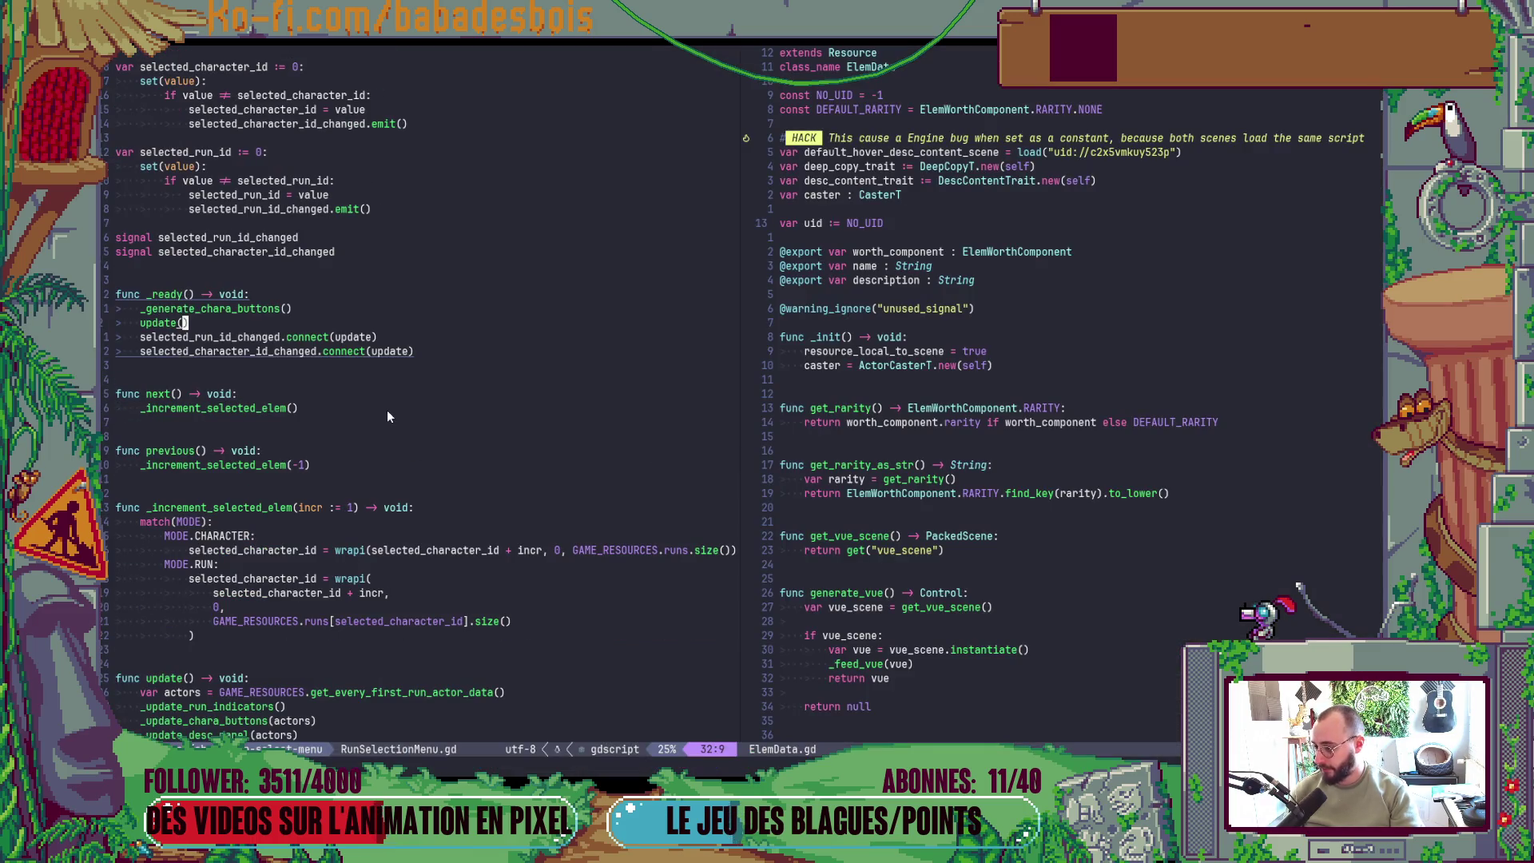
Add a 'for button in next_buttons:' loop in _ready.
left_click(448, 352)
key("Return")
key("Return")
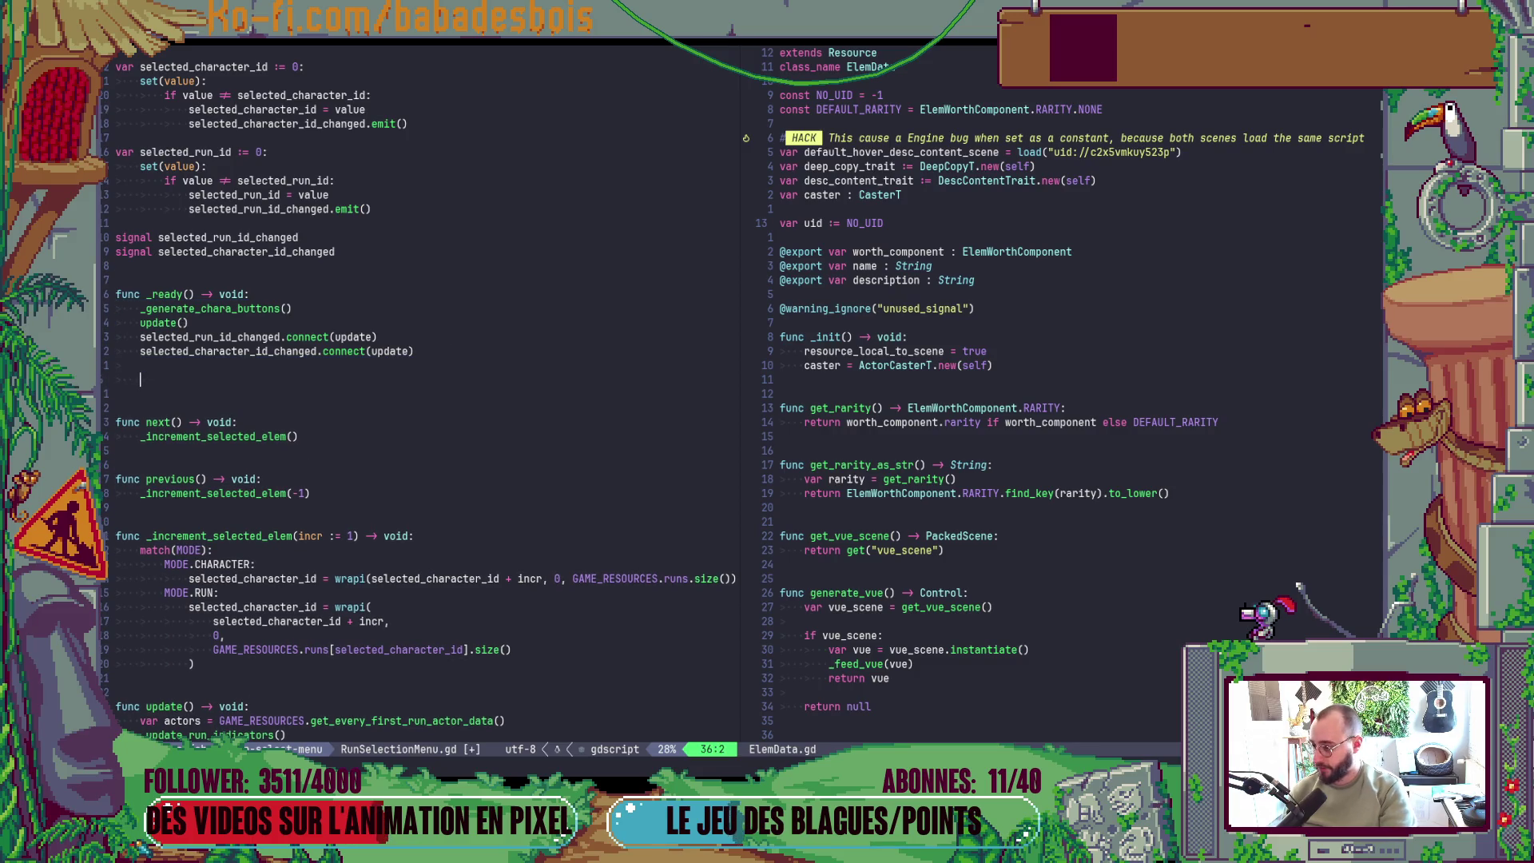
type("for ")
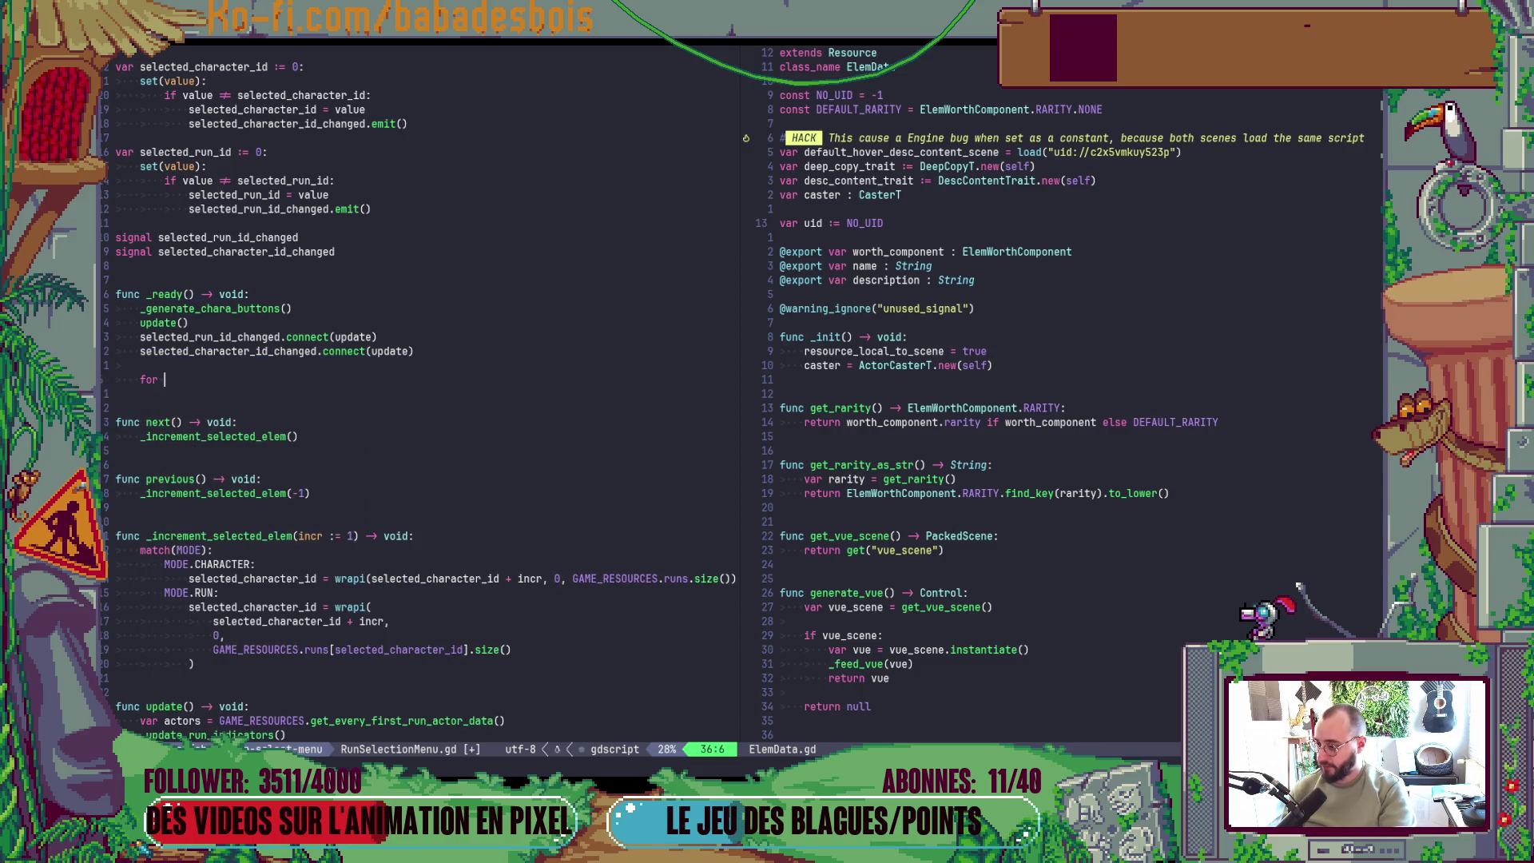
type("next_buttons:")
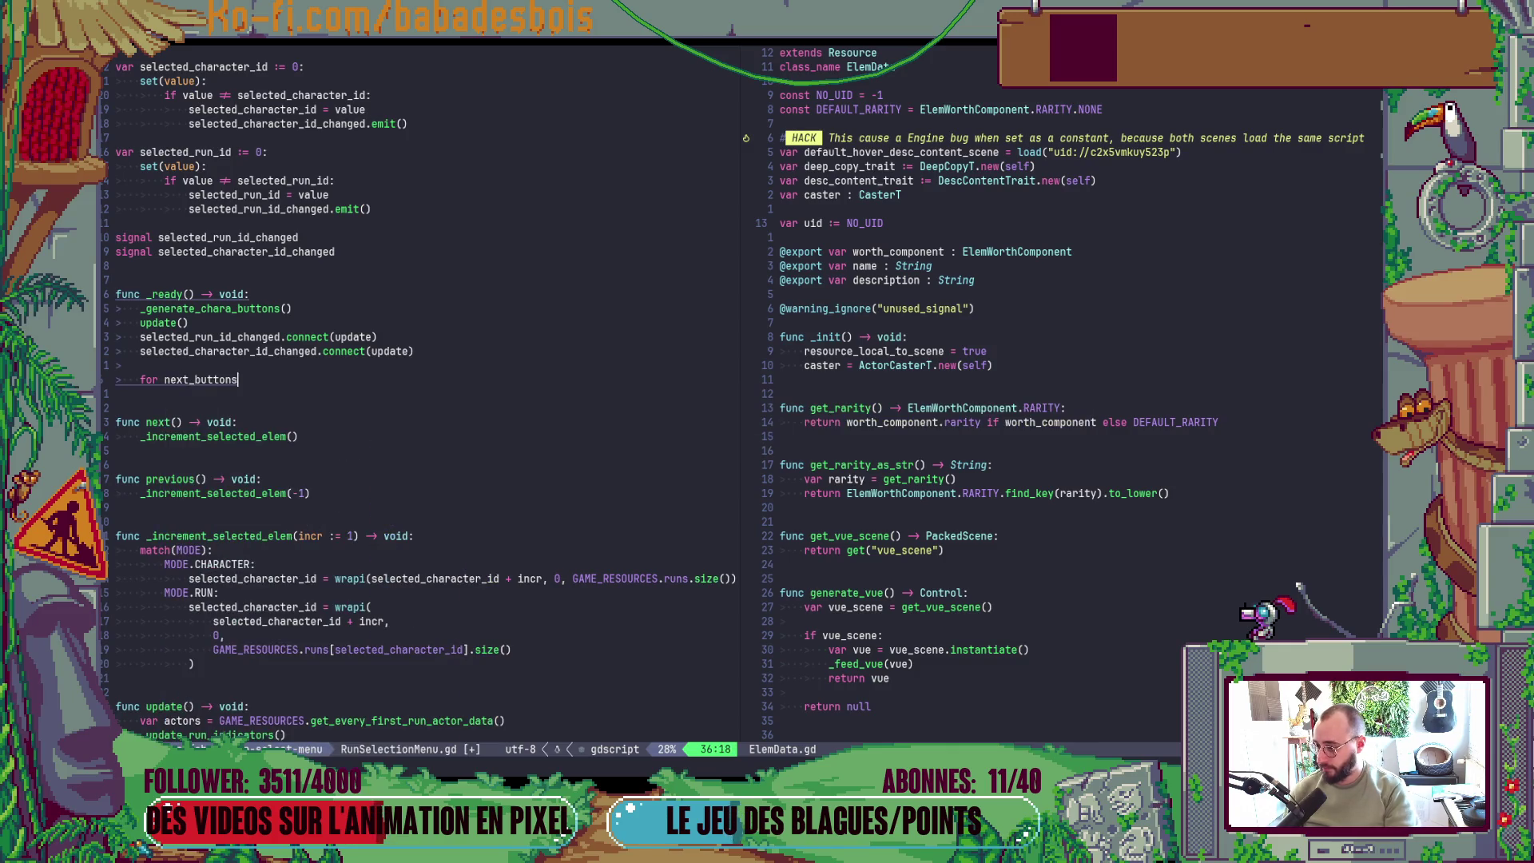
key("Return")
key("Escape")
type("kine")
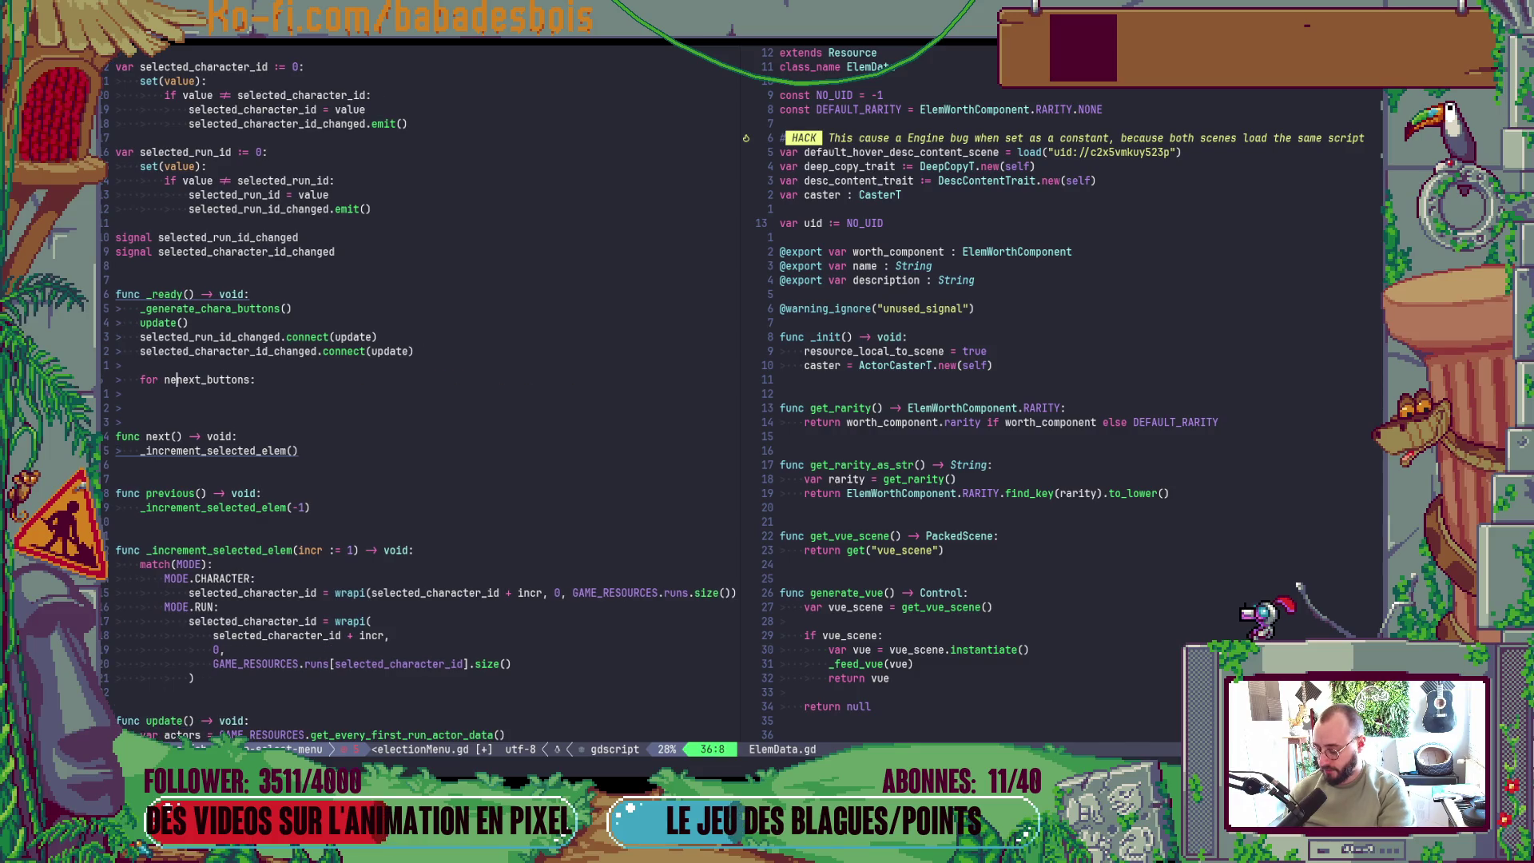
key("BackSpace")
key("BackSpace")
type("button in")
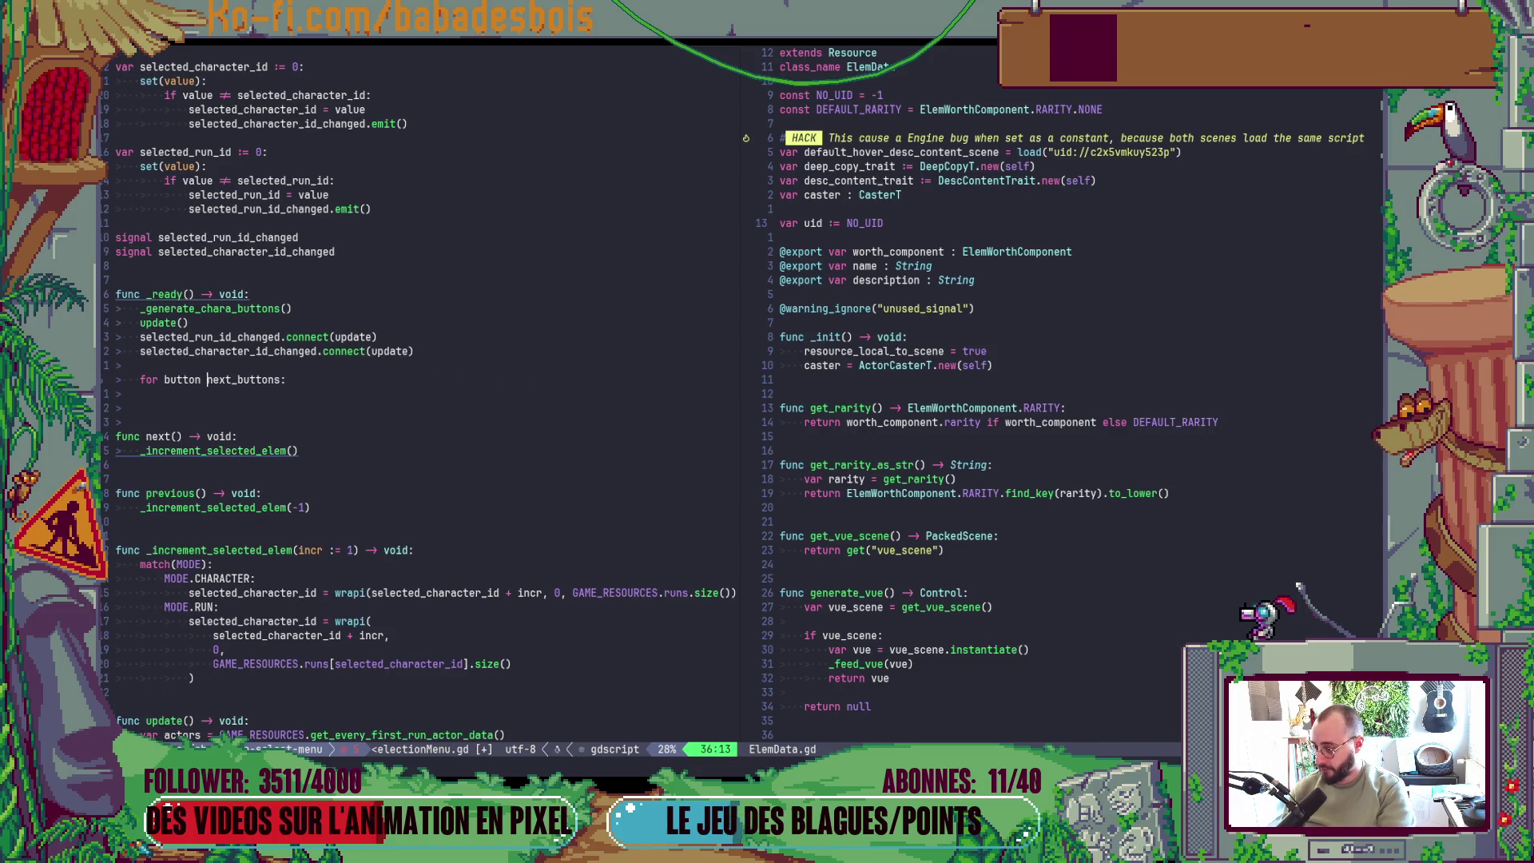
key("Escape")
Give the loop the body button.pressed.connect(previous).
type("o")
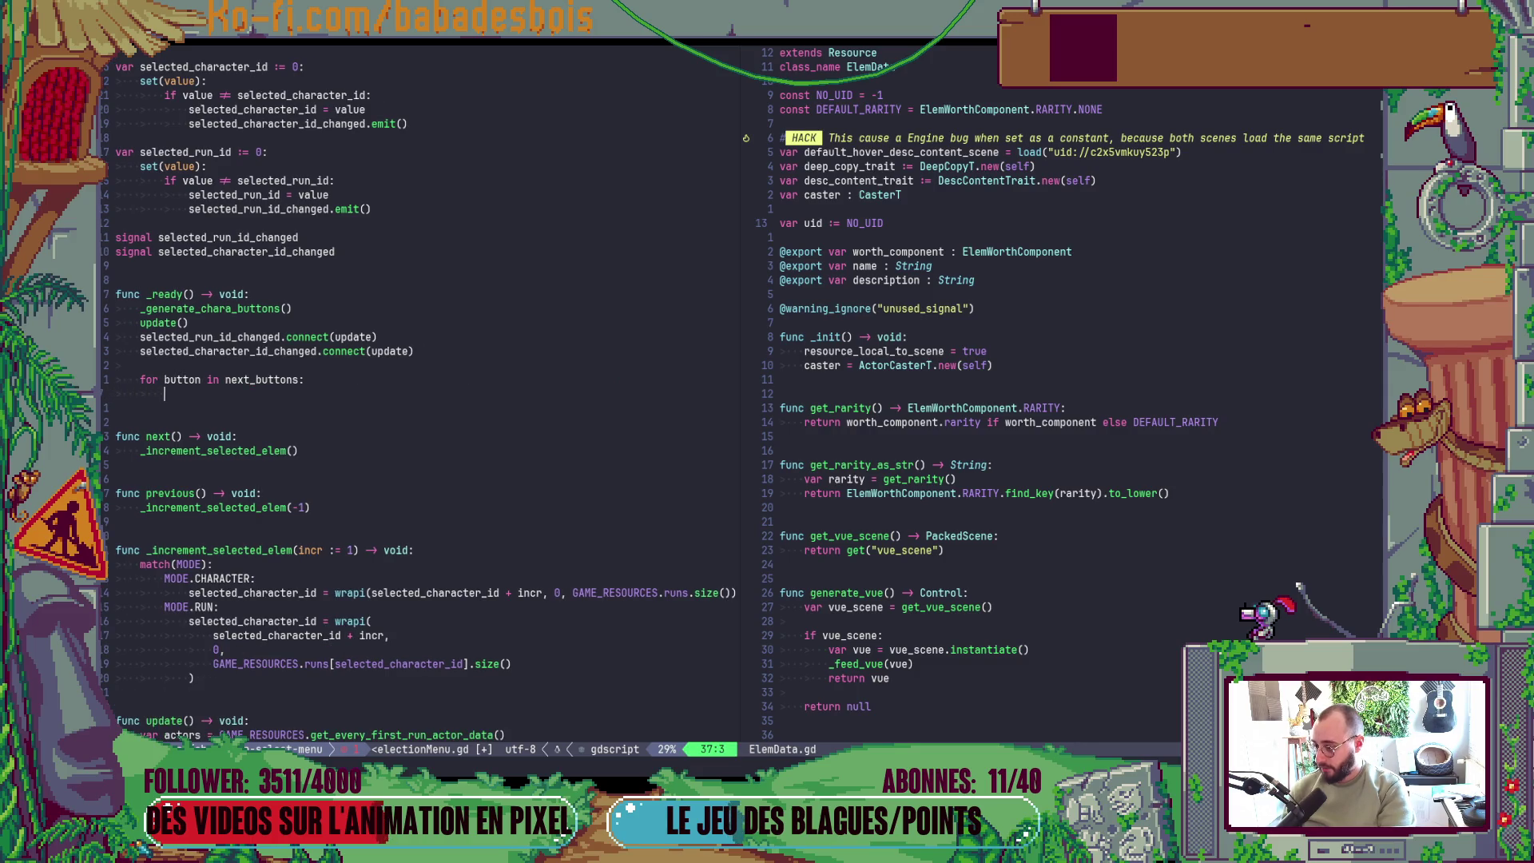
type("button.")
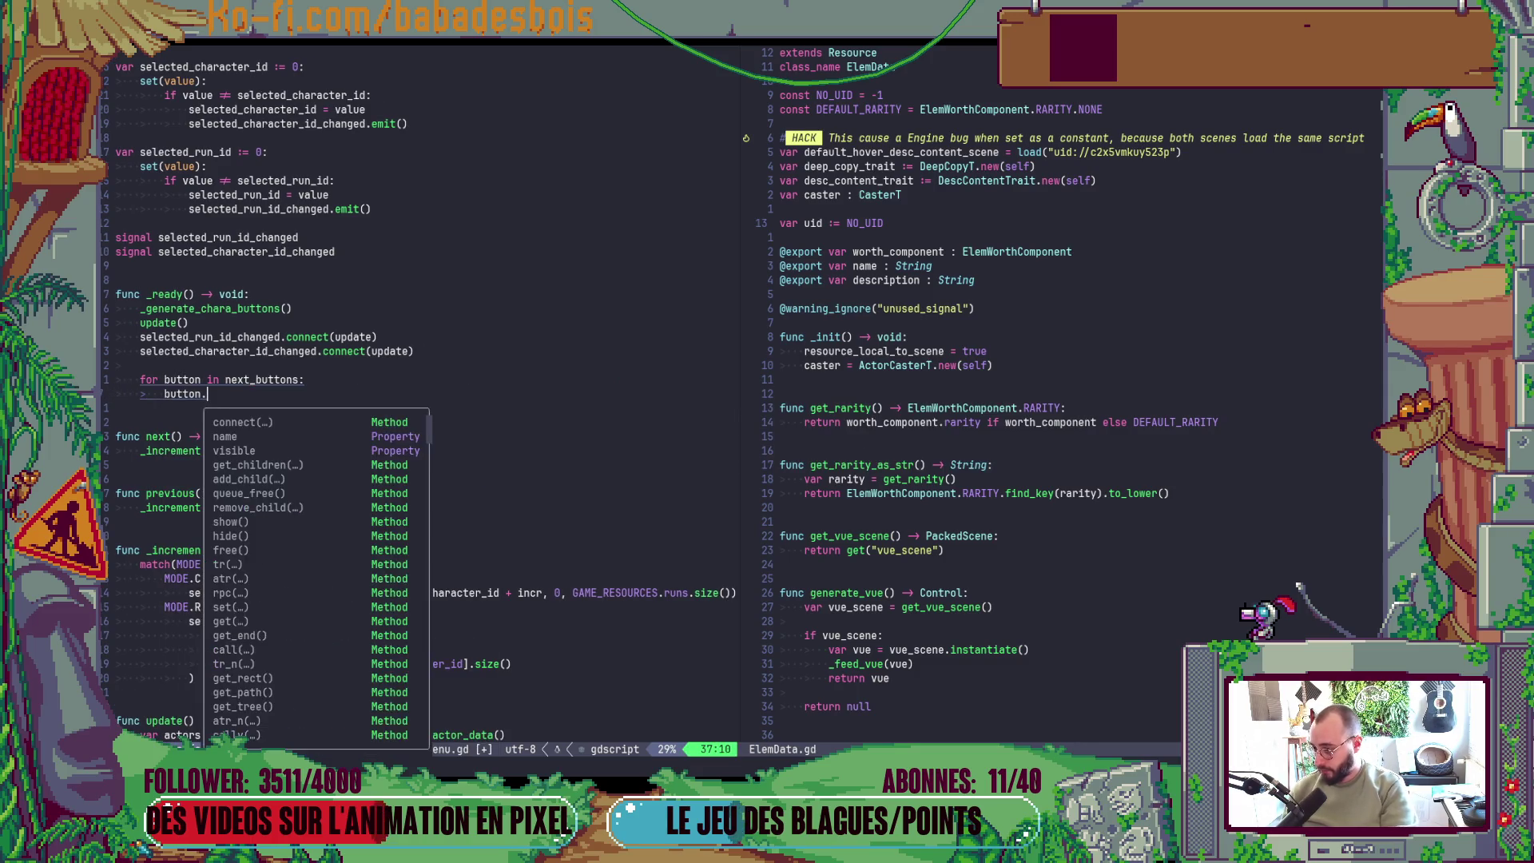
type("pressed.ecoo")
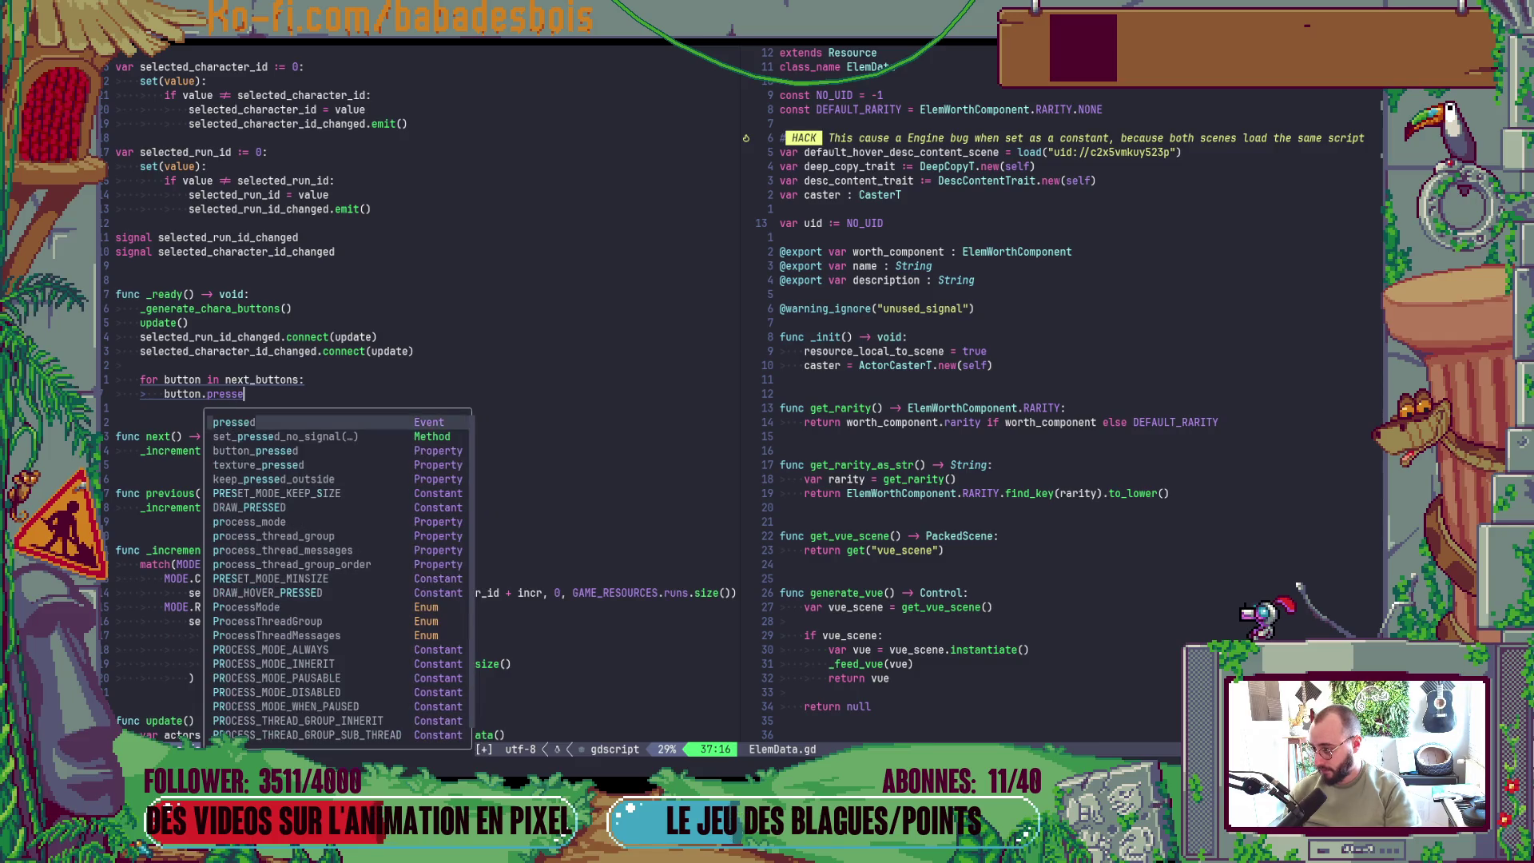
key("BackSpace")
key("BackSpace")
key("BackSpace")
type("coo")
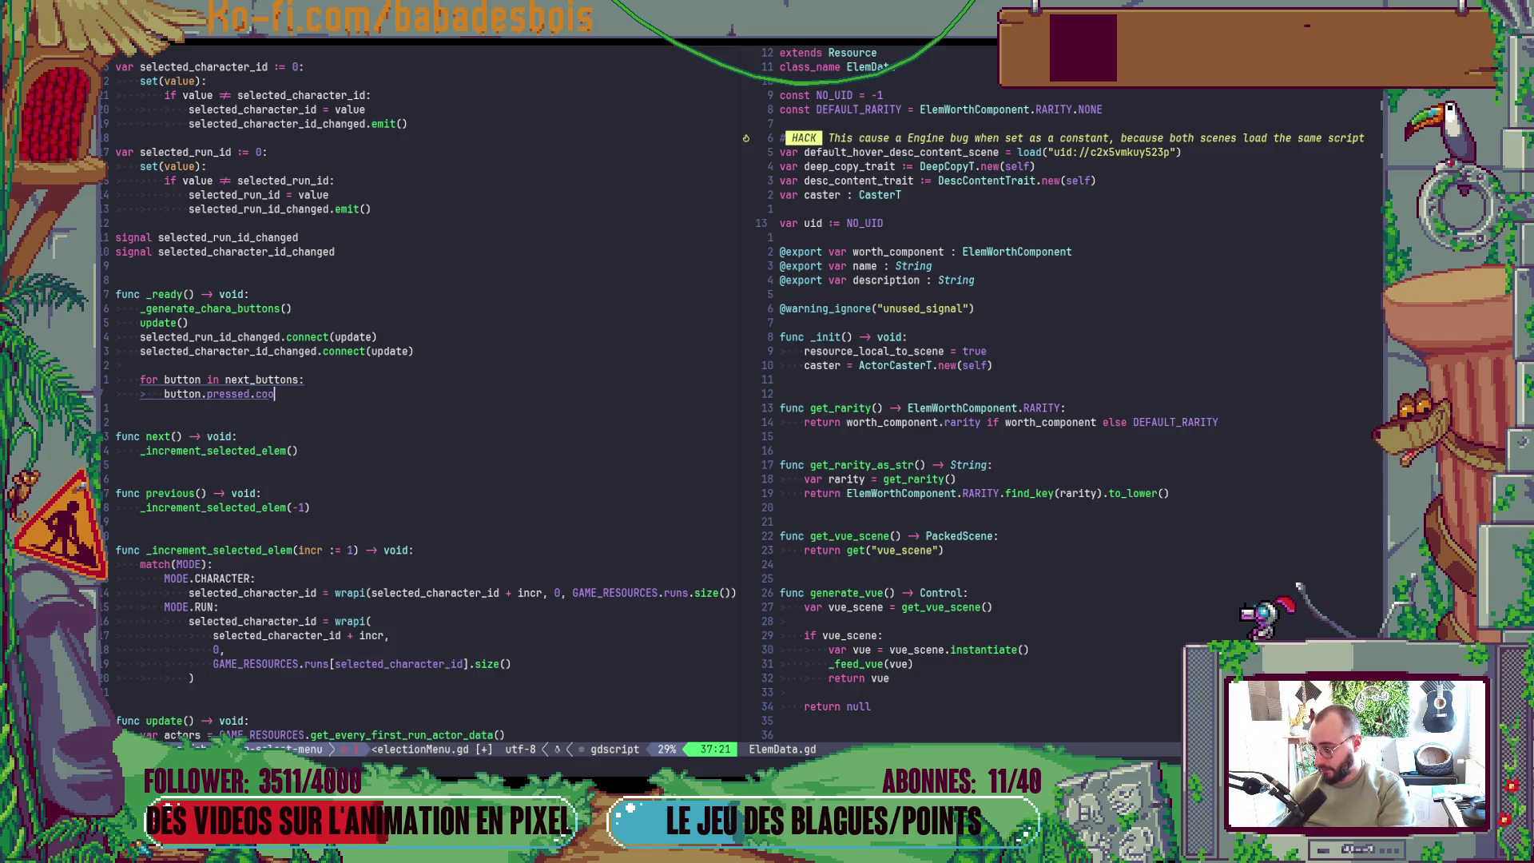
key("Return")
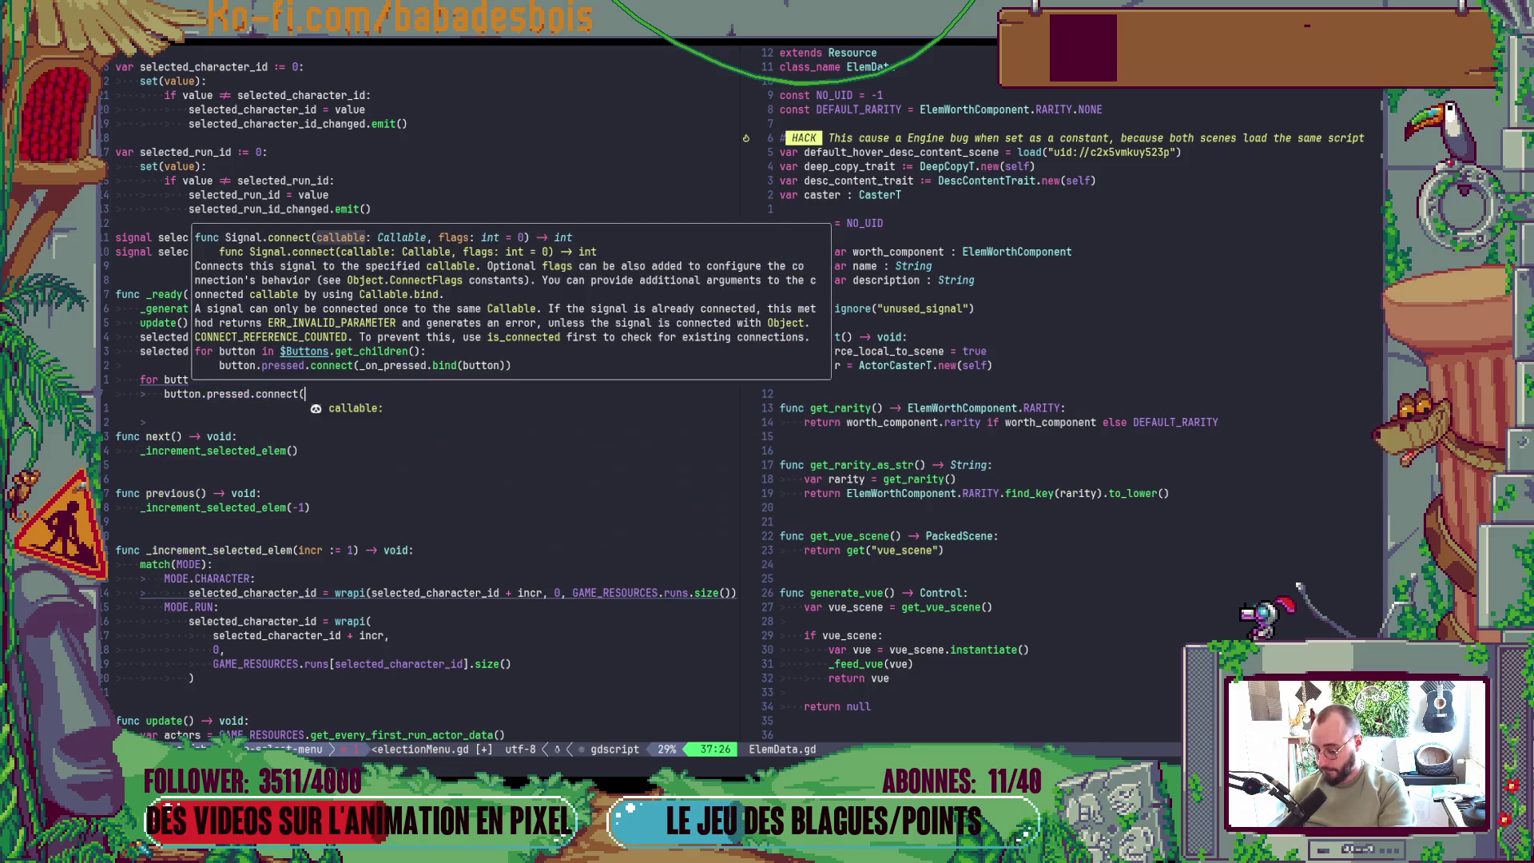
key("Left")
key("Escape")
type("a")
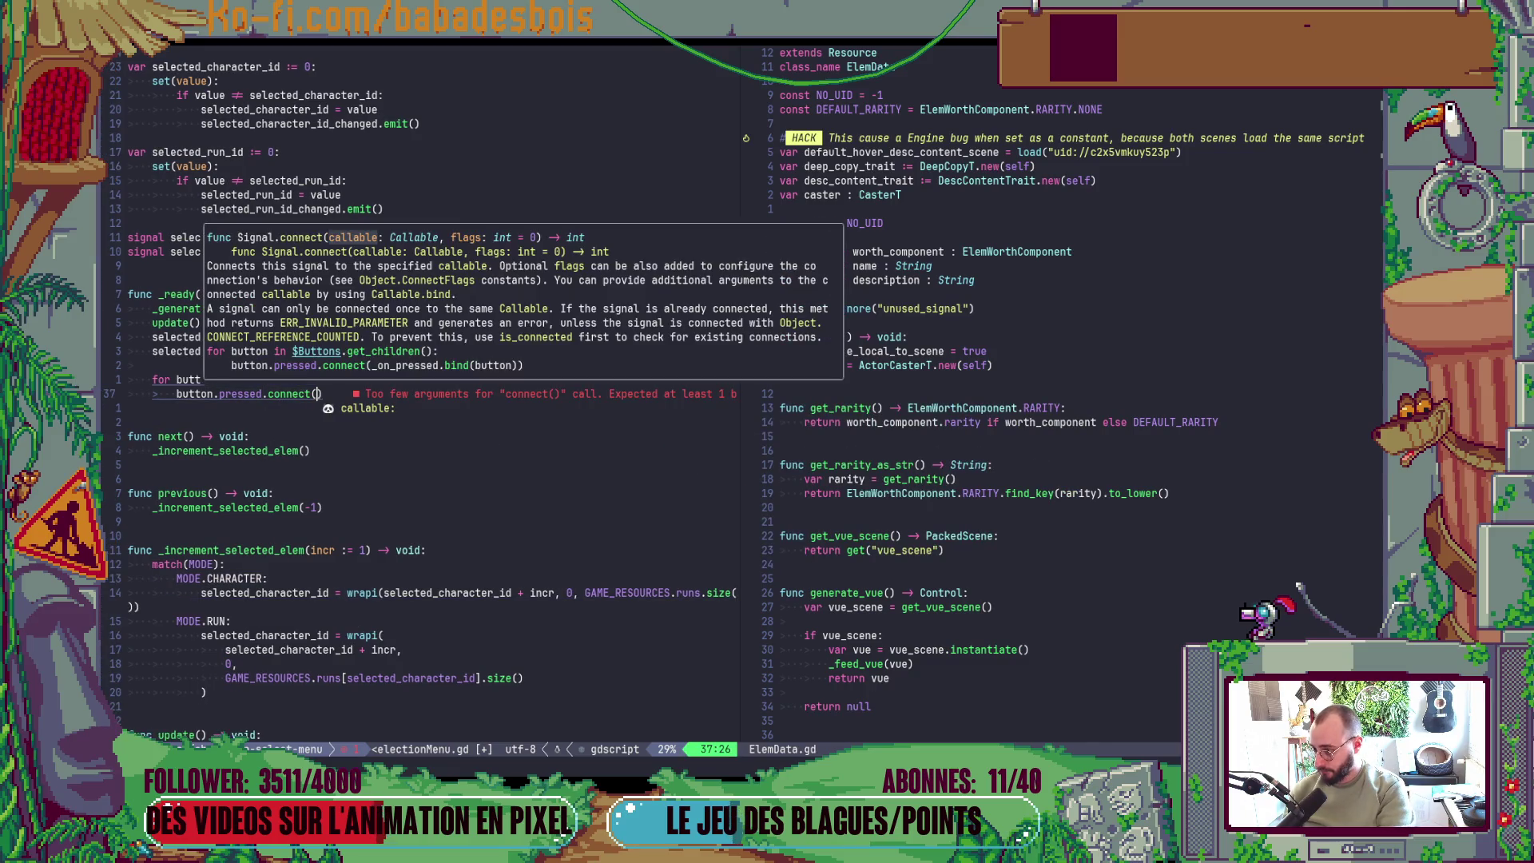
type("prev")
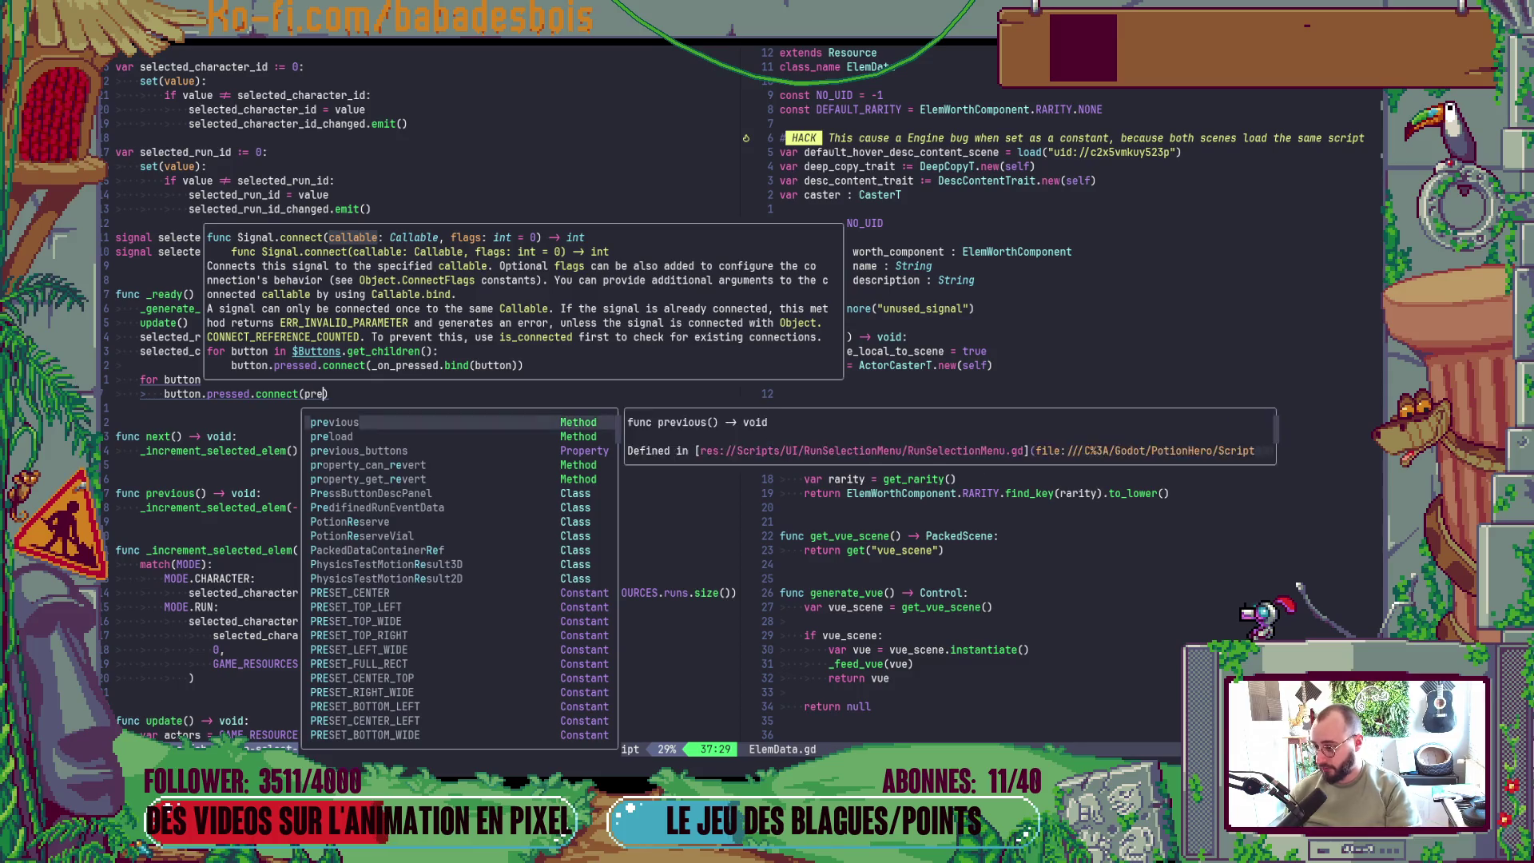
key("Return")
key("Escape")
Copy the two-line loop block below itself, separated by a blank line.
key("k")
key("y")
key("y")
key("p")
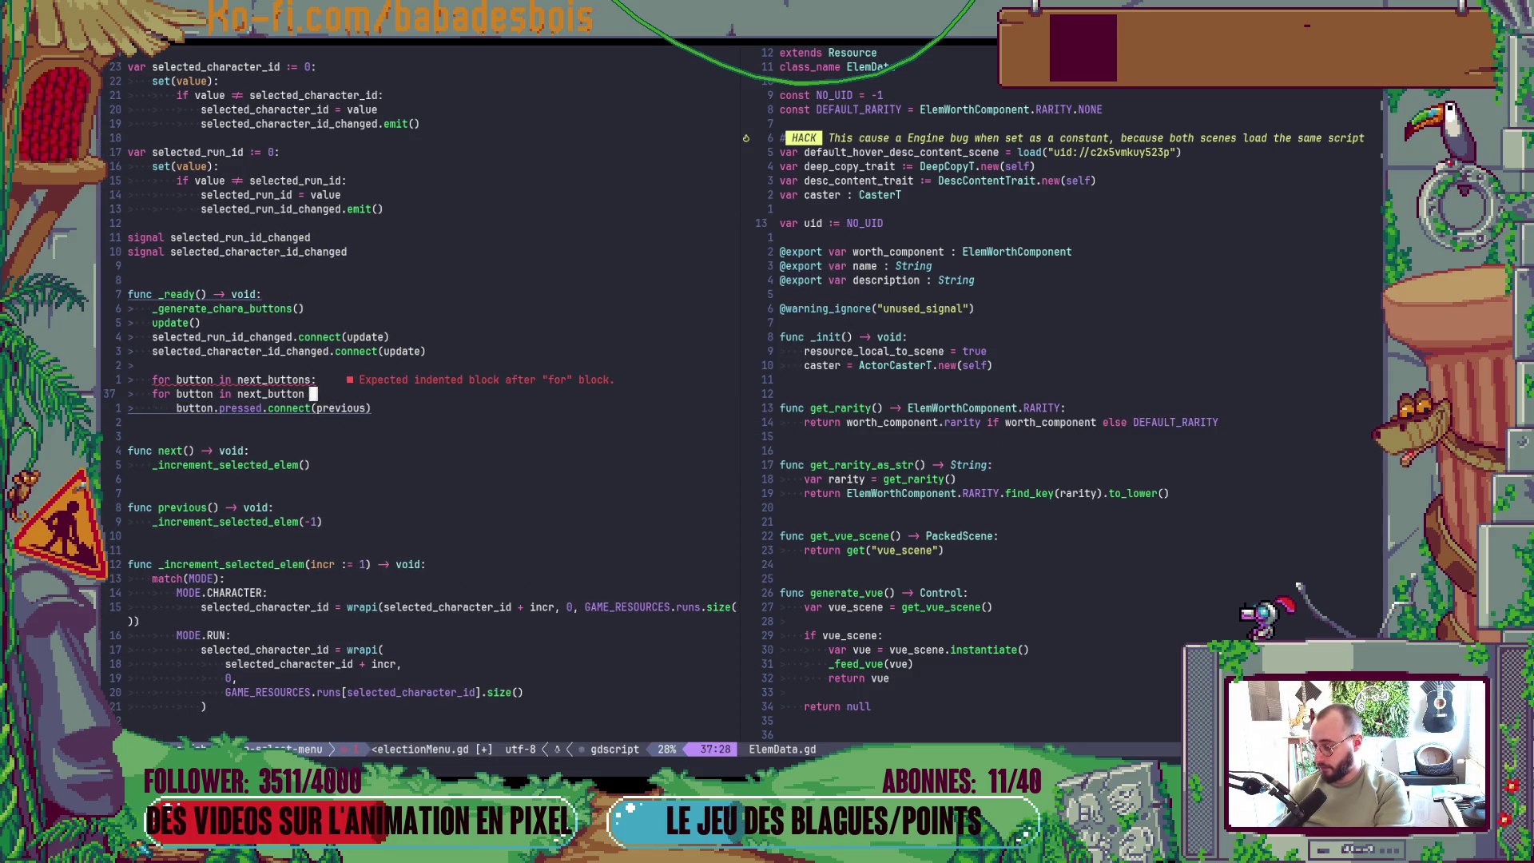
key("alt+j")
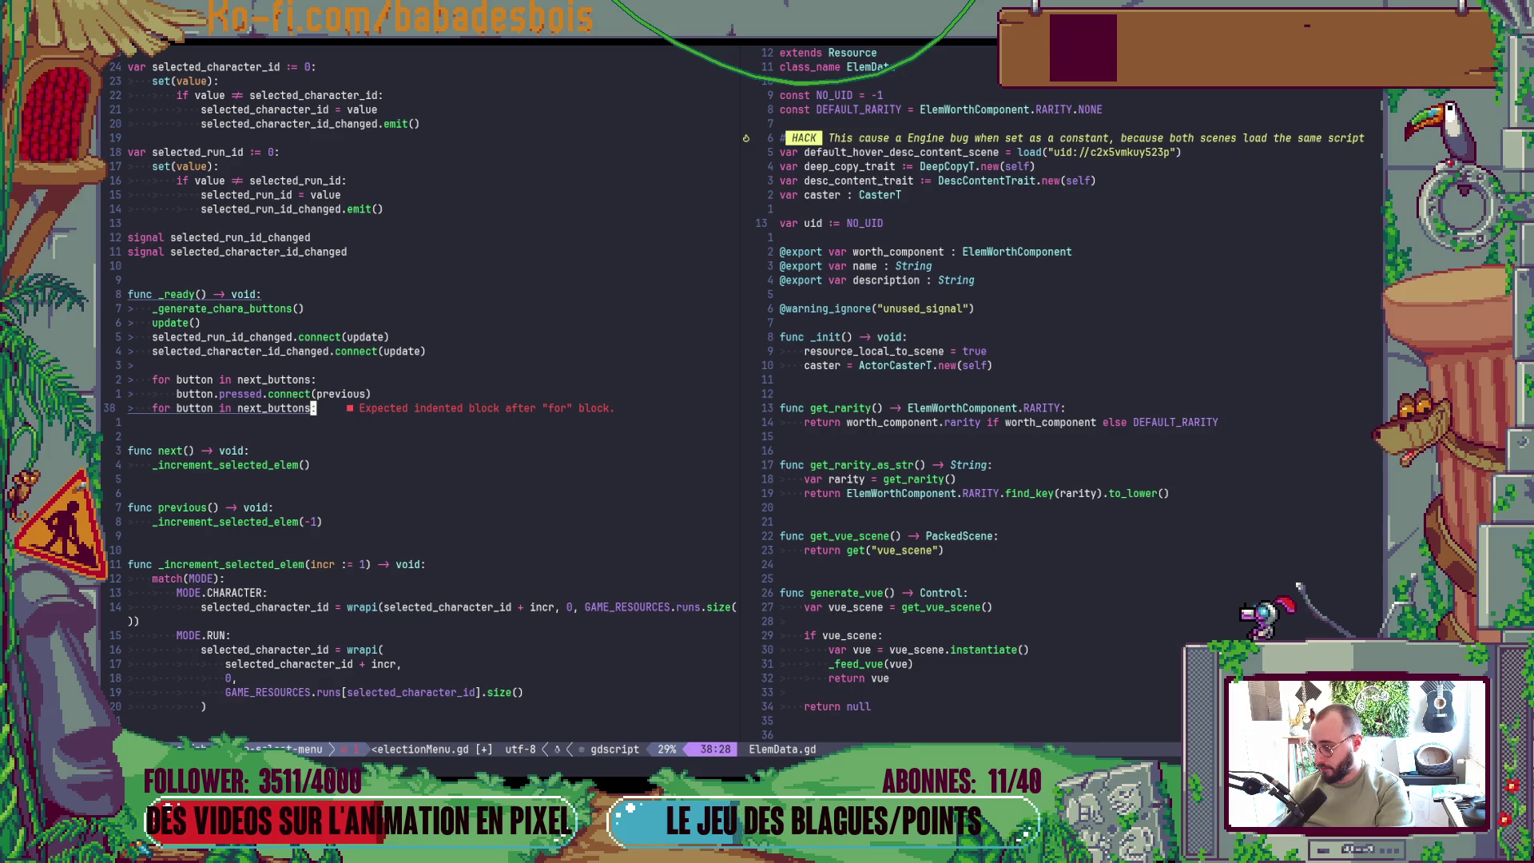
key("d")
key("d")
key("k")
key("y")
key("k")
key("j")
key("j")
key("p")
key("j")
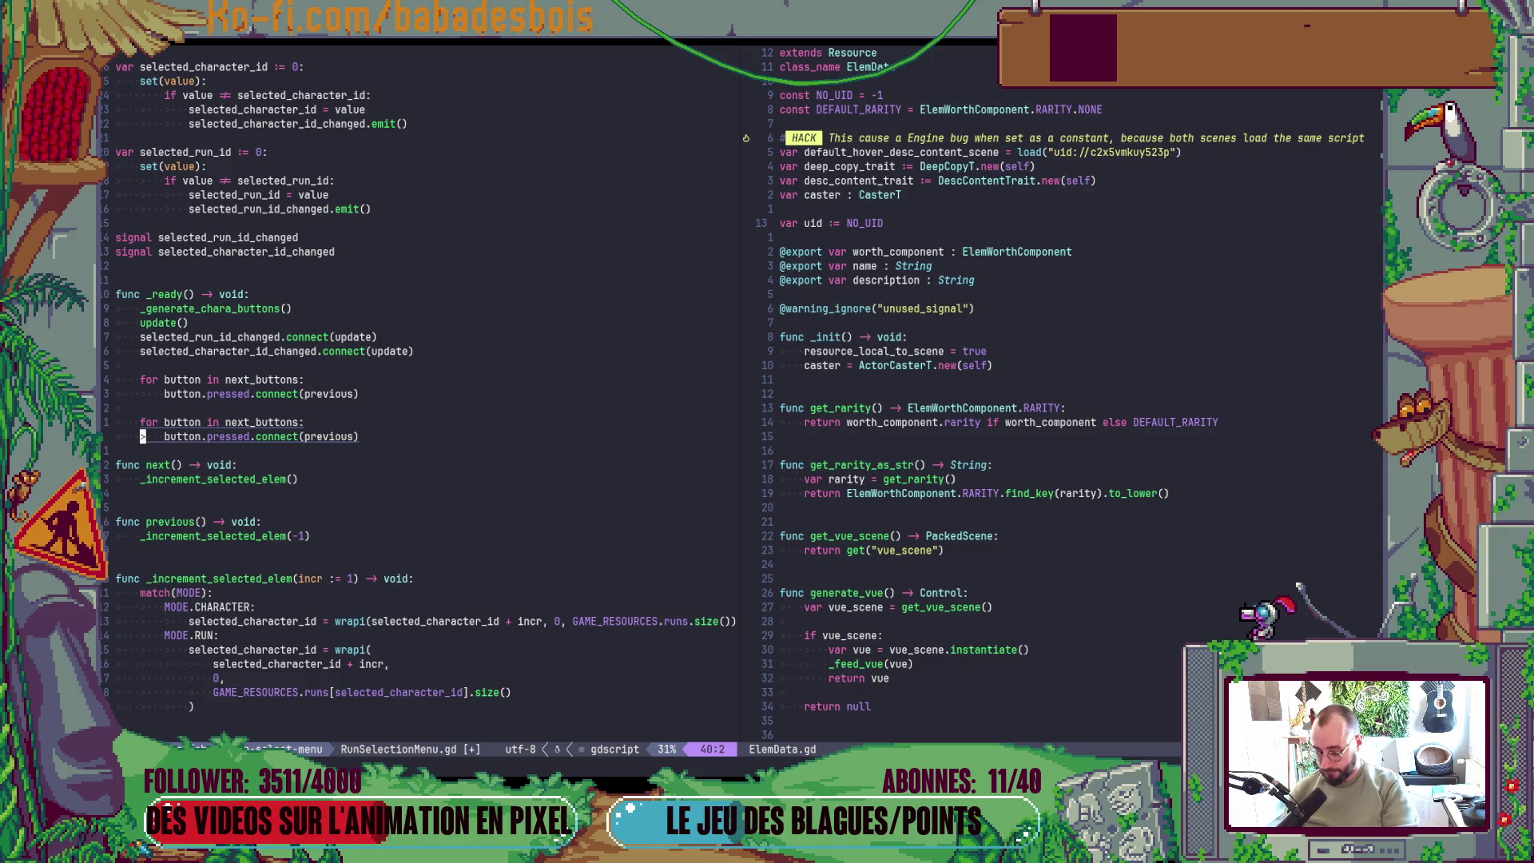
key("o")
key("Escape")
key("k")
key("k")
Point the copy at previous_buttons, make the first loop connect to next, and save.
key("shift+c")
type("pr")
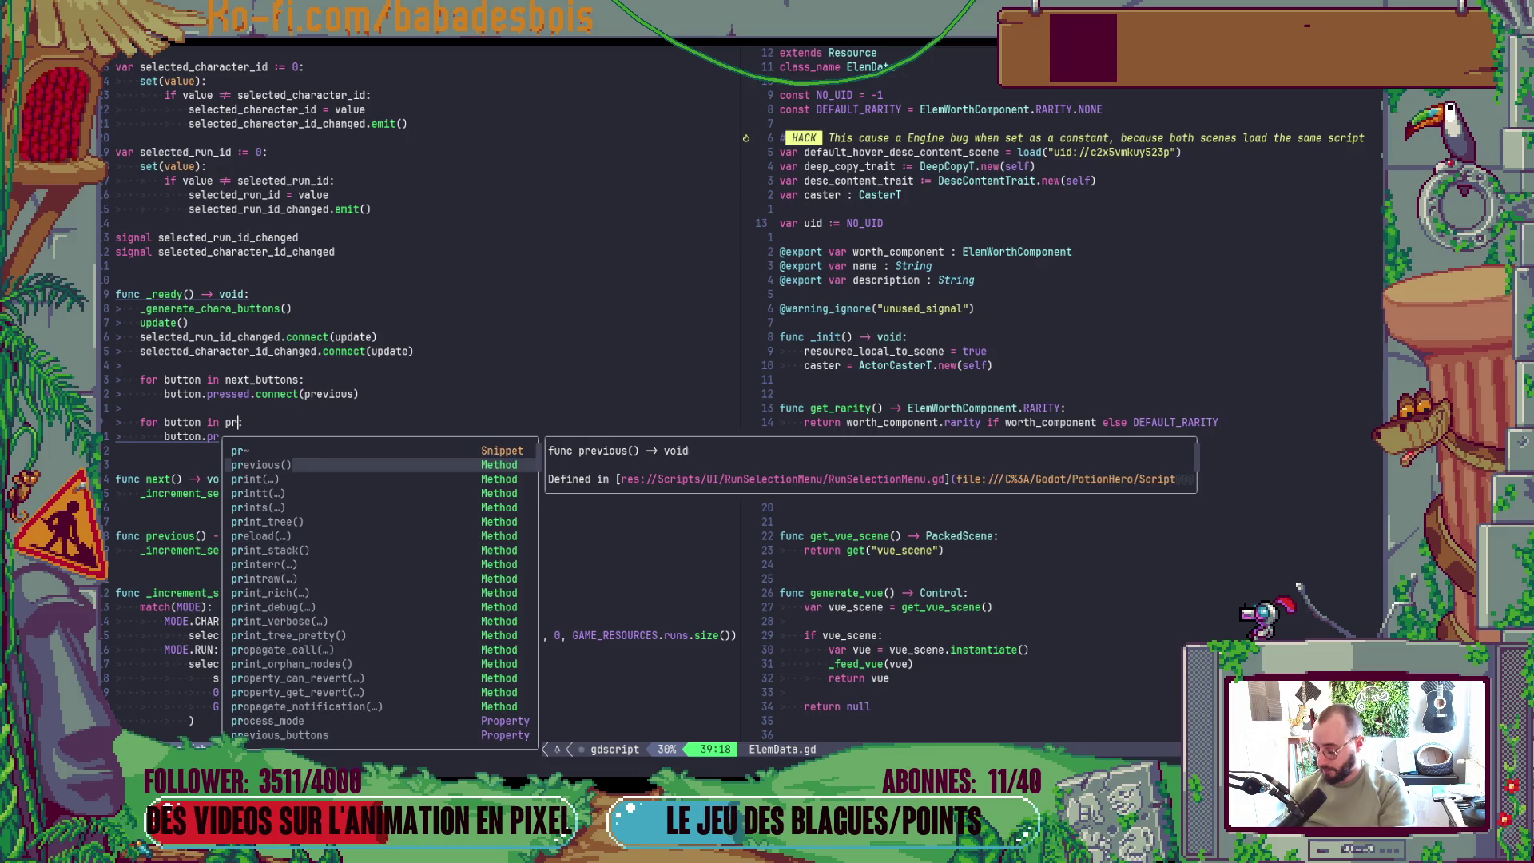
type("evious_buttons:")
key("Escape")
key("j")
key("k")
key("k")
key("k")
key("c")
key("w")
key("BackSpace")
type("next")
key("Escape")
key("j")
key("j")
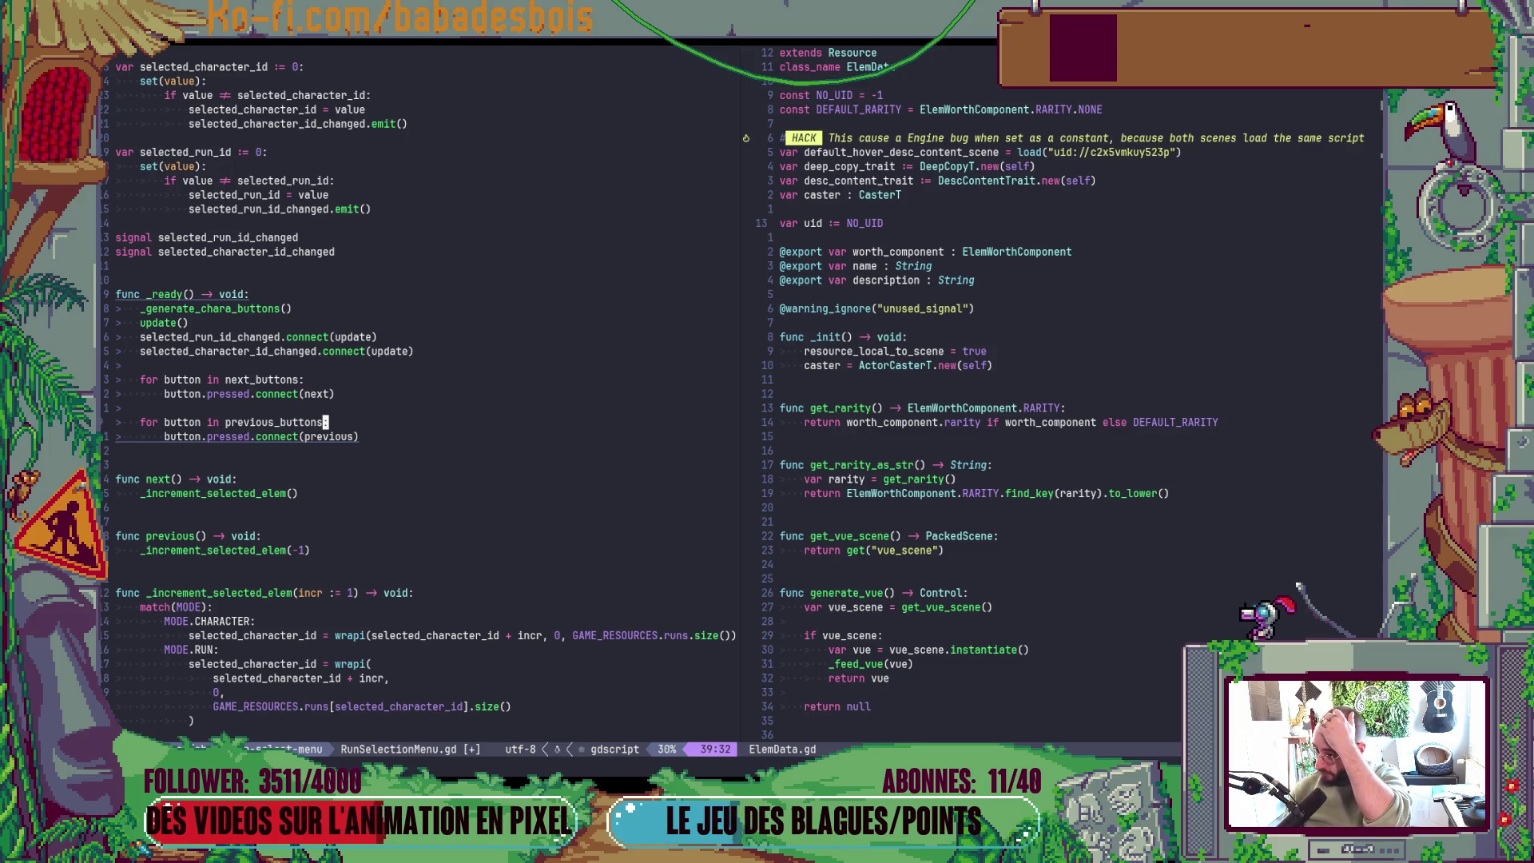
type(":w")
key("Return")
Test stepping to the next hero in the game, then close the game window.
key("alt+Tab")
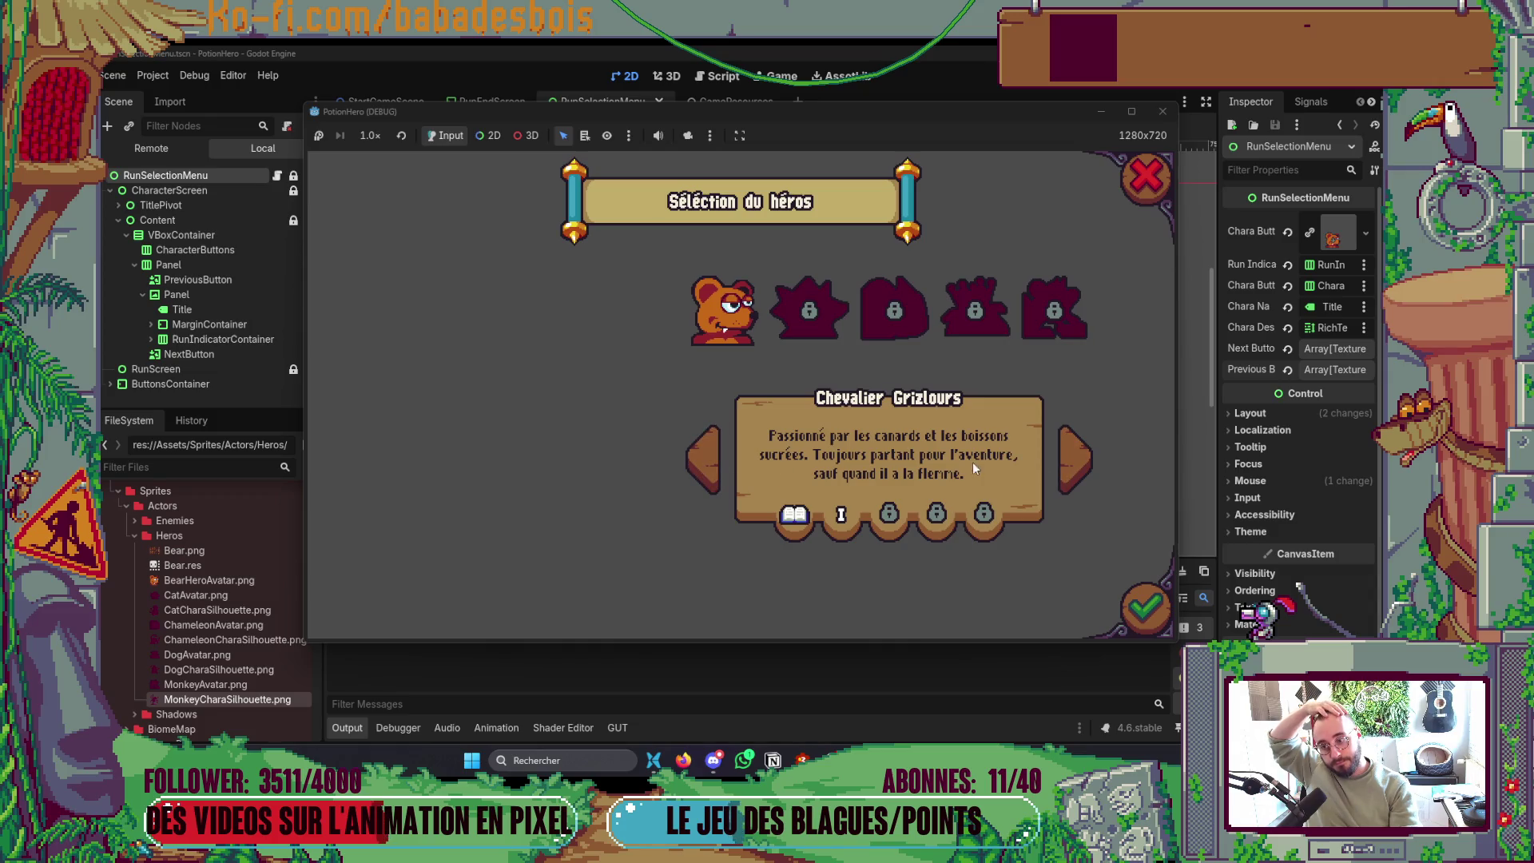
left_click(1075, 462)
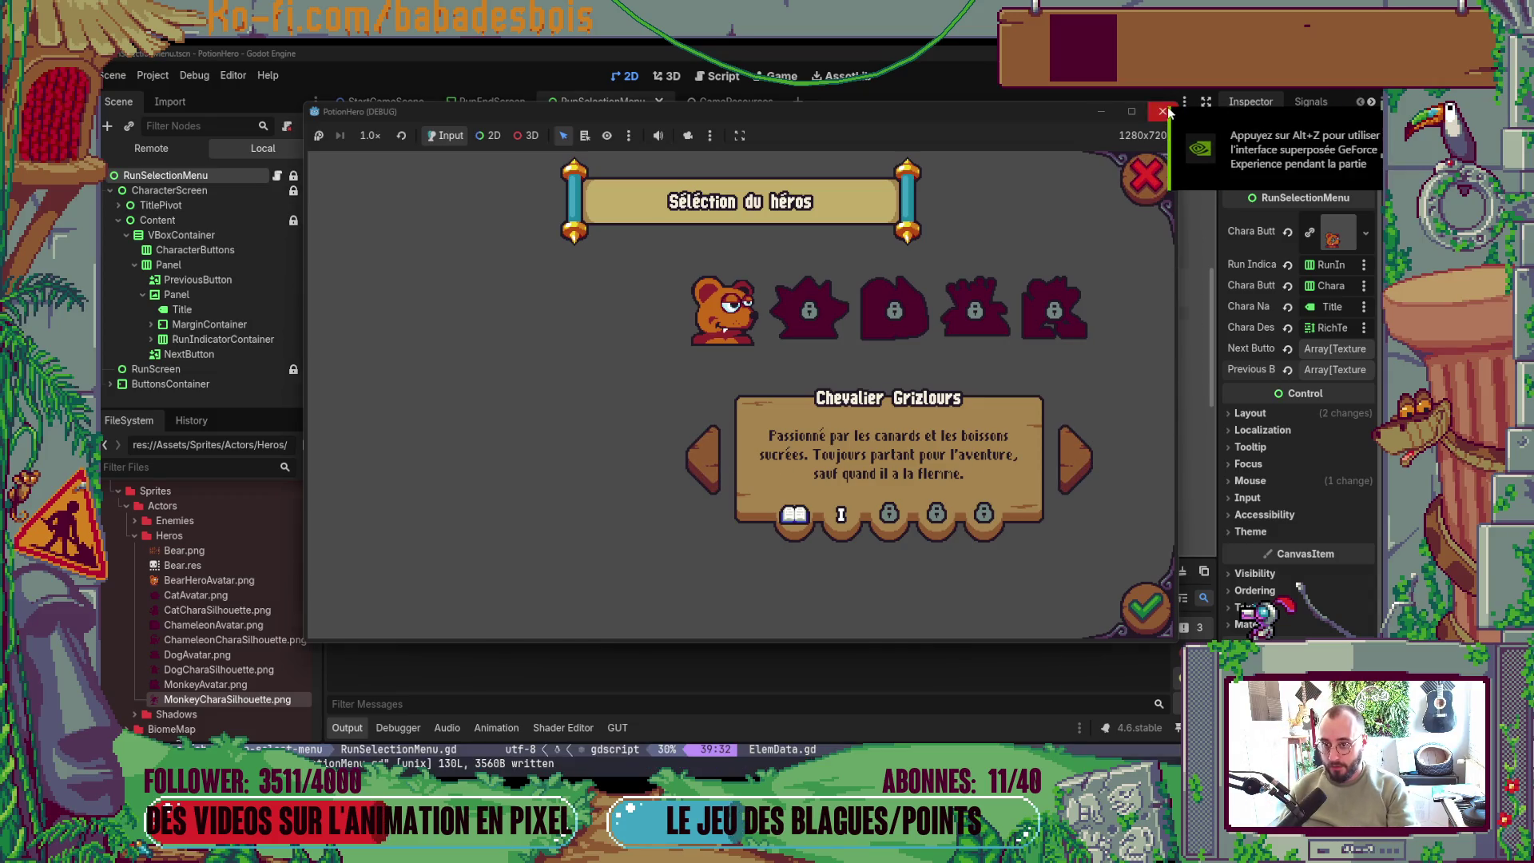
left_click(1163, 112)
key("alt+Tab")
Add a print call at the top of _increment_selected_elem, save, and relaunch with F5.
left_click(336, 508)
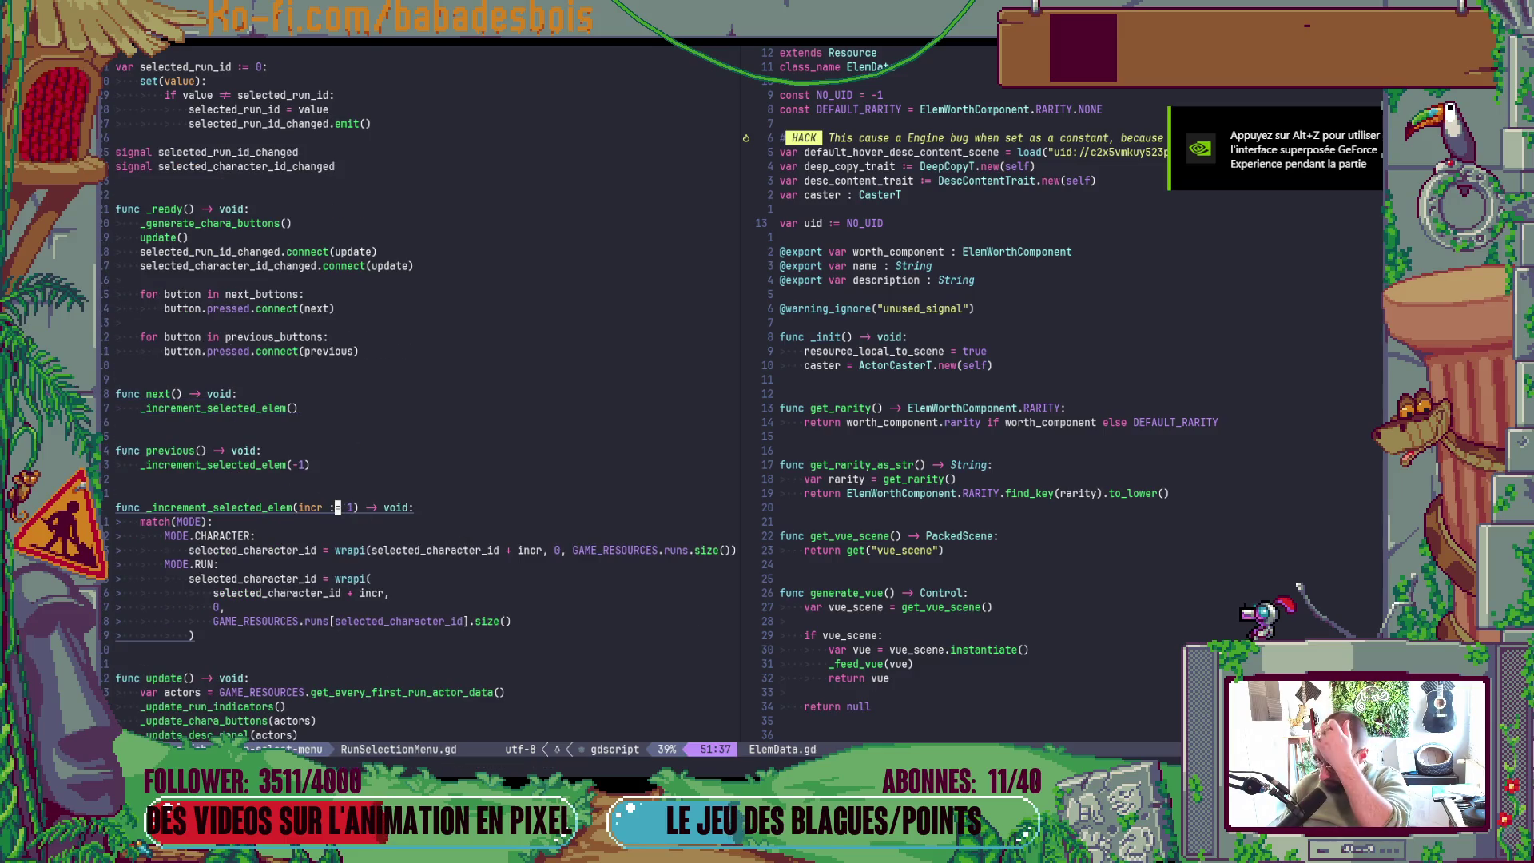
type("oprin")
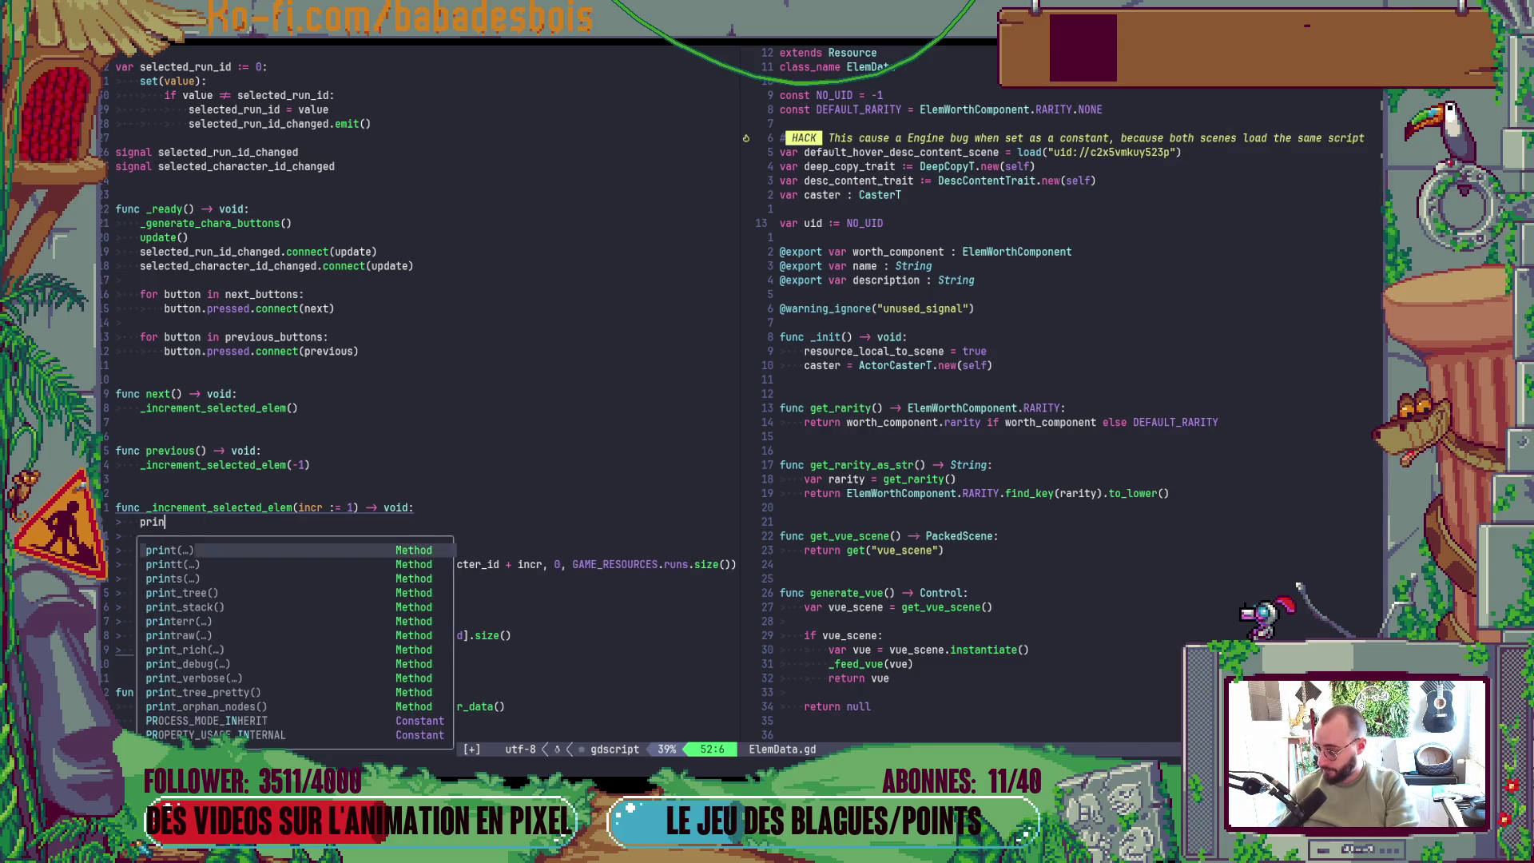
key("Return")
key("Escape")
type(":w")
key("Return")
key("F5")
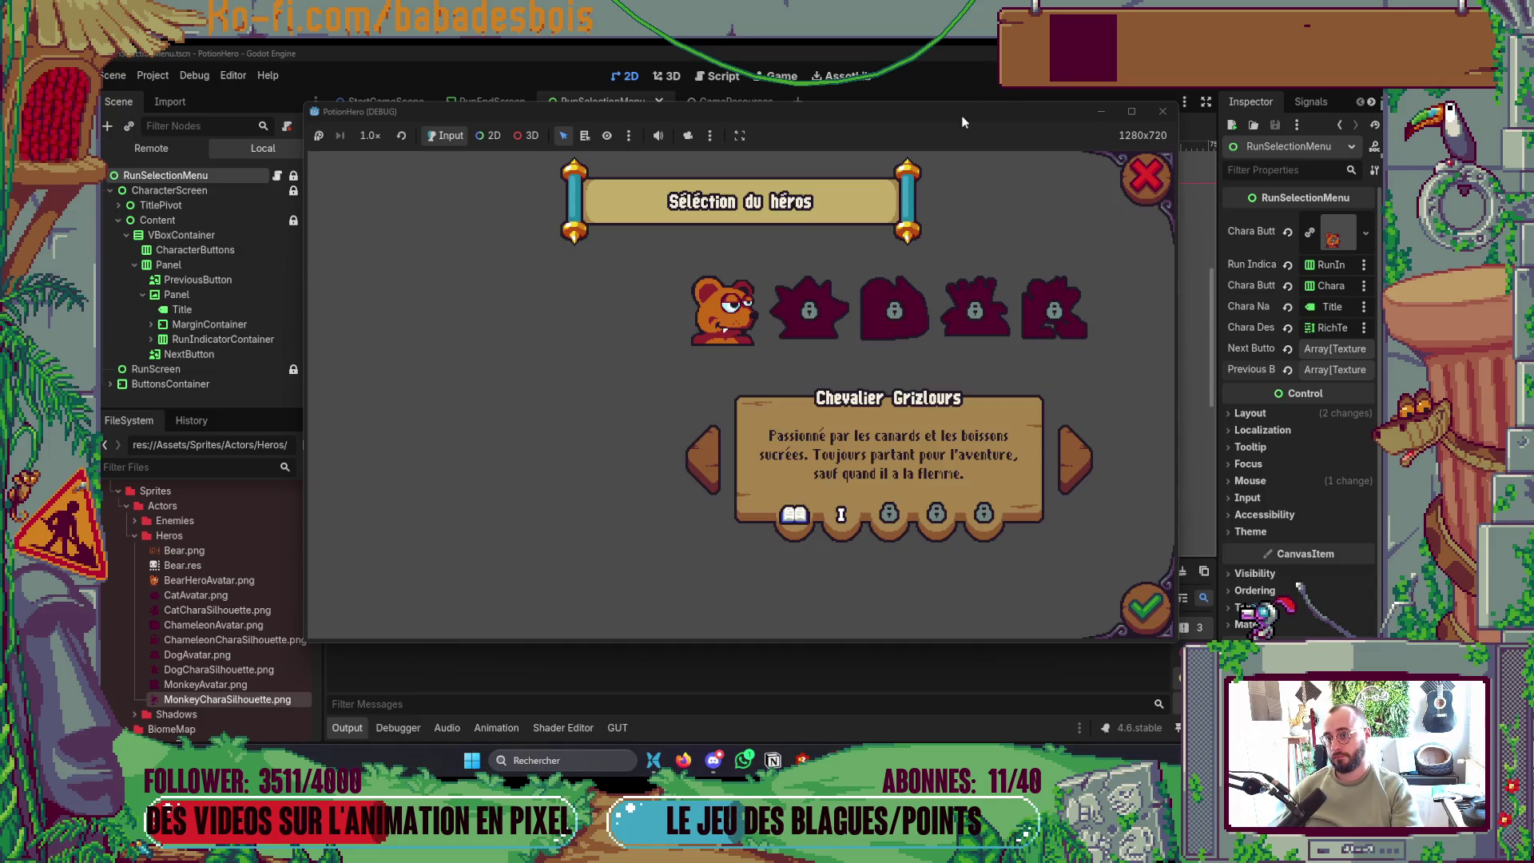
Move the game window aside and step to the next hero, triggering the stack trace.
left_click_drag(961, 121, 1073, 90)
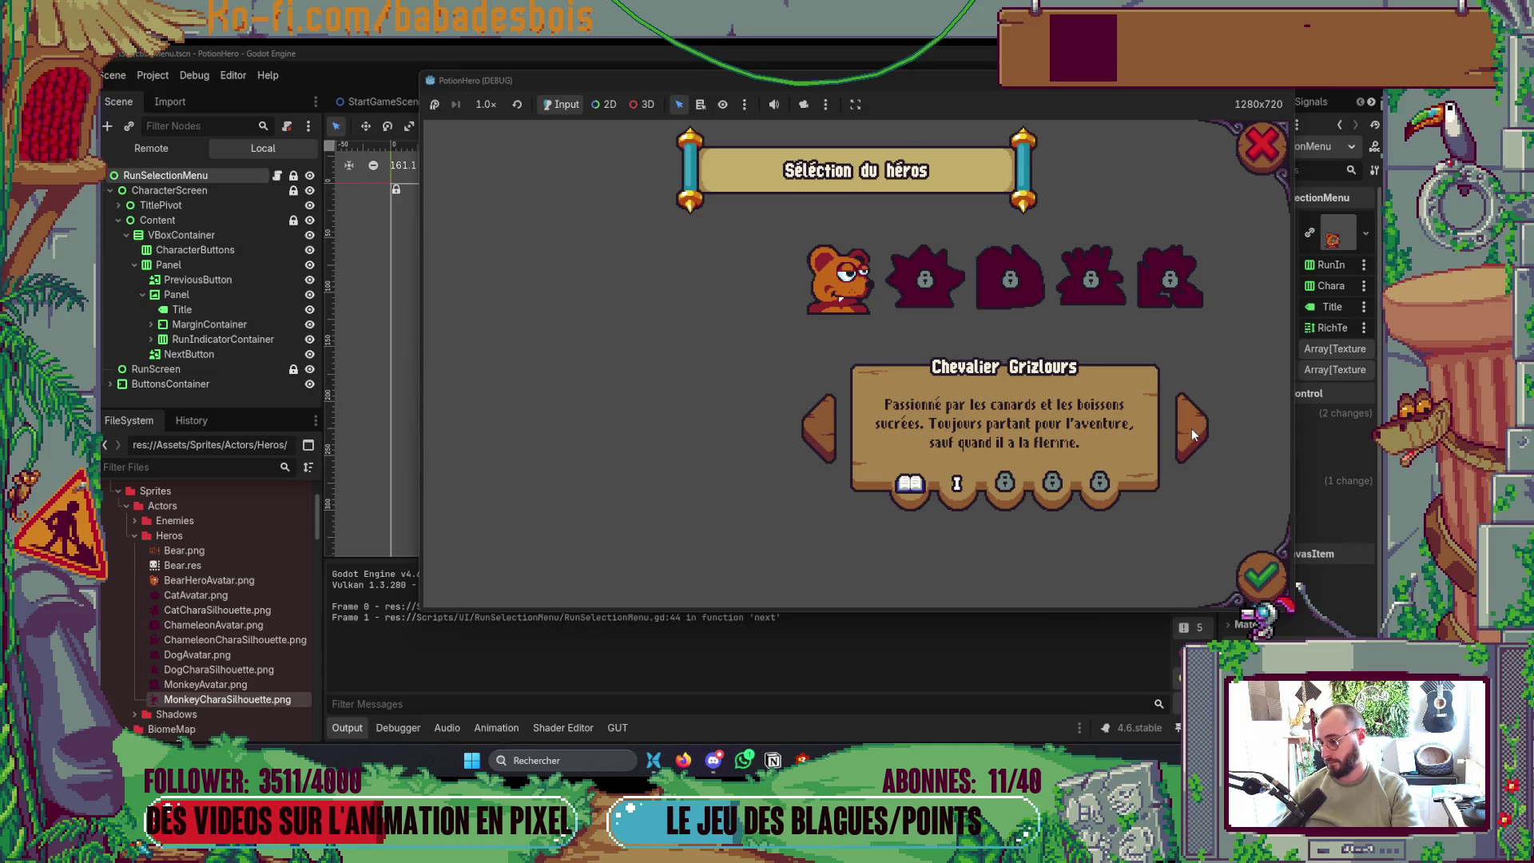
left_click(1191, 427)
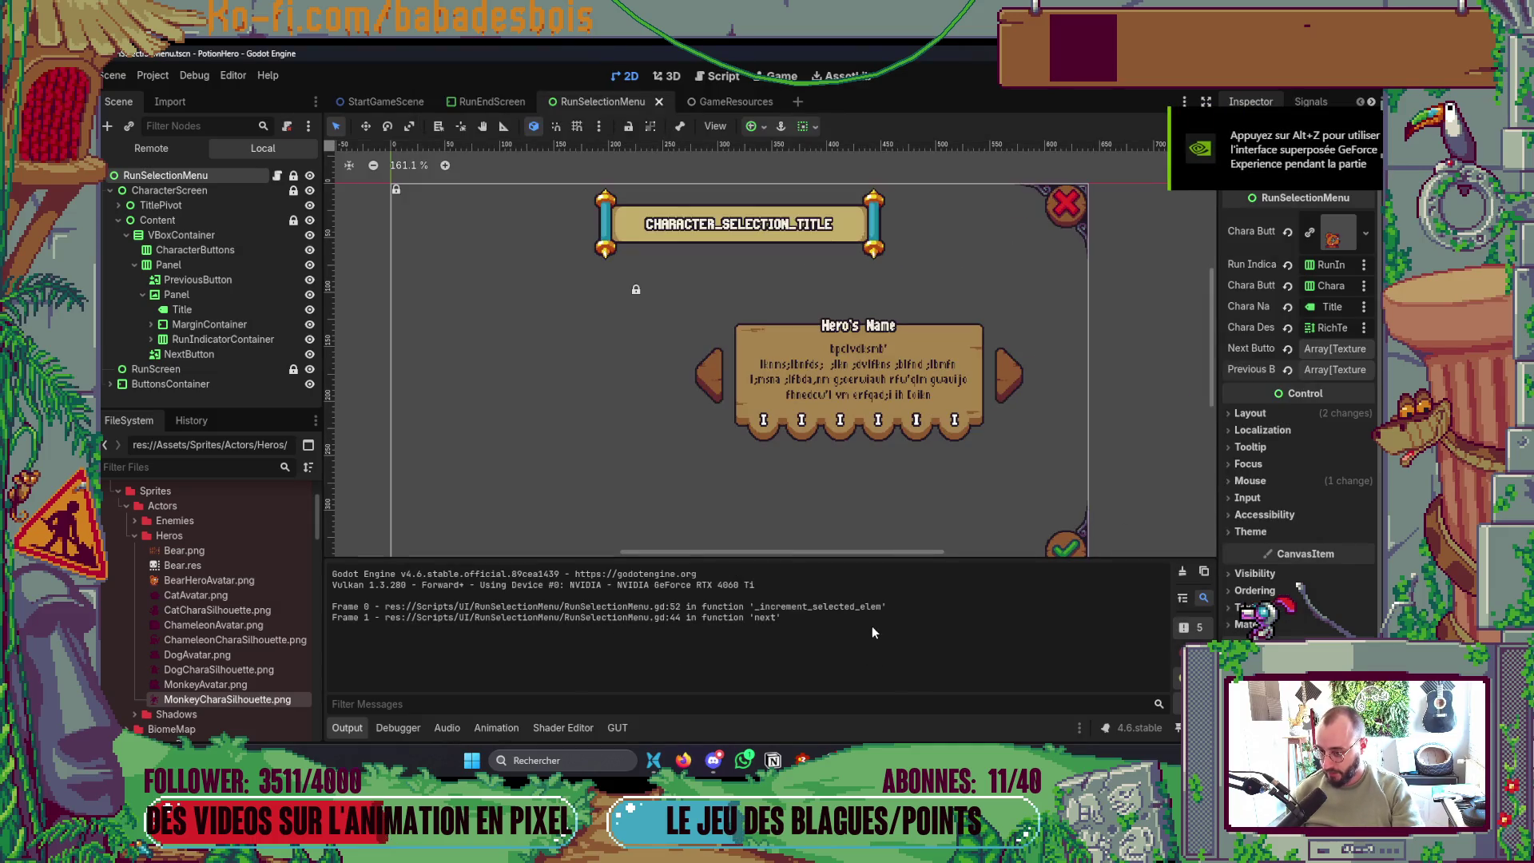
key("alt+Tab")
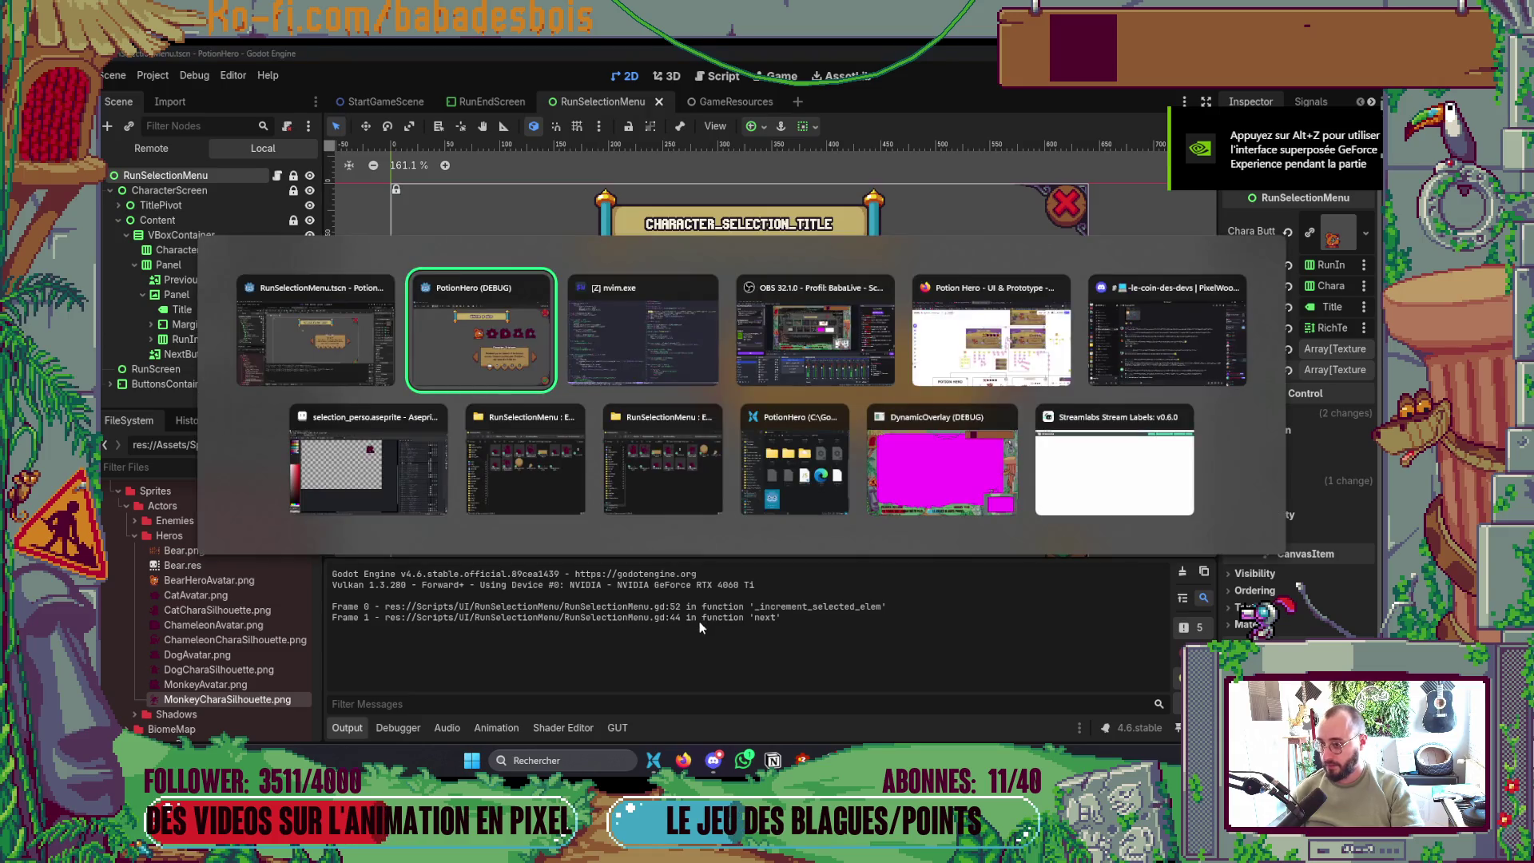
Close the leftover PotionHero debug window and return to the variable declarations above selected_character_id.
key("alt+Tab")
scroll(397, 415, "up", 6)
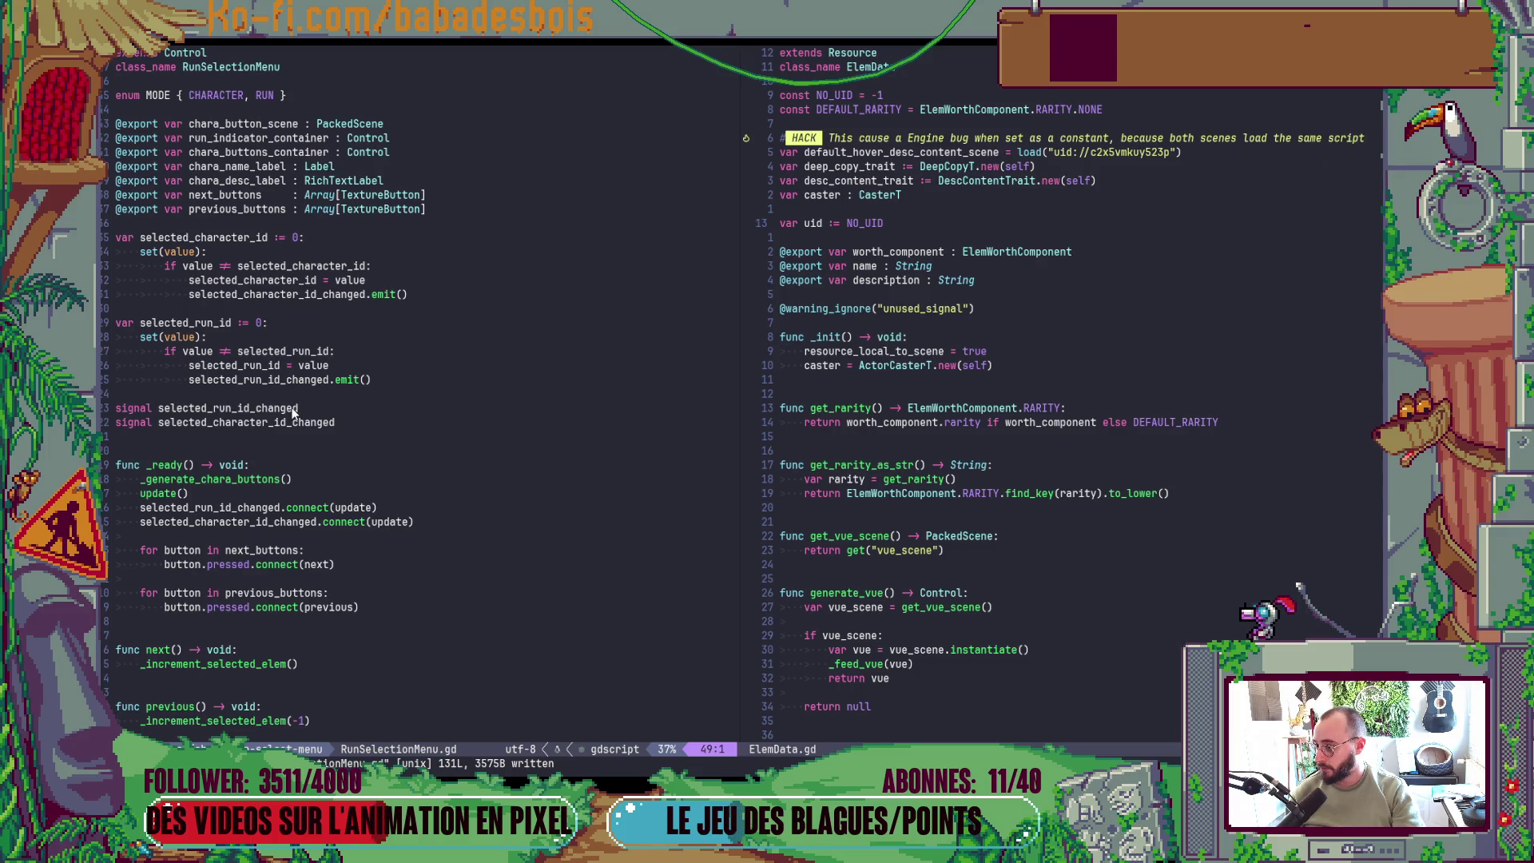
scroll(363, 422, "down", 6)
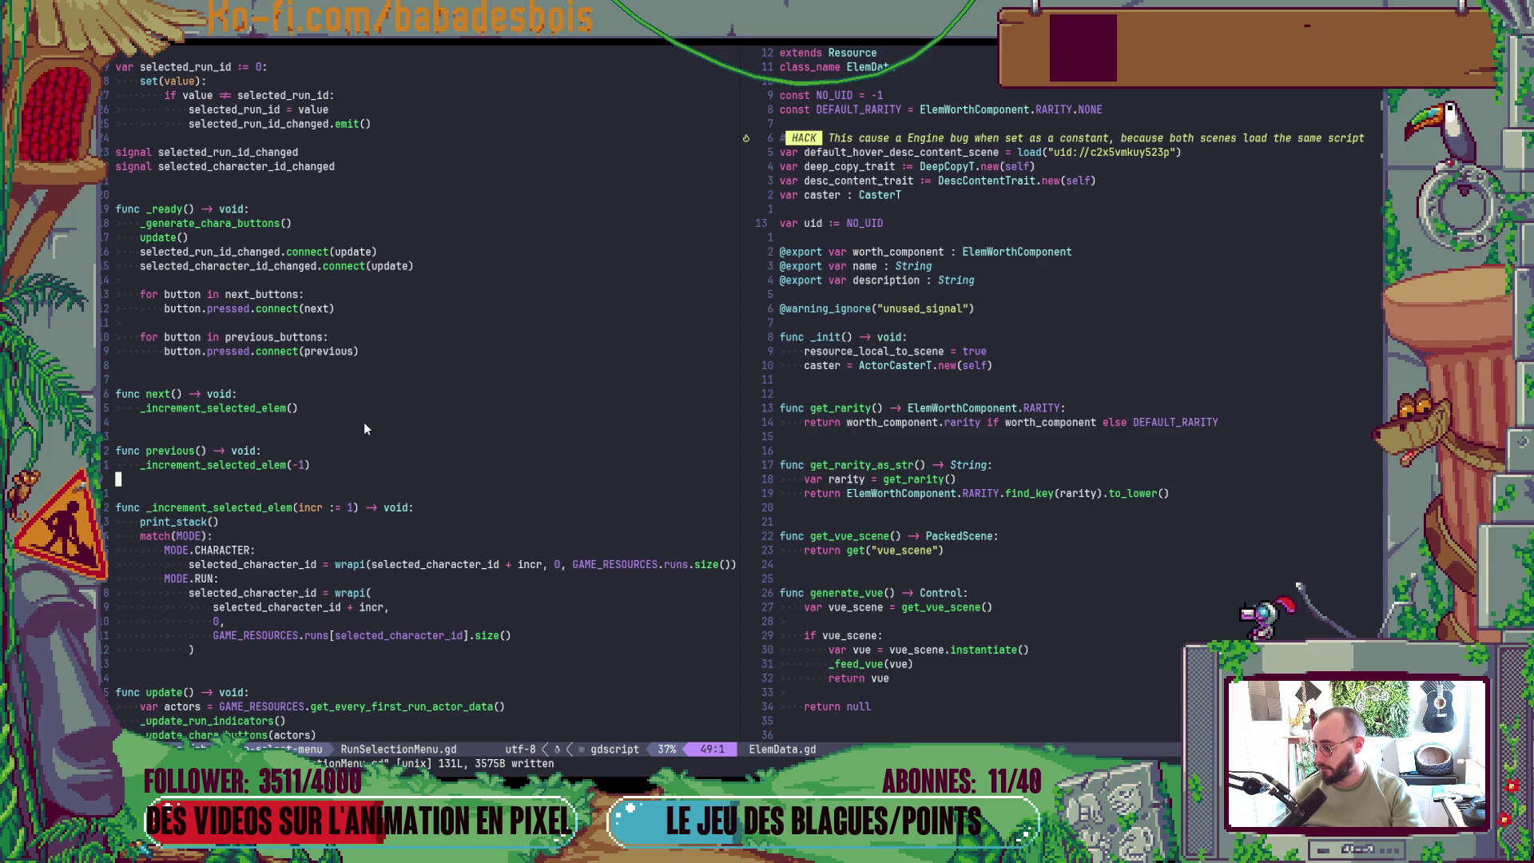
key("alt+Tab")
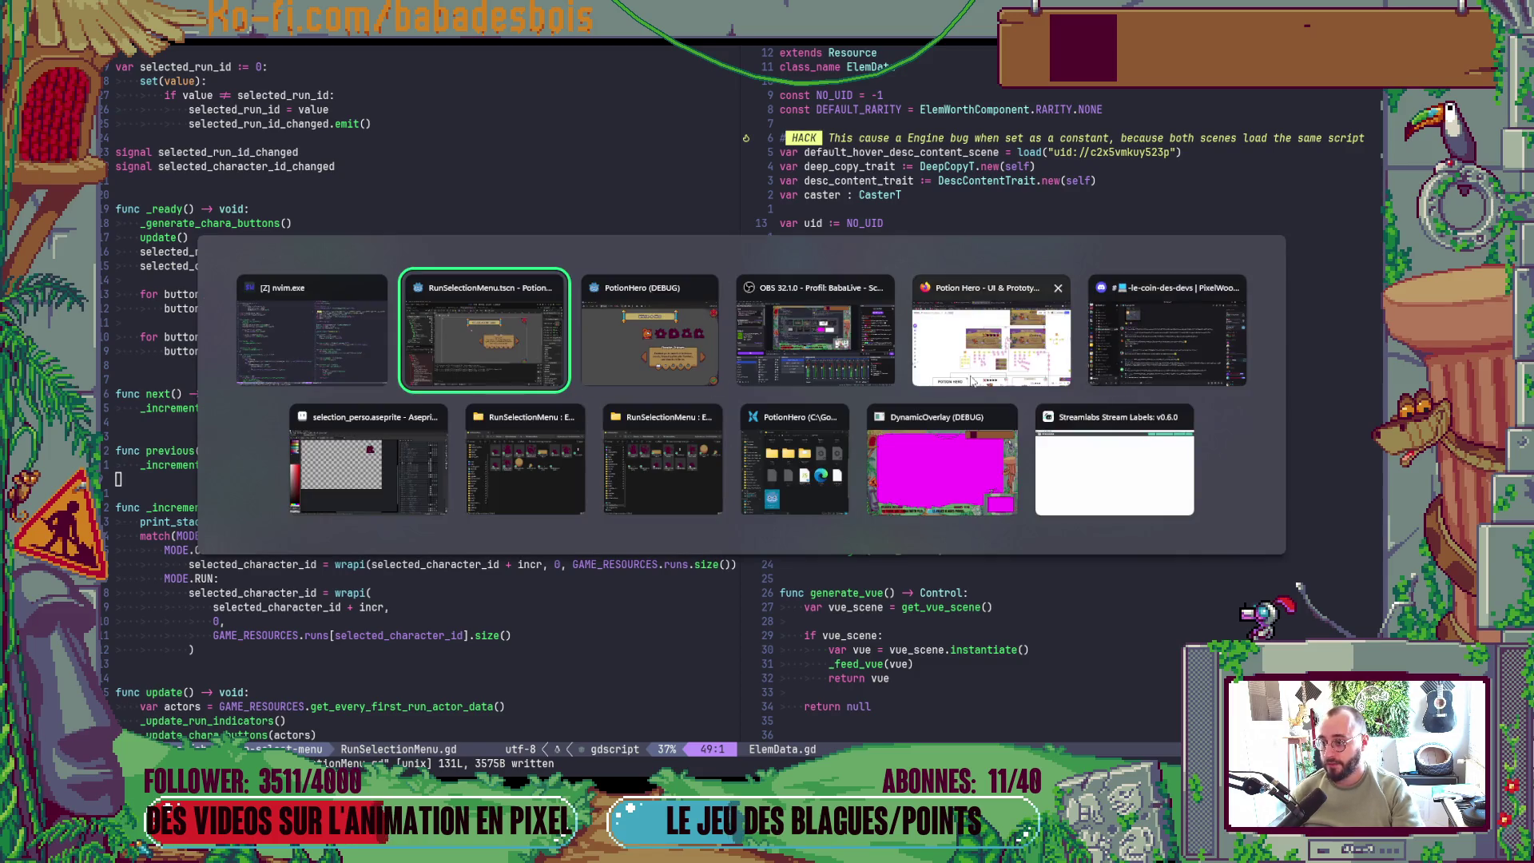
left_click(1283, 86)
scroll(481, 390, "up", 6)
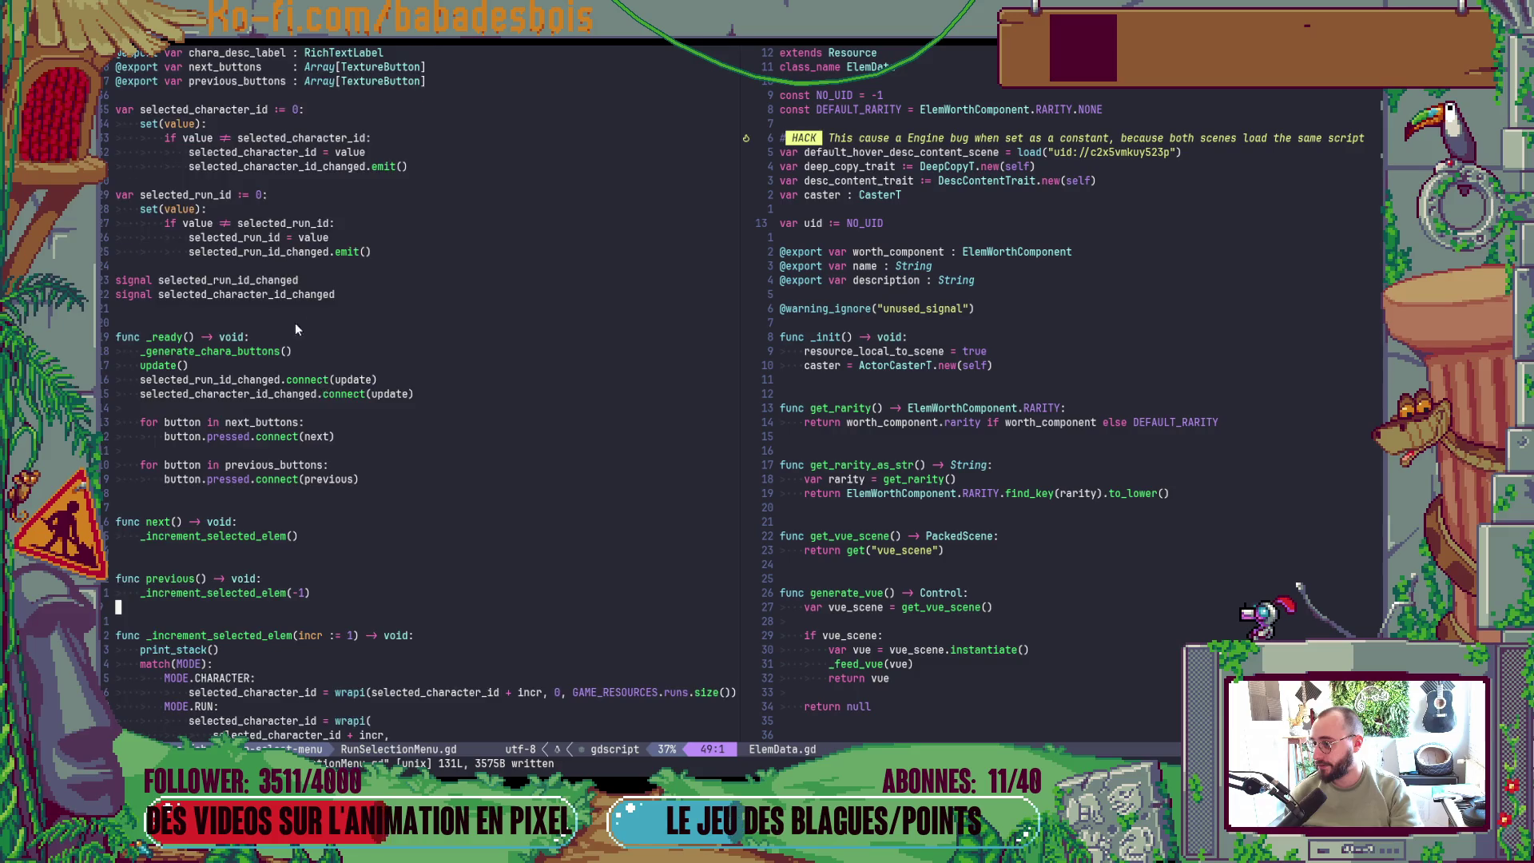
left_click(310, 243)
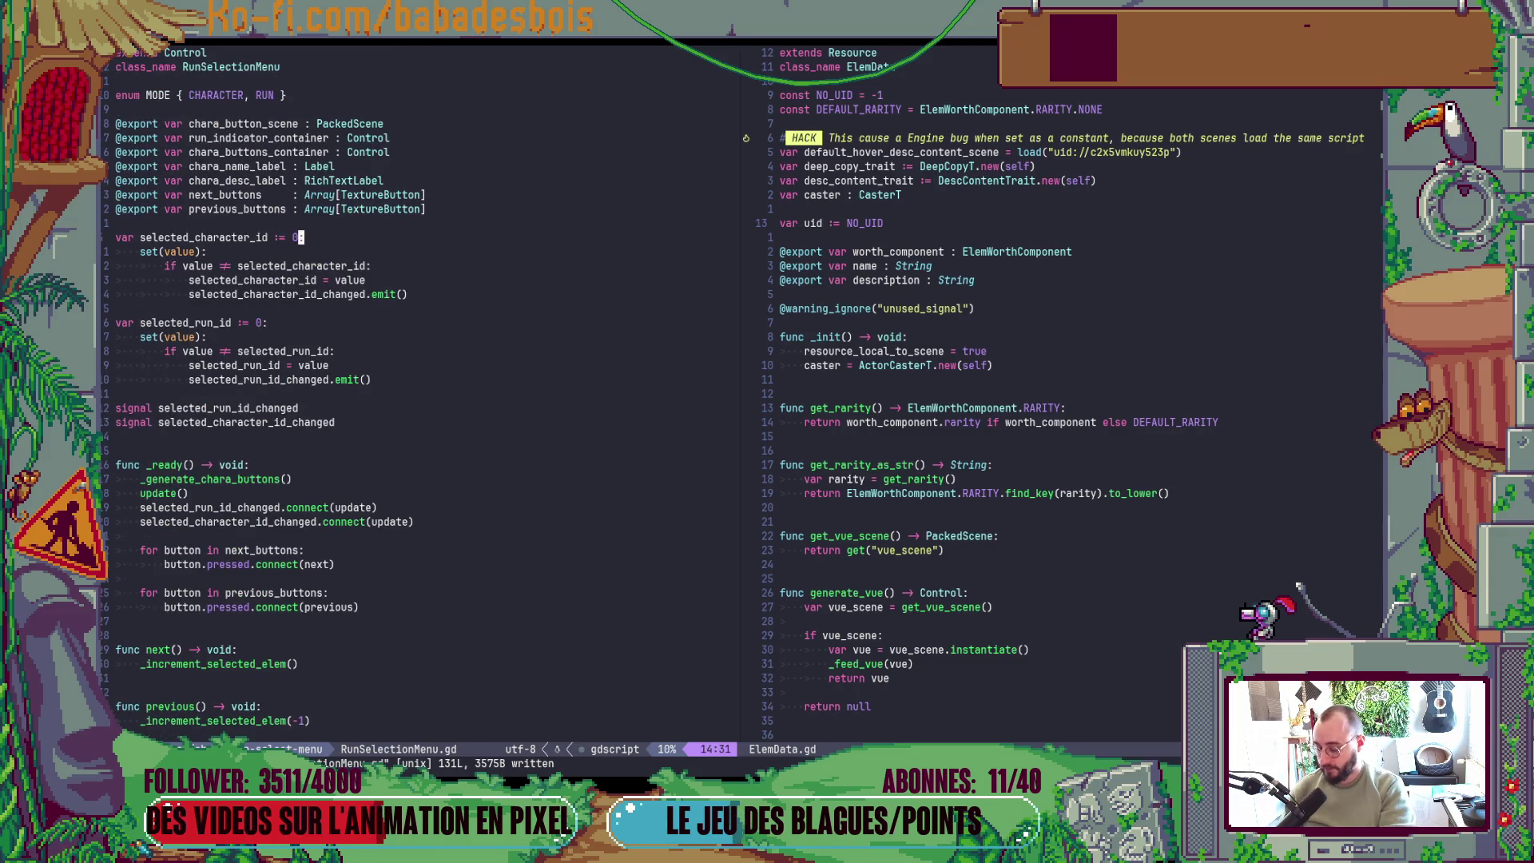
Declare var mode := MODE.CHARACTER in RunSelectionMenu.gd and start a setter block for it.
key("shift+o")
type("var m,")
key("BackSpace")
type("ode := ")
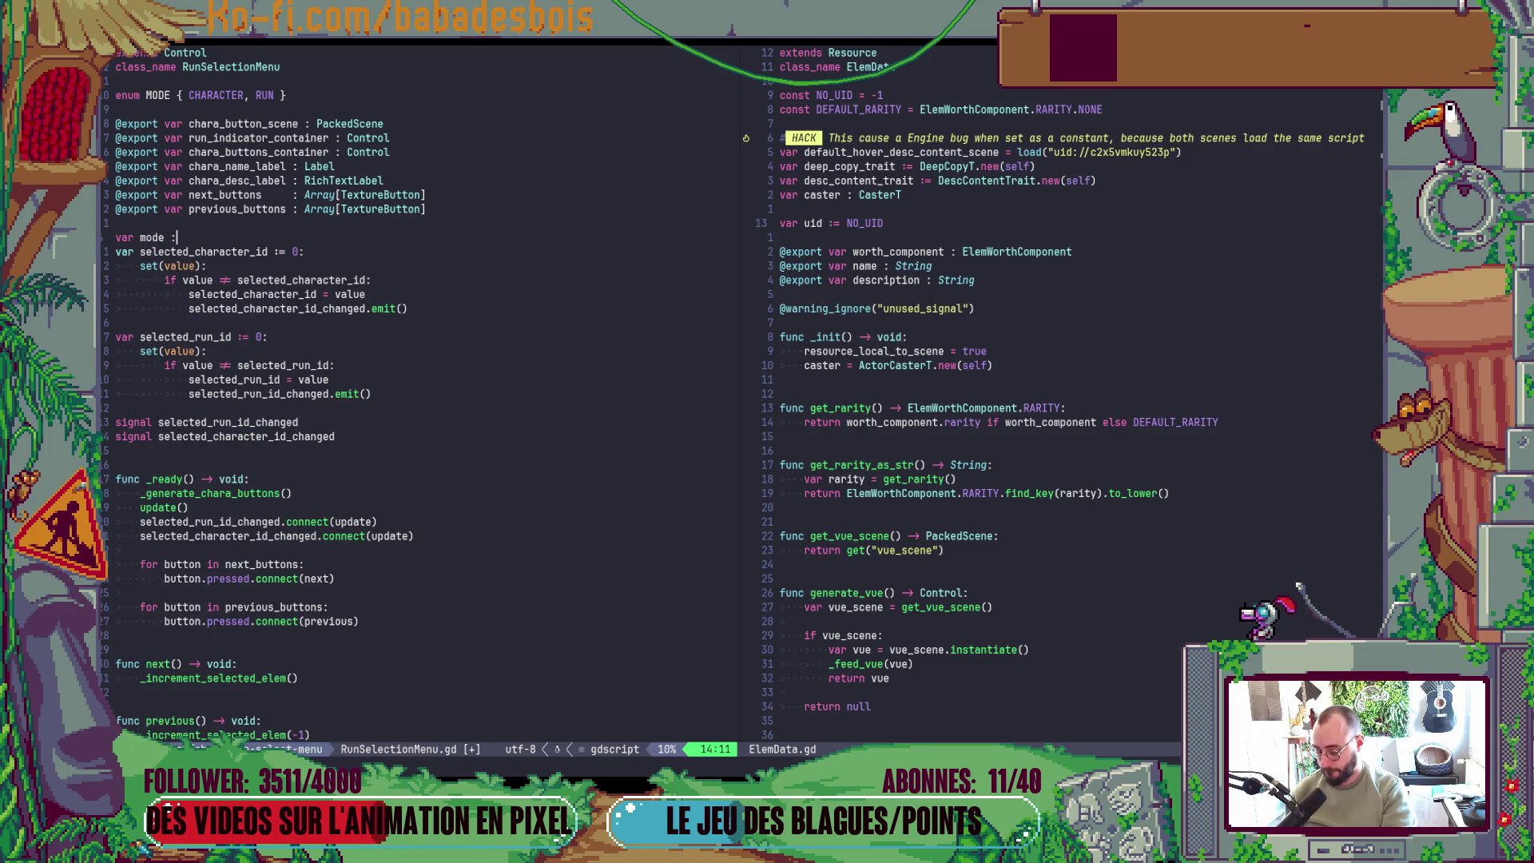
type("MODE.CH")
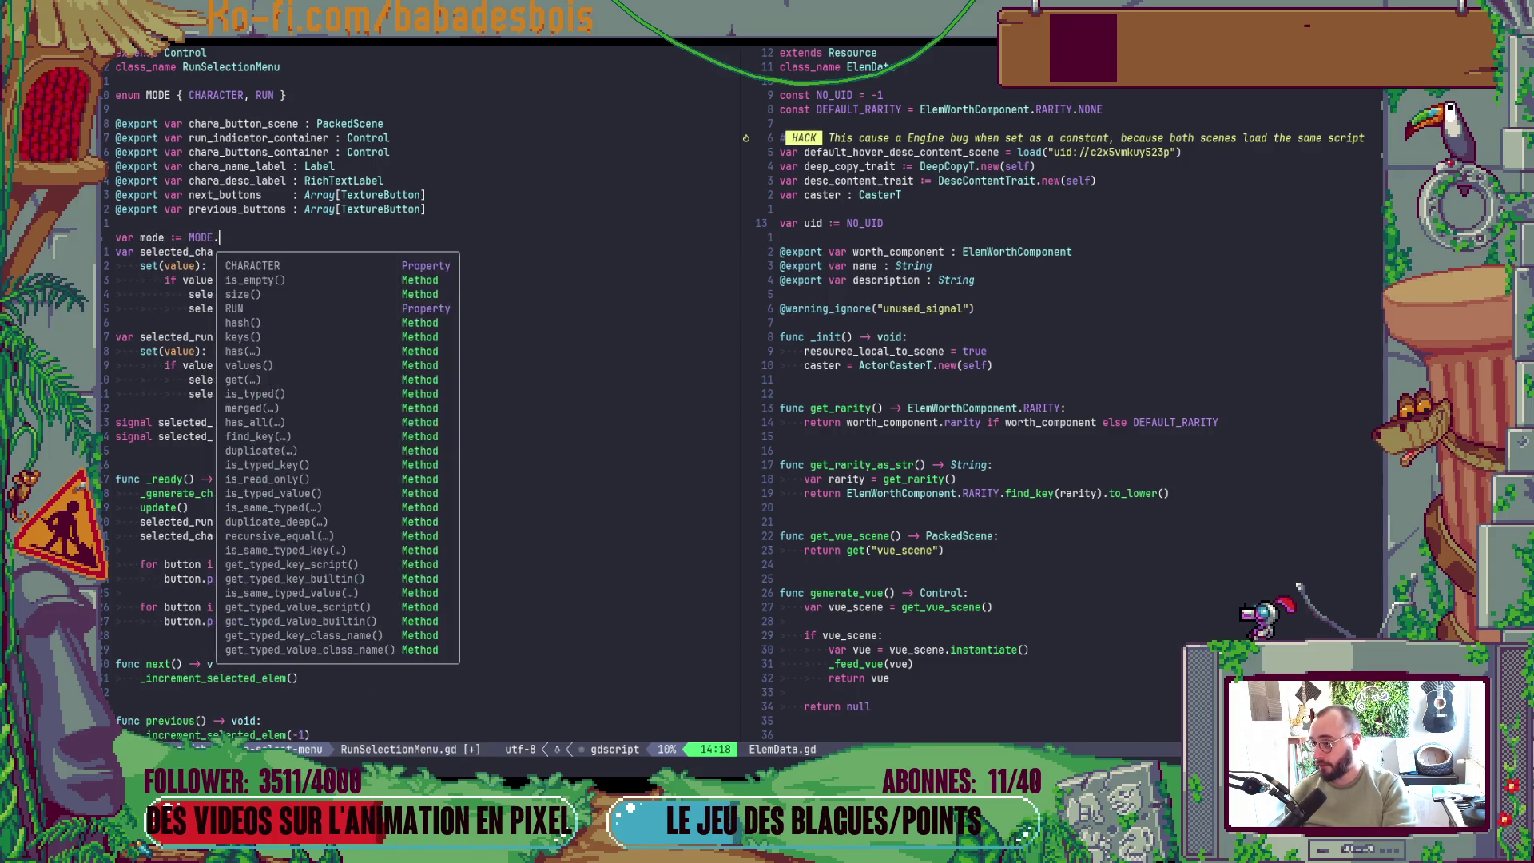
key("Return")
key("Escape")
key("b")
key("b")
key("b")
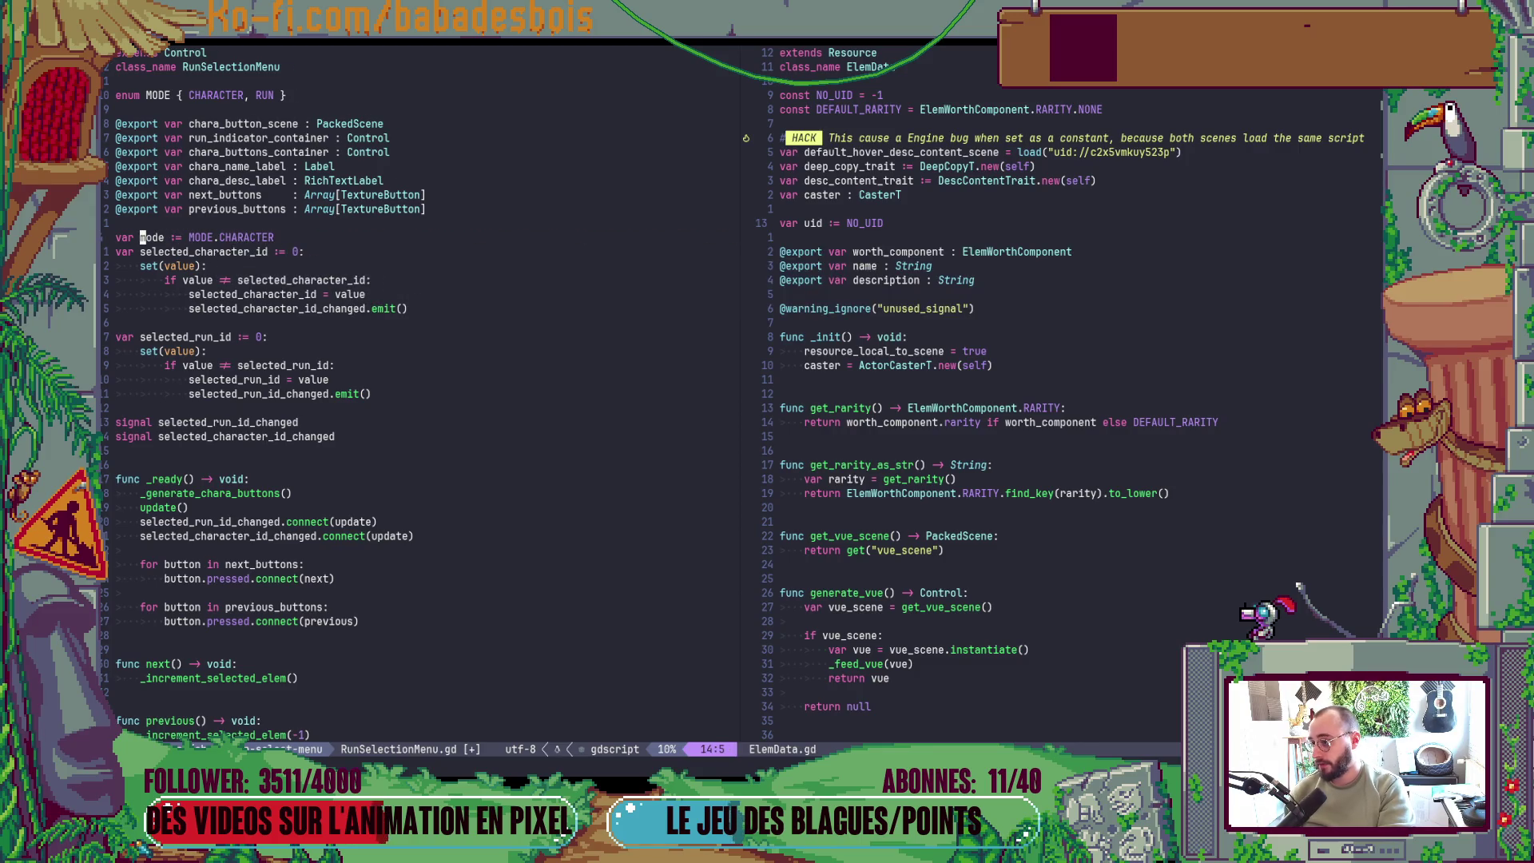
type(":")
key("Tab")
Add a signal mode_changed declaration below the existing signals, removing the blank line above it.
left_click(217, 336)
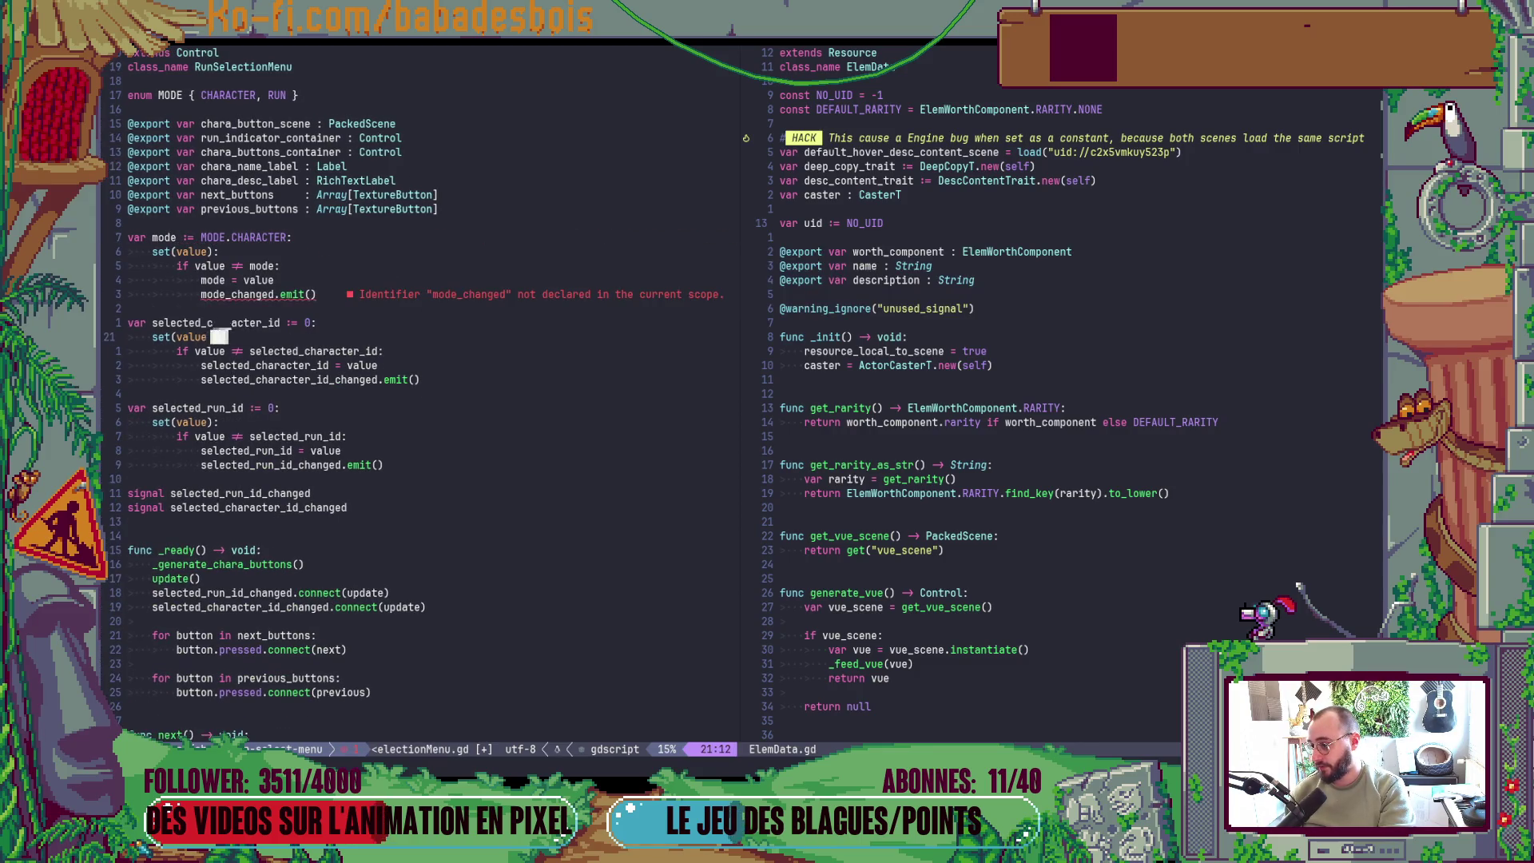
left_click(130, 522)
type("signal mode_changed")
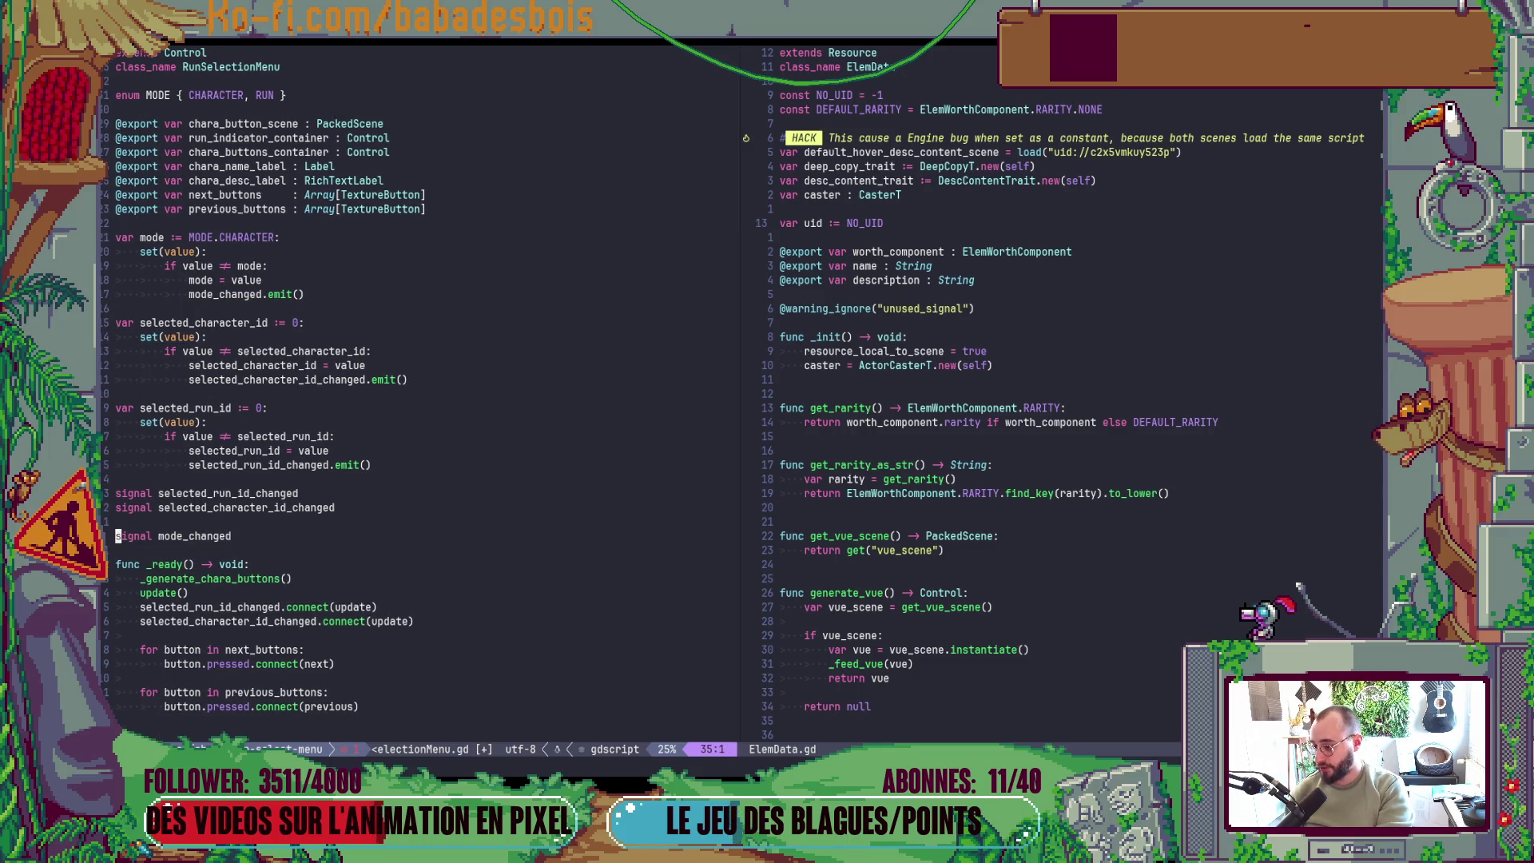
key("d")
key("d")
key("j")
key("j")
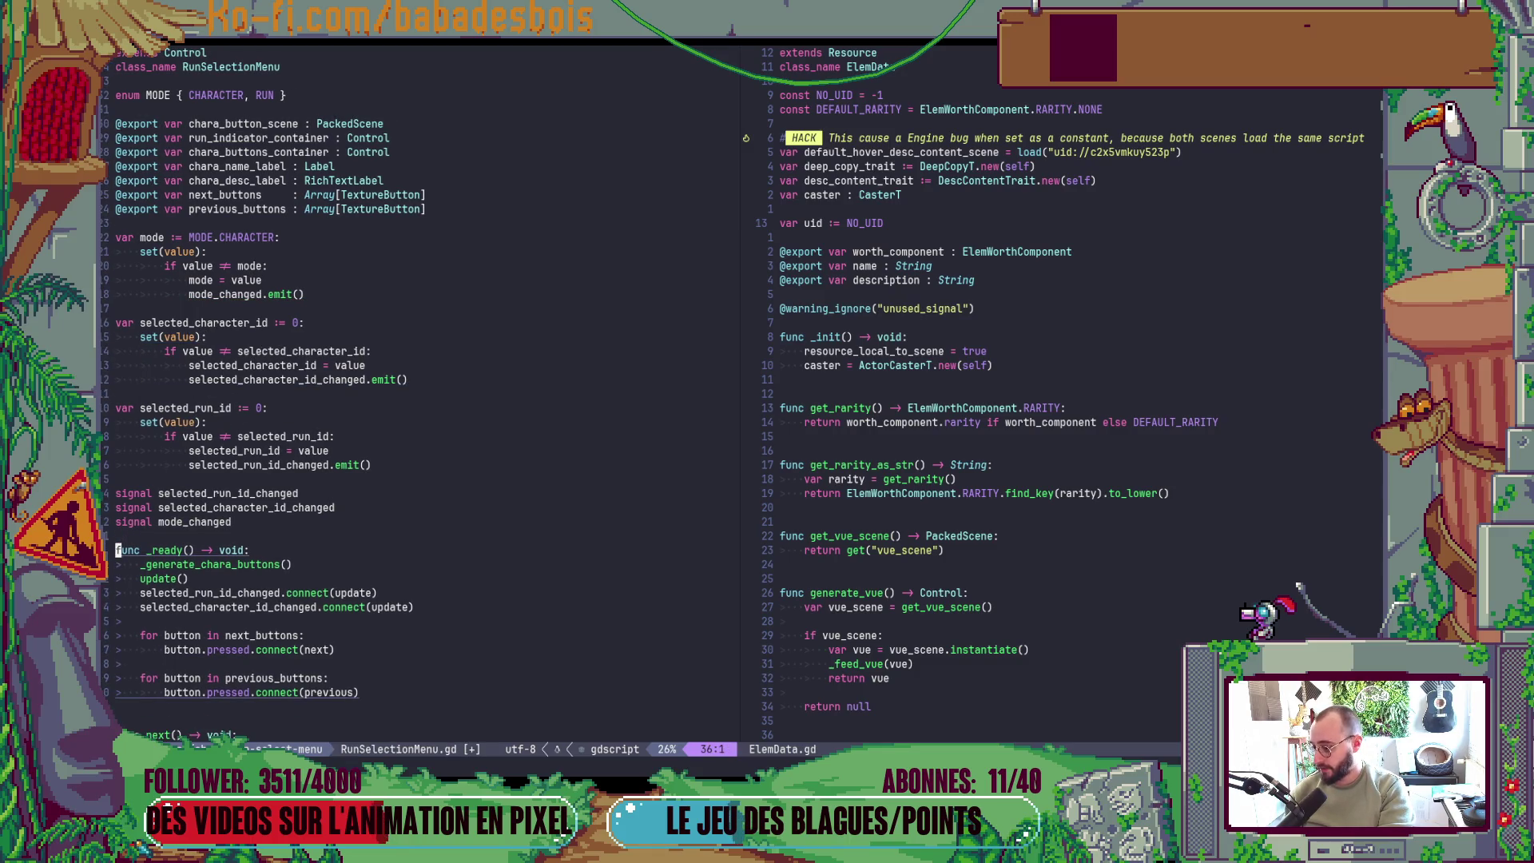
Discard the unfinished mode_changed. line in _ready and save the script with :w.
type("omo")
key("Tab")
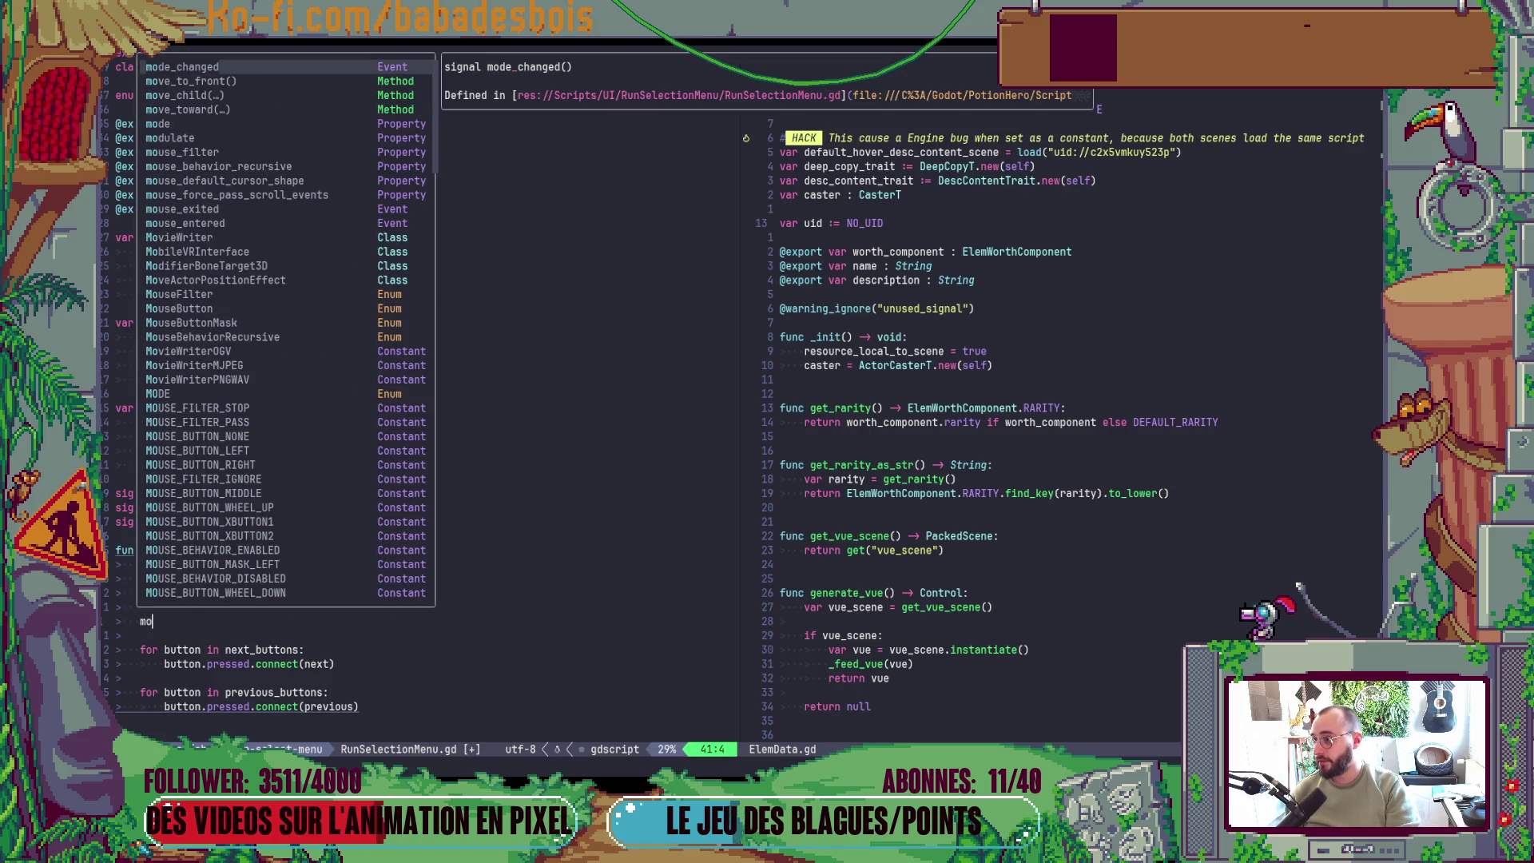
type(".")
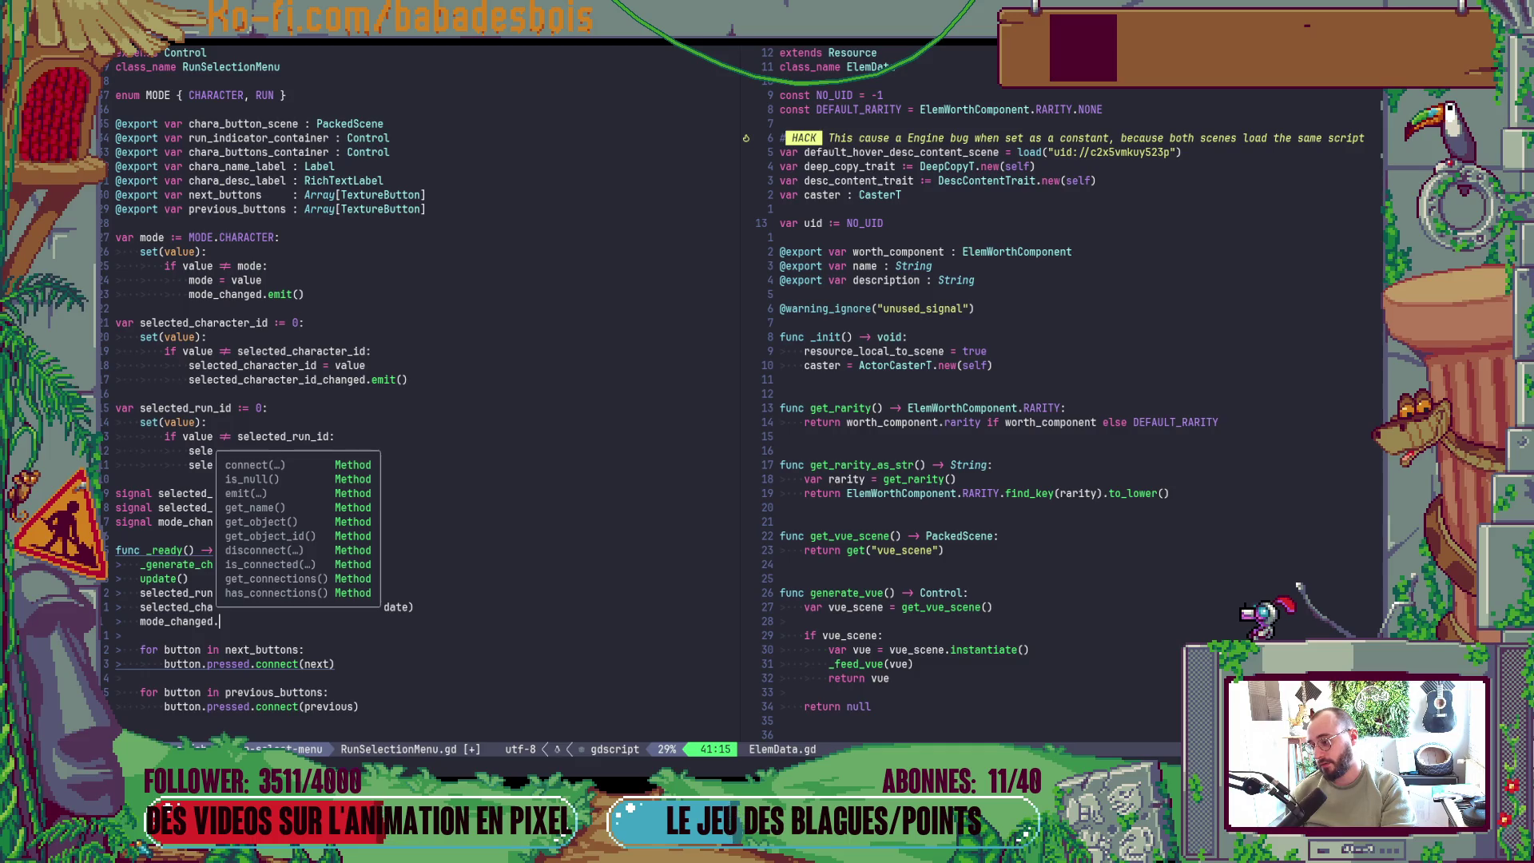
key("Escape")
key("d")
key("d")
type(":w")
key("Return")
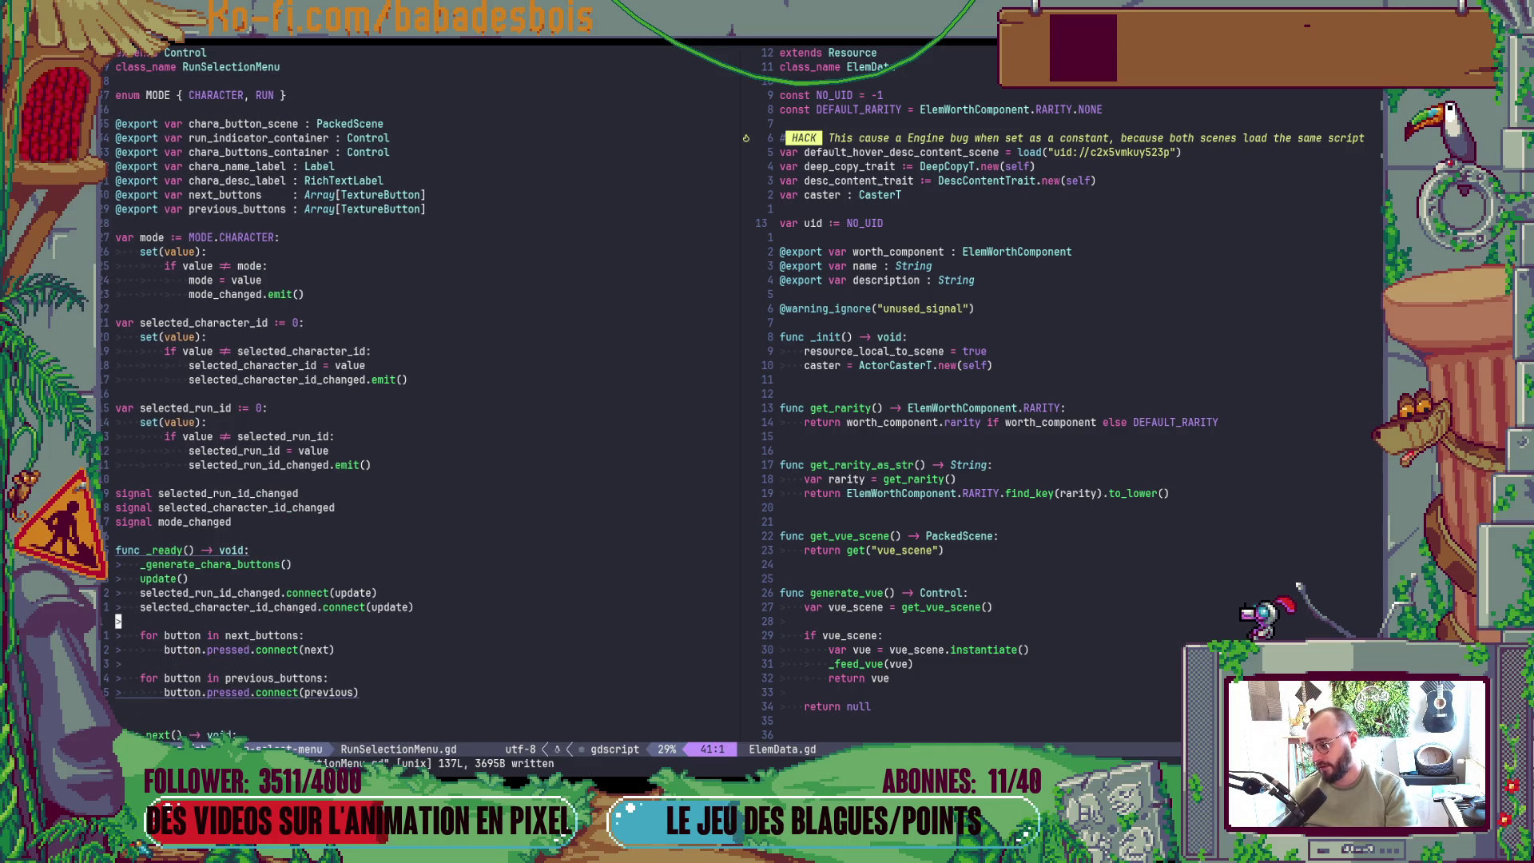
Change match(MODE) to match(mode), save, and run the game in Godot with F5.
scroll(259, 546, "down", 6)
left_click(186, 622)
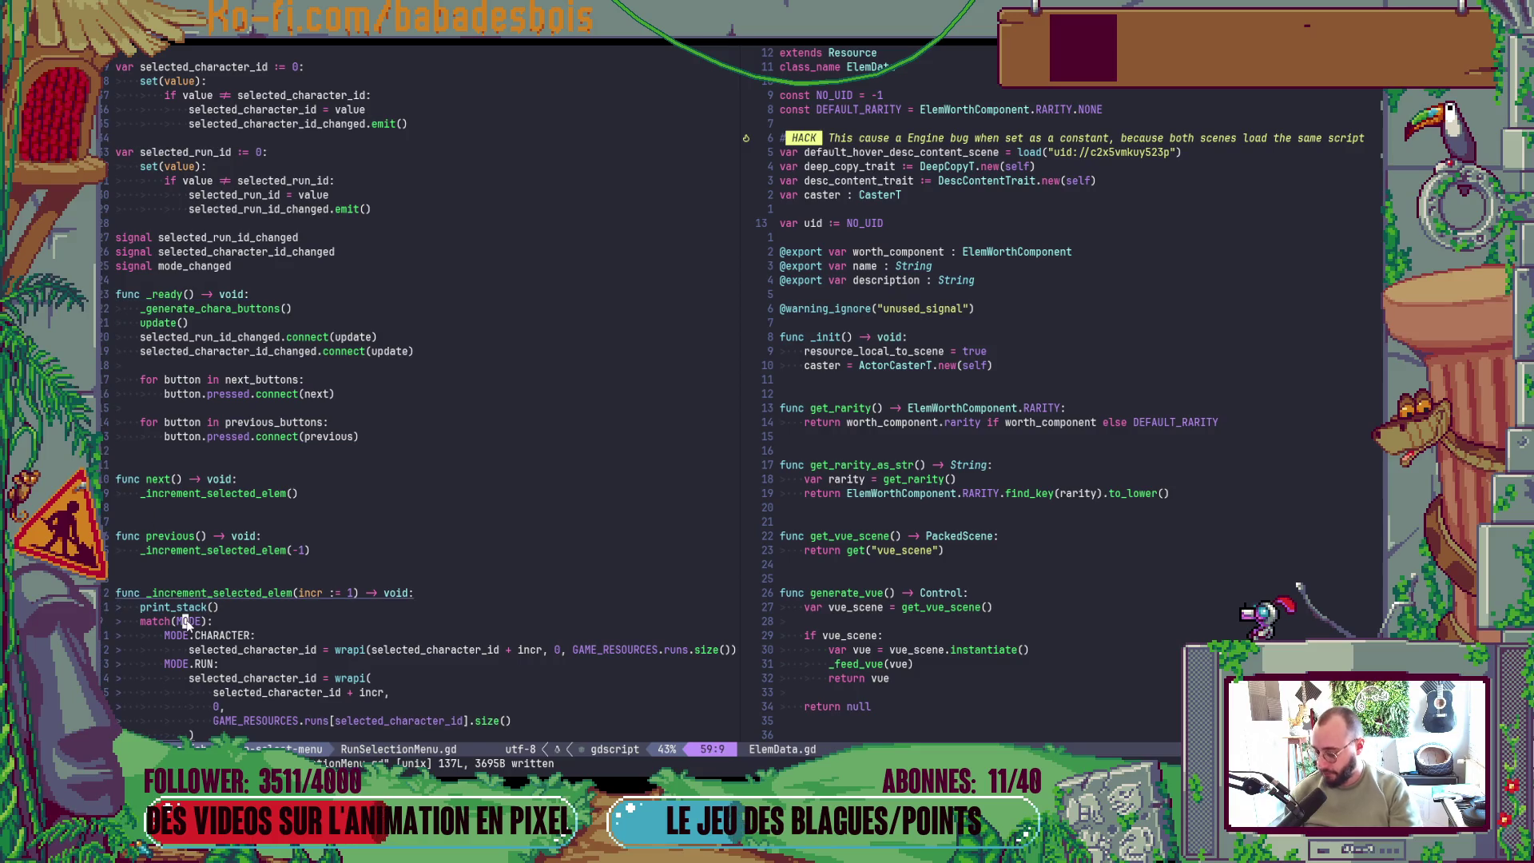
key("c")
key("i")
key("w")
key("Escape")
type("mode")
key("Escape")
type(":w")
key("Return")
key("alt+Tab")
key("F5")
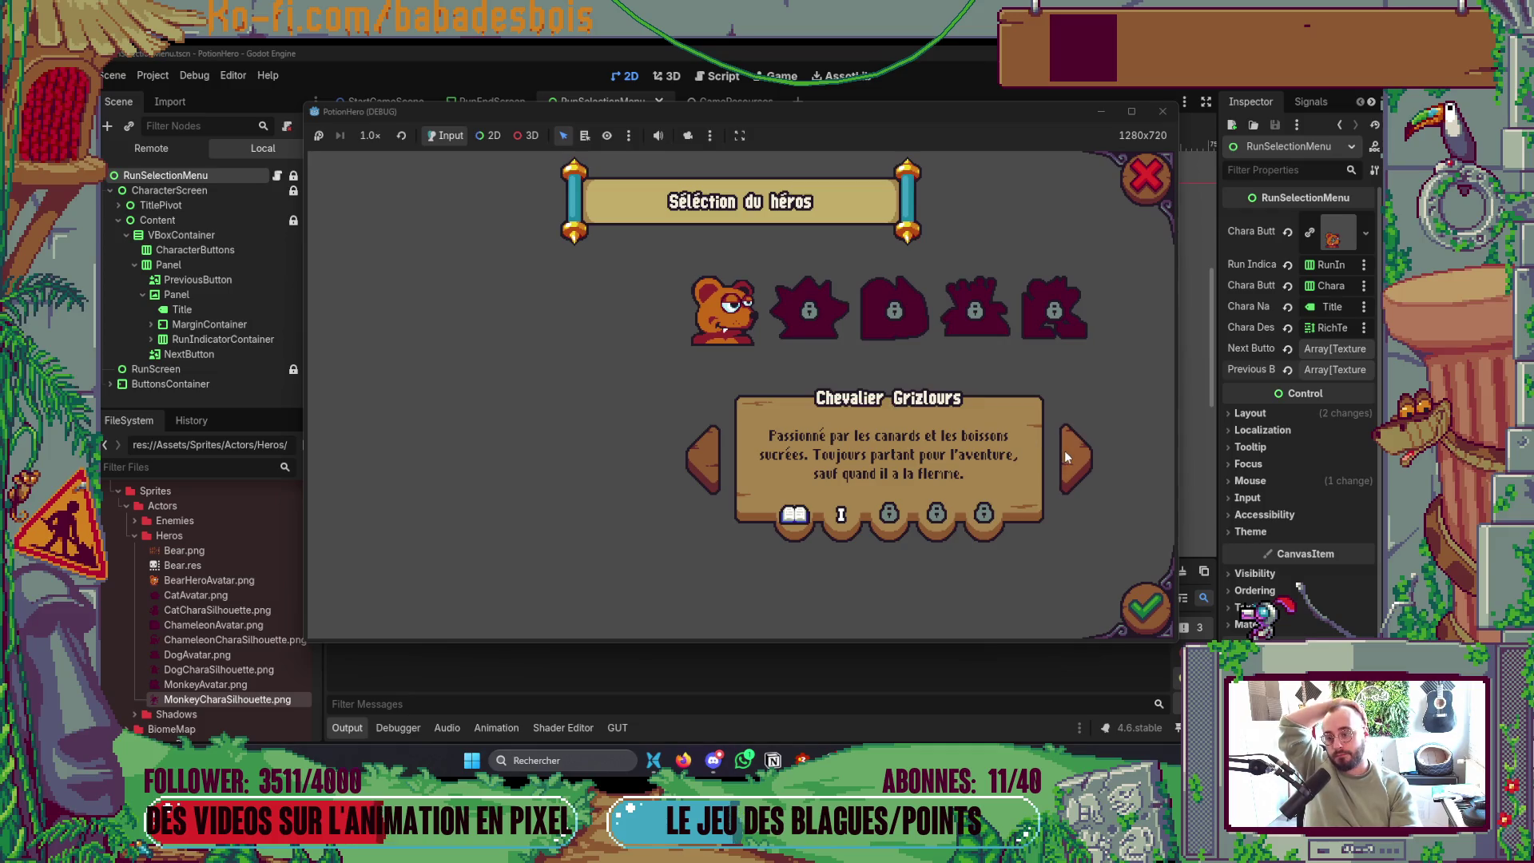
Cycle heroes between Chevalier Grizlours and a locked hero with next/previous arrows, then stop the game.
left_click(1065, 456)
left_click(698, 460)
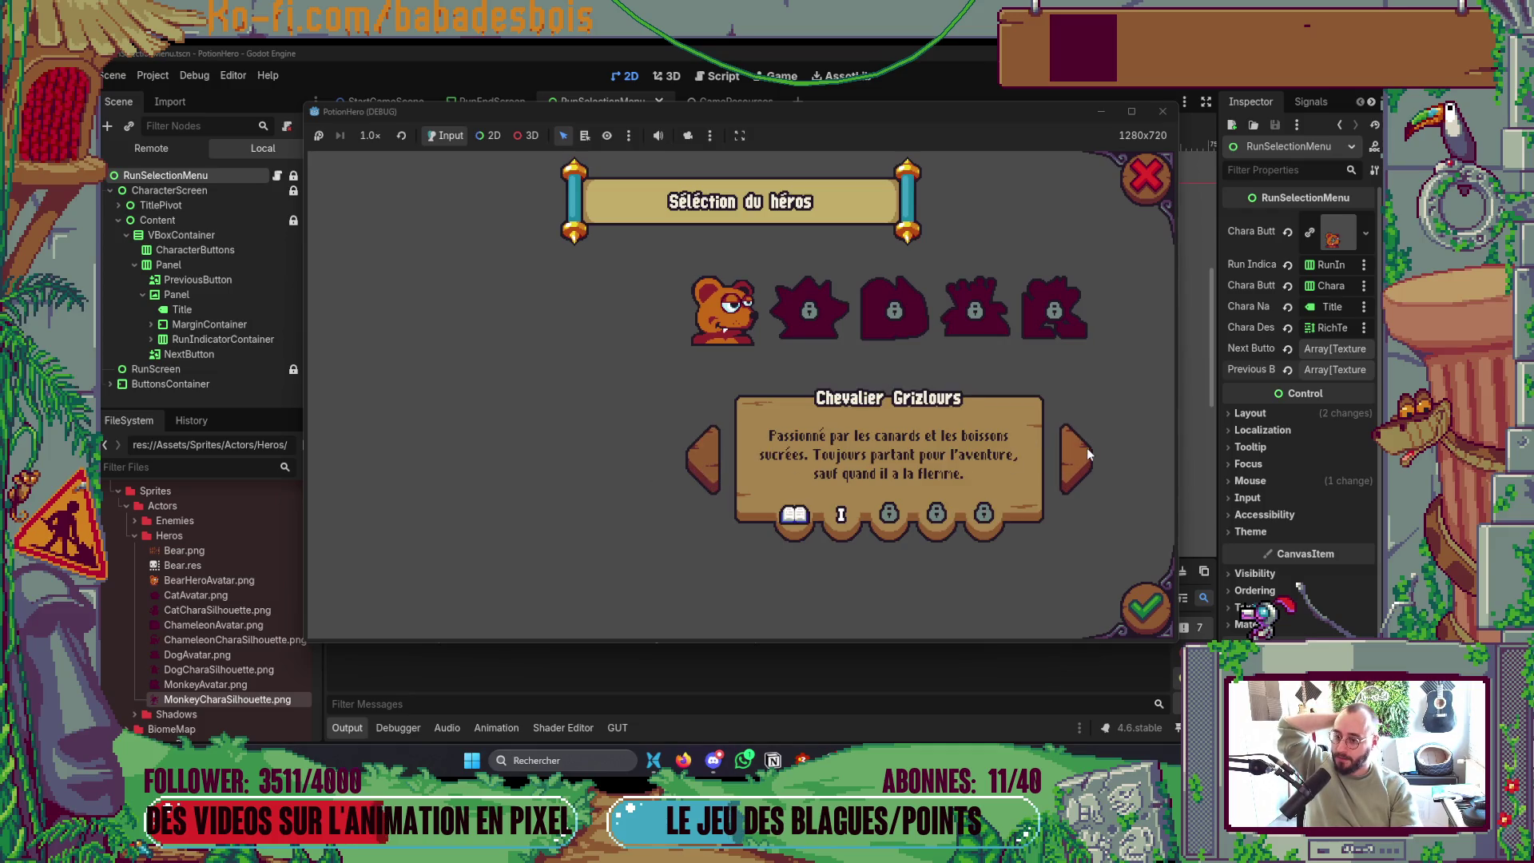
left_click(1090, 448)
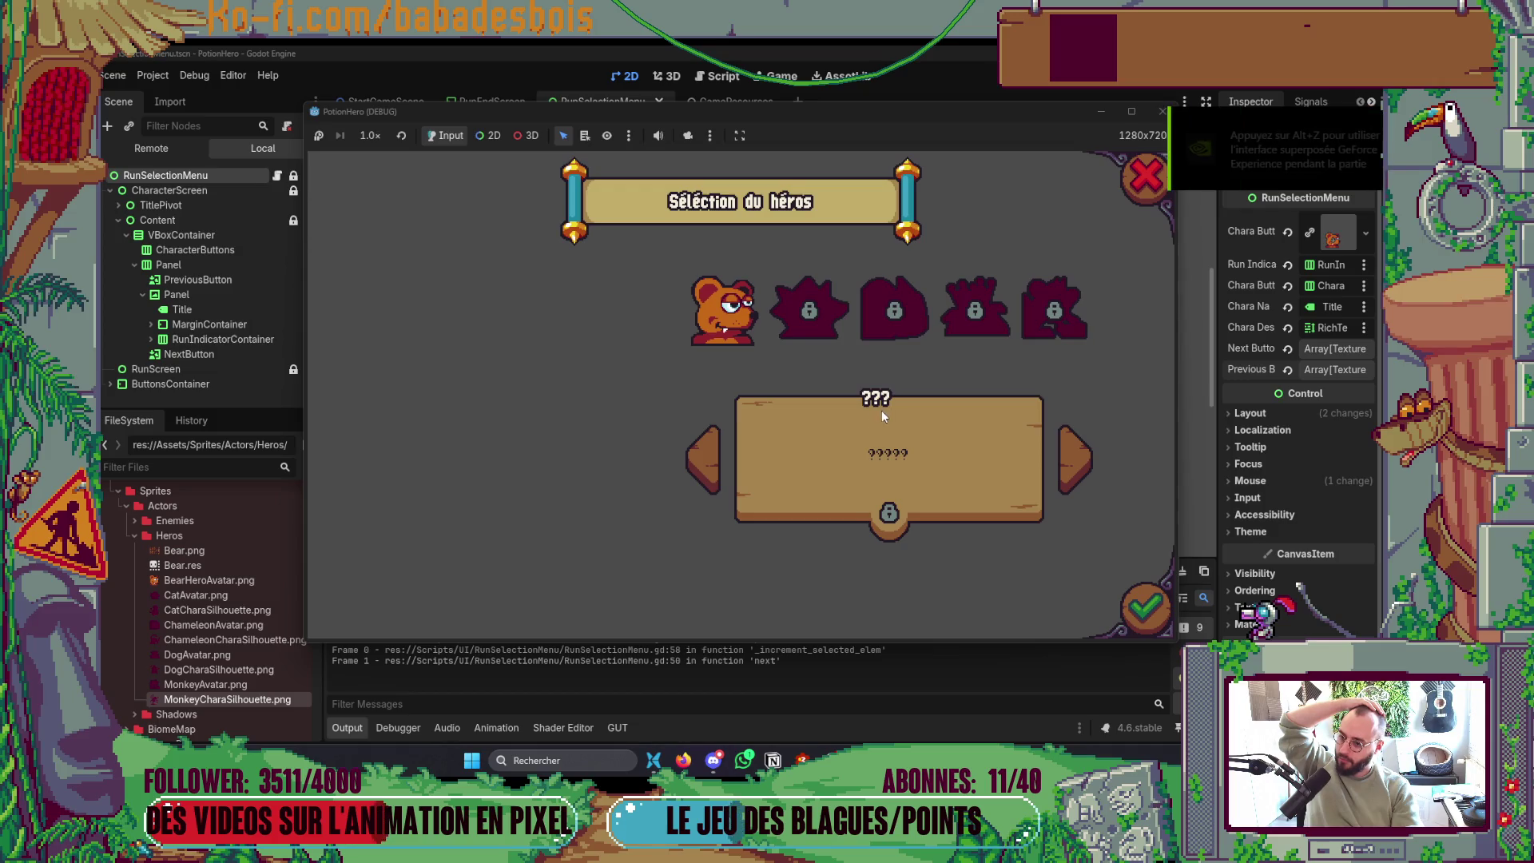
left_click(1074, 461)
left_click(710, 461)
left_click(694, 455)
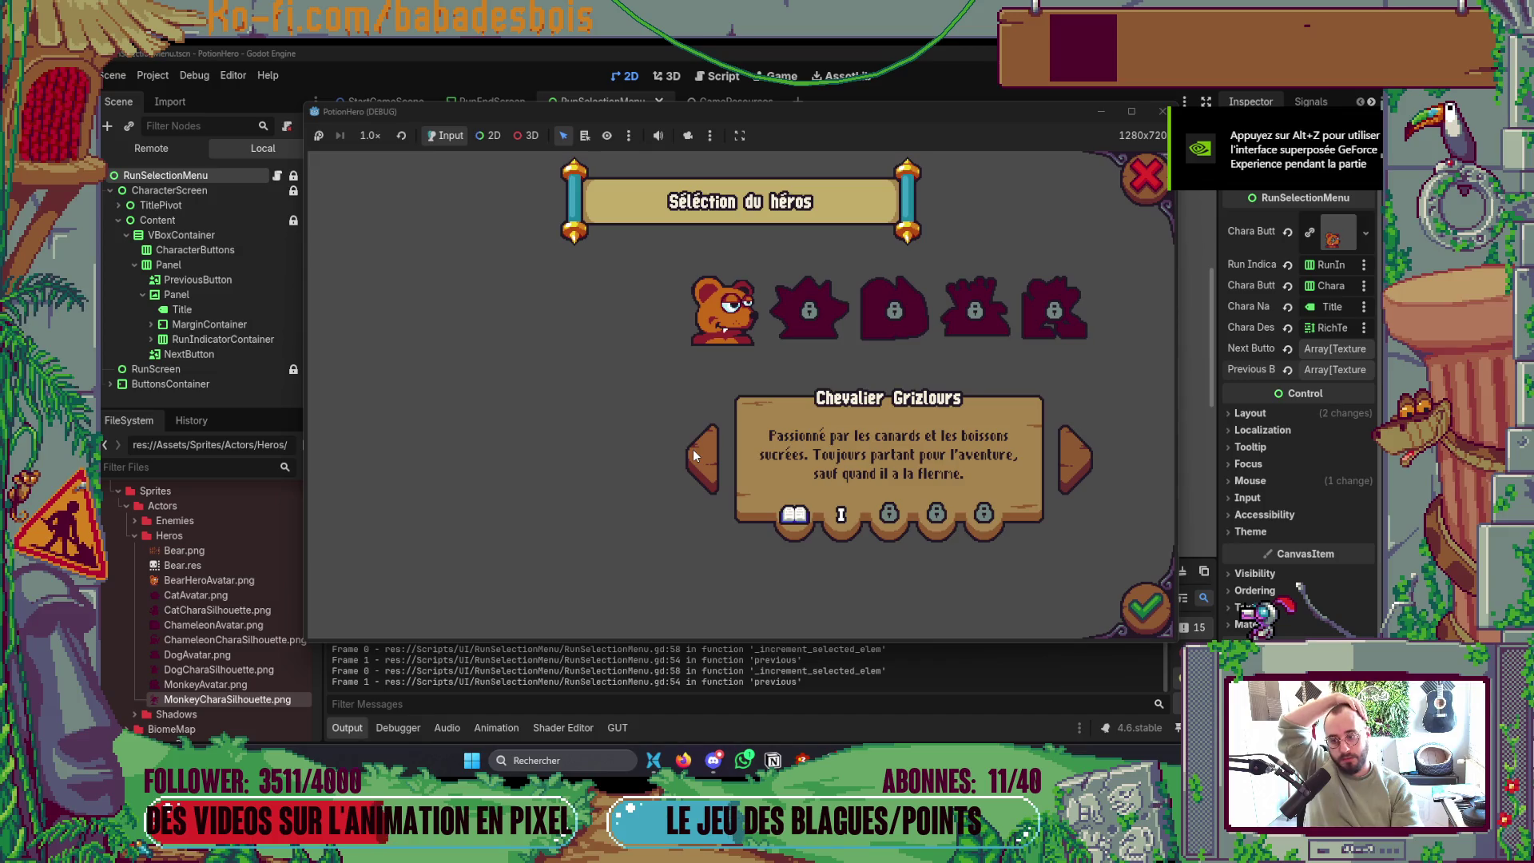
left_click(1085, 450)
left_click(1085, 450)
left_click(1085, 450)
left_click(1085, 447)
left_click(1085, 448)
left_click(1085, 447)
left_click(1163, 111)
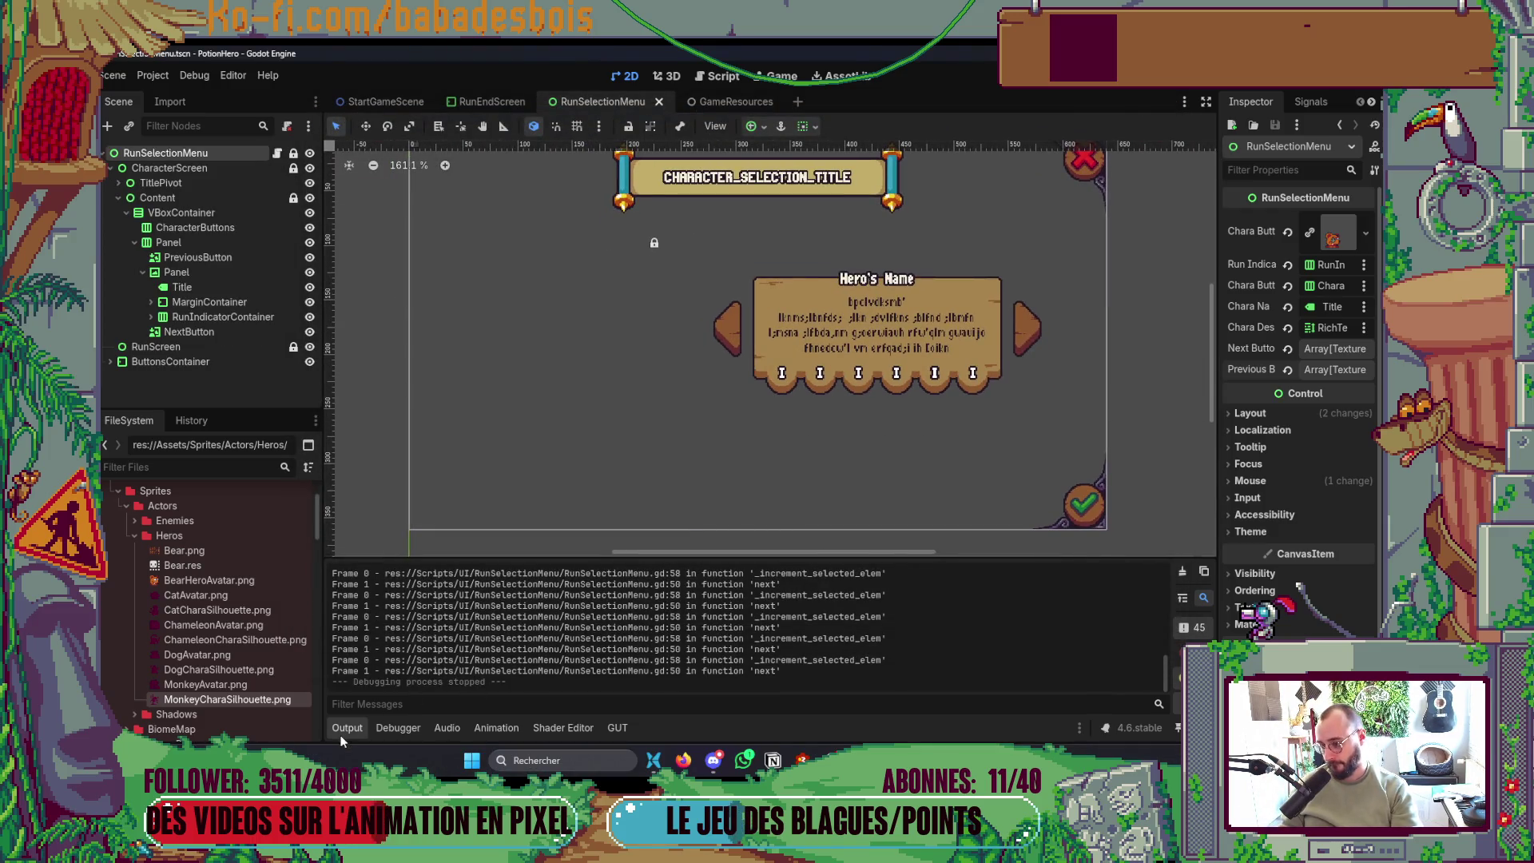
Open GameResources, widen the Inspector, and set Runs entry 1's size to 5.
key("ctrl+j")
scroll(554, 548, "down", 4)
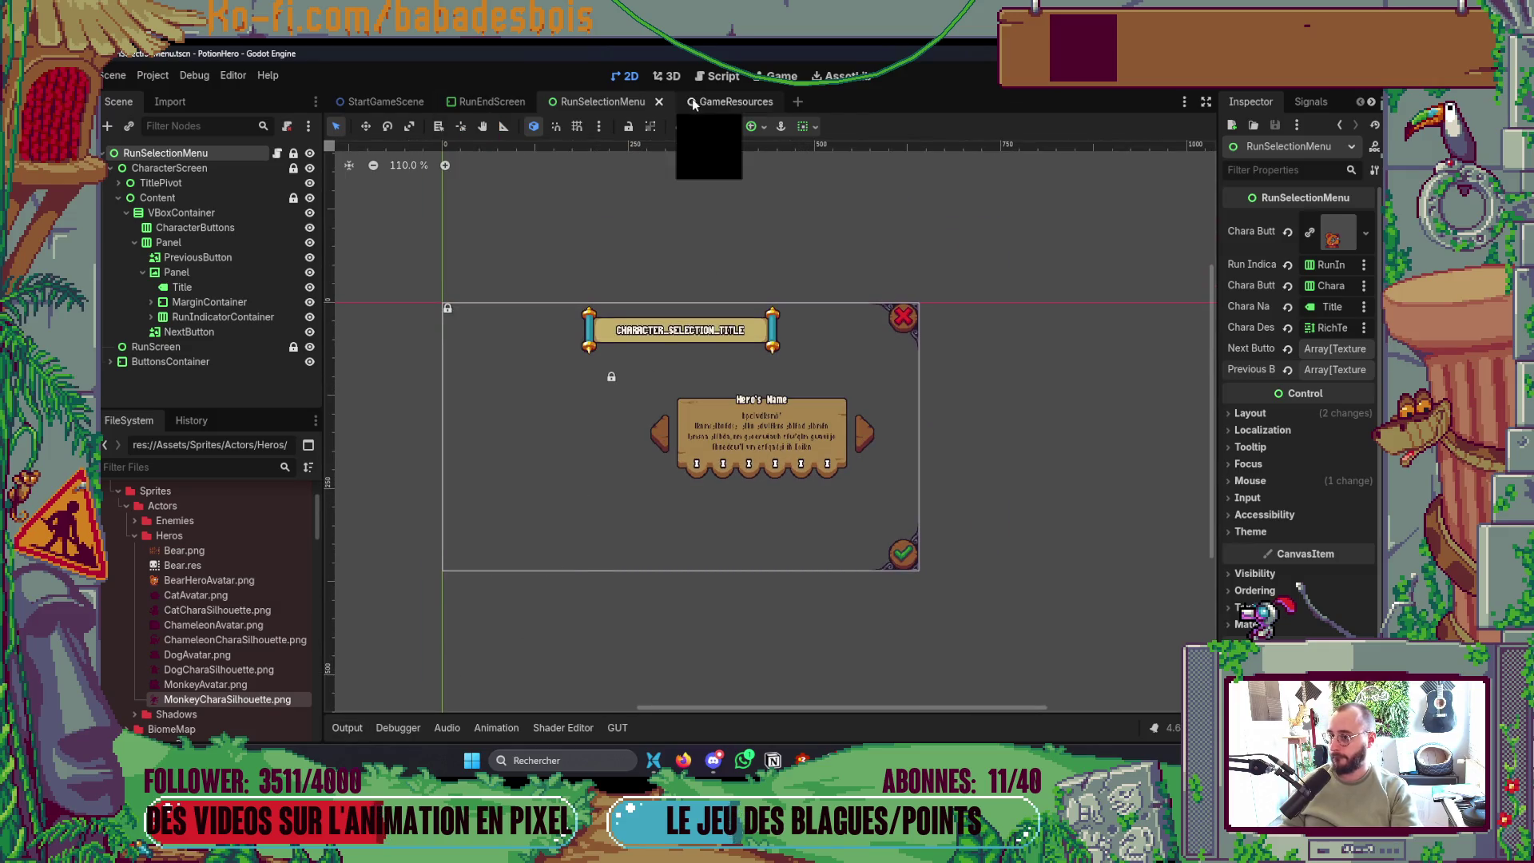
left_click(727, 102)
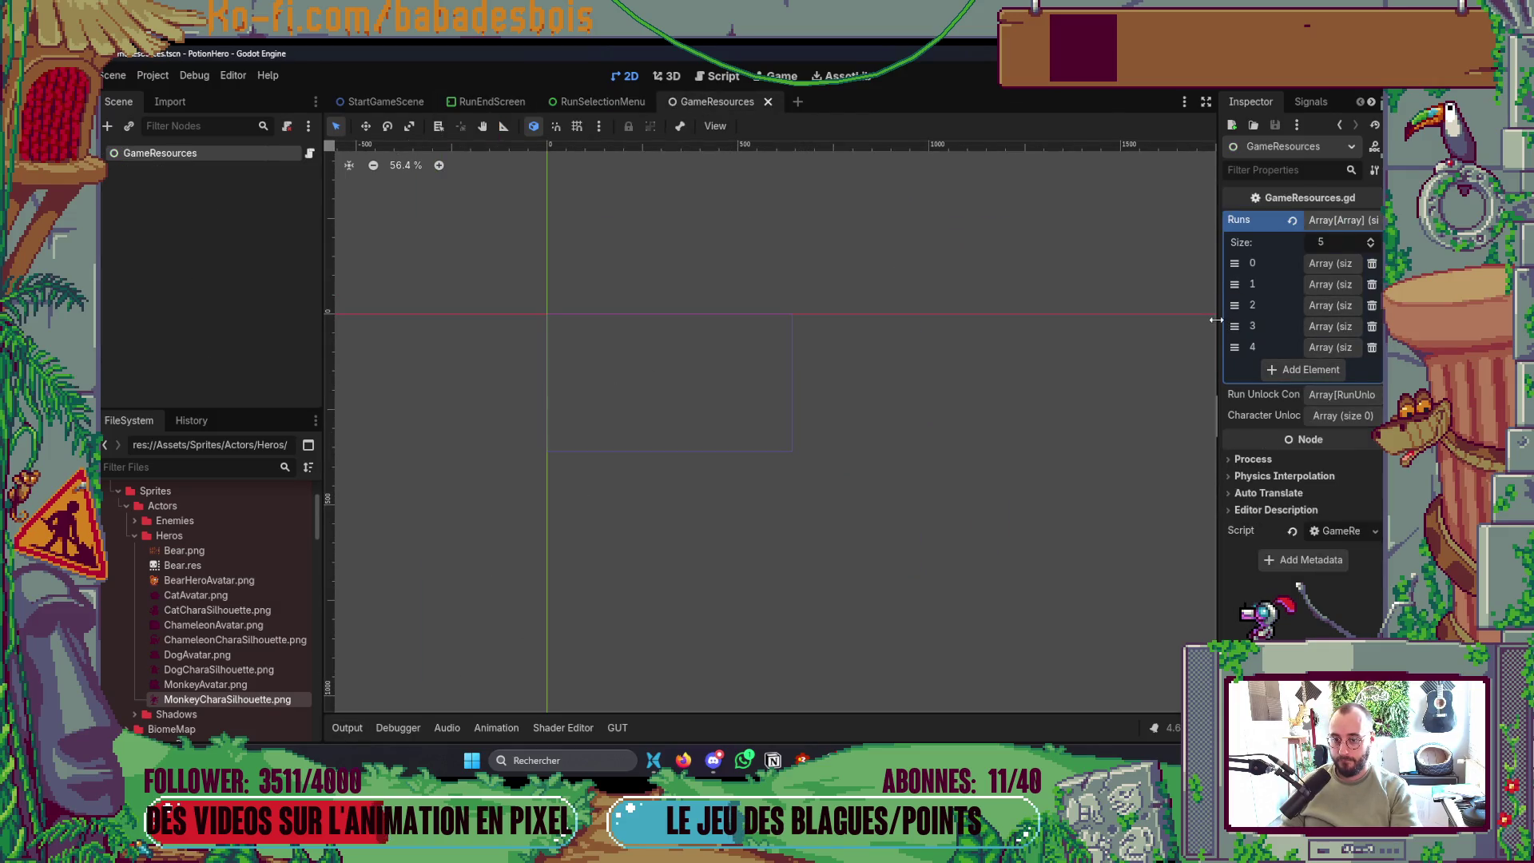
left_click_drag(1216, 320, 1032, 321)
left_click(1317, 286)
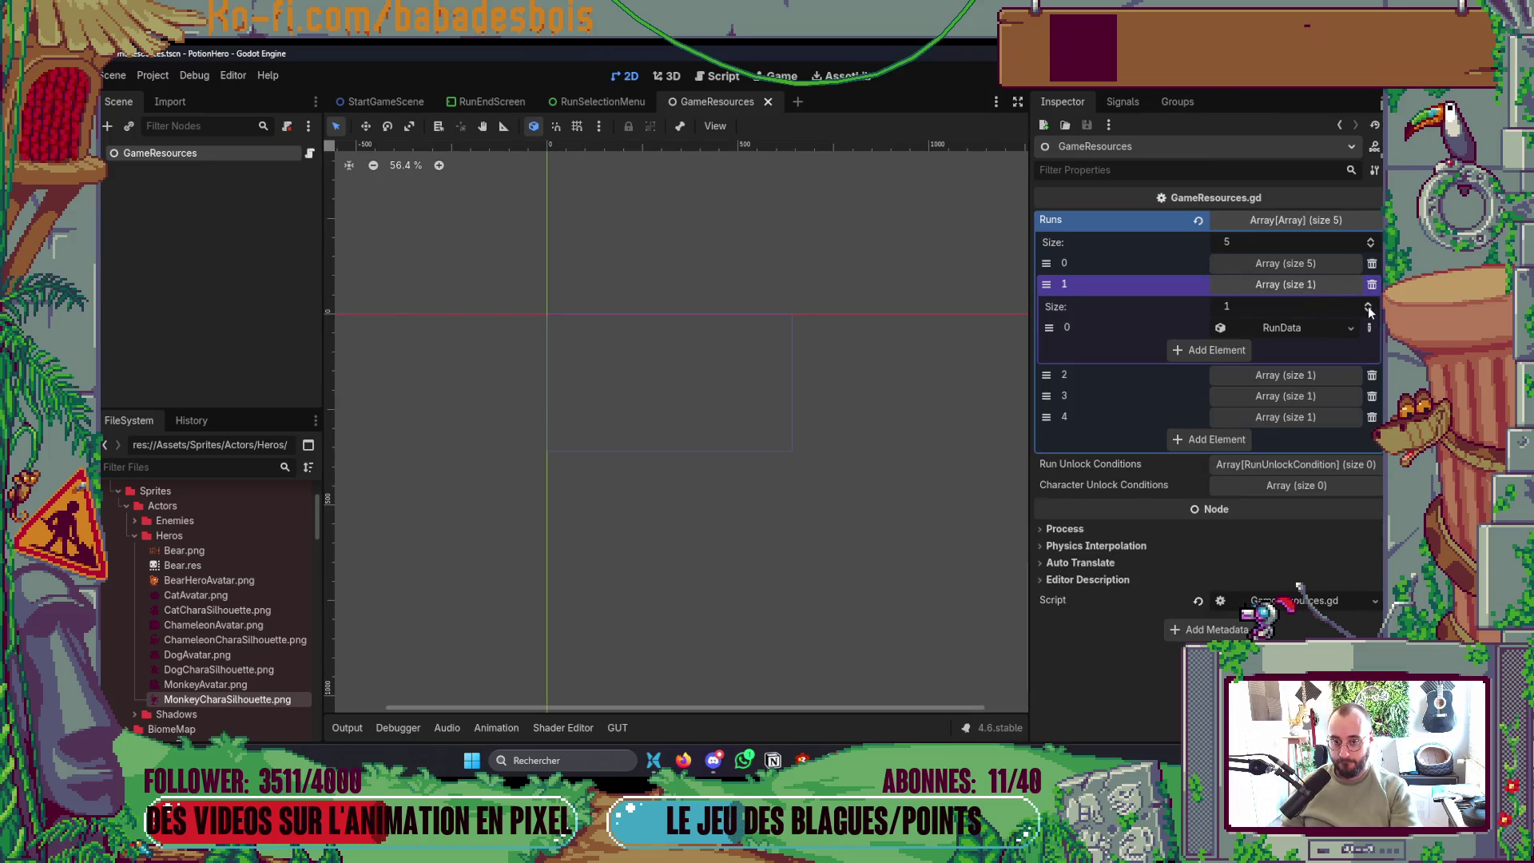
left_click(1369, 304)
left_click(1369, 304)
left_click(1369, 304)
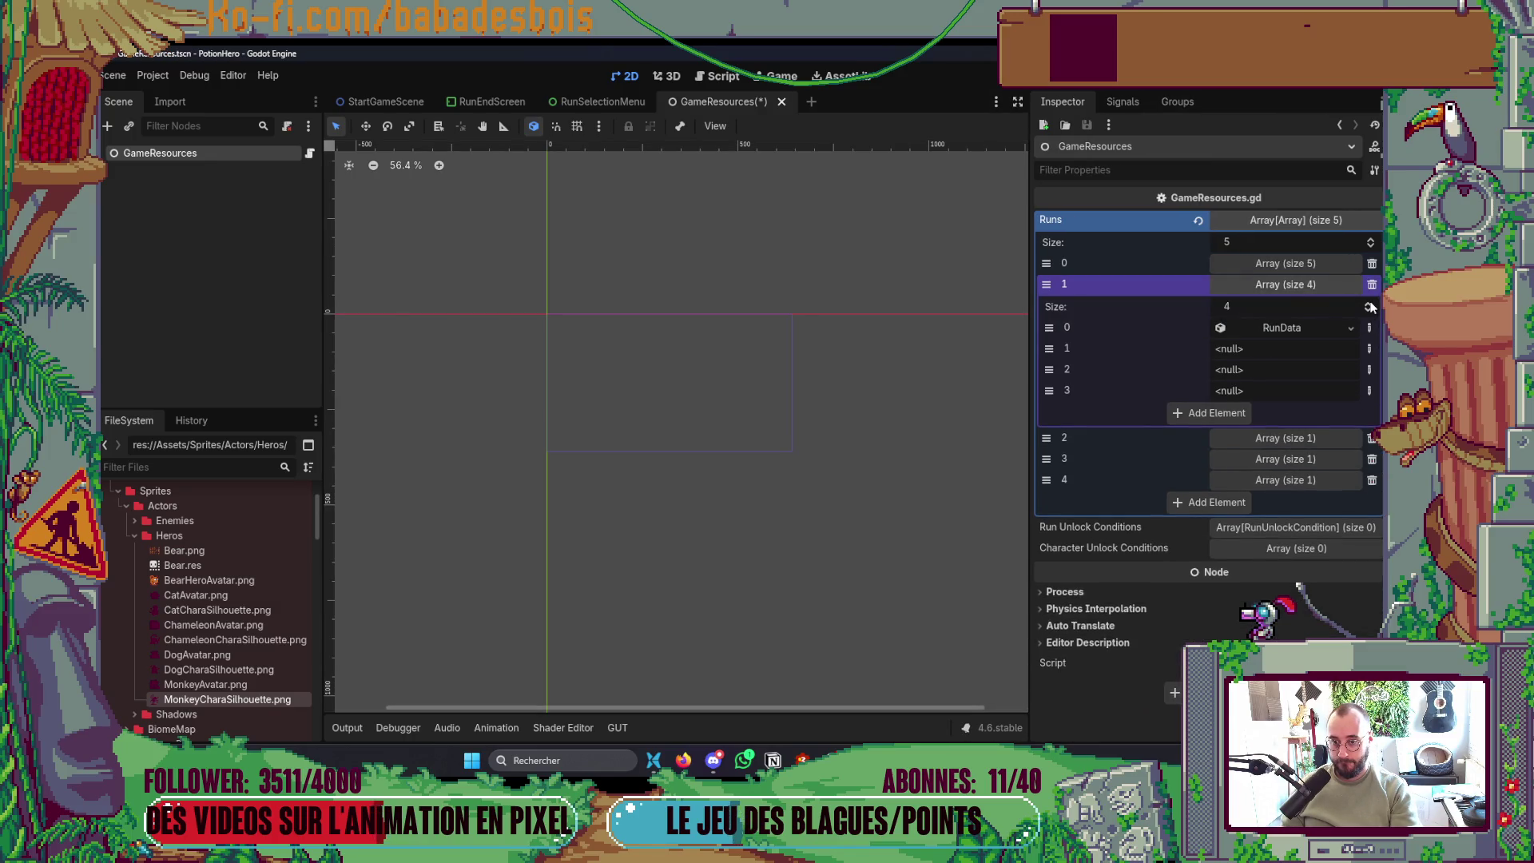
left_click(1368, 303)
Set the sizes of Runs entries 2 and 3 to 5.
left_click(1341, 289)
left_click(1344, 306)
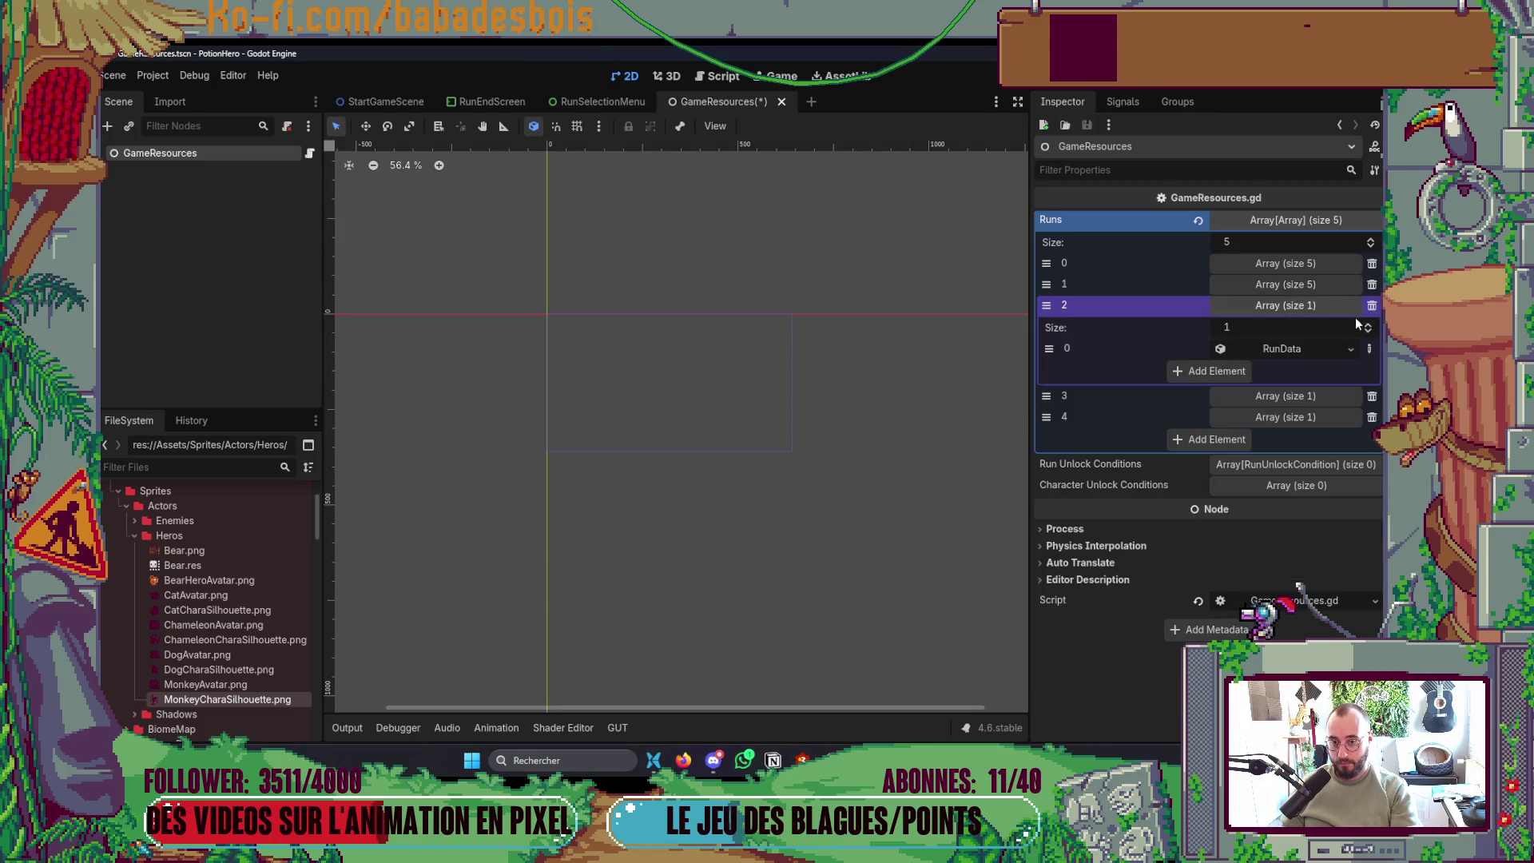
left_click(1367, 323)
left_click(1368, 324)
left_click(1368, 324)
left_click(1368, 323)
left_click(1291, 306)
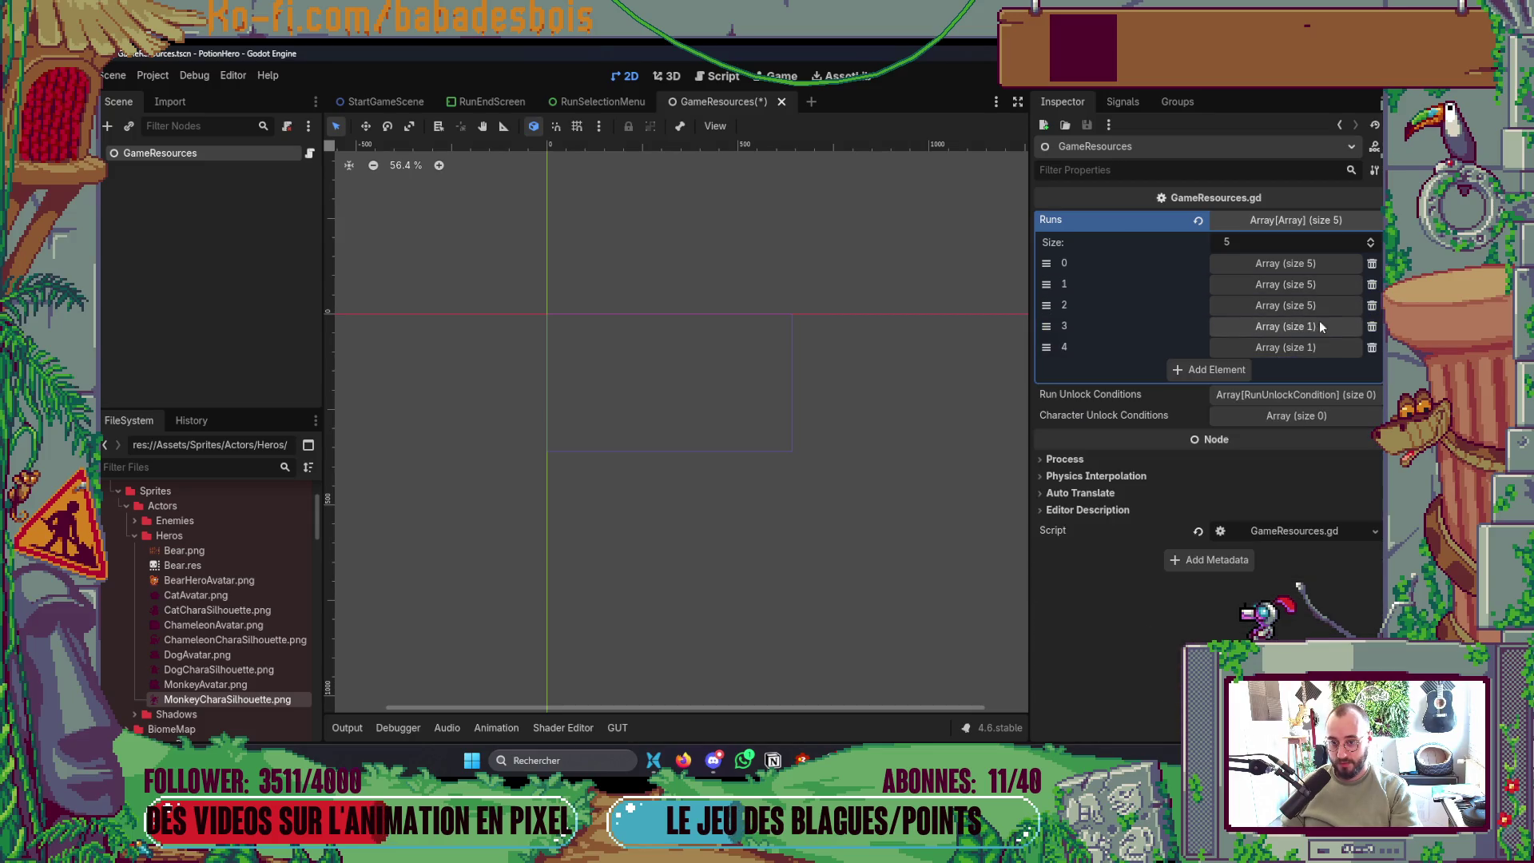
left_click(1310, 327)
left_click(1368, 343)
left_click(1368, 343)
left_click(1368, 343)
left_click(1368, 343)
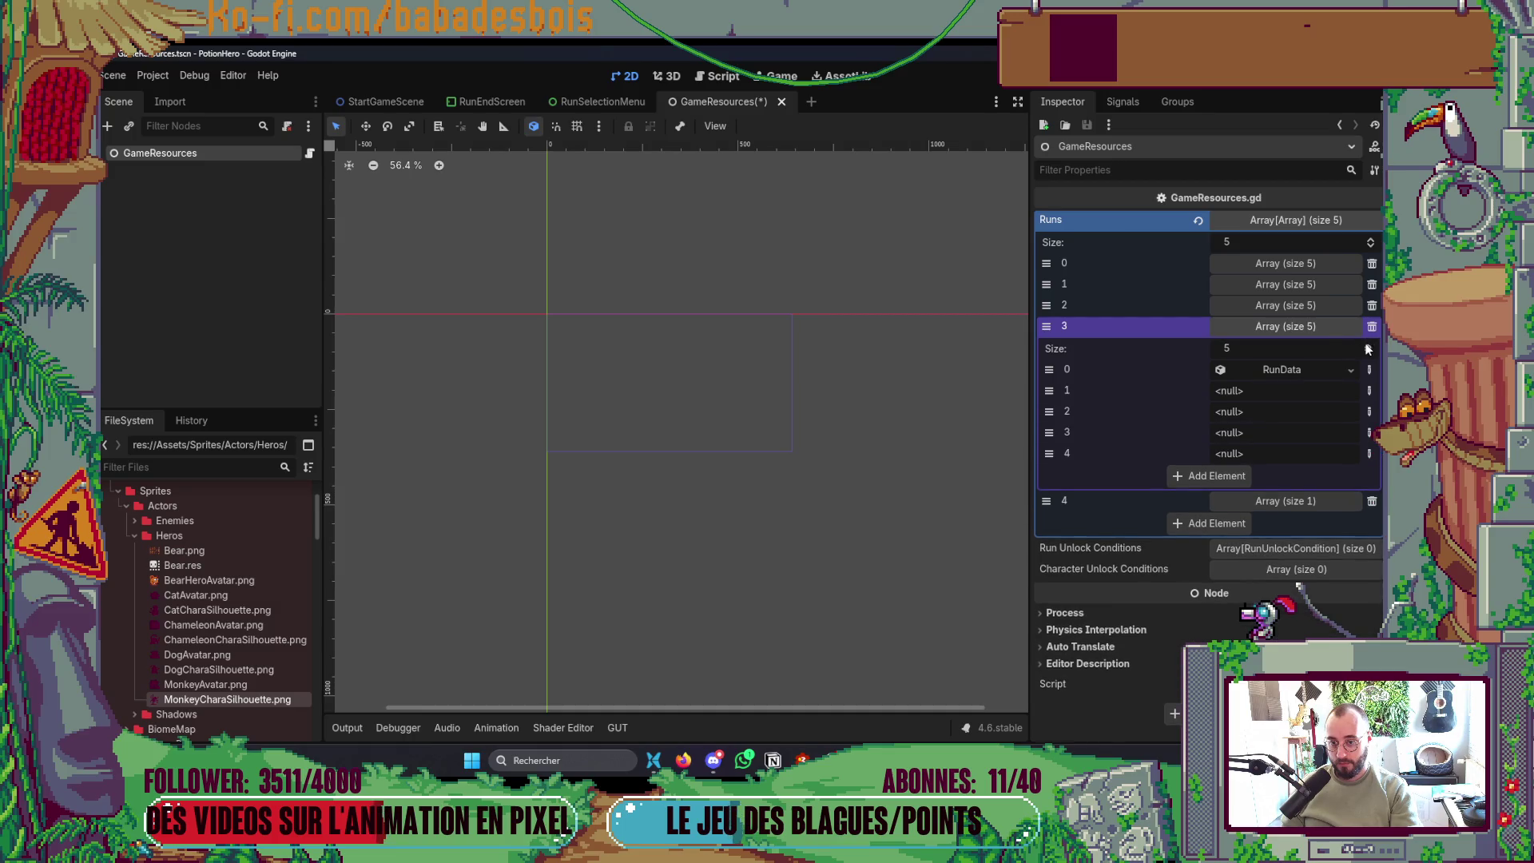
left_click(1314, 328)
Set Runs entry 4's size to 5 and save the scene with Ctrl+S.
left_click(1312, 351)
left_click(1368, 366)
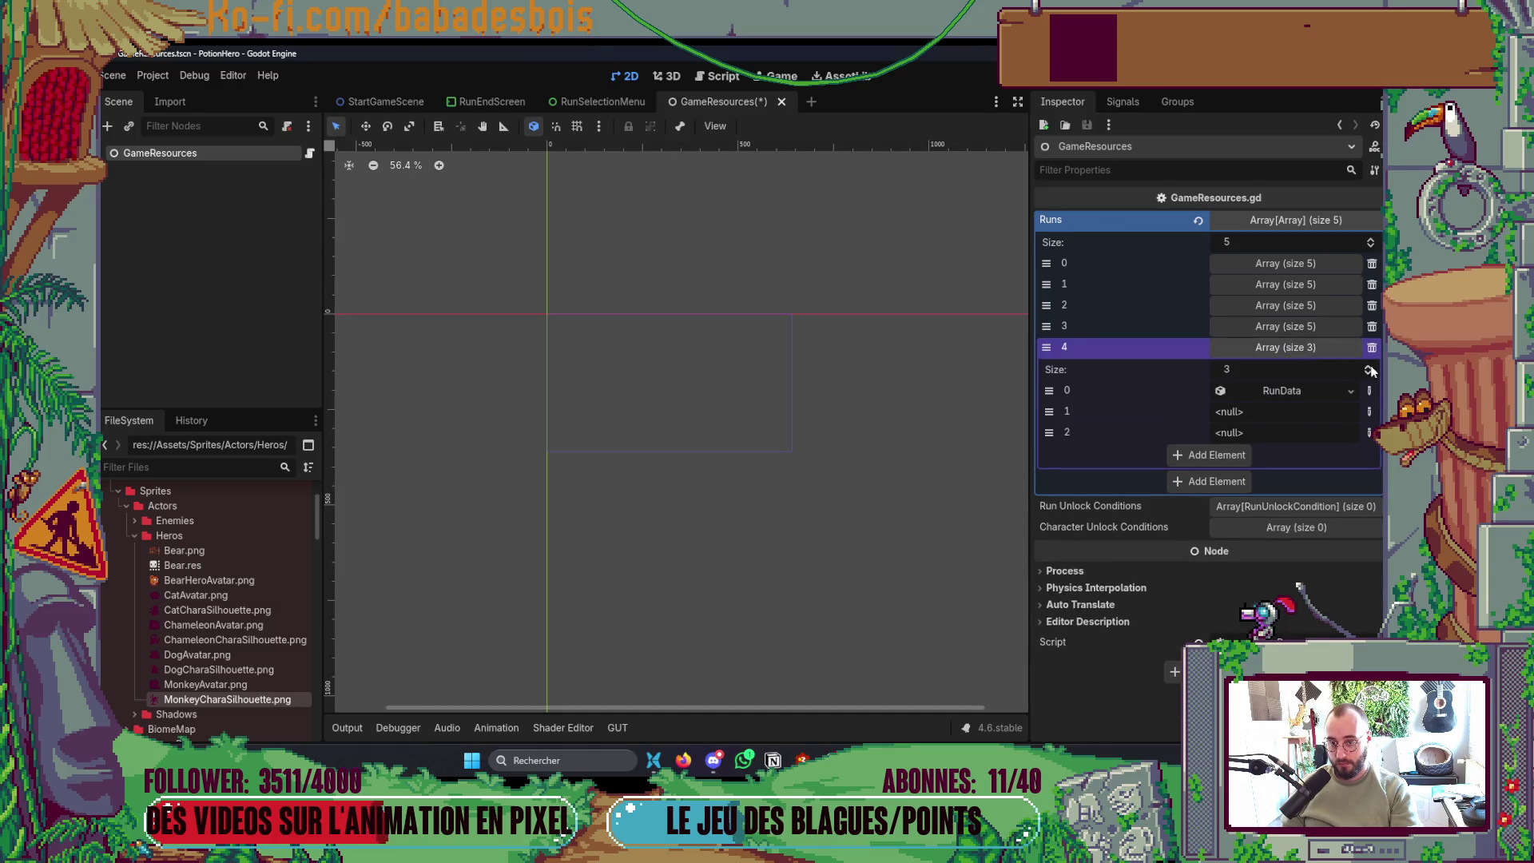
left_click(1368, 366)
left_click(1368, 366)
left_click(1368, 366)
left_click(1315, 349)
key("ctrl+s")
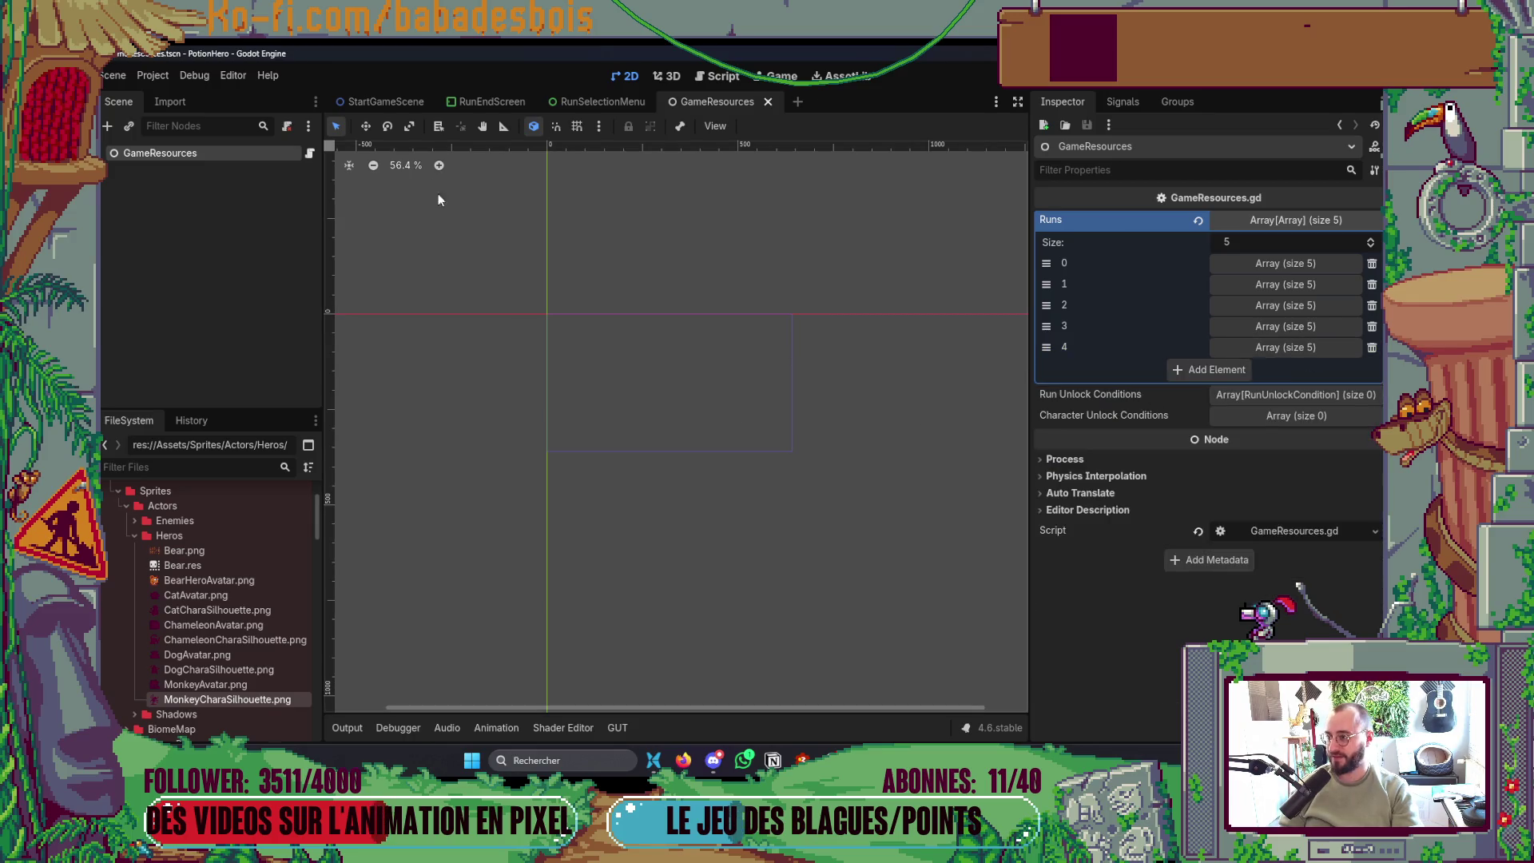
Run the RunSelectionMenu scene with F6, hit the Nil run_type error at line 118, stop debugging, reopen GameResources.
key("F6")
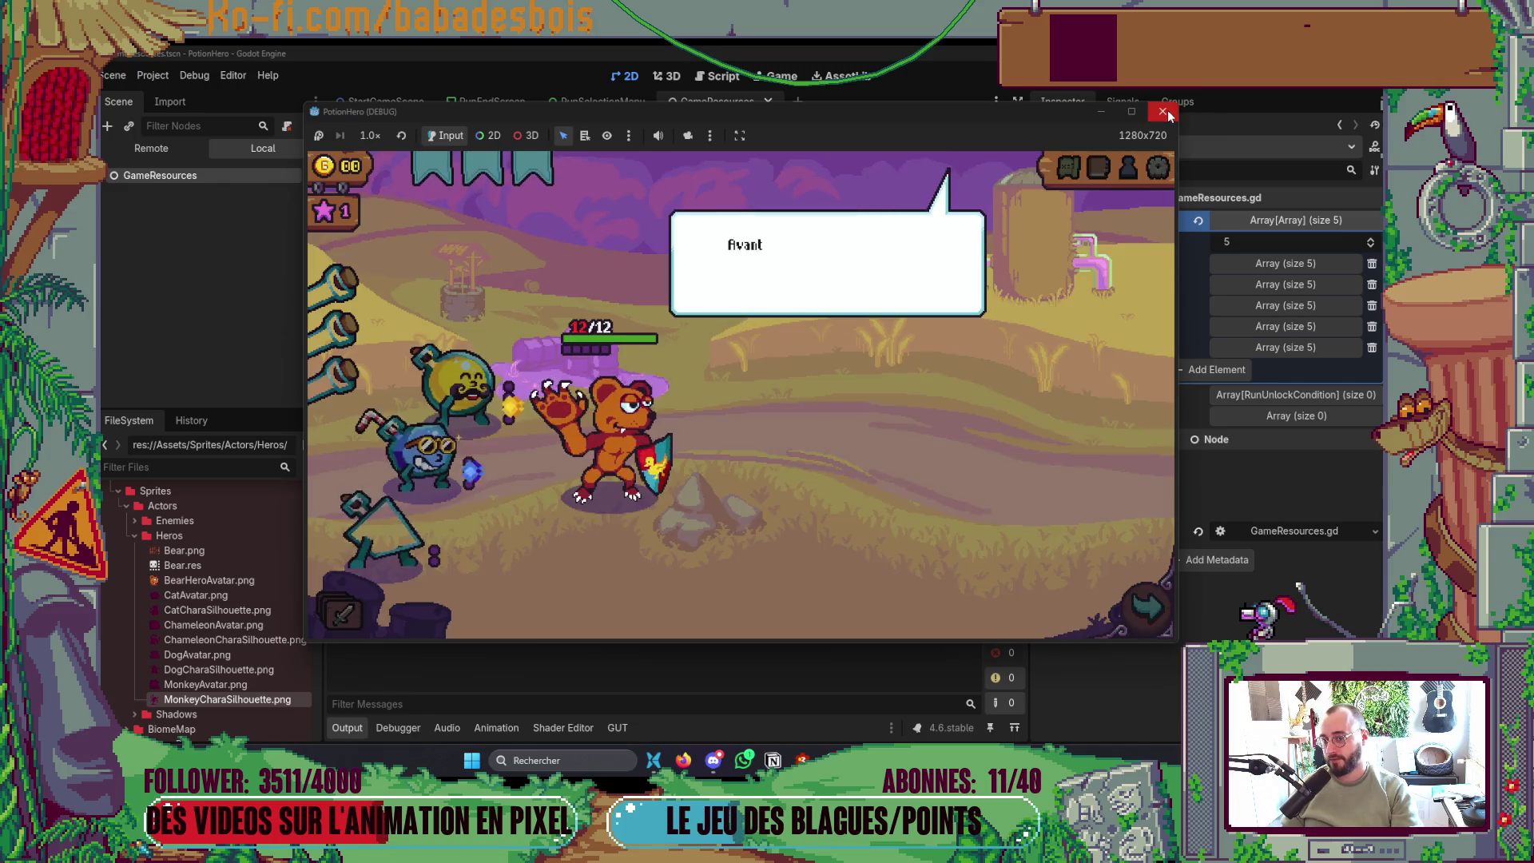
left_click(1162, 111)
left_click(489, 101)
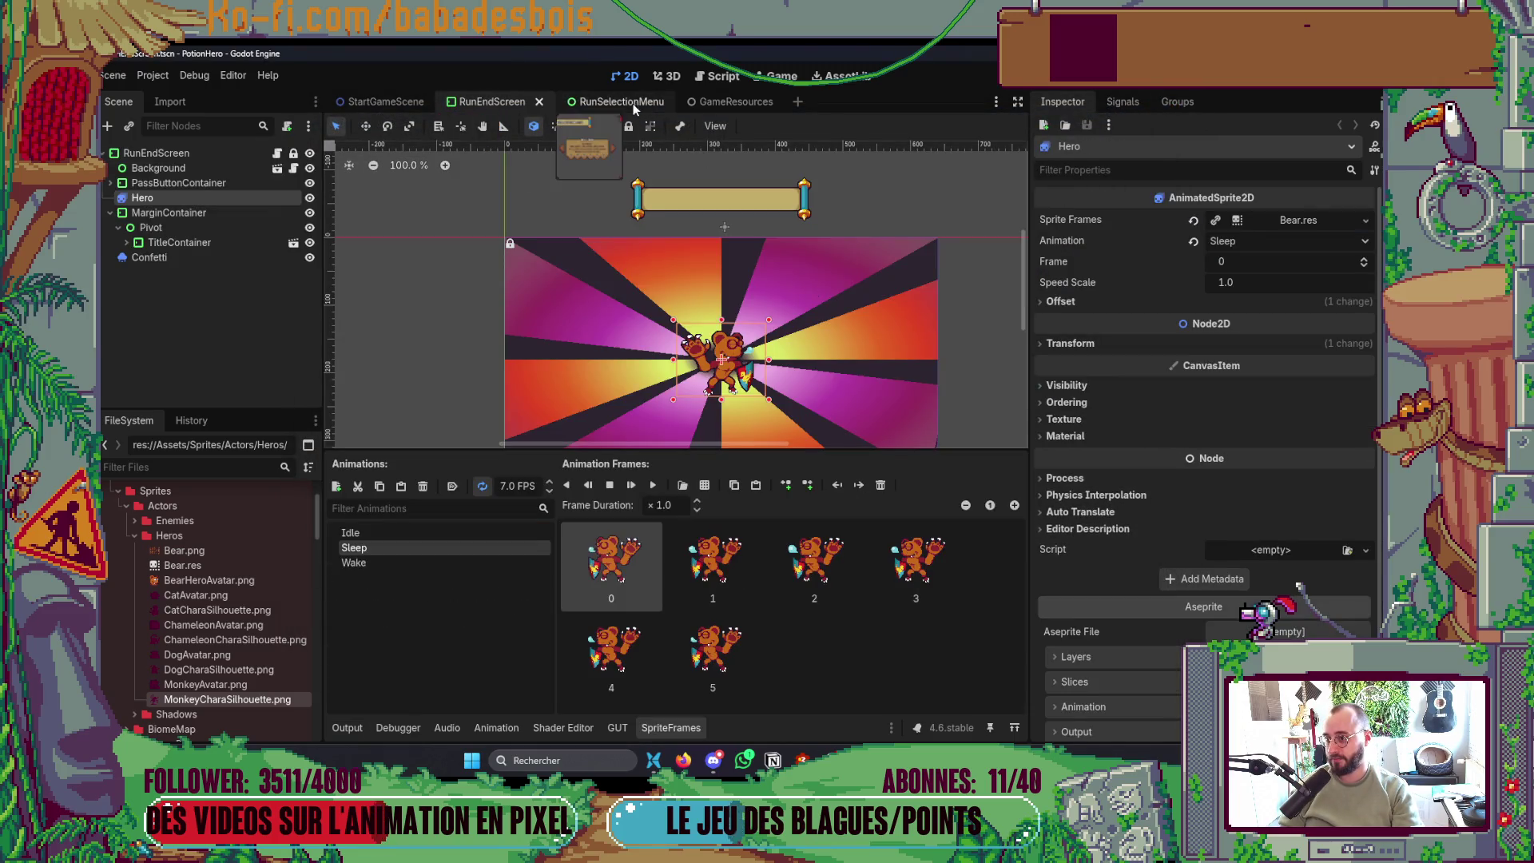
left_click(633, 103)
key("F6")
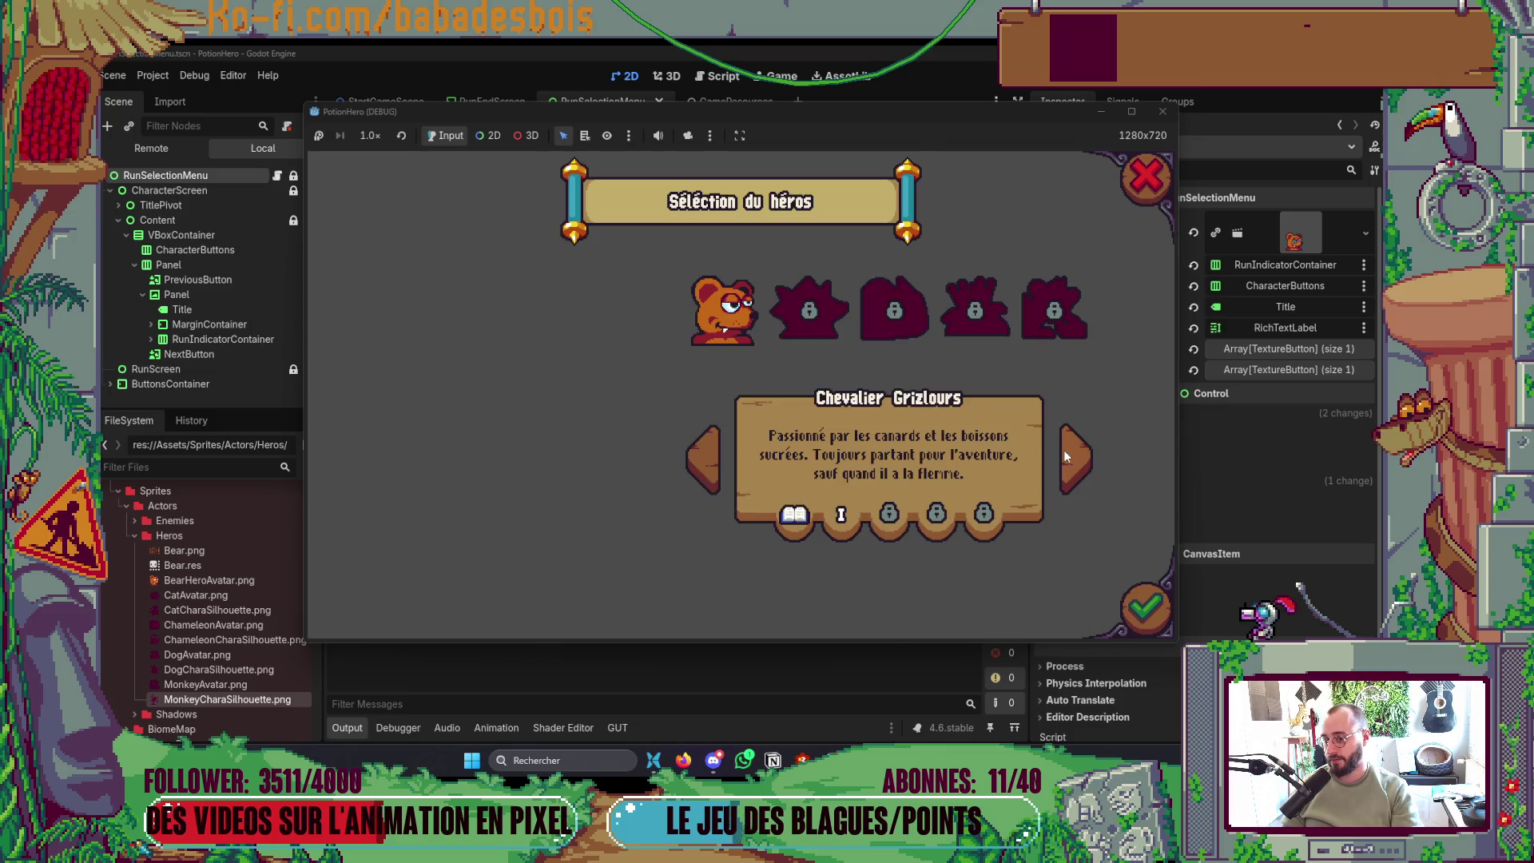
left_click(1066, 454)
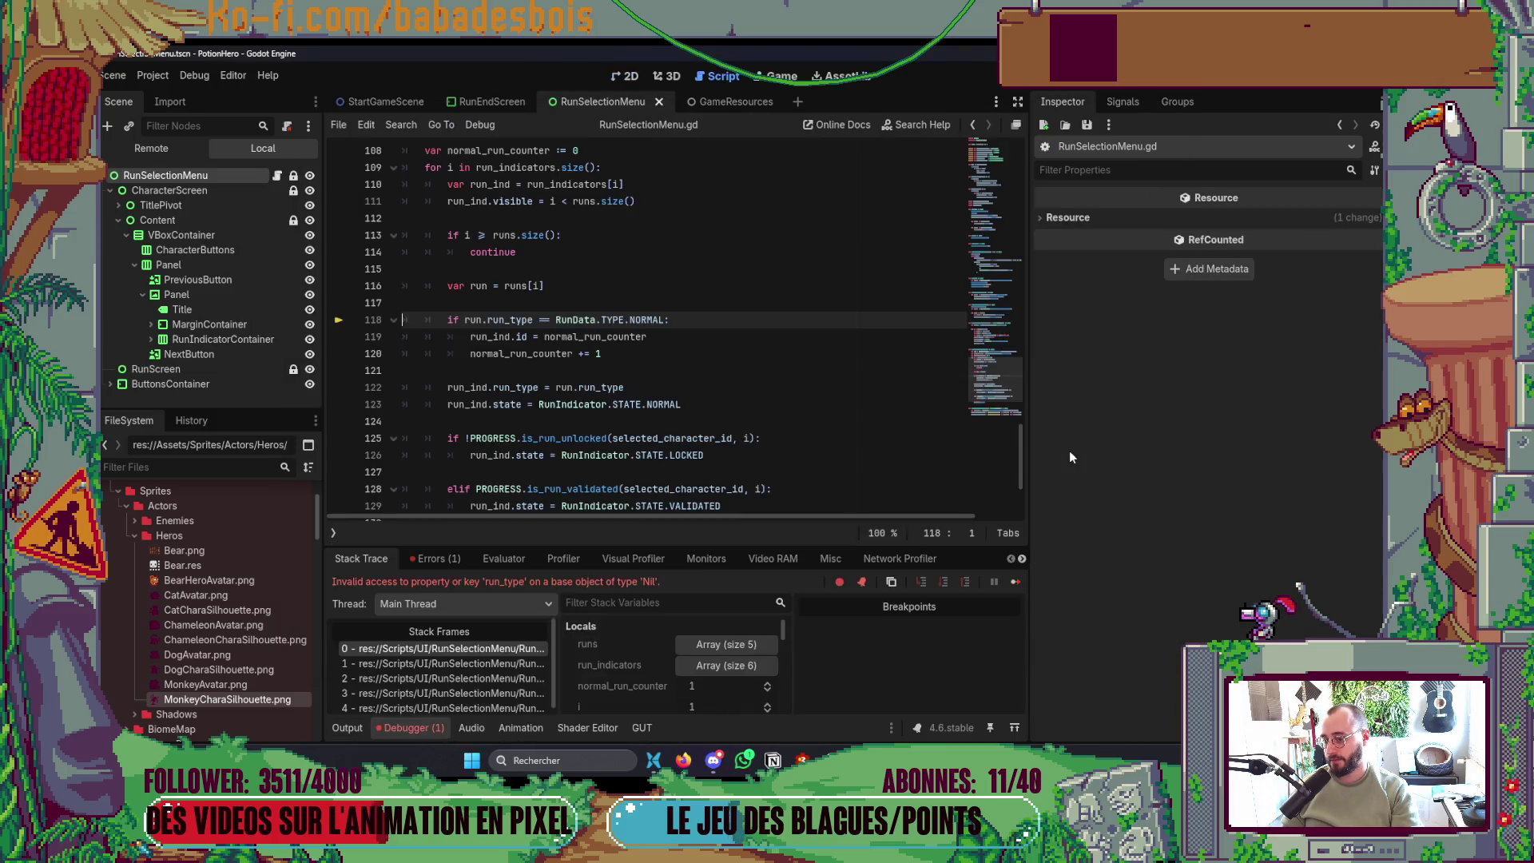
key("F8")
left_click(723, 101)
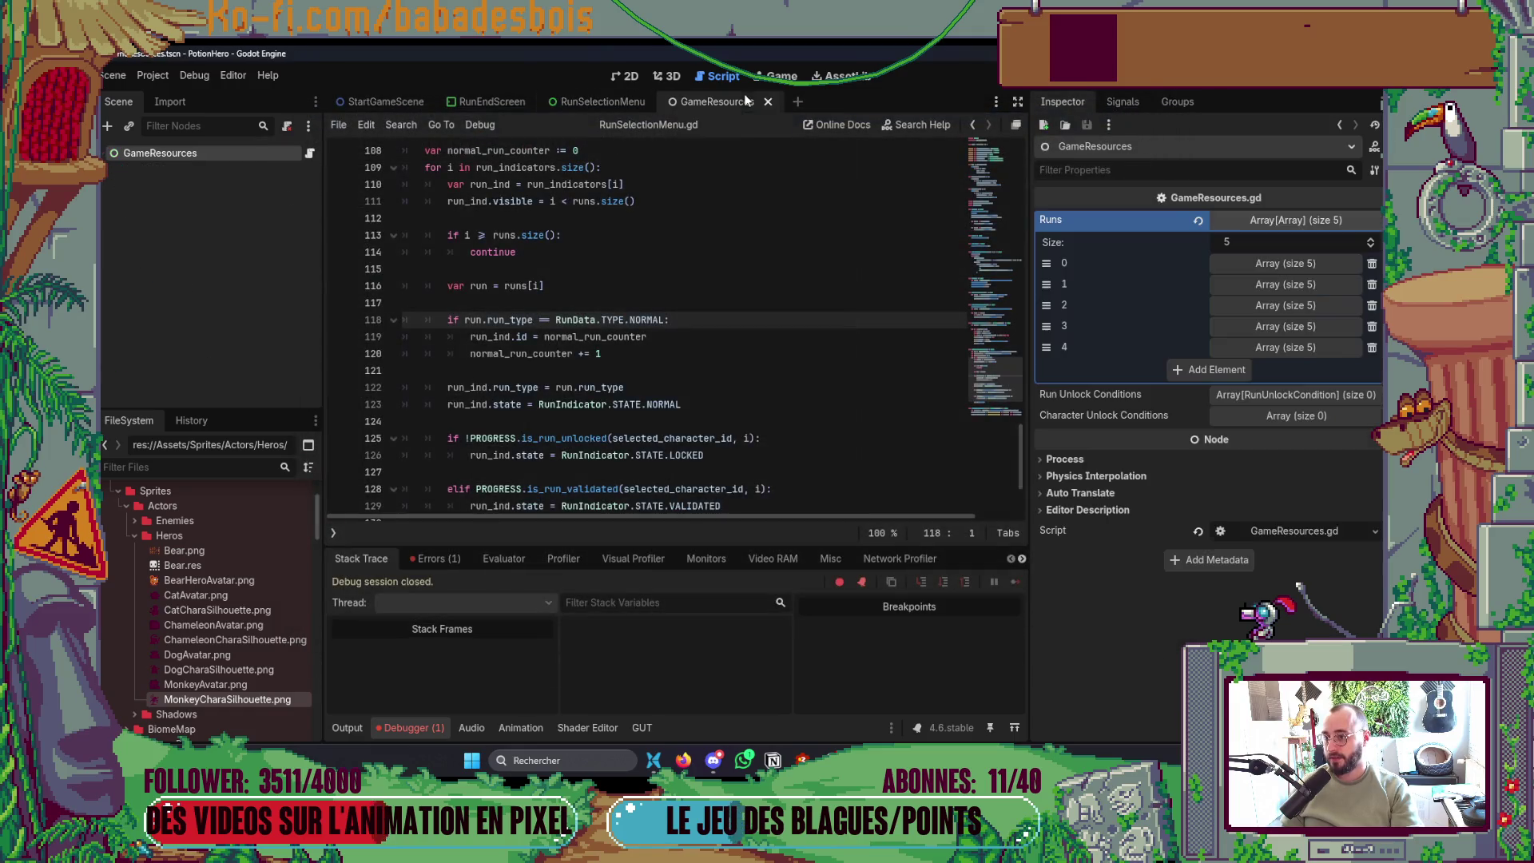
Expand Runs entry 1 and assign the copied RunData to its first empty slot as an Object.
left_click(1329, 286)
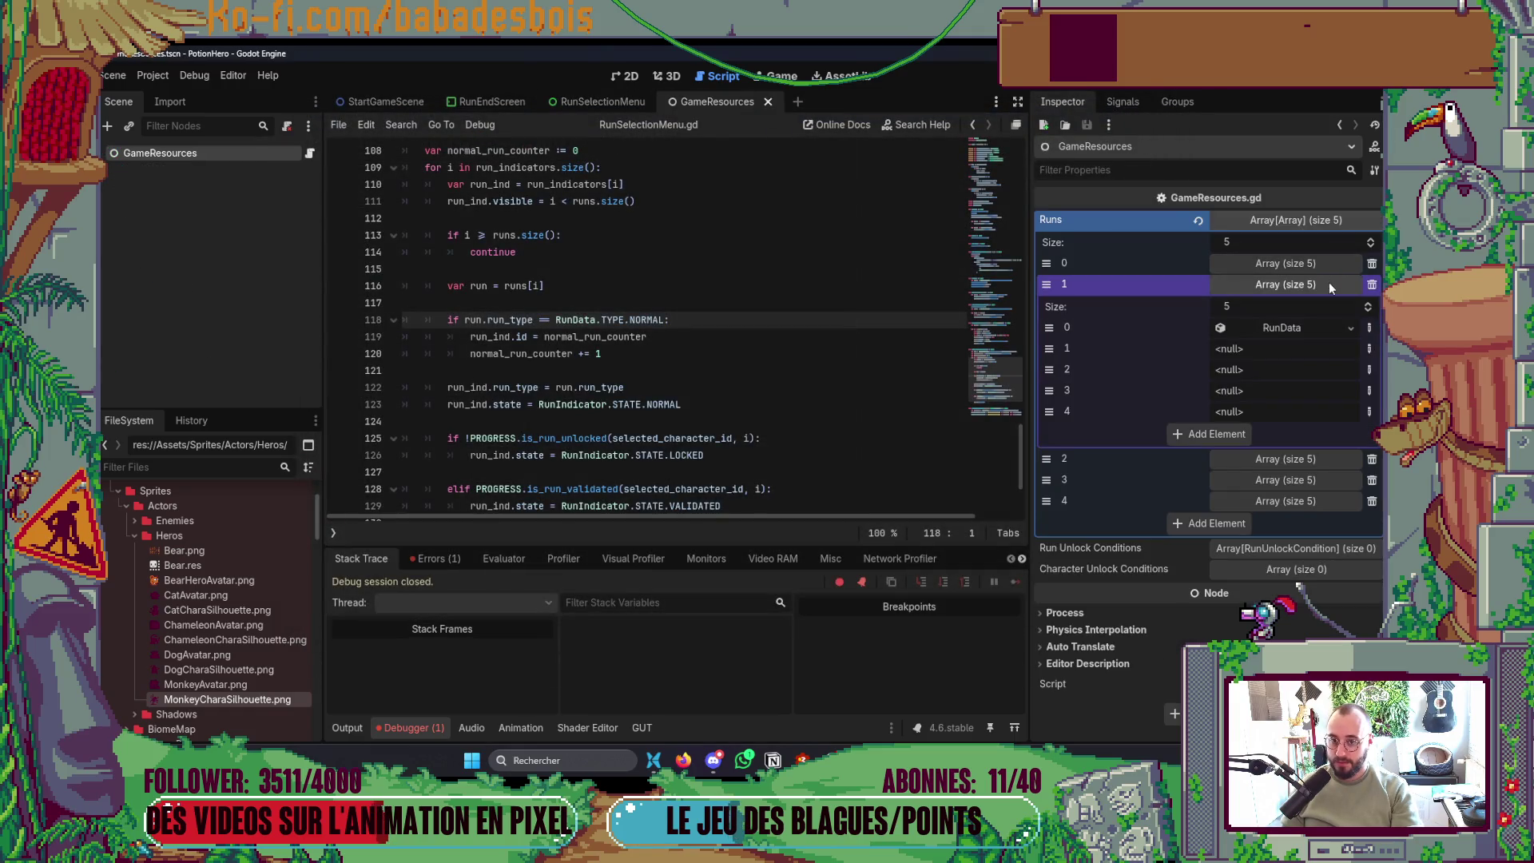
left_click(1371, 348)
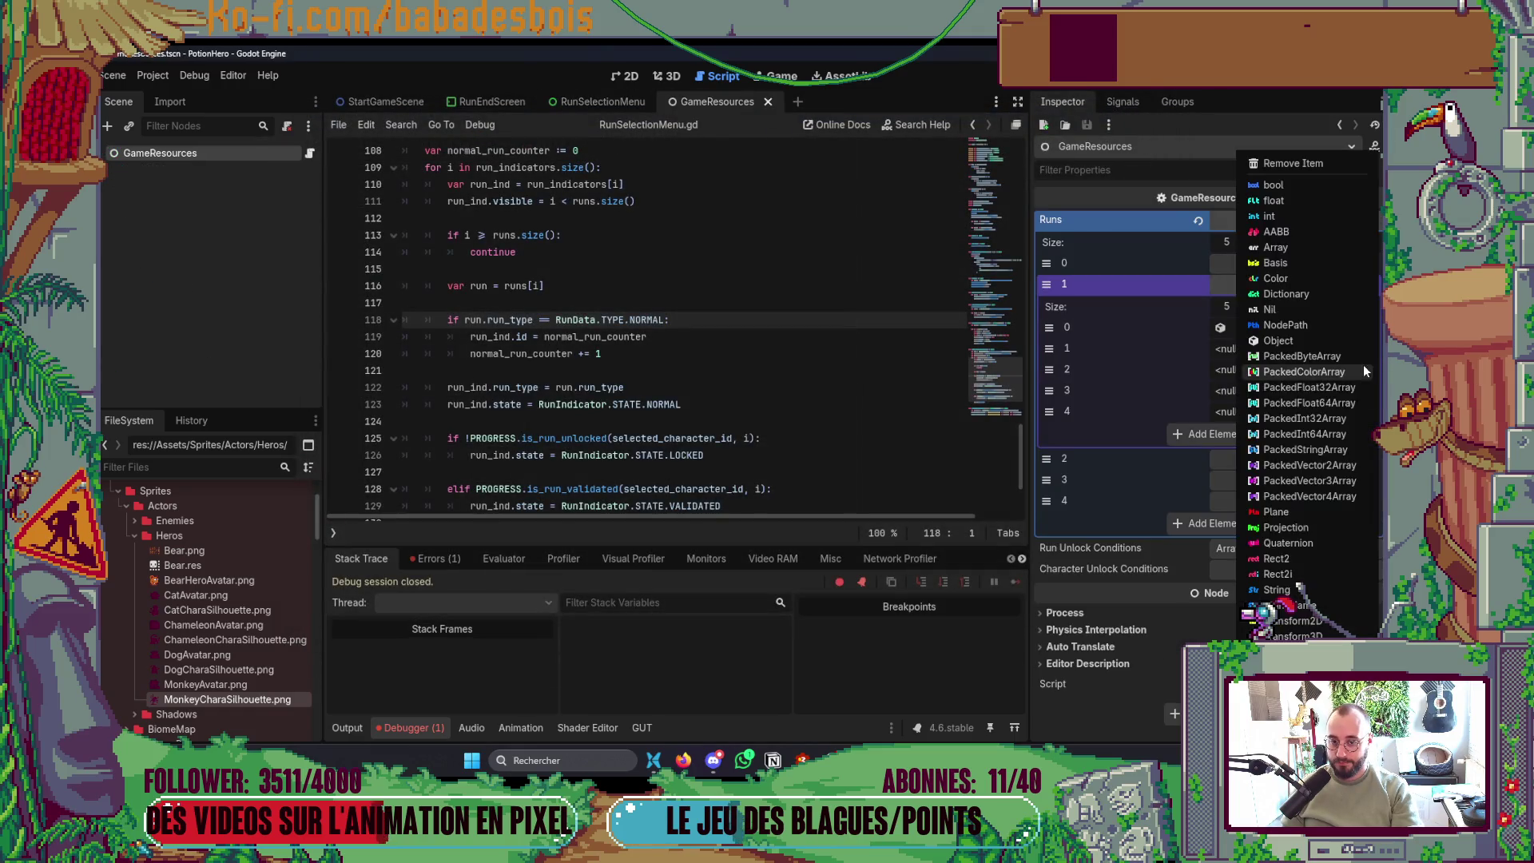
left_click(1304, 344)
left_click(1278, 352)
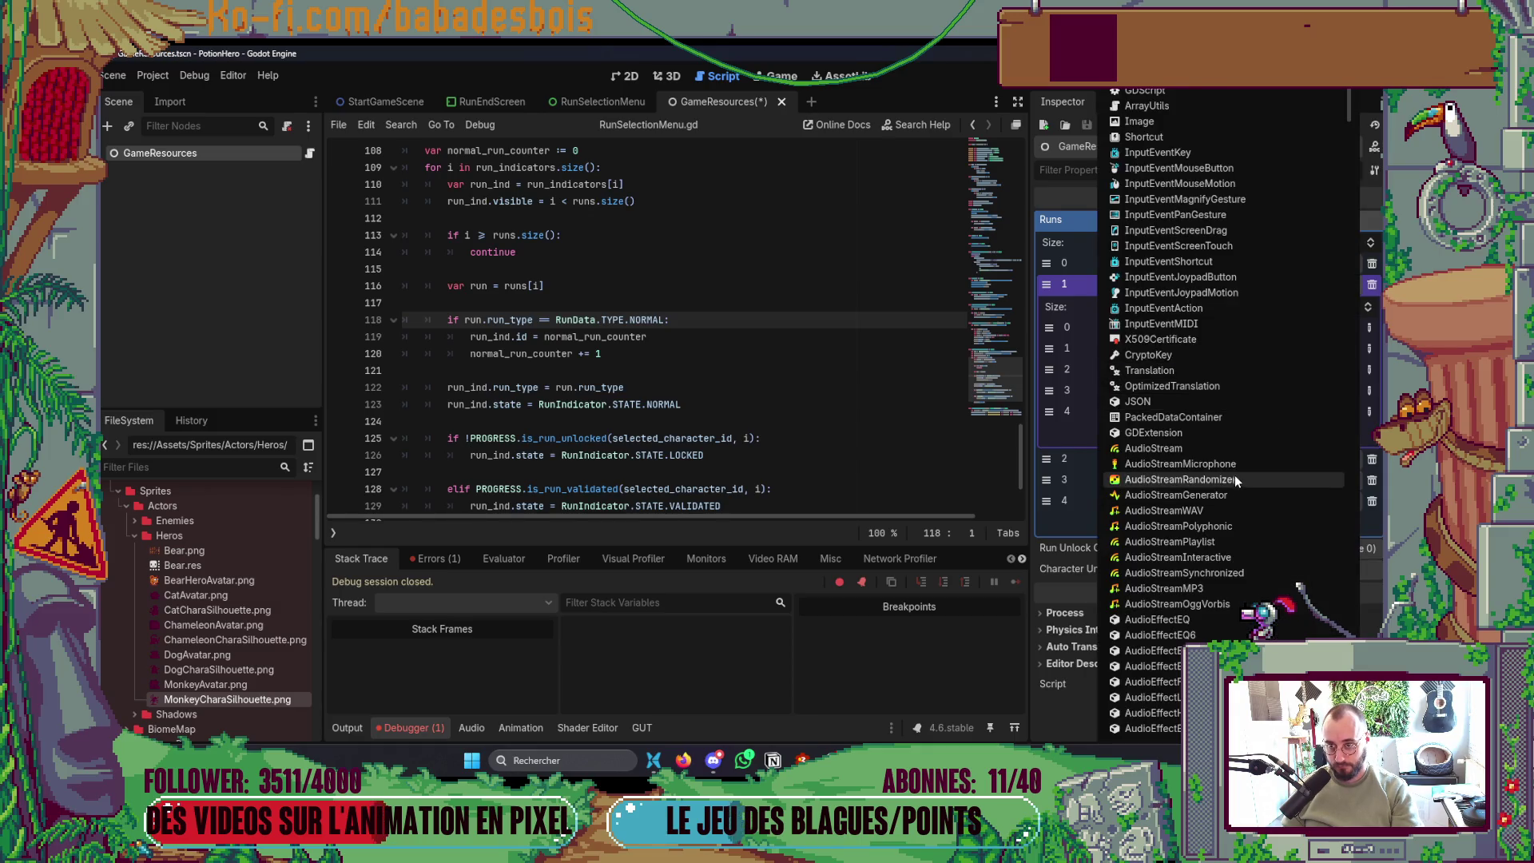
scroll(1233, 469, "down", 15)
scroll(1265, 540, "down", 10)
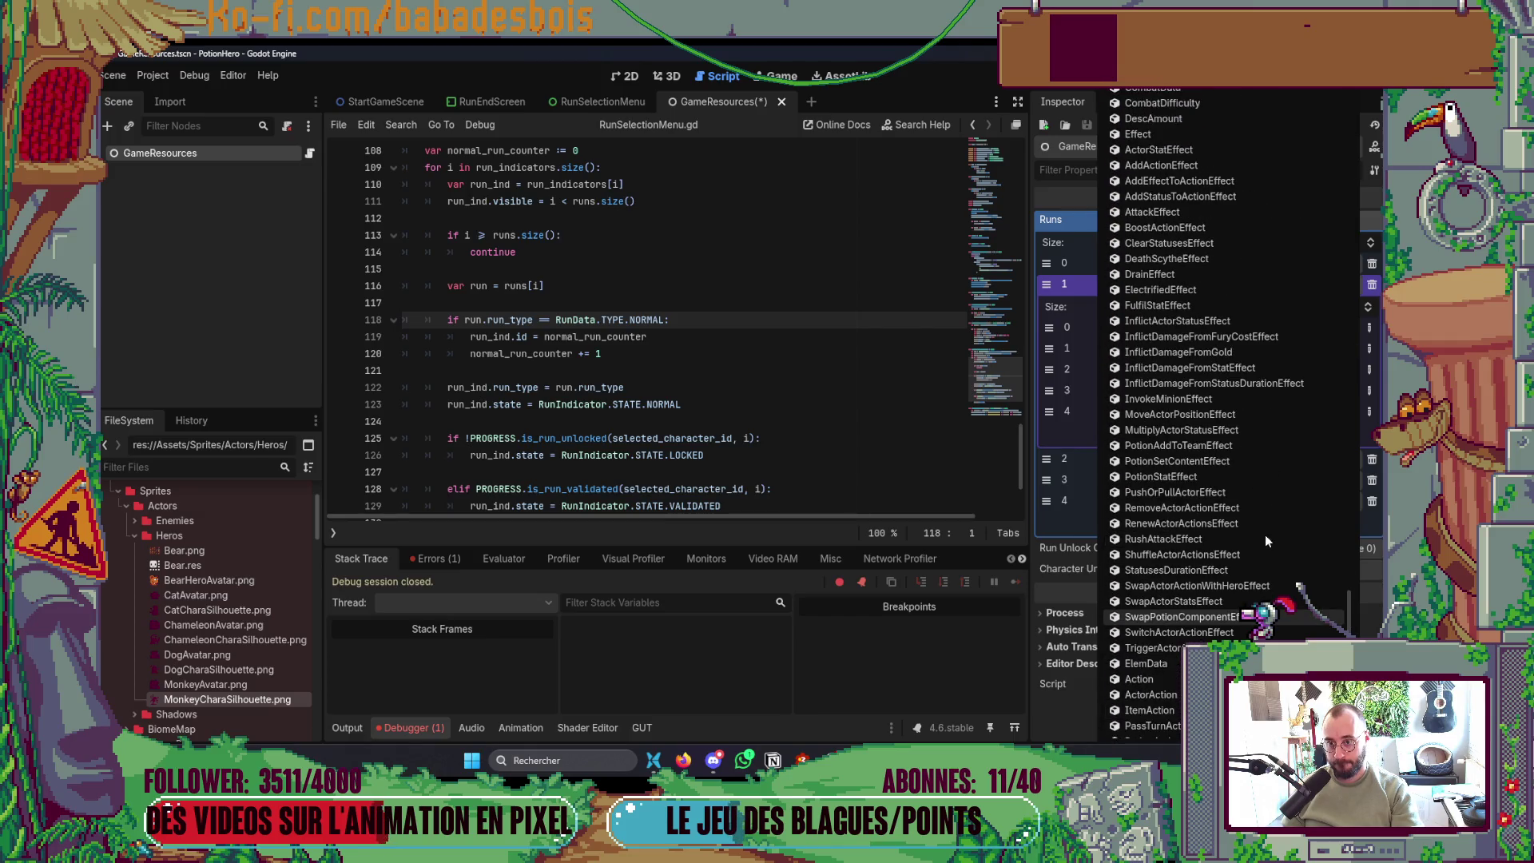
scroll(1265, 538, "up", 10)
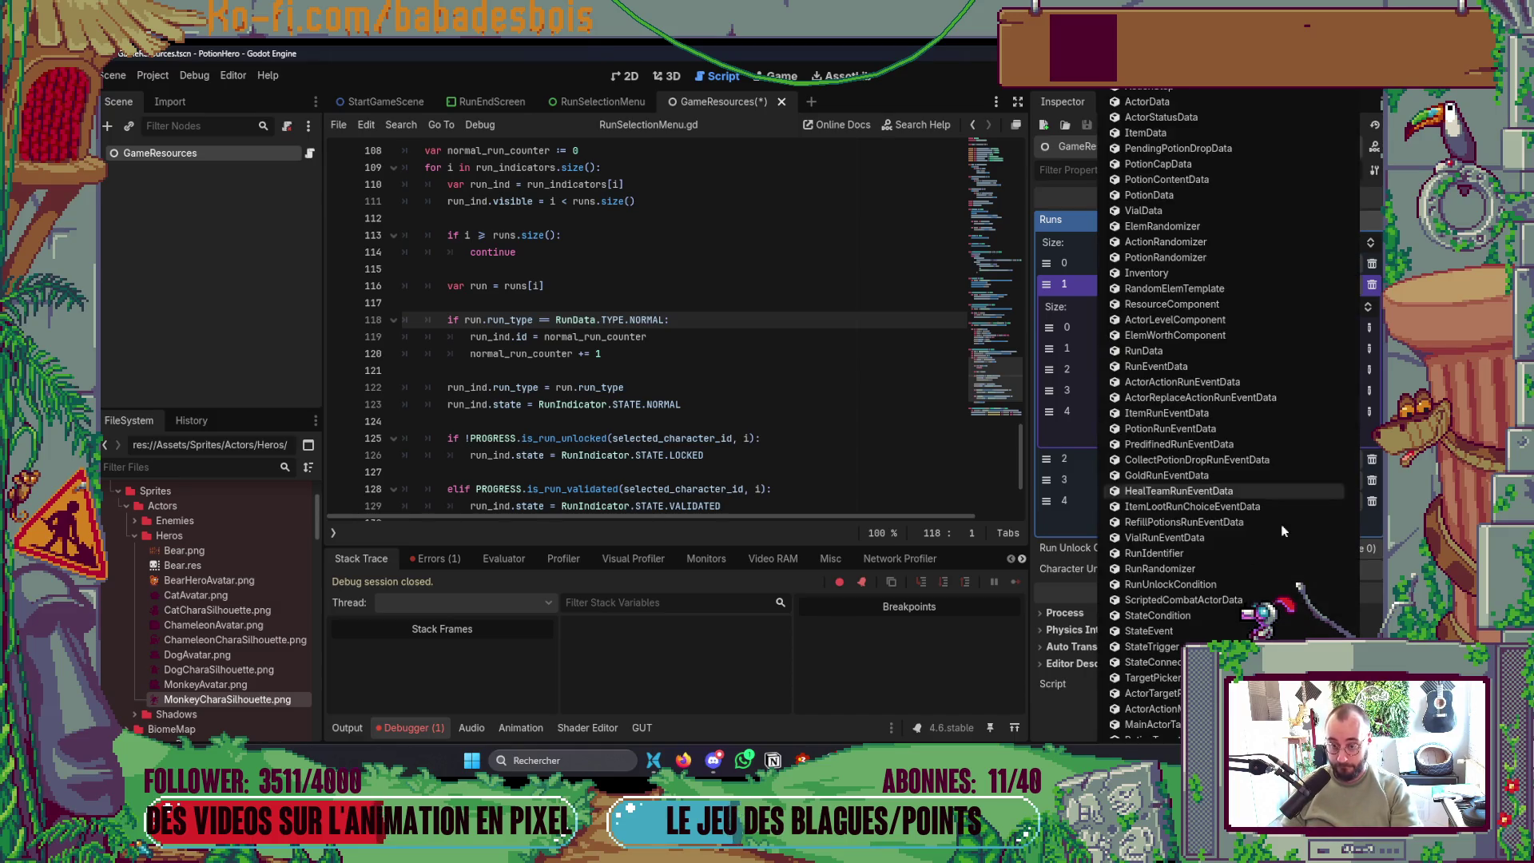
scroll(1350, 264, "down", 5)
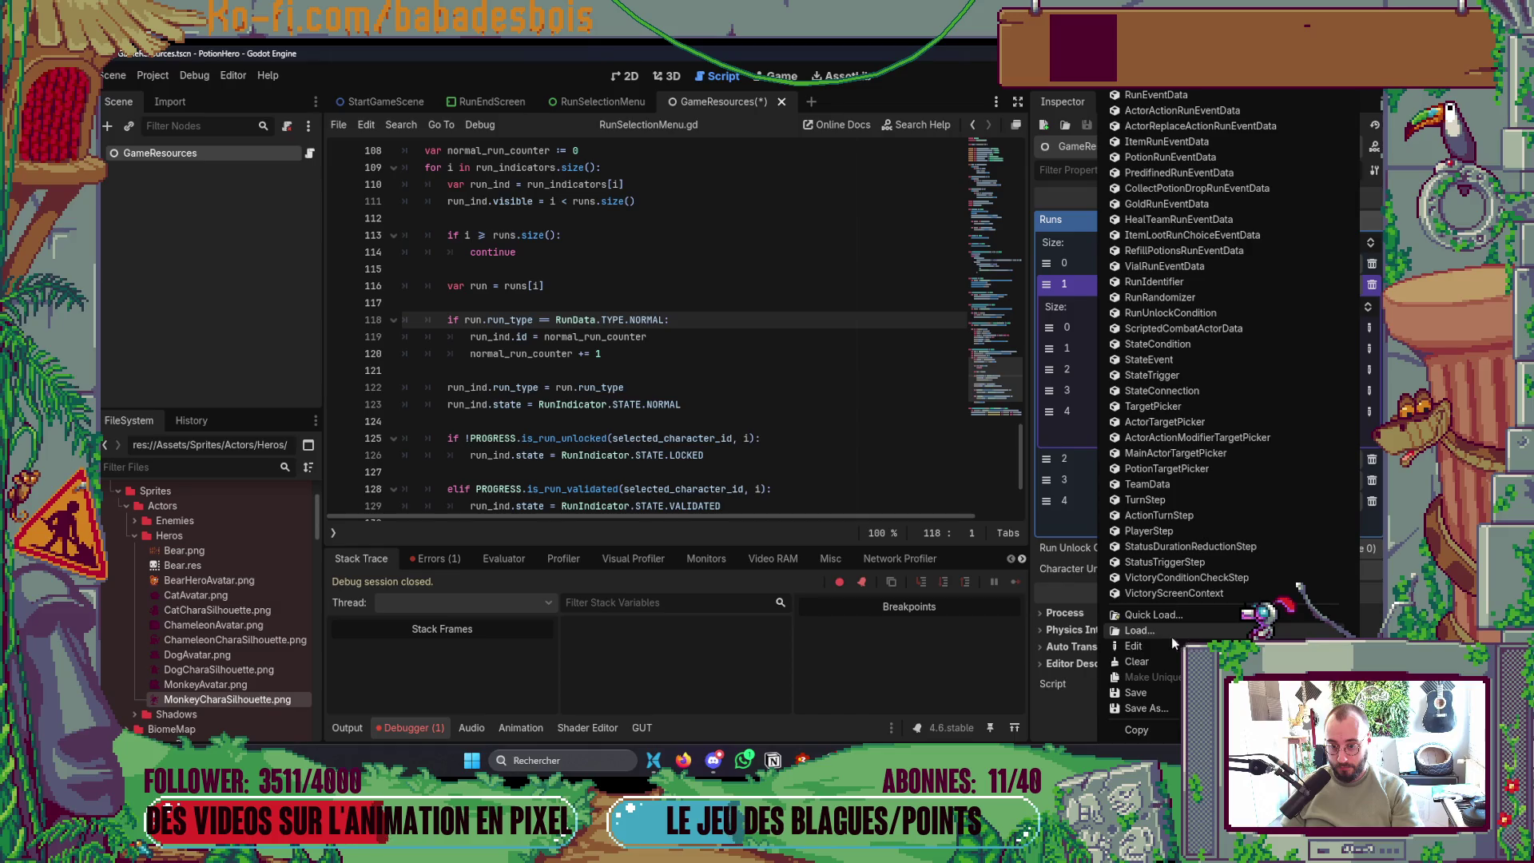
left_click(1167, 732)
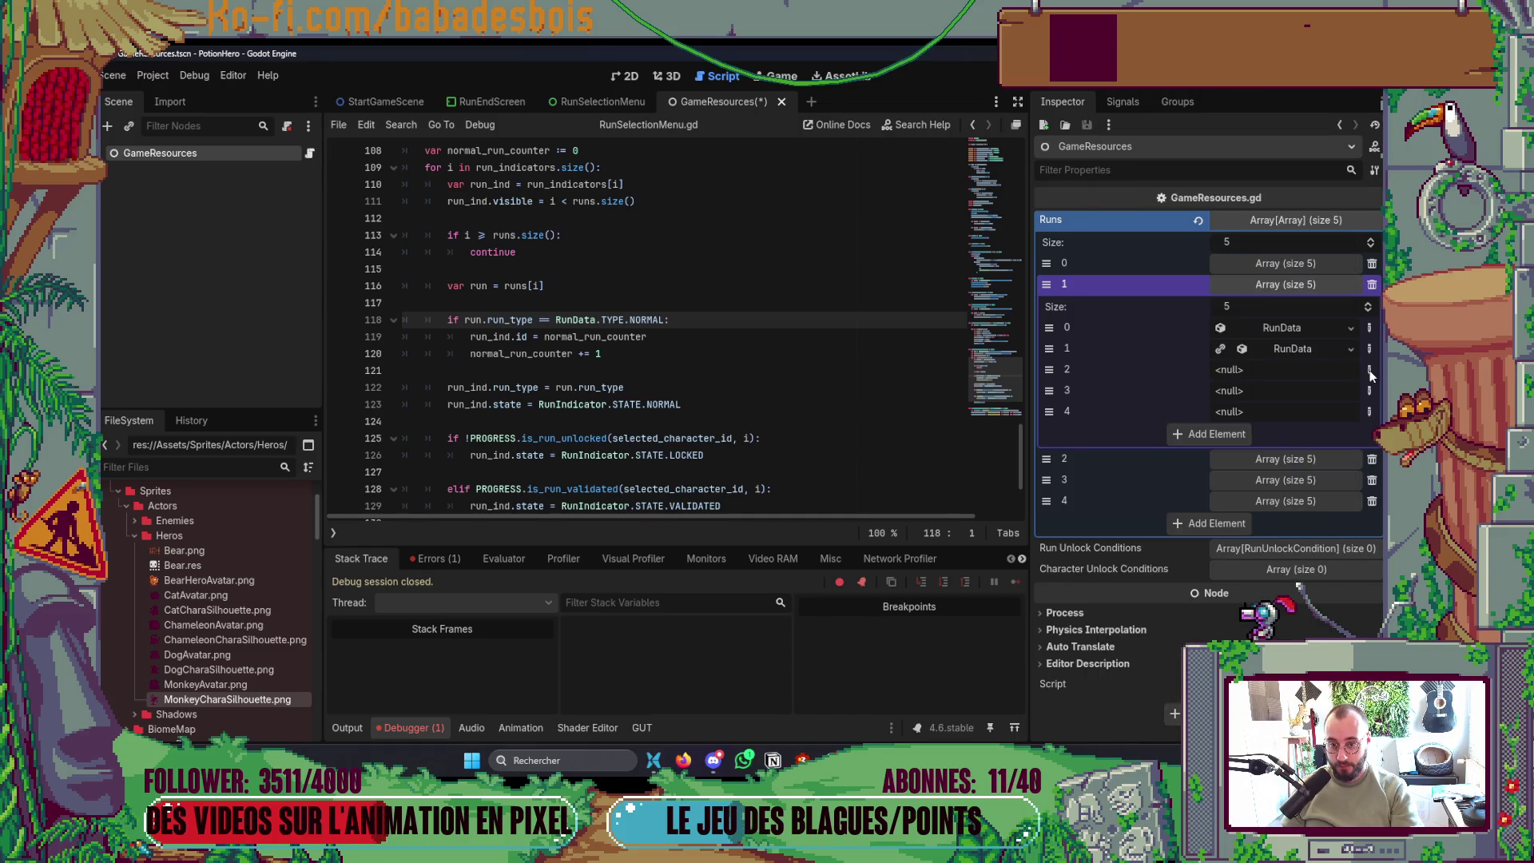
Fill slots 2 and 3 of Runs entry 1 with the copied RunData.
left_click(1370, 369)
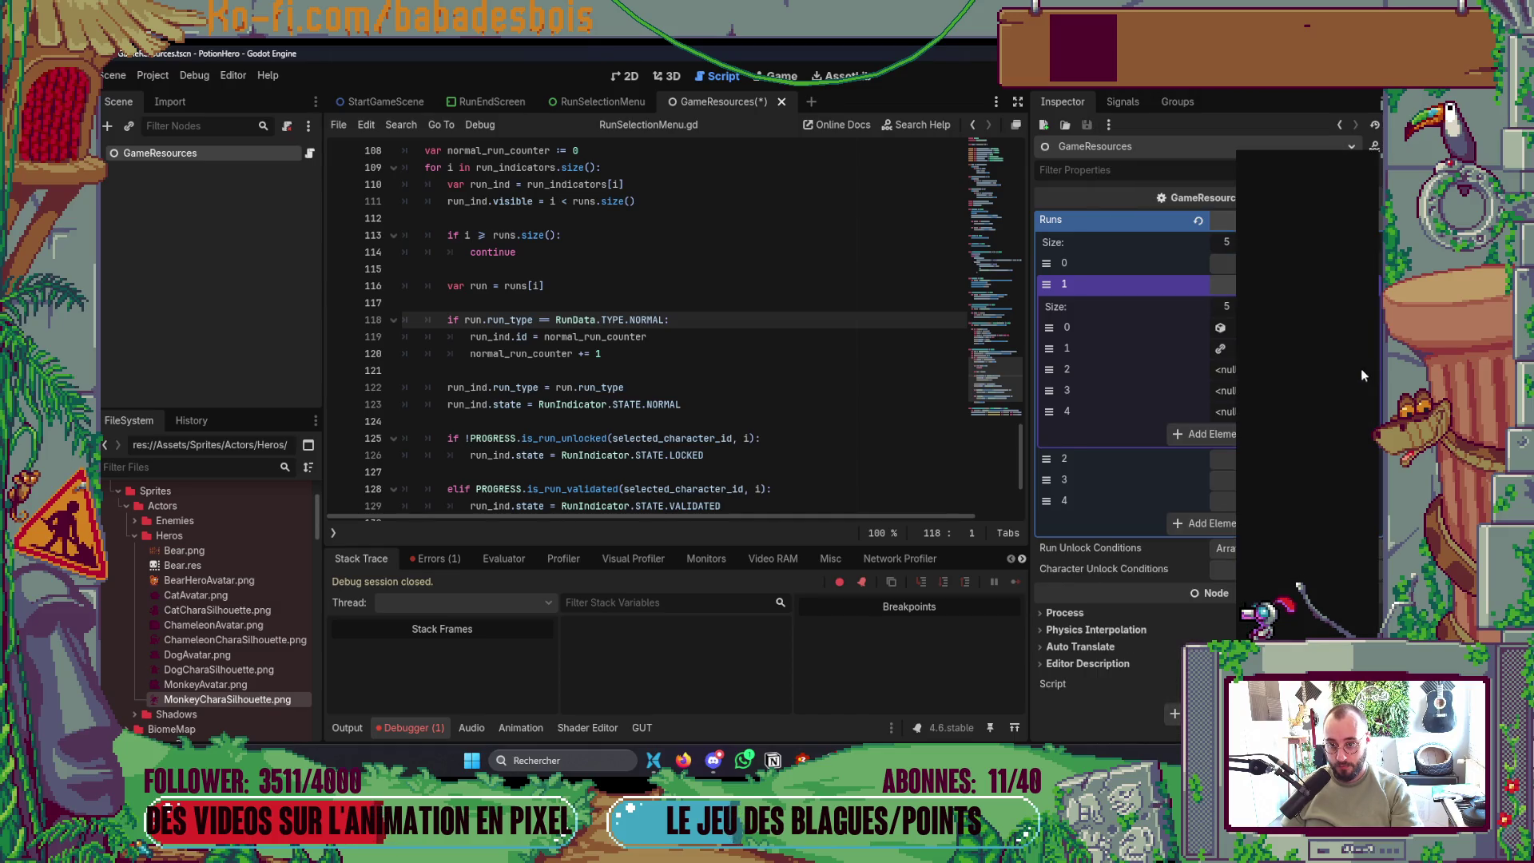
key("Escape")
left_click(1368, 368)
left_click(1300, 358)
left_click(1344, 374)
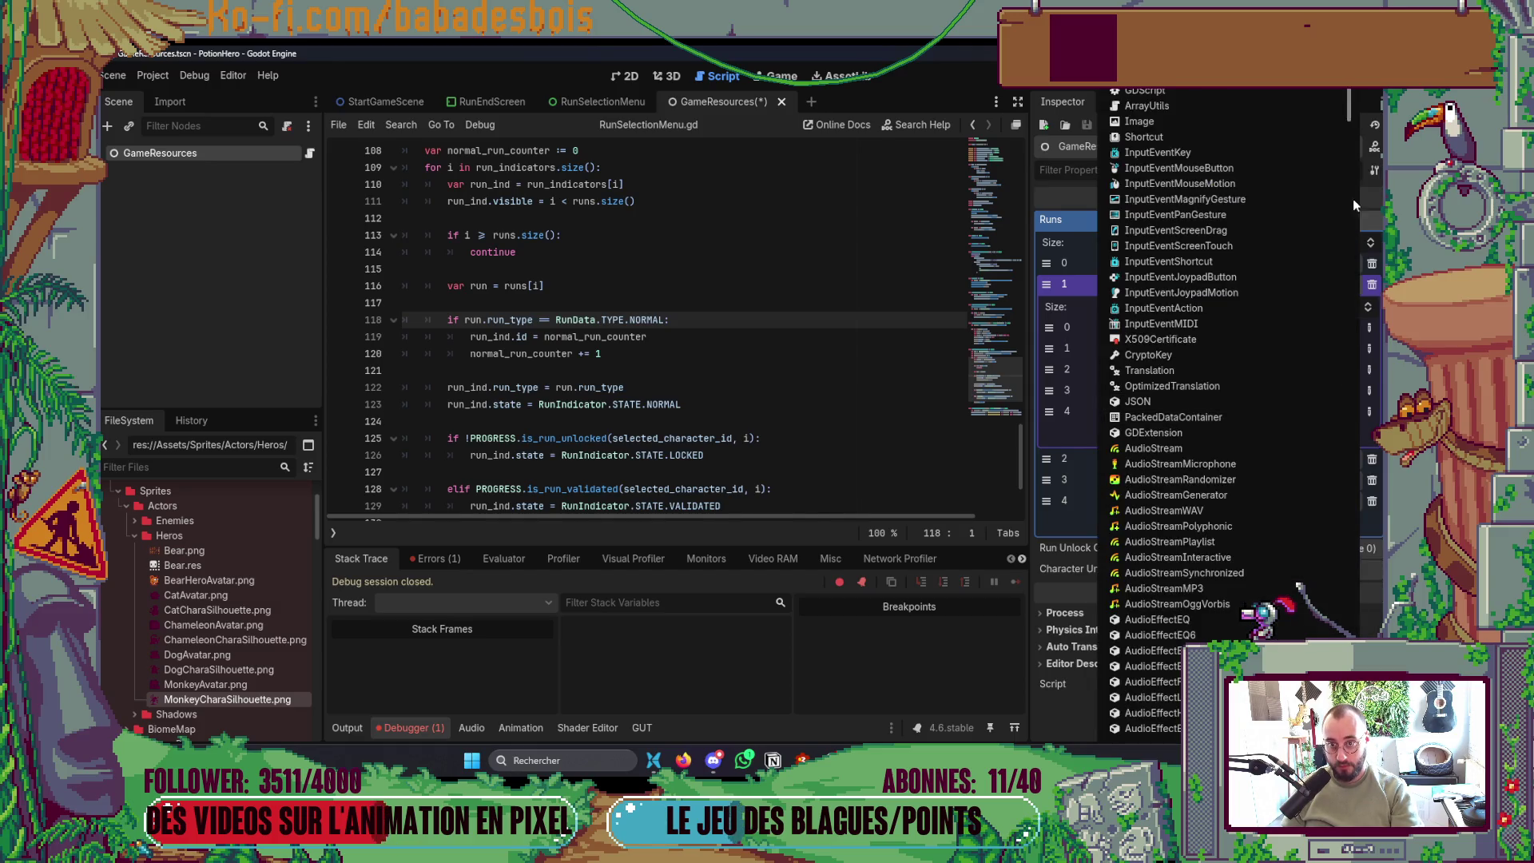
scroll(1300, 587, "down", 10)
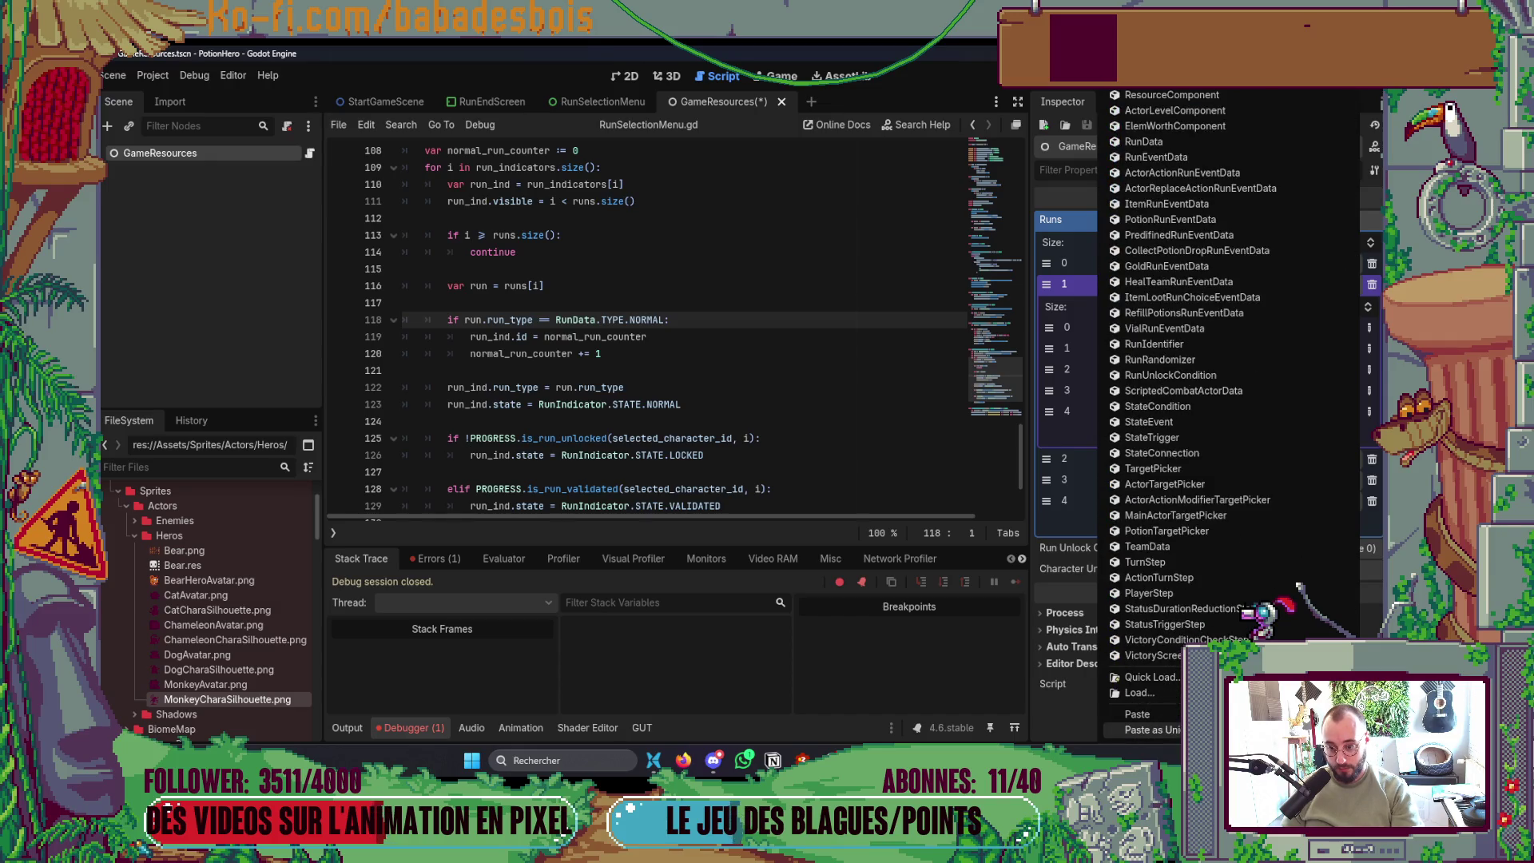
left_click(1150, 714)
left_click(1369, 391)
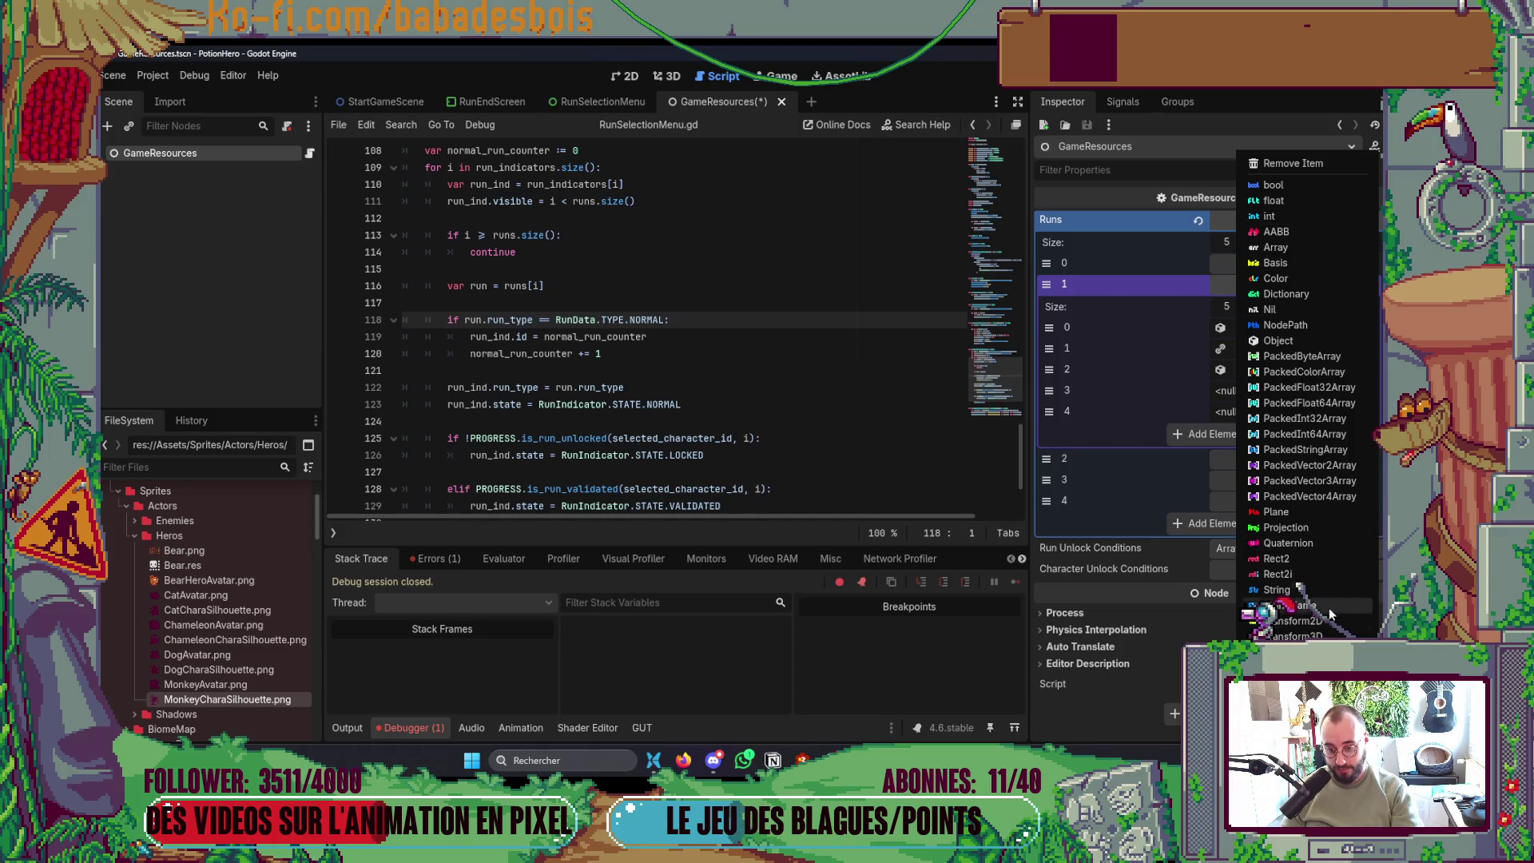
left_click(1282, 340)
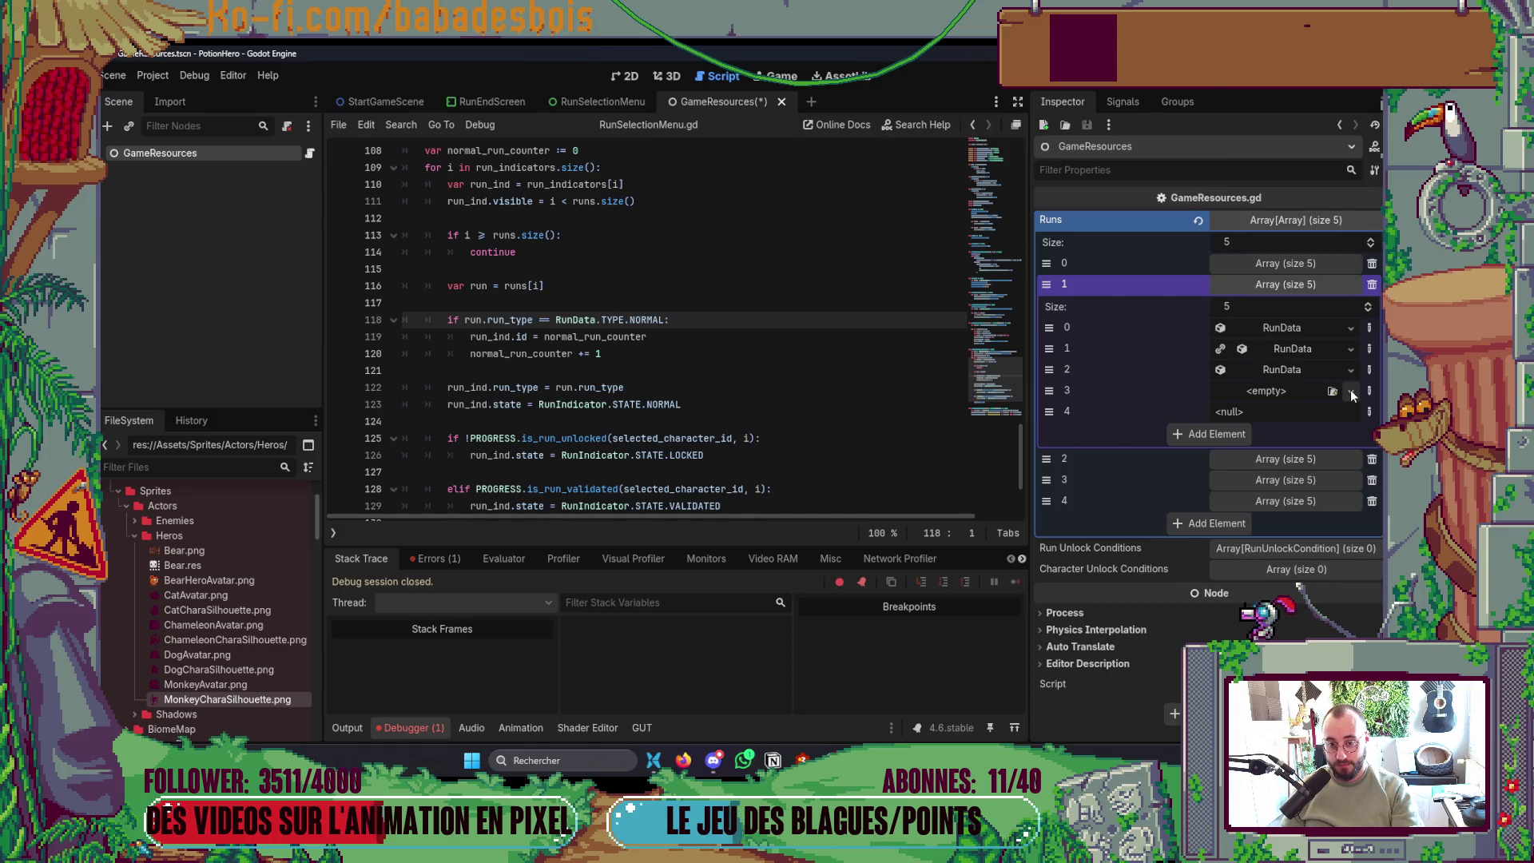
left_click(1350, 391)
scroll(1346, 169, "down", 5)
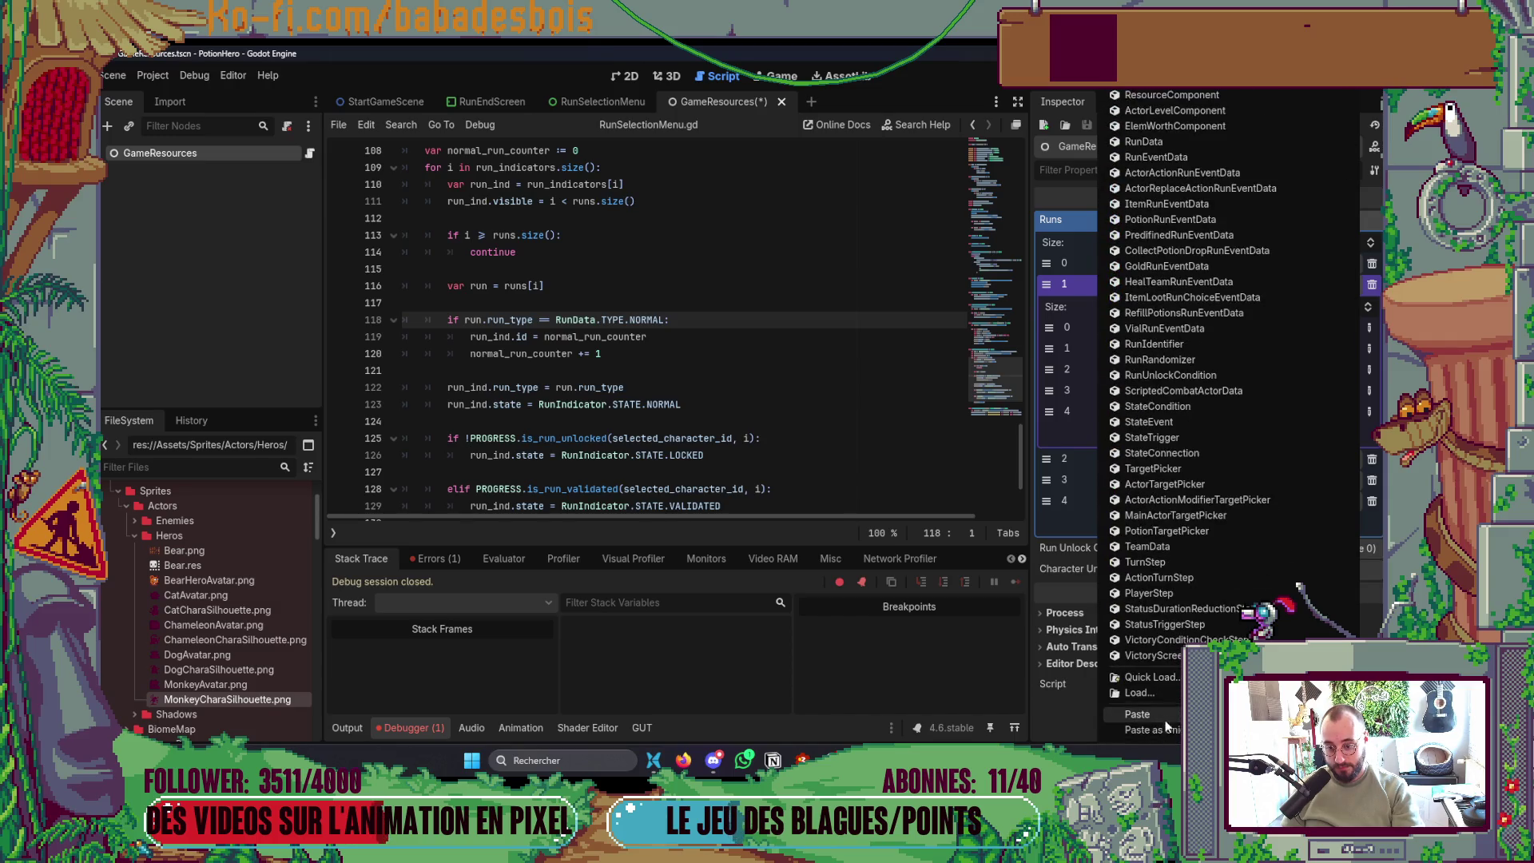
left_click(1166, 719)
Fill slot 4 of Runs entry 1 with RunData and collapse the entry.
left_click(1370, 412)
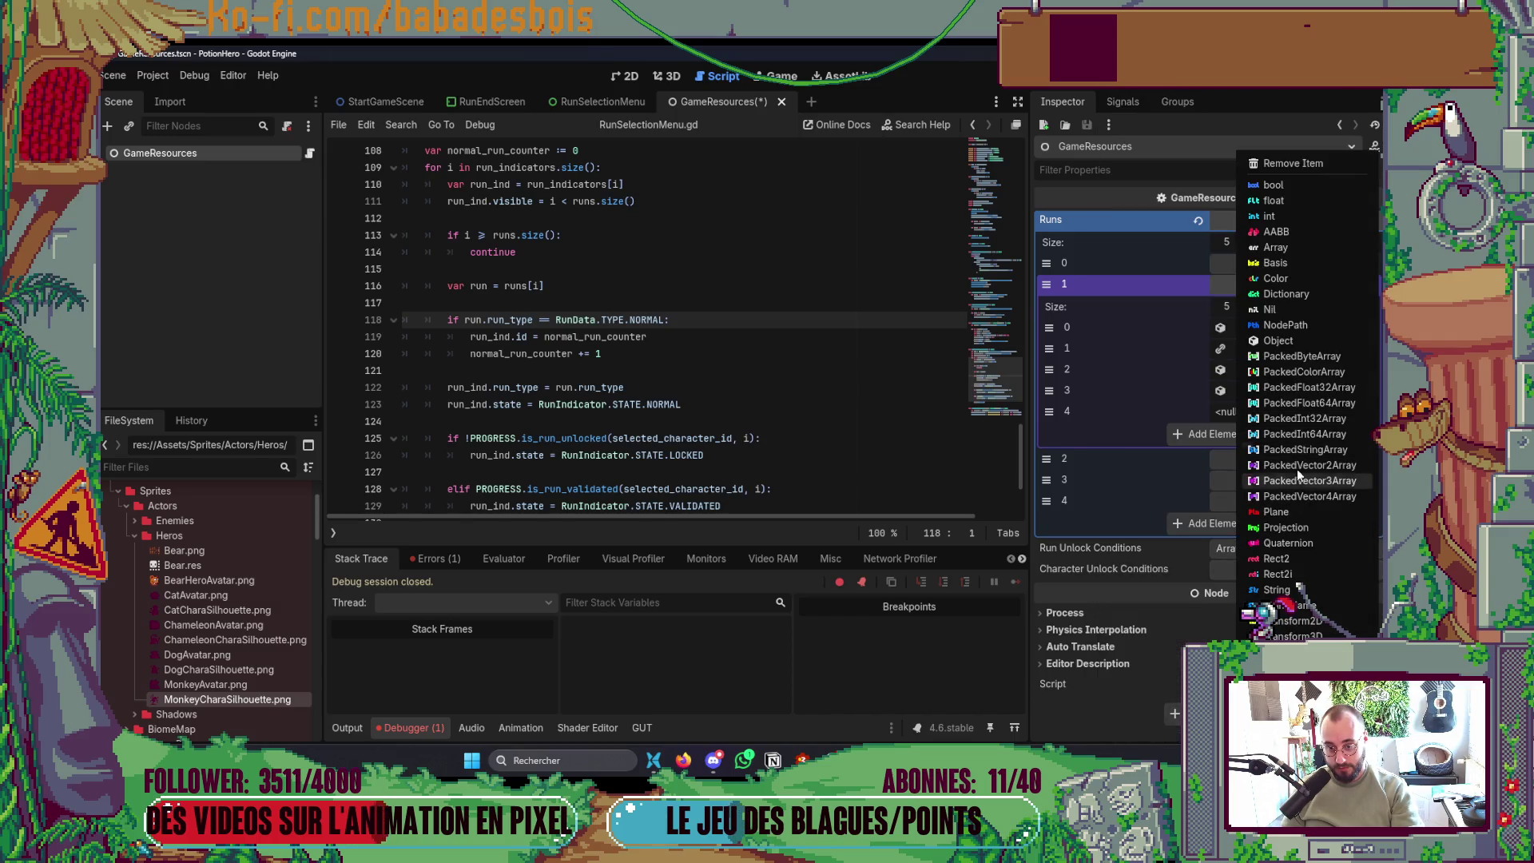
left_click(1292, 334)
left_click(1352, 412)
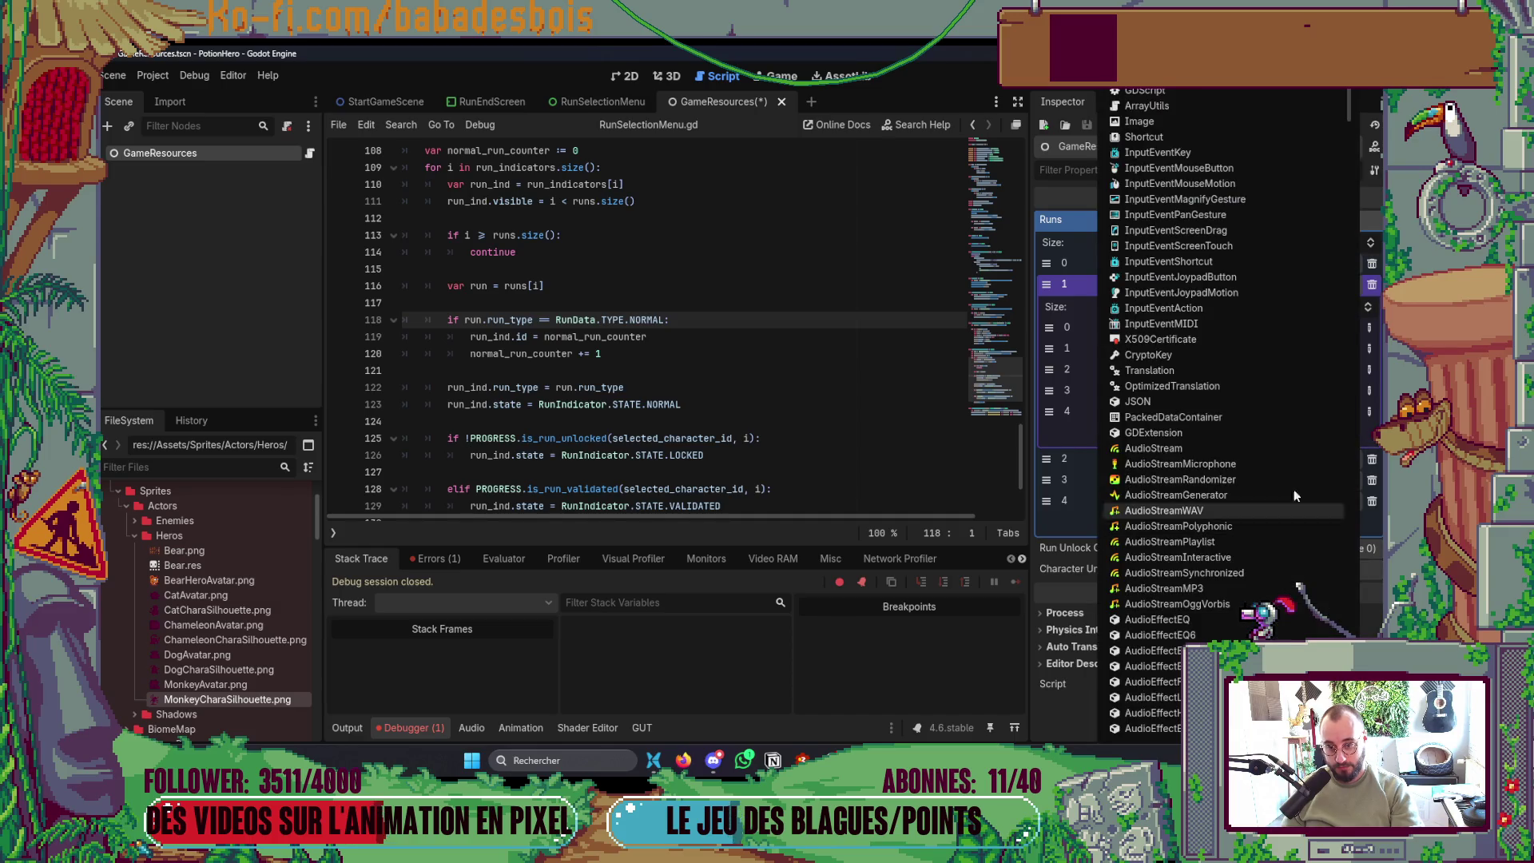
scroll(1292, 489, "down", 5)
scroll(1198, 479, "down", 5)
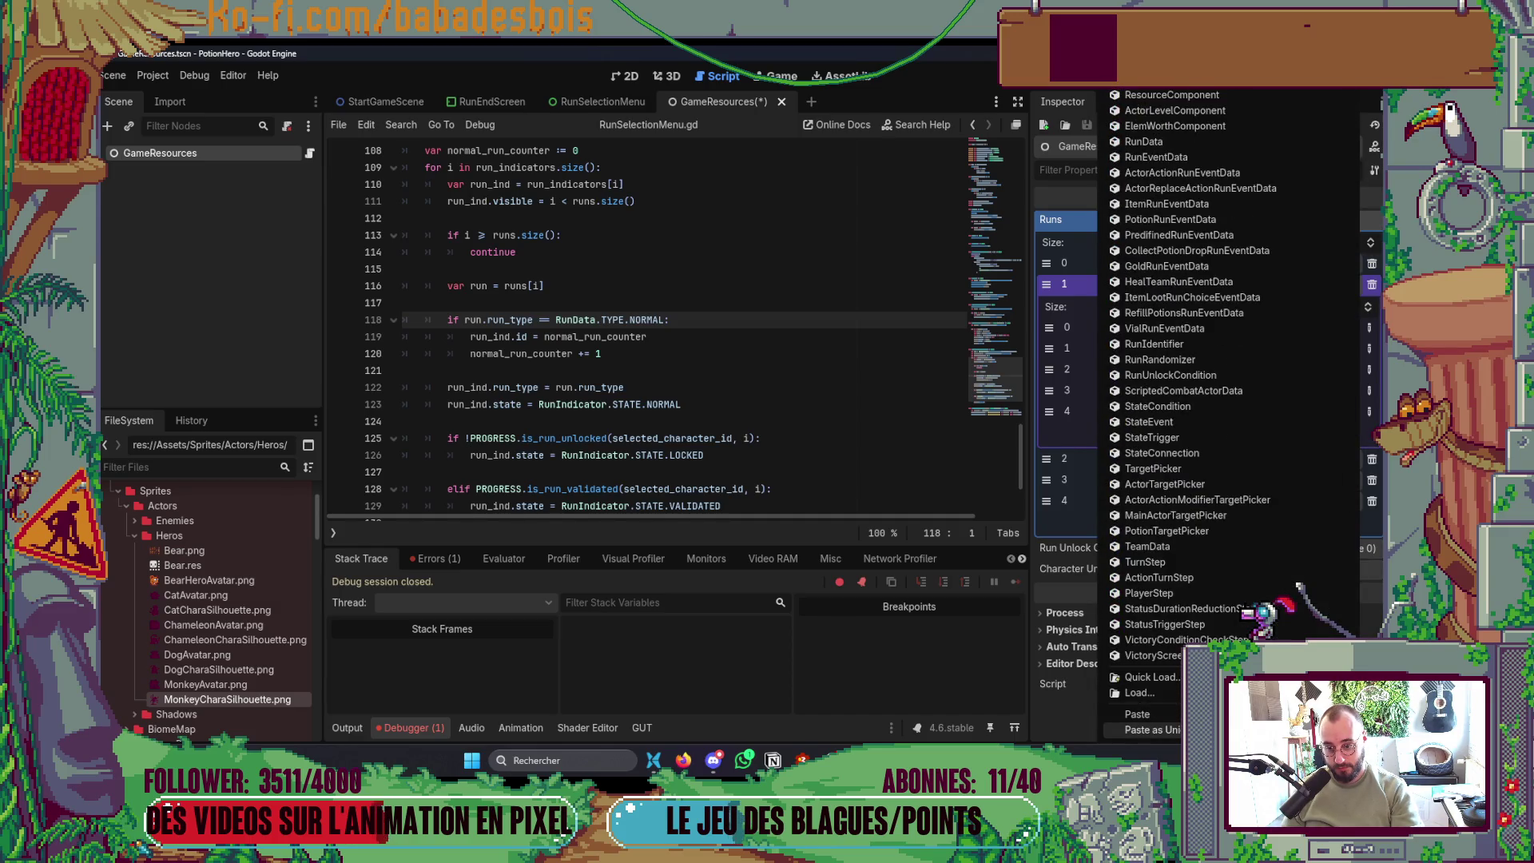
left_click(1151, 723)
left_click(1298, 281)
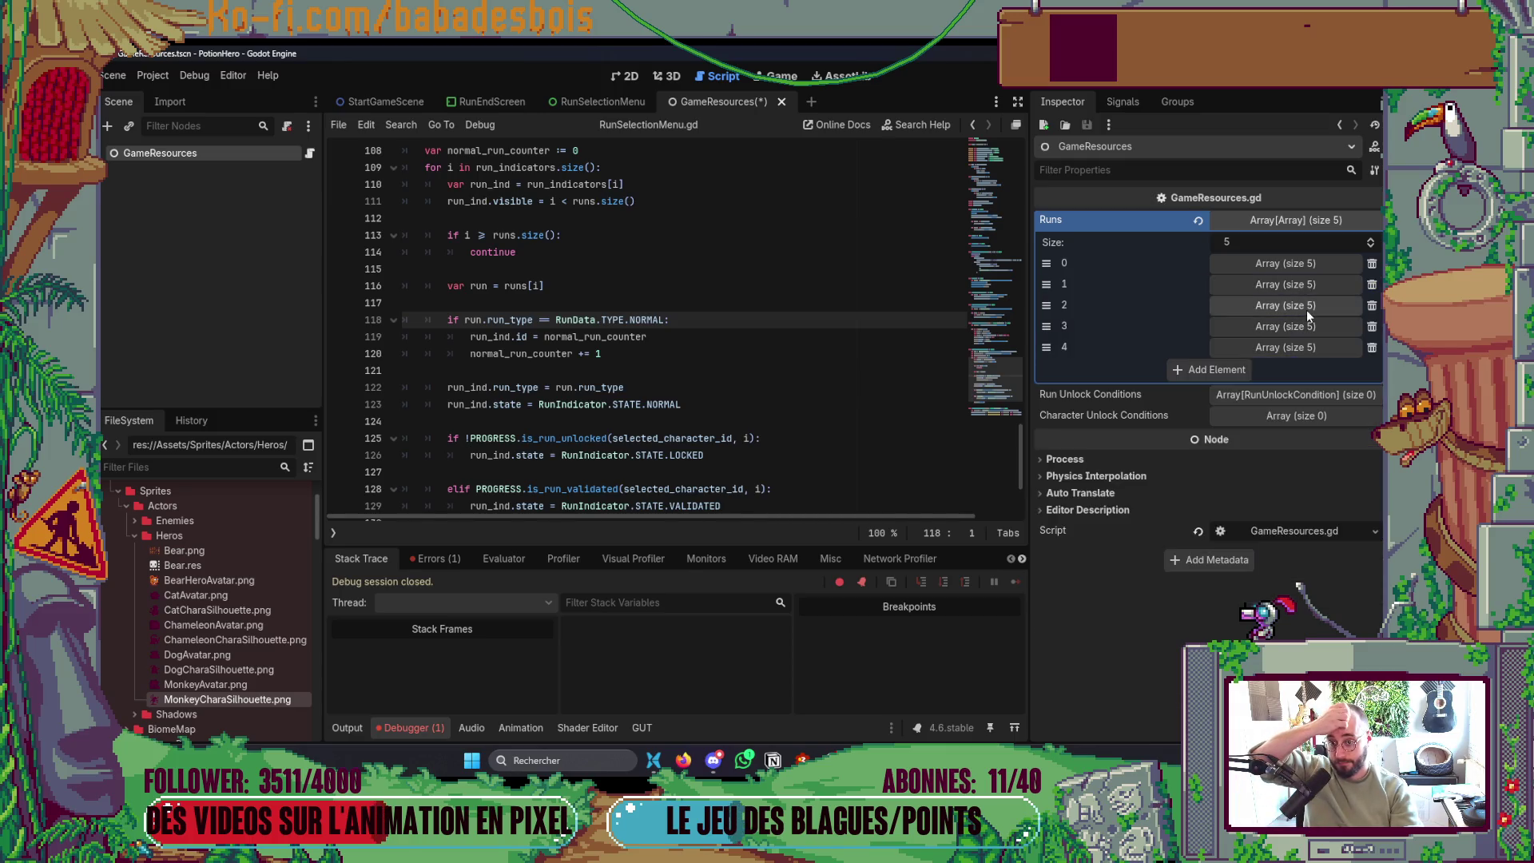
Expand Runs entry 2 and fill its slots 1 and 2 with the copied RunData.
left_click(1307, 309)
left_click(1369, 369)
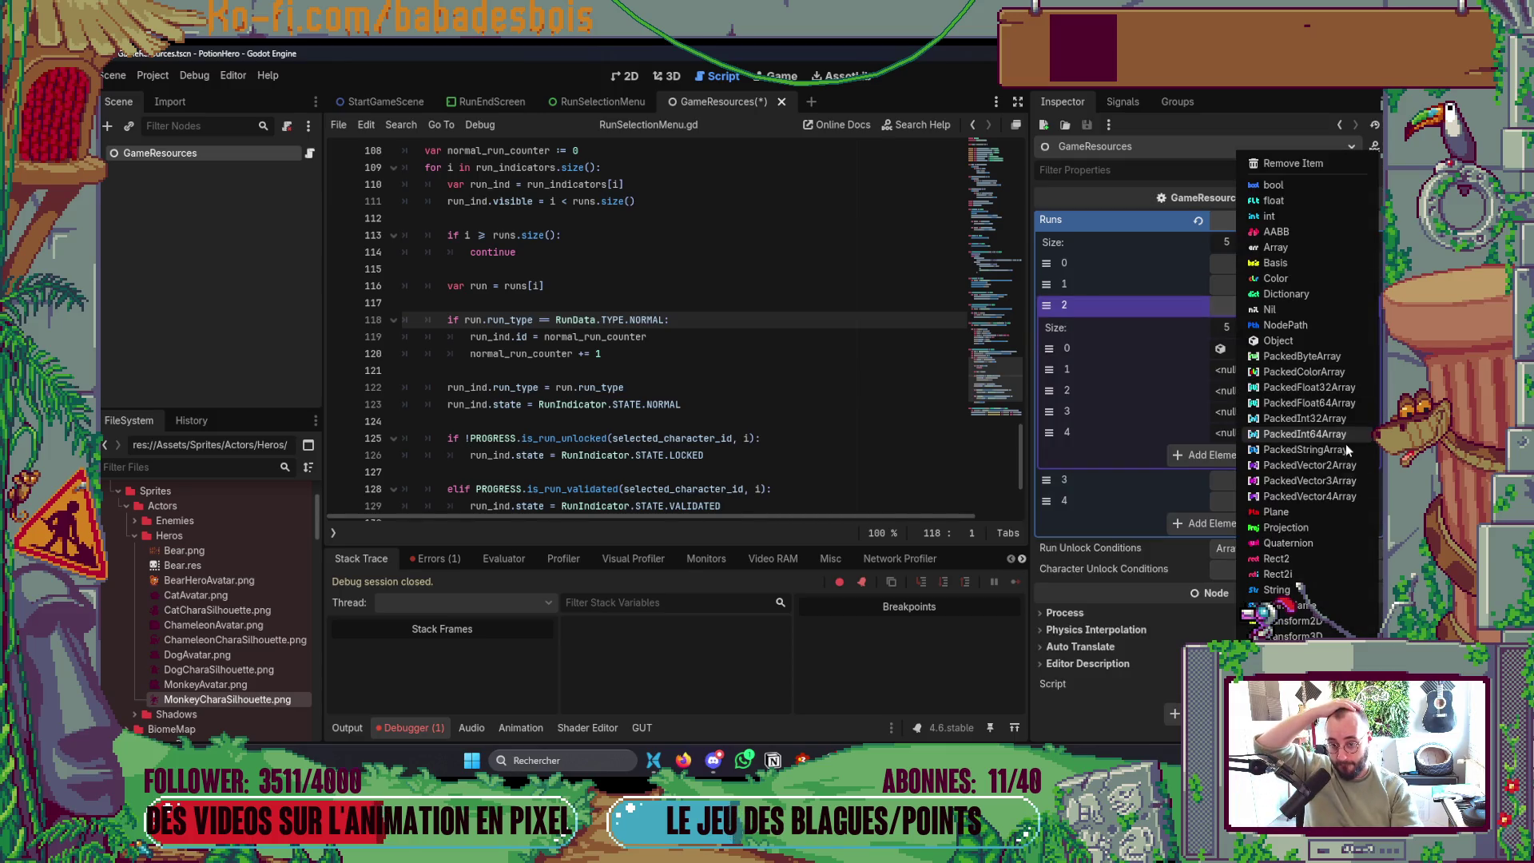
left_click(1294, 340)
left_click(1350, 369)
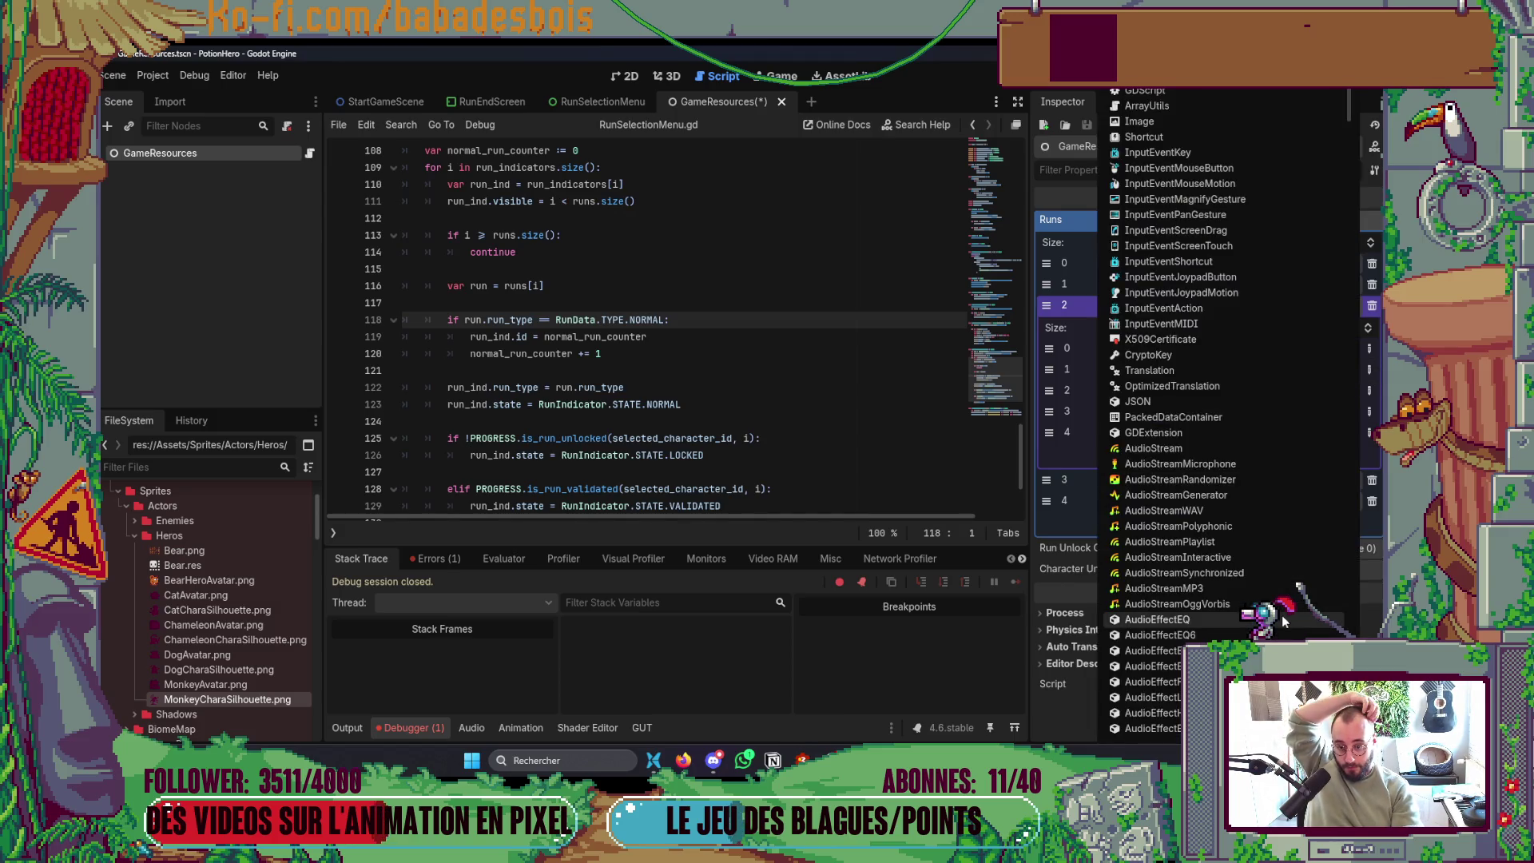
scroll(1351, 113, "down", 3)
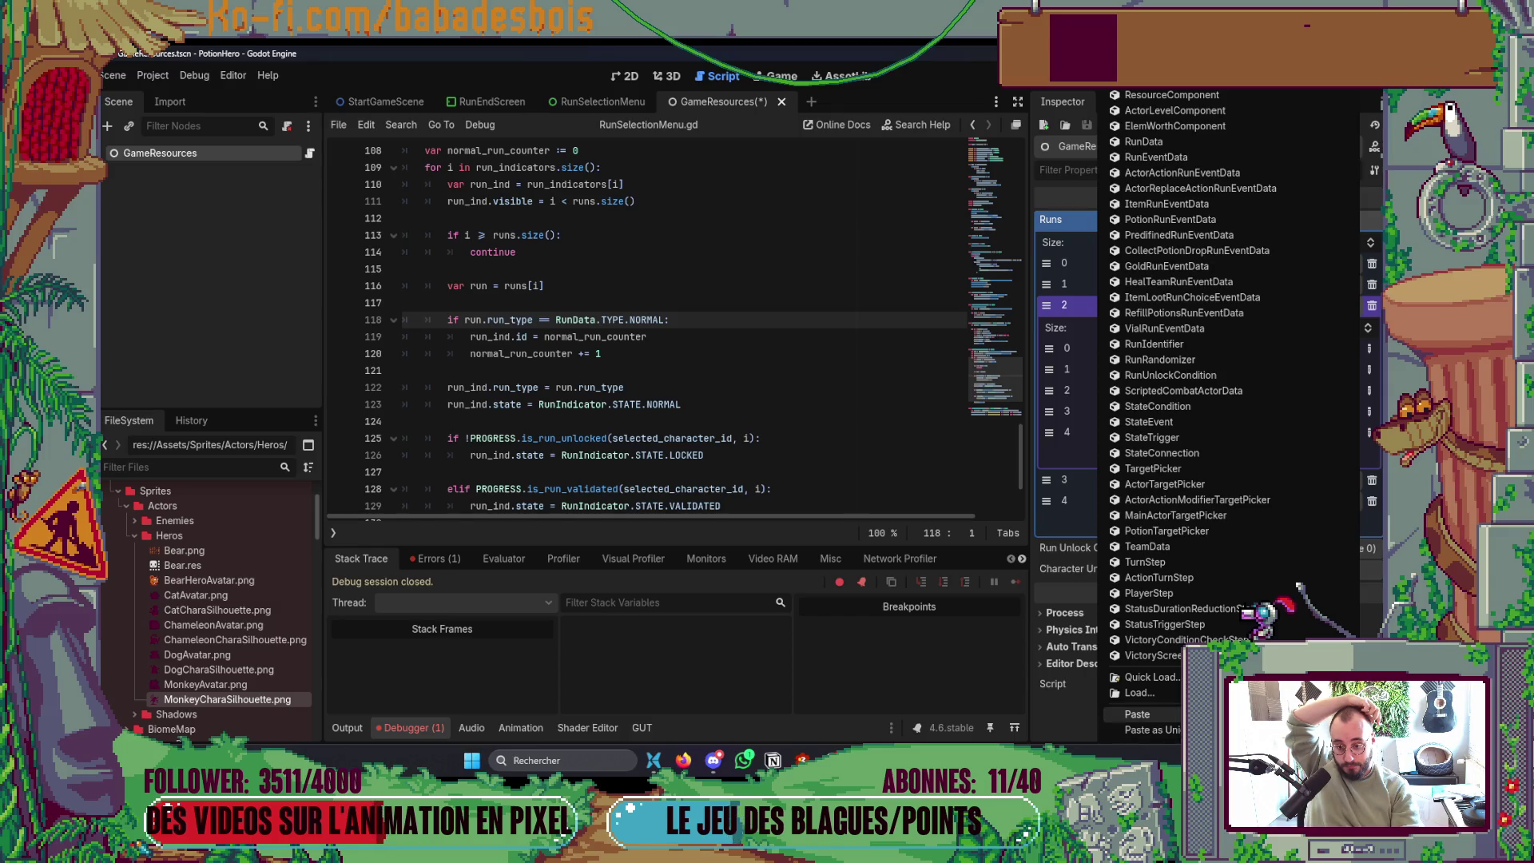
left_click(1143, 714)
left_click(1369, 391)
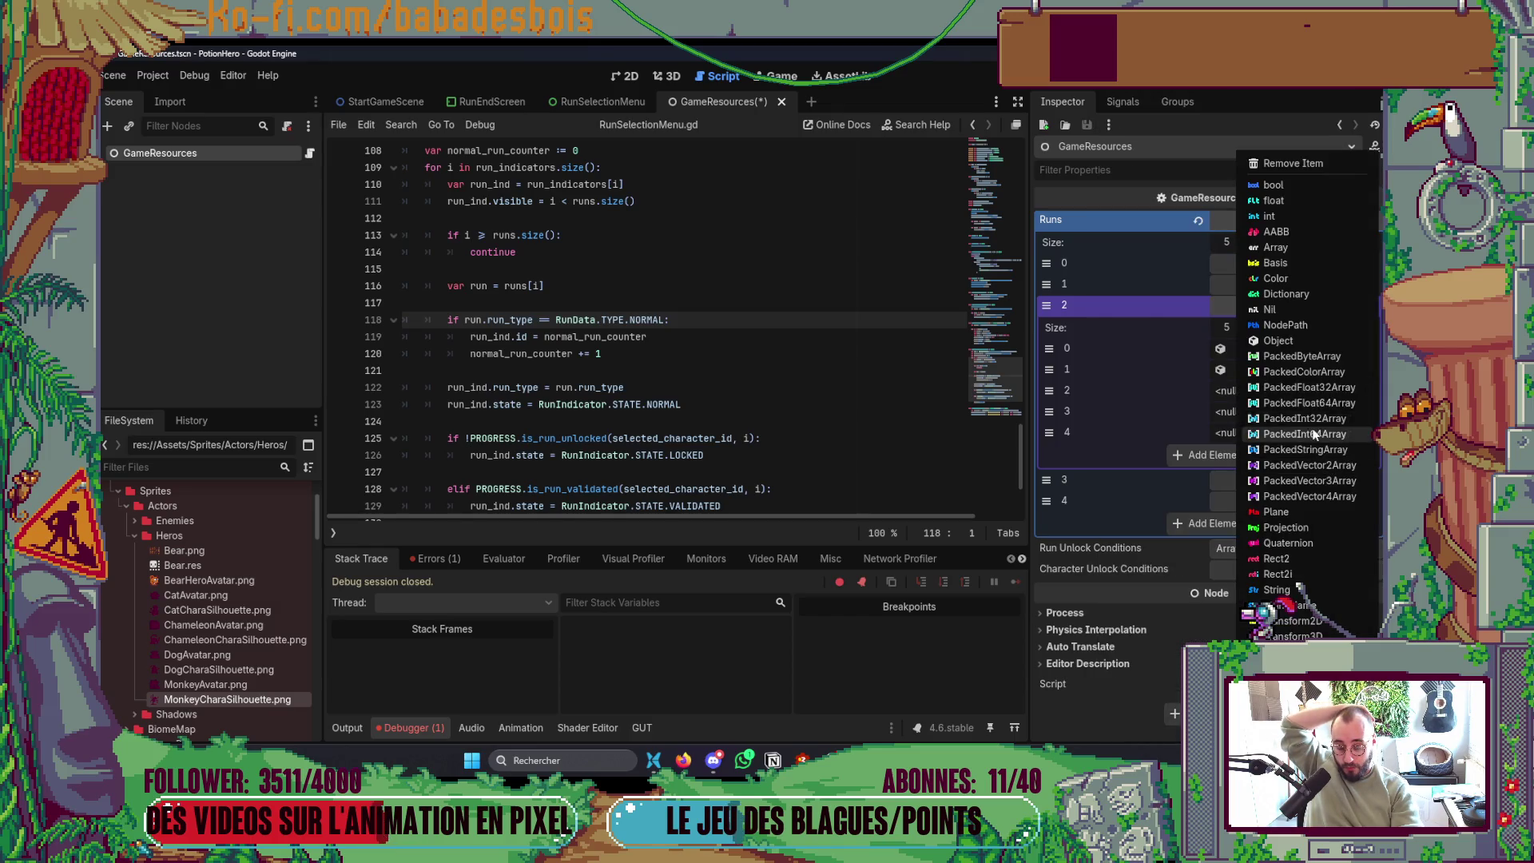
left_click(1282, 335)
left_click(1352, 391)
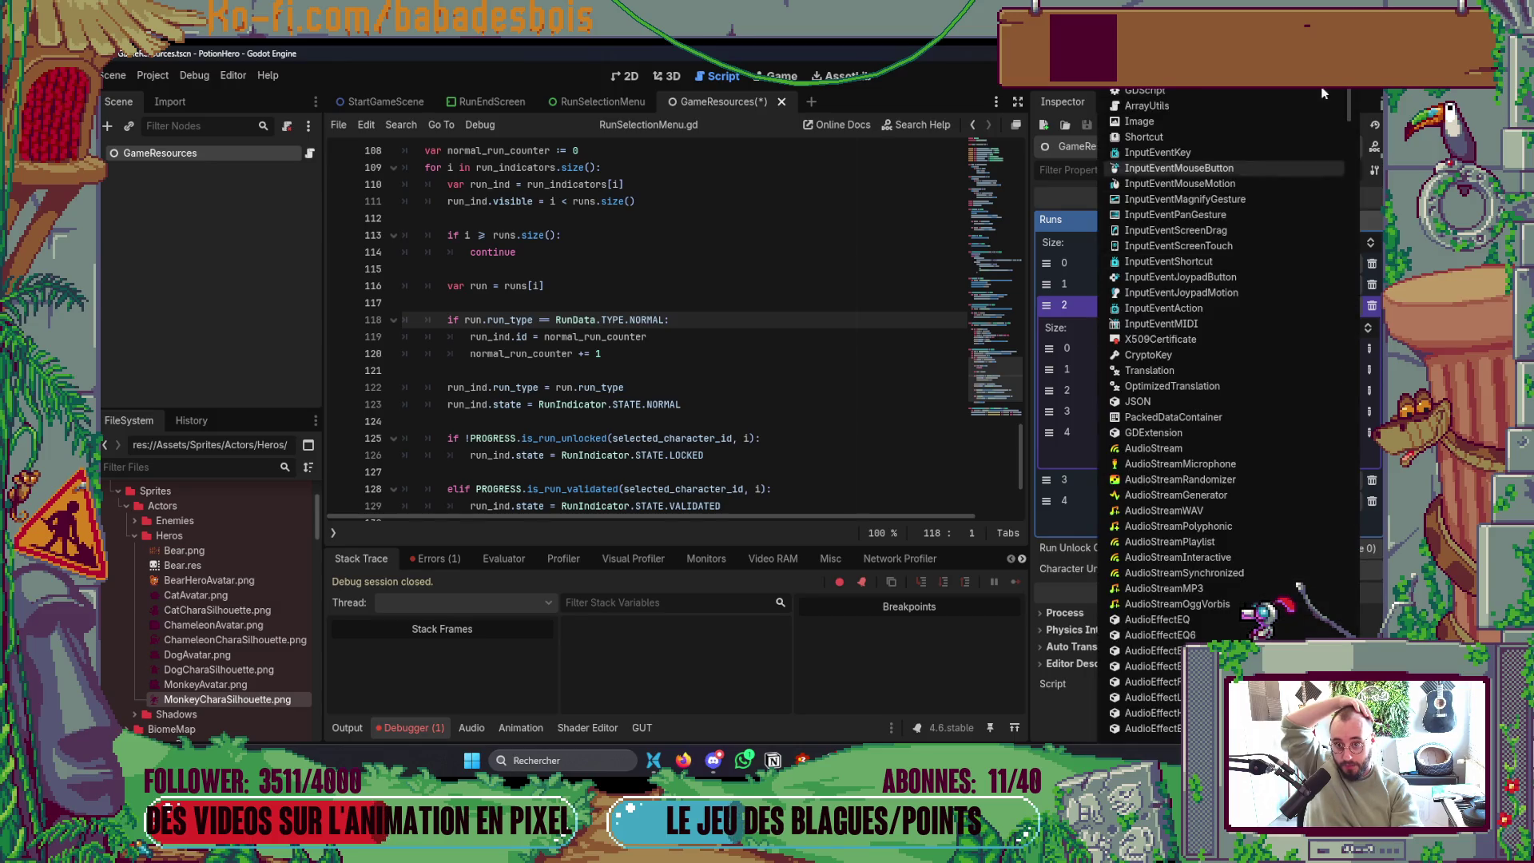
scroll(1230, 400, "down", 5)
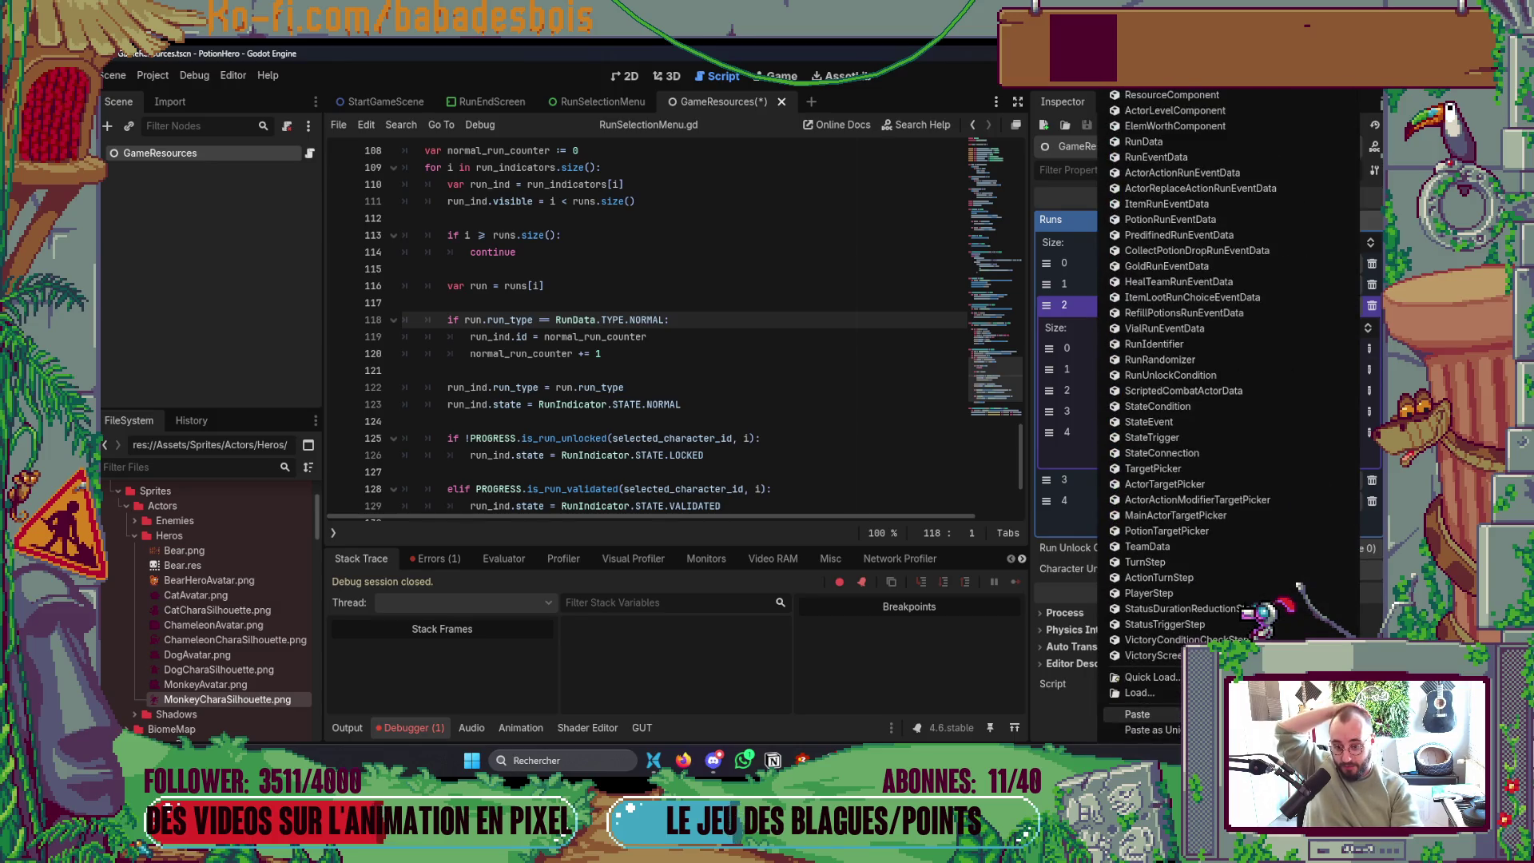
left_click(1138, 714)
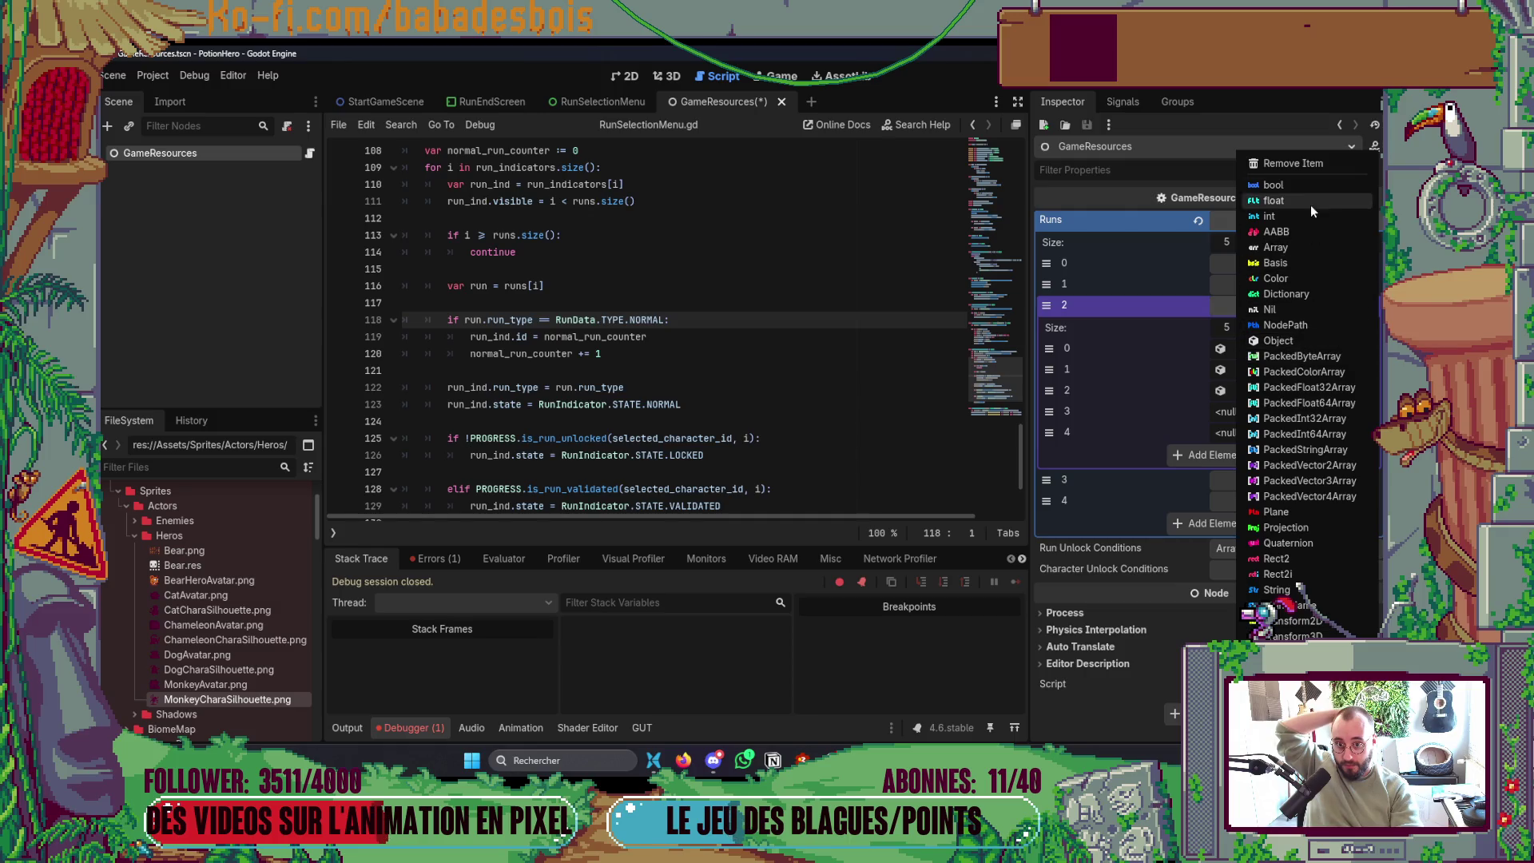
Fill slots 3 and 4 of Runs entry 2 with RunData, then expand entry 3.
left_click(1301, 342)
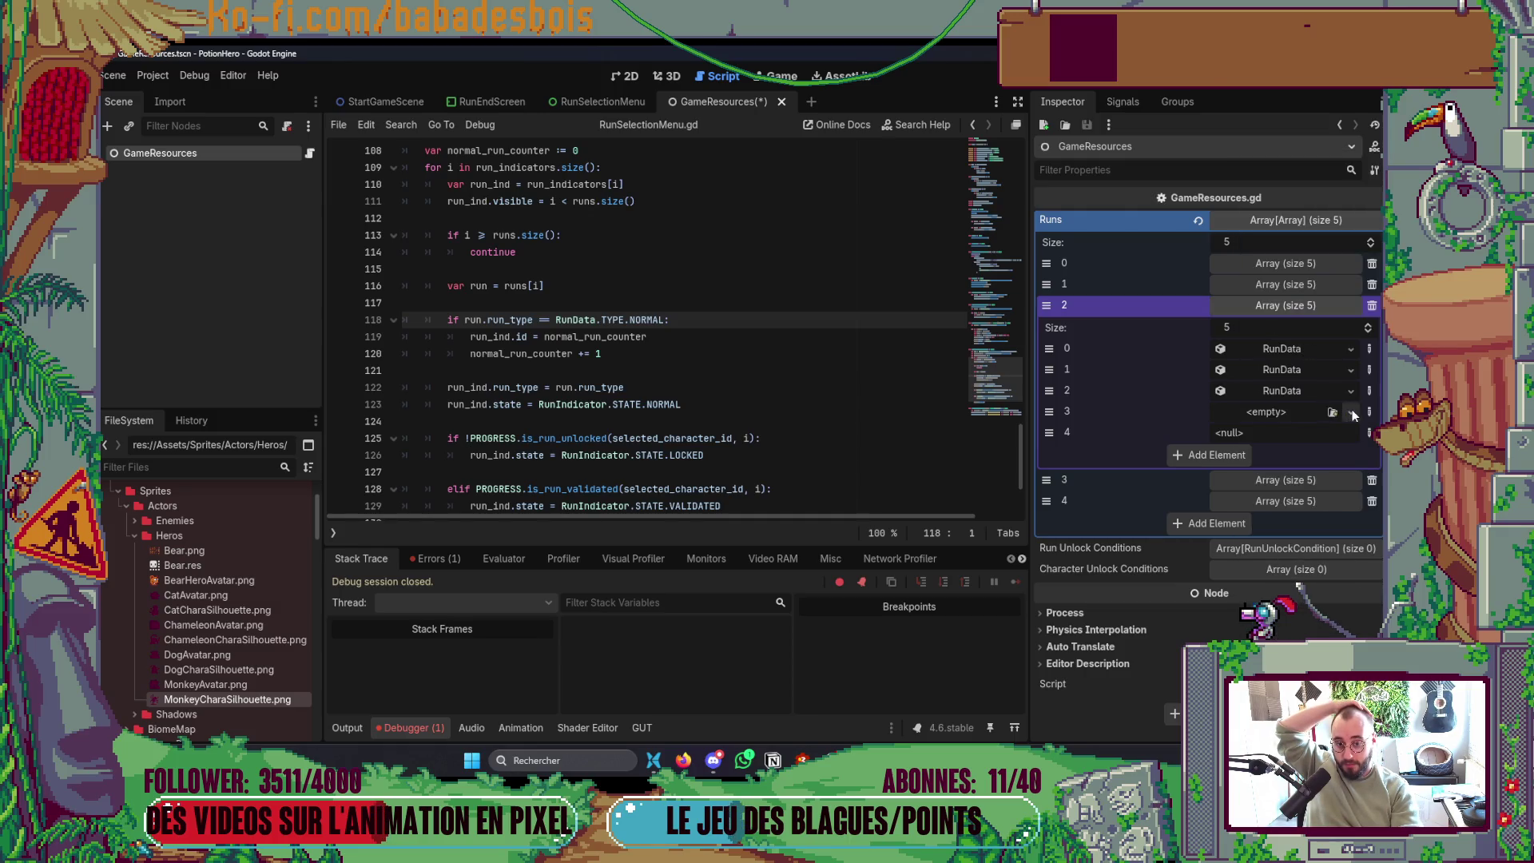
left_click(1352, 409)
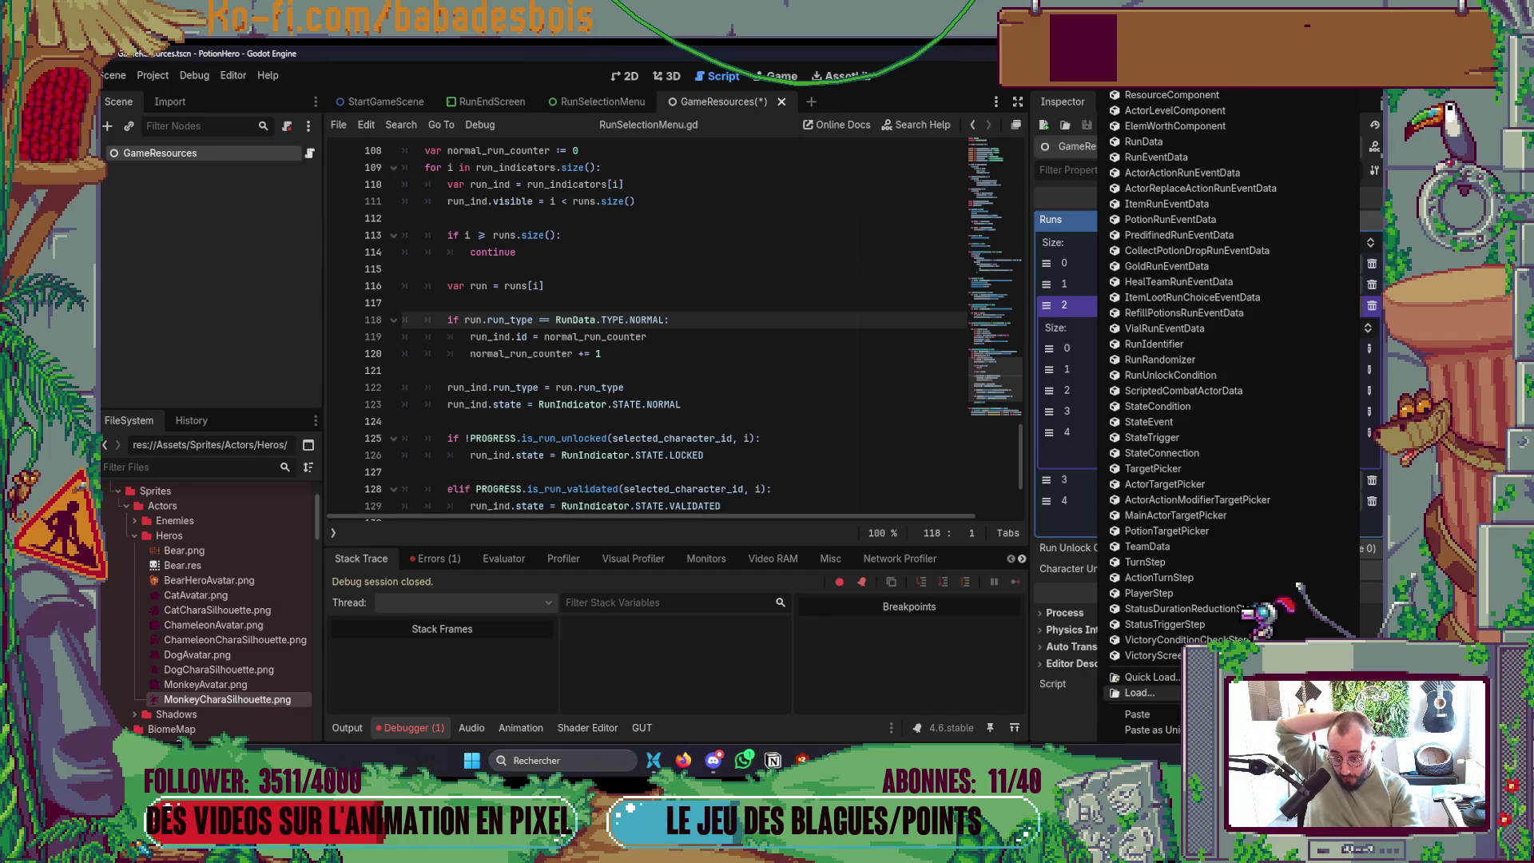
left_click(1142, 715)
left_click(1366, 433)
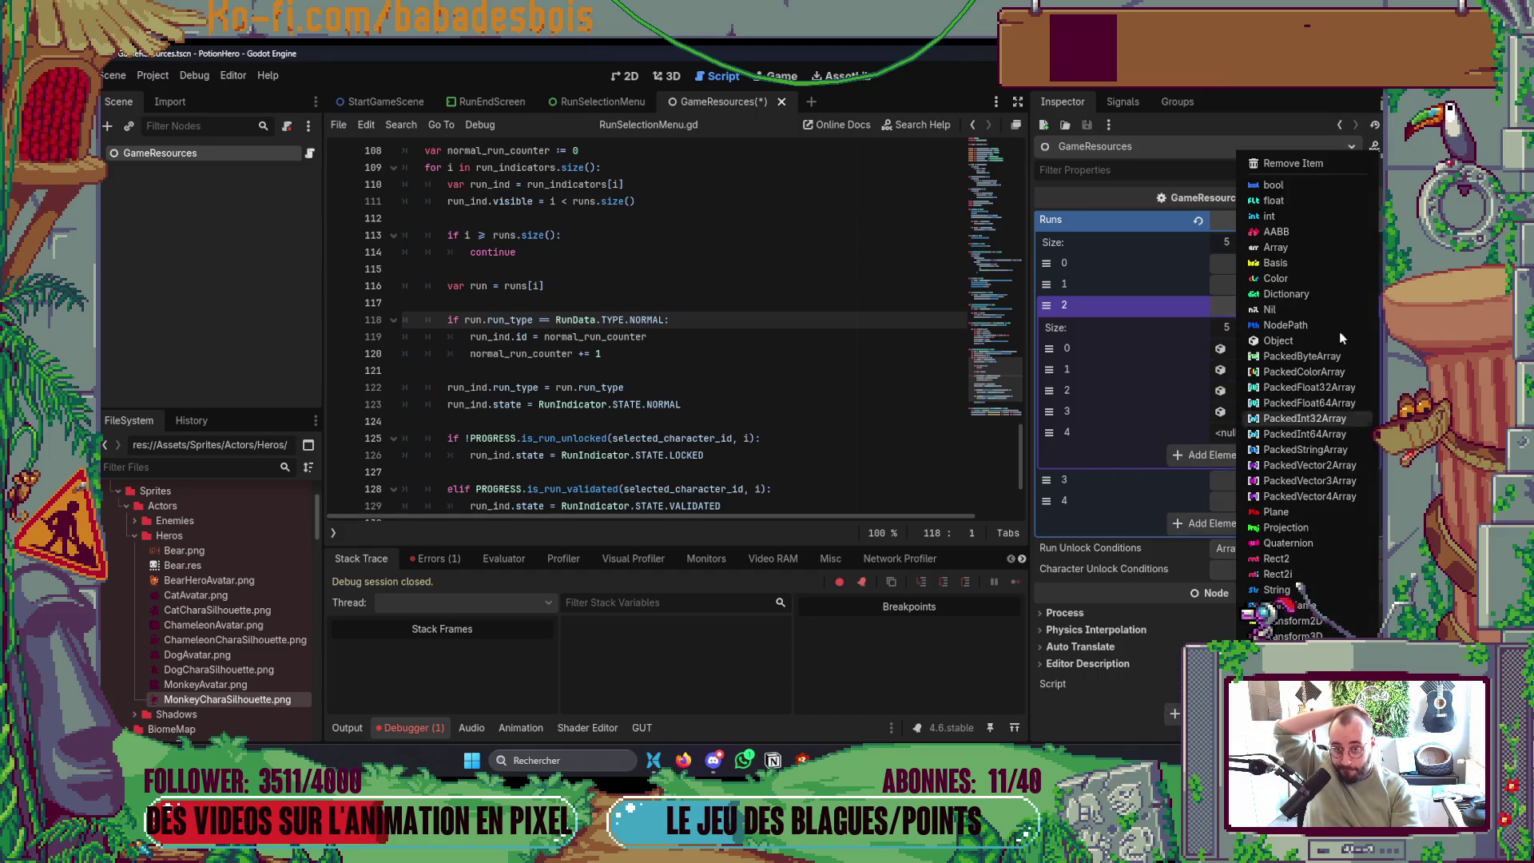
left_click(1277, 347)
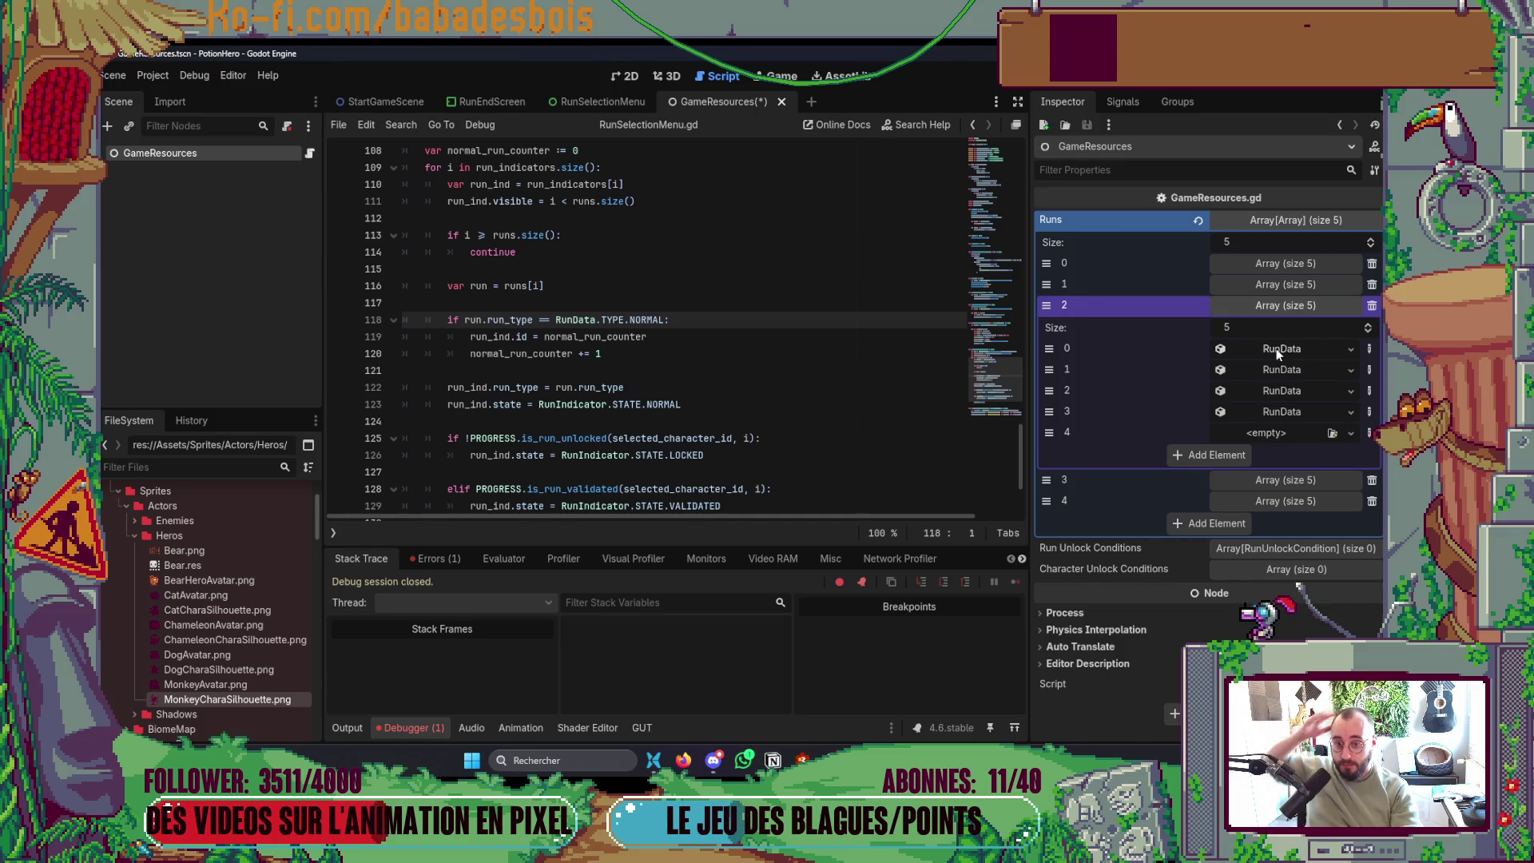
left_click(1352, 428)
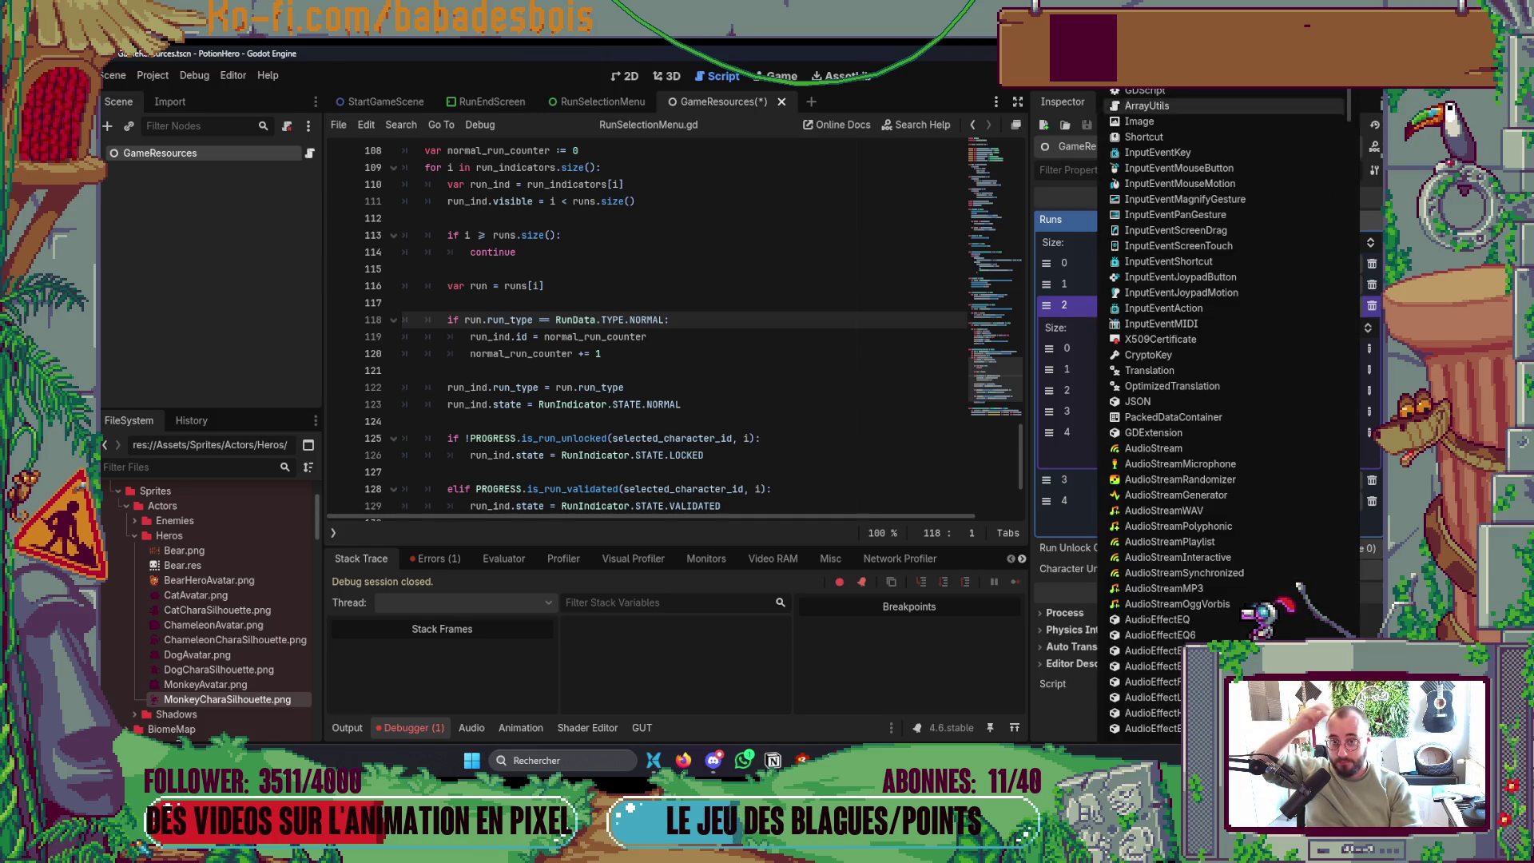
scroll(1352, 428, "down", 15)
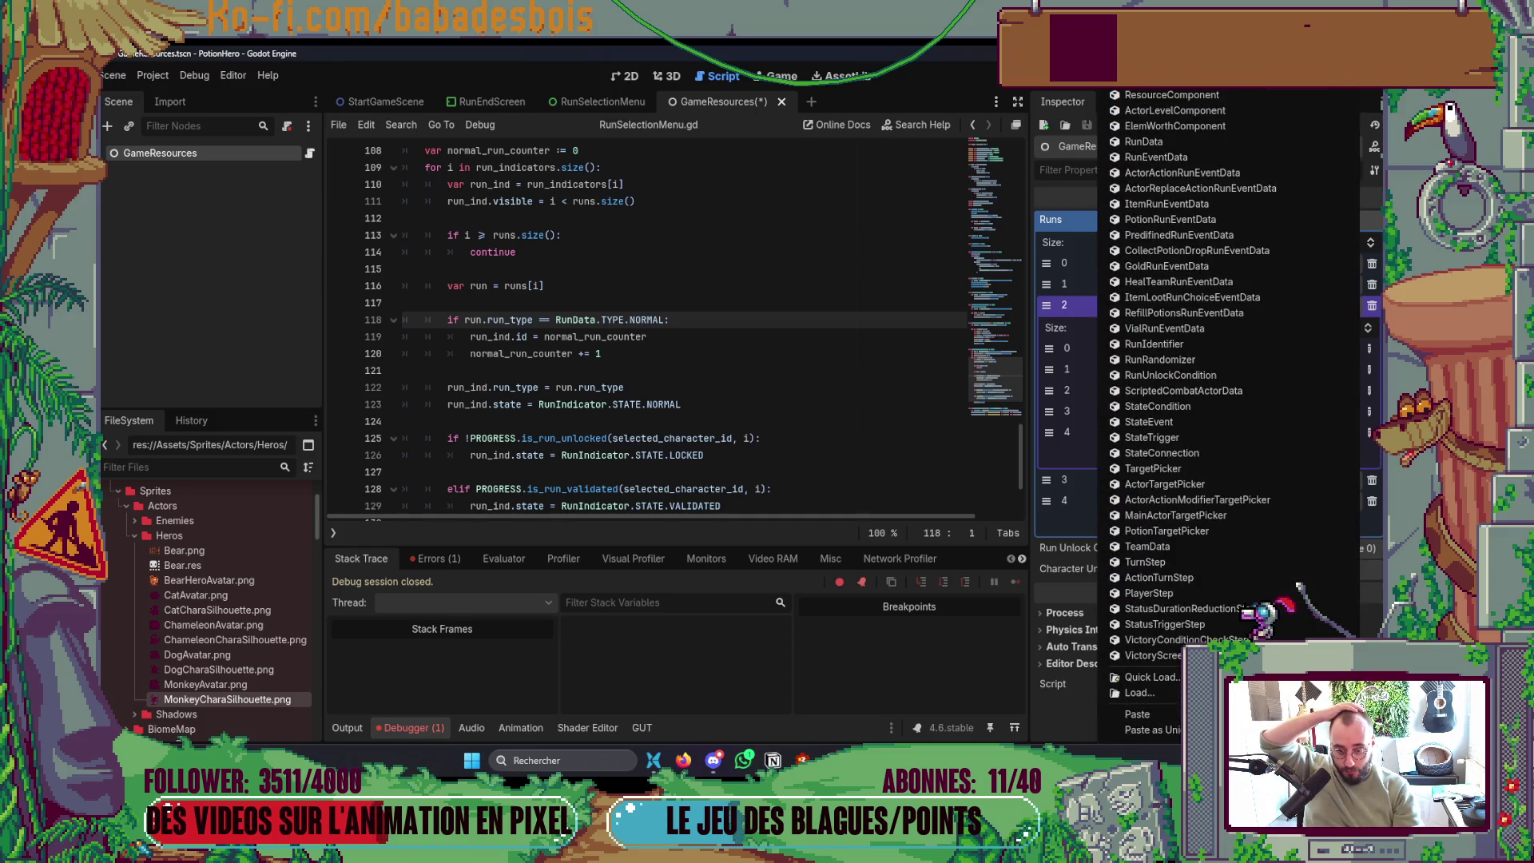
left_click(1135, 714)
left_click(1296, 306)
left_click(1333, 326)
left_click(1369, 391)
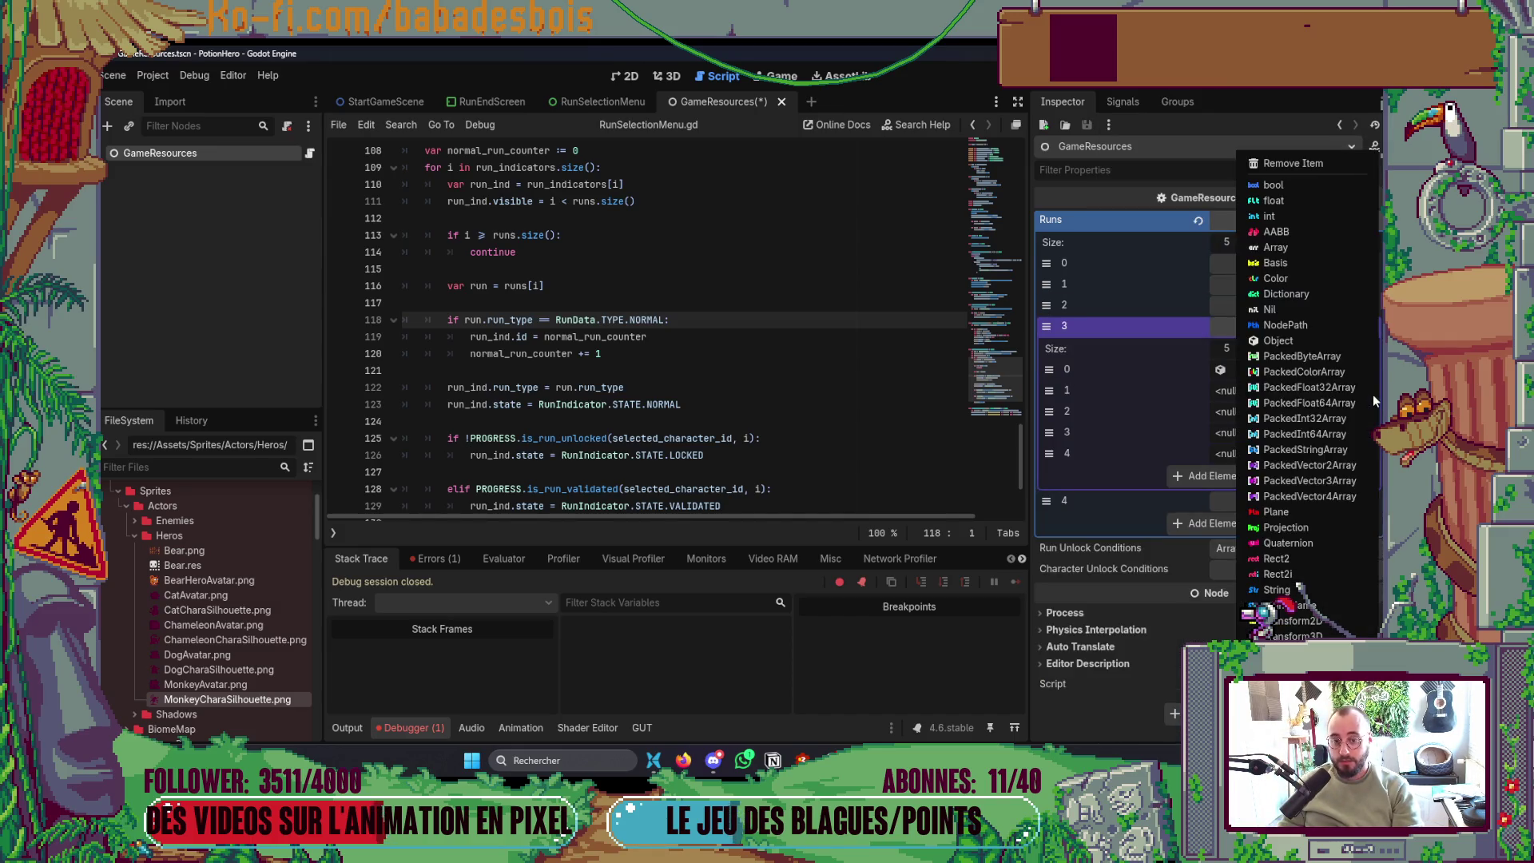
Turn Runs[3] items 1 and 2 into Object slots and paste RunData into each.
left_click(1278, 341)
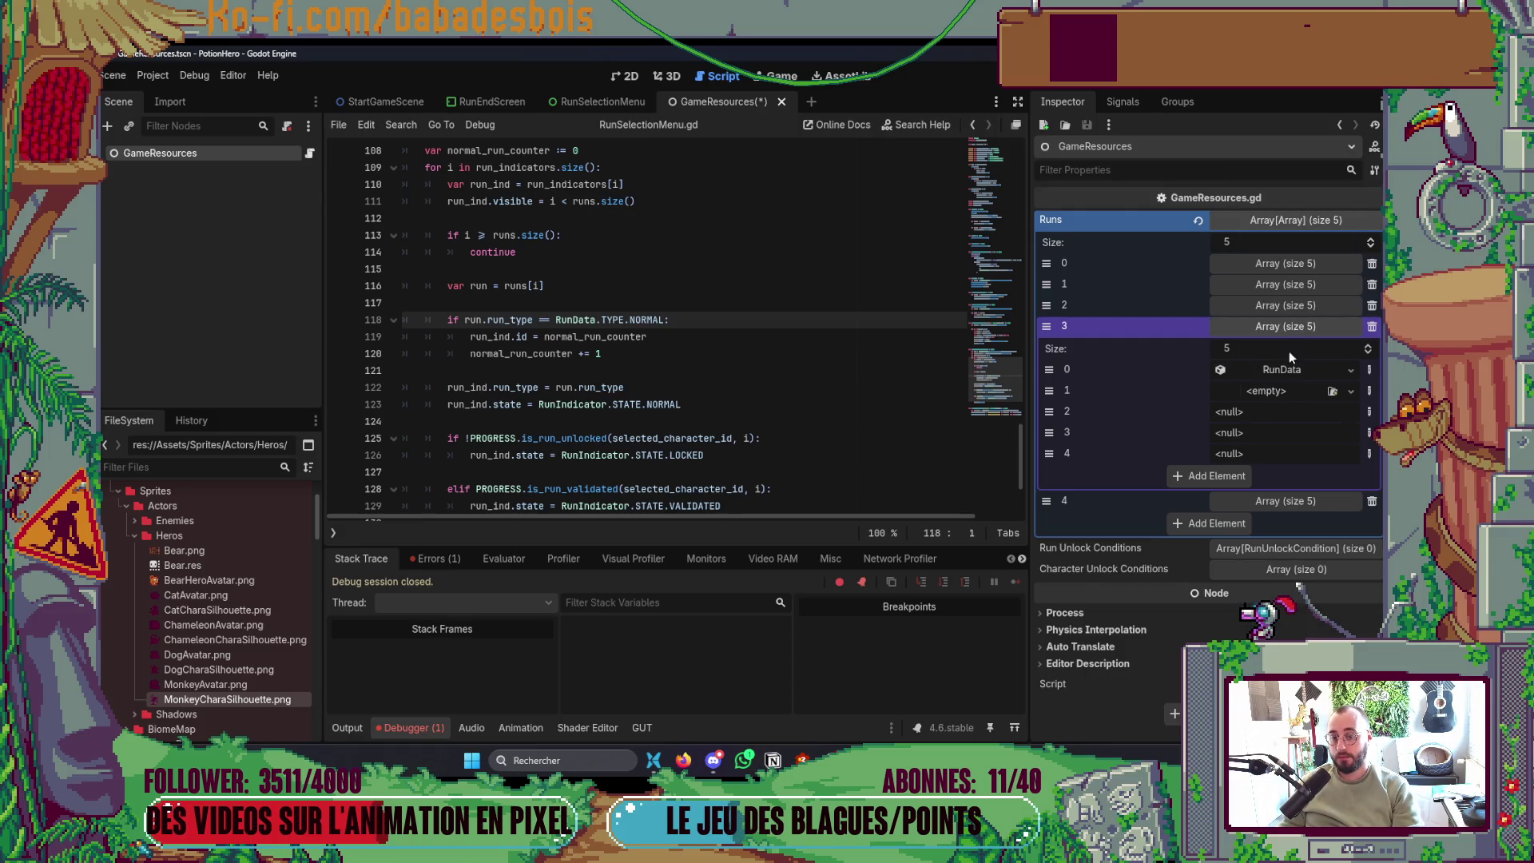
left_click(1350, 390)
scroll(1350, 591, "down", 5)
scroll(1230, 639, "down", 5)
left_click(1151, 715)
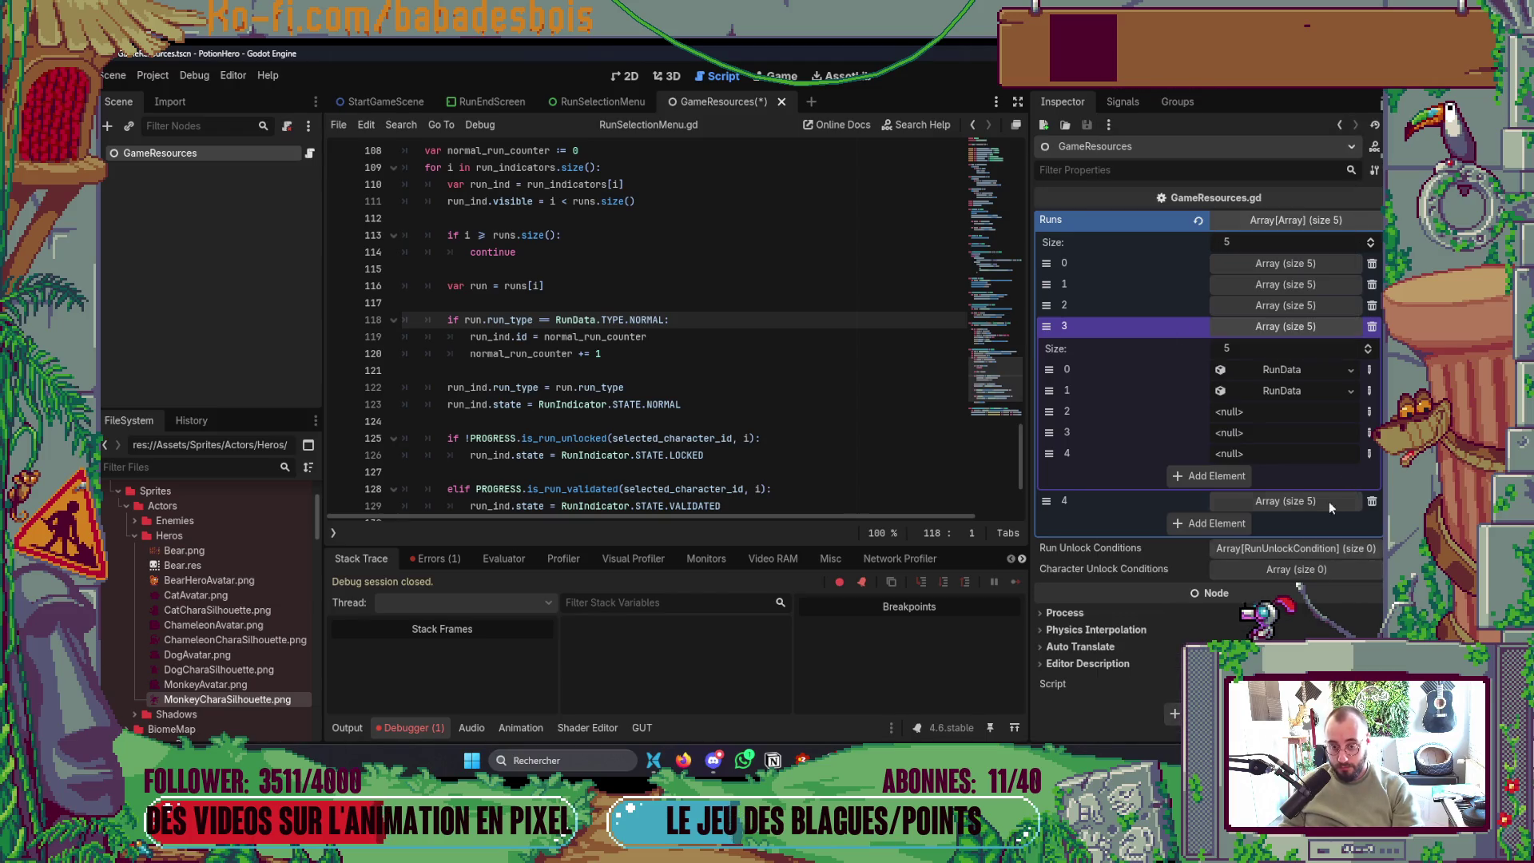
left_click(1371, 412)
left_click(1287, 342)
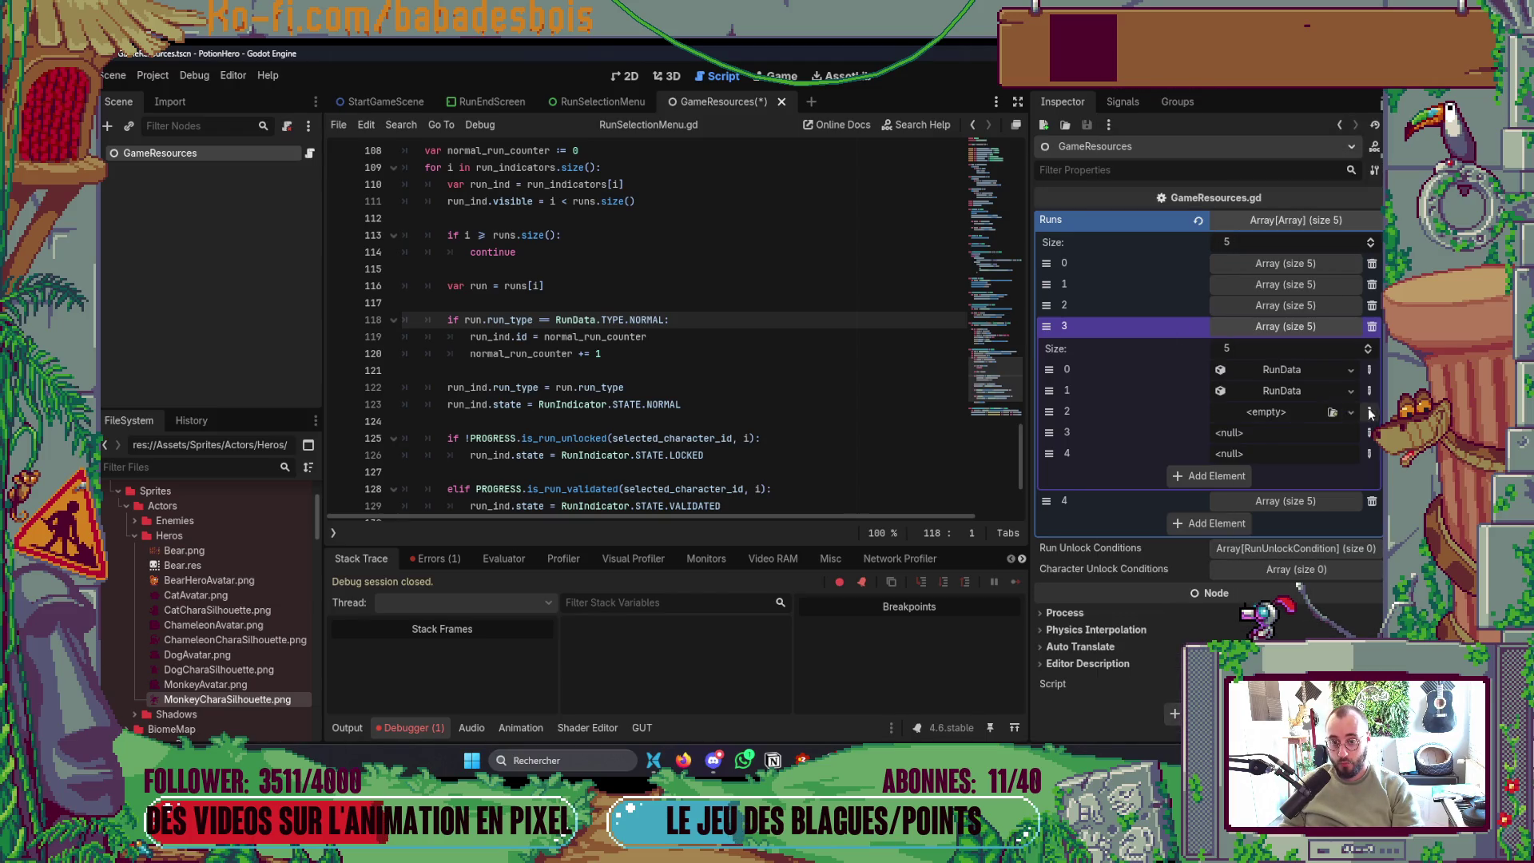
left_click(1354, 411)
scroll(1353, 529, "down", 10)
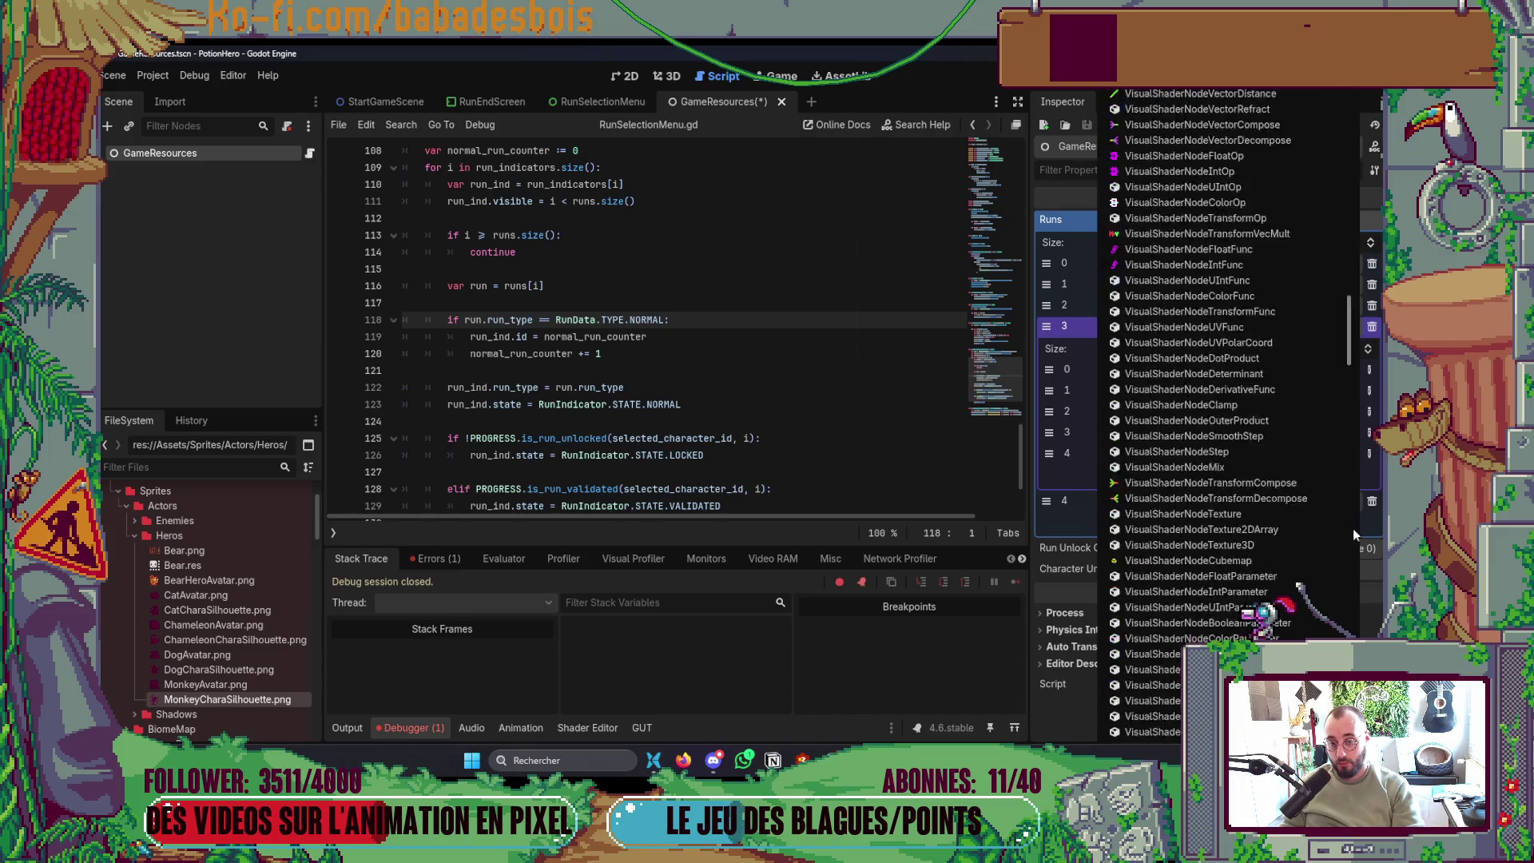
left_click(1156, 719)
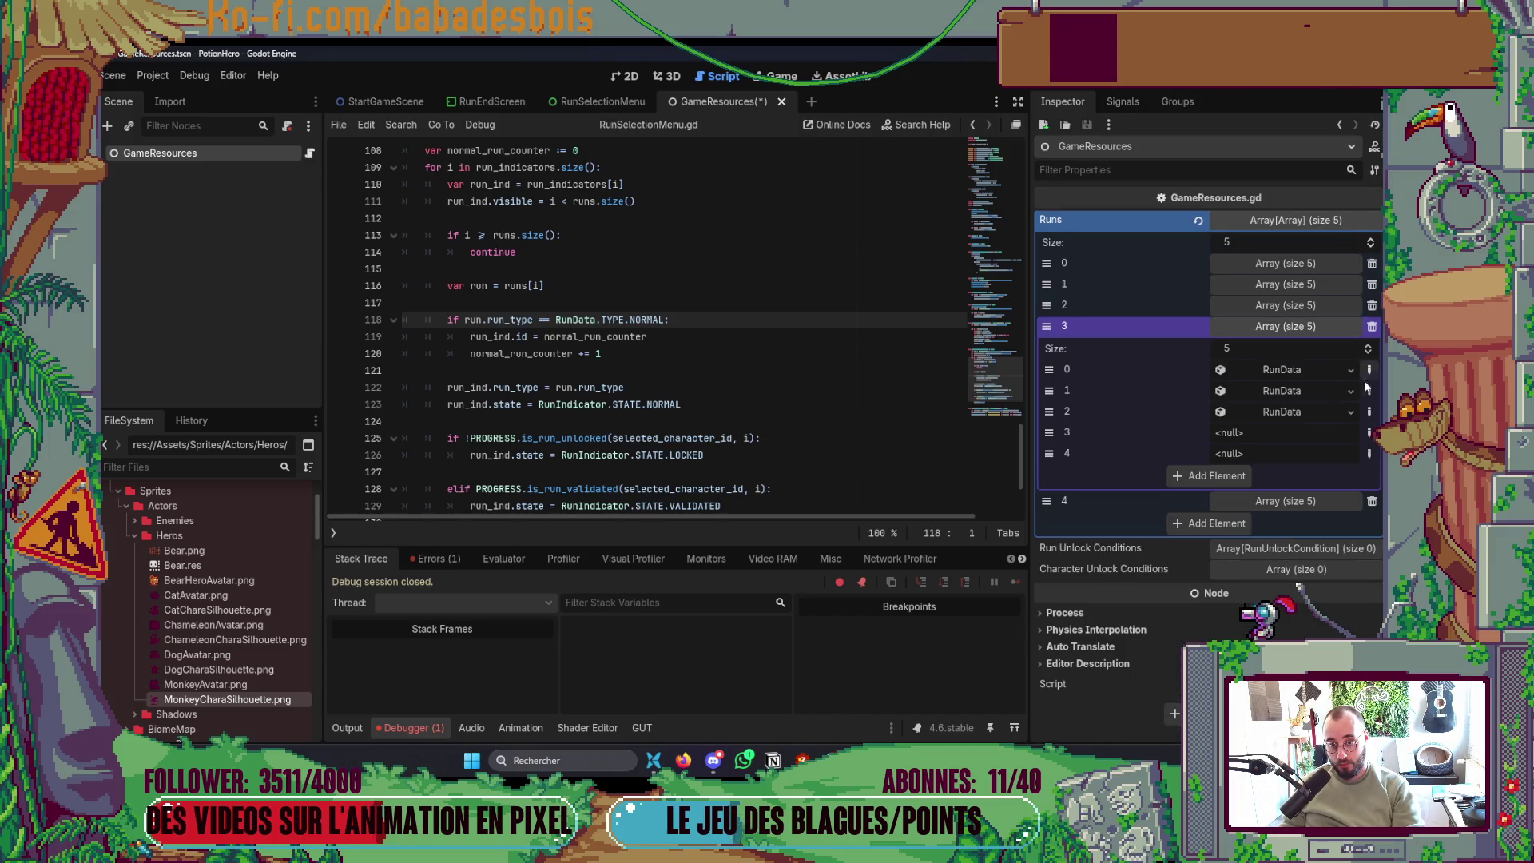
Give Runs[3] items 3 and 4 the pasted RunData resource as well.
left_click(1372, 432)
left_click(1286, 342)
left_click(1350, 433)
scroll(1230, 400, "down", 10)
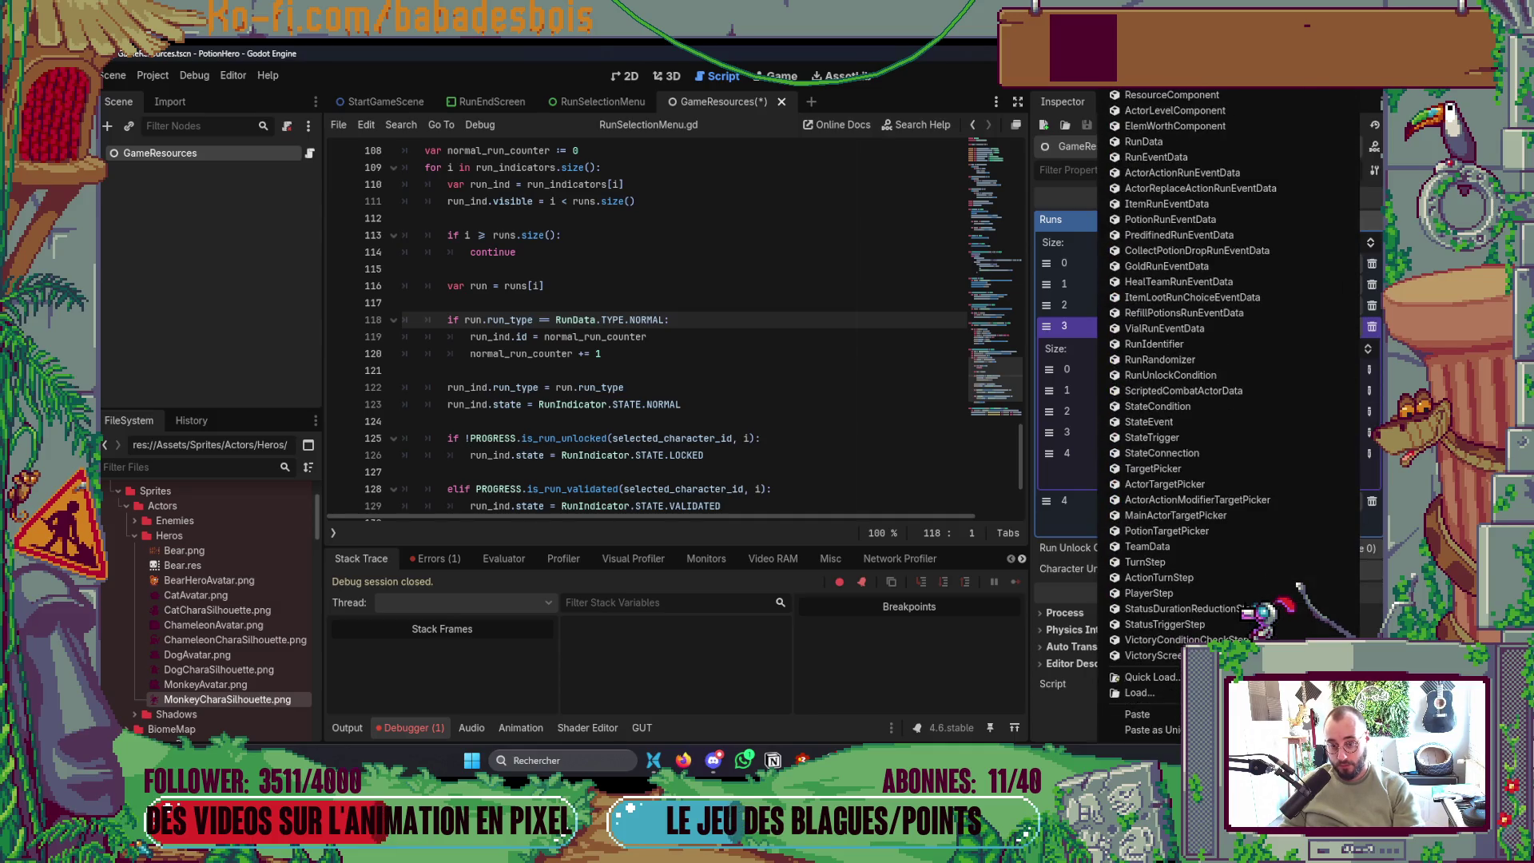
left_click(1137, 715)
left_click(1367, 452)
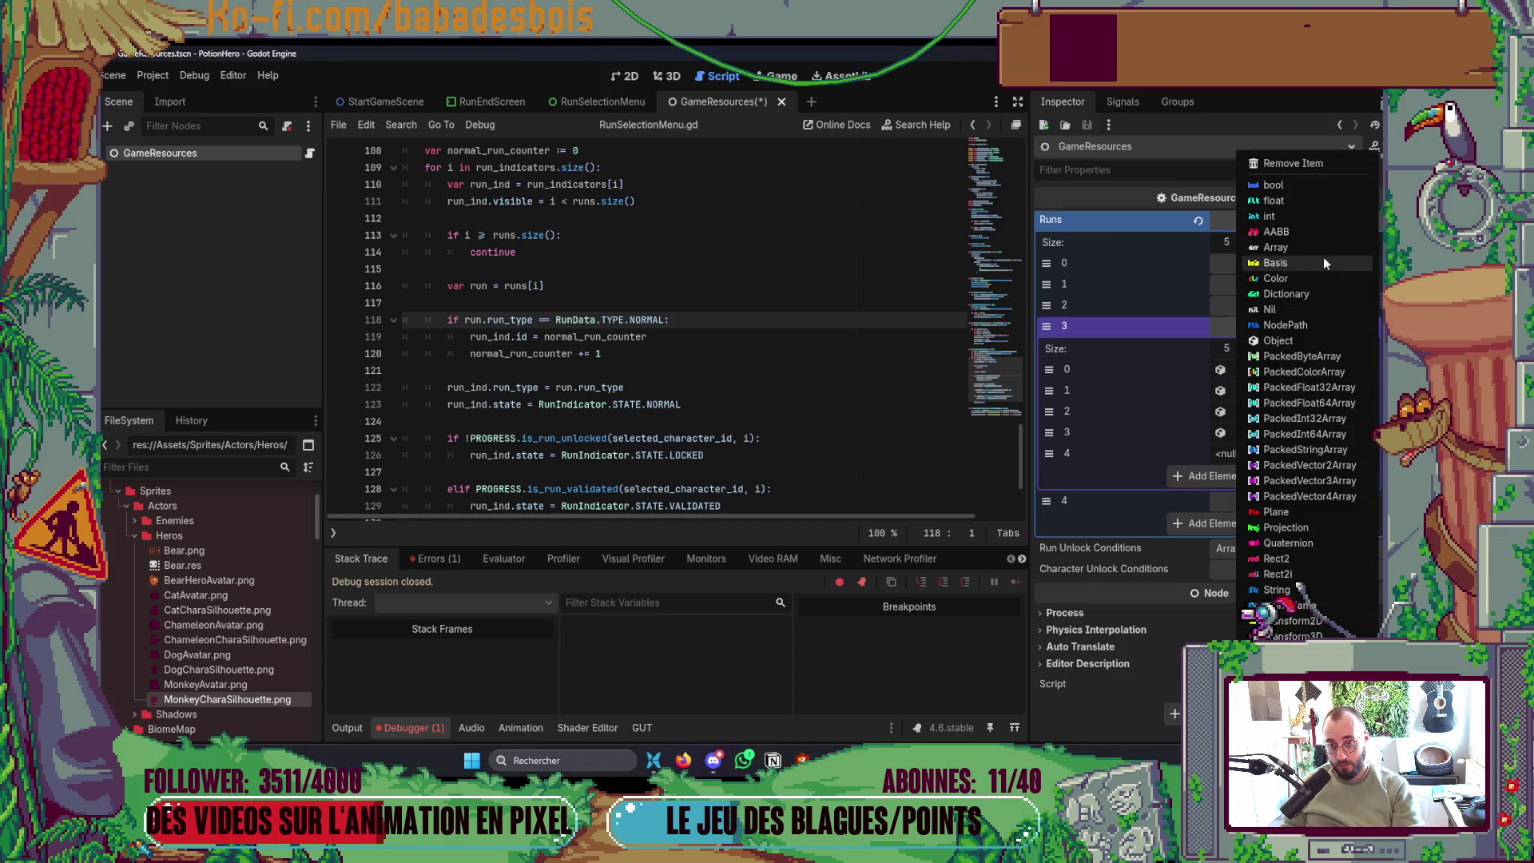
left_click(1311, 341)
left_click(1350, 455)
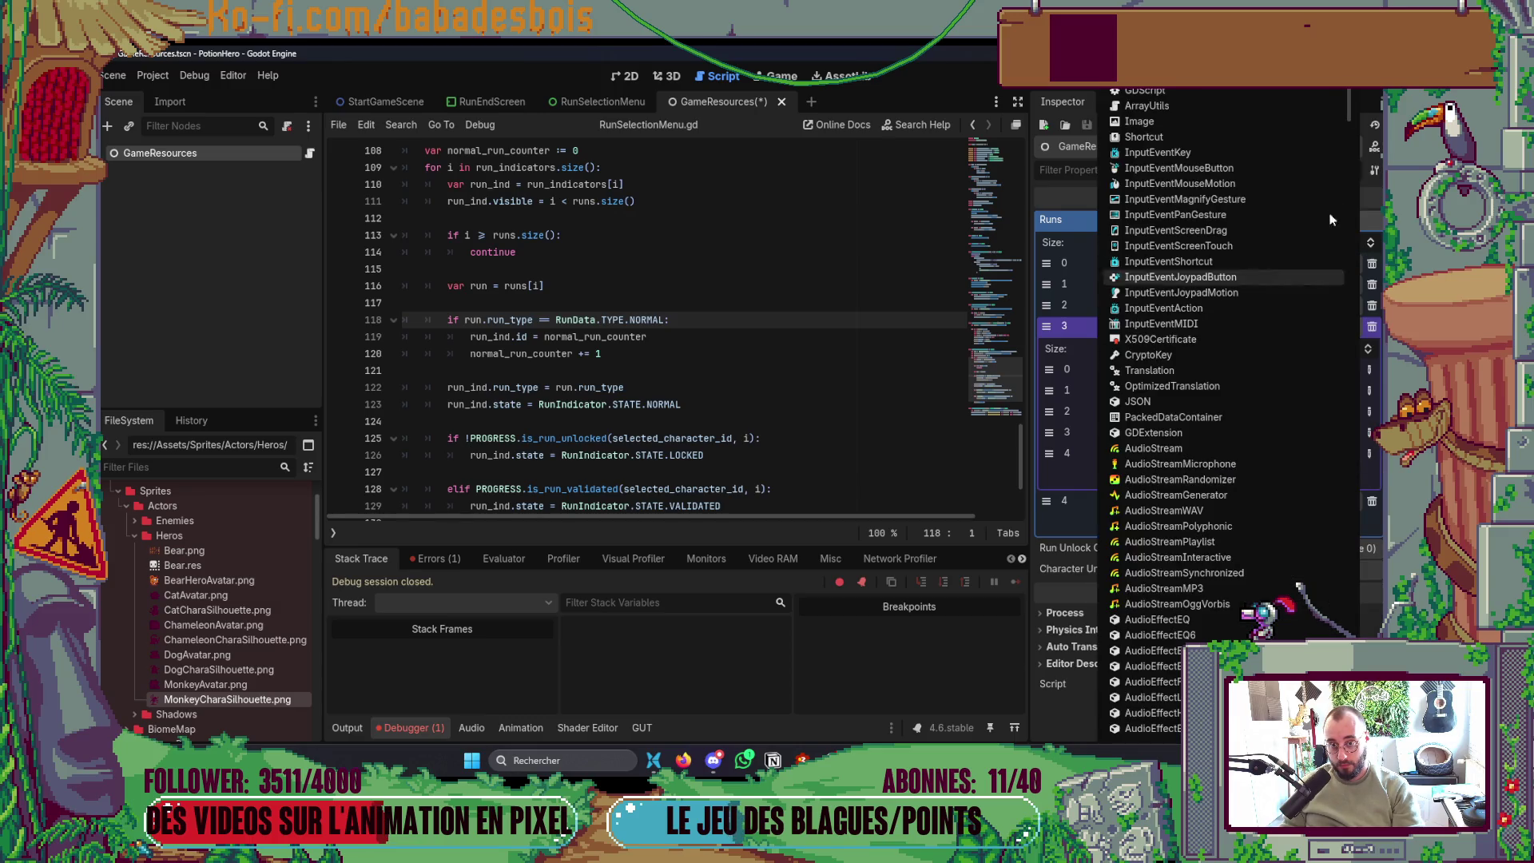
scroll(1231, 400, "down", 10)
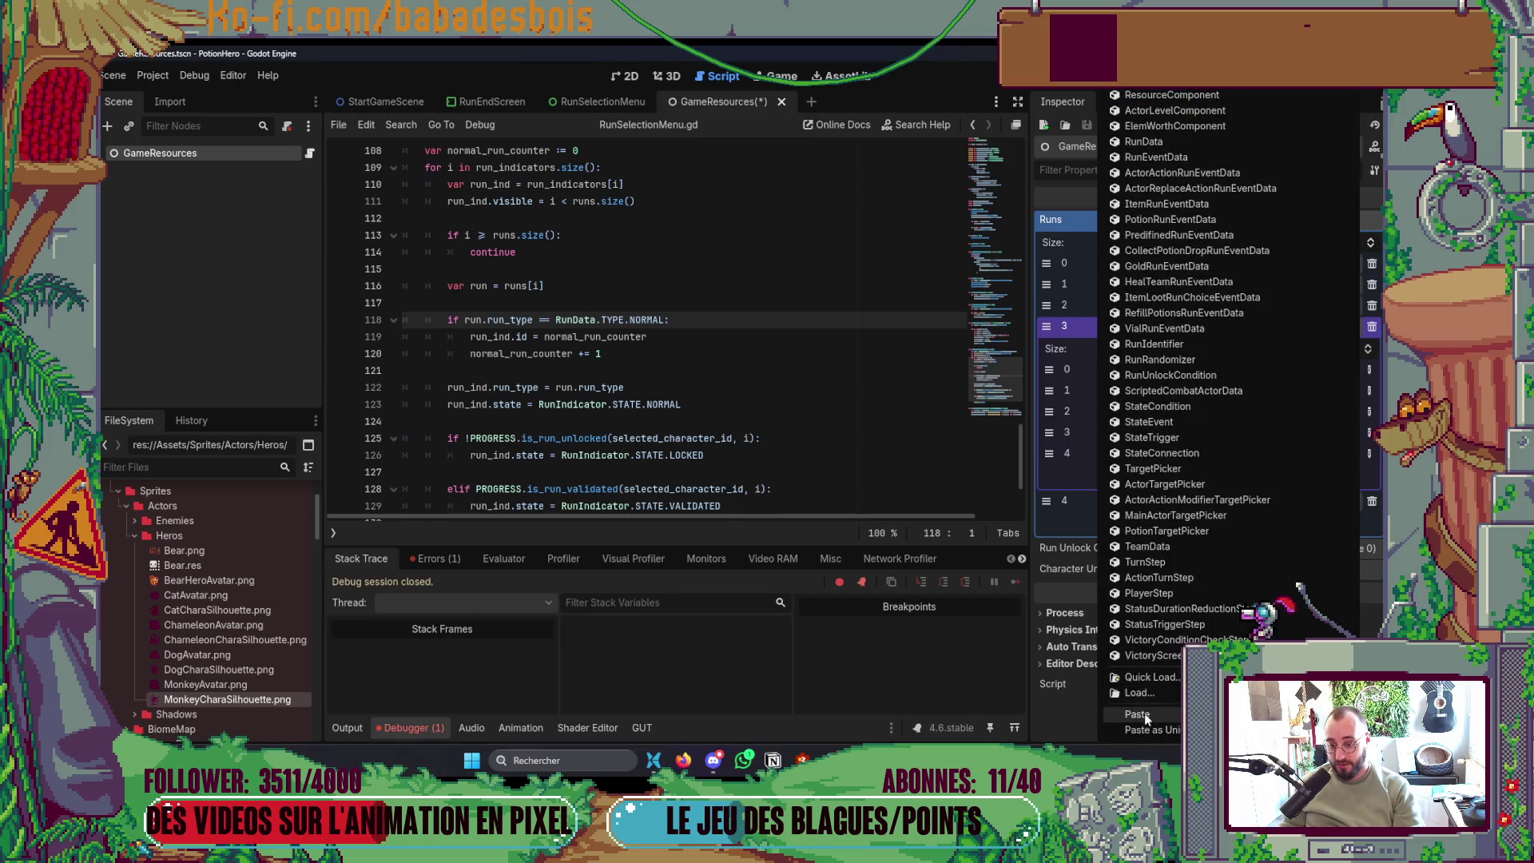
left_click(1142, 714)
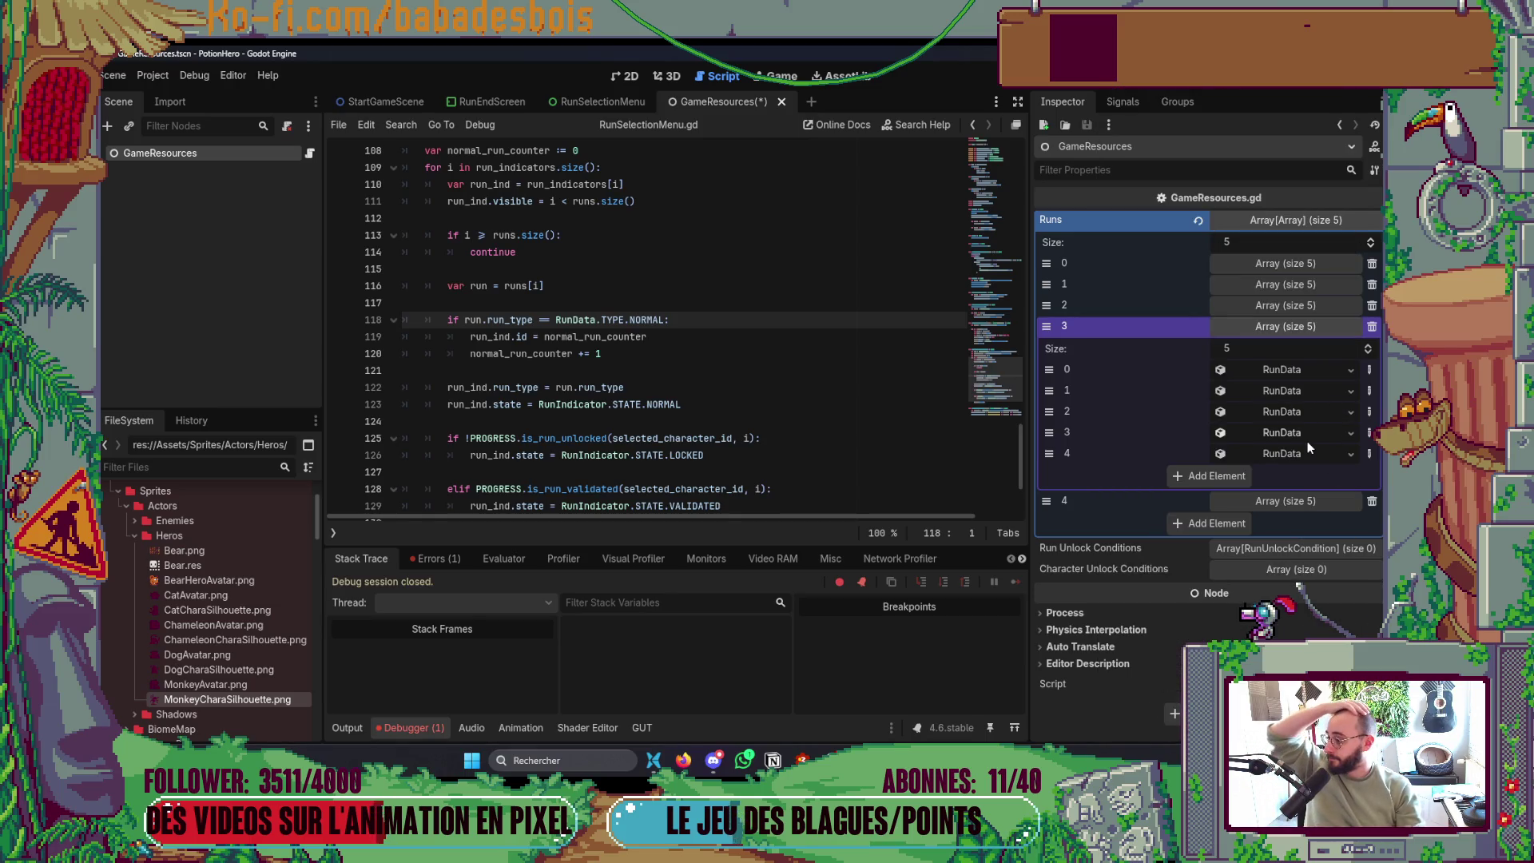
Collapse Runs[3], expand Runs[4], and paste RunData into its items 1 and 2.
left_click(1306, 327)
left_click(1331, 350)
left_click(1371, 416)
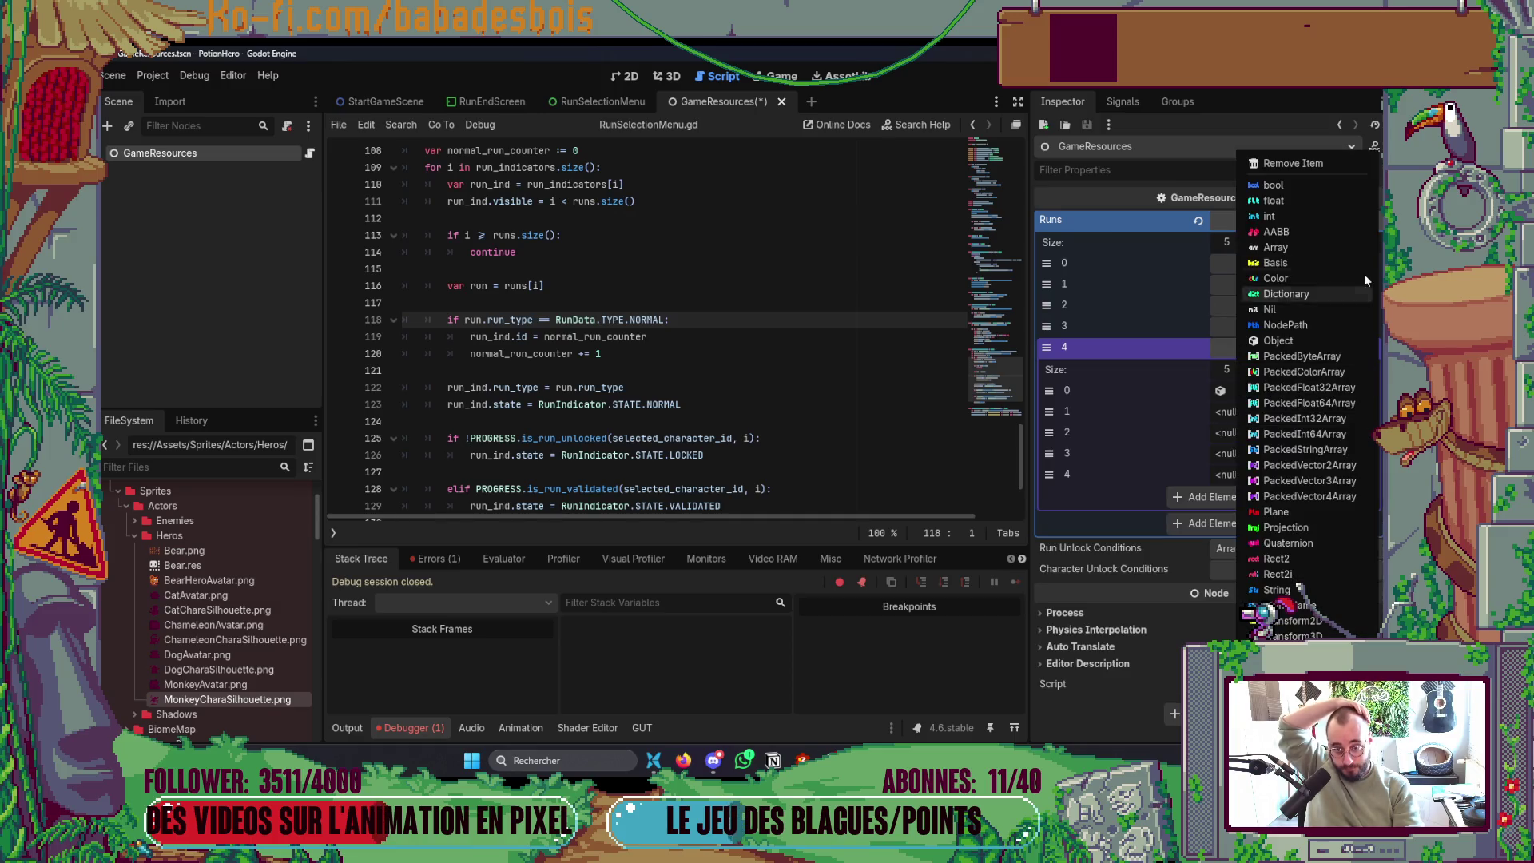
left_click(1302, 356)
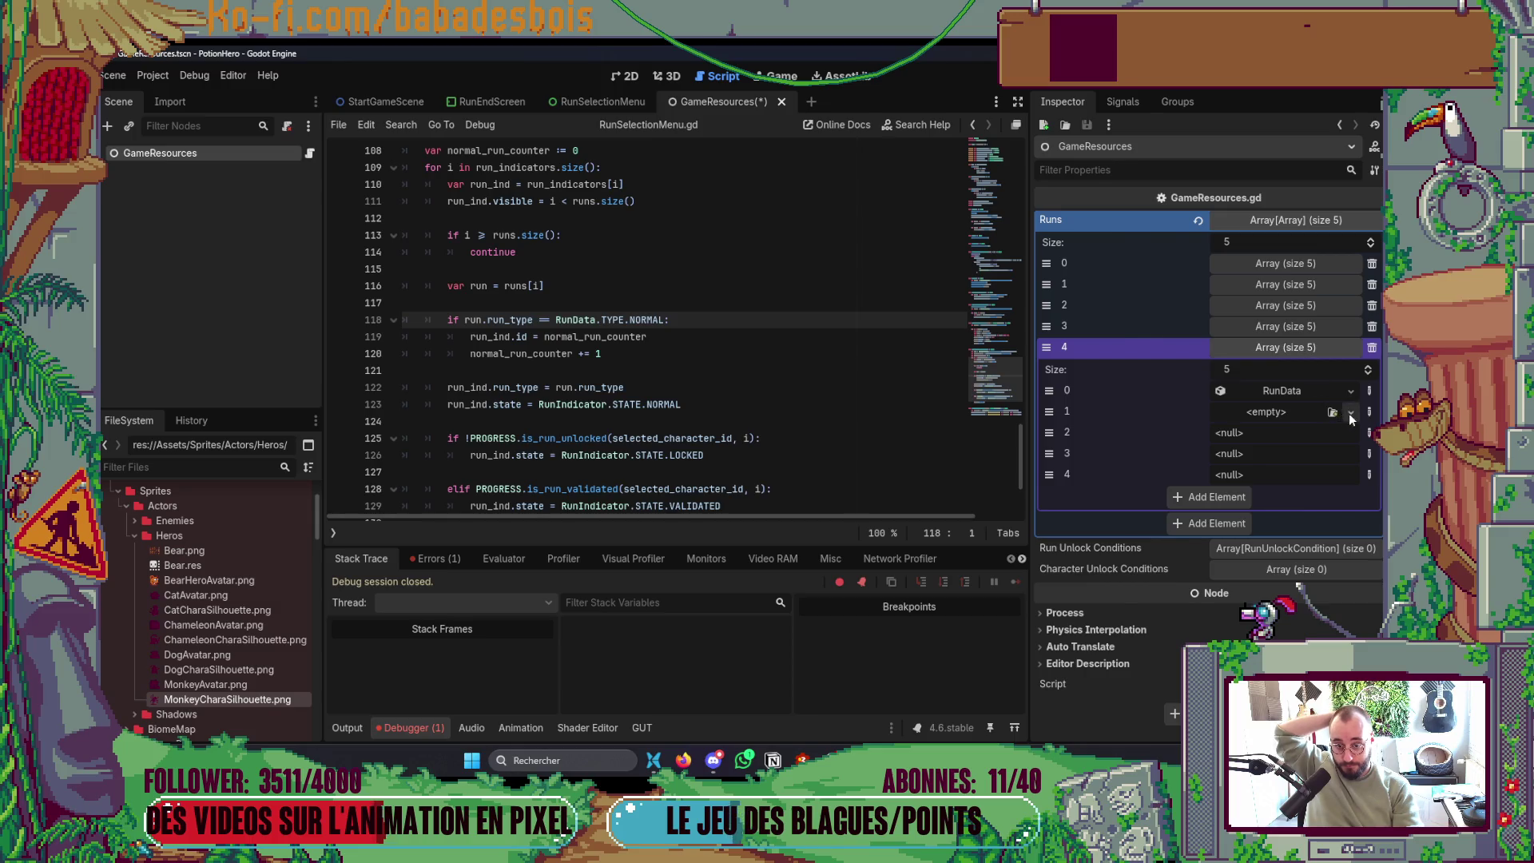
left_click(1350, 412)
scroll(1198, 375, "down", 3)
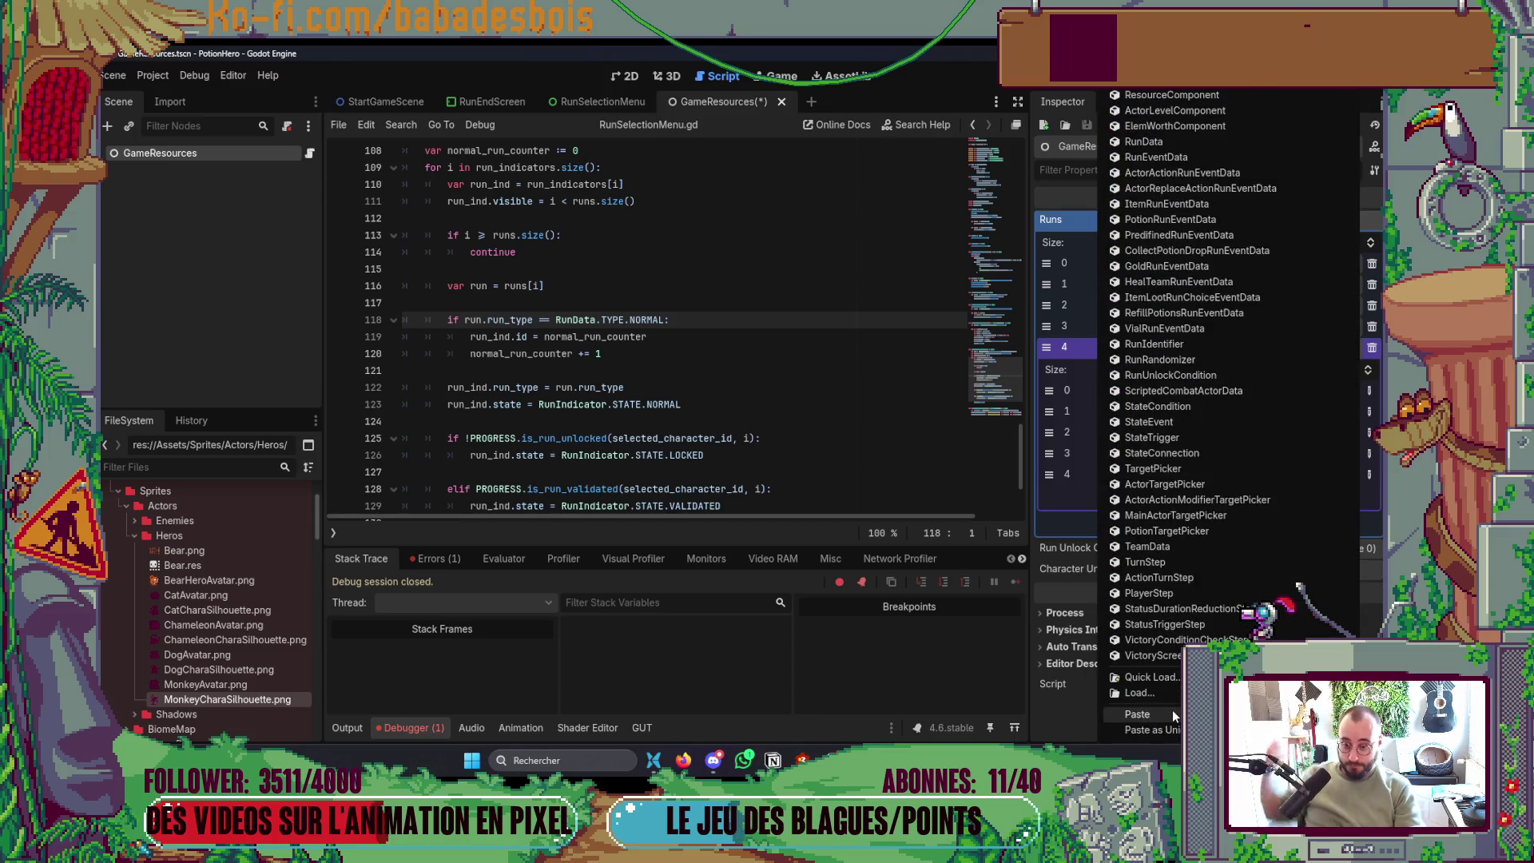
left_click(1172, 710)
left_click(1368, 432)
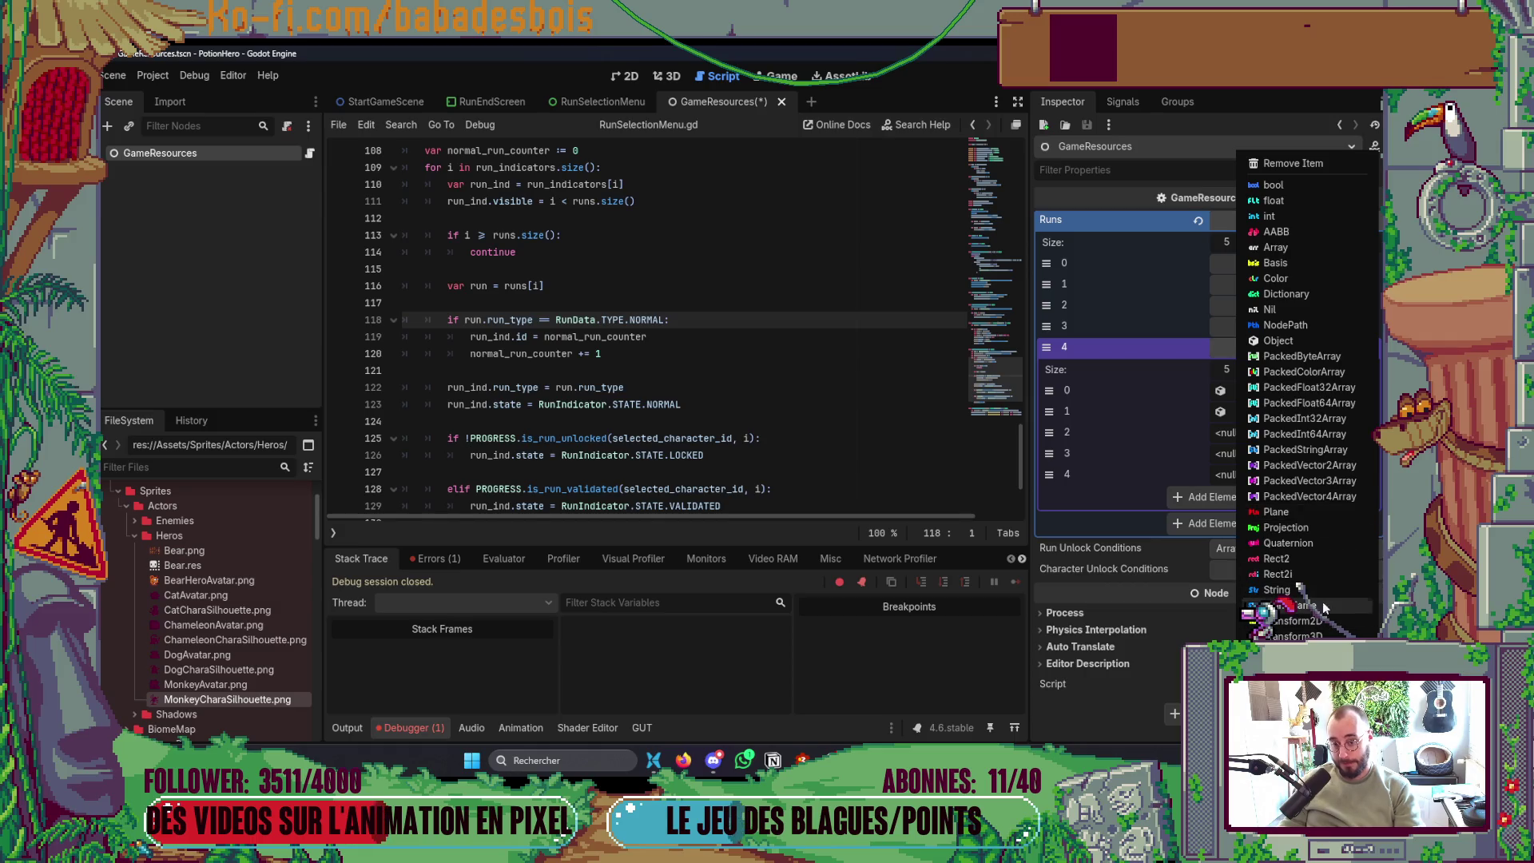
left_click(1147, 410)
left_click(1368, 432)
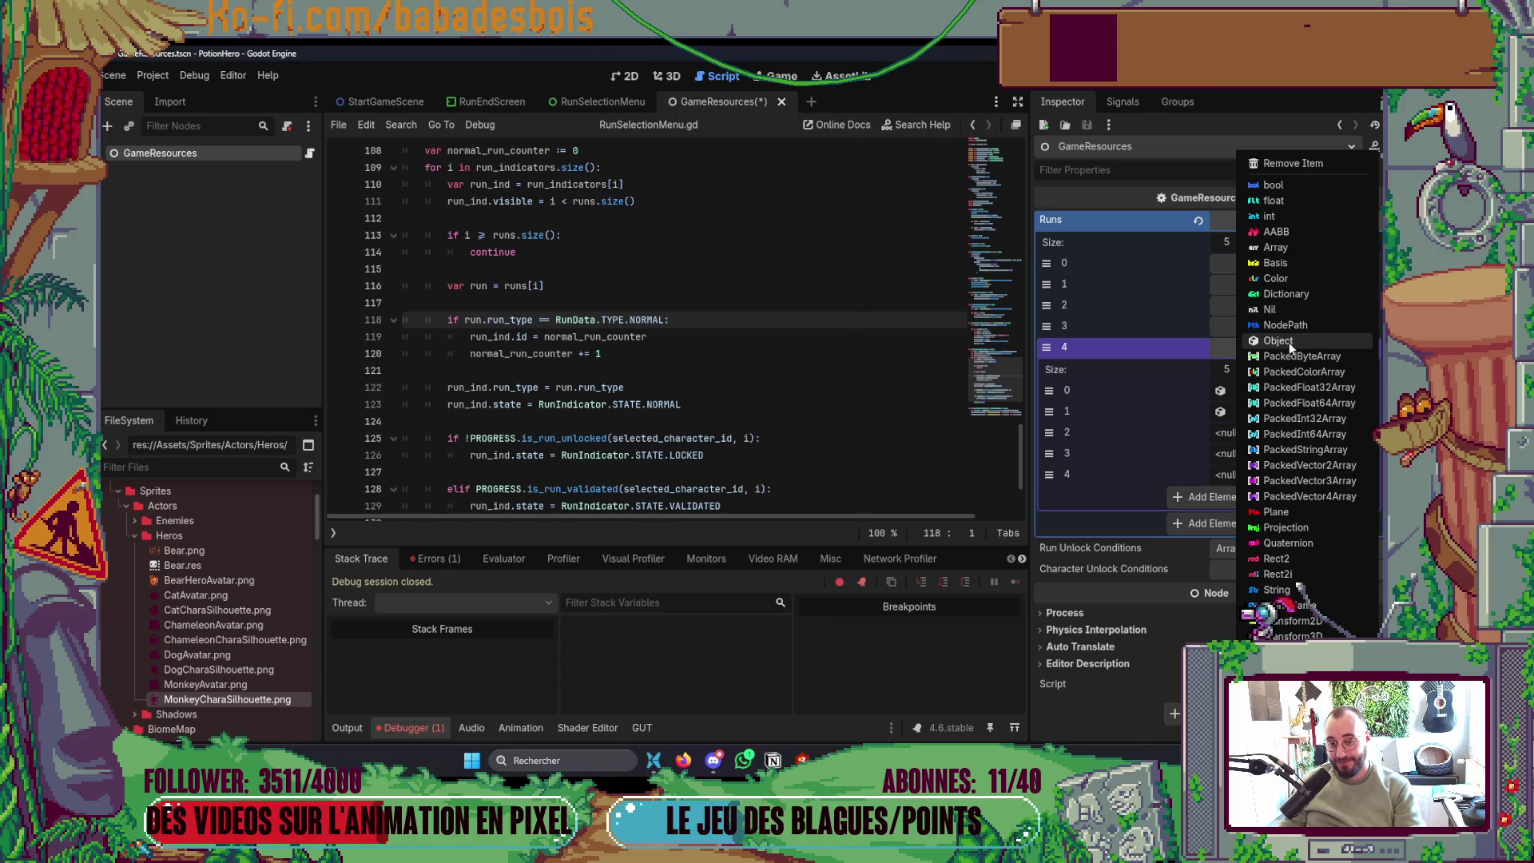
left_click(1288, 342)
left_click(1351, 433)
scroll(1320, 478, "down", 5)
scroll(1158, 639, "down", 5)
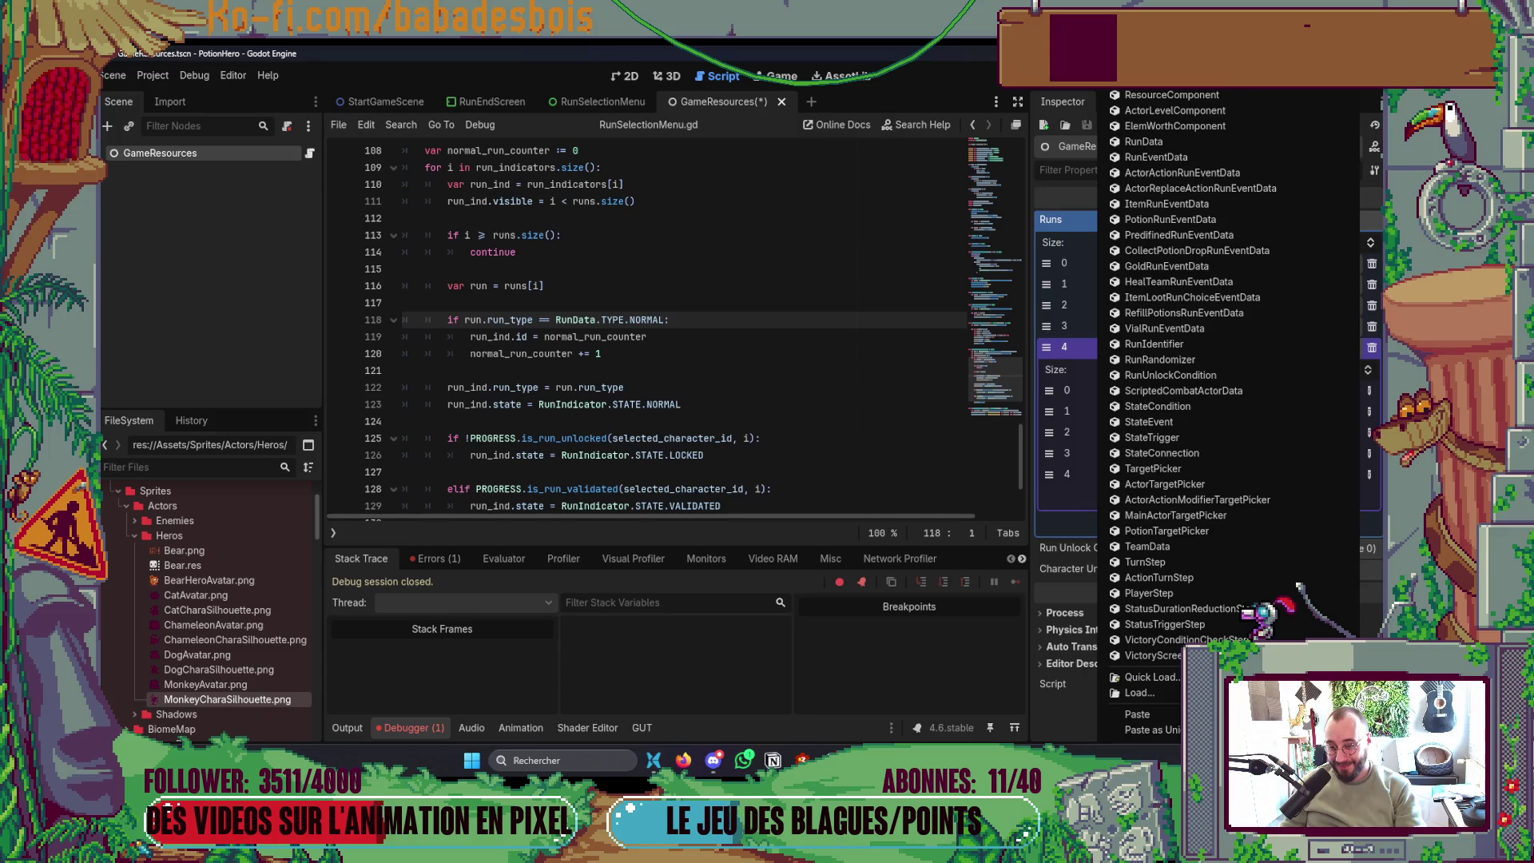
left_click(1143, 715)
Paste RunData into Runs[4] items 3 and 4, save the scene, and return to 2D view.
left_click(1353, 460)
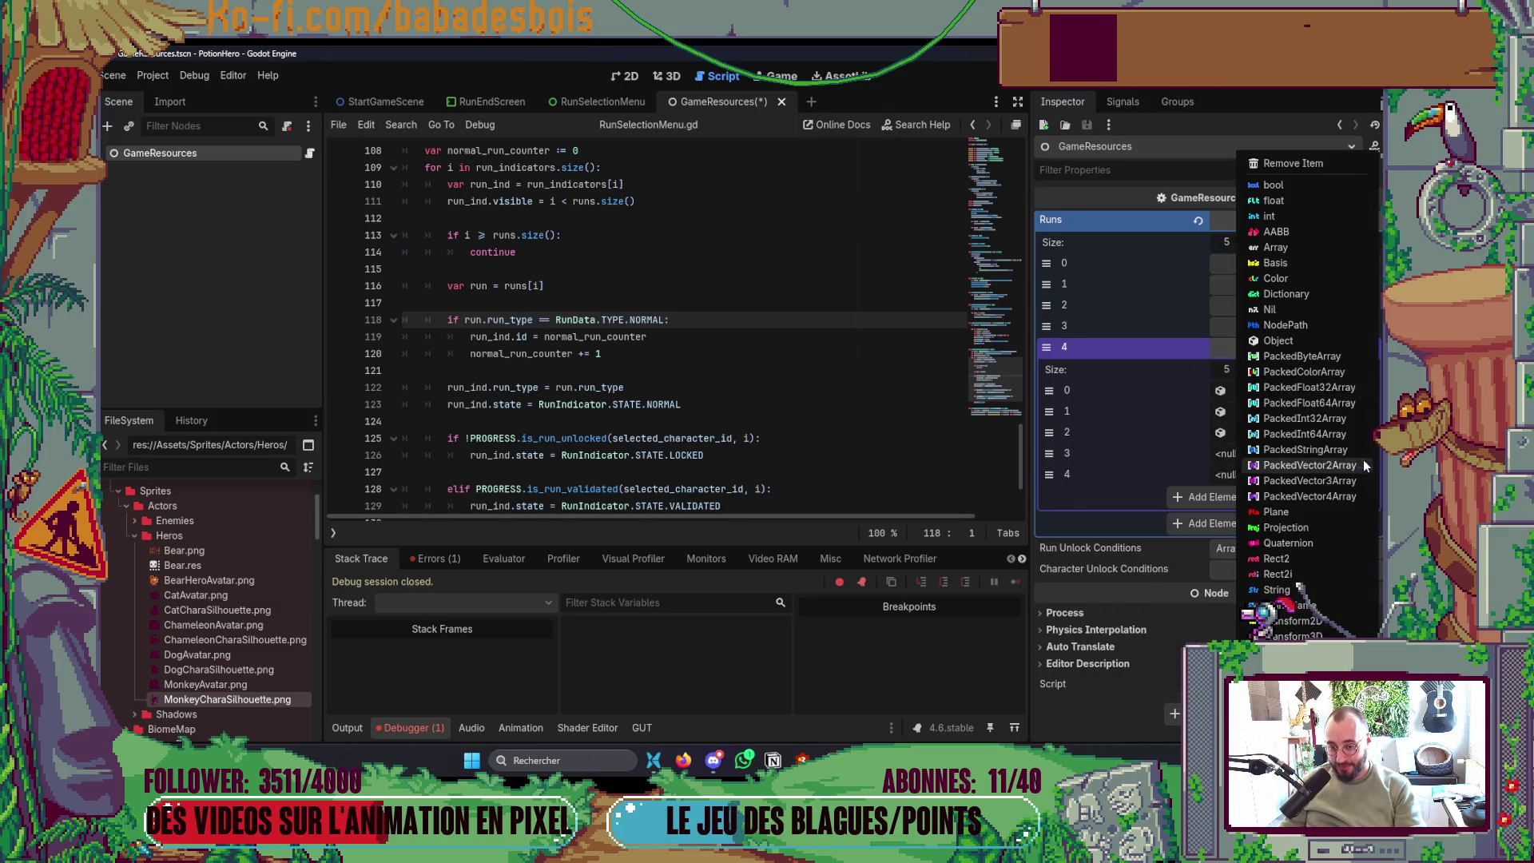
left_click(1296, 334)
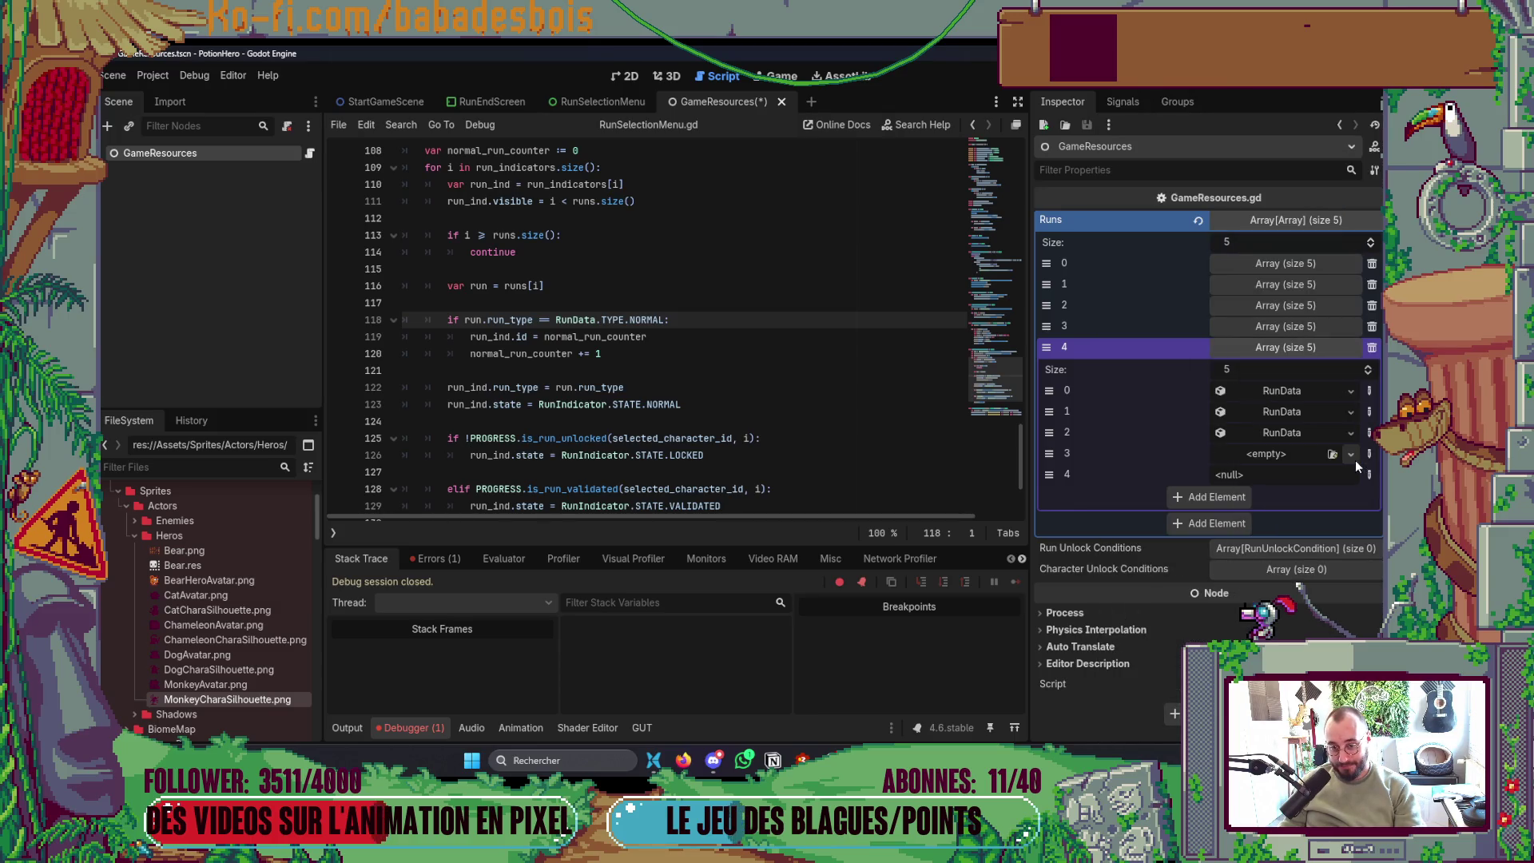
left_click(1350, 454)
scroll(1231, 415, "down", 3)
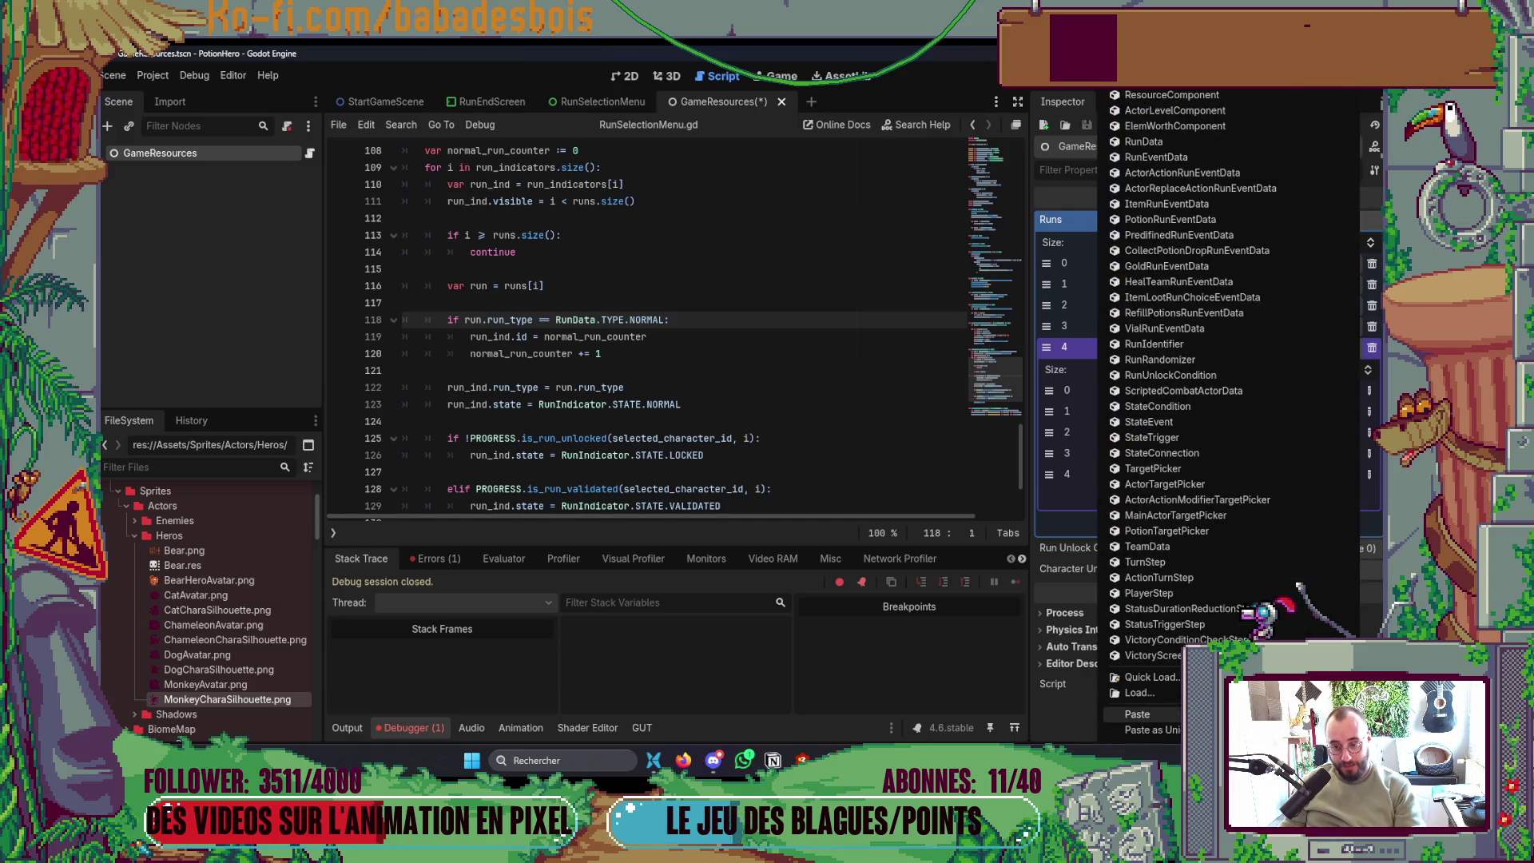
left_click(1135, 715)
left_click(1352, 475)
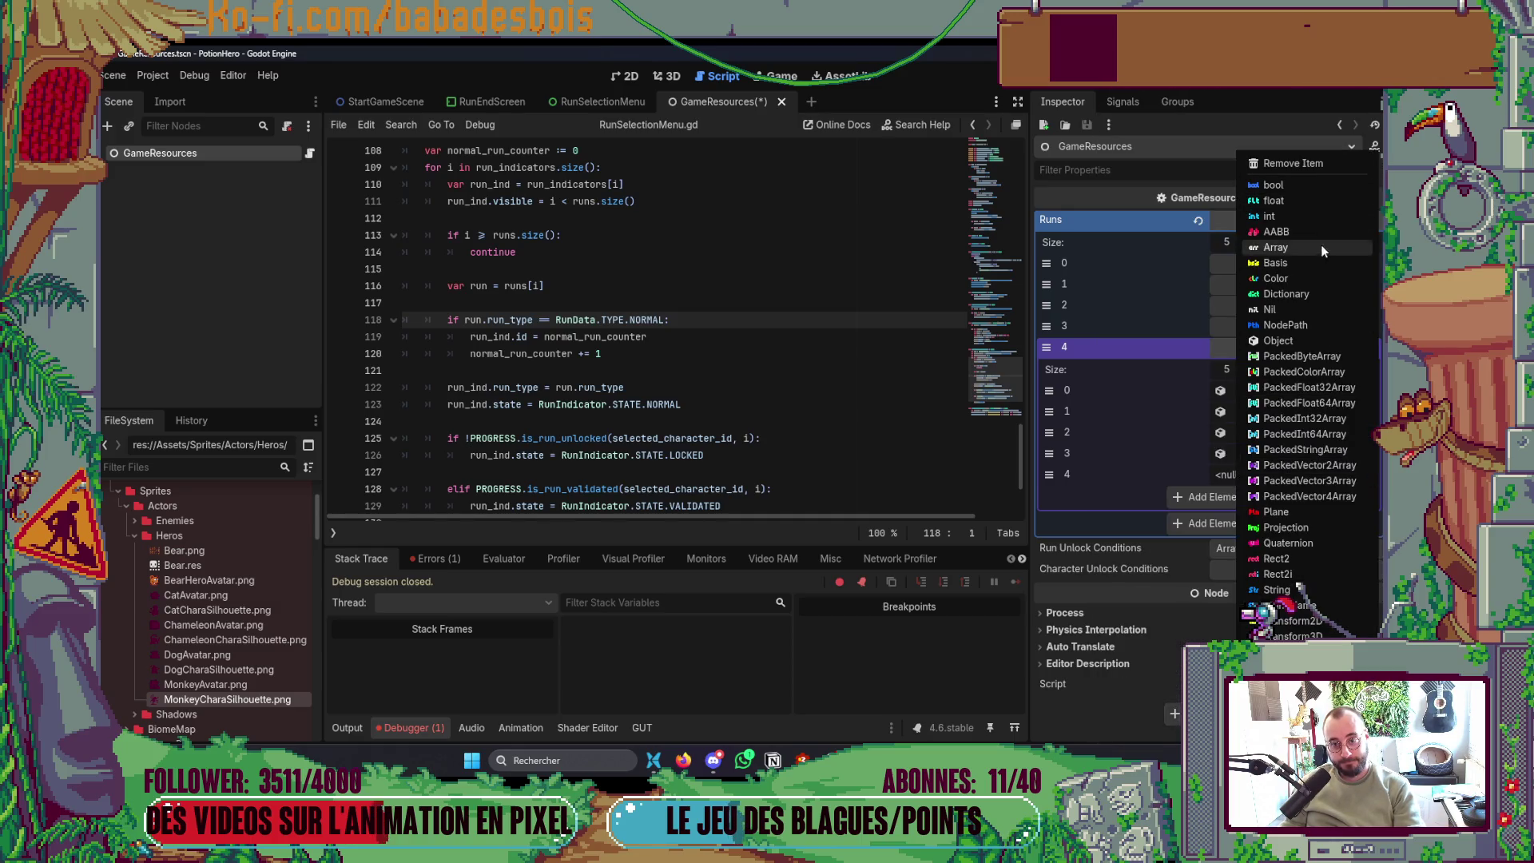
left_click(1300, 339)
left_click(1350, 475)
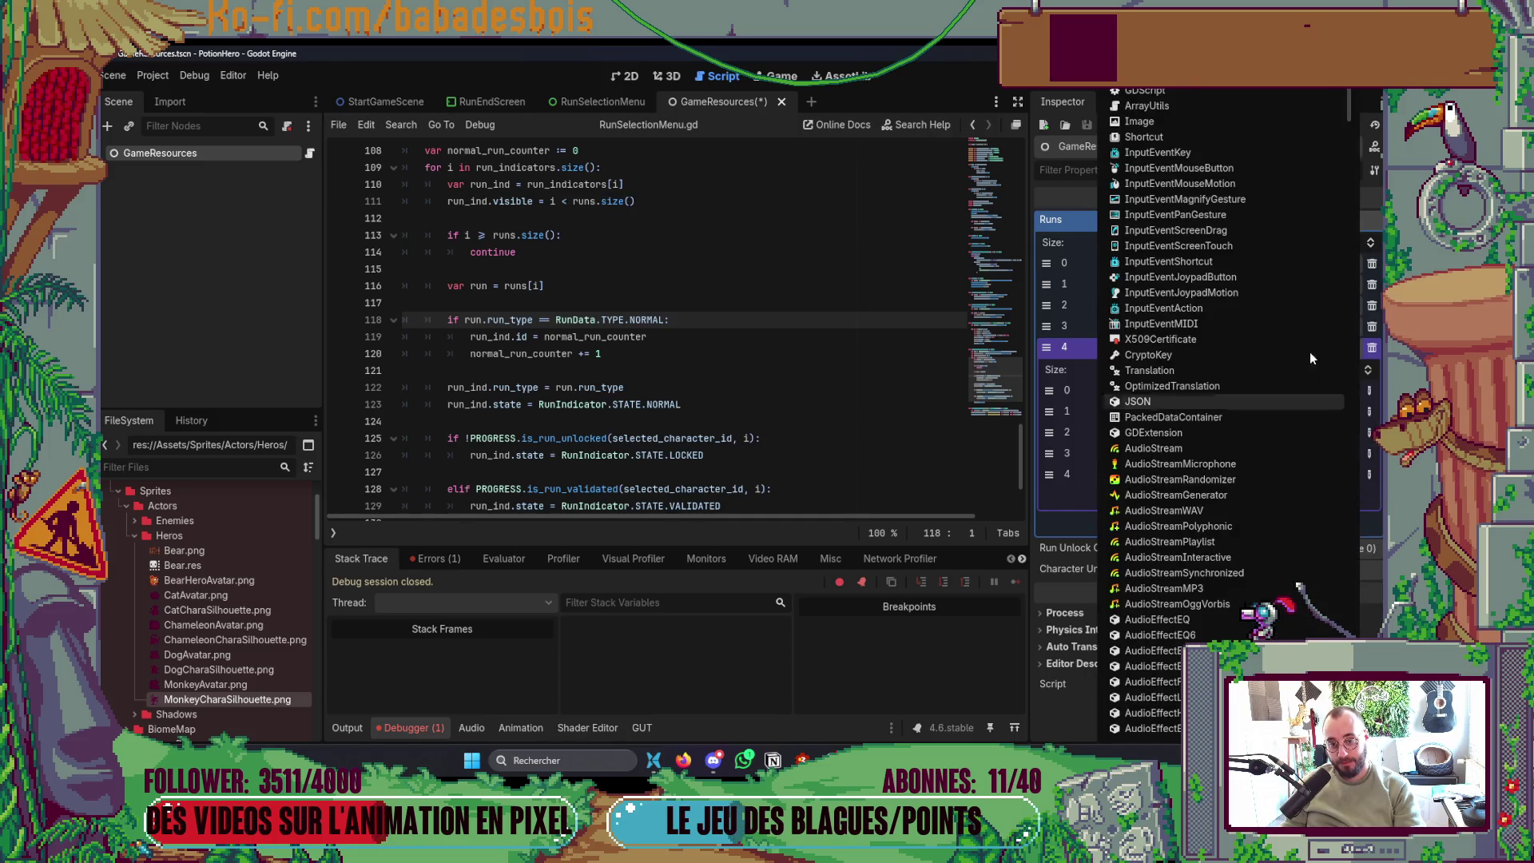
scroll(1230, 399, "down", 5)
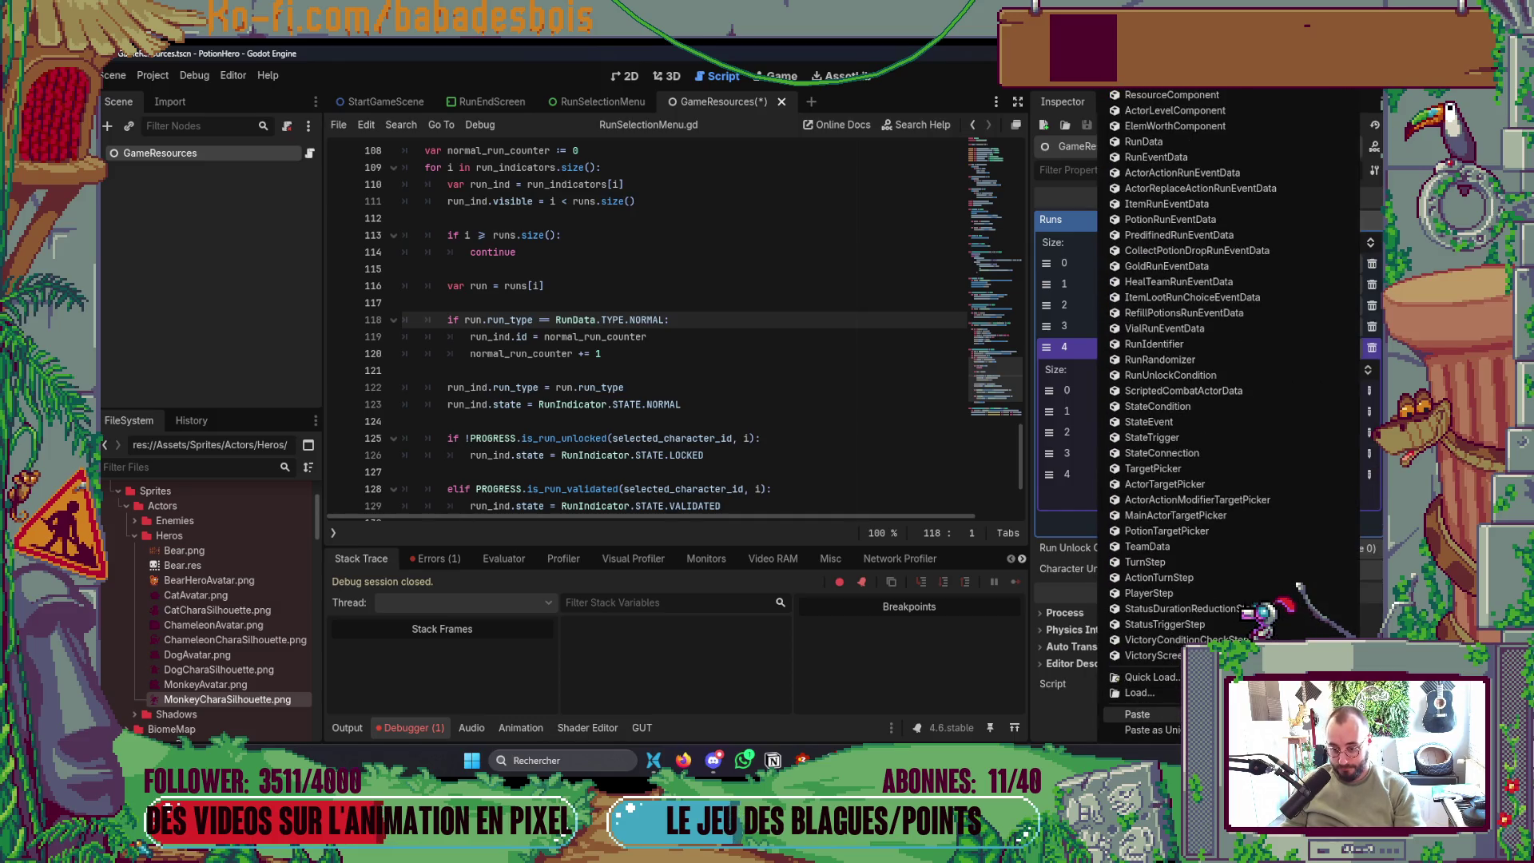
left_click(1137, 715)
key("ctrl+s")
left_click(621, 77)
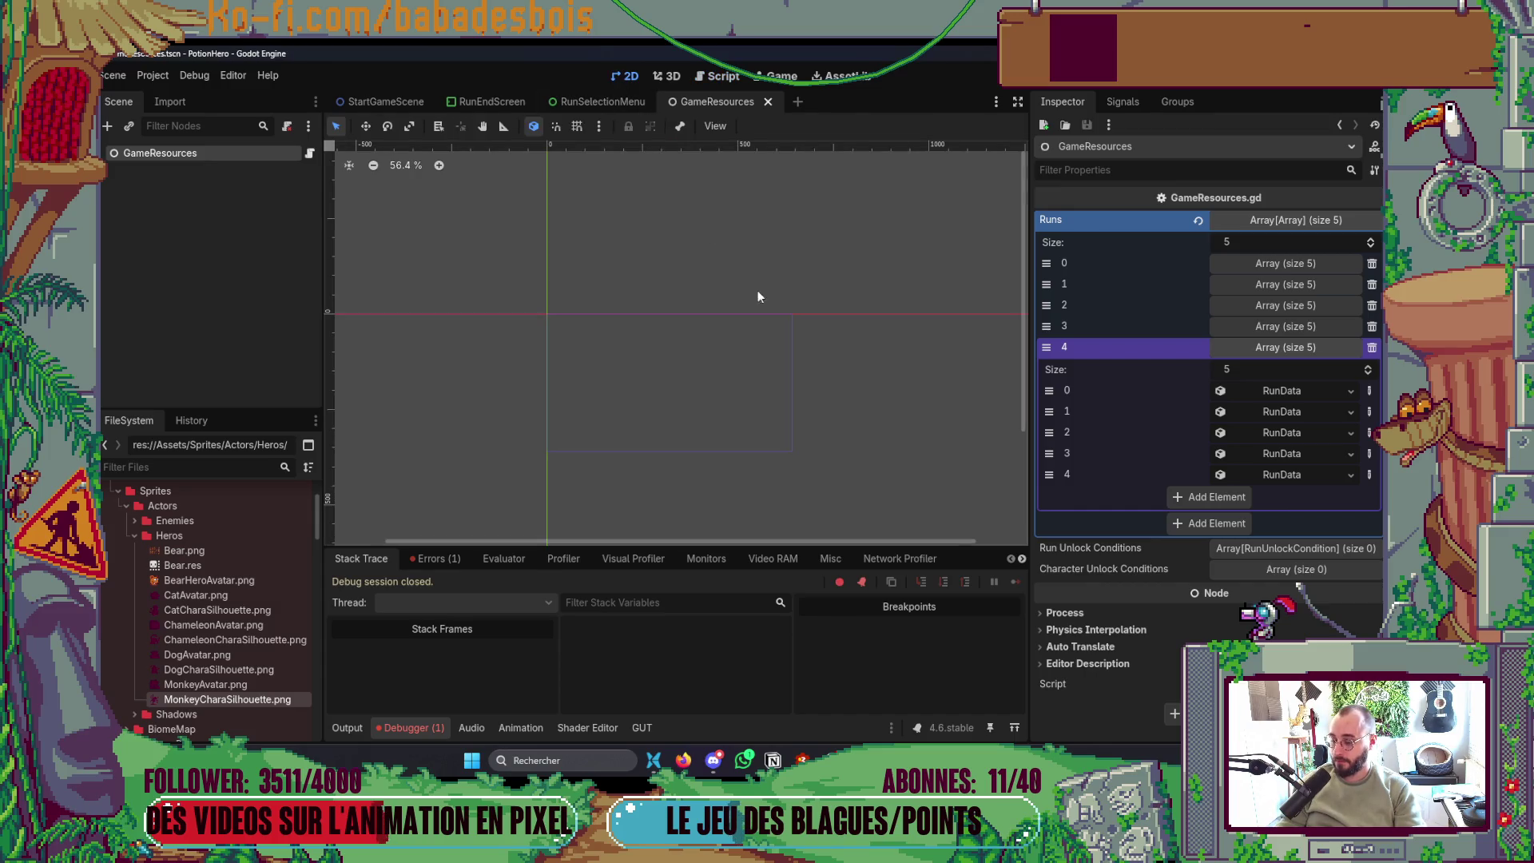
Run the RunSelectionMenu scene with F6, step through heroes five times, then close the game.
left_click(594, 99)
key("F6")
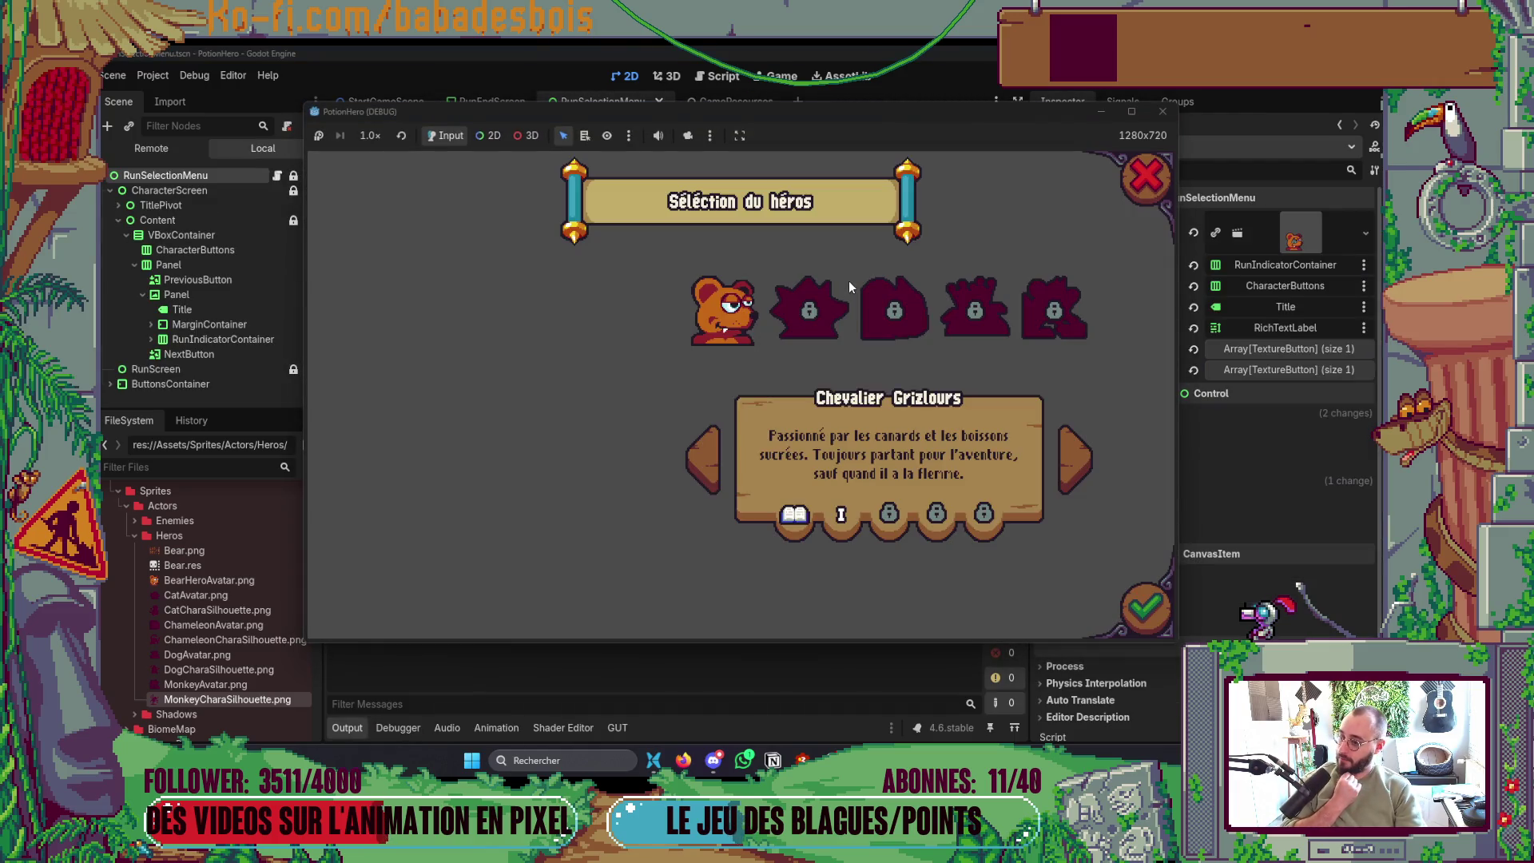
left_click(1070, 460)
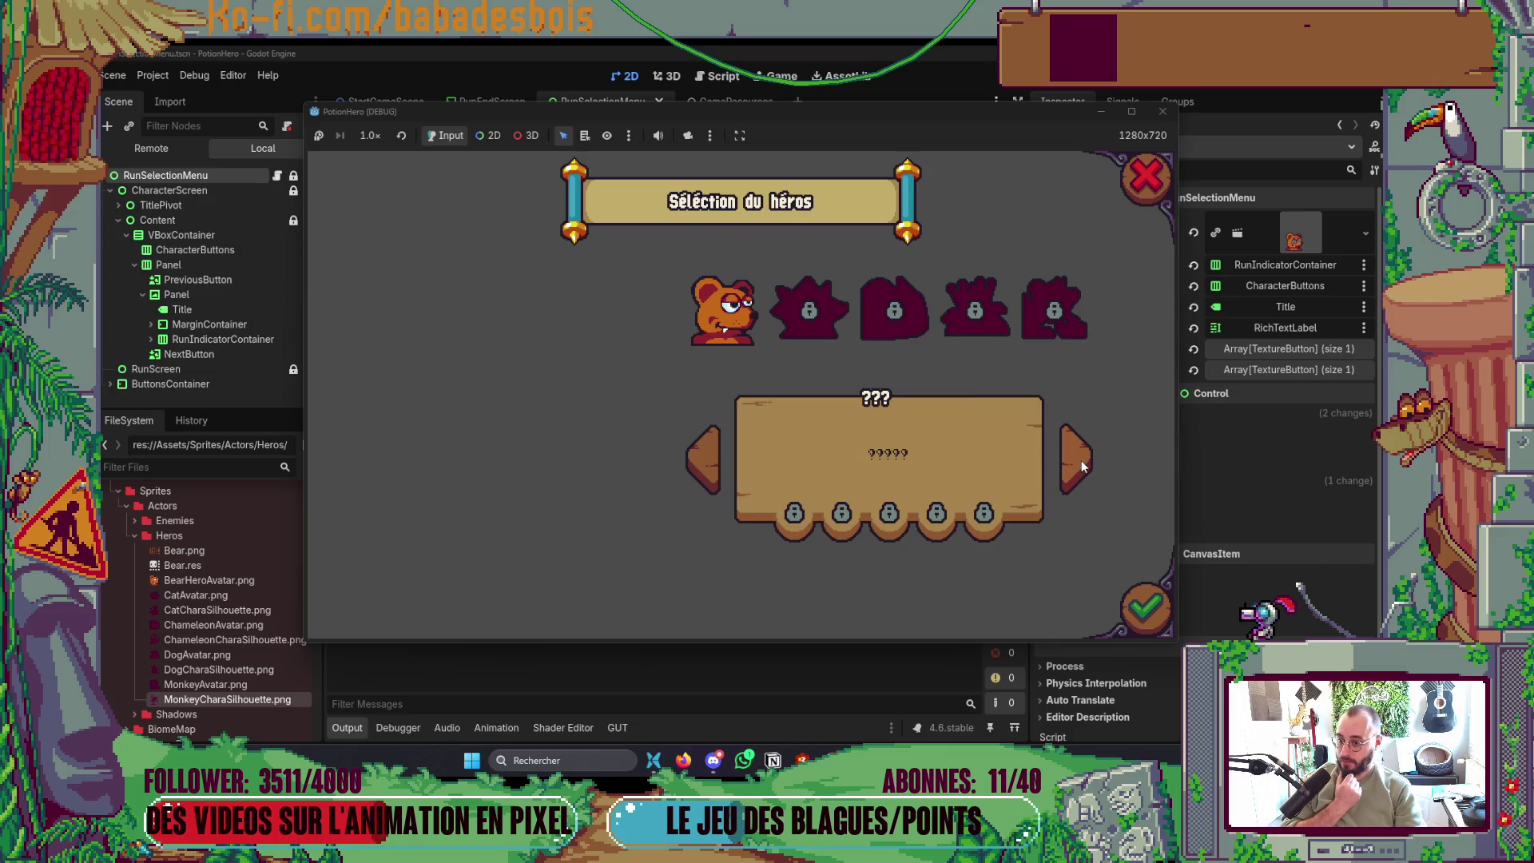
left_click(1077, 460)
left_click(1075, 463)
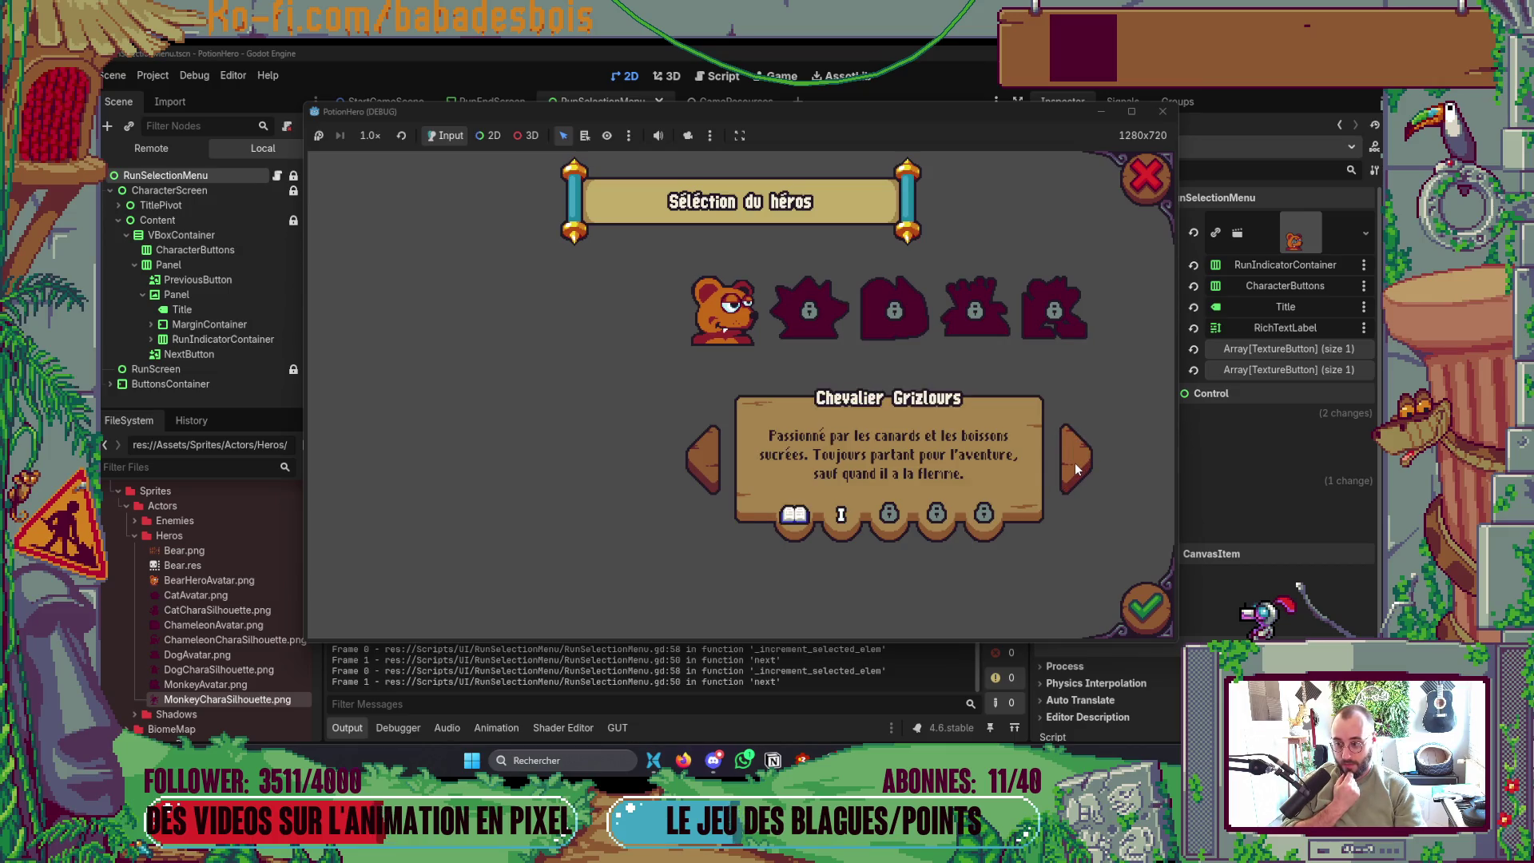
left_click(1075, 462)
left_click(1074, 464)
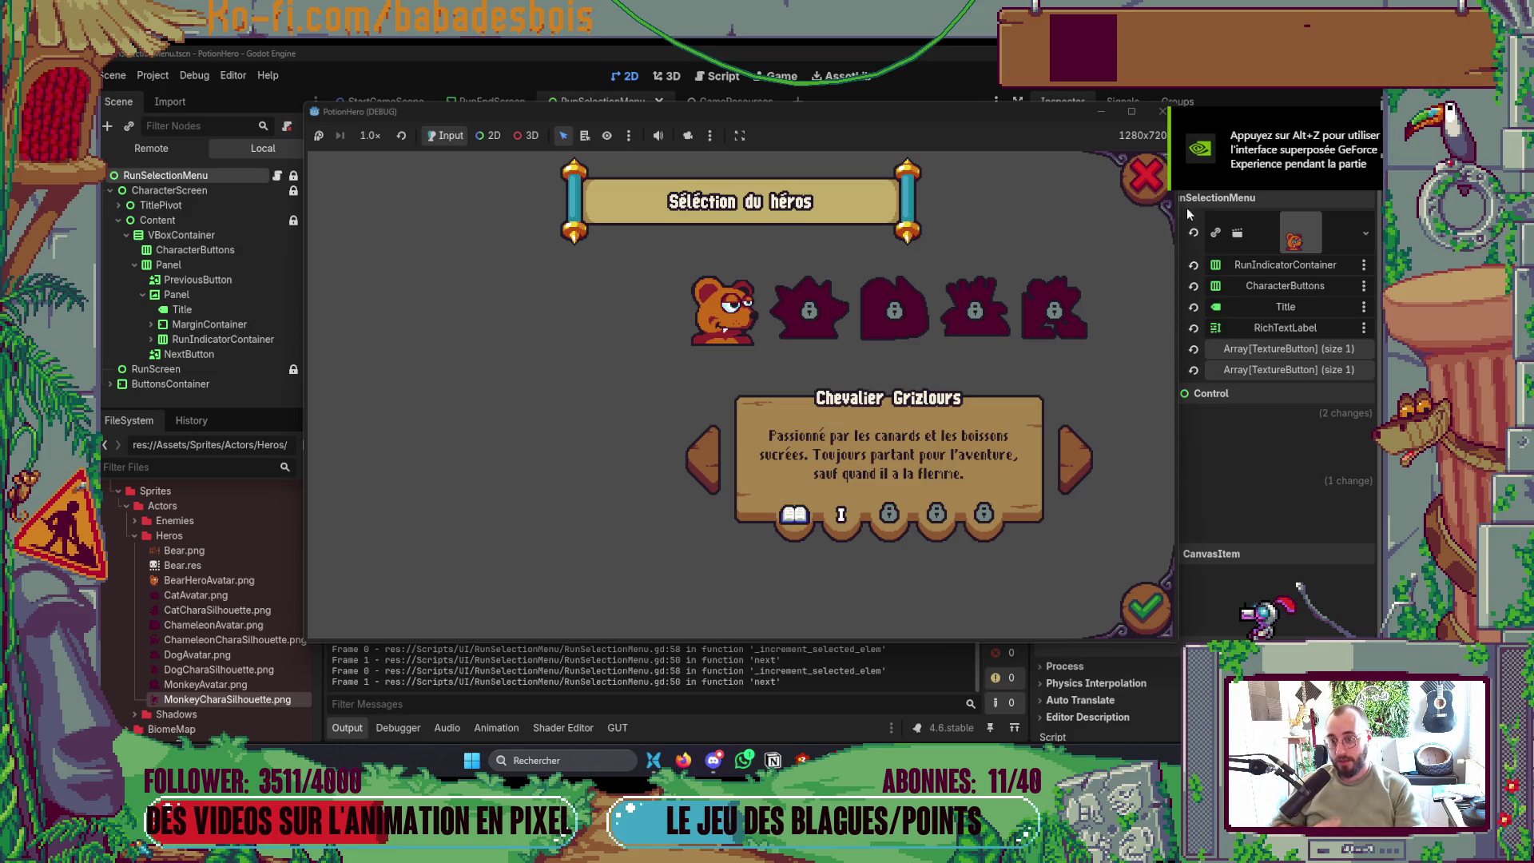
left_click(1151, 117)
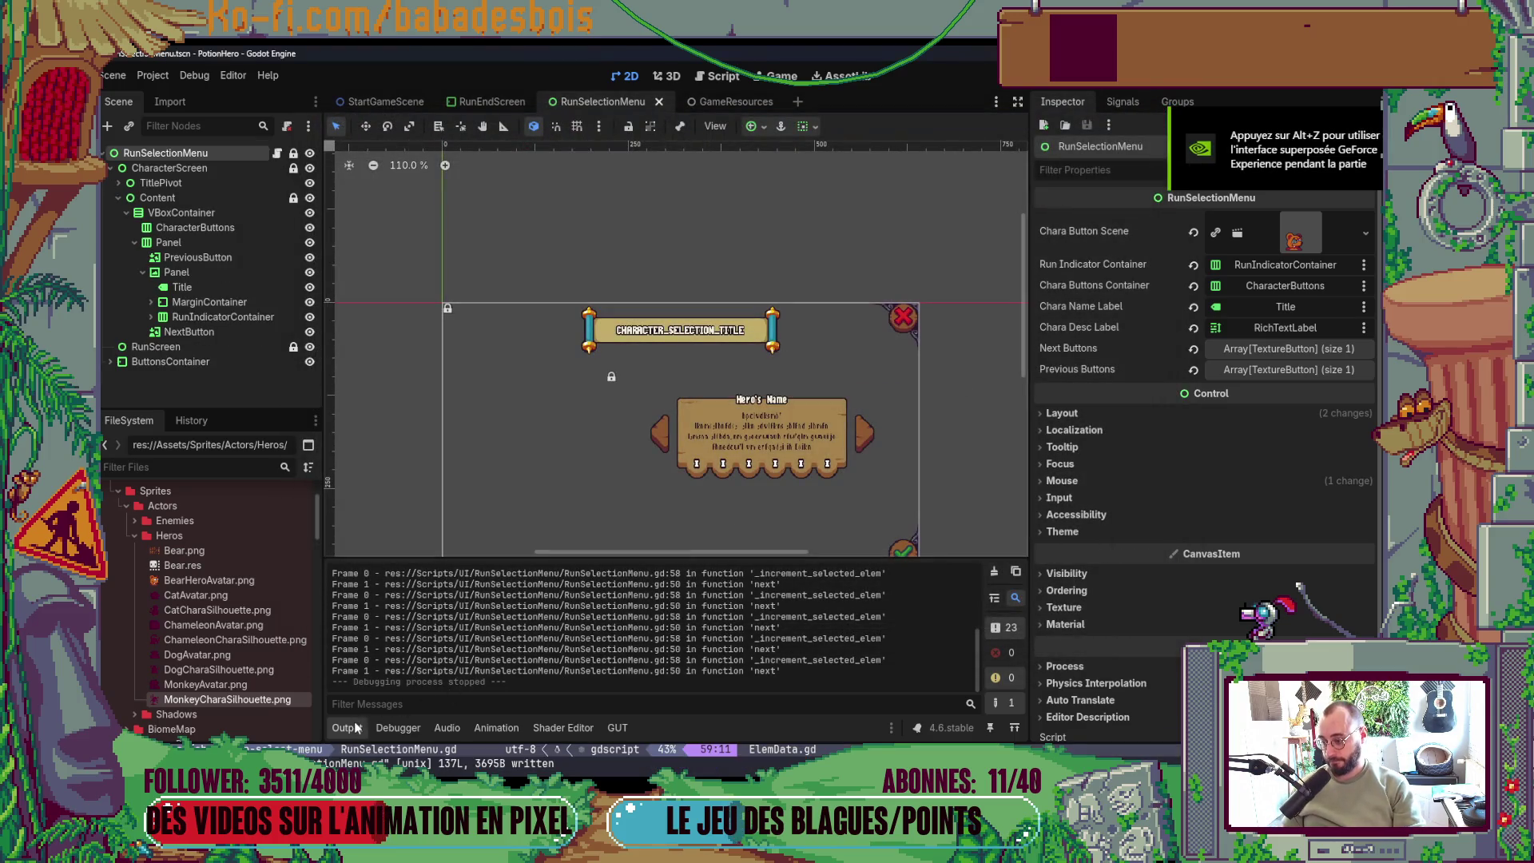
Select the Title label in RunSelectionMenu and clear its 'Hero's Name' text.
key("alt+Tab")
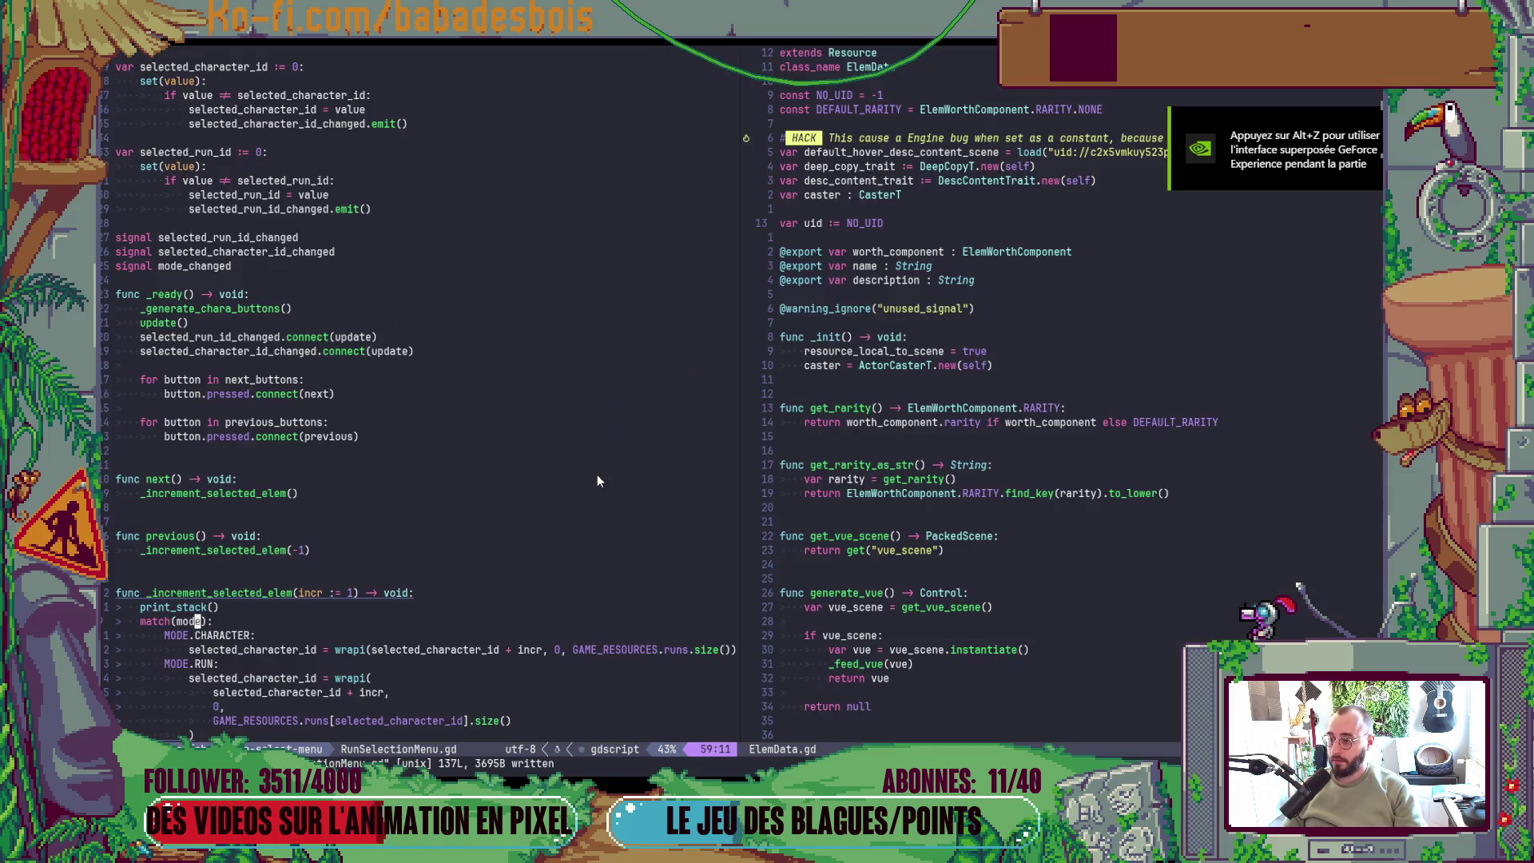
key("alt+Tab")
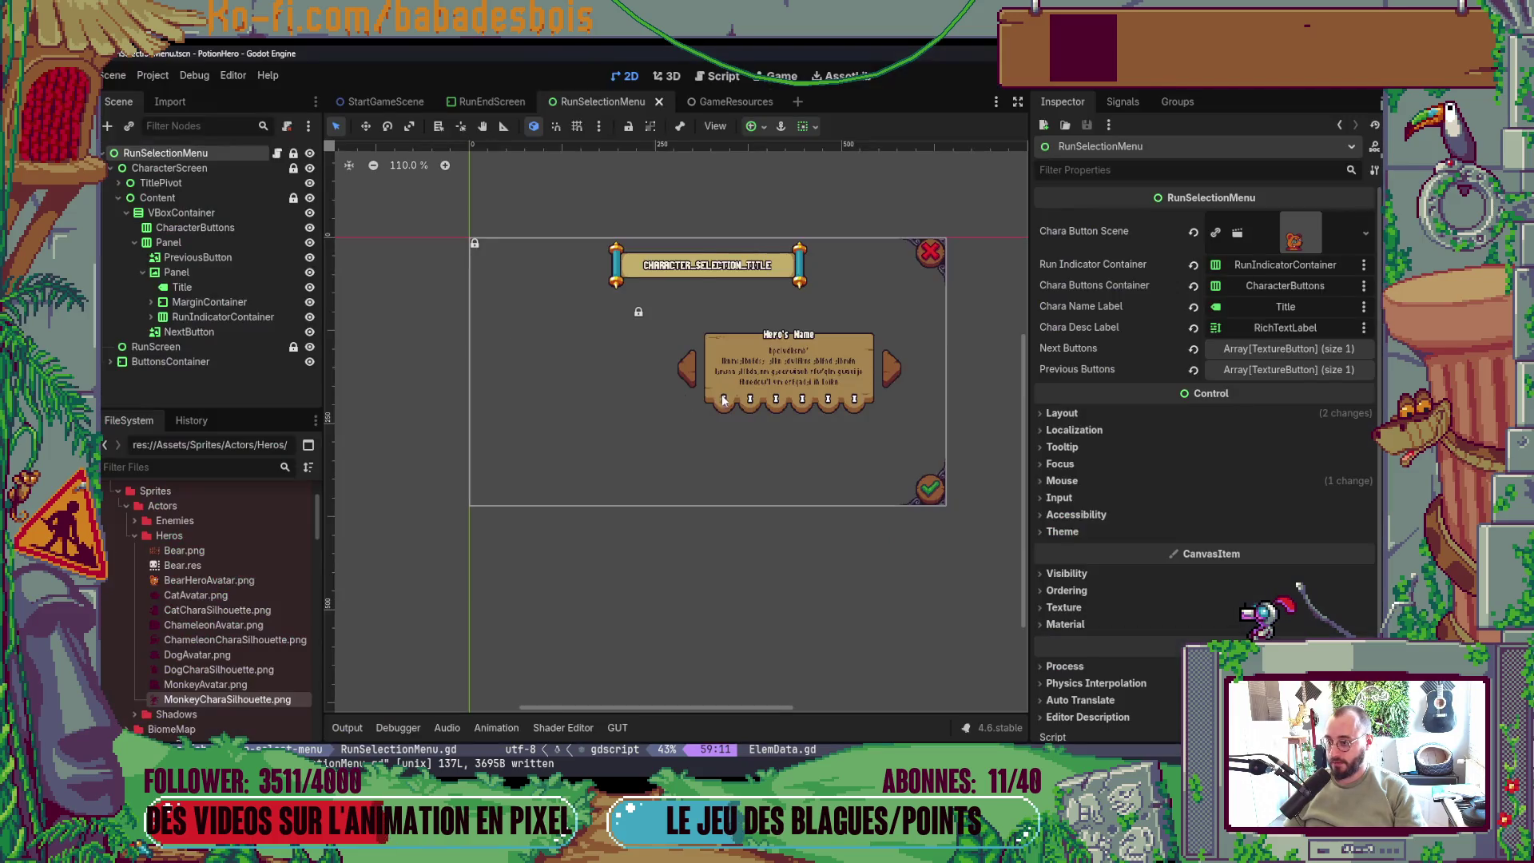
left_click(496, 335)
scroll(813, 354, "up", 5)
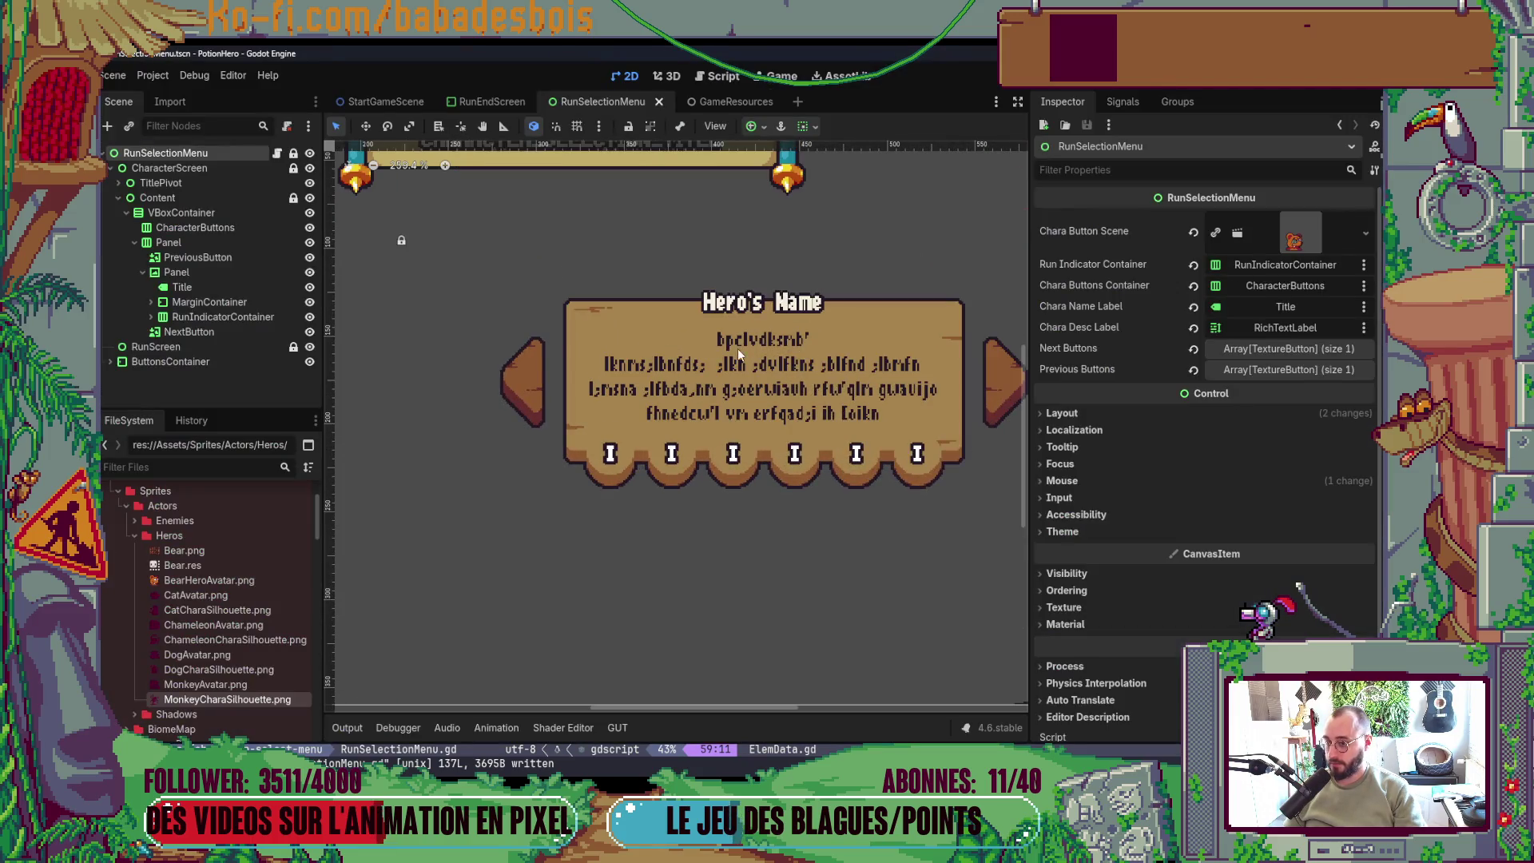
left_click(220, 299)
left_click(231, 287)
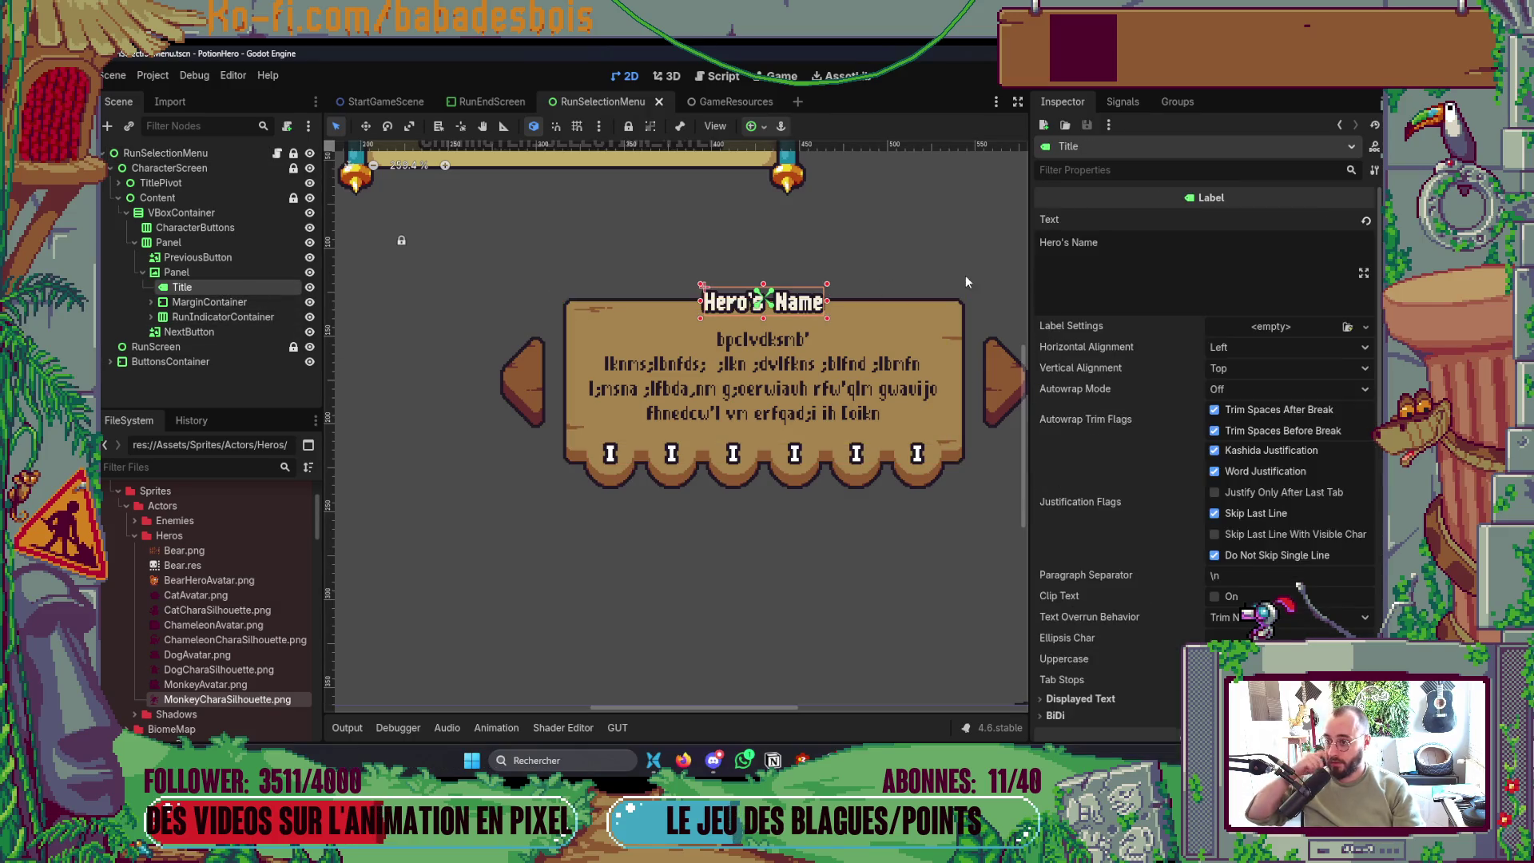
left_click(1102, 266)
key("ctrl+a")
key("BackSpace")
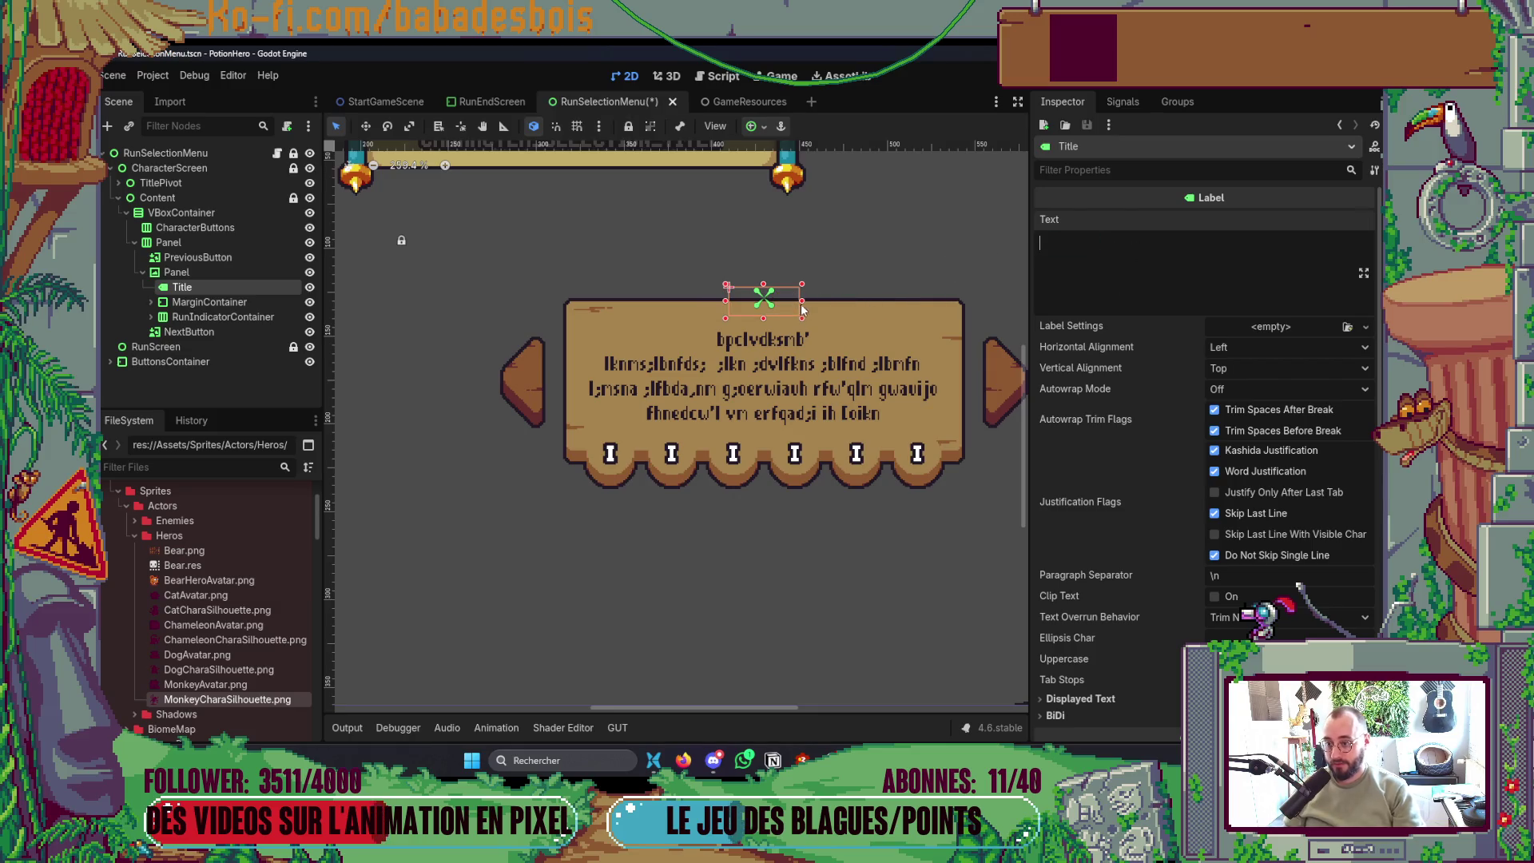